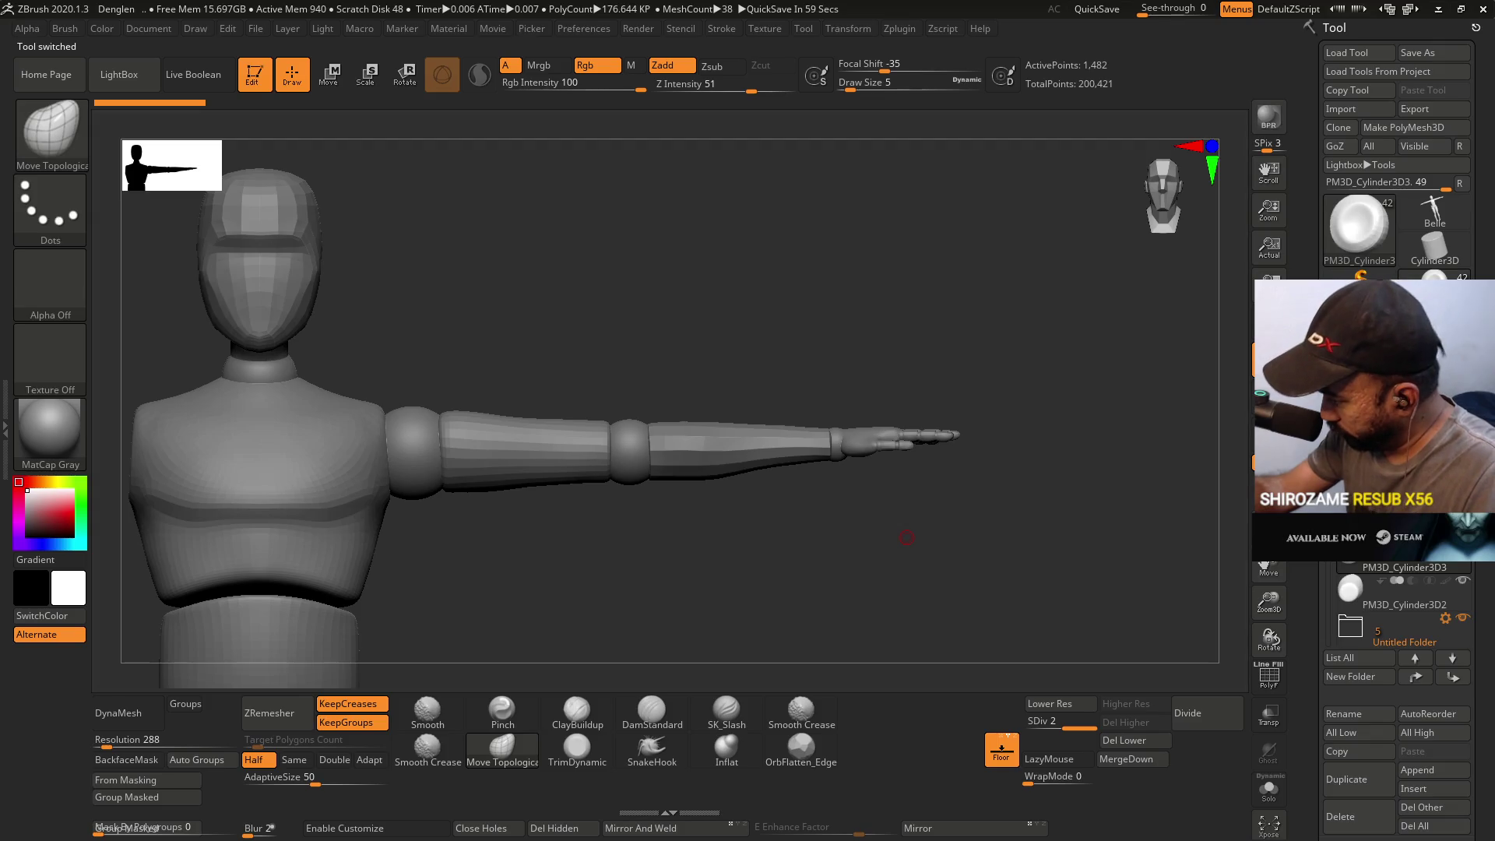
- Switch between the sphere subtools, including PM3D_Sphere3D1, to change the active part
alt+click(930, 434)
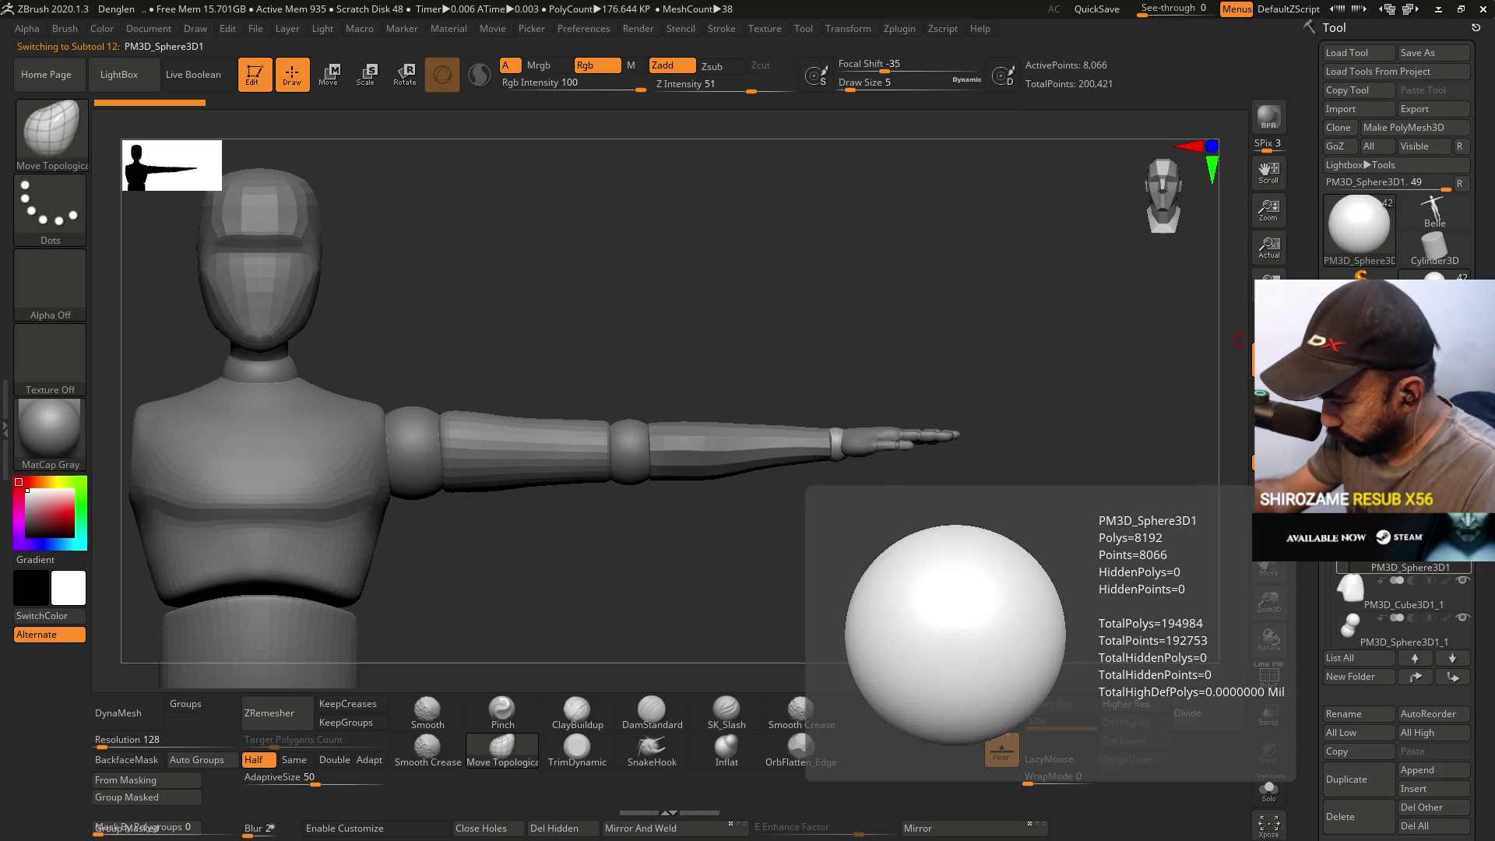
alt+click(878, 425)
- Make the forearm cylinder active and raise the draw size from 18 to 27
key(f)
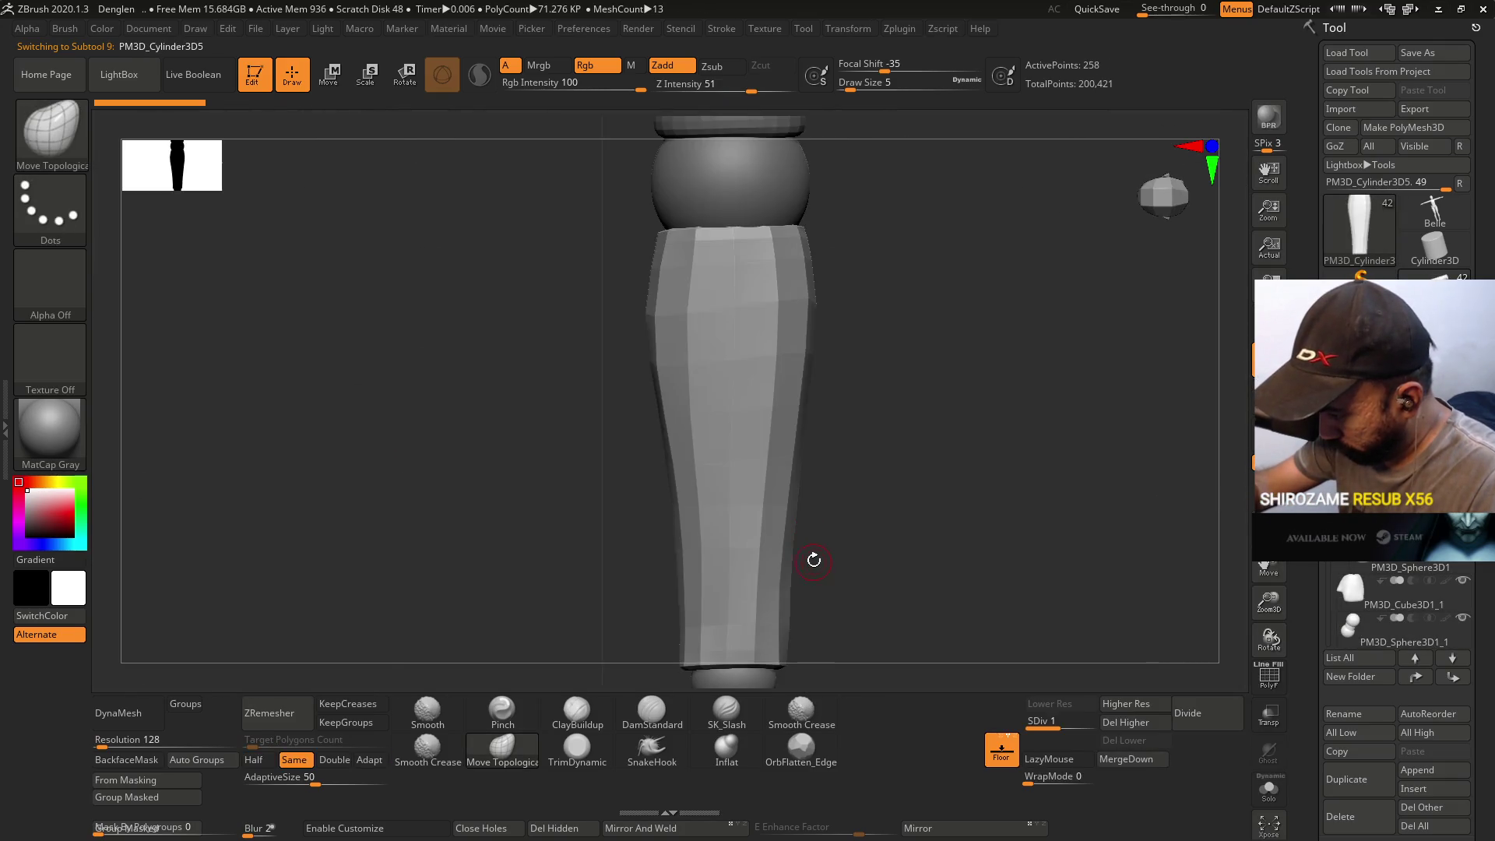
alt+click(811, 557)
key(s)
drag(830, 548, 839, 548)
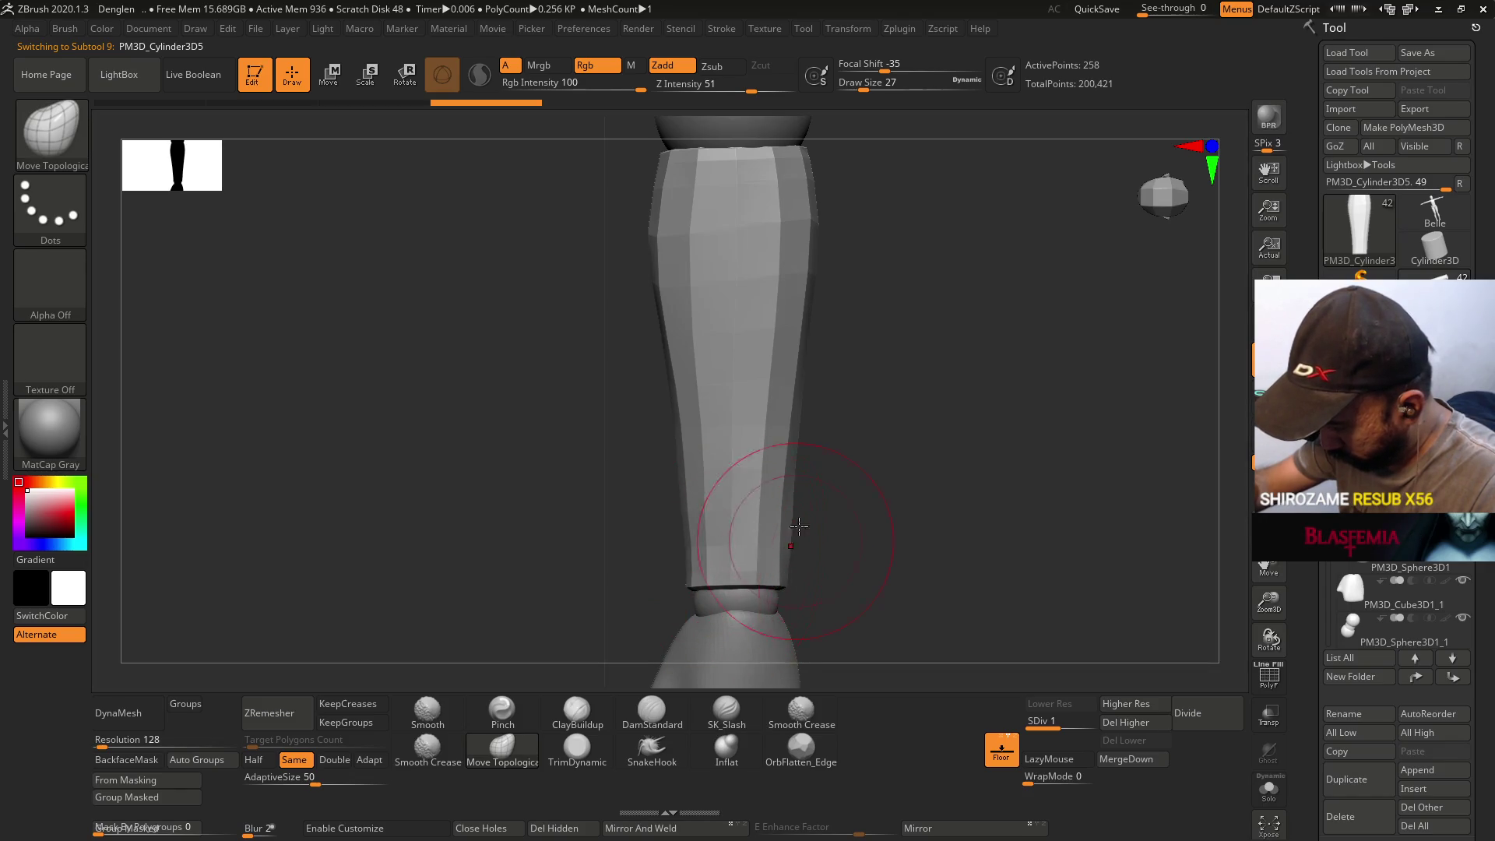
- Show the whole mannequin again and rotate around the forearm-to-hand joint
key(alt+s)
mouse_move(806, 520)
right_down()
mouse_move(854, 467)
mouse_move(784, 557)
right_up()
mouse_move(925, 397)
right_down()
mouse_move(951, 417)
mouse_move(782, 529)
mouse_move(759, 498)
mouse_move(810, 523)
right_up()
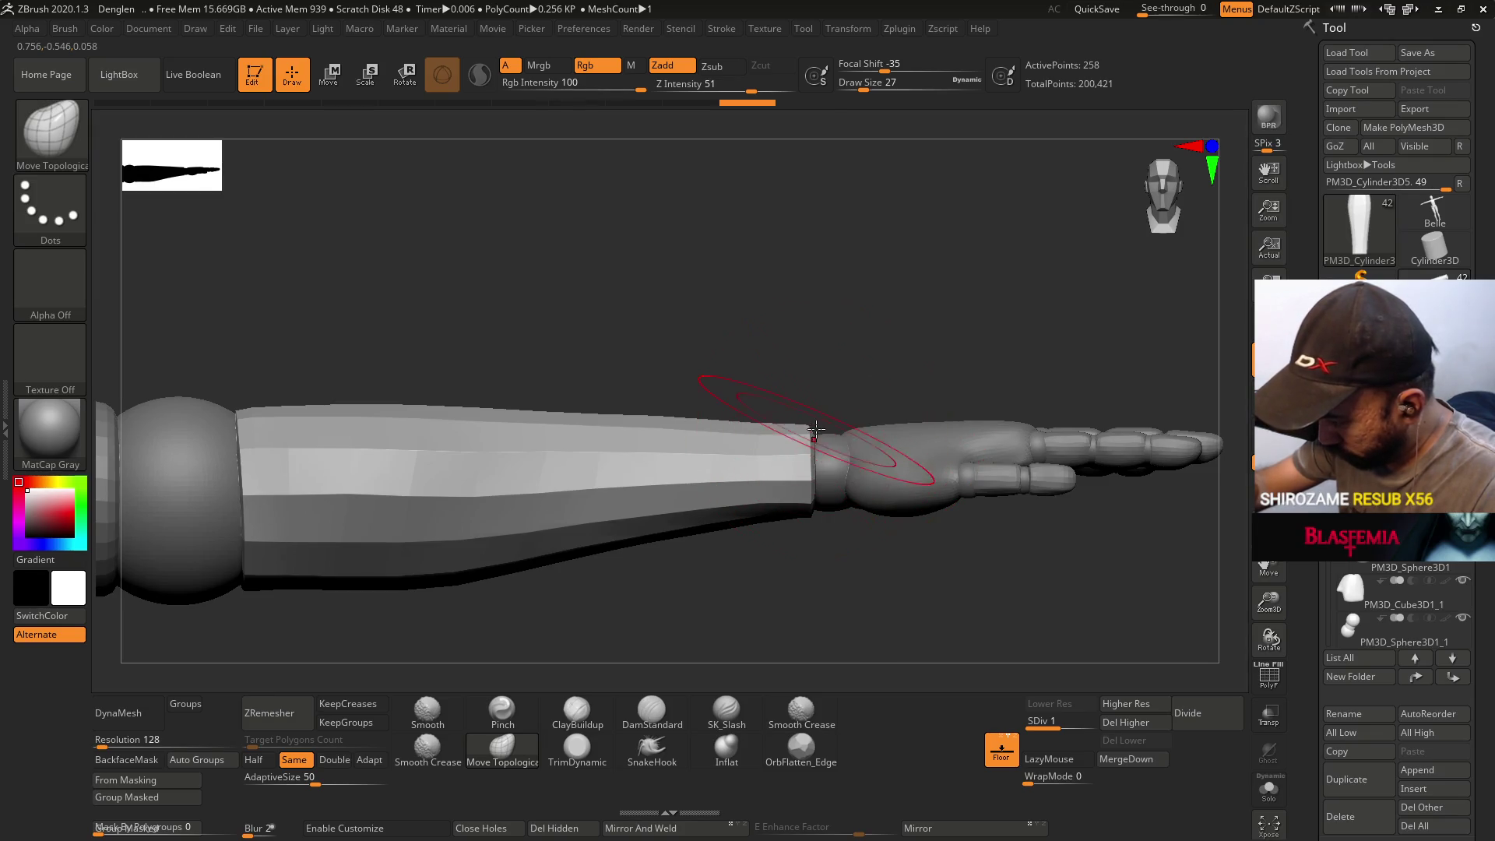
mouse_move(867, 410)
mouse_down()
mouse_move(881, 390)
mouse_move(827, 479)
mouse_up()
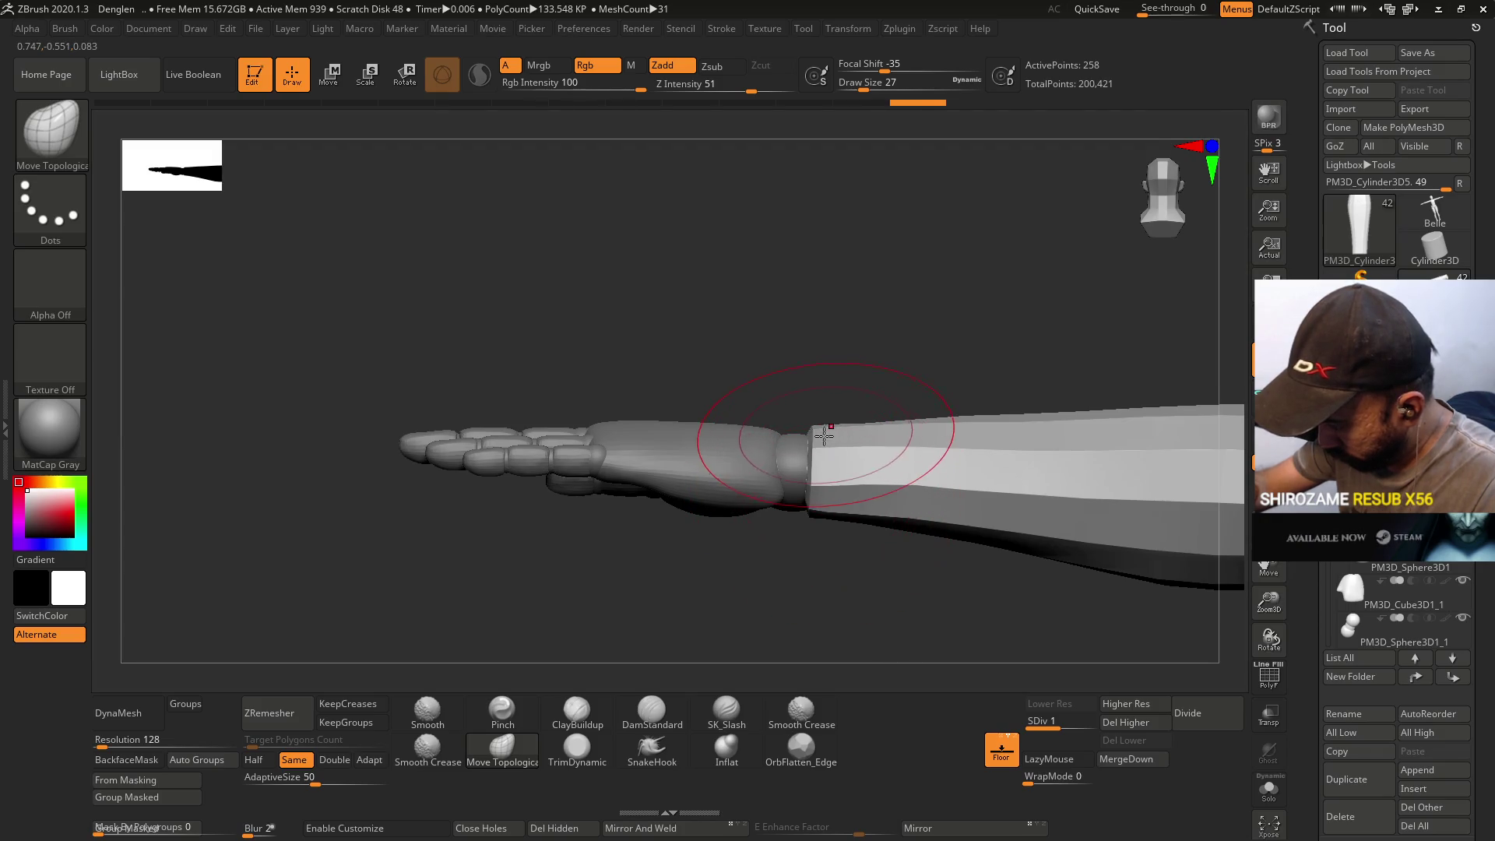
mouse_move(814, 513)
mouse_down()
mouse_move(878, 506)
mouse_move(866, 512)
mouse_up()
key(s)
key(s)
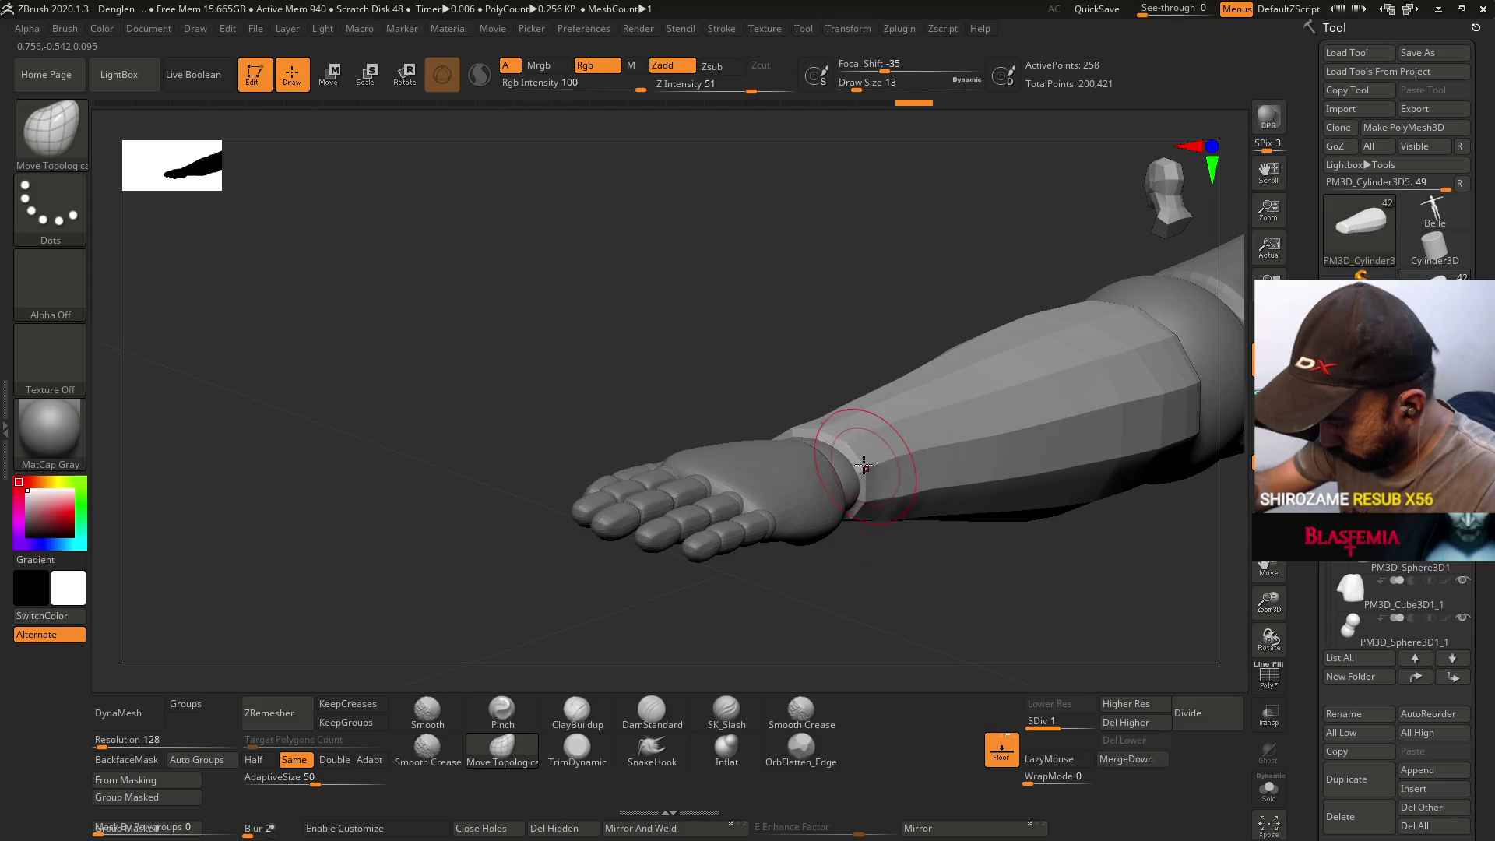
mouse_move(814, 425)
mouse_down()
mouse_move(874, 433)
mouse_move(801, 434)
mouse_move(844, 414)
mouse_move(783, 479)
mouse_up()
- Divide the forearm cylinder to SDiv 2, raising it from 258 to 1,026 points
key(space)
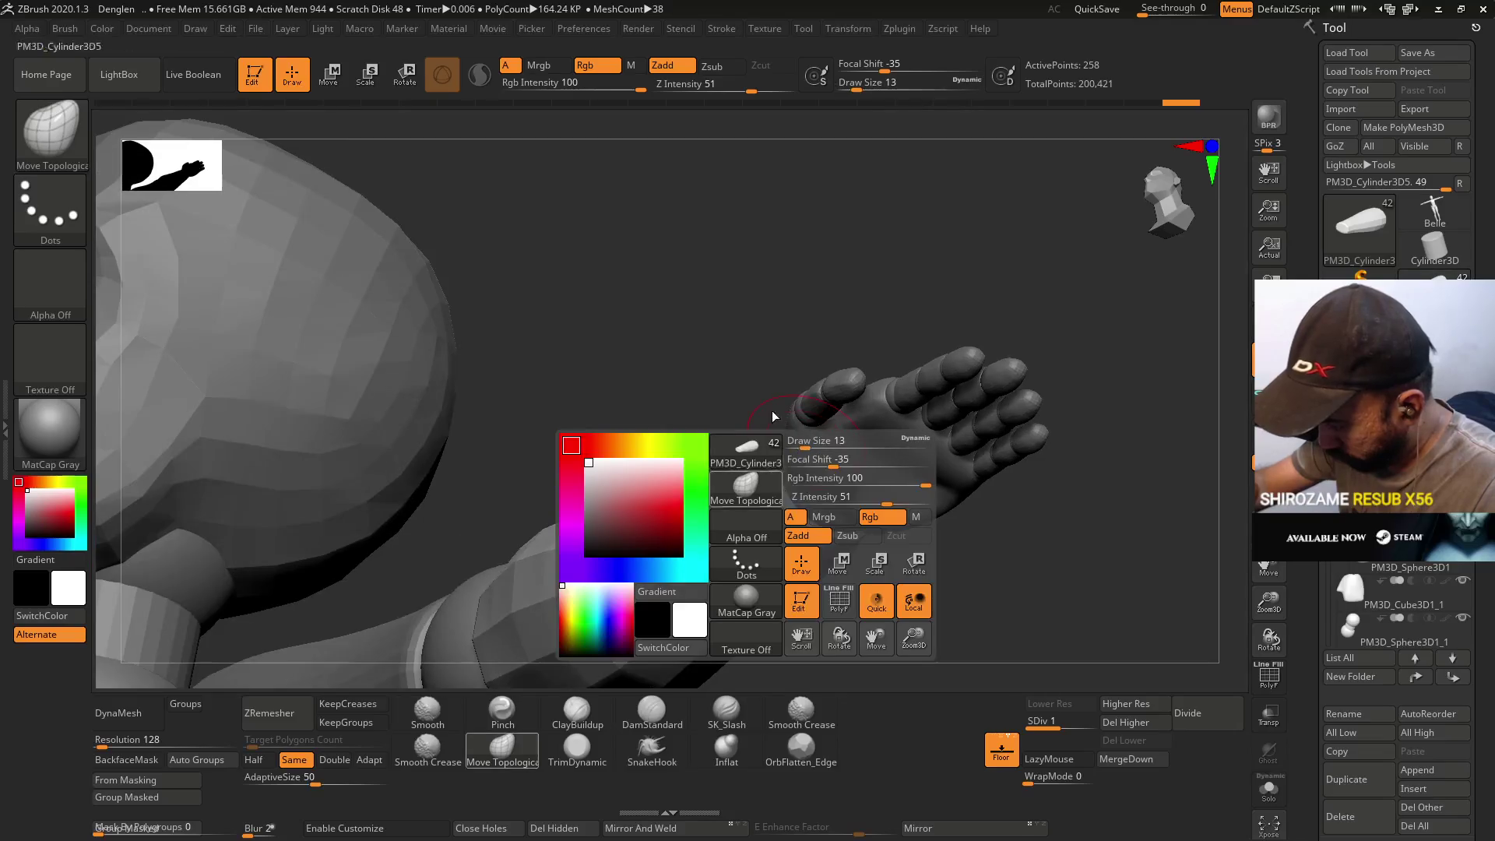
mouse_move(801, 481)
right_down()
mouse_move(813, 523)
mouse_move(800, 454)
right_up()
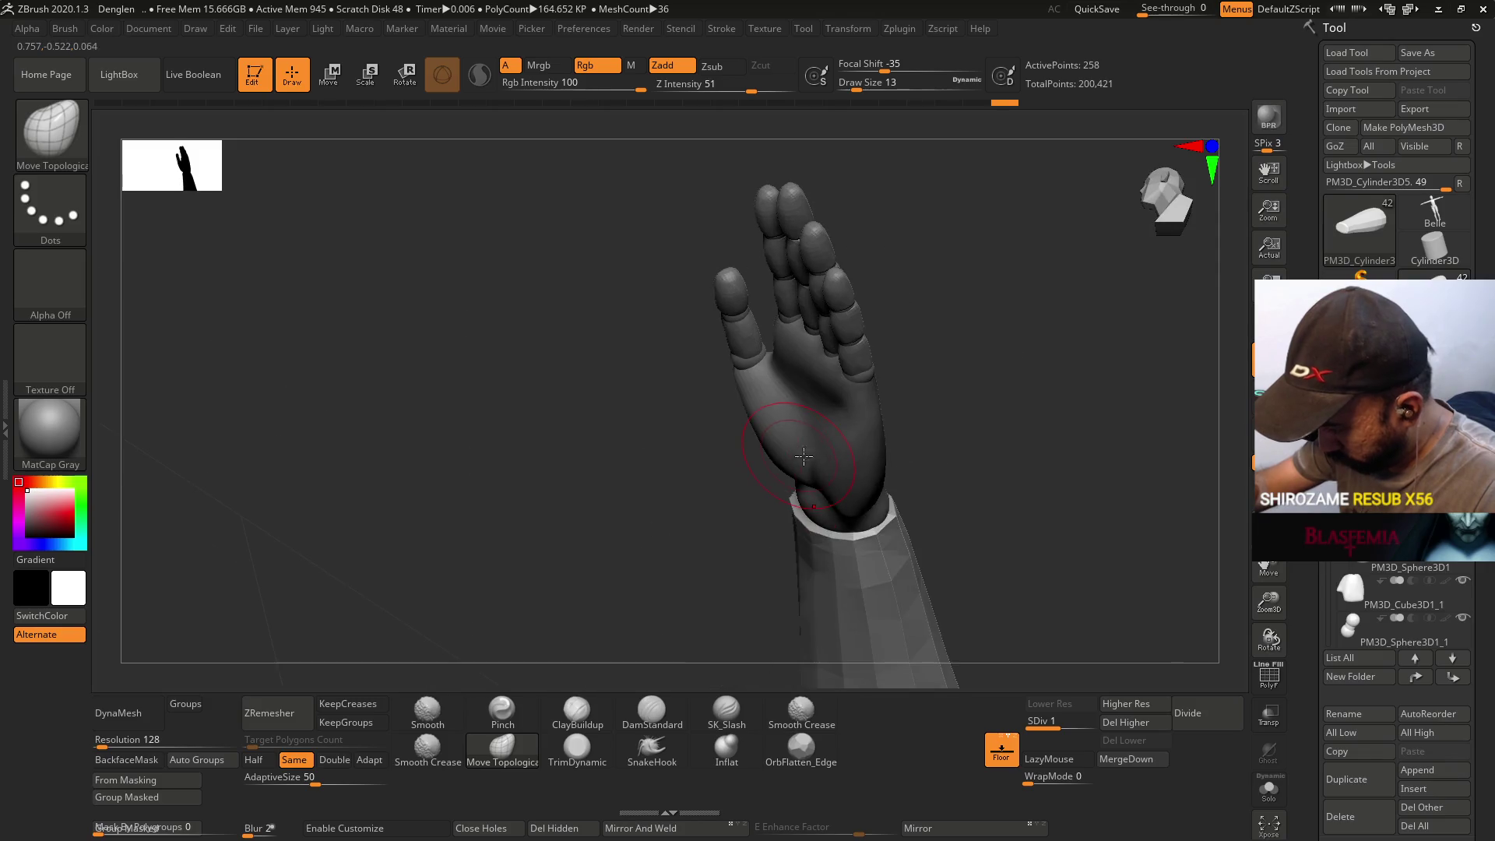
mouse_move(924, 439)
right_down()
mouse_move(908, 373)
mouse_move(885, 510)
mouse_move(923, 551)
mouse_move(921, 537)
mouse_move(916, 561)
mouse_move(878, 563)
right_up()
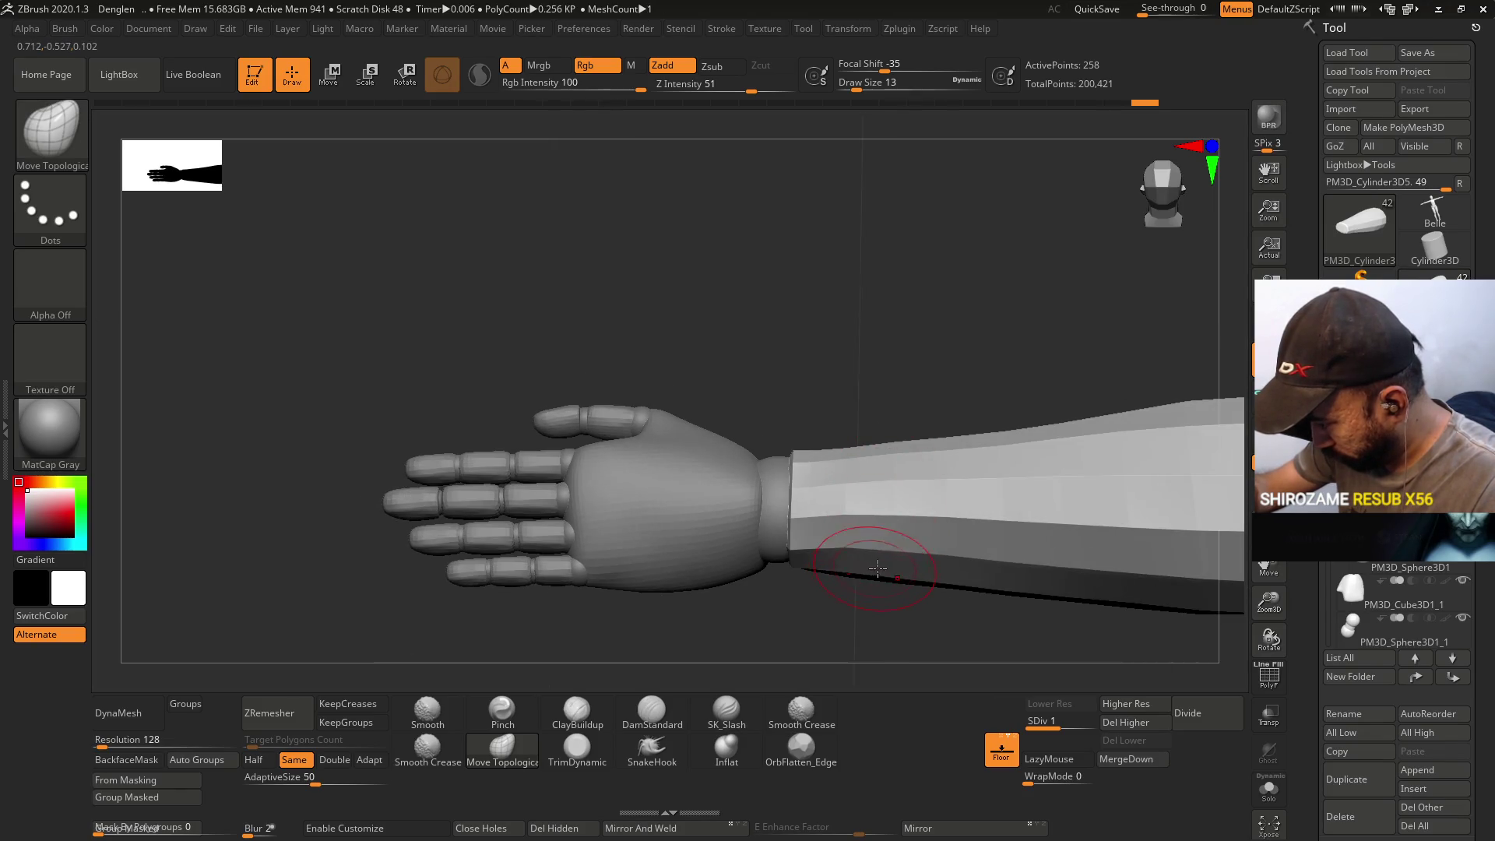
key(ctrl+d)
mouse_move(1067, 540)
alt+right_down()
mouse_move(770, 338)
mouse_move(927, 261)
mouse_move(944, 367)
alt+right_up()
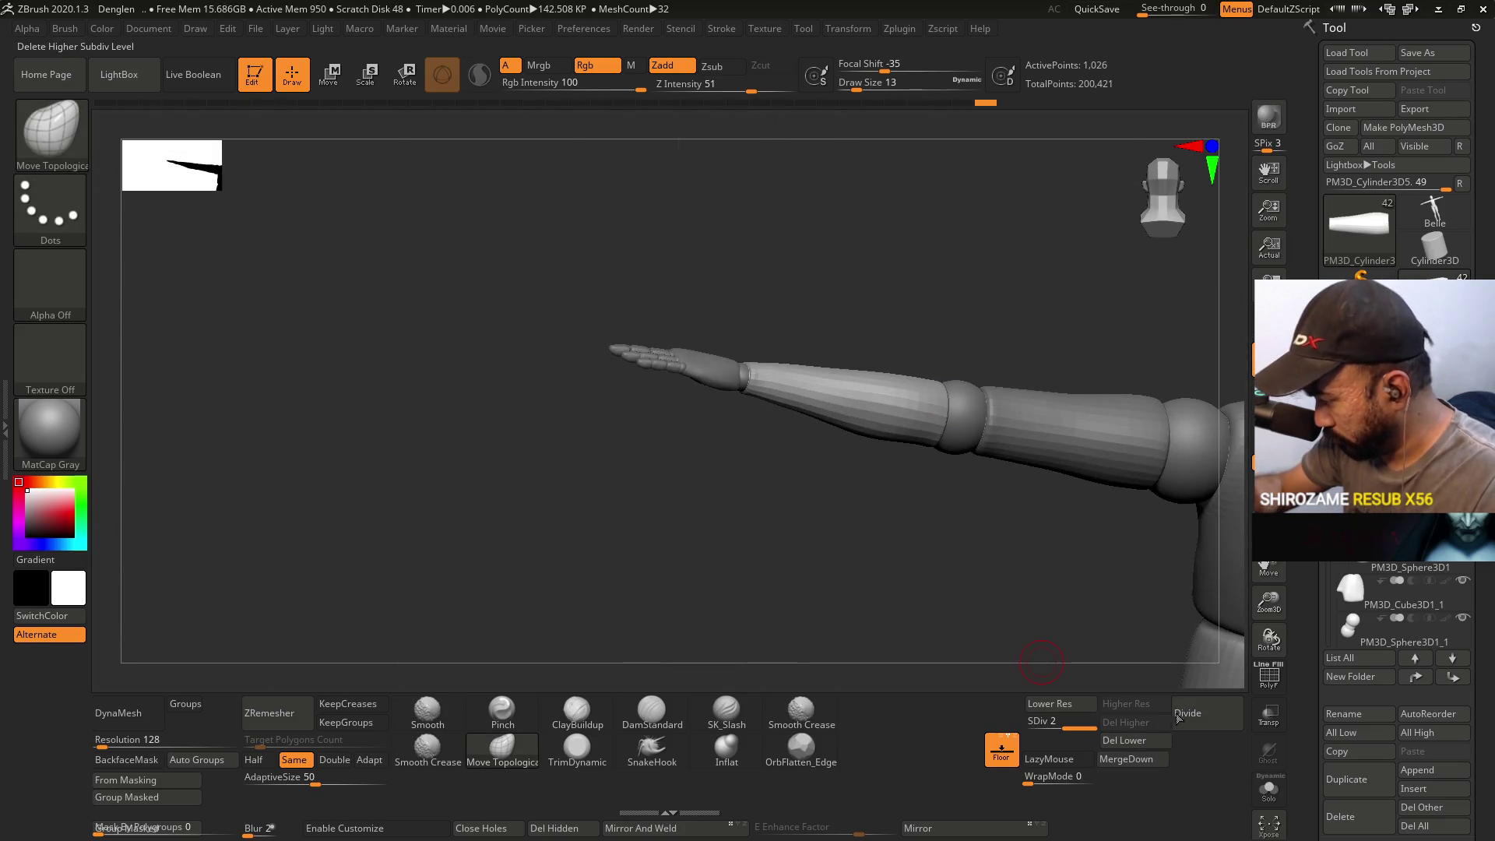
- Divide the forearm once more, inspect it, then step it back to SDiv 1
click(1178, 718)
mouse_move(1180, 671)
right_down()
mouse_move(1012, 560)
mouse_move(887, 524)
mouse_move(882, 591)
mouse_move(909, 640)
mouse_move(967, 654)
mouse_move(817, 428)
mouse_move(974, 507)
mouse_move(1004, 403)
mouse_move(947, 497)
mouse_move(955, 464)
right_up()
mouse_move(944, 534)
ctrl+right_down()
mouse_move(945, 510)
mouse_move(1014, 517)
mouse_move(1050, 680)
ctrl+right_up()
key(shift+d)
key(shift+d)
- Unhide the mannequin's other parts and frame the head, torso and extended arm
ctrl+shift+click(982, 513)
mouse_move(936, 537)
right_down()
mouse_move(925, 476)
mouse_move(954, 477)
mouse_move(907, 507)
mouse_move(949, 449)
mouse_move(957, 358)
mouse_move(948, 544)
mouse_move(989, 413)
mouse_move(957, 545)
mouse_move(931, 559)
mouse_move(947, 494)
mouse_move(944, 697)
mouse_move(878, 260)
mouse_move(877, 340)
right_up()
mouse_move(851, 420)
ctrl+right_down()
mouse_move(867, 682)
mouse_move(861, 644)
ctrl+right_up()
mouse_move(867, 451)
ctrl+right_down()
mouse_move(865, 466)
mouse_move(879, 456)
mouse_move(840, 562)
mouse_move(864, 508)
ctrl+right_up()
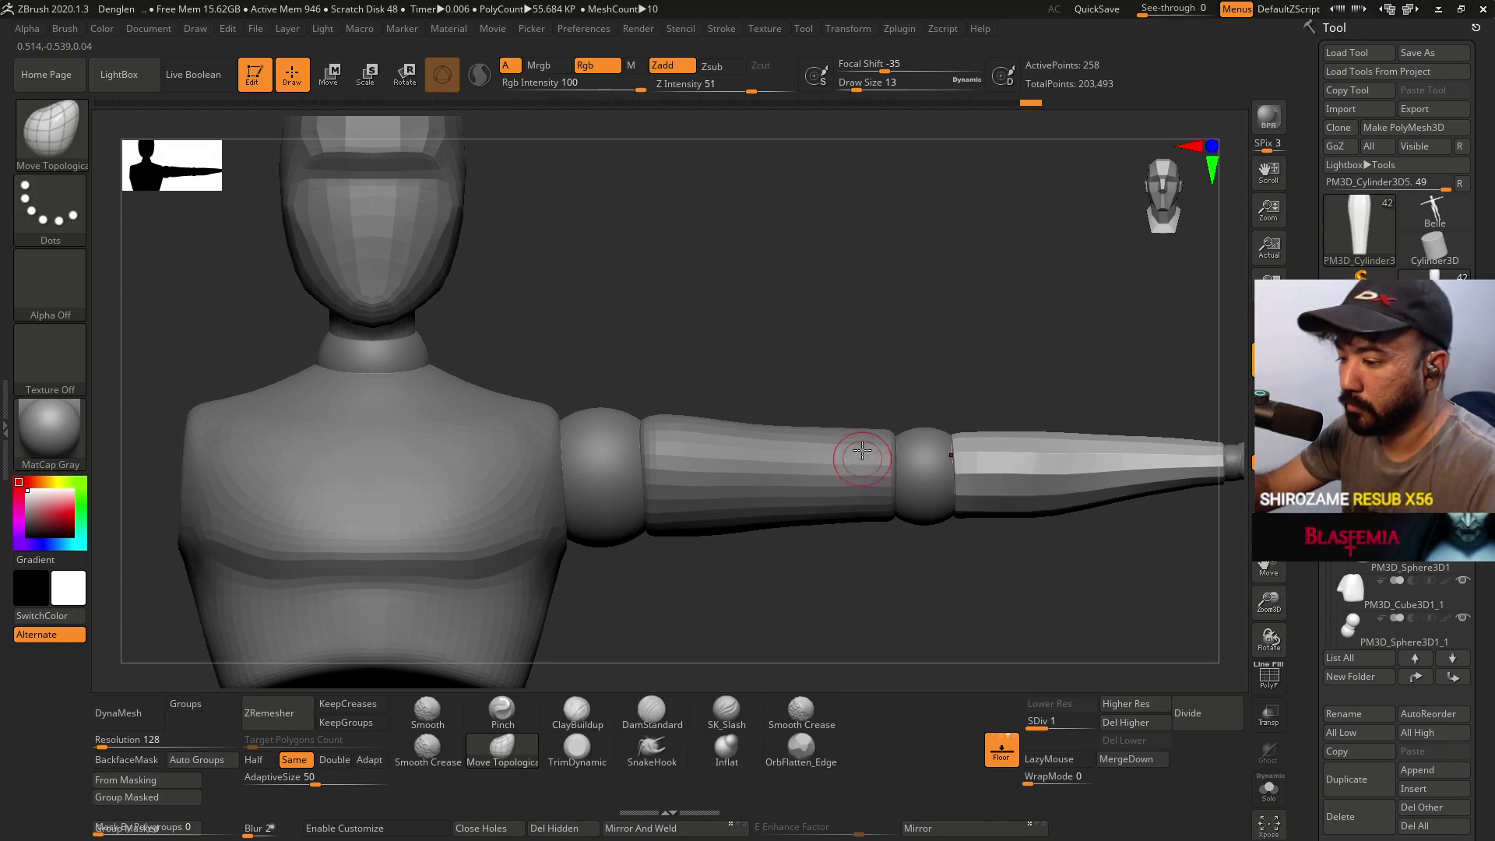
ctrl+right_drag(861, 507, 882, 422)
- Unhide the legs, view the whole figure on the floor, then minimize ZBrush
ctrl+shift+click(881, 422)
mouse_move(851, 568)
right_down()
mouse_move(893, 428)
mouse_move(913, 432)
mouse_move(858, 439)
right_up()
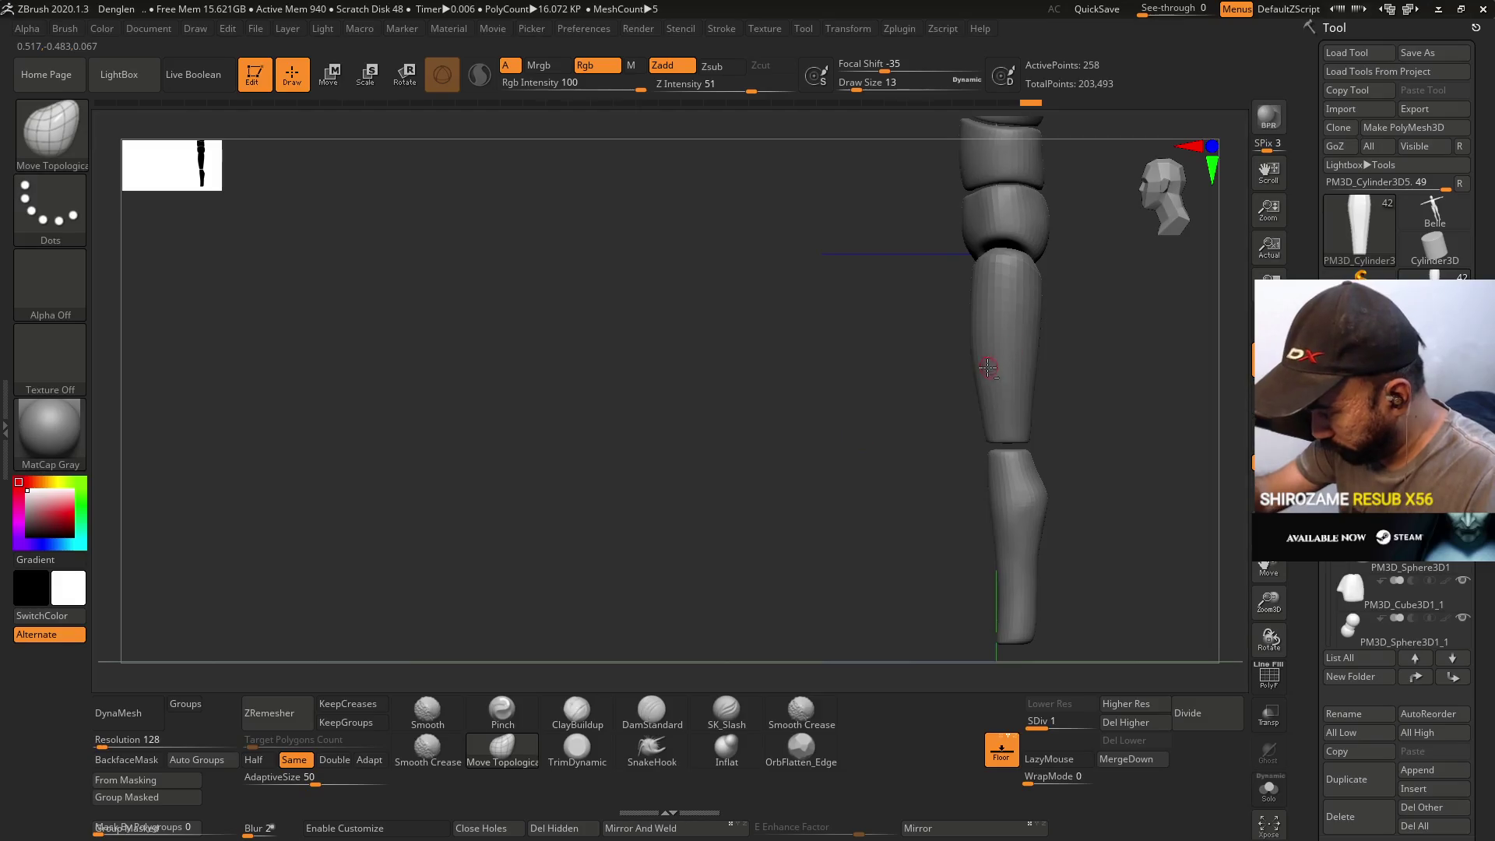
alt+right_drag(988, 367, 923, 395)
mouse_move(986, 304)
alt+right_down()
mouse_move(954, 514)
mouse_move(913, 480)
mouse_move(994, 424)
mouse_move(1007, 340)
mouse_move(971, 411)
alt+right_up()
mouse_move(935, 473)
alt+right_down()
mouse_move(946, 420)
mouse_move(917, 421)
alt+right_up()
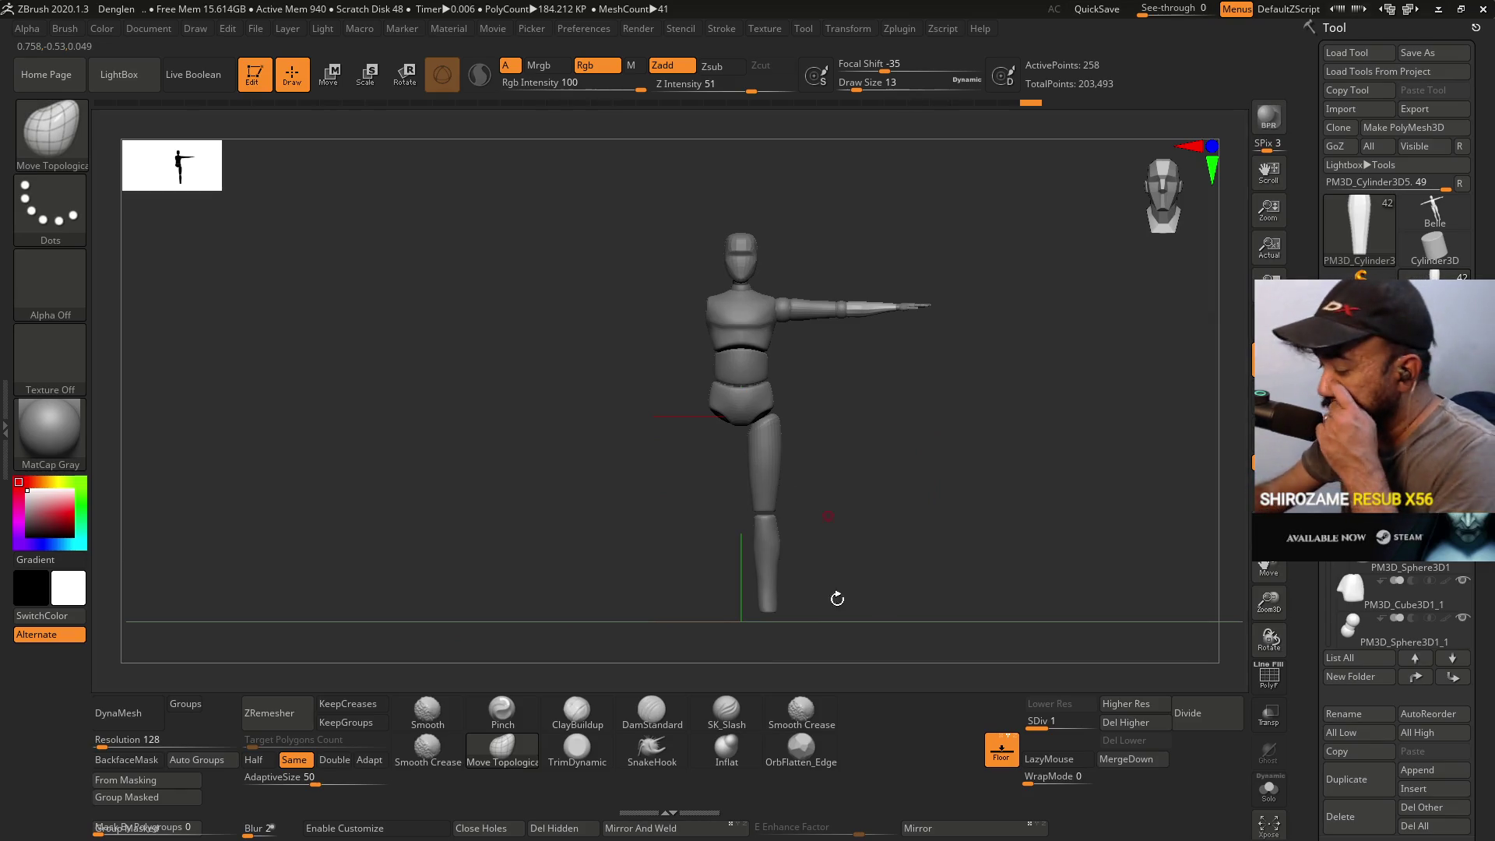
click(1436, 12)
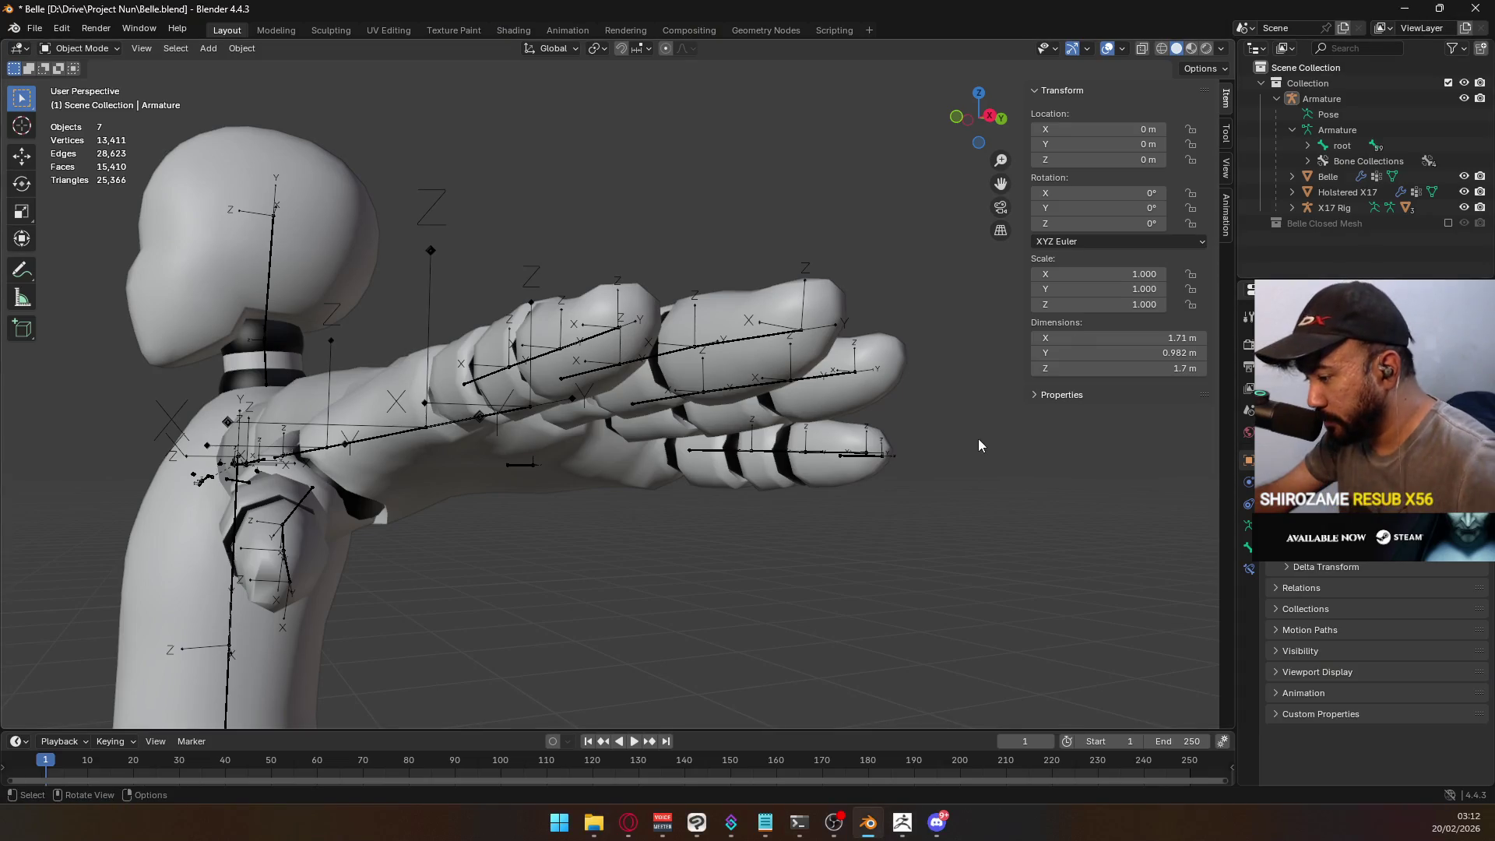
- Bring Clip Studio Paint's chara dev 6 sketch sheet to the front from the taskbar
mouse_move(625, 828)
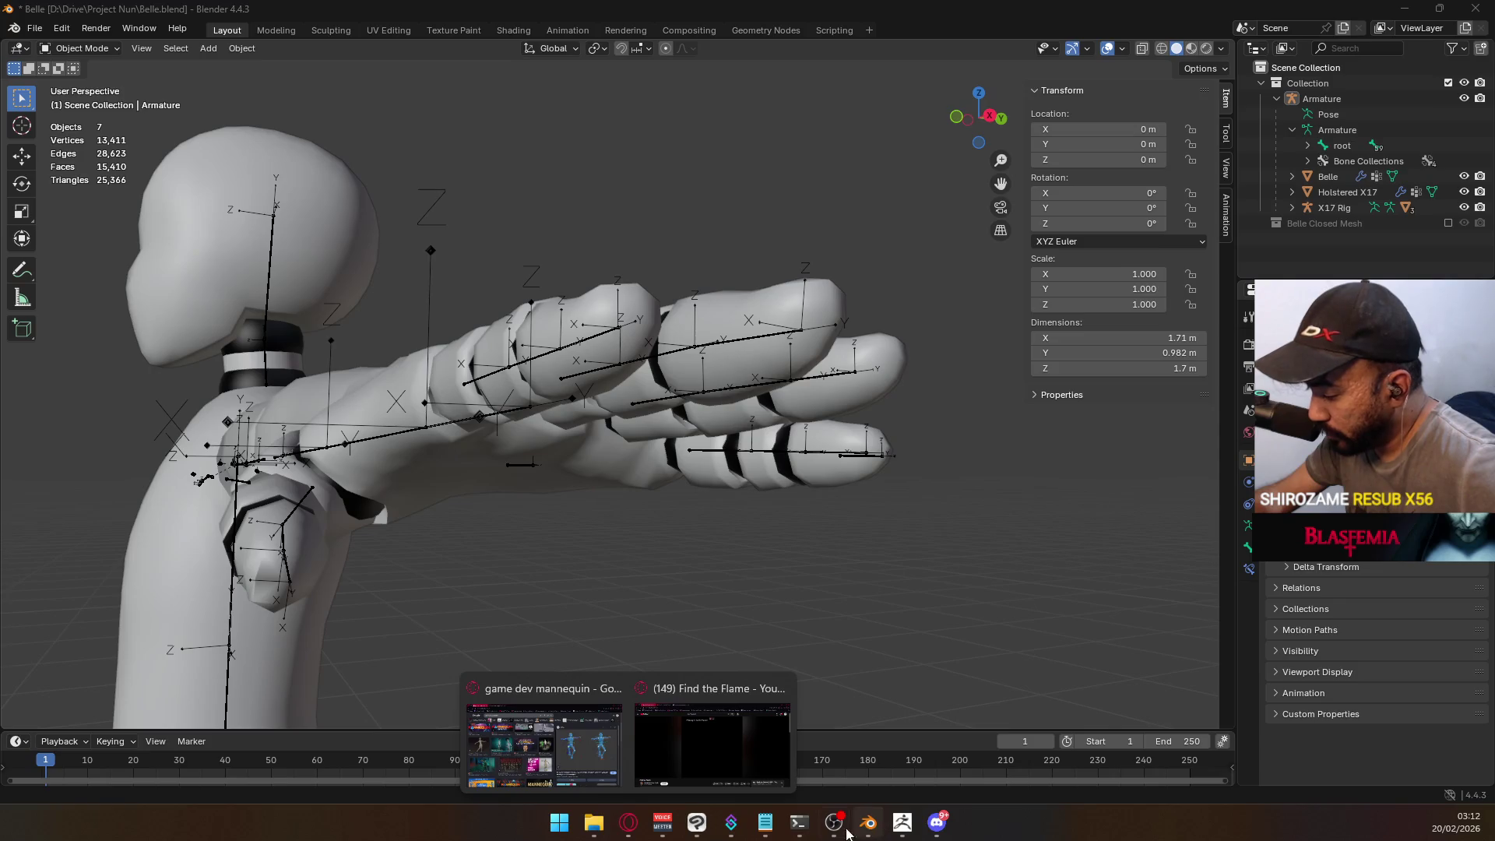
click(697, 823)
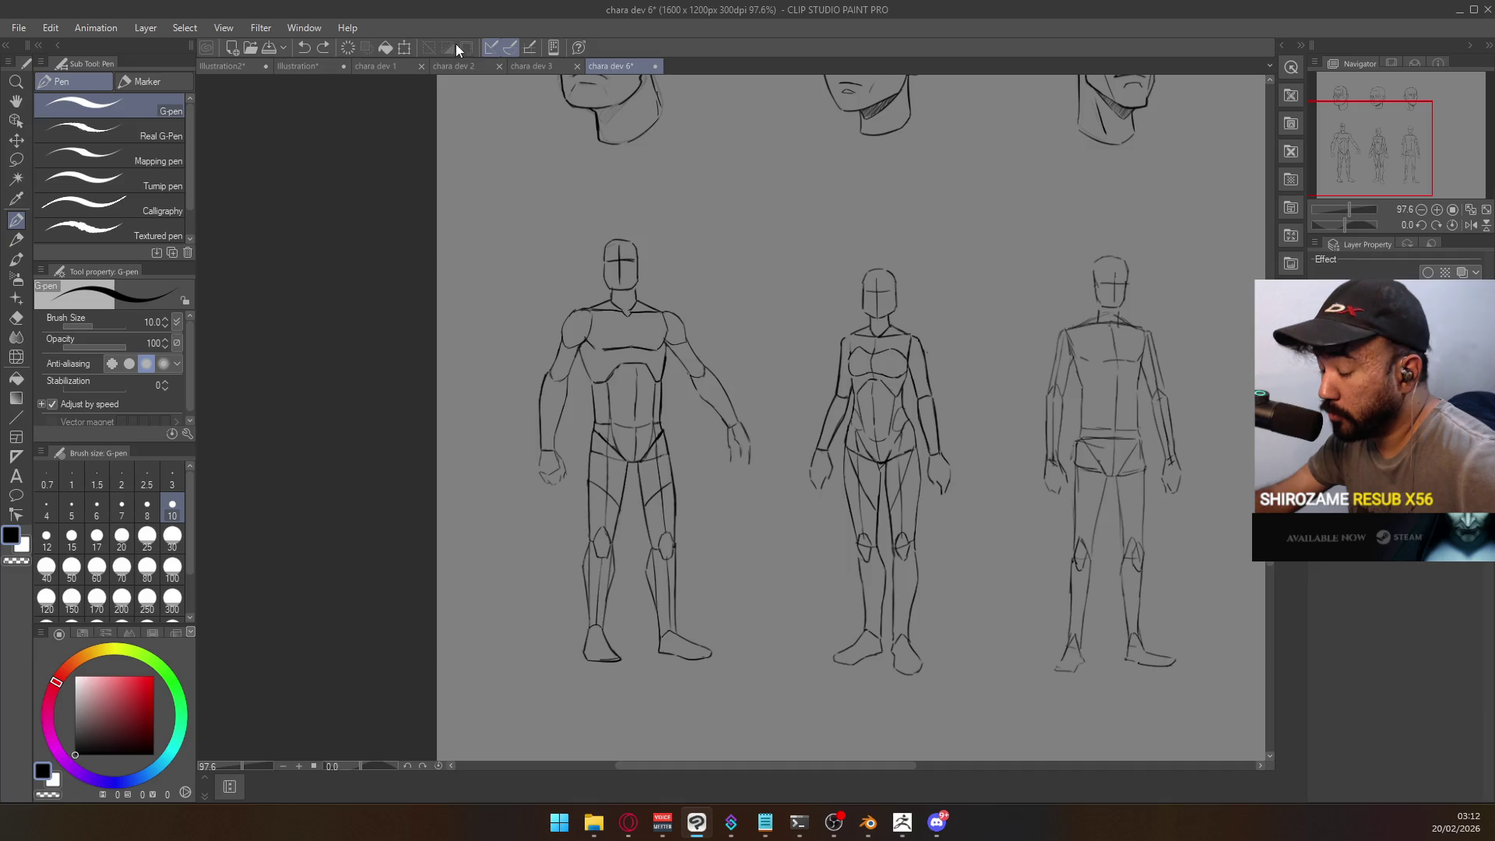
- Go through chara dev 3, 2 and 1, then undo trial X strokes over the bearded face
click(521, 64)
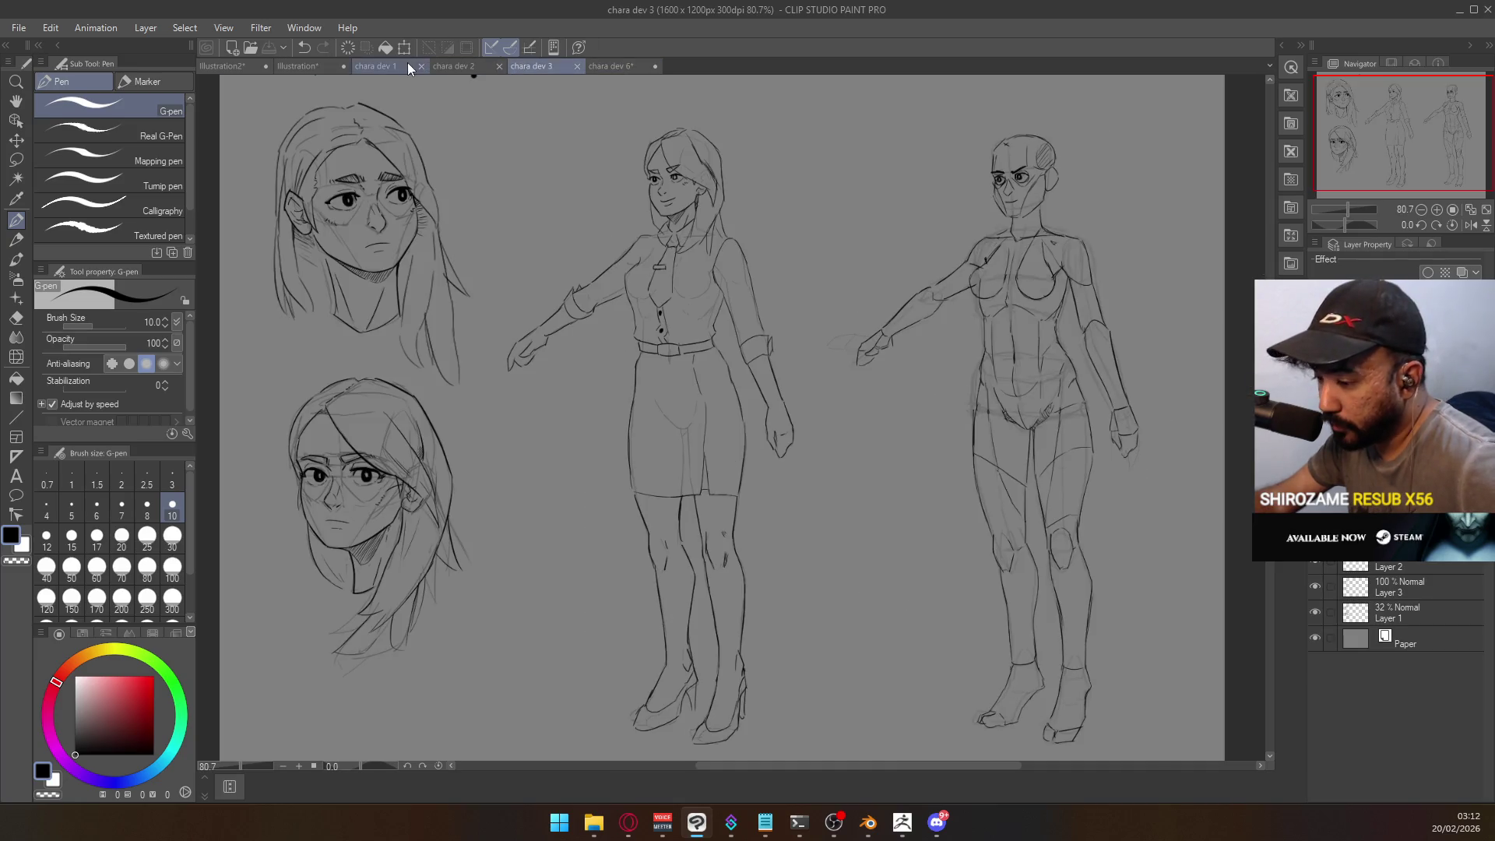
click(444, 67)
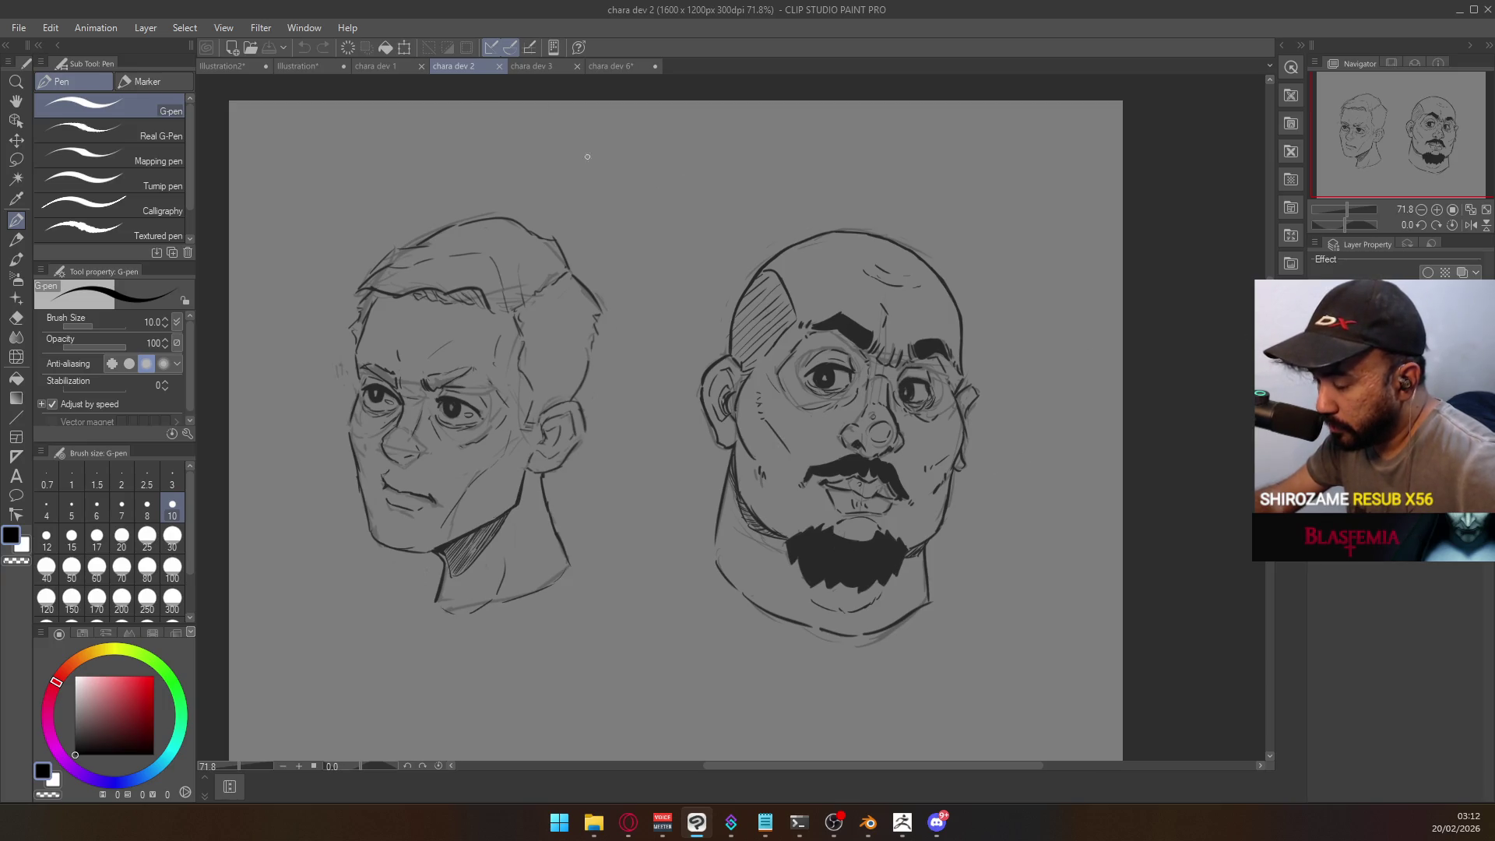
click(394, 67)
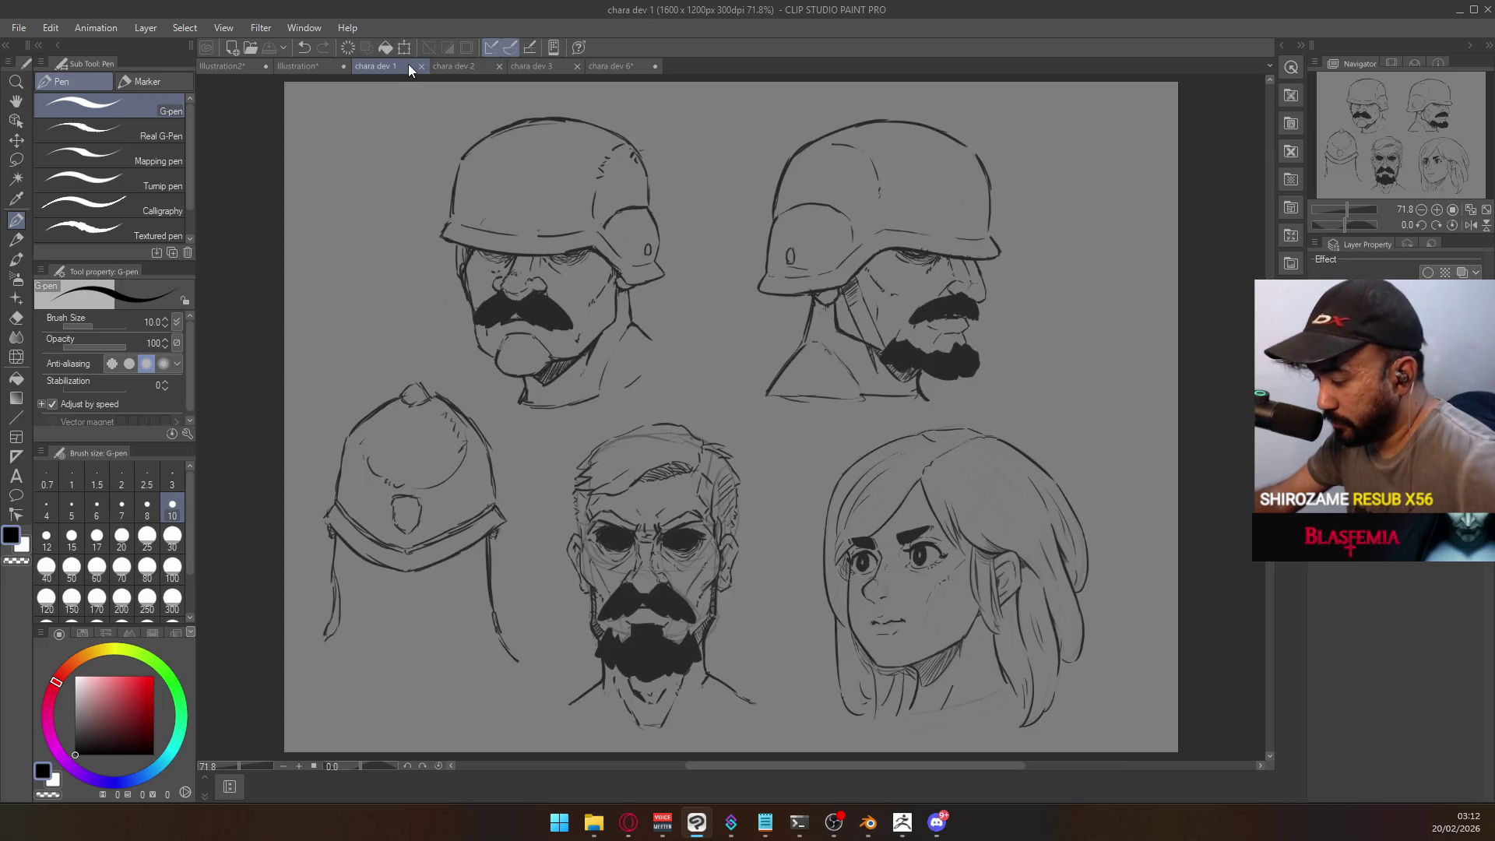
drag(551, 598, 714, 518)
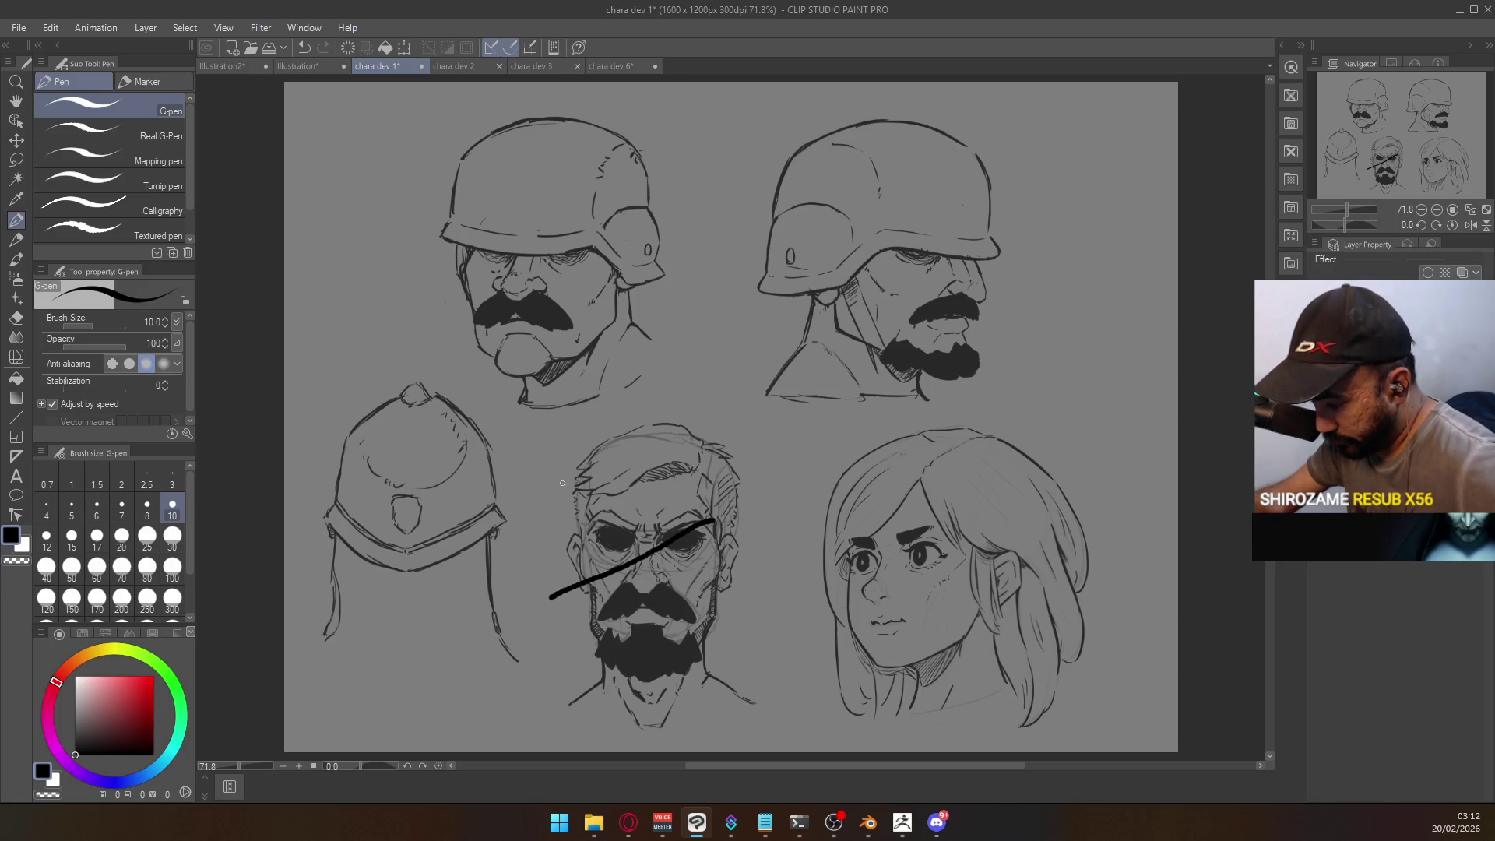
drag(563, 480, 759, 609)
key(ctrl+z)
key(ctrl+z)
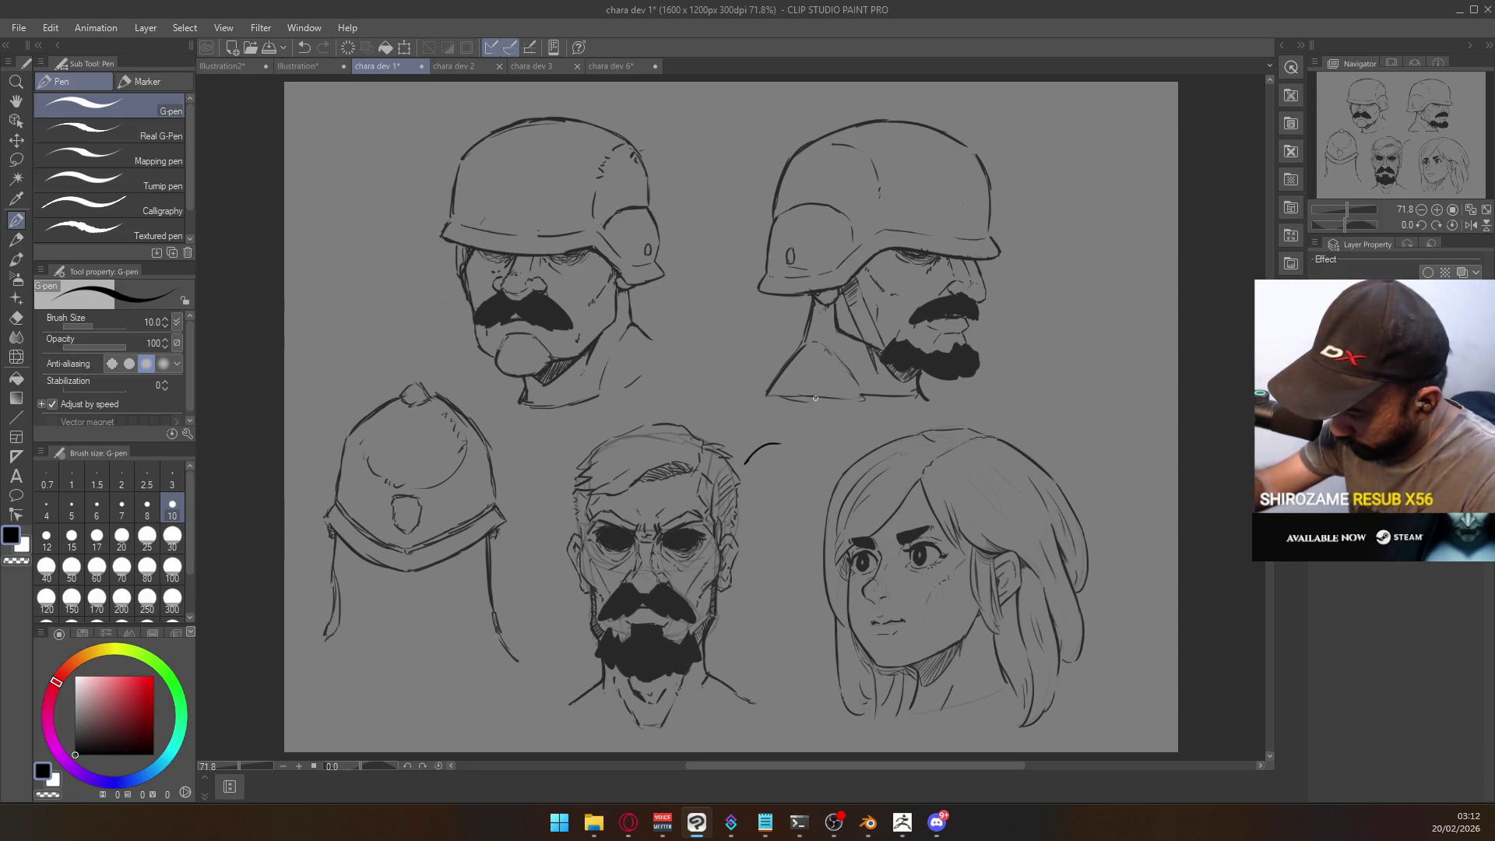
- Zoom to 100% on the faces and undo the handwritten 'Vivis' label and circle
ctrl+click(810, 442)
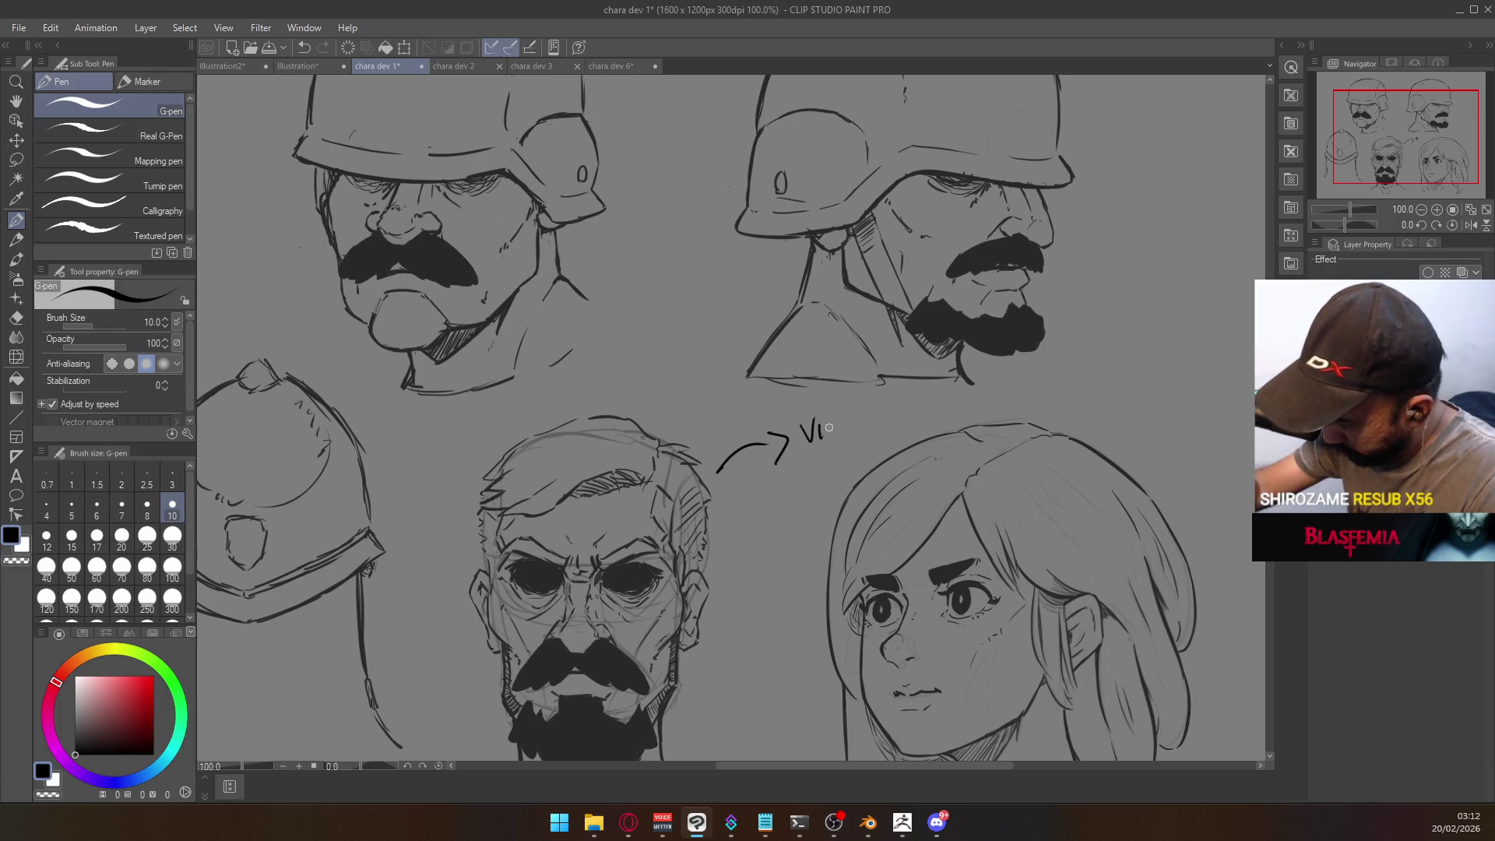
drag(862, 416, 855, 436)
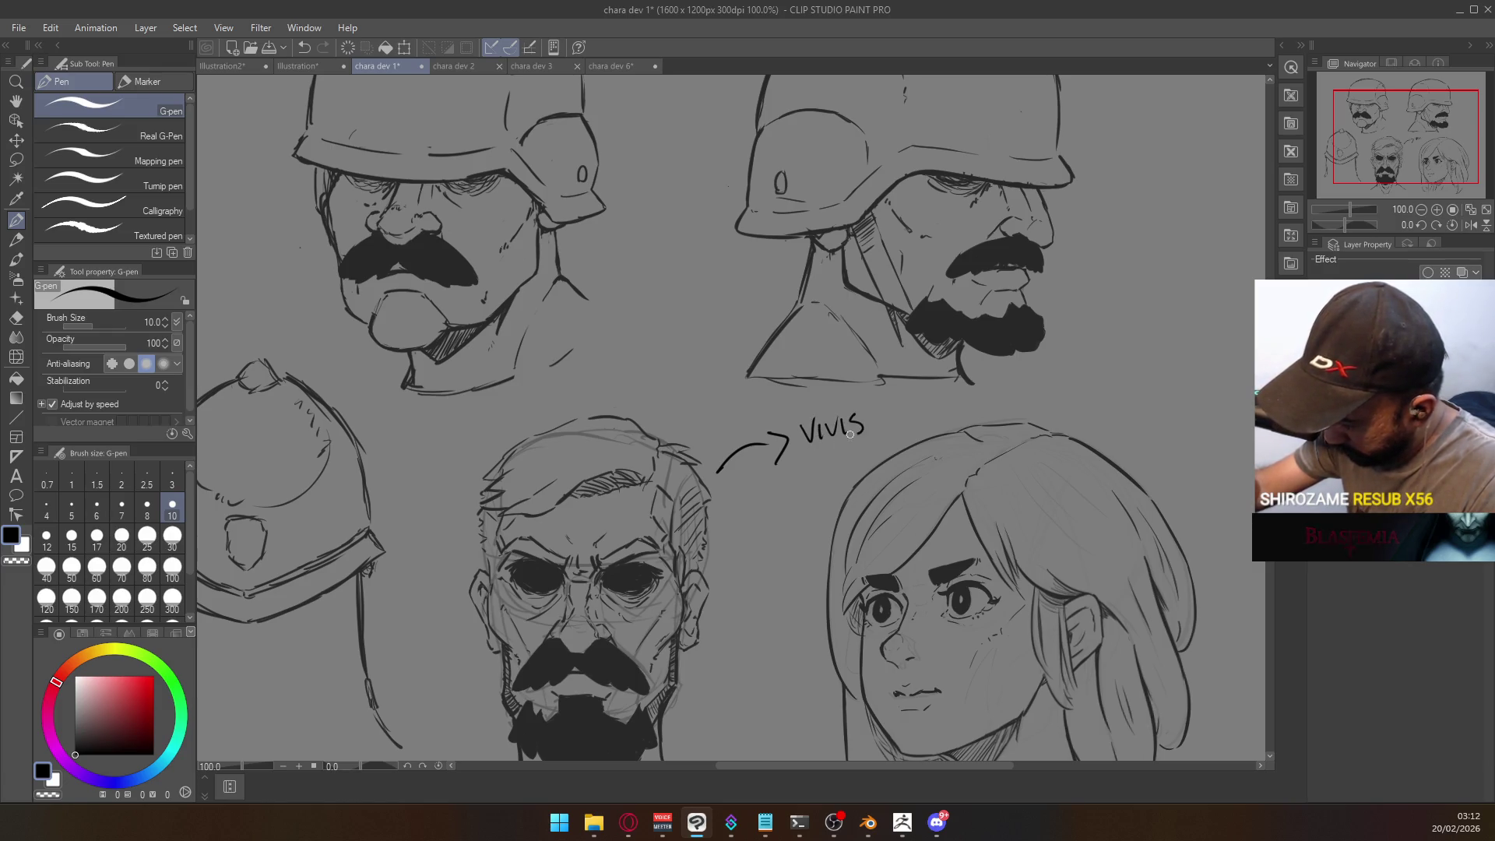
alt+click(889, 443)
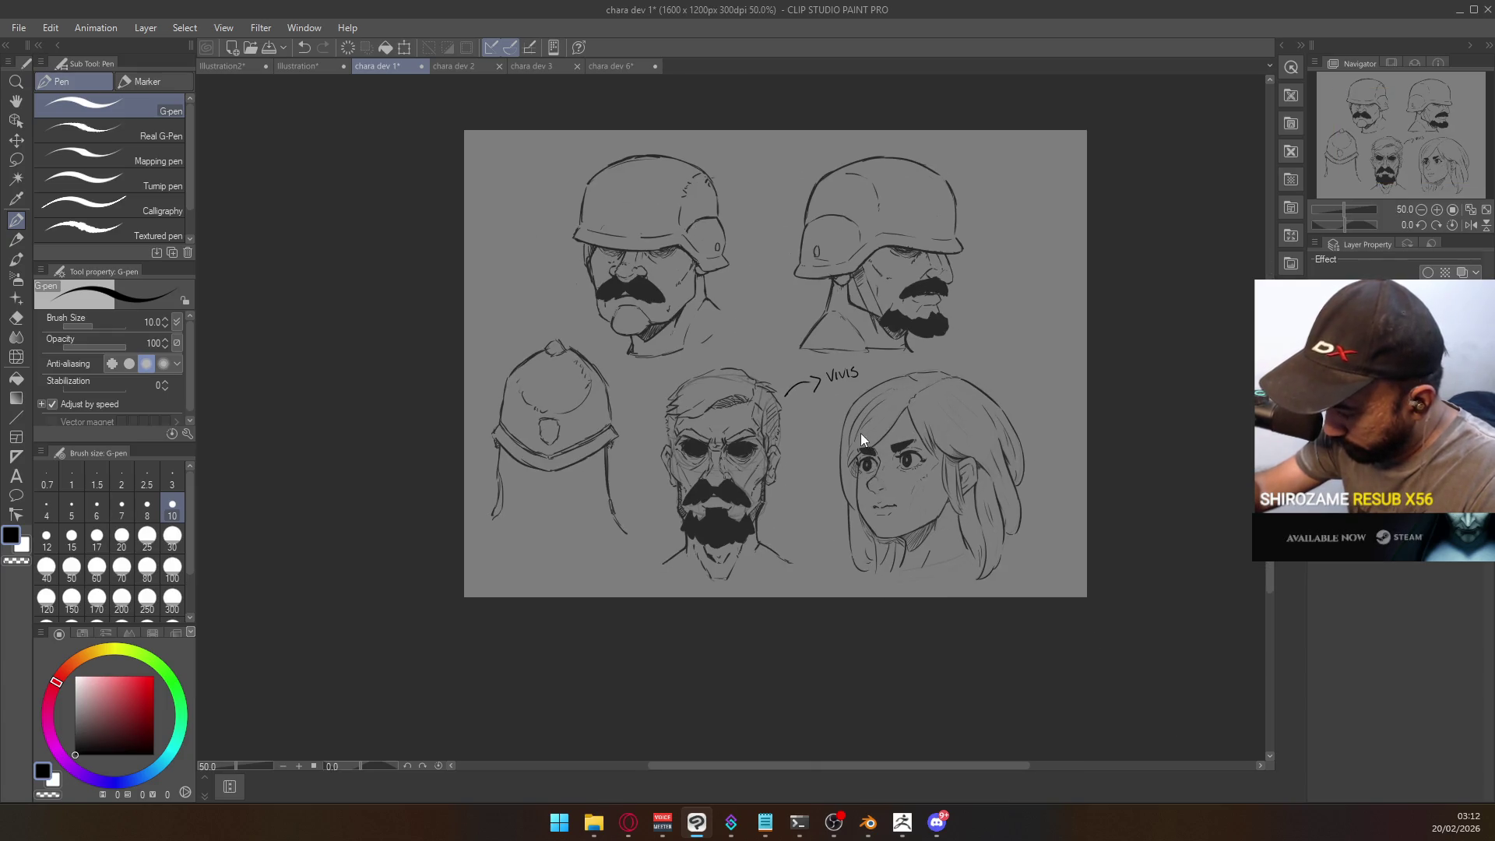
ctrl+click(837, 436)
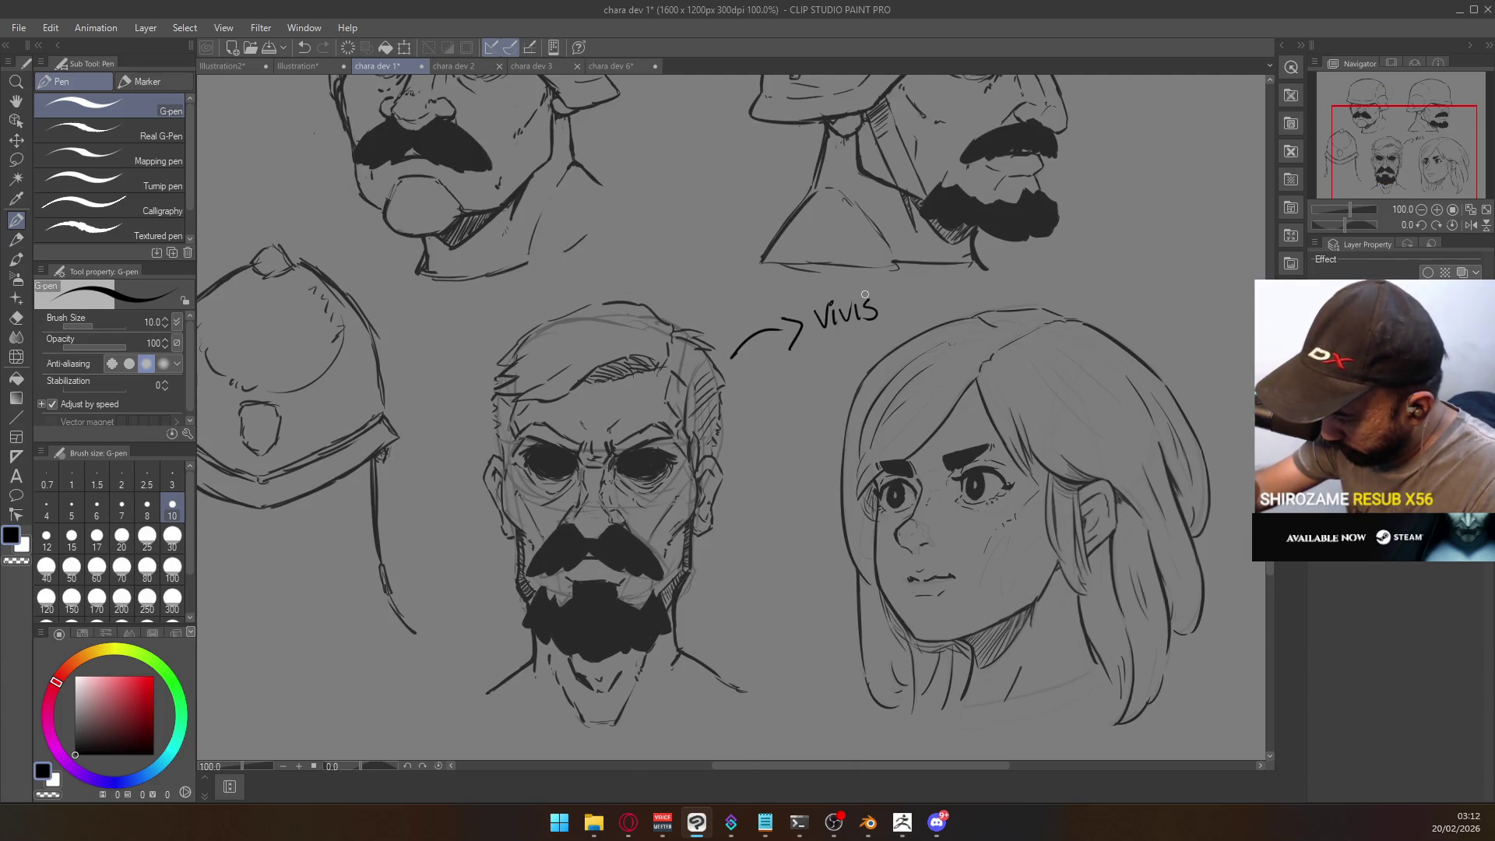
drag(827, 280, 810, 311)
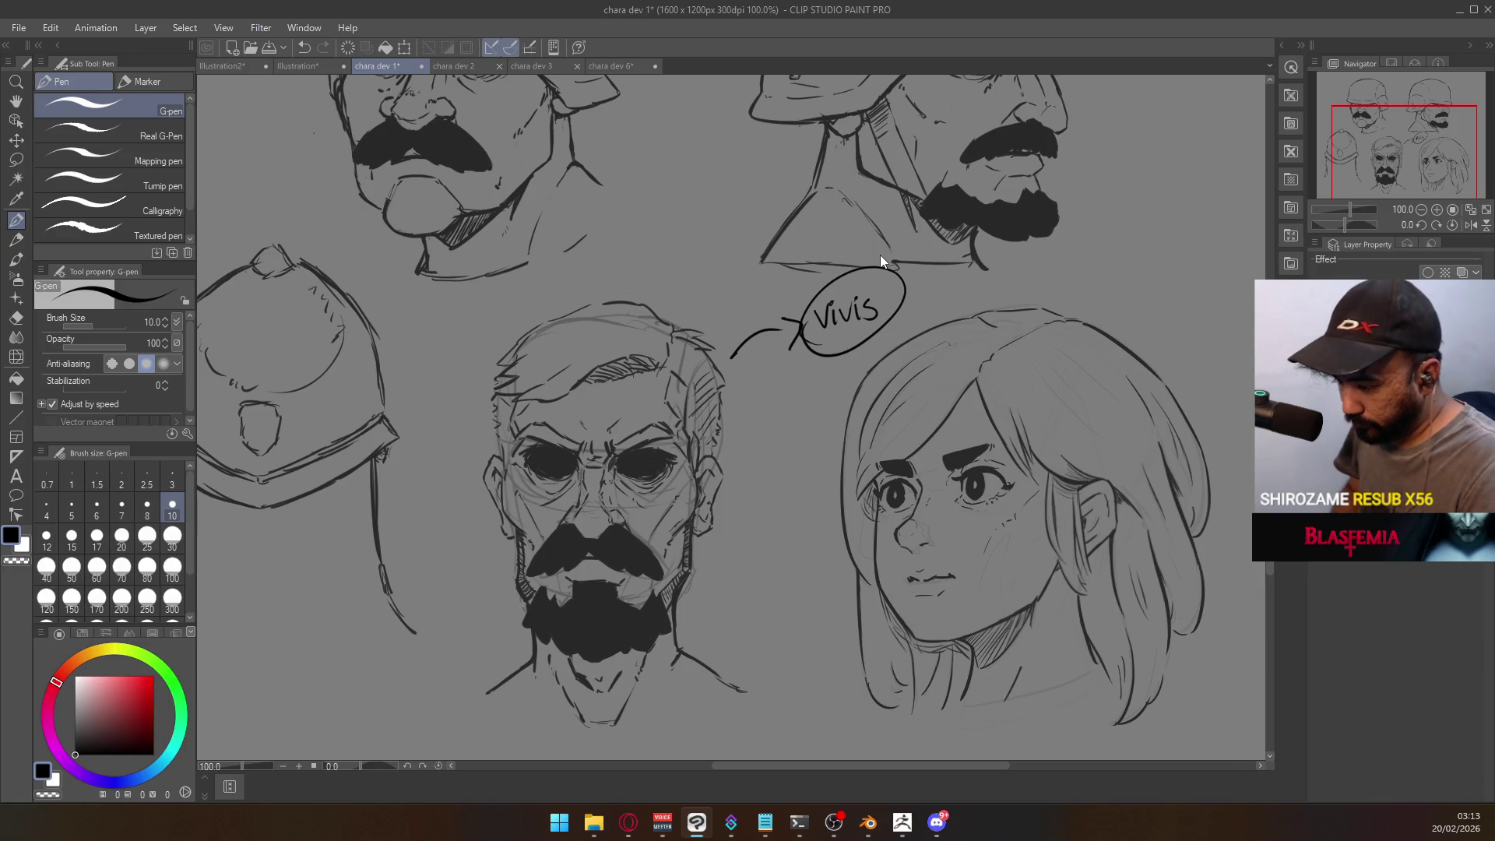
key(ctrl+z)
key(ctrl+z)
key(ctrl+z)
key(ctrl+z)
key(ctrl+z)
key(ctrl+z)
key(ctrl+z)
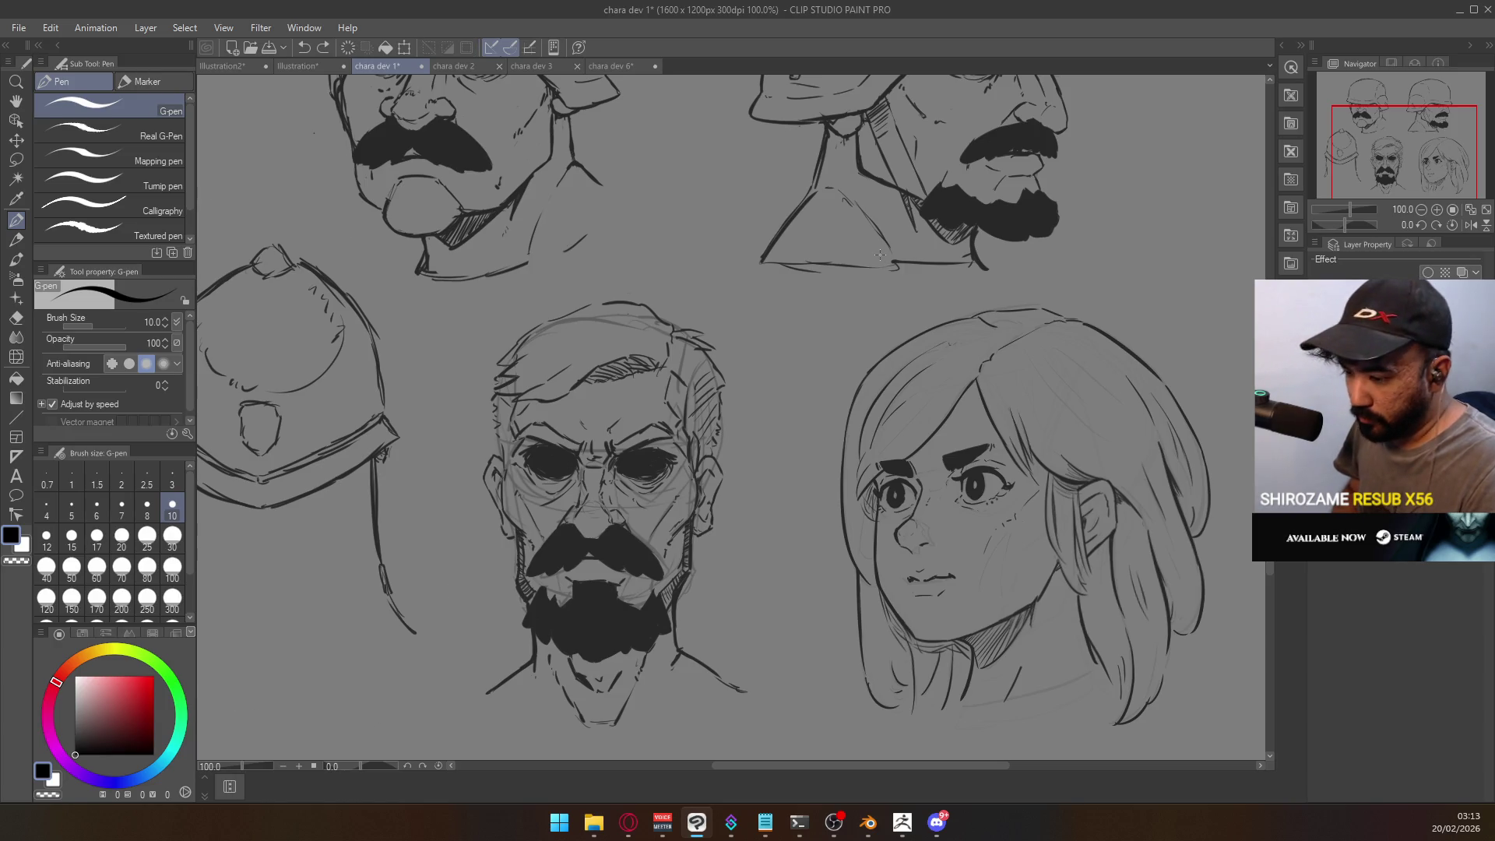
- Delete the left helmet sketch from the right-click menu, then zoom out to the page
right_click(713, 418)
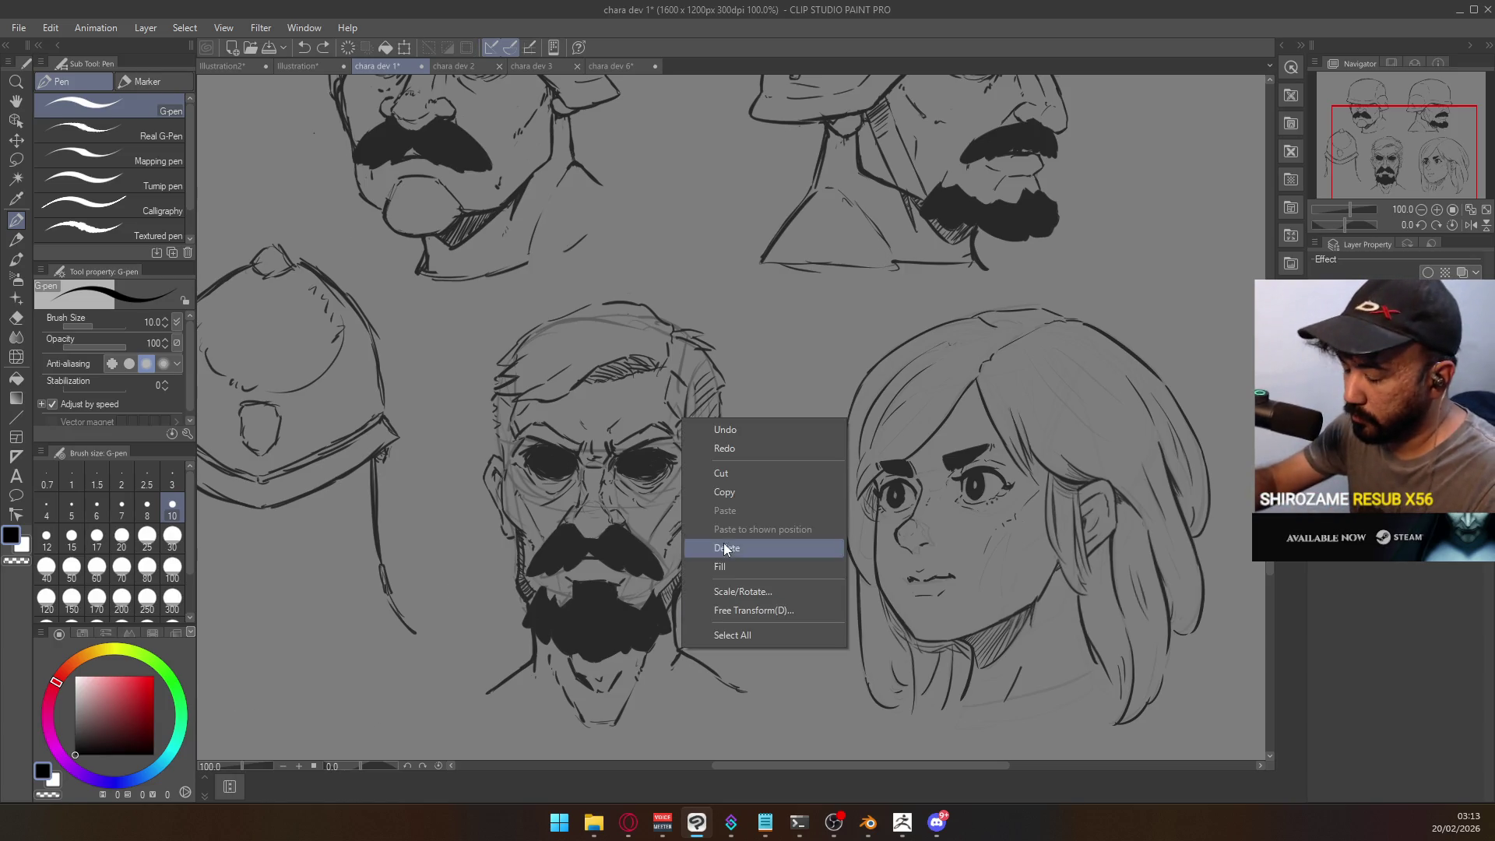
click(721, 555)
ctrl+alt+click(781, 511)
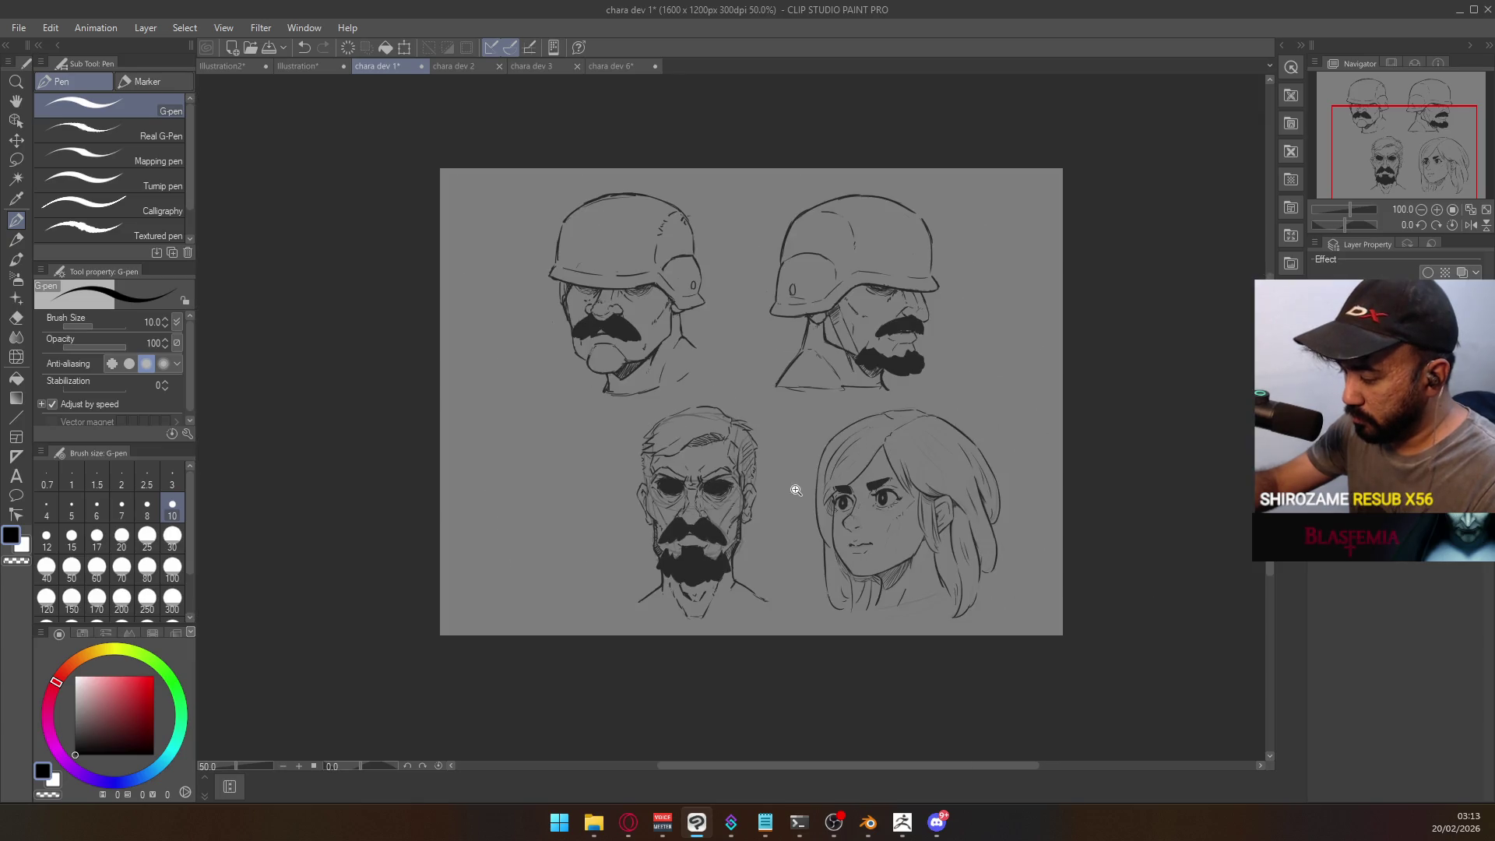
- Restore the helmet sketch with Ctrl+Z and review the chara dev 2, 3 and 6 sheets
key(ctrl+z)
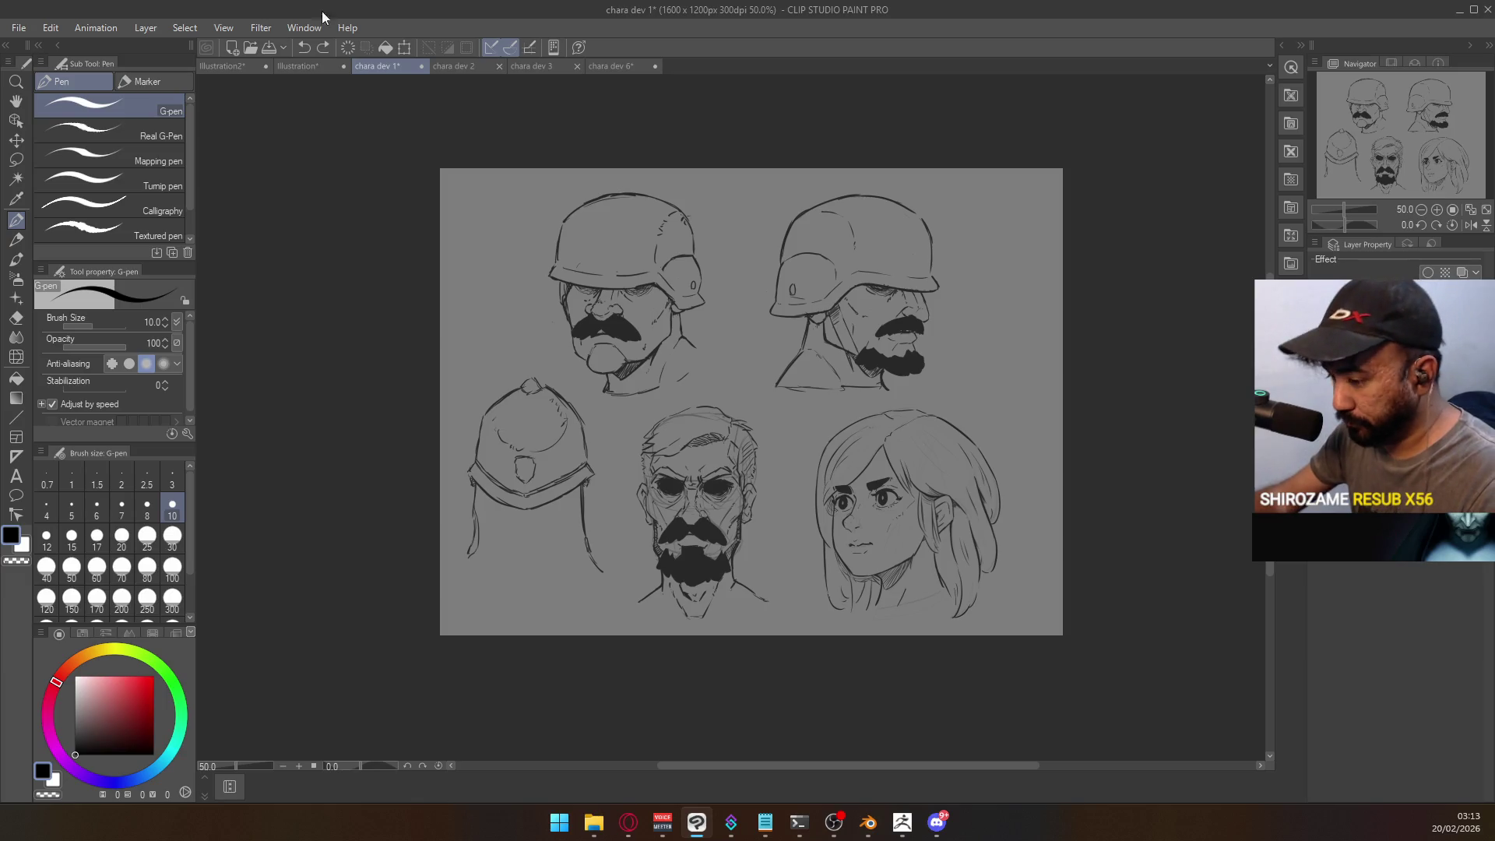
click(433, 68)
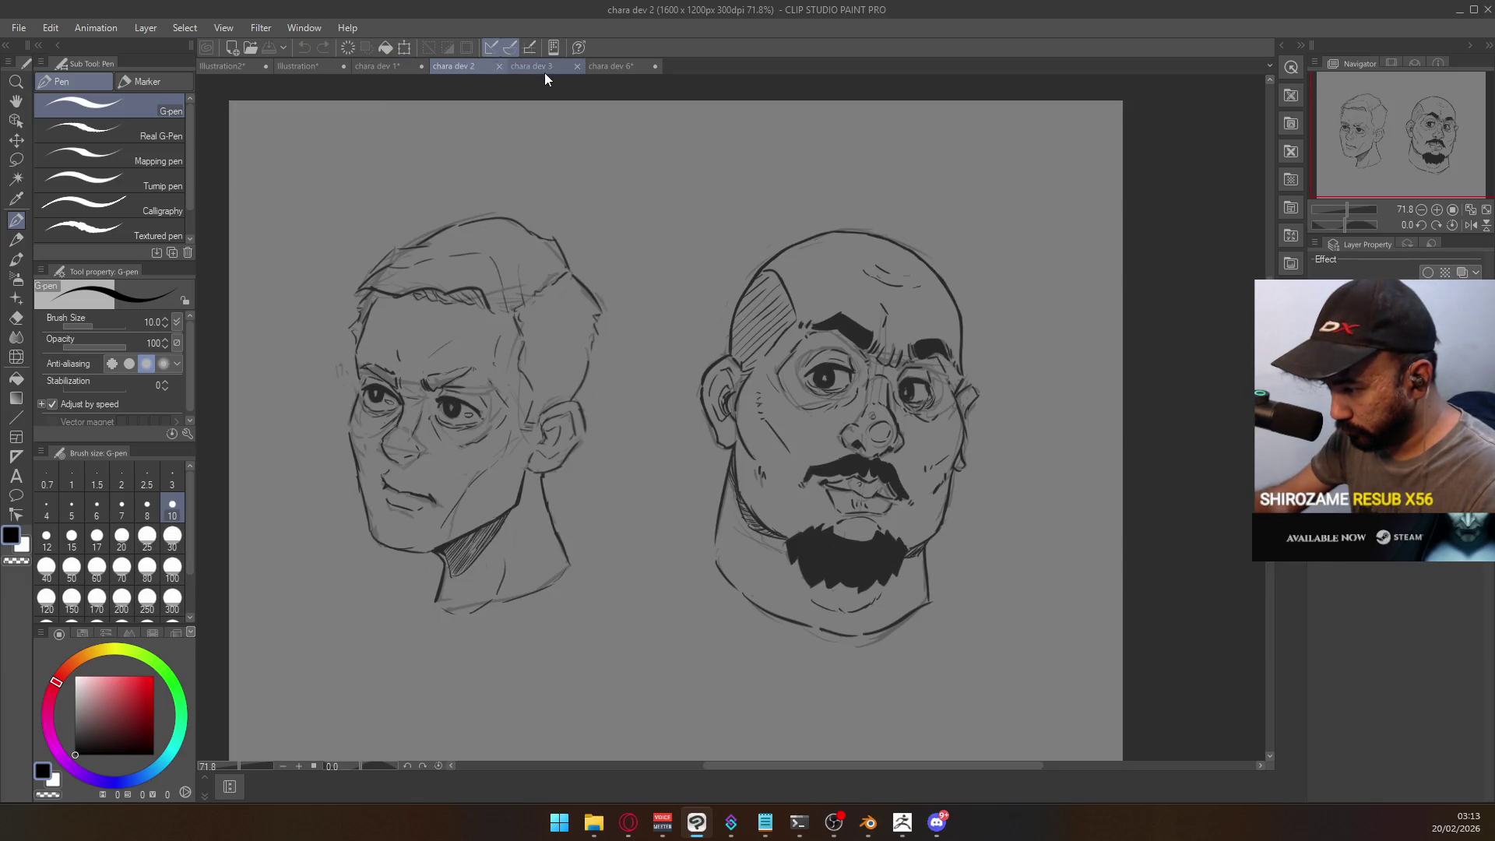
click(544, 69)
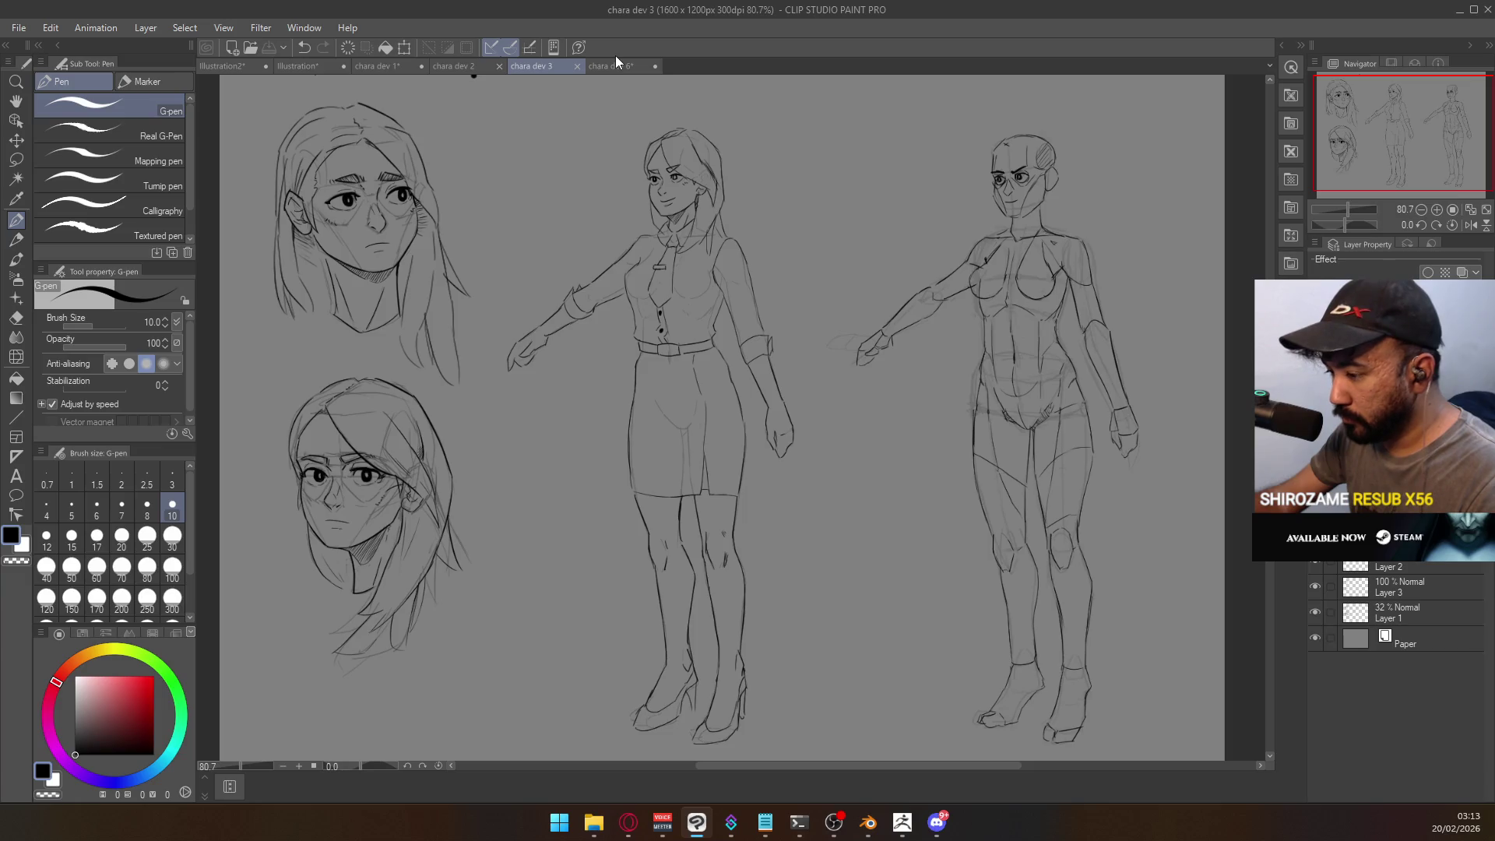
click(600, 64)
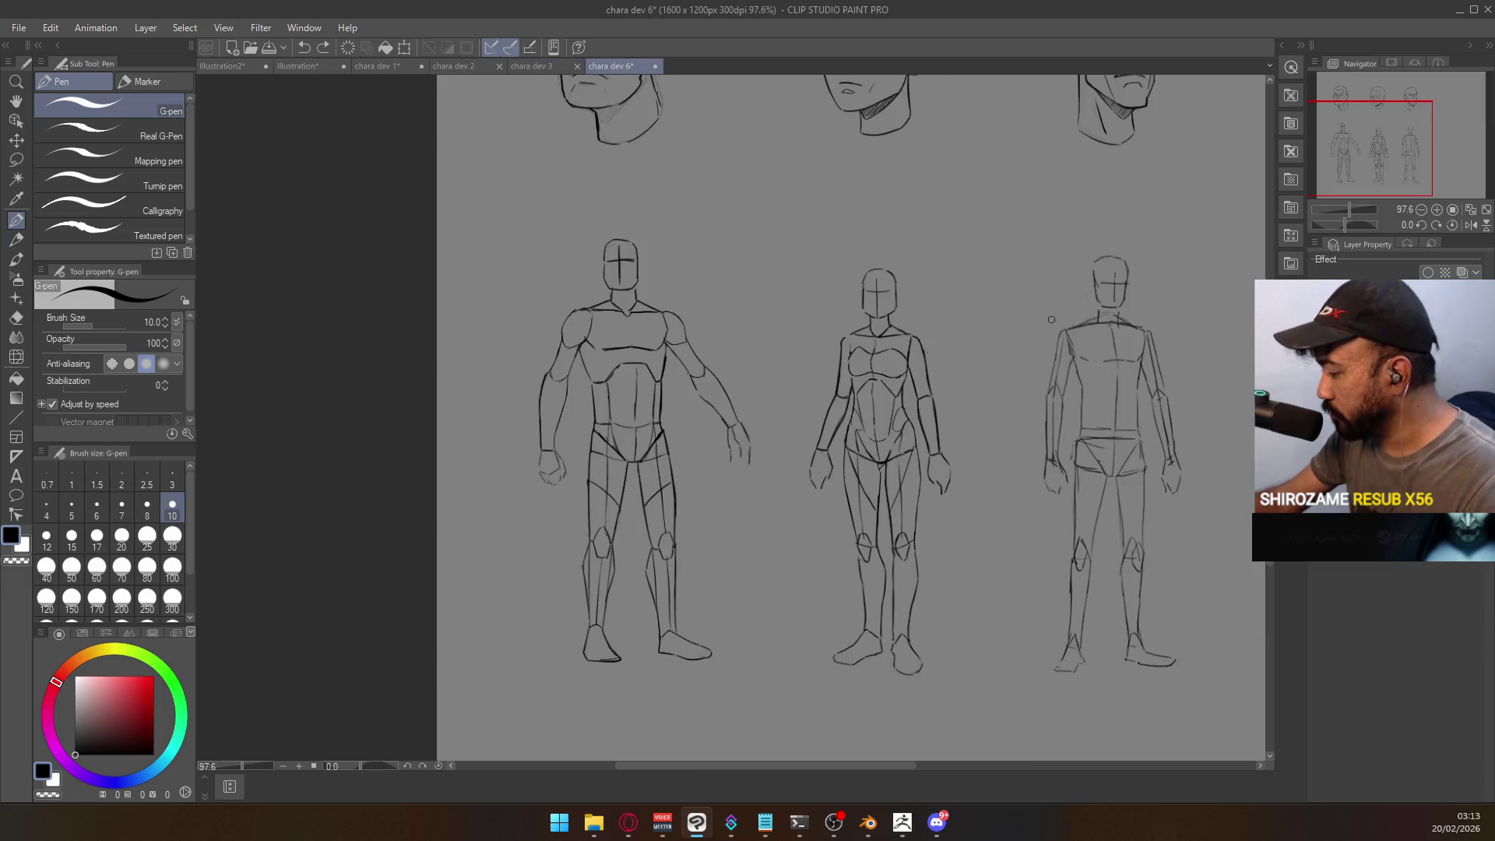
mouse_move(950, 228)
mouse_down()
mouse_move(801, 324)
mouse_move(755, 317)
mouse_move(757, 287)
mouse_up()
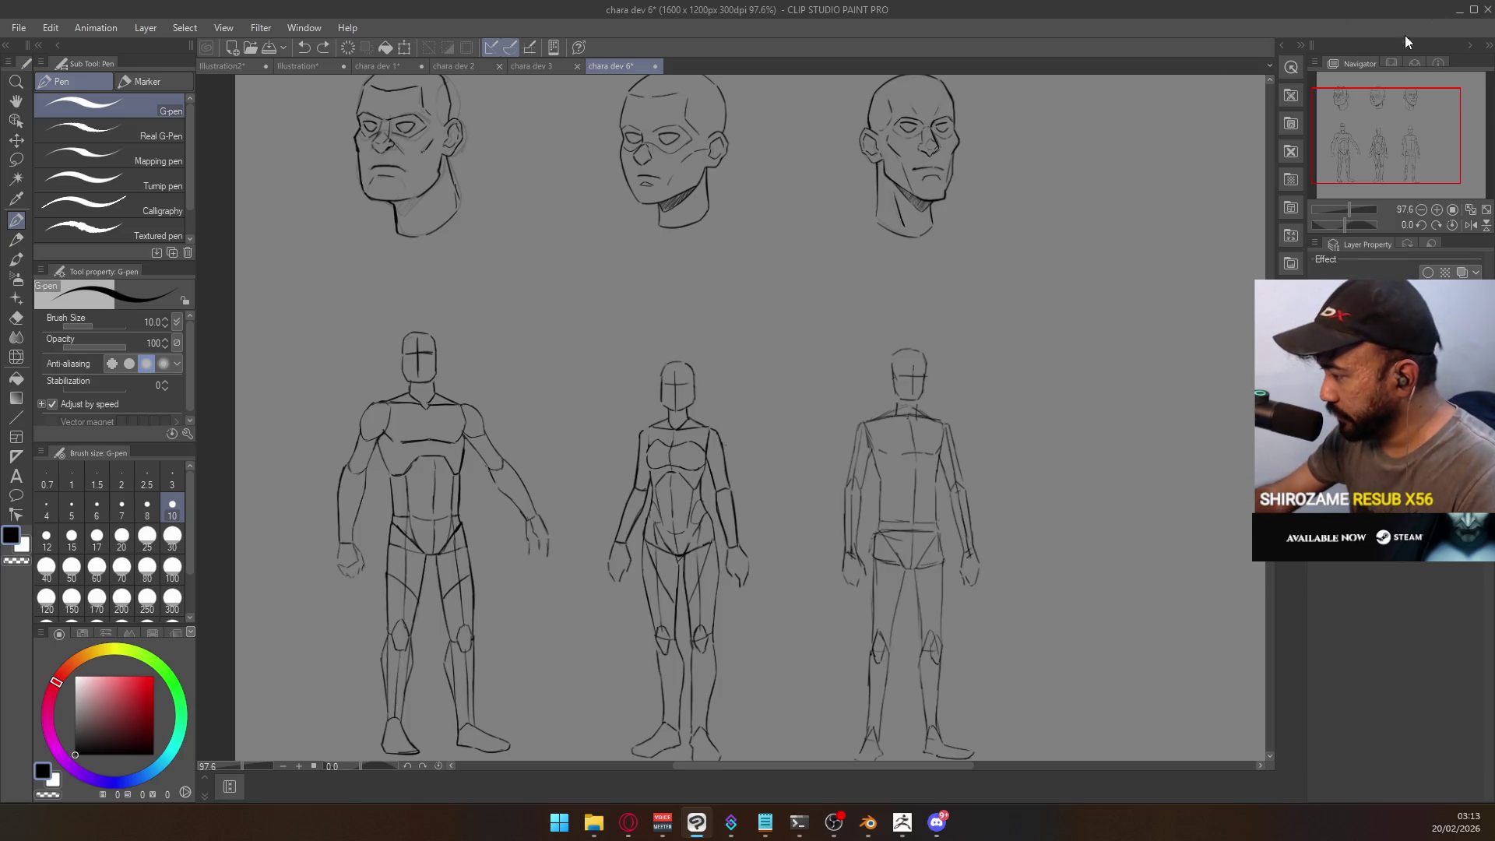
- Minimize Clip Studio Paint, close Blender through its save prompt, and minimize the browser
click(1456, 14)
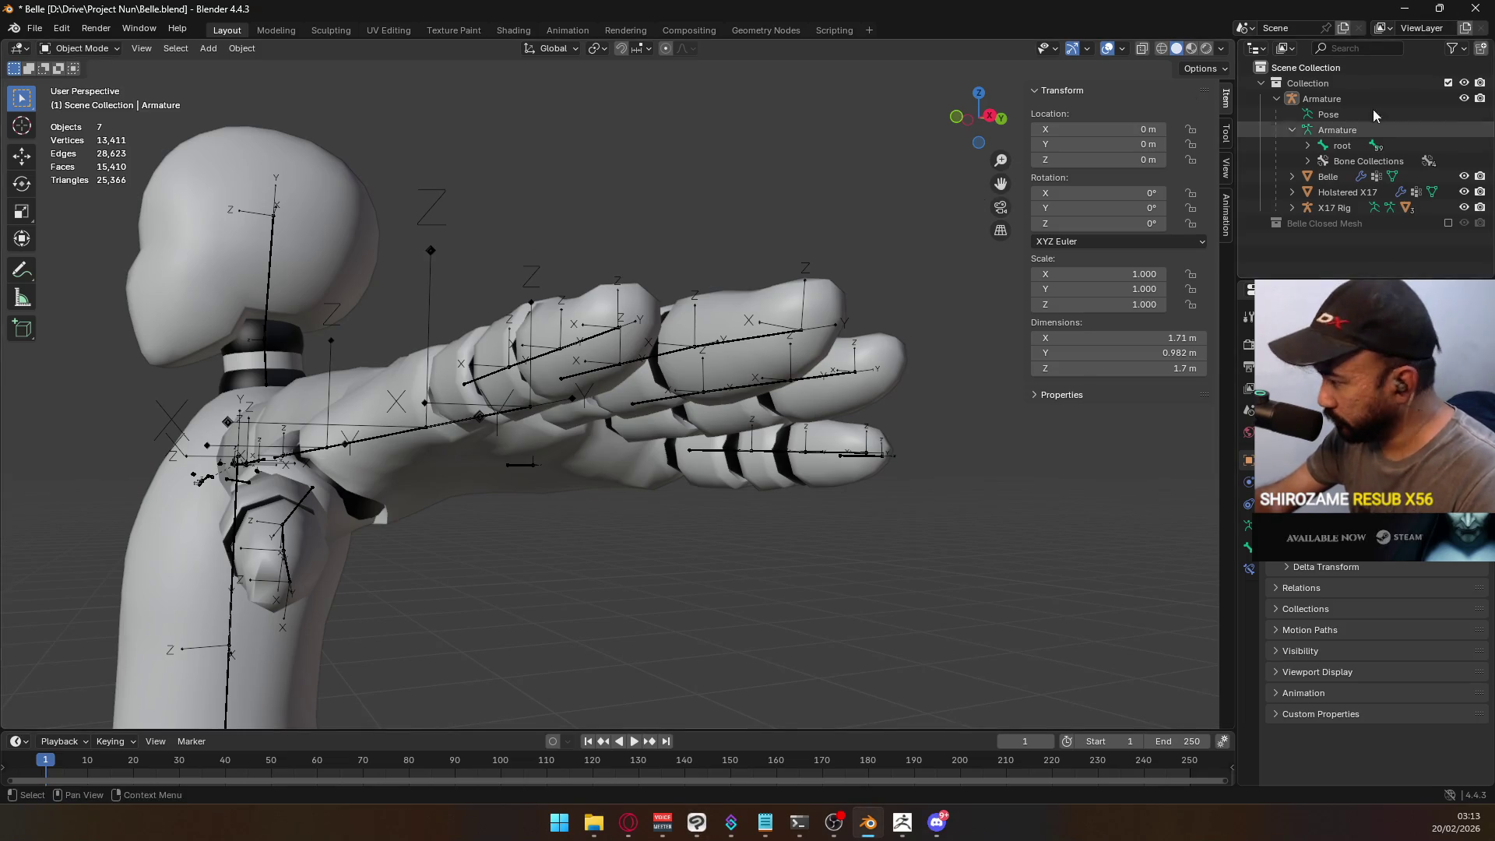
click(1475, 8)
click(786, 437)
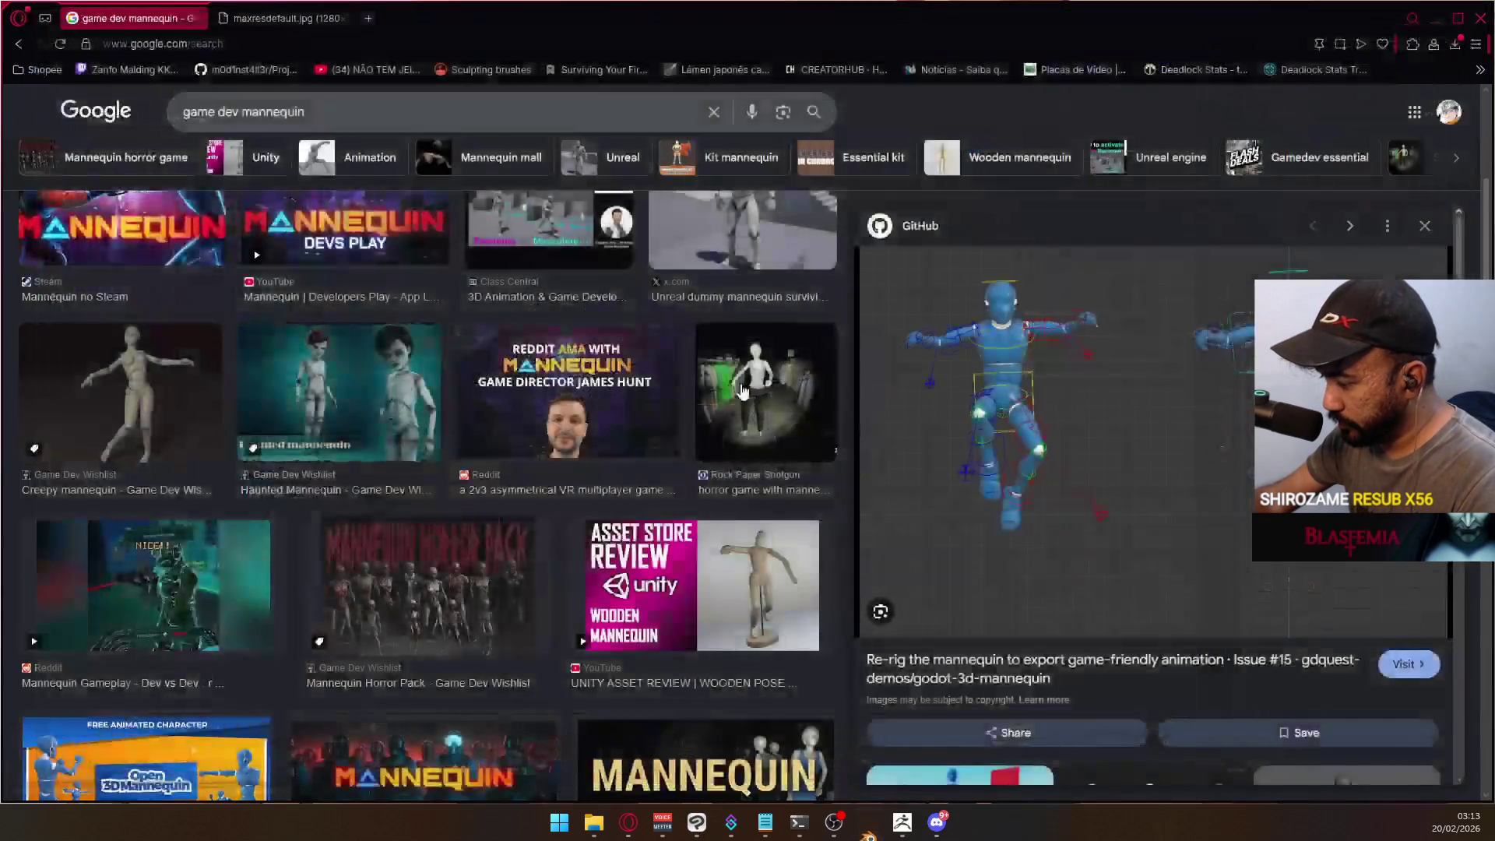
click(1435, 18)
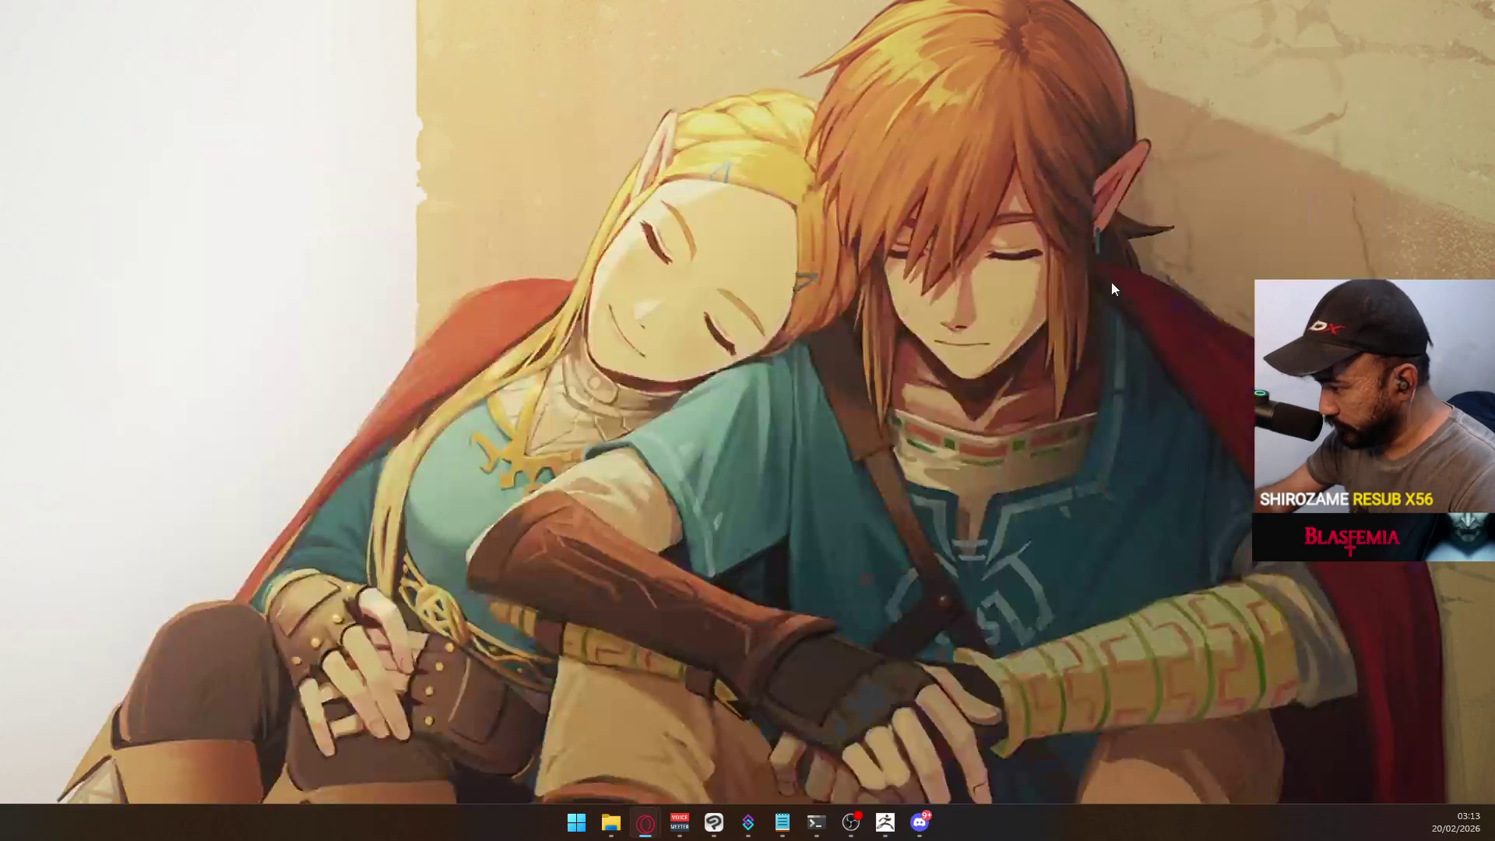
- Close the old ZBrush session at its save prompt and relaunch ZBrush 2020.1.3
click(889, 832)
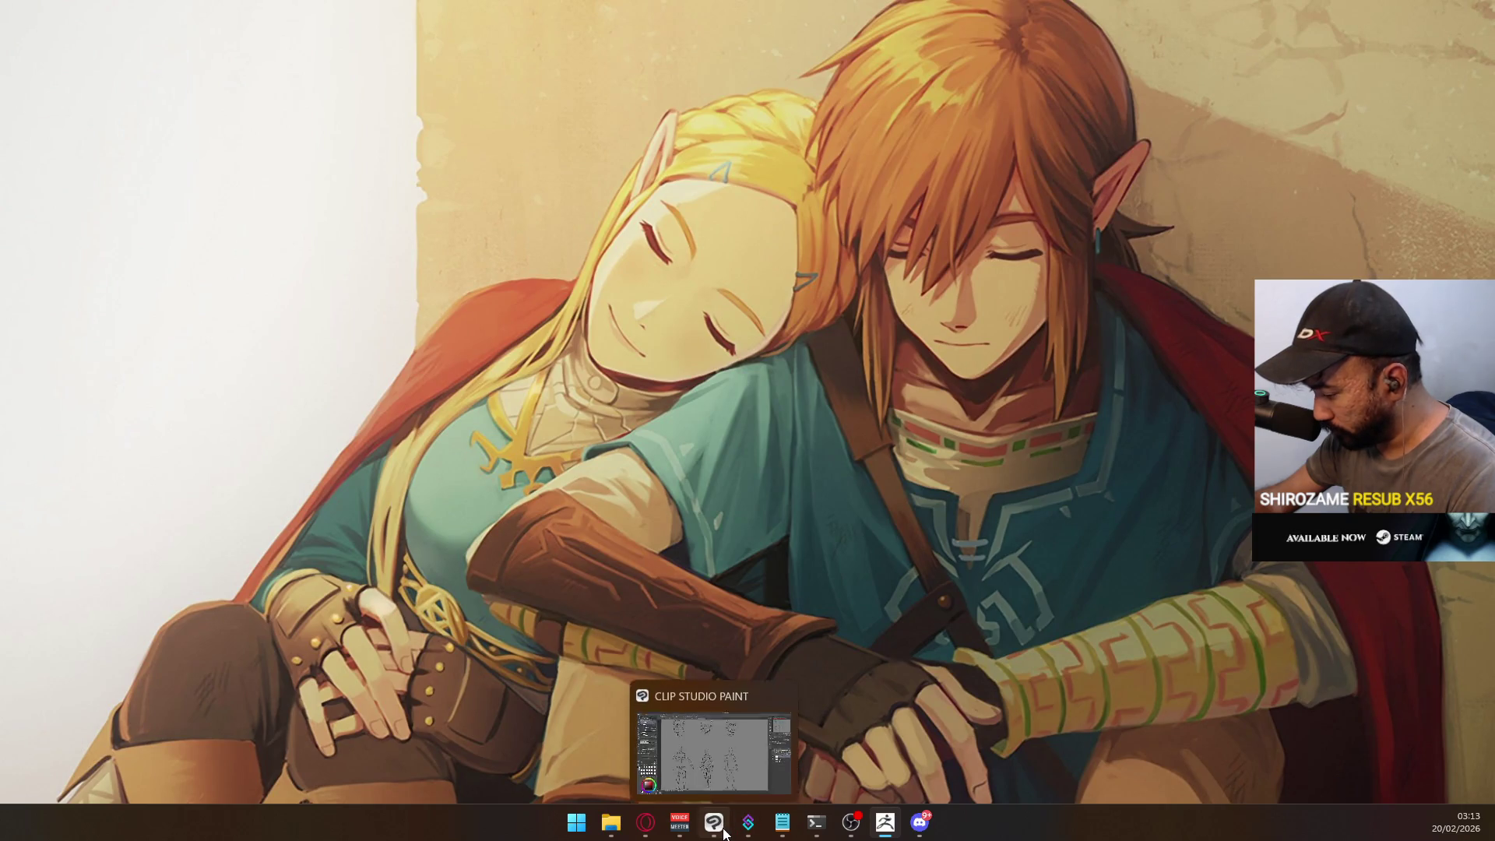
click(883, 827)
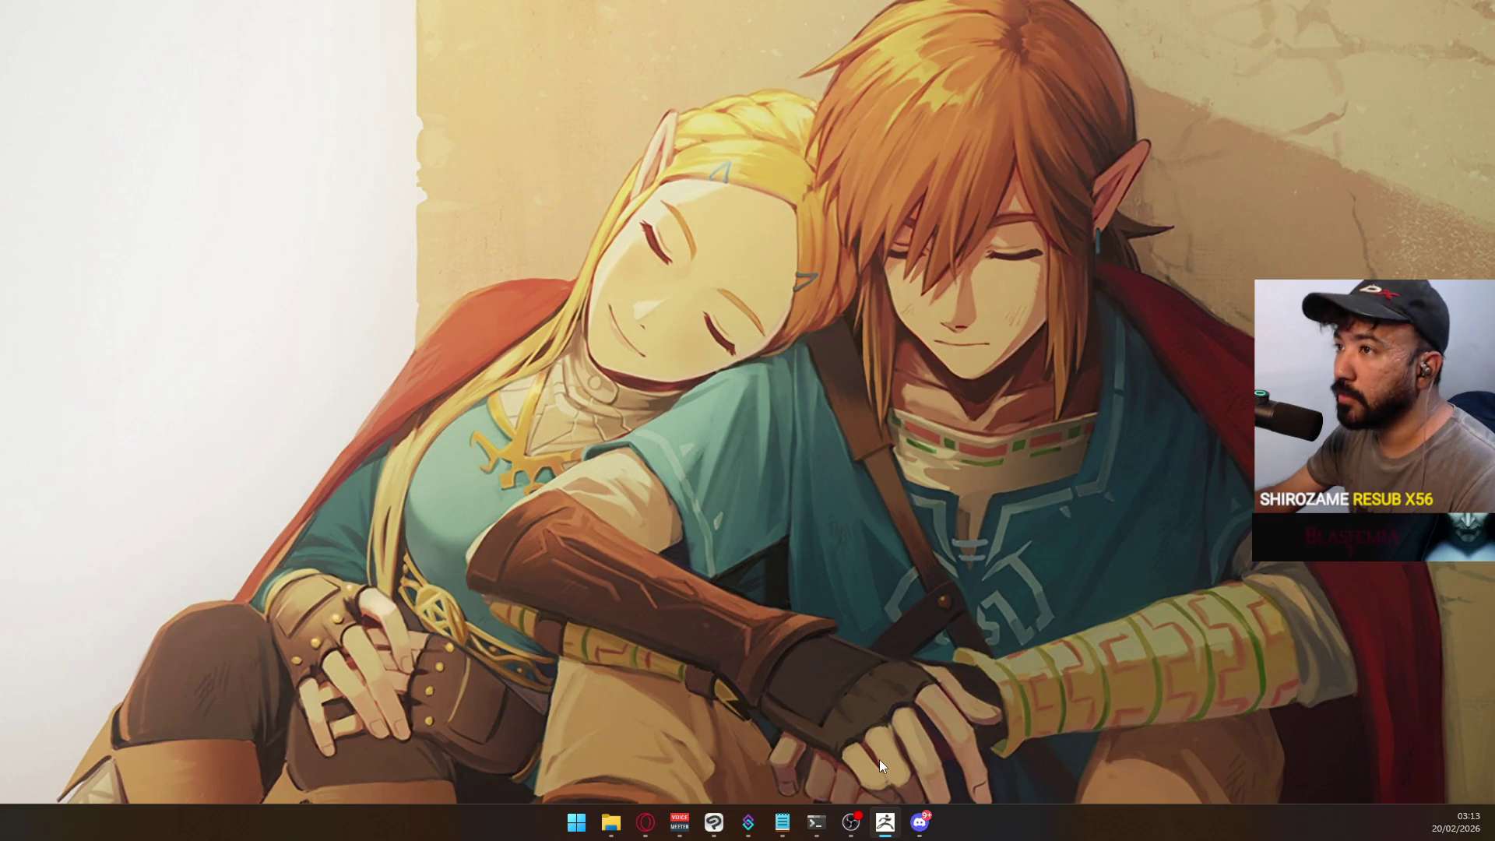
mouse_move(881, 822)
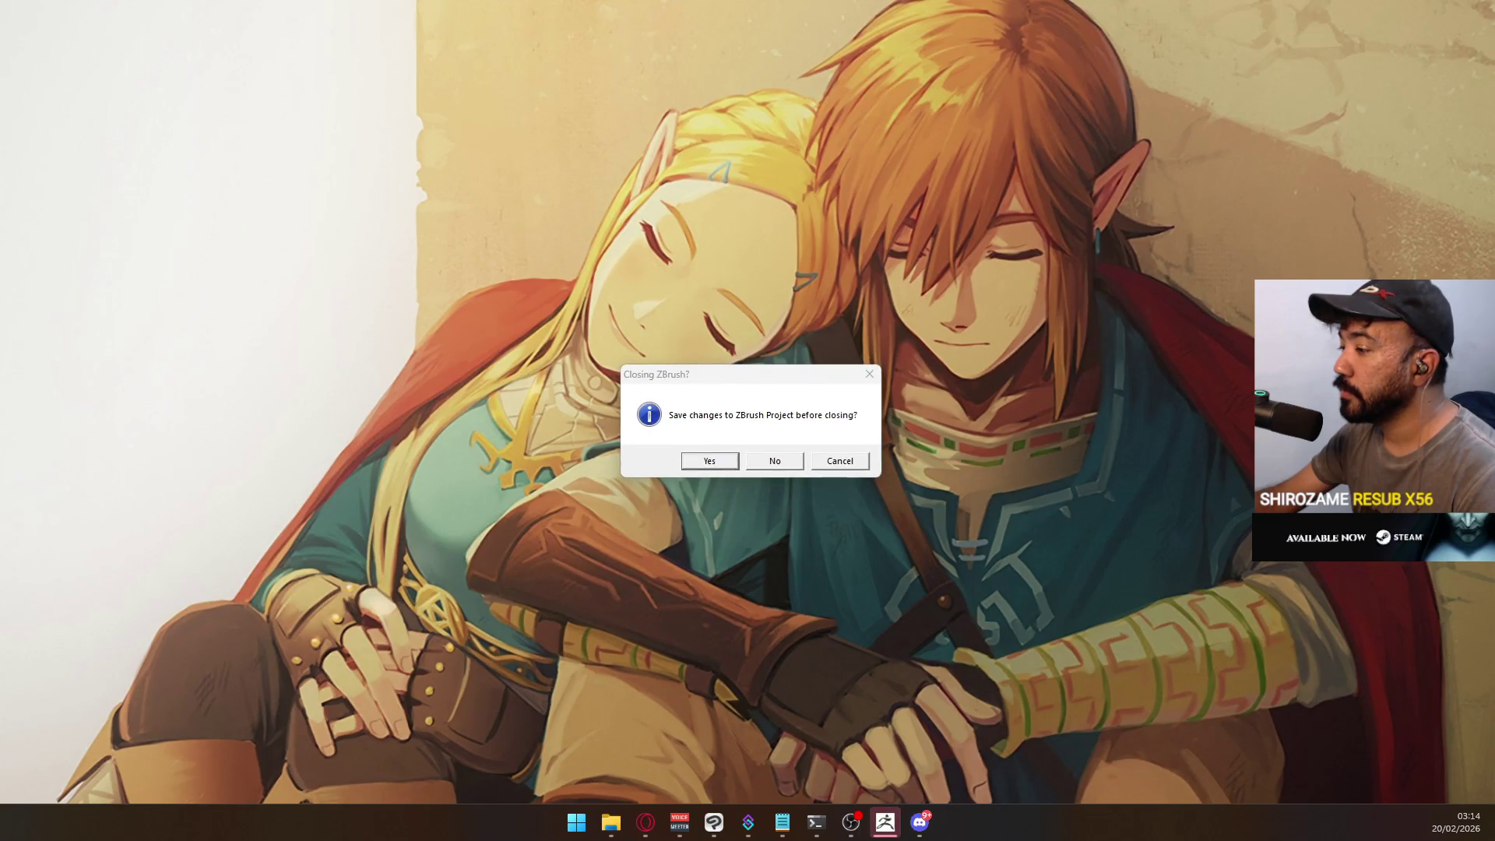
click(705, 461)
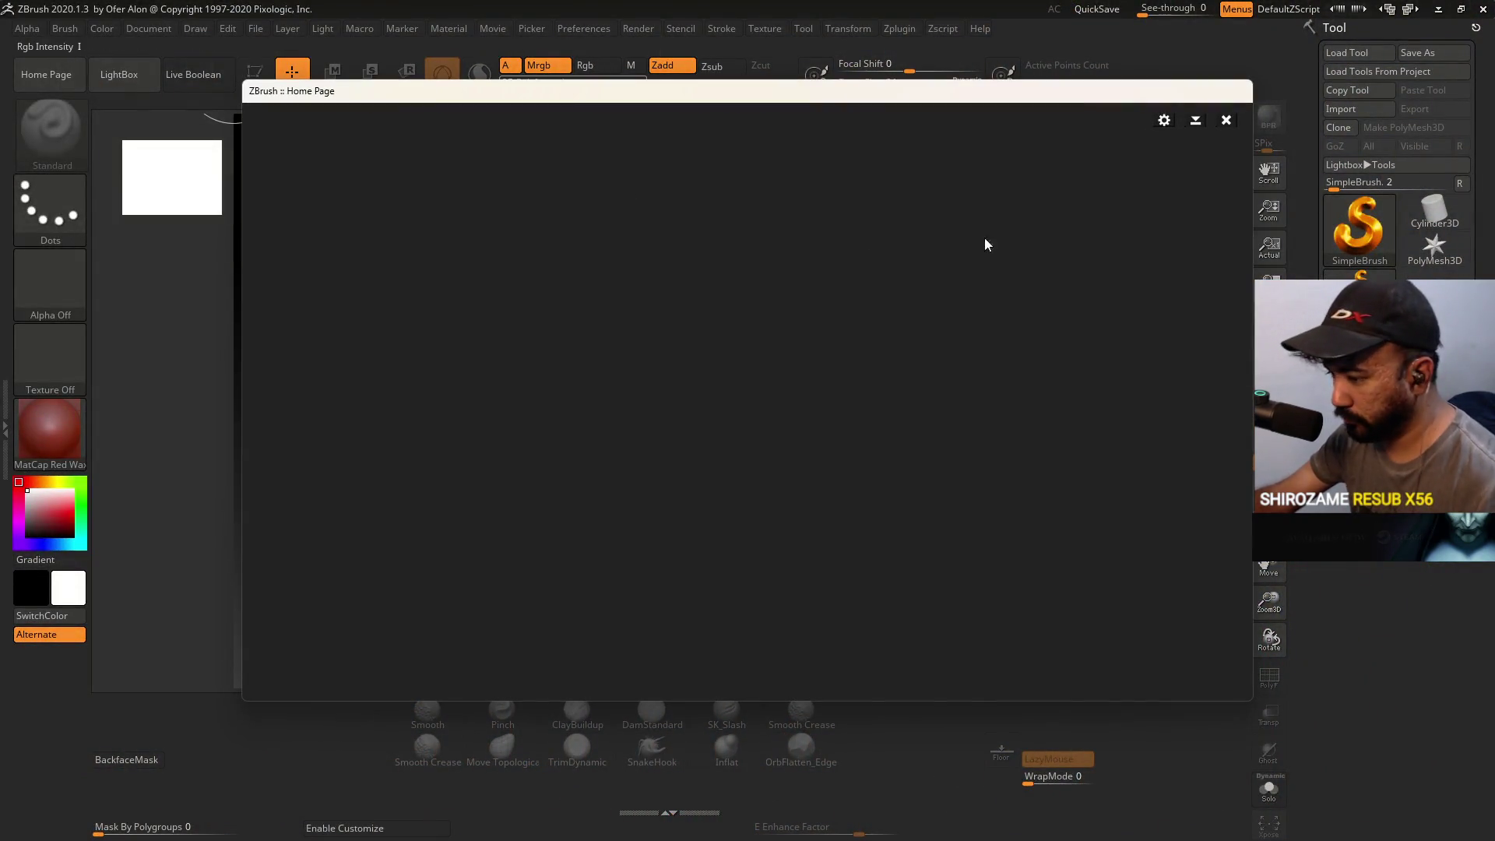
- Dismiss the Home Page and open the mannequin project via File > Open, declining to save
click(1226, 123)
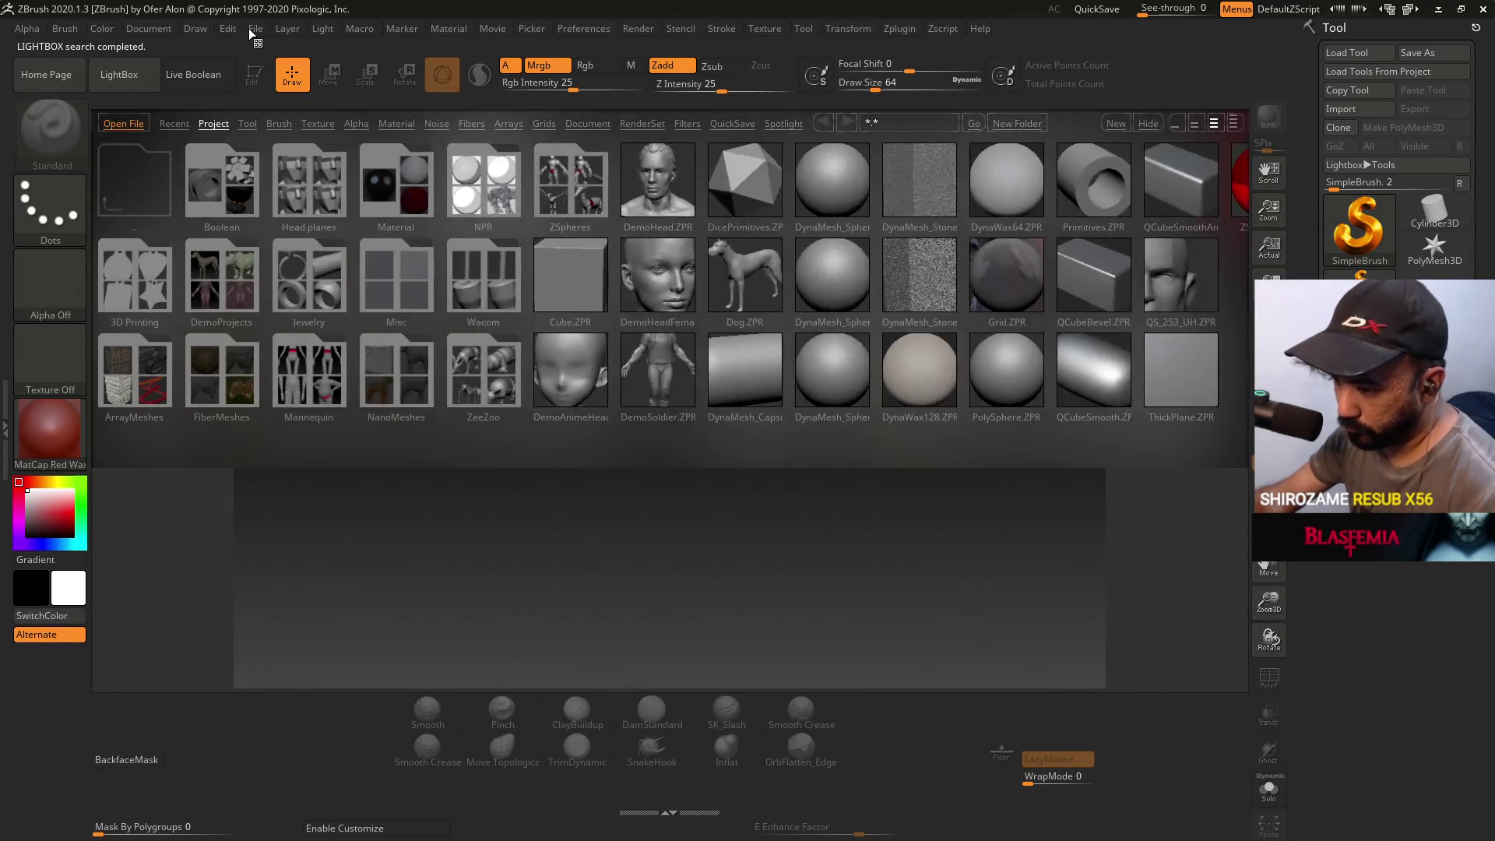
click(256, 29)
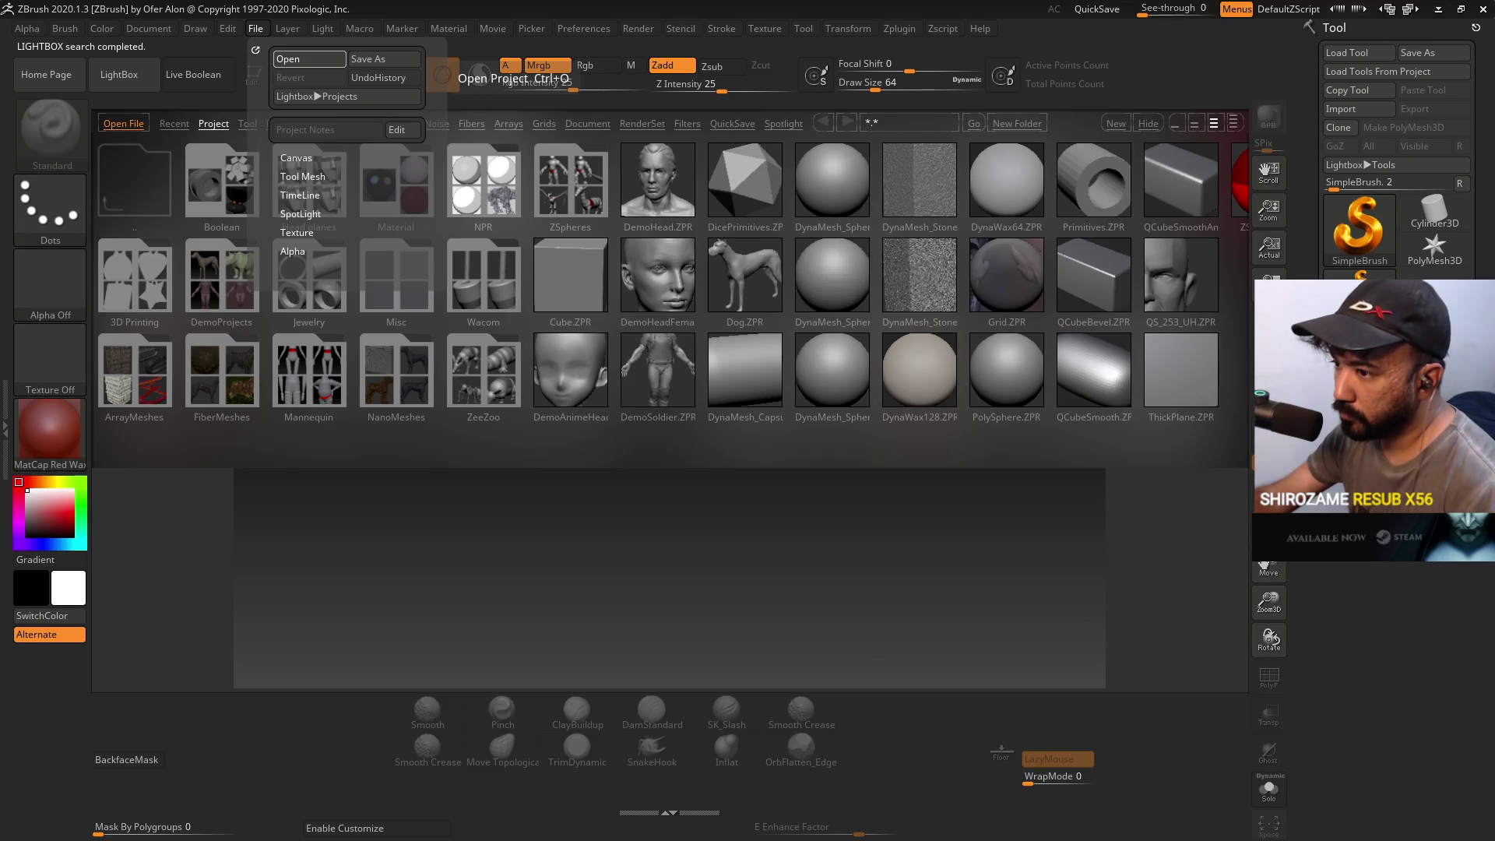
click(309, 59)
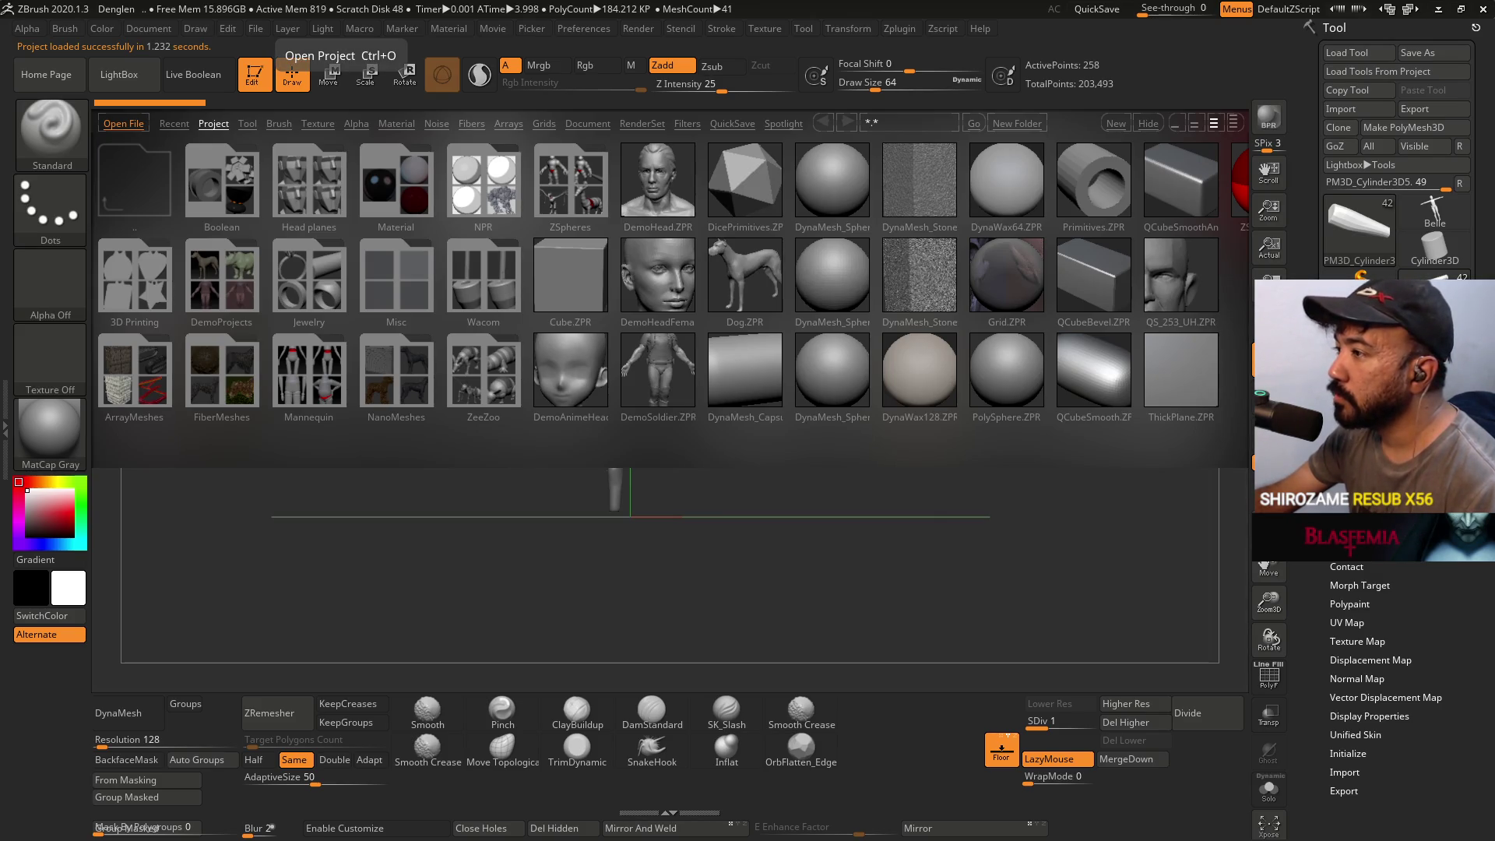
double_click(705, 293)
click(800, 460)
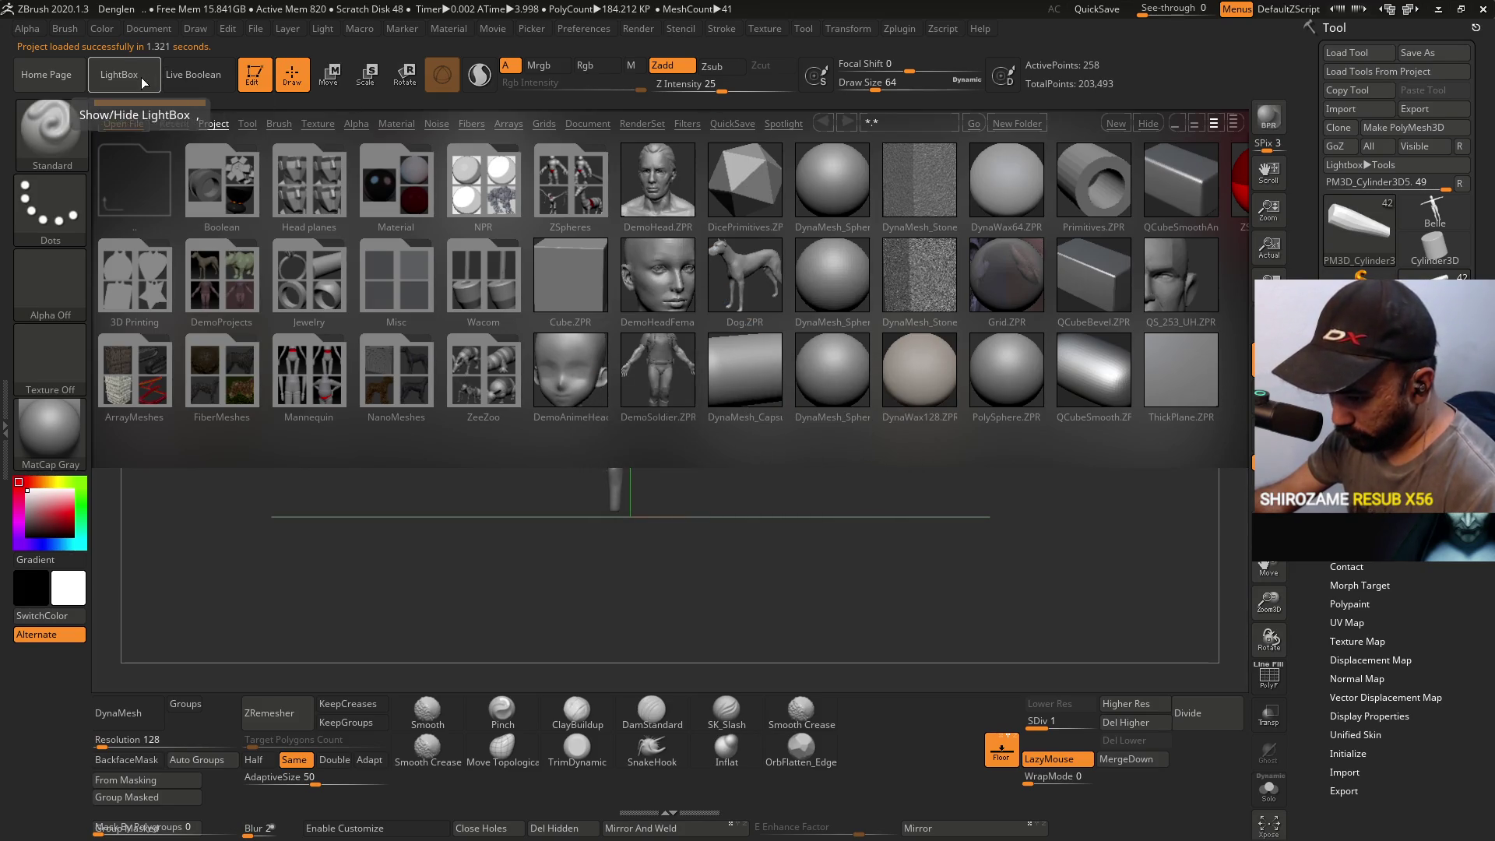
mouse_move(692, 430)
mouse_down()
mouse_move(754, 444)
mouse_move(785, 394)
mouse_move(874, 350)
mouse_up()
- Frame the mannequin and zoom in on the torso and outstretched arm
key(f)
mouse_move(877, 297)
mouse_down()
mouse_move(921, 200)
mouse_move(874, 281)
mouse_move(885, 446)
mouse_move(865, 277)
mouse_move(890, 360)
mouse_up()
mouse_move(911, 523)
shift+mouse_down()
mouse_move(817, 482)
mouse_move(694, 347)
mouse_move(781, 443)
mouse_move(734, 473)
mouse_move(761, 465)
shift+mouse_up()
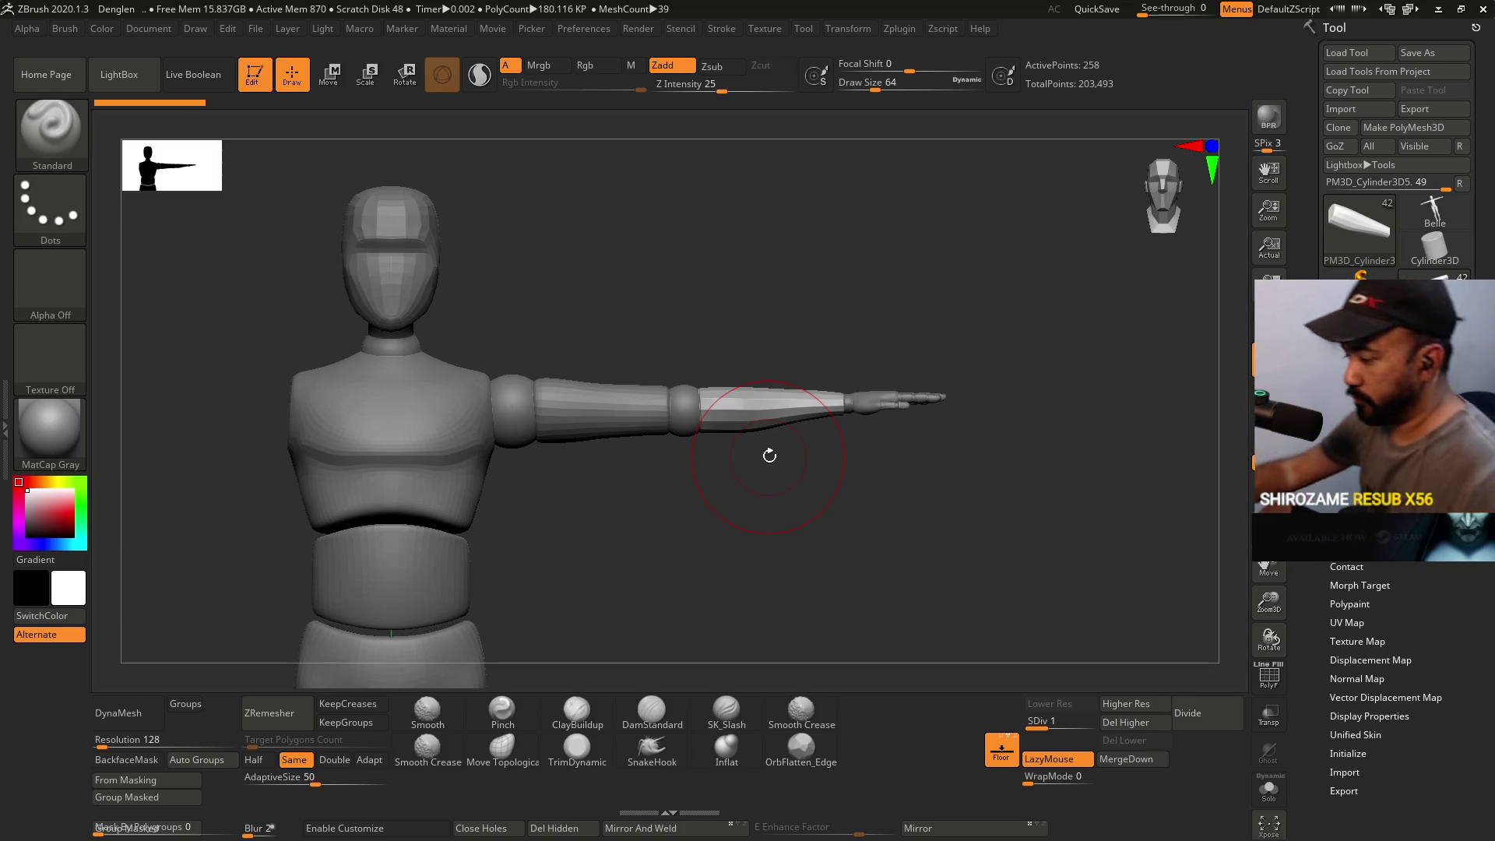
mouse_move(817, 387)
ctrl+right_down()
mouse_move(854, 407)
mouse_move(866, 347)
ctrl+right_up()
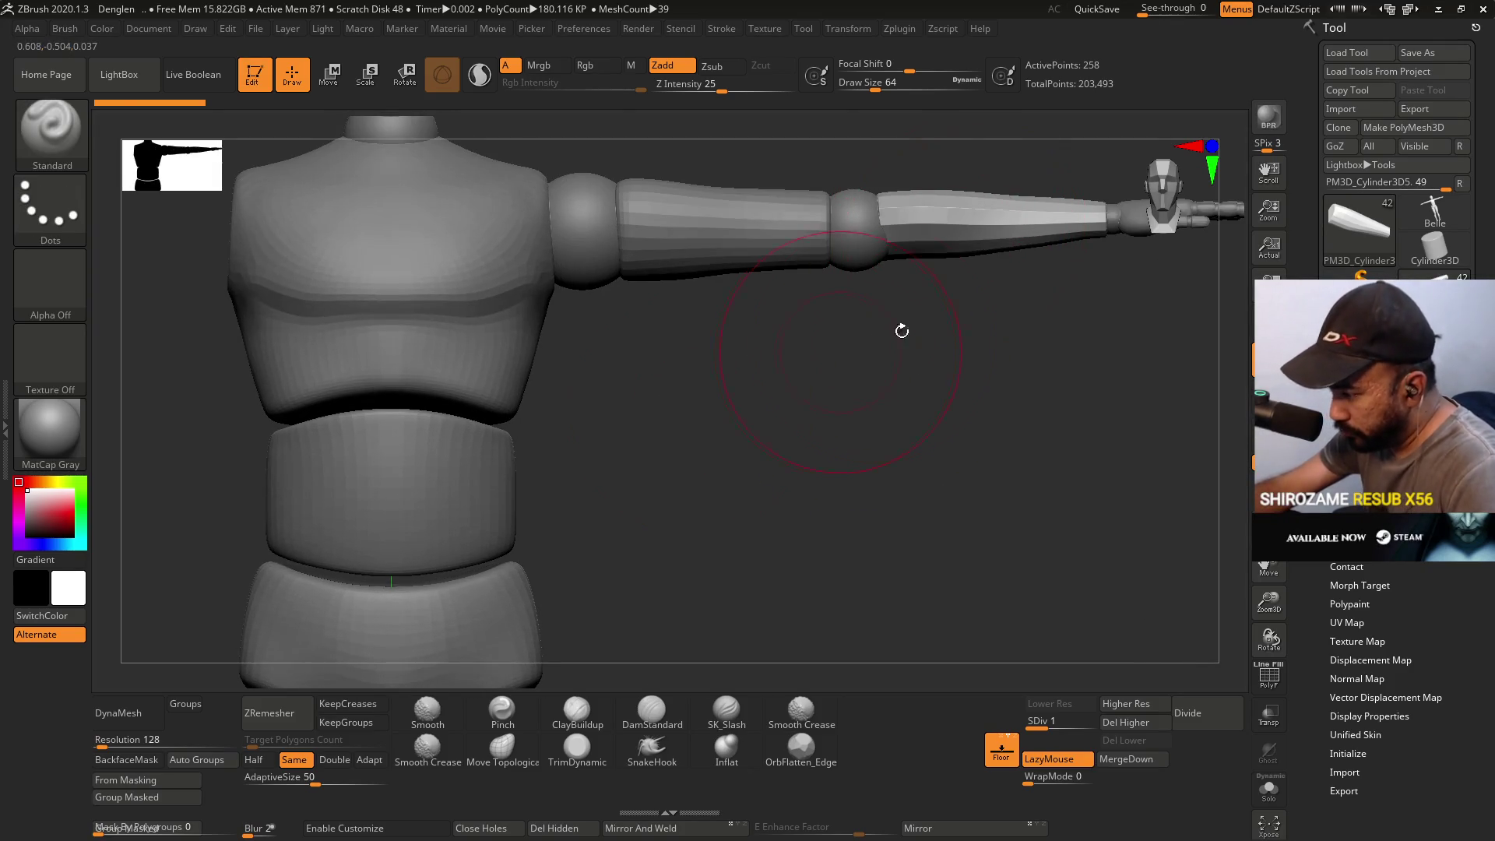
mouse_move(978, 337)
ctrl+right_down()
mouse_move(958, 361)
mouse_move(933, 283)
mouse_move(851, 357)
mouse_move(891, 316)
mouse_move(925, 430)
ctrl+right_up()
mouse_move(929, 484)
ctrl+right_down()
mouse_move(945, 394)
mouse_move(932, 381)
ctrl+right_up()
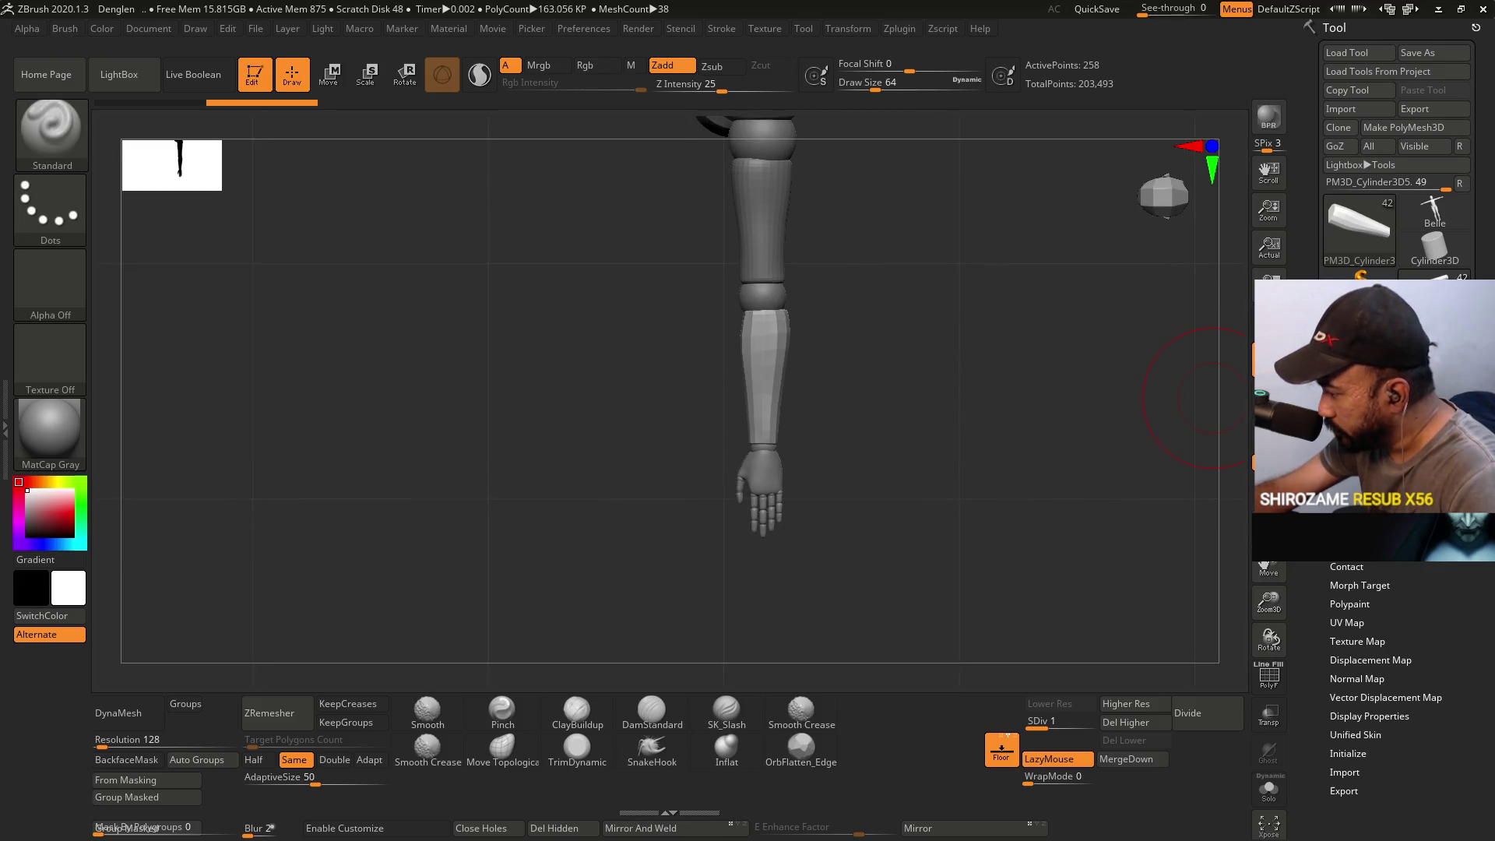
- Select the upper-arm subtool and undo/redo to the longer, slimmer forearm with smaller hand
click(1355, 324)
scroll(1401, 604, down, 3)
click(1402, 604)
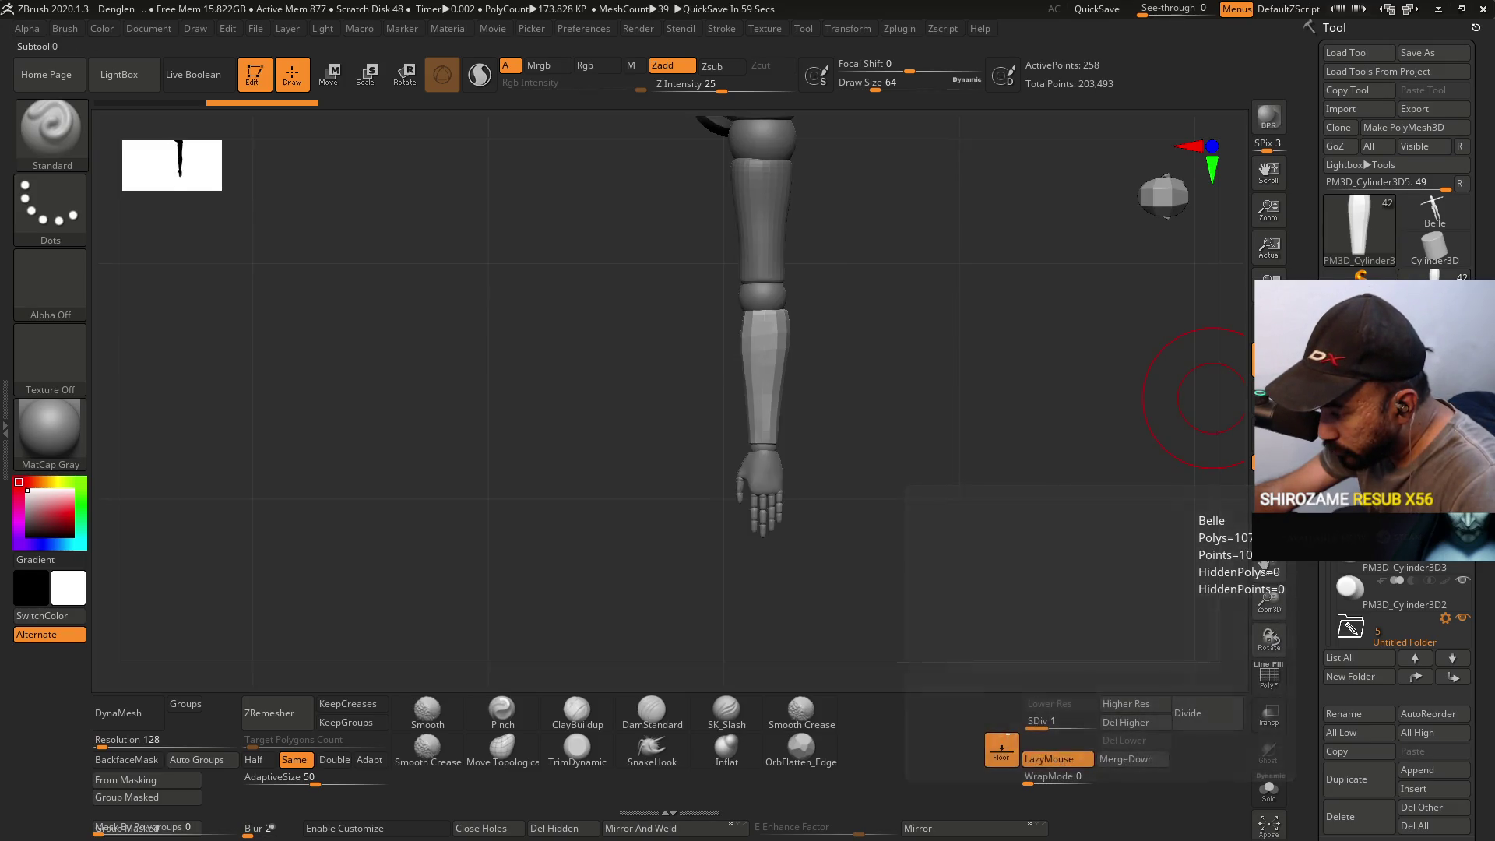
key(ctrl+z)
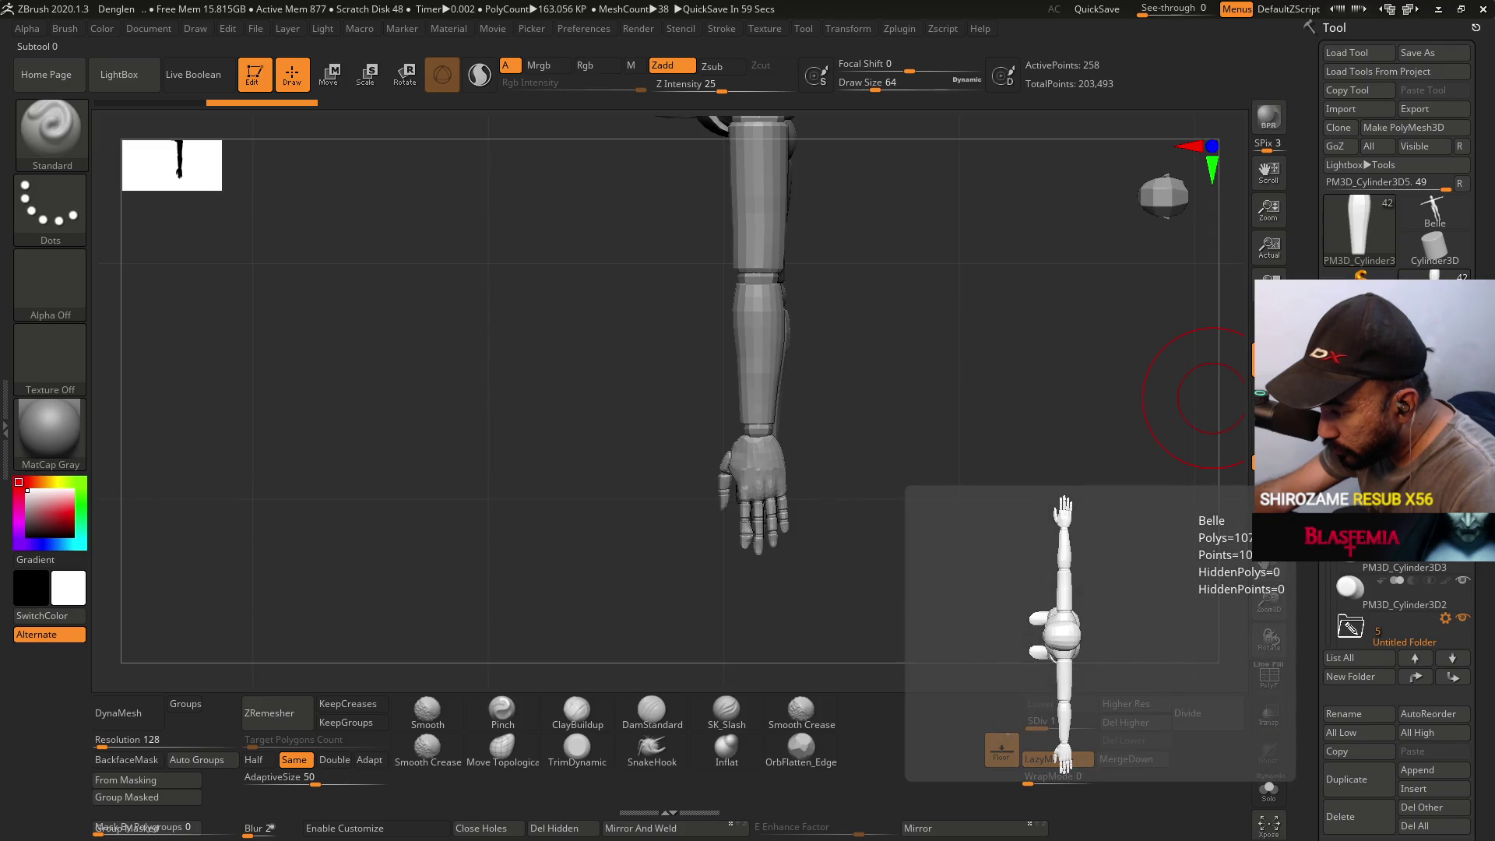
key(ctrl+z)
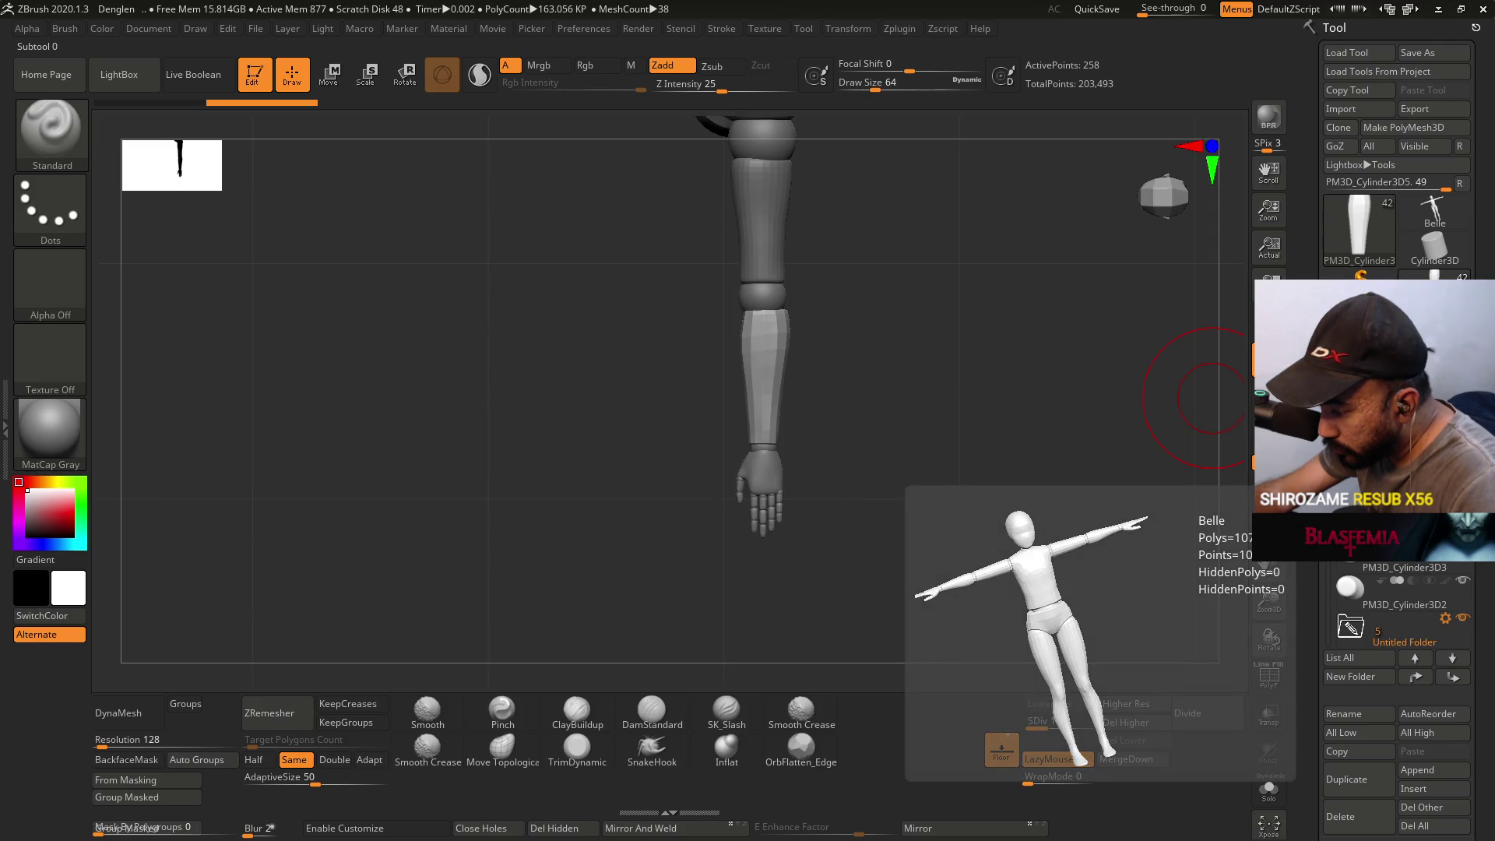
key(ctrl+z)
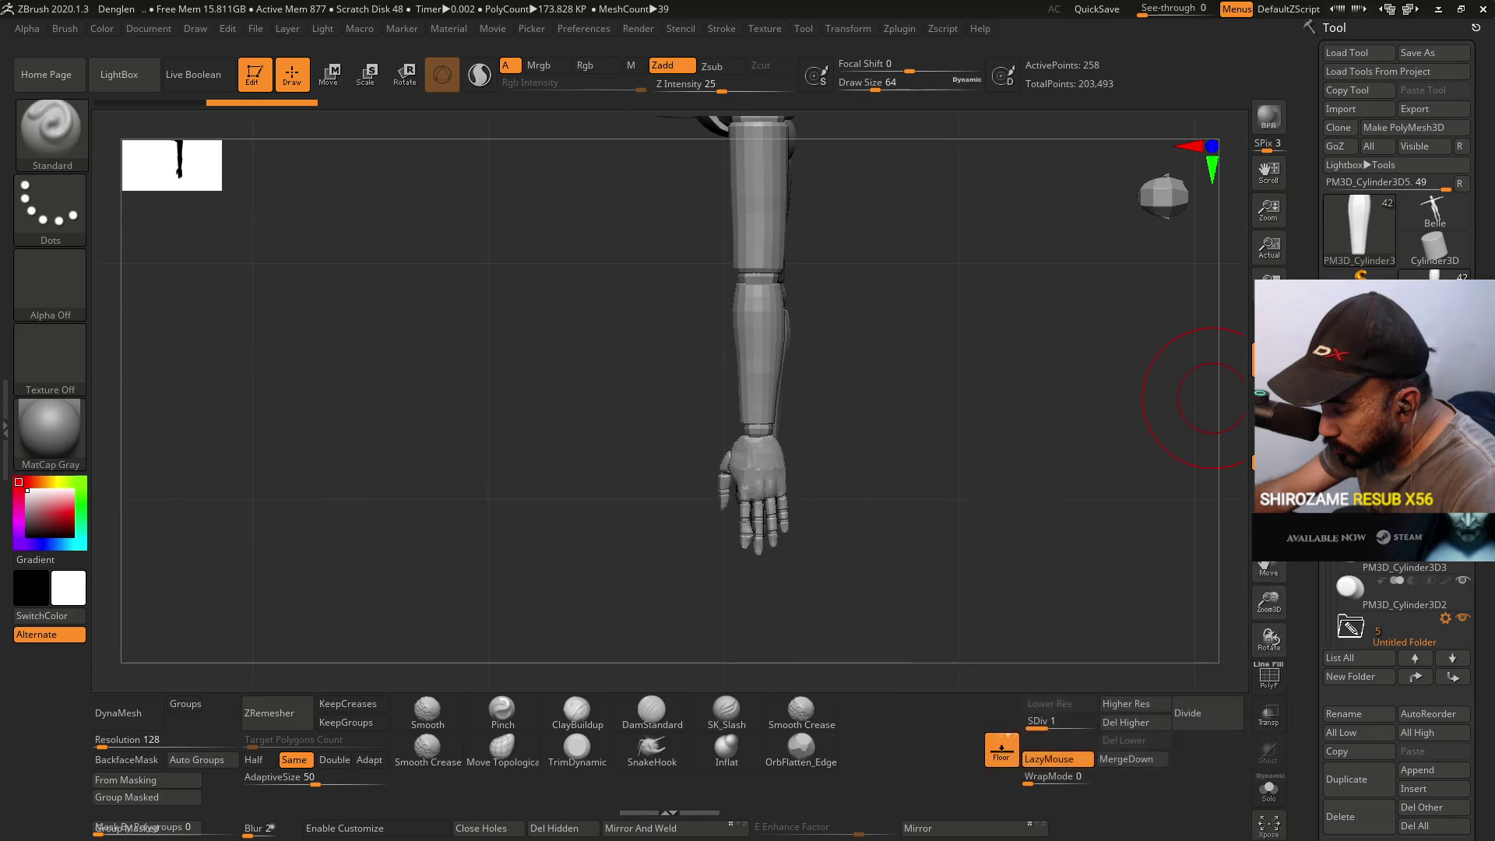
key(ctrl+shift+z)
key(ctrl+z)
key(ctrl+shift+z)
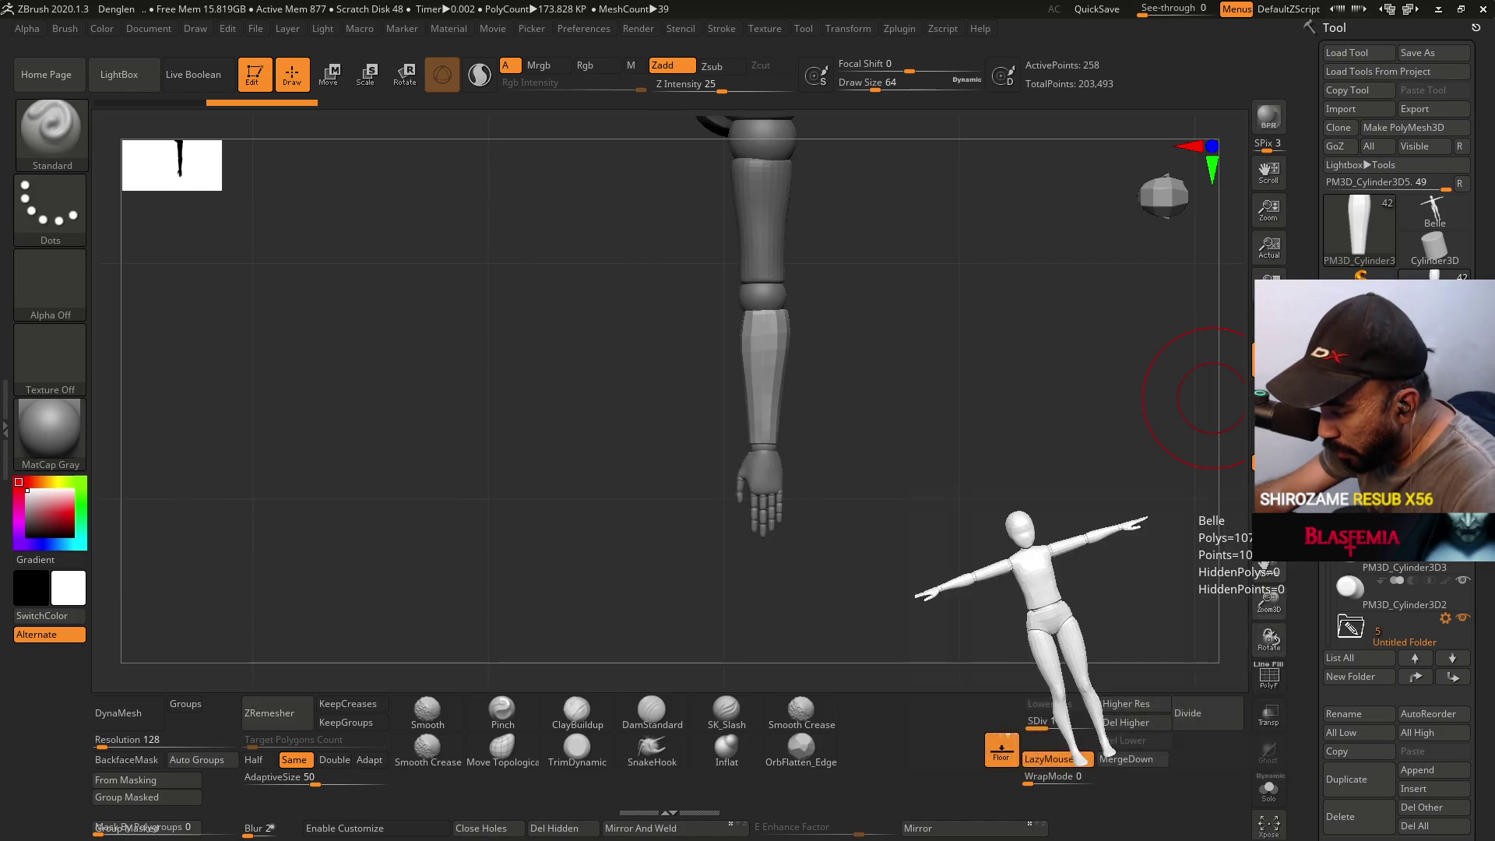
mouse_move(862, 457)
mouse_down()
mouse_move(908, 383)
mouse_move(851, 391)
mouse_move(841, 437)
mouse_move(868, 418)
mouse_up()
key(ctrl+z)
key(ctrl+z)
key(ctrl+z)
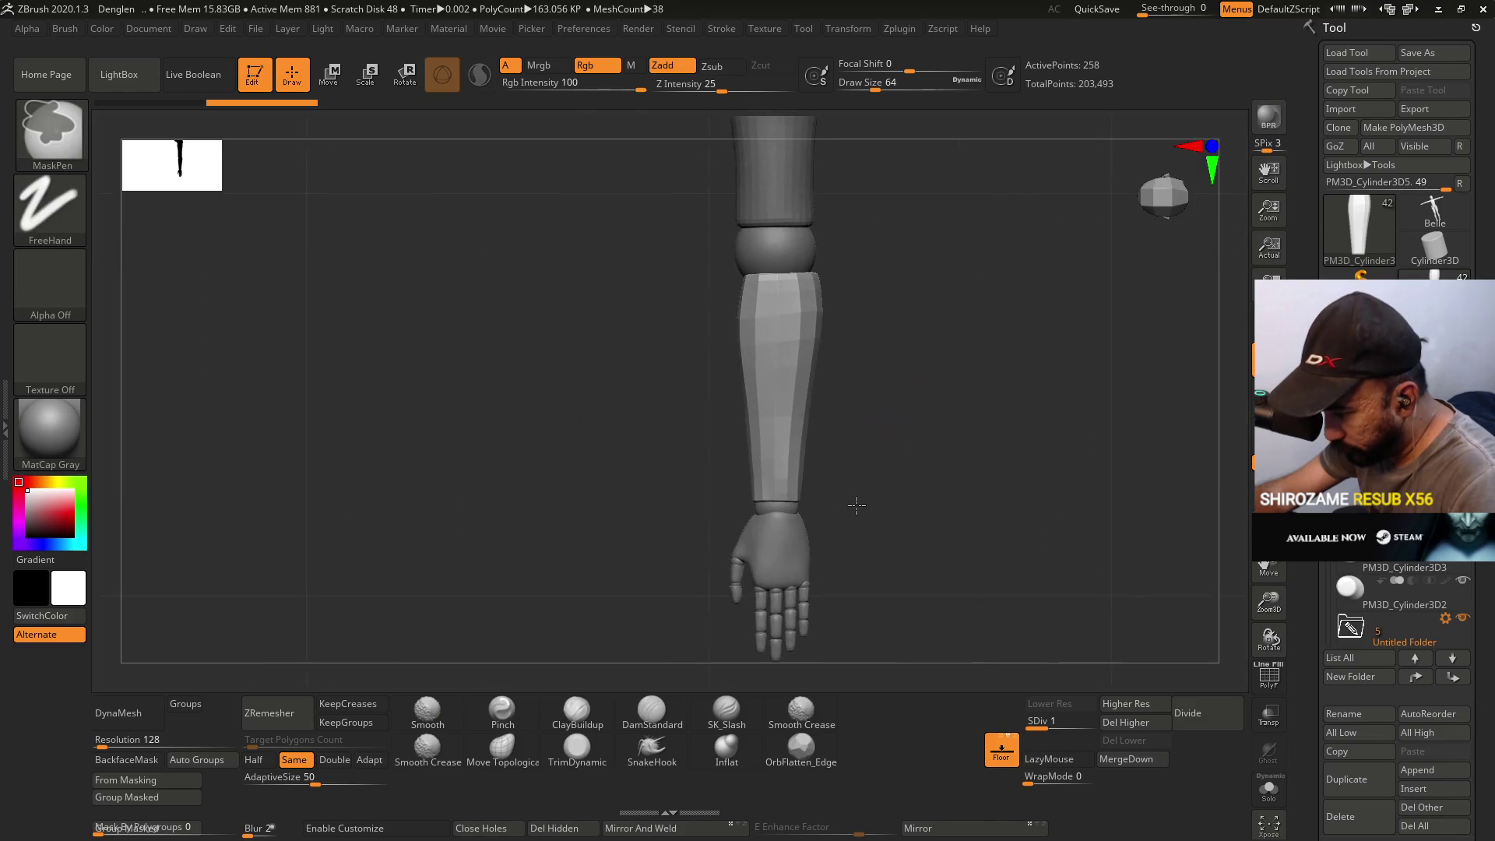
key(ctrl+z)
key(ctrl+z)
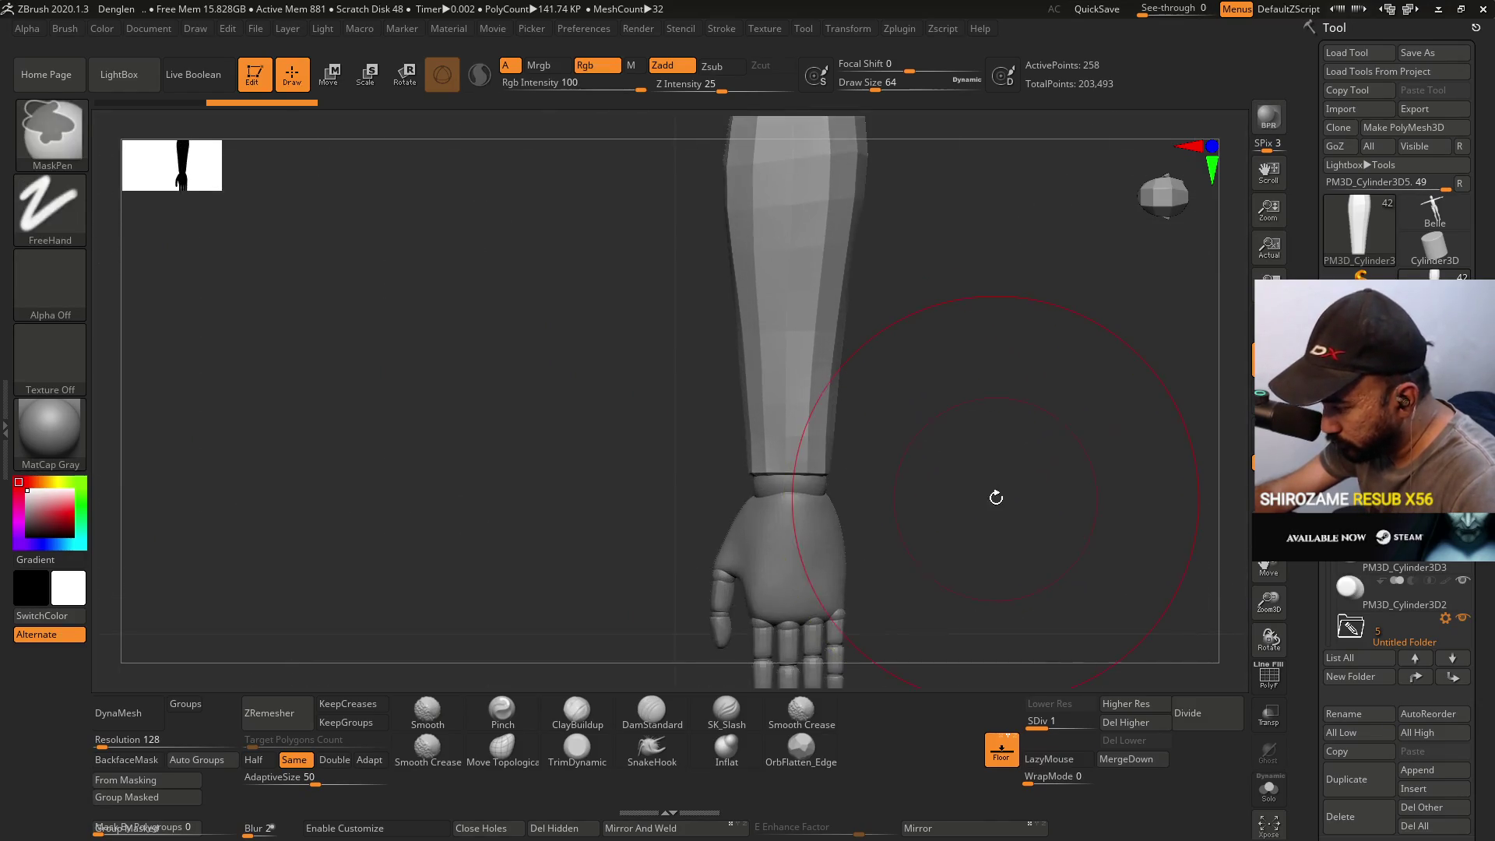
key(ctrl+z)
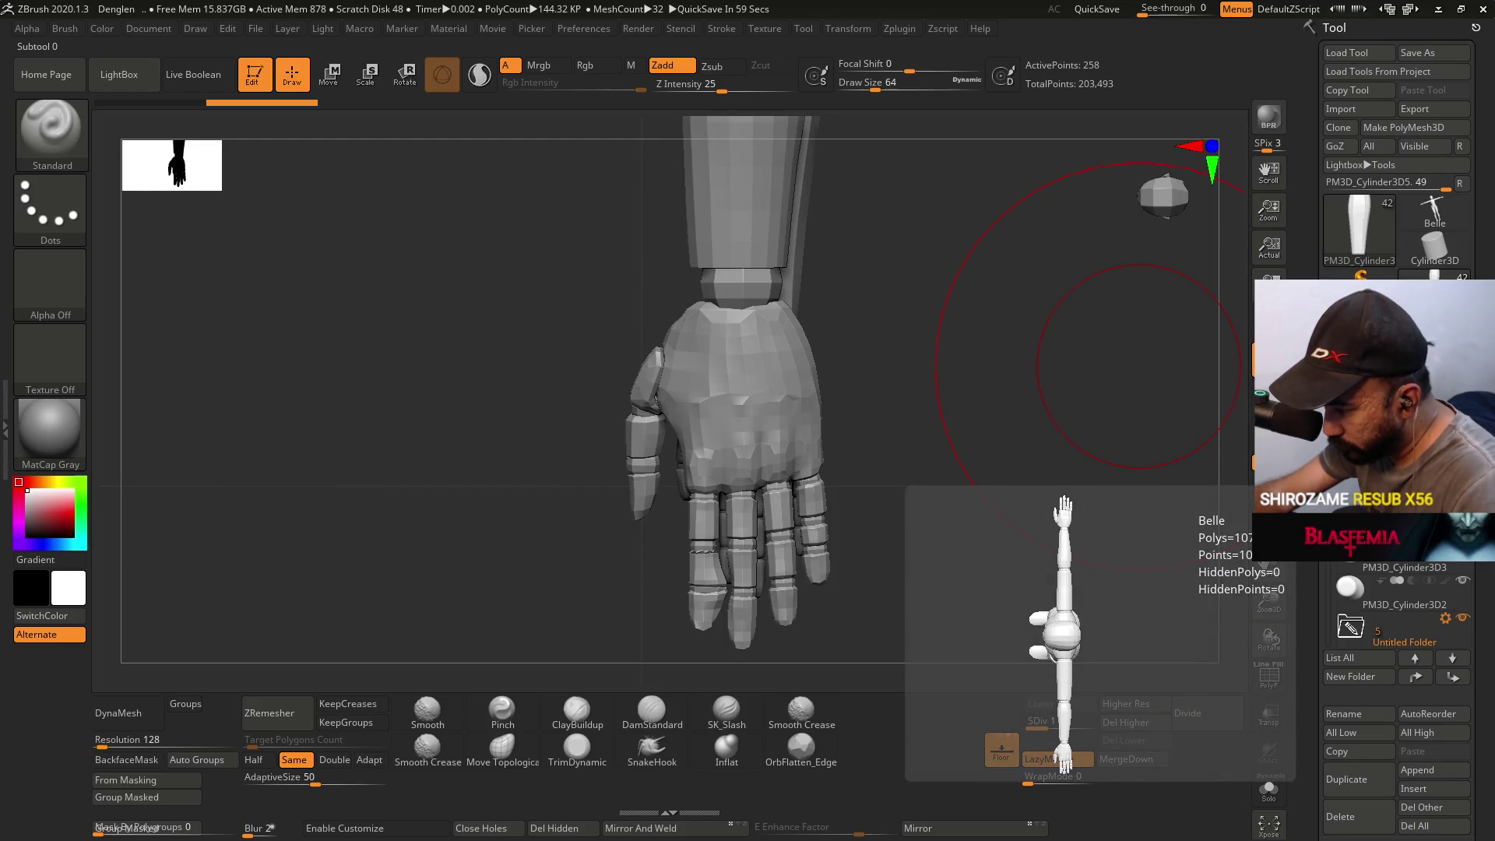
key(ctrl+z)
key(ctrl+z)
key(ctrl+z)
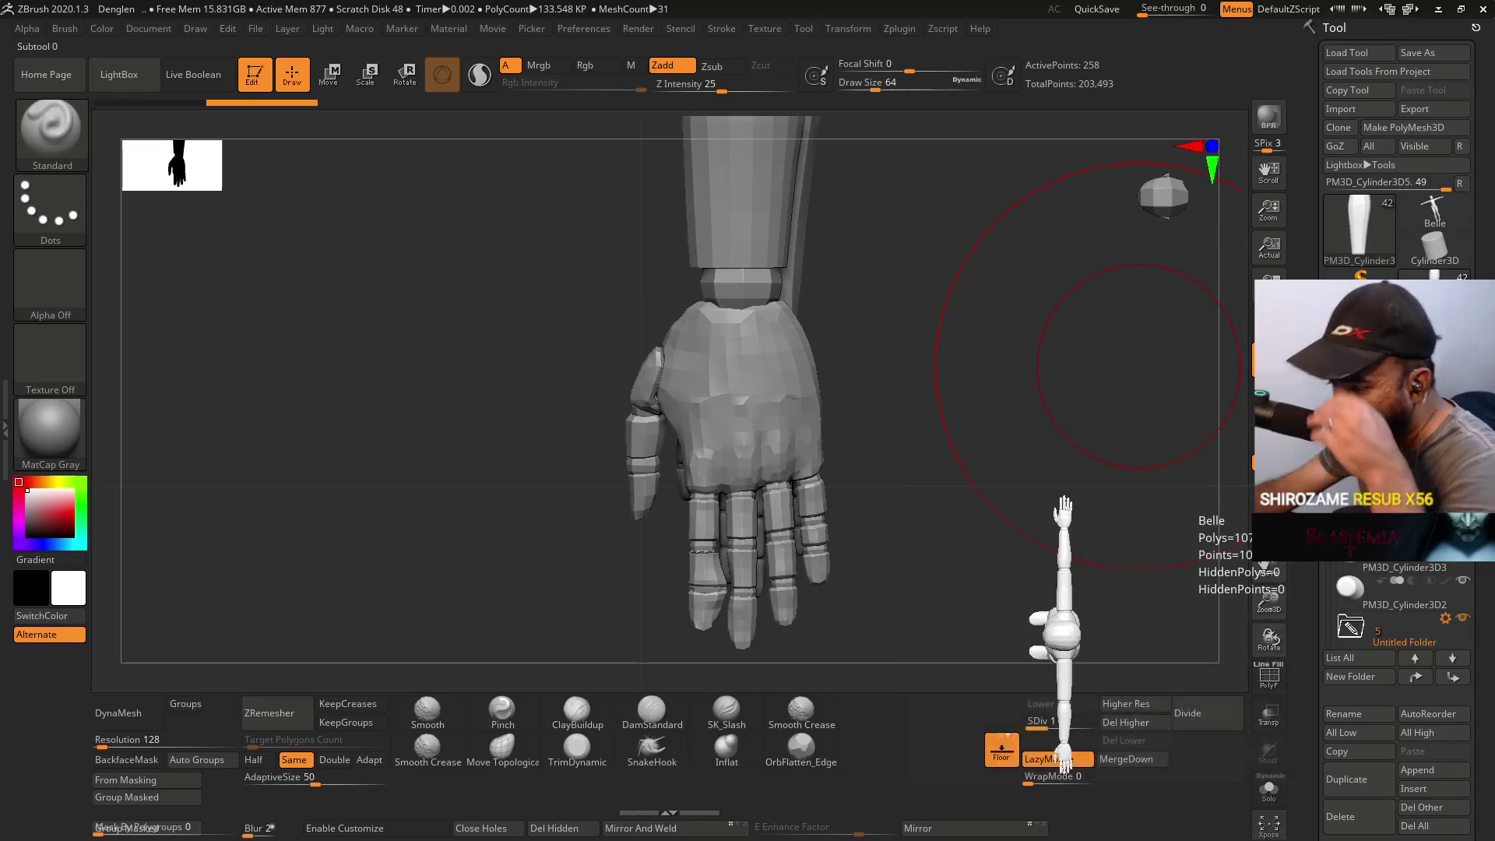
mouse_move(1435, 214)
key(ctrl+shift+z)
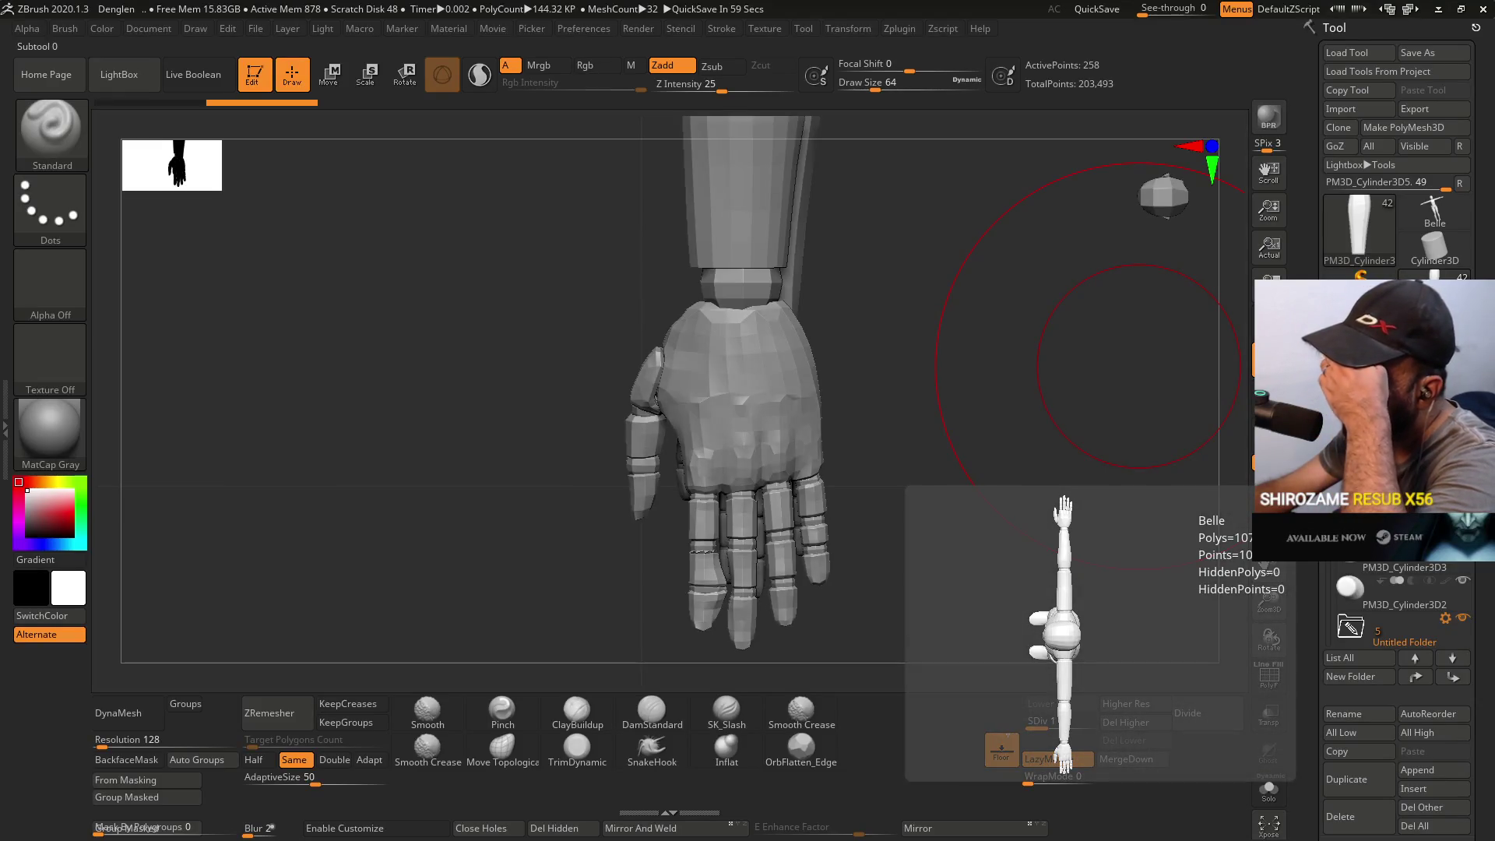
key(ctrl+z)
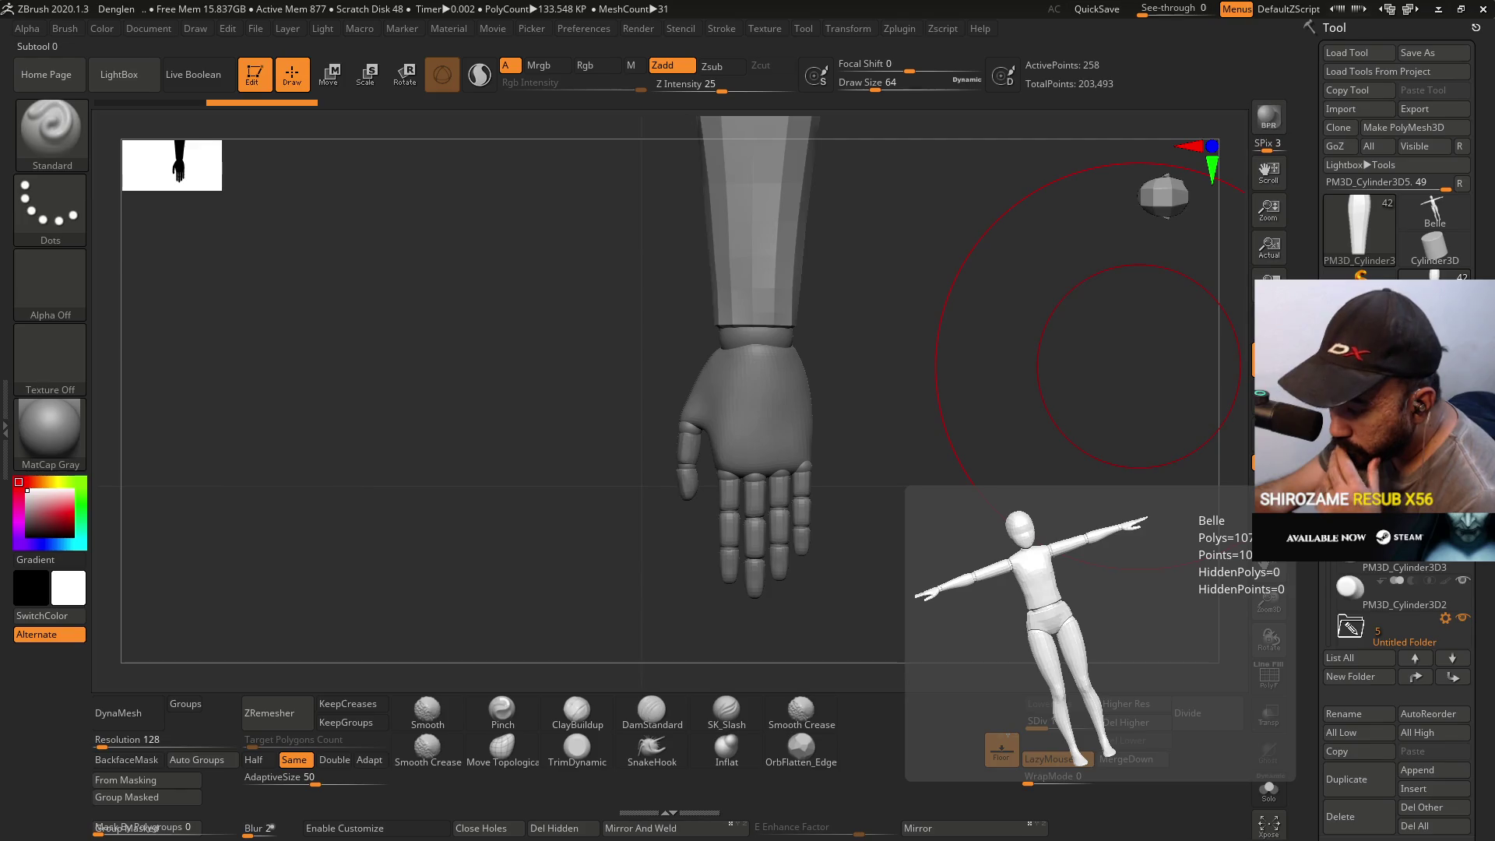
key(ctrl+shift+z)
key(ctrl+z)
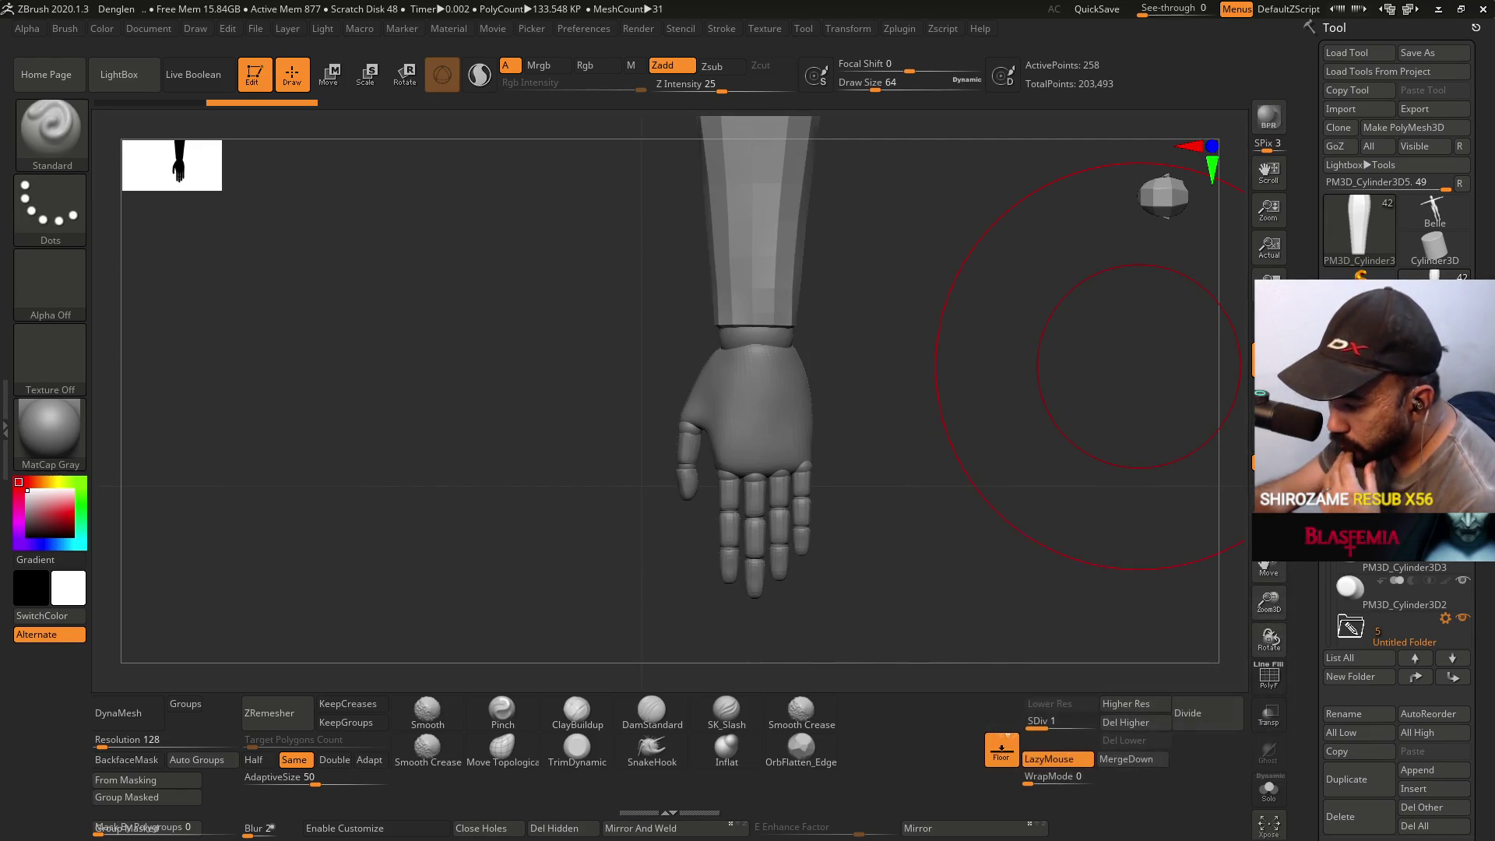
key(ctrl+shift+z)
key(ctrl+z)
key(ctrl+shift+z)
key(ctrl+z)
key(ctrl+shift+z)
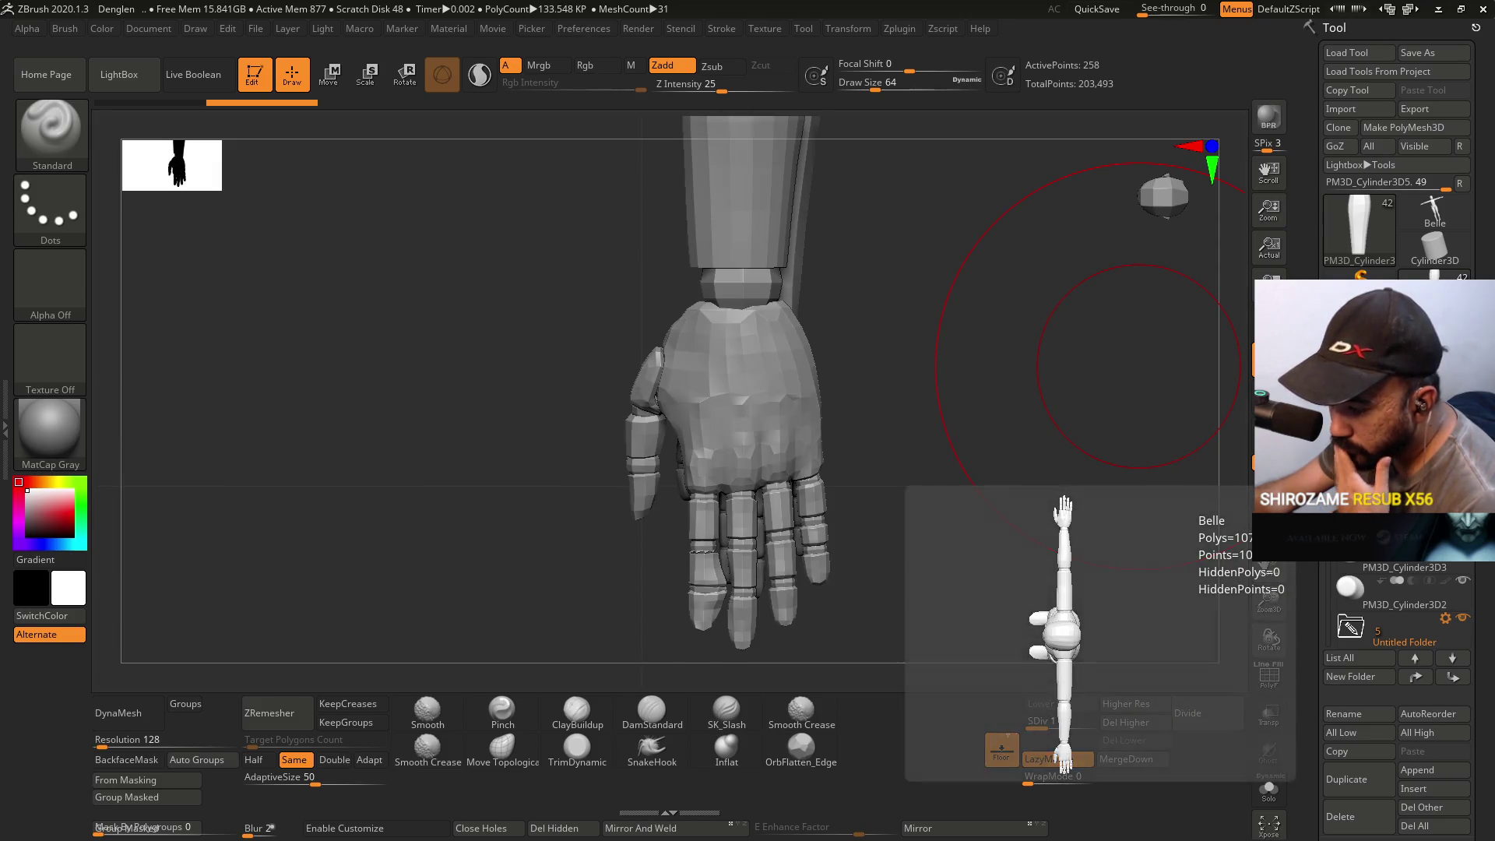
key(ctrl+z)
mouse_move(1006, 493)
alt+mouse_down()
mouse_move(1001, 324)
mouse_move(894, 387)
mouse_move(1075, 347)
mouse_move(938, 334)
mouse_move(879, 367)
mouse_move(879, 408)
mouse_move(841, 434)
mouse_move(791, 398)
mouse_move(924, 338)
mouse_move(872, 353)
mouse_move(1082, 334)
mouse_move(814, 396)
mouse_move(1004, 317)
mouse_move(931, 400)
mouse_move(851, 357)
mouse_move(894, 366)
mouse_move(897, 531)
mouse_move(948, 440)
mouse_move(889, 411)
mouse_move(828, 344)
mouse_move(894, 250)
mouse_move(1090, 320)
alt+mouse_up()
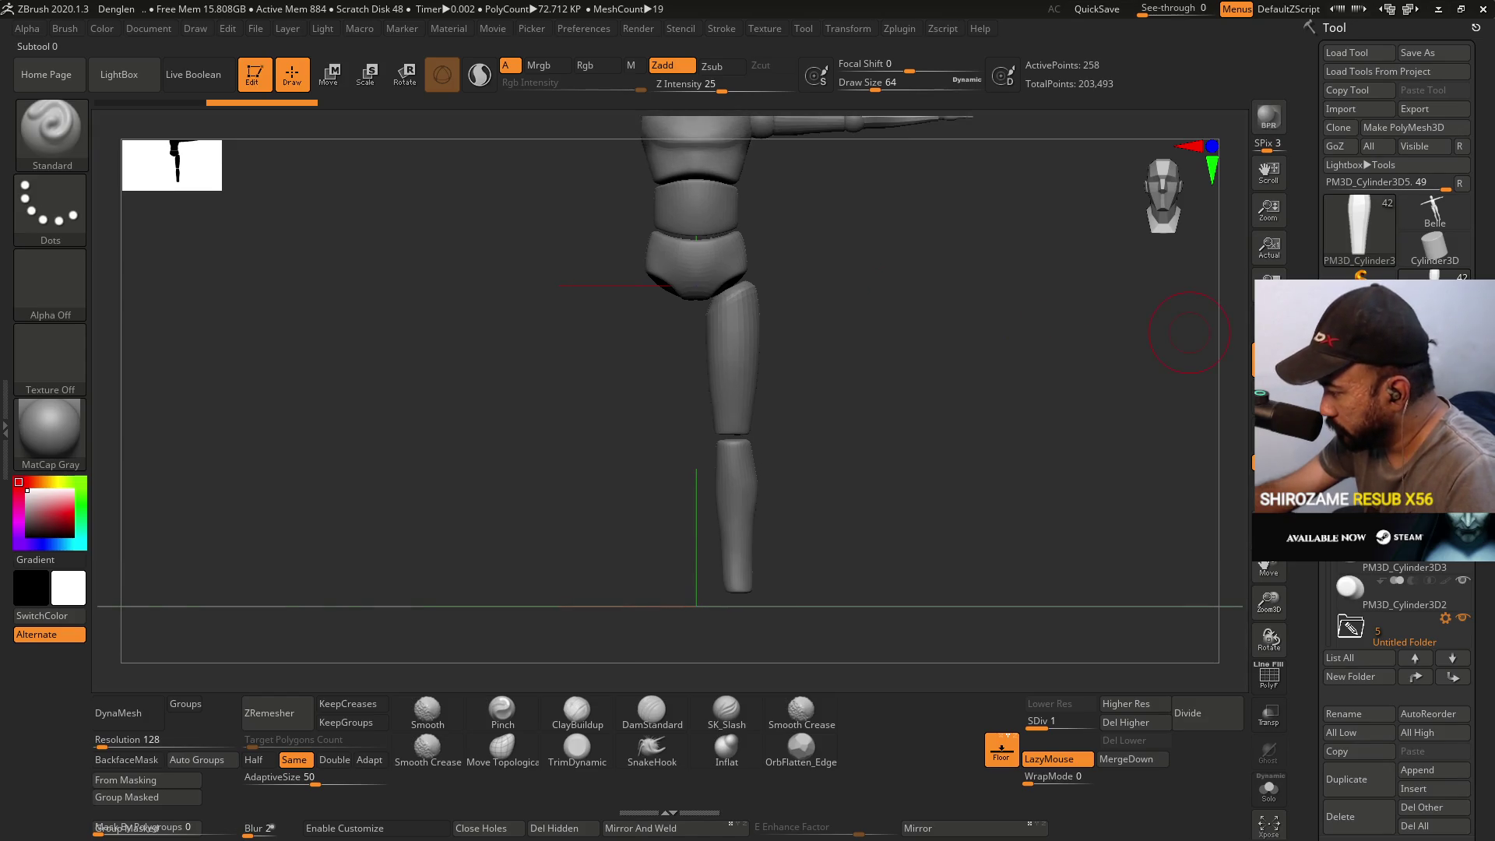
key(f)
mouse_move(858, 501)
alt+mouse_down()
mouse_move(875, 410)
mouse_move(941, 418)
mouse_move(877, 446)
mouse_move(857, 434)
alt+mouse_up()
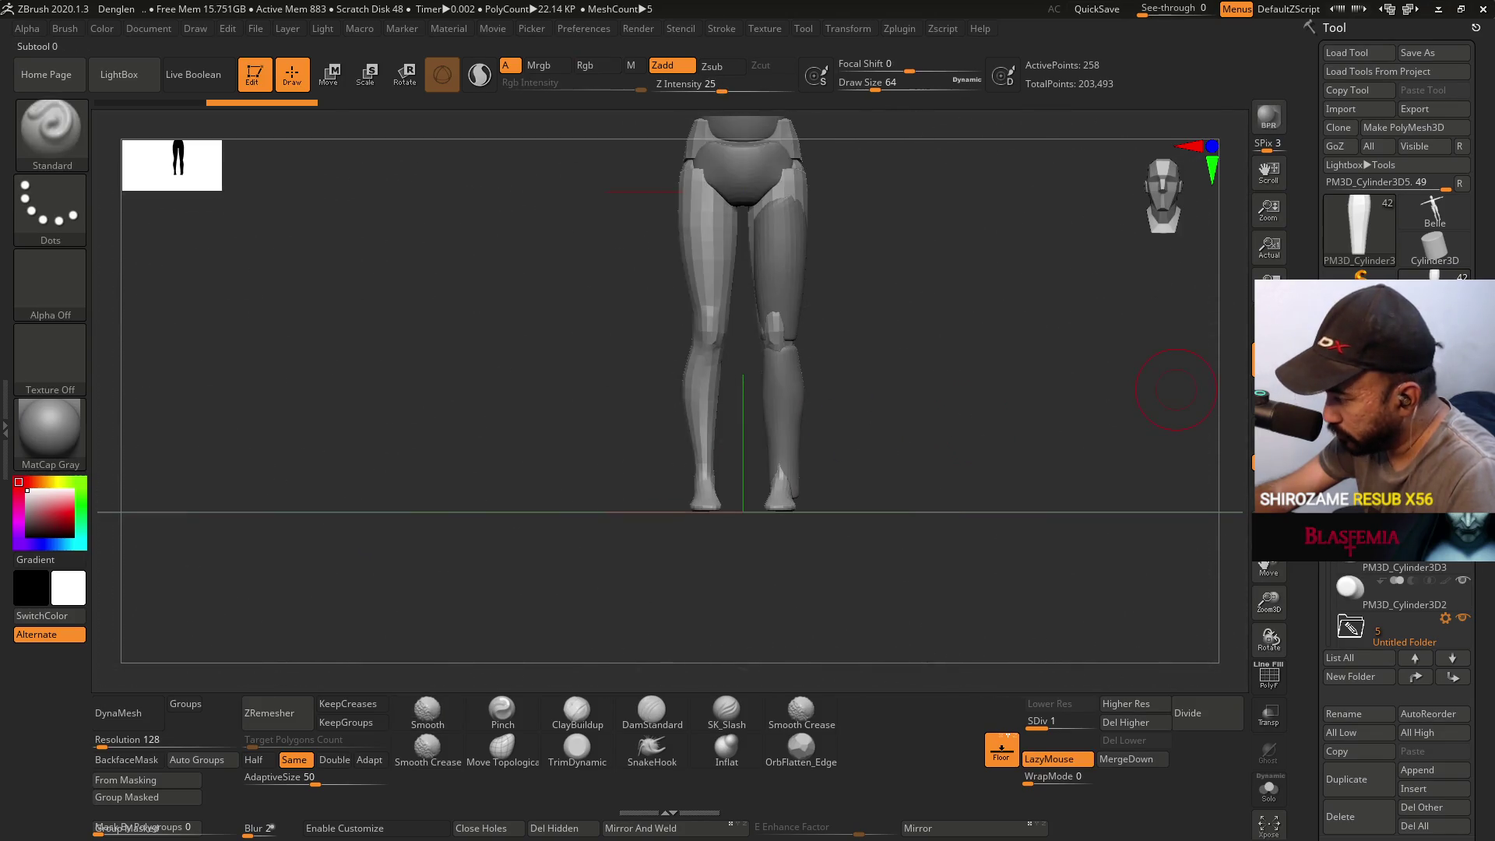
key(f)
mouse_move(868, 344)
mouse_down()
mouse_move(876, 464)
mouse_move(871, 385)
mouse_up()
mouse_move(878, 513)
mouse_down()
mouse_move(875, 420)
mouse_move(911, 417)
mouse_move(928, 437)
mouse_move(856, 468)
mouse_move(858, 413)
mouse_move(838, 427)
mouse_up()
ctrl+right_drag(838, 427, 1150, 424)
mouse_move(1376, 634)
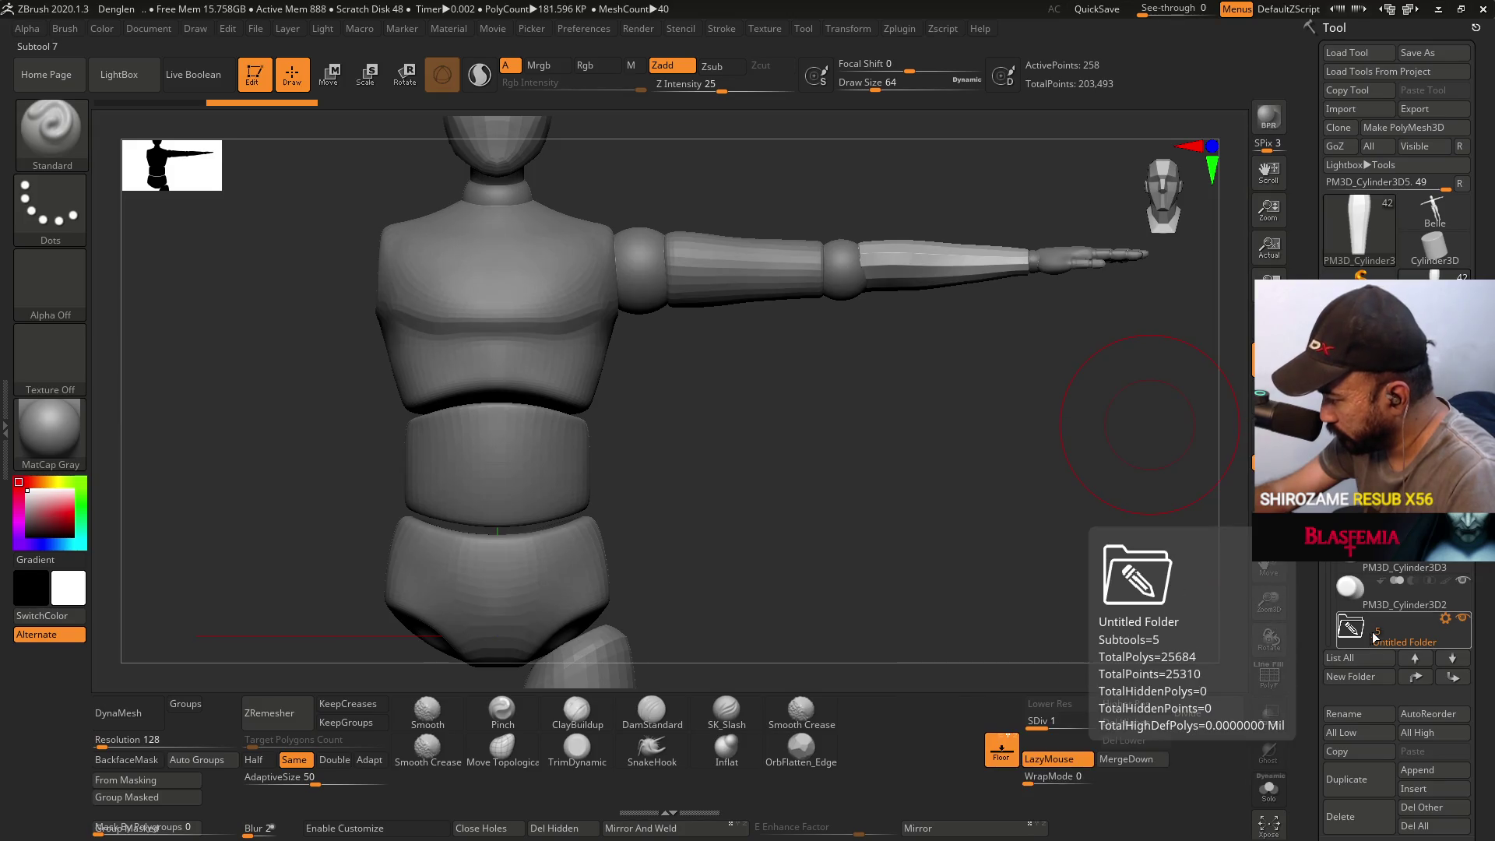
drag(1328, 615, 1328, 646)
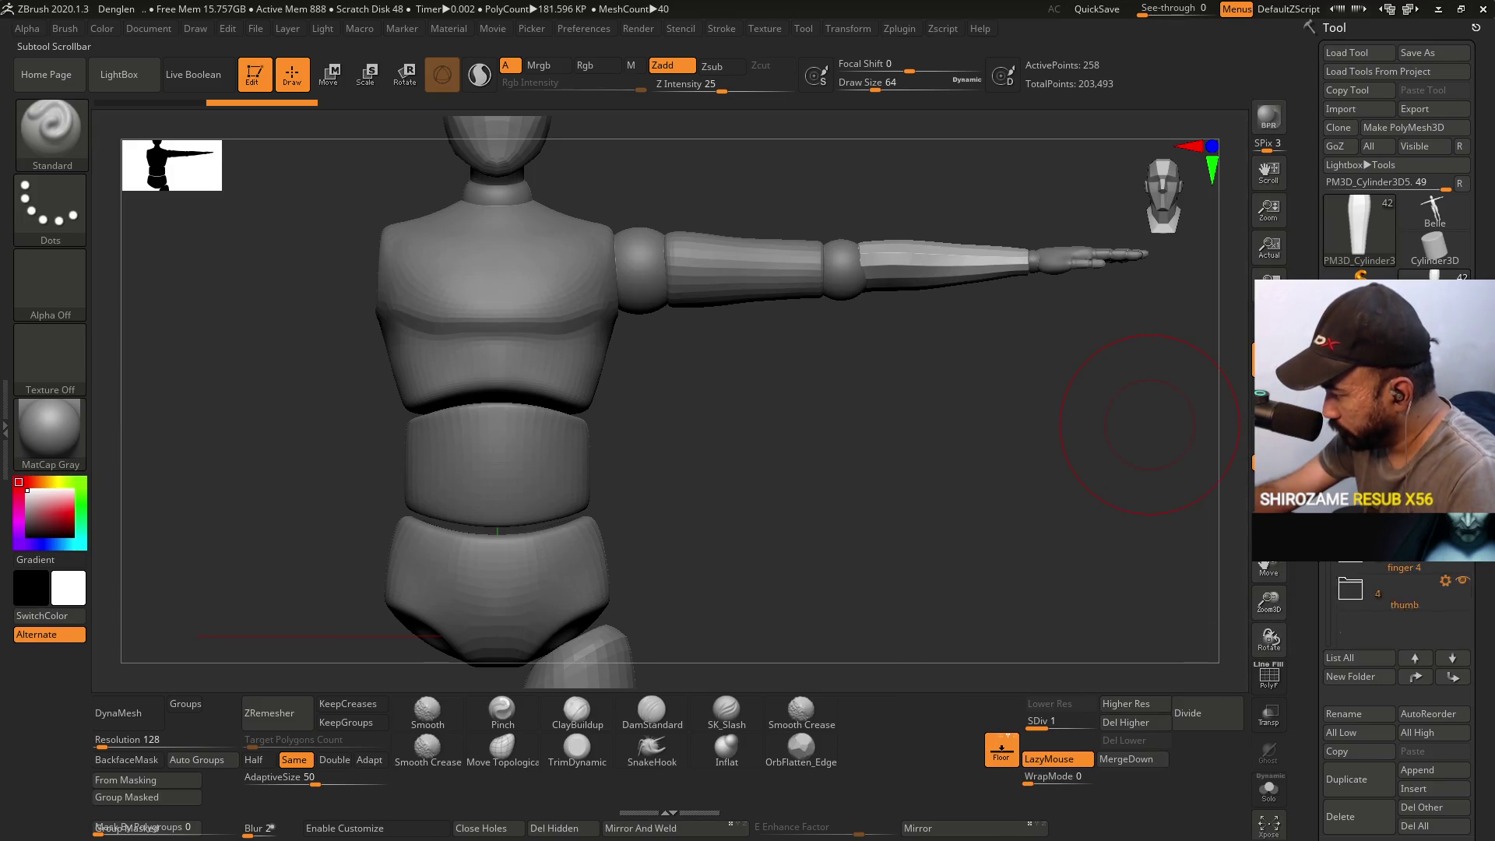
- Append a Sphere3D subtool, shrink it to a small ball and move it up to the torso
click(1417, 770)
click(753, 589)
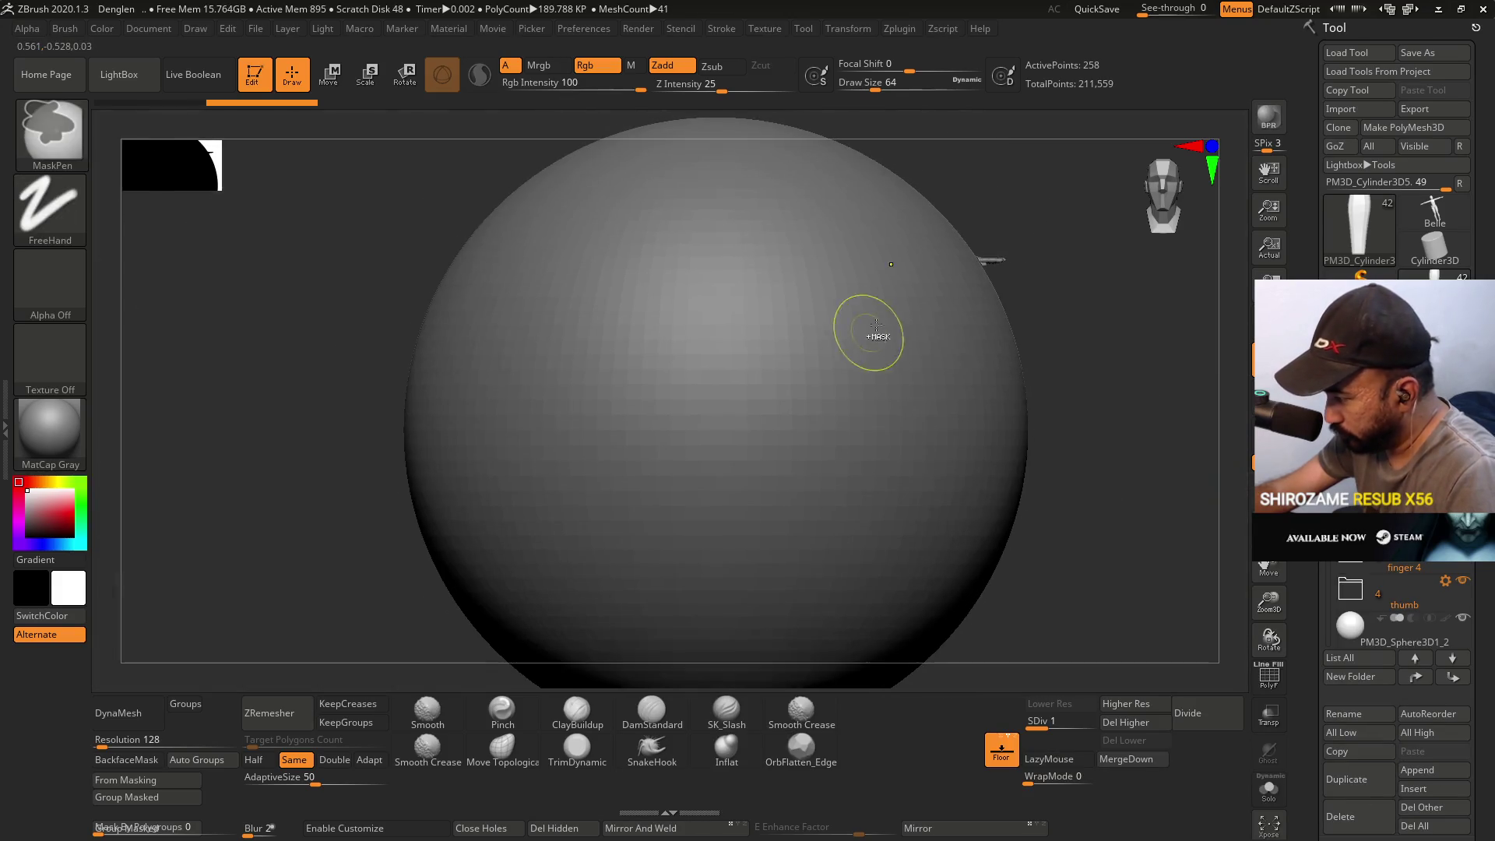
click(333, 87)
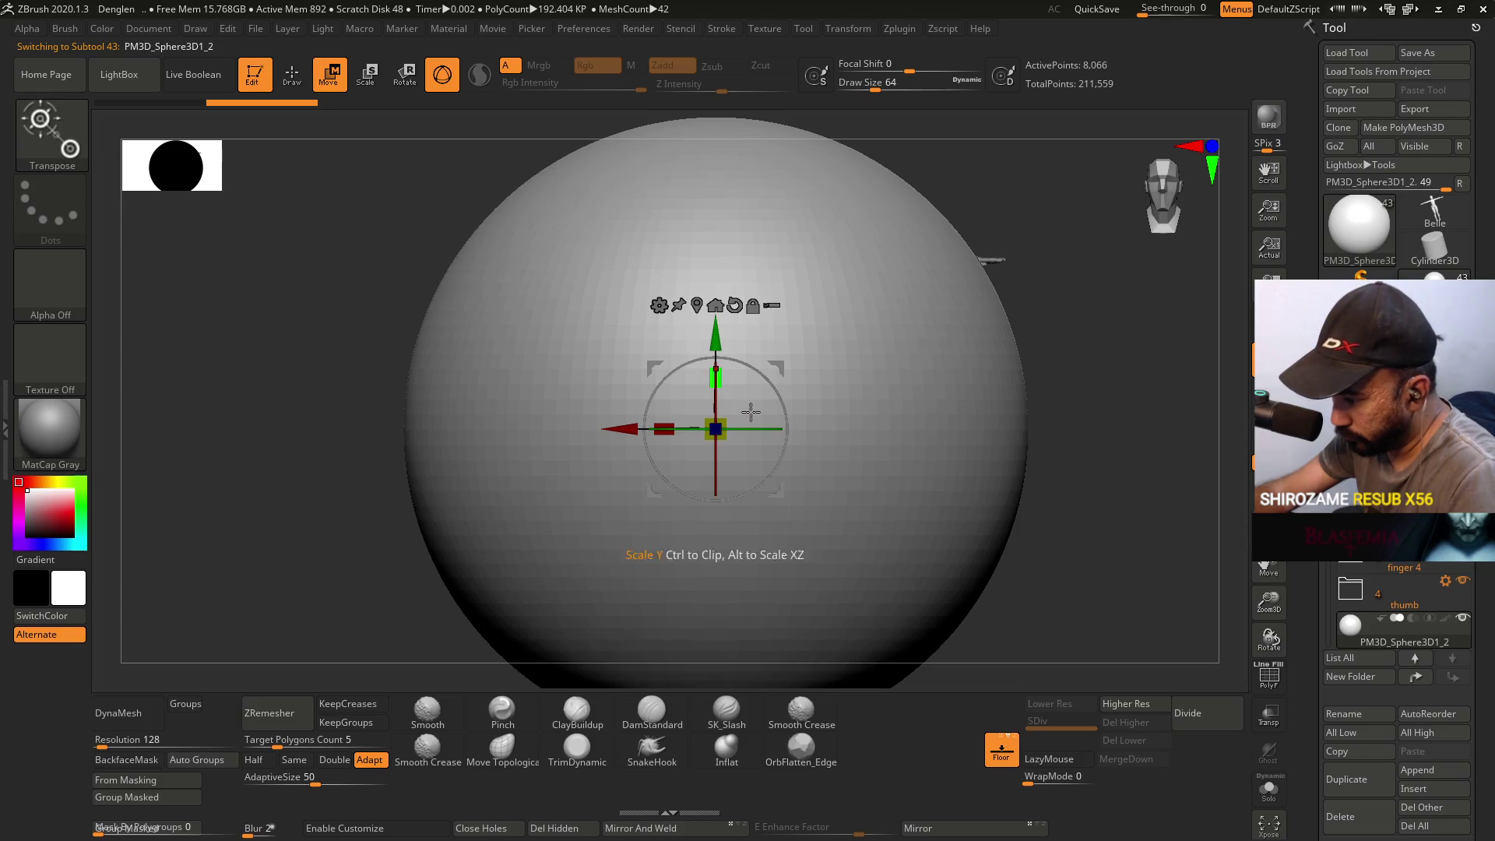
mouse_move(730, 415)
mouse_down()
mouse_move(444, 468)
mouse_move(517, 438)
mouse_up()
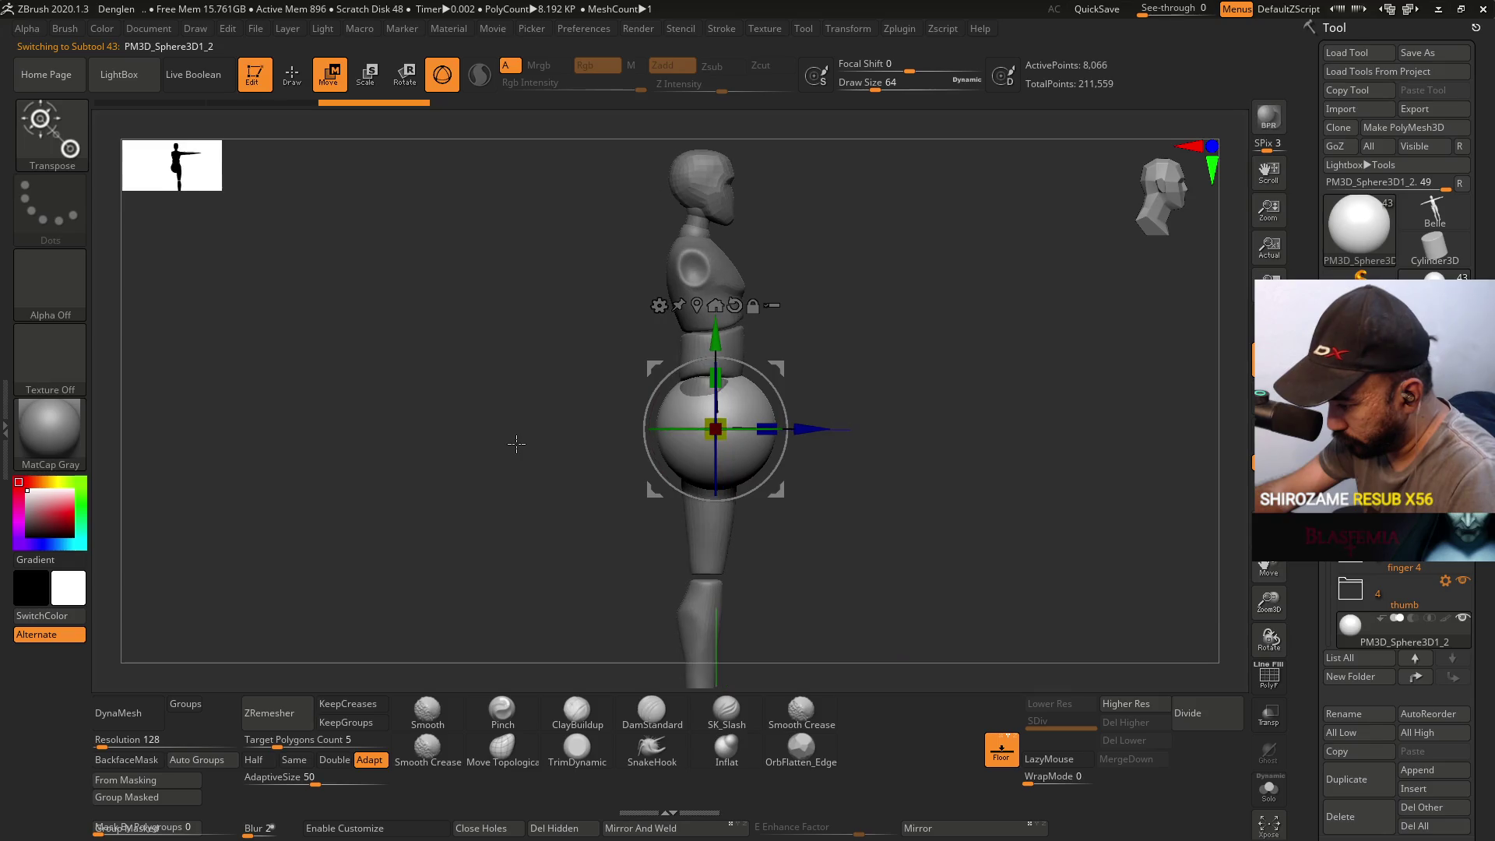
mouse_move(852, 334)
ctrl+right_down()
mouse_move(792, 492)
mouse_move(928, 301)
mouse_move(994, 407)
mouse_move(851, 400)
mouse_move(756, 486)
ctrl+right_up()
ctrl+right_drag(841, 387, 774, 564)
drag(696, 532, 641, 586)
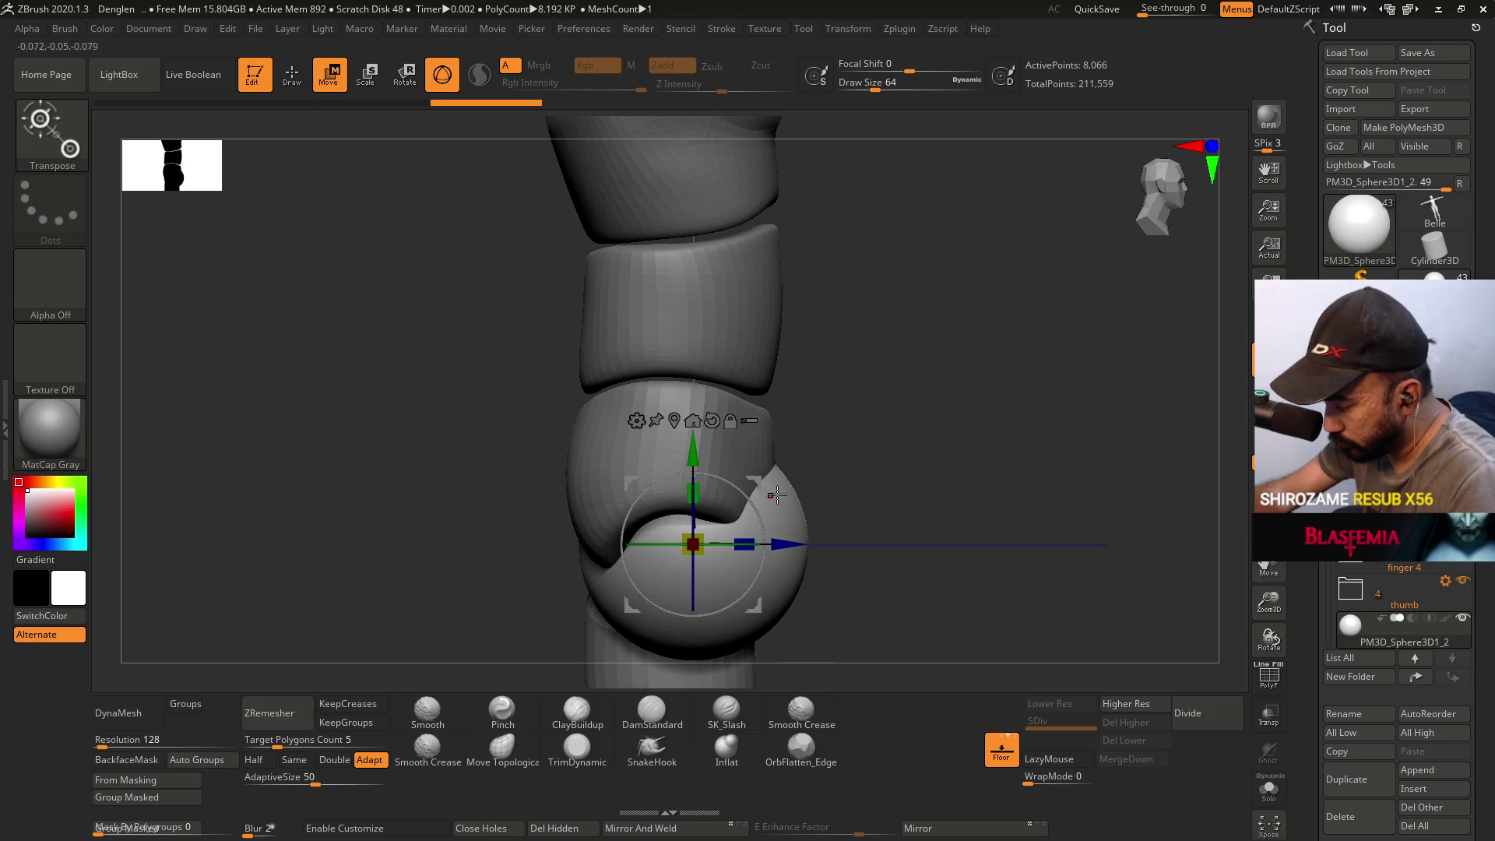
mouse_move(757, 479)
mouse_down()
mouse_move(763, 195)
mouse_move(676, 242)
mouse_move(907, 267)
mouse_move(880, 277)
mouse_move(885, 318)
mouse_move(802, 413)
mouse_up()
- Tilt the sphere disc at the waist to match the torso's angle
key(space)
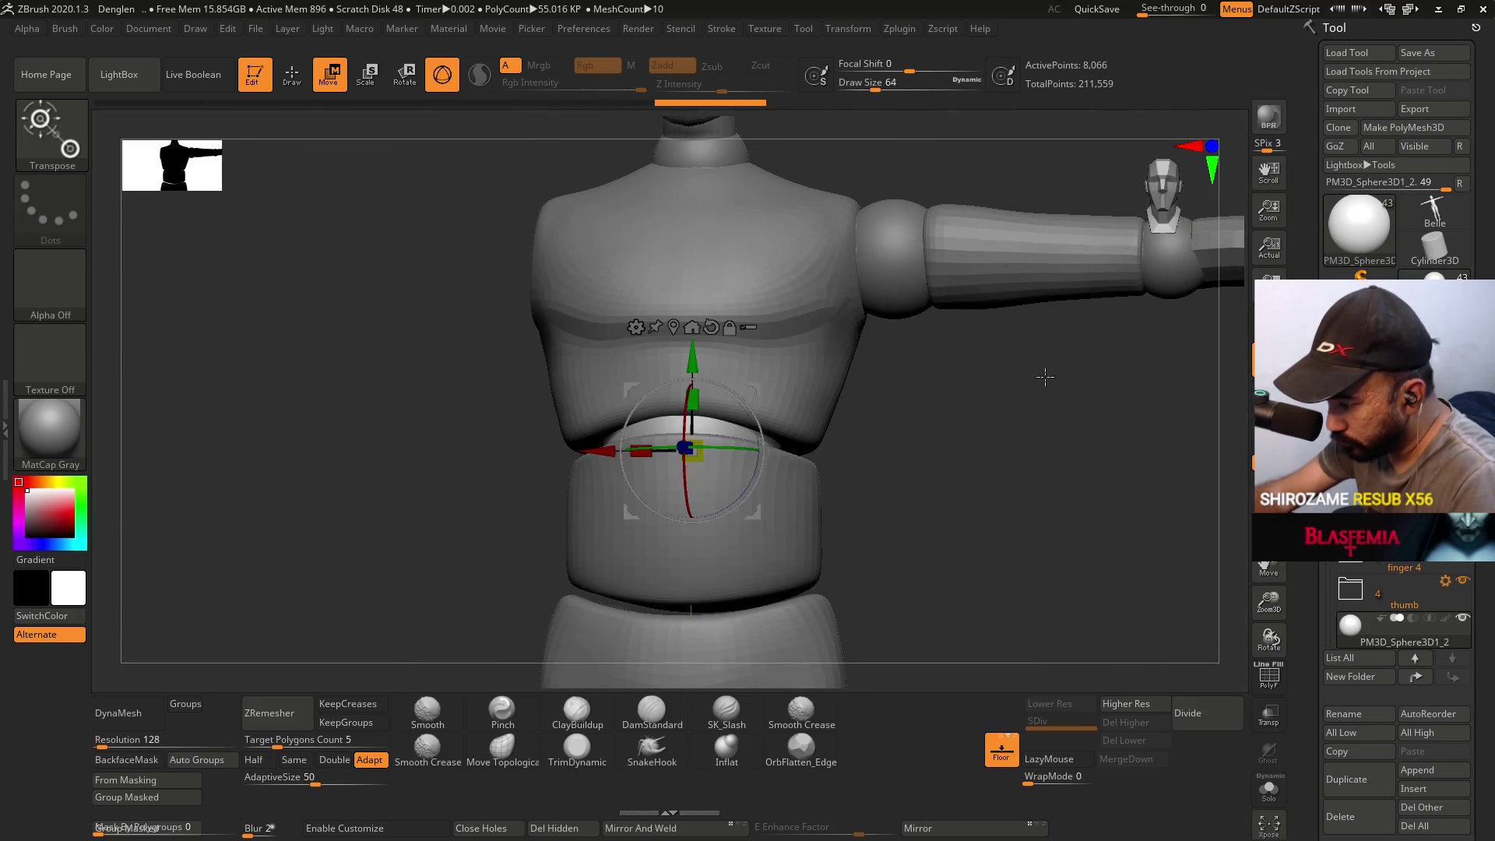
ctrl+right_drag(955, 397, 934, 420)
mouse_move(935, 420)
mouse_down()
mouse_move(893, 448)
mouse_move(932, 449)
mouse_up()
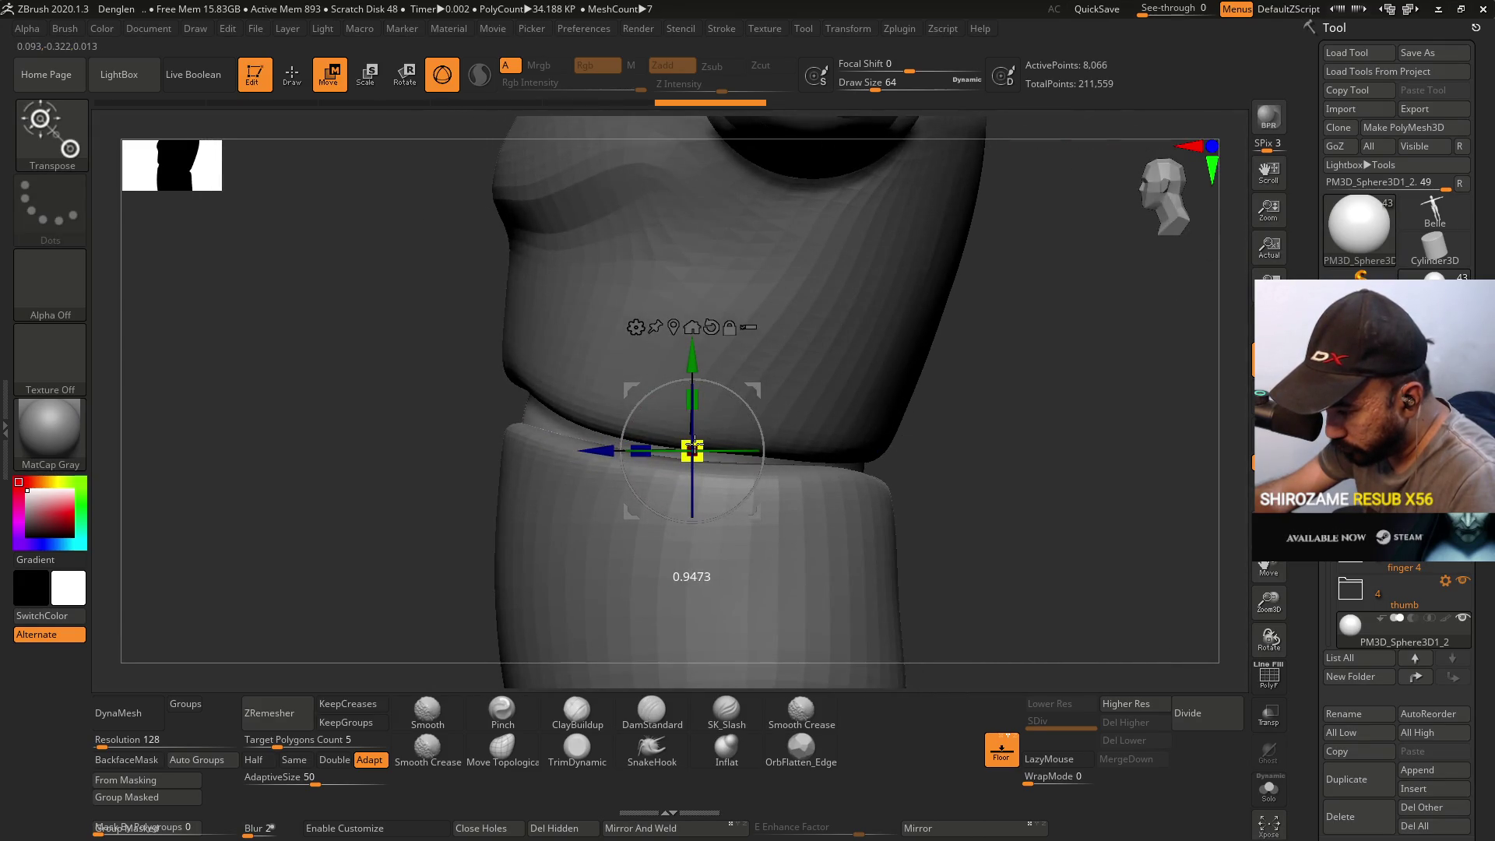
mouse_move(688, 448)
mouse_down()
mouse_move(623, 436)
mouse_move(585, 450)
mouse_up()
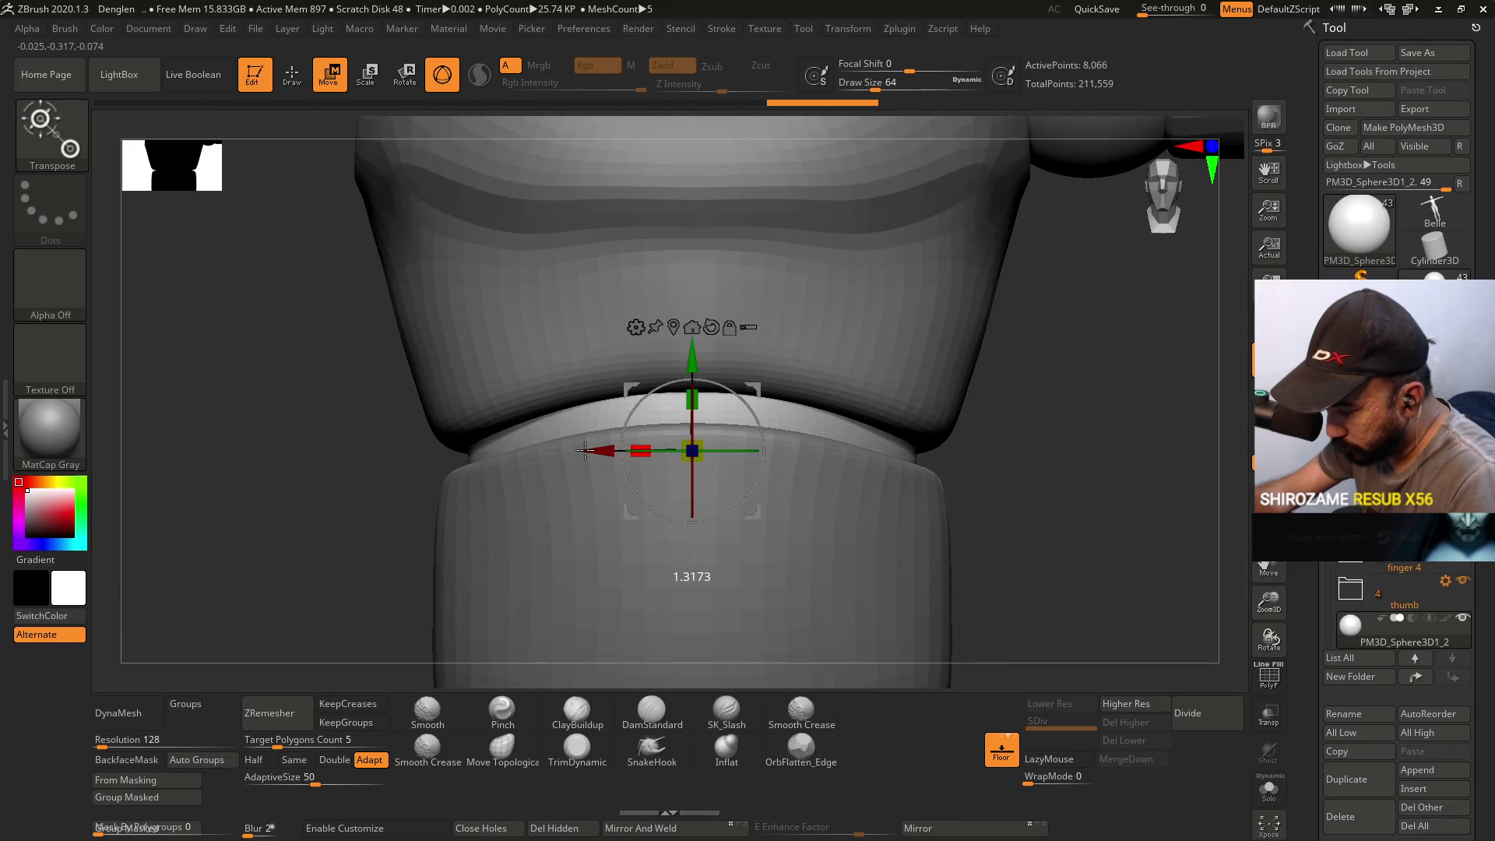
mouse_move(958, 463)
mouse_down()
mouse_move(1043, 461)
mouse_move(968, 465)
mouse_move(951, 404)
mouse_move(942, 530)
mouse_up()
drag(766, 423, 766, 433)
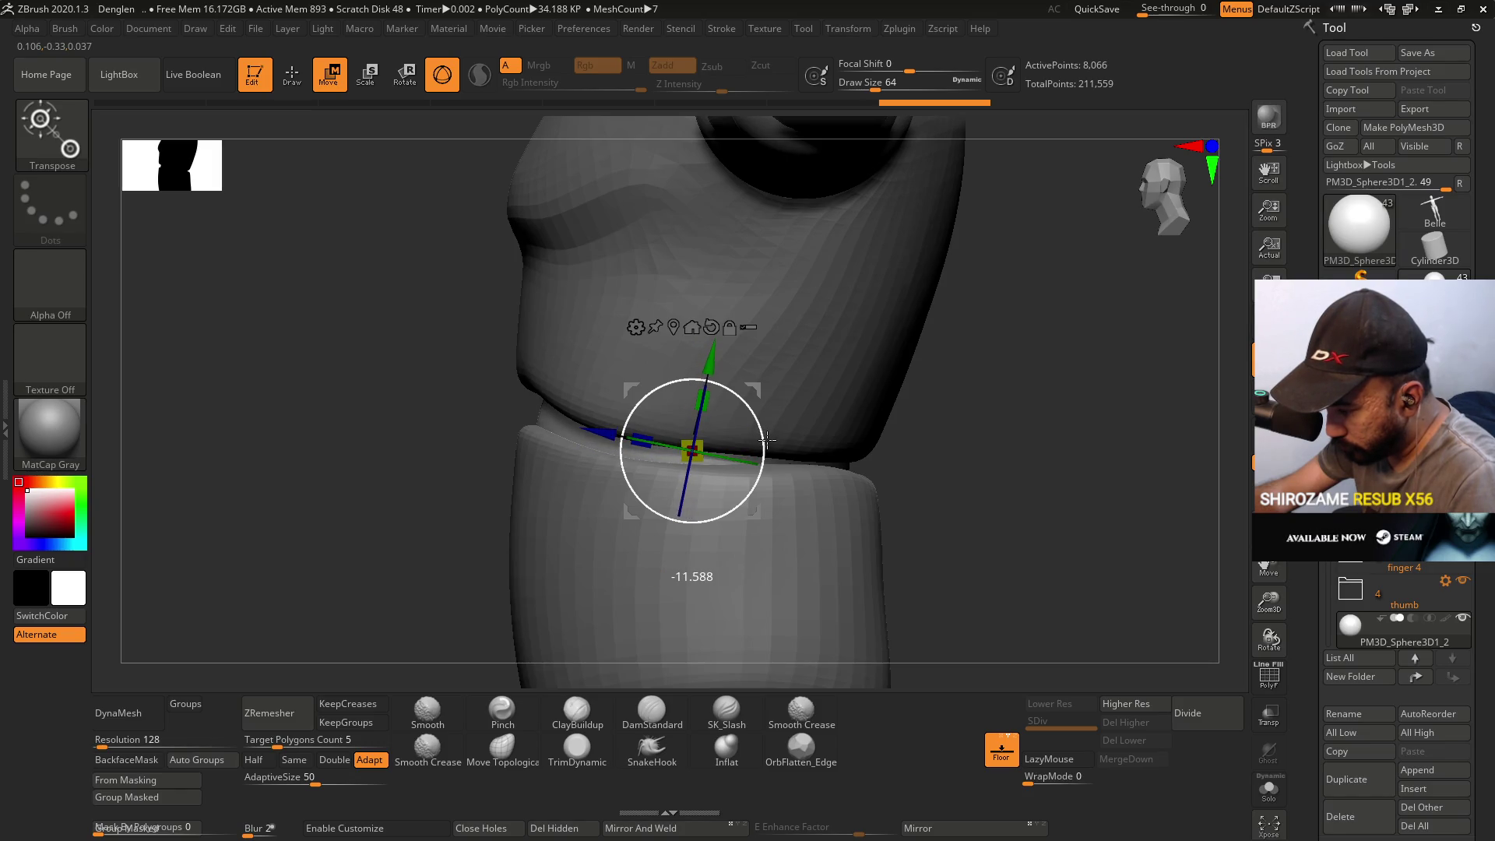
drag(767, 441, 767, 441)
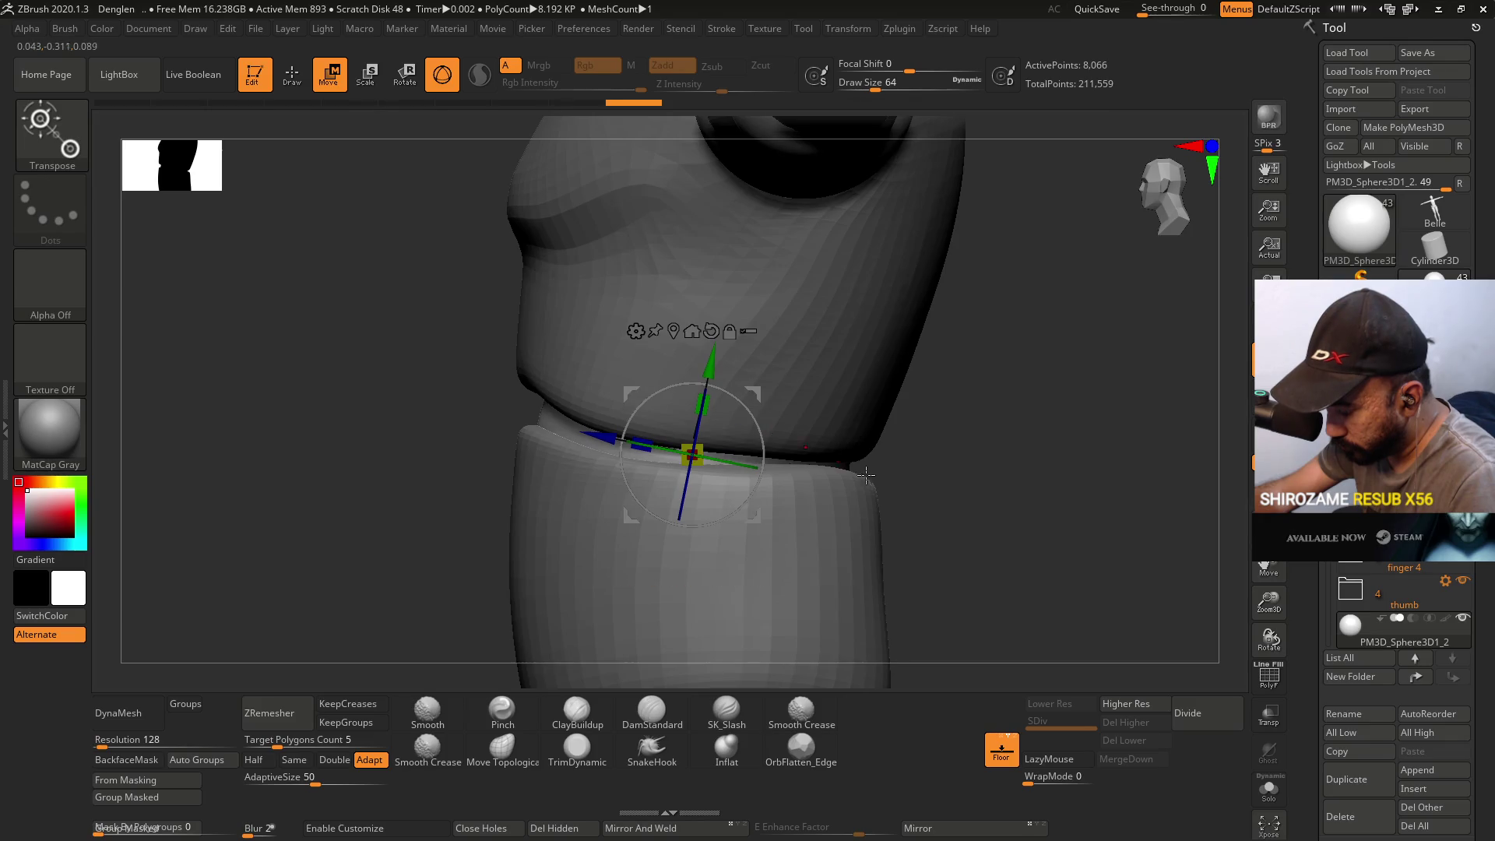
drag(794, 381, 864, 340)
mouse_move(942, 512)
shift+mouse_down()
mouse_move(968, 524)
mouse_move(922, 414)
shift+mouse_up()
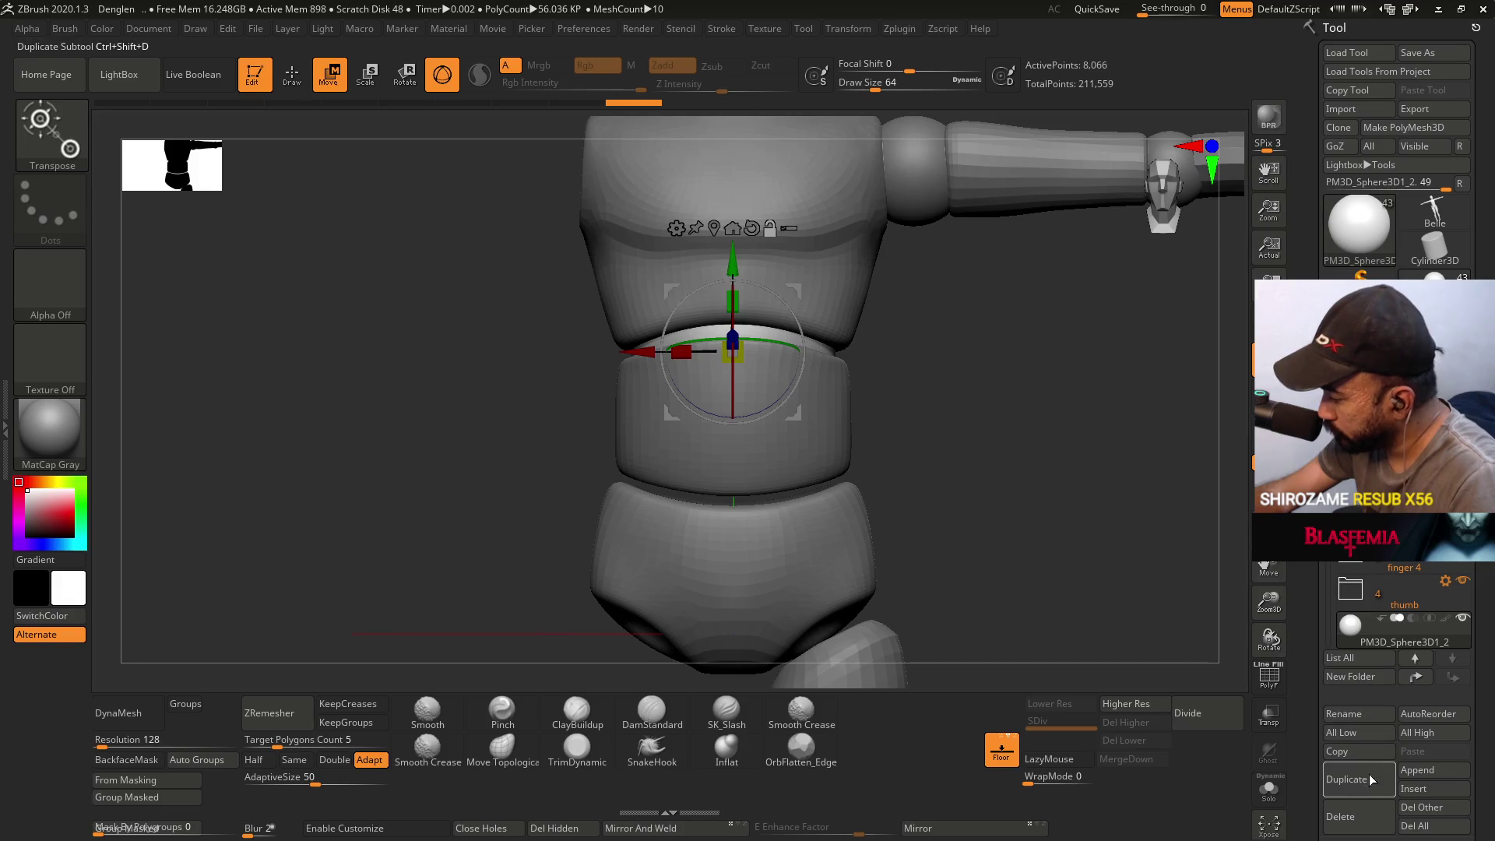
- Duplicate the waist disc, lower the copy toward the pelvis, widen it slightly, then append another mesh
click(1346, 778)
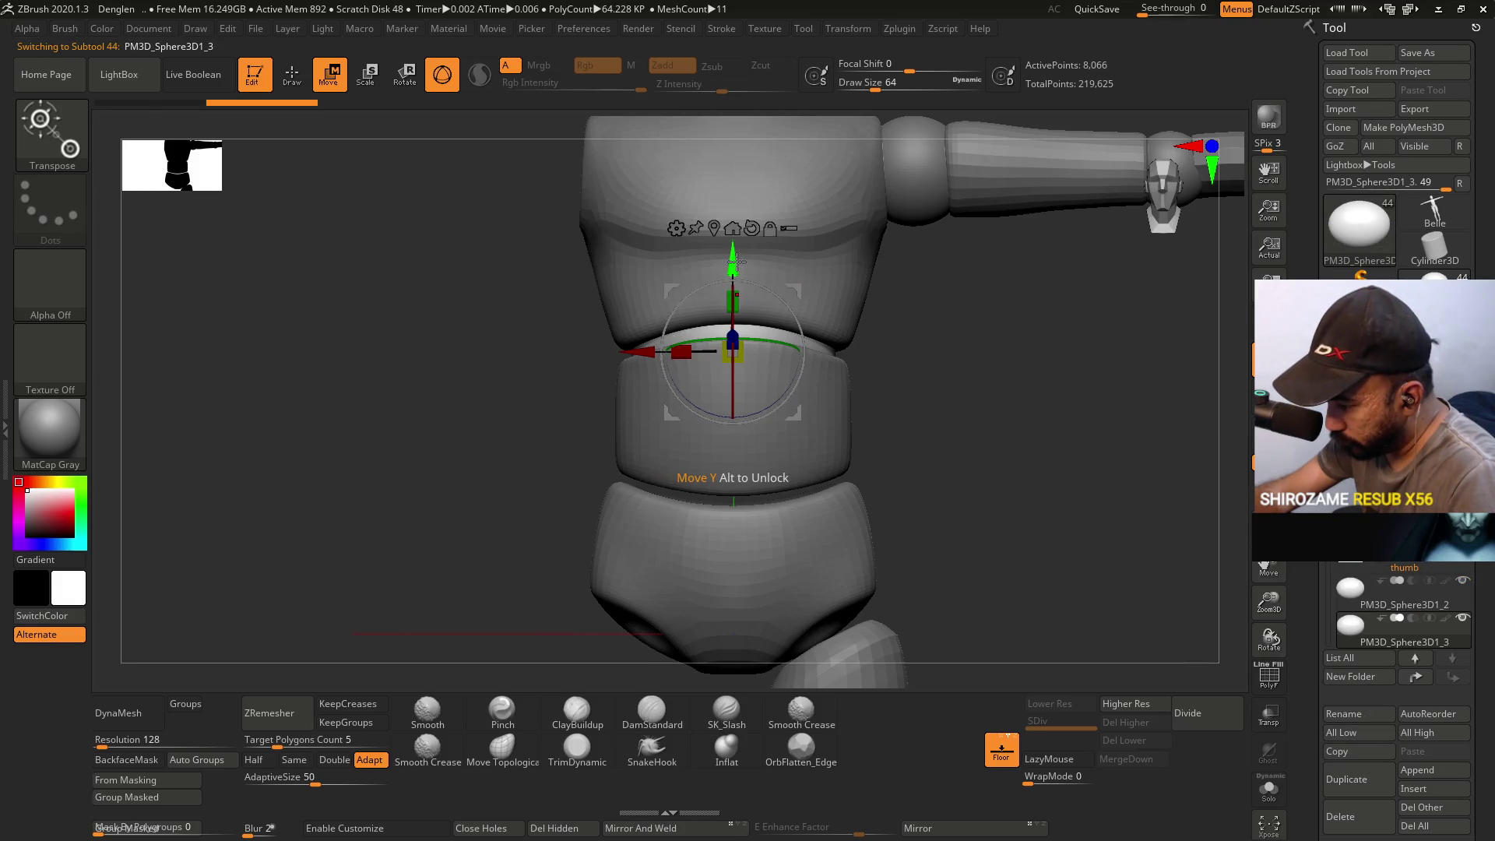
shift+drag(826, 296, 925, 331)
mouse_move(798, 327)
mouse_down()
mouse_move(802, 432)
mouse_move(1002, 451)
mouse_up()
ctrl+right_drag(1001, 451, 905, 548)
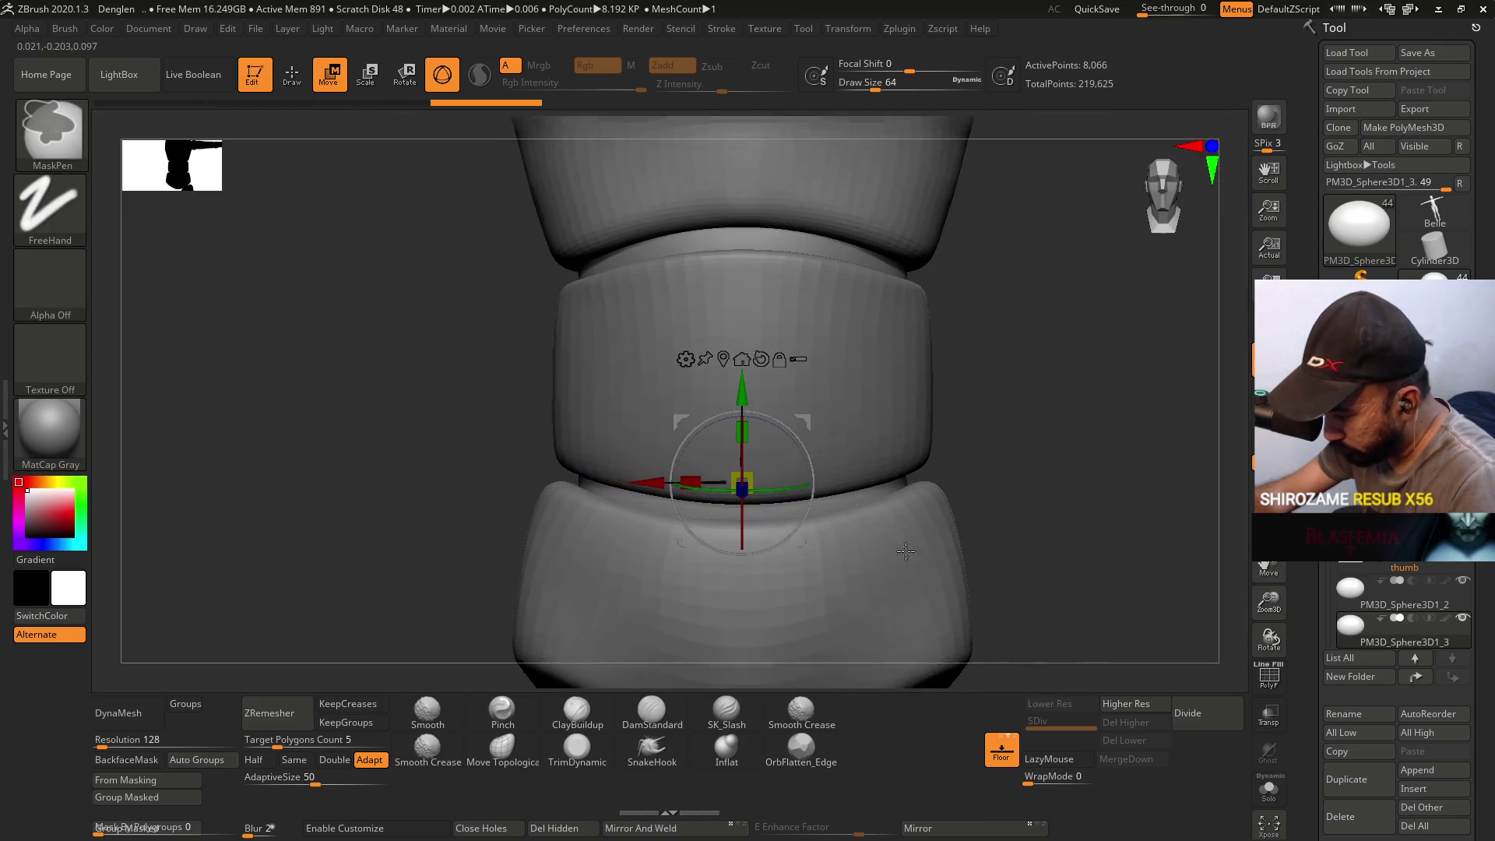
drag(700, 478, 705, 478)
mouse_move(896, 491)
mouse_down()
mouse_move(984, 483)
mouse_move(926, 393)
mouse_up()
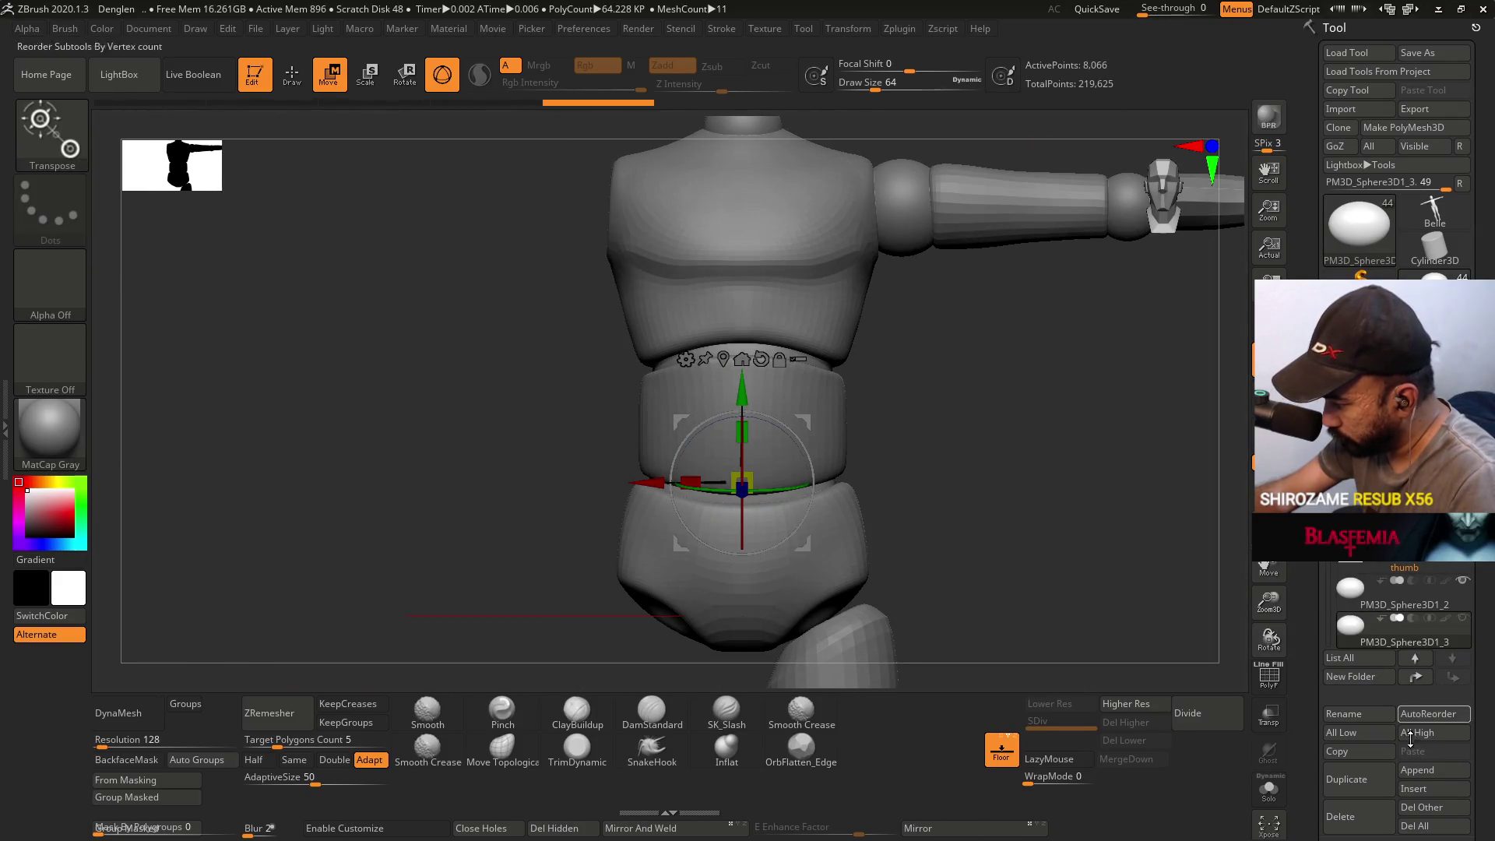
click(1417, 770)
click(965, 564)
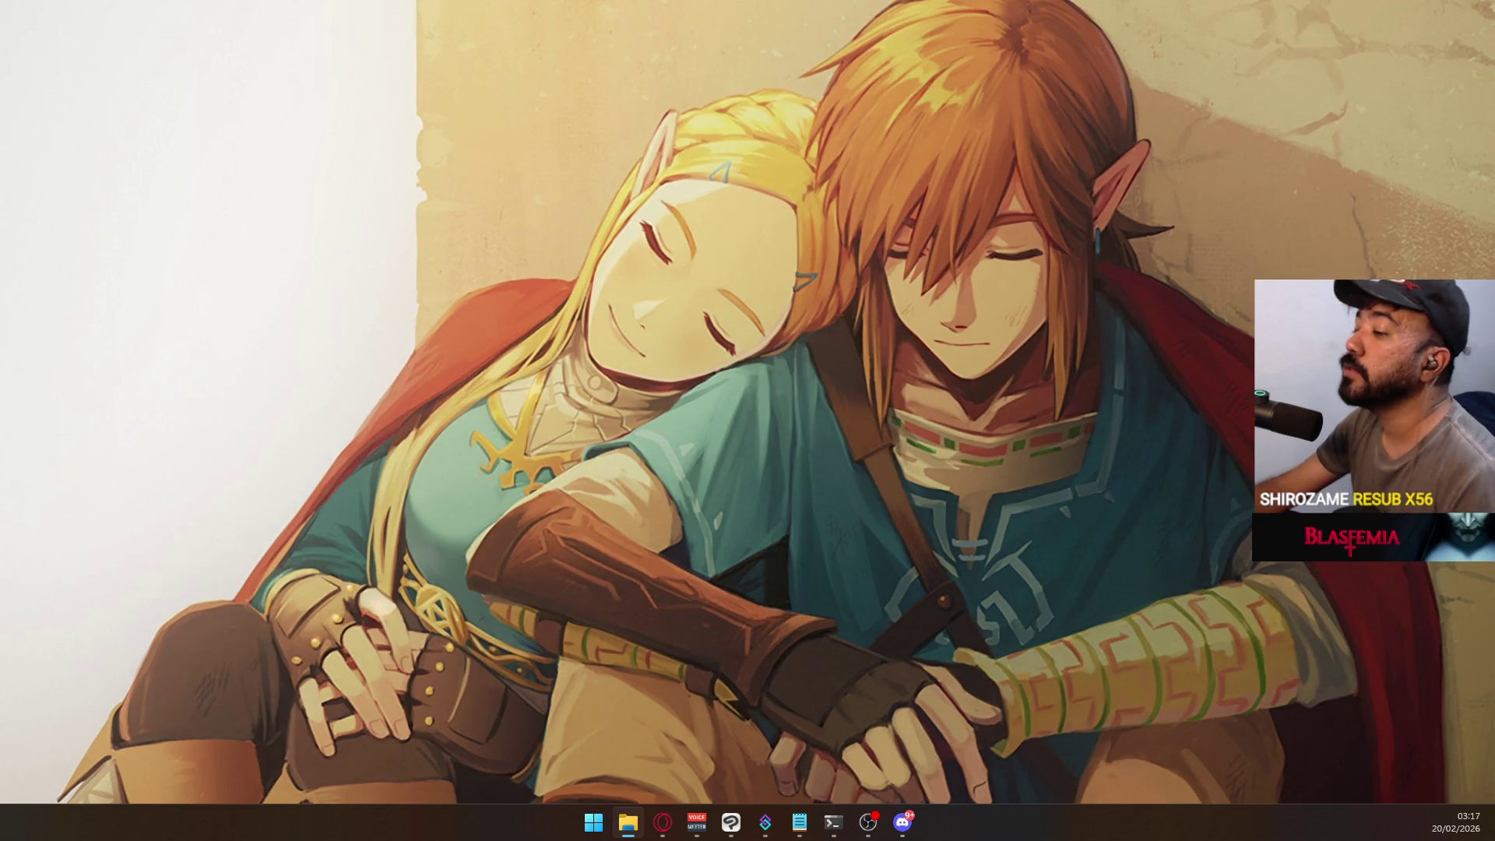
- Start ZBrush again from the Windows taskbar
click(662, 821)
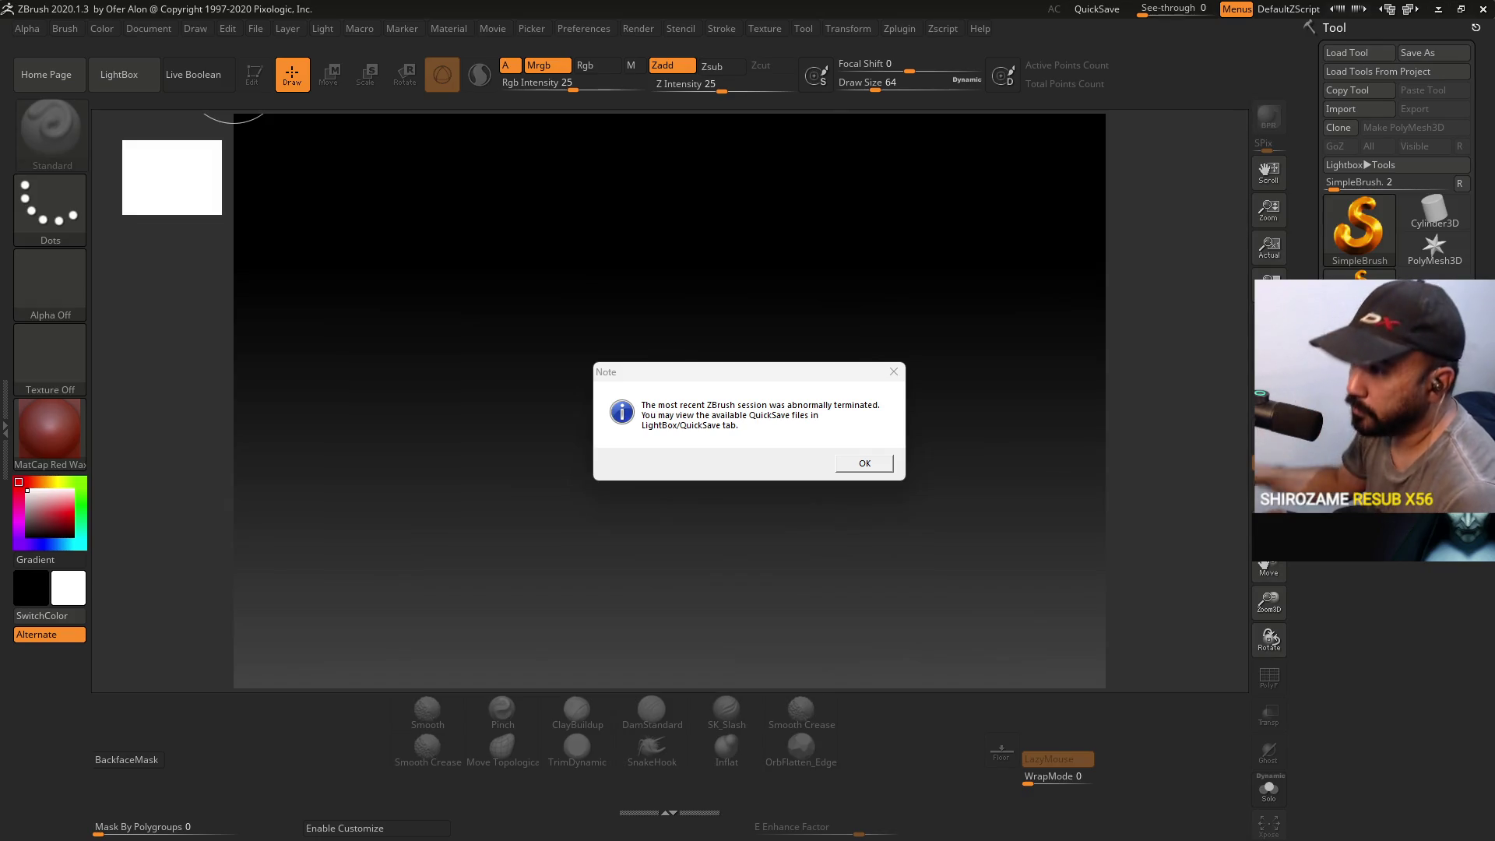
- Dismiss the abnormal-termination note and reopen the saved mannequin project via File > Open
click(864, 462)
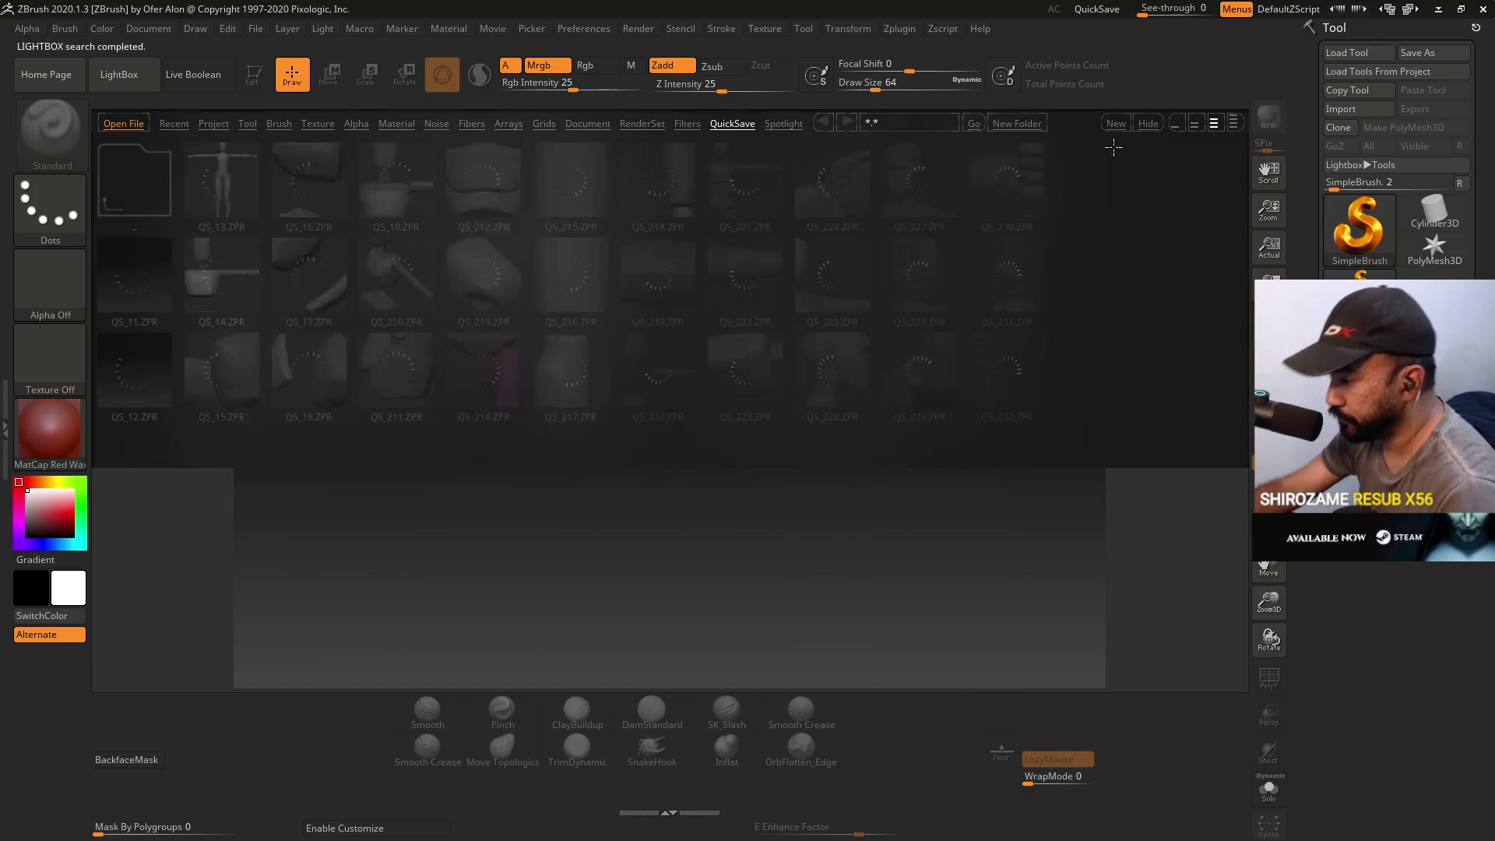
click(258, 29)
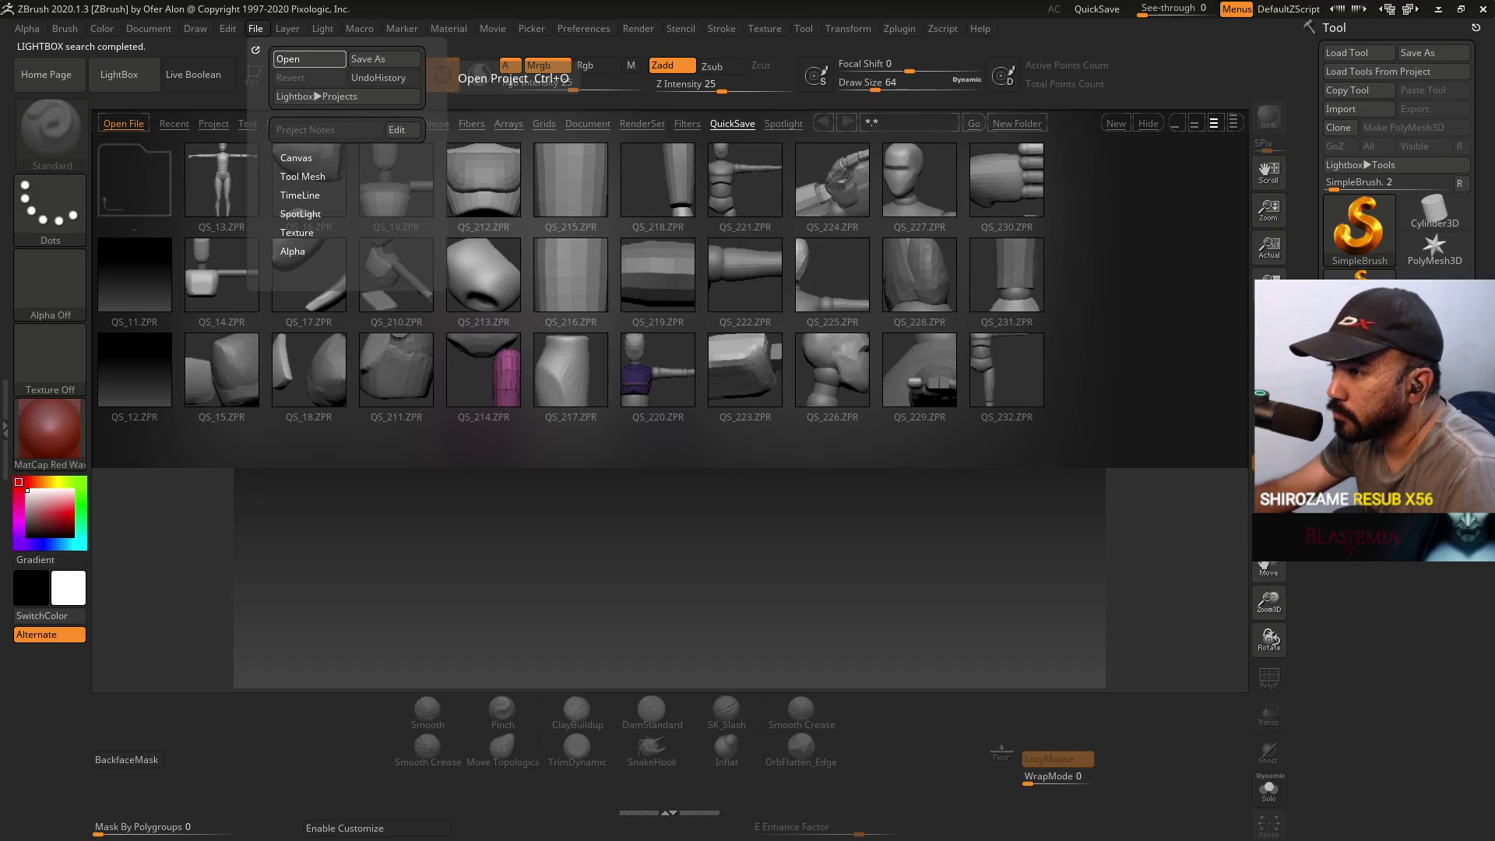
click(310, 59)
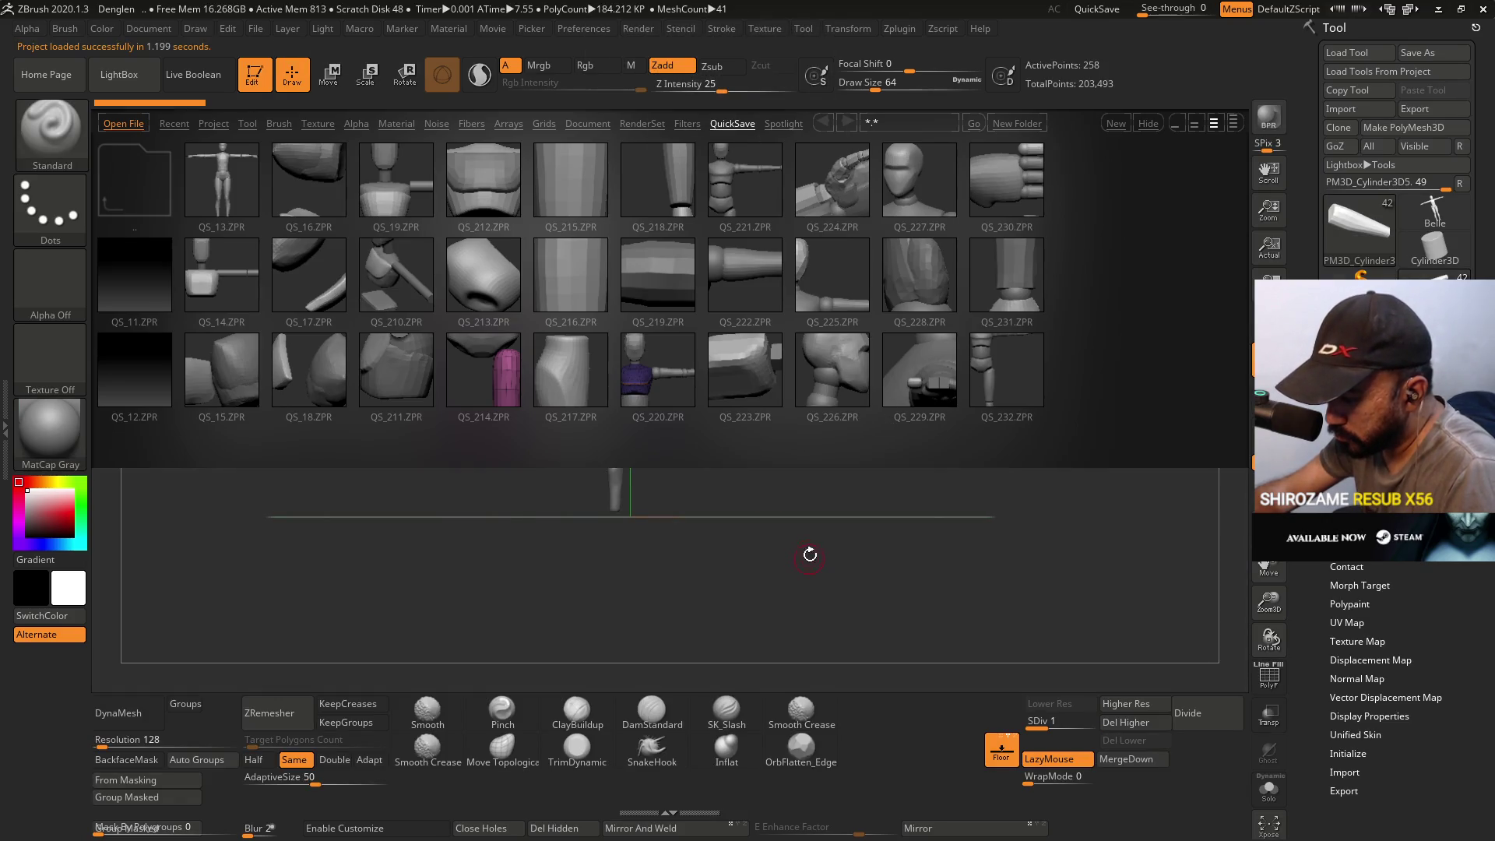
drag(770, 375, 917, 400)
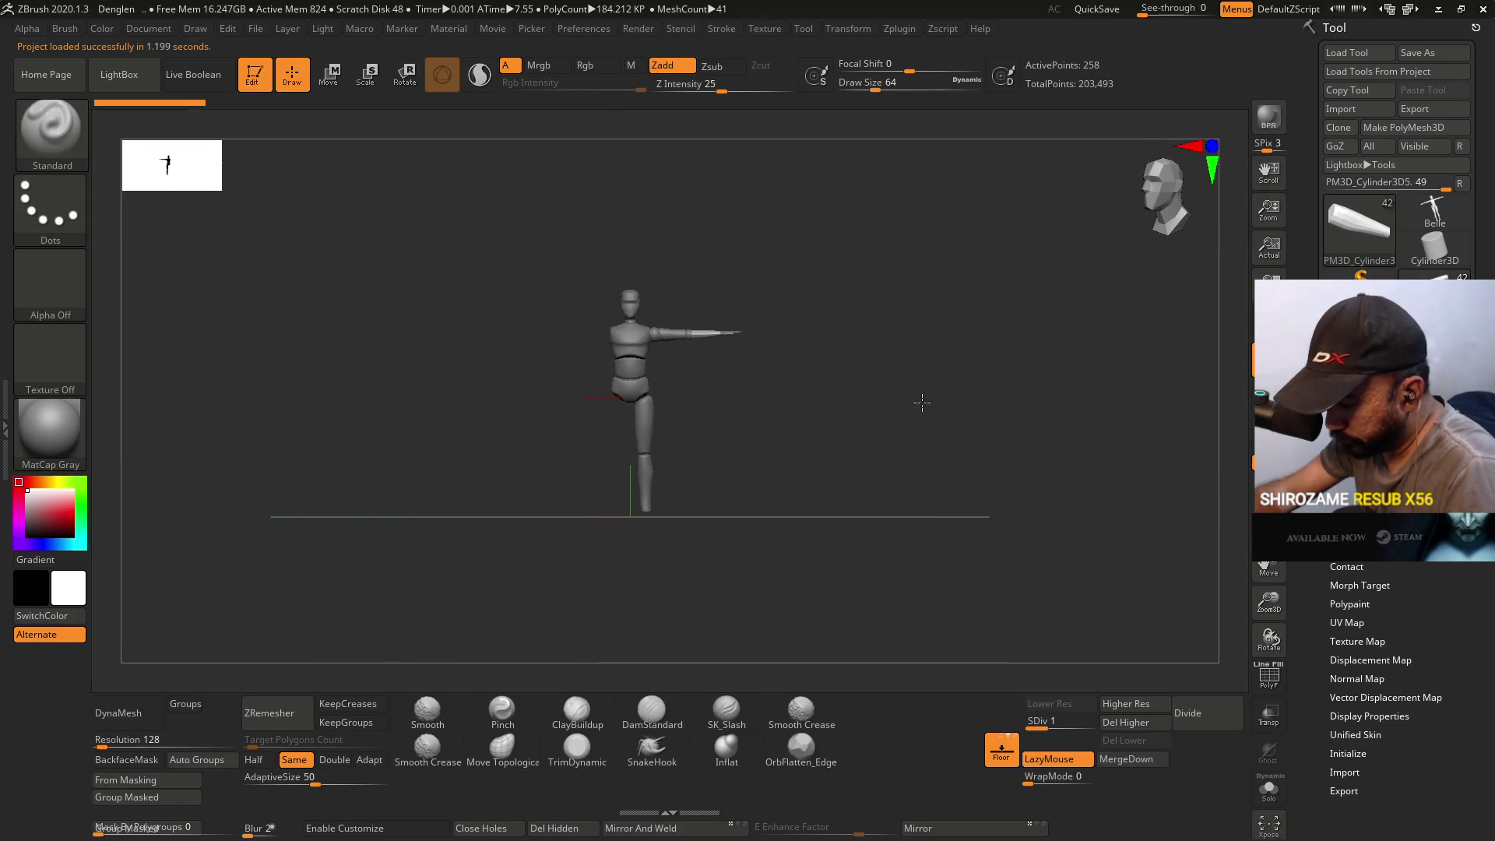
- Inspect the legs and make the Belle subtool active in the SubTool list
mouse_move(741, 337)
ctrl+right_down()
mouse_move(701, 357)
mouse_move(713, 489)
mouse_move(752, 164)
mouse_move(843, 89)
mouse_move(876, 144)
mouse_move(871, 218)
mouse_move(876, 75)
ctrl+right_up()
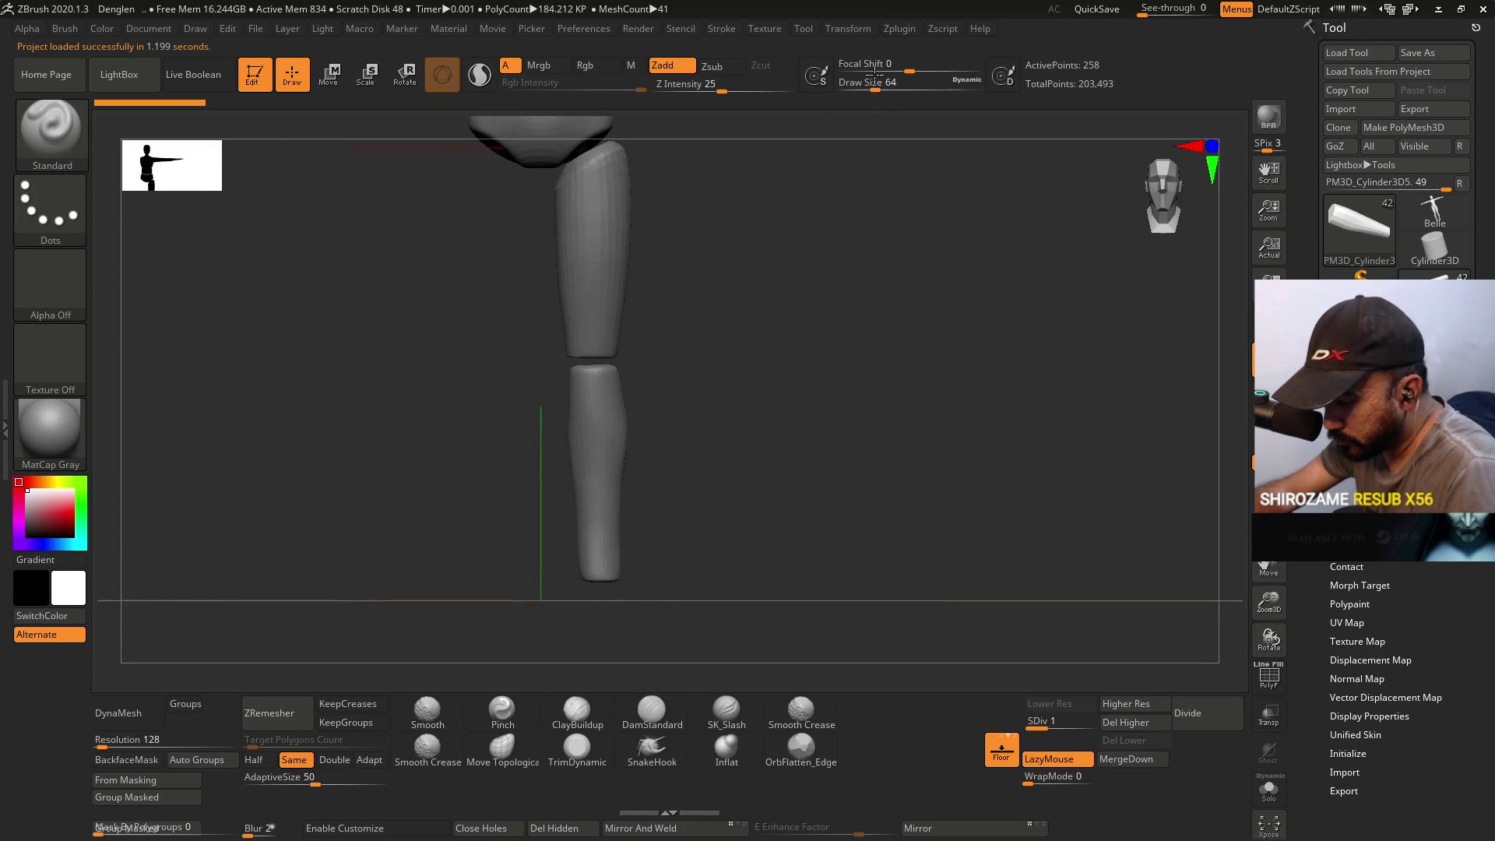
mouse_move(808, 321)
mouse_down()
mouse_move(774, 337)
mouse_move(821, 344)
mouse_move(784, 350)
mouse_move(918, 335)
mouse_up()
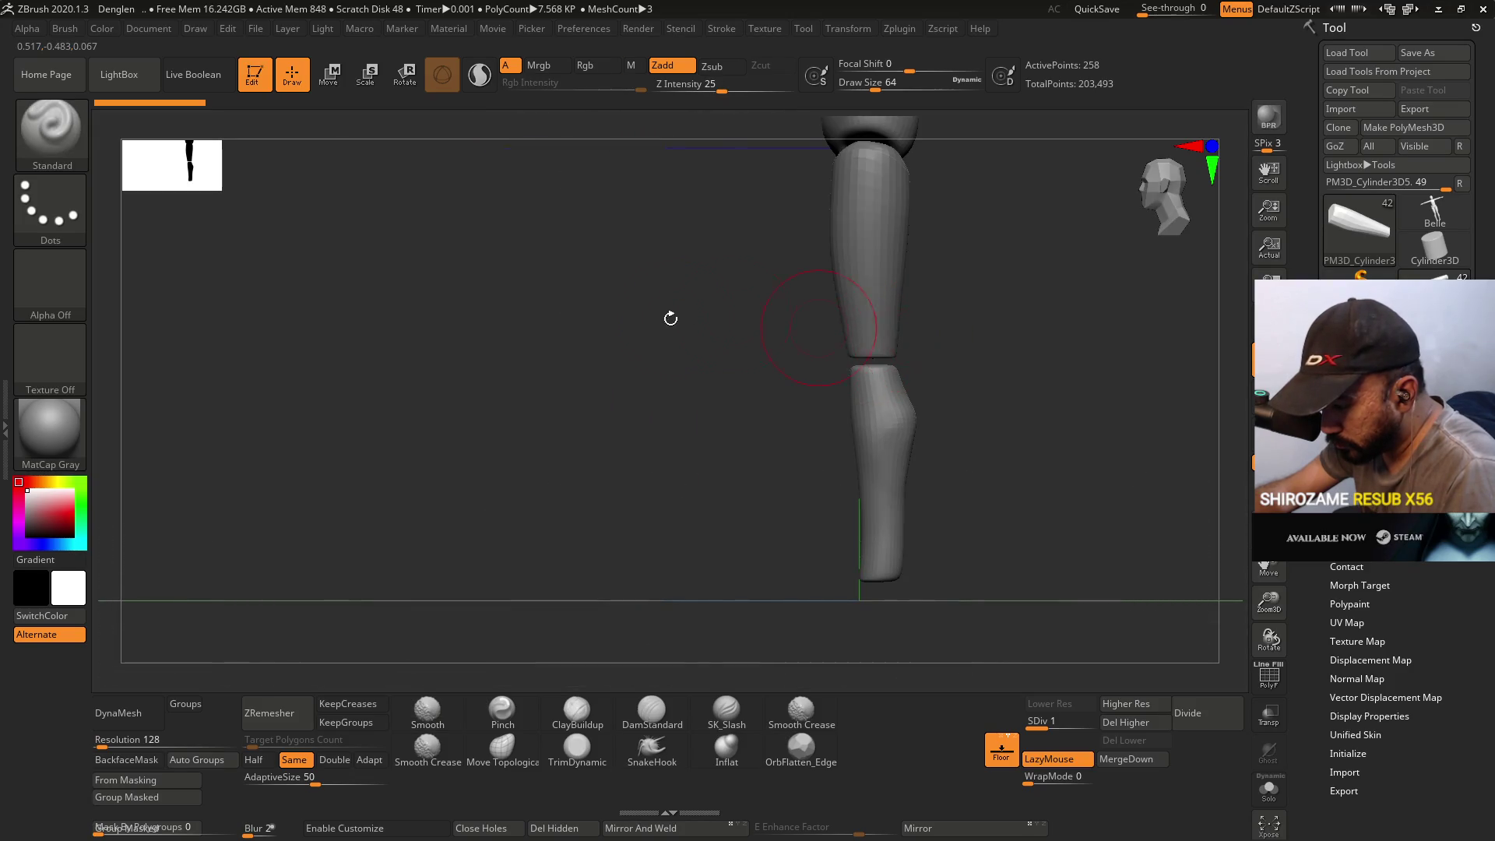
drag(688, 314, 755, 334)
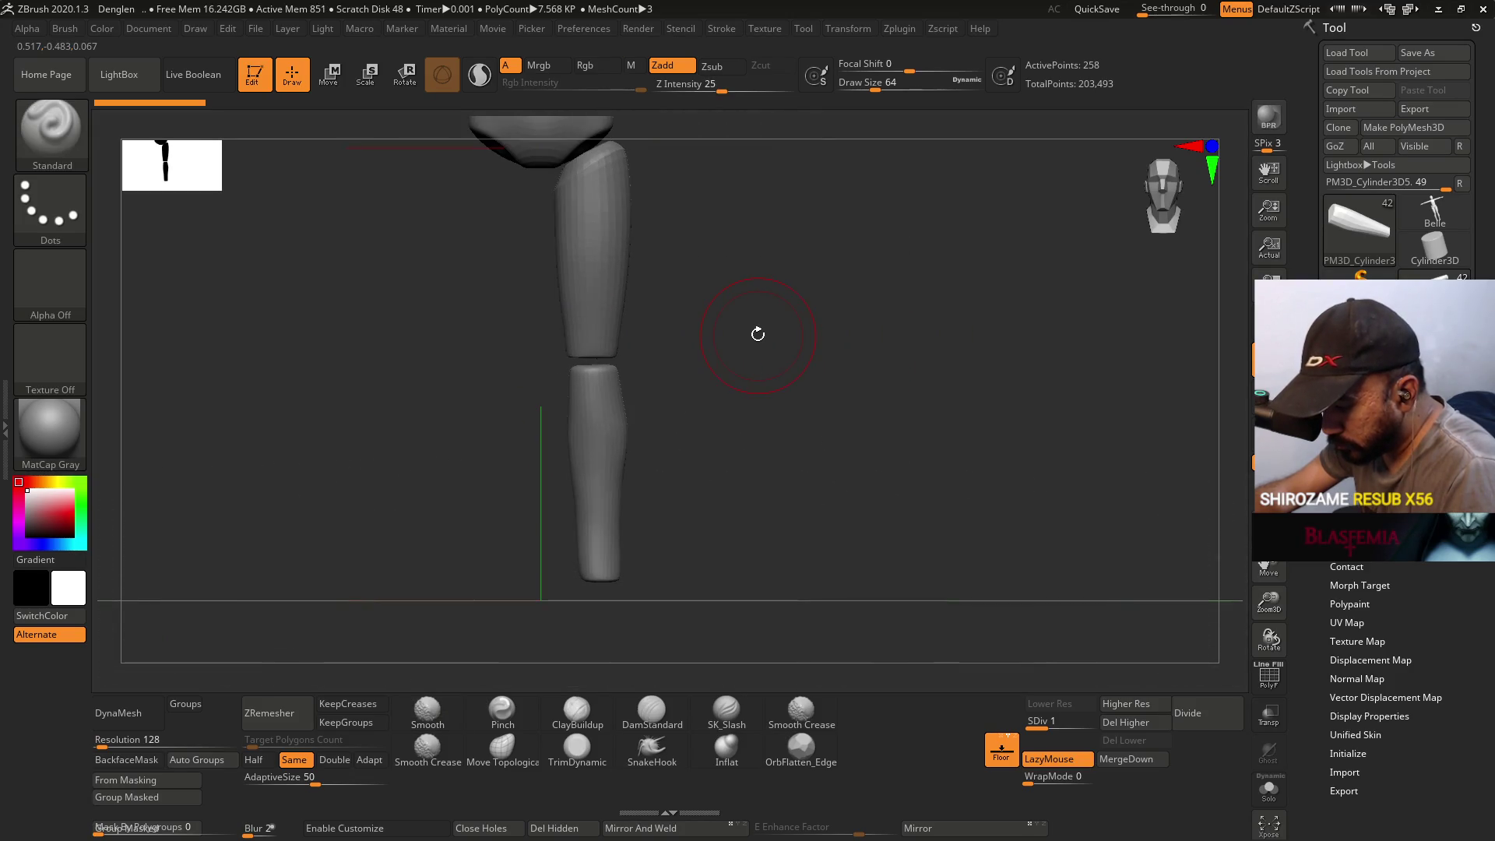
click(1394, 303)
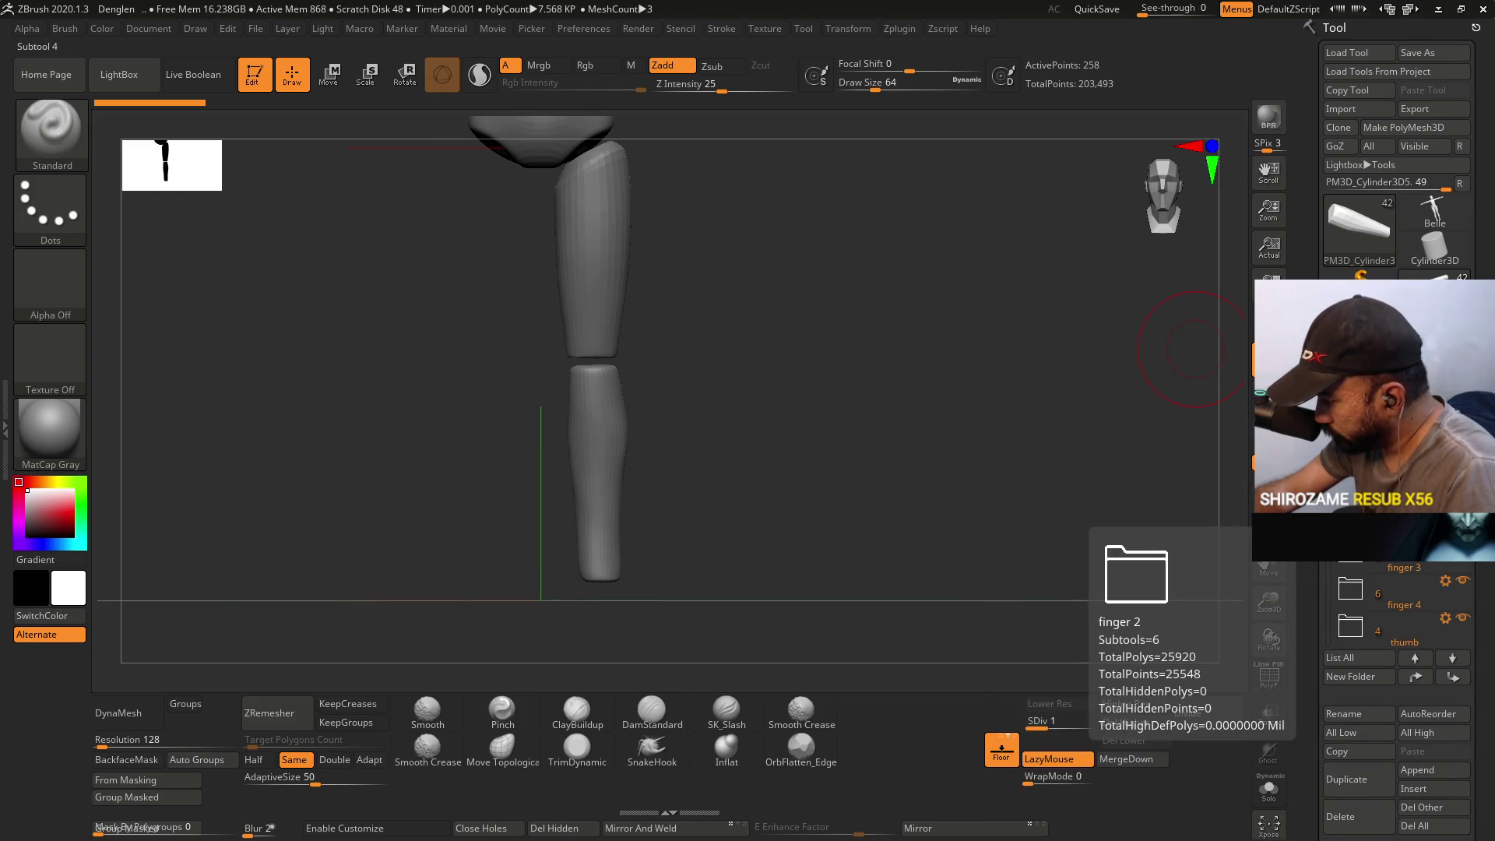
drag(1333, 545, 1333, 570)
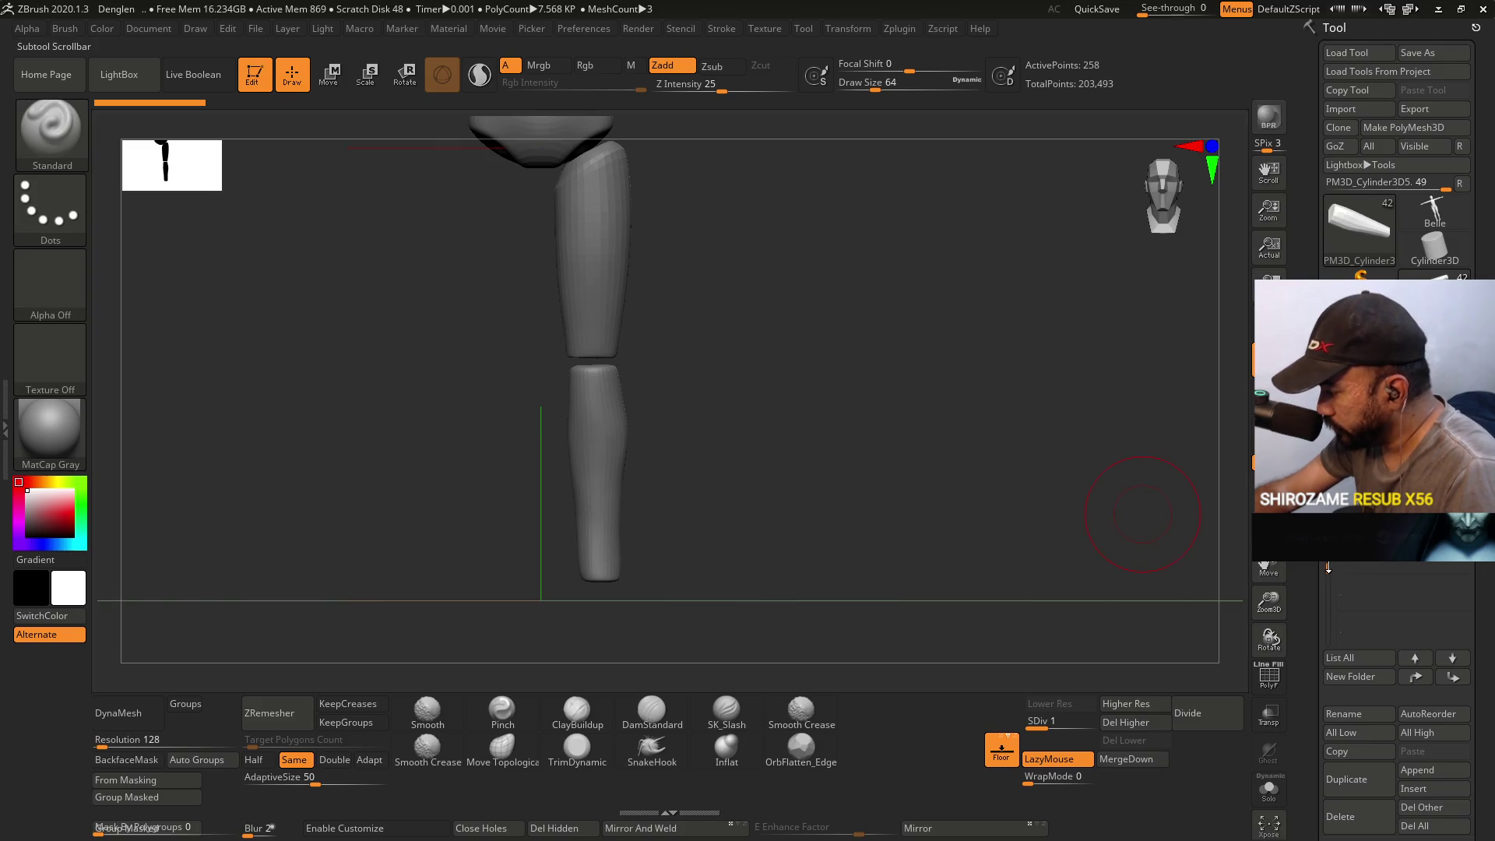
ctrl+shift+click(1142, 514)
mouse_move(751, 401)
mouse_down()
mouse_move(808, 417)
mouse_move(857, 405)
mouse_move(907, 350)
mouse_move(761, 441)
mouse_move(1191, 397)
mouse_up()
click(1394, 382)
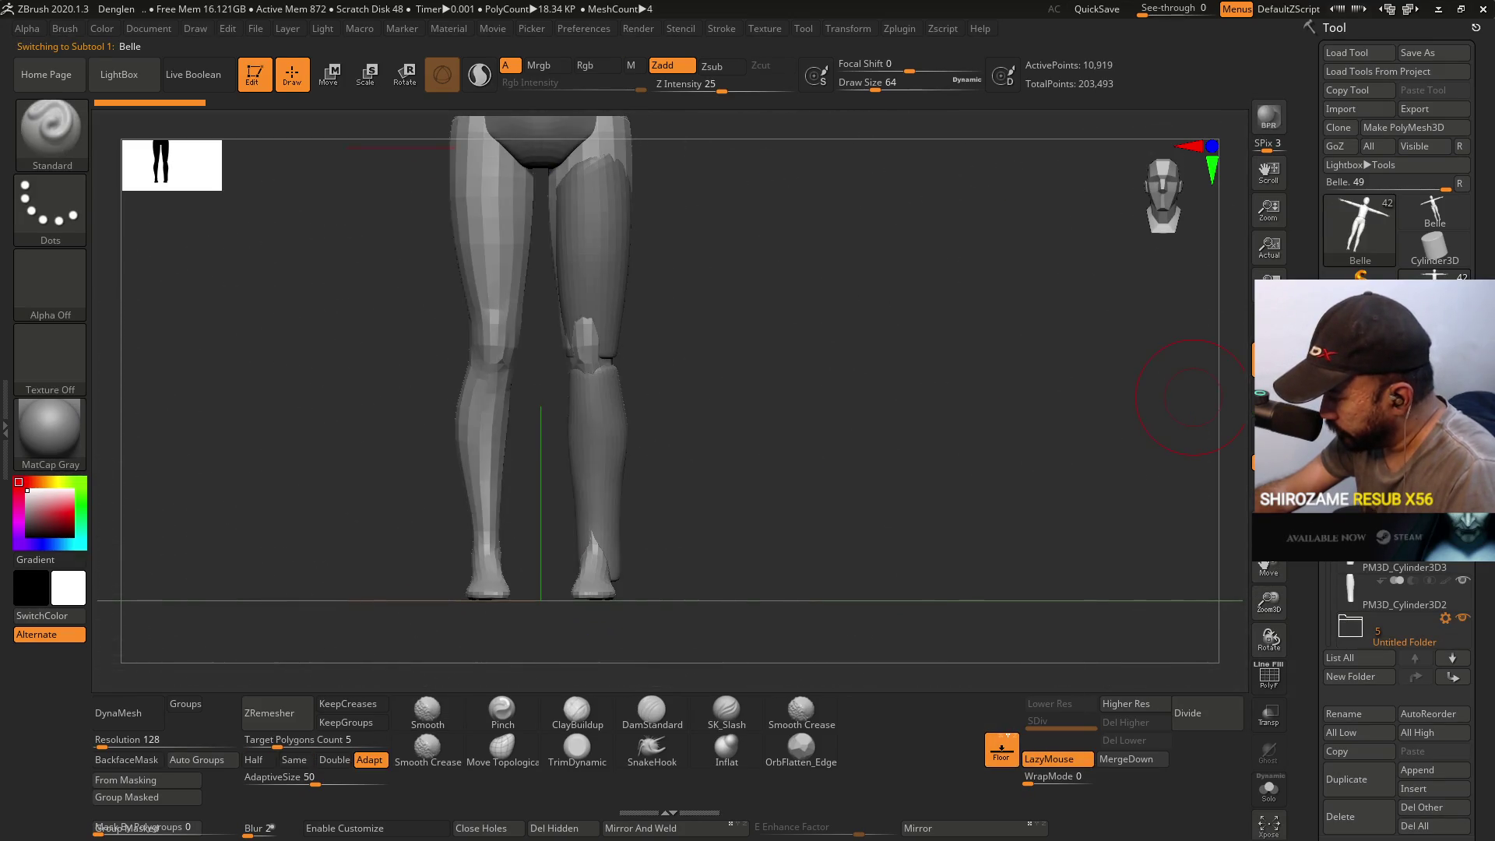
scroll(1333, 568, down, 5)
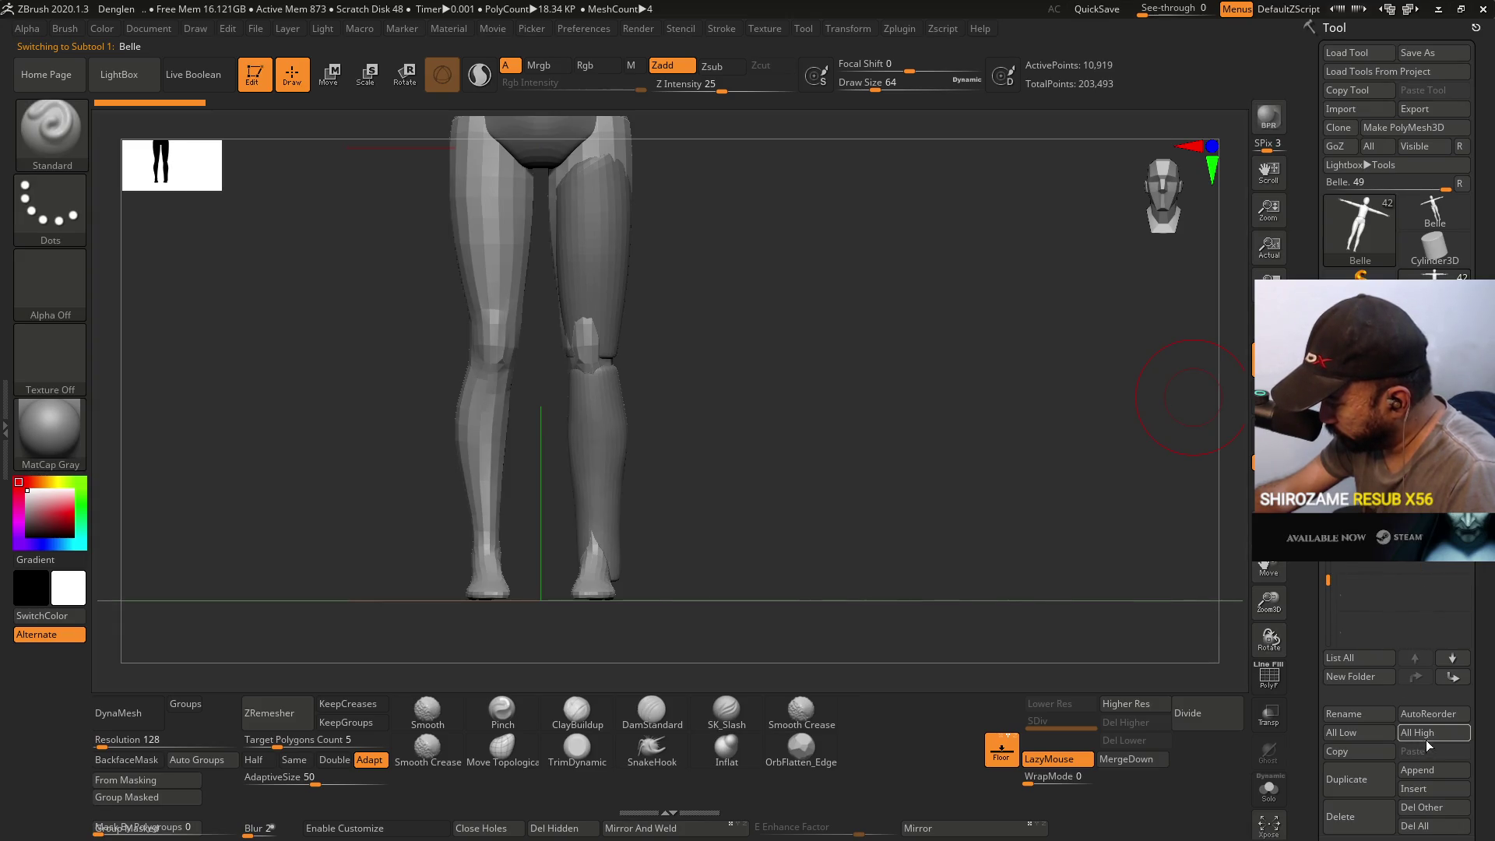
- Delete the stray sphere subtool and bring up the Append mesh picker
click(1425, 771)
click(789, 588)
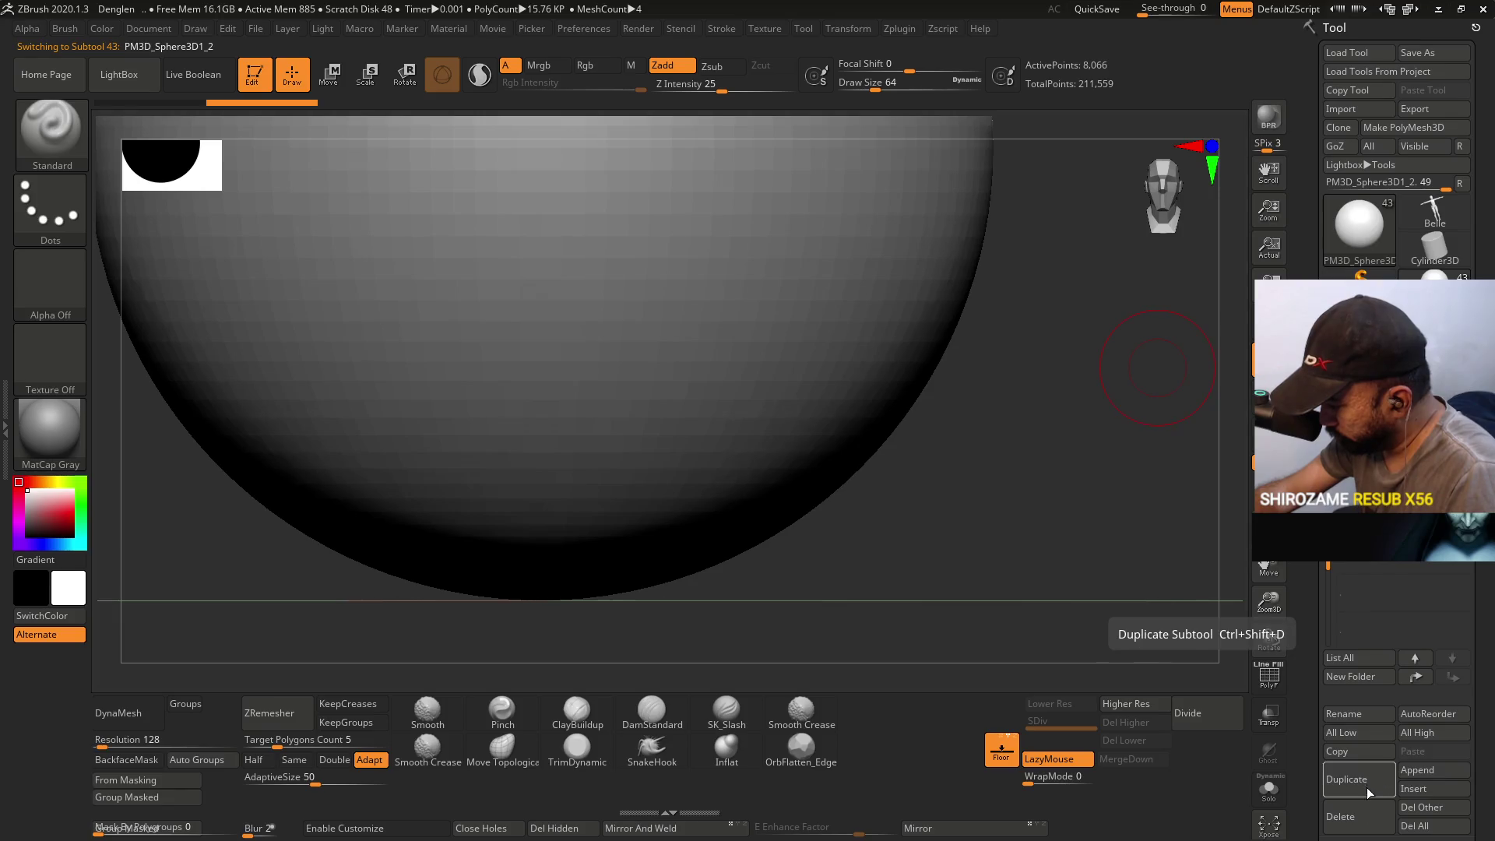
click(1351, 816)
click(1250, 820)
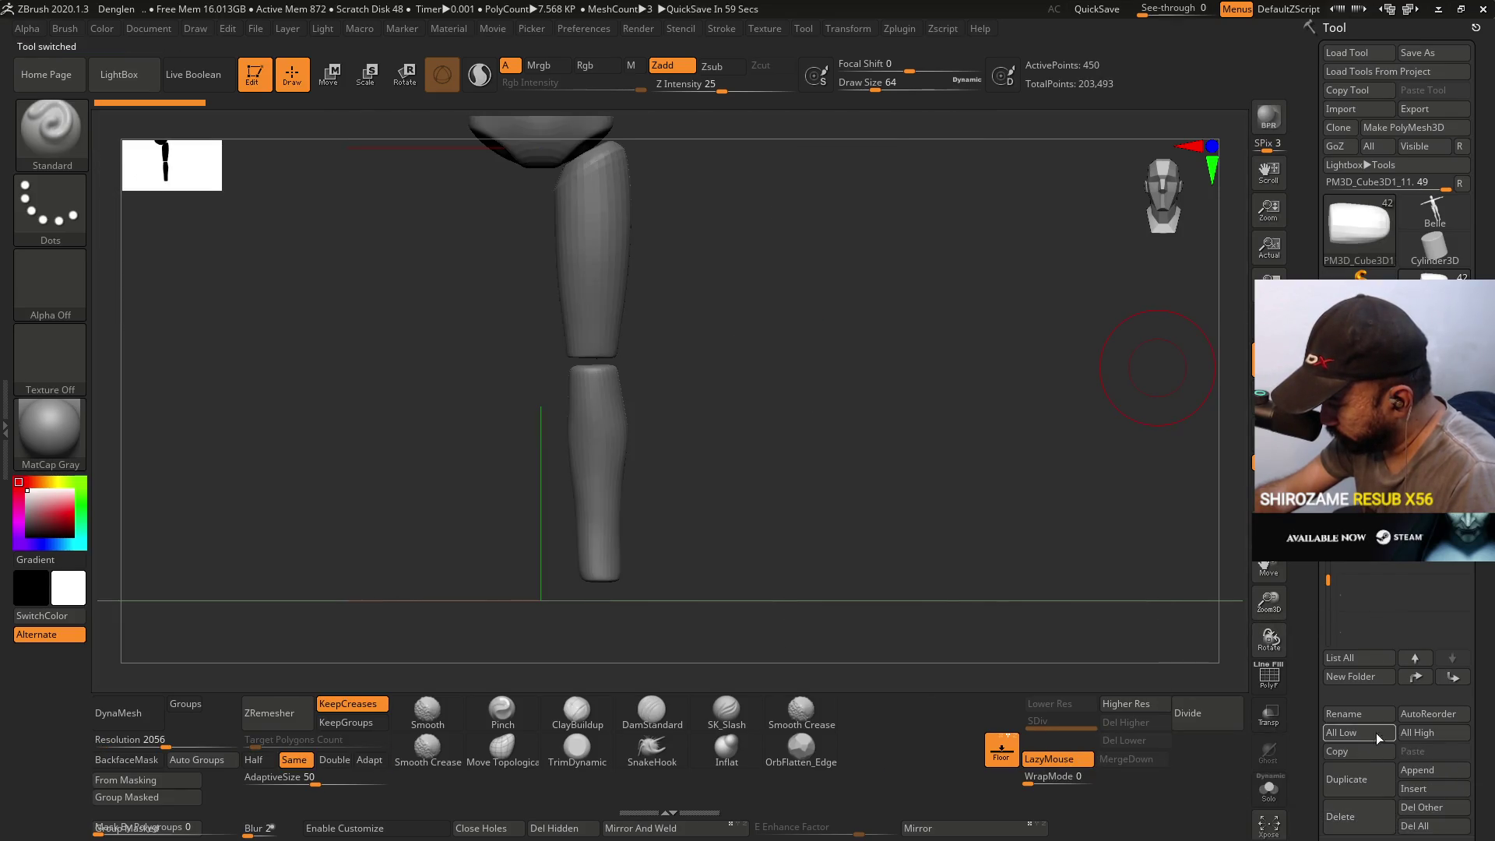
click(1435, 773)
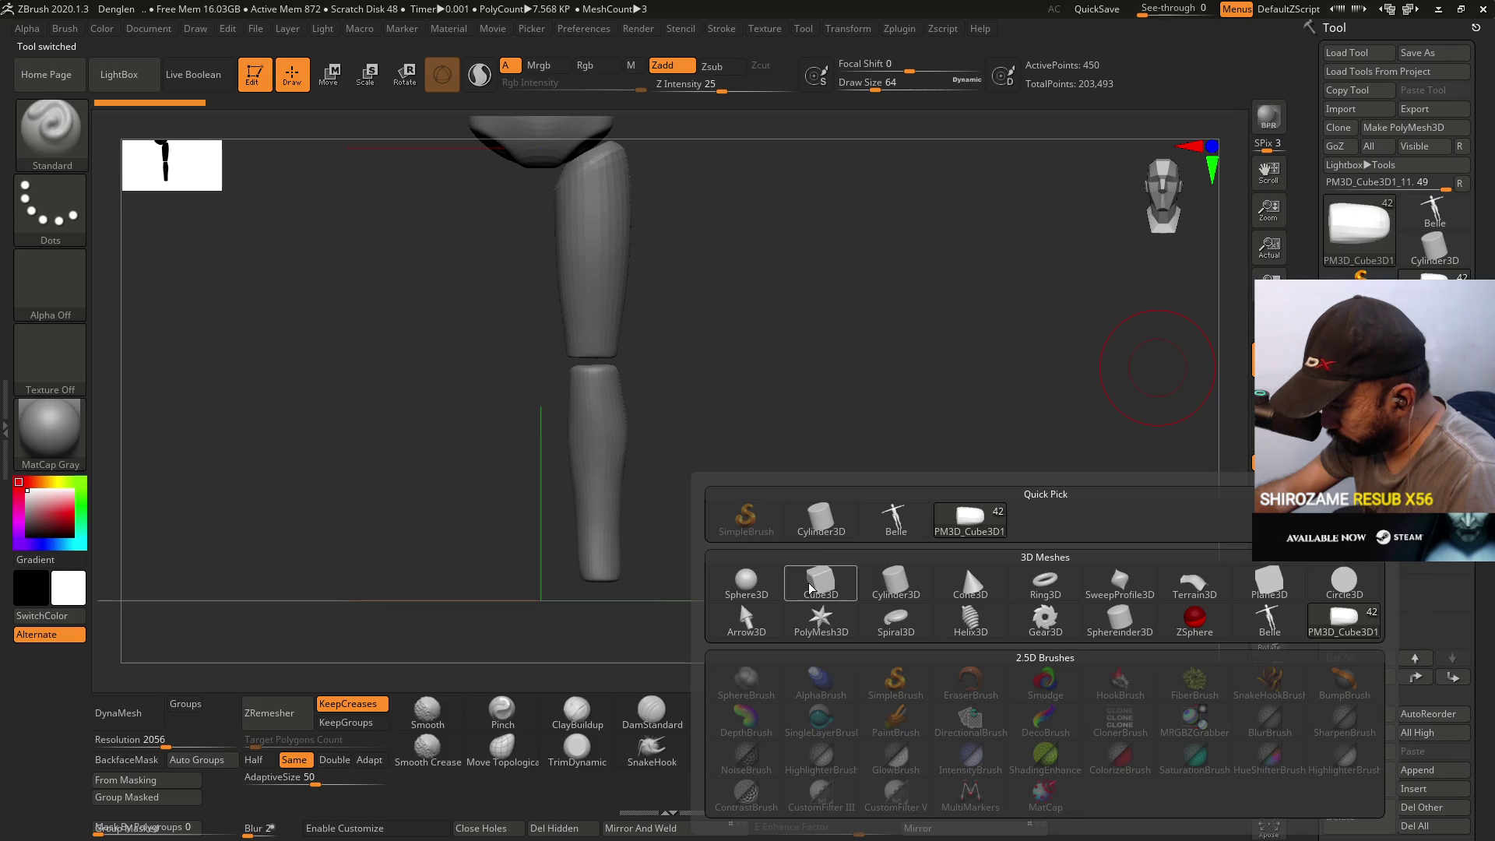
- Append a Cube3D subtool and move it down to the foot area
click(1192, 616)
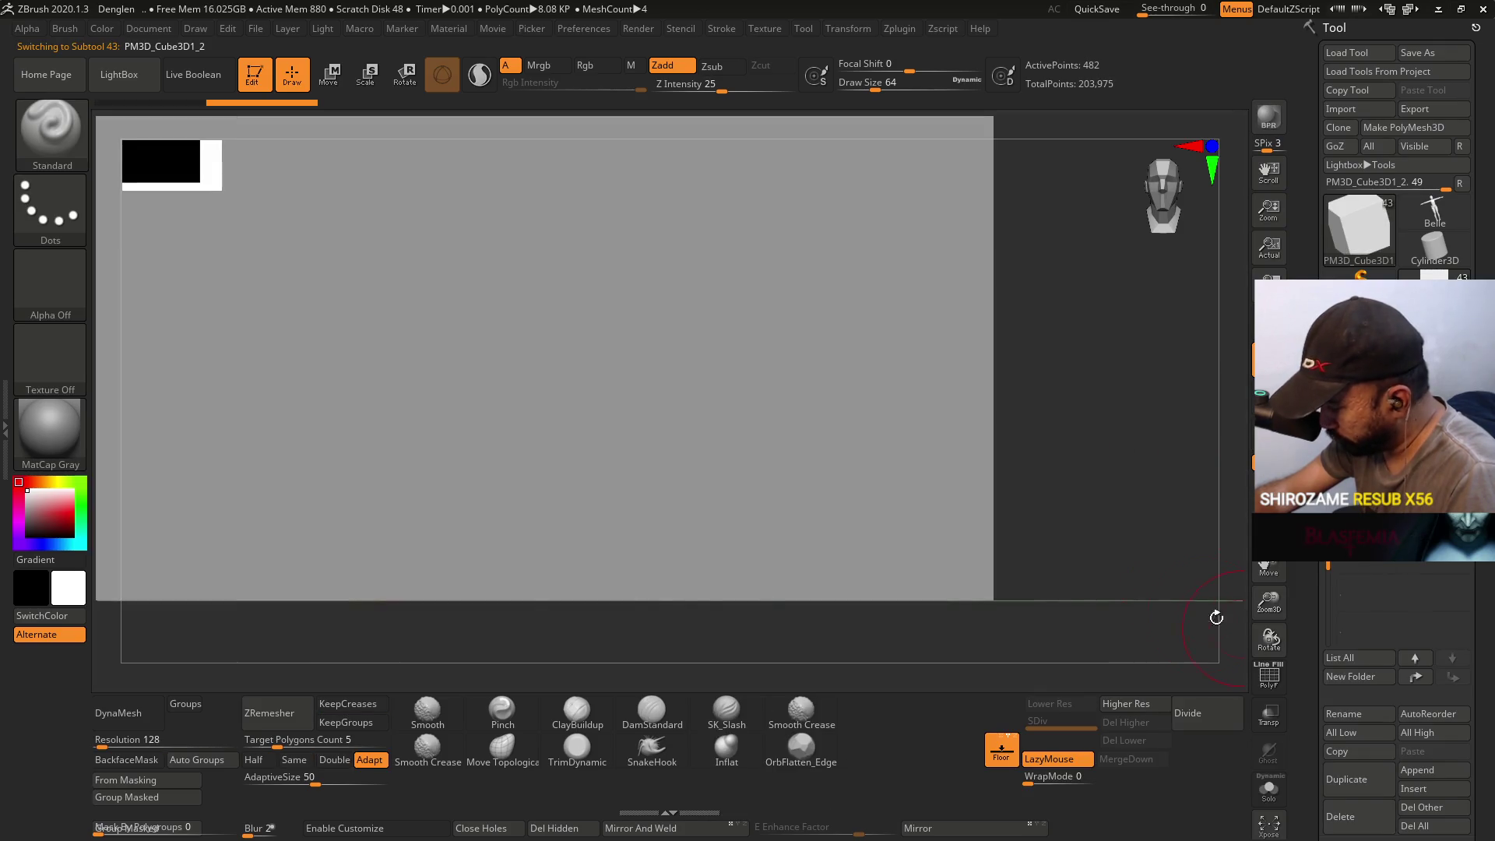
mouse_move(1061, 574)
mouse_down()
mouse_move(974, 312)
mouse_move(918, 434)
mouse_up()
key(f)
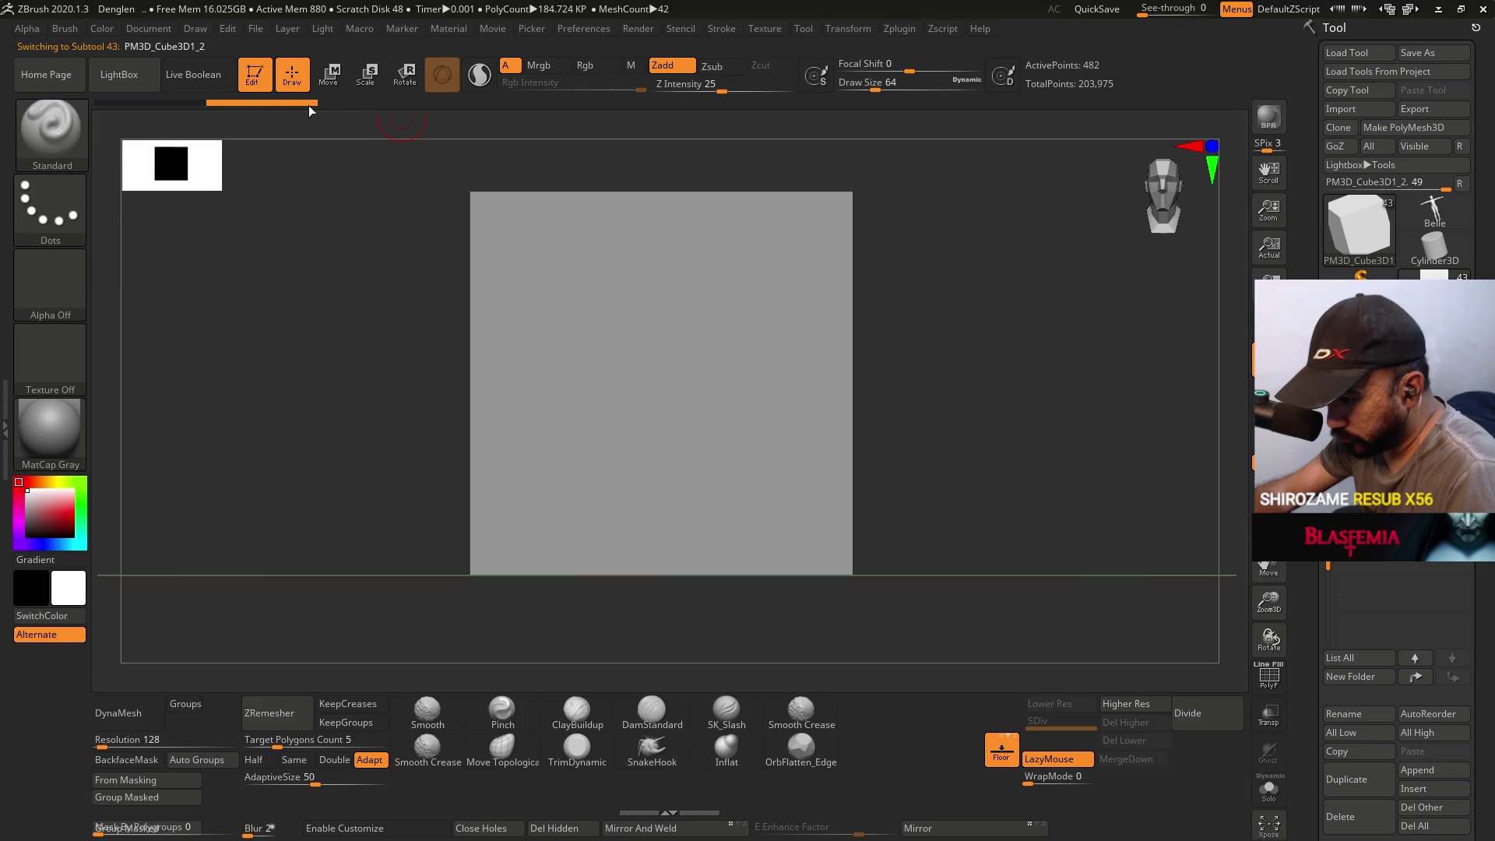
key(w)
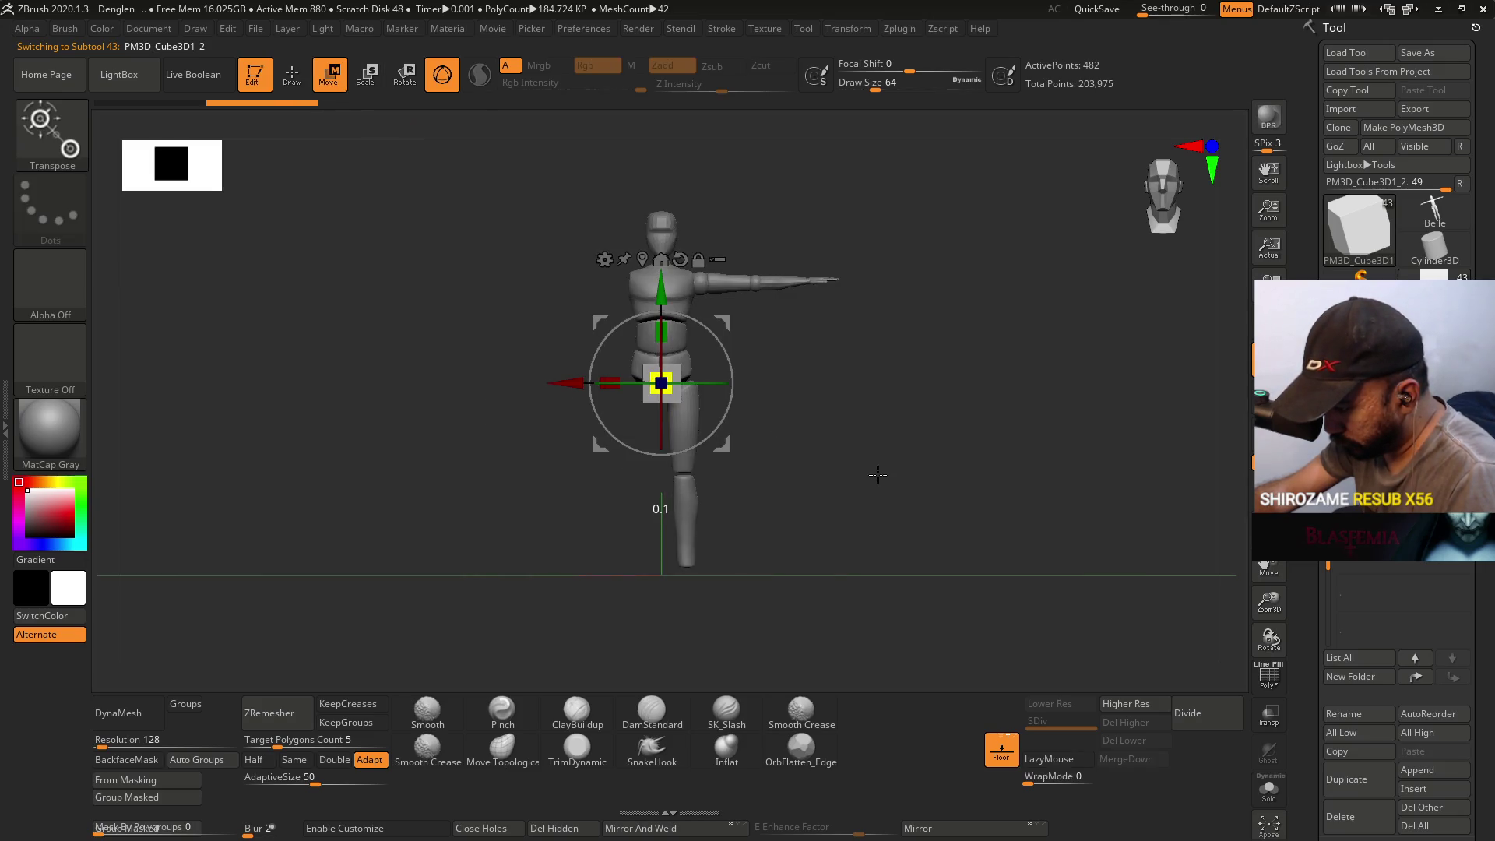
mouse_move(736, 382)
alt+mouse_down()
mouse_move(779, 475)
mouse_move(751, 538)
mouse_move(763, 506)
alt+mouse_up()
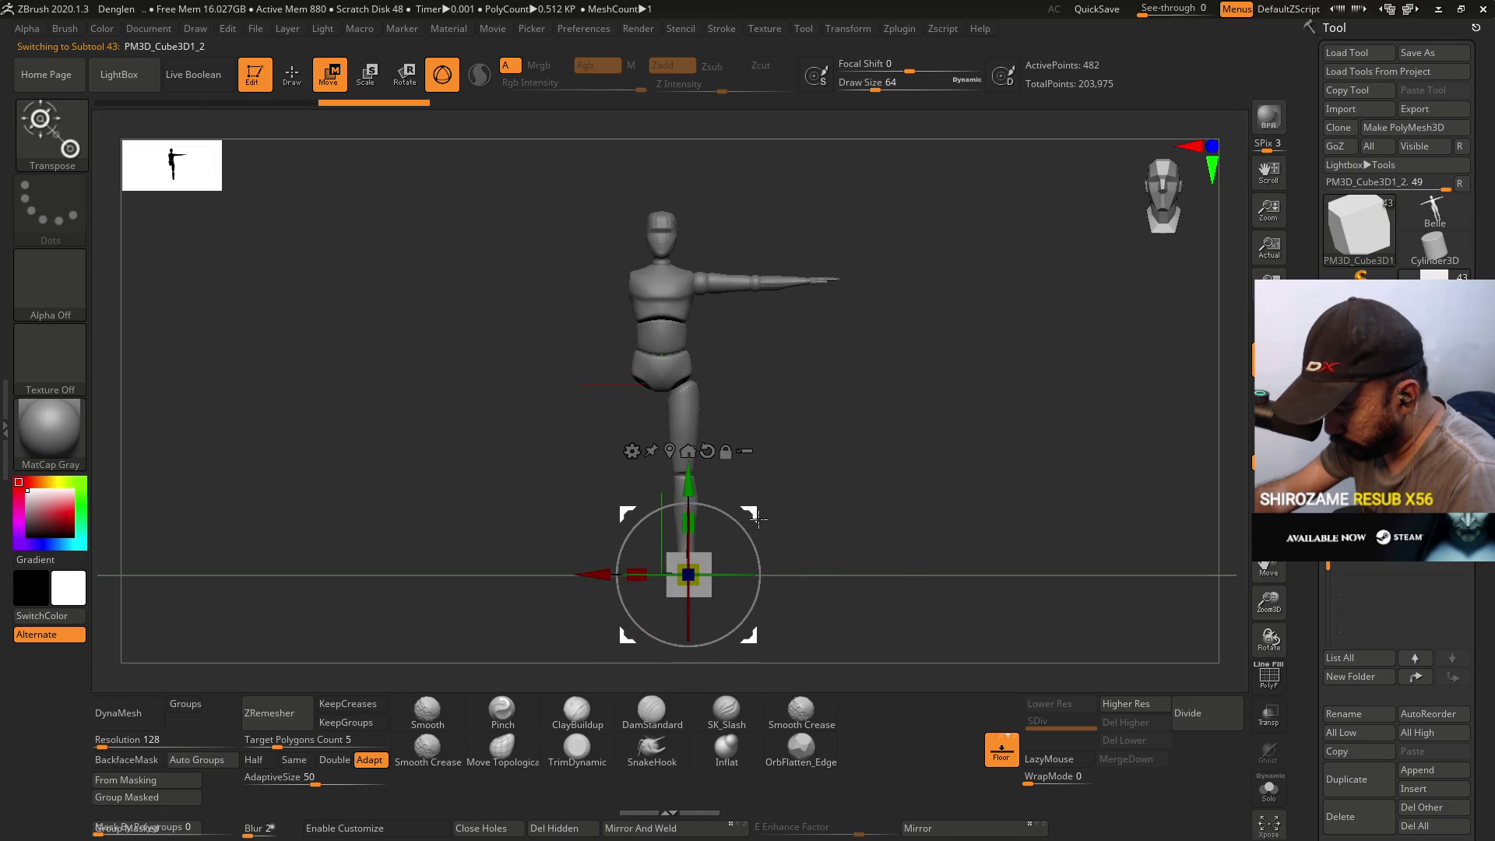
shift+drag(851, 517, 790, 526)
key(f)
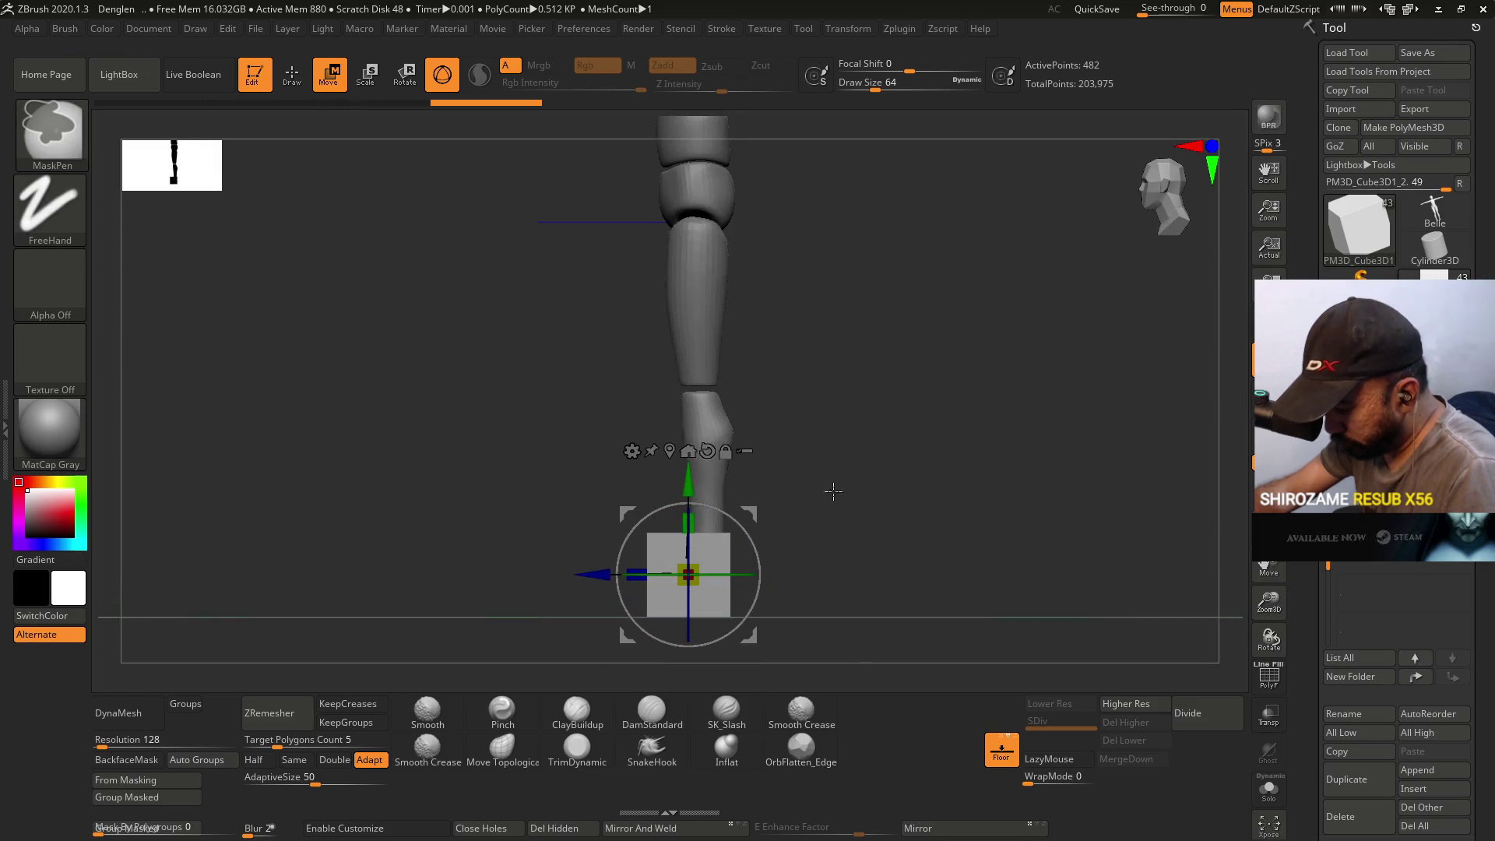
- Flatten and narrow the box, centre it under the lower leg, and save the project
mouse_move(694, 537)
mouse_down()
mouse_move(788, 549)
mouse_move(755, 511)
mouse_move(891, 484)
mouse_up()
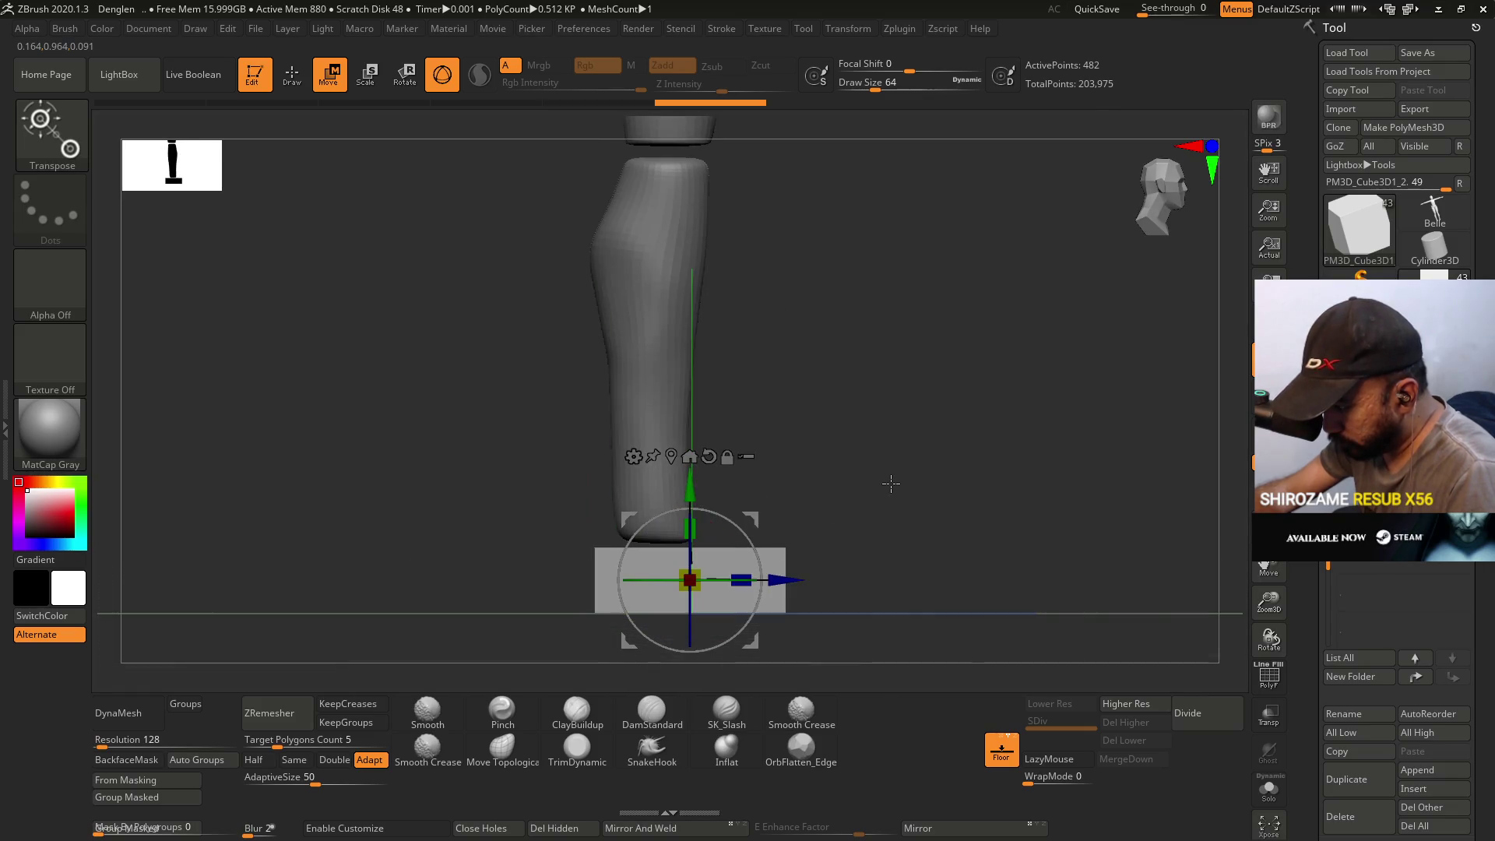
drag(783, 580, 755, 580)
drag(961, 507, 841, 517)
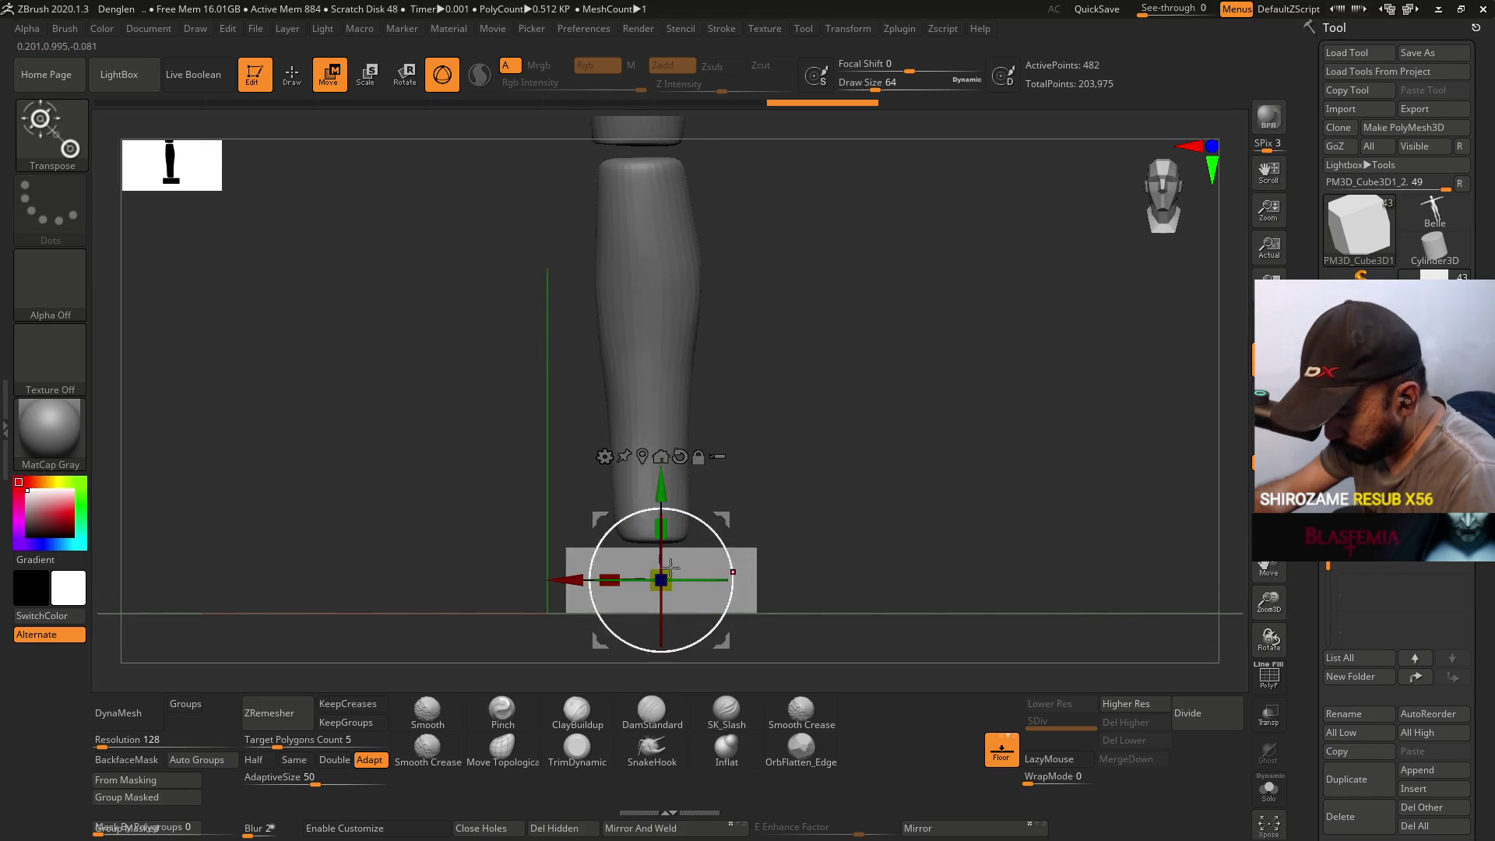
ctrl+drag(586, 580, 626, 579)
drag(771, 545, 826, 537)
drag(577, 579, 519, 576)
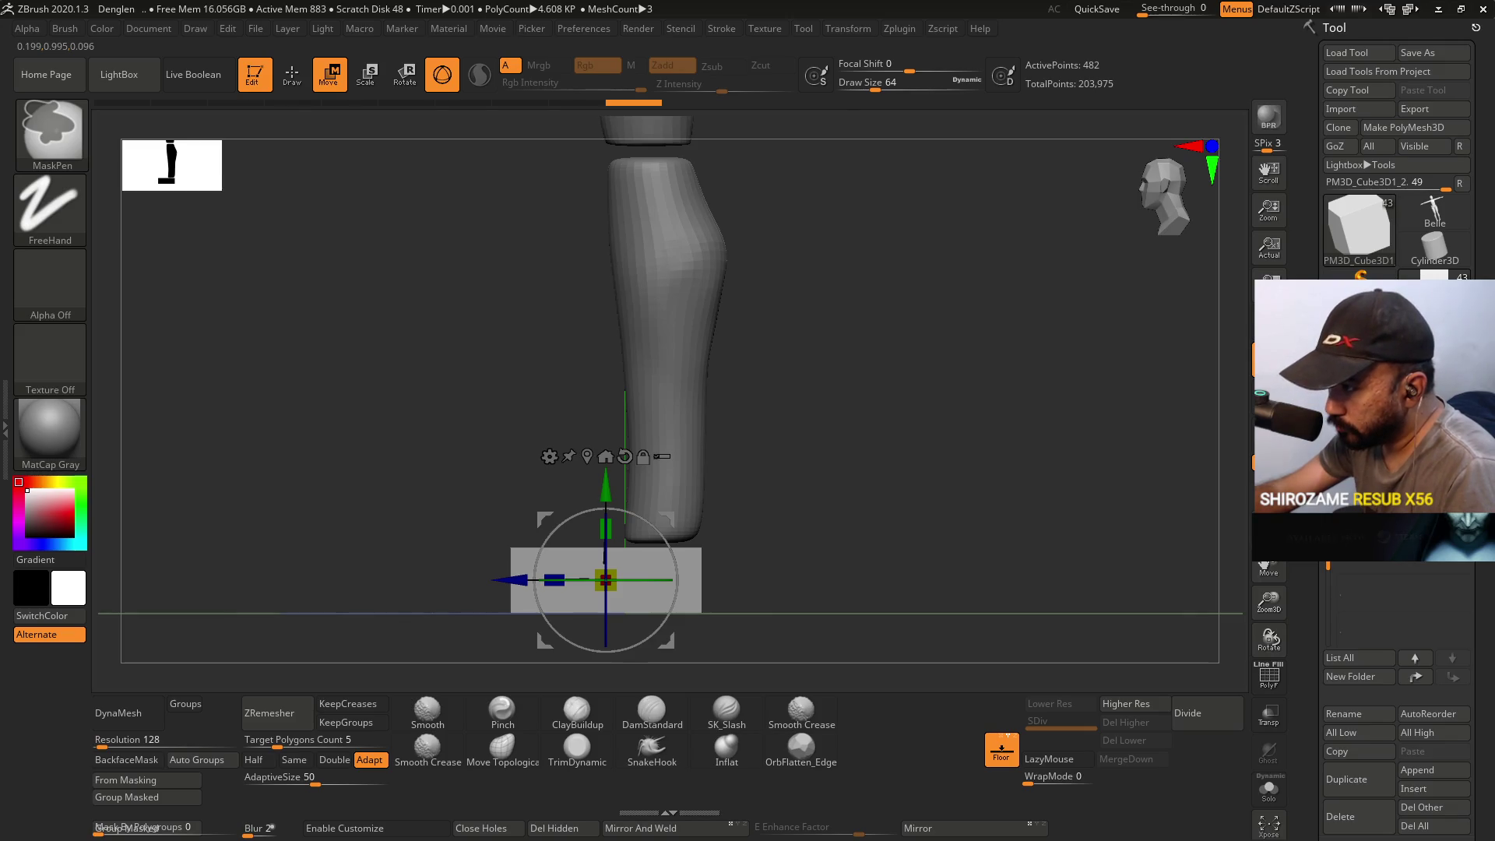
key(ctrl+s)
mouse_move(799, 425)
mouse_down()
mouse_move(871, 439)
mouse_move(854, 456)
mouse_up()
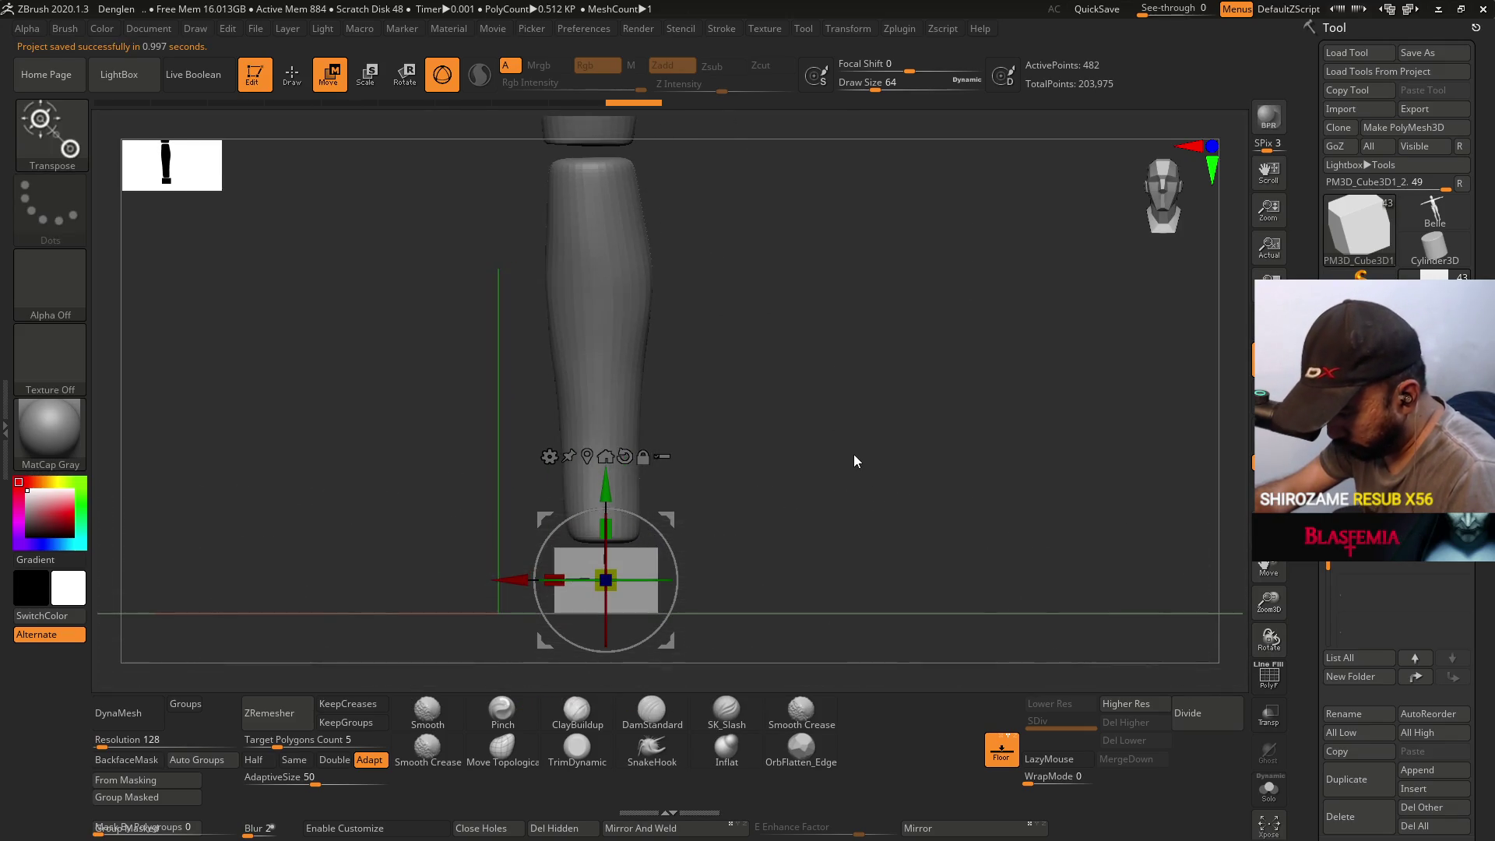
- DynaMesh the foot box into evenly distributed polygons
key(shift+f)
click(124, 718)
drag(778, 514, 866, 528)
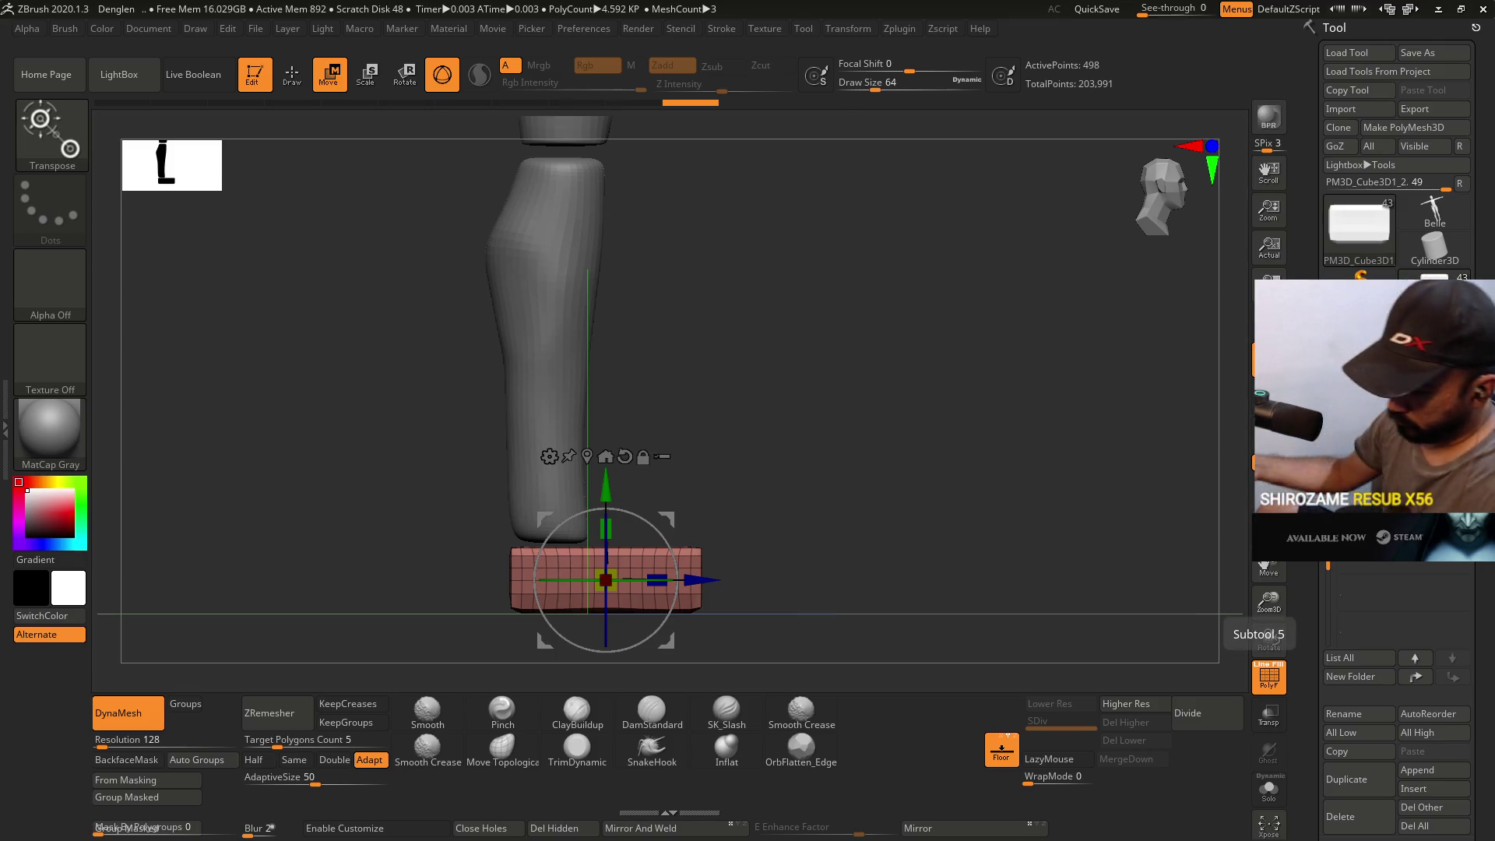
mouse_move(701, 401)
mouse_down()
mouse_move(755, 420)
mouse_move(694, 417)
mouse_up()
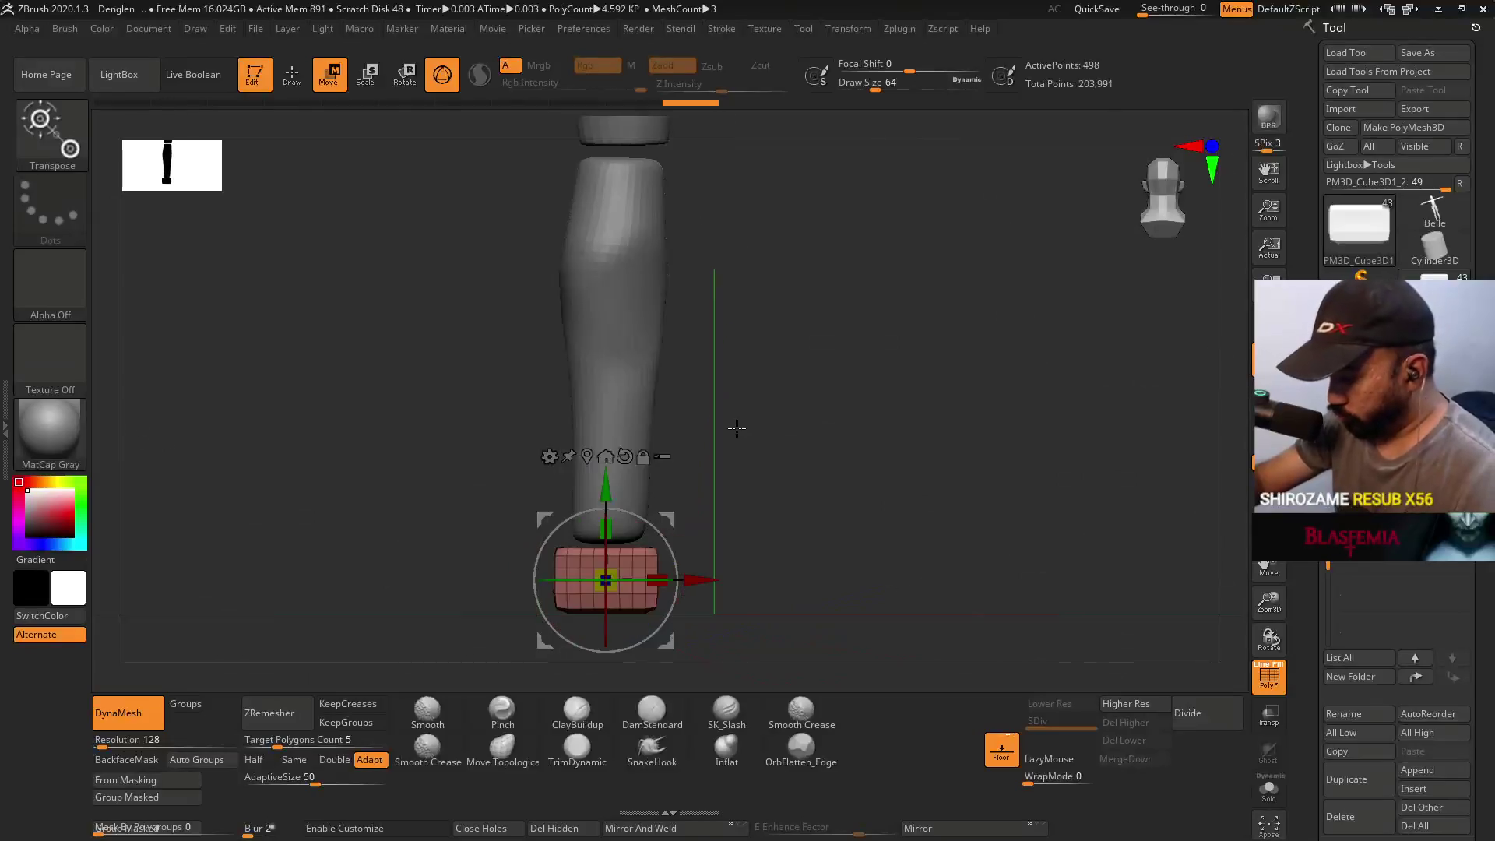
key(shift)
key(q)
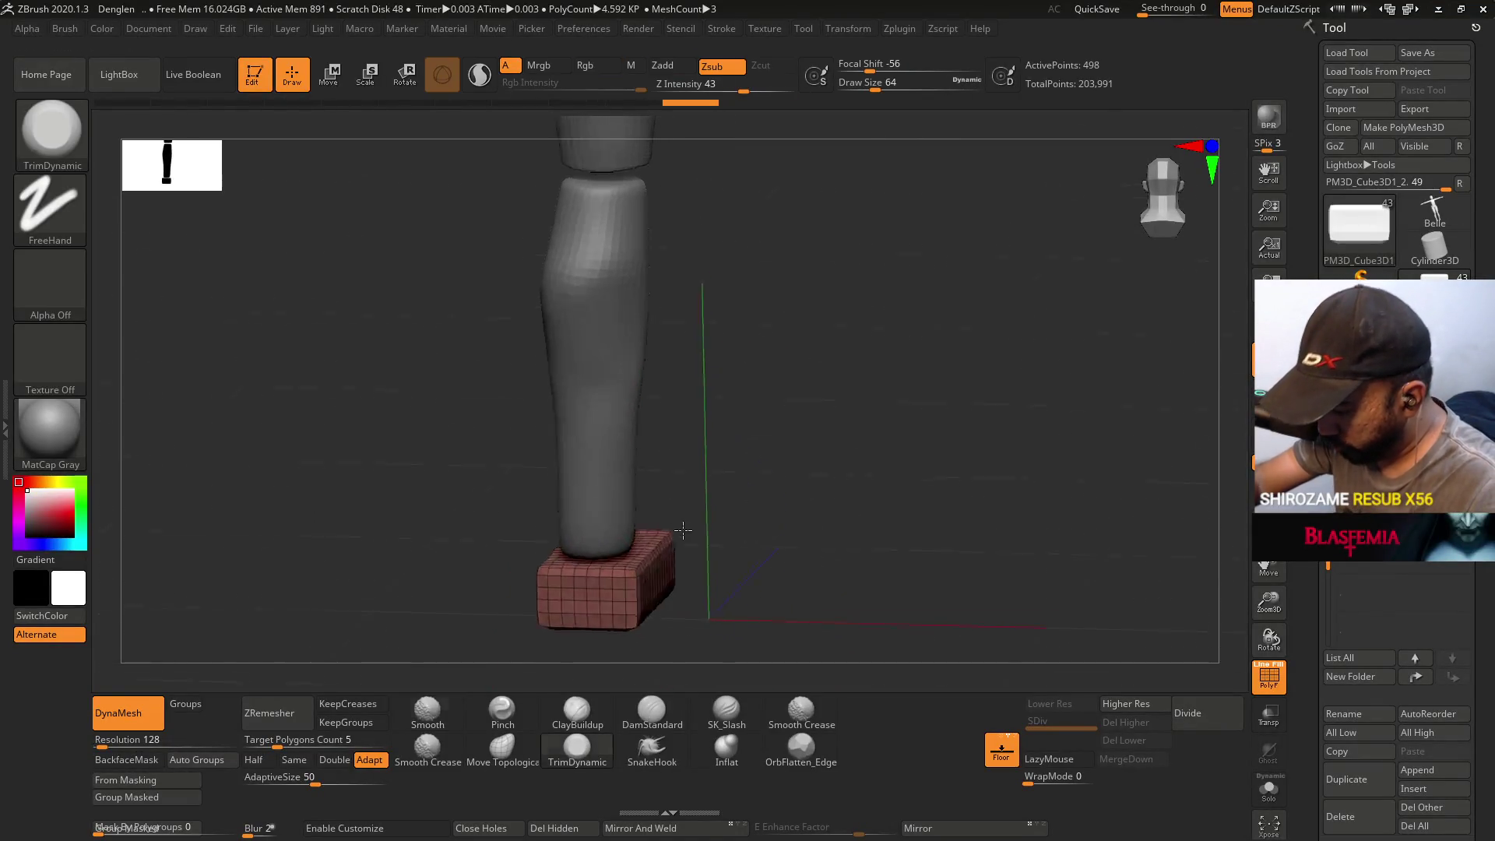
key(shift+f)
drag(664, 442, 611, 589)
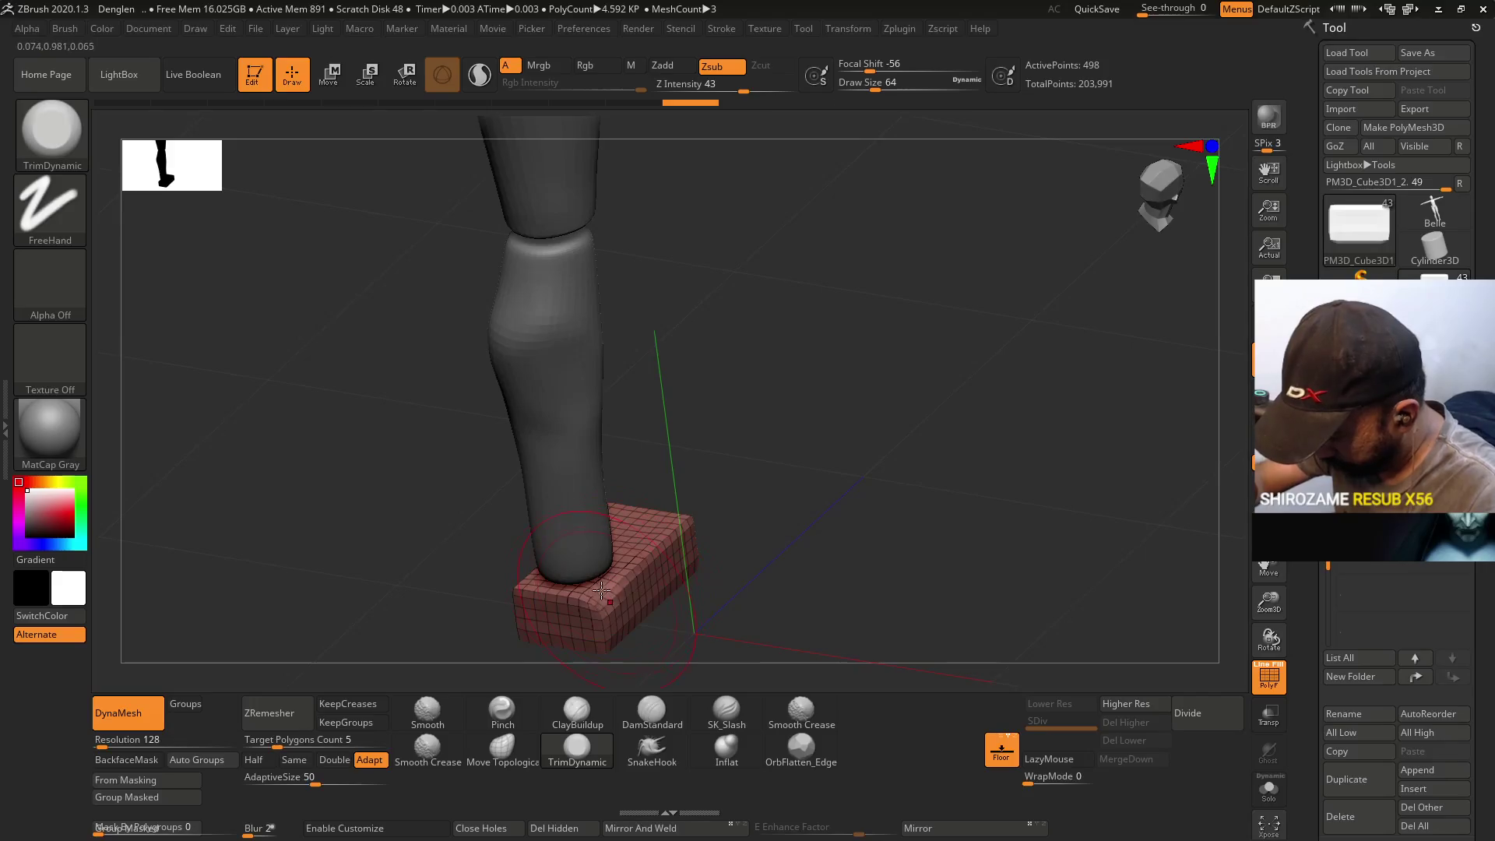
key(shift+f)
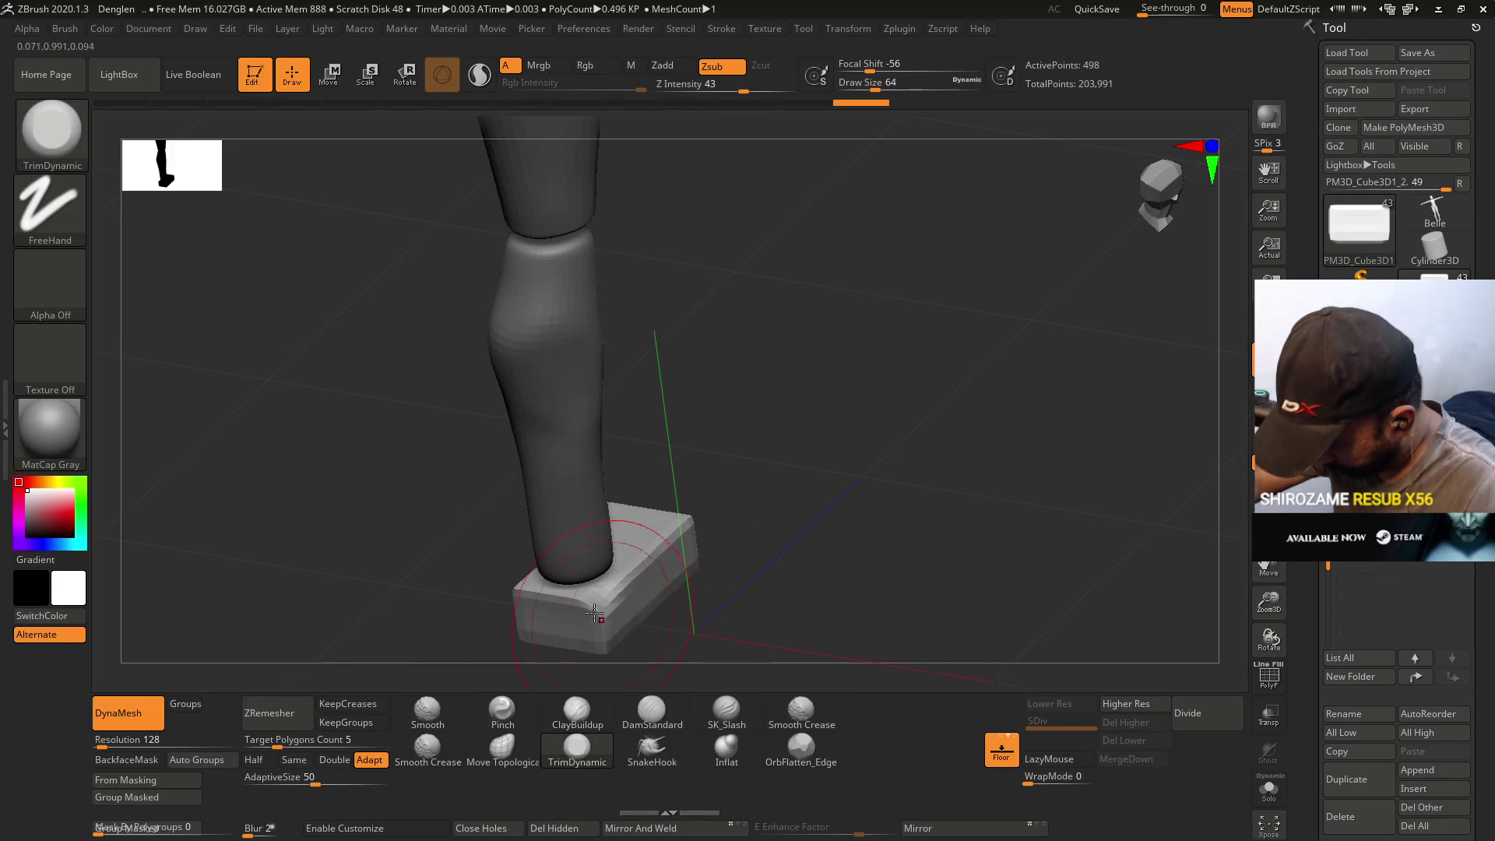
right_drag(600, 612, 629, 552)
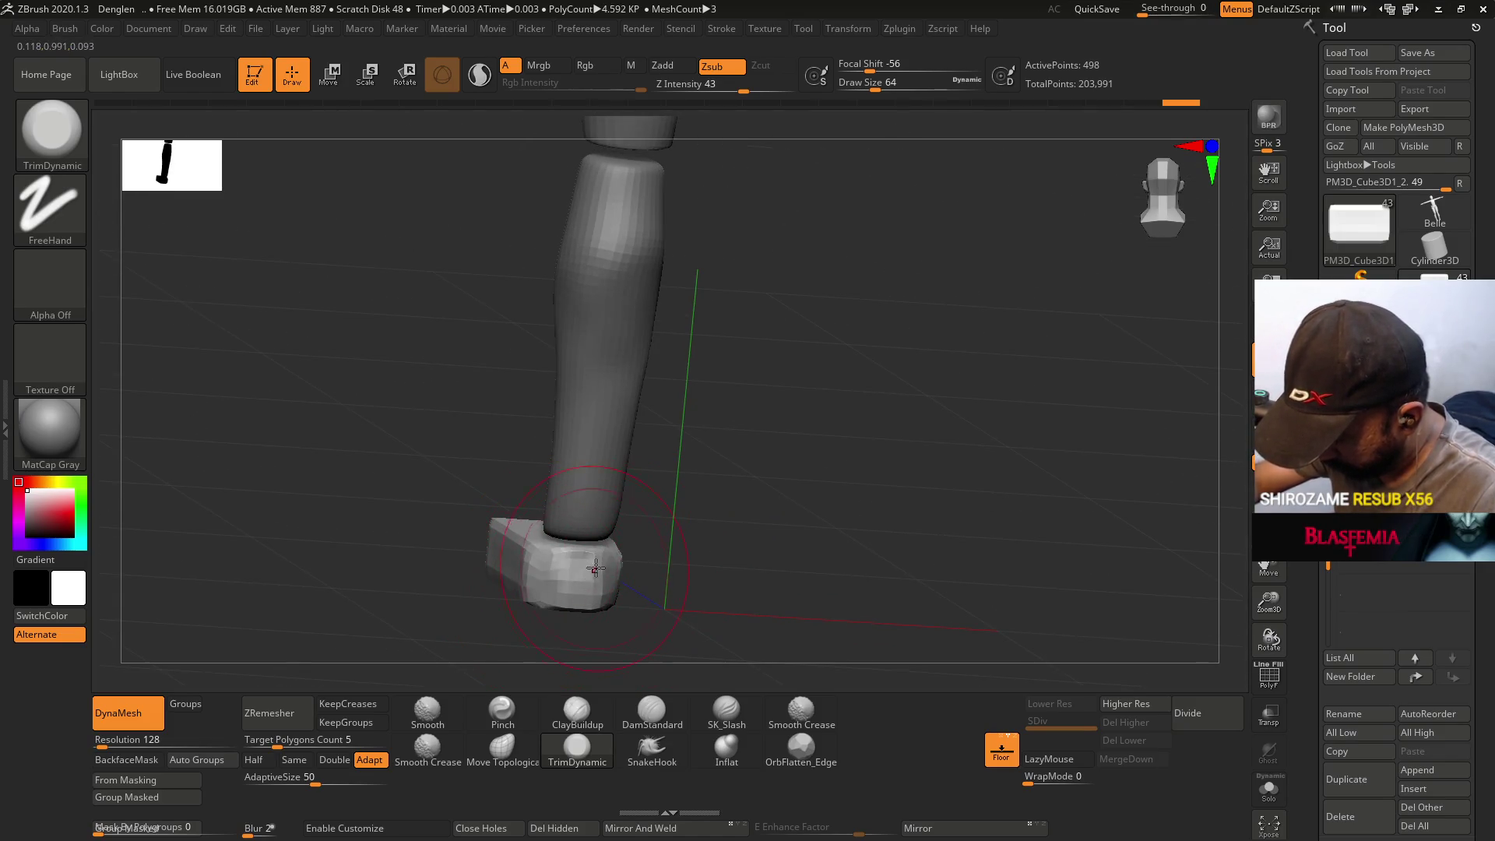
mouse_move(560, 573)
right_down()
mouse_move(539, 618)
mouse_move(529, 577)
mouse_move(568, 520)
right_up()
- Bevel the foot's top front edge with TrimDynamic and set ZRemesher to Same with KeepCreases
mouse_move(399, 529)
mouse_down()
mouse_move(452, 537)
mouse_move(390, 526)
mouse_move(426, 512)
mouse_move(412, 525)
mouse_move(499, 545)
mouse_move(400, 544)
mouse_move(408, 569)
mouse_up()
mouse_move(409, 569)
right_down()
mouse_move(464, 483)
mouse_move(363, 508)
right_up()
mouse_move(350, 496)
mouse_down()
mouse_move(362, 538)
mouse_move(366, 518)
mouse_up()
key(ctrl+z)
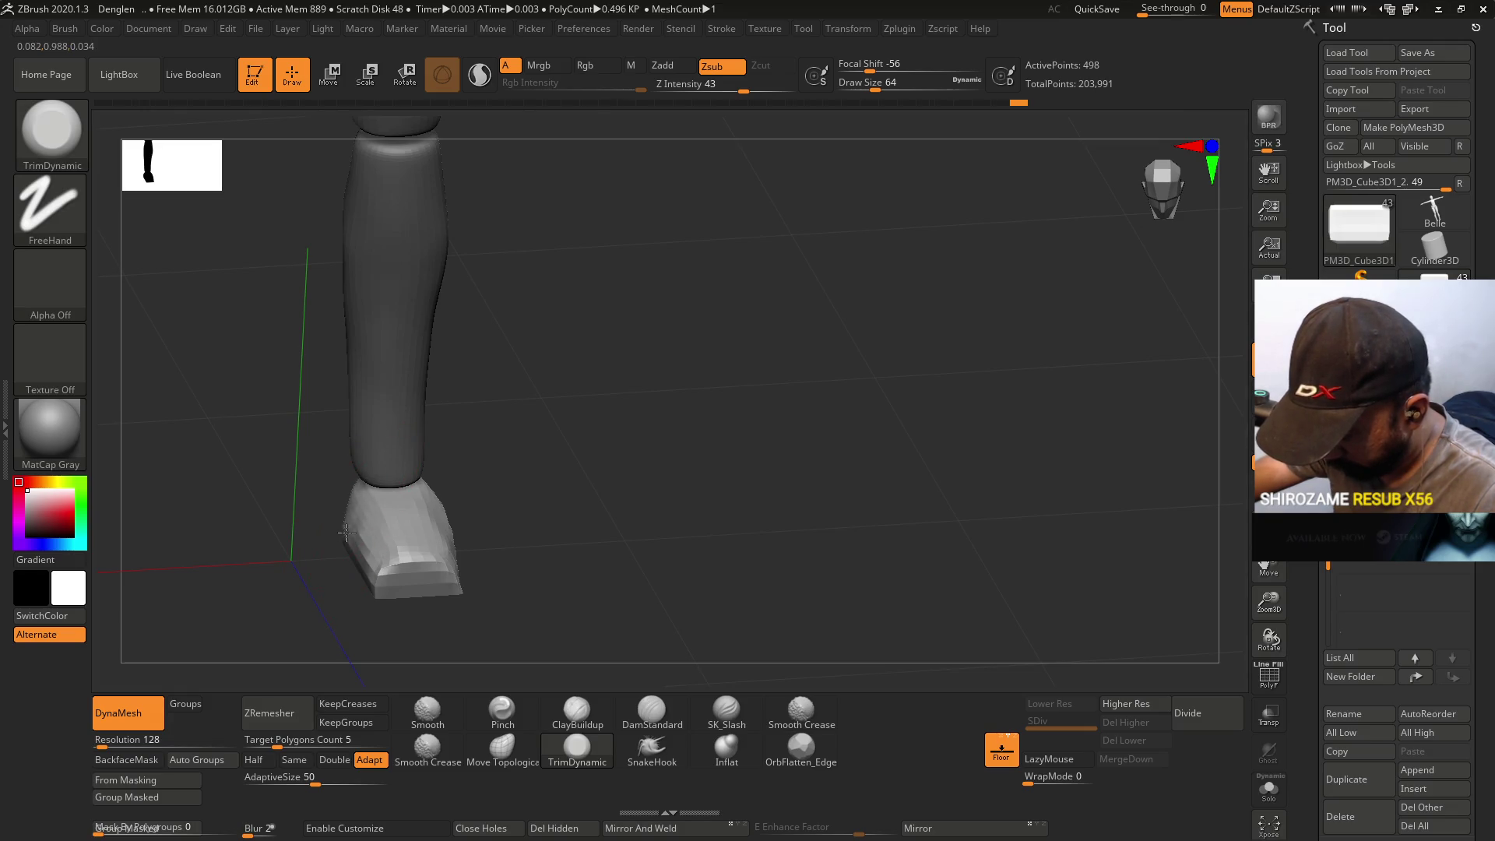
key(ctrl+shift+z)
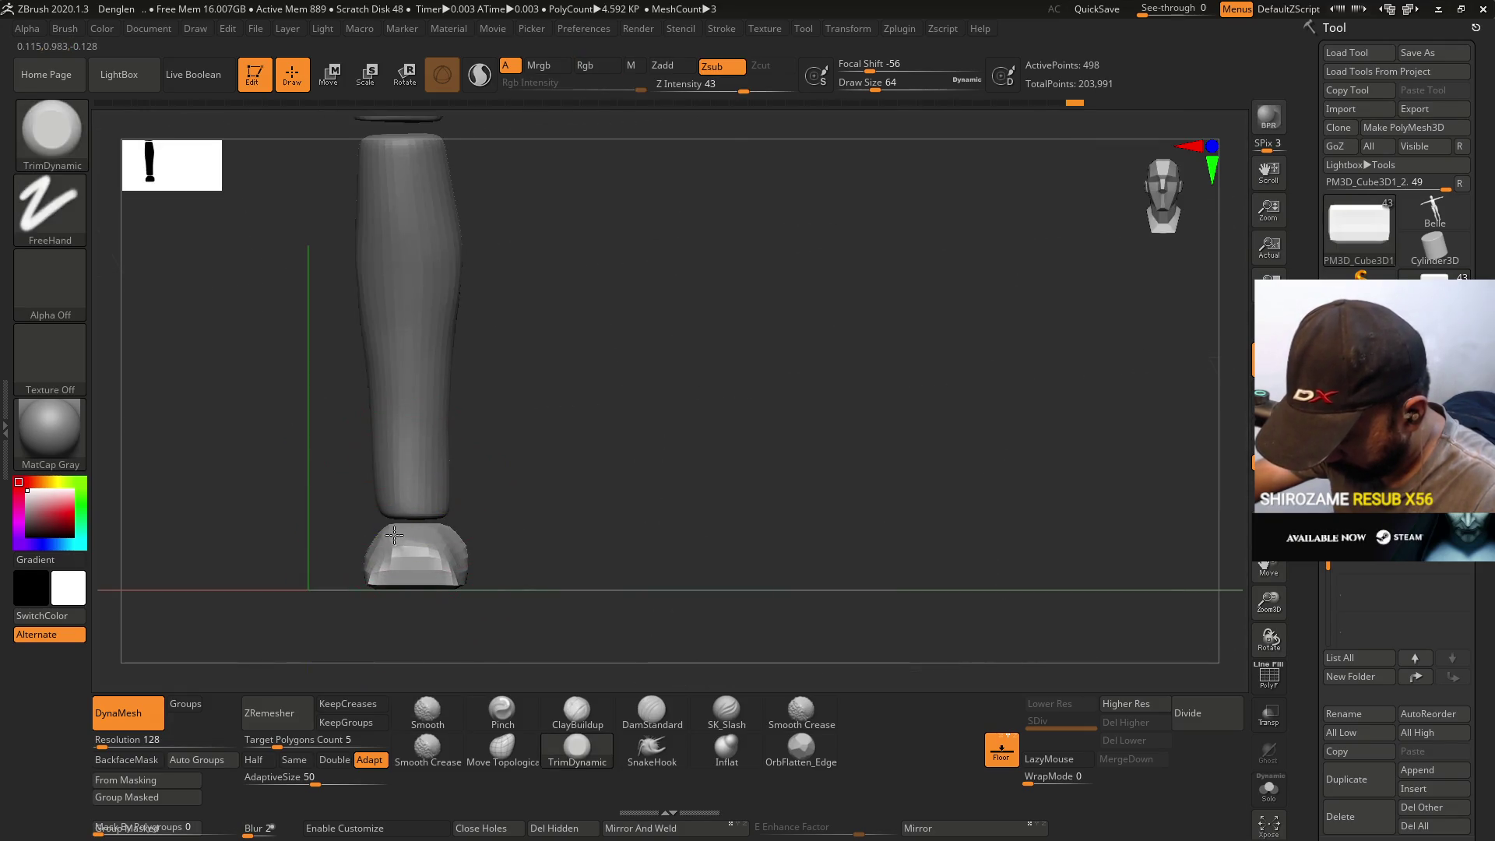
key(ctrl+z)
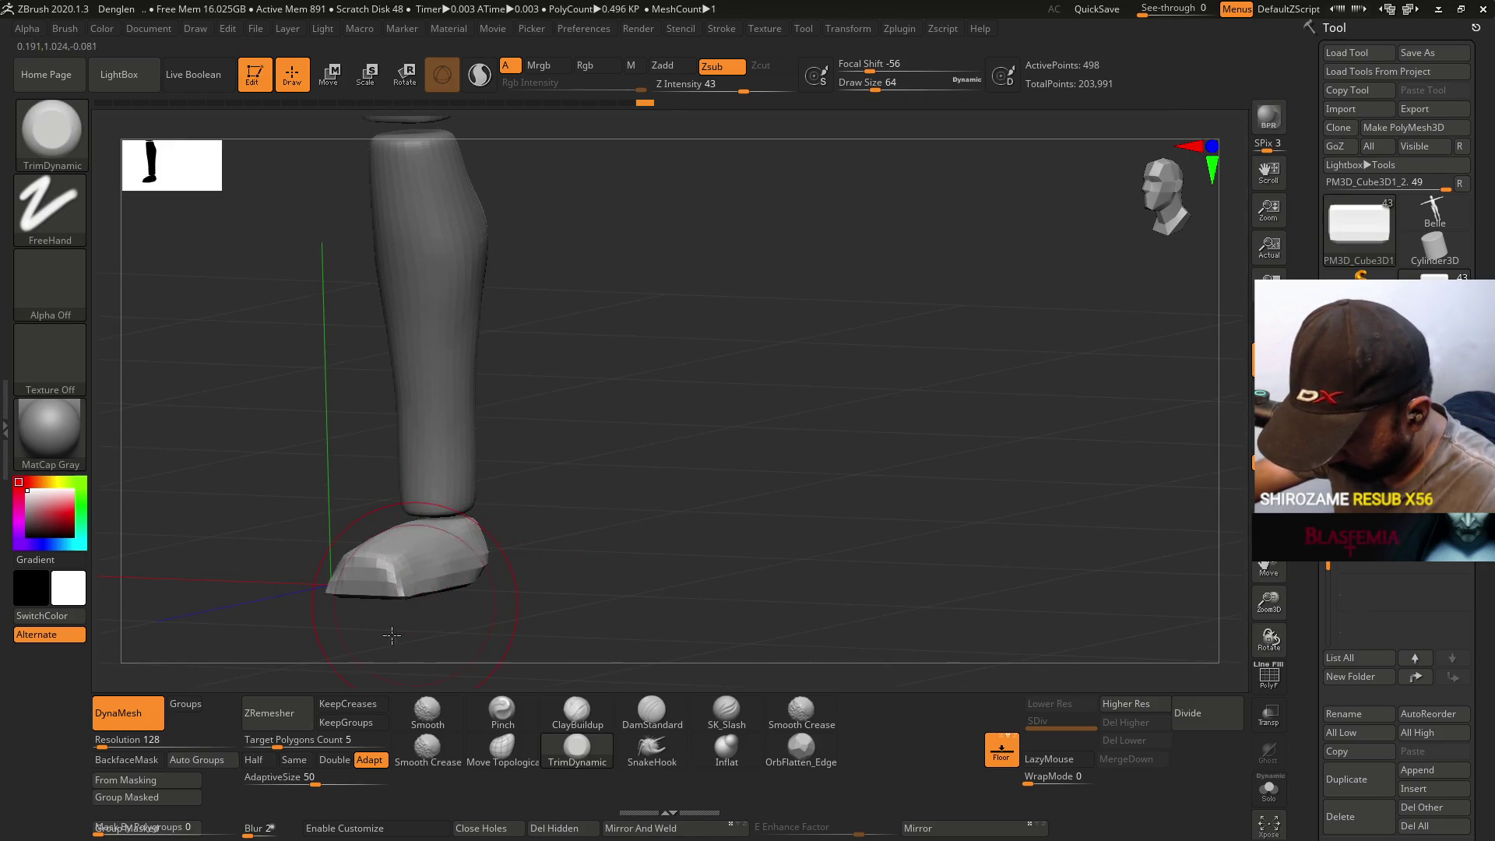
click(304, 762)
click(347, 703)
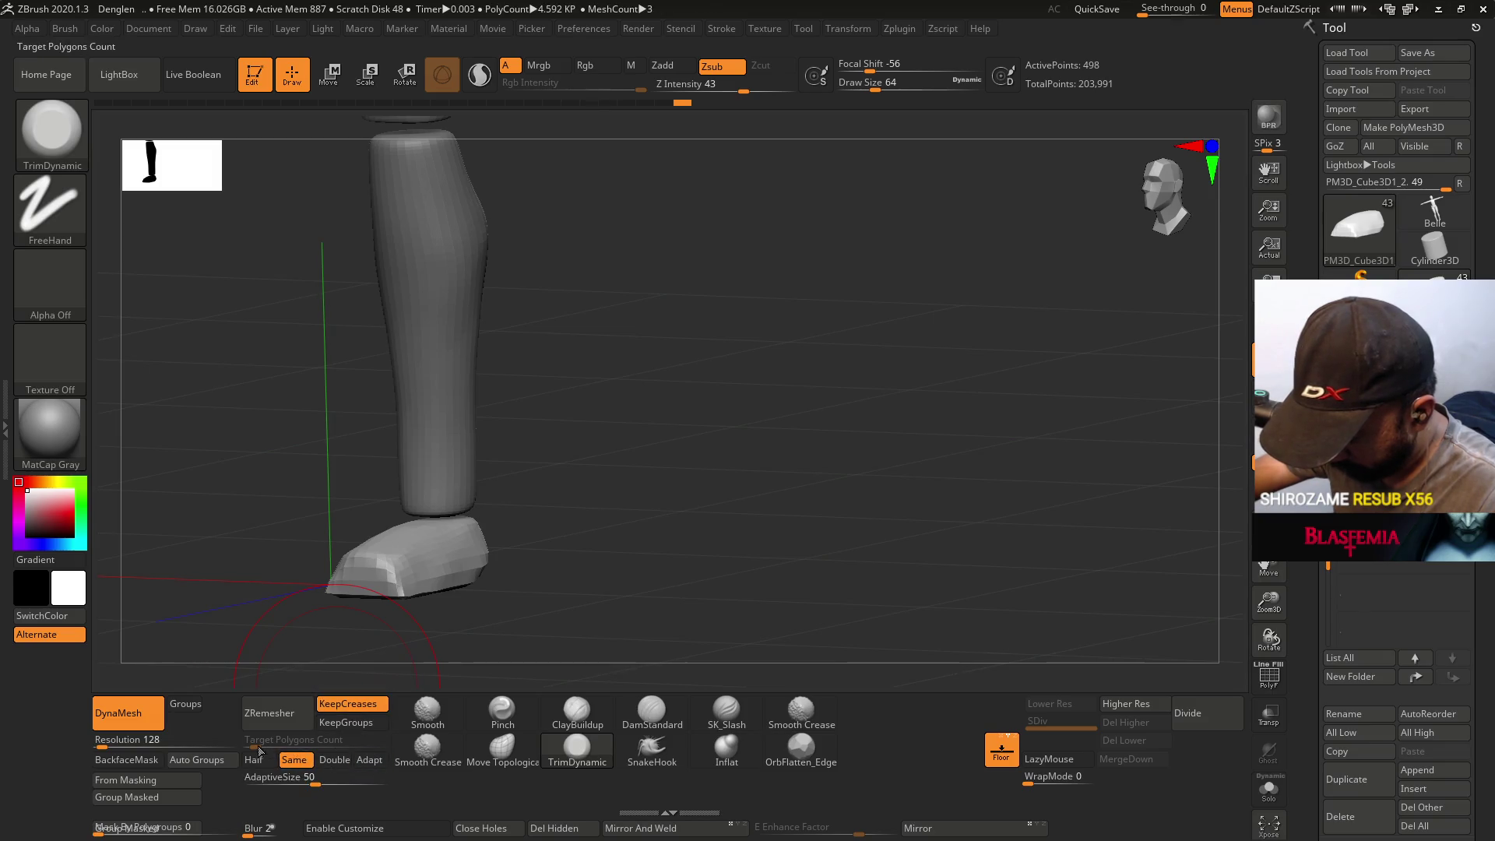
- Set ZRemesher to Half and retopologize the foot block into clean quads
click(254, 759)
click(276, 713)
key(shift+f)
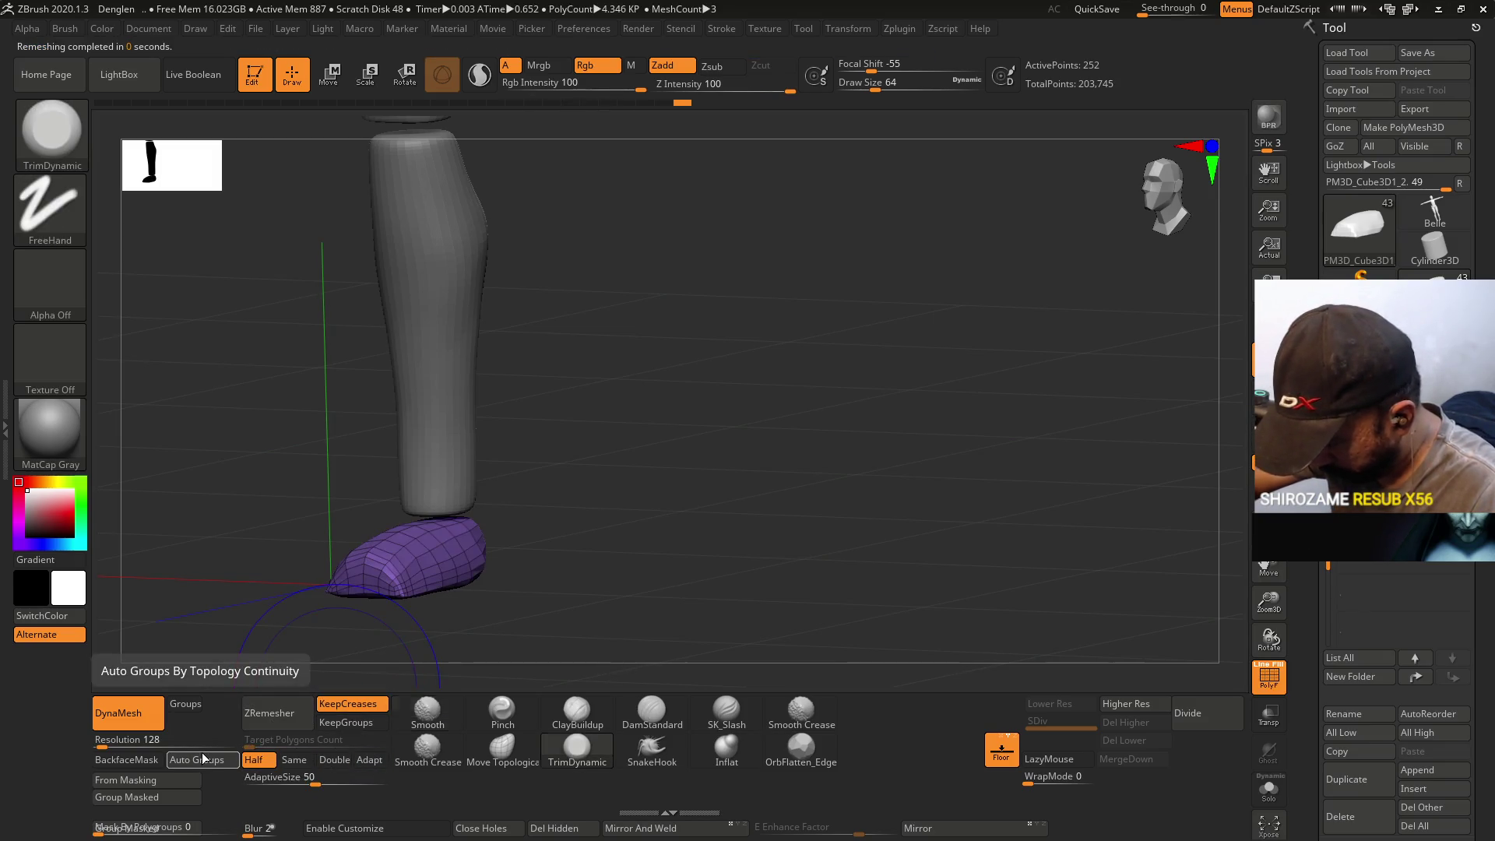
click(265, 713)
shift+drag(517, 546, 464, 410)
mouse_move(366, 638)
shift+mouse_down()
mouse_move(413, 592)
mouse_move(451, 434)
mouse_move(404, 627)
mouse_move(313, 668)
shift+mouse_up()
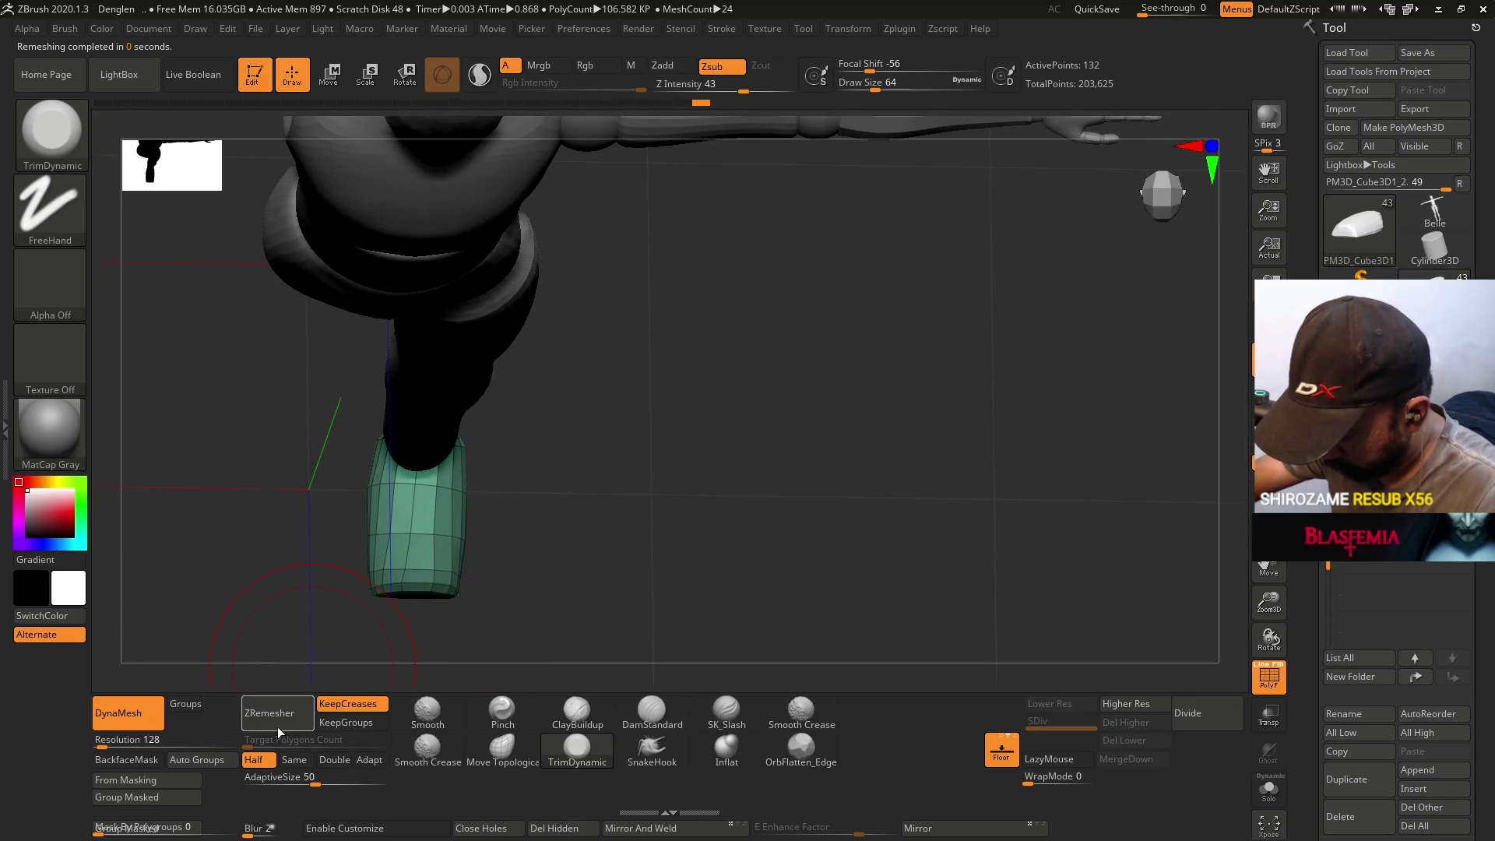
- Select the Move Topological brush and adjust its size
click(502, 749)
mouse_move(544, 560)
mouse_down()
mouse_move(545, 527)
mouse_move(529, 545)
mouse_move(467, 553)
mouse_move(451, 537)
mouse_move(467, 514)
mouse_move(506, 529)
mouse_move(524, 493)
mouse_move(512, 498)
mouse_up()
key(space)
key(s)
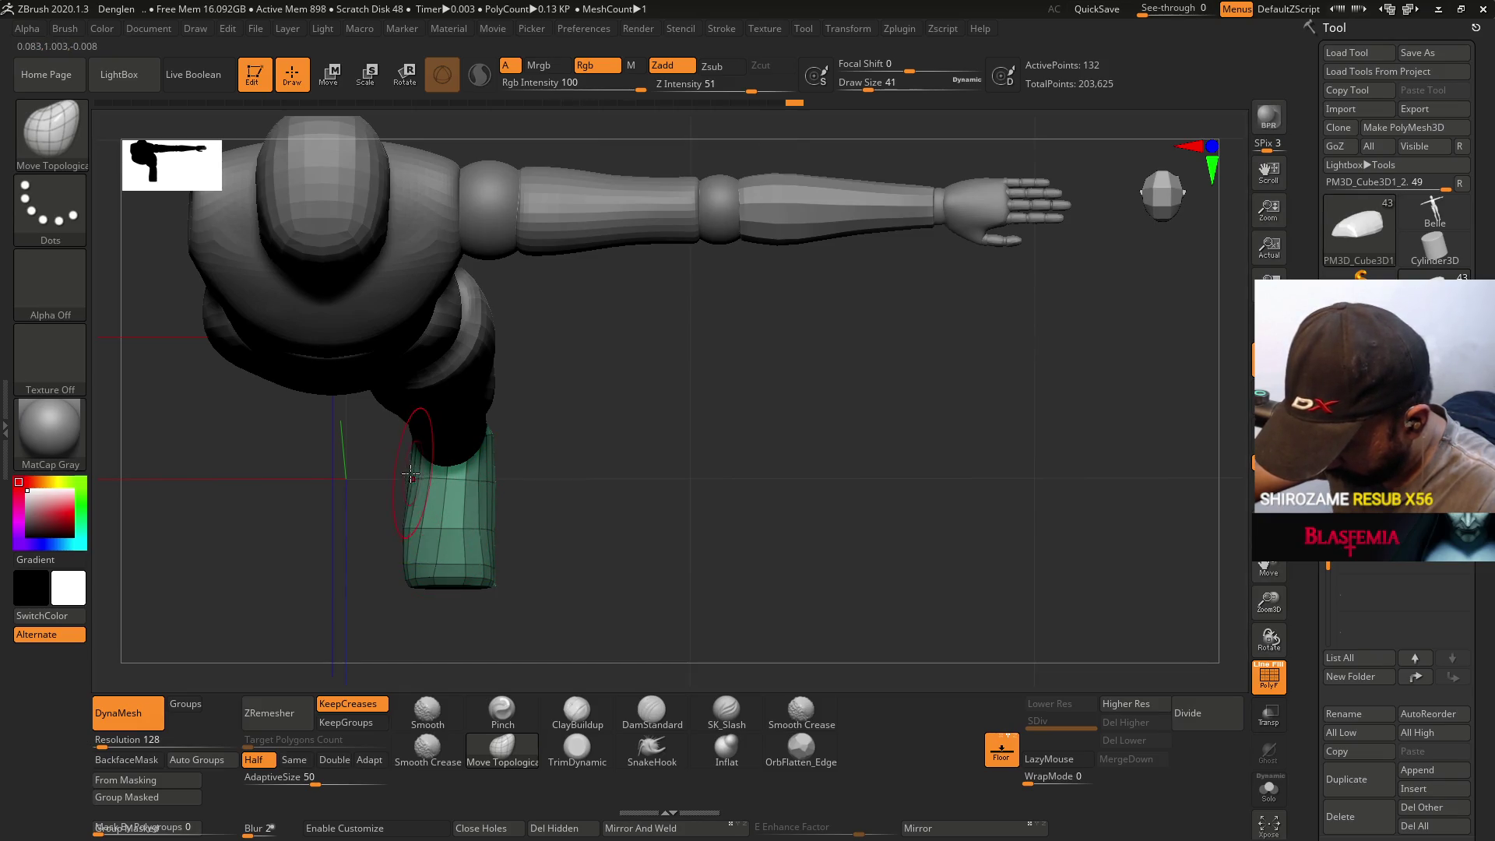
- Pull the foot block's end inward and slant it with Move Topological under the leg
mouse_move(414, 530)
mouse_down()
mouse_move(440, 436)
mouse_move(481, 373)
mouse_move(471, 418)
mouse_up()
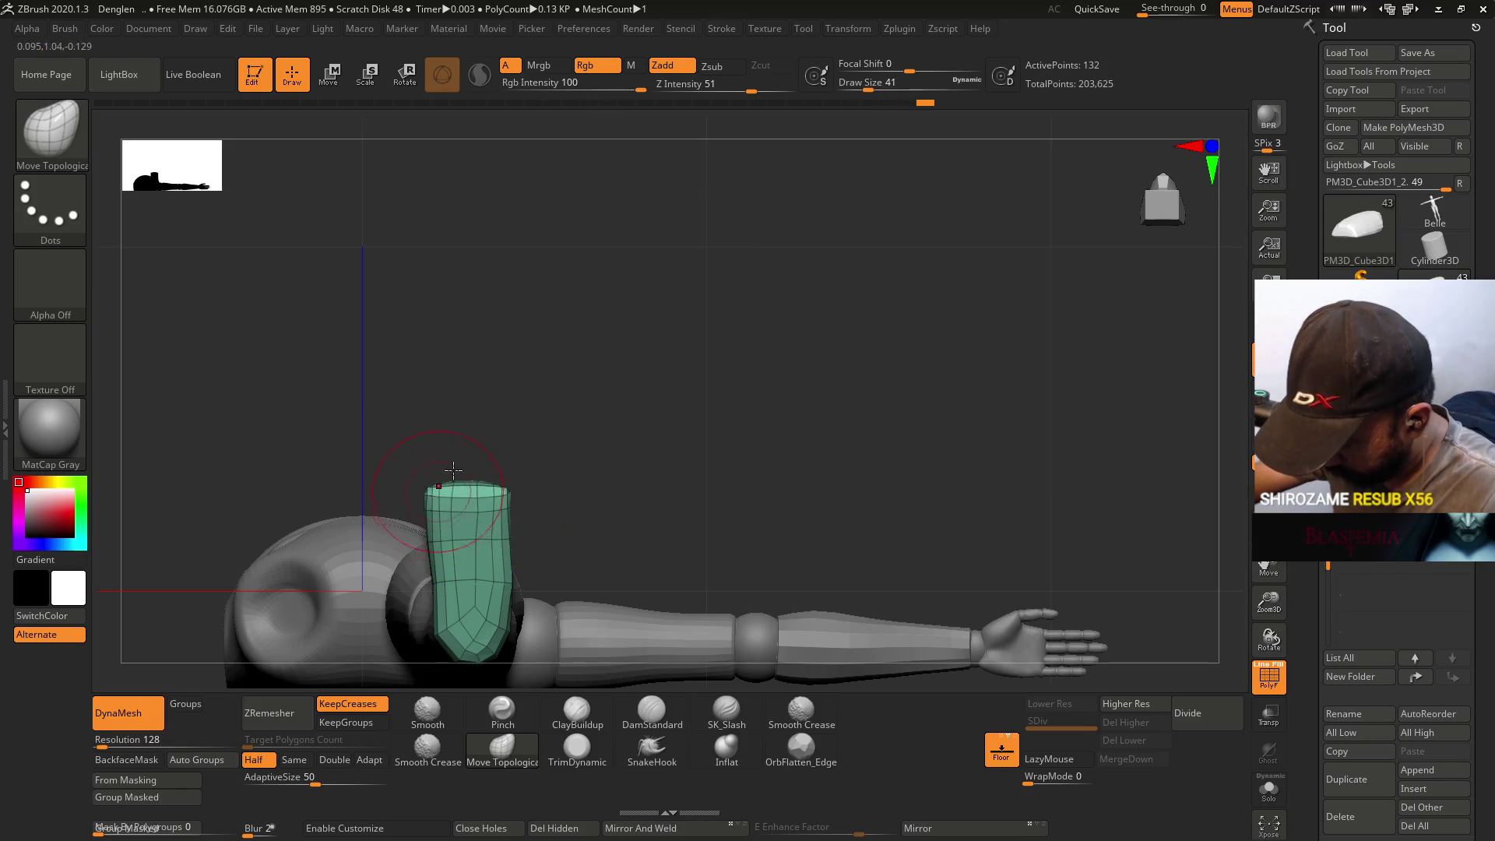
shift+drag(445, 482, 584, 457)
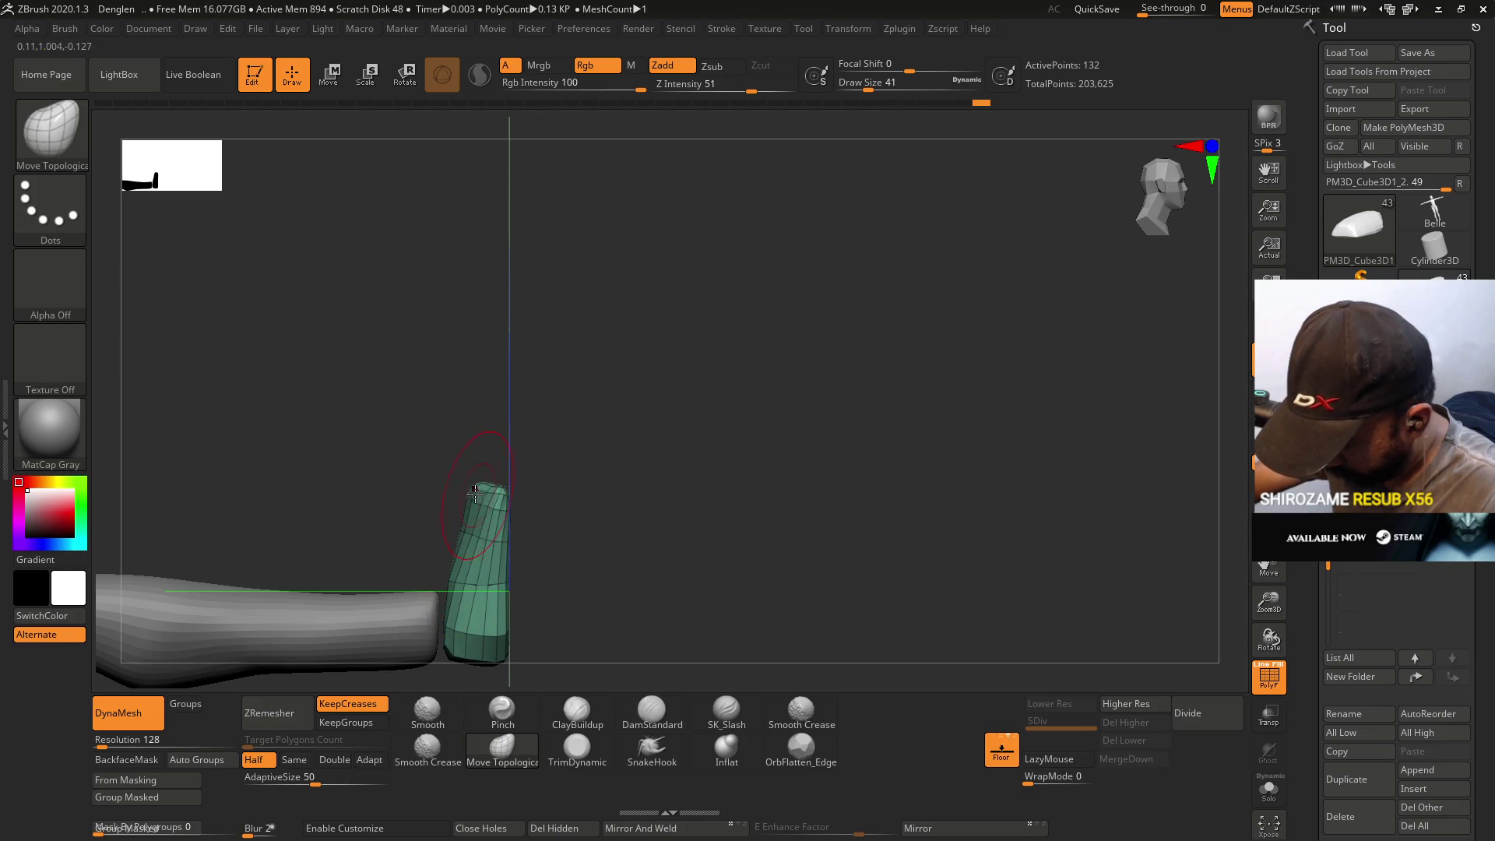
mouse_move(489, 489)
mouse_down()
mouse_move(470, 453)
mouse_move(494, 453)
mouse_up()
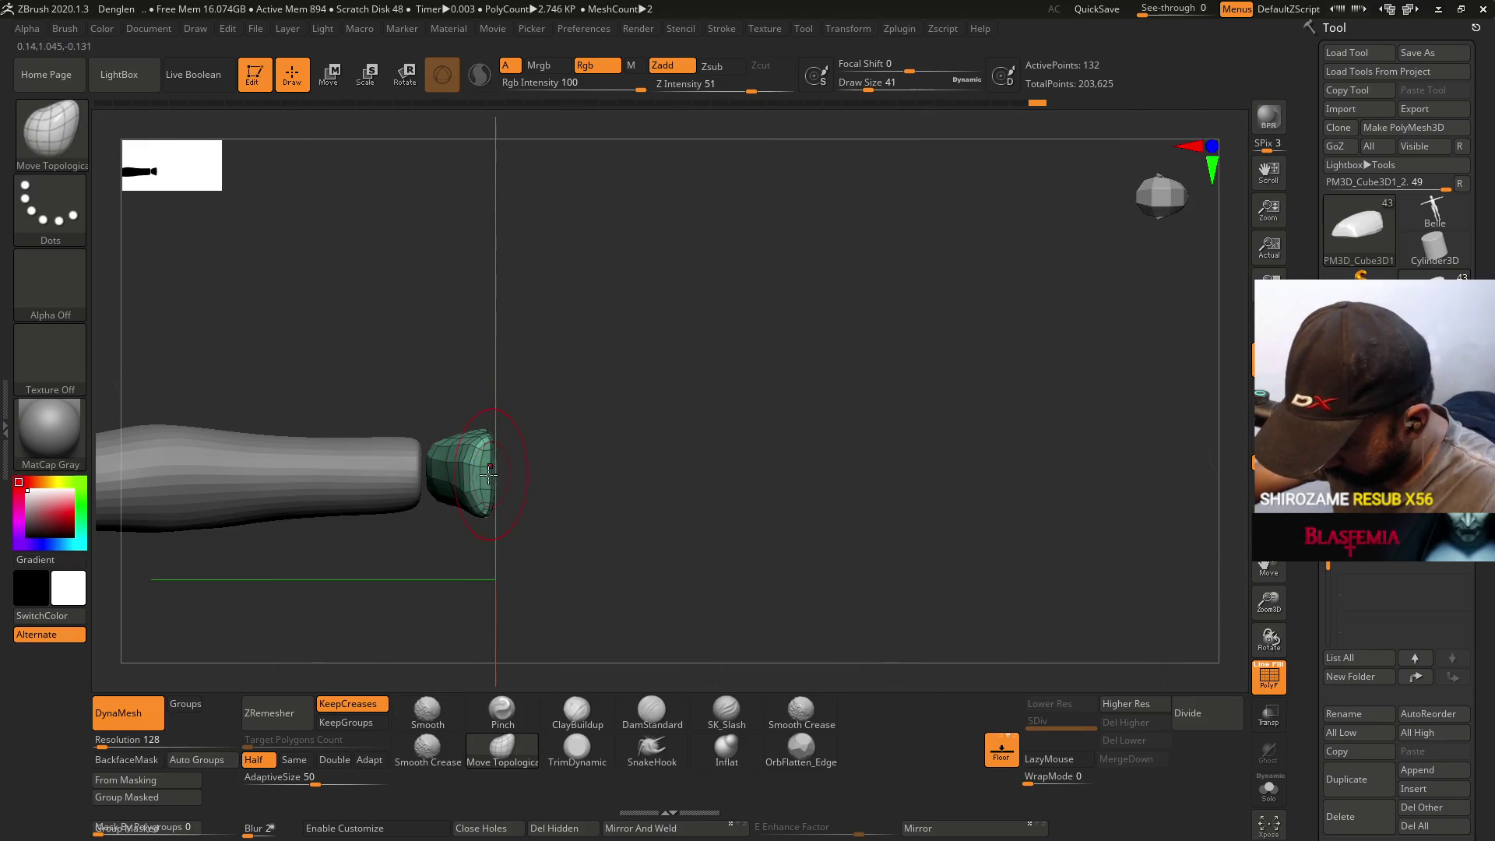
mouse_move(464, 484)
mouse_down()
mouse_move(493, 464)
mouse_move(498, 411)
mouse_move(457, 374)
mouse_up()
mouse_move(482, 430)
mouse_down()
mouse_move(487, 487)
mouse_move(464, 350)
mouse_move(416, 388)
mouse_up()
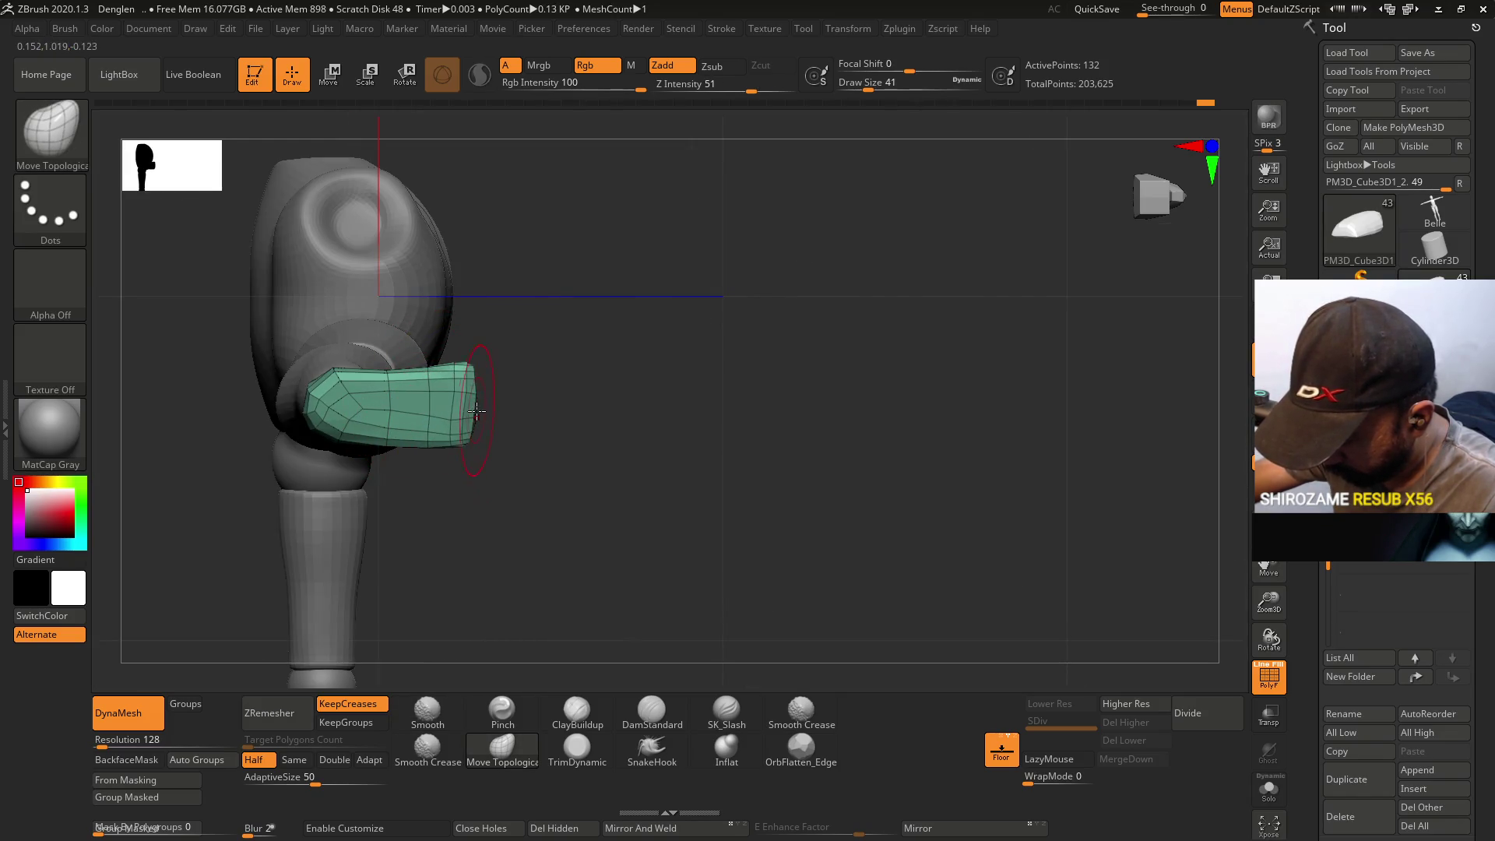
mouse_move(472, 417)
mouse_down()
mouse_move(460, 411)
mouse_move(493, 524)
mouse_move(467, 494)
mouse_up()
mouse_move(474, 359)
mouse_down()
mouse_move(457, 350)
mouse_move(435, 444)
mouse_up()
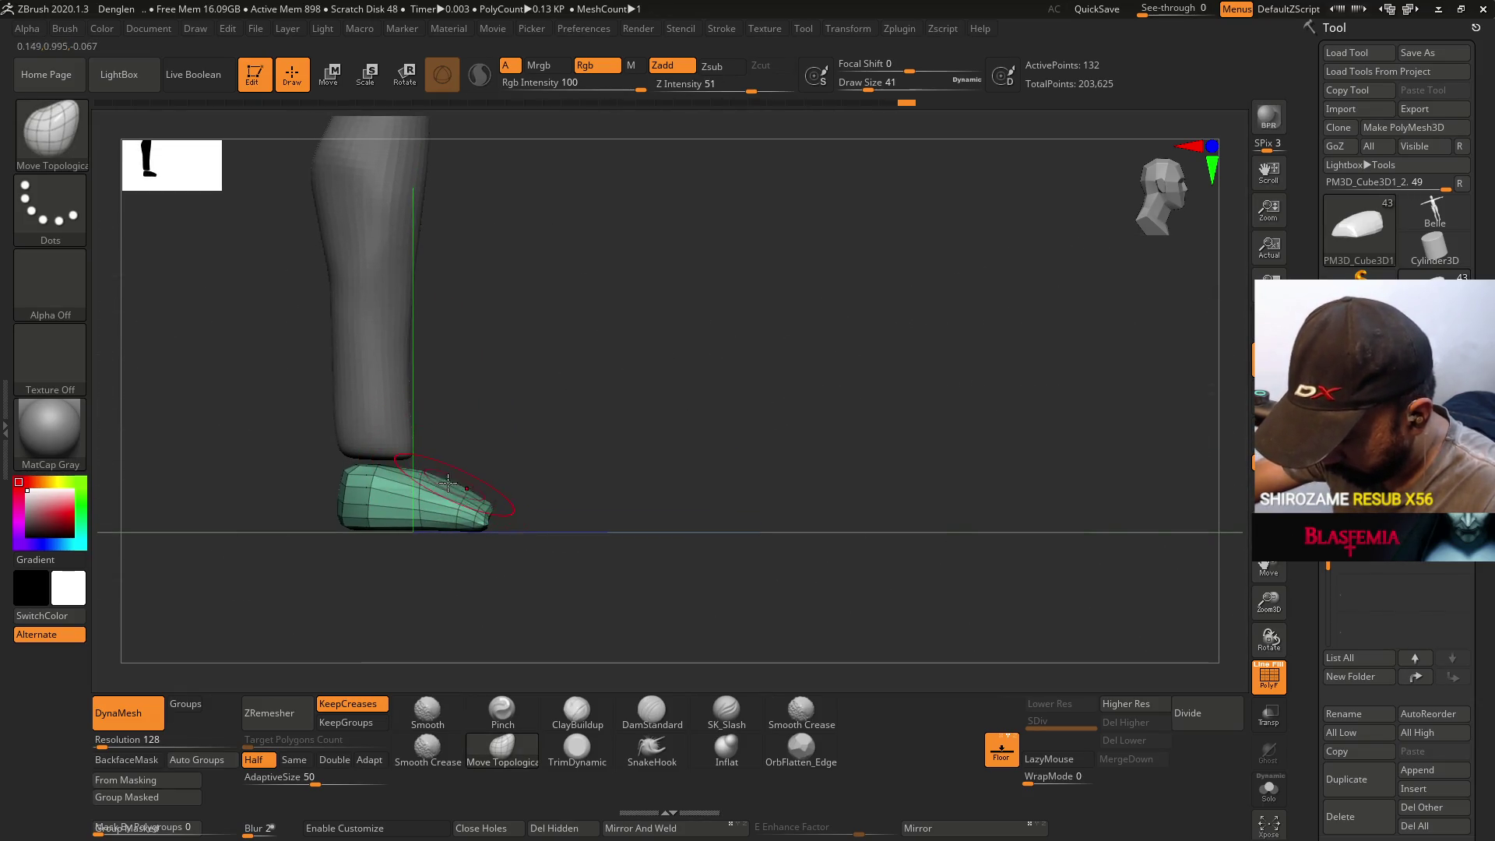
mouse_move(374, 545)
shift+mouse_down()
mouse_move(424, 438)
mouse_move(401, 489)
mouse_move(426, 482)
mouse_move(411, 466)
mouse_move(517, 437)
shift+mouse_up()
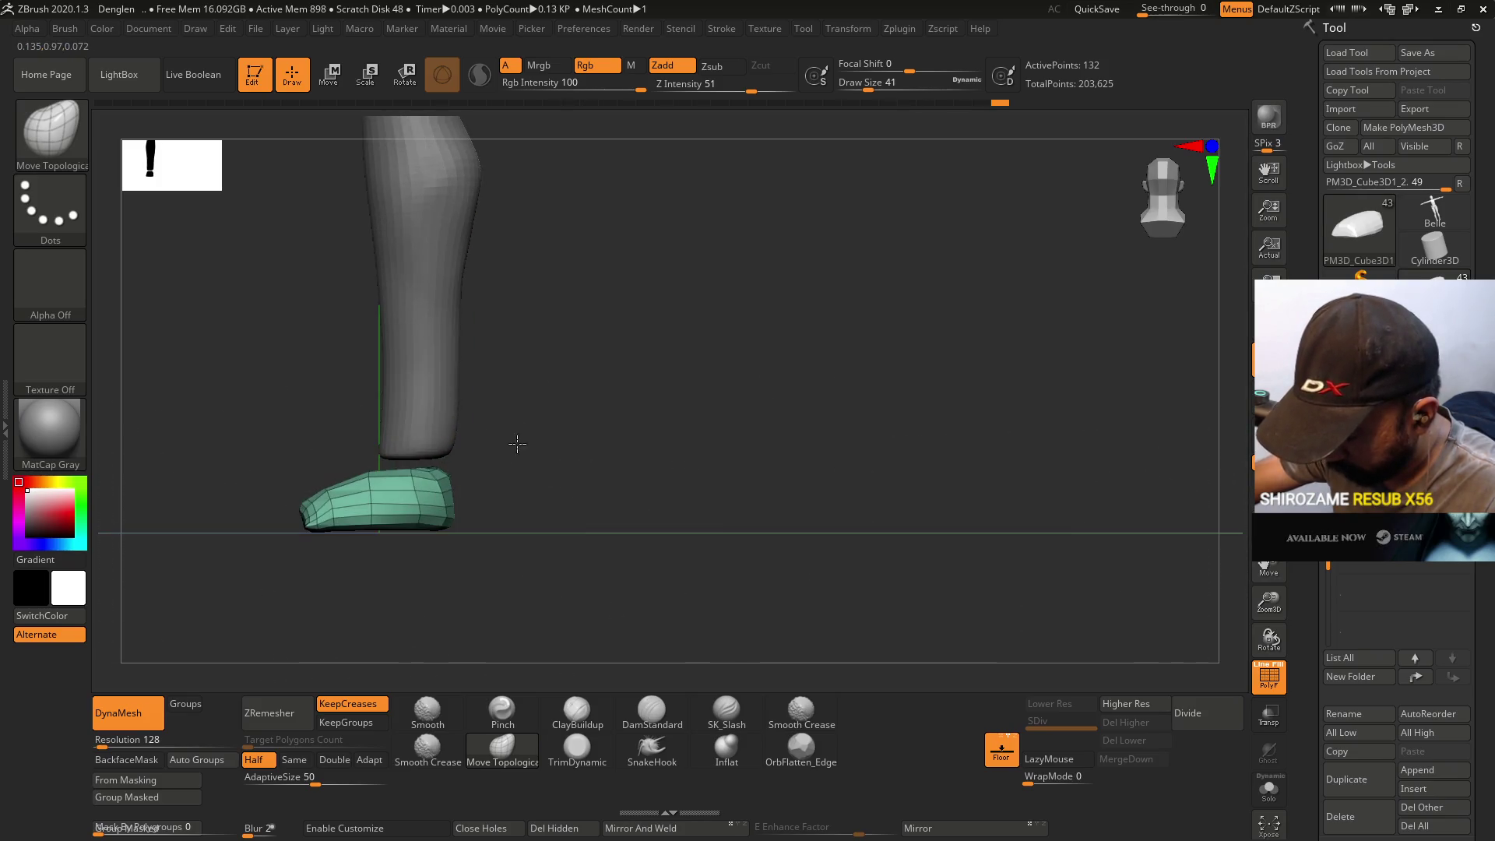
drag(467, 487, 343, 471)
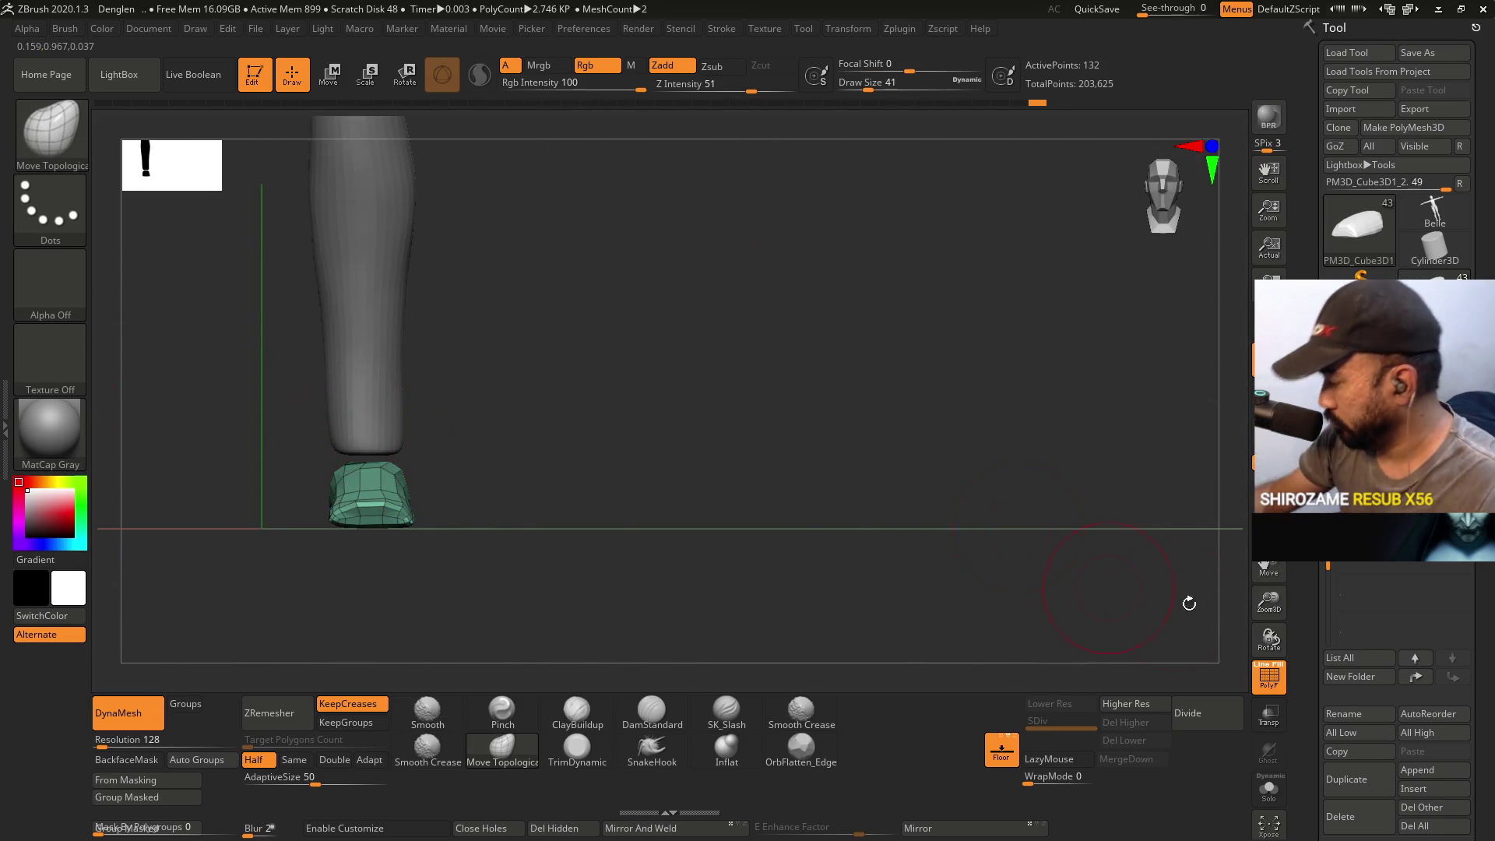
- Delete the extra mesh piece and ZRemesh the toe block at Double density, 145 to 308 points
click(1361, 808)
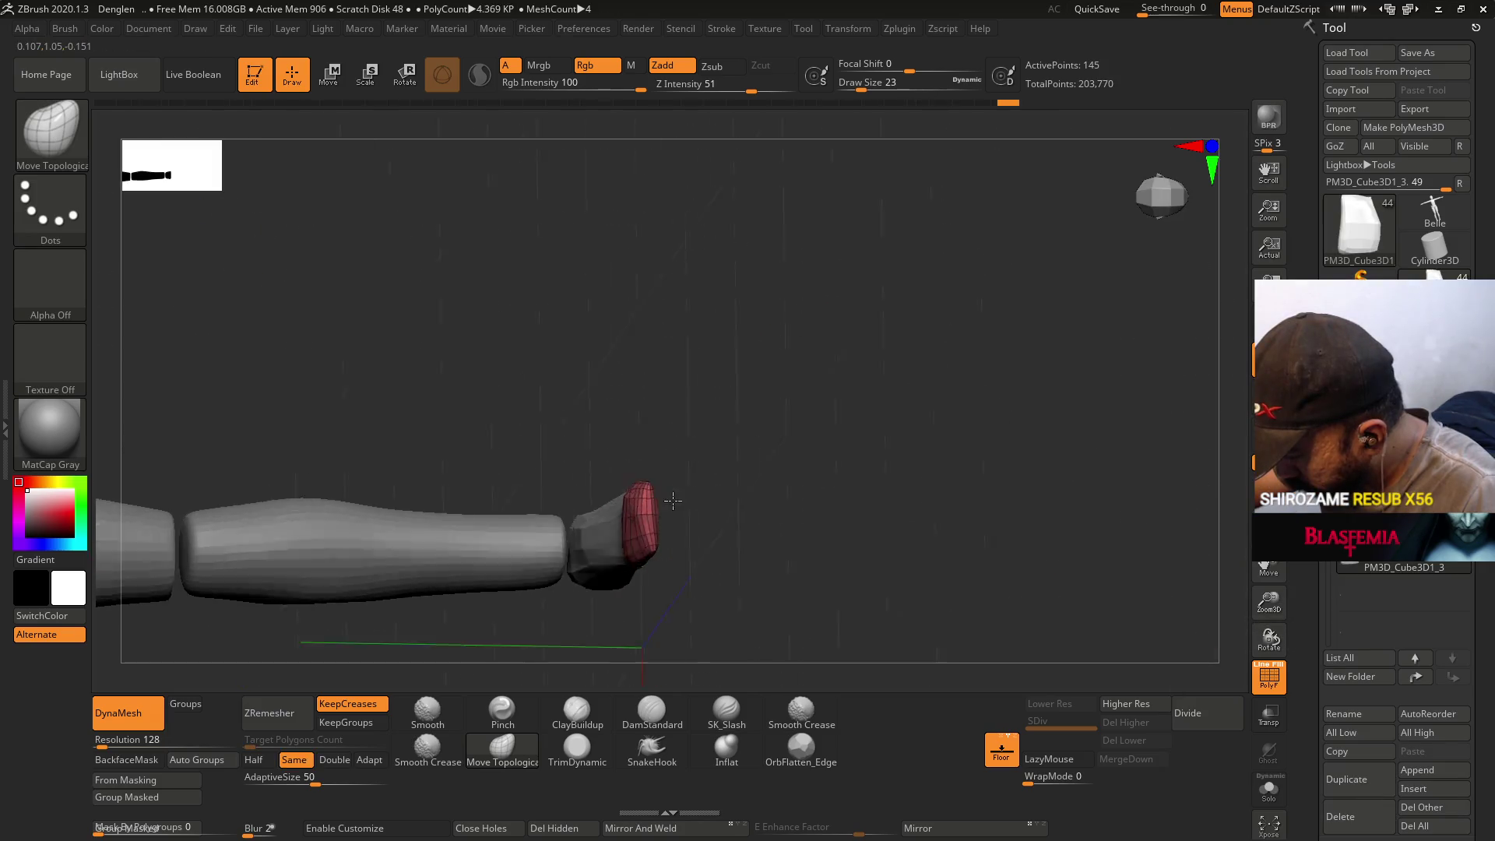
mouse_move(651, 506)
shift+mouse_down()
mouse_move(644, 477)
mouse_move(670, 539)
shift+mouse_up()
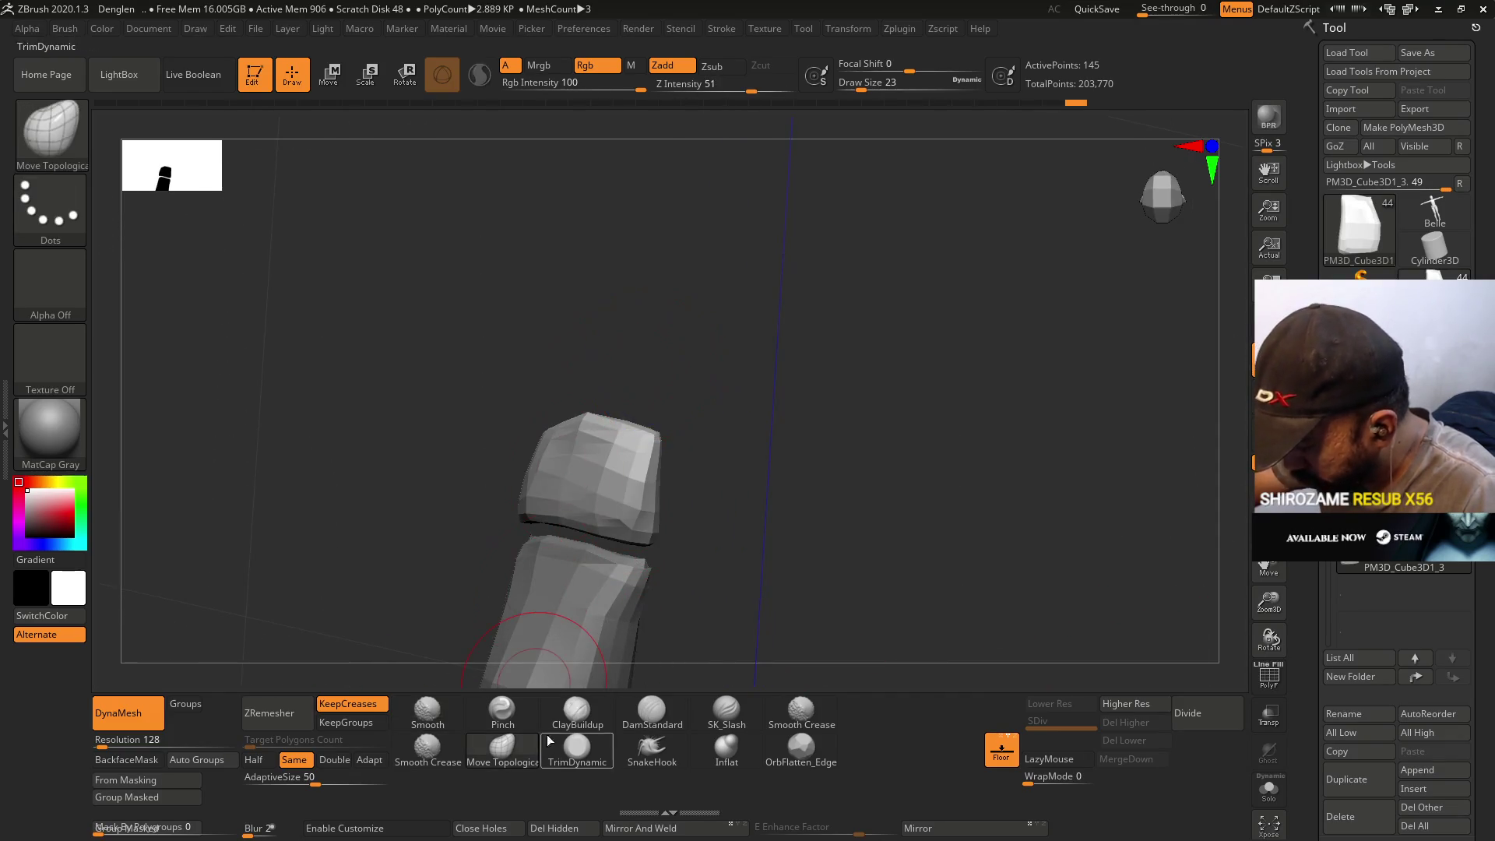
click(602, 753)
click(334, 759)
click(270, 713)
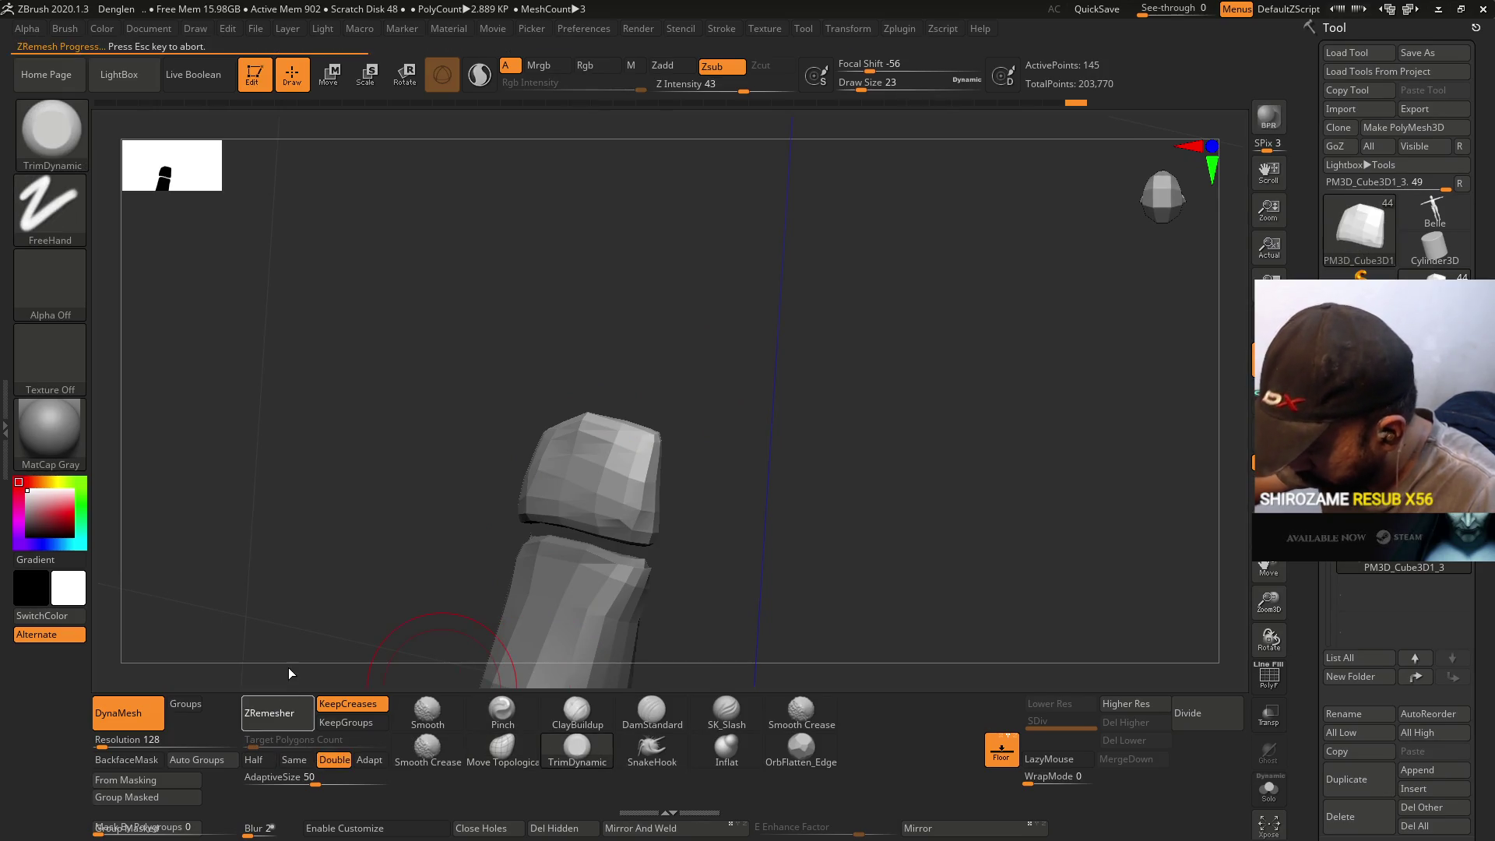
right_drag(621, 418, 646, 413)
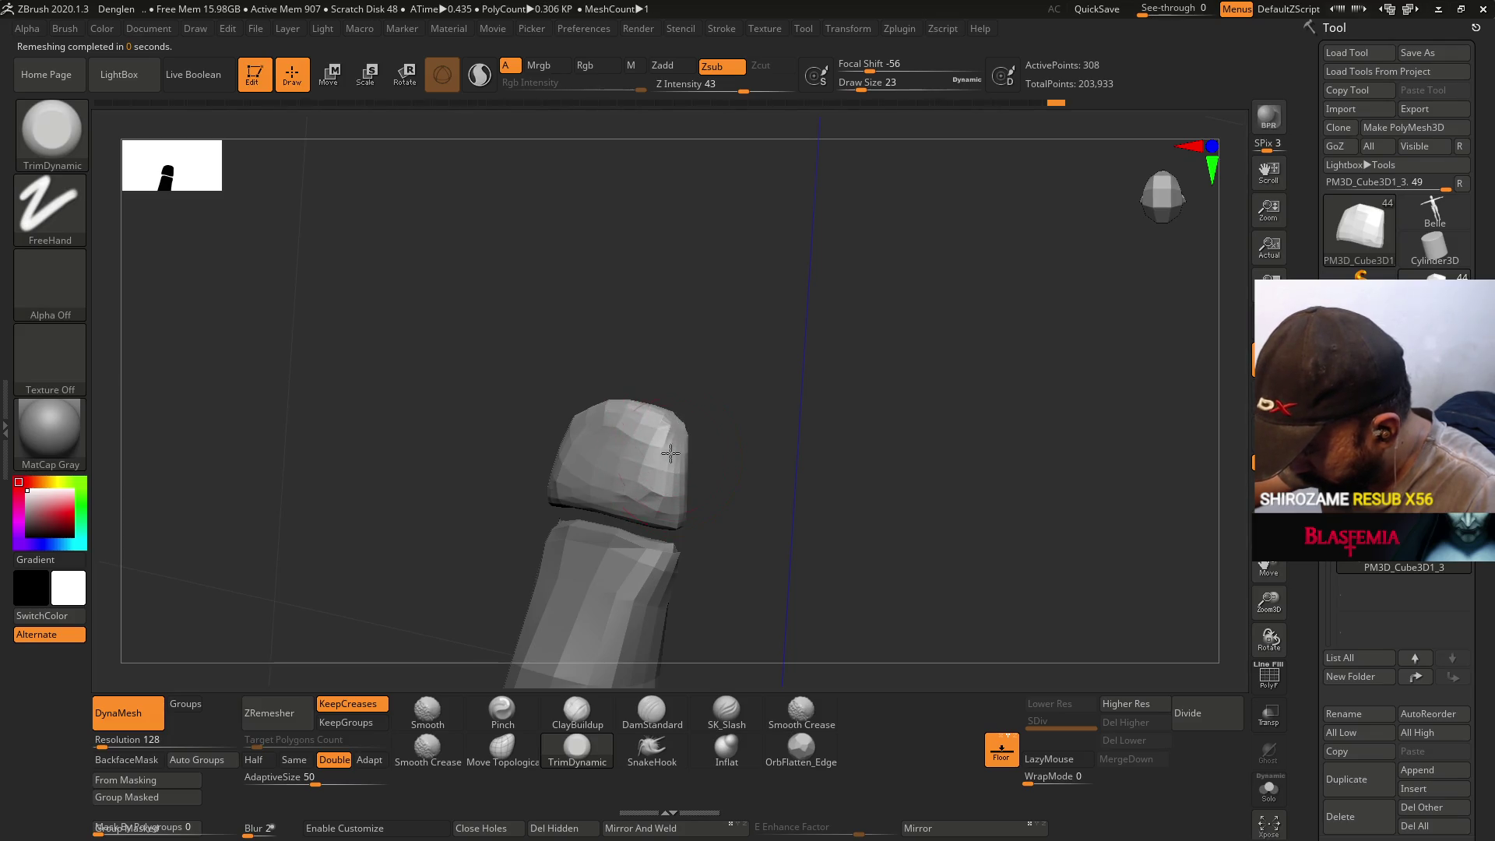
right_drag(670, 450, 485, 669)
click(502, 710)
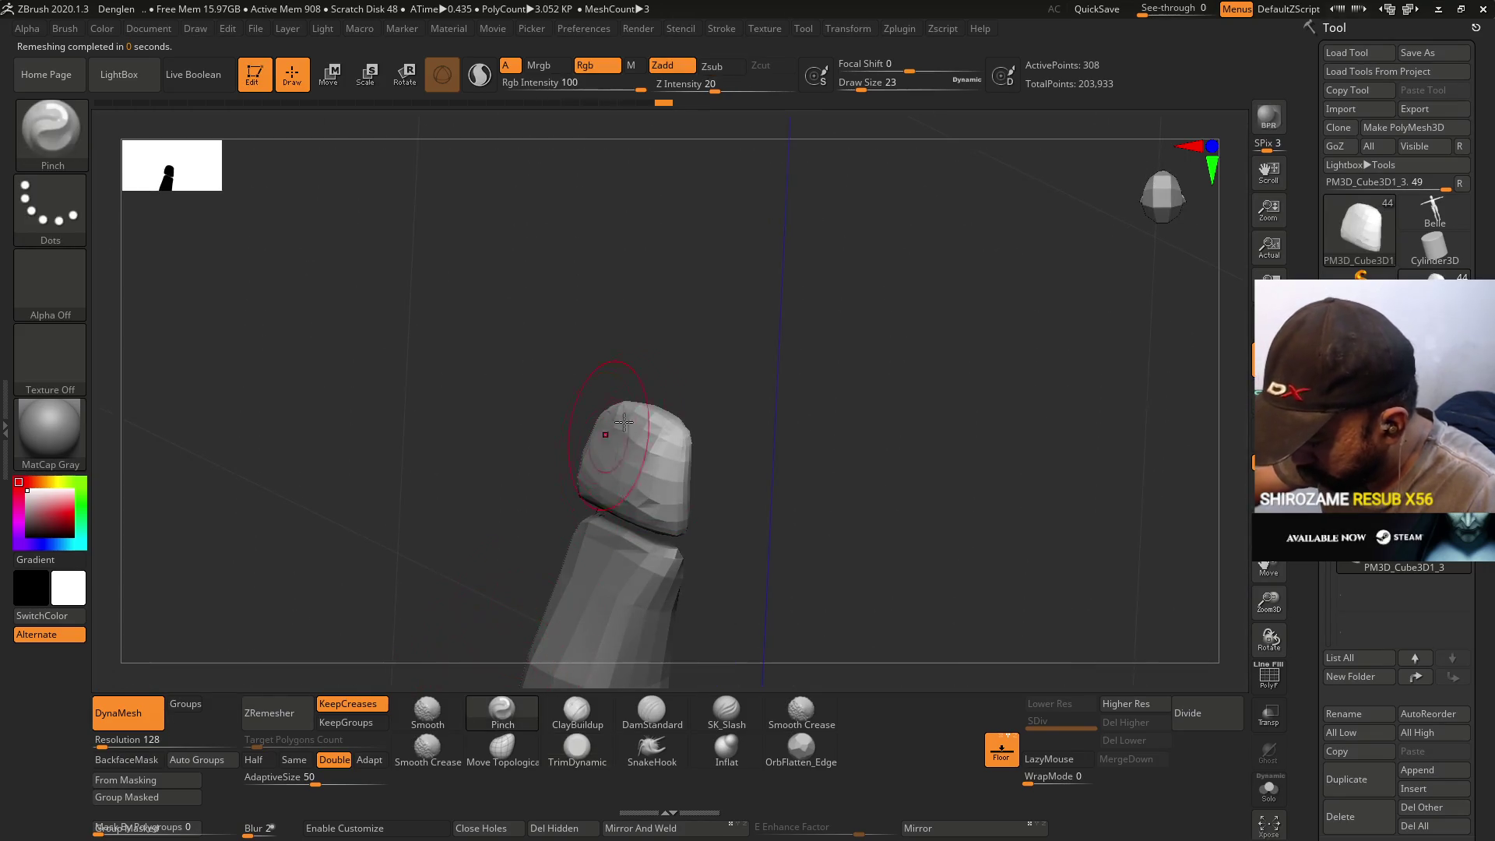
- Set the brush size to 11, then 13, while orbiting around the toe block
key(s)
drag(654, 464, 649, 465)
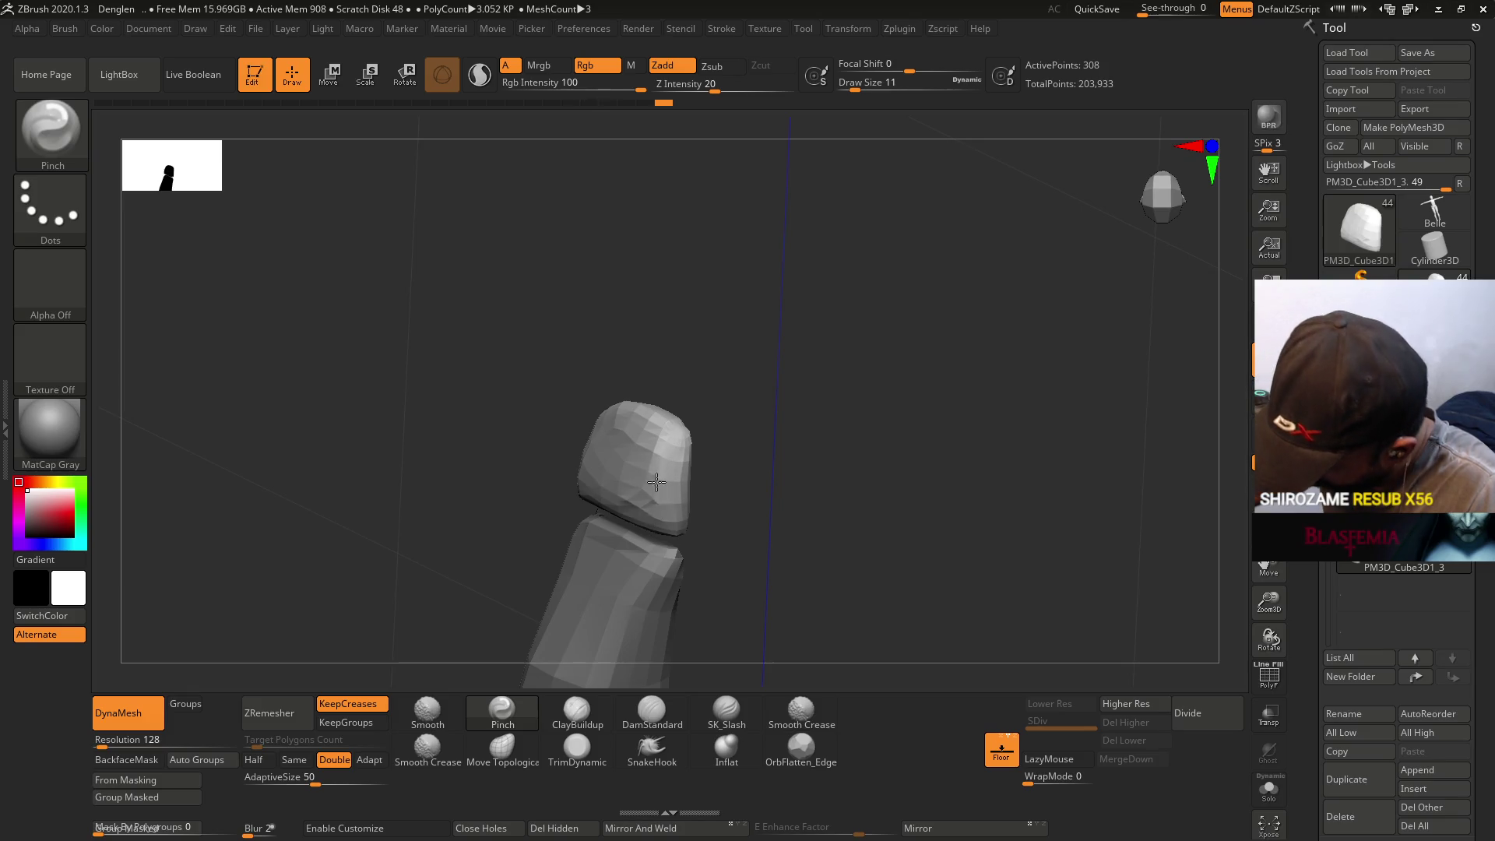
key(s)
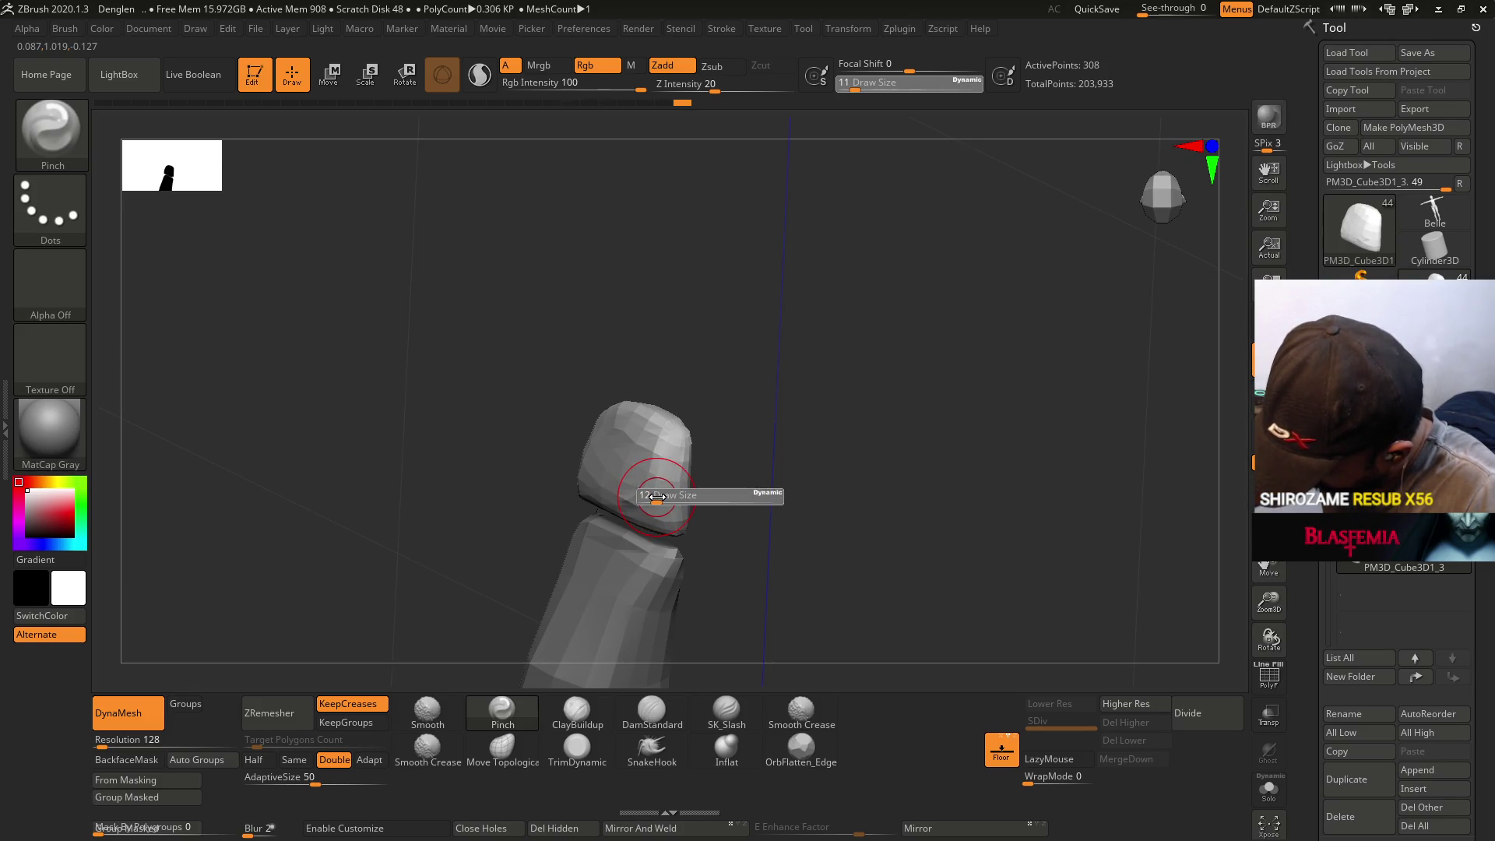
drag(657, 497, 656, 497)
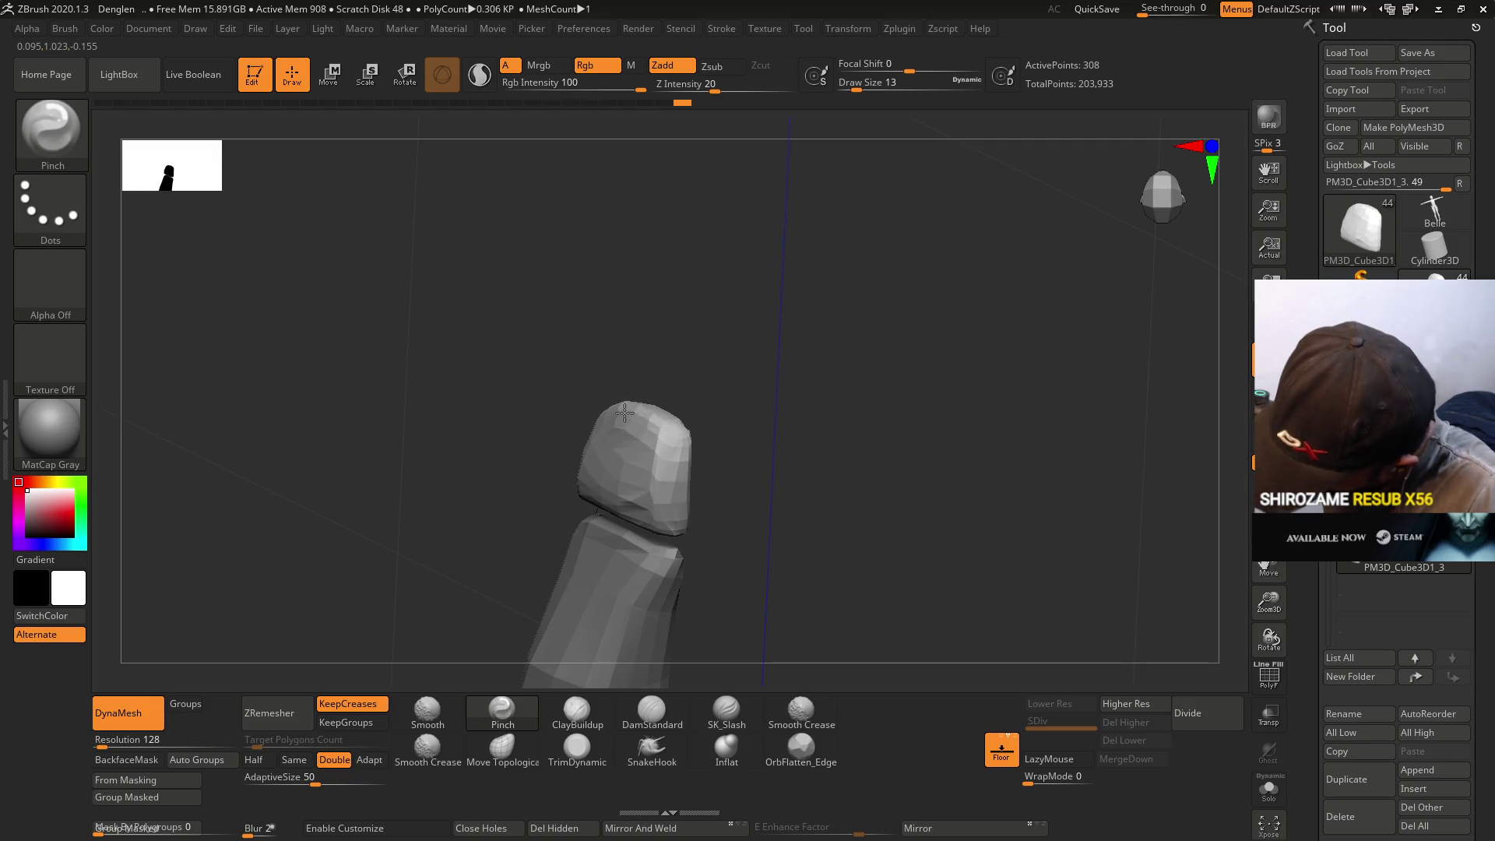
mouse_move(637, 413)
right_down()
mouse_move(684, 360)
mouse_move(599, 423)
right_up()
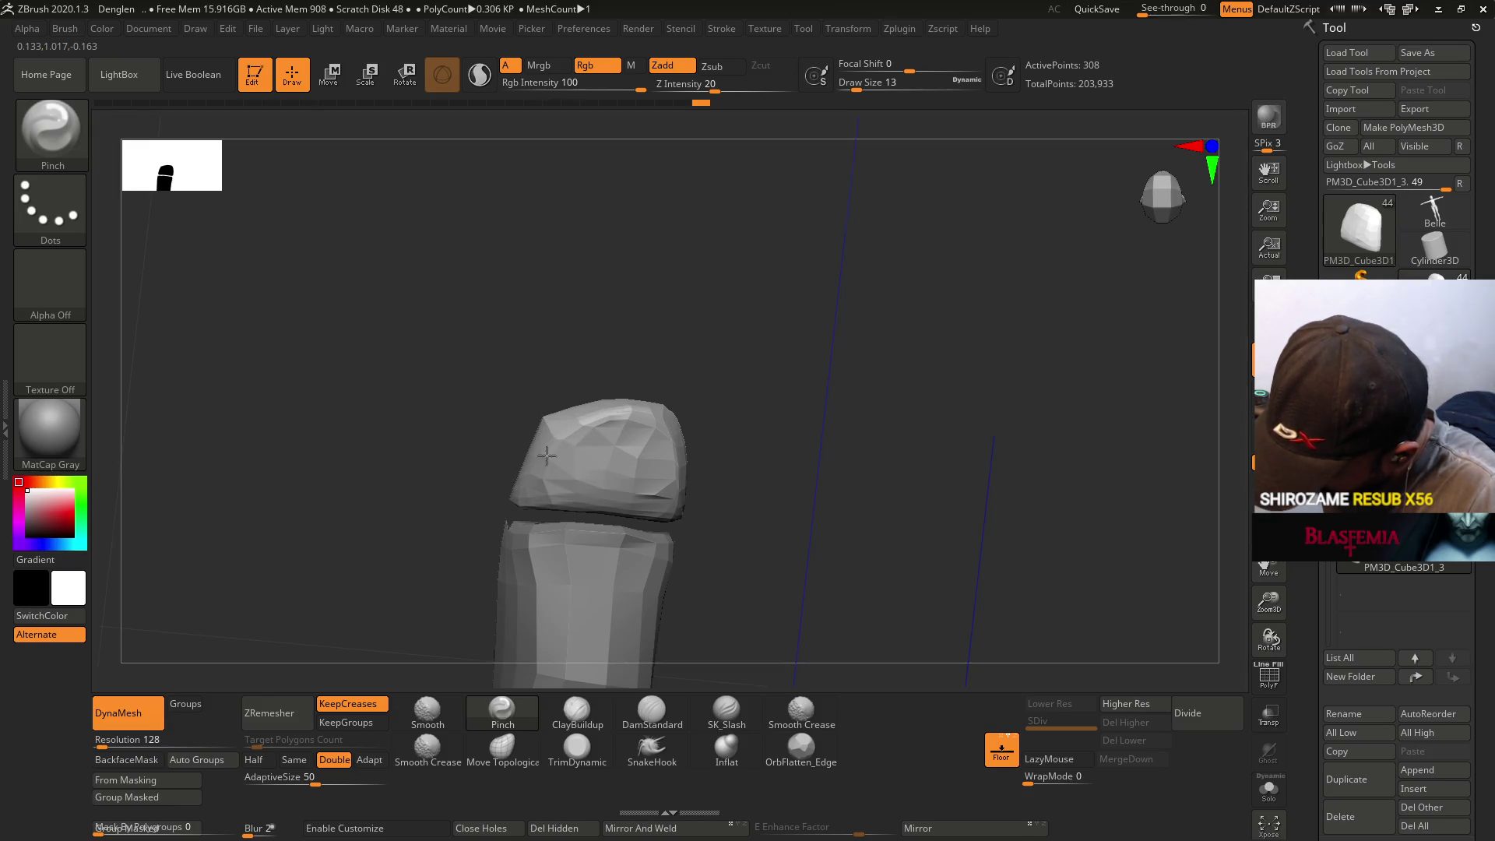
mouse_move(611, 416)
right_down()
mouse_move(687, 350)
mouse_move(648, 422)
right_up()
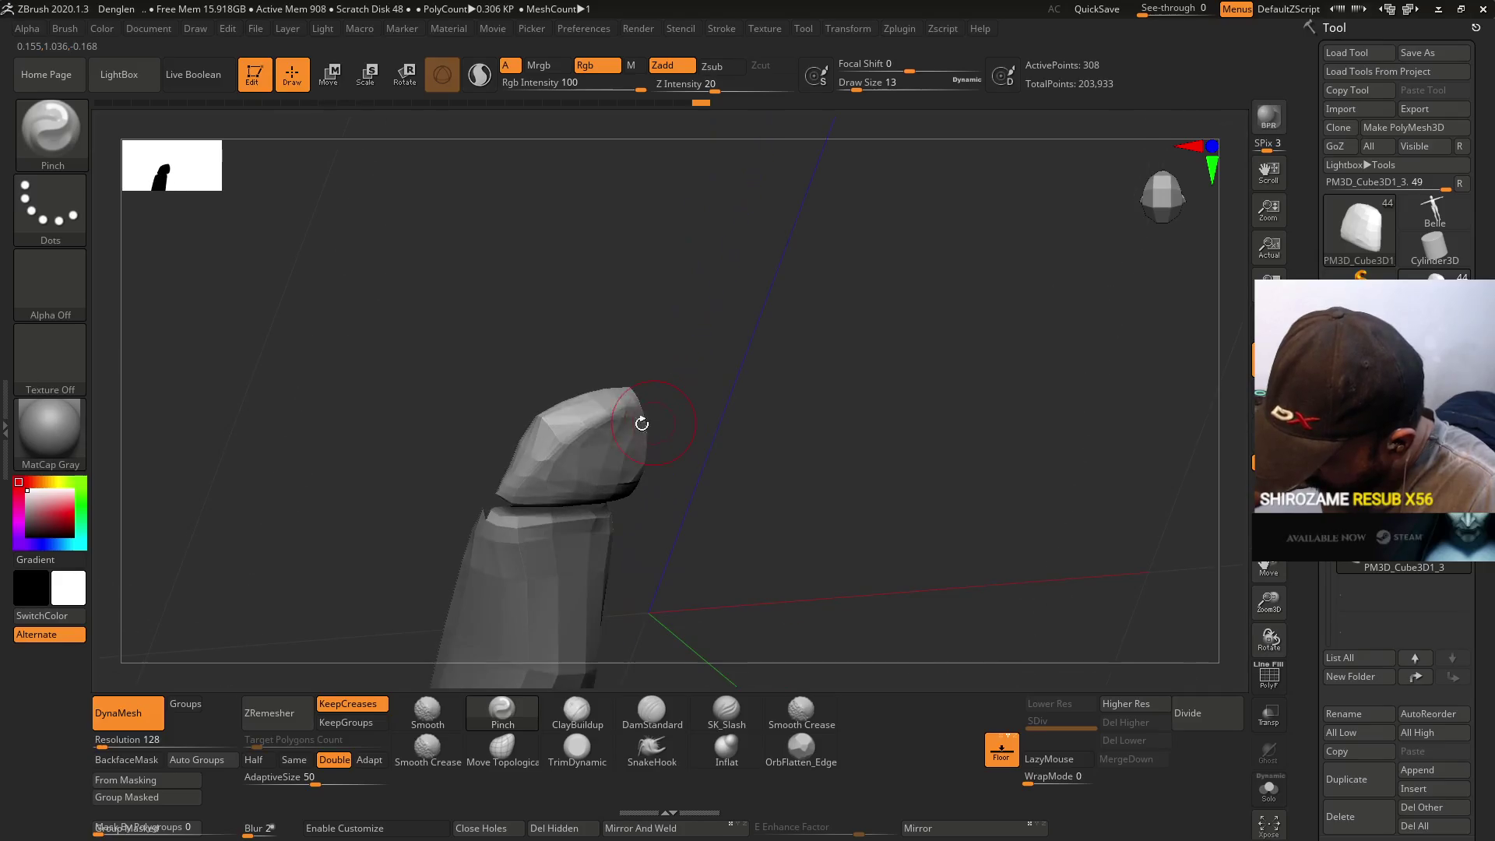
- Reshape the toe block's tip with the Move Topological brush
click(502, 749)
right_drag(561, 498, 574, 411)
mouse_move(575, 411)
mouse_down()
mouse_move(580, 424)
mouse_move(596, 398)
mouse_up()
mouse_move(596, 398)
right_down()
mouse_move(708, 217)
mouse_move(571, 501)
right_up()
- Shape the toe's lower part, base and side with brush sizes 23 and then 16
key(s)
drag(606, 448, 578, 481)
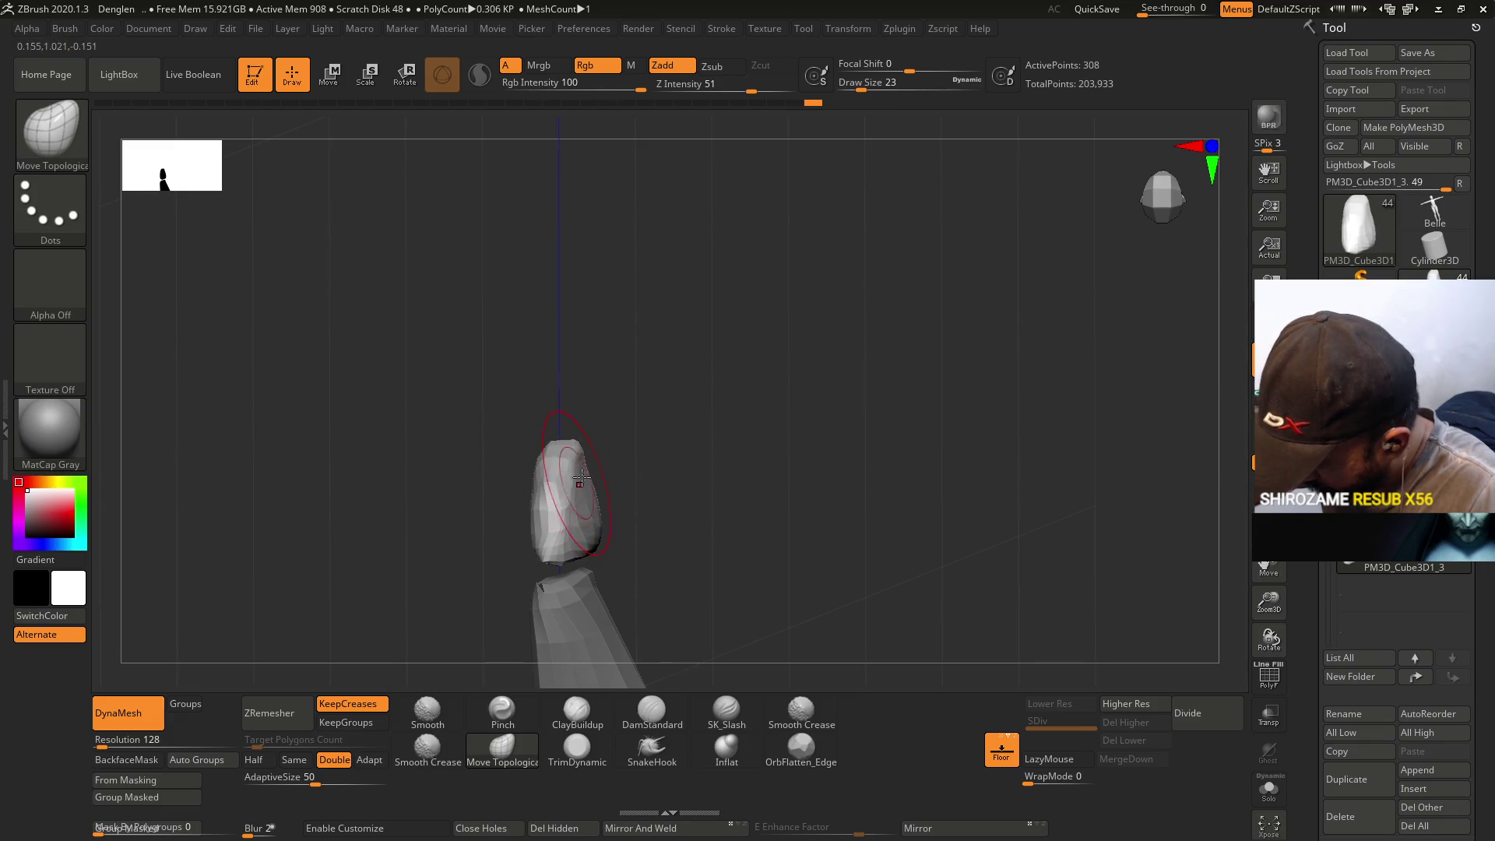
mouse_move(563, 544)
mouse_down()
mouse_move(564, 558)
mouse_move(537, 529)
mouse_up()
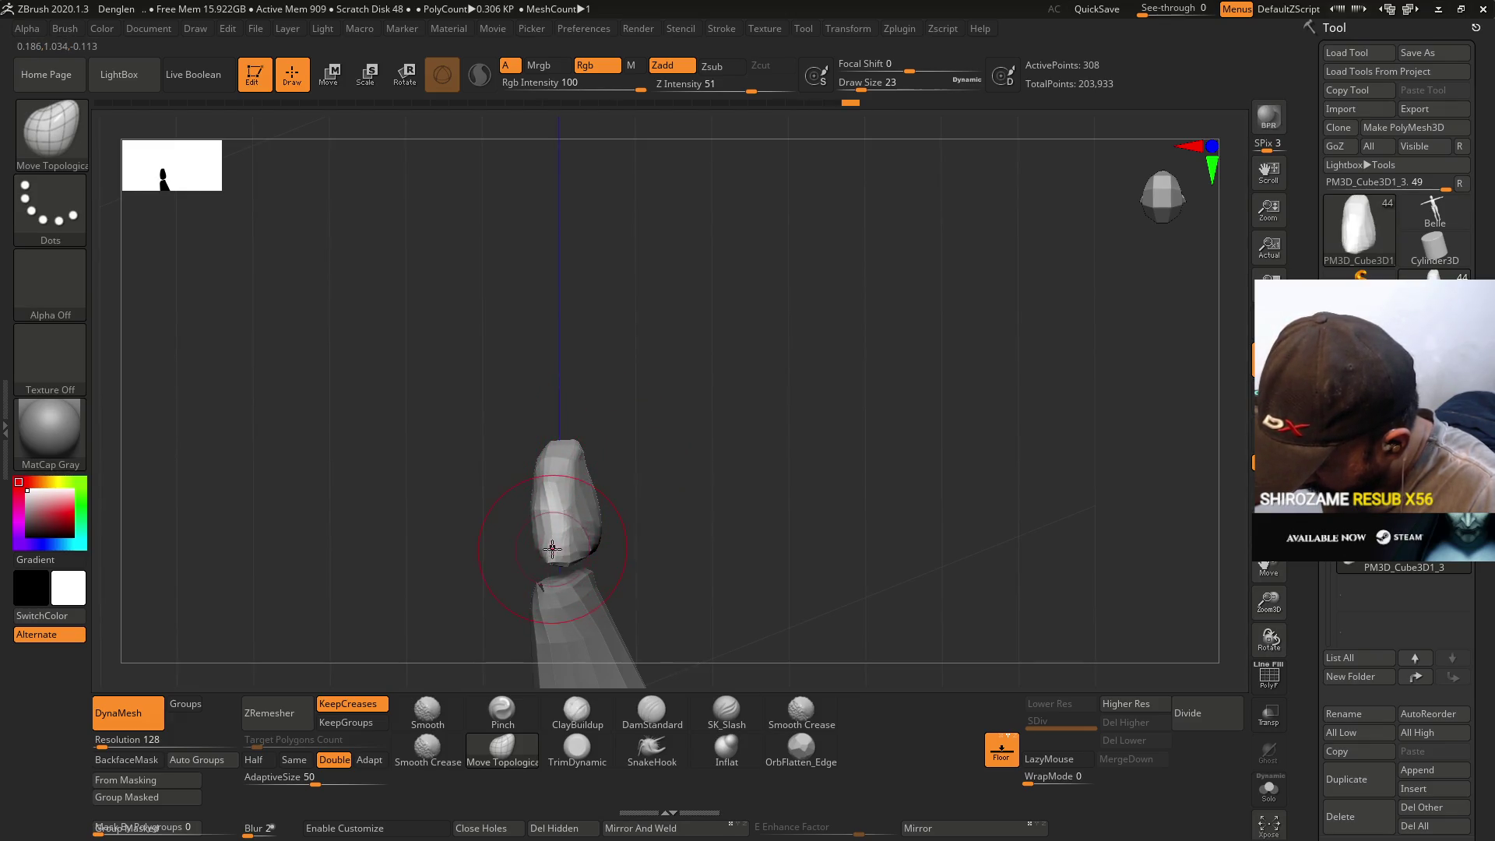
right_drag(537, 530, 568, 494)
key(bracketleft)
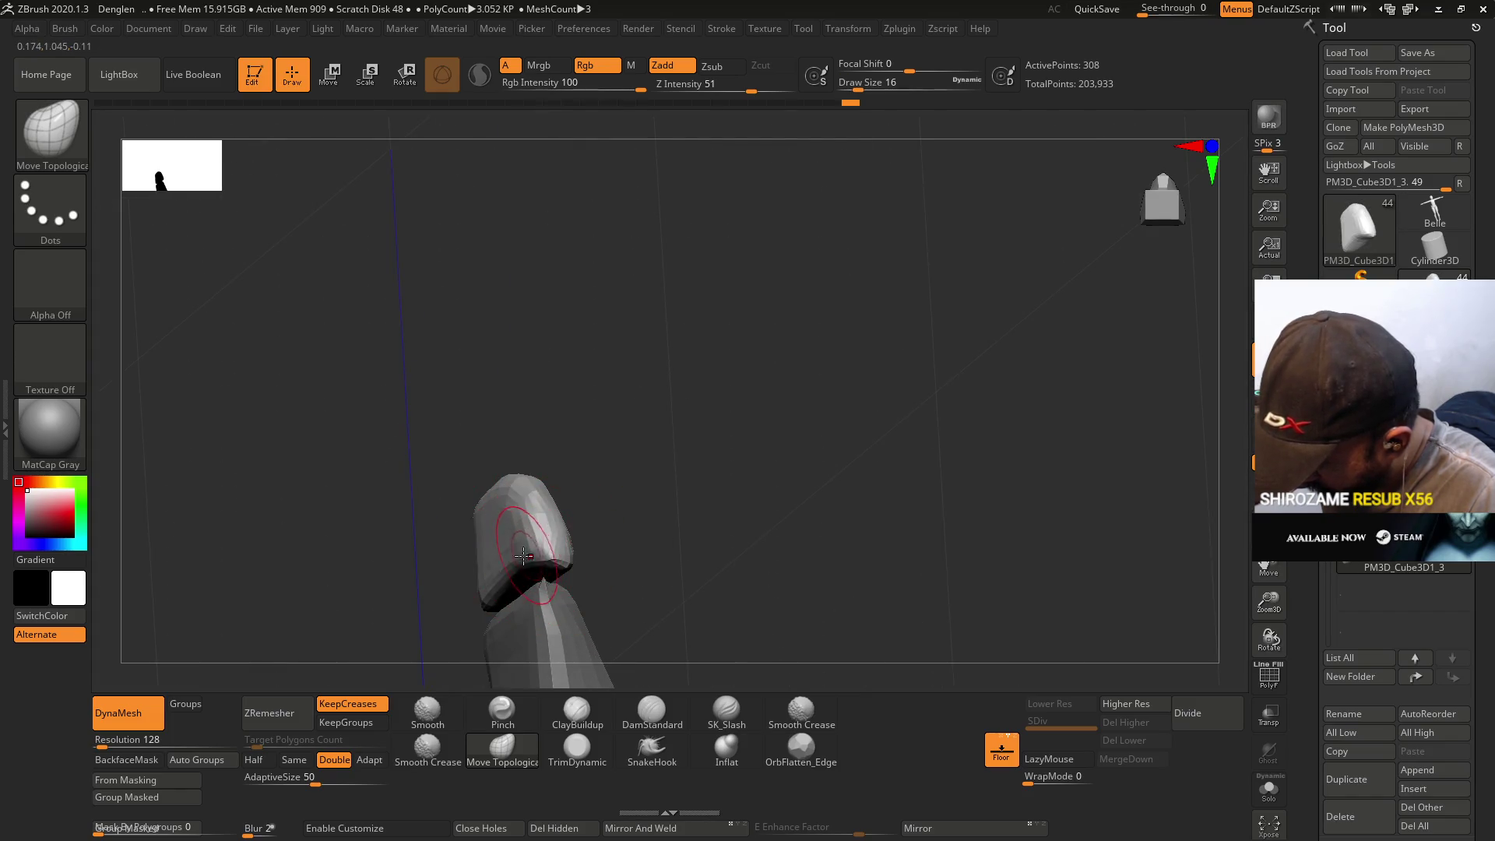
drag(515, 573, 540, 559)
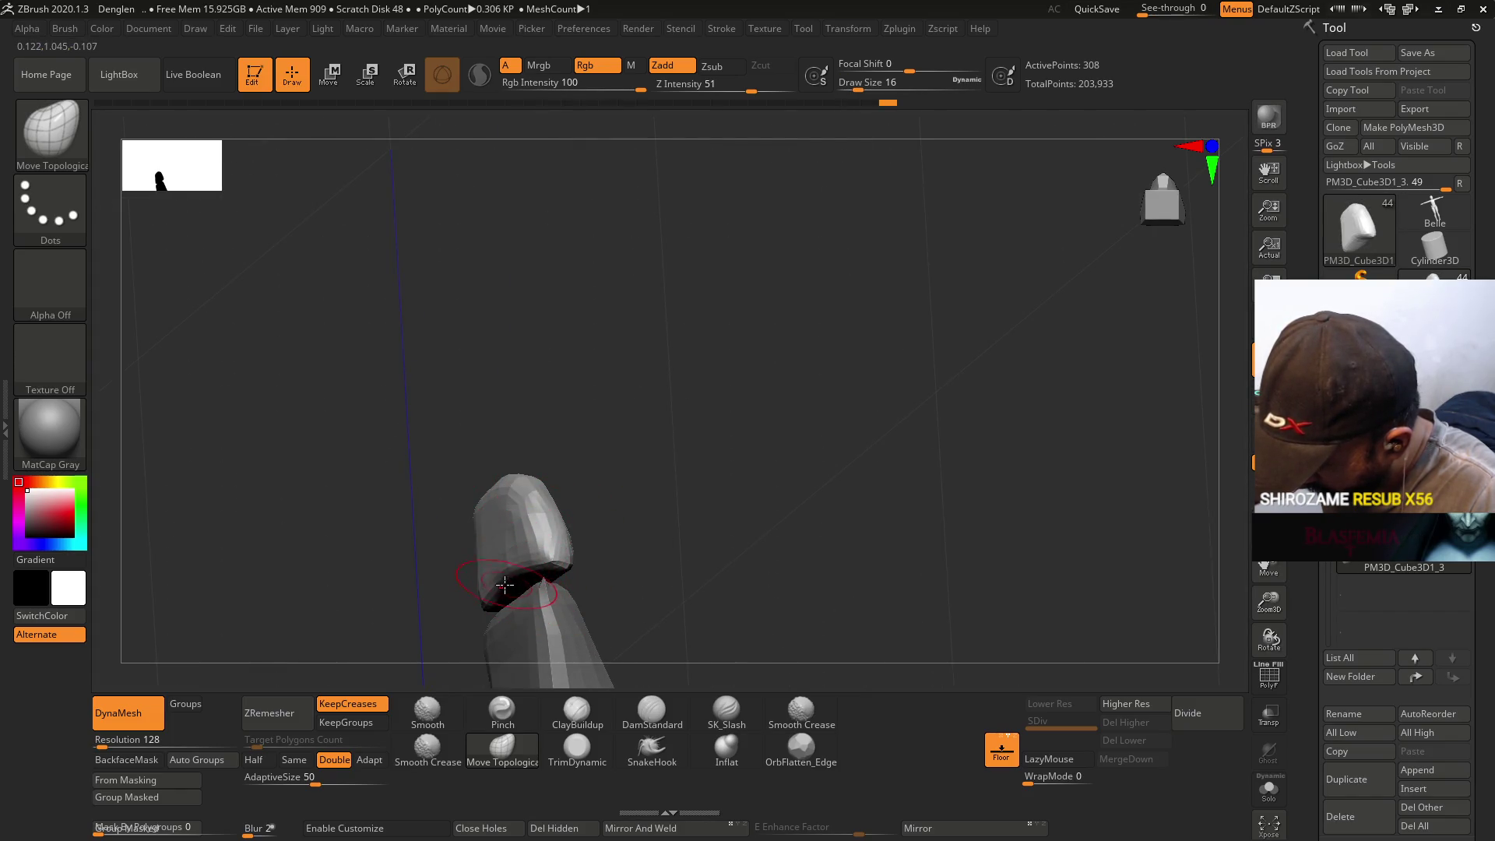
mouse_move(521, 567)
right_down()
mouse_move(545, 537)
mouse_move(533, 556)
right_up()
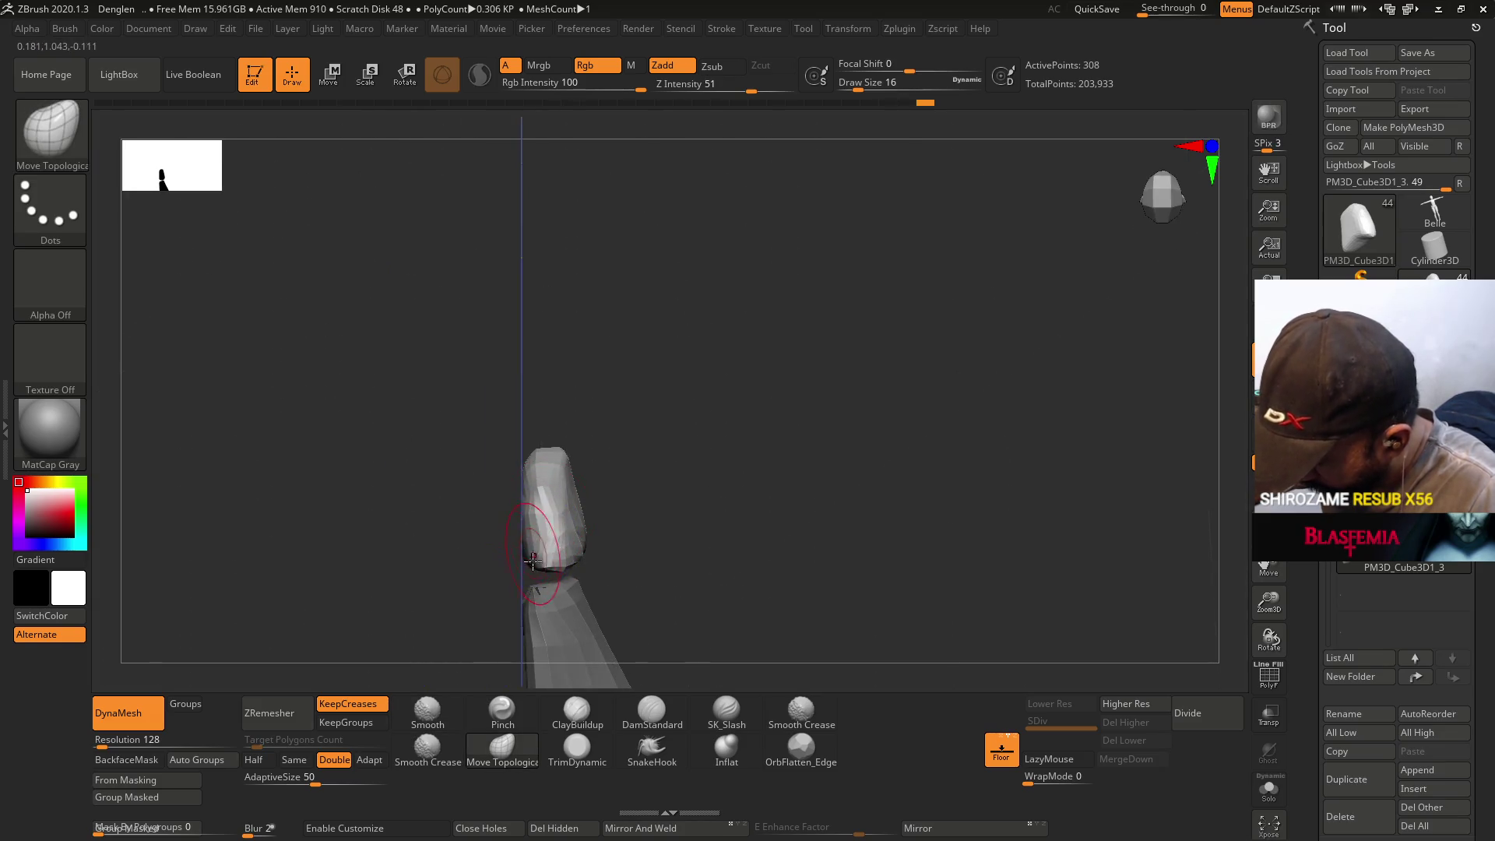
mouse_move(532, 538)
mouse_down()
mouse_move(534, 506)
mouse_move(535, 543)
mouse_up()
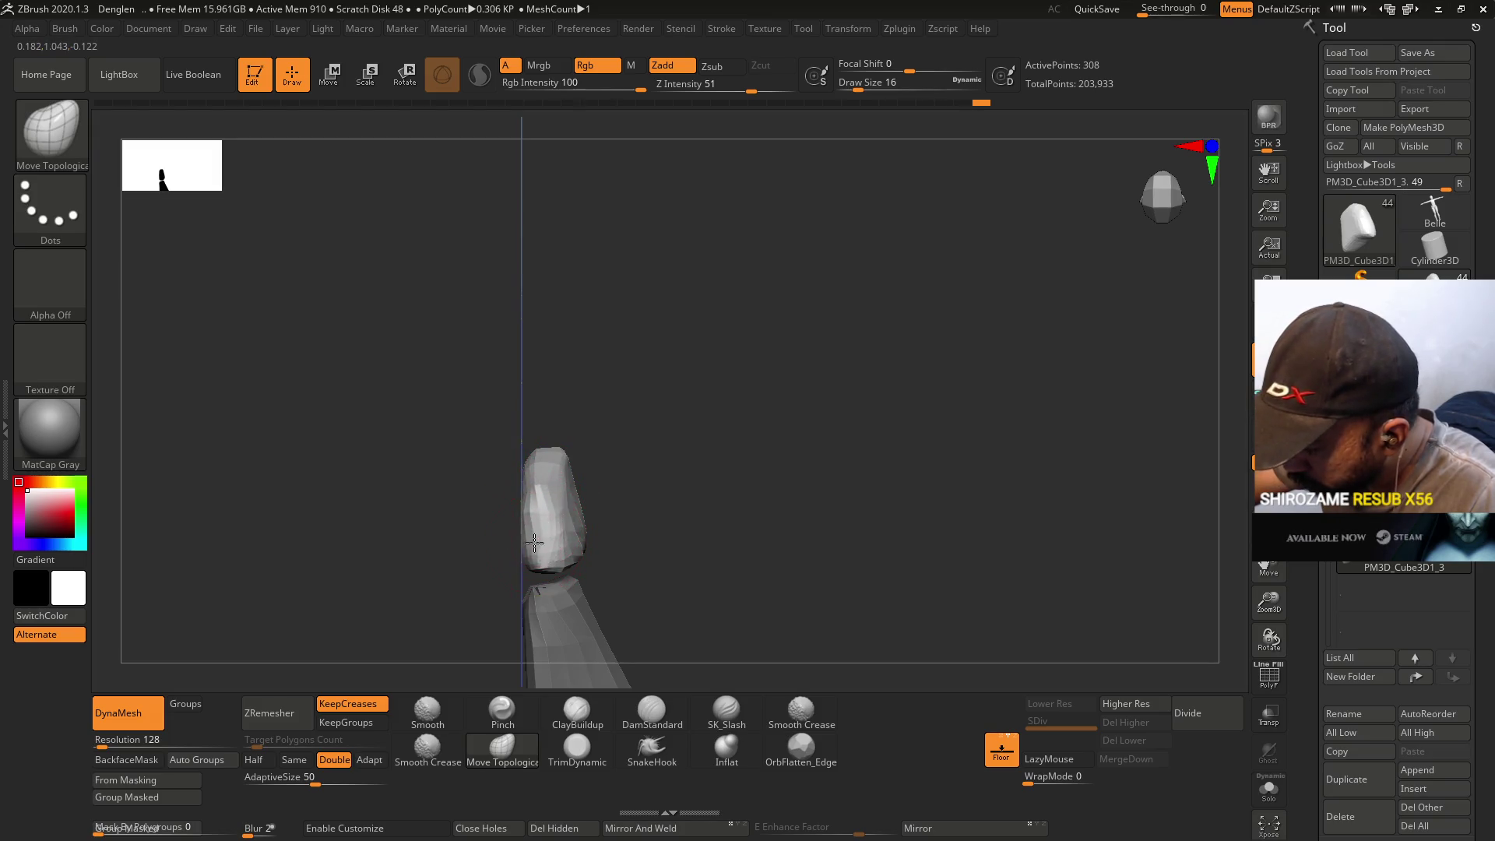
- Pull the toe flatter from a side view and raise the brush size to 25
mouse_move(572, 529)
right_down()
mouse_move(544, 501)
mouse_move(547, 467)
mouse_move(584, 586)
mouse_move(613, 596)
right_up()
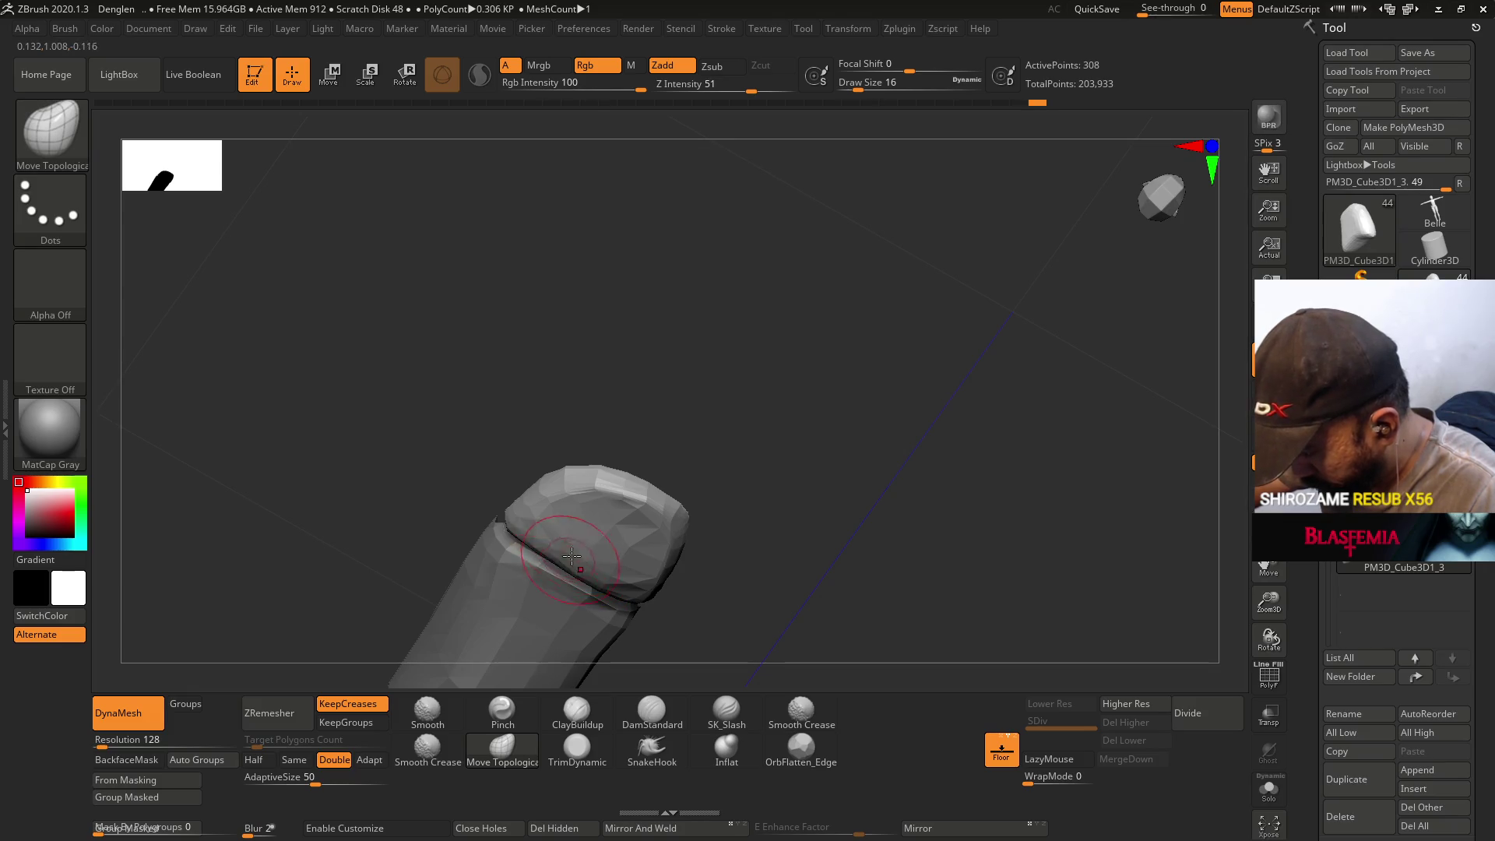
mouse_move(557, 551)
right_down()
mouse_move(573, 394)
mouse_move(561, 491)
mouse_move(617, 413)
right_up()
alt+right_drag(569, 555, 627, 572)
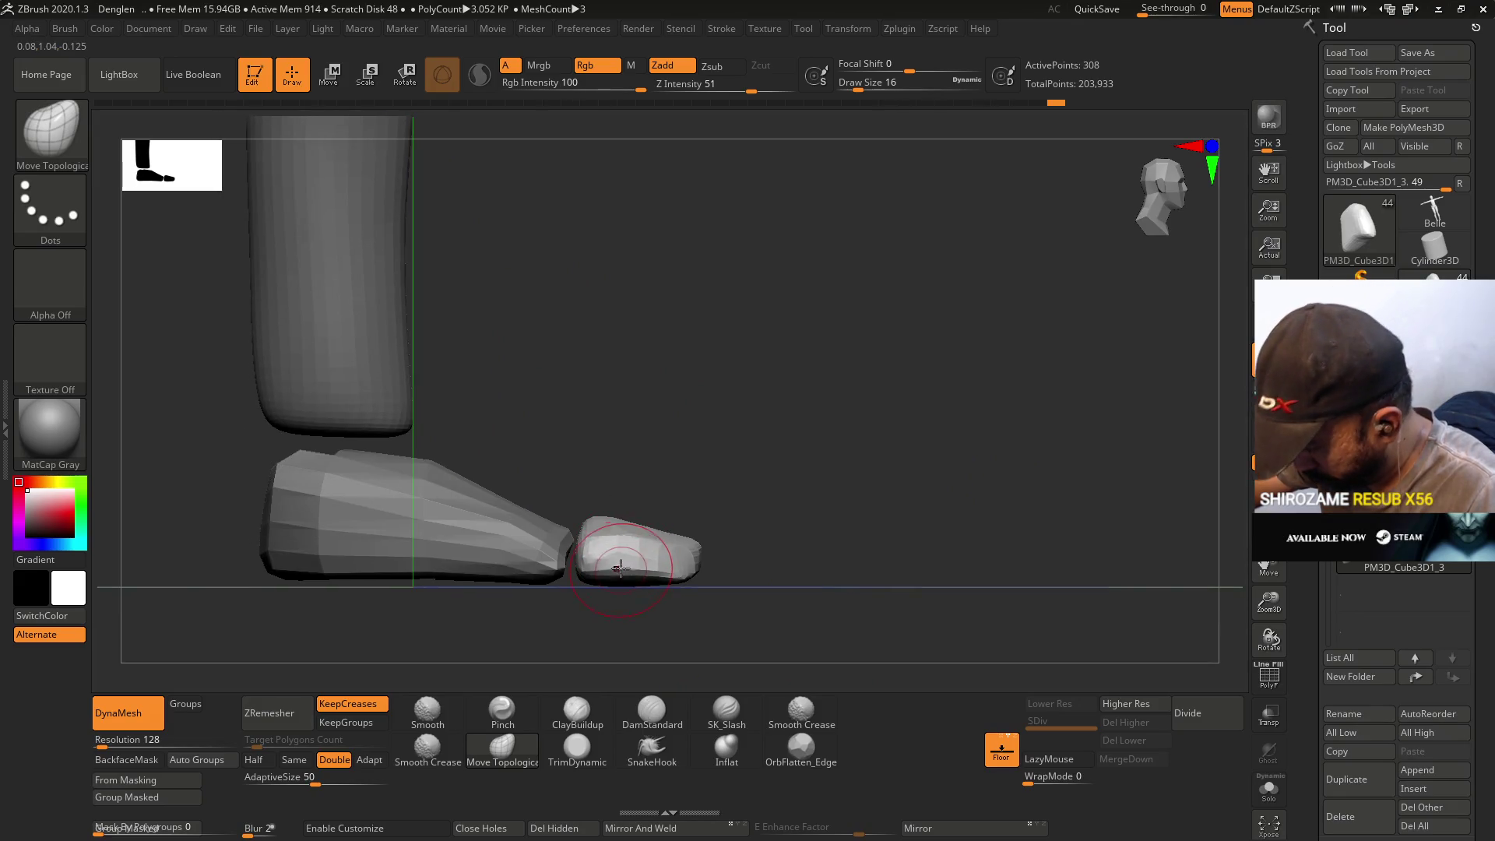
drag(651, 572, 598, 572)
mouse_move(580, 572)
right_down()
mouse_move(580, 586)
mouse_move(577, 481)
mouse_move(592, 619)
mouse_move(604, 433)
mouse_move(580, 580)
right_up()
key(s)
mouse_move(576, 600)
mouse_down()
mouse_move(584, 483)
mouse_move(612, 455)
mouse_up()
mouse_move(612, 455)
right_down()
mouse_move(618, 297)
mouse_move(596, 489)
right_up()
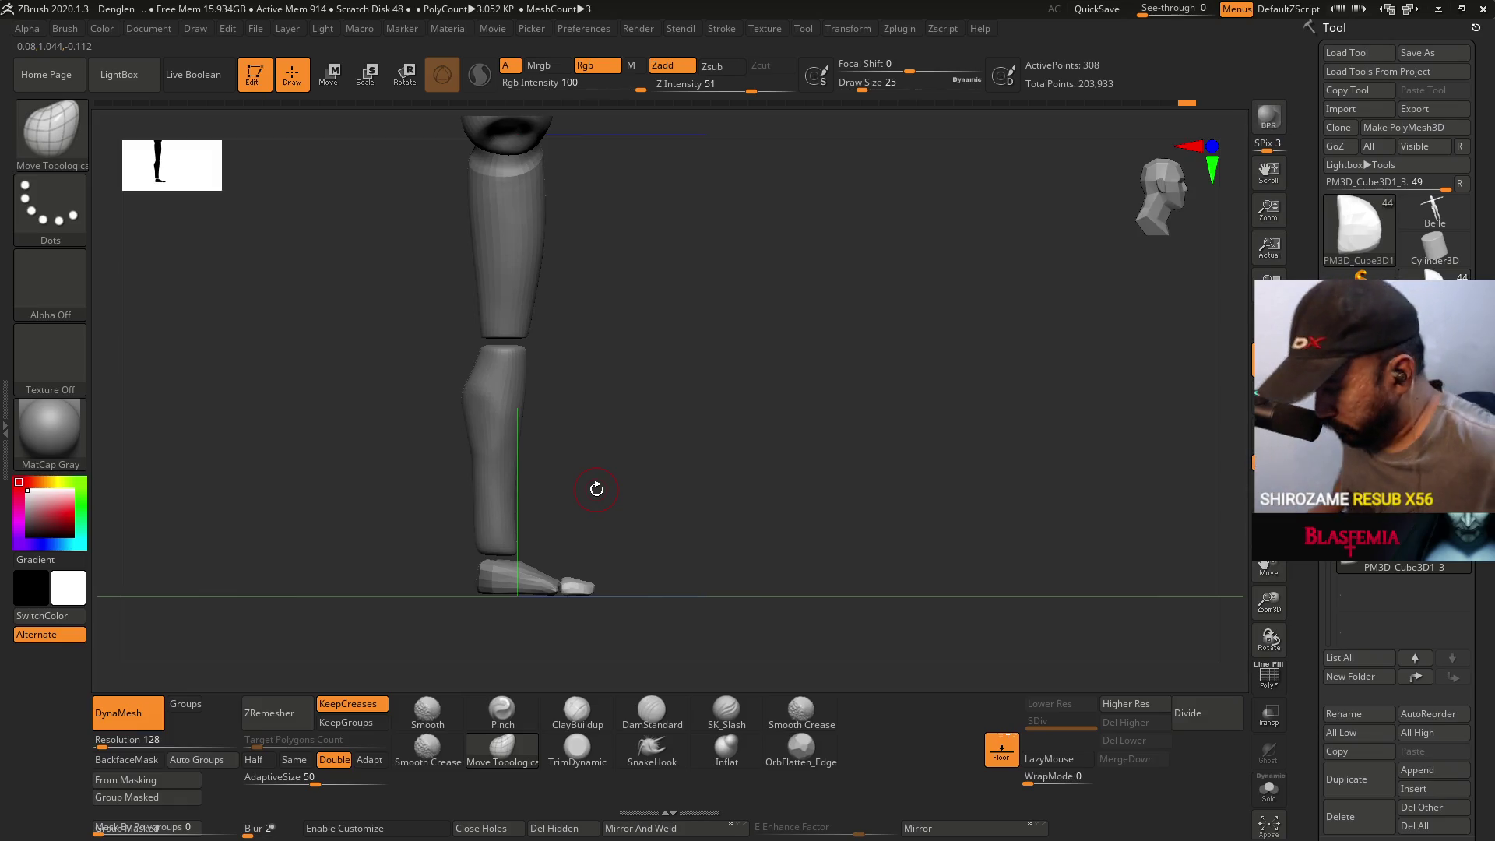
- Make the foot block active and save the project with Ctrl+S
key(Up)
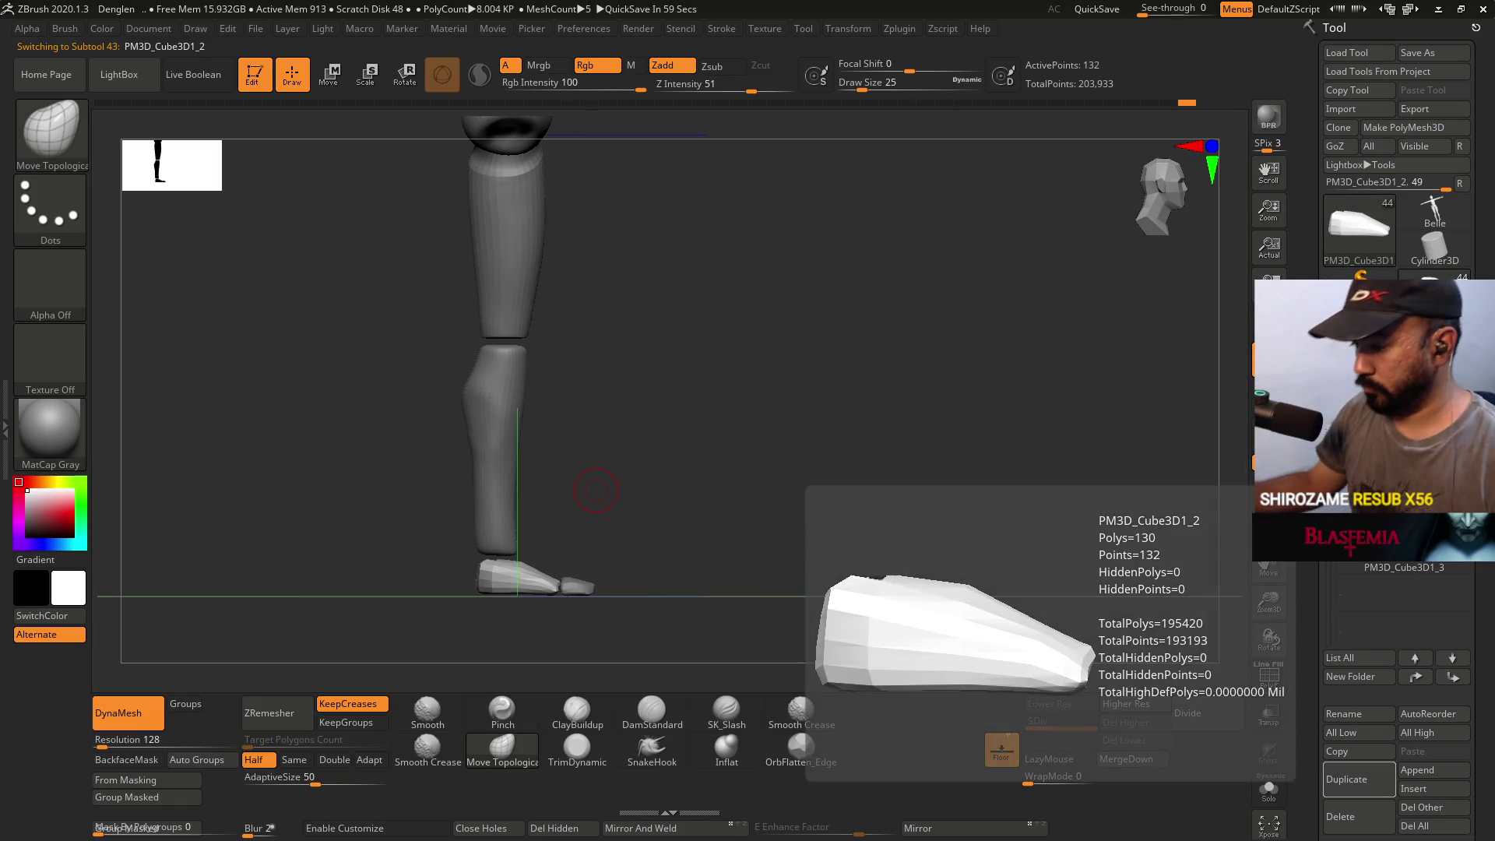
key(ctrl)
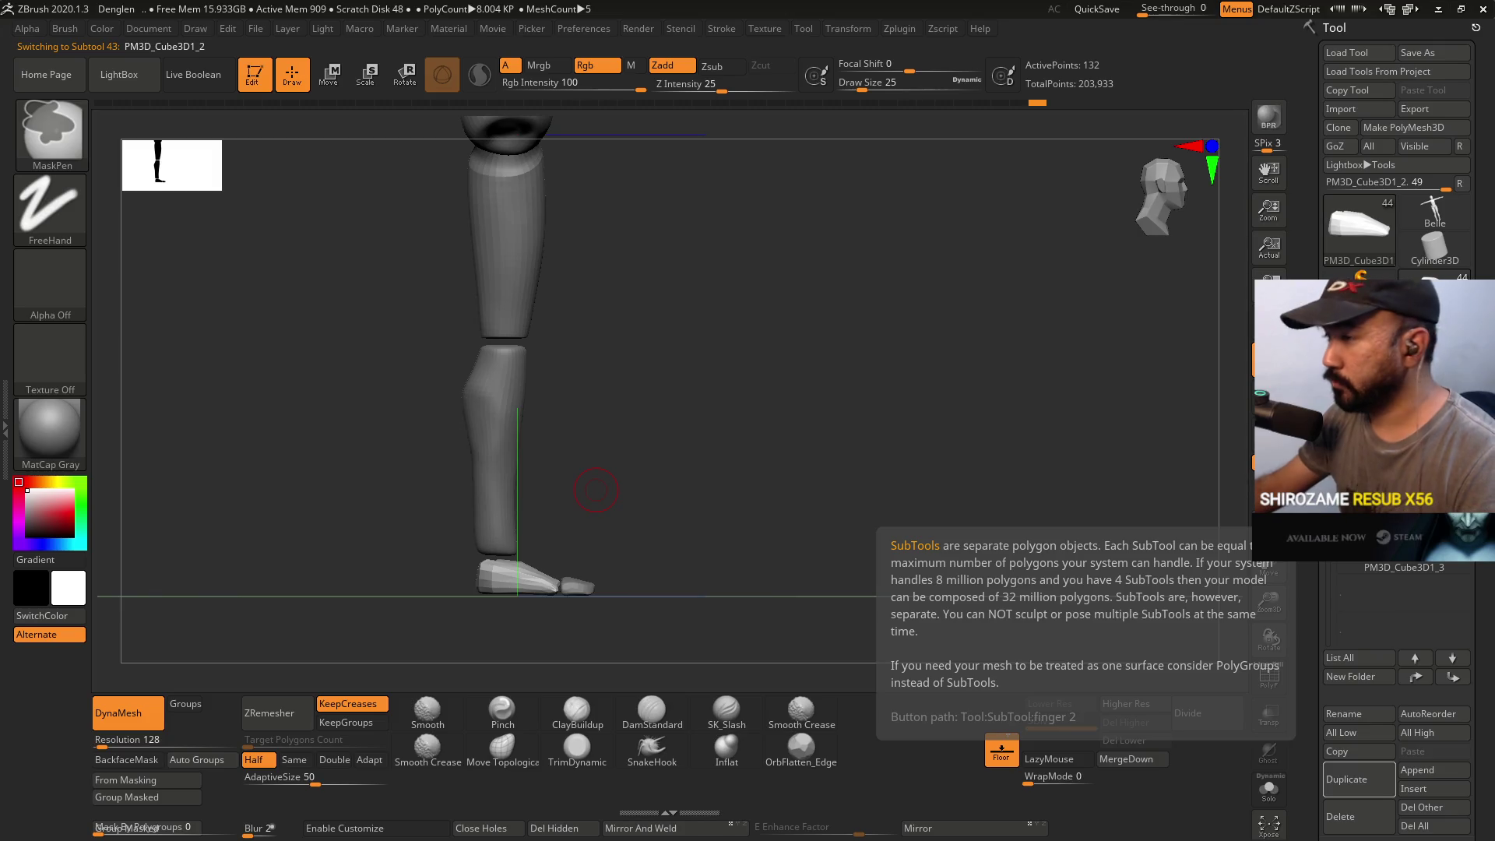
key(ctrl+s)
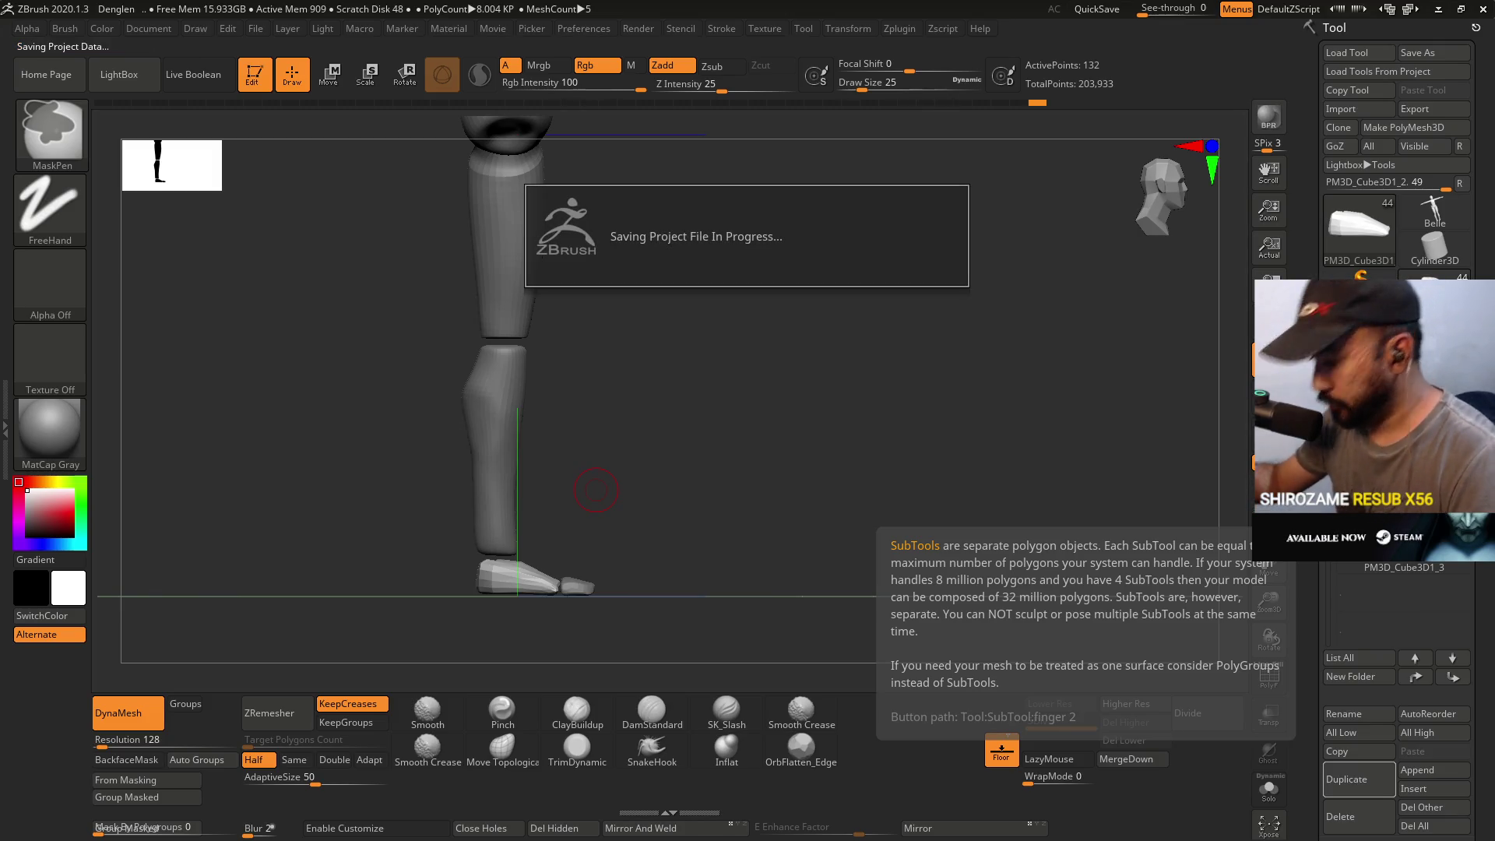
mouse_move(487, 507)
ctrl+right_down()
mouse_move(510, 596)
mouse_move(576, 564)
mouse_move(548, 547)
ctrl+right_up()
- Run ZRemesher at Same density on the foot block and inspect the result
click(303, 761)
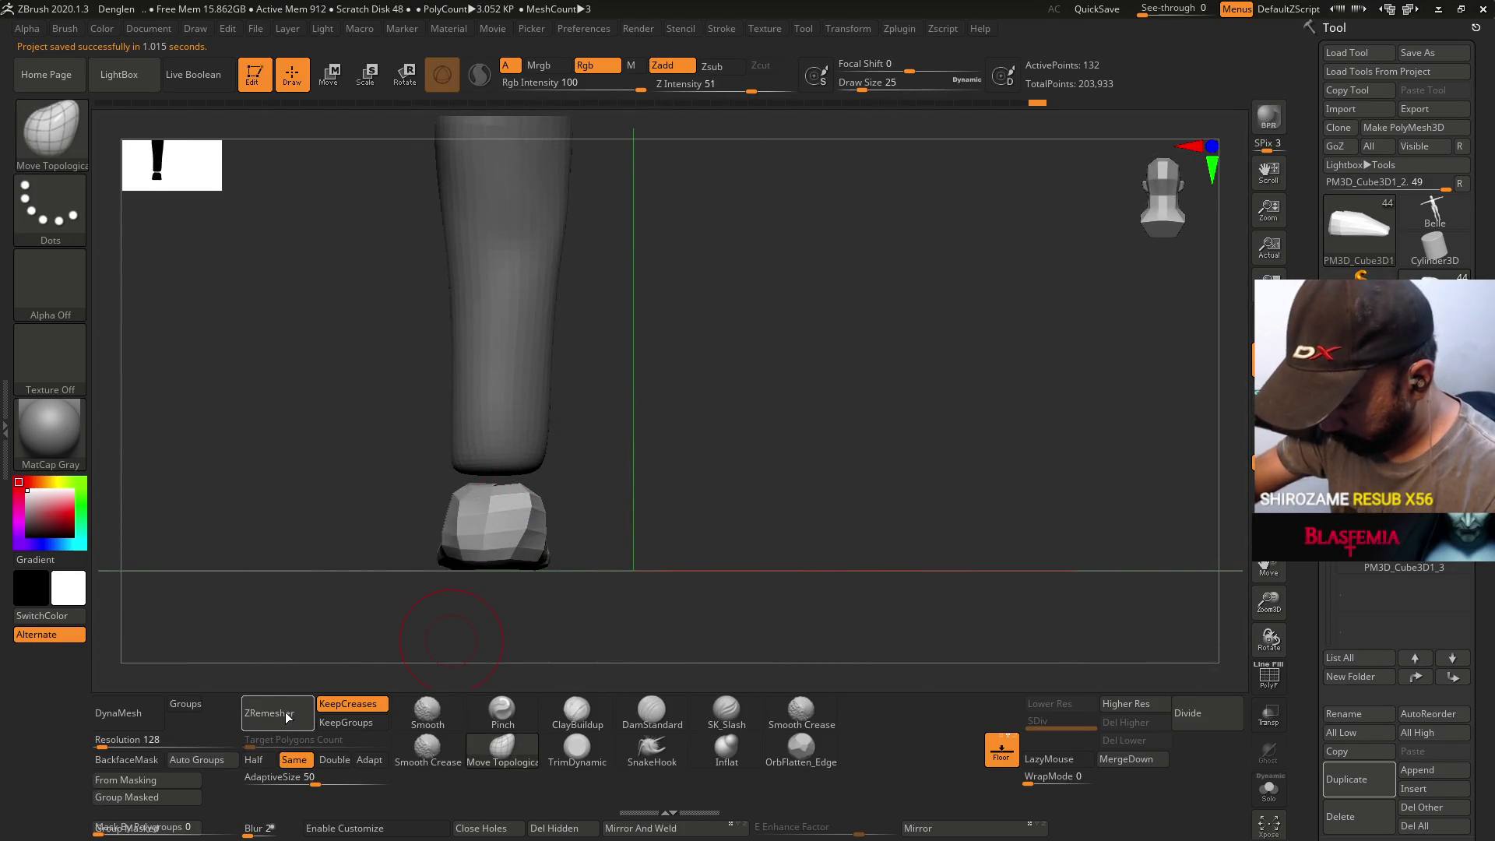
click(269, 718)
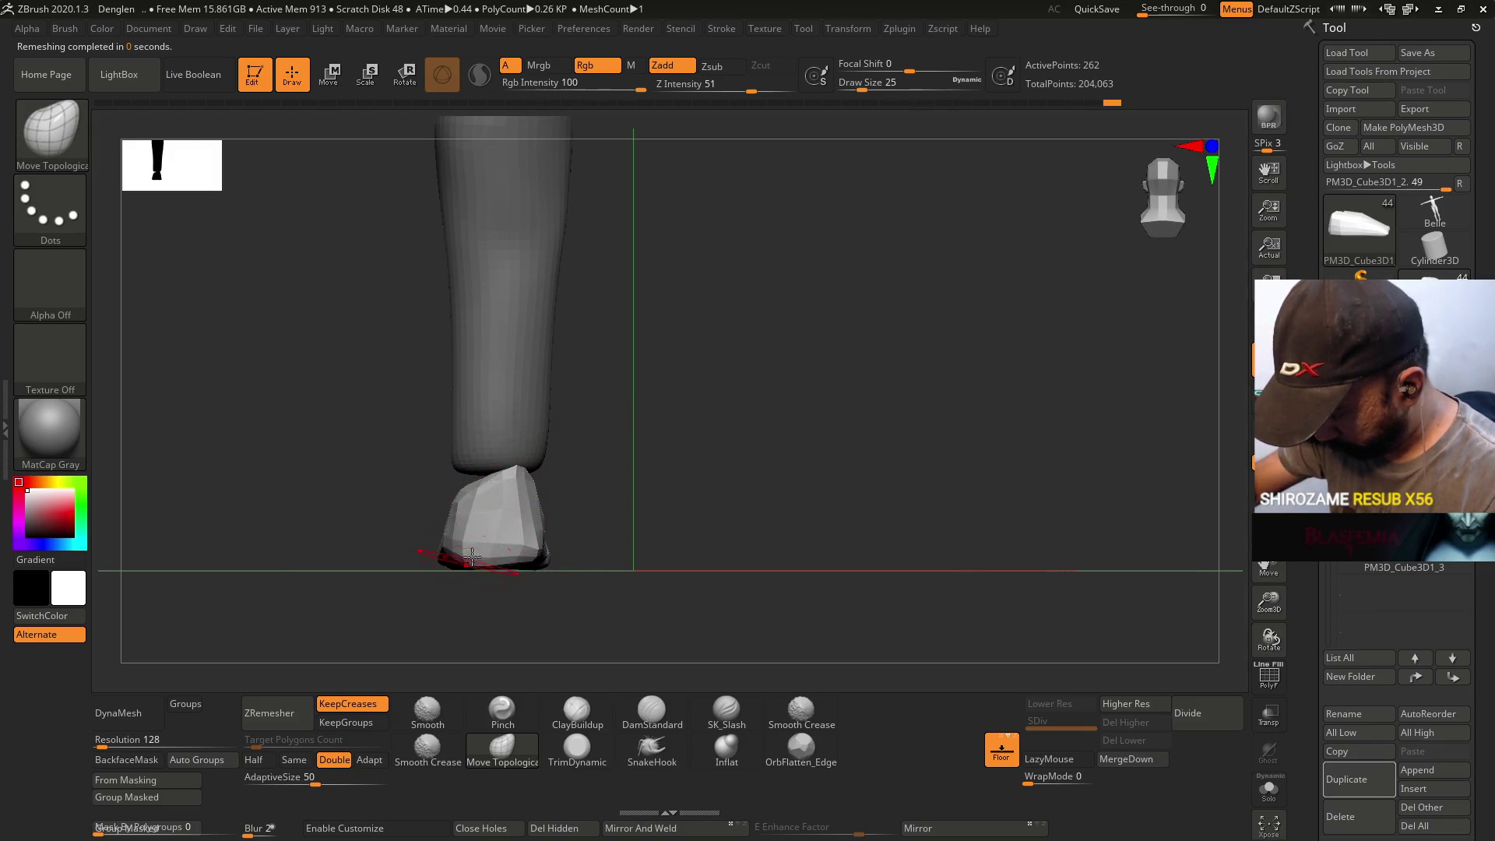
mouse_move(472, 452)
mouse_down()
mouse_move(624, 400)
mouse_move(574, 451)
mouse_up()
mouse_move(493, 536)
mouse_down()
mouse_move(517, 544)
mouse_move(508, 559)
mouse_move(517, 459)
mouse_up()
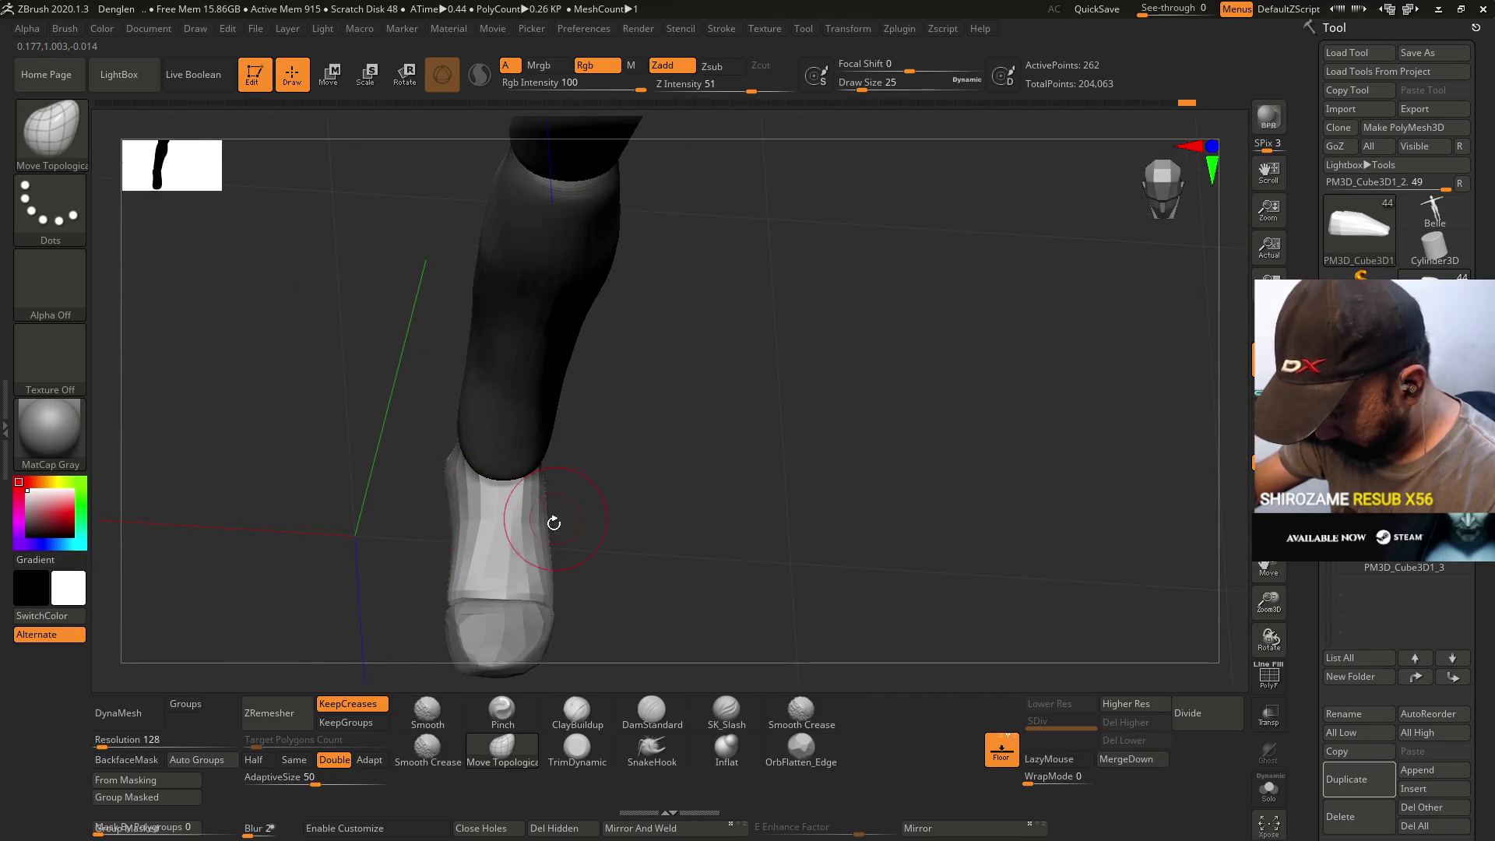
drag(454, 524, 517, 519)
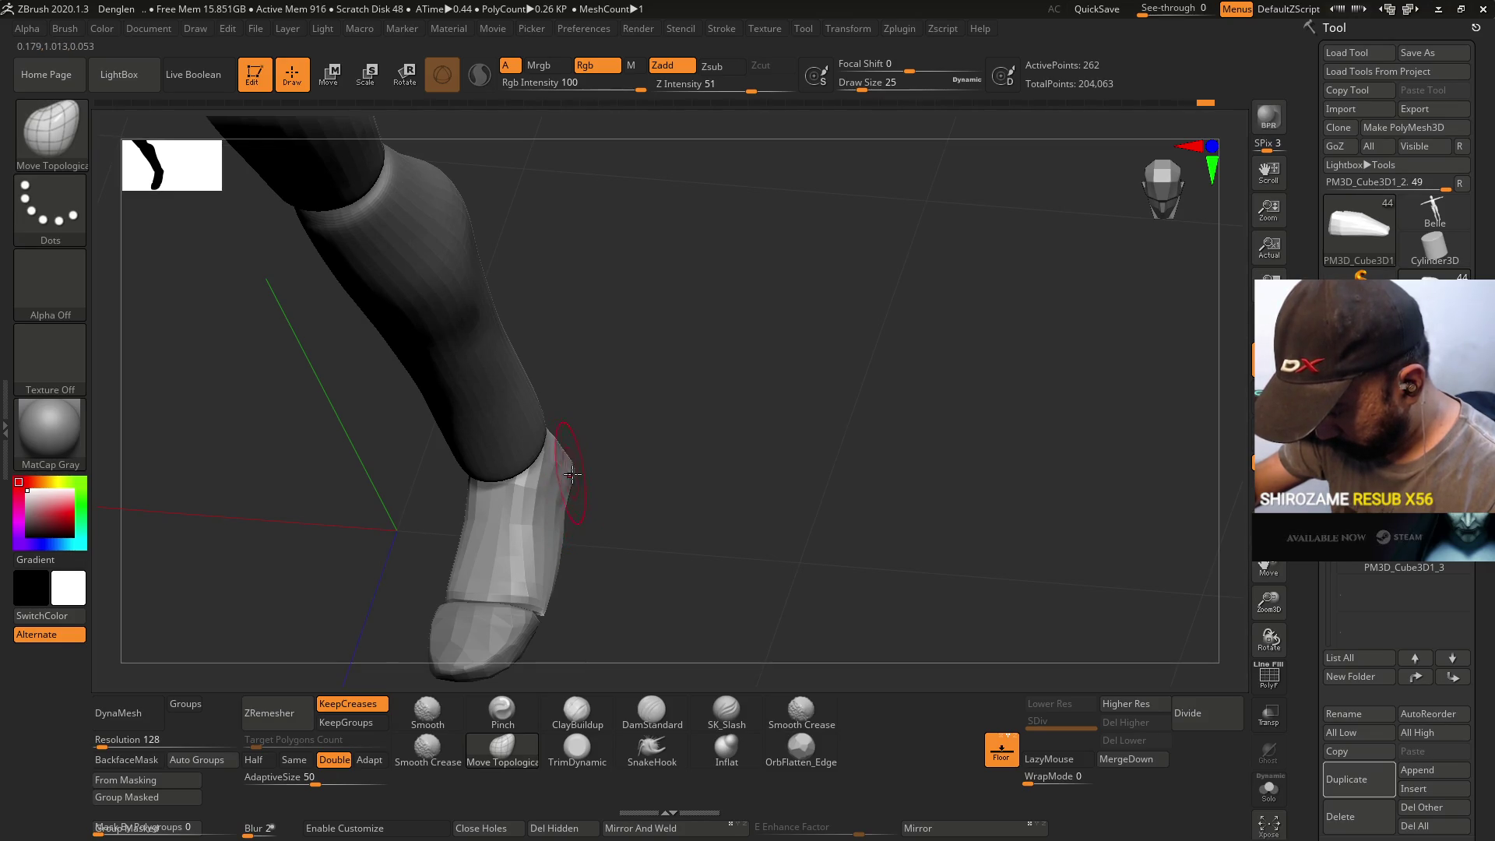
drag(584, 433, 599, 507)
key(space)
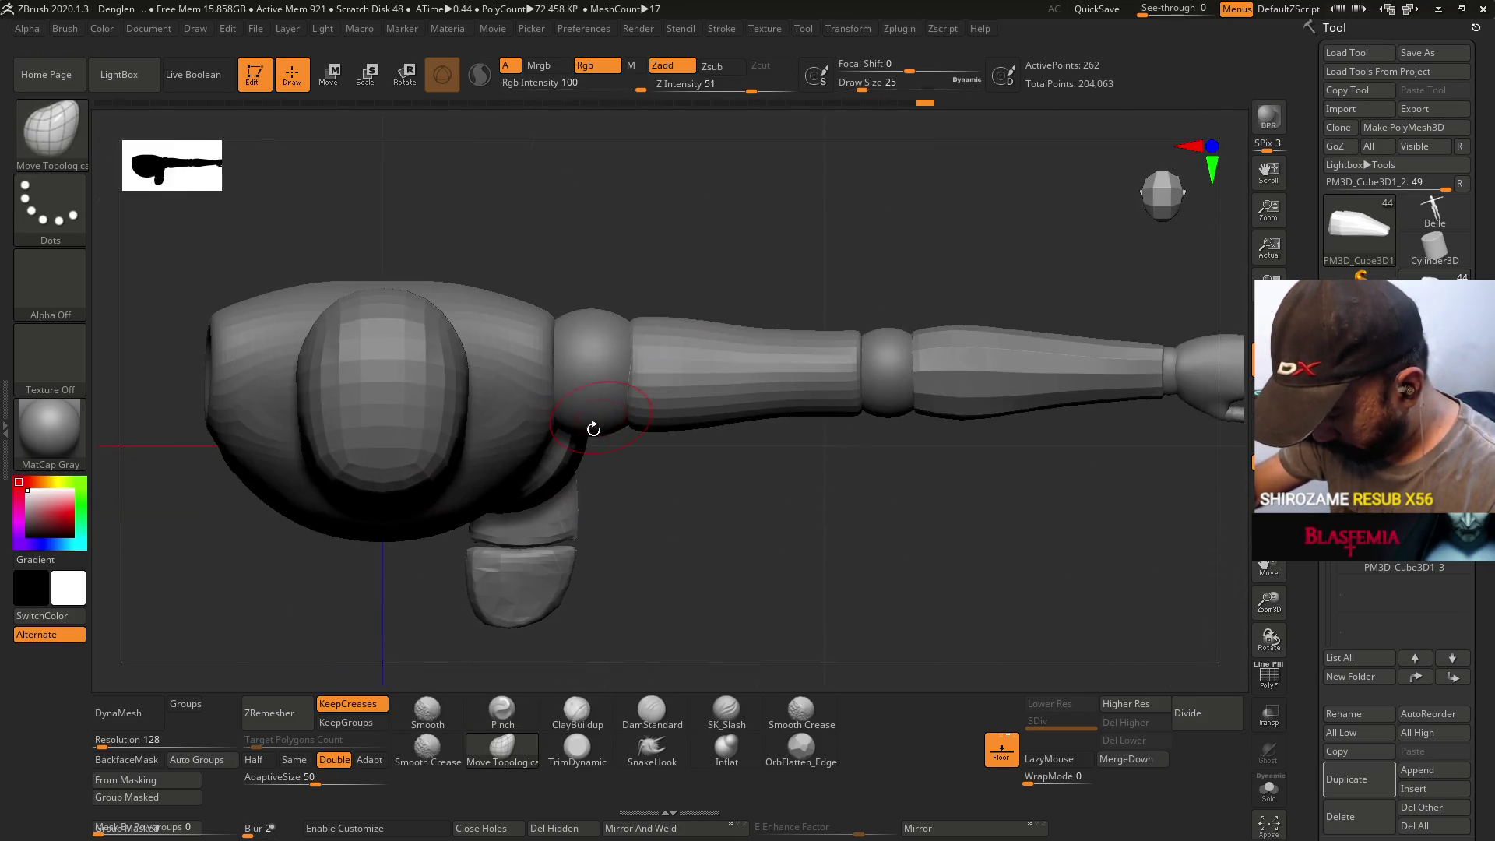
- Enlarge the brush to size 44 and view the leg and foot
drag(594, 418, 595, 467)
key(s)
mouse_move(618, 518)
mouse_down()
mouse_move(577, 534)
mouse_move(594, 544)
mouse_move(594, 488)
mouse_up()
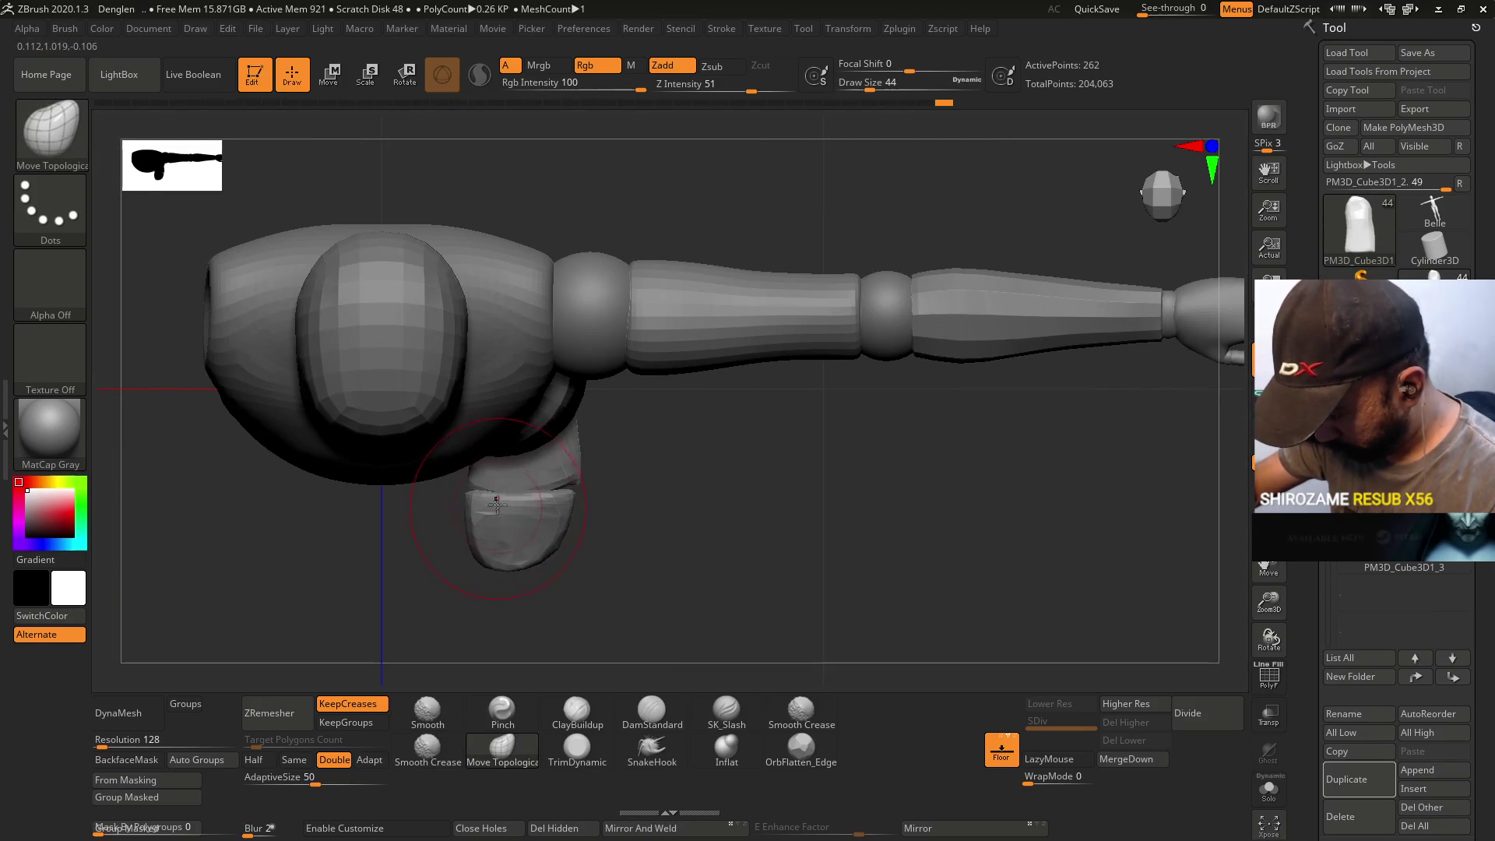
- Select the toe block PM3D_Cube3D1_3 and move it down slightly
alt+click(571, 498)
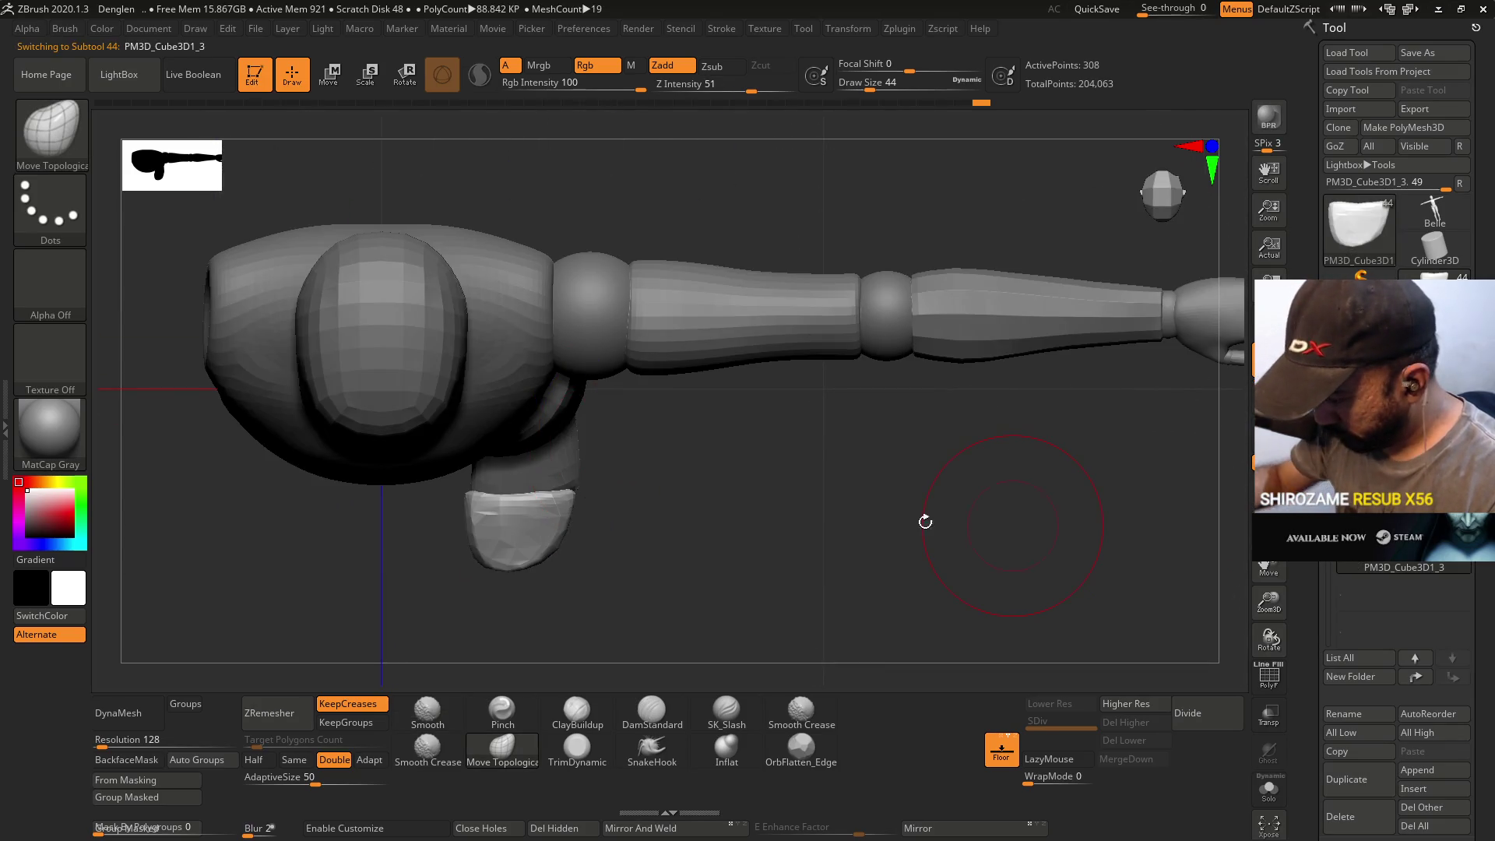
key(w)
drag(594, 475, 596, 485)
- Reshape the toe block's edges with Move Topological at brush size 33
click(513, 754)
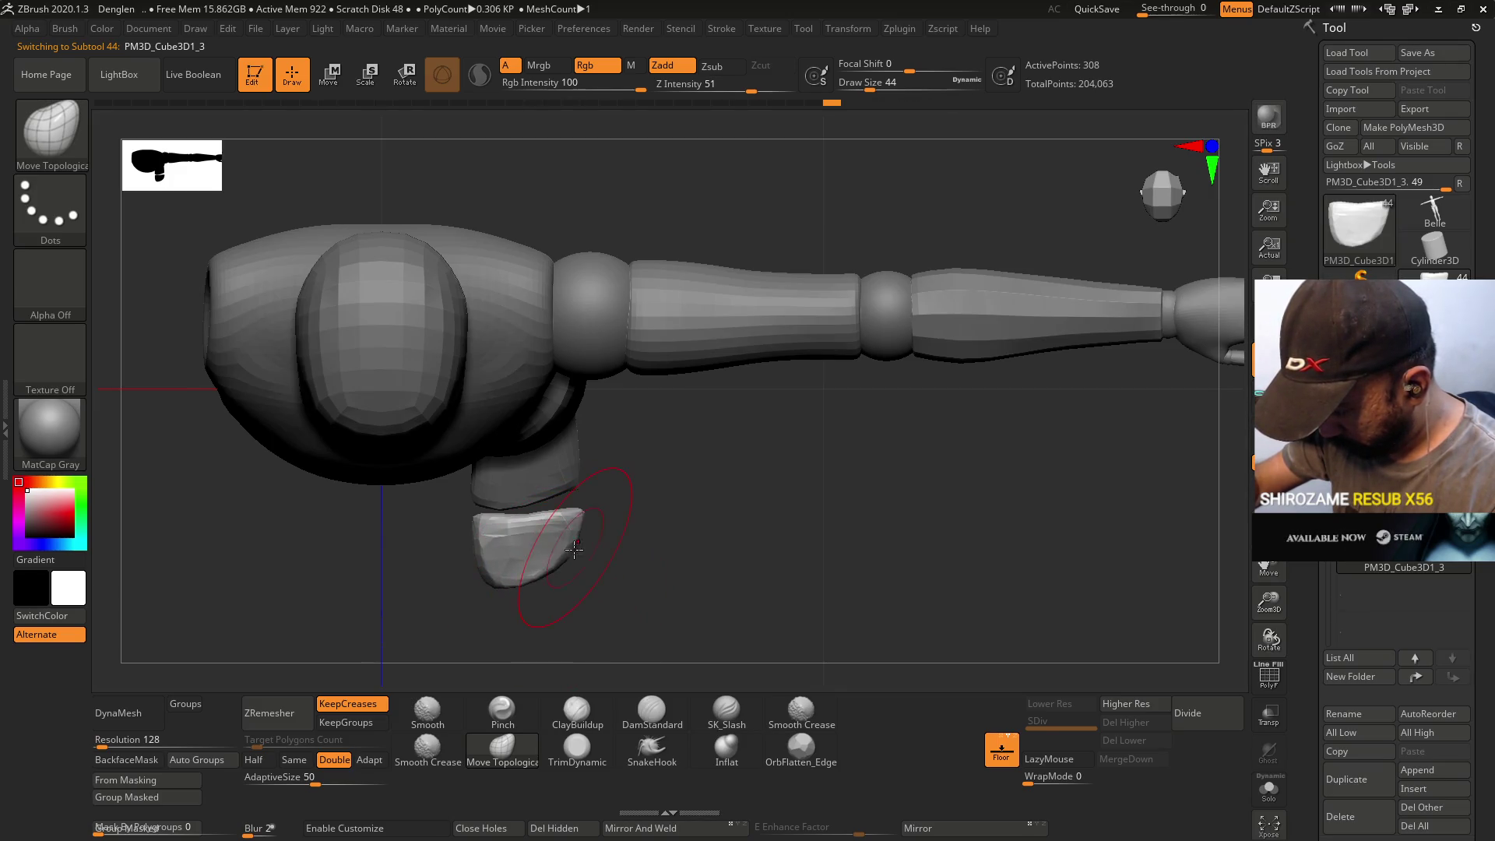
click(508, 519)
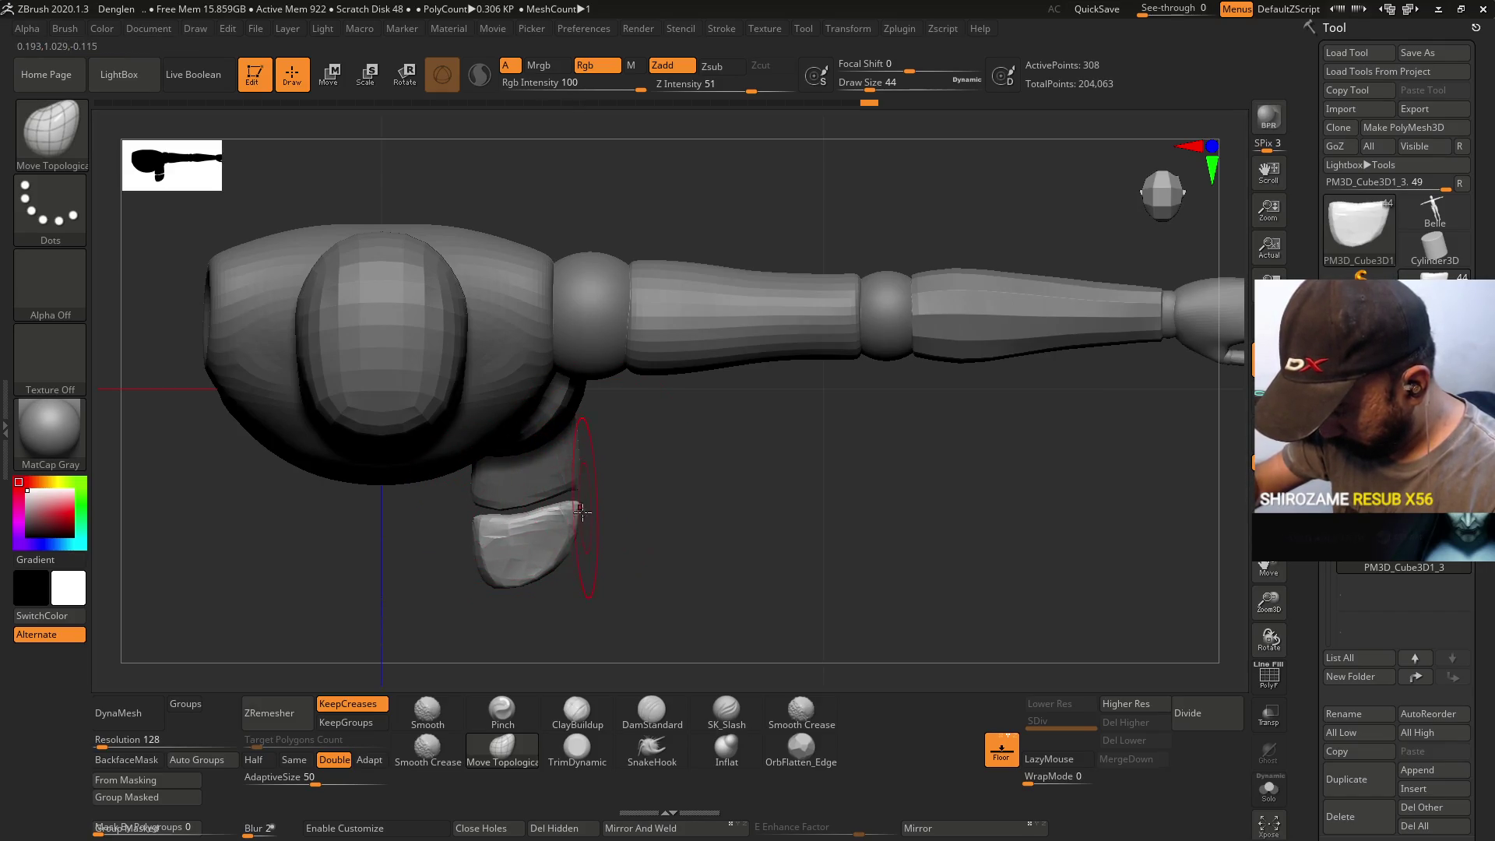
key(s)
drag(510, 598, 501, 585)
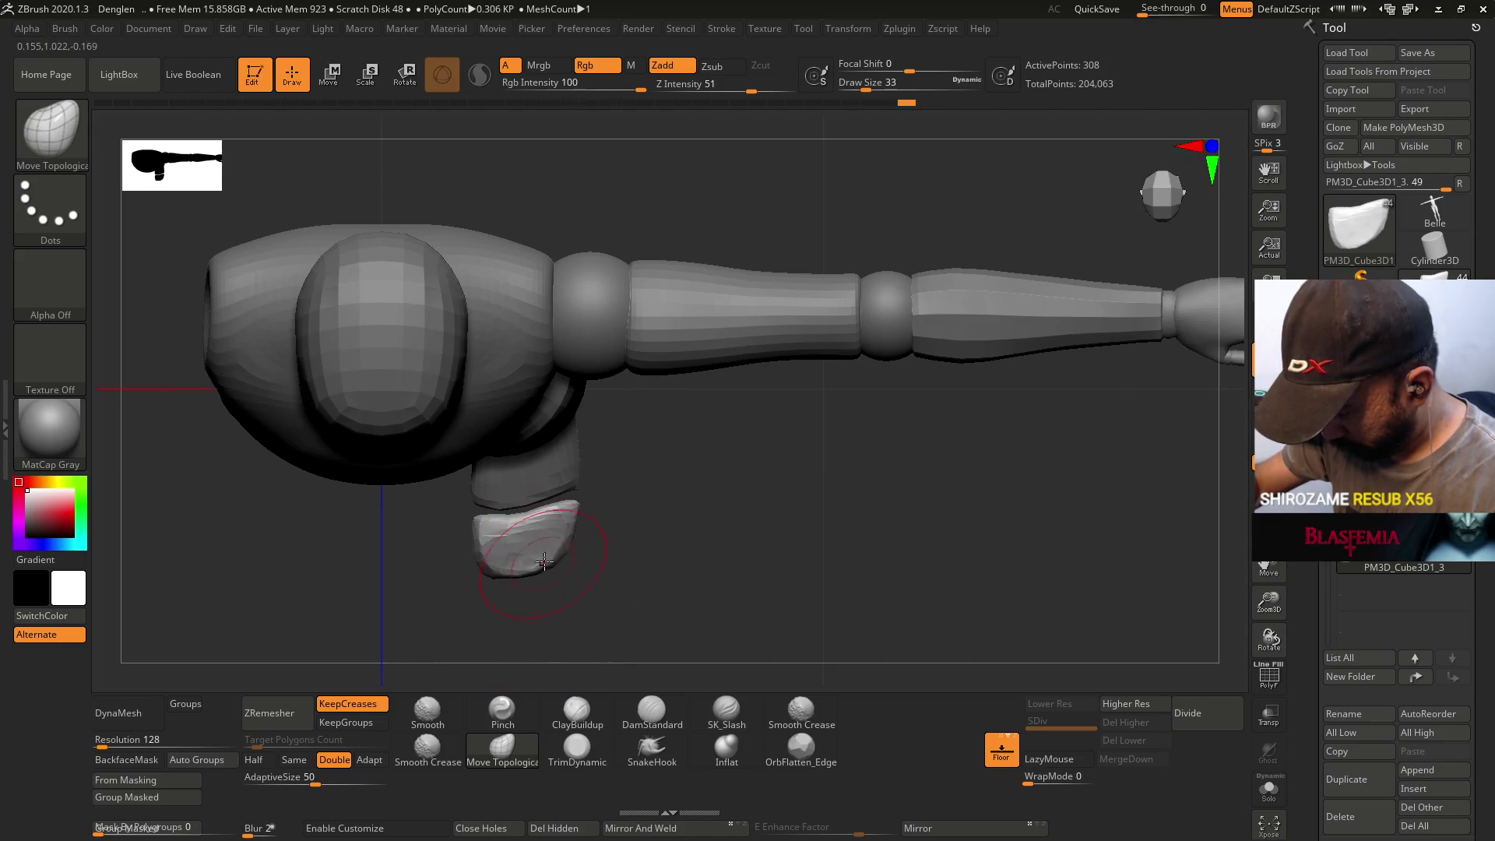
shift+drag(549, 513, 543, 514)
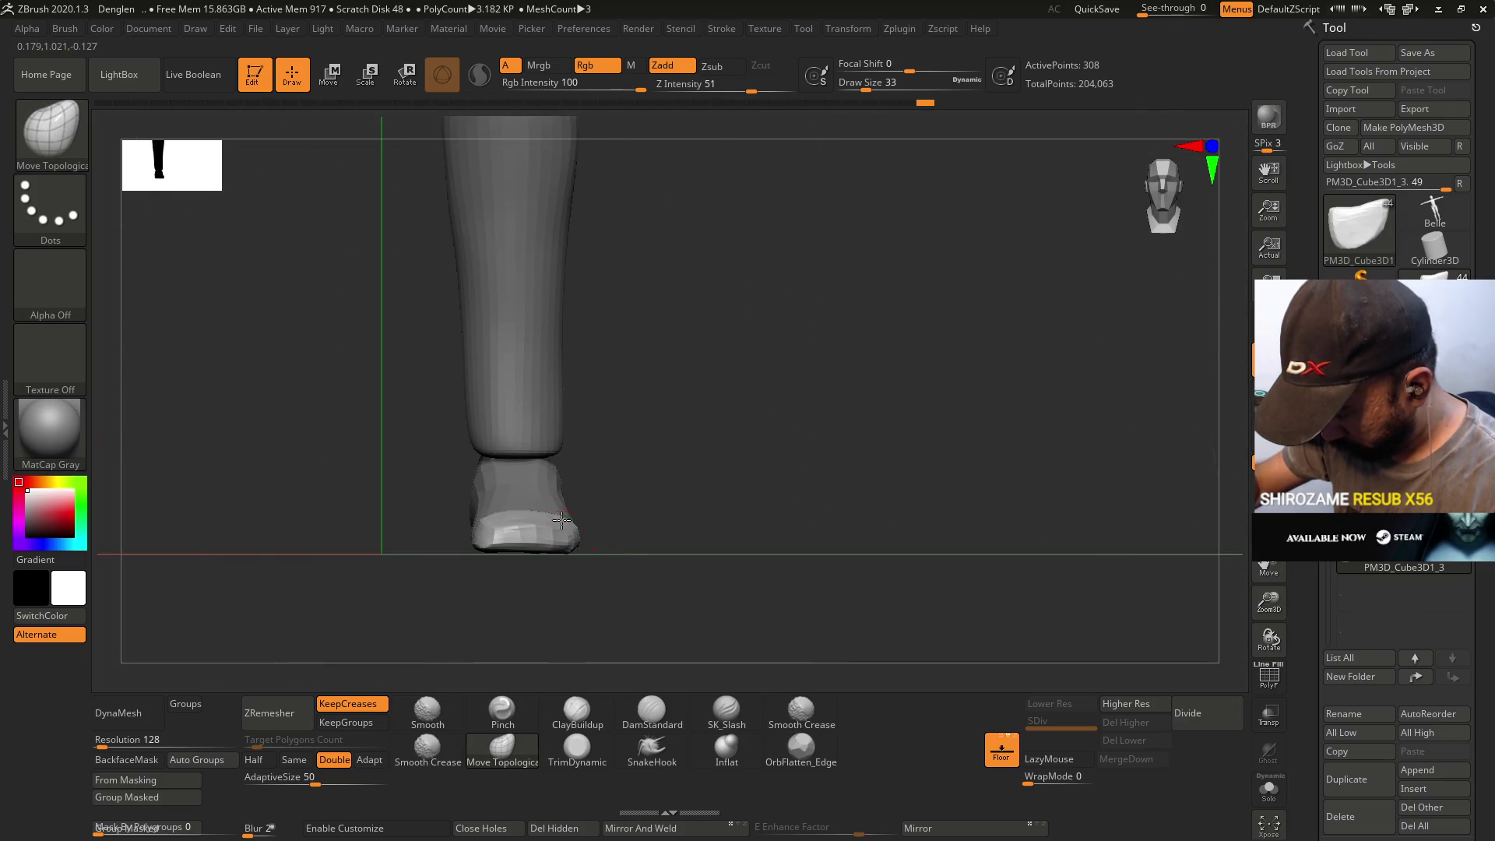
- Retopologize the toe block with ZRemesher at Same density
mouse_move(575, 501)
shift+mouse_down()
mouse_move(560, 485)
mouse_move(576, 489)
mouse_move(523, 480)
shift+mouse_up()
key(b)
key(t)
key(d)
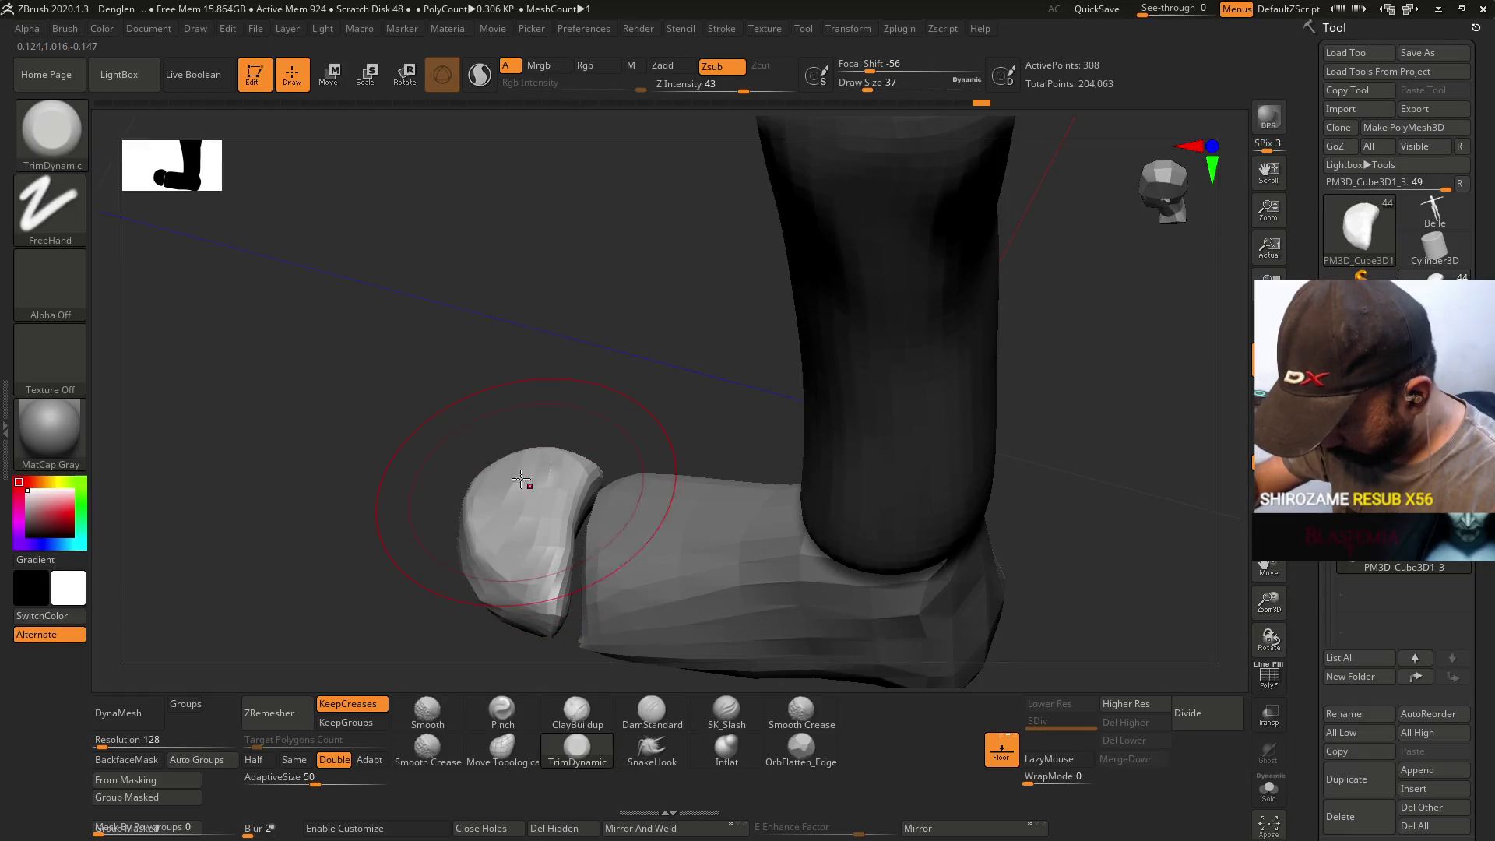
mouse_move(502, 548)
shift+mouse_down()
mouse_move(568, 467)
mouse_move(557, 457)
mouse_move(589, 493)
shift+mouse_up()
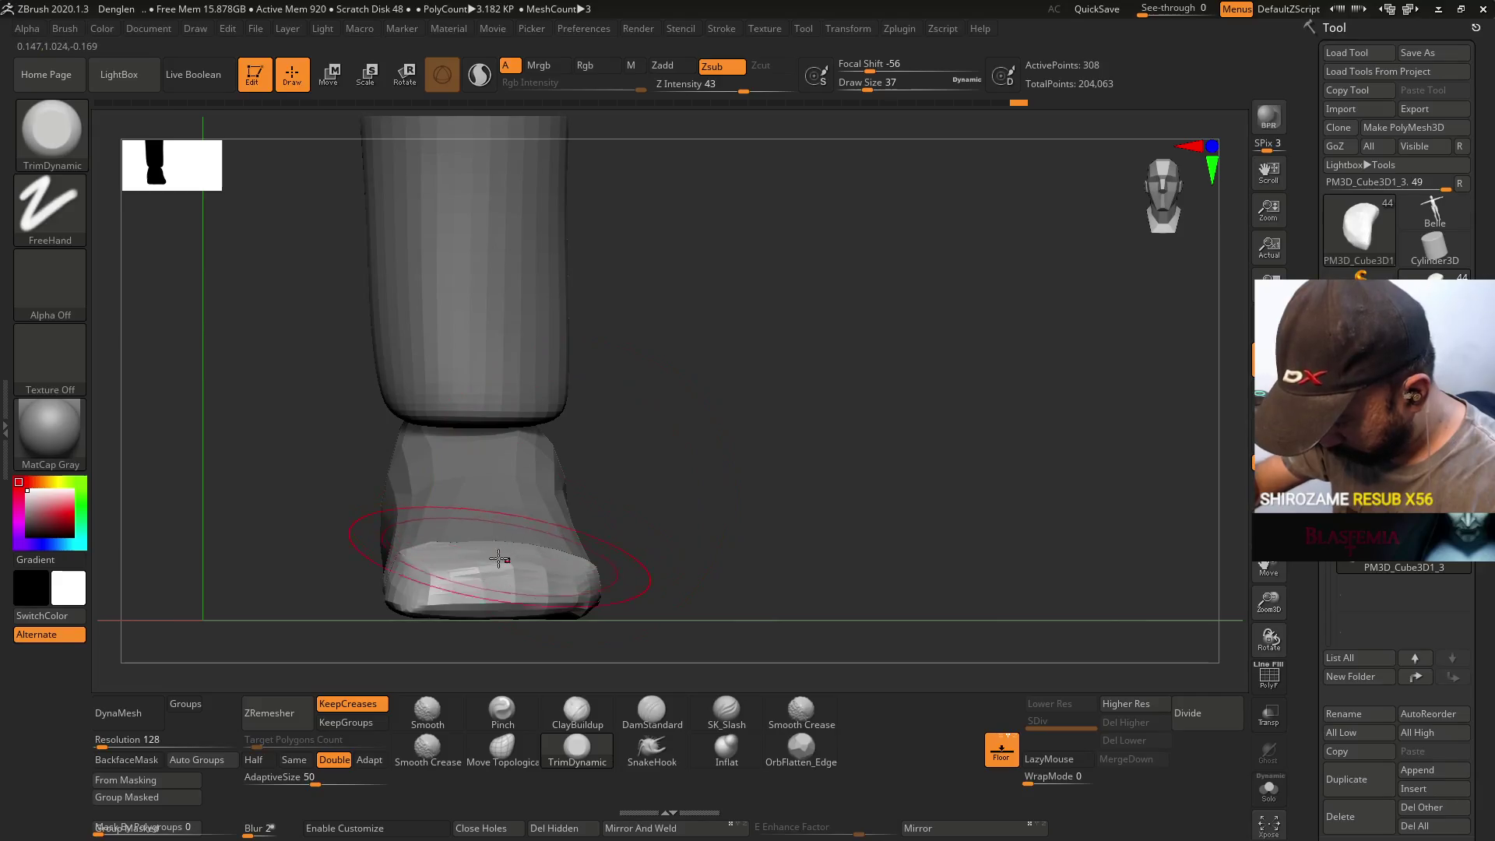
mouse_move(504, 554)
mouse_down()
mouse_move(484, 535)
mouse_move(477, 610)
mouse_up()
click(293, 760)
click(277, 724)
mouse_move(501, 540)
mouse_down()
mouse_move(513, 467)
mouse_move(517, 491)
mouse_move(501, 433)
mouse_move(477, 504)
mouse_move(544, 384)
mouse_move(573, 450)
mouse_move(528, 500)
mouse_up()
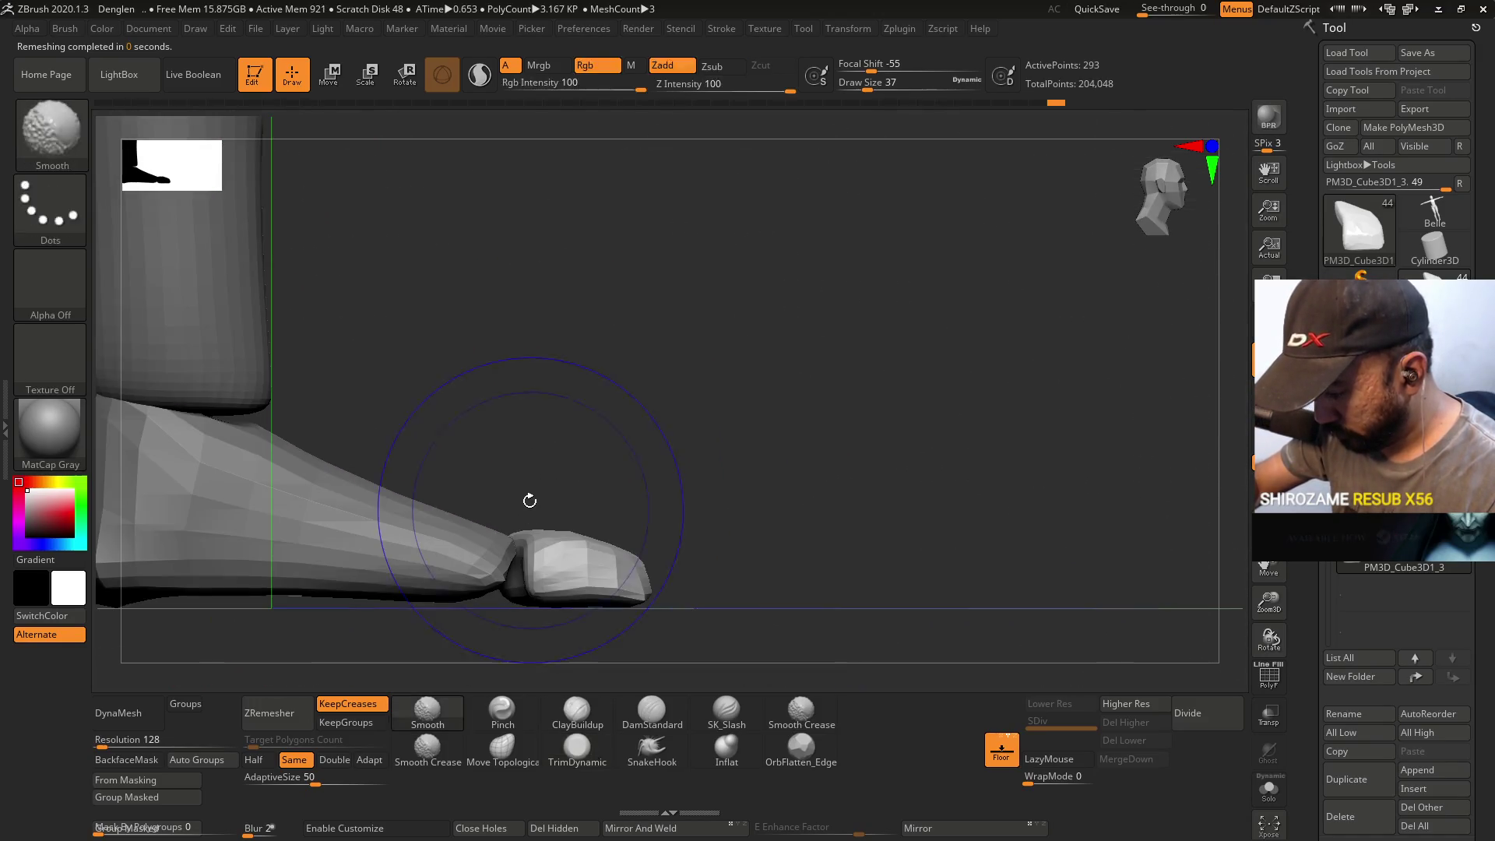
- Select the foot block PM3D_Cube3D1_2, Solo it, and pick ClayBuildup with a smaller brush
alt+click(514, 530)
mouse_move(685, 467)
mouse_down()
mouse_move(628, 509)
mouse_move(691, 414)
mouse_move(741, 444)
mouse_move(630, 559)
mouse_move(664, 493)
mouse_move(627, 593)
mouse_move(601, 593)
mouse_up()
ctrl+shift+click(628, 509)
click(577, 712)
key(s)
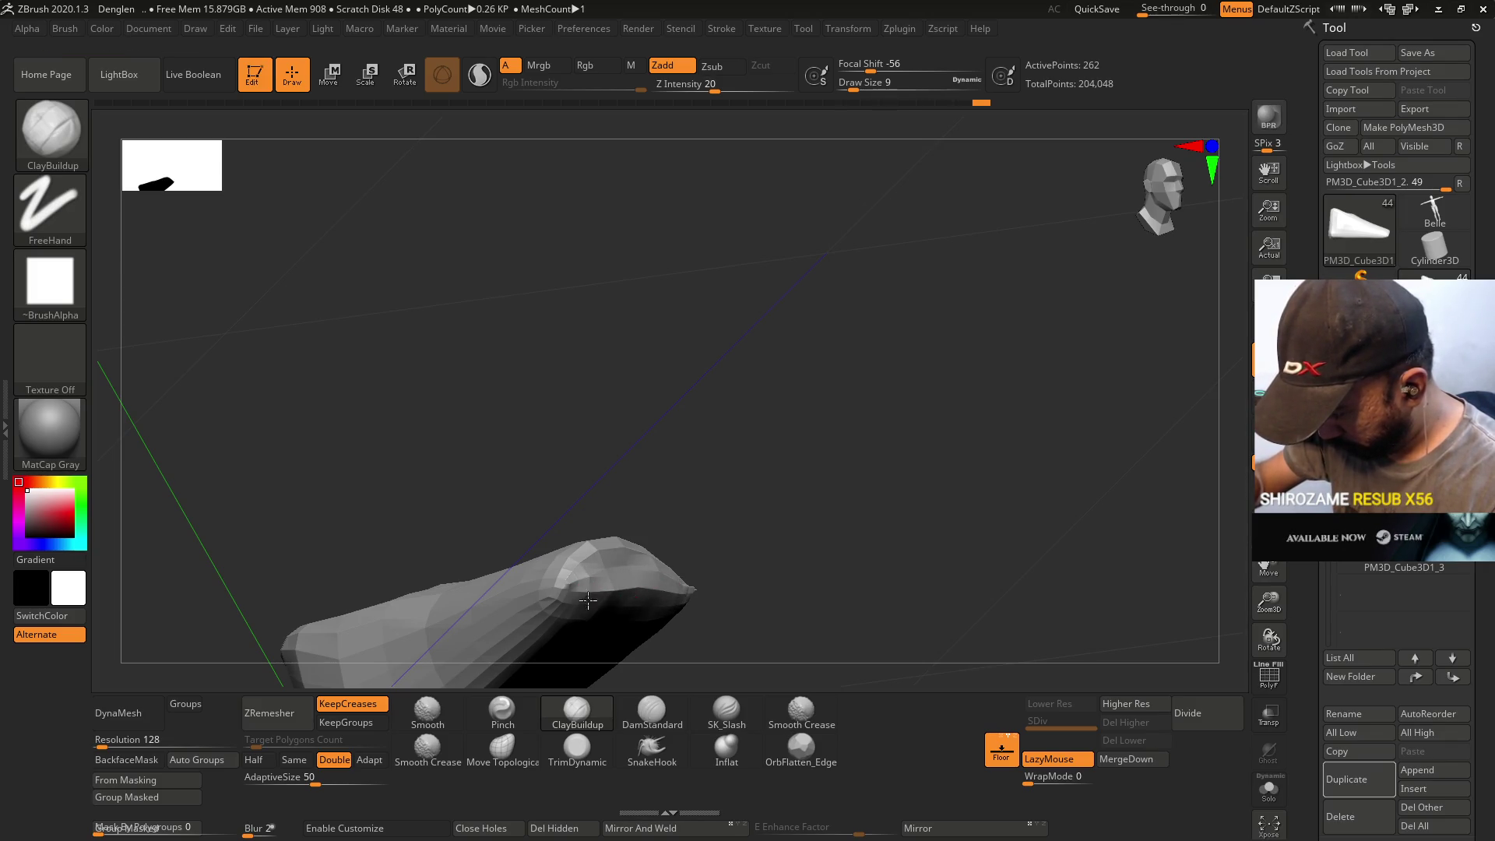
- Build up the foot block's front end, then switch to TrimDynamic at size 20
mouse_move(689, 595)
mouse_down()
mouse_move(690, 567)
mouse_move(621, 509)
mouse_move(617, 534)
mouse_up()
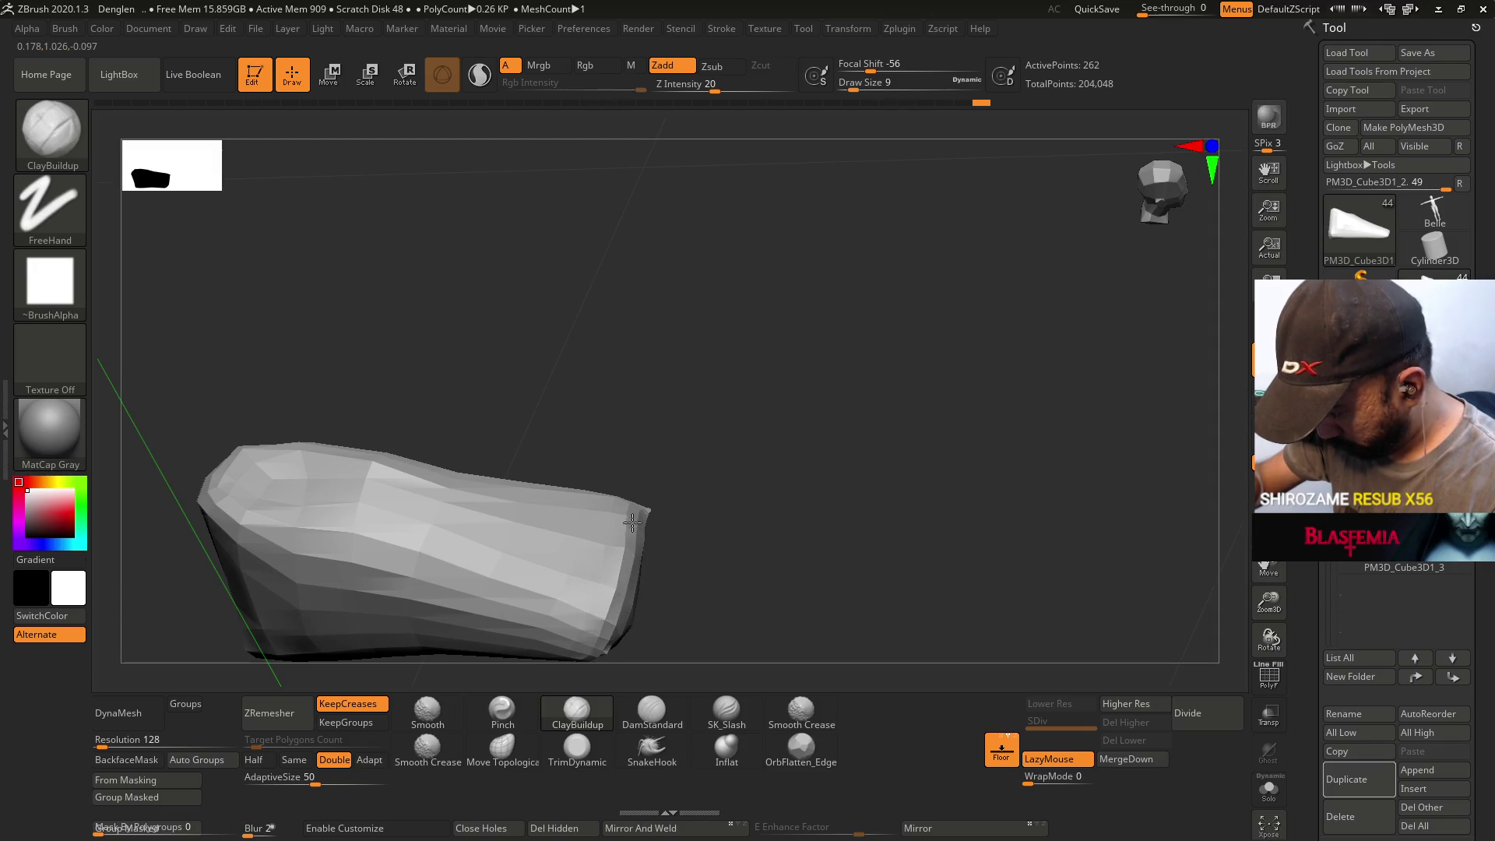
drag(612, 606, 596, 599)
mouse_move(647, 496)
shift+mouse_down()
mouse_move(601, 451)
mouse_move(611, 367)
mouse_move(657, 374)
mouse_move(673, 449)
mouse_move(654, 568)
mouse_move(621, 527)
mouse_move(614, 460)
mouse_move(599, 530)
shift+mouse_up()
click(577, 745)
key(s)
drag(678, 595, 618, 467)
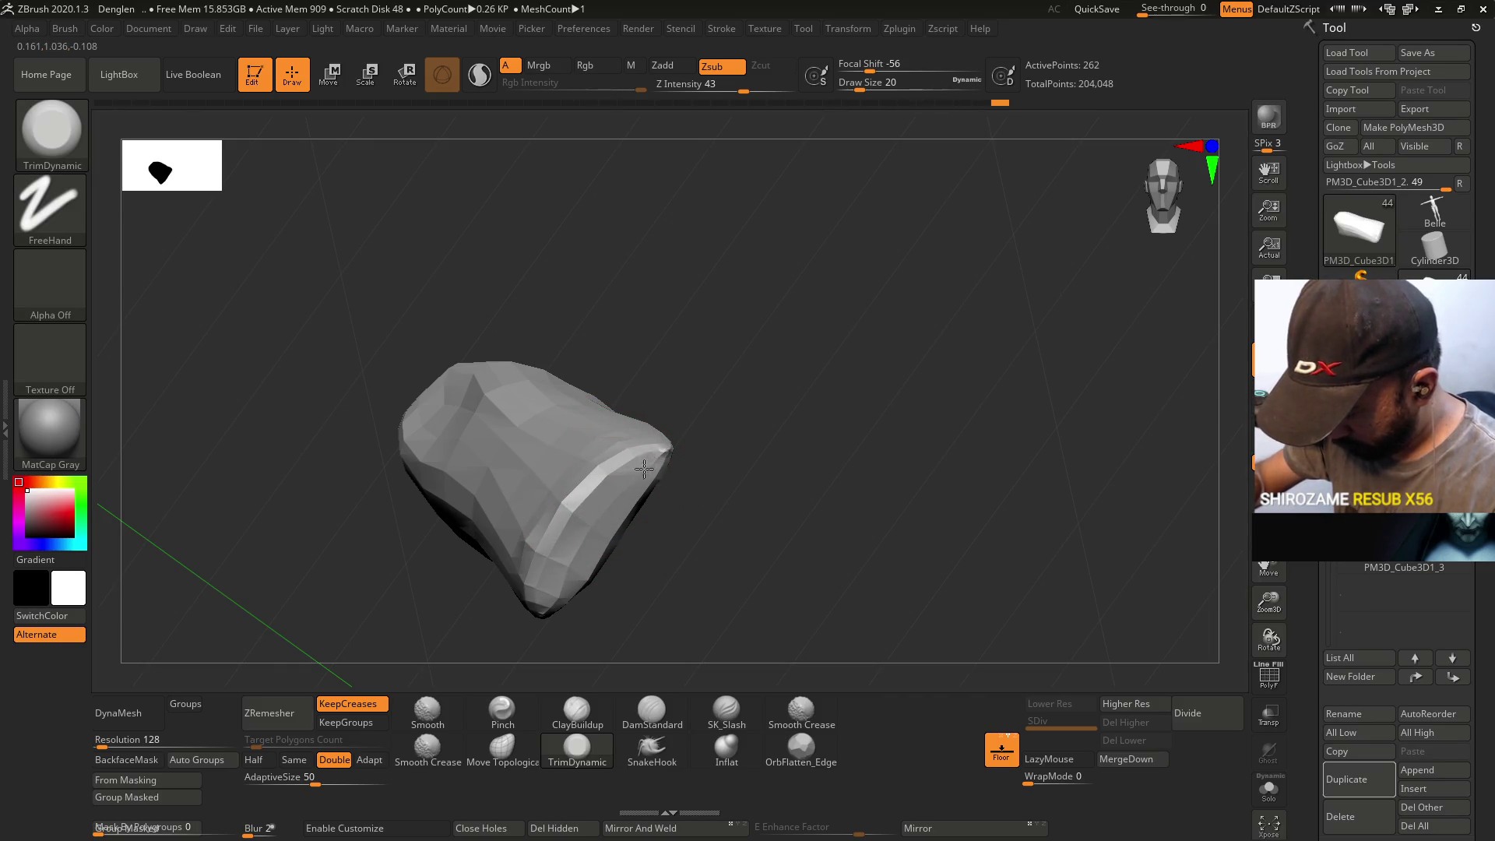
- Show the toe block again and reshape the foot with Move Topological from above
drag(542, 584, 691, 478)
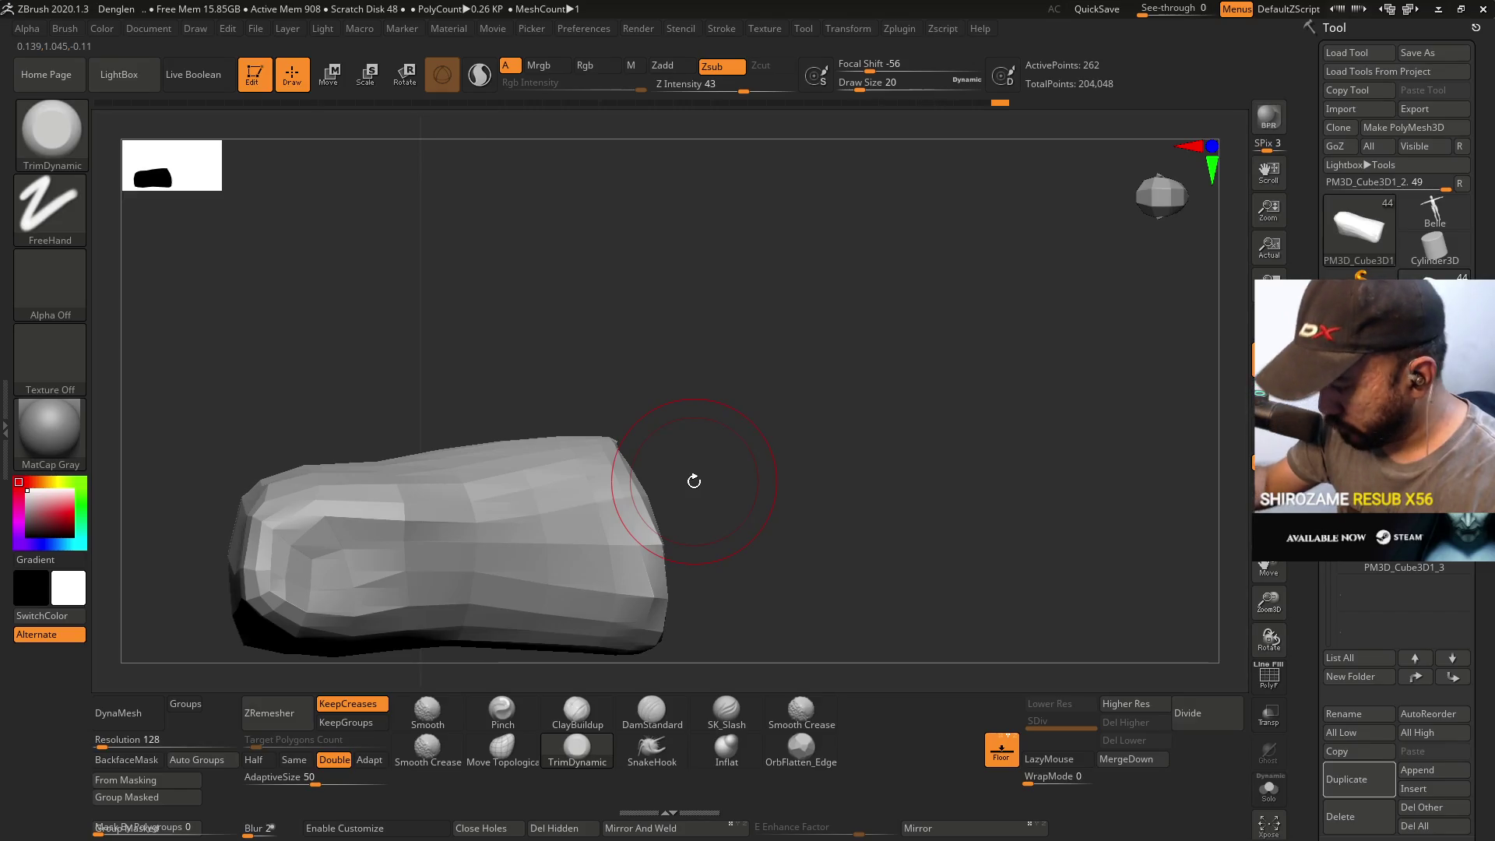
click(1342, 571)
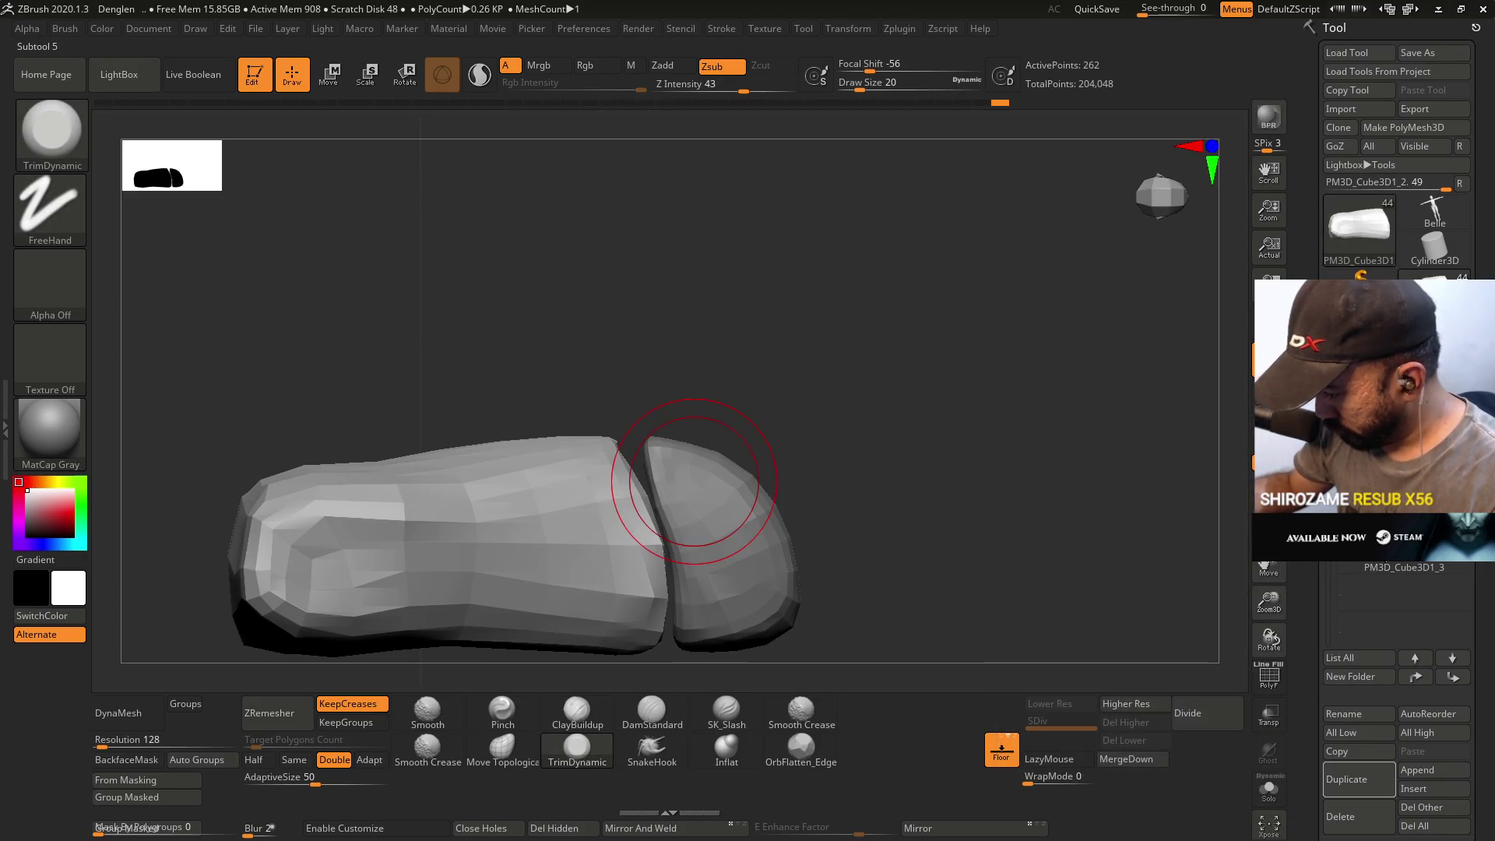
mouse_move(767, 559)
mouse_down()
mouse_move(708, 459)
mouse_move(717, 393)
mouse_move(689, 524)
mouse_up()
mouse_move(534, 447)
shift+right_down()
mouse_move(532, 398)
mouse_move(506, 561)
shift+right_up()
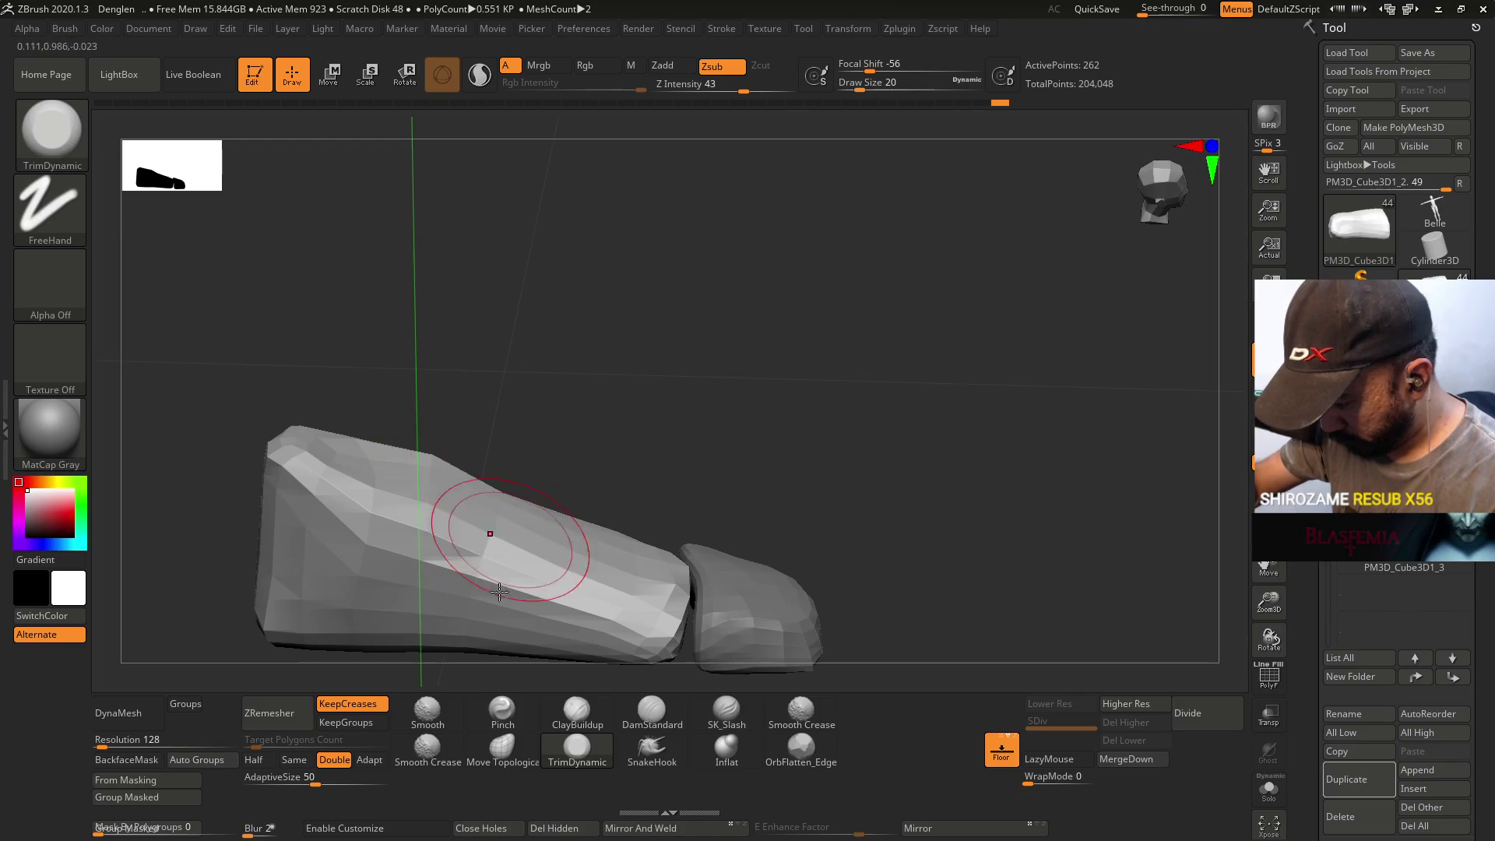
click(502, 749)
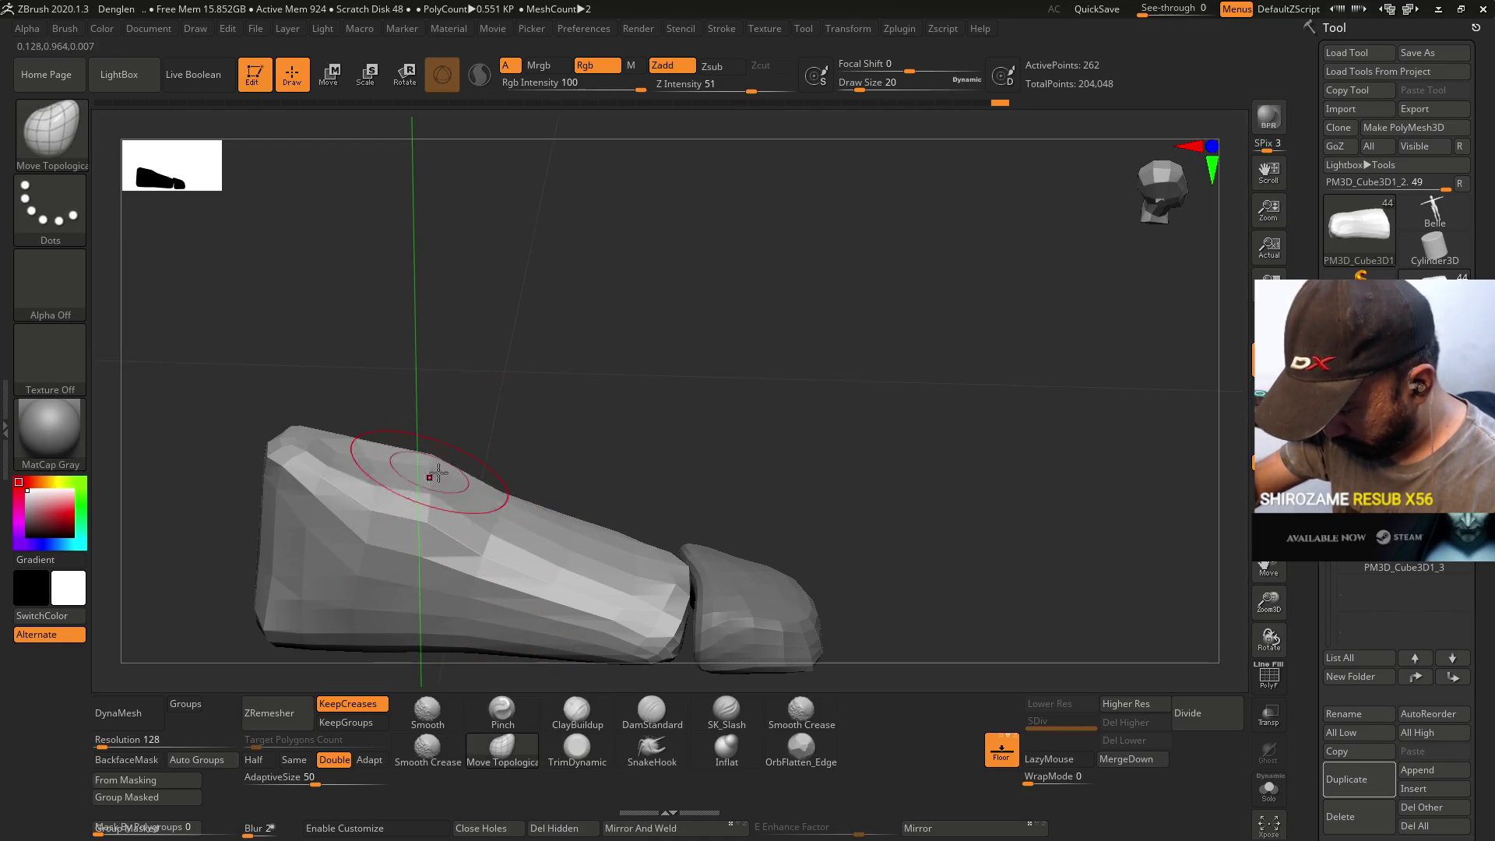
right_drag(366, 443, 488, 563)
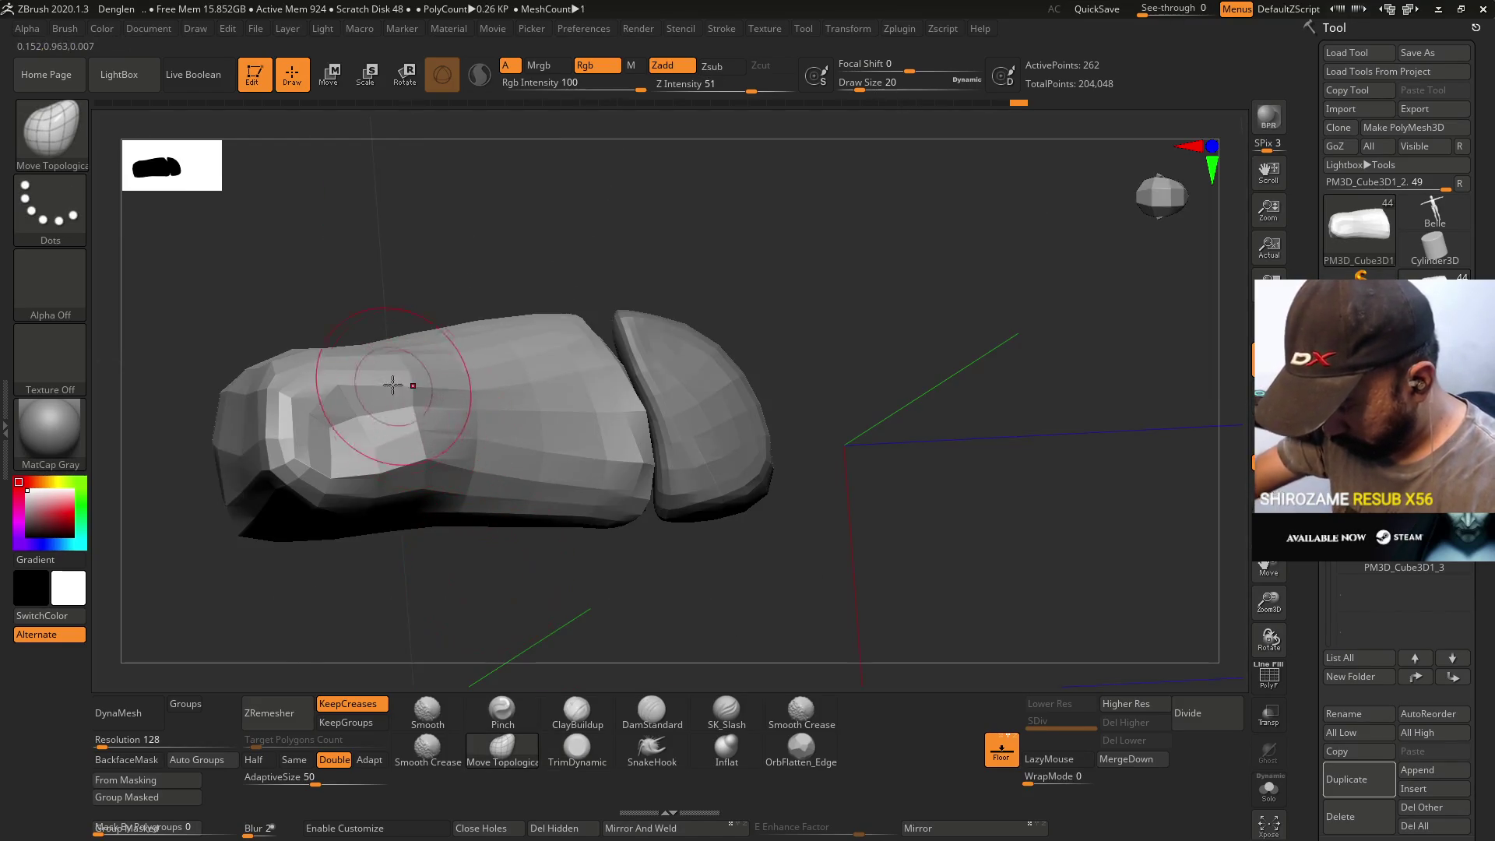
right_drag(514, 336, 334, 366)
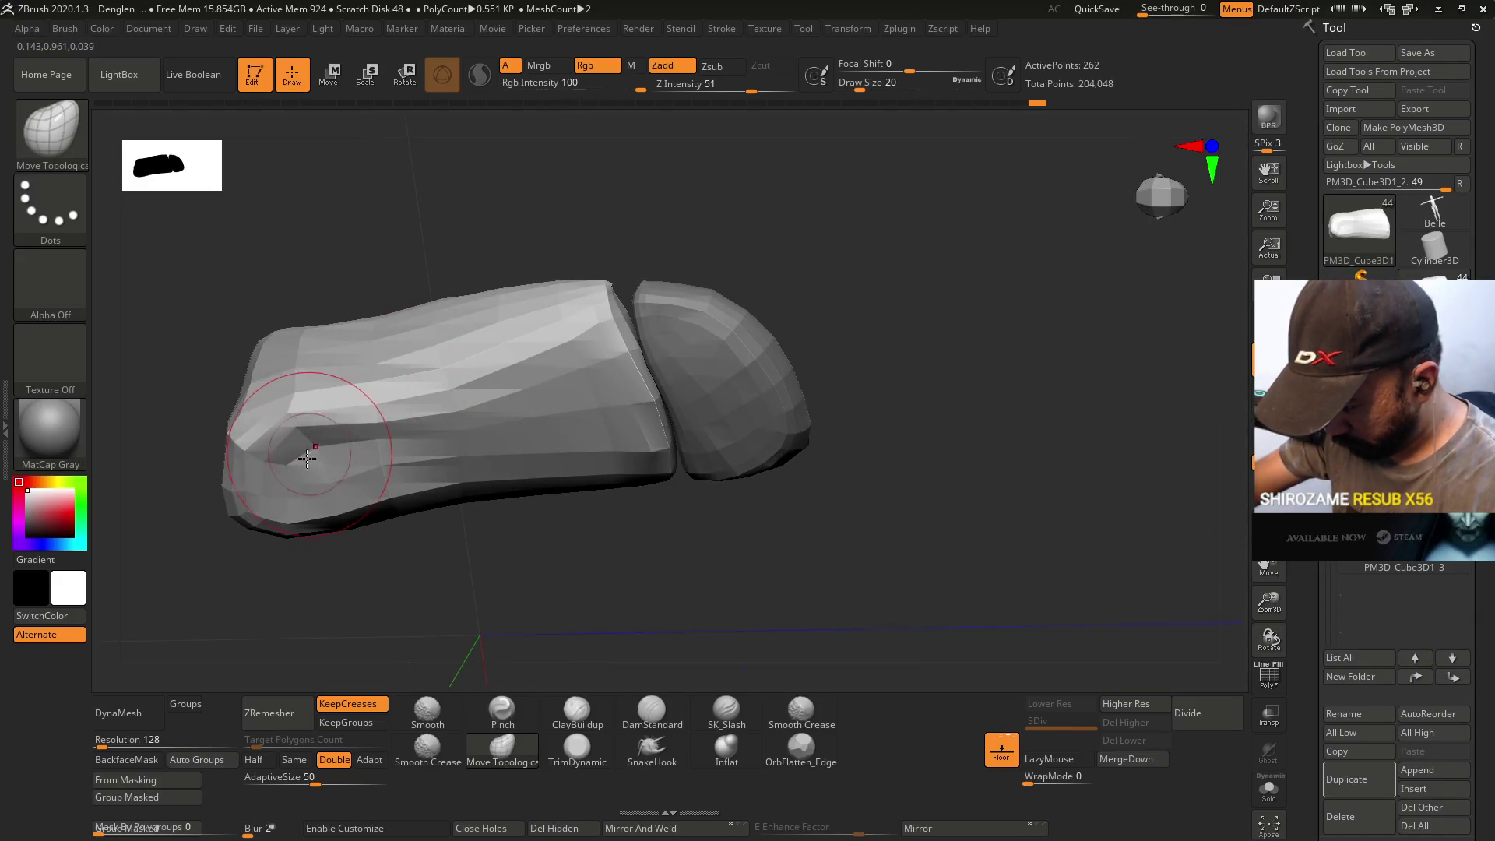
right_drag(343, 474, 429, 377)
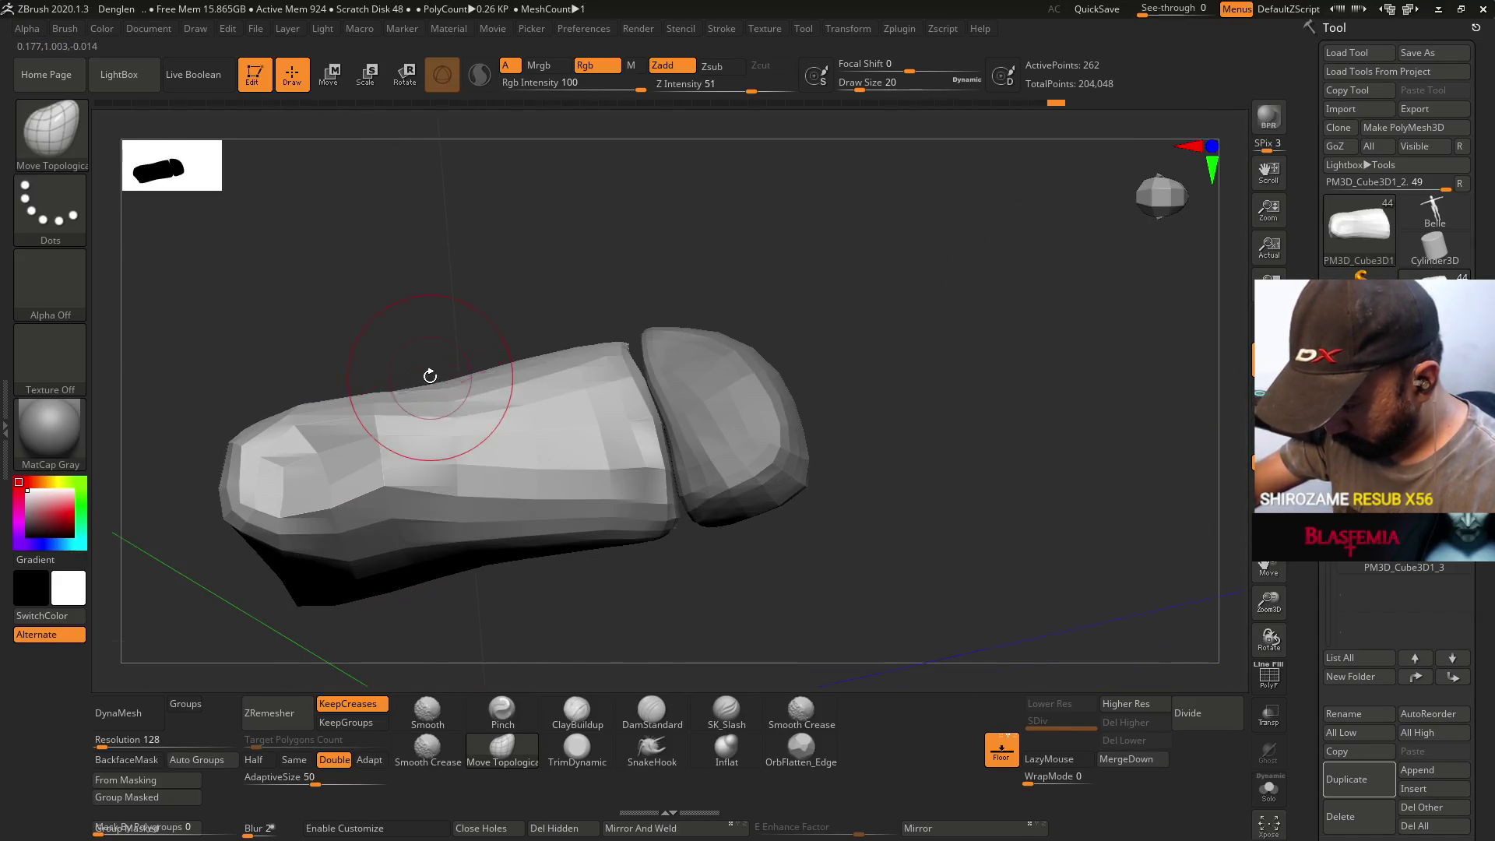
click(577, 710)
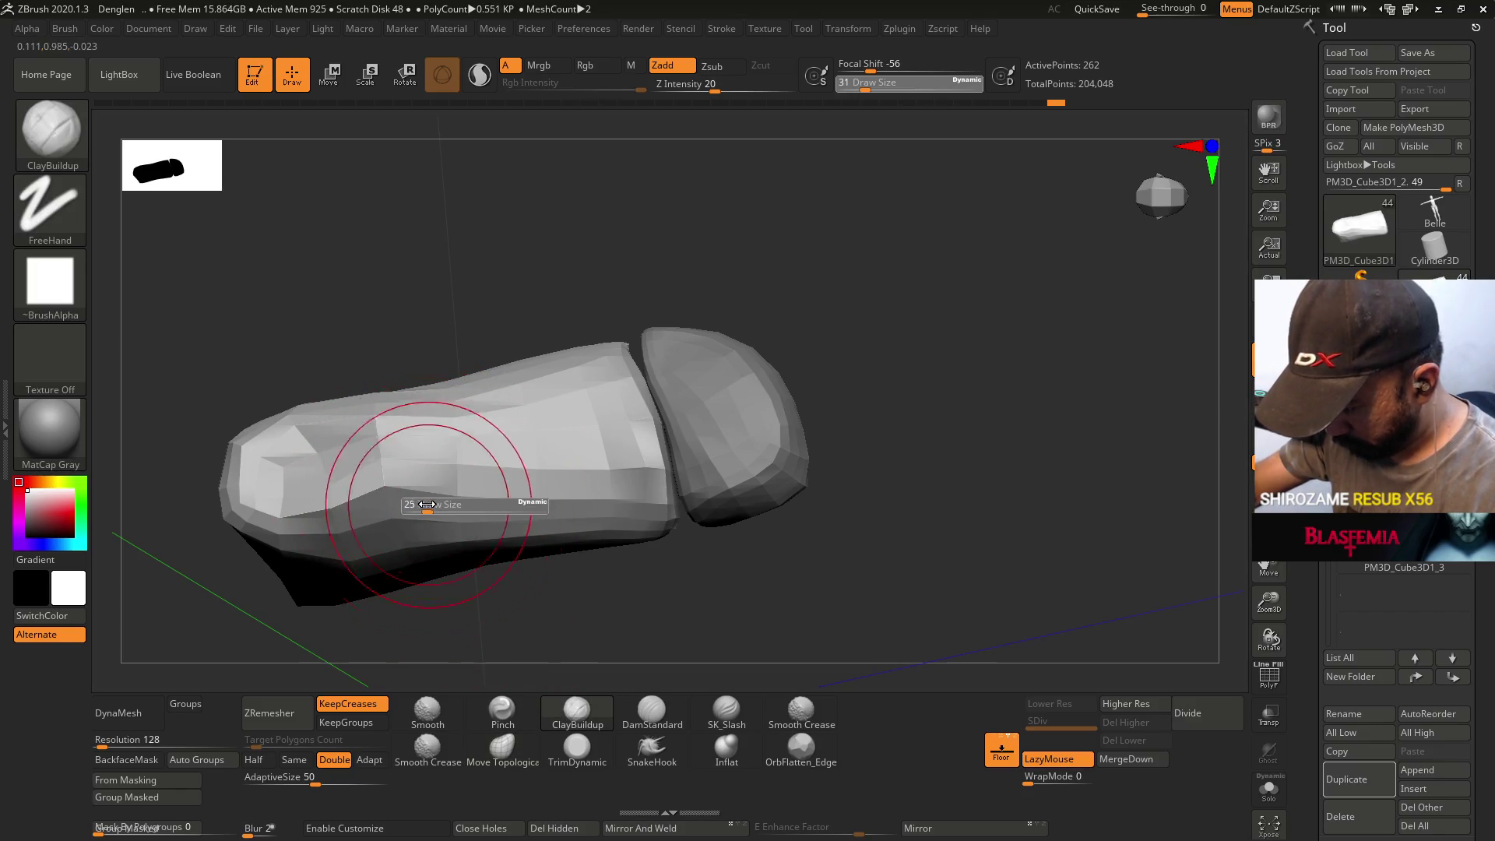
- Rerun ZRemesher on the foot block after undoing the first attempt
text(s20)
click(269, 713)
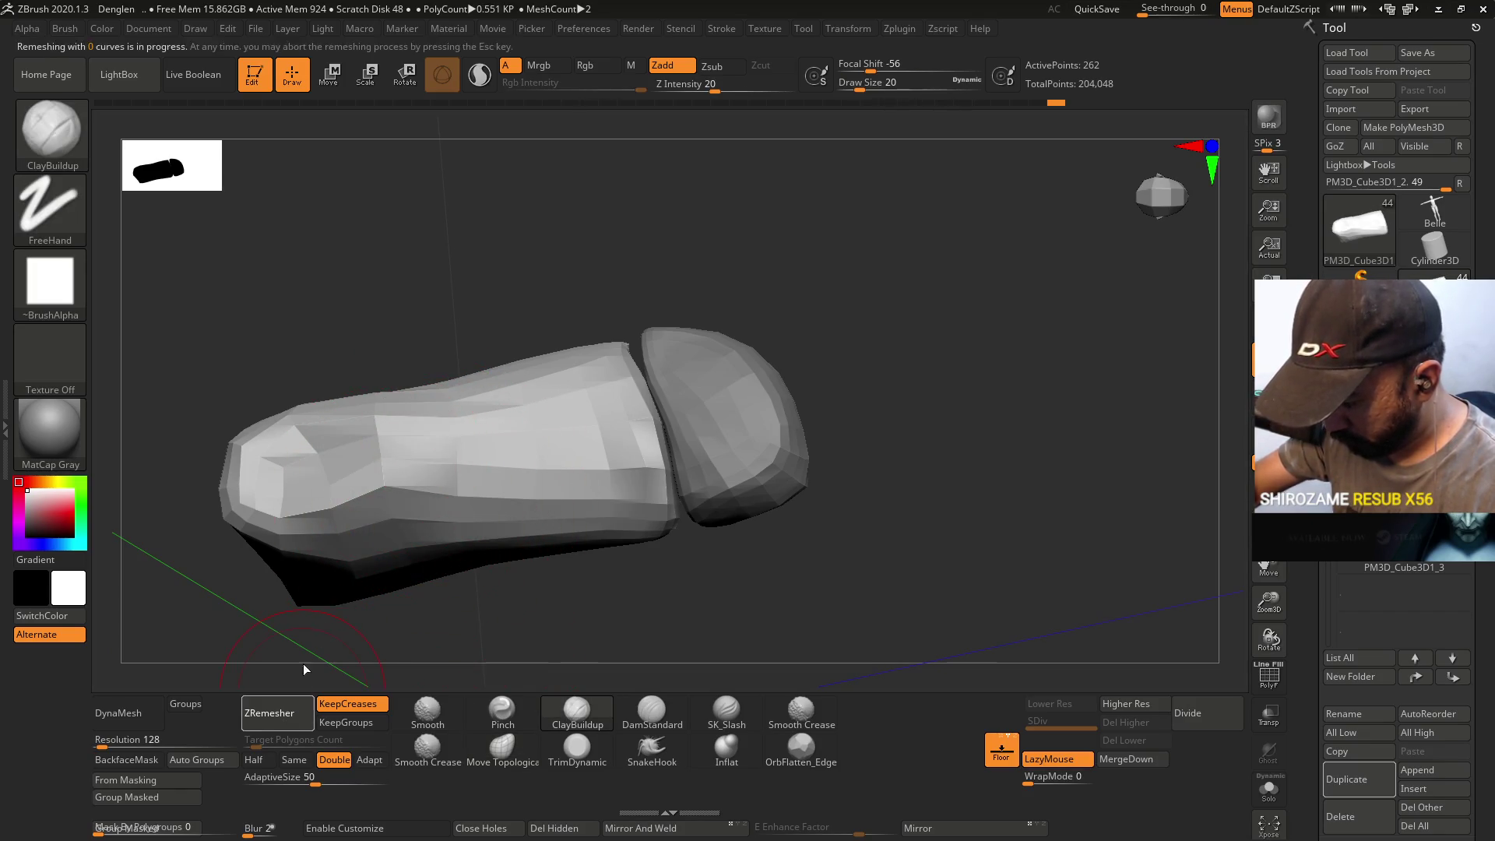
key(ctrl+z)
click(269, 712)
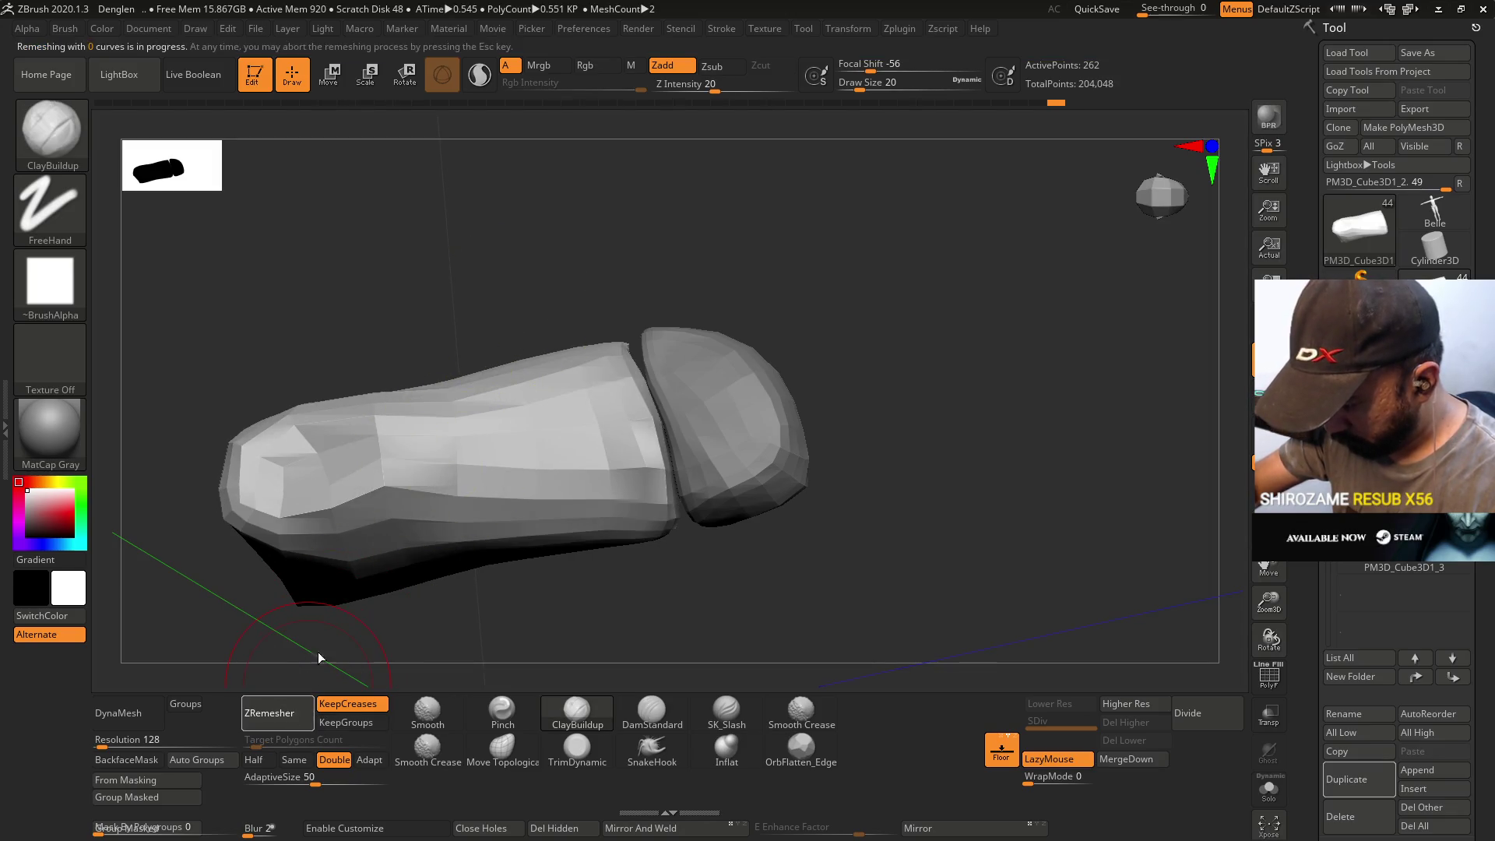
drag(585, 304, 537, 401)
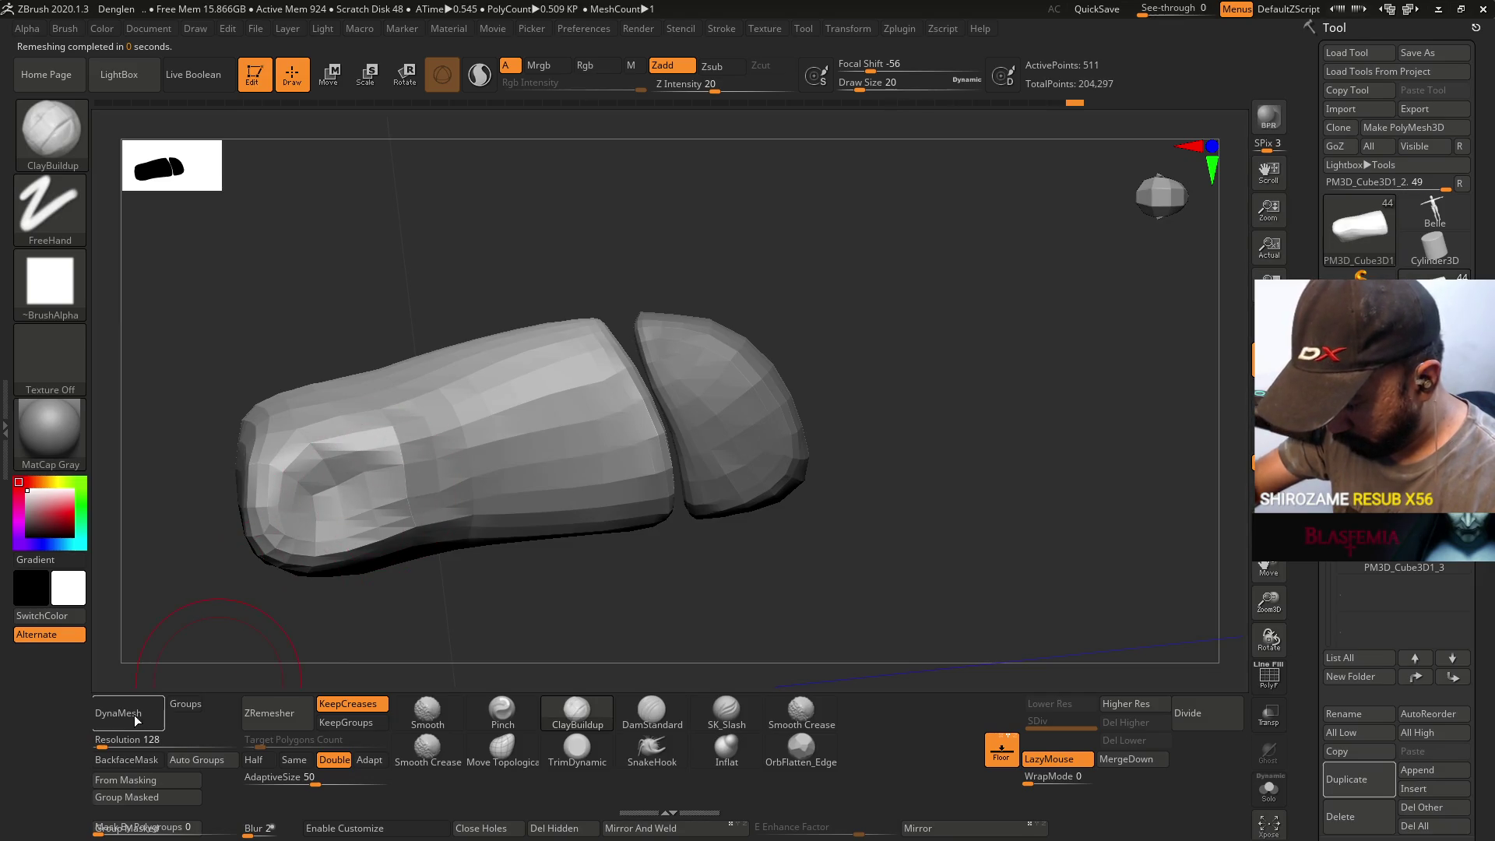
drag(499, 327, 490, 294)
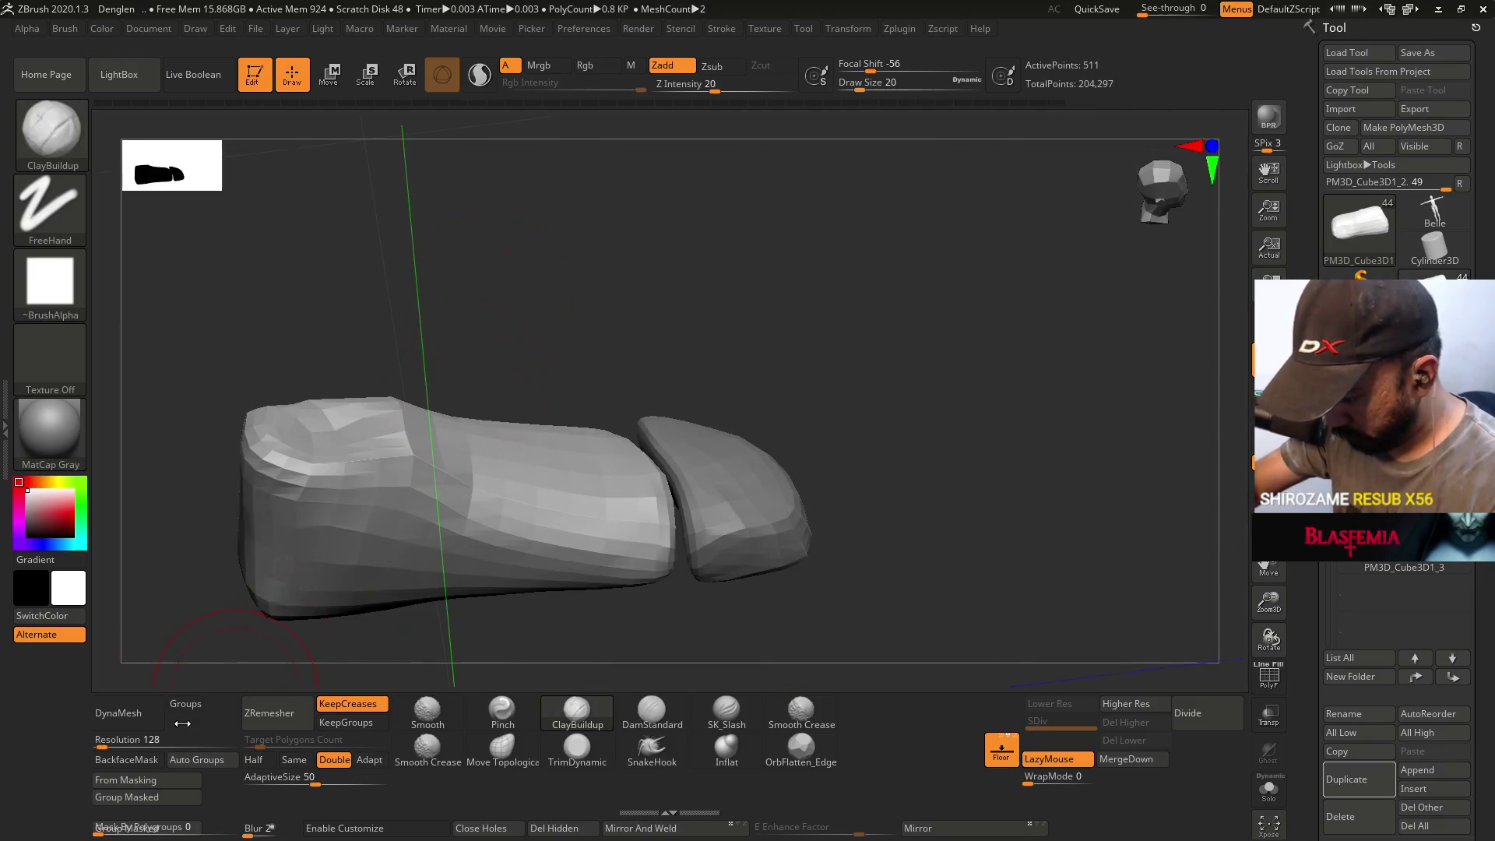
- DynaMesh the foot block at resolution 1016, raising it to 15,556 points
drag(127, 740, 131, 740)
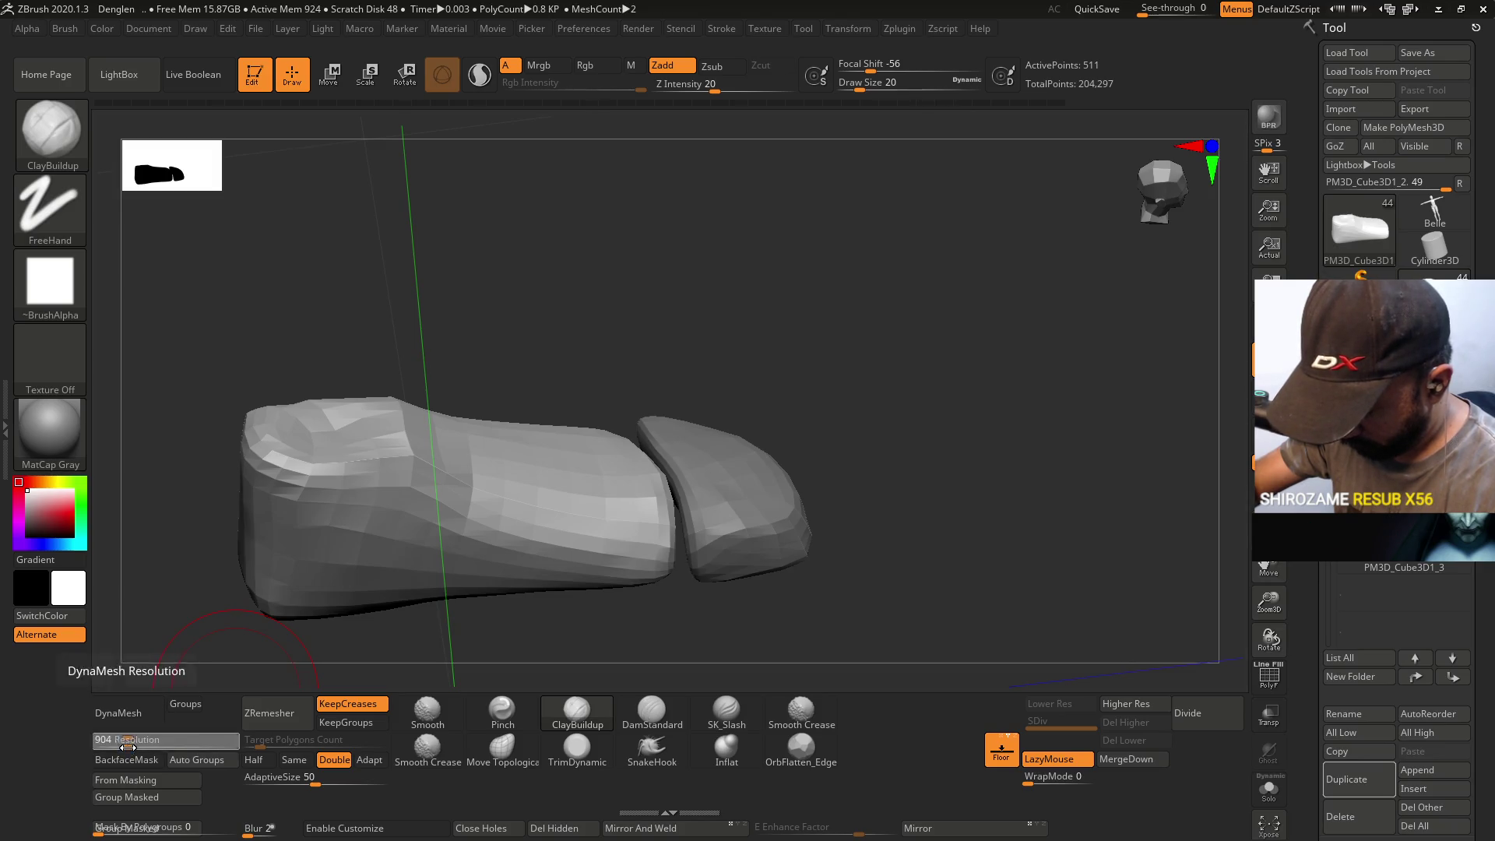
click(124, 713)
mouse_move(474, 372)
mouse_down()
mouse_move(472, 431)
mouse_move(444, 437)
mouse_up()
key(s)
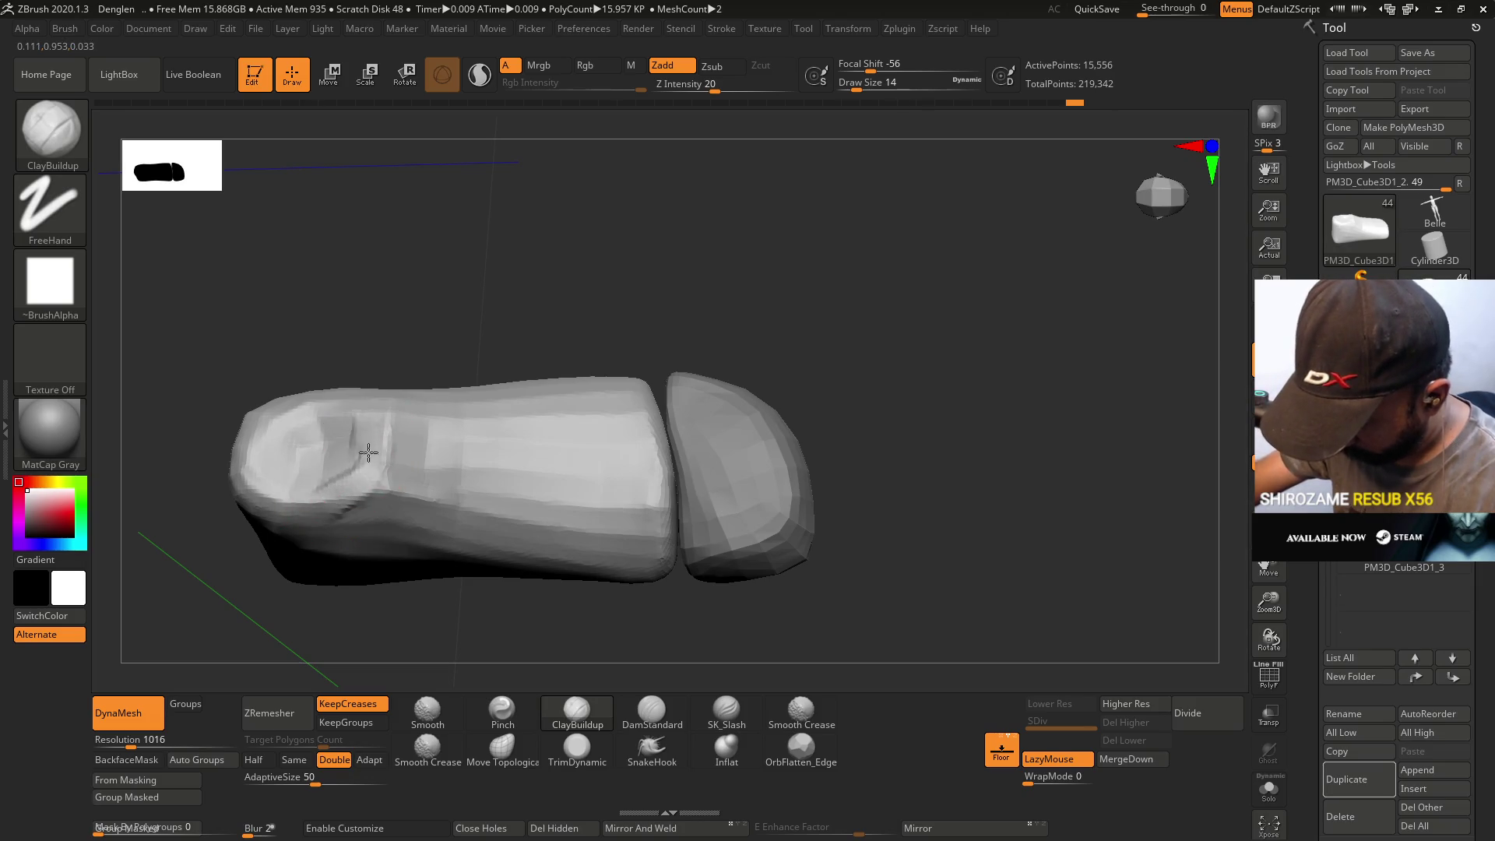
- Build up clay on the foot's heel end at brush size 25
drag(314, 499, 259, 443)
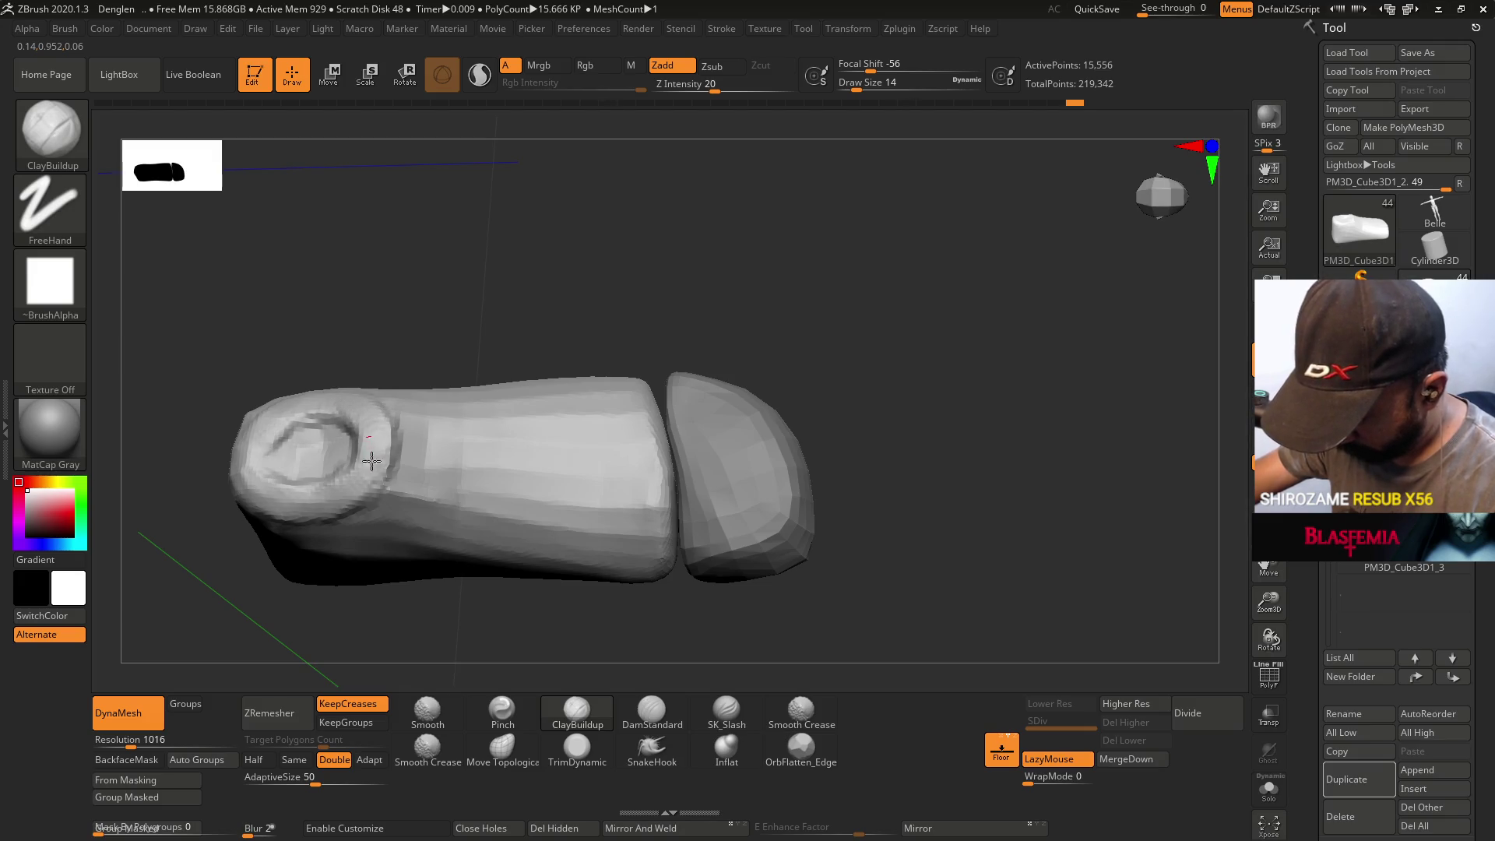
mouse_move(346, 374)
mouse_down()
mouse_move(397, 397)
mouse_move(362, 511)
mouse_up()
mouse_move(455, 474)
mouse_down()
mouse_move(467, 434)
mouse_move(427, 451)
mouse_move(419, 472)
mouse_move(442, 480)
mouse_up()
key(s)
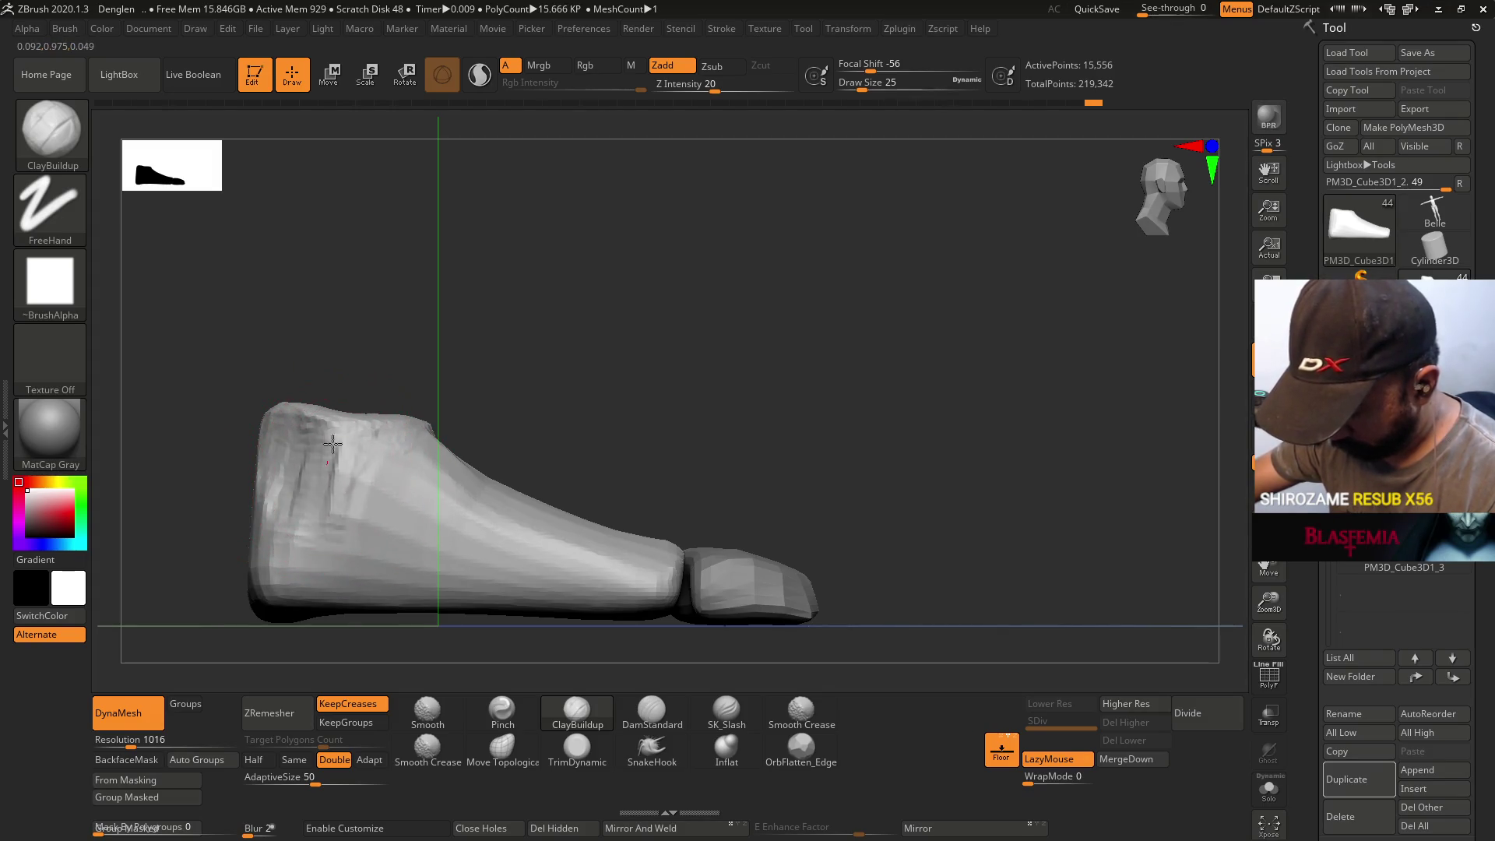
drag(337, 460, 377, 536)
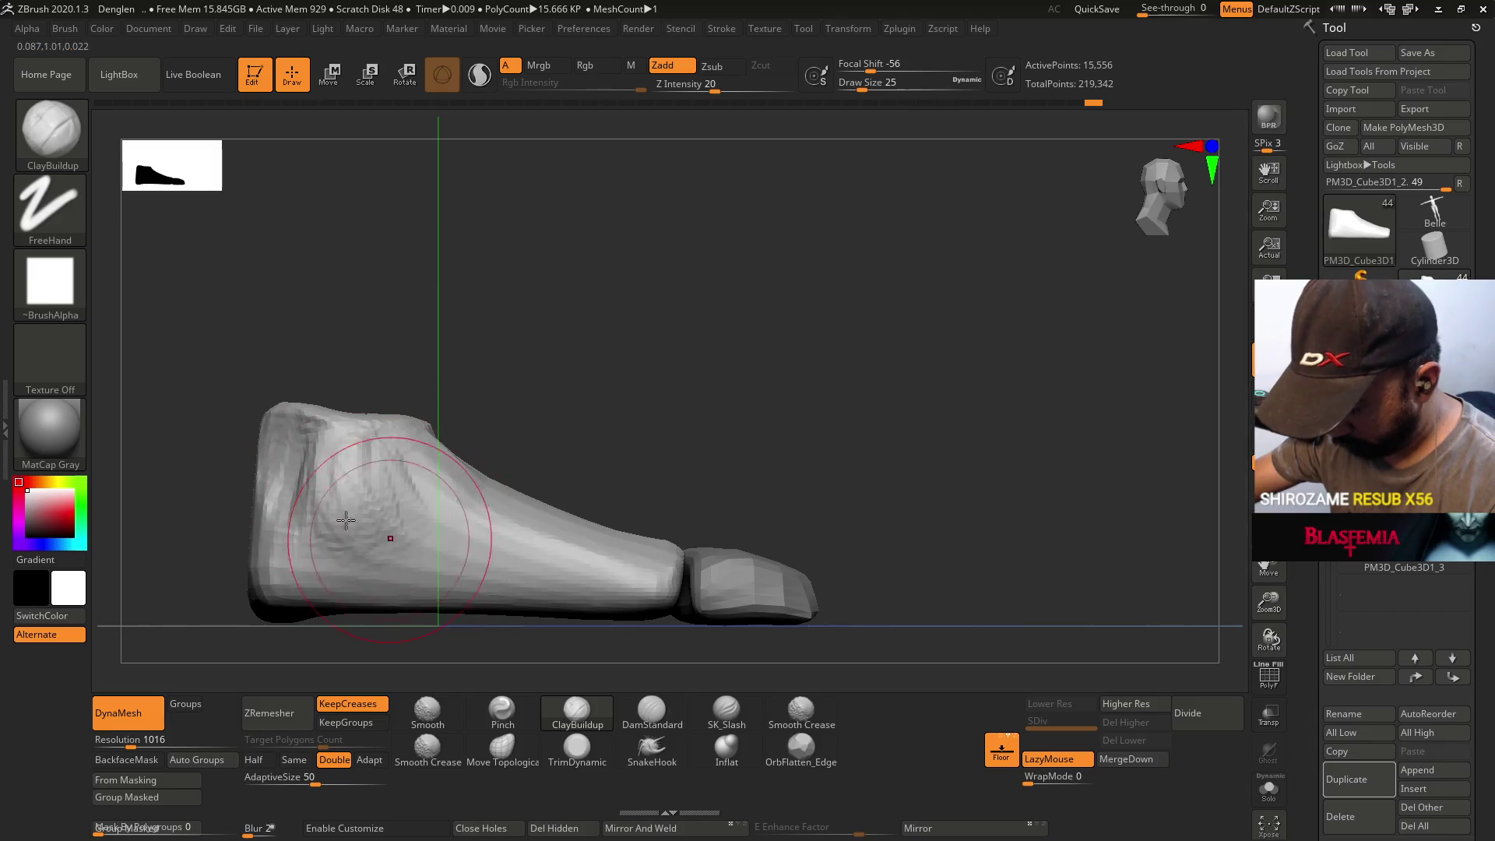
mouse_move(393, 413)
mouse_down()
mouse_move(451, 451)
mouse_move(360, 462)
mouse_up()
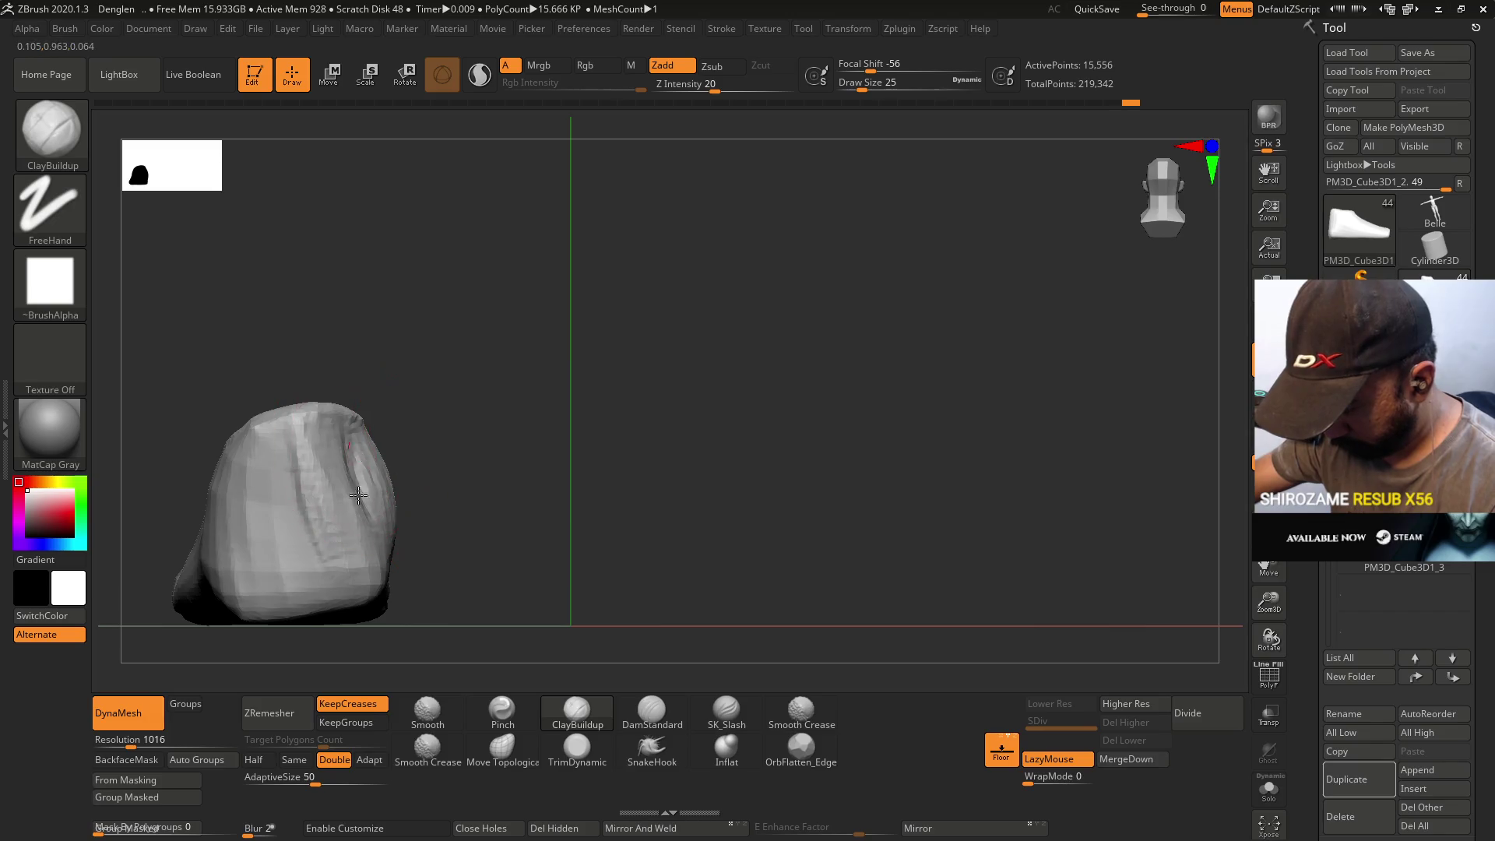
- Trim and add clay to the foot from several angles
click(577, 748)
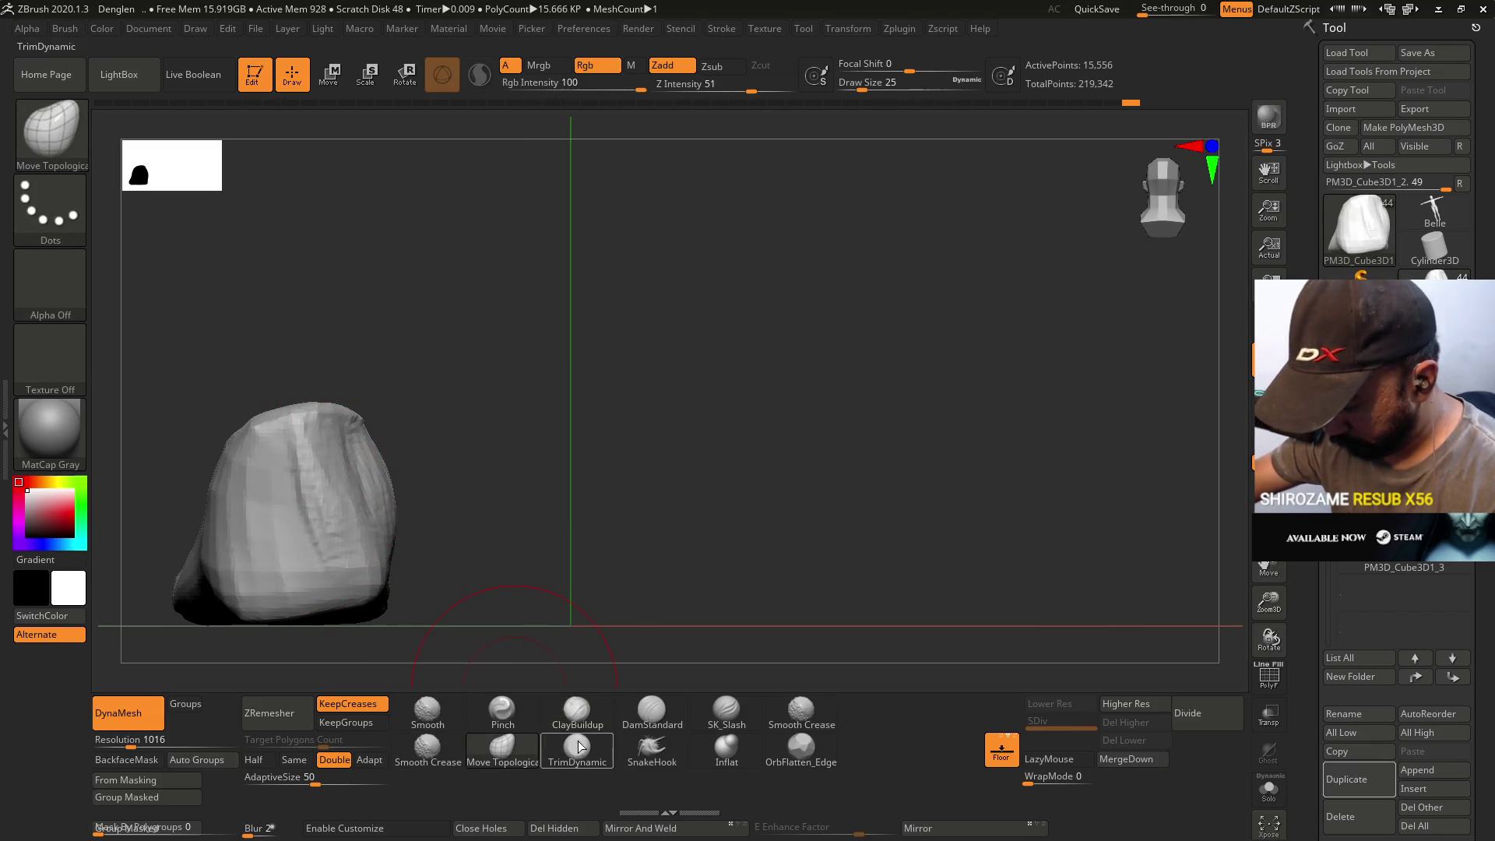
drag(514, 600, 437, 604)
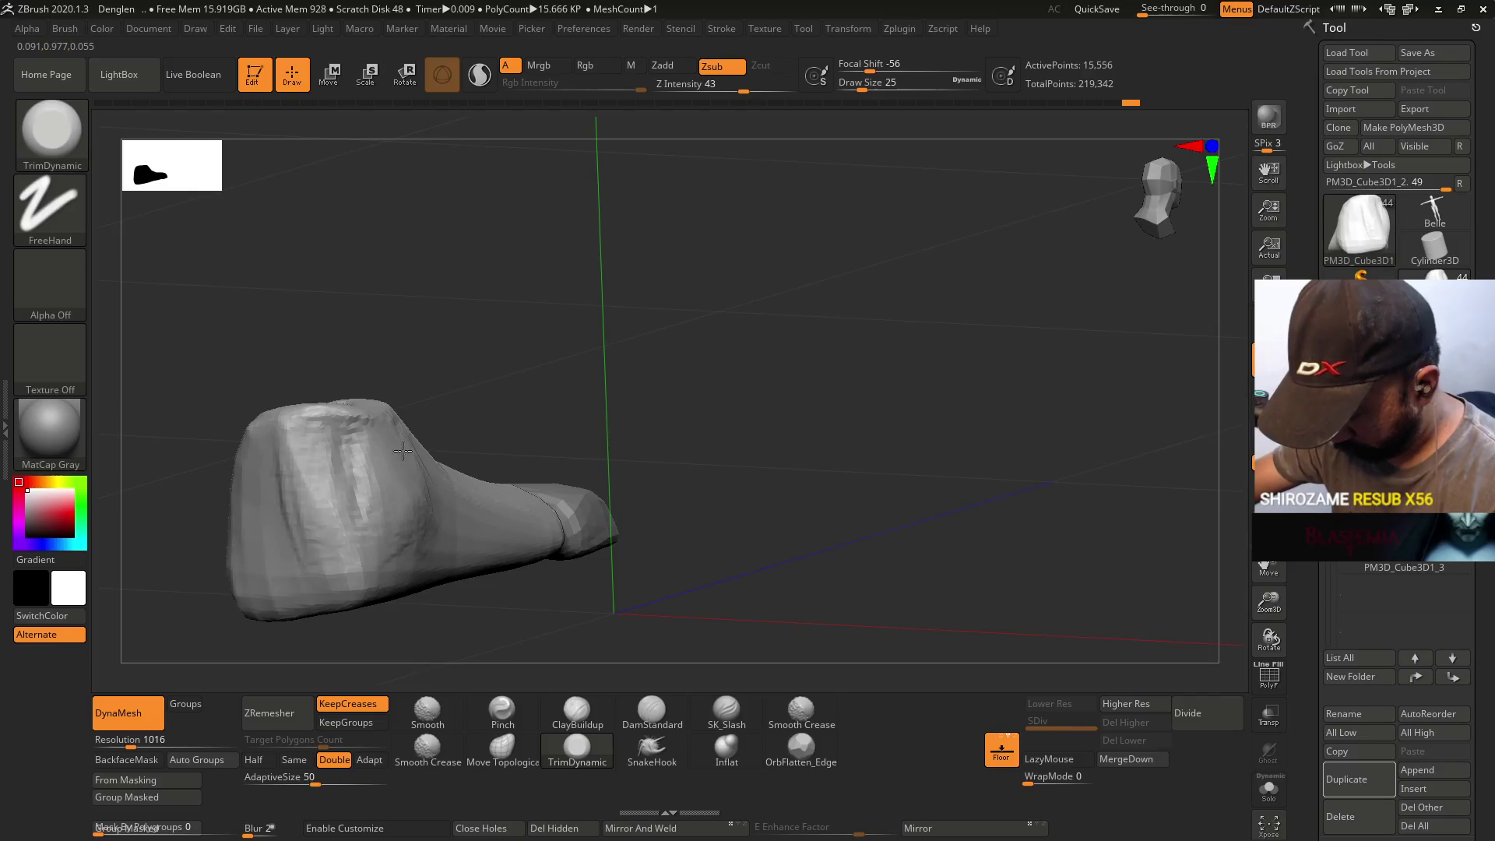
mouse_move(415, 550)
mouse_down()
mouse_move(560, 545)
mouse_move(452, 567)
mouse_up()
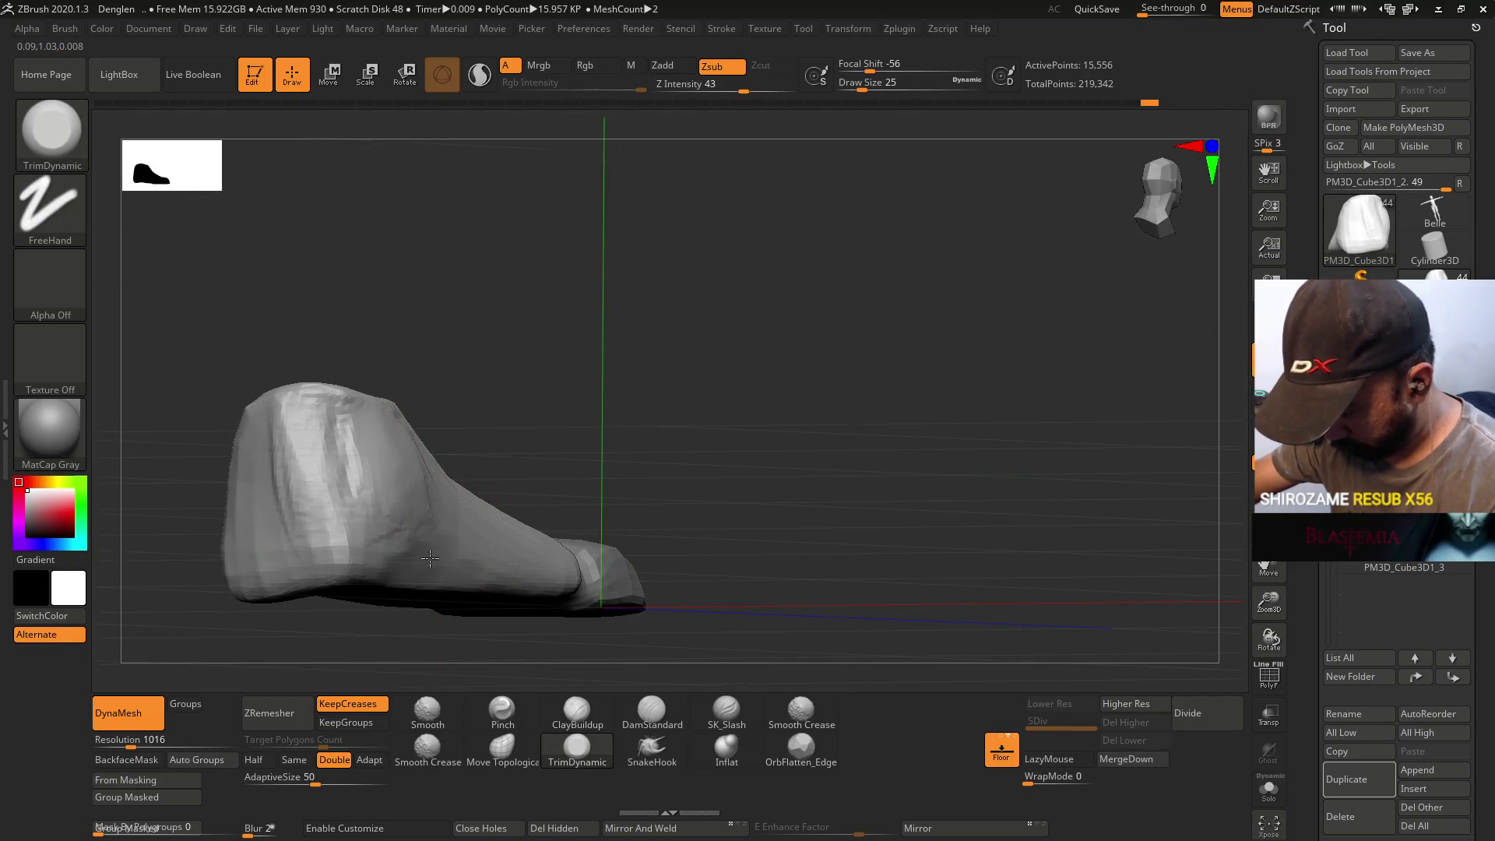
mouse_move(479, 558)
mouse_down()
mouse_move(545, 554)
mouse_move(423, 524)
mouse_move(452, 534)
mouse_move(471, 591)
mouse_move(451, 576)
mouse_move(574, 240)
mouse_up()
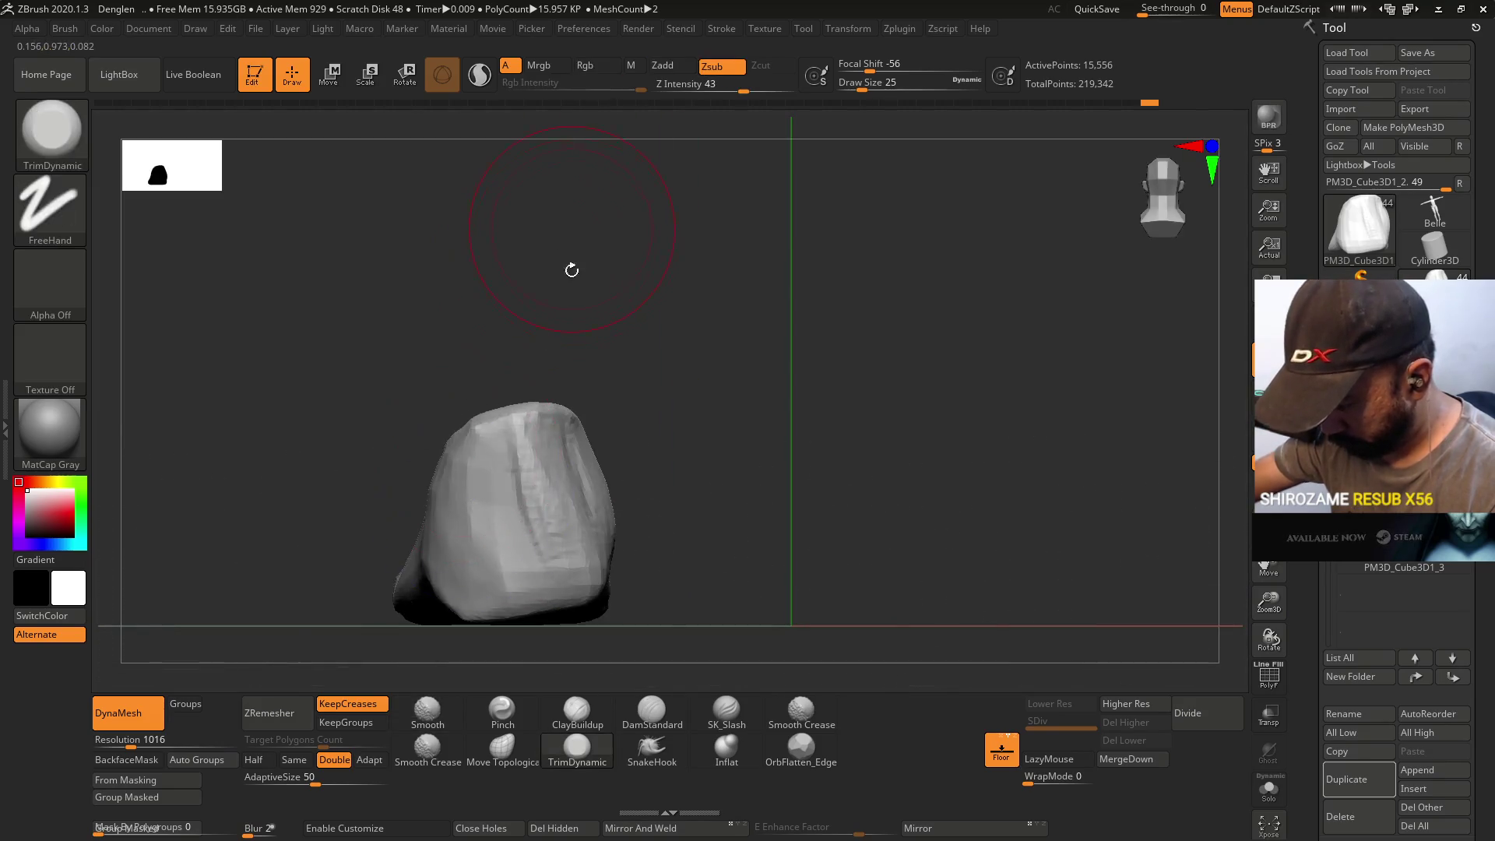
click(577, 711)
drag(607, 615, 545, 555)
drag(507, 498, 510, 562)
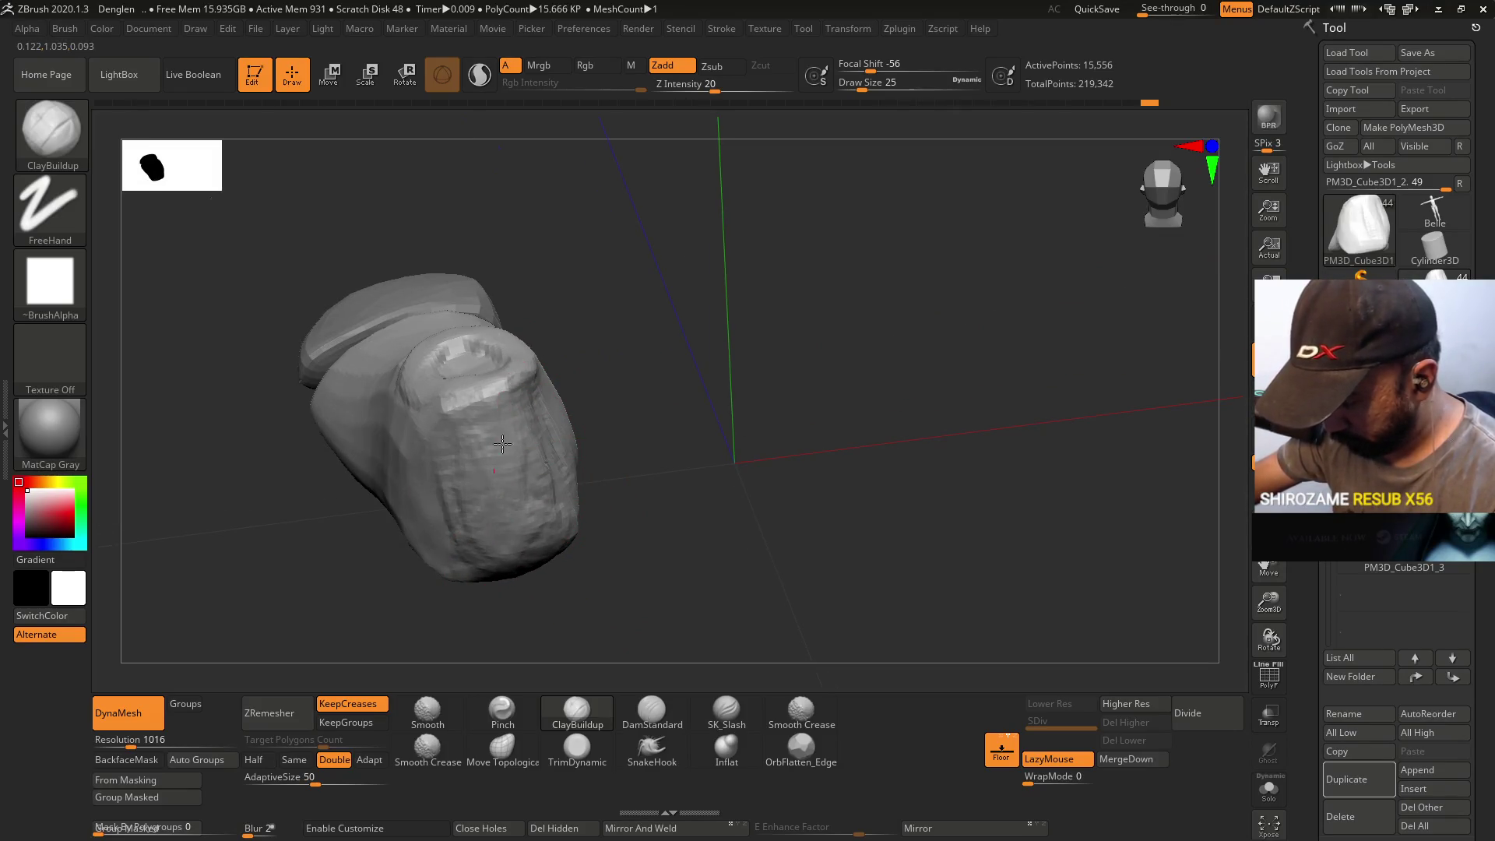
mouse_move(600, 483)
mouse_down()
mouse_move(516, 507)
mouse_move(561, 444)
mouse_move(695, 480)
mouse_up()
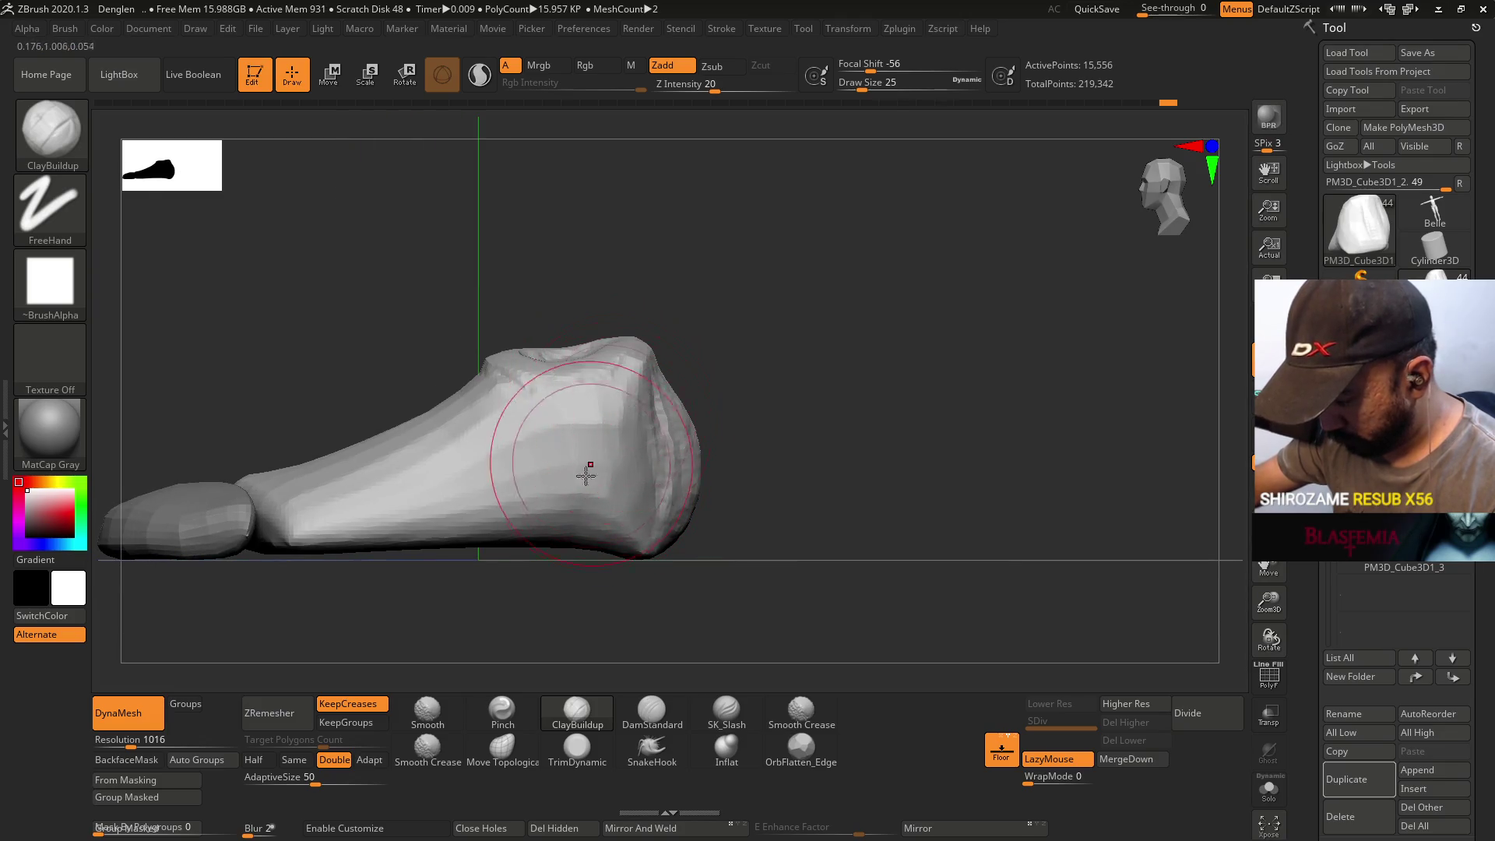
drag(581, 471, 534, 592)
- Nudge the foot with Move Topological, then return to ClayBuildup at size 22
click(502, 747)
mouse_move(594, 517)
mouse_down()
mouse_move(642, 461)
mouse_move(591, 493)
mouse_move(634, 400)
mouse_move(574, 424)
mouse_move(605, 522)
mouse_move(574, 520)
mouse_move(610, 347)
mouse_move(633, 553)
mouse_move(615, 638)
mouse_up()
click(577, 710)
drag(701, 560, 597, 416)
key(s)
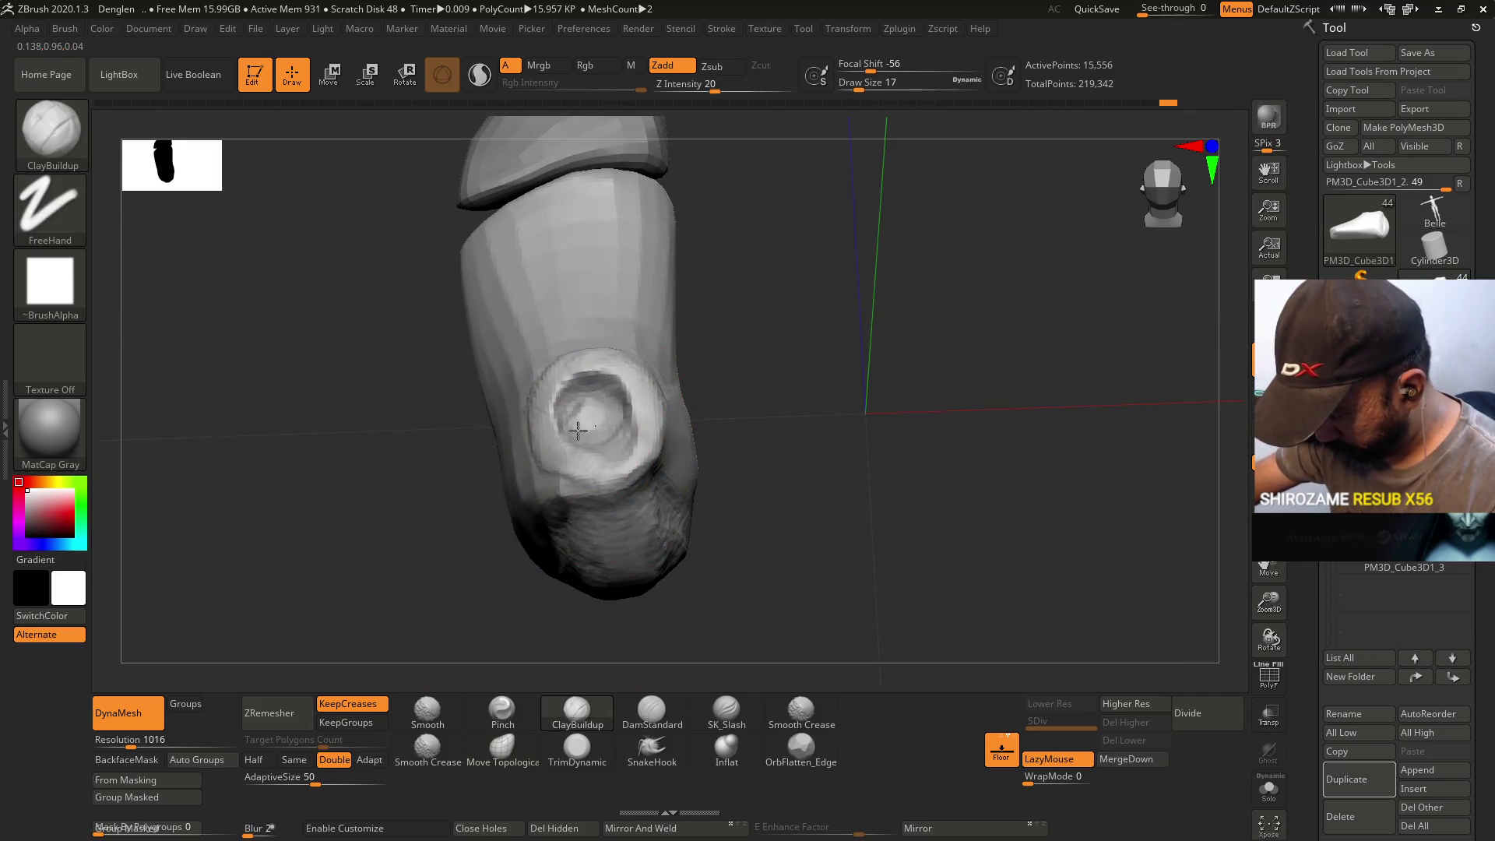
mouse_move(575, 455)
mouse_down()
mouse_move(651, 351)
mouse_move(681, 344)
mouse_move(658, 312)
mouse_move(615, 391)
mouse_up()
mouse_move(564, 479)
mouse_down()
mouse_move(502, 334)
mouse_move(554, 394)
mouse_up()
- Trim the area around the ankle opening flatter with TrimDynamic
mouse_move(533, 490)
mouse_down()
mouse_move(602, 508)
mouse_move(613, 487)
mouse_up()
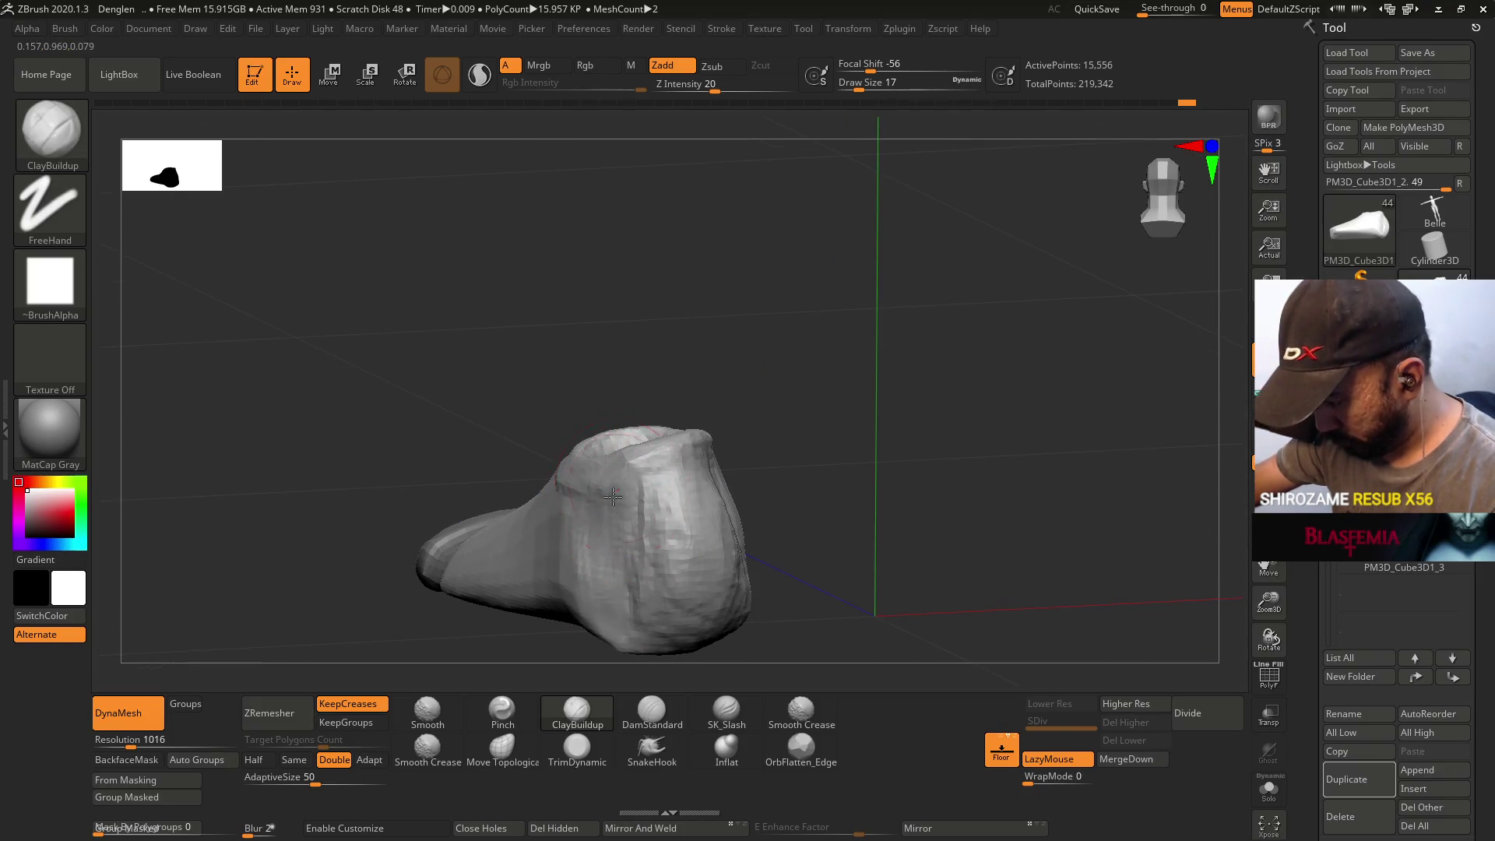
drag(594, 532, 591, 327)
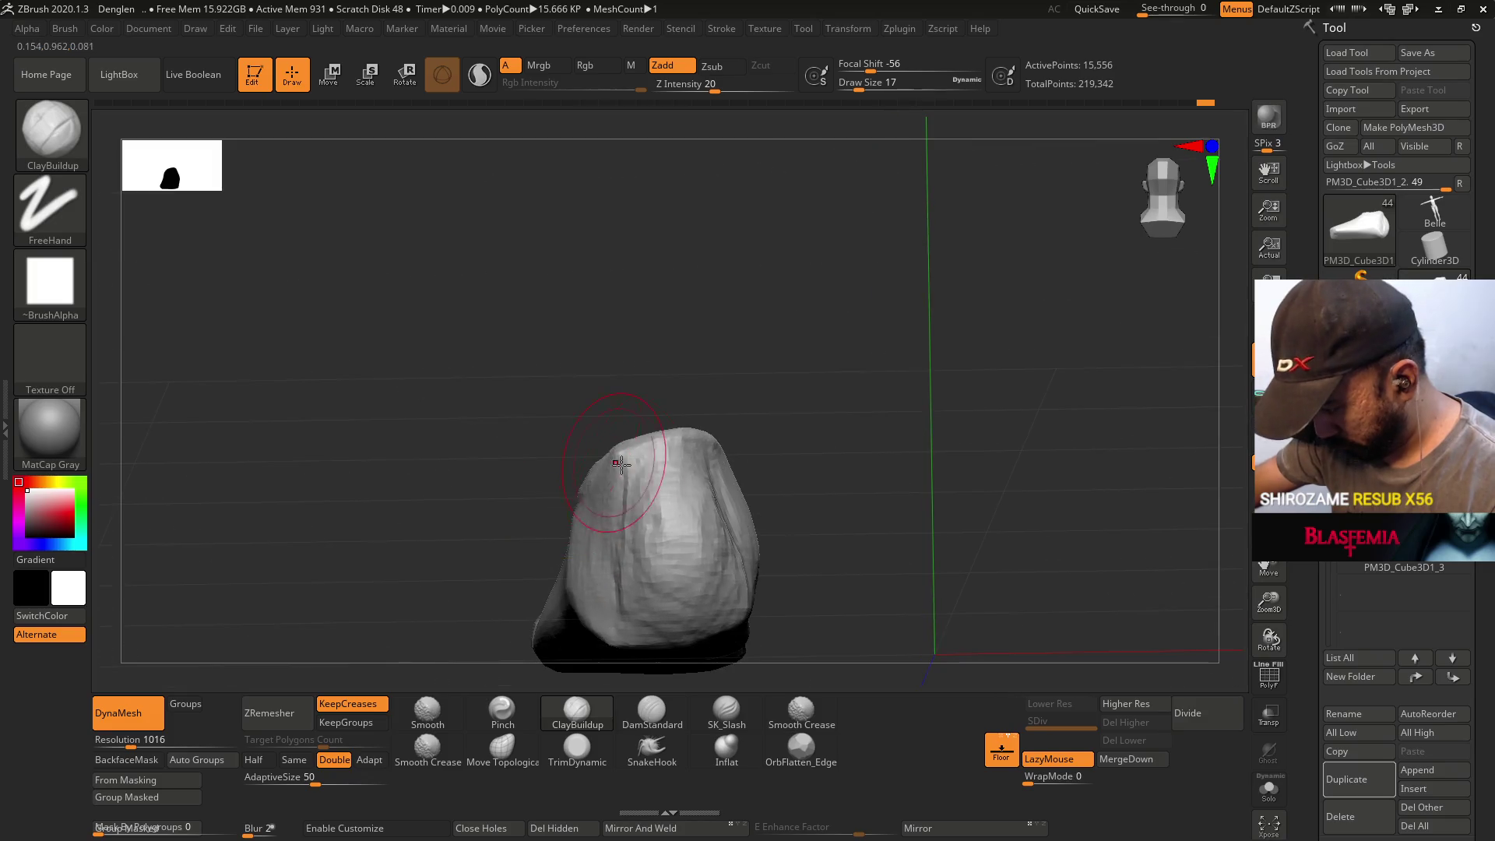
mouse_move(589, 560)
mouse_down()
mouse_move(686, 481)
mouse_move(727, 511)
mouse_up()
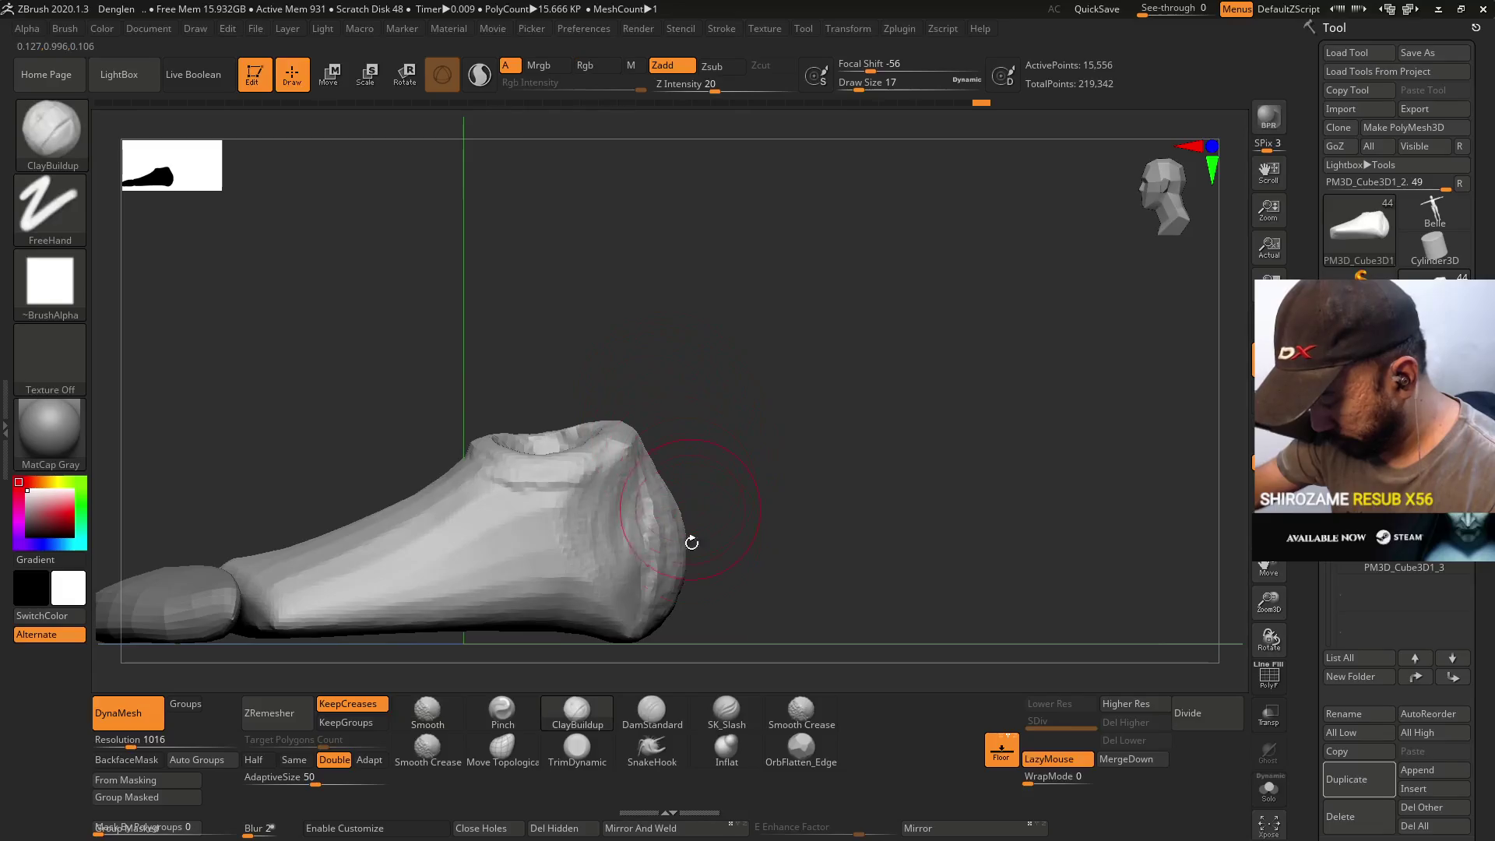
click(577, 748)
mouse_move(623, 537)
mouse_down()
mouse_move(705, 487)
mouse_move(713, 456)
mouse_up()
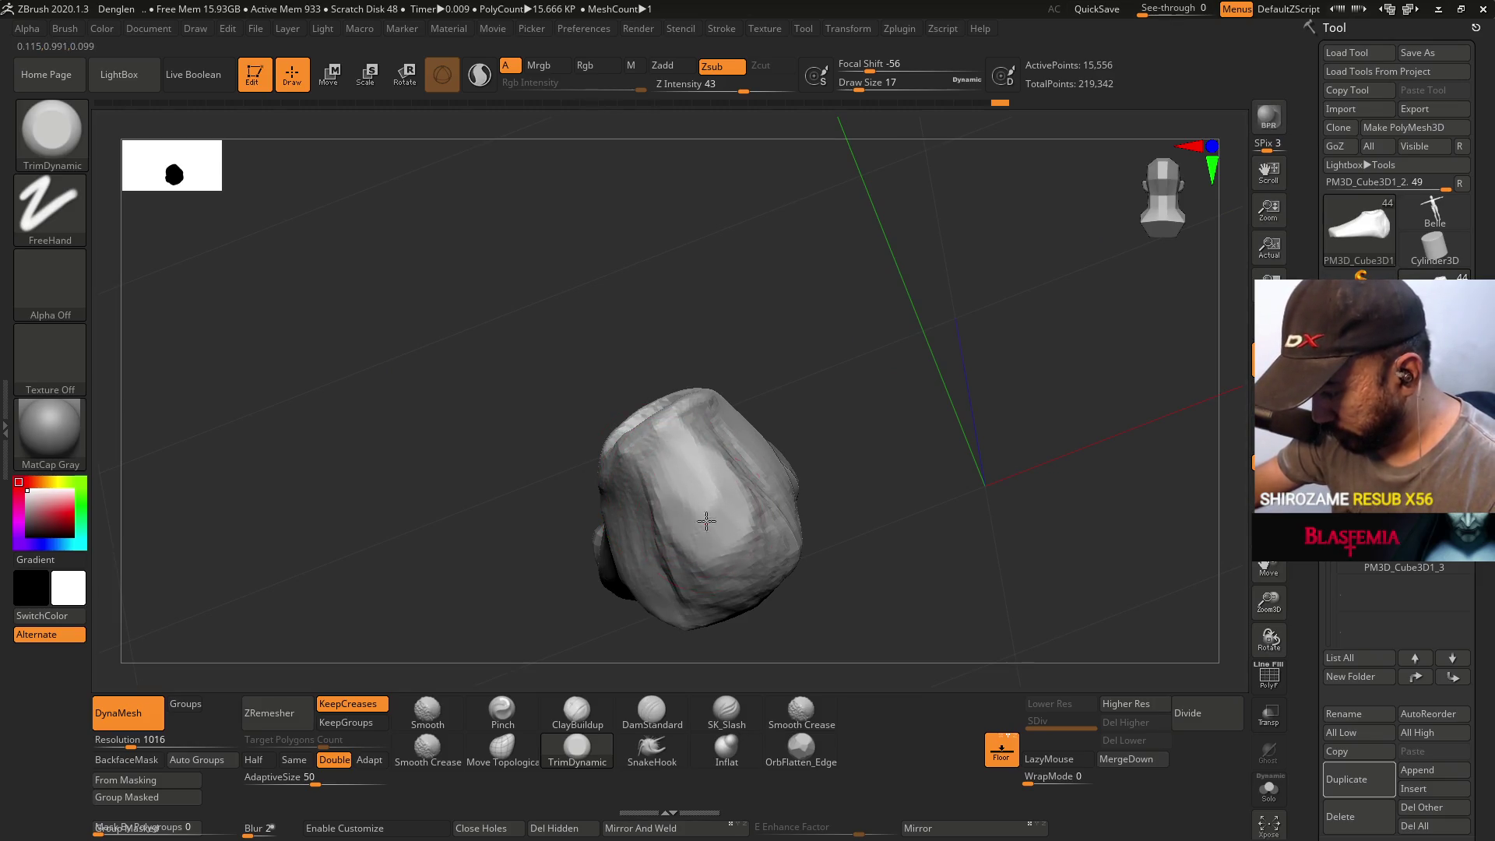
shift+drag(682, 521, 740, 424)
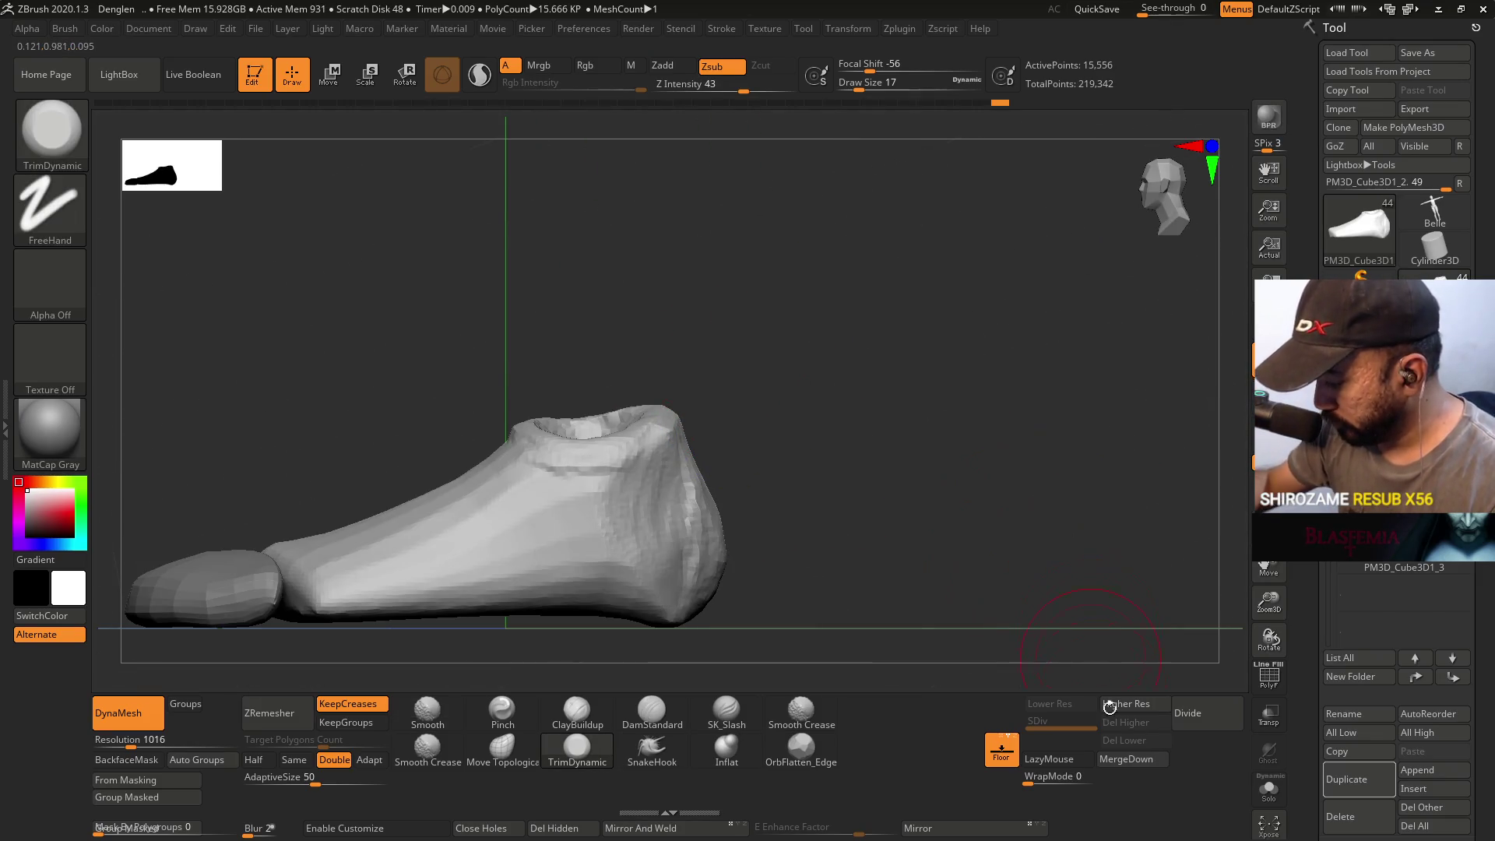
- Run ZRemesher at Same, then twice at Half, checking the wireframe with PolyF
click(295, 760)
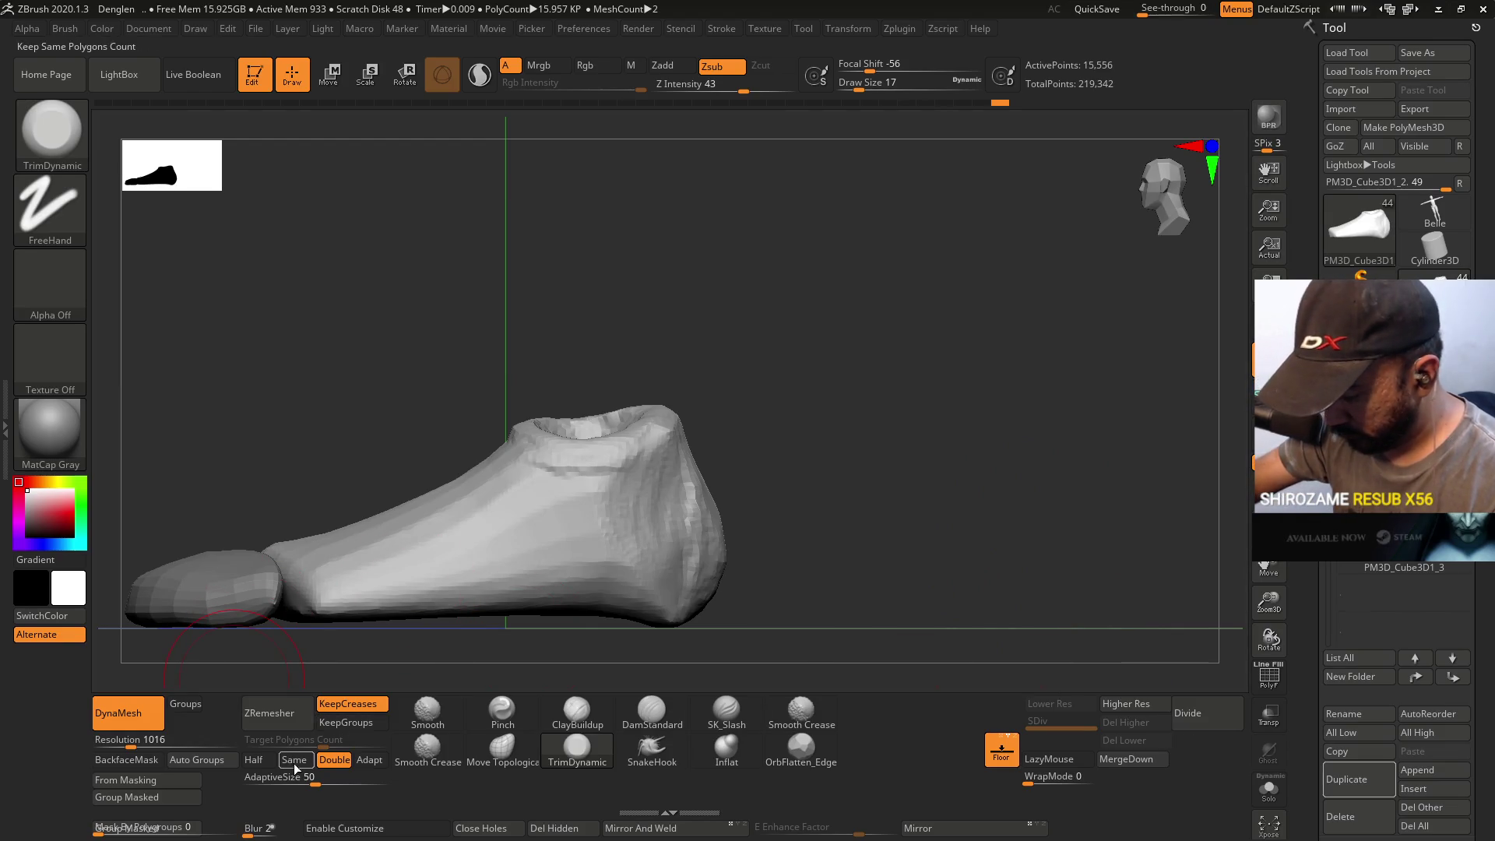
click(284, 724)
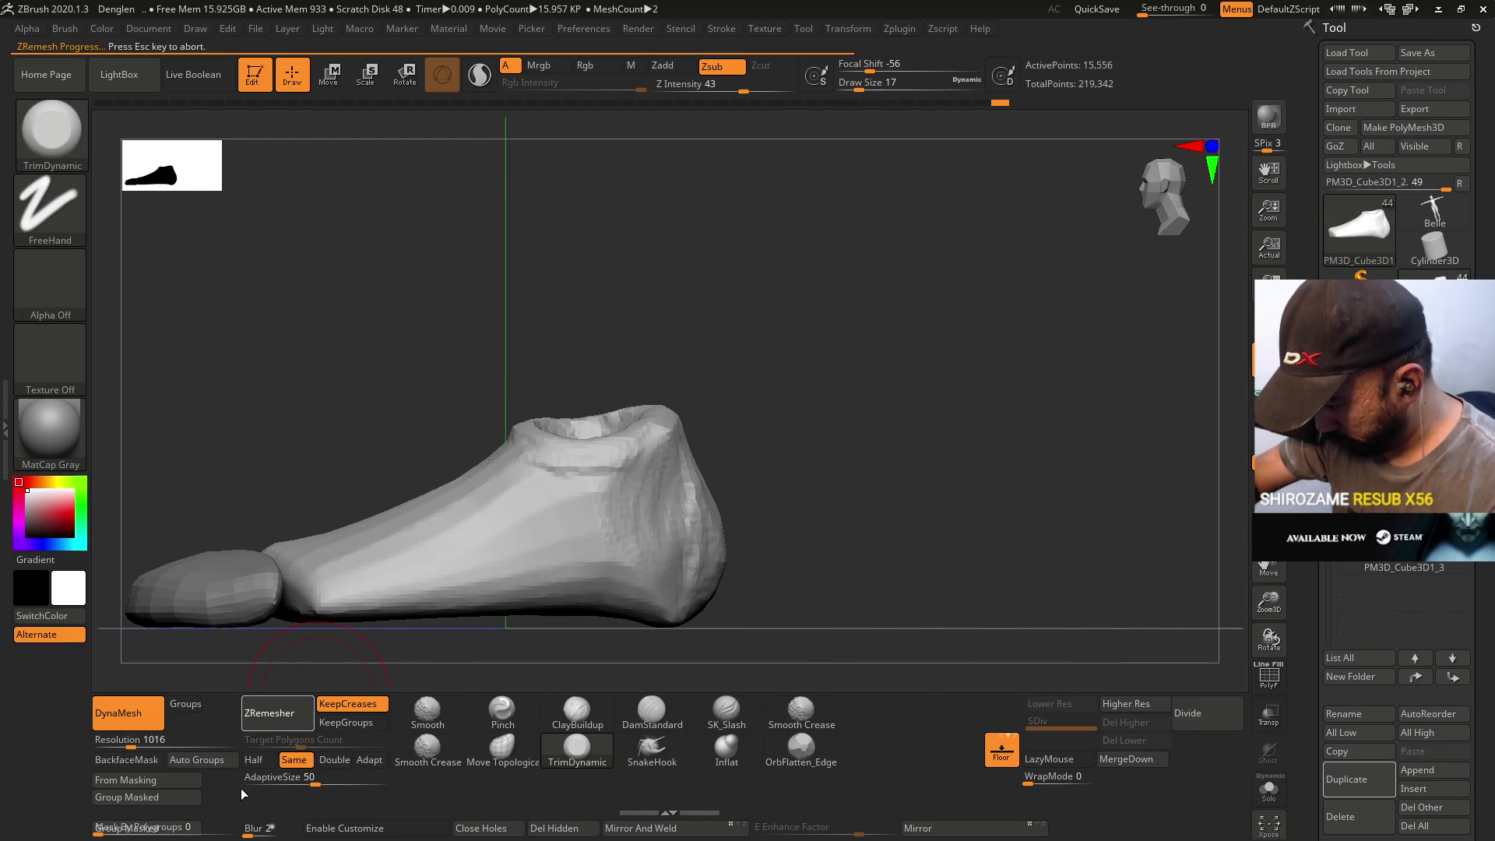
key(shift+f)
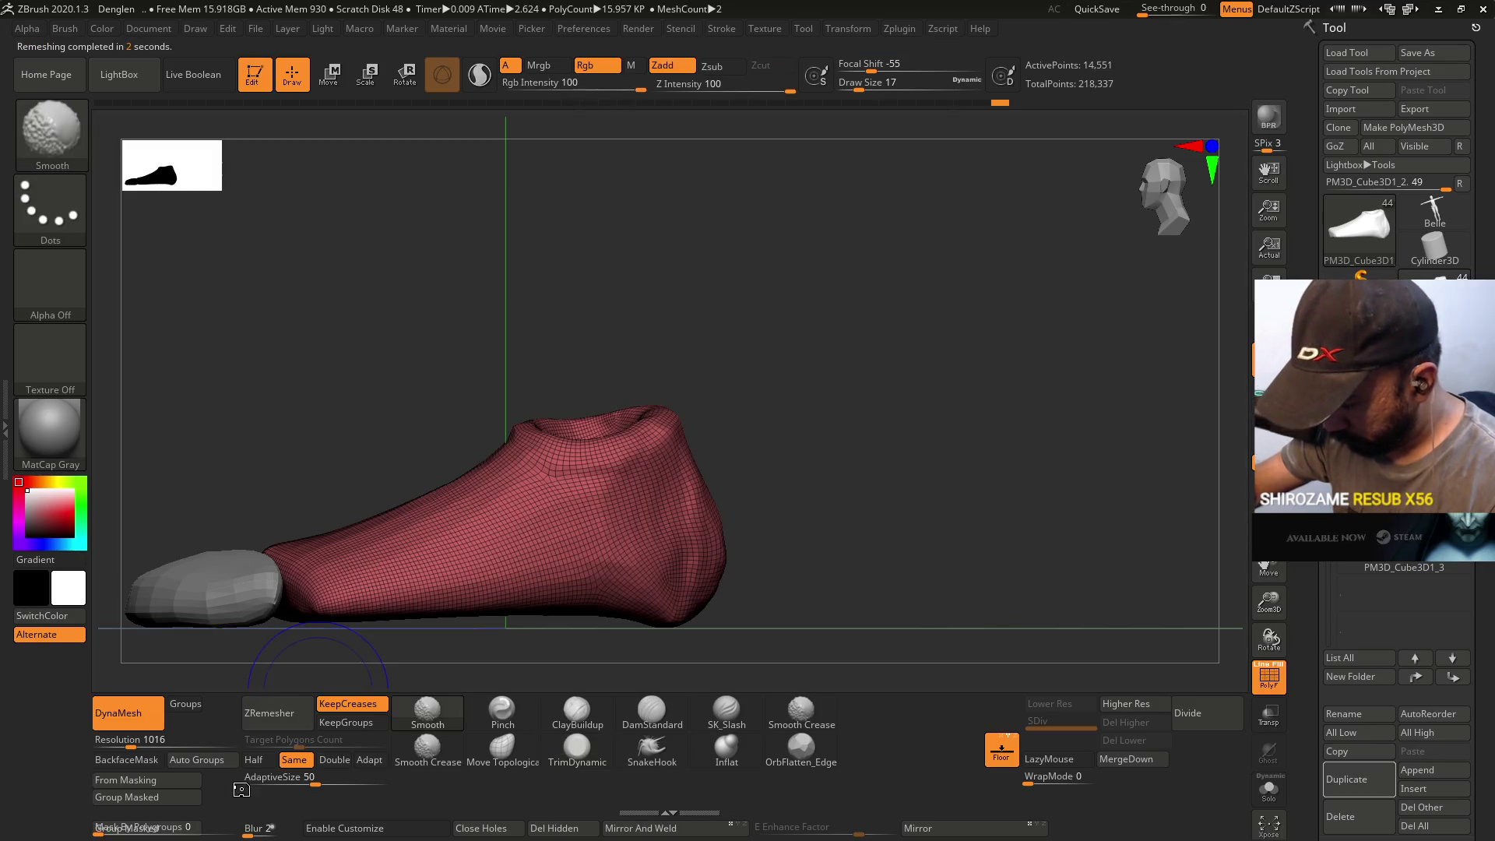
click(266, 761)
click(273, 704)
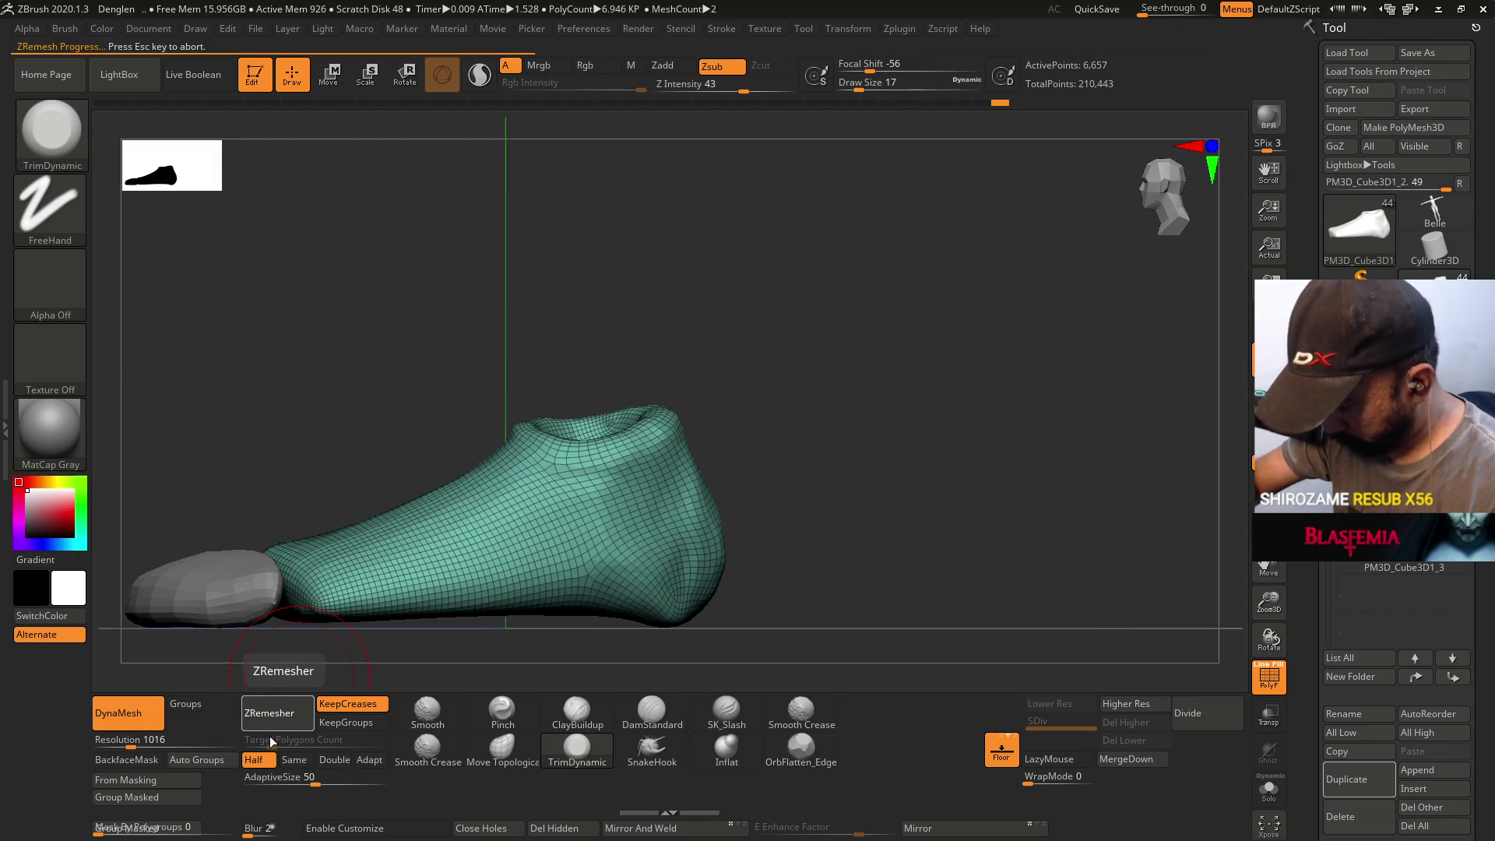
click(287, 719)
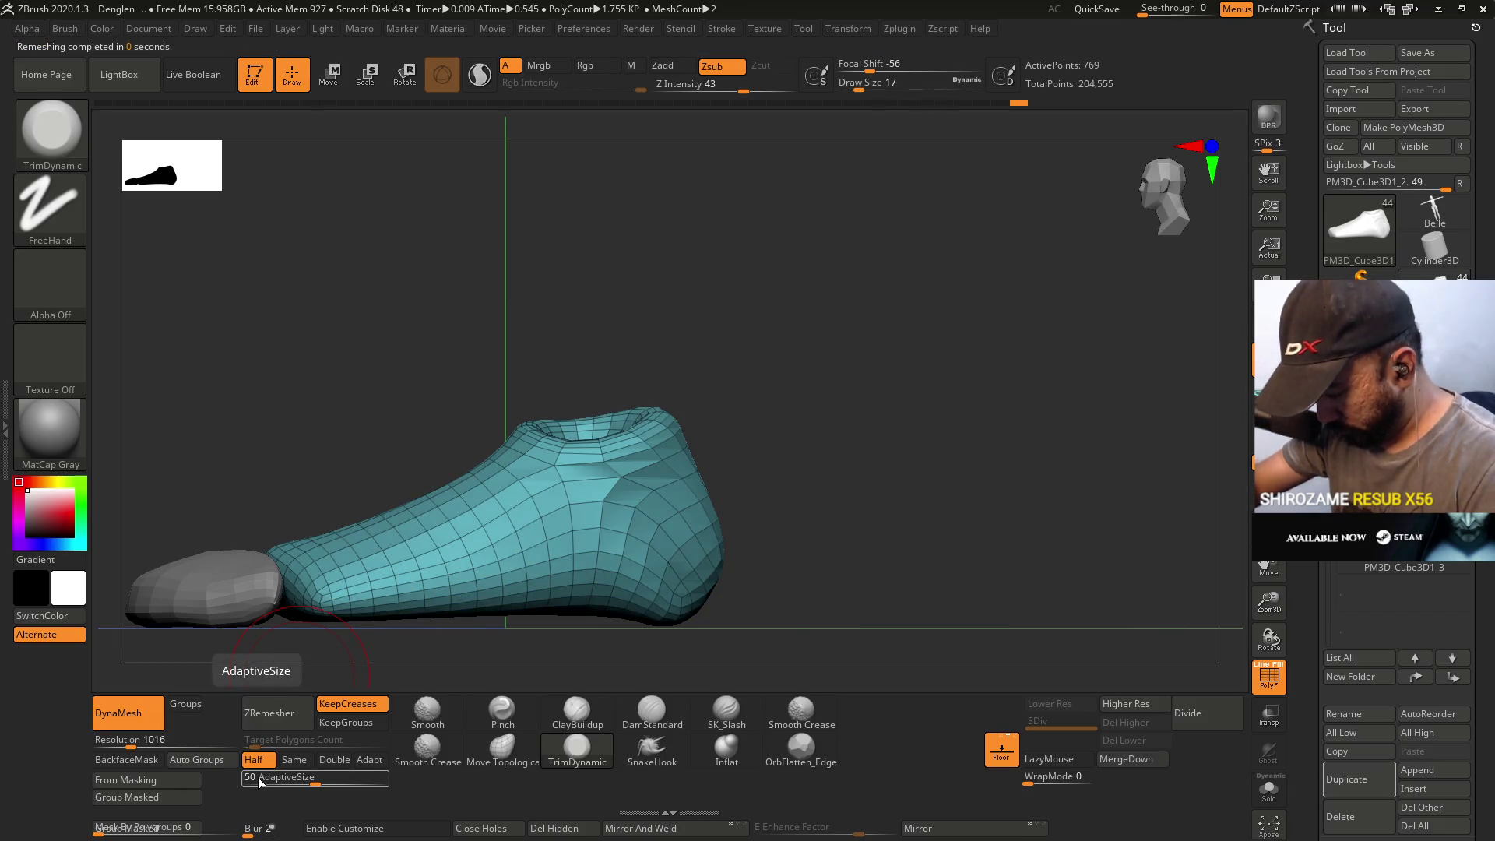
key(shift+f)
- Remesh once more down to 375 points, divide once, and return to the lowest level
mouse_move(611, 517)
right_down()
mouse_move(674, 559)
mouse_move(436, 662)
right_up()
click(282, 713)
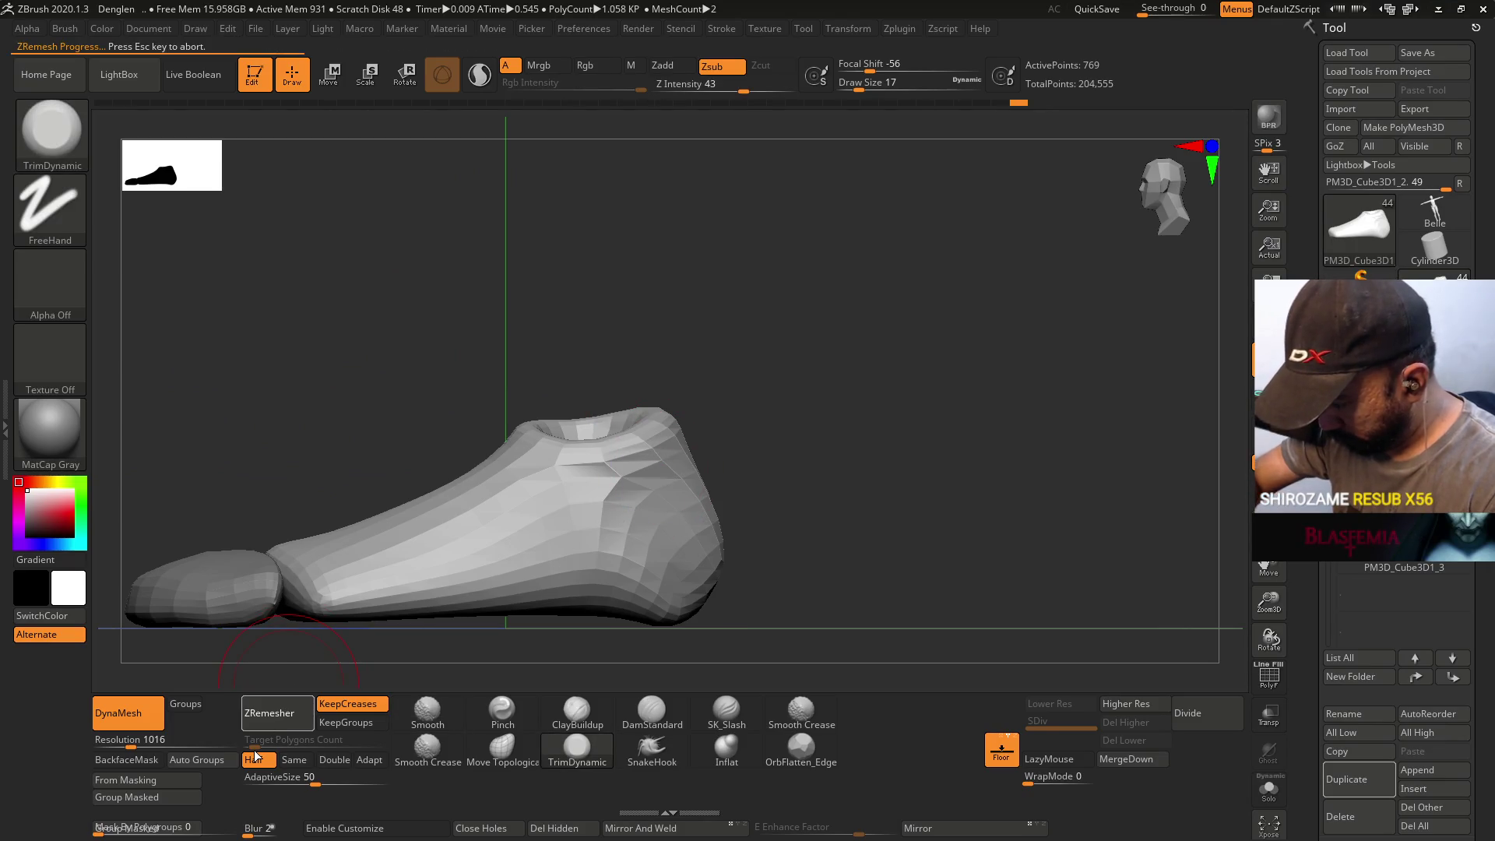
click(1188, 713)
mouse_move(886, 601)
right_down()
mouse_move(720, 504)
mouse_move(718, 444)
mouse_move(658, 484)
mouse_move(618, 475)
right_up()
click(496, 765)
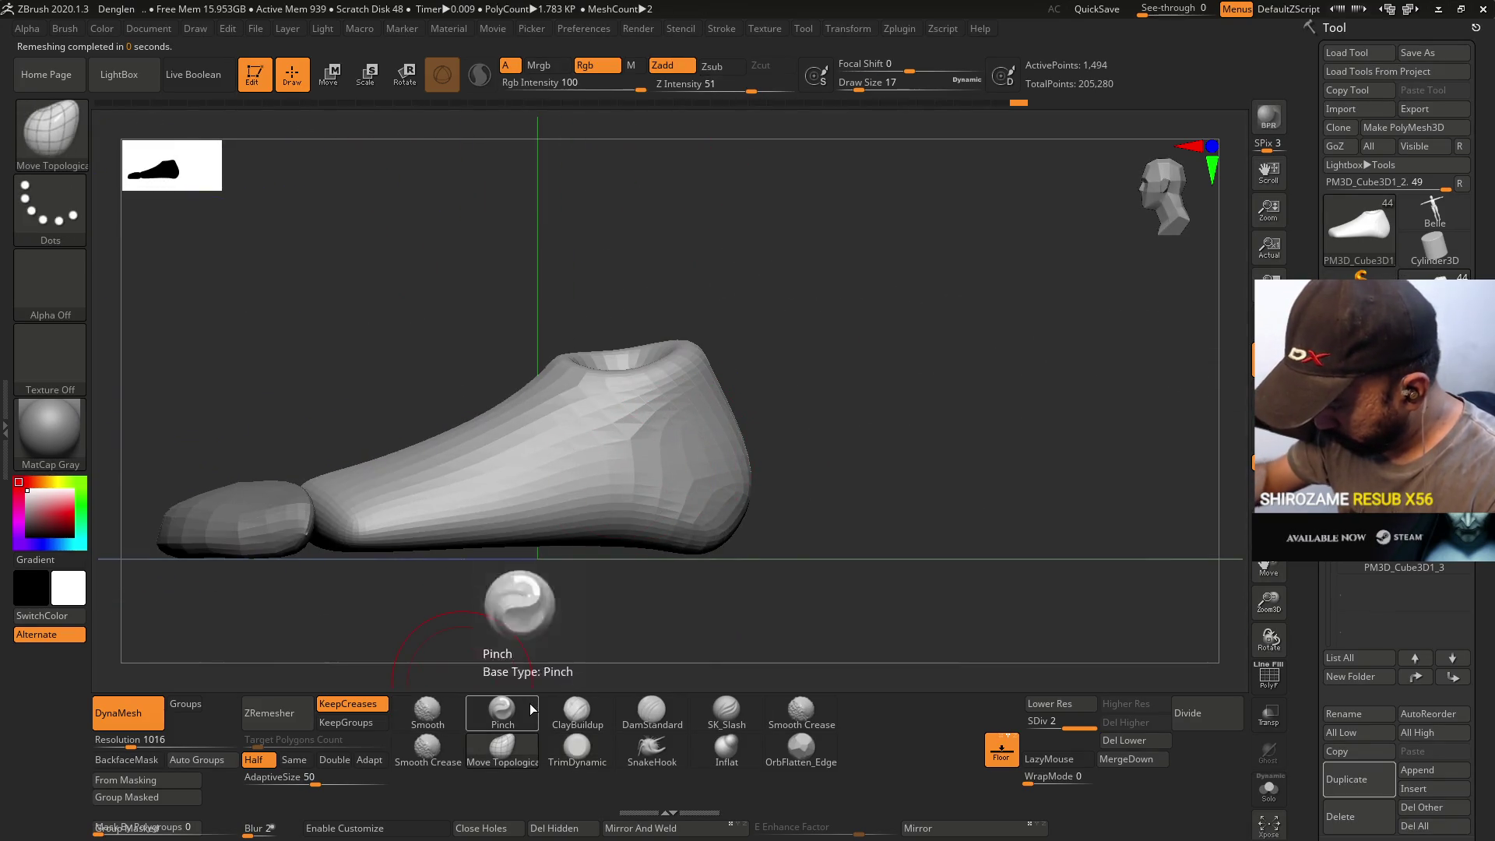
click(1049, 703)
- Set the brush size to 31, then 29, while viewing the foot from above and behind
key(s)
mouse_move(638, 574)
mouse_down()
mouse_move(638, 538)
mouse_move(613, 532)
mouse_up()
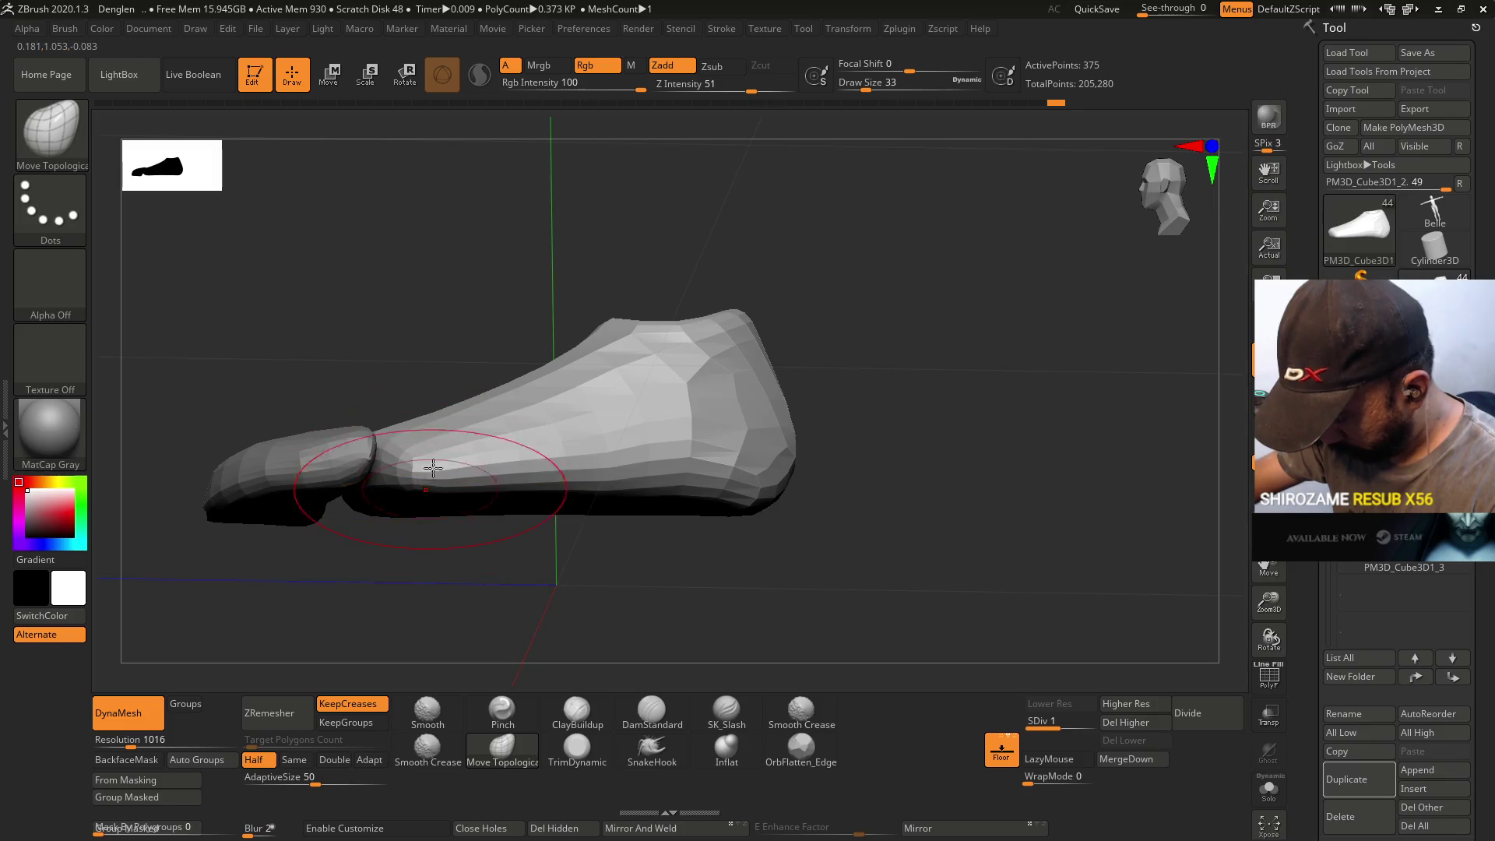
drag(434, 483, 566, 407)
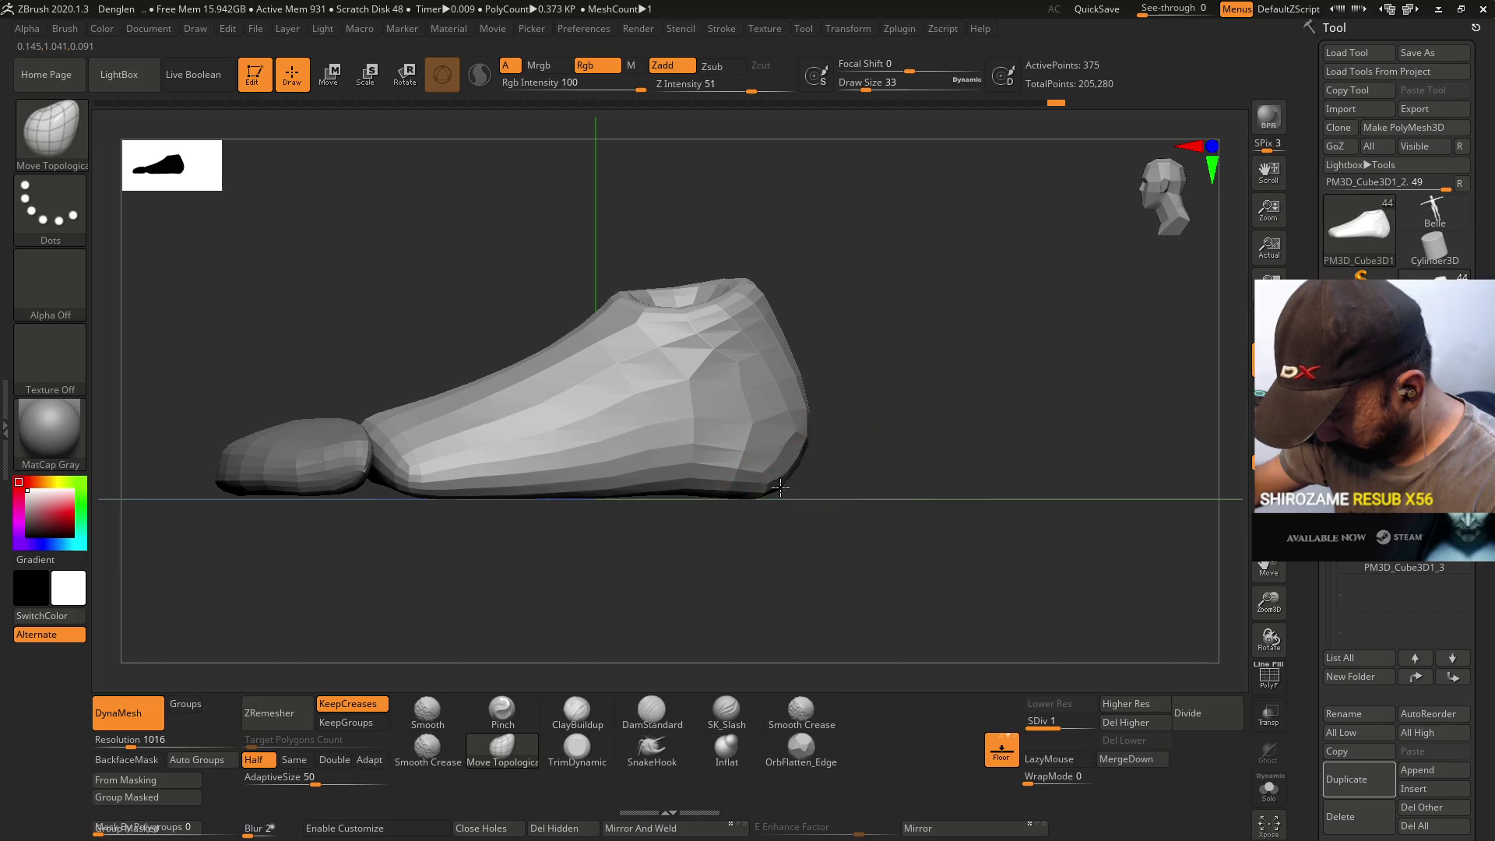
key(s)
drag(804, 395, 799, 387)
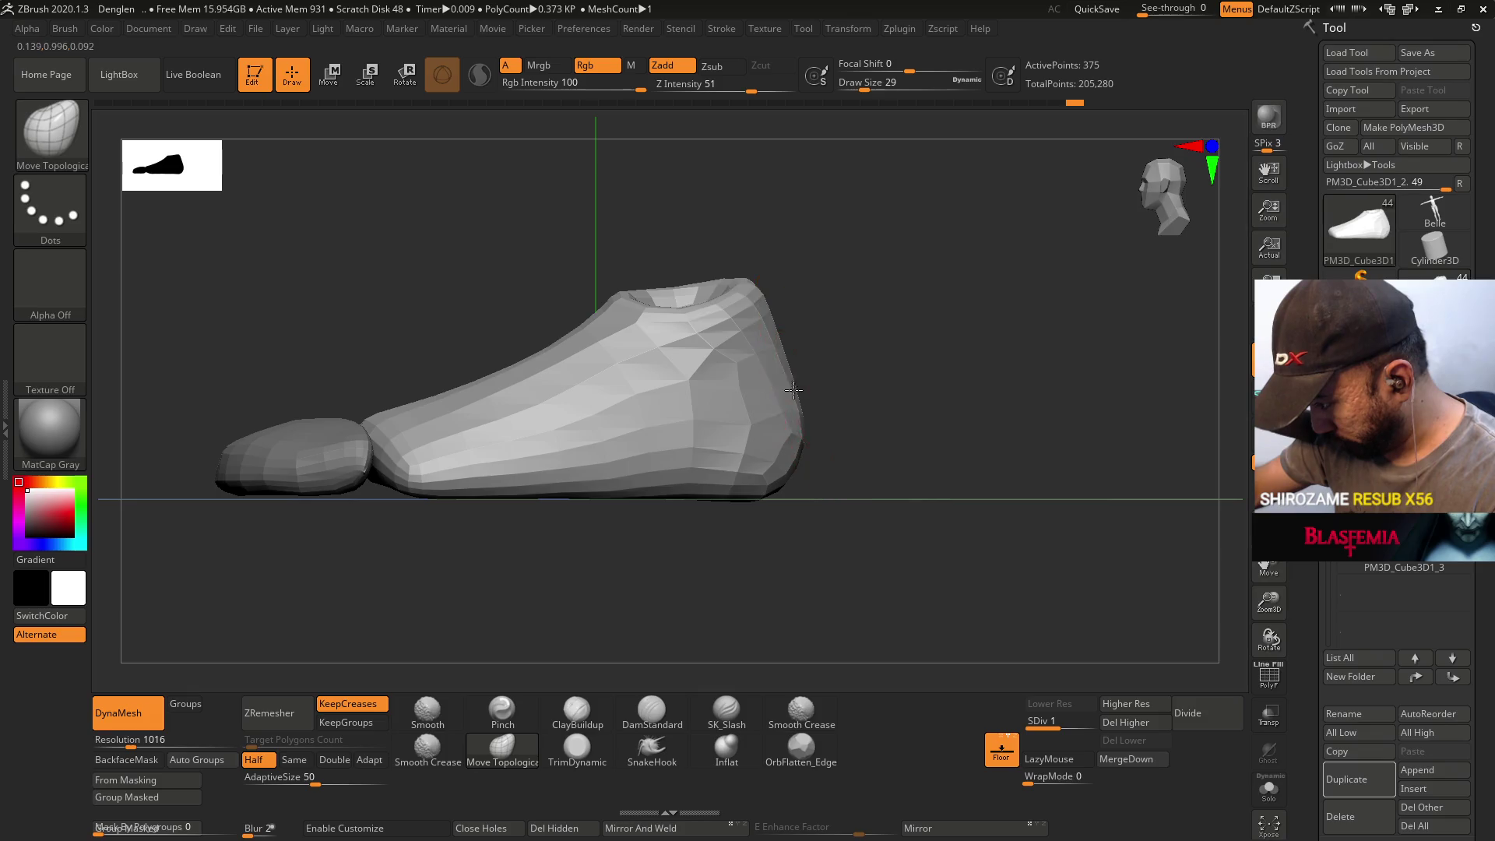
mouse_move(550, 475)
right_down()
mouse_move(827, 367)
mouse_move(663, 423)
right_up()
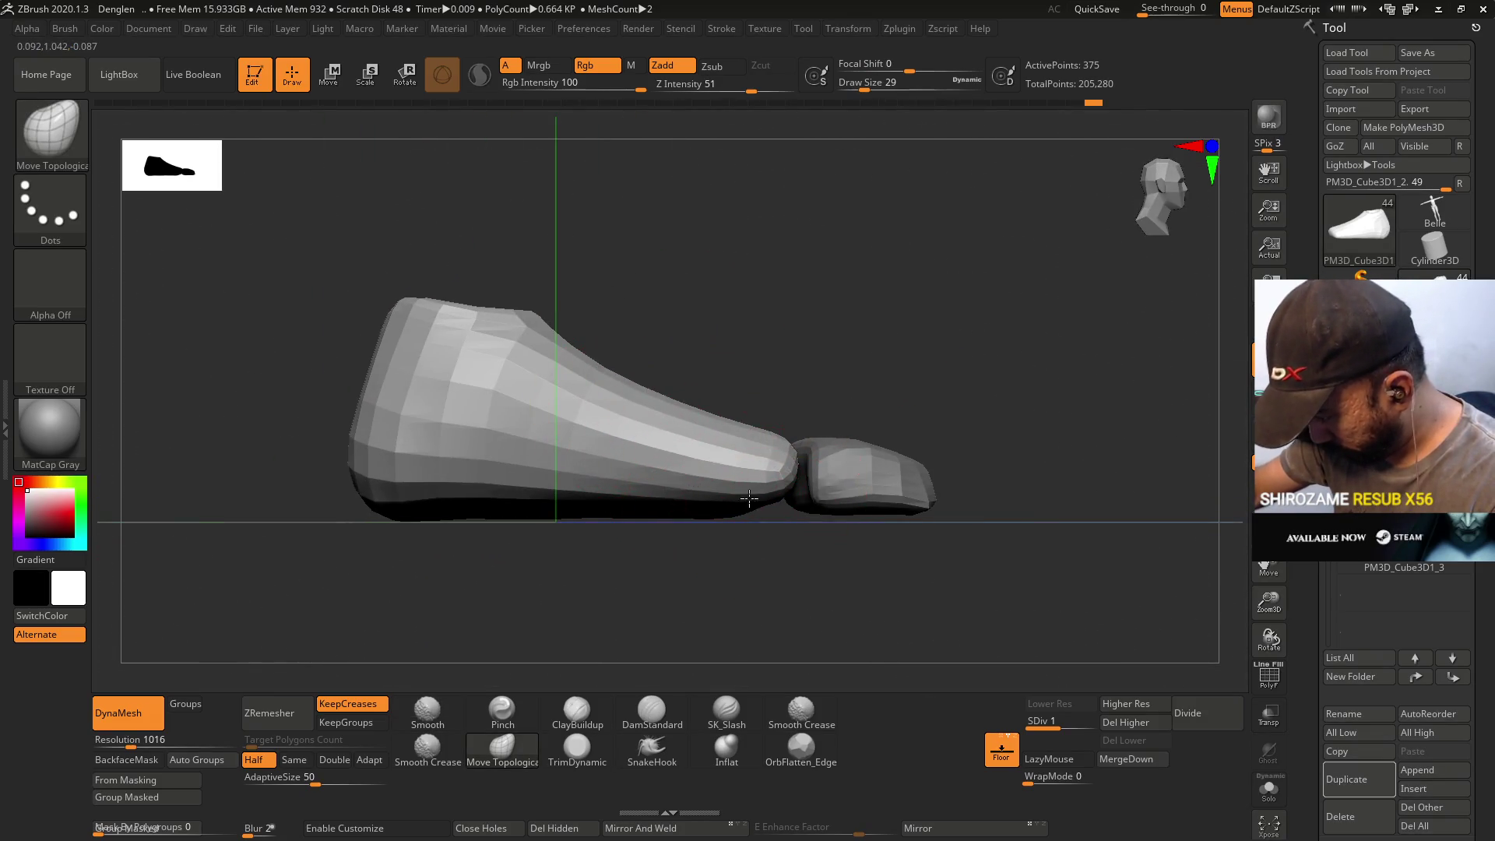
- Enlarge the brush and shape broader areas of the foot from a three-quarter view
key(bracketright)
key(bracketright)
key(bracketright)
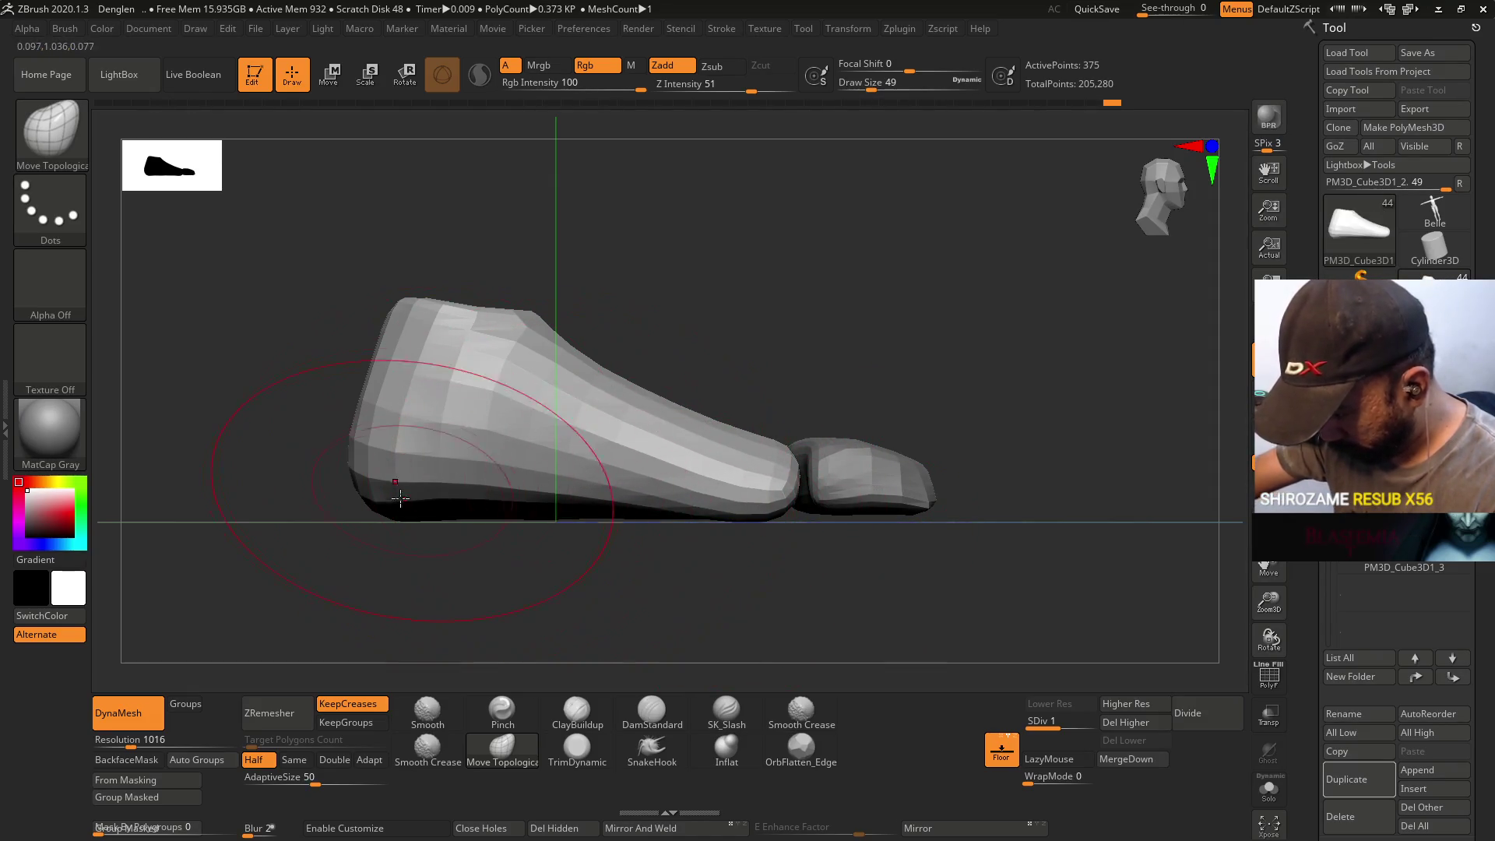
mouse_move(498, 428)
right_down()
mouse_move(636, 382)
mouse_move(584, 436)
right_up()
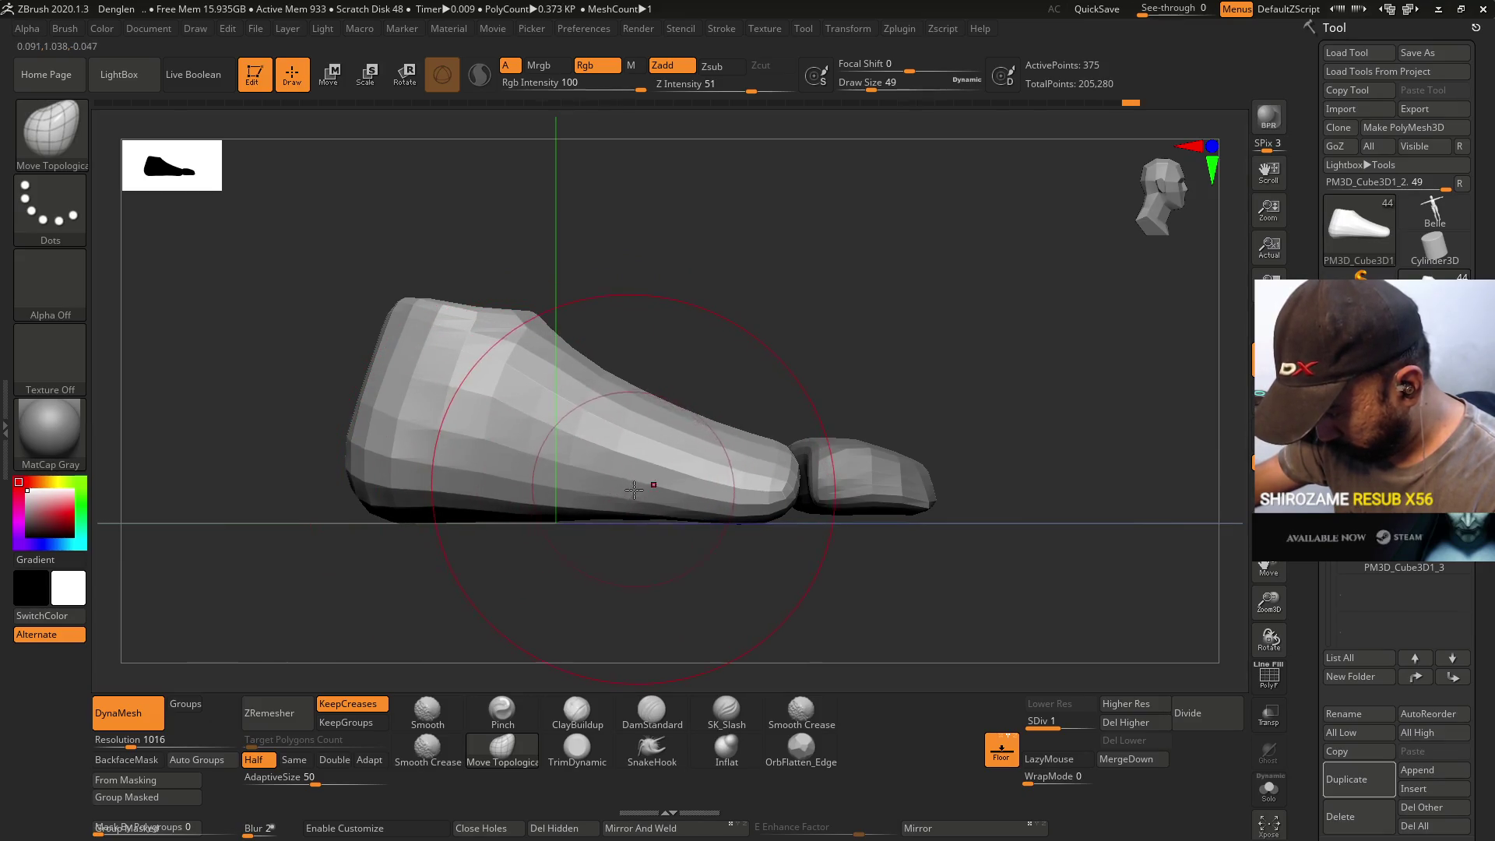
mouse_move(689, 353)
mouse_down()
mouse_move(674, 340)
mouse_move(717, 367)
mouse_move(765, 333)
mouse_move(668, 374)
mouse_move(581, 477)
mouse_move(603, 524)
mouse_move(615, 511)
mouse_move(558, 517)
mouse_up()
key(s)
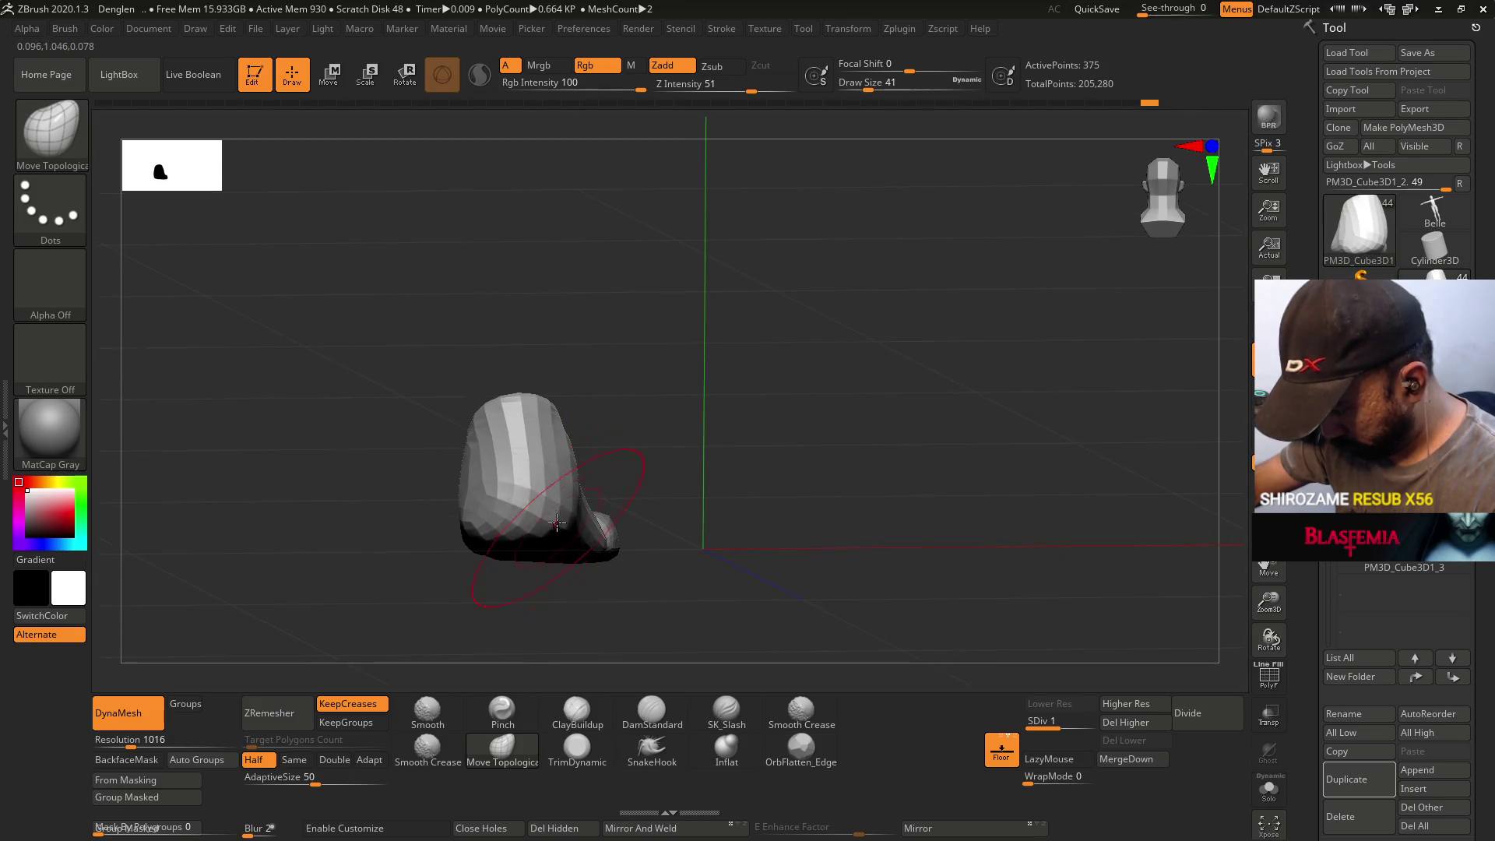
drag(578, 460, 611, 471)
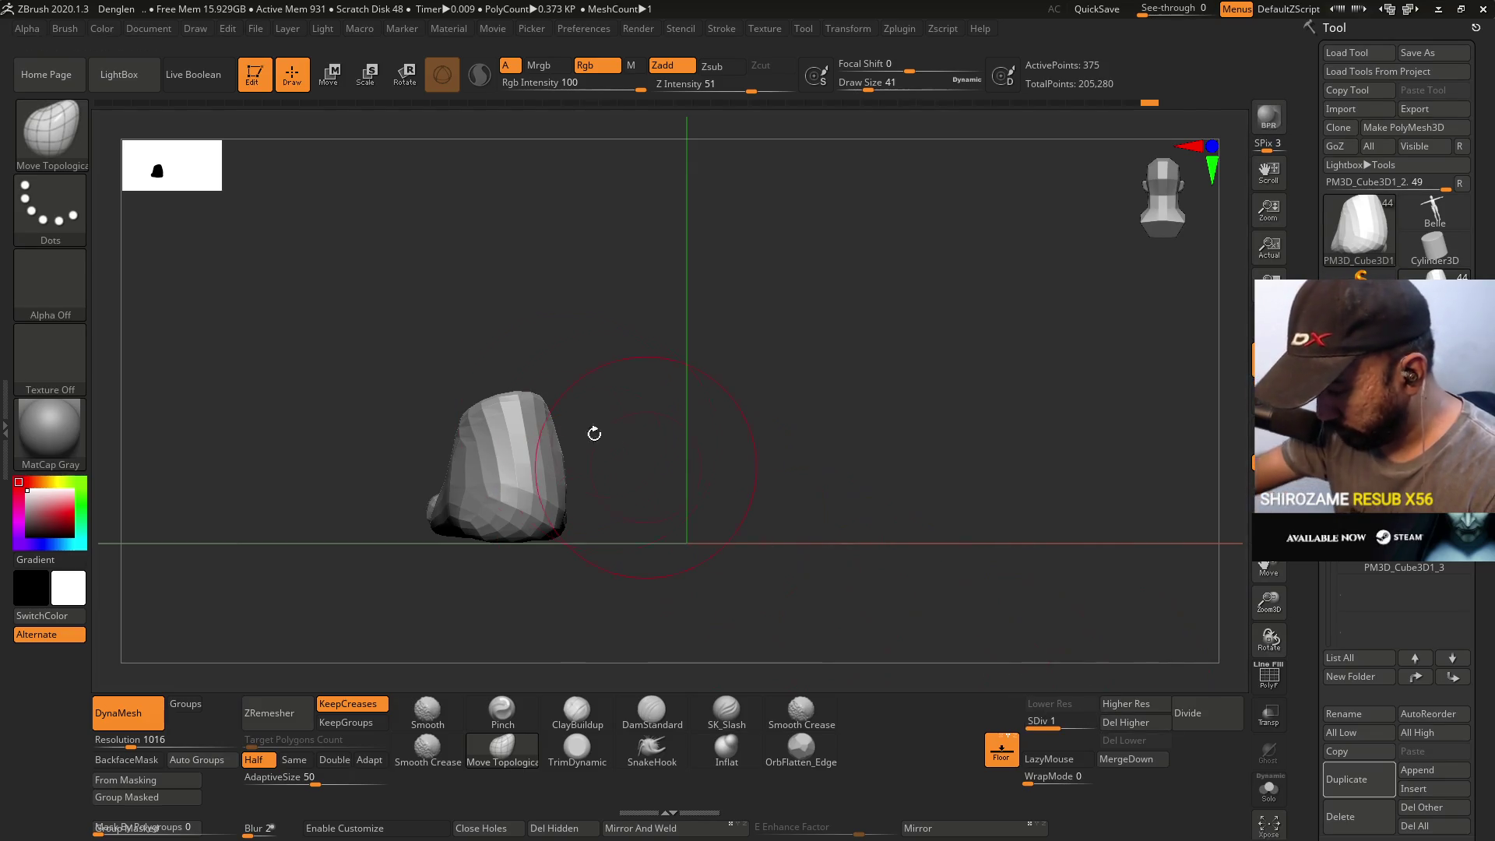
- Subdivide the foot once and sculpt the ankle opening with Move Topological and ClayBuildup
key(d)
mouse_move(815, 537)
shift+mouse_down()
mouse_move(630, 464)
mouse_move(673, 382)
mouse_move(592, 506)
mouse_move(551, 611)
shift+mouse_up()
key(b)
key(m)
key(t)
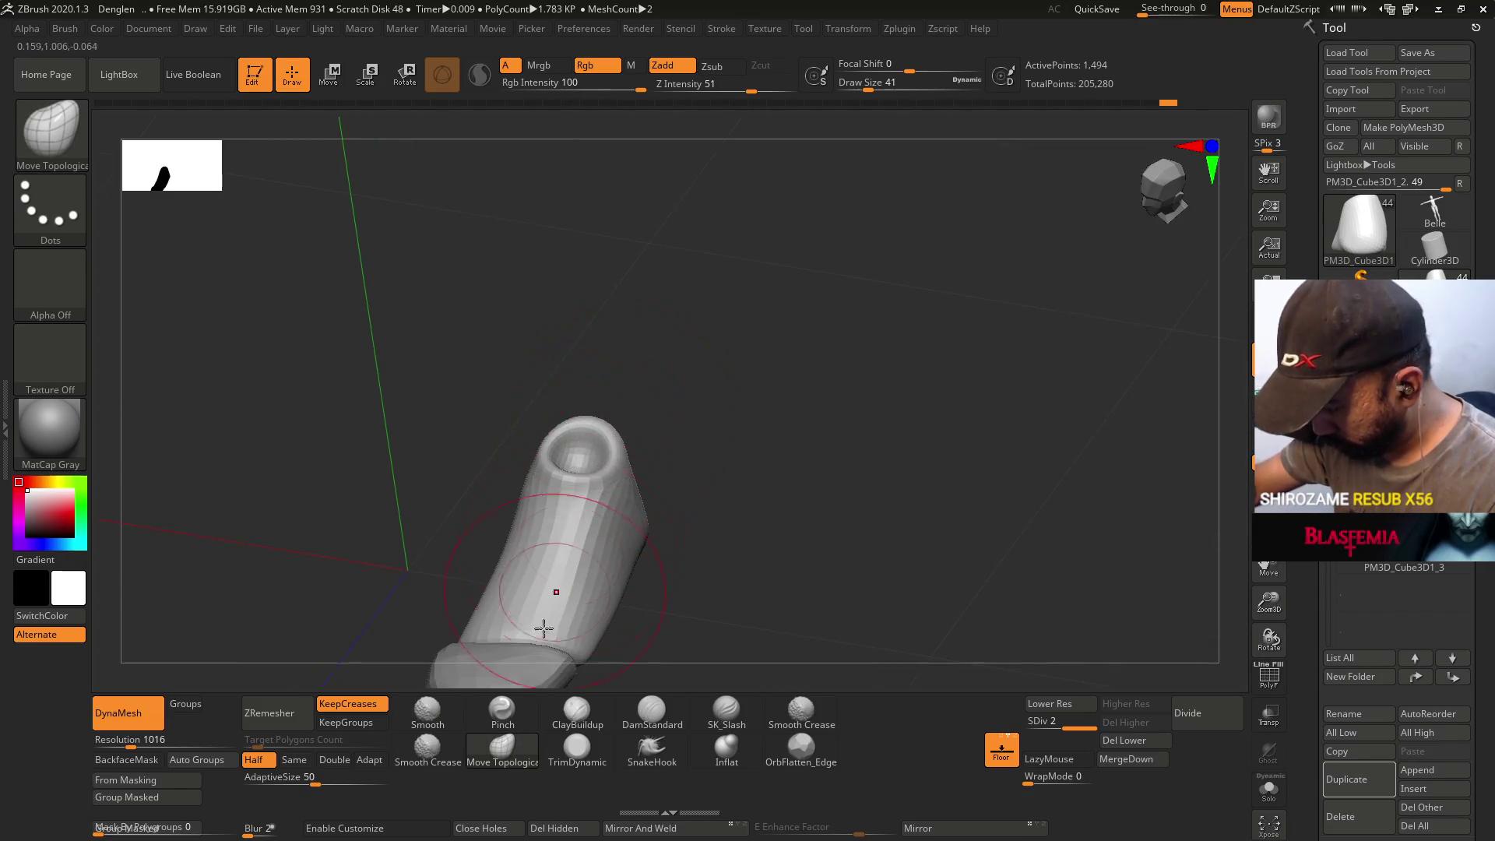
key(ctrl)
key(b)
key(c)
key(b)
drag(701, 498, 657, 421)
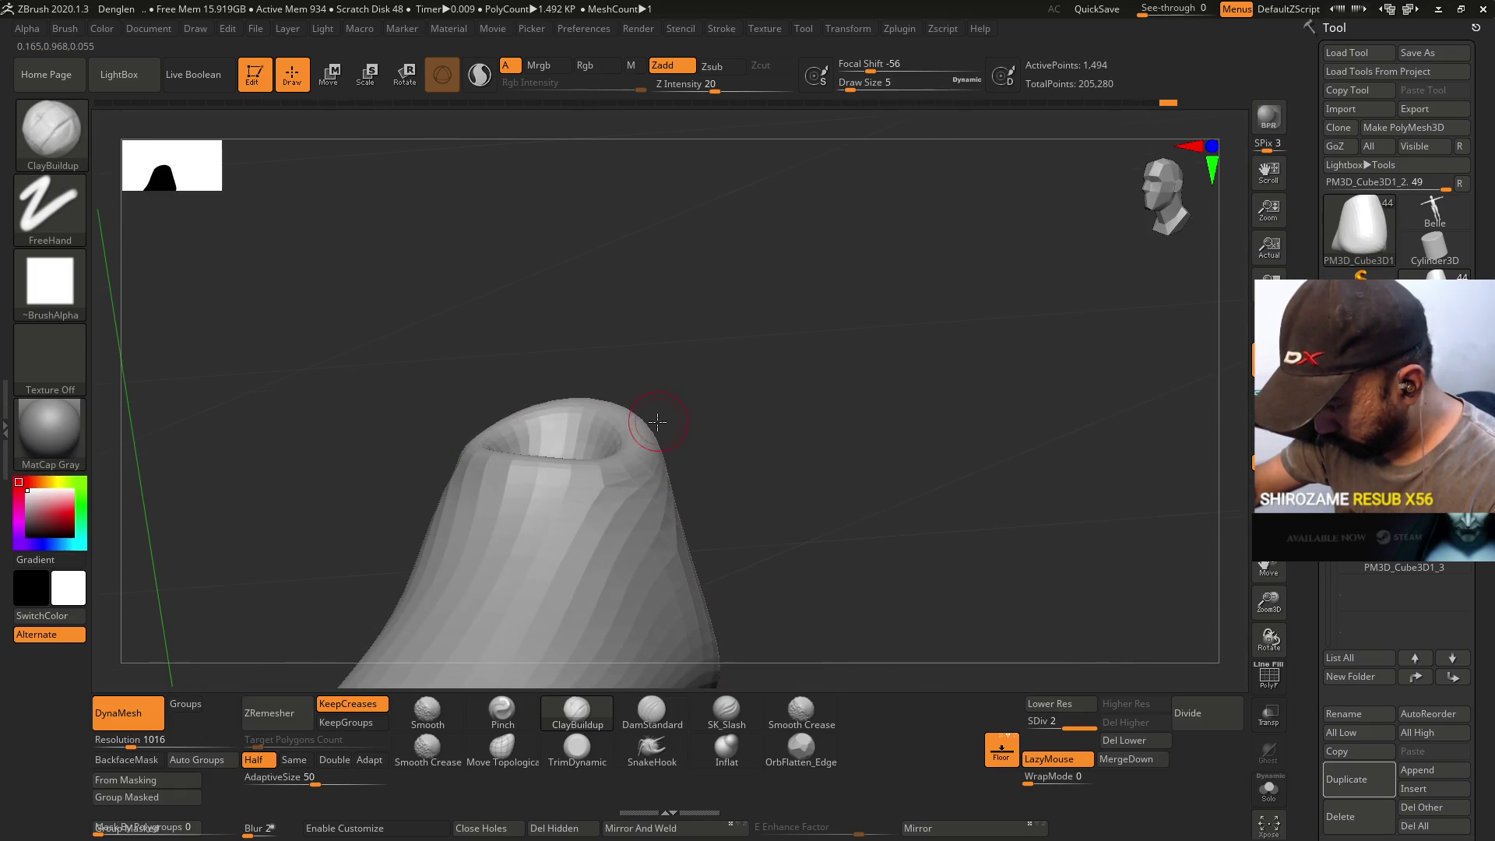
- Drop back to SDiv 1 and tweak the foot shape with Move Topological at draw size 18
click(1050, 703)
mouse_move(779, 560)
mouse_down()
mouse_move(601, 420)
mouse_move(585, 363)
mouse_up()
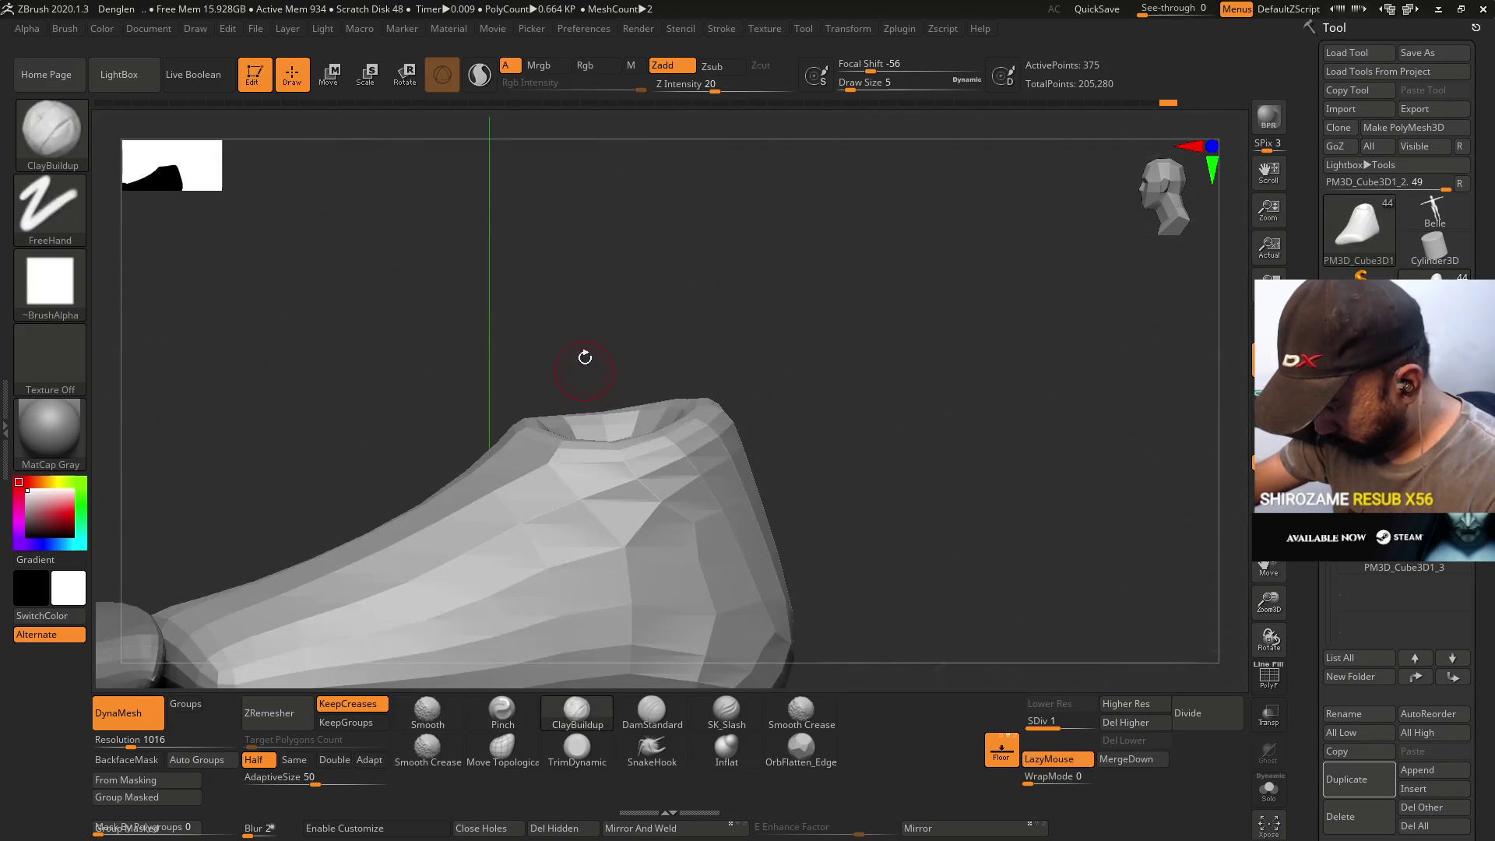
click(520, 745)
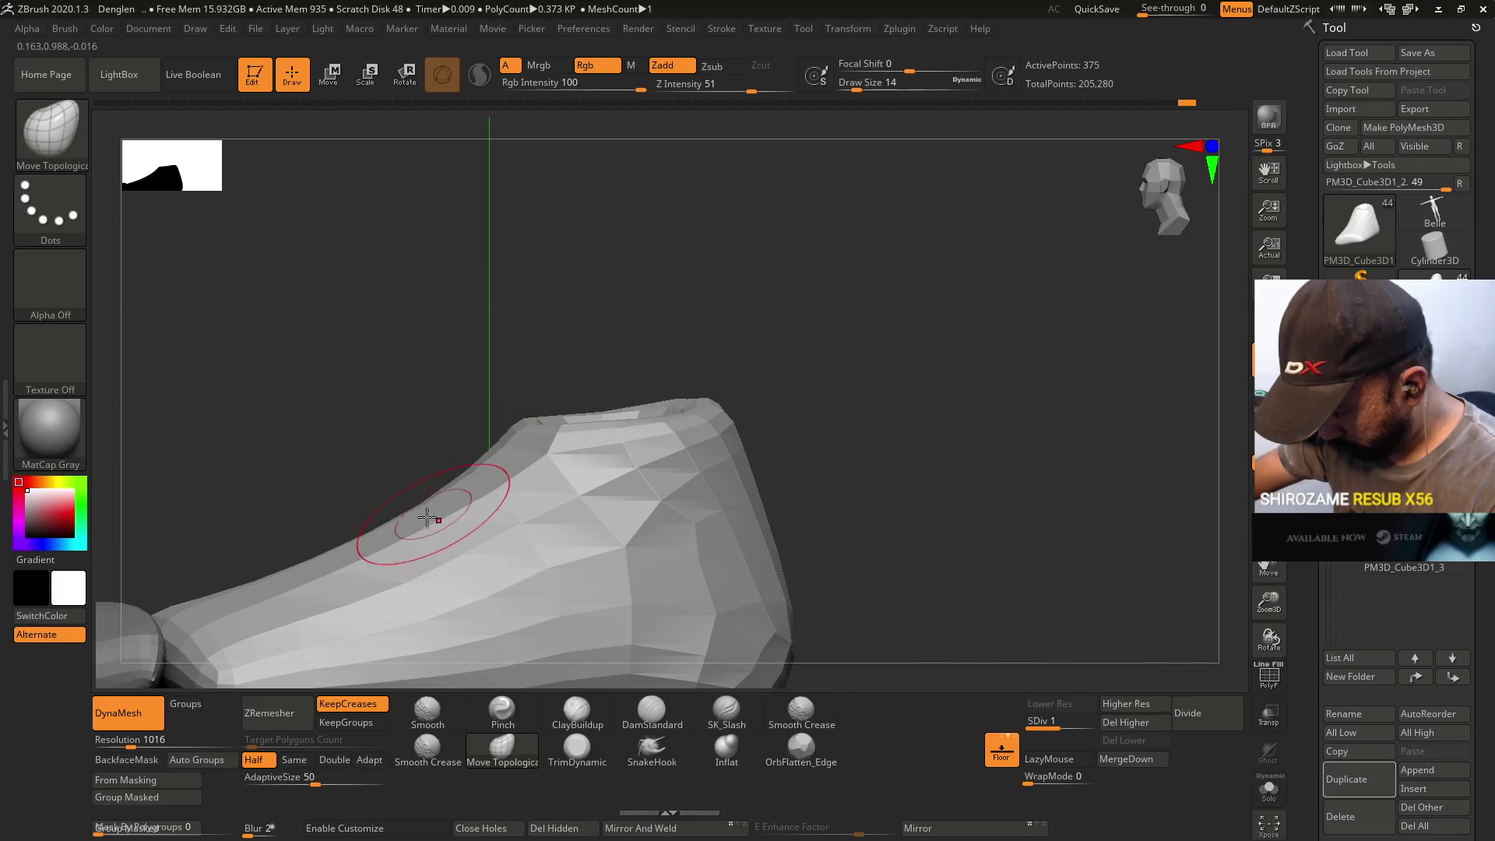
key(bracketright)
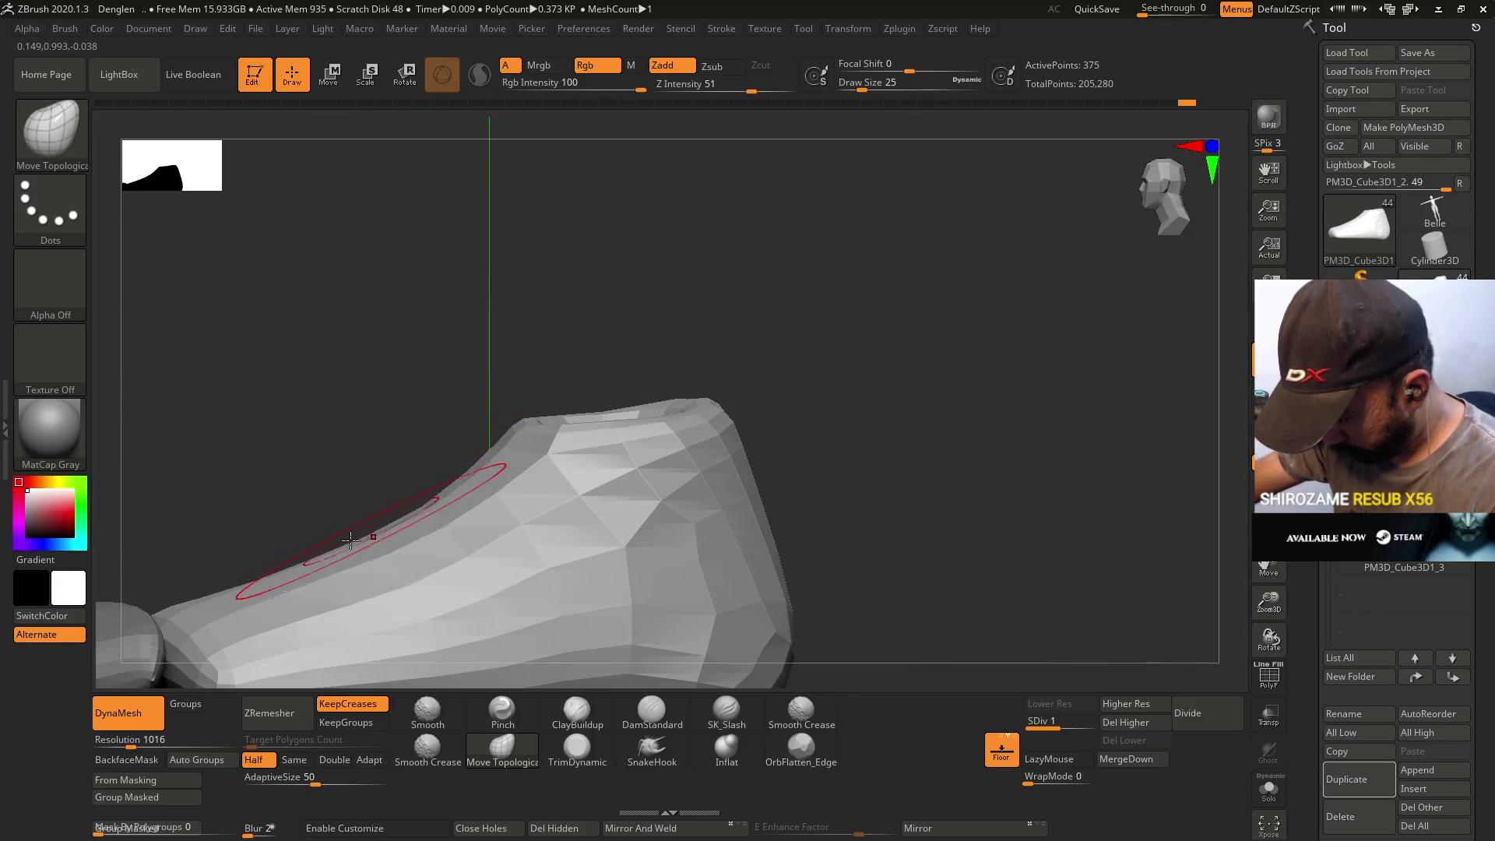
mouse_move(529, 451)
right_down()
mouse_move(544, 427)
mouse_move(584, 493)
mouse_move(577, 433)
right_up()
key(s)
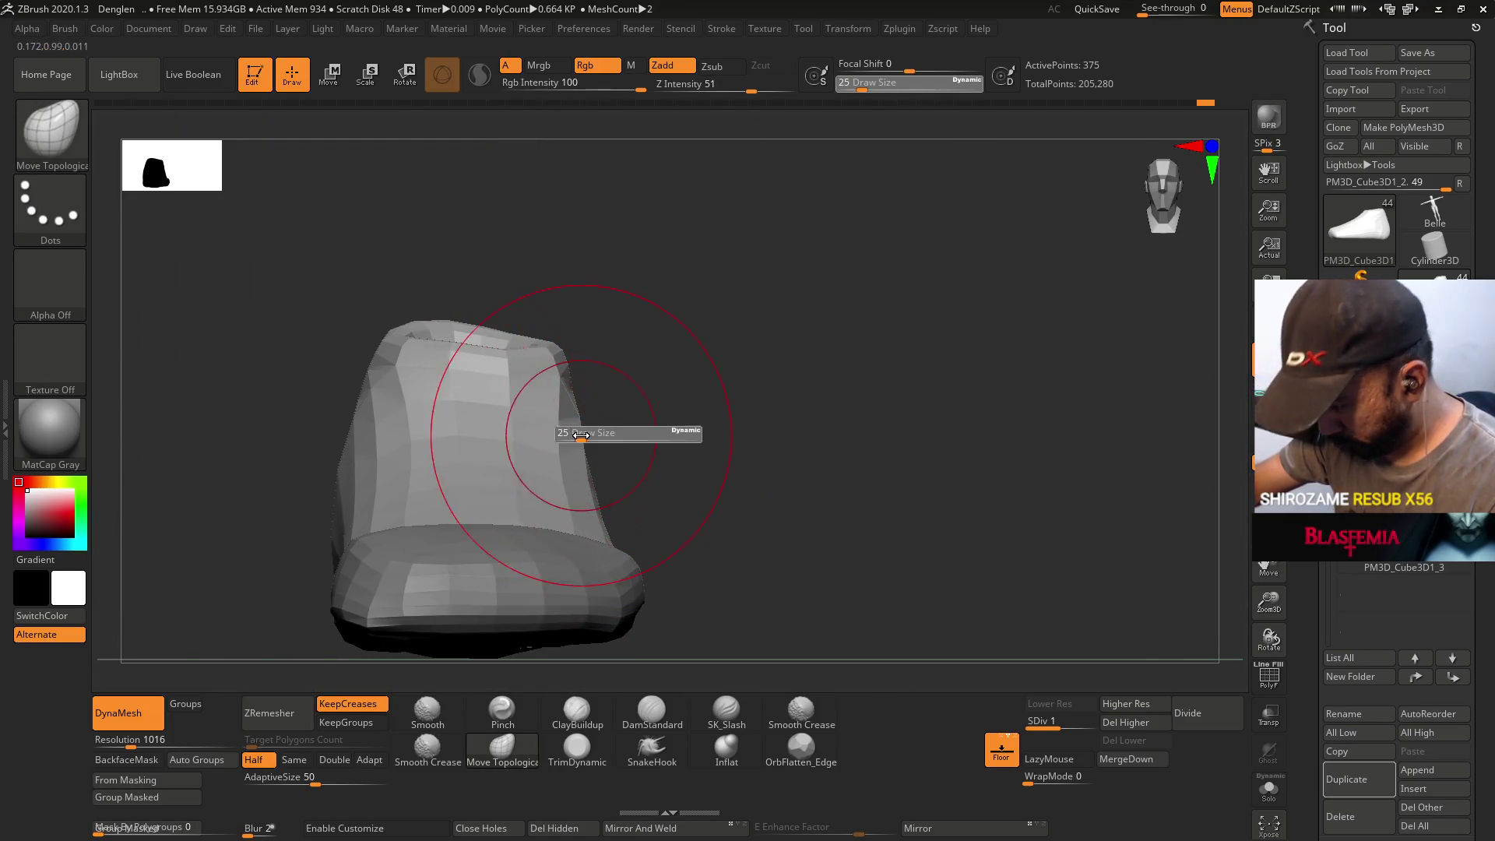
drag(591, 436, 580, 437)
right_drag(580, 427, 591, 439)
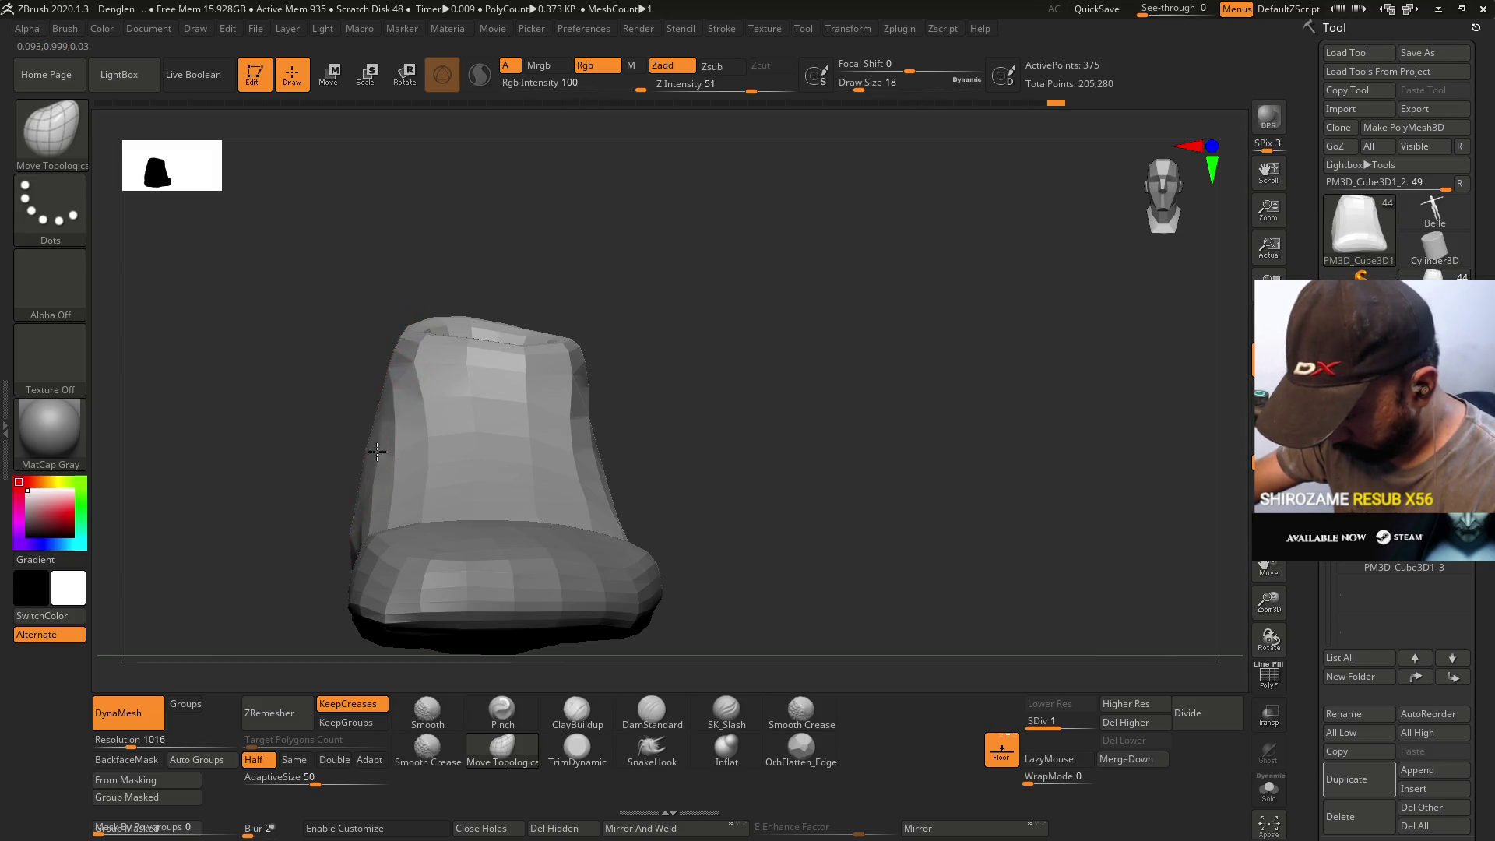
mouse_move(434, 366)
right_down()
mouse_move(545, 373)
mouse_move(400, 381)
mouse_move(410, 371)
mouse_move(493, 405)
mouse_move(489, 490)
mouse_move(468, 498)
mouse_move(487, 487)
mouse_move(498, 506)
mouse_move(483, 551)
mouse_move(467, 545)
mouse_move(475, 561)
right_up()
click(503, 710)
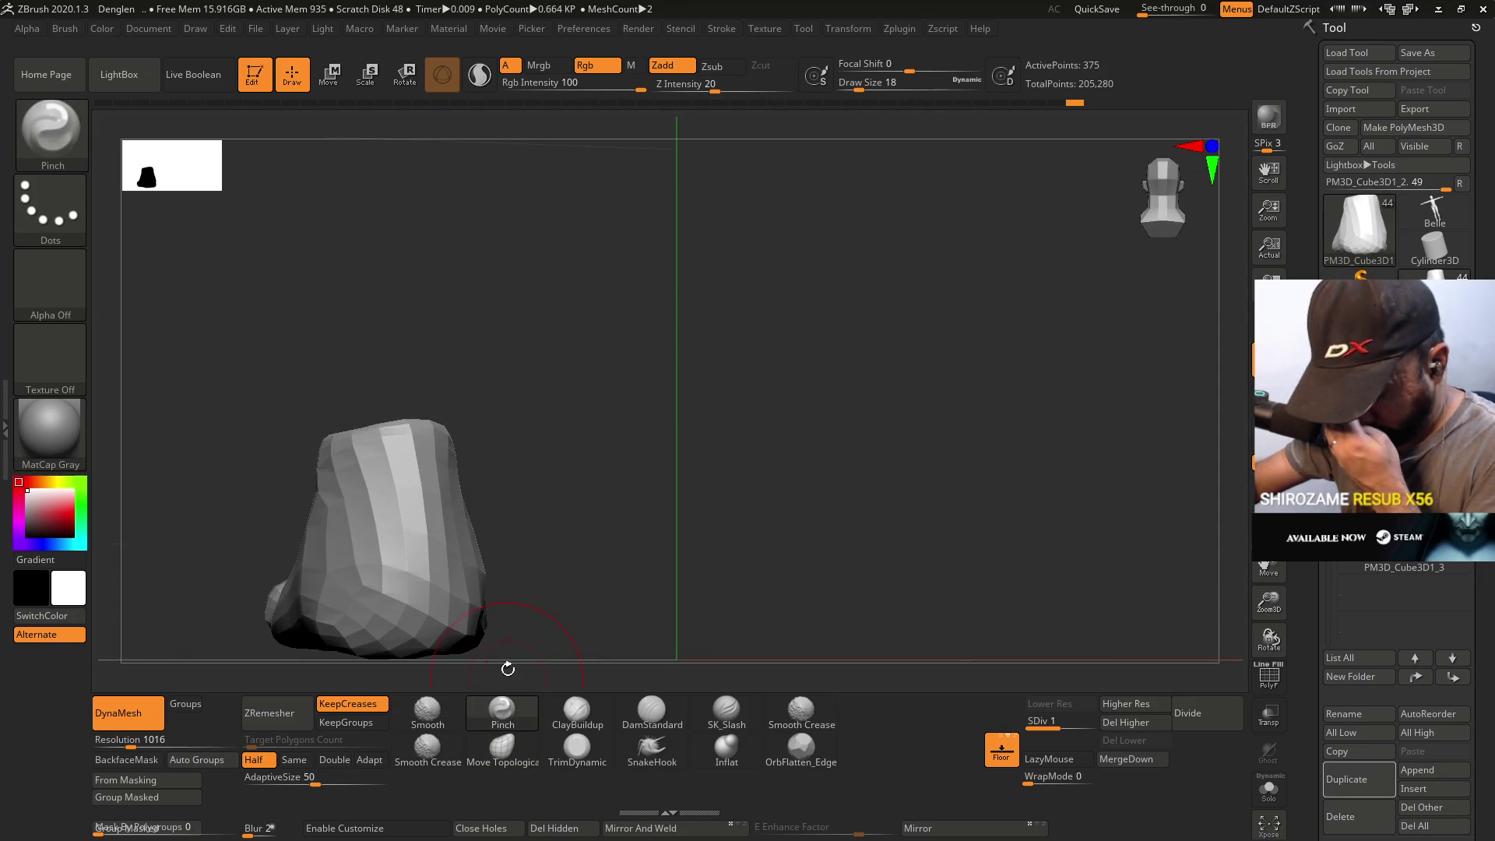
mouse_move(484, 664)
right_down()
mouse_move(494, 510)
mouse_move(467, 514)
mouse_move(477, 527)
mouse_move(566, 445)
right_up()
key(s)
drag(567, 440, 560, 437)
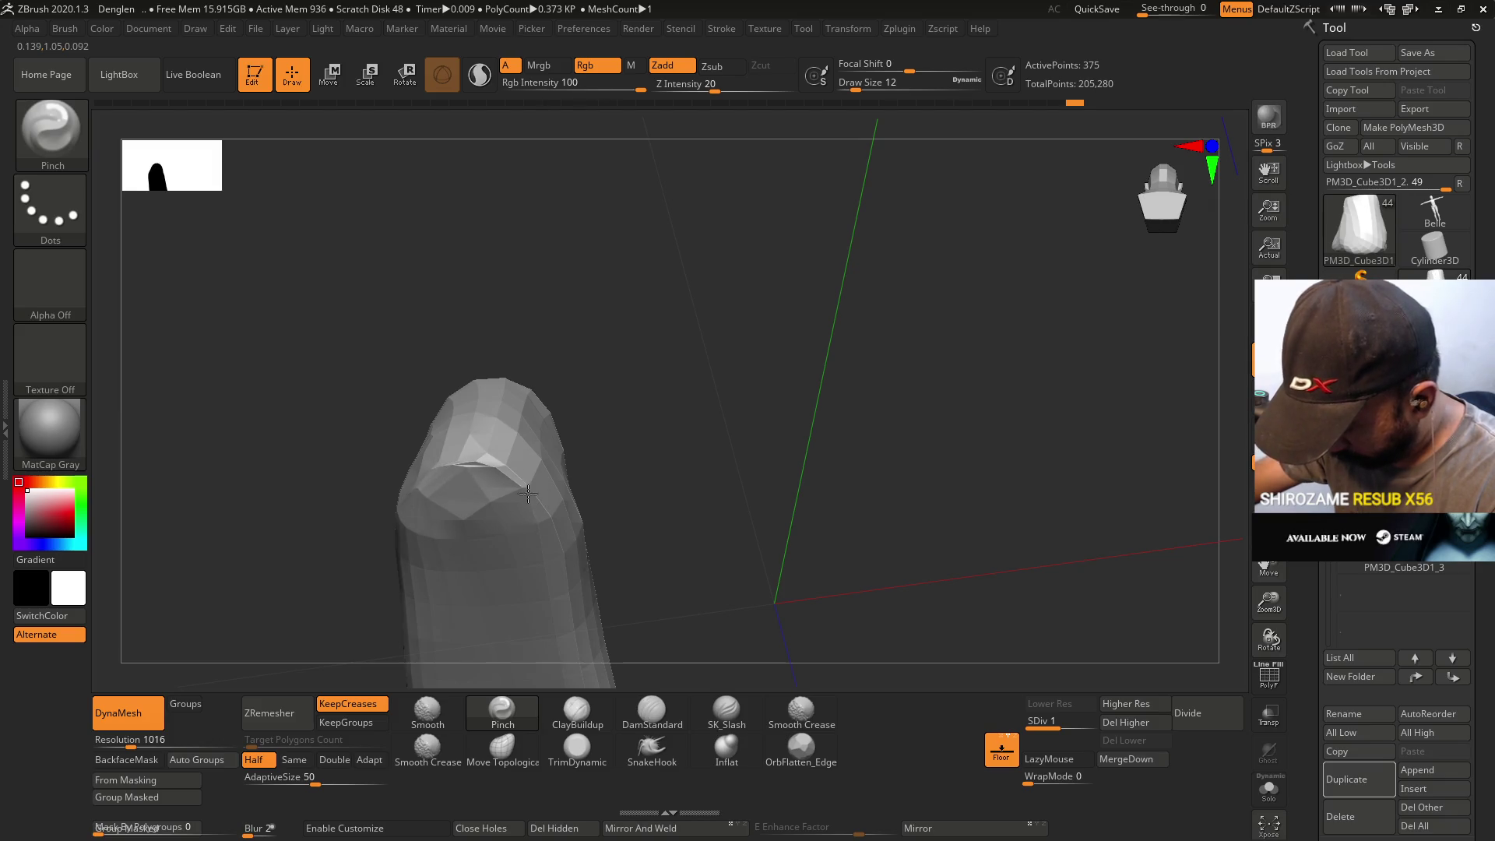
mouse_move(453, 463)
mouse_down()
mouse_move(543, 562)
mouse_move(484, 384)
mouse_move(501, 428)
mouse_move(413, 473)
mouse_move(522, 417)
mouse_move(514, 405)
mouse_move(467, 426)
mouse_up()
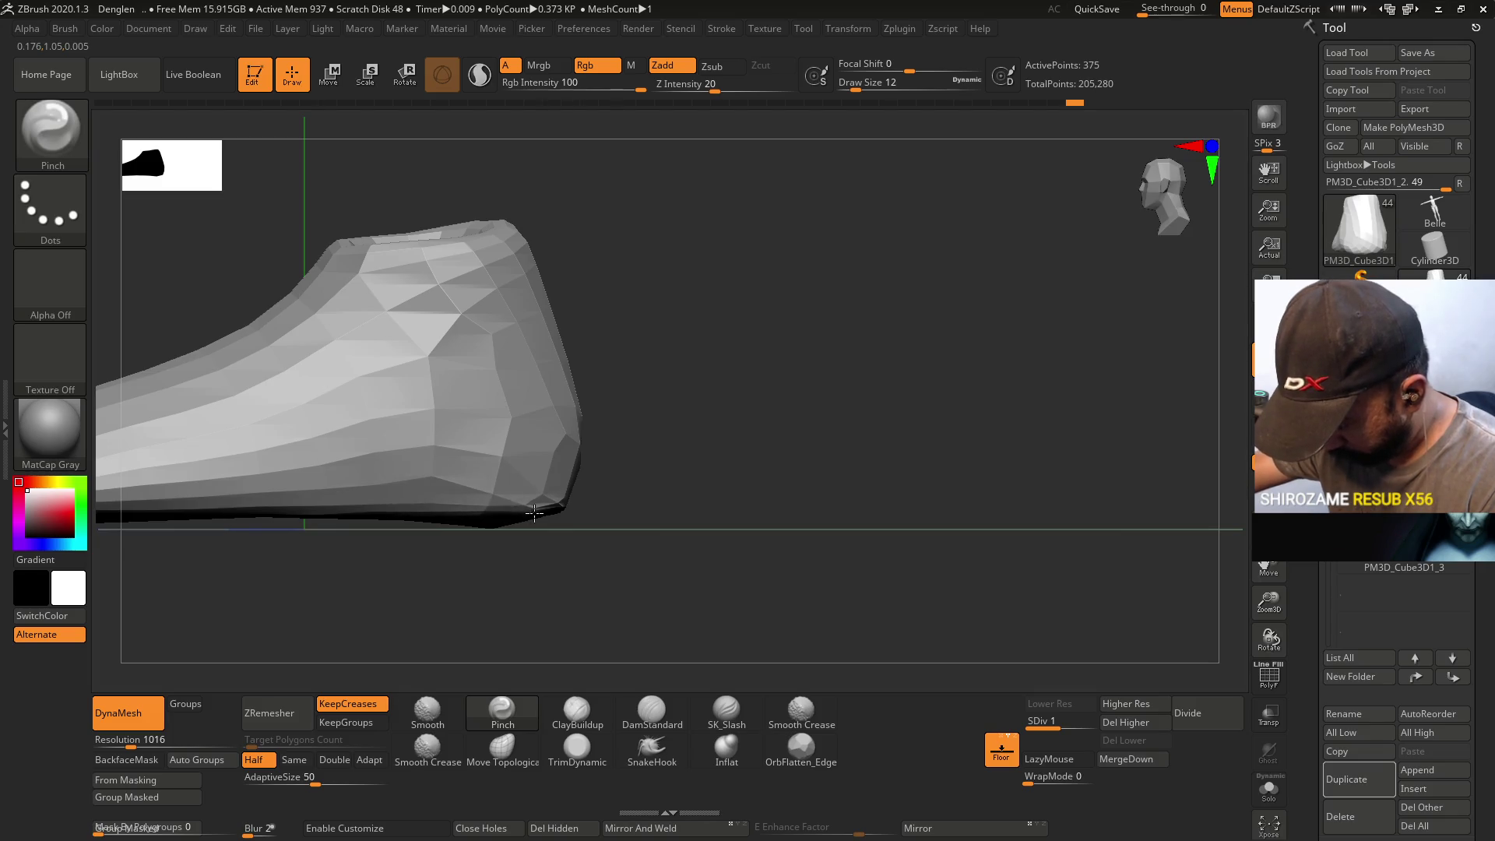
shift+drag(565, 508, 684, 287)
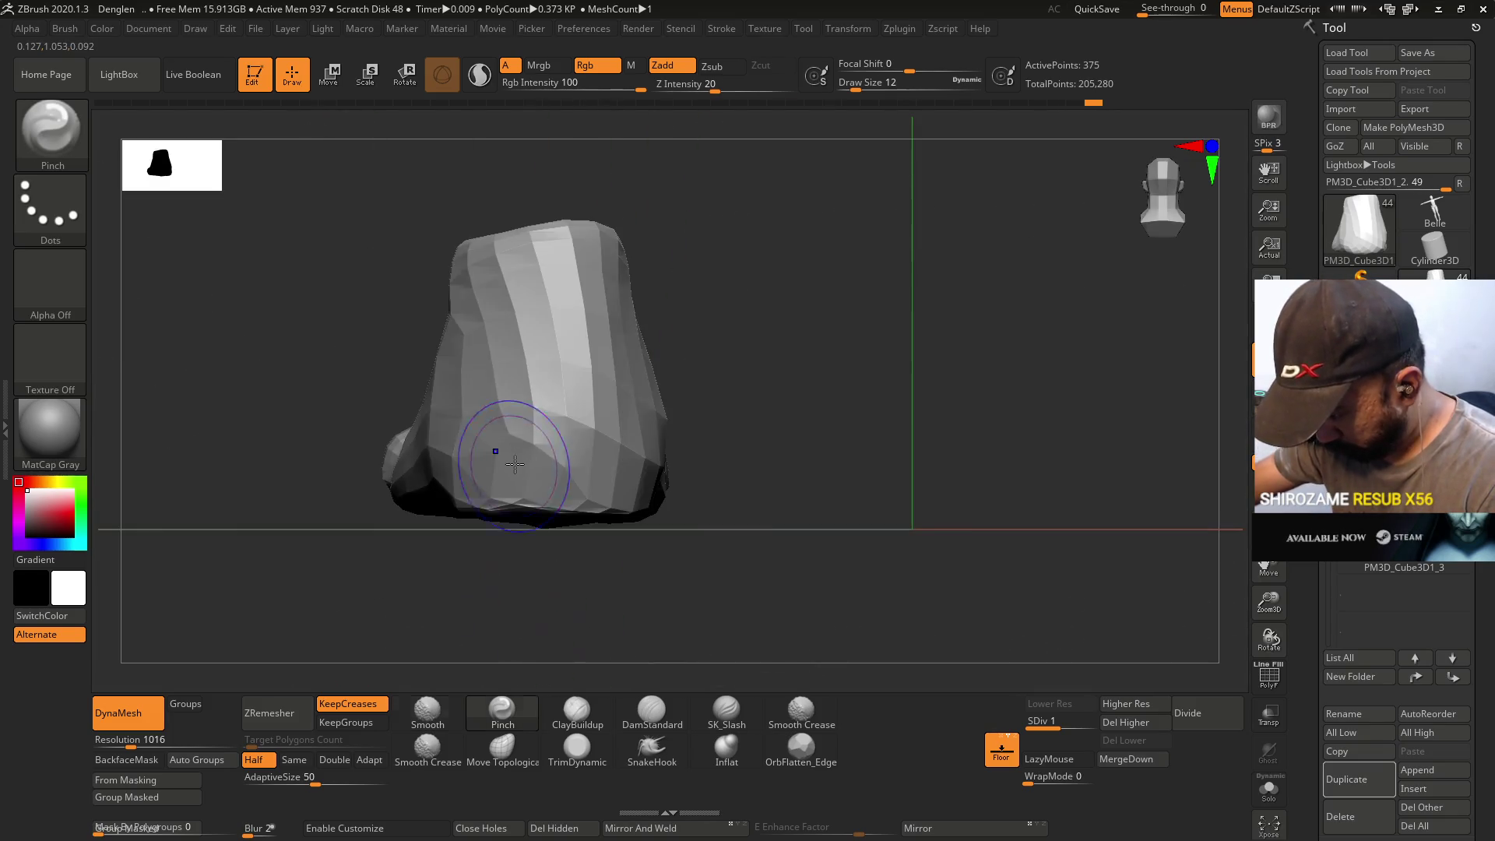
click(512, 762)
key(s)
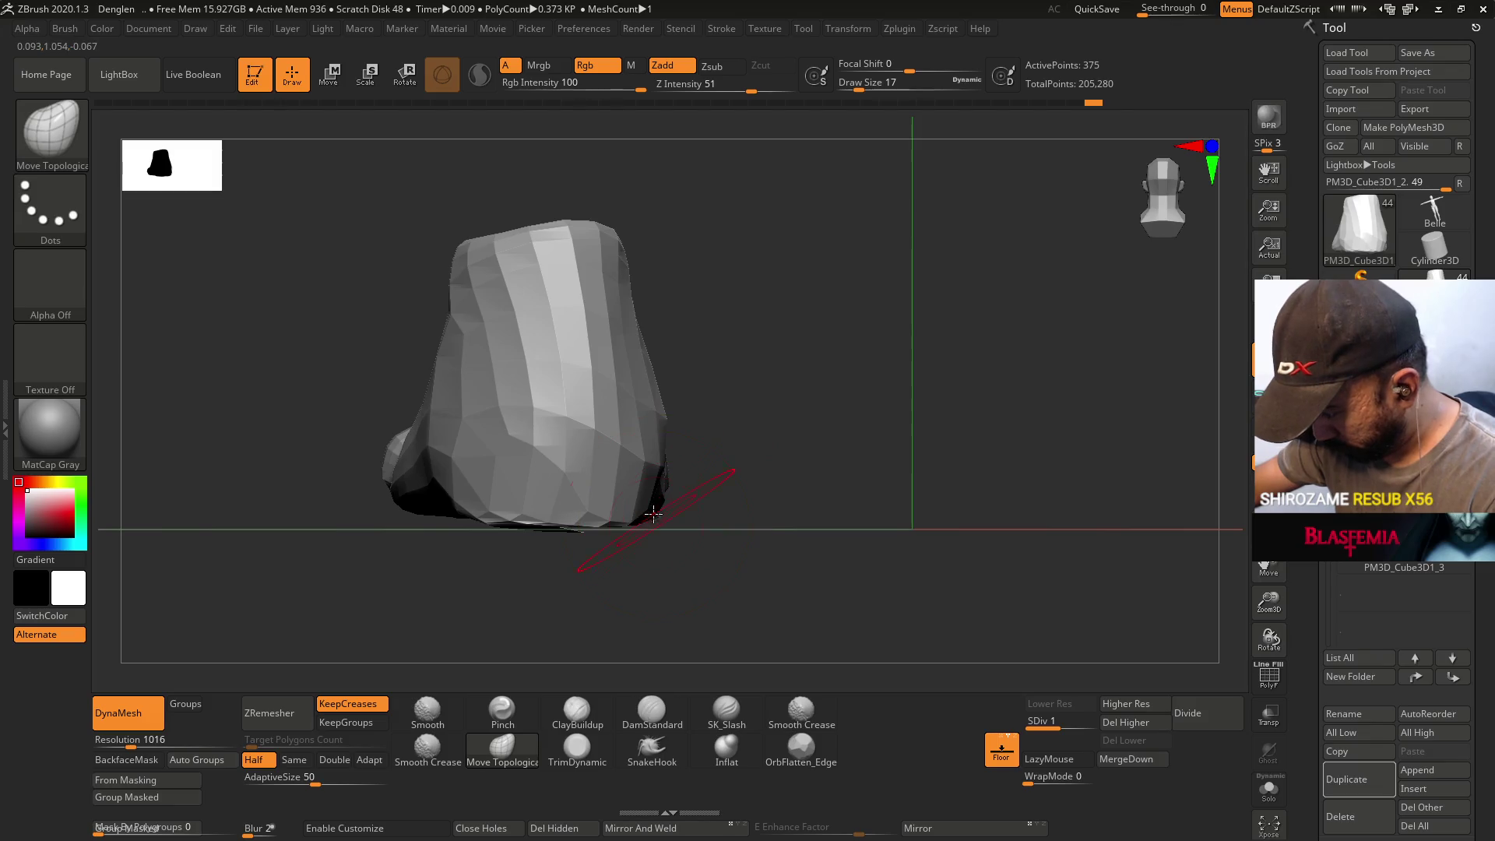
- Smooth the sole from the heel toward the toe, nudging the front near the toe block
mouse_move(436, 507)
shift+mouse_down()
mouse_move(428, 517)
mouse_move(507, 483)
mouse_move(578, 582)
shift+mouse_up()
key(s)
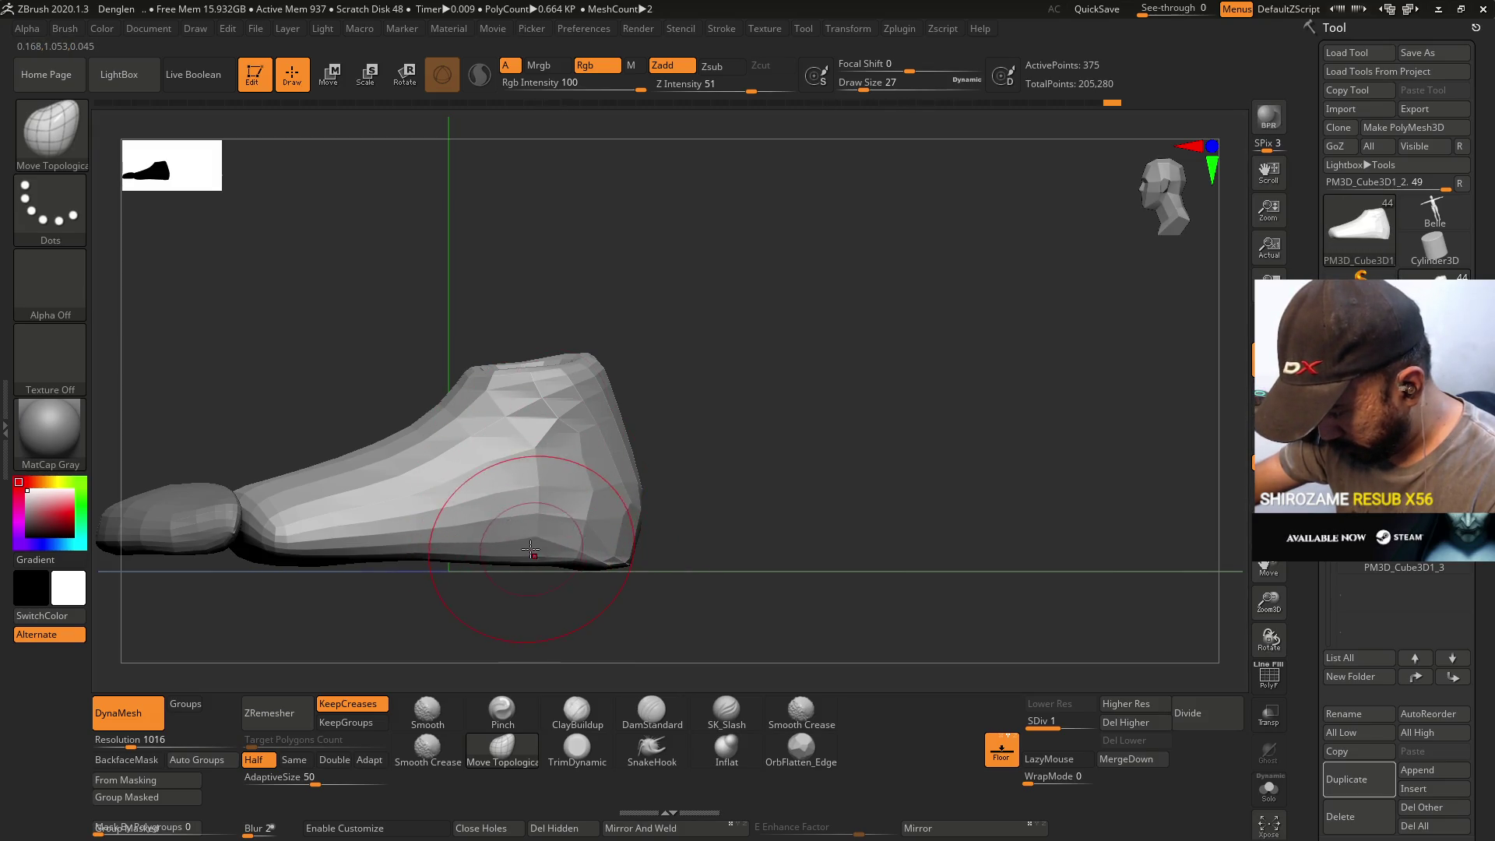
mouse_move(611, 557)
mouse_down()
mouse_move(616, 513)
mouse_move(534, 514)
mouse_move(524, 553)
mouse_up()
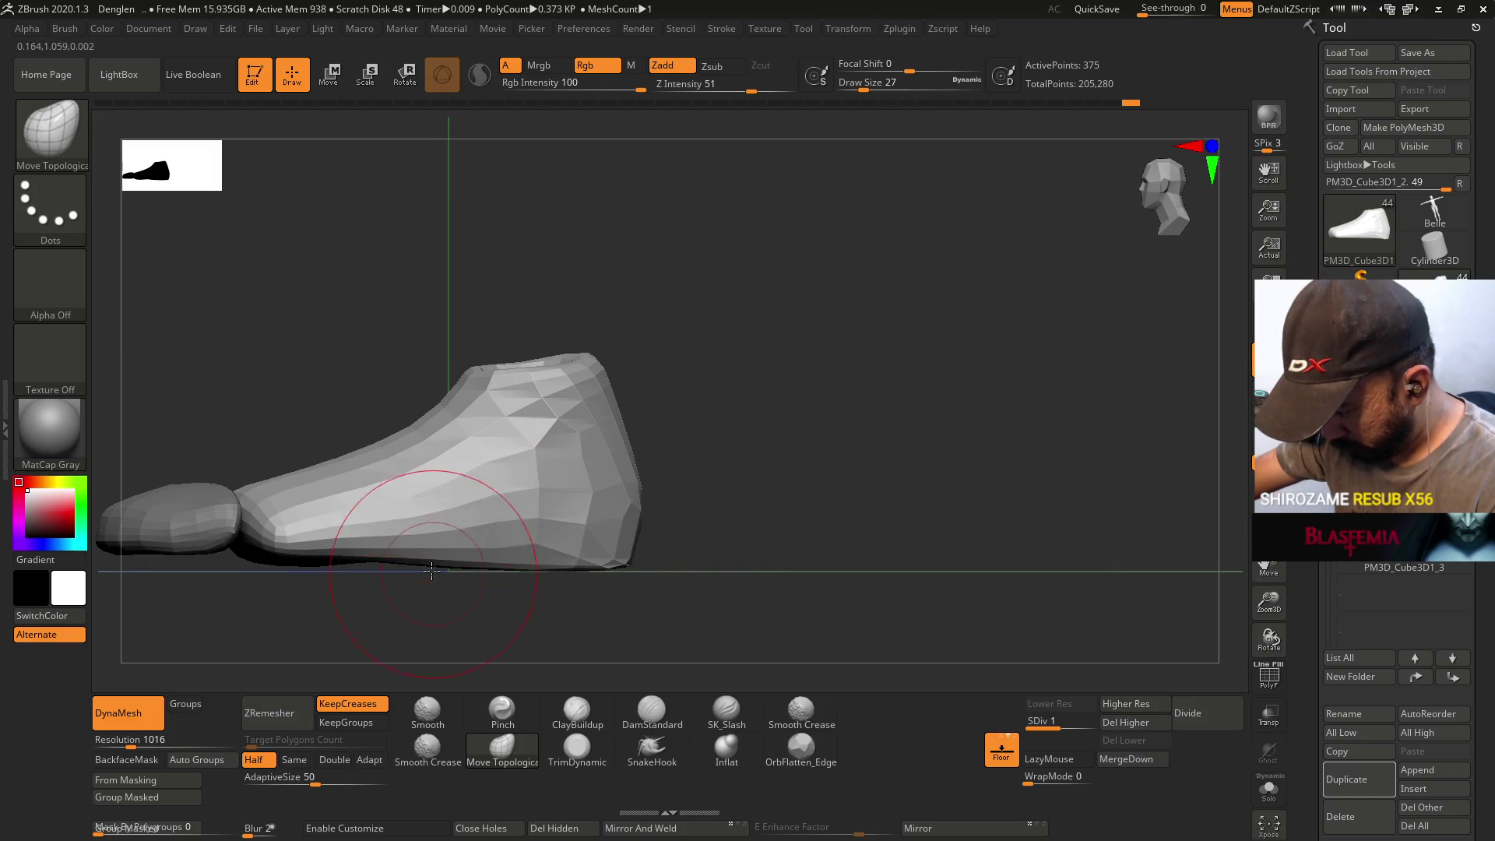
mouse_move(342, 547)
shift+mouse_down()
mouse_move(280, 545)
mouse_move(397, 515)
shift+mouse_up()
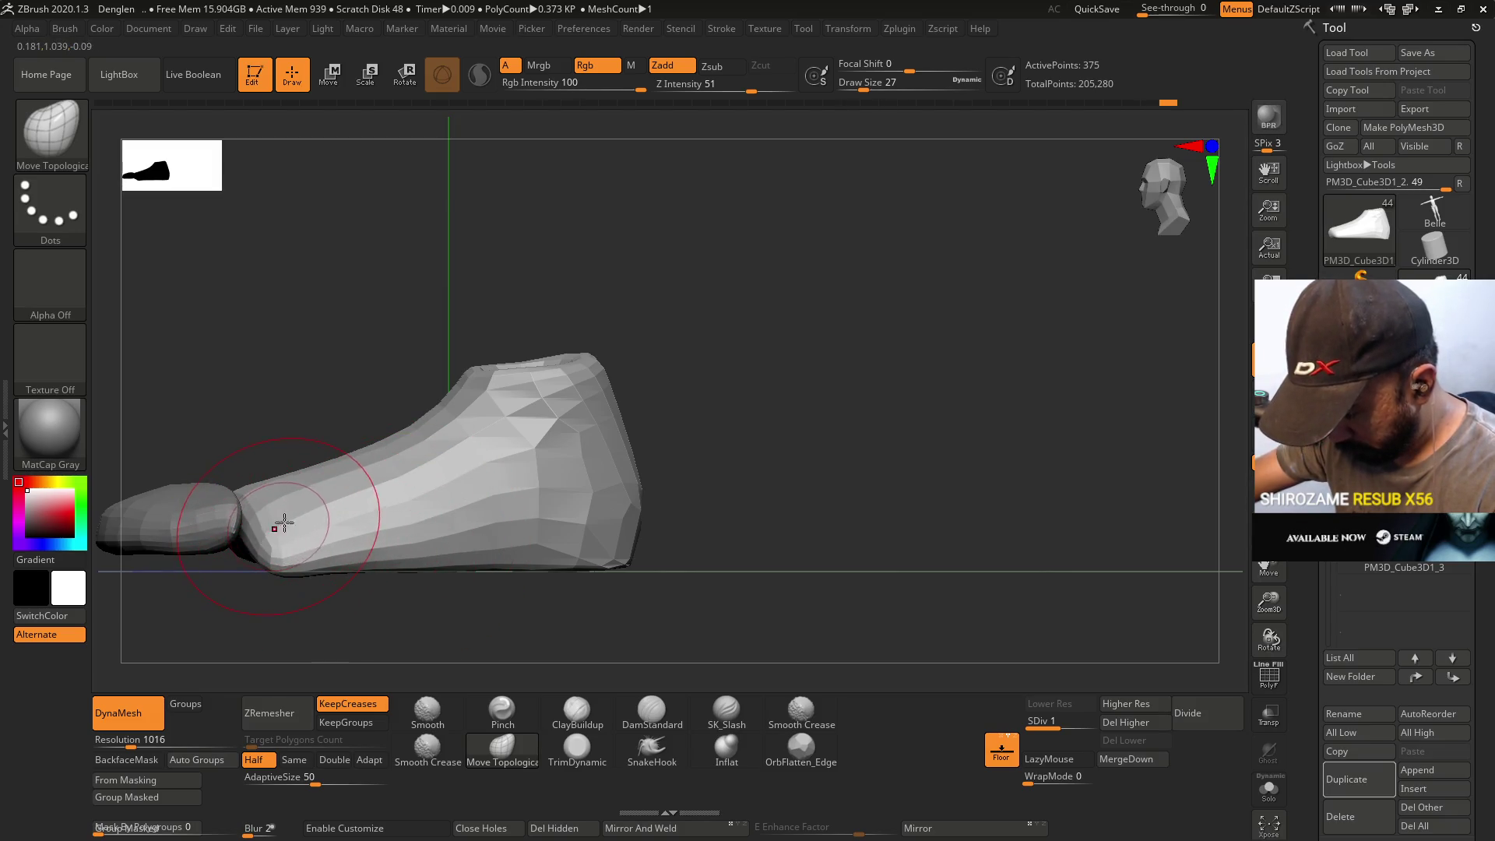
key(ctrl)
mouse_move(310, 524)
right_down()
mouse_move(551, 491)
mouse_move(454, 488)
mouse_move(522, 519)
right_up()
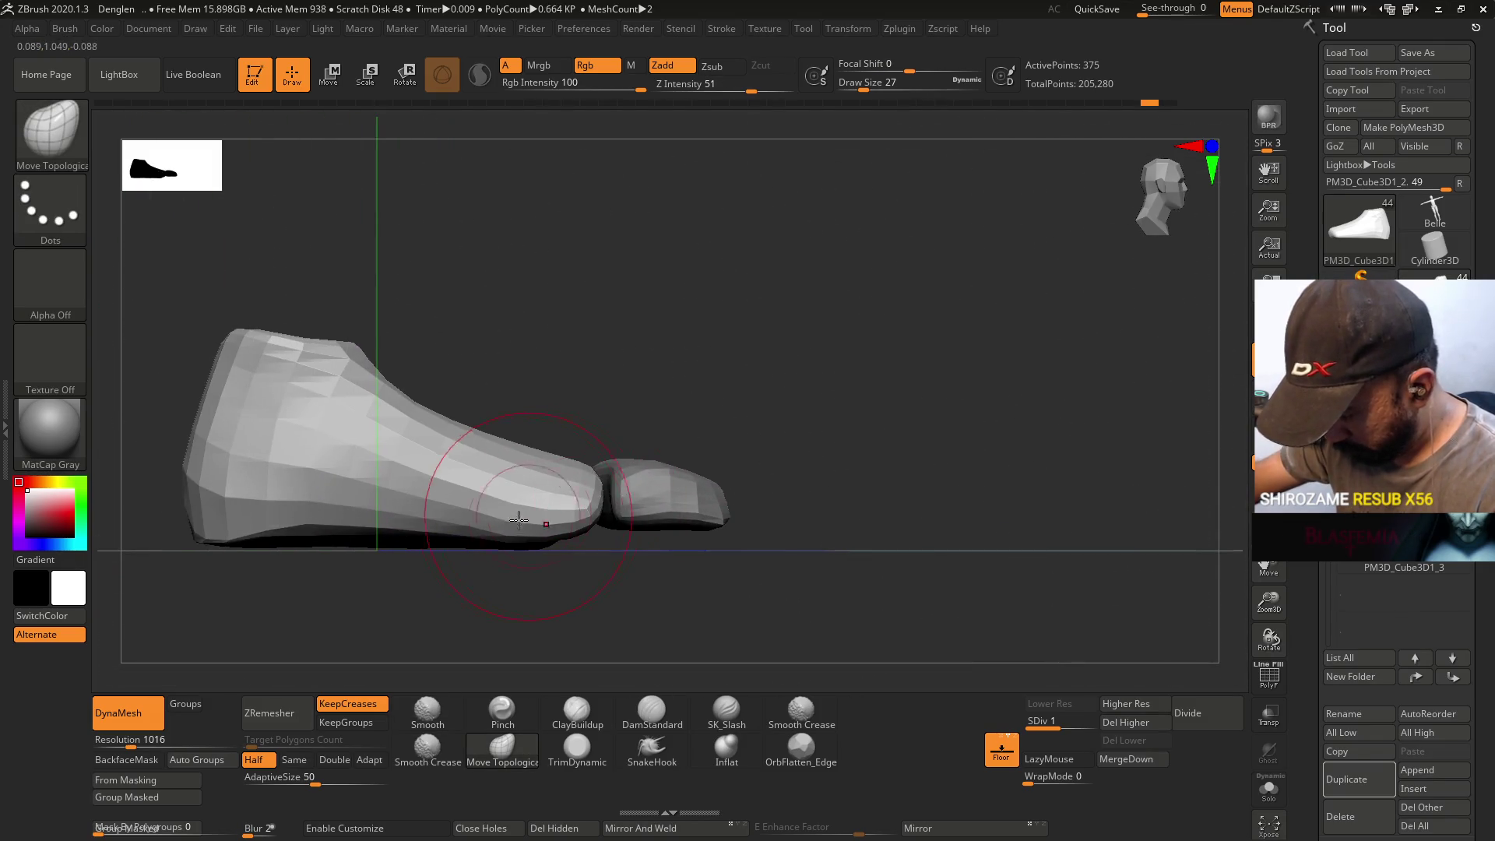
drag(558, 519, 577, 526)
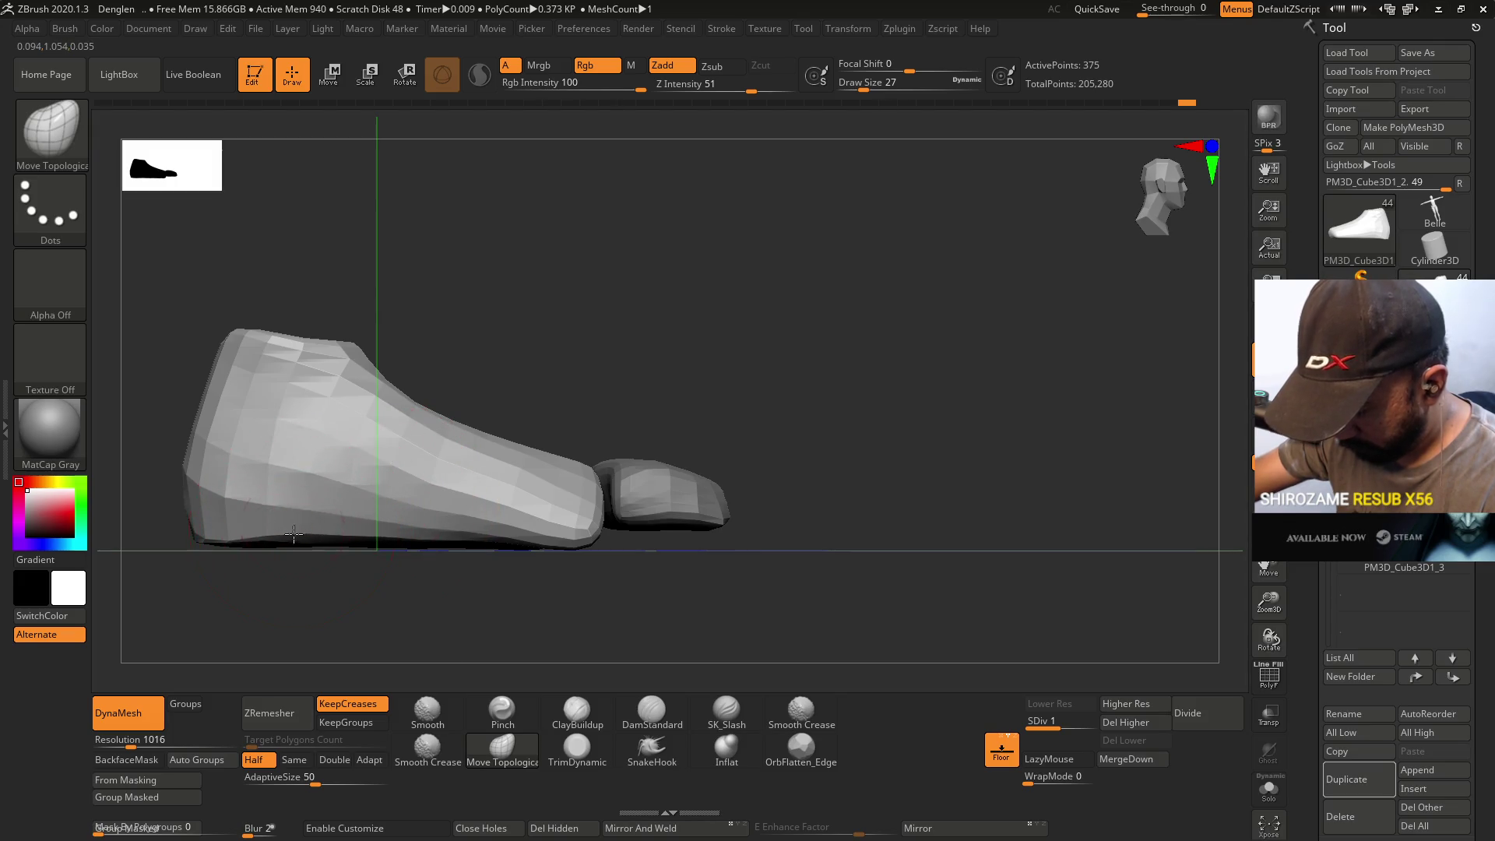
drag(293, 530, 397, 534)
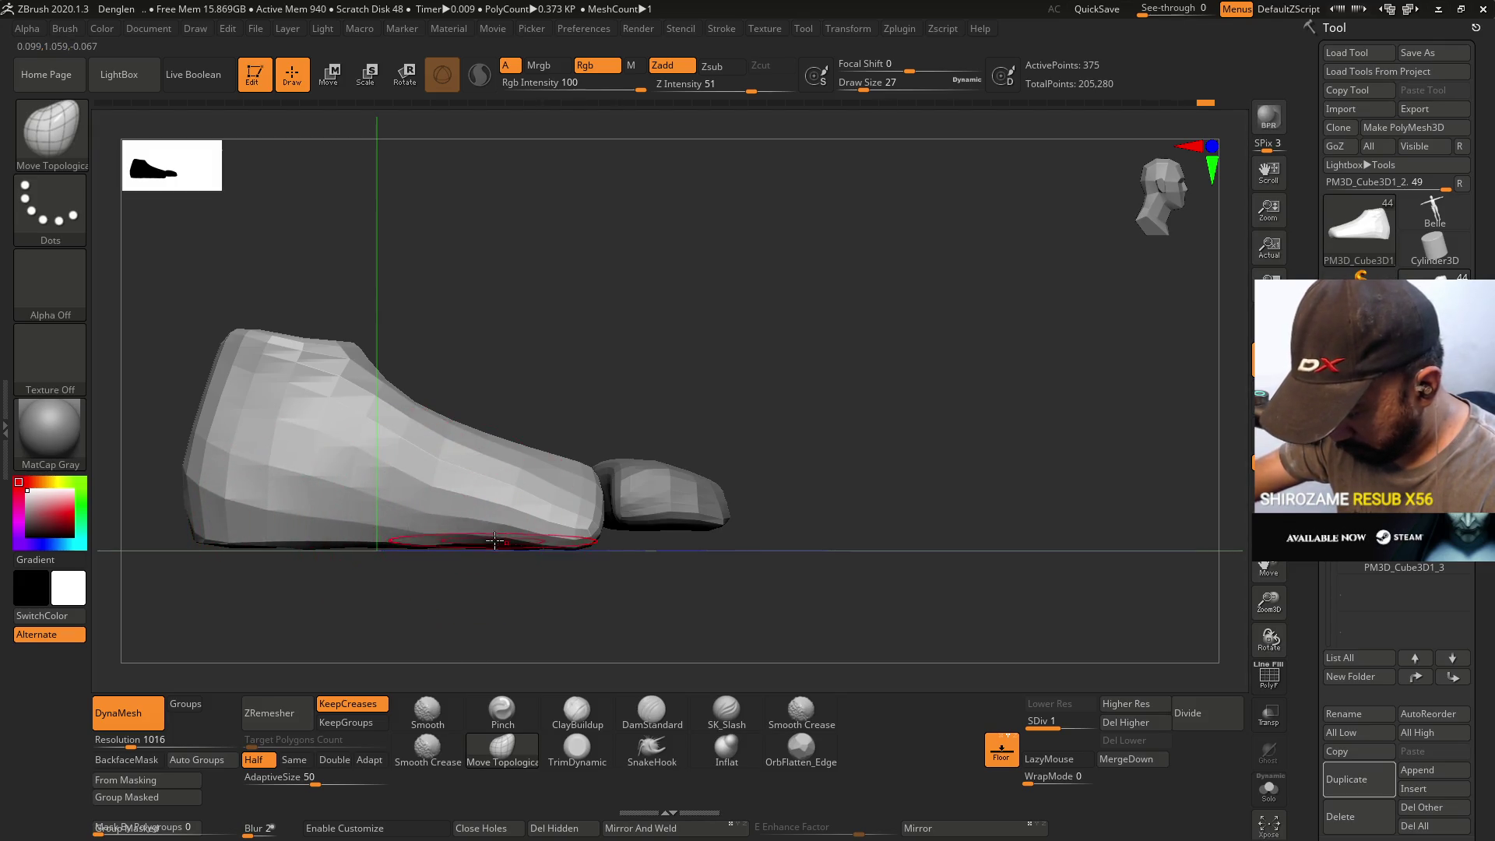
- Check the foot from front and side views and set ZRemesher to Same density
mouse_move(514, 539)
shift+right_down()
mouse_move(561, 500)
mouse_move(536, 413)
shift+right_up()
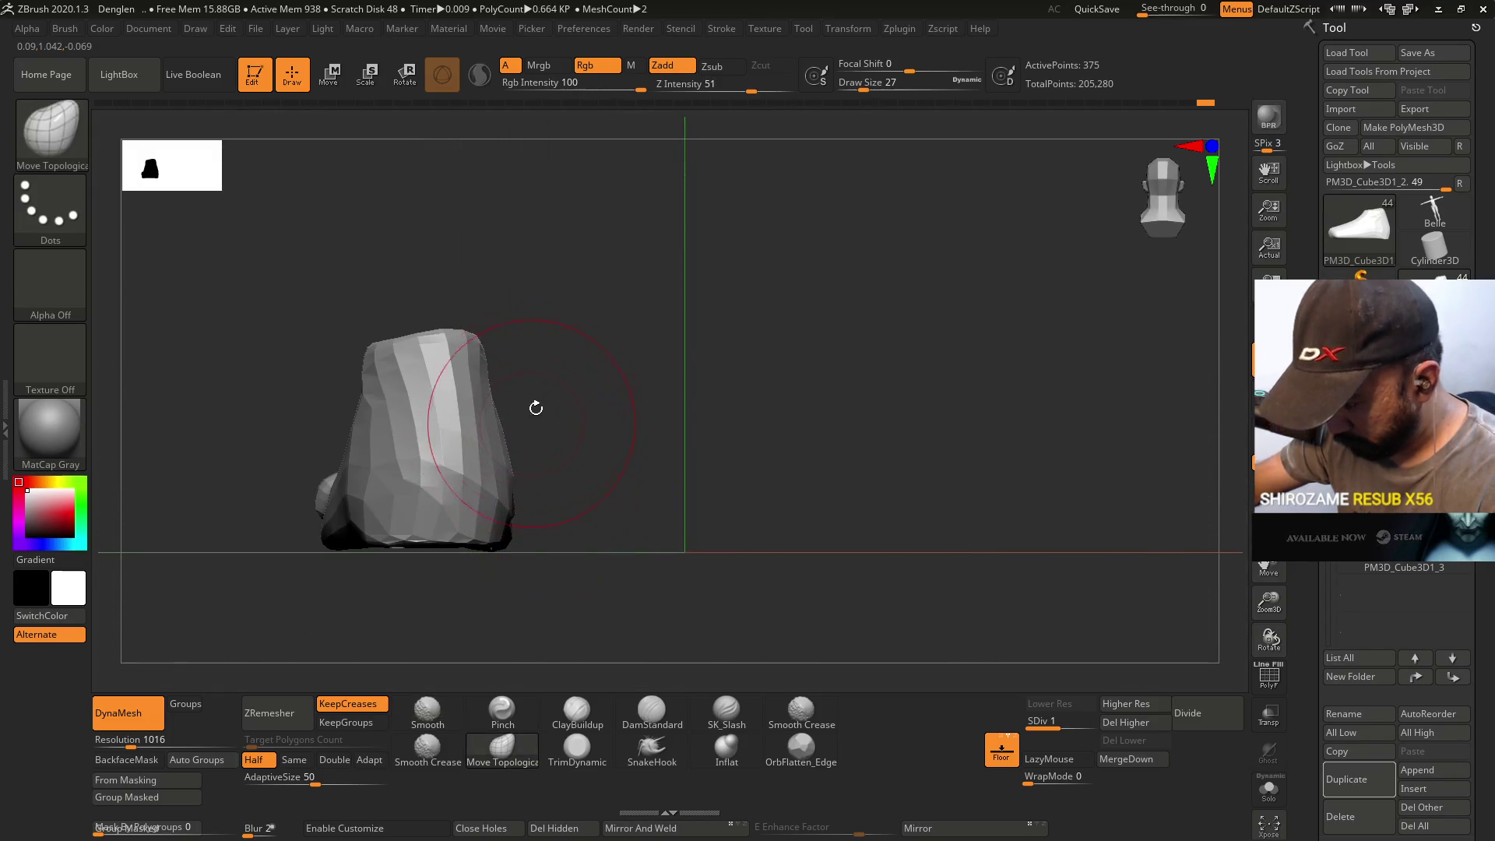
mouse_move(472, 483)
shift+right_down()
mouse_move(425, 529)
mouse_move(571, 568)
mouse_move(608, 517)
mouse_move(599, 499)
mouse_move(575, 524)
shift+right_up()
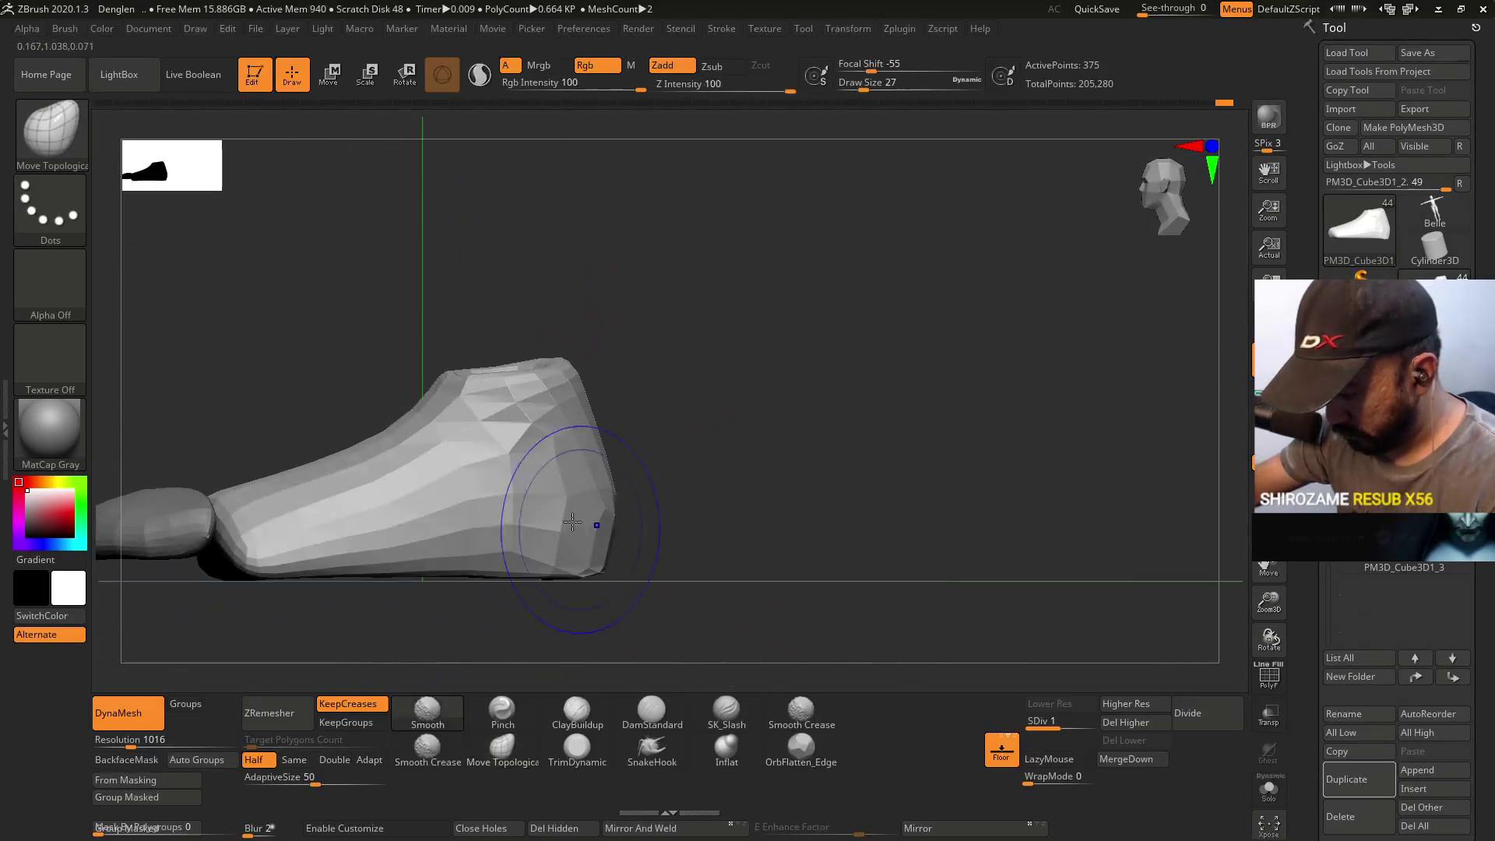
mouse_move(573, 349)
shift+right_down()
mouse_move(578, 423)
mouse_move(604, 427)
mouse_move(536, 354)
shift+right_up()
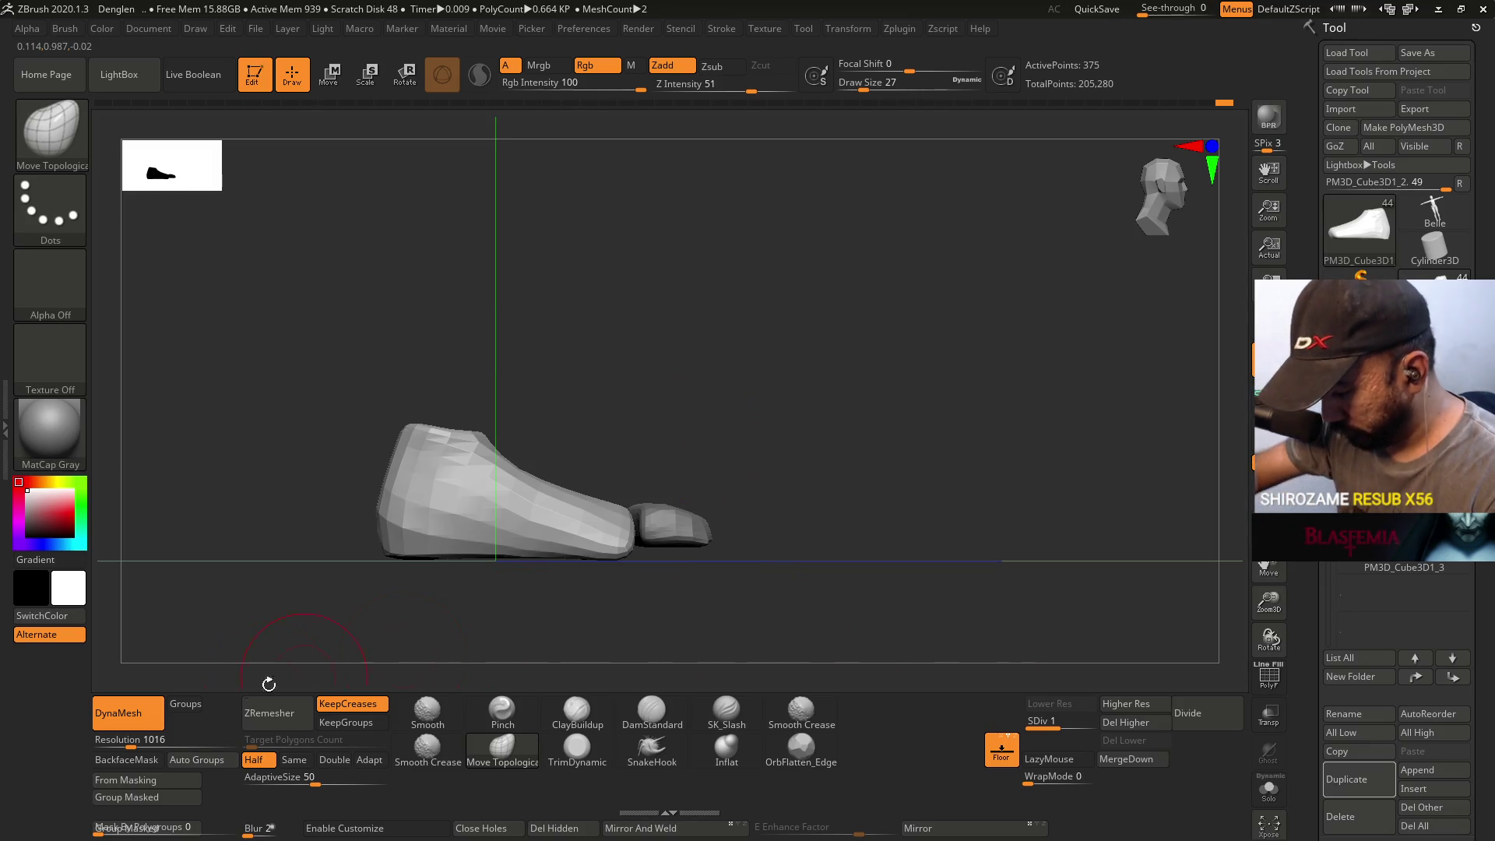
click(294, 759)
- Run ZRemesher on the foot, giving a 405-point block, and select ClayBuildup
click(269, 712)
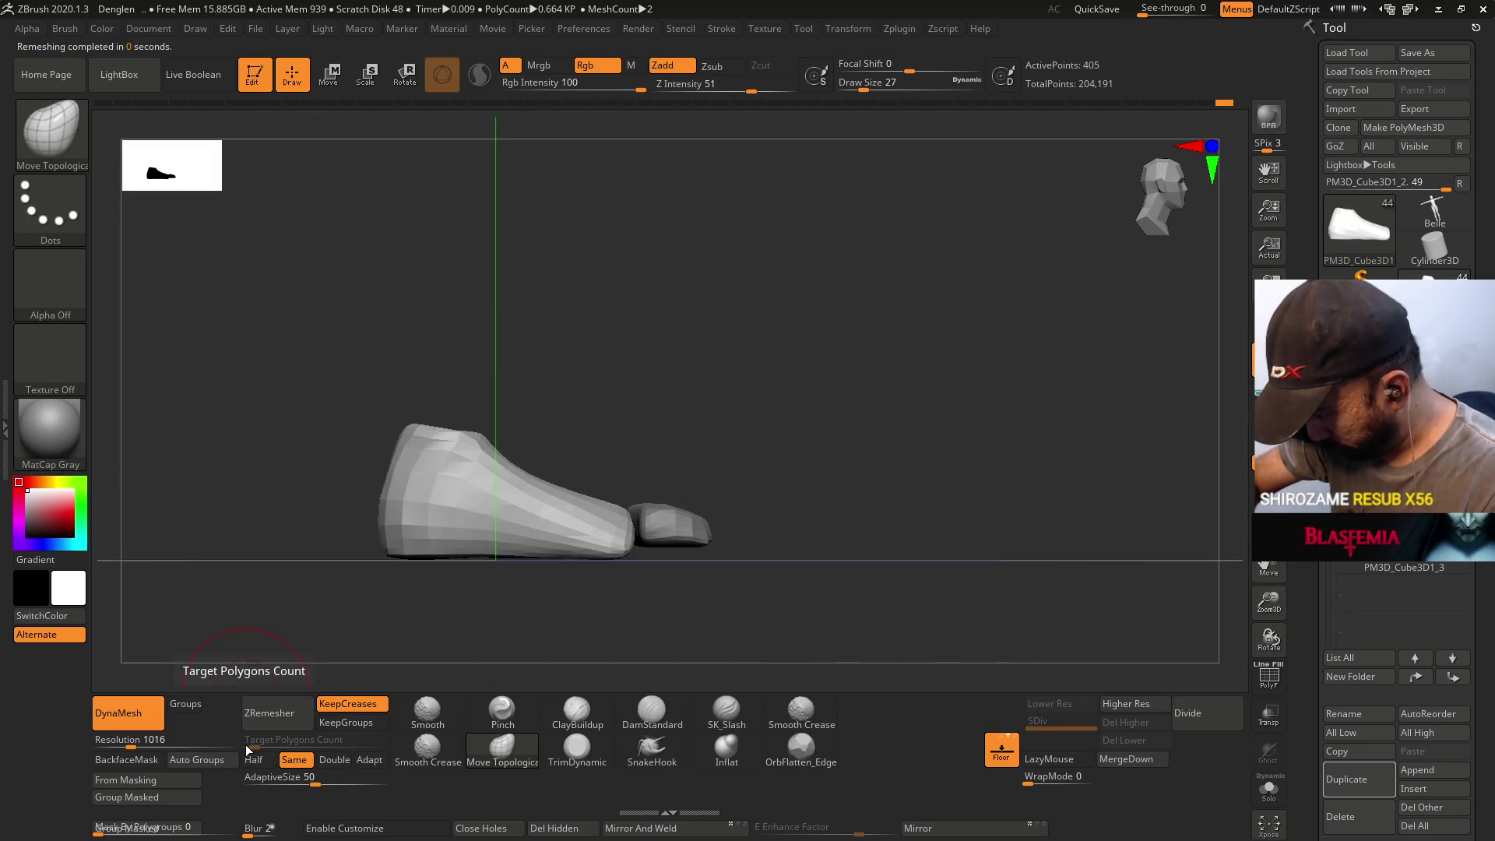
mouse_move(584, 467)
right_down()
mouse_move(617, 434)
mouse_move(621, 377)
mouse_move(603, 363)
right_up()
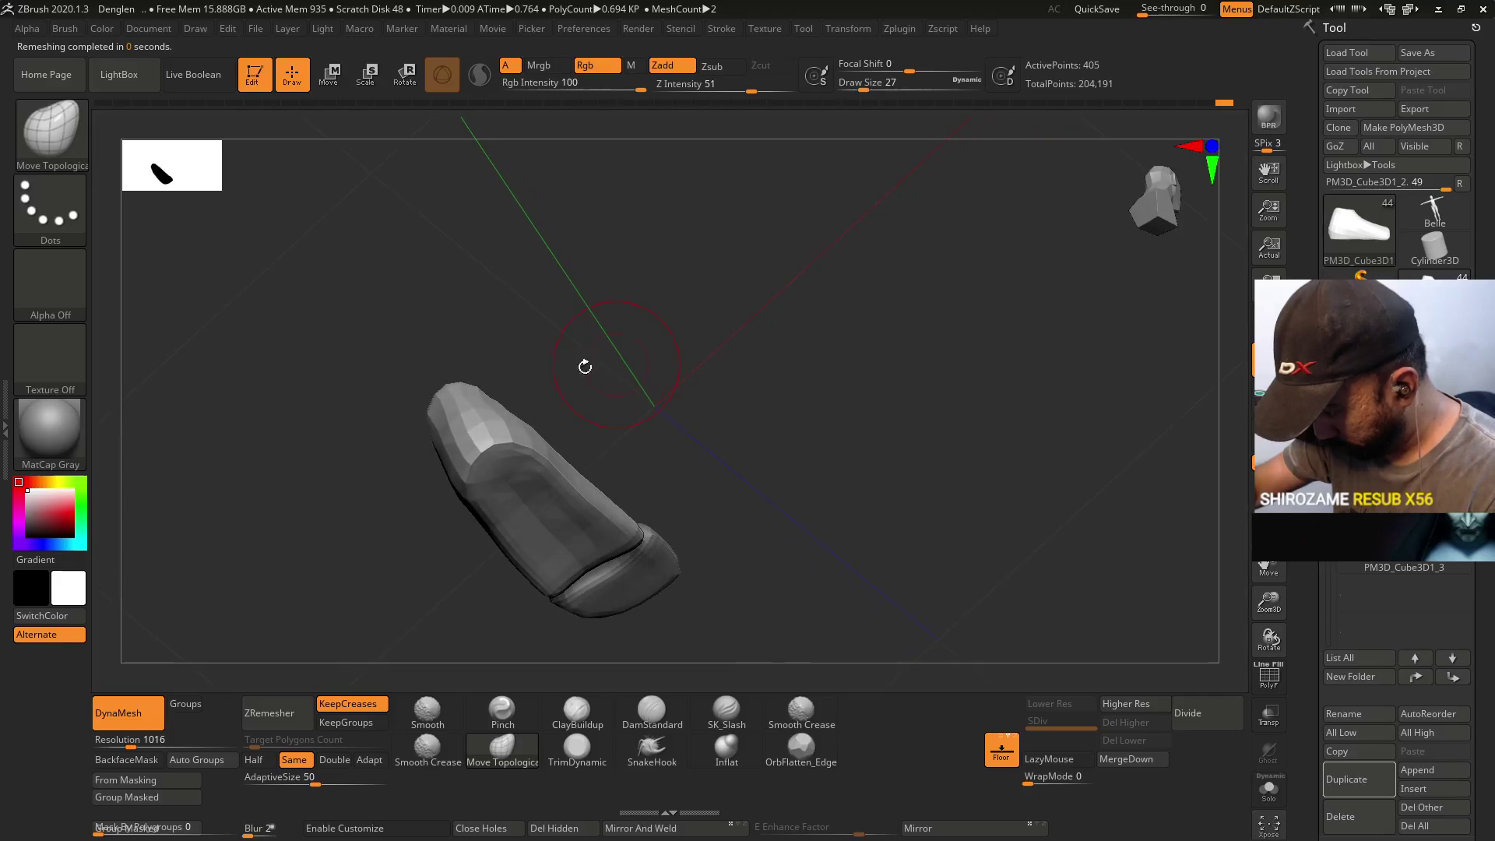
click(577, 712)
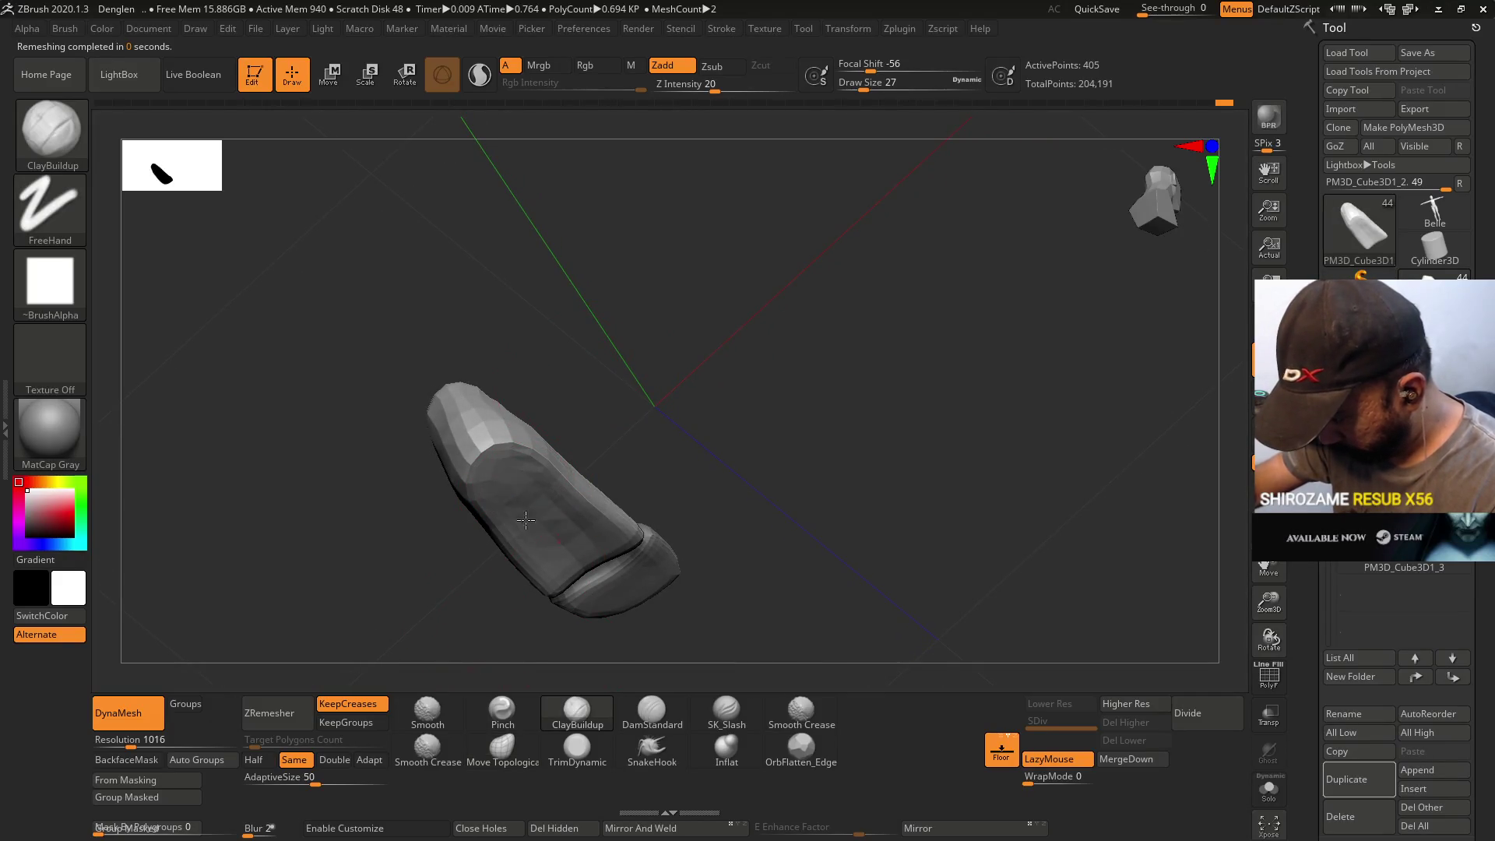
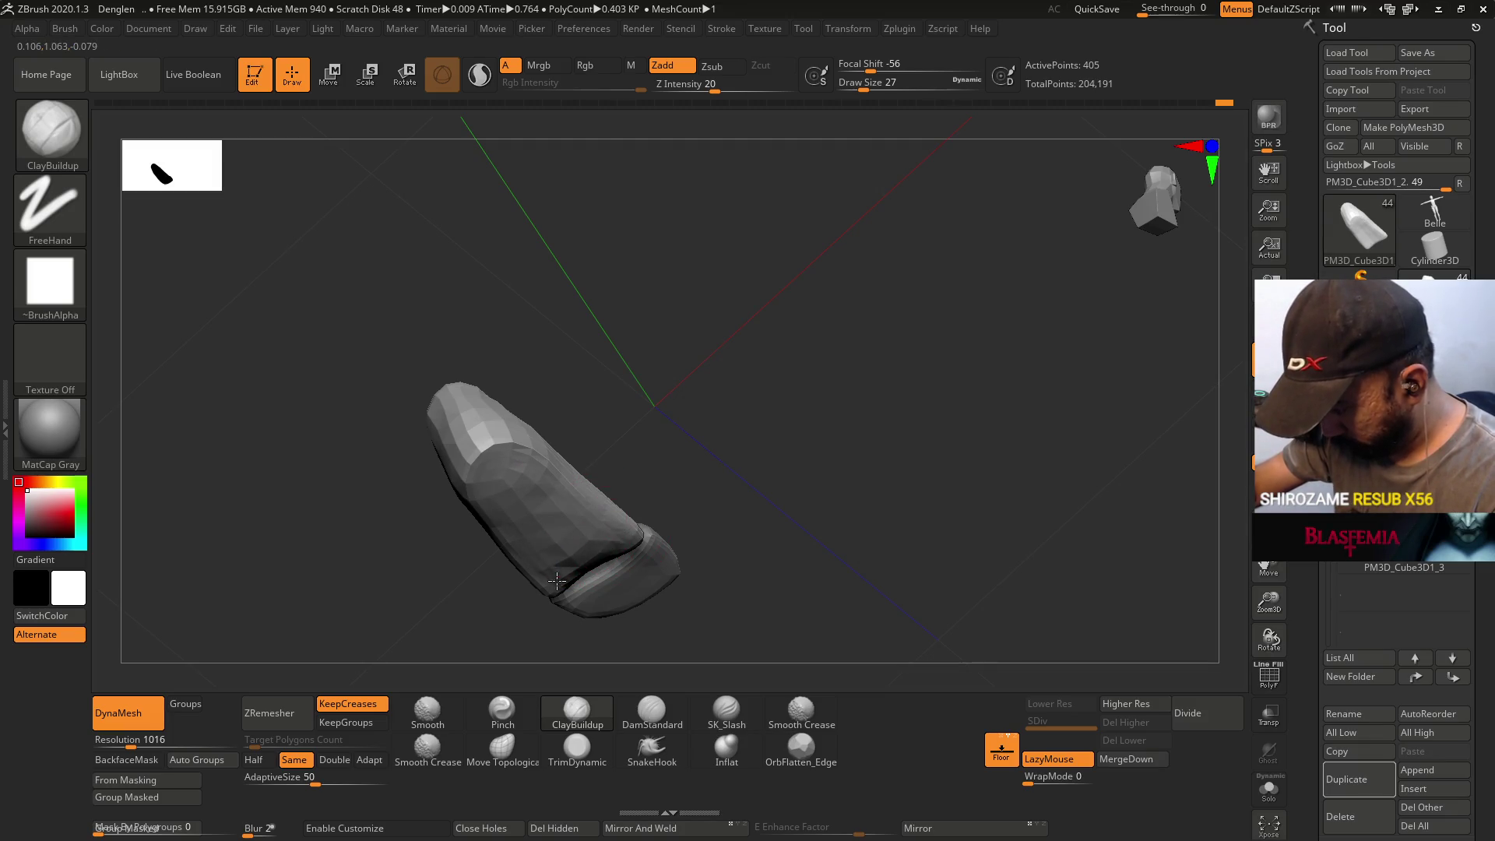
- Flatten the sides of the shoe body and toe piece with OrbFlatten_Edge from a side view
click(801, 749)
key(s)
mouse_move(716, 530)
mouse_down()
mouse_move(698, 478)
mouse_move(527, 527)
mouse_move(537, 560)
mouse_move(597, 555)
mouse_move(477, 554)
mouse_move(536, 587)
mouse_up()
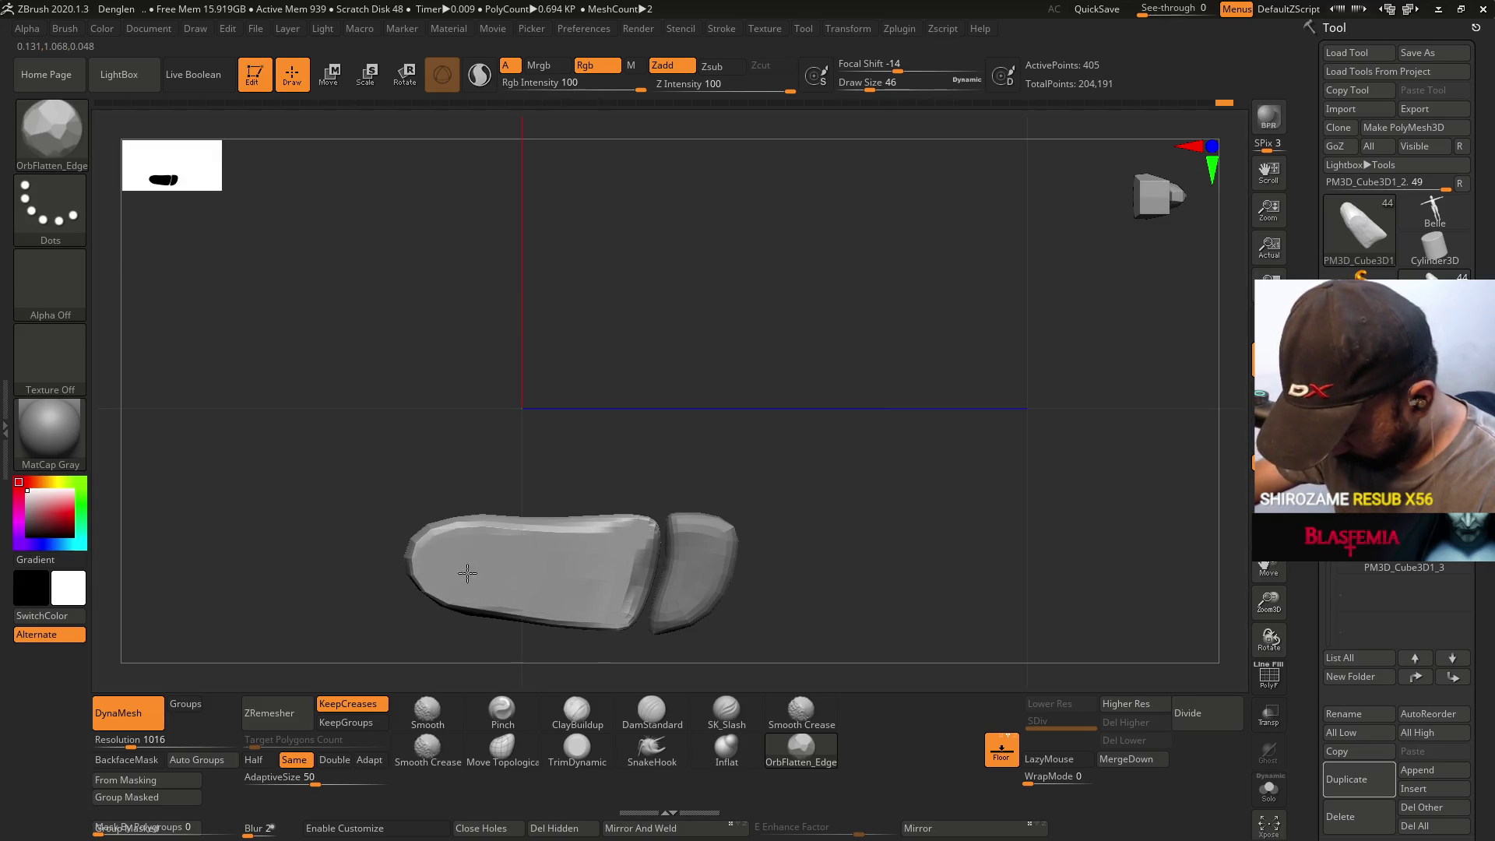
right_drag(495, 545, 607, 563)
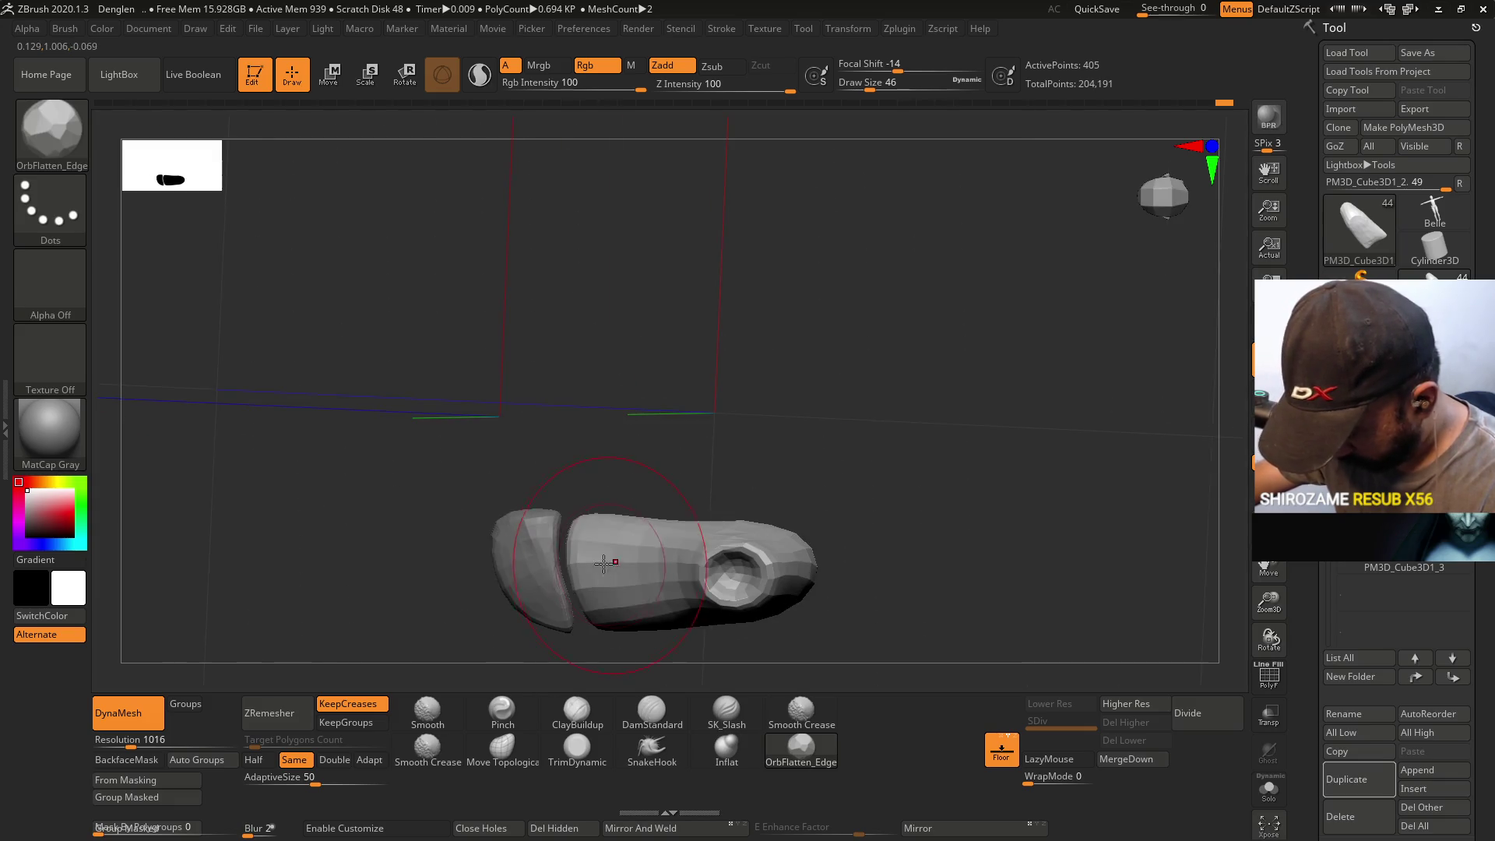
mouse_move(647, 489)
right_down()
mouse_move(667, 437)
mouse_move(657, 470)
mouse_move(532, 530)
right_up()
right_drag(405, 489, 573, 534)
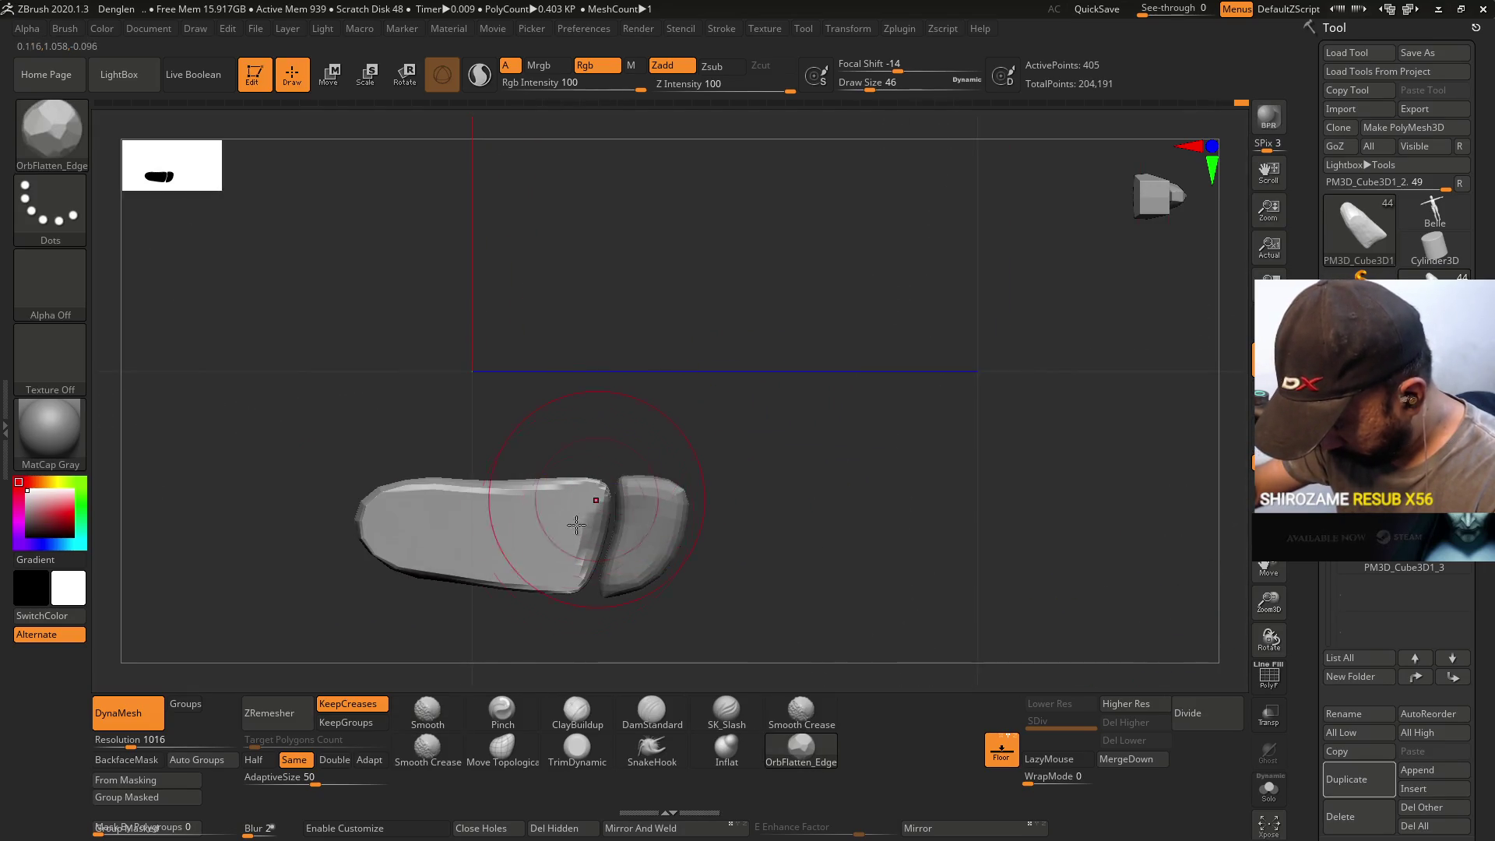
- Build up the edges with ClayBuildup, then flatten again with OrbFlatten_Edge at size 35
click(579, 720)
right_drag(600, 552, 592, 556)
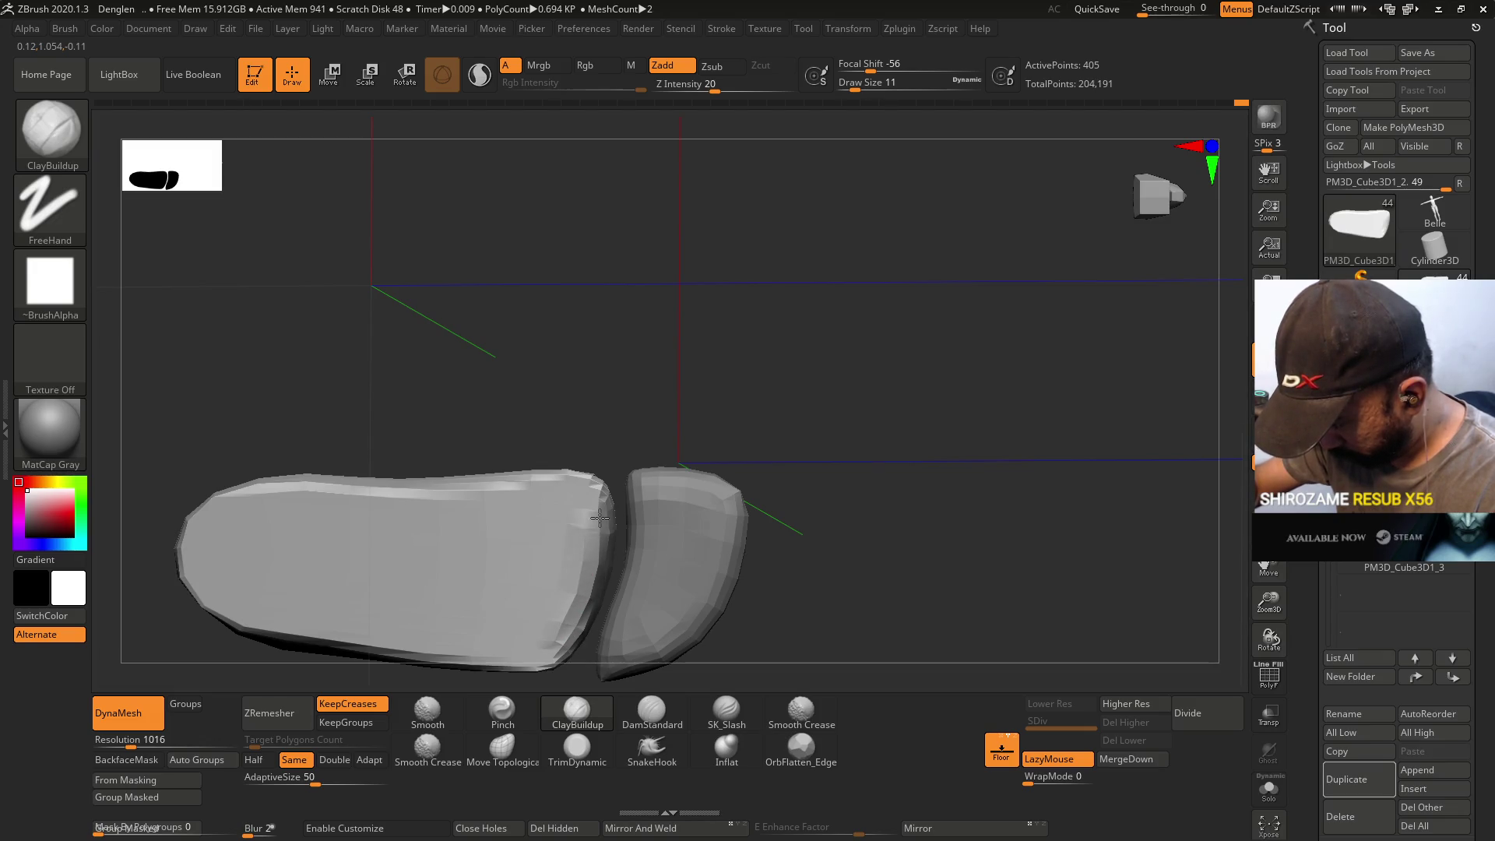
right_drag(601, 552, 577, 494)
click(802, 747)
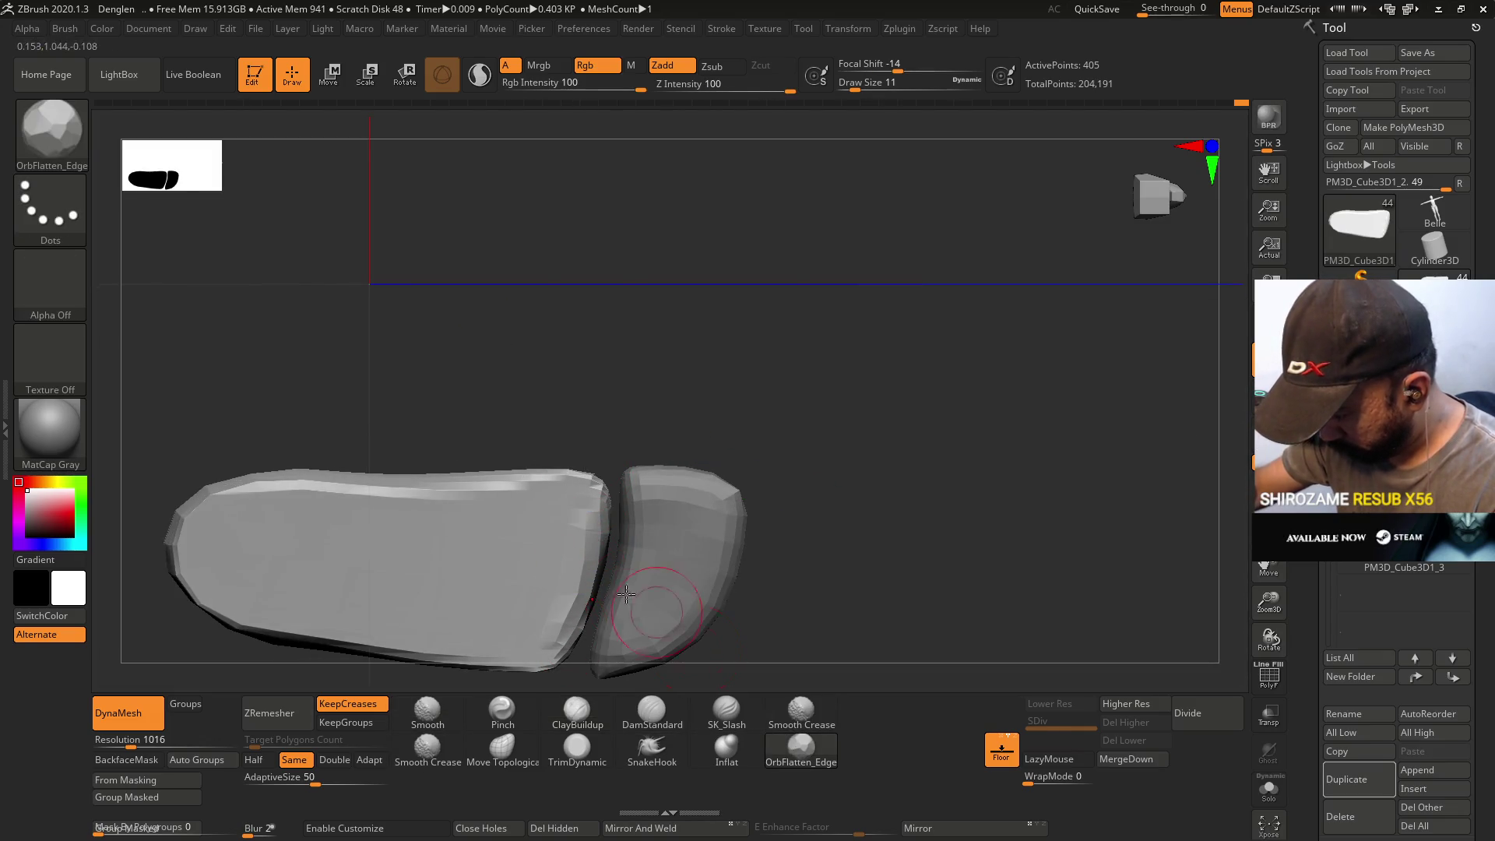
key(s)
drag(580, 538, 623, 545)
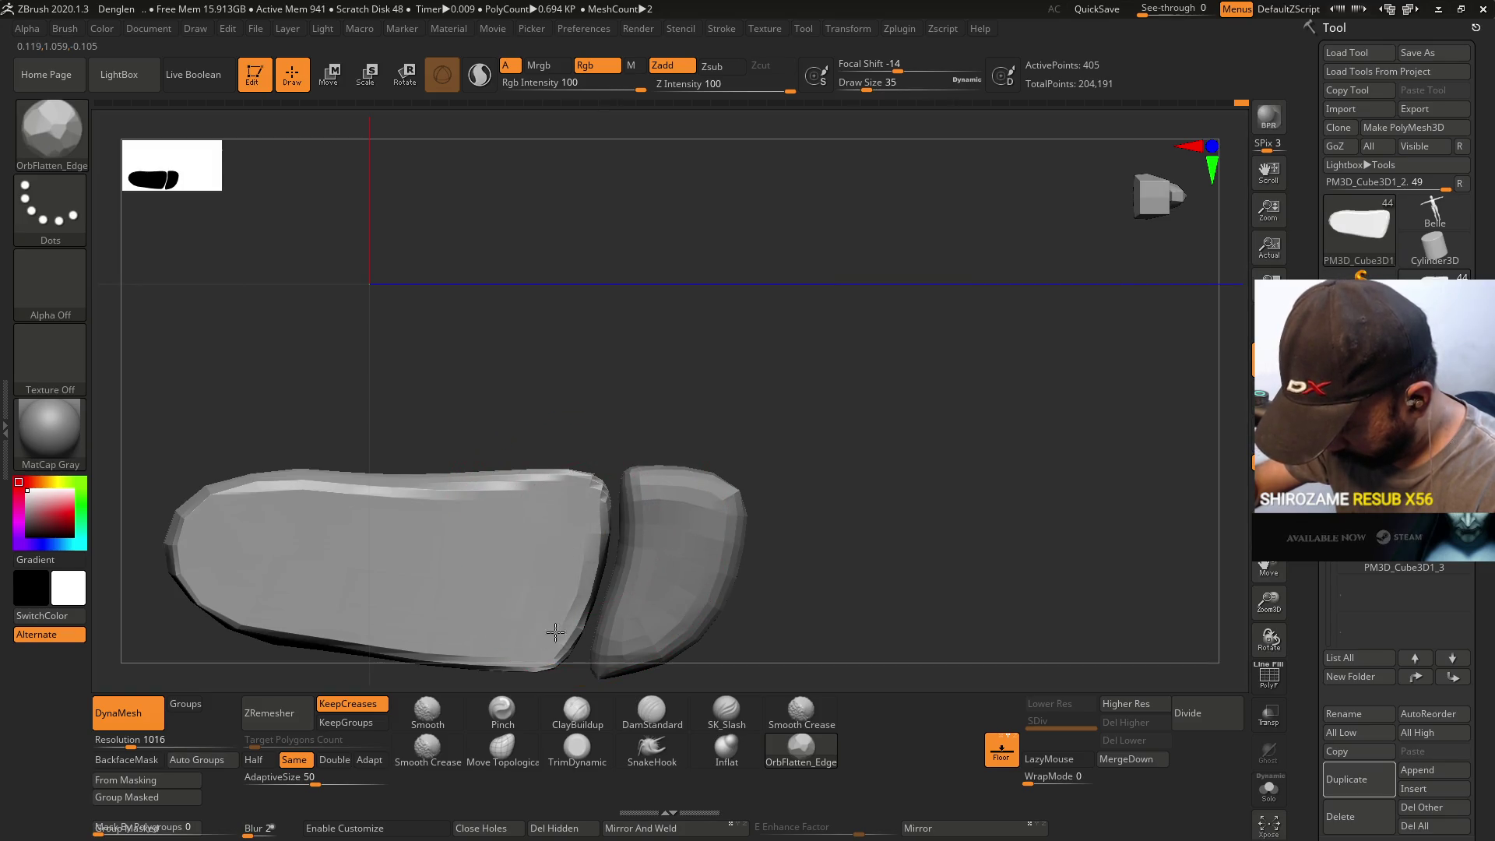
mouse_move(591, 544)
right_down()
mouse_move(615, 554)
mouse_move(654, 327)
right_up()
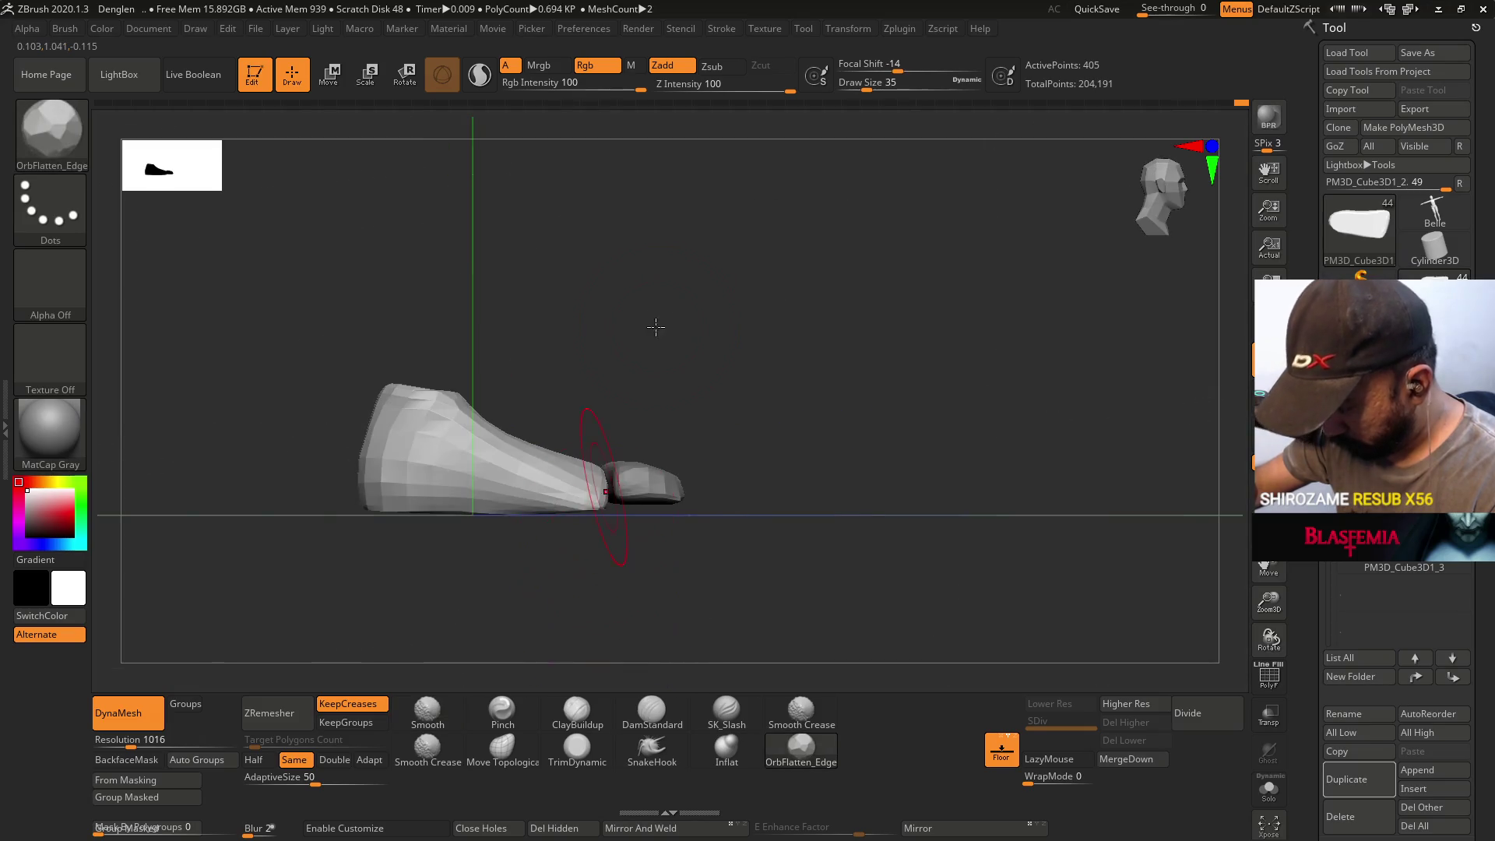
- Taper the shoe body toward the top from the front with Move Topological
click(502, 748)
mouse_move(545, 545)
right_down()
mouse_move(593, 500)
mouse_move(668, 504)
mouse_move(634, 506)
mouse_move(697, 477)
right_up()
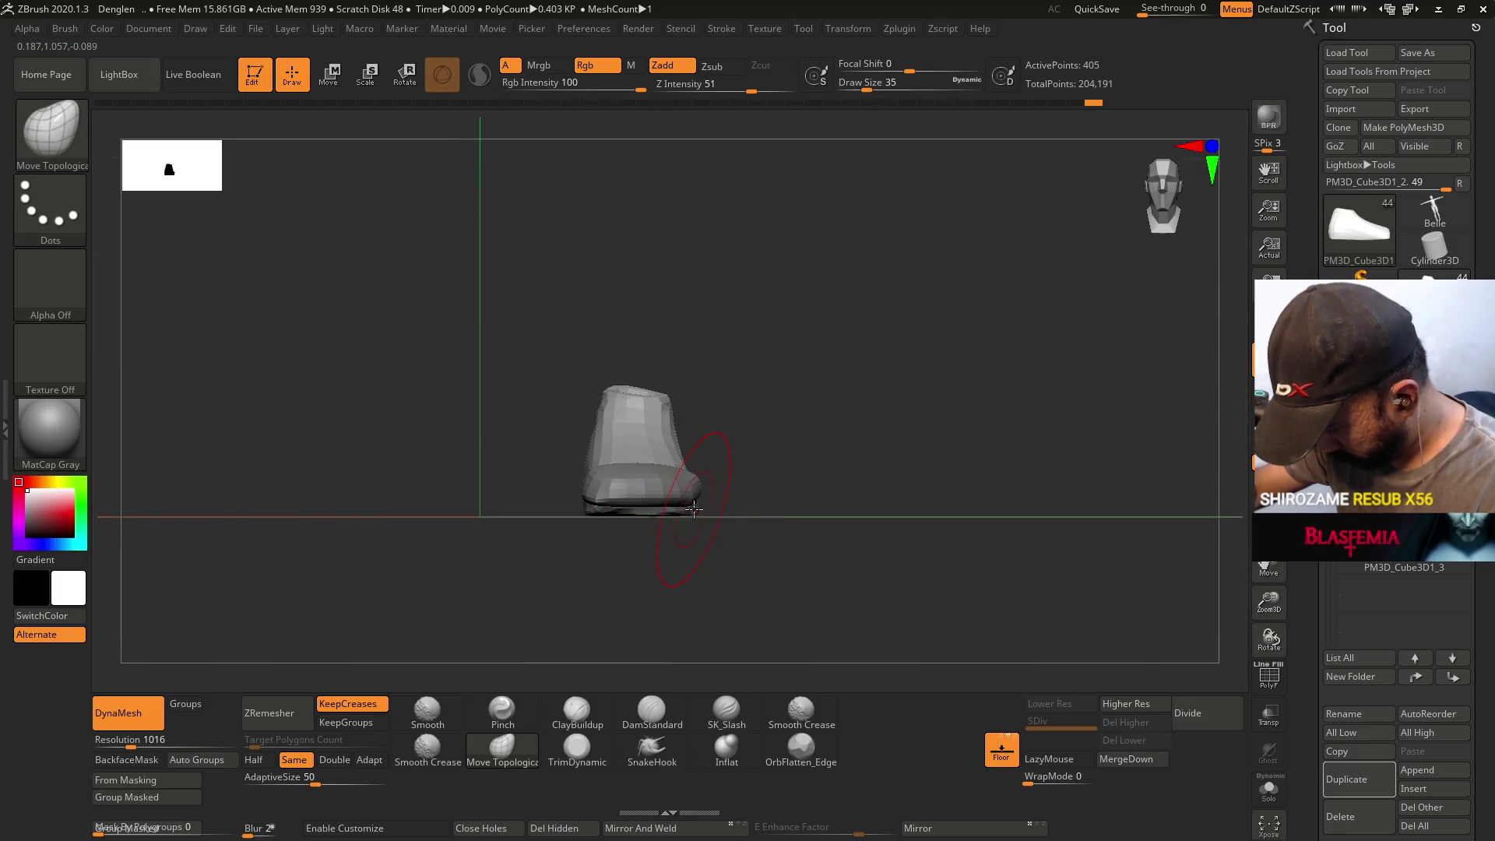
mouse_move(718, 444)
right_down()
mouse_move(734, 434)
mouse_move(881, 526)
mouse_move(727, 500)
mouse_move(688, 549)
right_up()
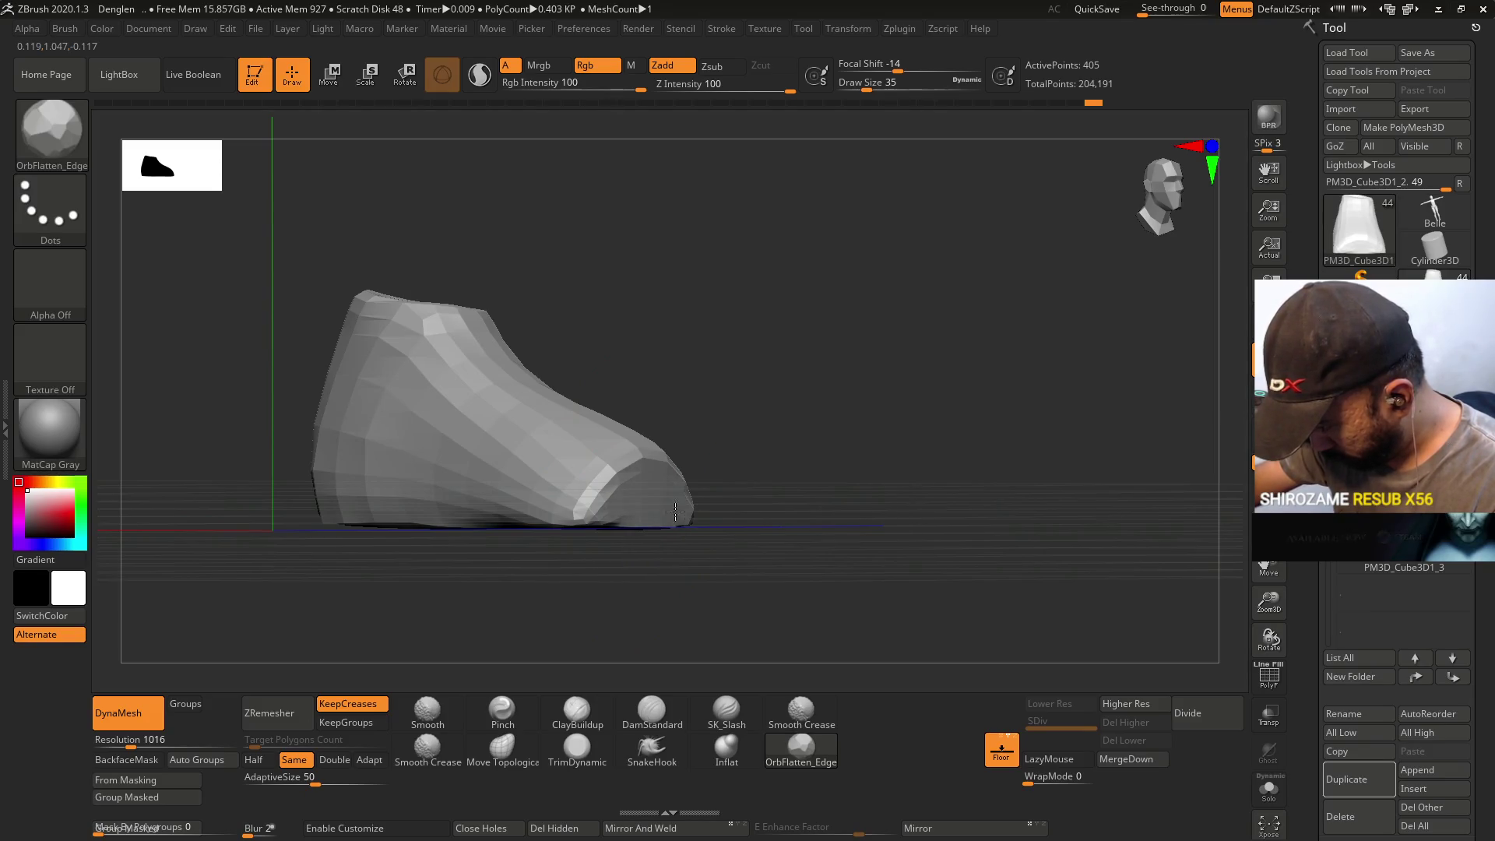
right_drag(601, 507, 669, 432)
- Pinch the body's edges, then refine the taper with Move Topological at sizes 16 and 11
click(510, 709)
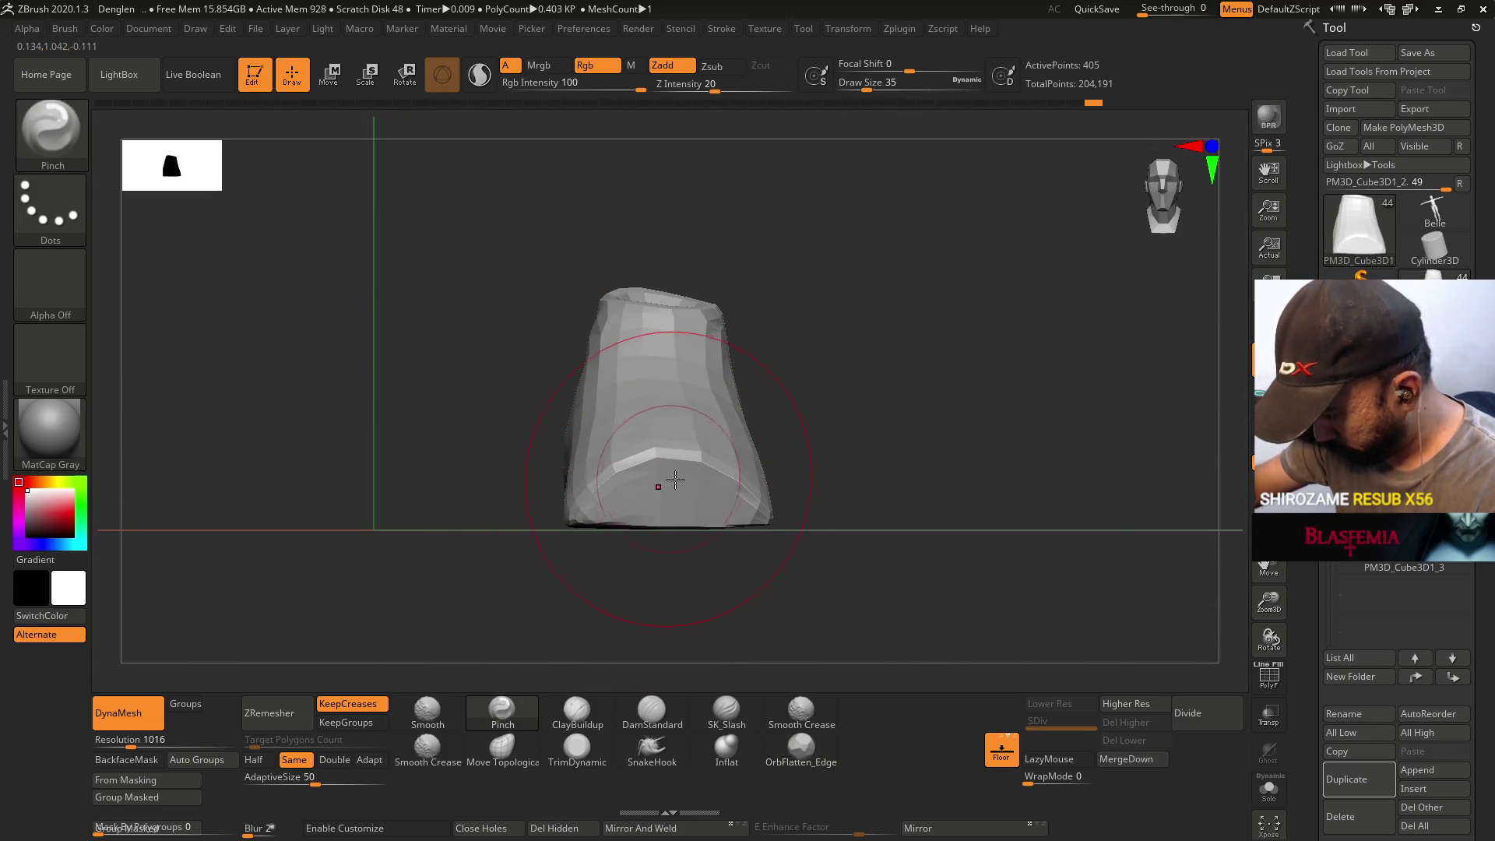
key(s)
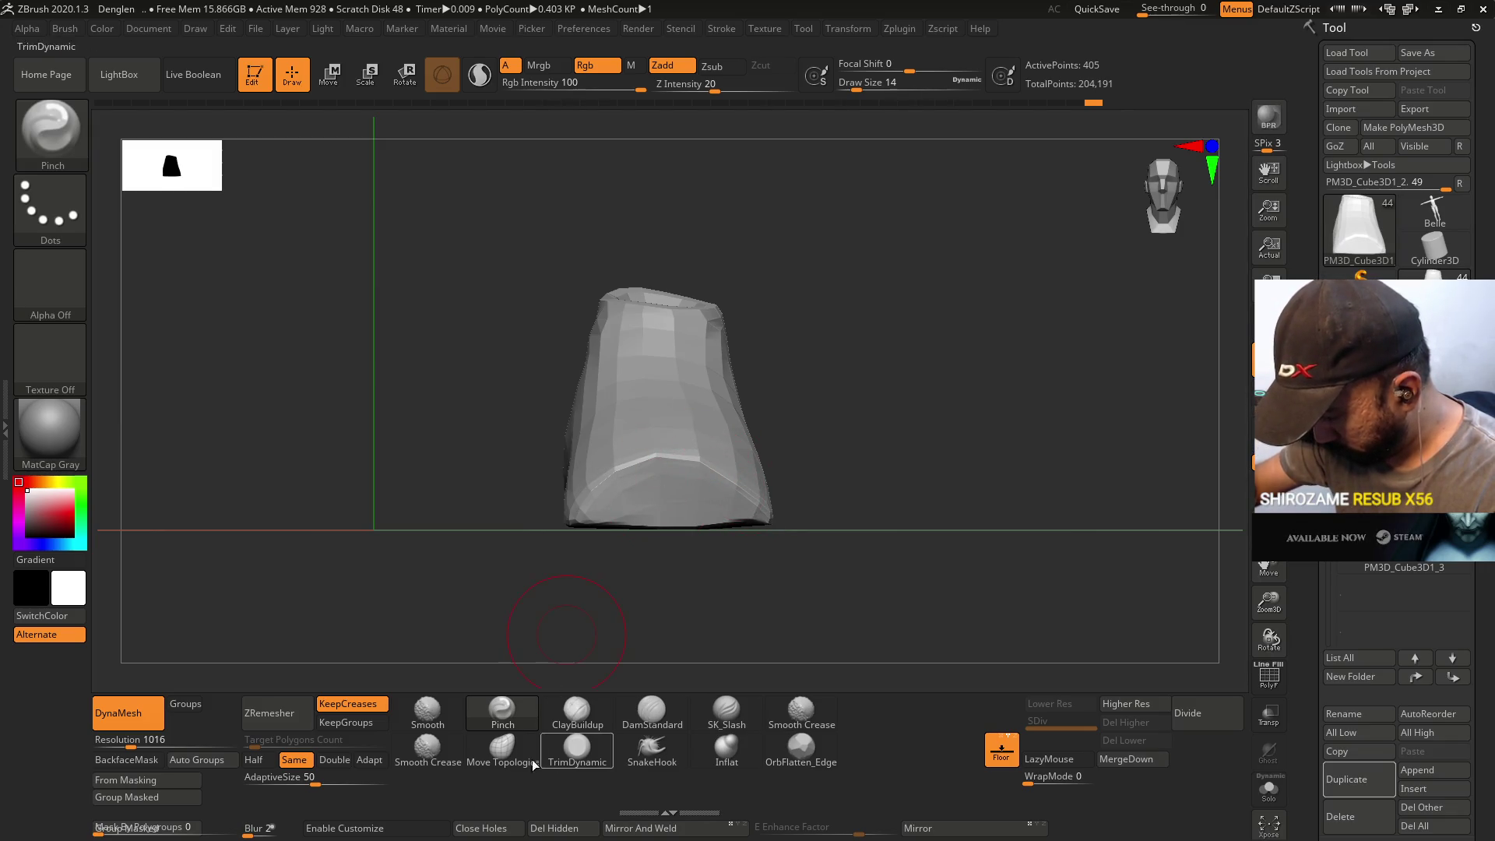
click(502, 748)
key(s)
key(s)
drag(655, 465, 657, 456)
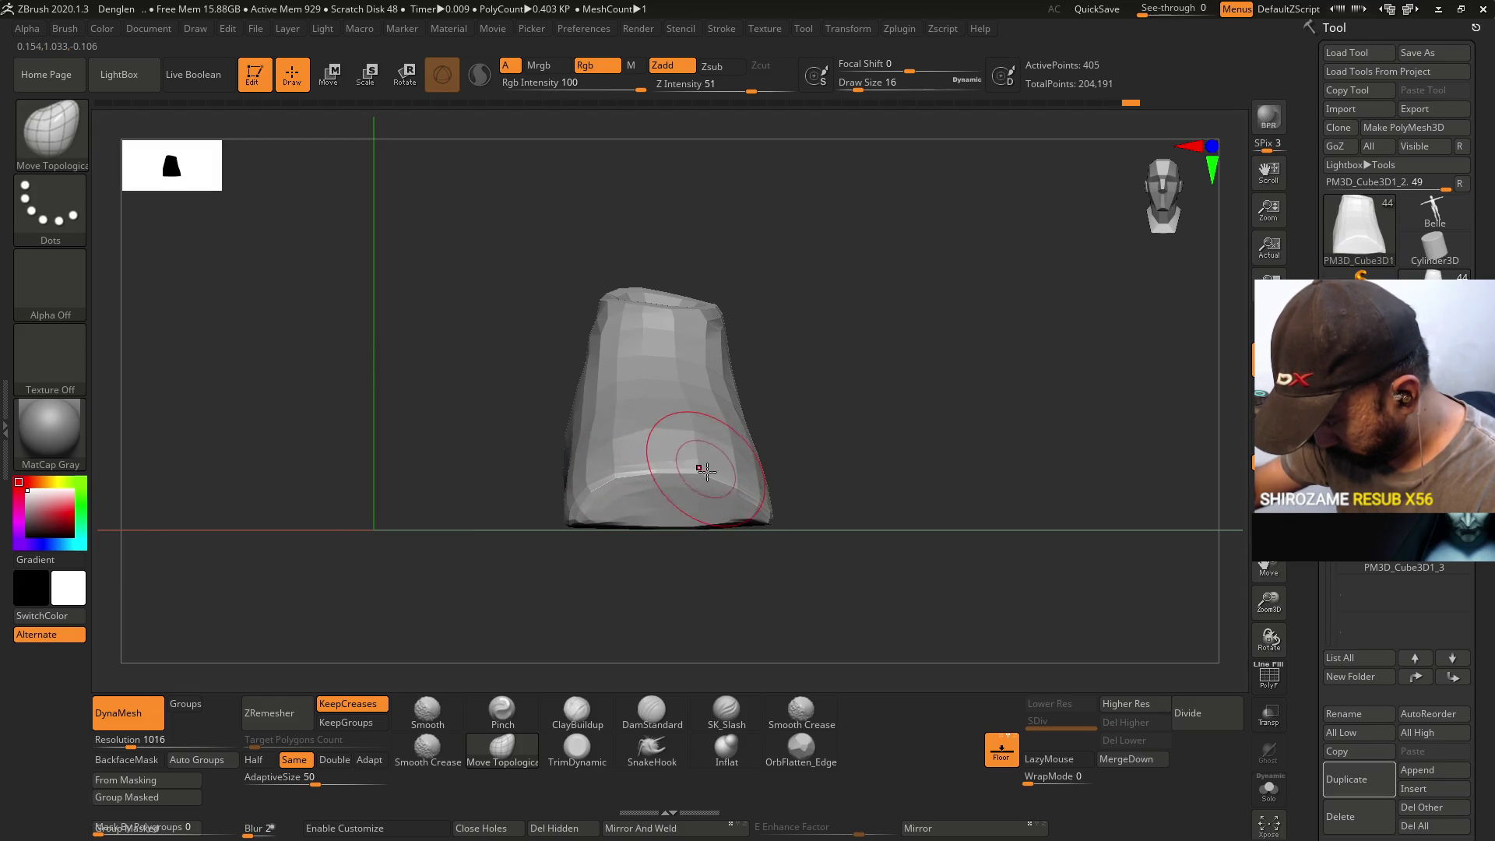
key(s)
drag(783, 523, 746, 520)
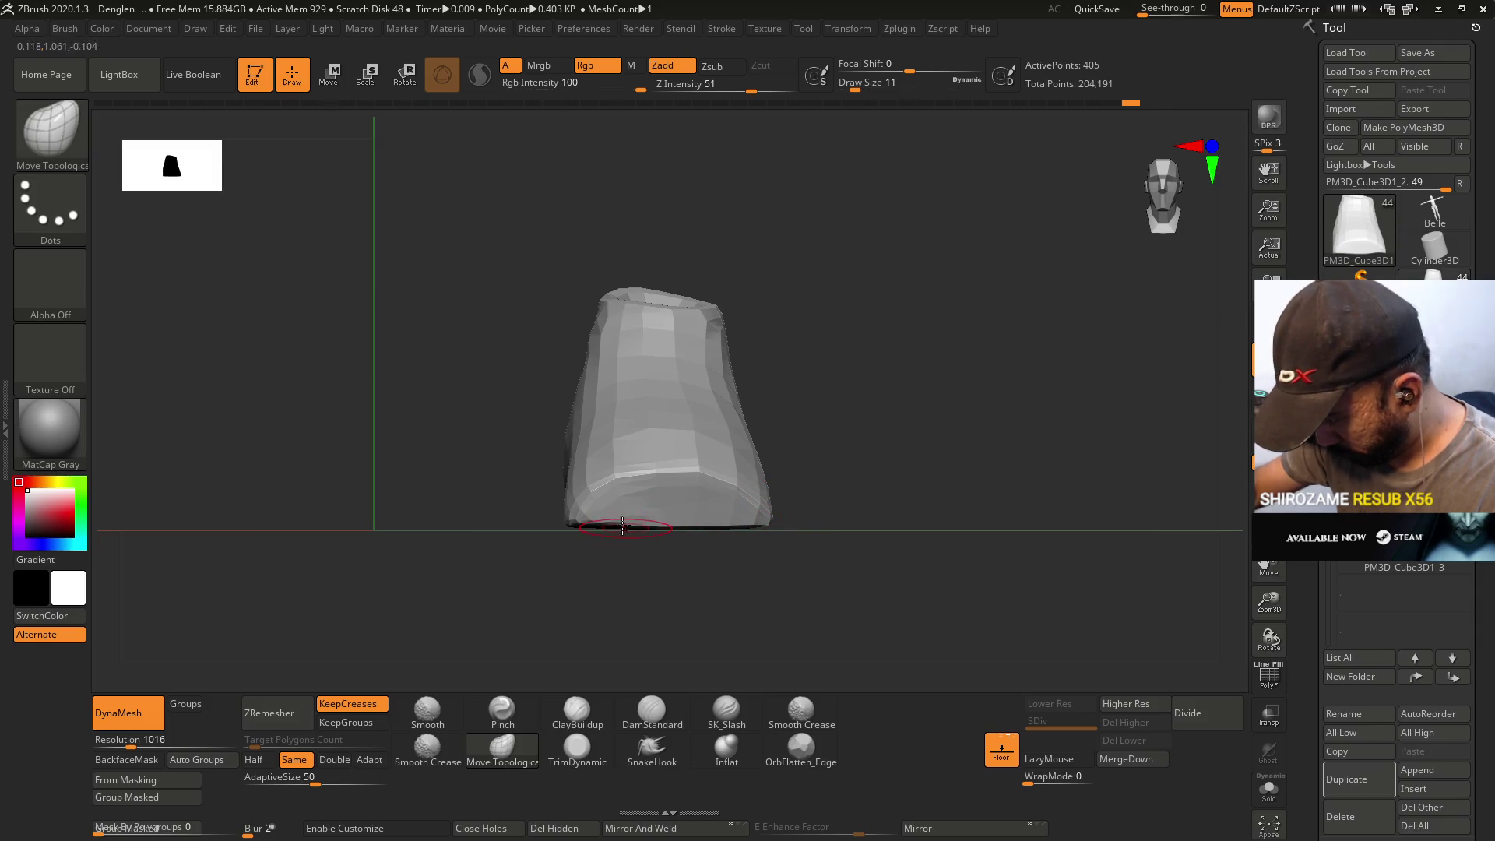
shift+drag(570, 521, 699, 377)
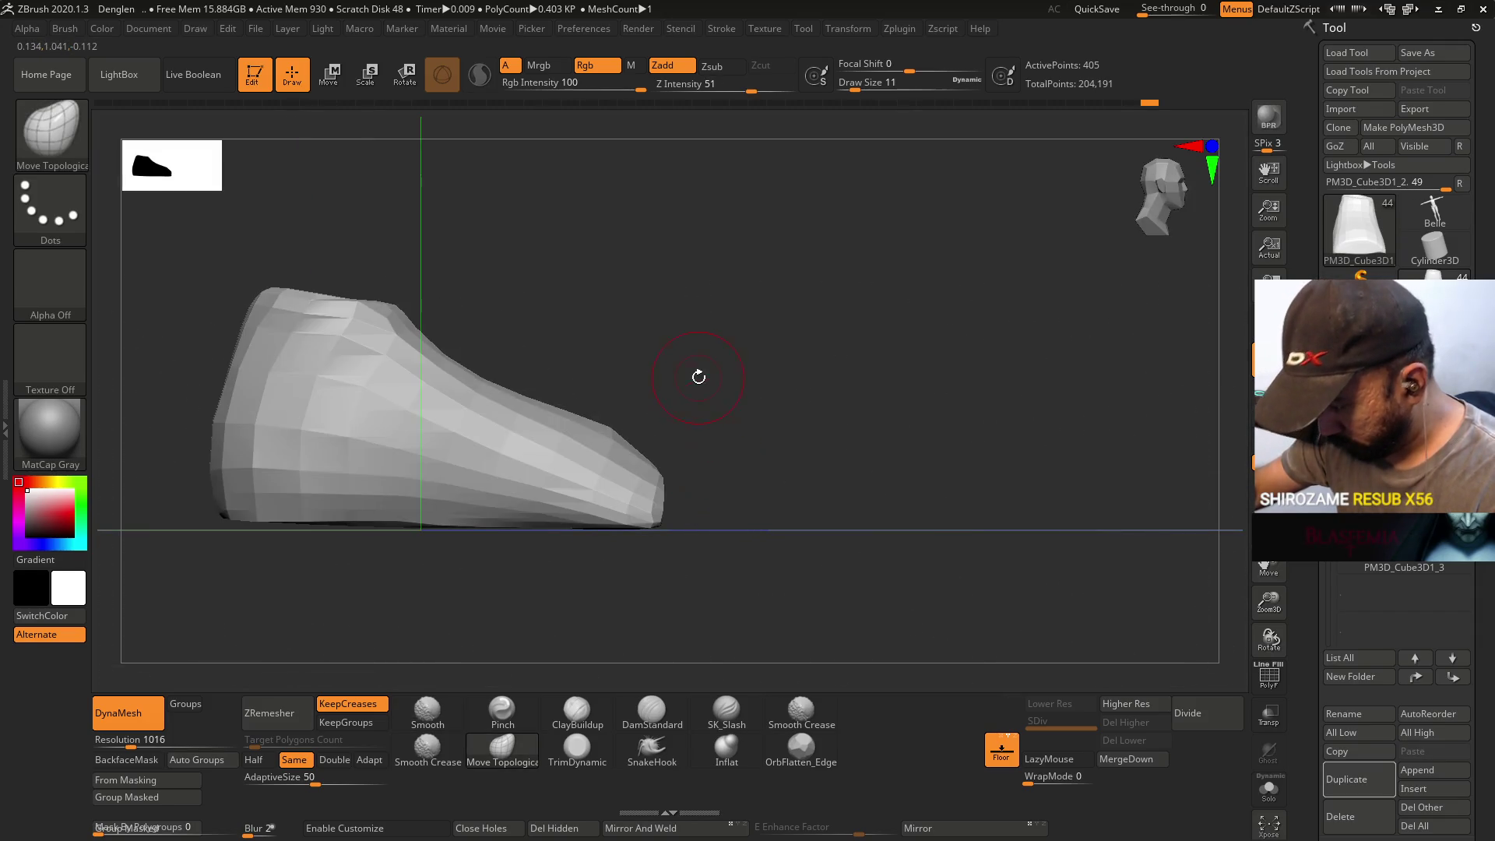
click(577, 746)
mouse_move(648, 471)
mouse_down()
mouse_move(632, 498)
mouse_move(651, 390)
mouse_move(670, 420)
mouse_move(592, 351)
mouse_move(856, 460)
mouse_up()
- Trim the front and a diagonal band across the upper with TrimDynamic at size 27
key(s)
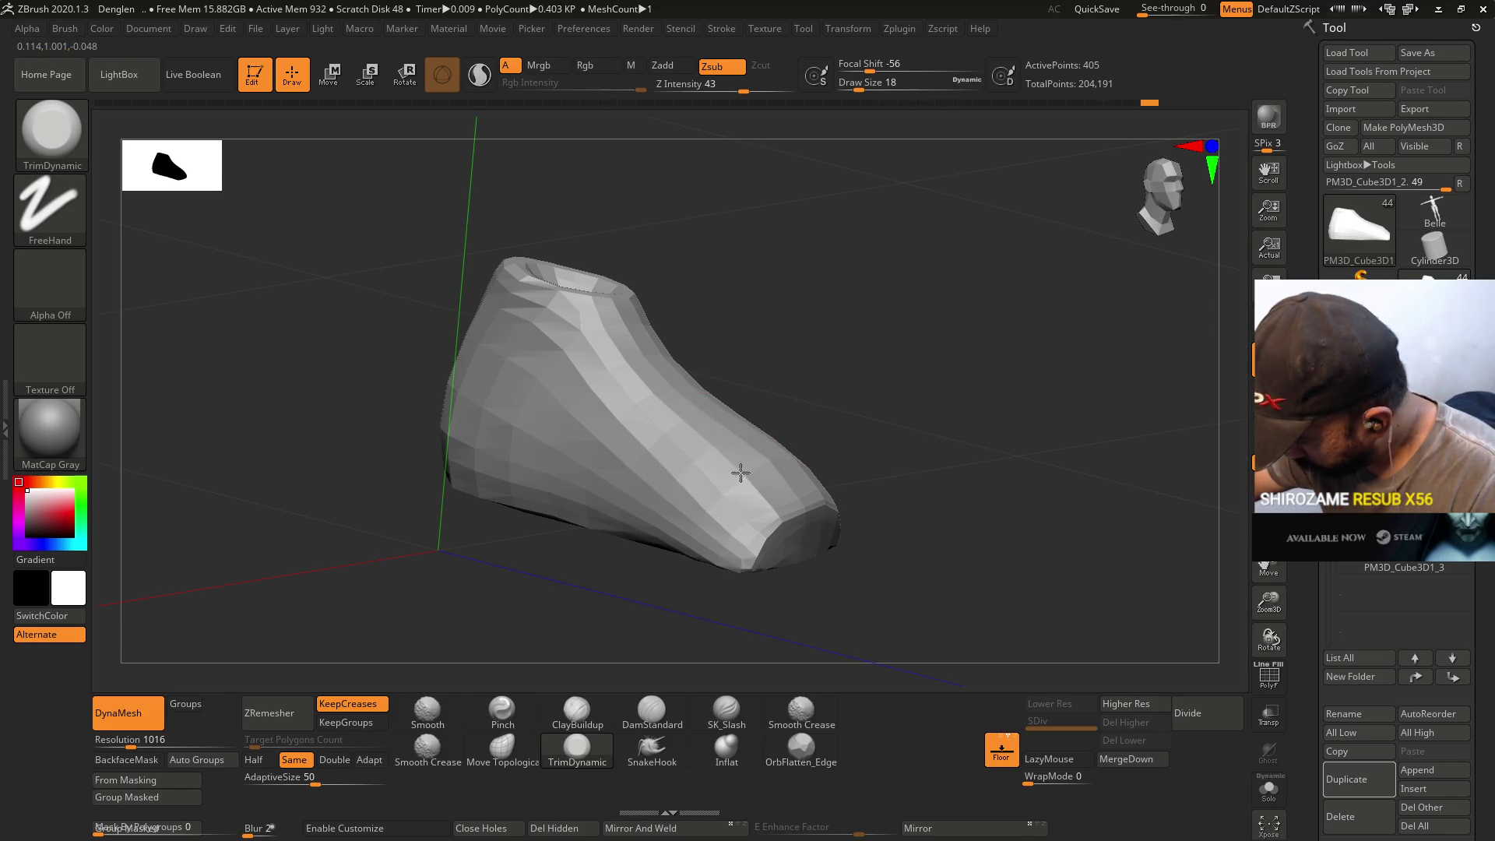
key(s)
drag(733, 466, 737, 468)
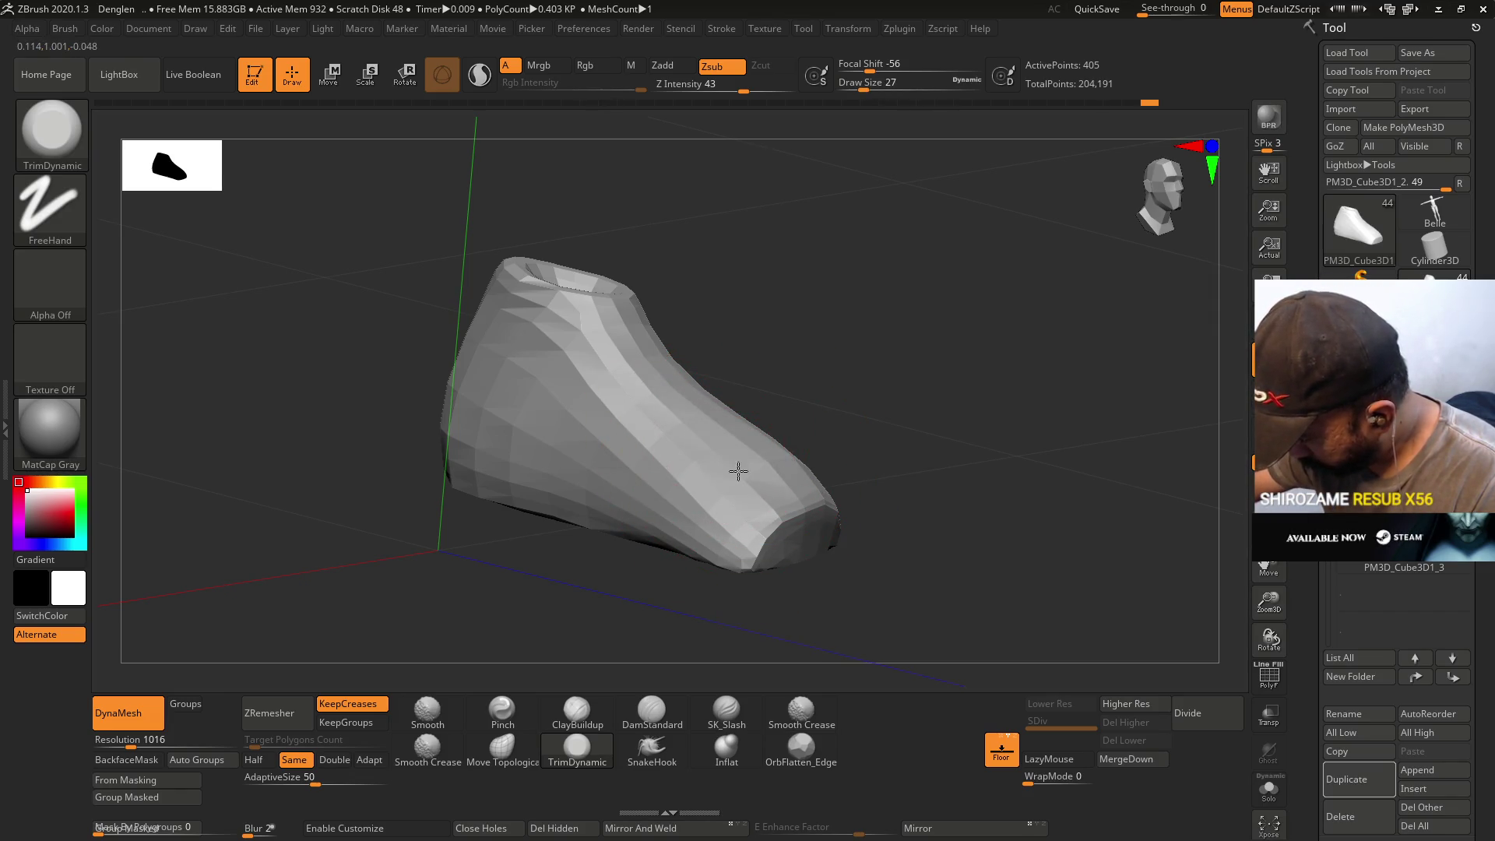
right_drag(691, 453, 684, 434)
drag(727, 411, 744, 419)
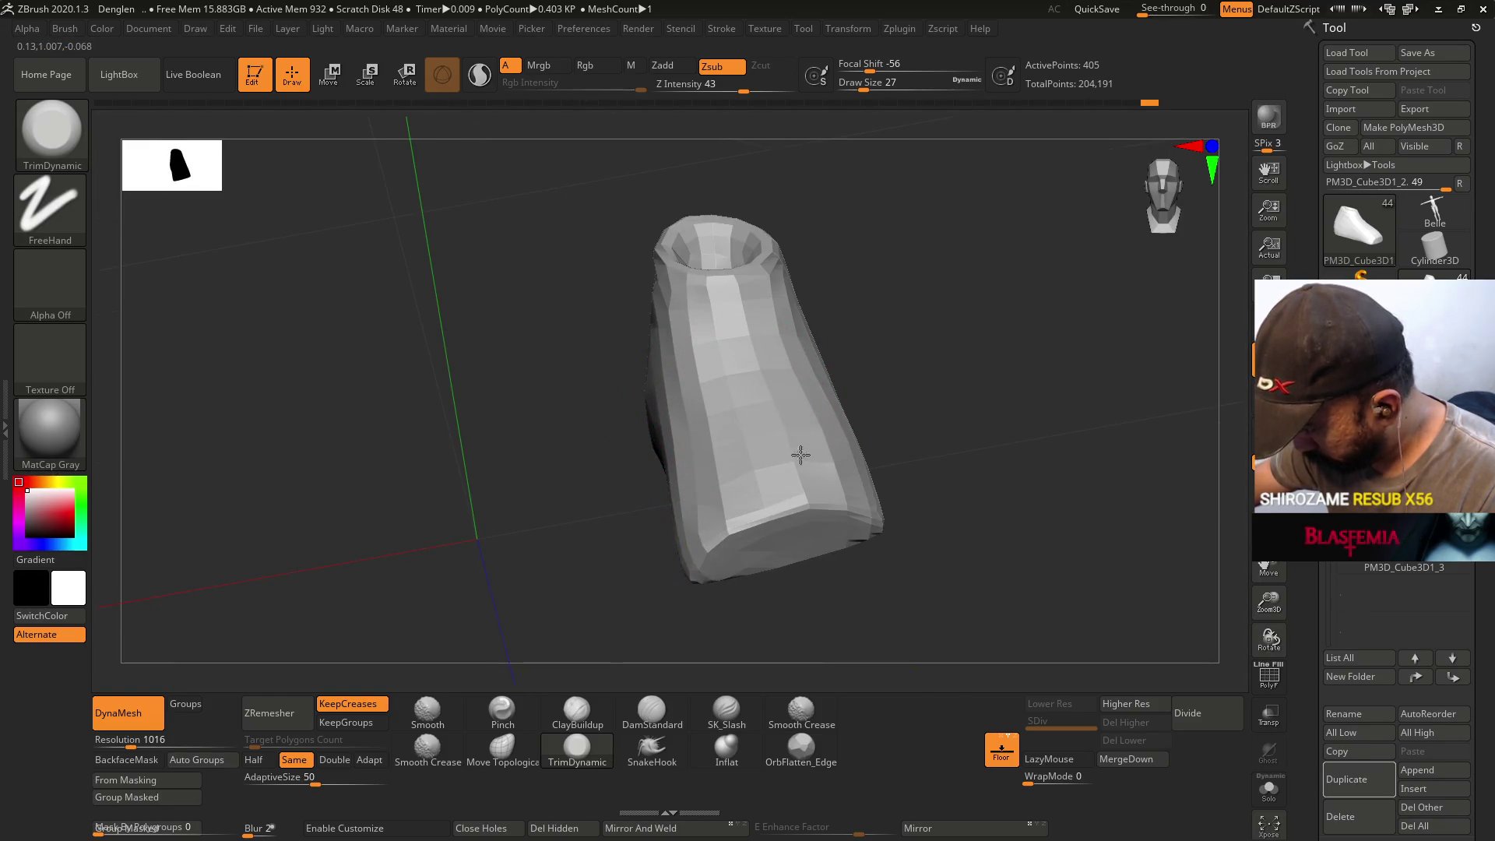
mouse_move(755, 470)
right_down()
mouse_move(821, 334)
mouse_move(811, 414)
mouse_move(691, 404)
right_up()
mouse_move(691, 404)
mouse_down()
mouse_move(779, 471)
mouse_move(719, 398)
mouse_up()
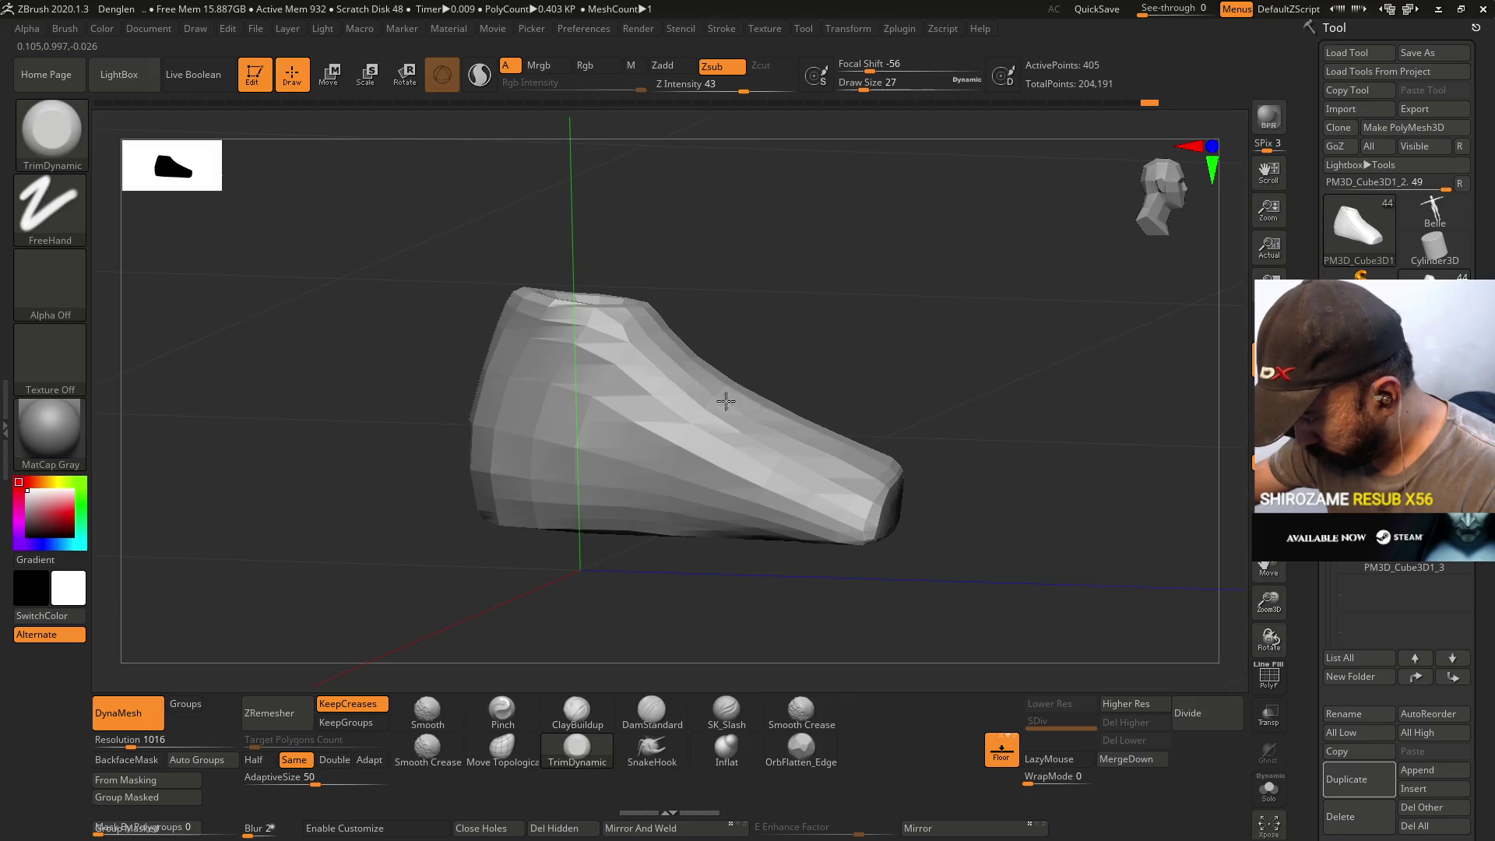
- Trim the upper slope toward the toe, then shrink the brush to 12
shift+right_drag(705, 419, 764, 394)
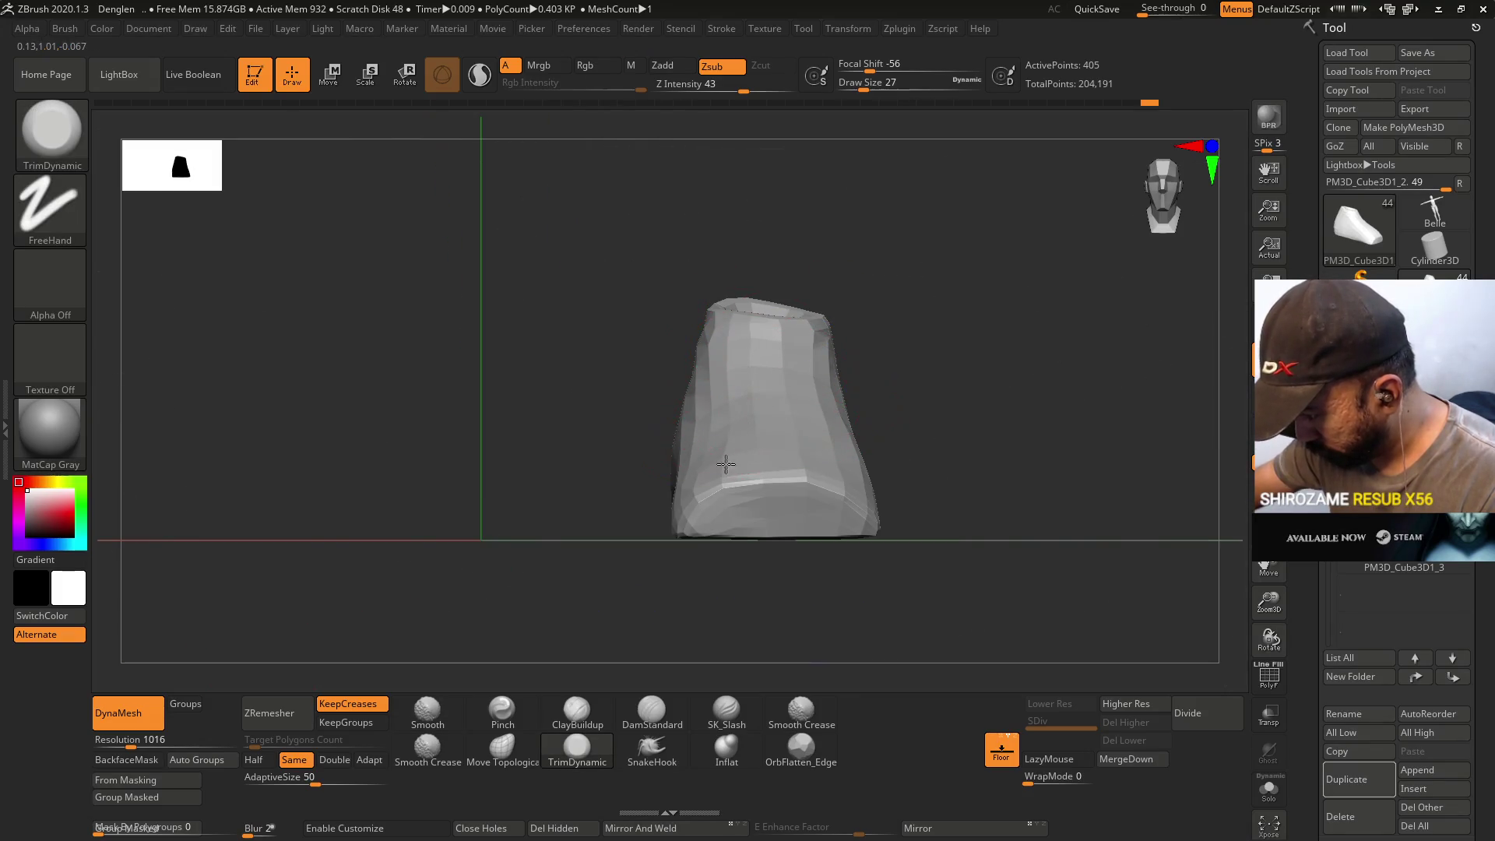
mouse_move(703, 476)
shift+right_down()
mouse_move(784, 414)
mouse_move(692, 431)
shift+right_up()
mouse_move(692, 430)
mouse_down()
mouse_move(596, 471)
mouse_move(649, 470)
mouse_up()
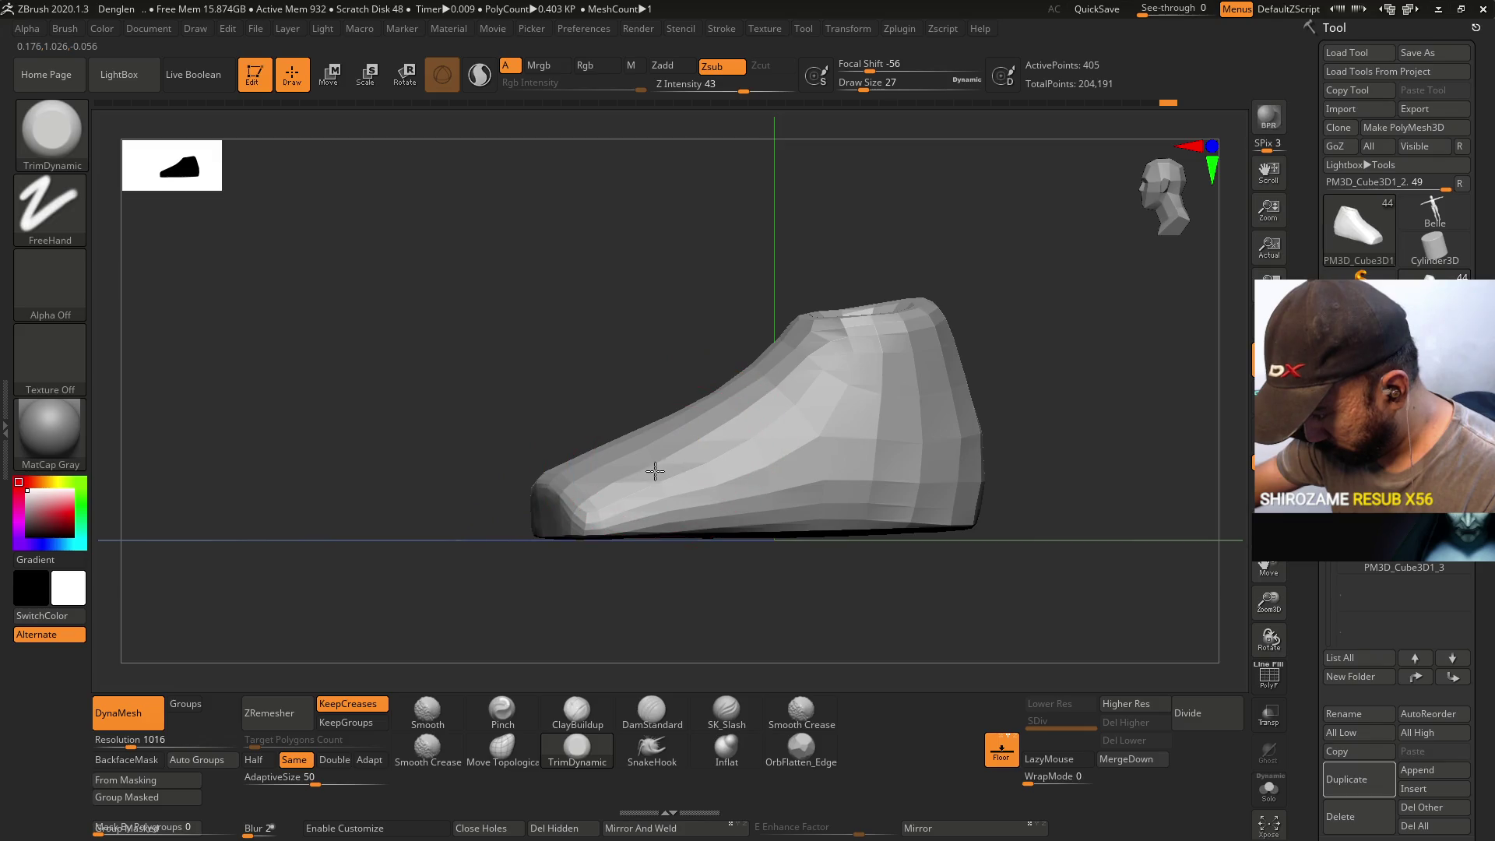
right_drag(621, 475, 751, 407)
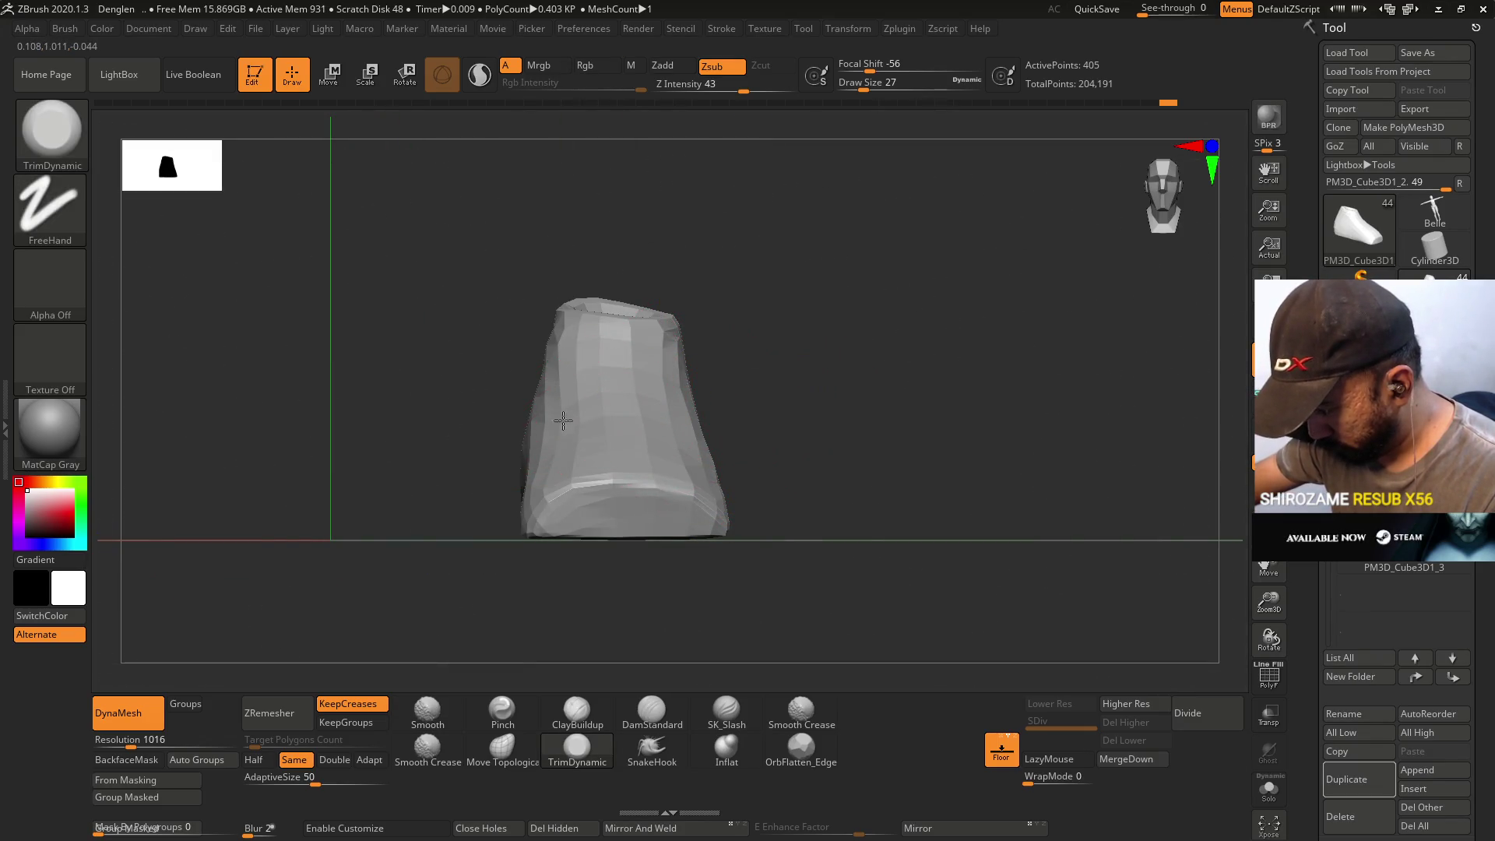
mouse_move(584, 375)
right_down()
mouse_move(514, 390)
mouse_move(641, 411)
right_up()
mouse_move(584, 538)
right_down()
mouse_move(685, 434)
mouse_move(701, 384)
mouse_move(725, 413)
mouse_move(751, 360)
mouse_move(737, 451)
mouse_move(759, 436)
mouse_move(606, 401)
right_up()
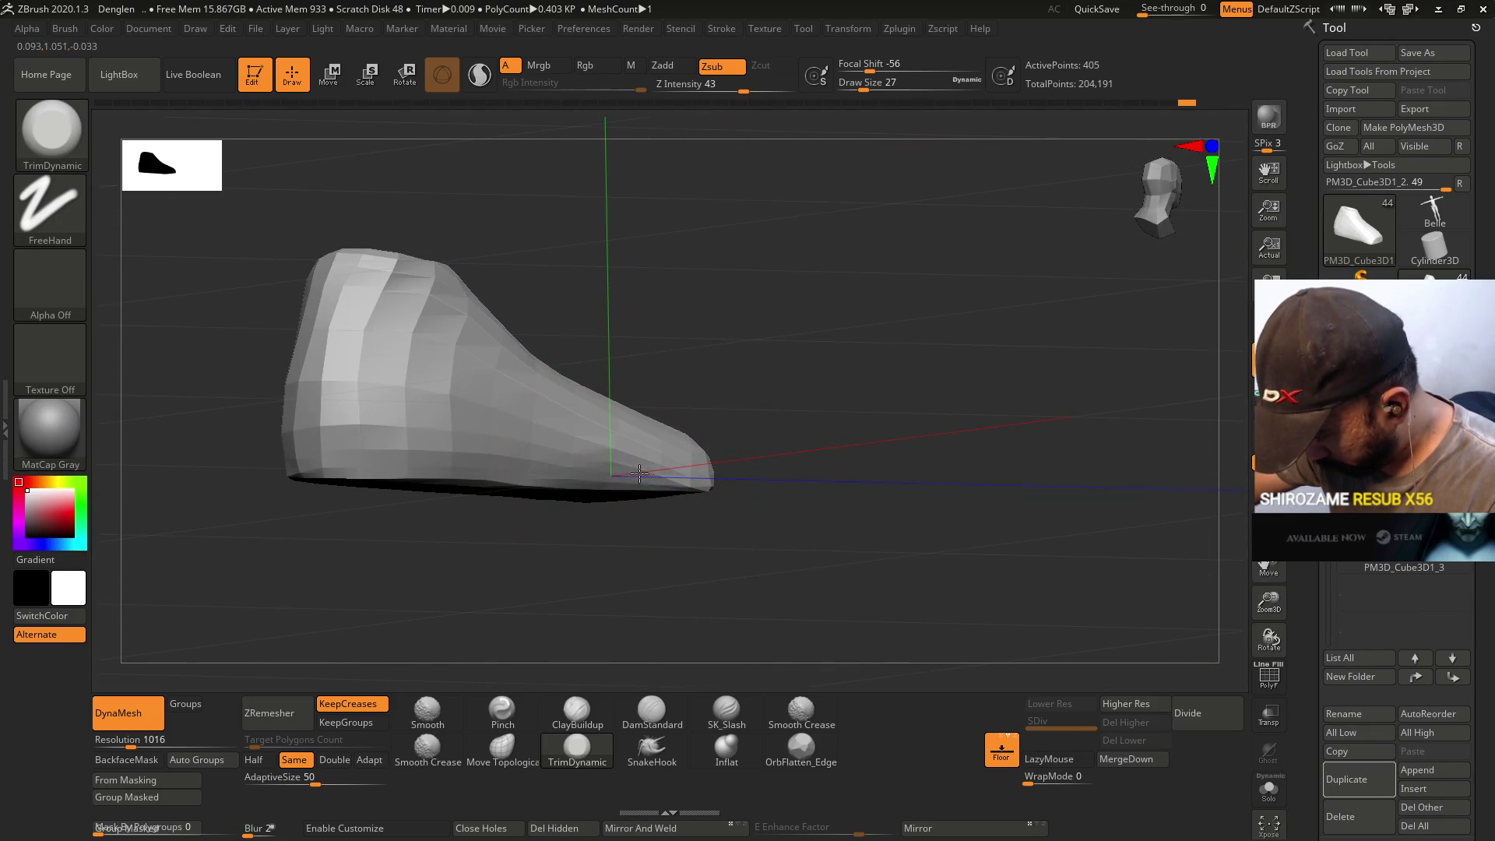
key(bracketleft)
key(bracketleft)
key(bracketleft)
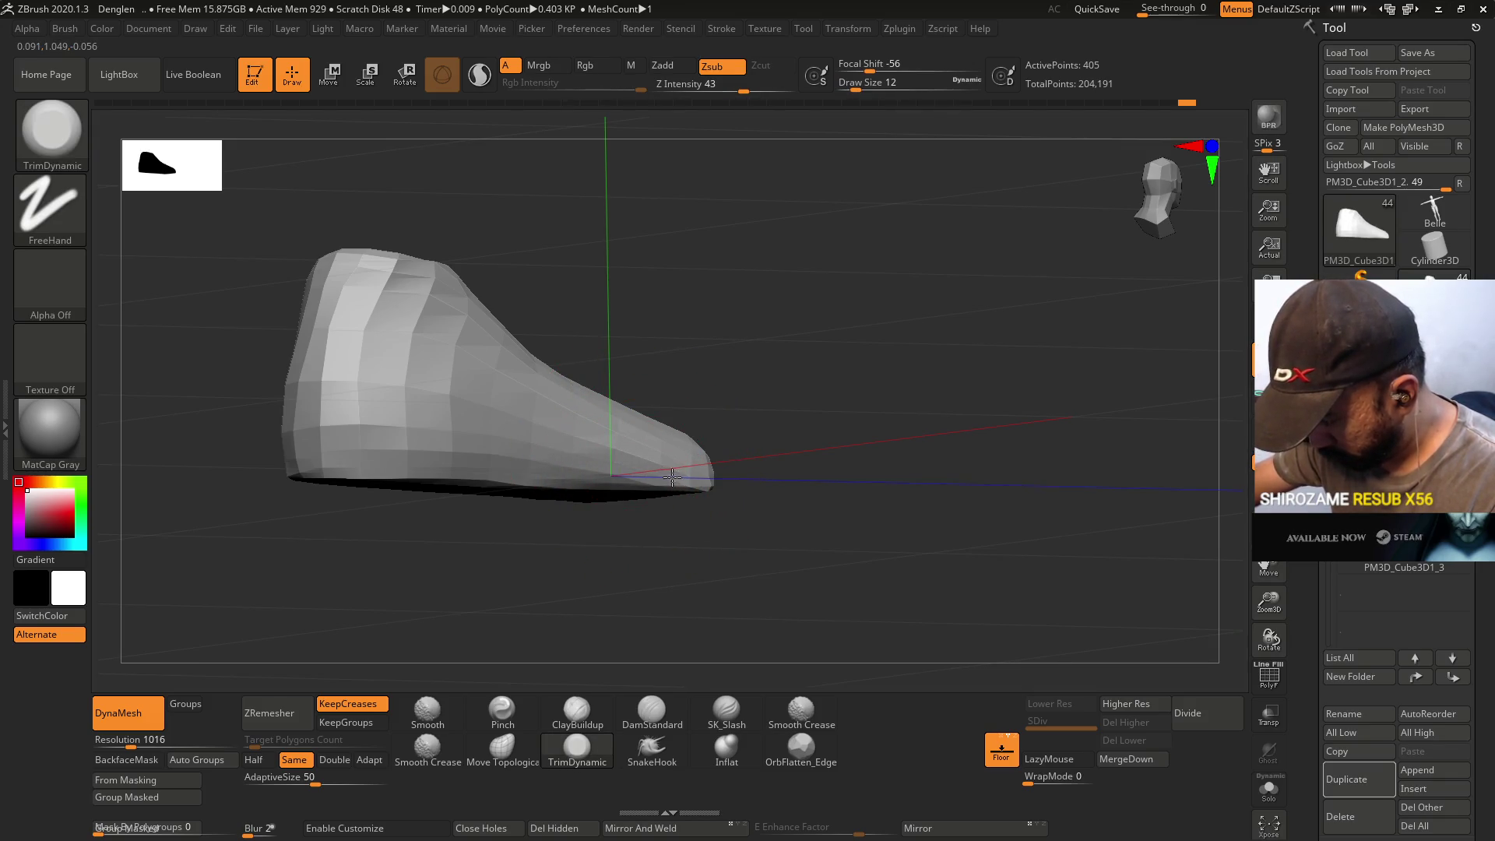
mouse_move(763, 489)
mouse_down()
mouse_move(747, 493)
mouse_move(792, 383)
mouse_up()
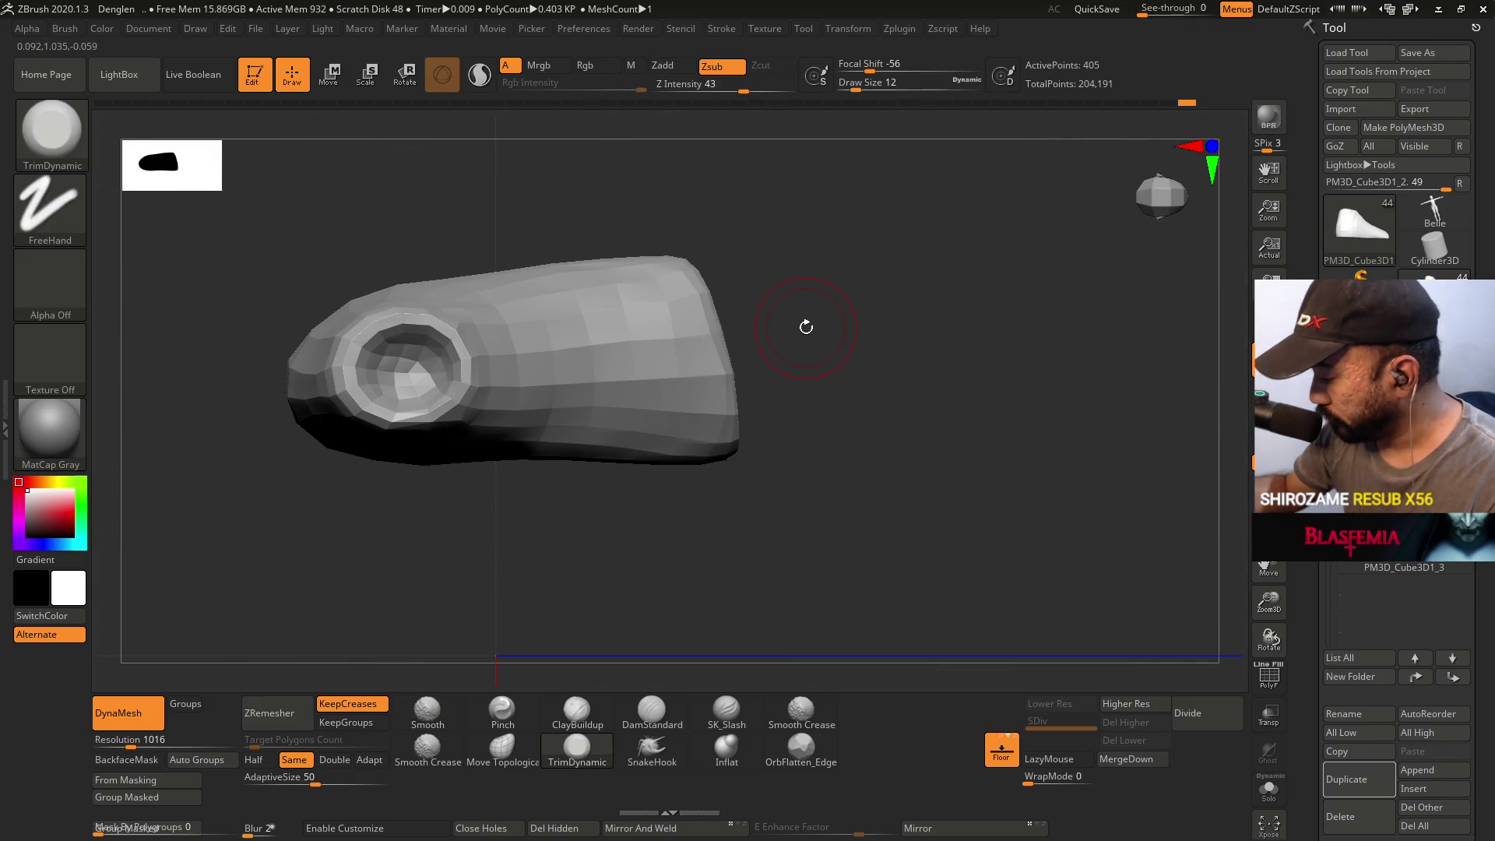
- Save, then ZRemesh, divide, delete higher levels and drop the shoe body to level 1
key(ctrl)
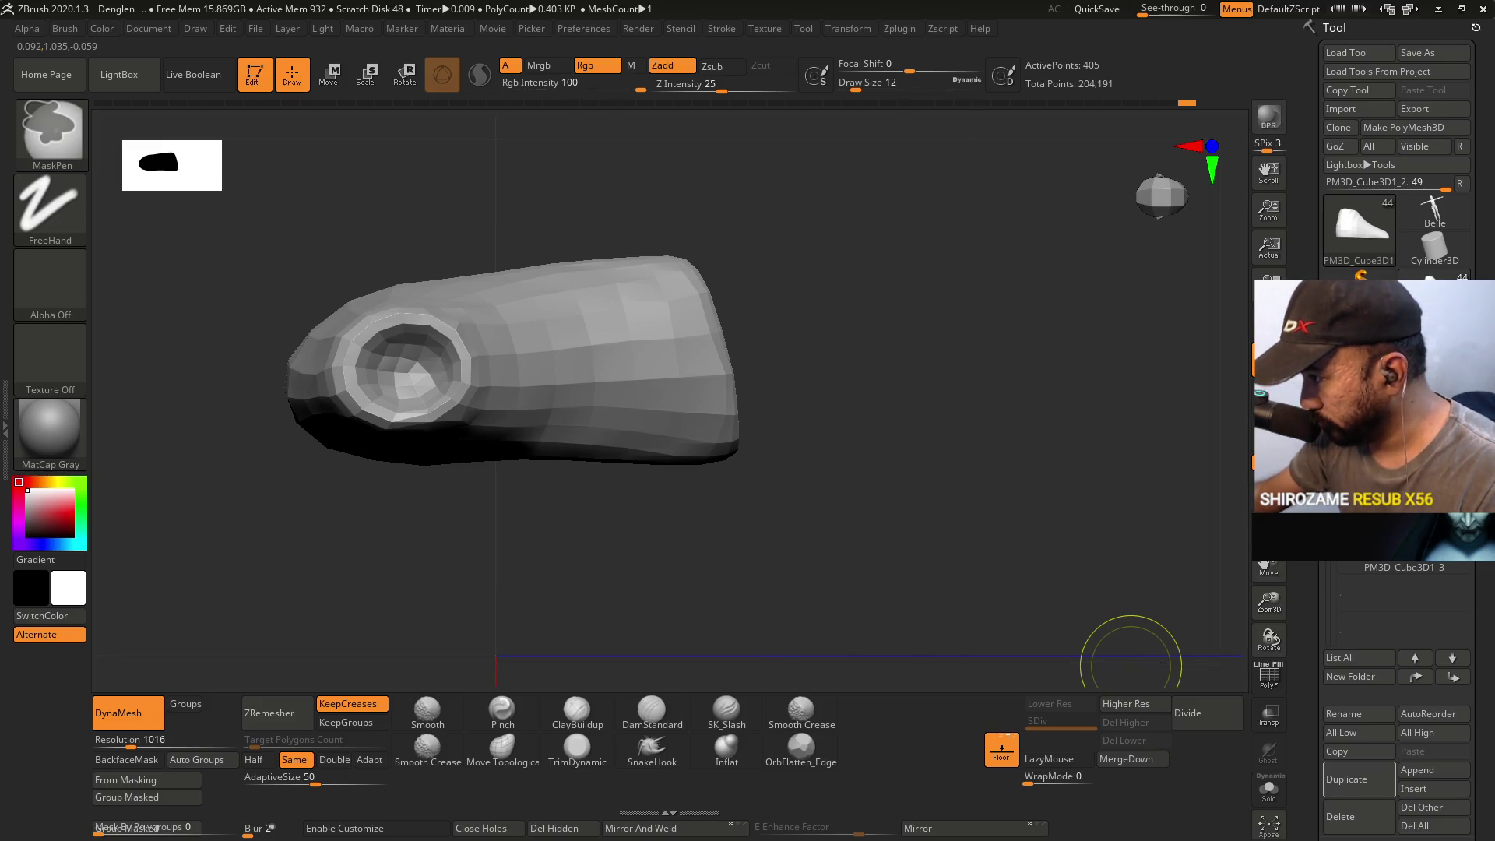
key(ctrl+s)
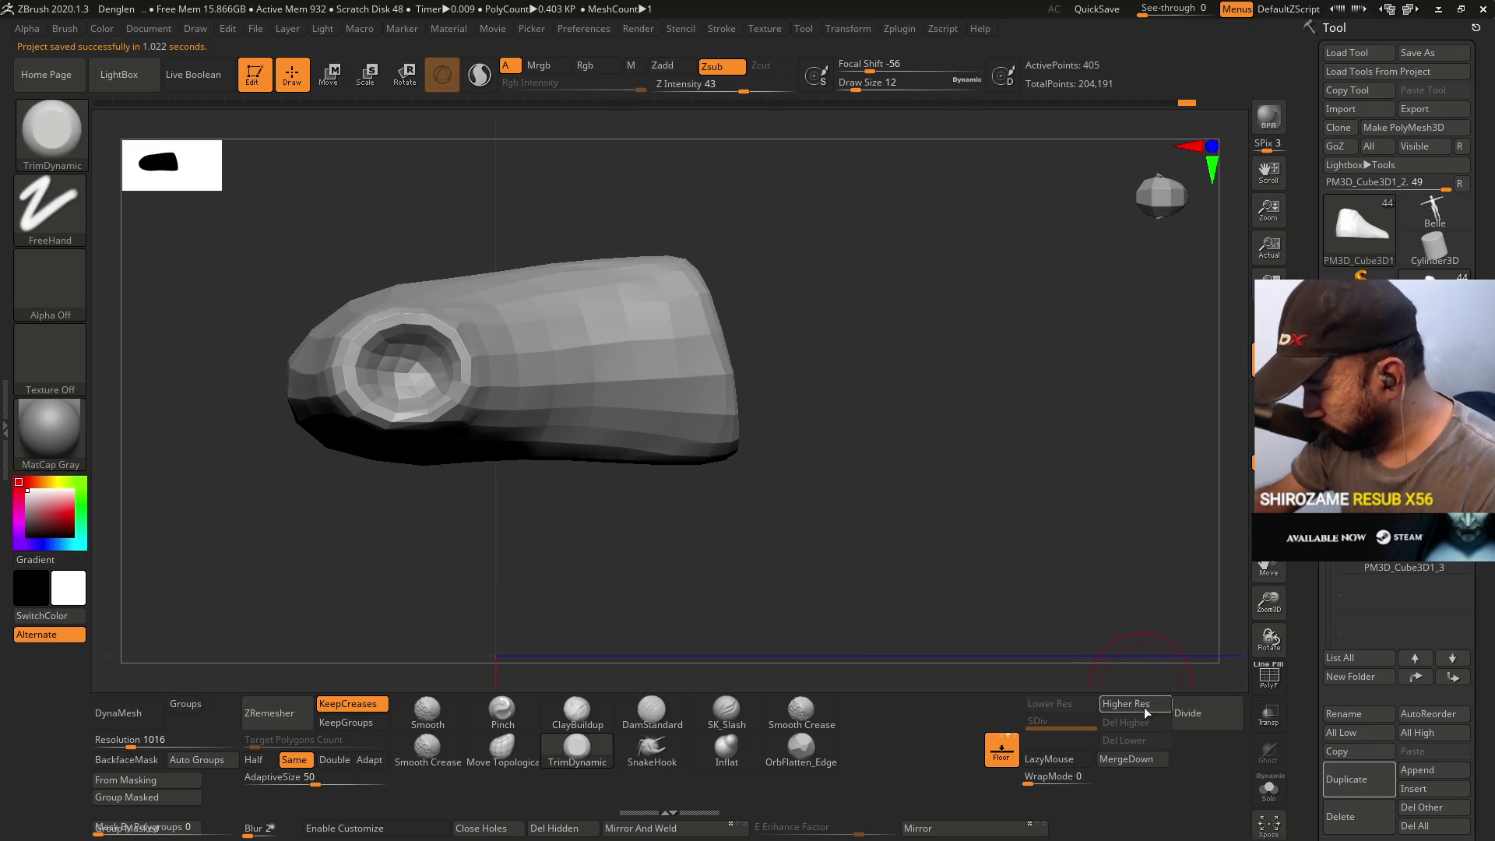
click(282, 721)
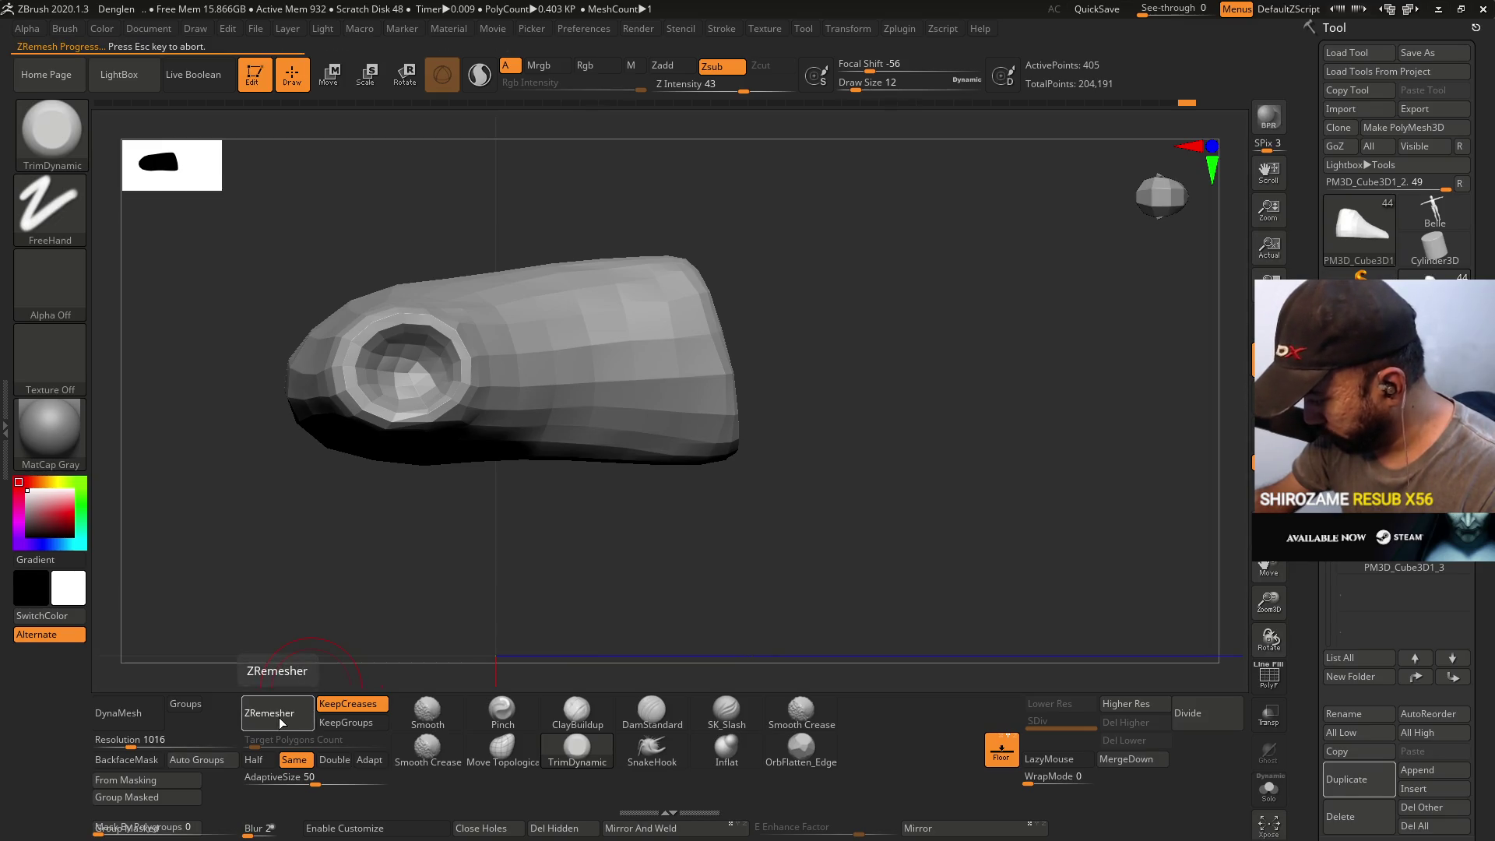
click(1198, 710)
click(1197, 710)
mouse_move(895, 510)
mouse_down()
mouse_move(862, 491)
mouse_move(872, 401)
mouse_move(915, 585)
mouse_up()
click(1066, 725)
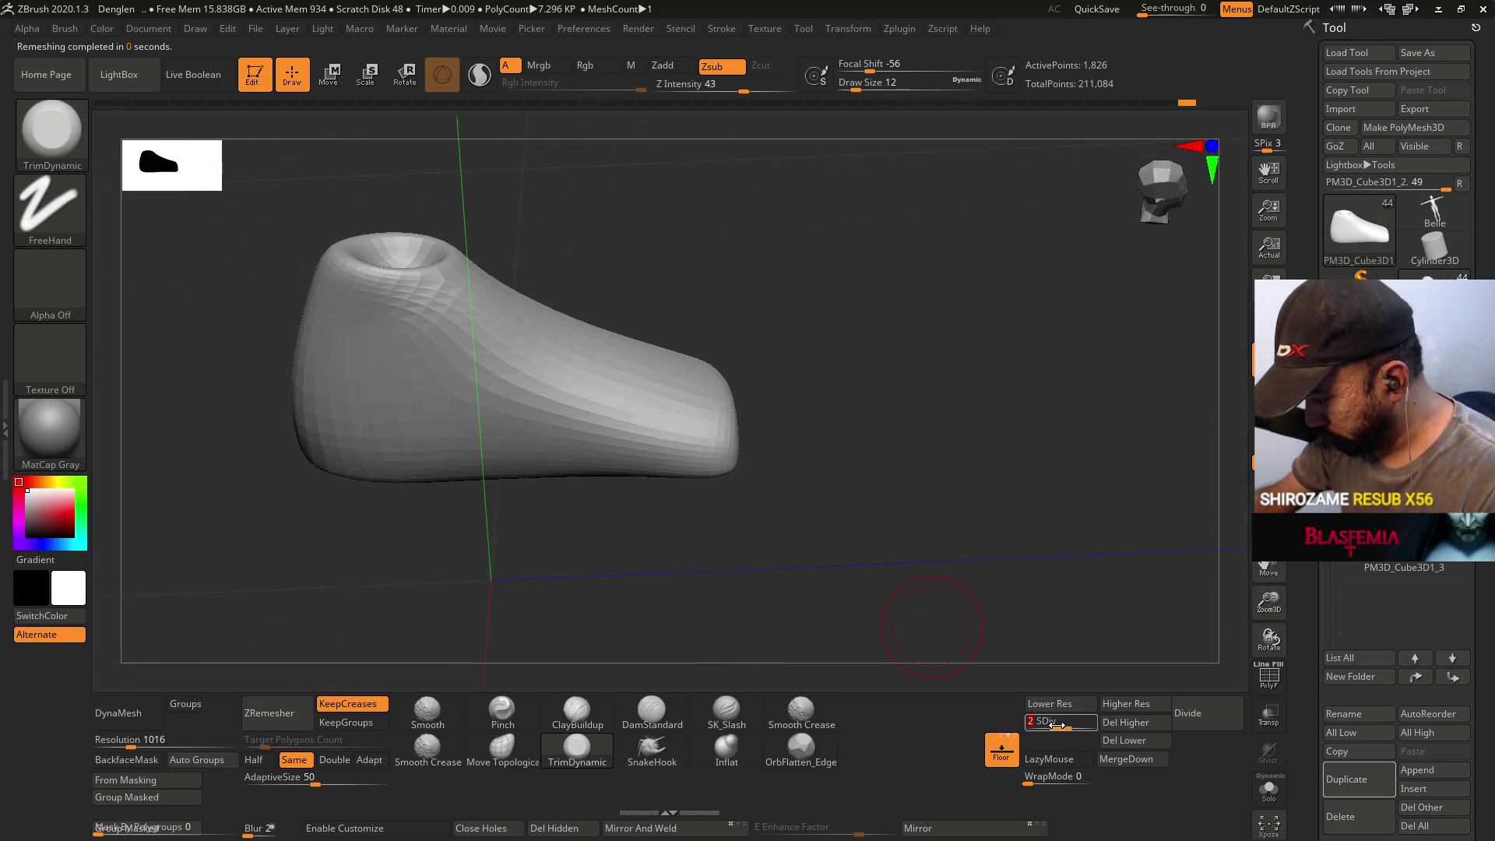
click(1126, 721)
mouse_move(815, 298)
mouse_down()
mouse_move(824, 418)
mouse_move(915, 528)
mouse_up()
click(1061, 731)
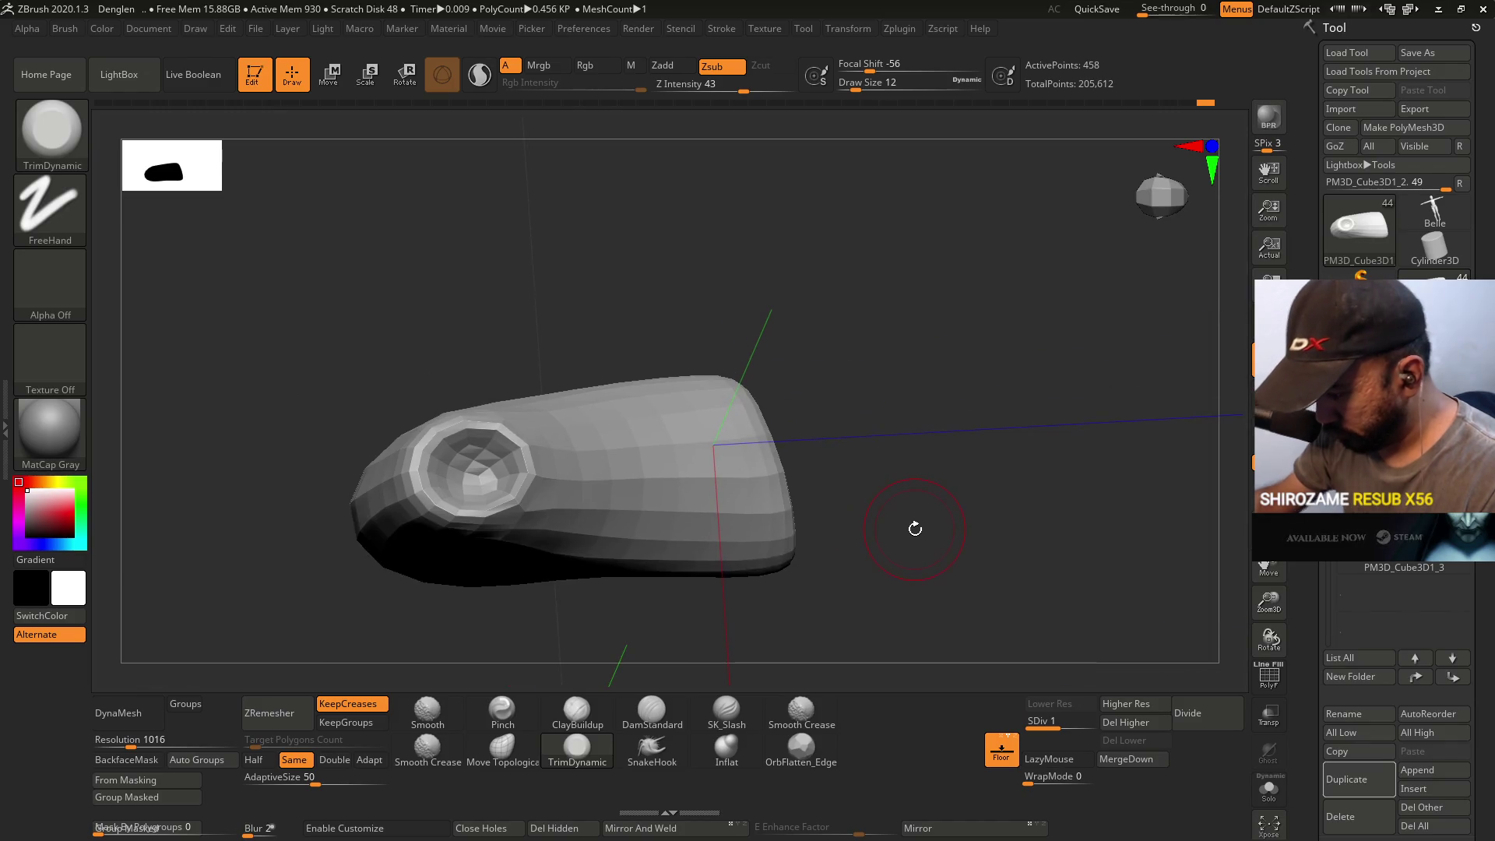
- Fill the hole in the shoe's end with ClayBuildup
click(577, 710)
drag(747, 366, 701, 355)
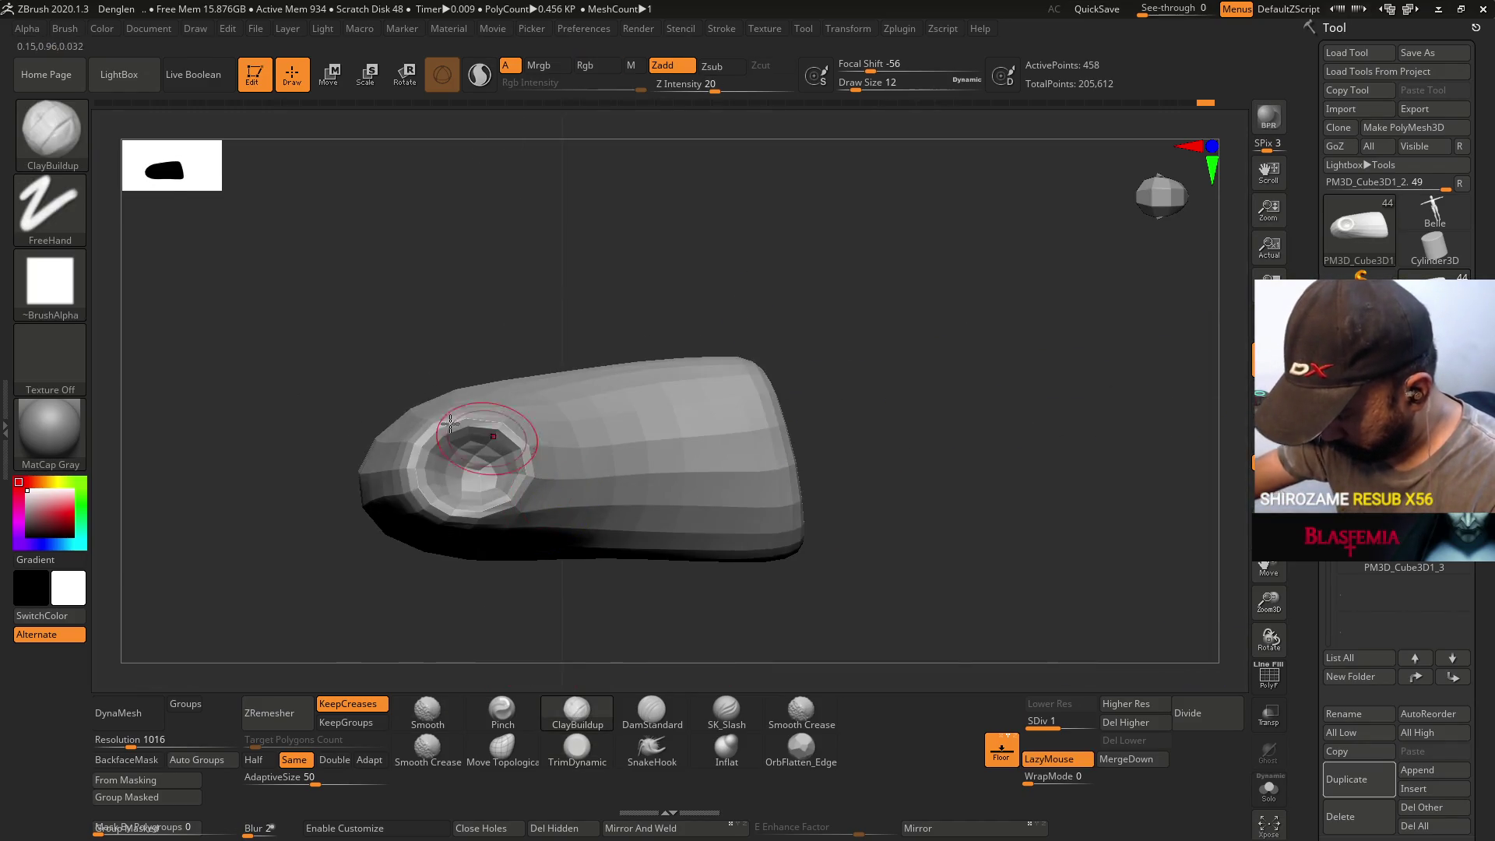
drag(468, 475, 483, 470)
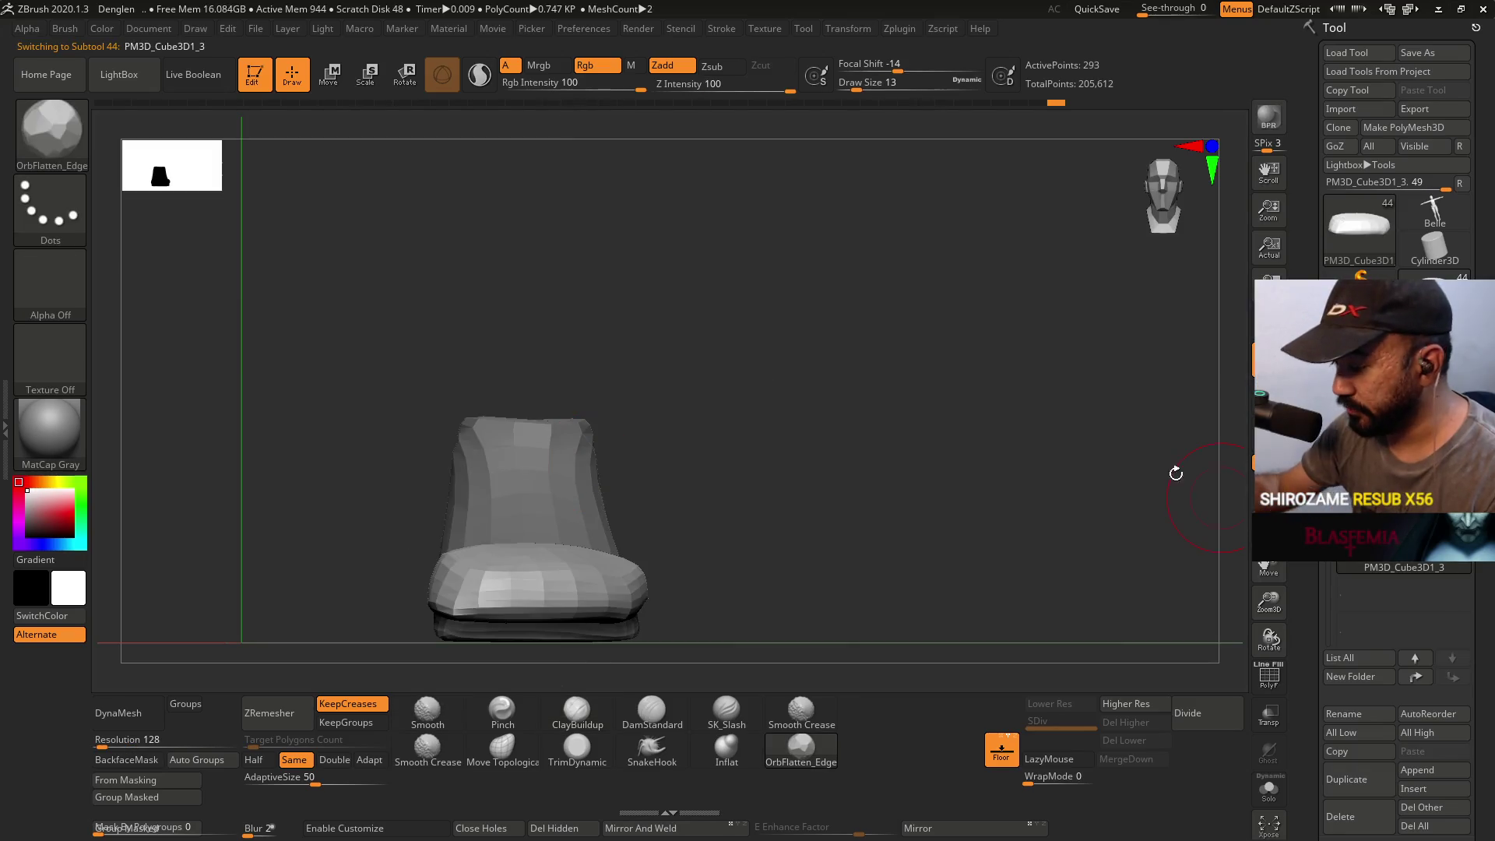
- Nudge the toe-cap piece down with the Move gizmo and check it from the front
mouse_move(840, 435)
alt+mouse_down()
mouse_move(571, 467)
mouse_move(517, 447)
alt+mouse_up()
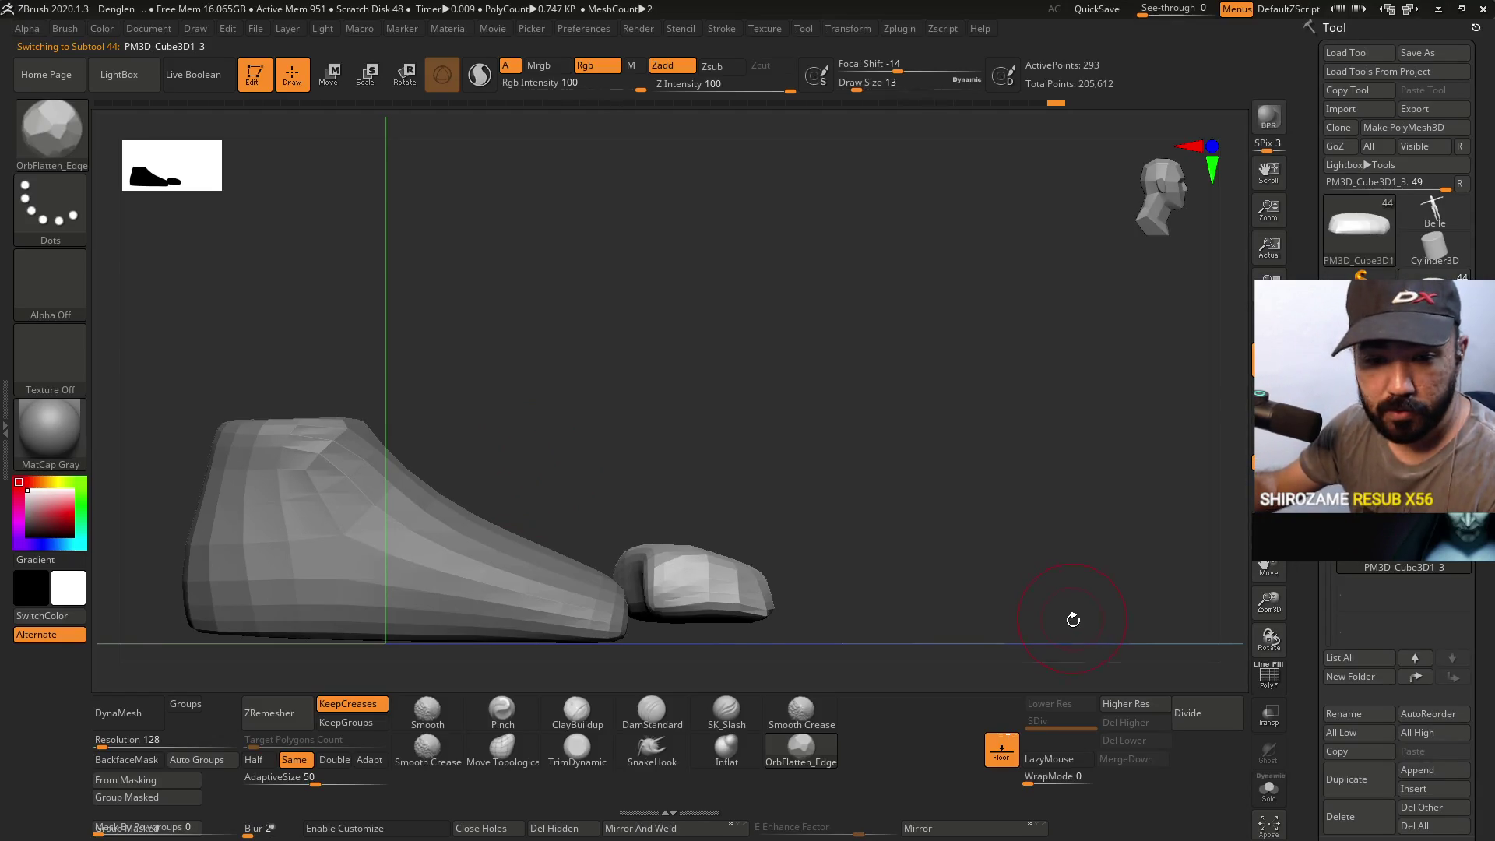
key(w)
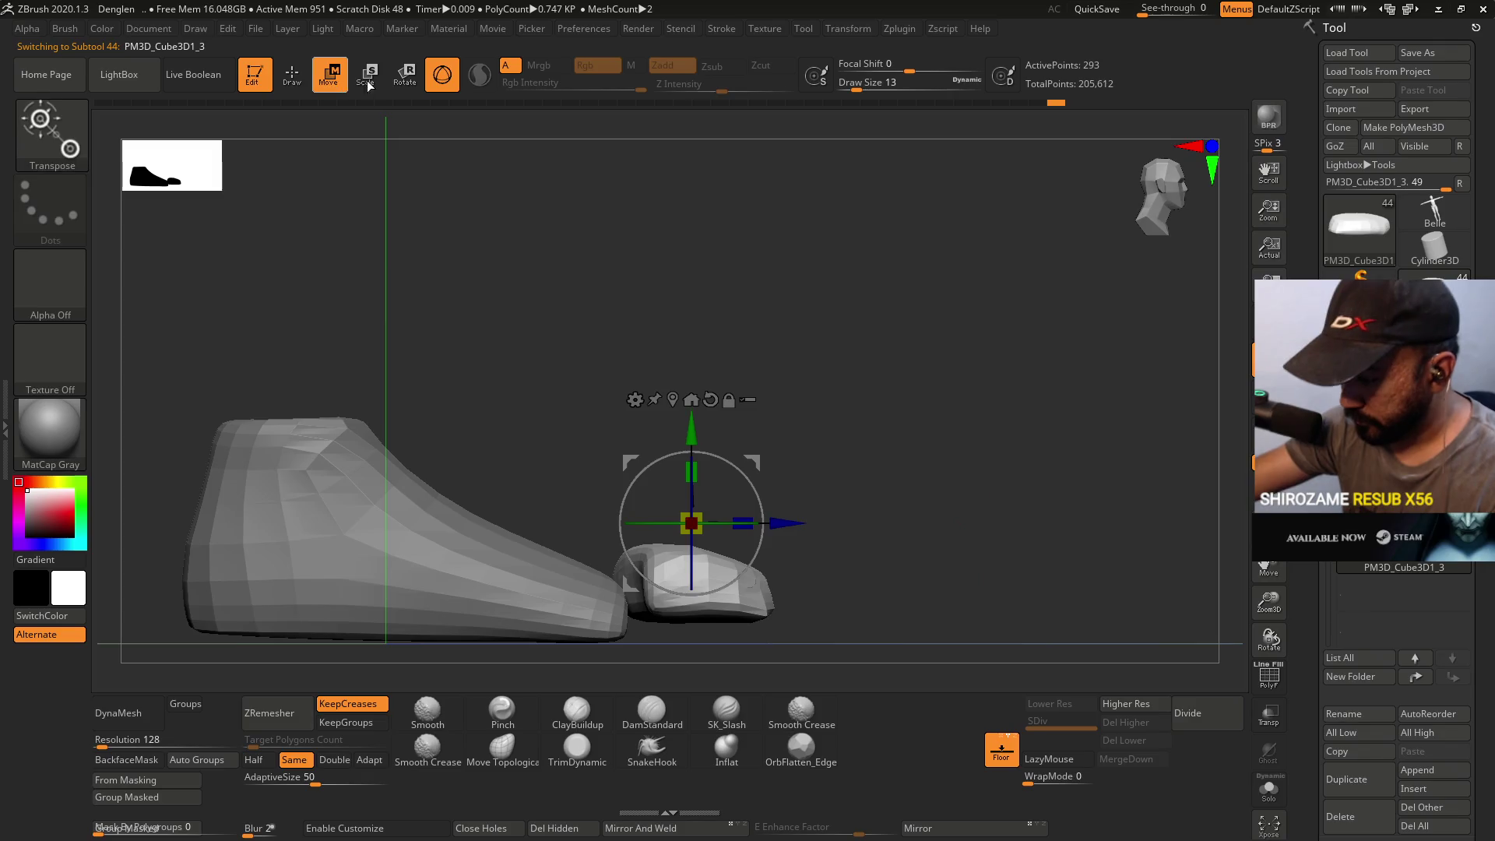
mouse_move(692, 458)
mouse_down()
mouse_move(697, 421)
mouse_move(691, 452)
mouse_up()
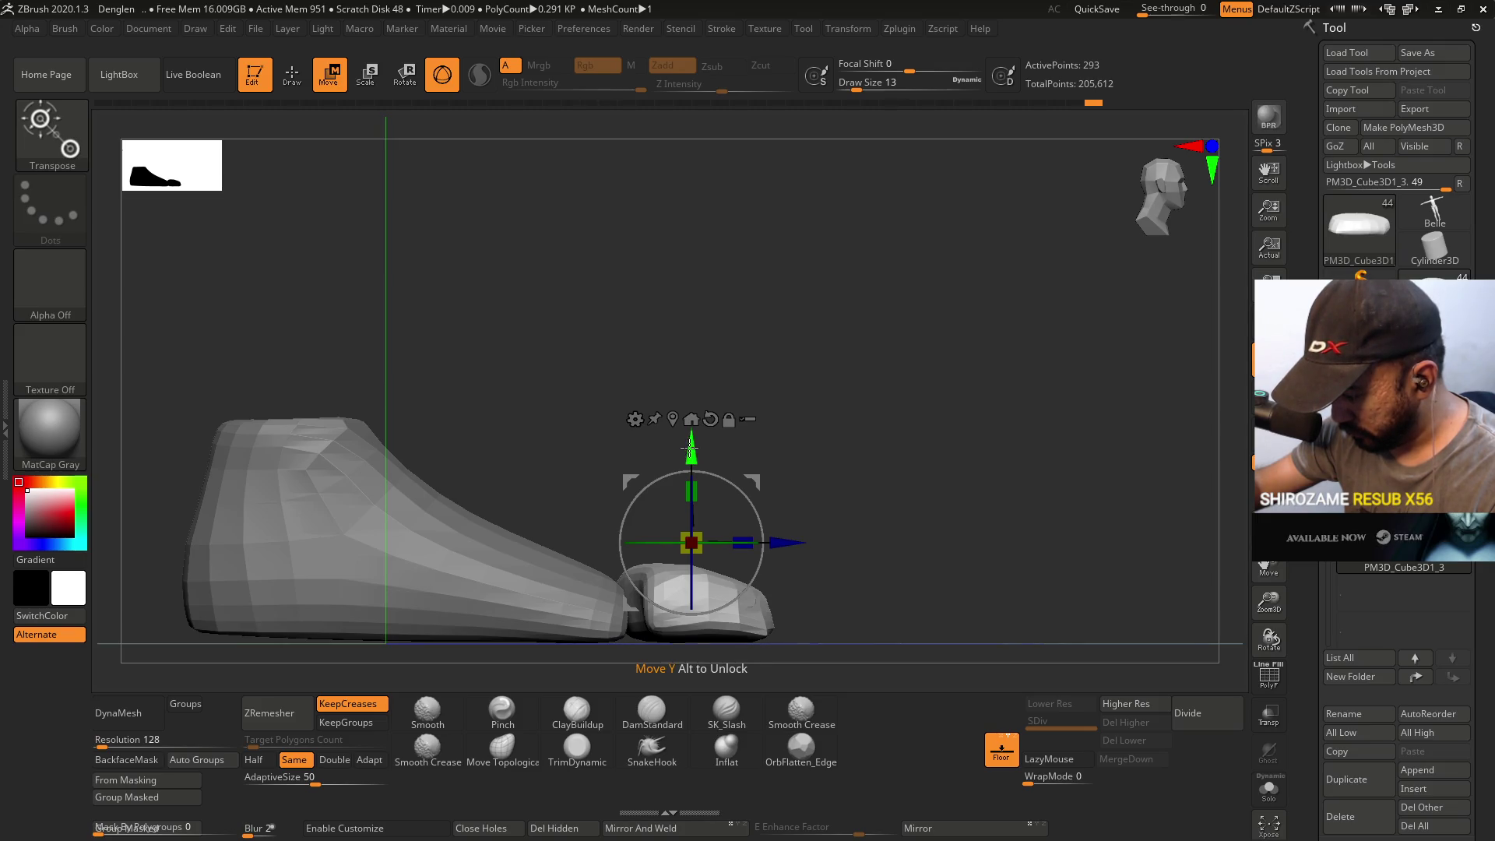
mouse_move(654, 551)
mouse_down()
mouse_move(691, 541)
mouse_move(660, 482)
mouse_move(639, 530)
mouse_up()
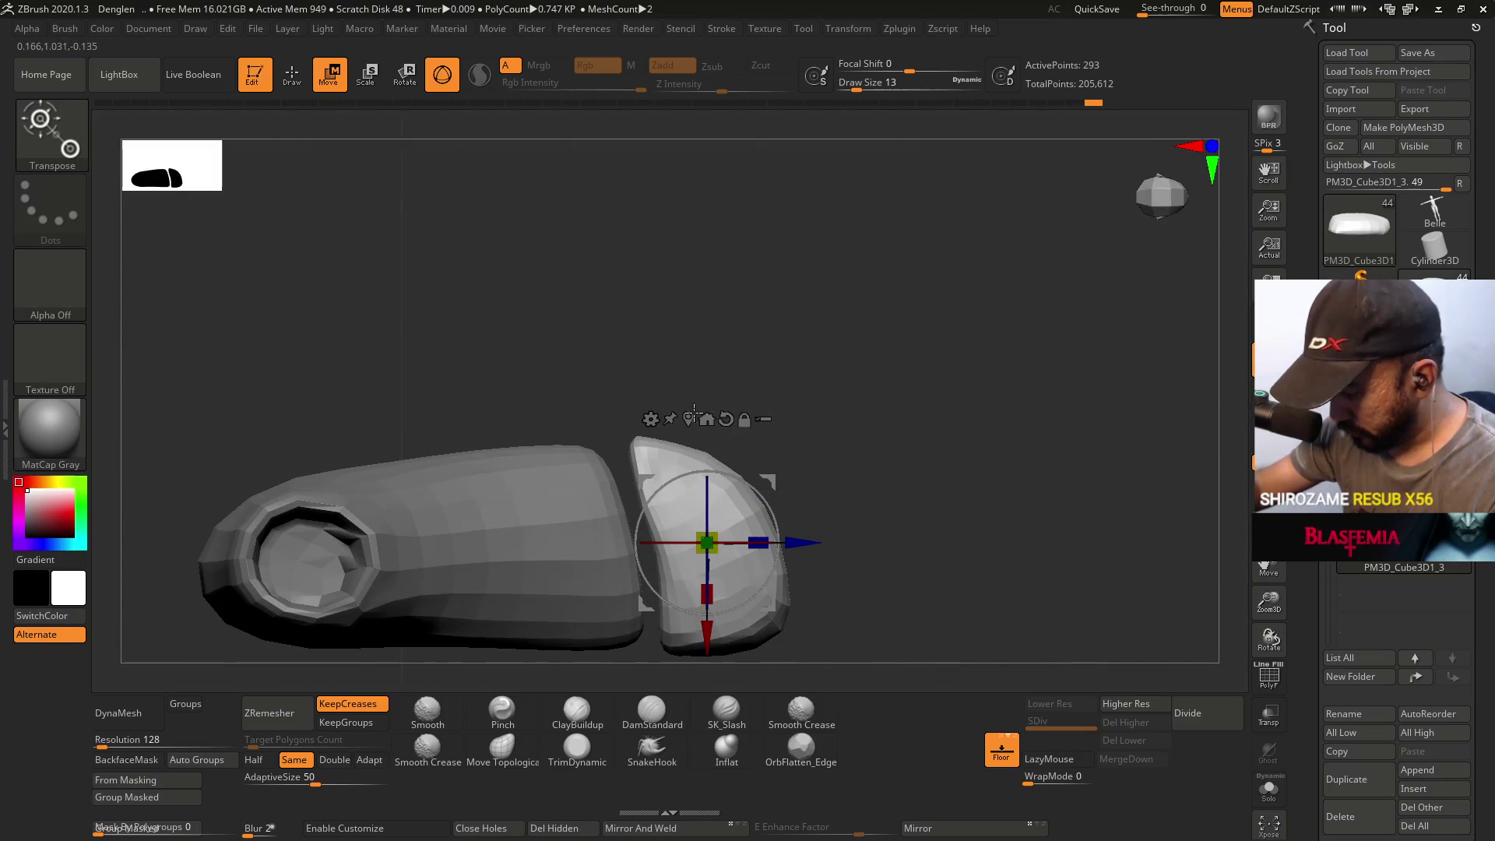
- Reshape the toe cap with Move Topological at sizes 22 then 13, from side and top
click(502, 747)
key(s)
drag(669, 450, 701, 450)
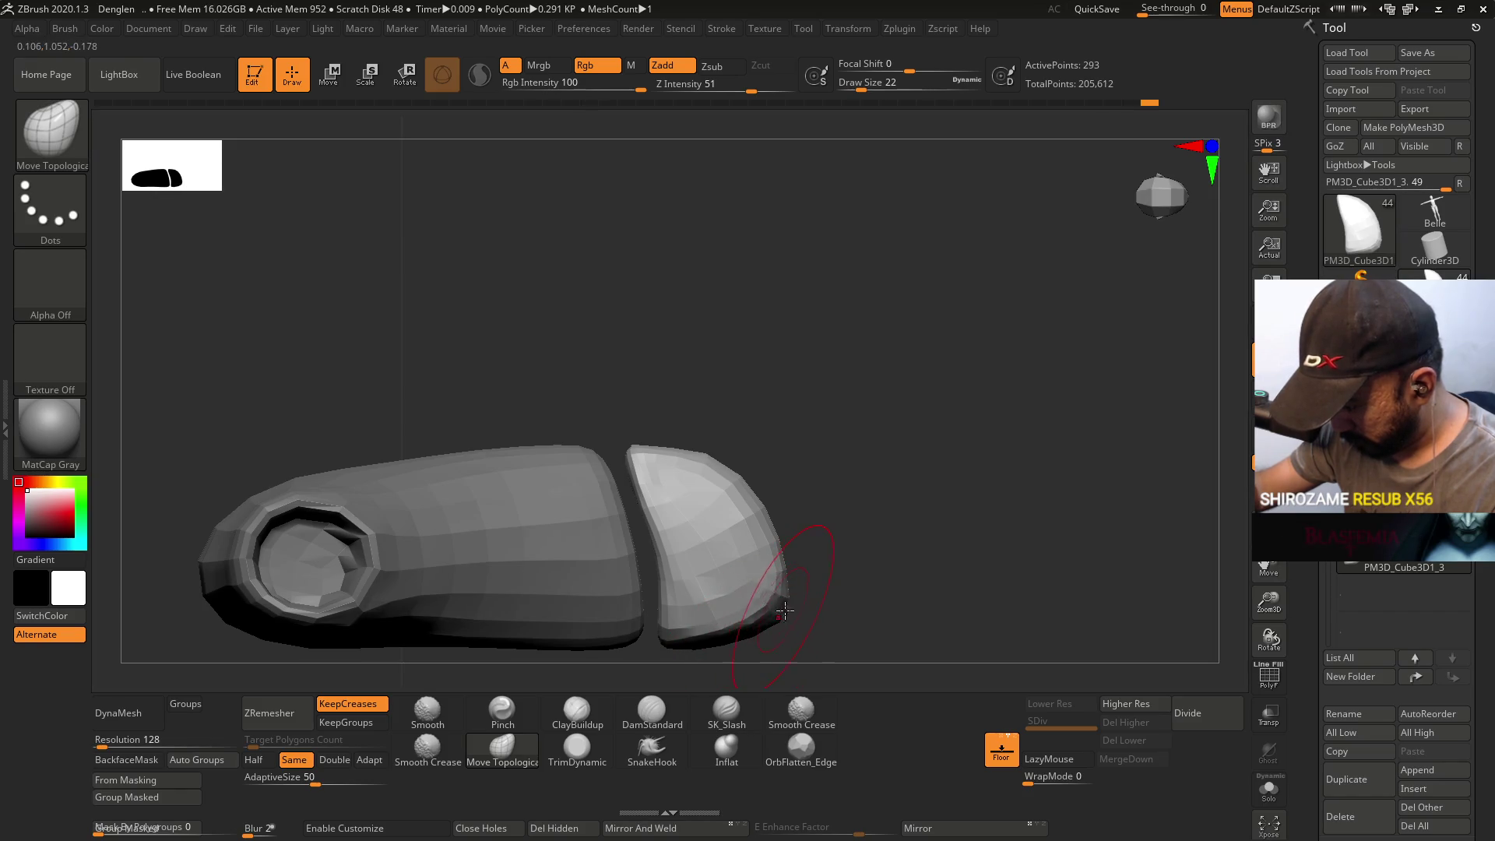
shift+drag(746, 504, 767, 420)
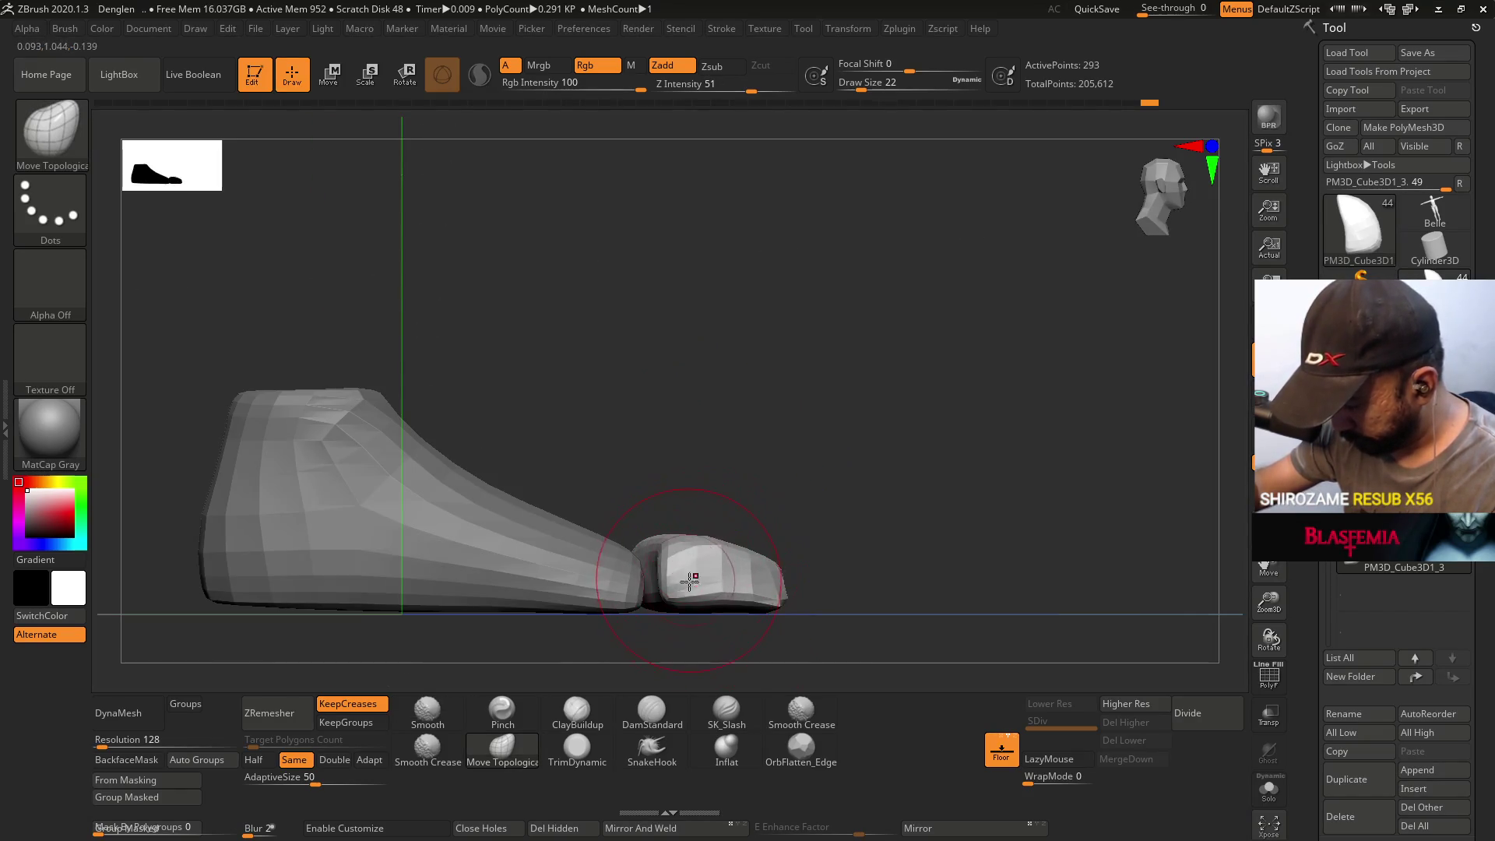
key(s)
drag(734, 602, 730, 600)
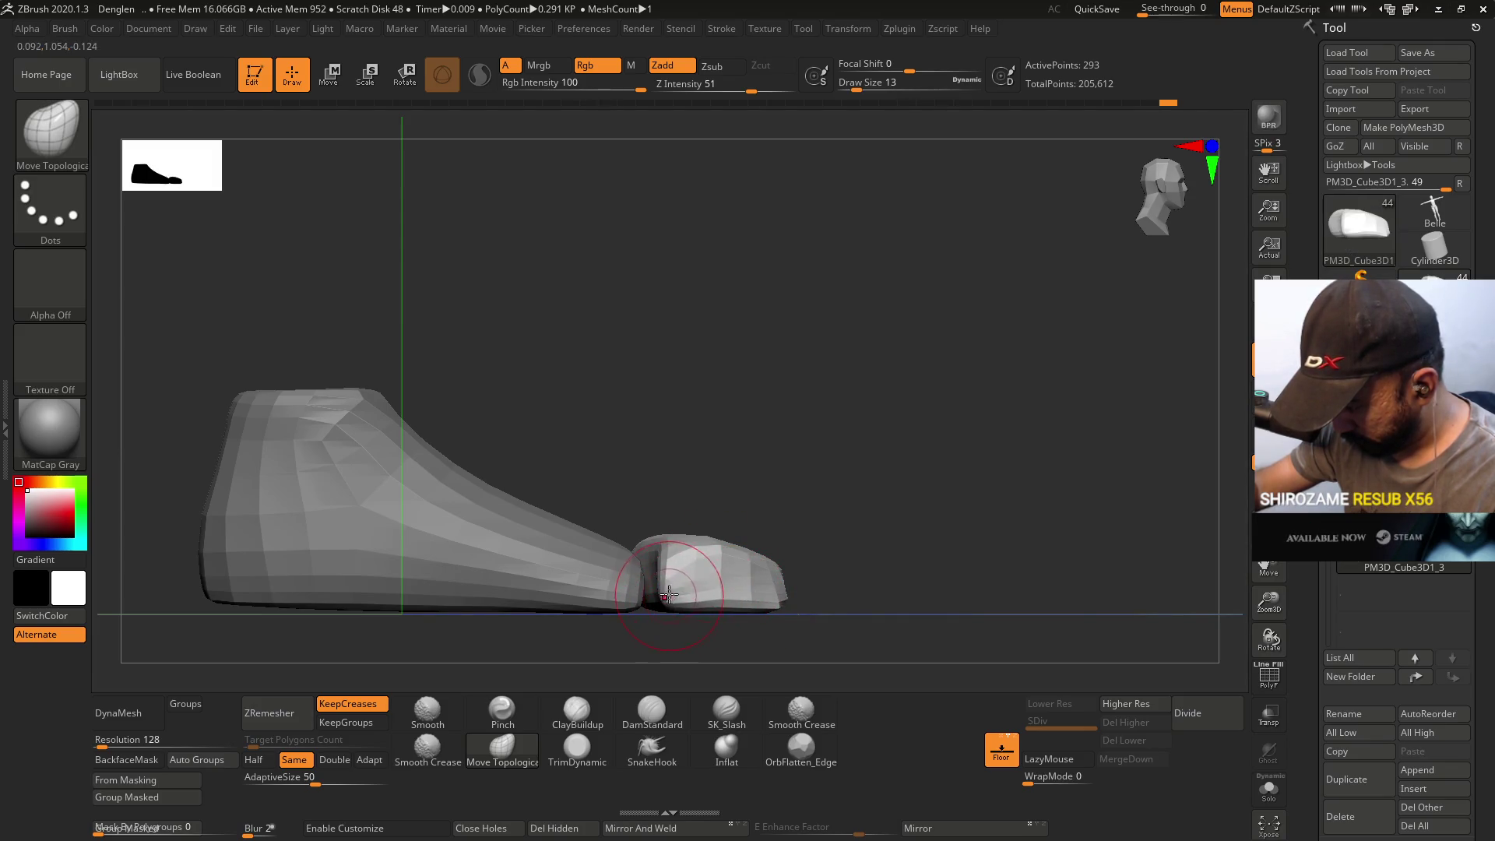
right_drag(666, 589, 698, 539)
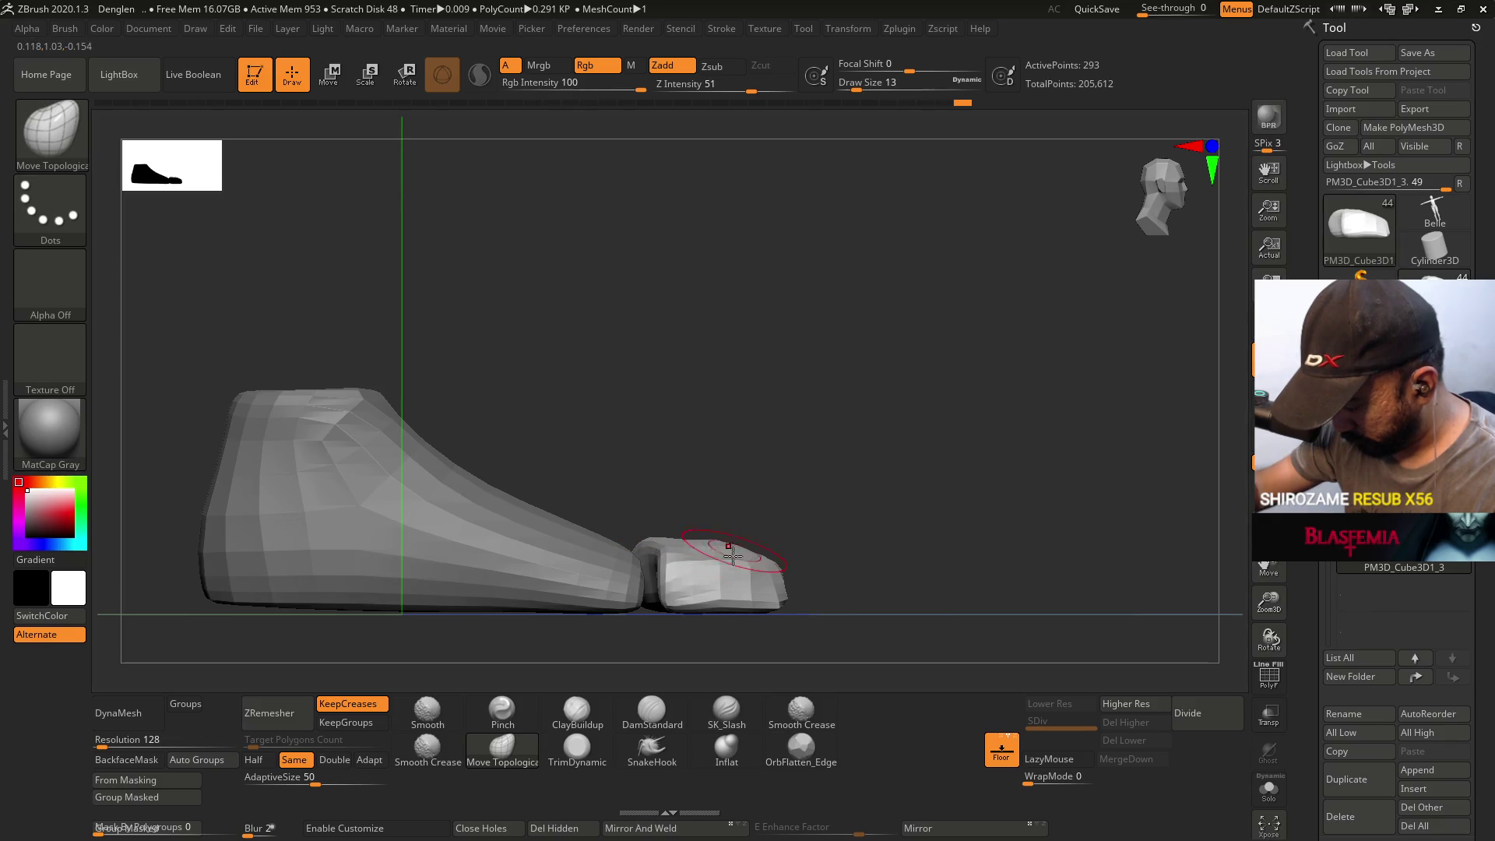
shift+right_drag(721, 507, 649, 461)
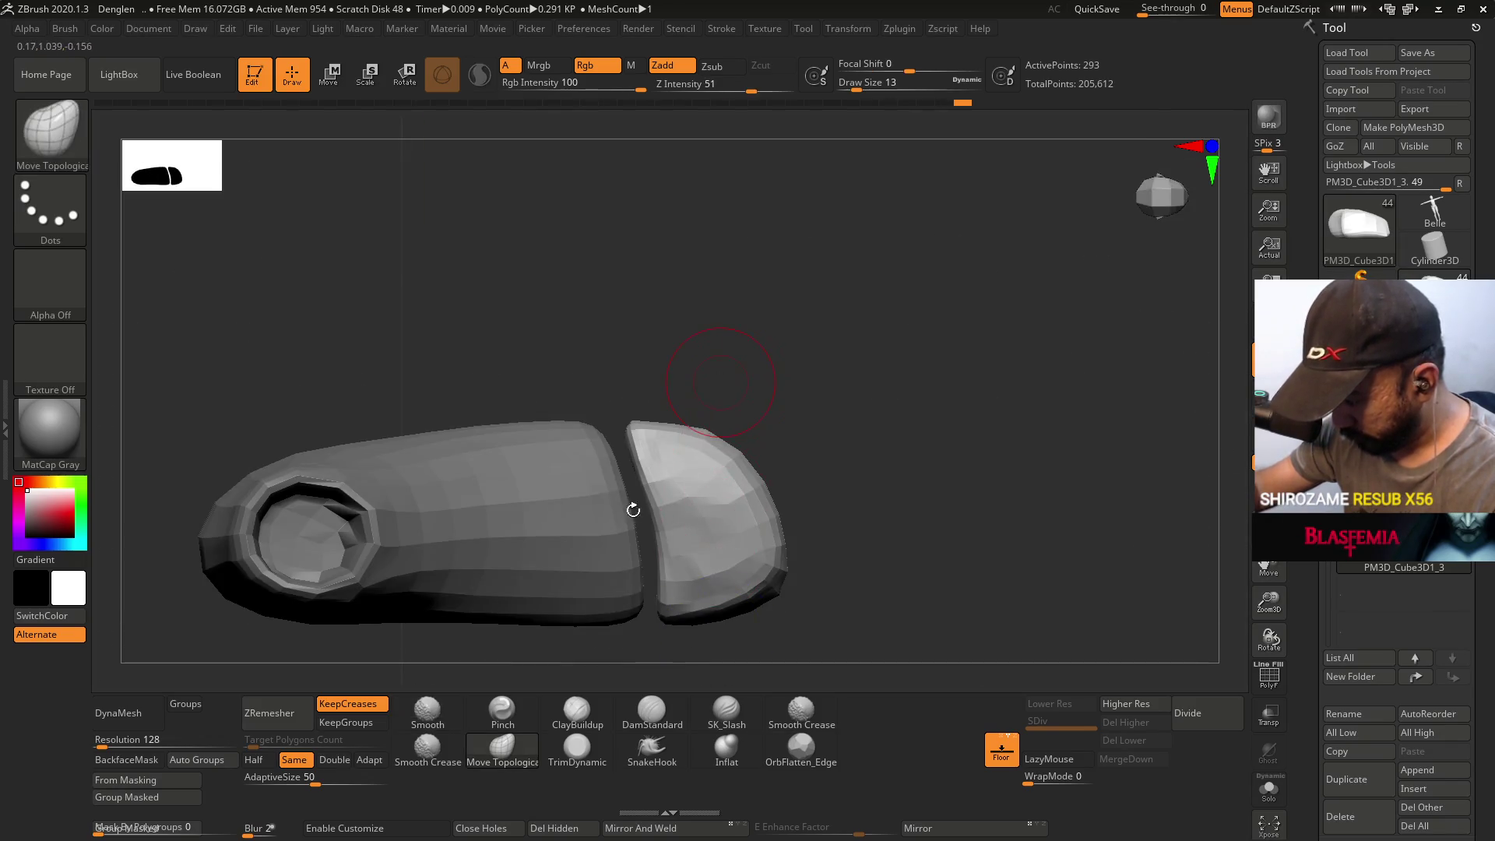
- Flatten the toe cap's surface with OrbFlatten_Edge, checking side and three-quarter views
click(800, 749)
mouse_move(693, 484)
mouse_down()
mouse_move(679, 460)
mouse_move(691, 592)
mouse_move(692, 547)
mouse_up()
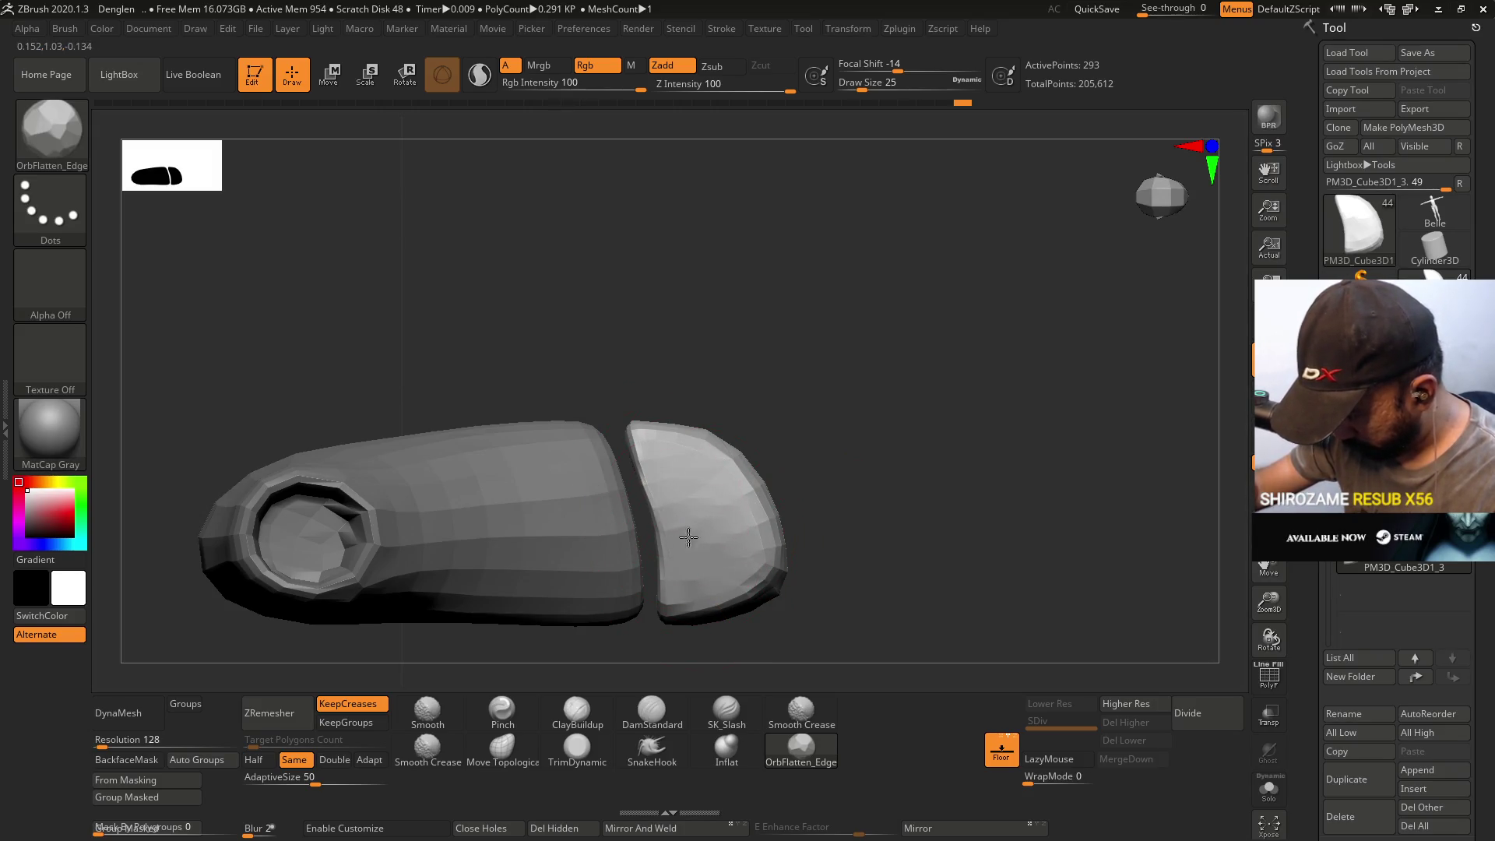
drag(673, 458, 748, 556)
mouse_move(746, 561)
right_down()
mouse_move(691, 428)
mouse_move(699, 545)
right_up()
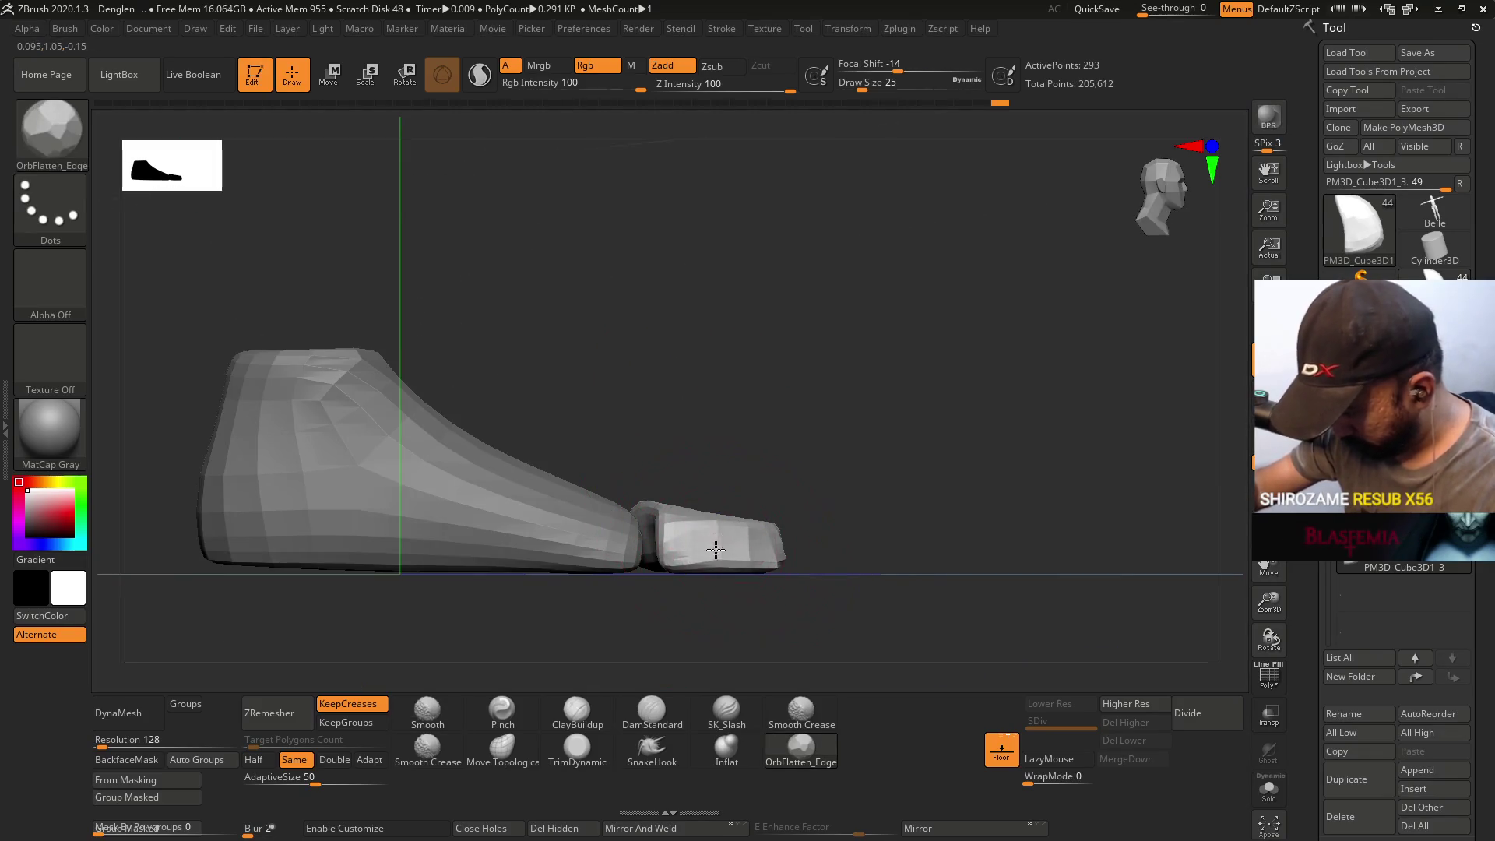
mouse_move(752, 470)
right_down()
mouse_move(794, 533)
mouse_move(764, 529)
right_up()
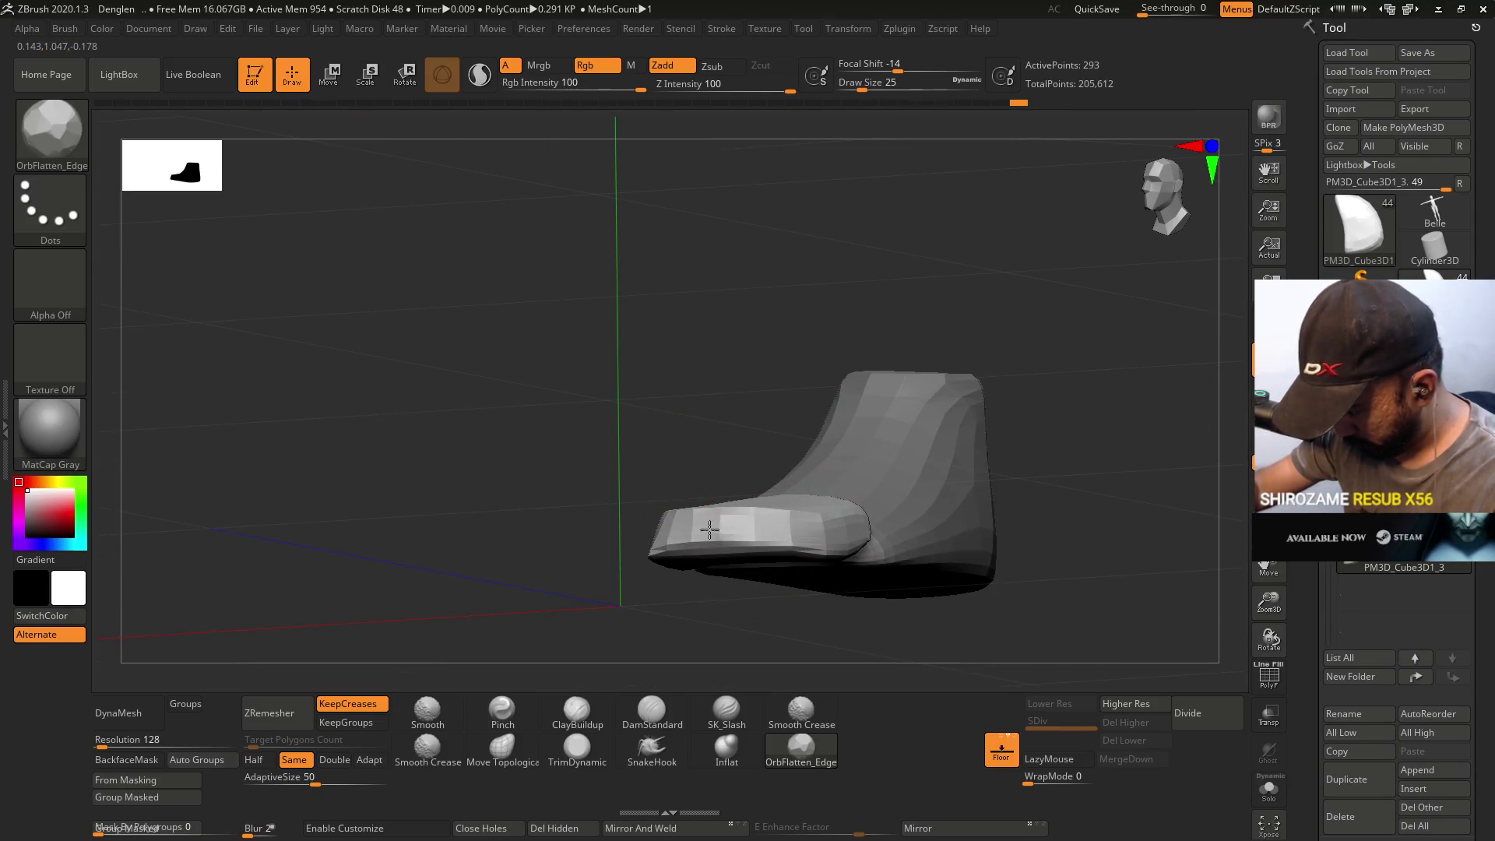
shift+right_drag(658, 537, 734, 484)
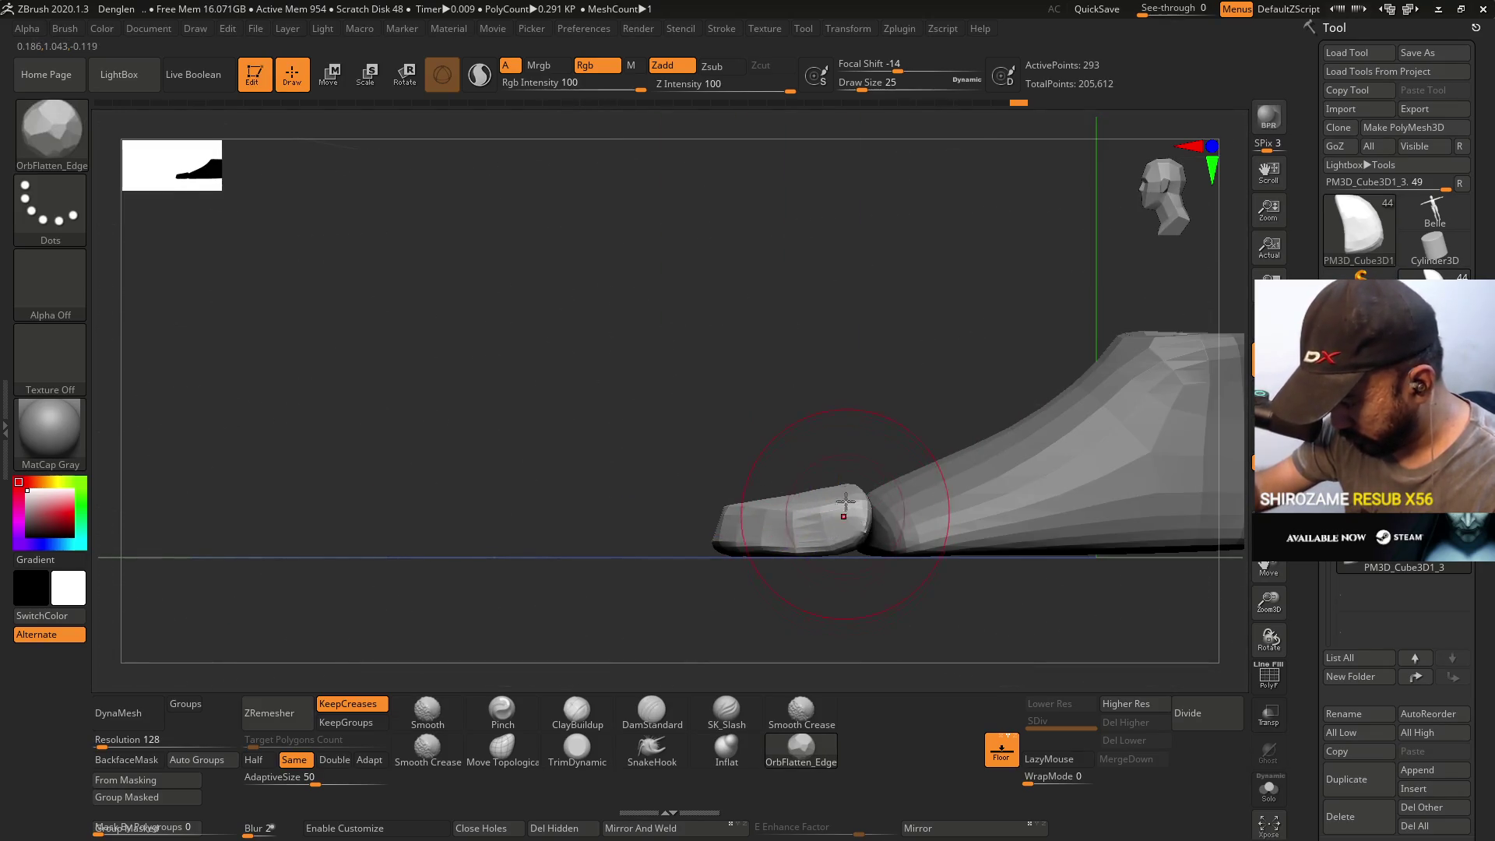
- Set Move Topological to size 8 and line up side and front views of the toe
click(577, 711)
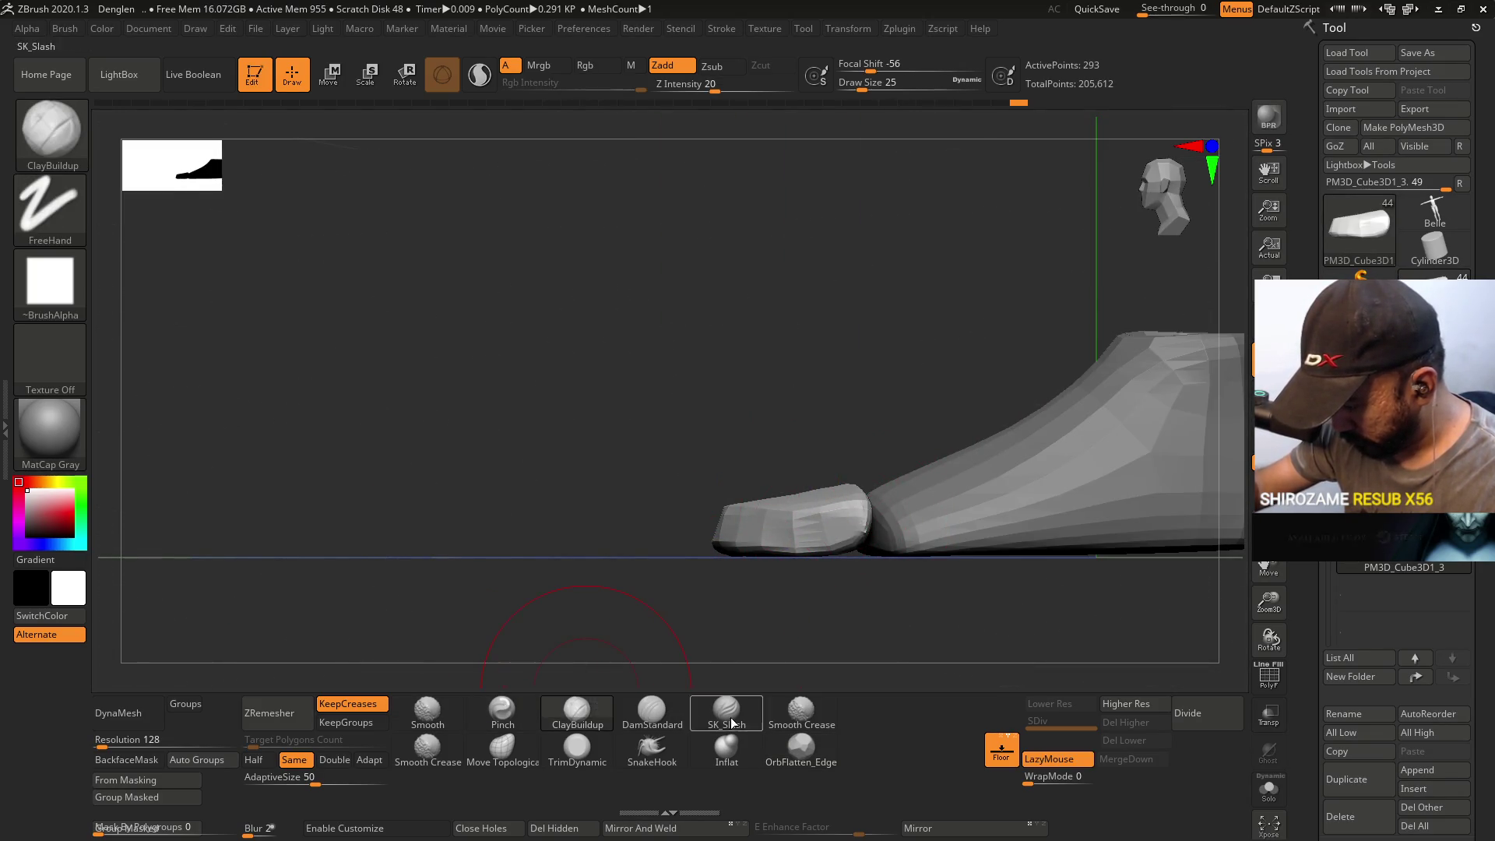
click(440, 710)
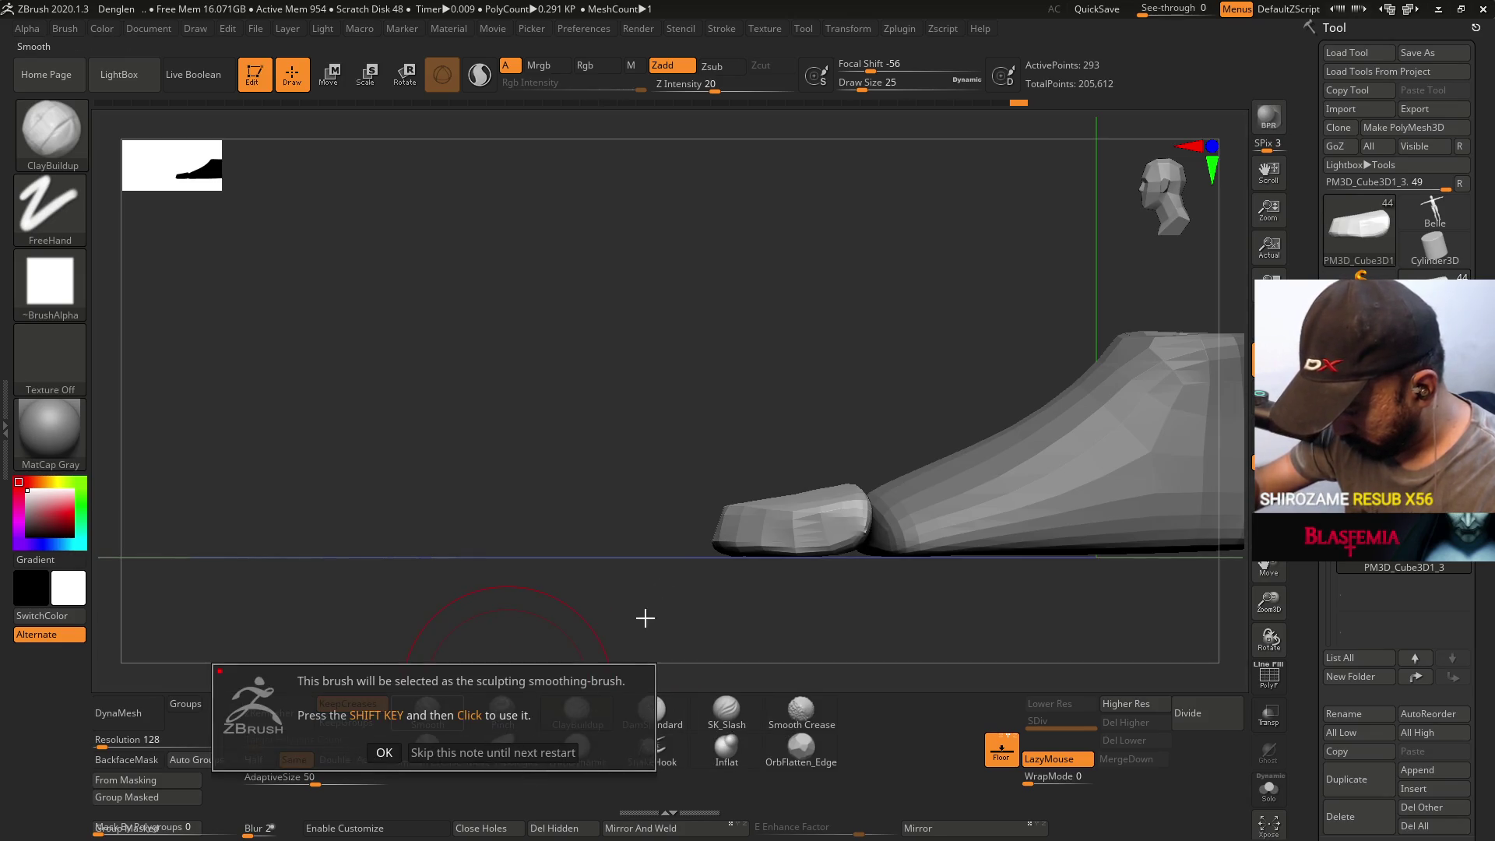
click(385, 752)
click(502, 749)
drag(704, 488, 717, 434)
key(s)
drag(860, 534, 843, 534)
drag(785, 484, 768, 461)
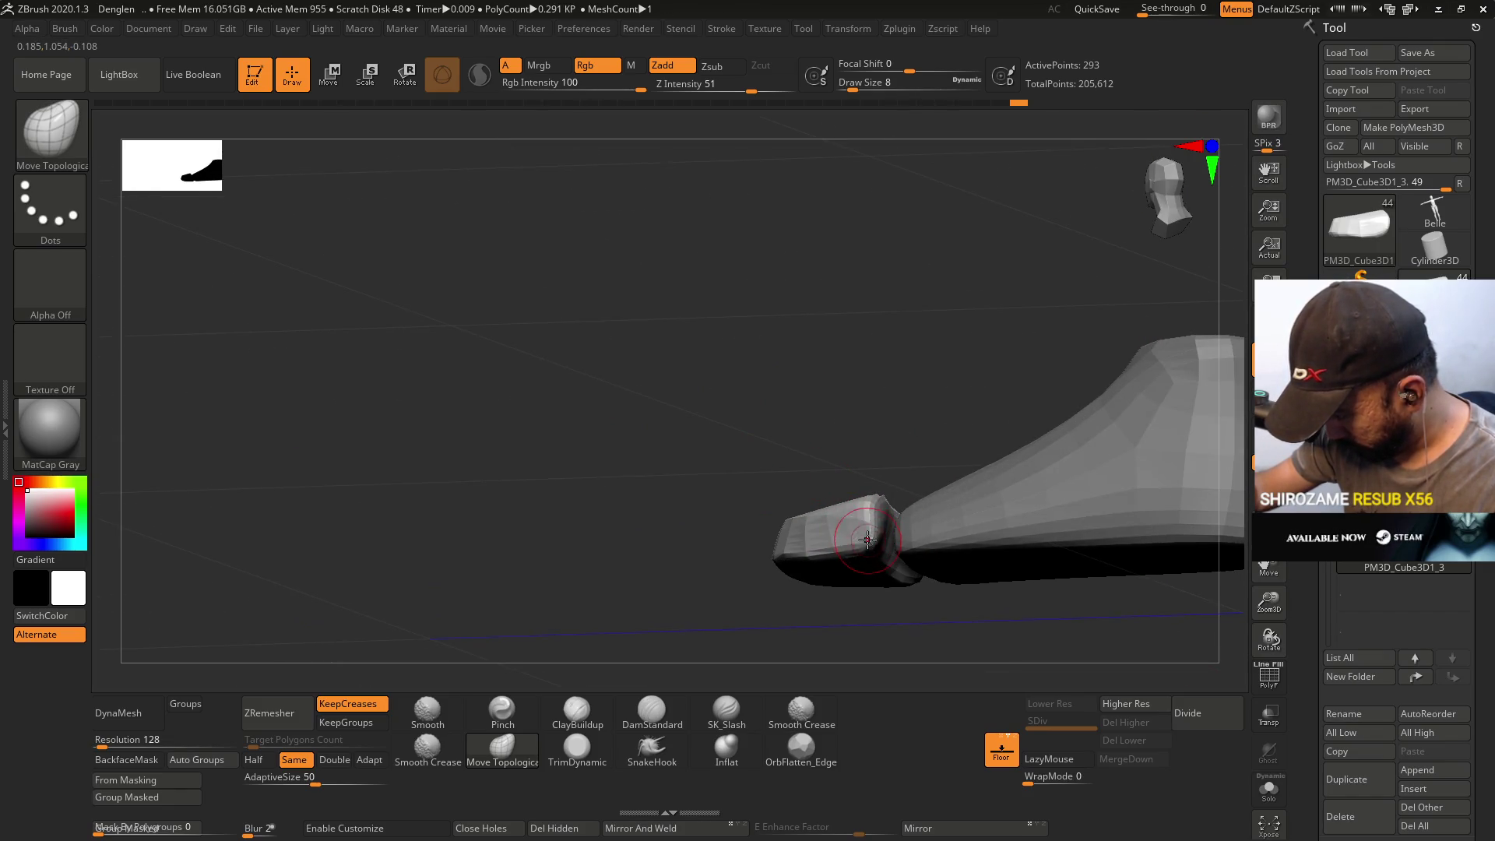
shift+drag(873, 515, 842, 453)
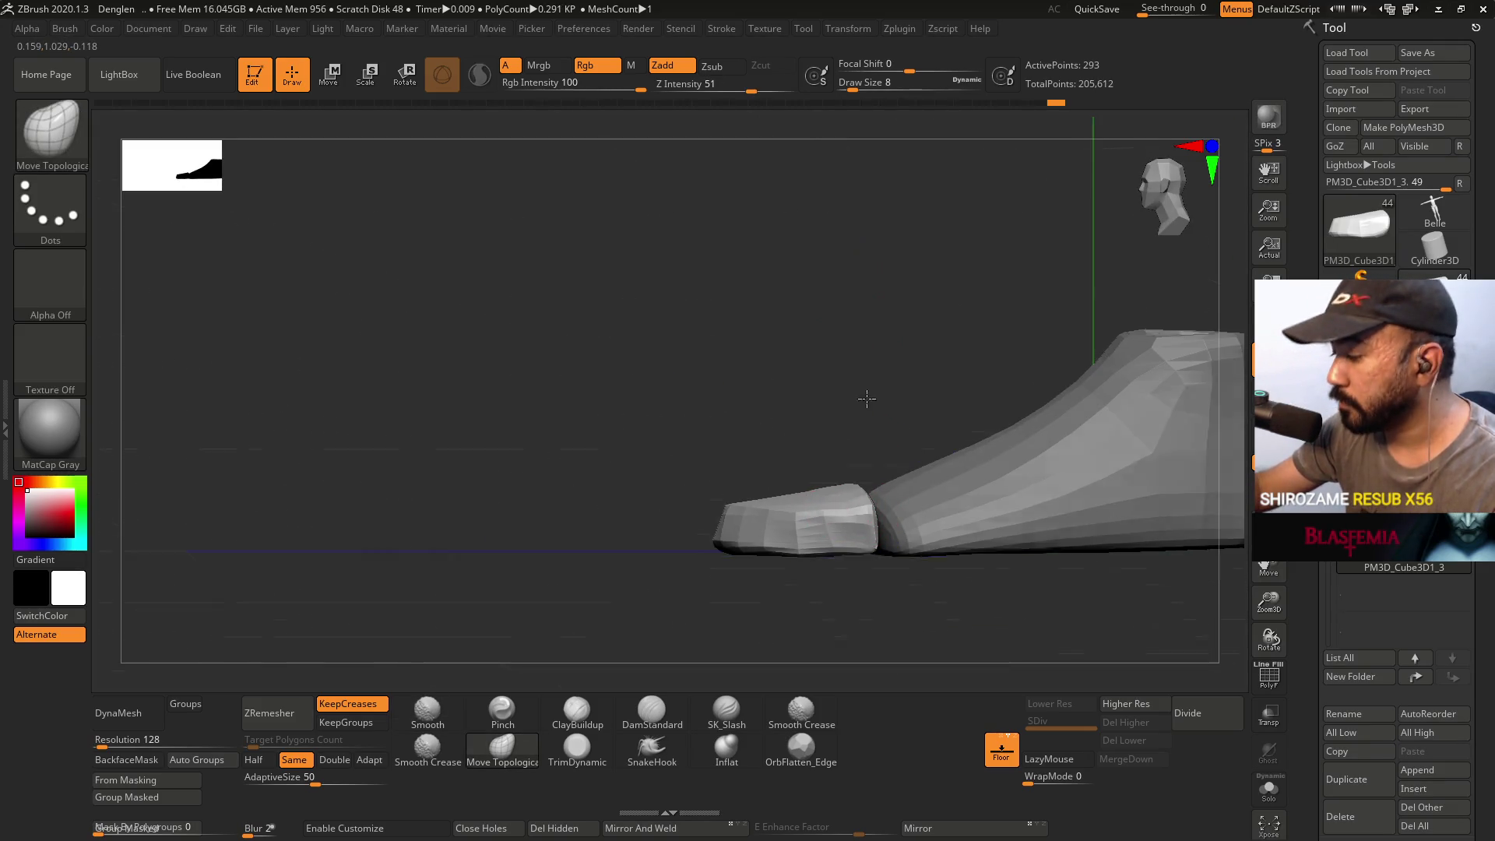
shift+drag(859, 395, 903, 413)
mouse_move(818, 482)
mouse_down()
mouse_move(827, 434)
mouse_move(856, 511)
mouse_move(864, 498)
mouse_up()
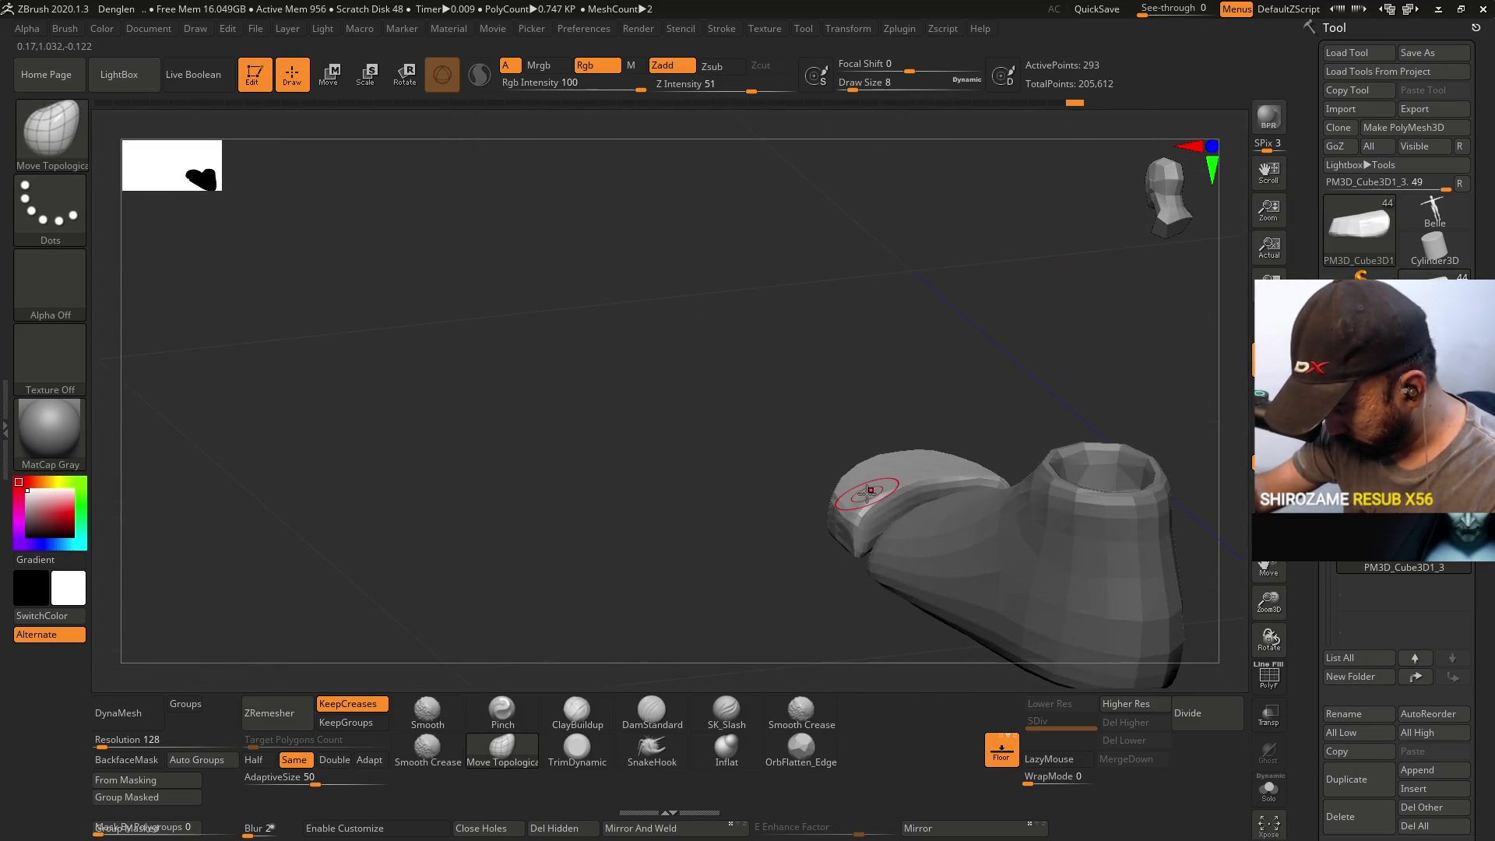
- Push the toe cap into shape at size 16 and ZRemesh it at Half density
key(bracketright)
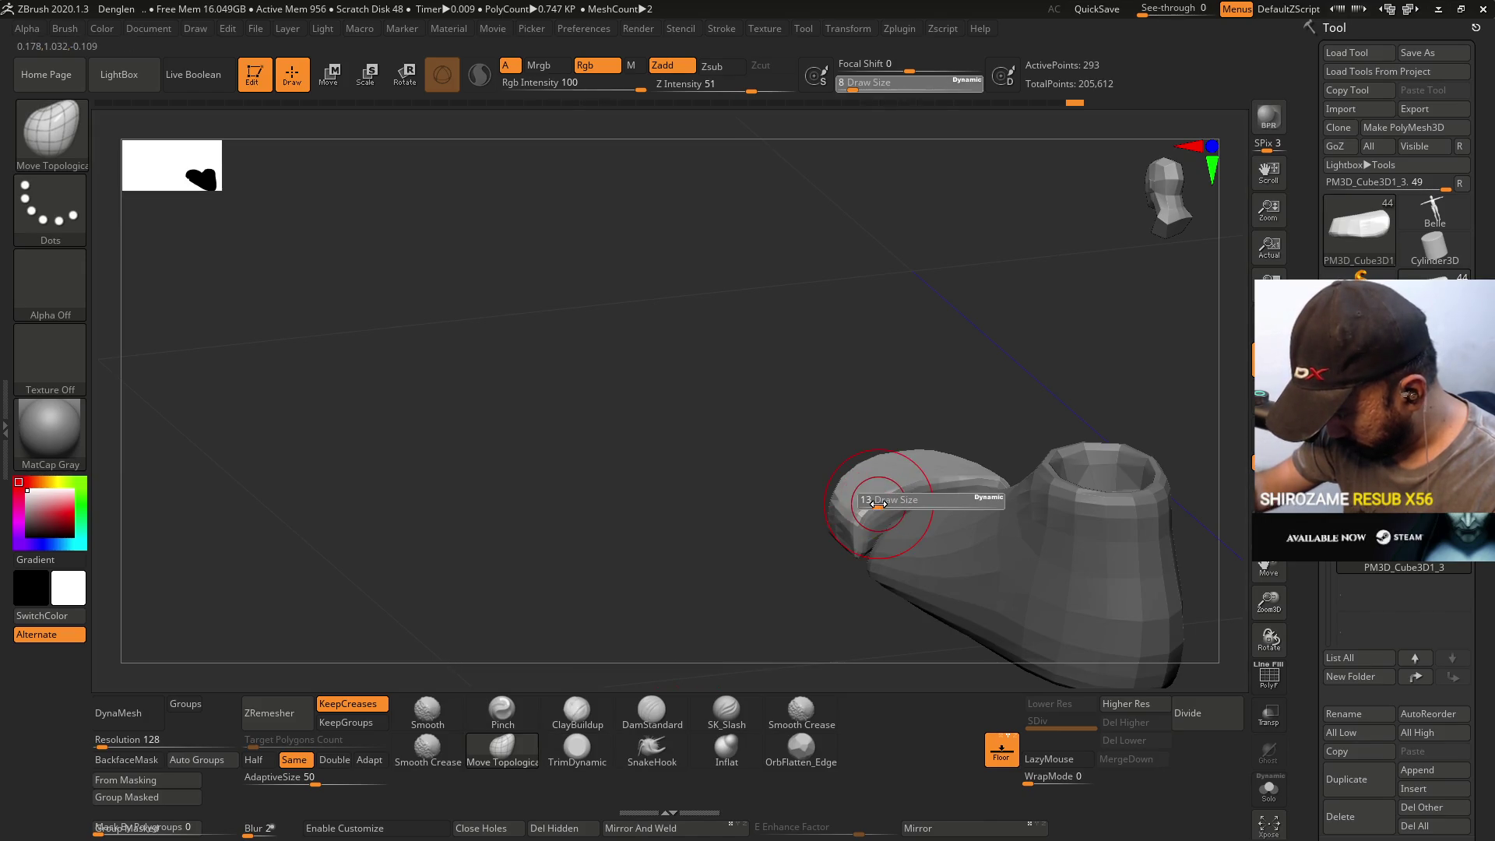
mouse_move(910, 483)
mouse_down()
mouse_move(948, 437)
mouse_move(922, 407)
mouse_move(804, 460)
mouse_up()
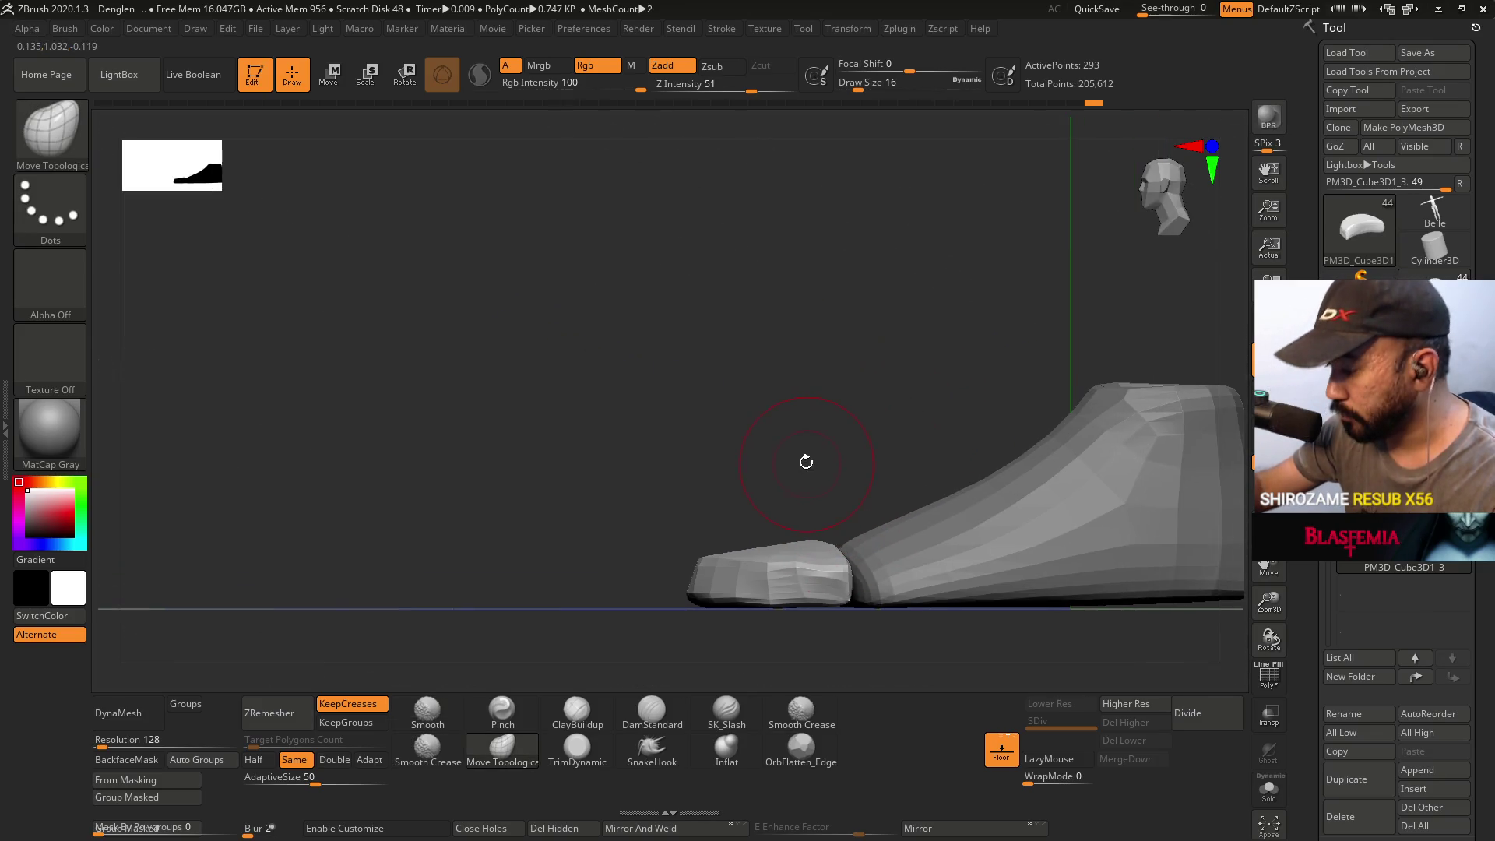
mouse_move(884, 327)
shift+mouse_down()
mouse_move(870, 439)
mouse_move(802, 433)
mouse_move(810, 560)
shift+mouse_up()
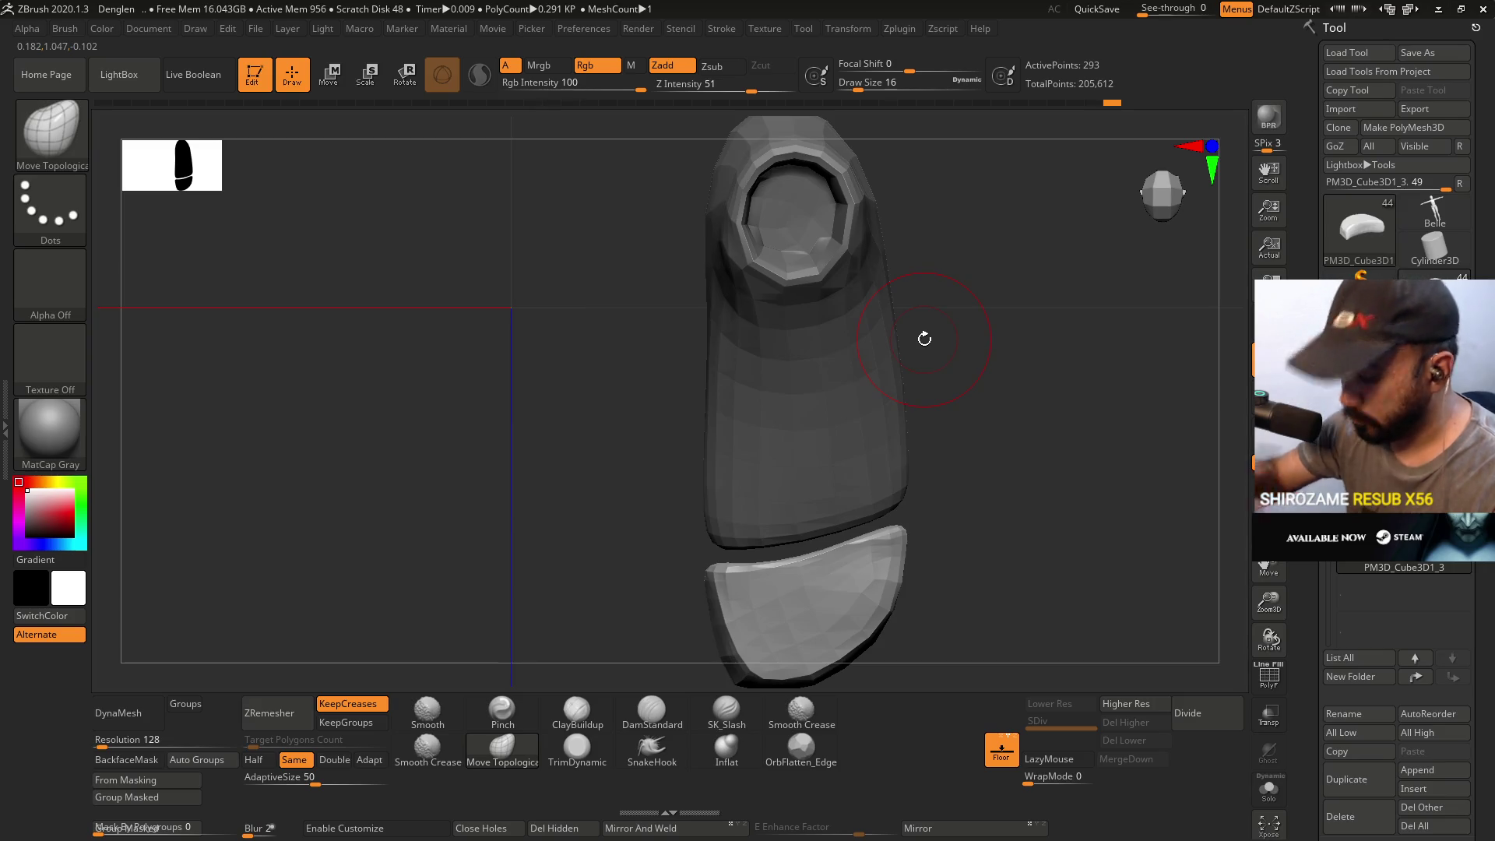
mouse_move(924, 338)
mouse_down()
mouse_move(873, 427)
mouse_move(818, 397)
mouse_up()
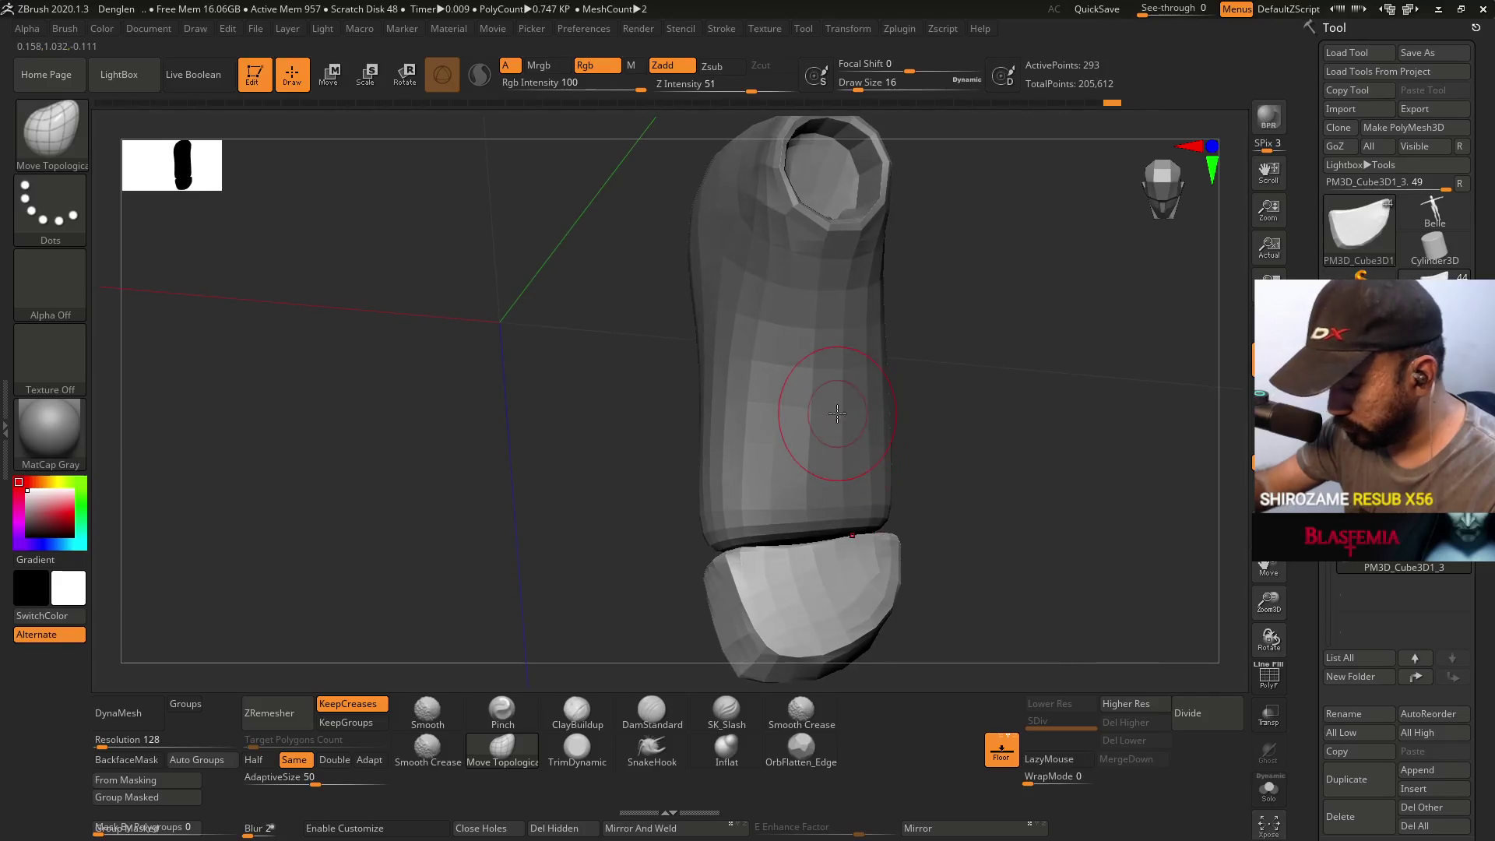
click(271, 763)
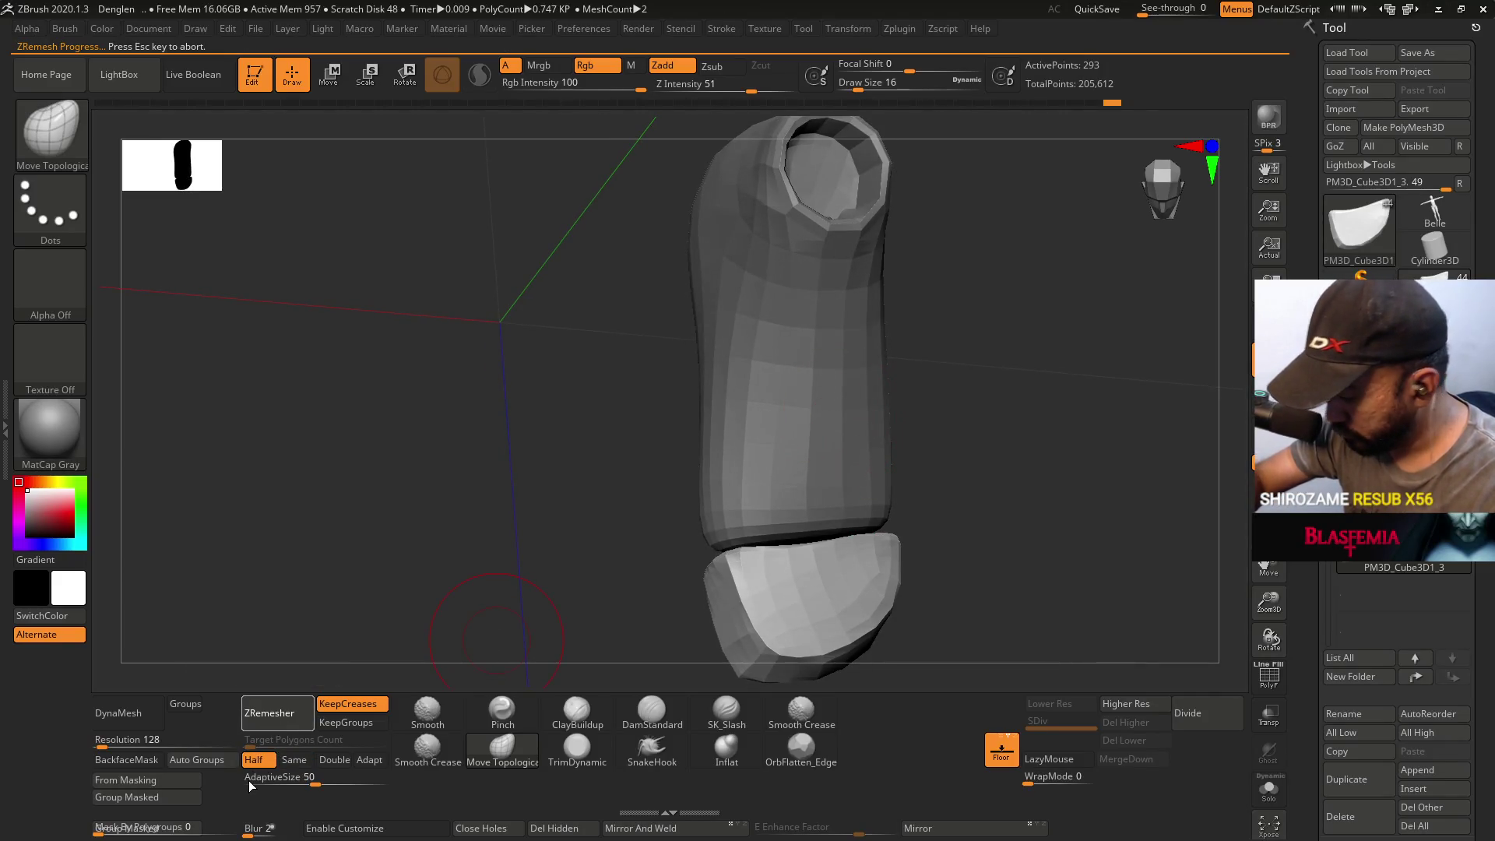
- Rerun ZRemesher on the toe cap at Same count and isolate it from the shoe body
key(ctrl)
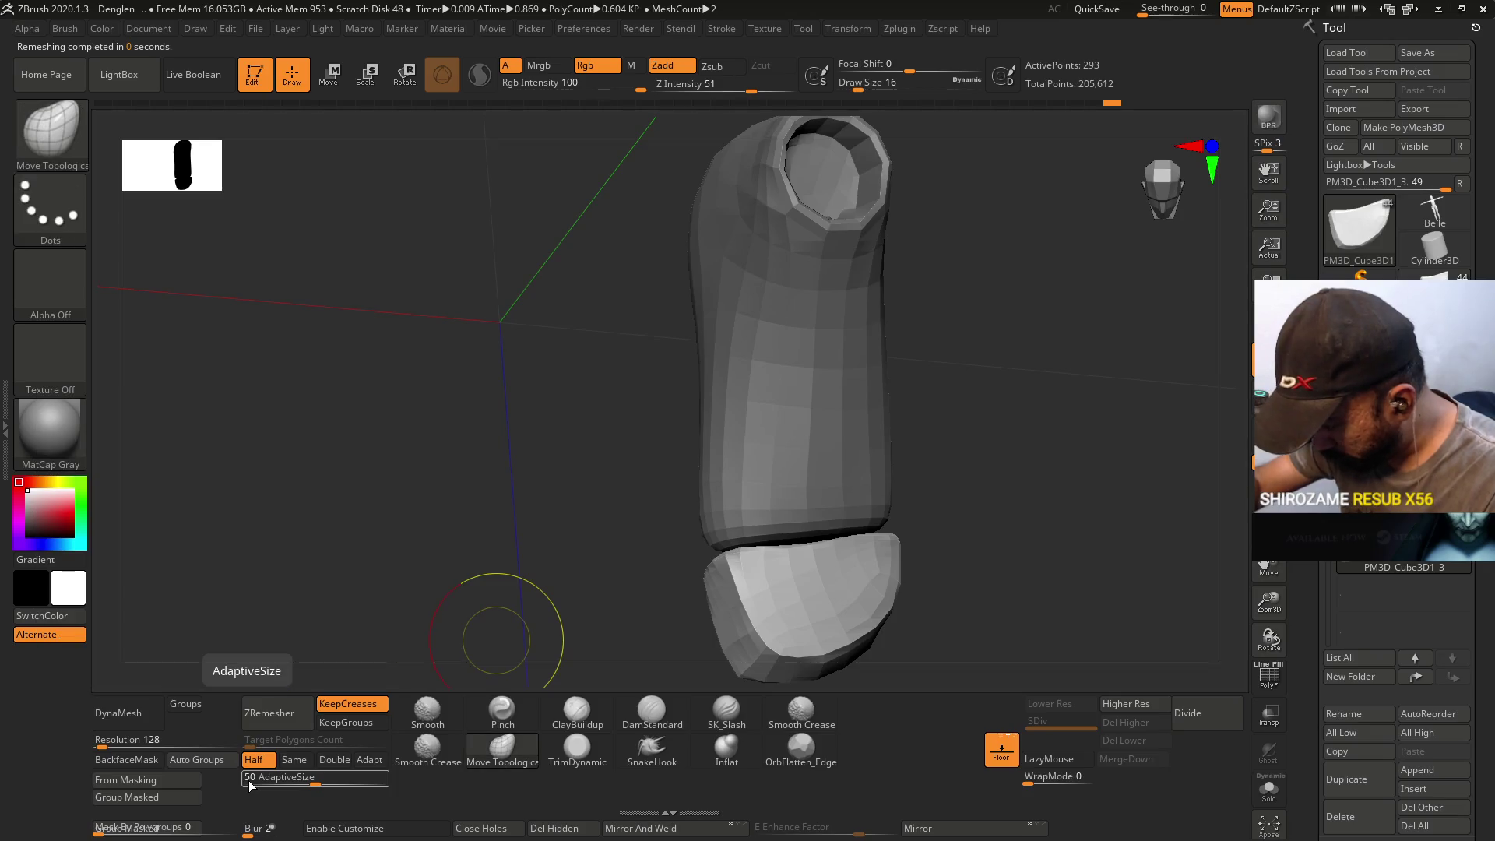
click(294, 760)
click(278, 713)
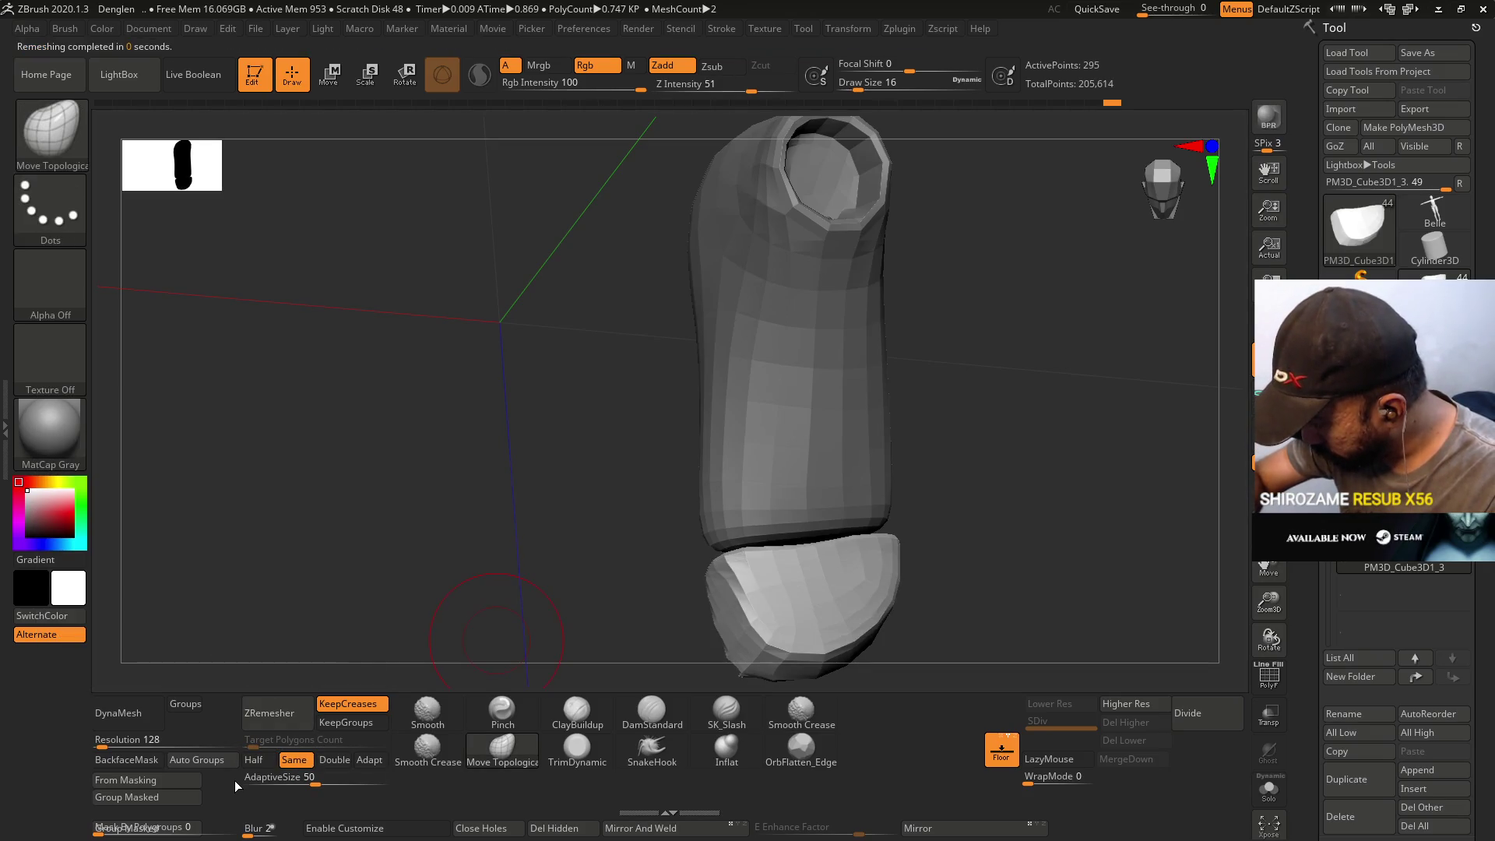
mouse_move(436, 681)
mouse_down()
mouse_move(827, 500)
mouse_move(773, 461)
mouse_up()
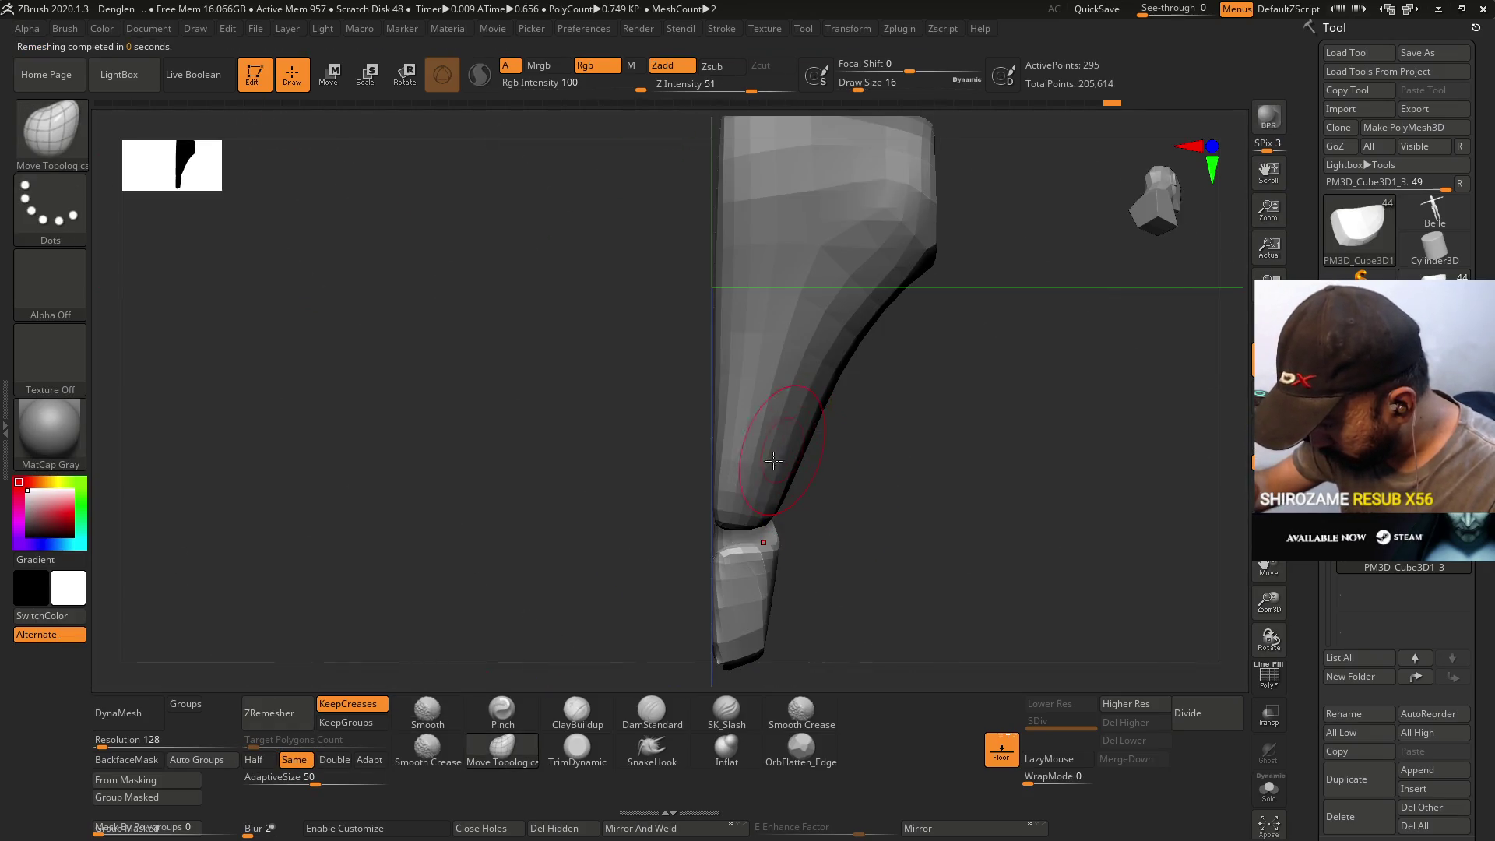
ctrl+shift+click(823, 459)
- Flatten the isolated toe cap with OrbFlatten_Edge at size 17 from several angles
mouse_move(911, 460)
mouse_down()
mouse_move(889, 544)
mouse_move(937, 490)
mouse_move(900, 445)
mouse_up()
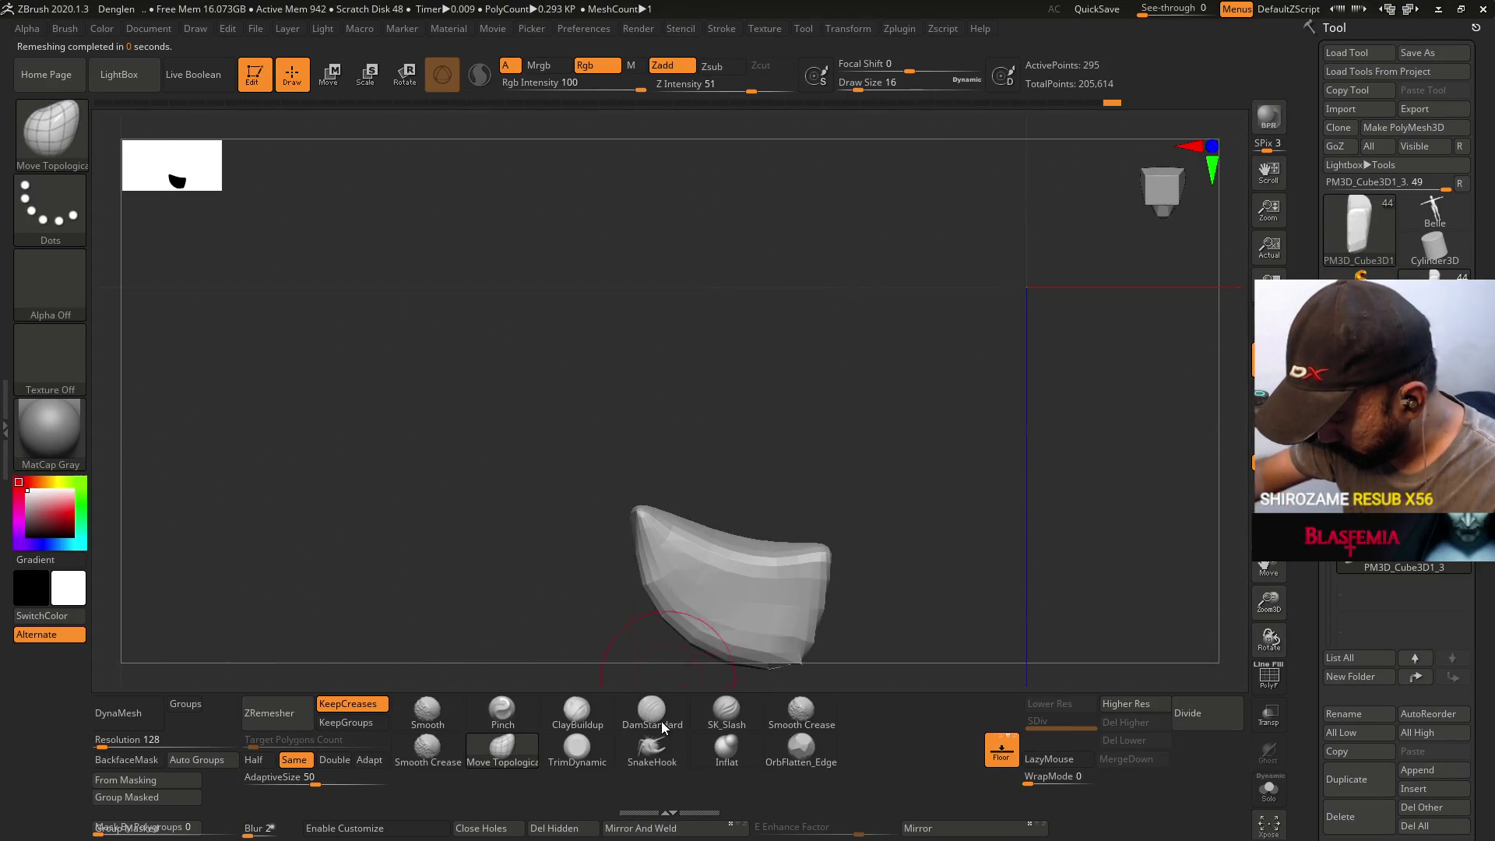
click(800, 749)
drag(849, 678, 752, 545)
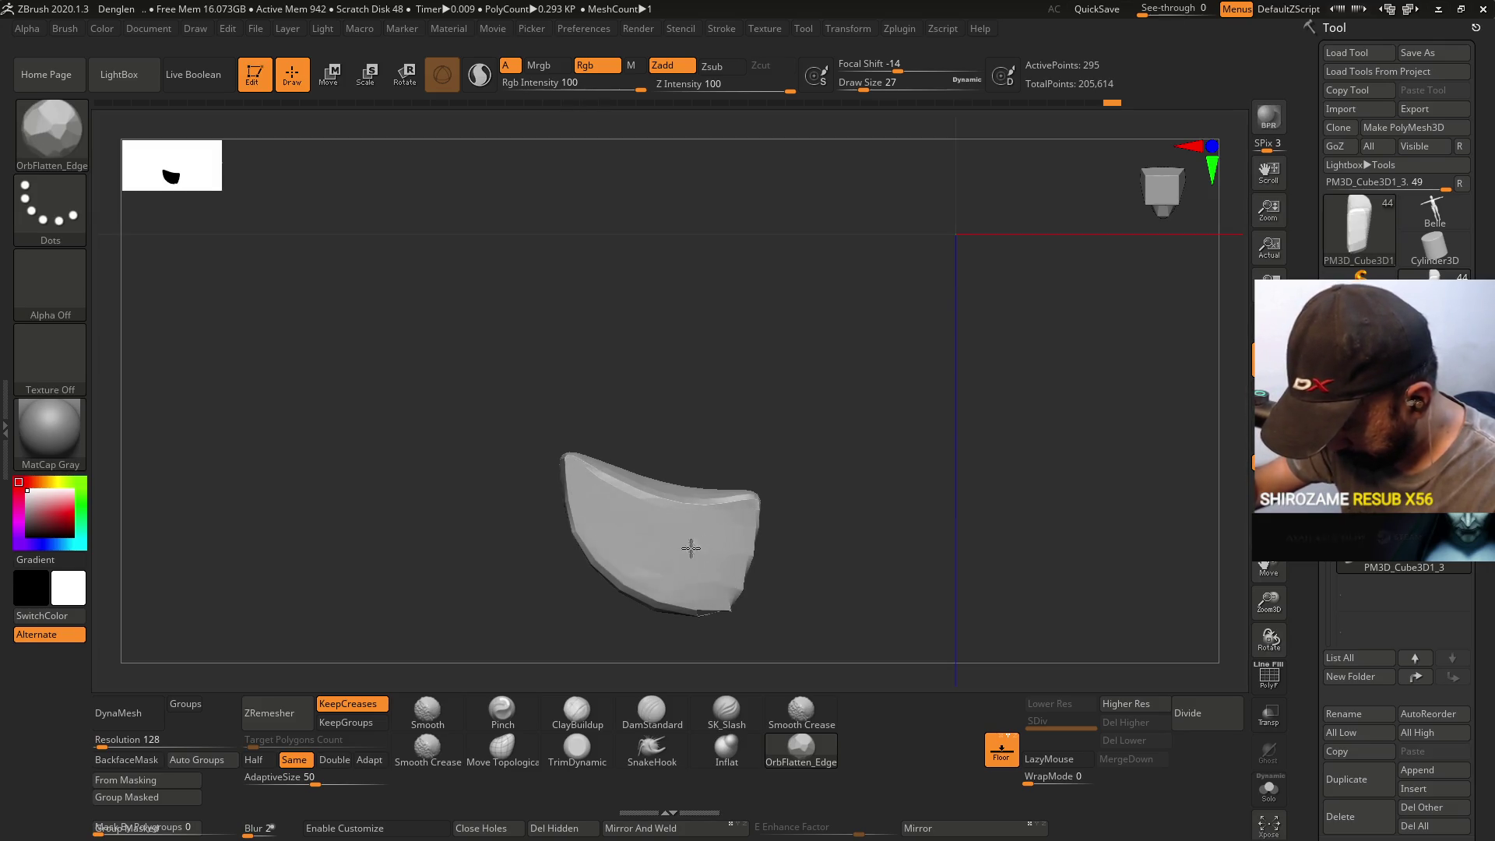
mouse_move(919, 413)
mouse_down()
mouse_move(717, 444)
mouse_move(666, 522)
mouse_up()
key(s)
drag(724, 514, 670, 452)
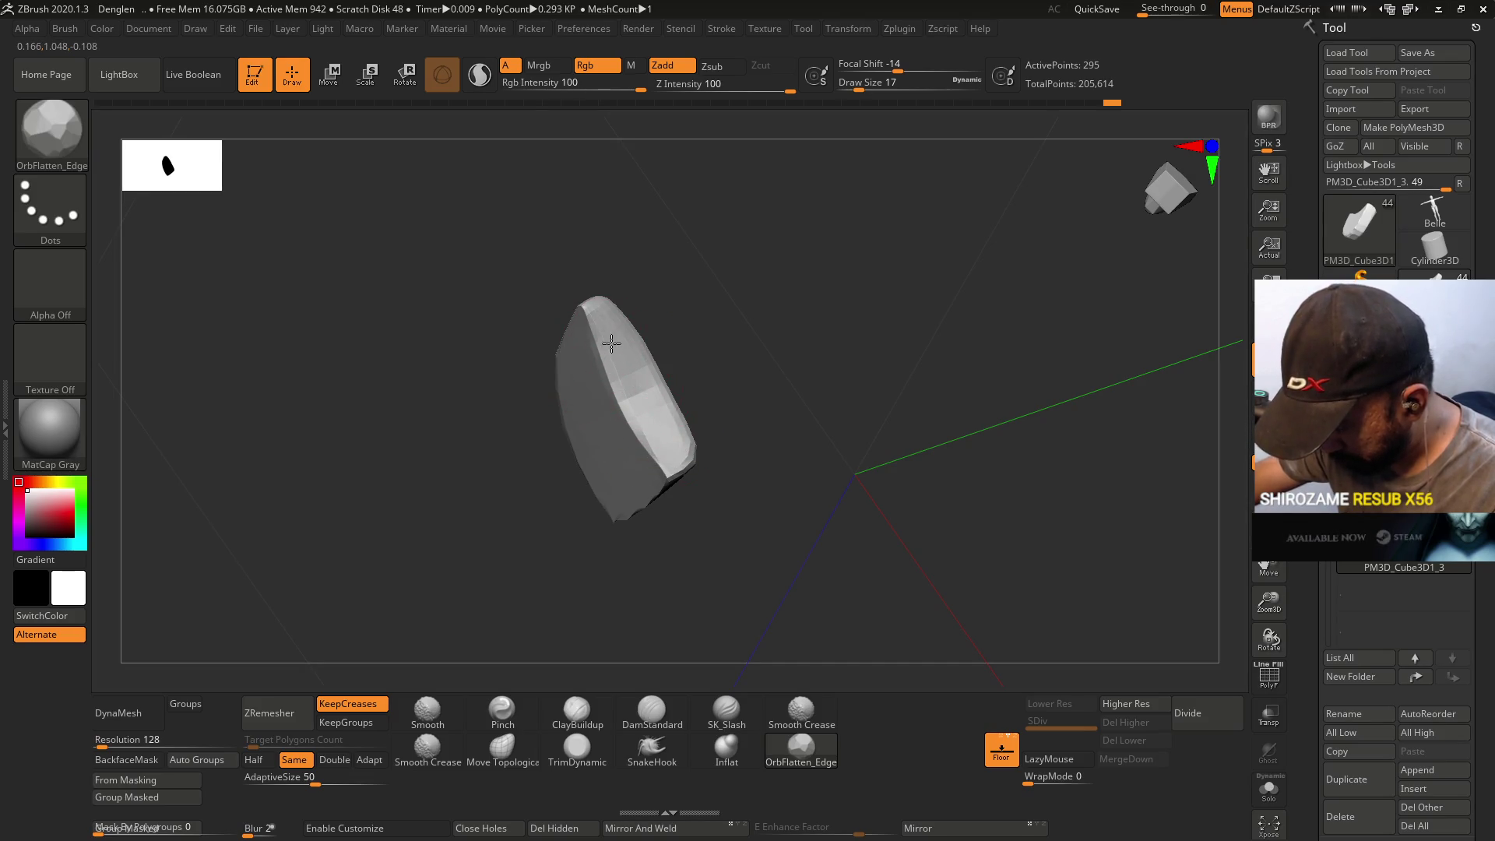
mouse_move(615, 327)
right_down()
mouse_move(622, 303)
mouse_move(600, 311)
right_up()
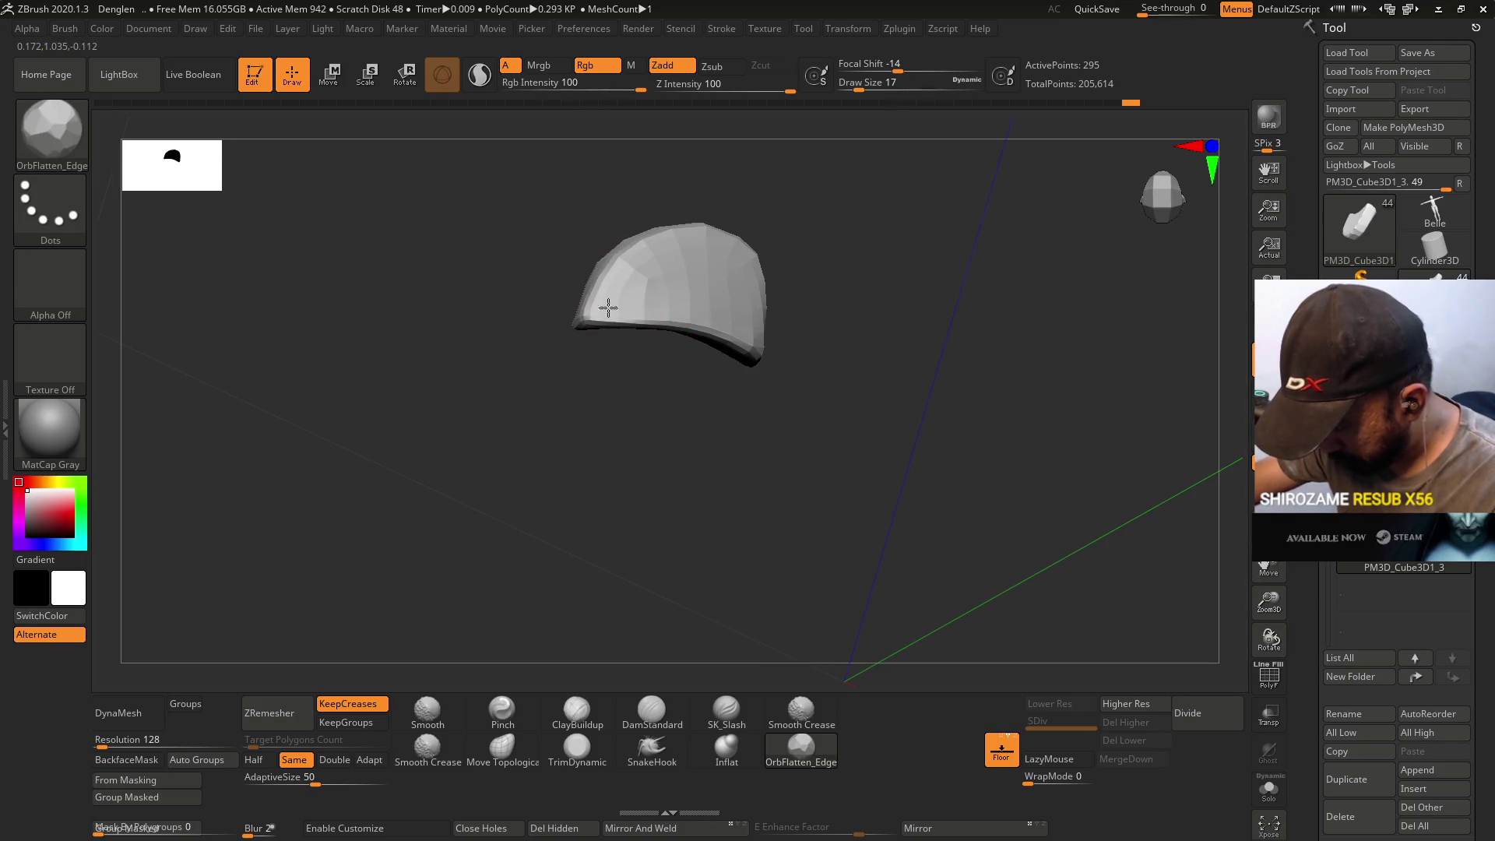
mouse_move(724, 323)
right_down()
mouse_move(691, 311)
mouse_move(759, 374)
mouse_move(747, 447)
mouse_move(793, 340)
mouse_move(774, 296)
mouse_move(834, 407)
right_up()
click(501, 750)
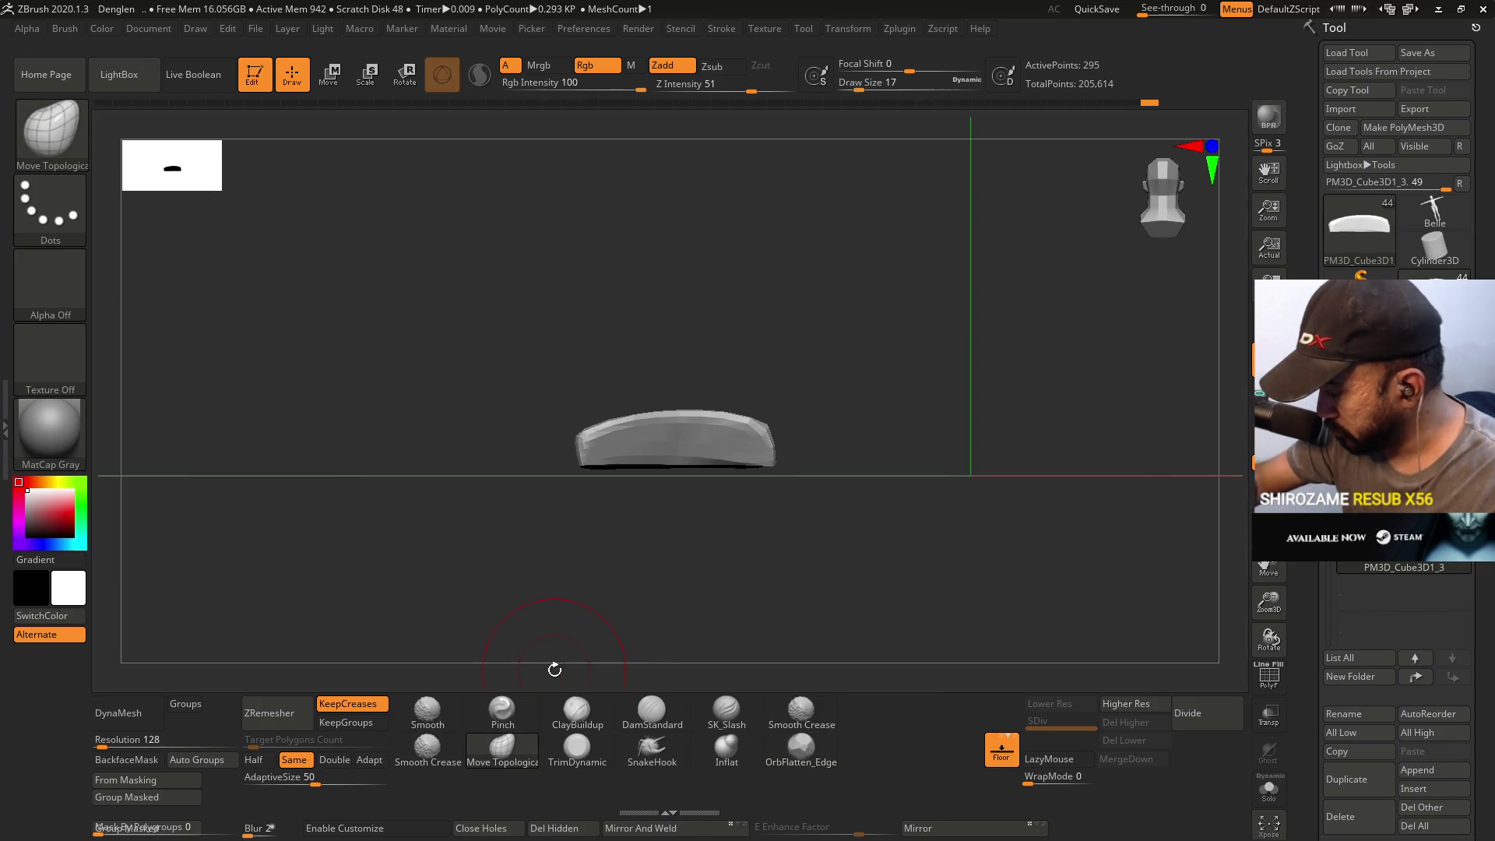
- Unhide the legs and solo the lower leg with the shoe body and toe cap
ctrl+shift+click(506, 639)
mouse_move(857, 374)
right_down()
mouse_move(931, 421)
mouse_move(974, 376)
right_up()
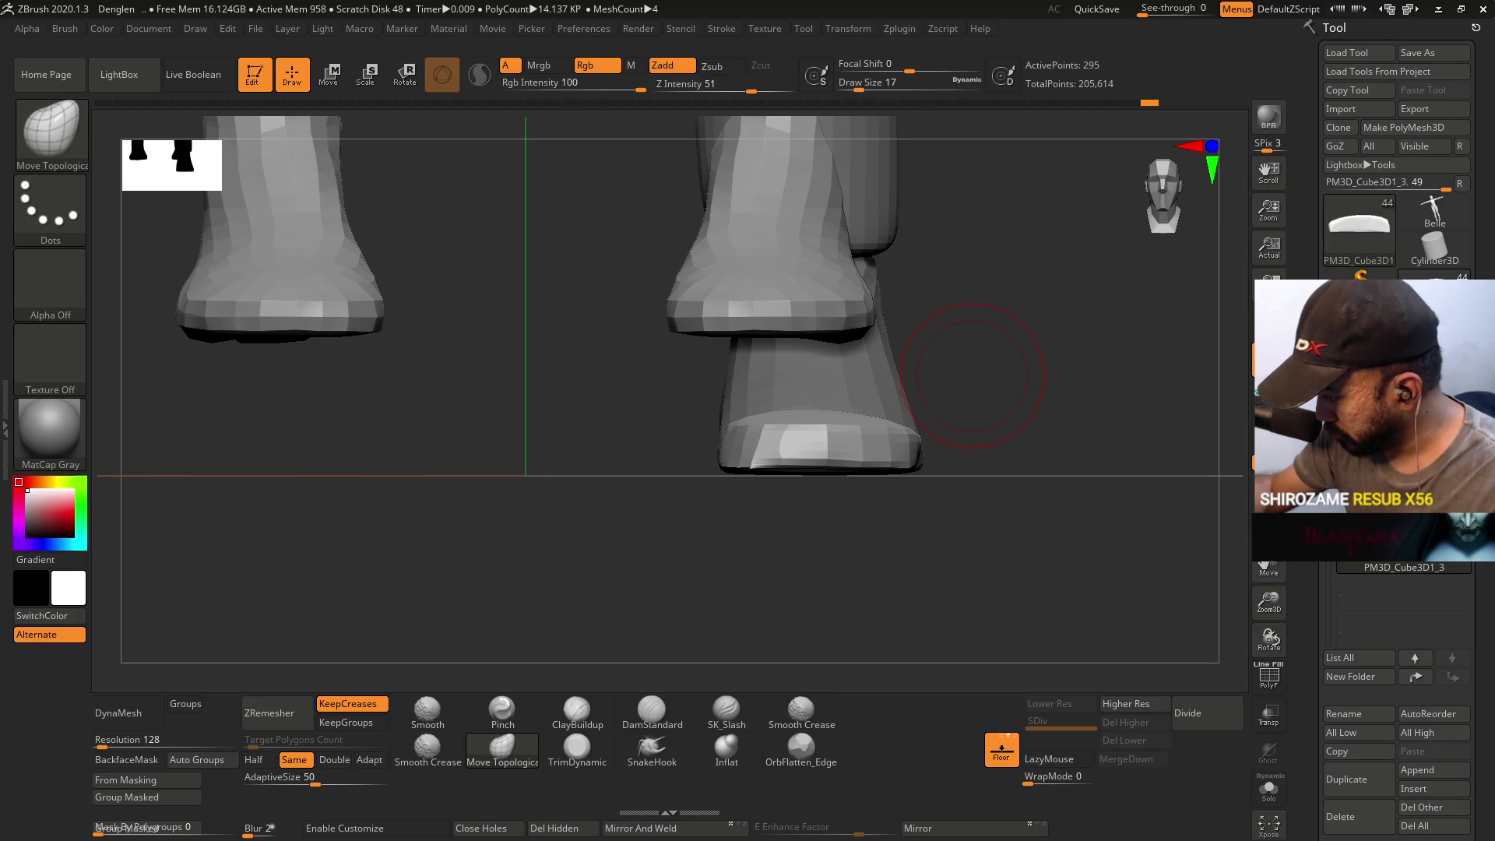
ctrl+shift+click(903, 374)
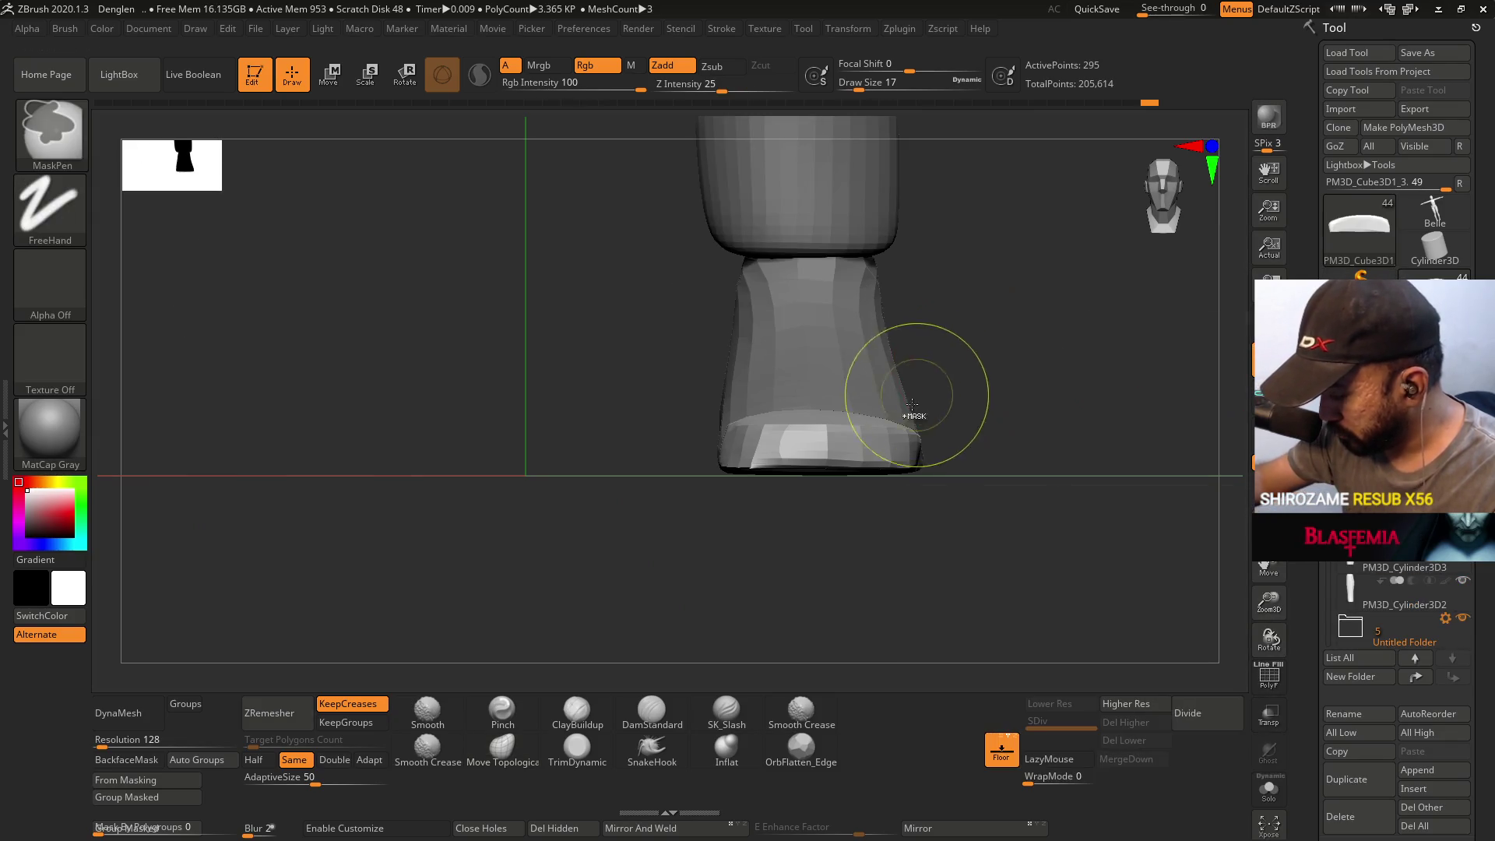
key(f)
key(b)
key(m)
key(t)
- Check the toe cap's fit against the shoe body from side, front and below
mouse_move(935, 300)
shift+right_down()
mouse_move(875, 317)
mouse_move(908, 347)
mouse_move(912, 305)
mouse_move(846, 460)
mouse_move(1061, 413)
mouse_move(877, 358)
mouse_move(867, 417)
shift+right_up()
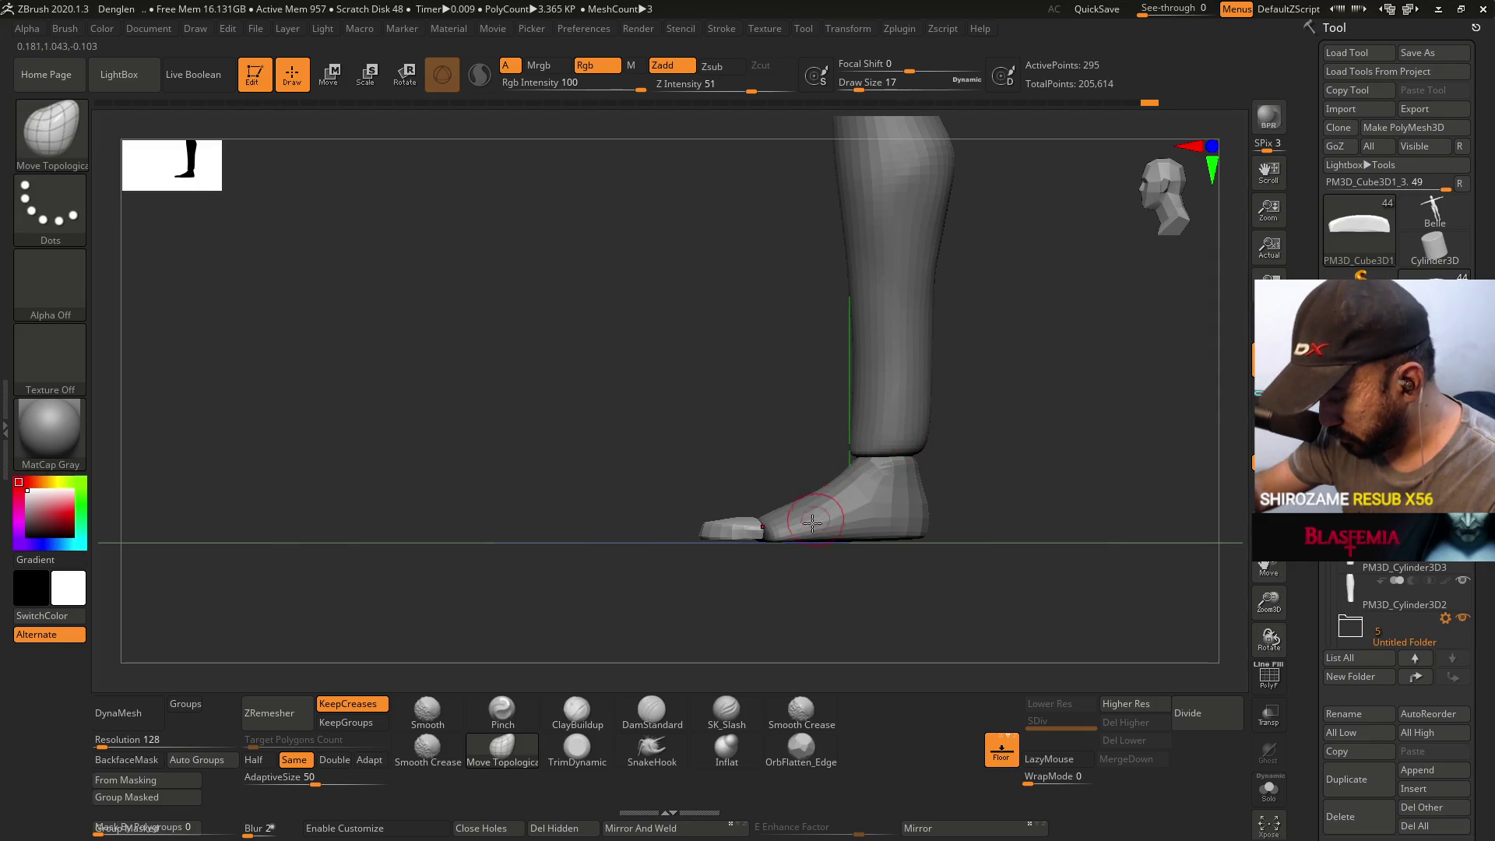
ctrl+right_drag(804, 527, 762, 536)
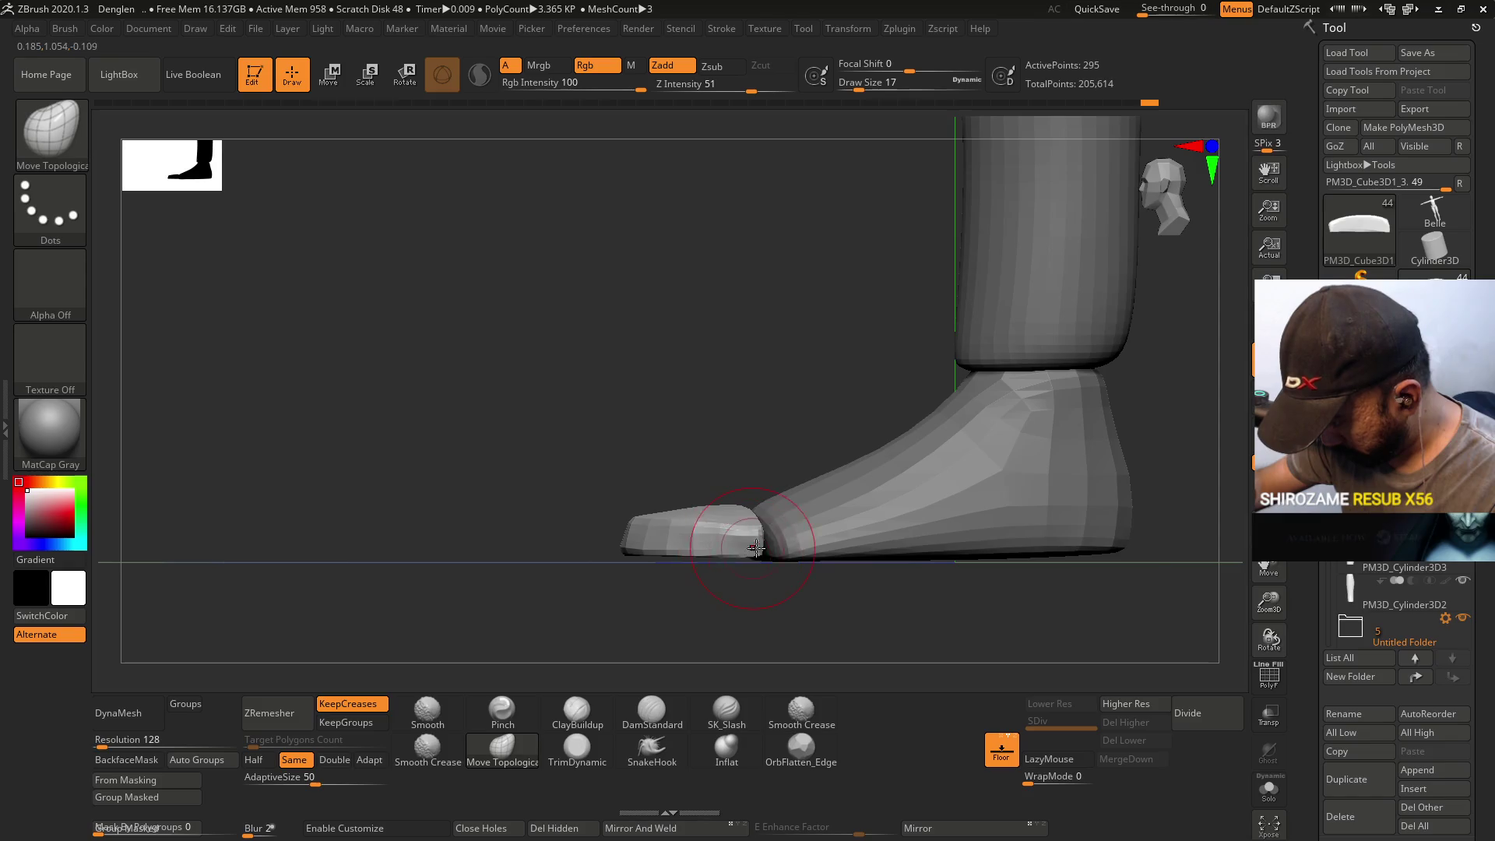
alt+click(690, 550)
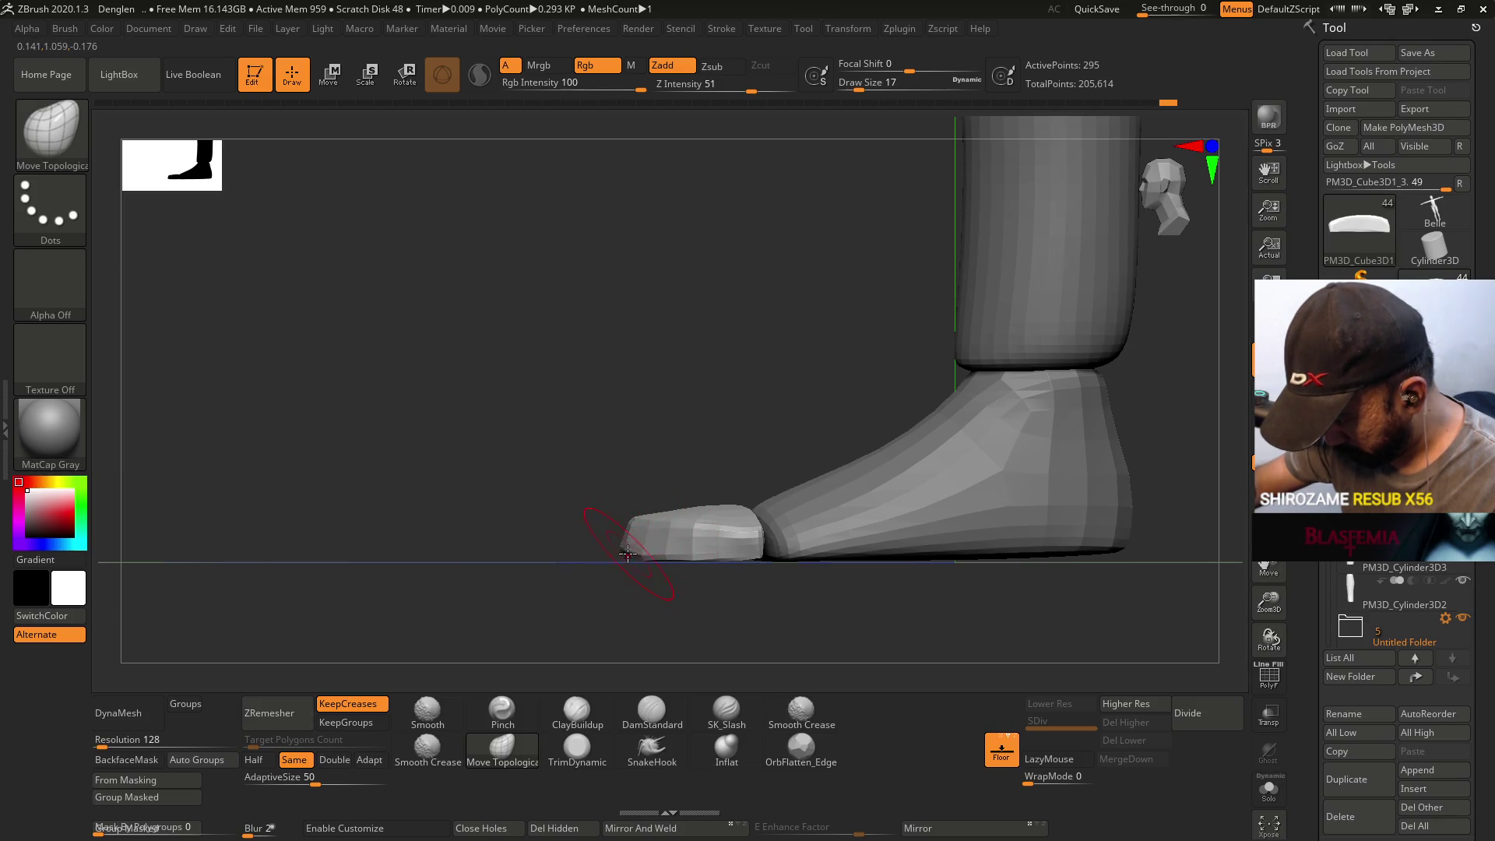
alt+click(662, 554)
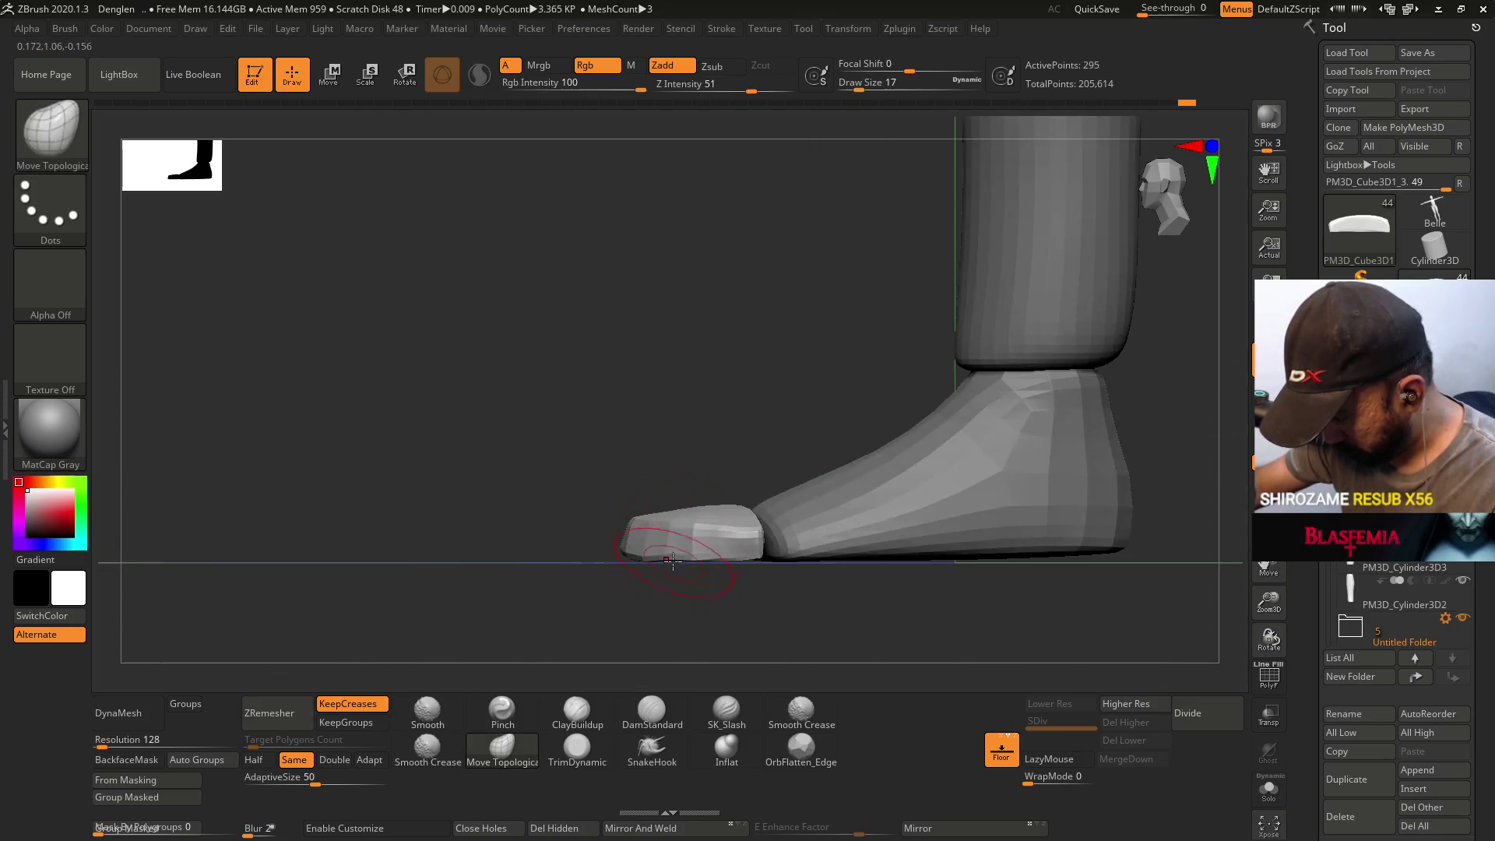
shift+drag(671, 584, 584, 576)
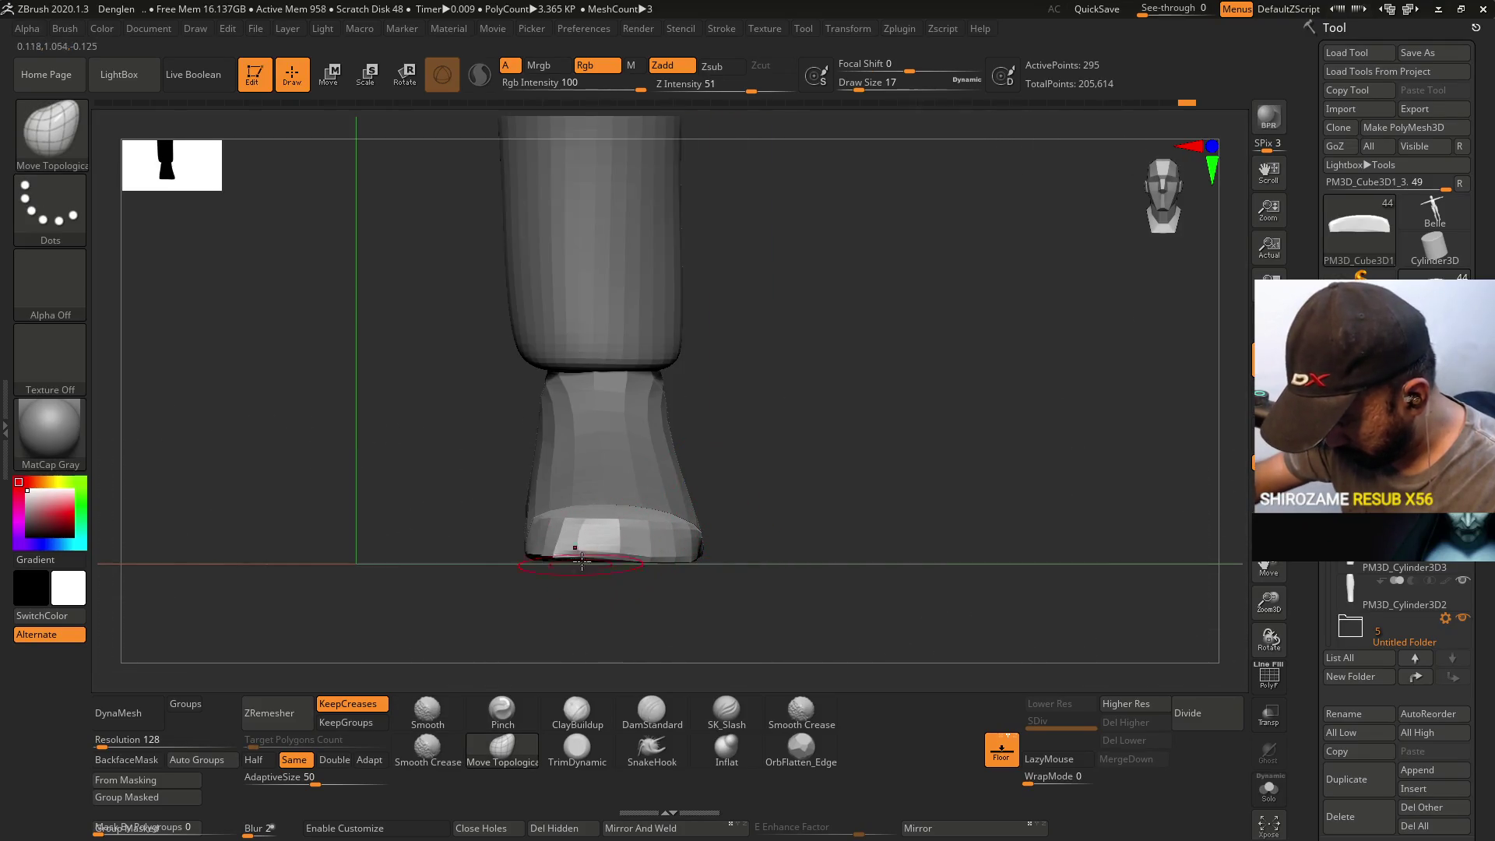
mouse_move(545, 540)
shift+mouse_down()
mouse_move(634, 507)
mouse_move(517, 553)
shift+mouse_up()
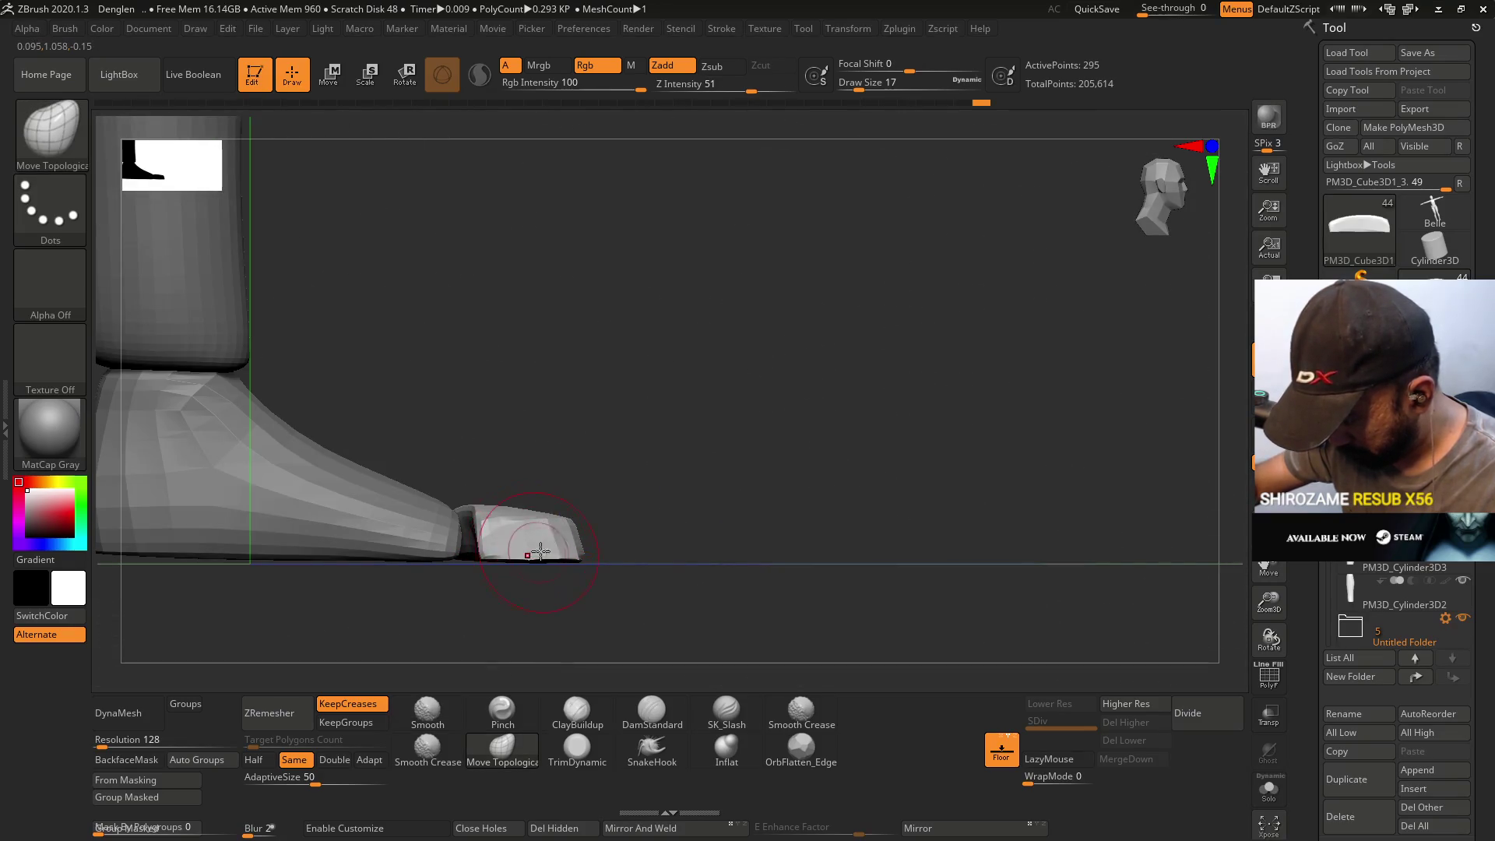
drag(514, 623, 498, 447)
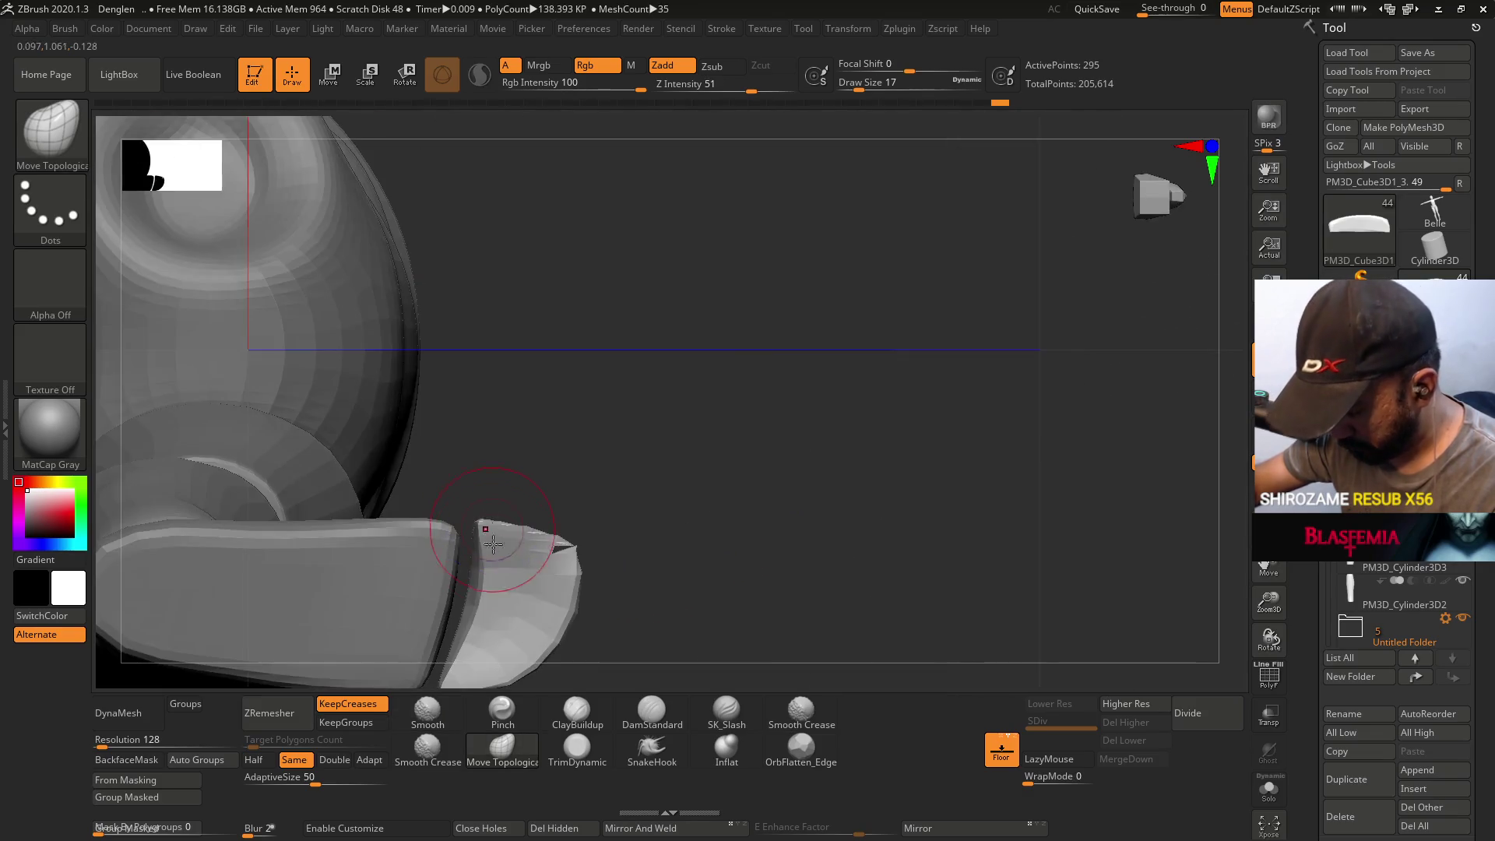
- Build up clay on the lower toe cap with ClayBuildup at brush size 14
key(s)
drag(493, 580, 488, 571)
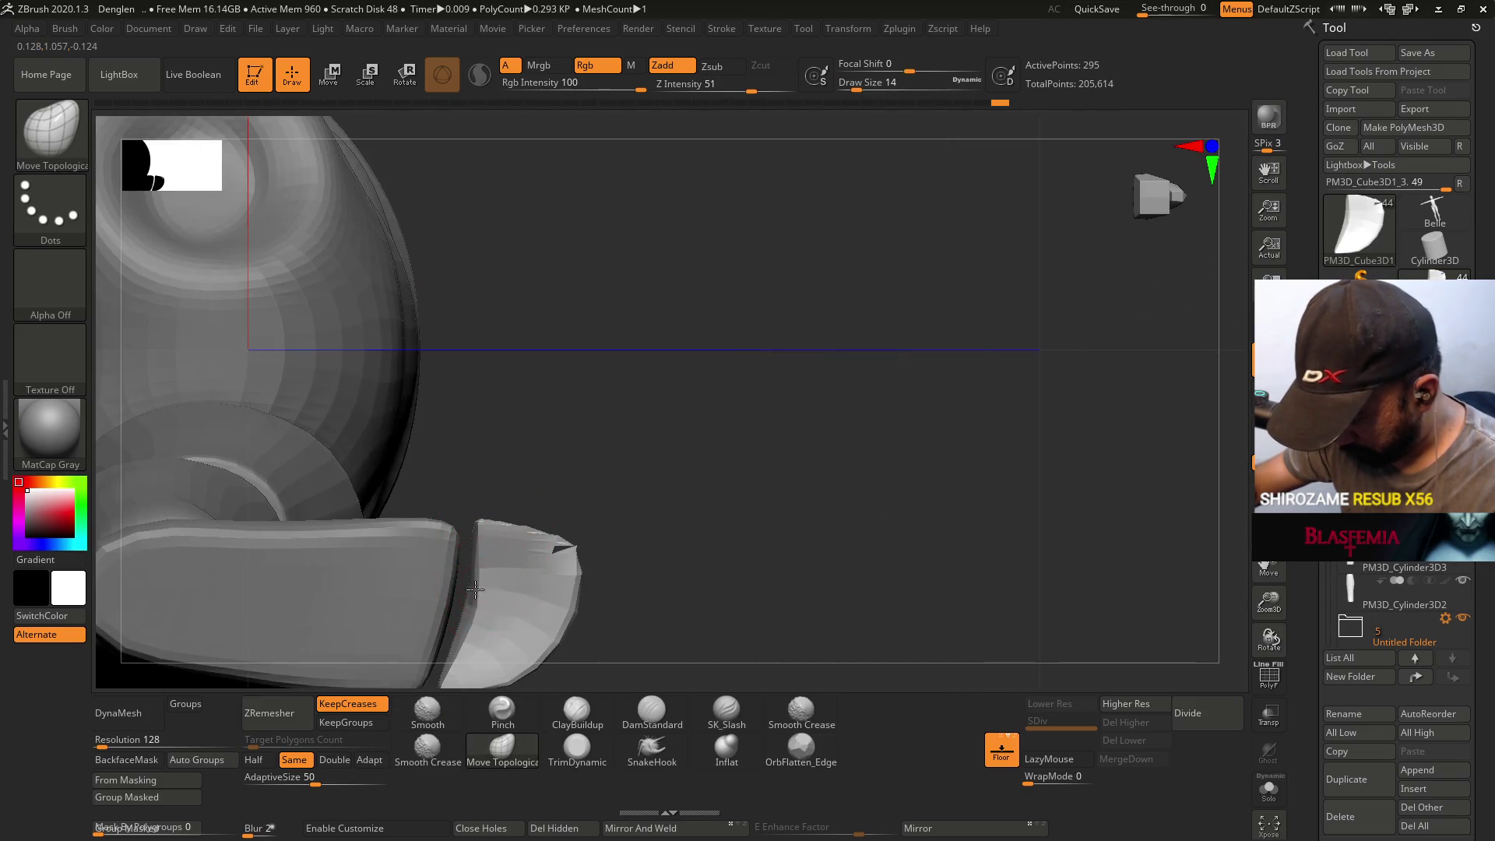
drag(493, 628, 537, 482)
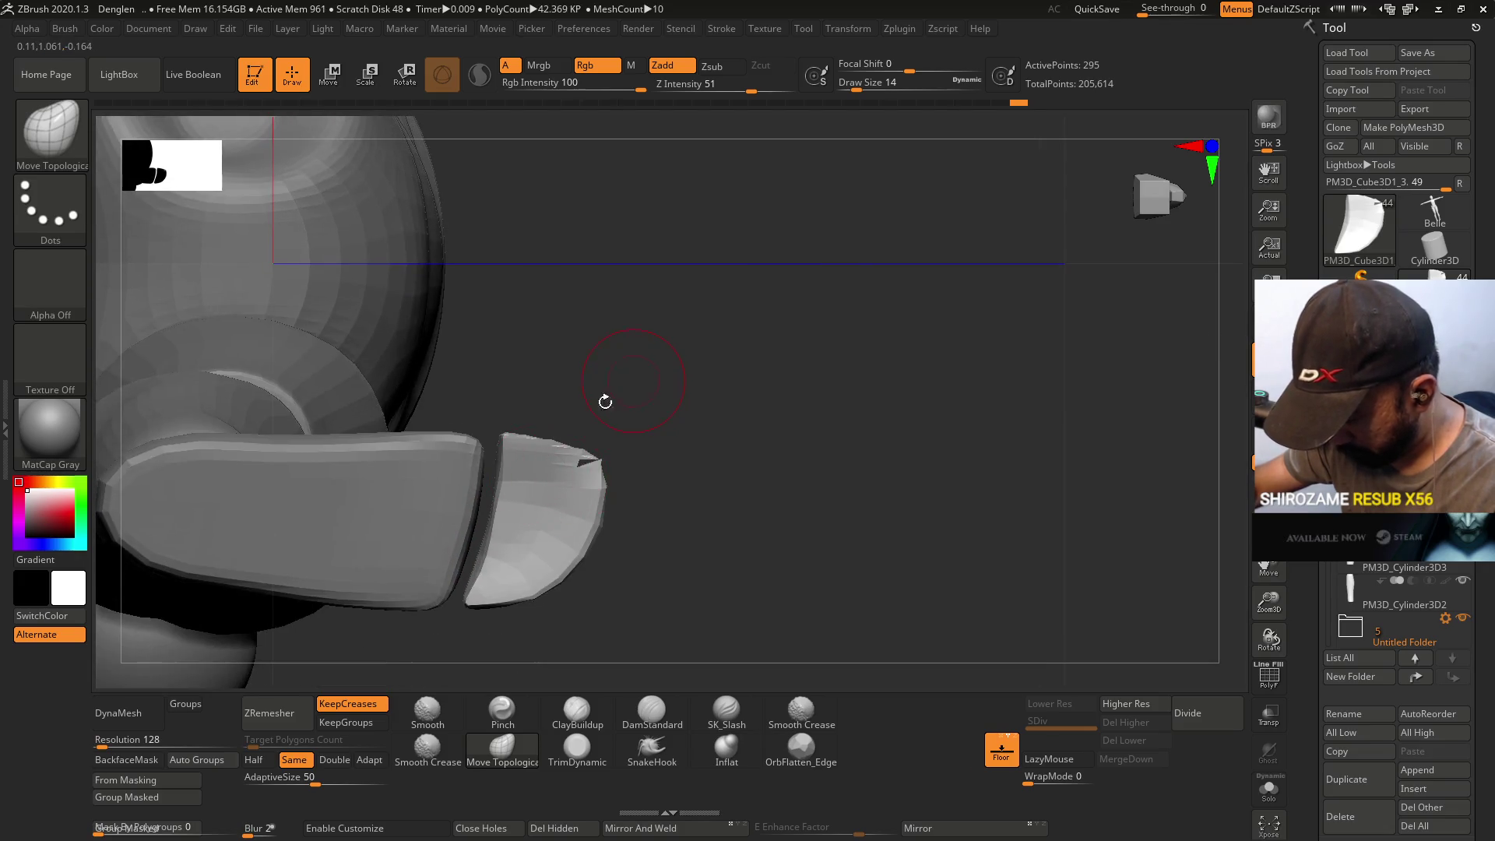
click(576, 710)
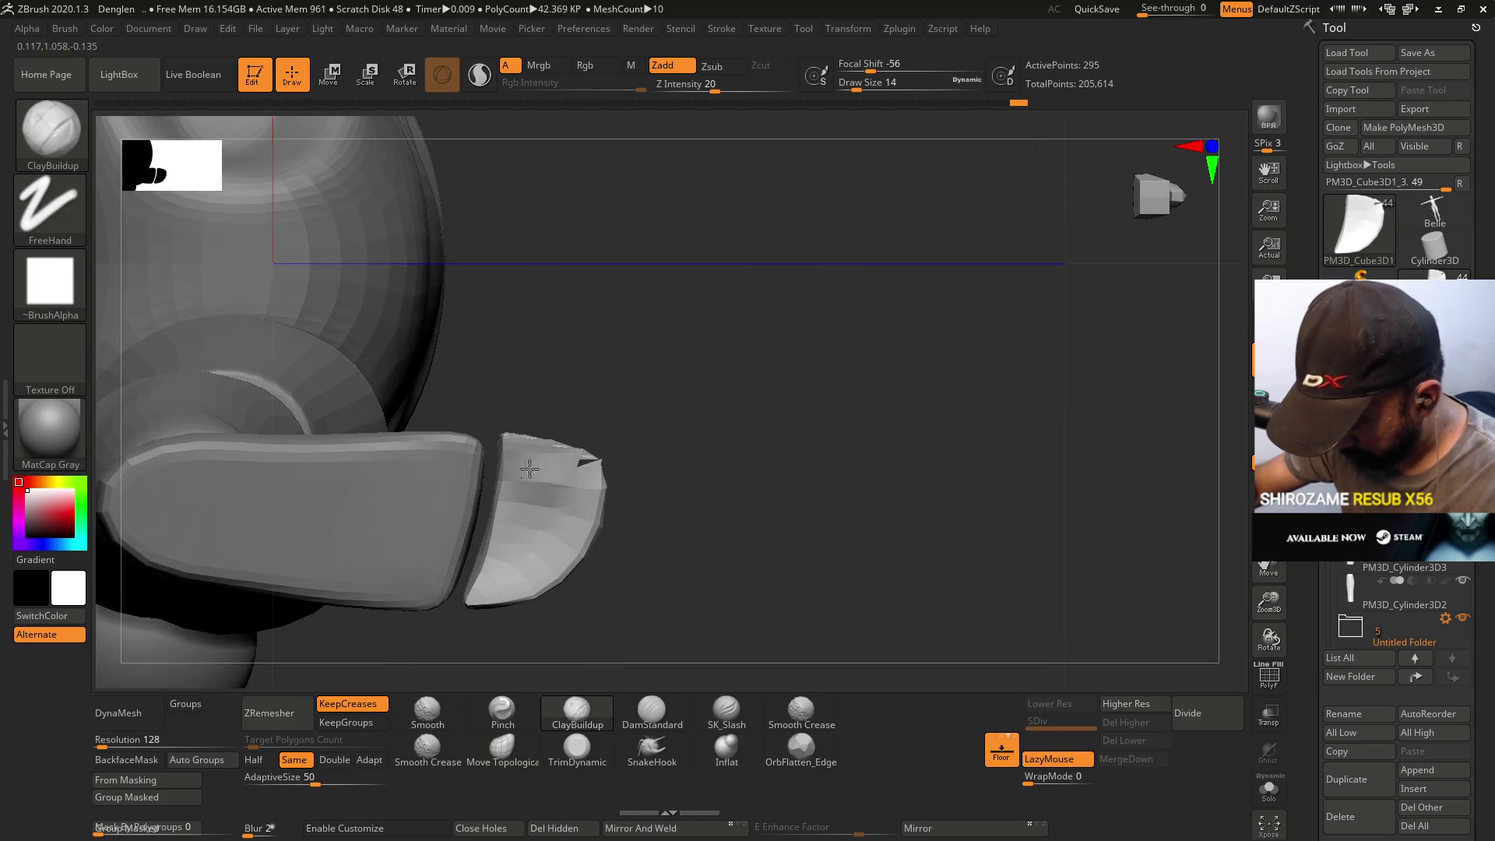
drag(540, 527, 491, 593)
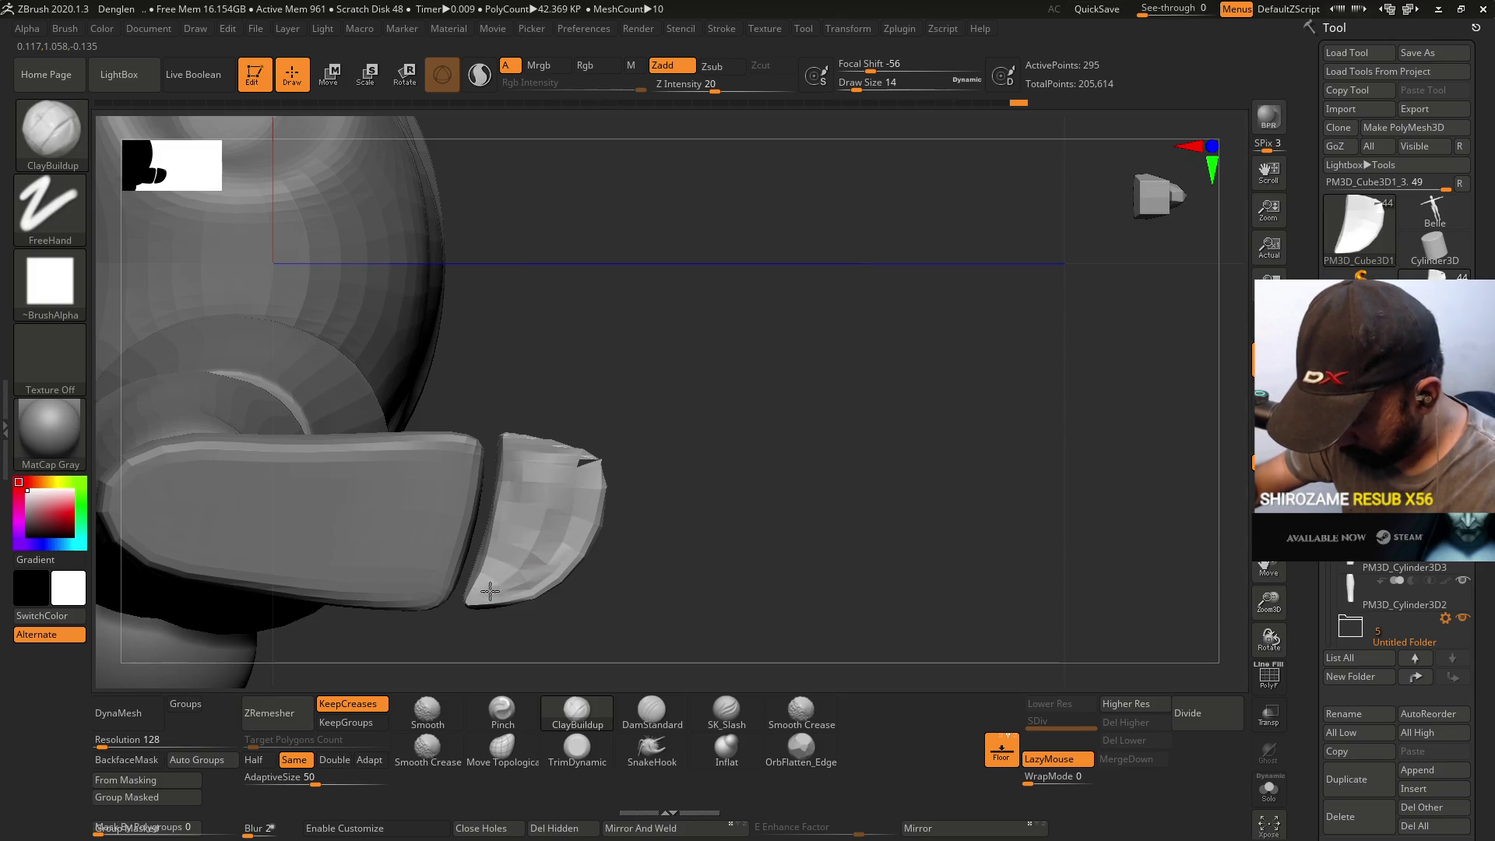
drag(514, 497, 563, 484)
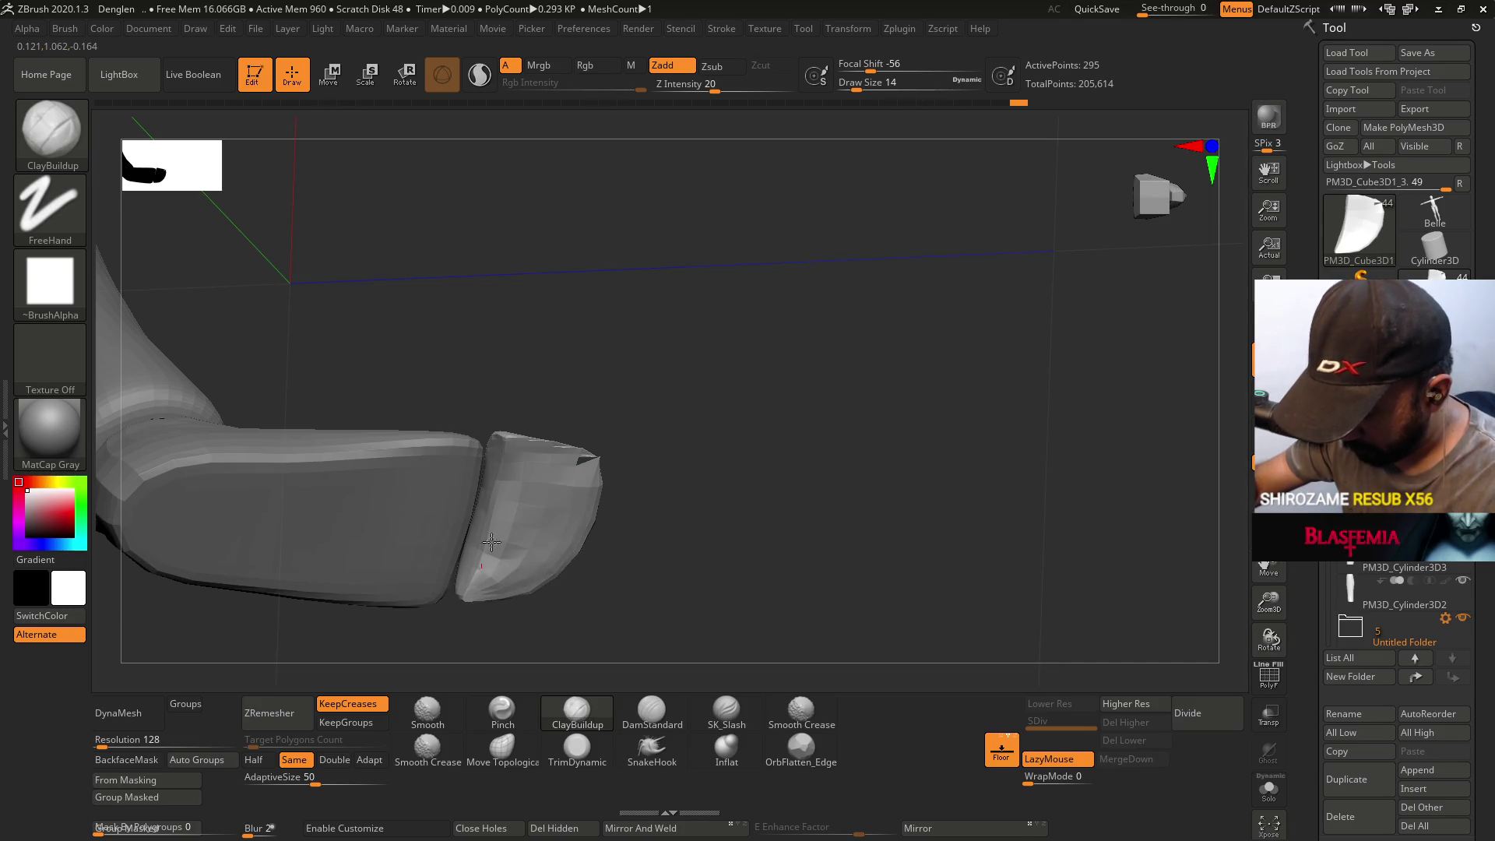
- Set OrbFlatten_Edge to size 33 from a side view and save the project
click(801, 747)
key(s)
drag(747, 554, 744, 553)
mouse_move(560, 599)
mouse_down()
mouse_move(624, 584)
mouse_move(594, 624)
mouse_move(650, 333)
mouse_move(627, 524)
mouse_up()
mouse_move(623, 428)
mouse_down()
mouse_move(657, 501)
mouse_move(654, 303)
mouse_move(652, 410)
mouse_move(684, 409)
mouse_up()
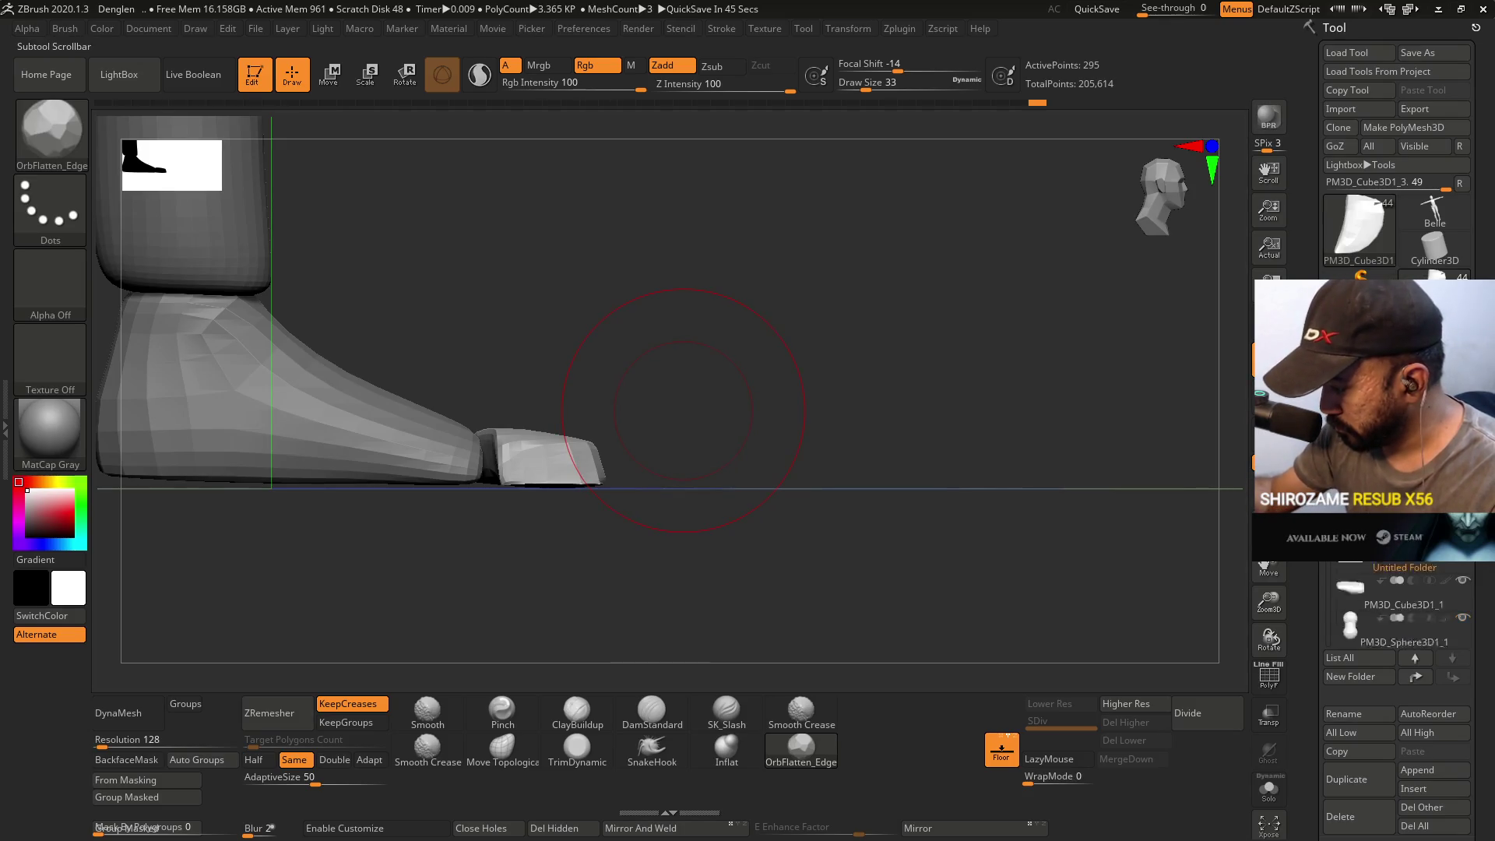
key(ctrl)
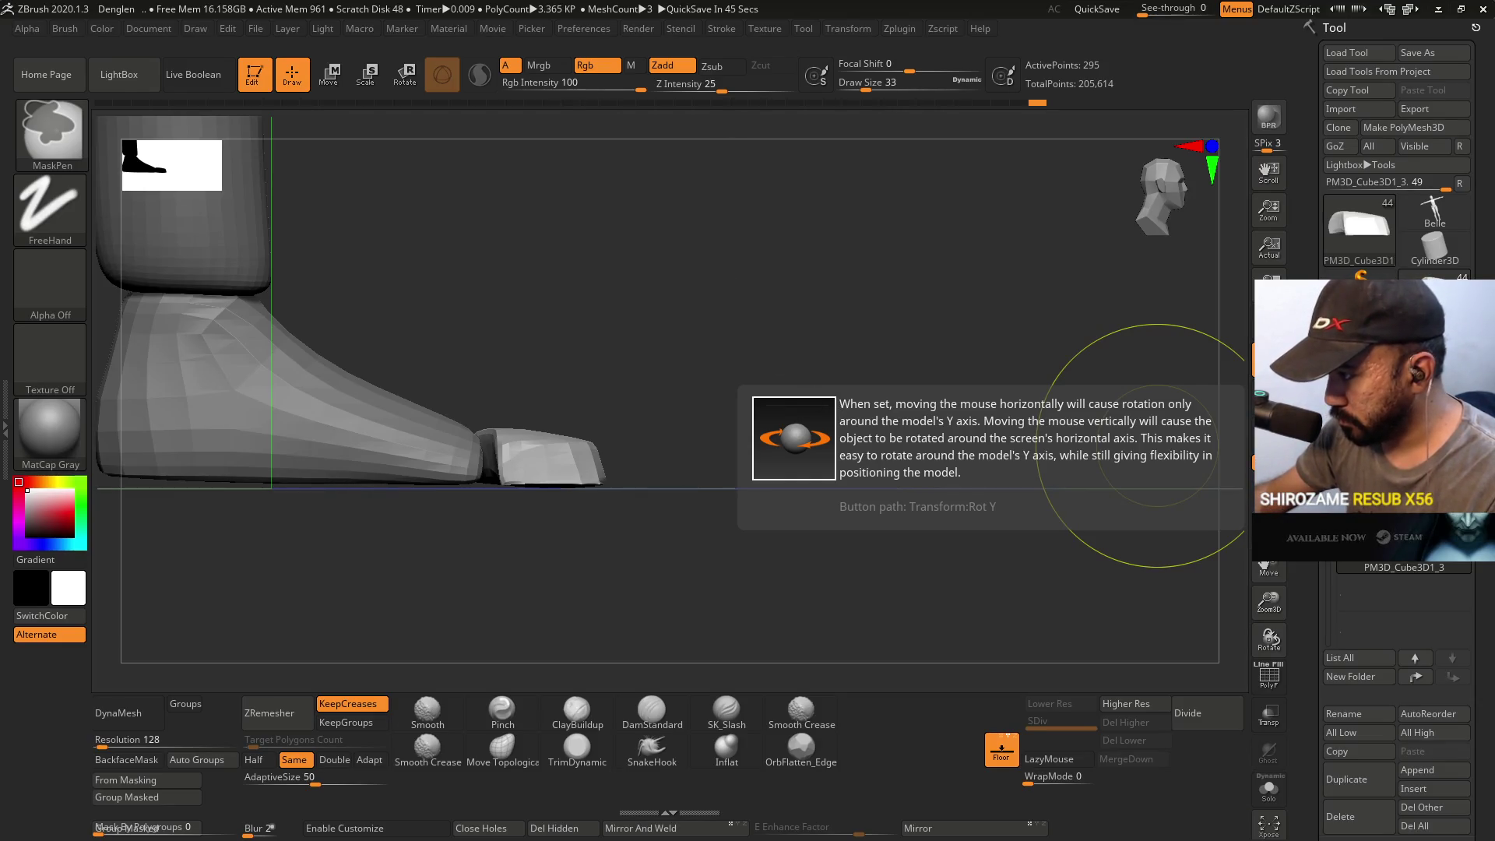
key(ctrl+s)
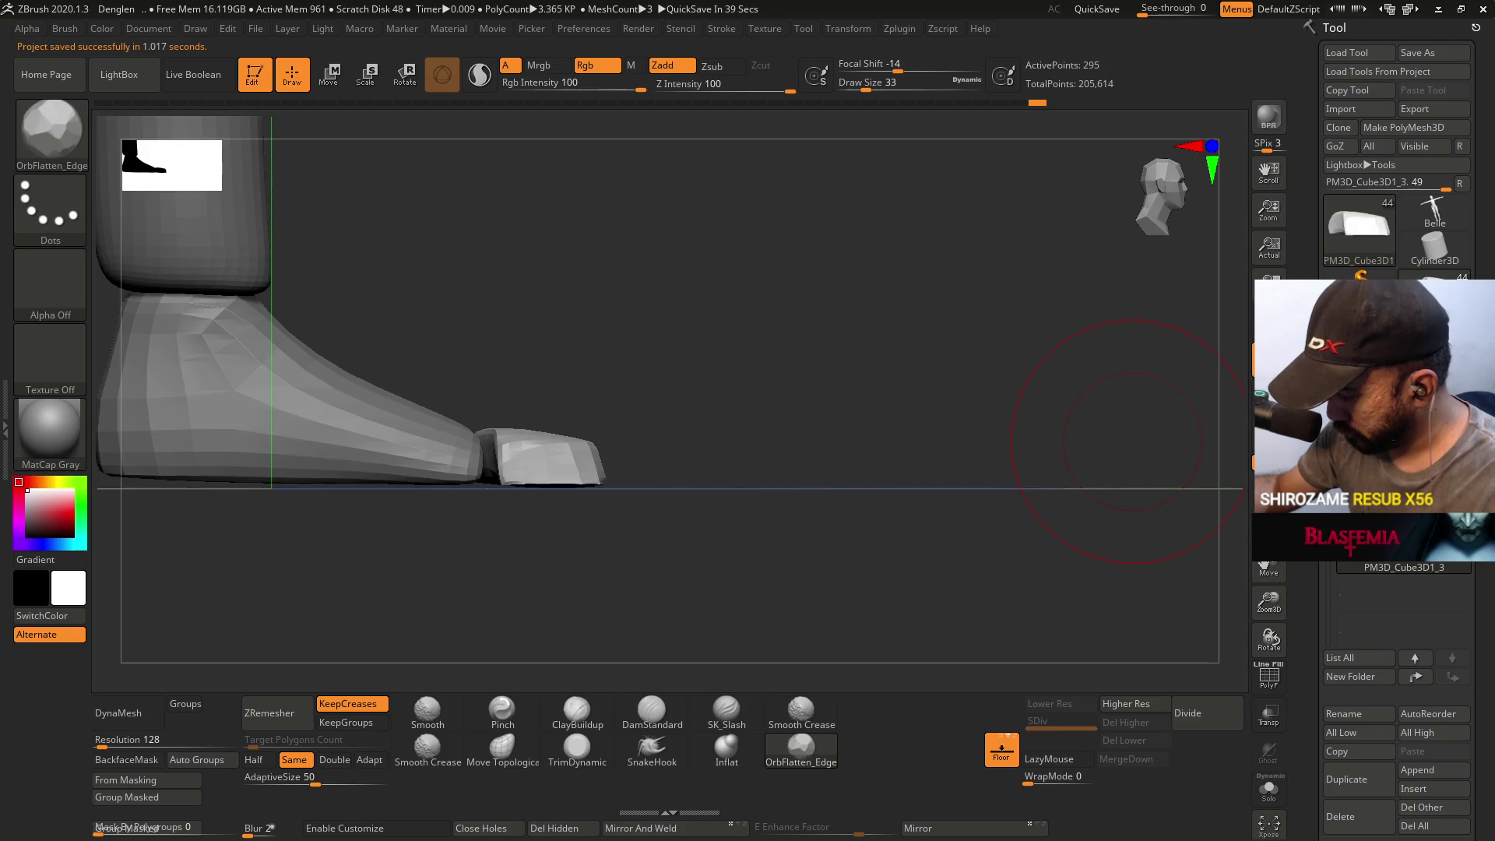
- Select the shoe body subtool and set up a smaller Pinch brush
alt+click(390, 374)
mouse_move(701, 410)
mouse_down()
mouse_move(587, 410)
mouse_move(545, 592)
mouse_up()
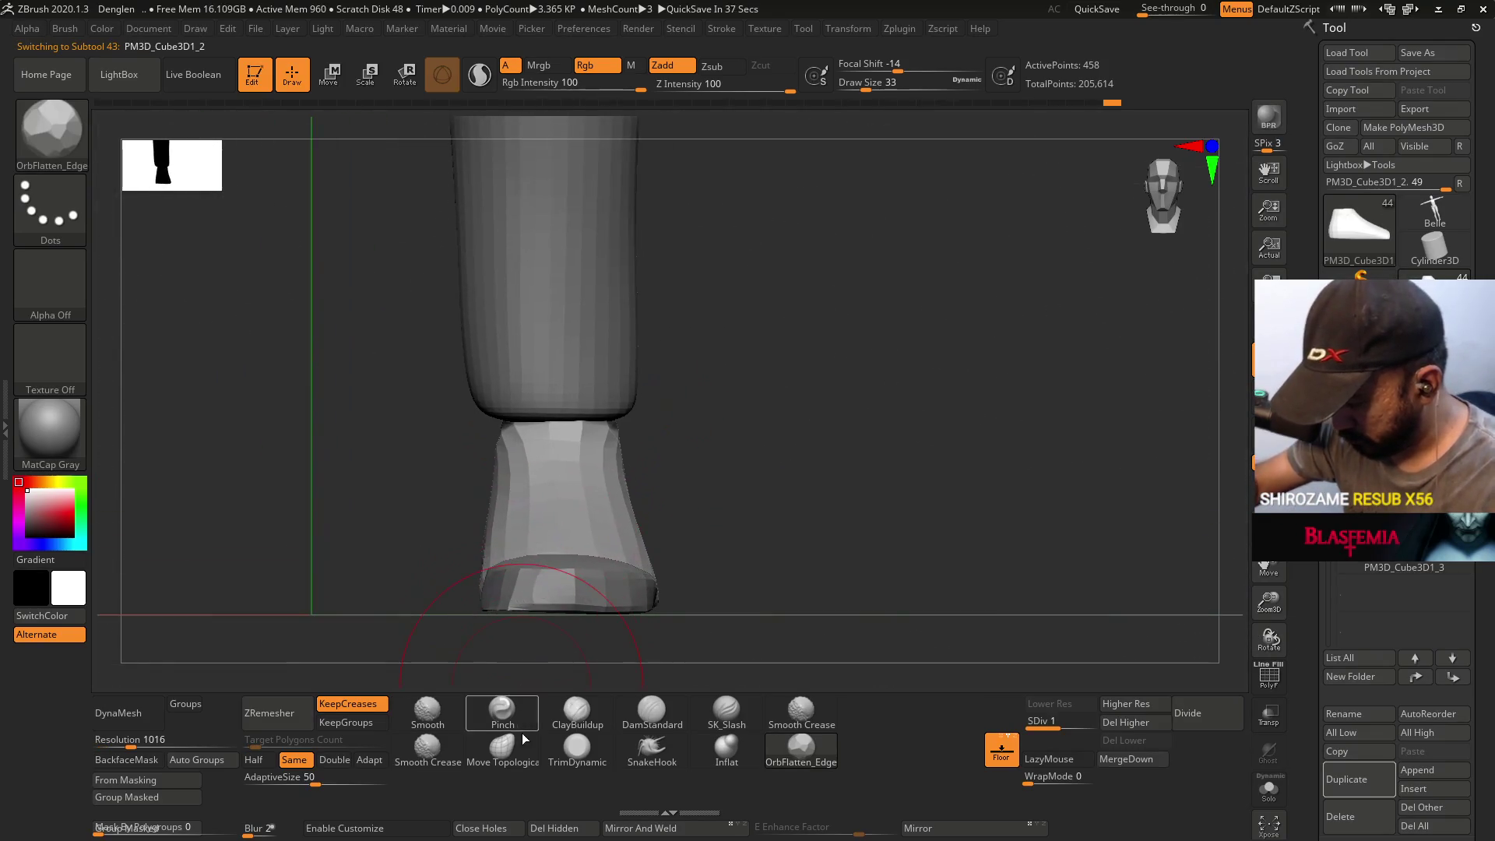
click(502, 710)
drag(568, 493, 576, 576)
key(s)
mouse_move(685, 545)
mouse_down()
mouse_move(610, 530)
mouse_move(577, 619)
mouse_up()
key(ctrl)
- View the 'chara dev 6' sheet of three head studies and three body sketches
key(b)
key(c)
key(b)
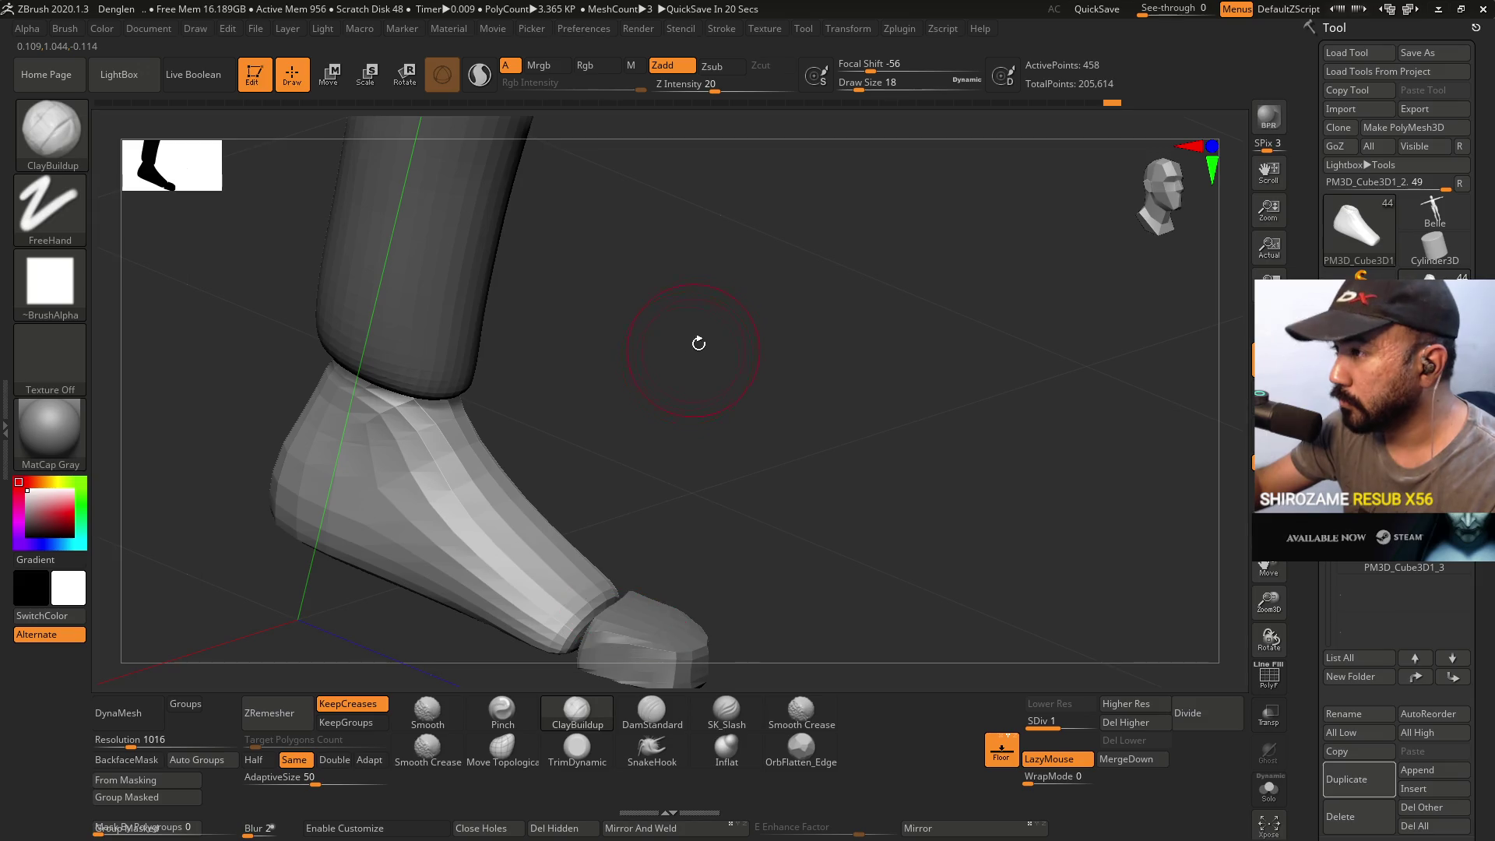
- Switch to the Pinch brush and orbit around the shoe to a more frontal angle
mouse_move(698, 344)
mouse_down()
mouse_move(684, 507)
mouse_move(654, 608)
mouse_up()
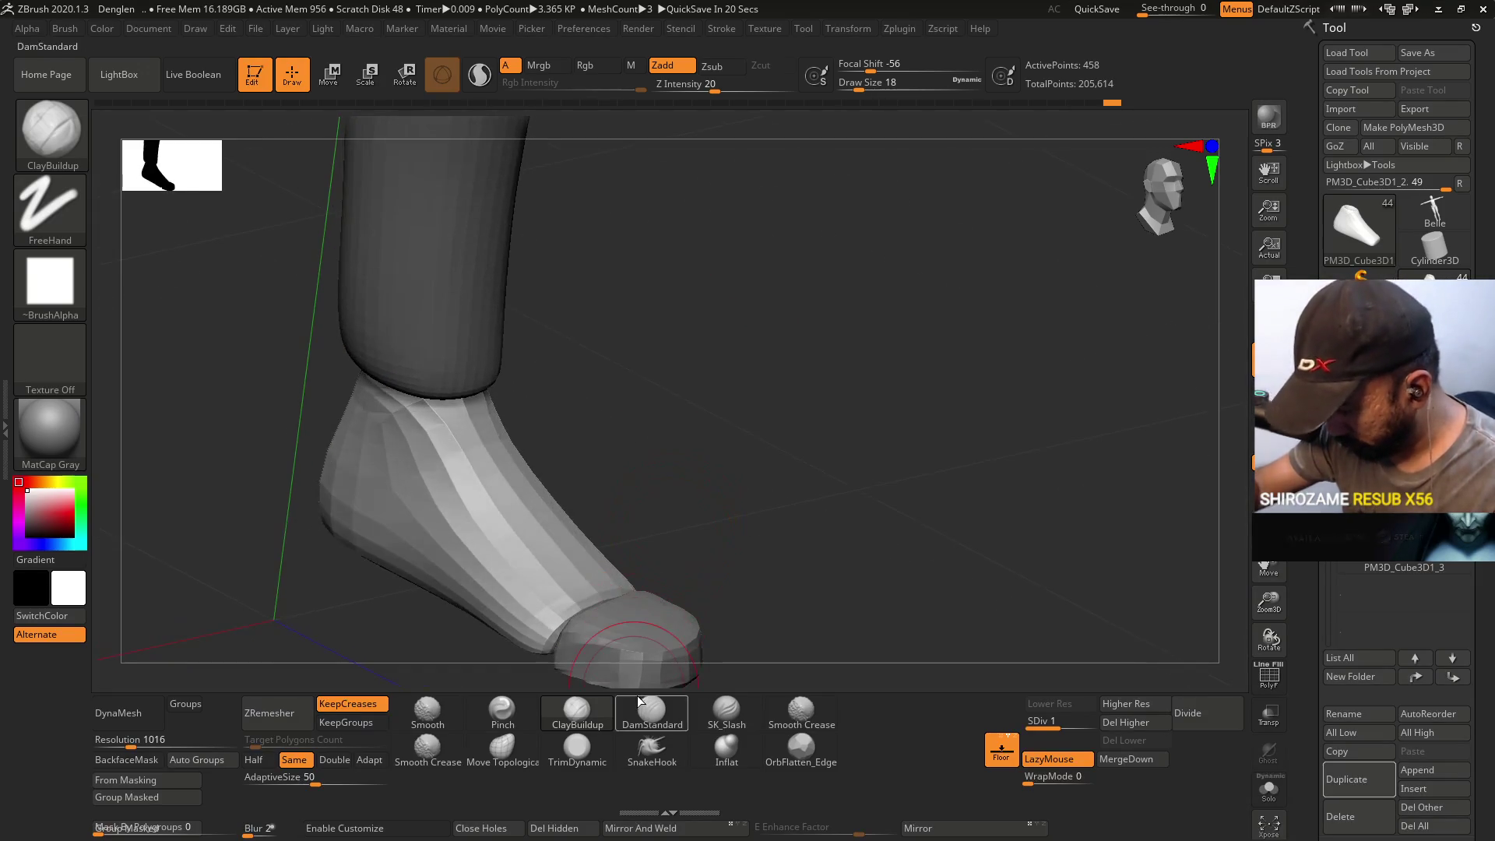
click(503, 710)
mouse_move(594, 594)
right_down()
mouse_move(616, 605)
mouse_move(583, 587)
right_up()
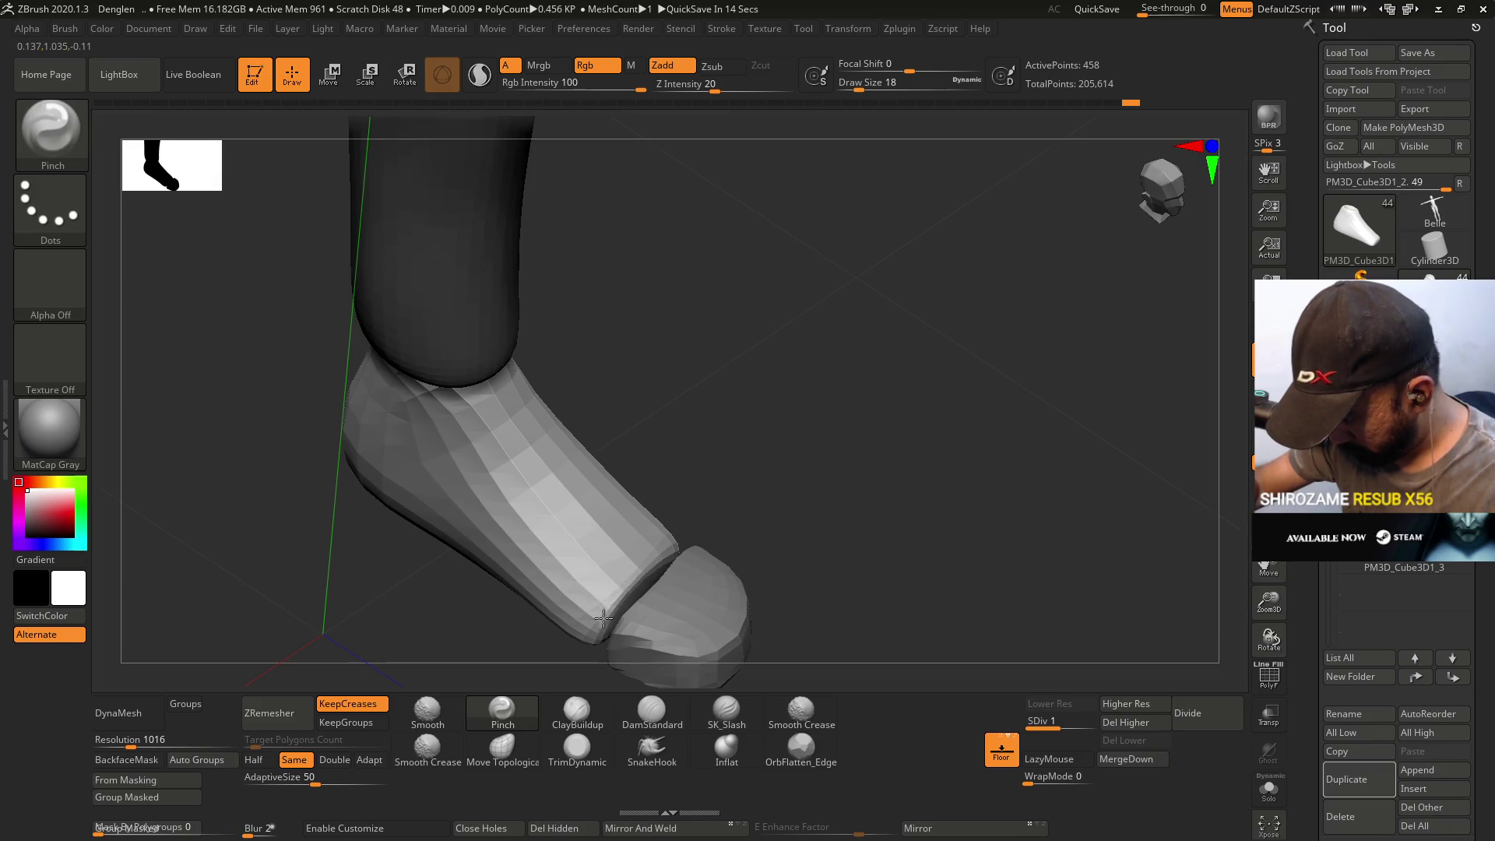
mouse_move(603, 625)
right_down()
mouse_move(701, 514)
mouse_move(634, 506)
mouse_move(687, 544)
mouse_move(632, 460)
right_up()
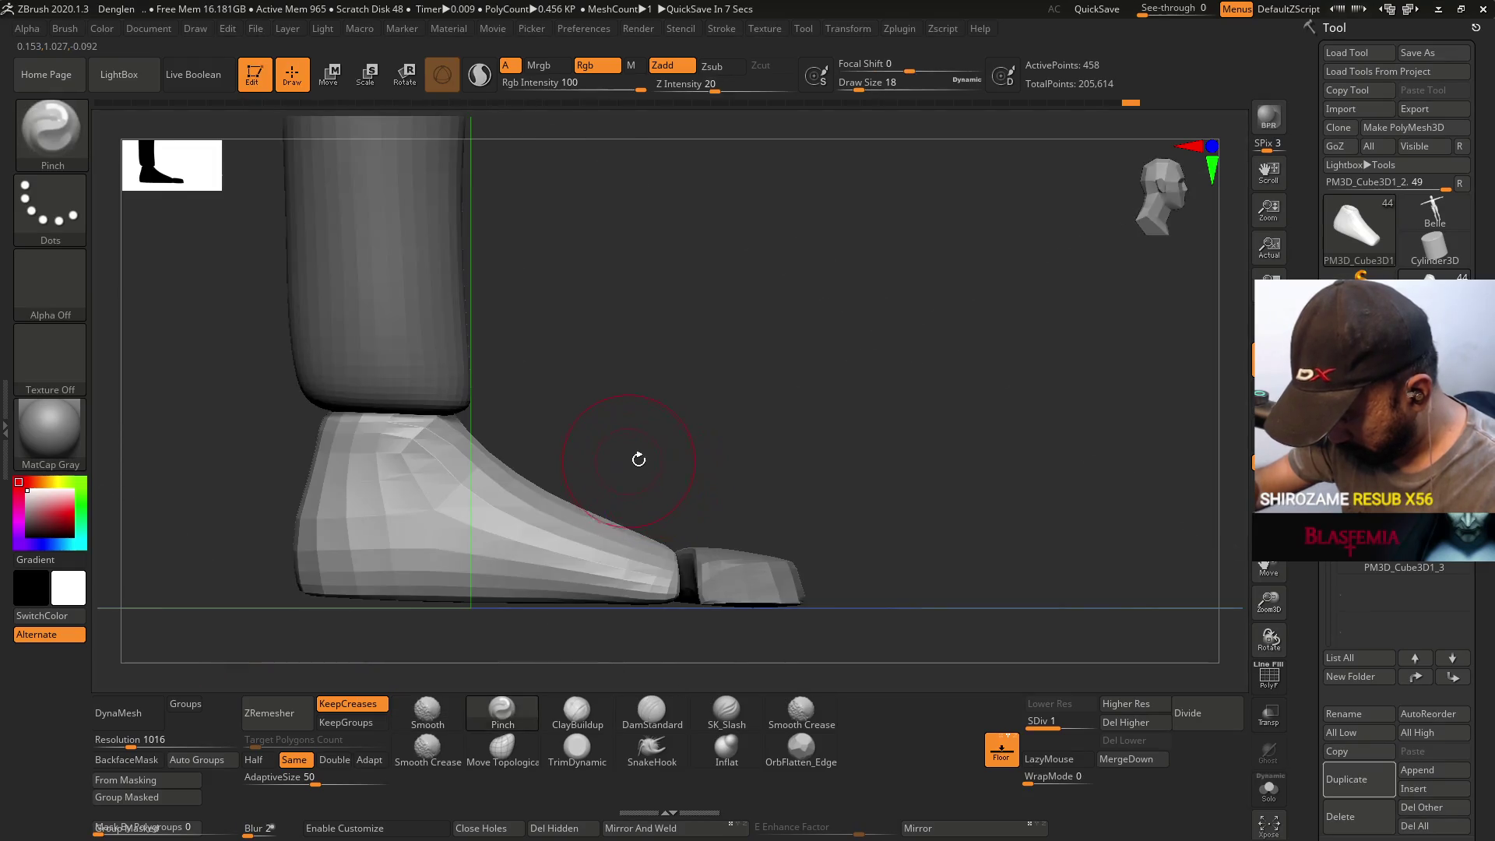
- With Move Topological active, view the foot from front and low side, then unhide all subtools
click(502, 748)
mouse_move(601, 556)
right_down()
mouse_move(621, 568)
mouse_move(603, 542)
mouse_move(658, 549)
mouse_move(674, 524)
mouse_move(653, 555)
mouse_move(623, 544)
right_up()
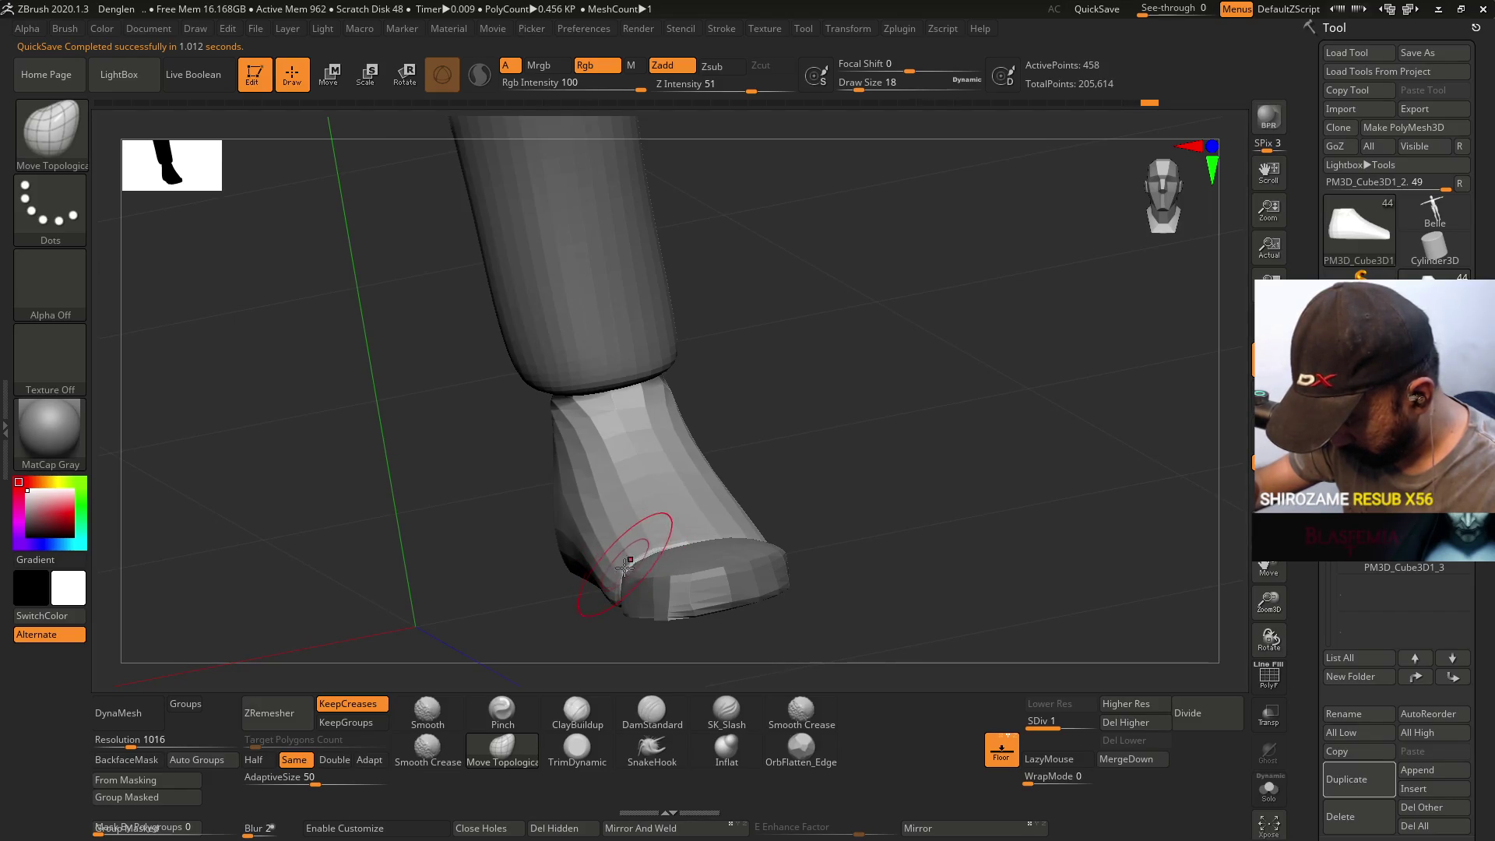
right_drag(649, 523, 644, 534)
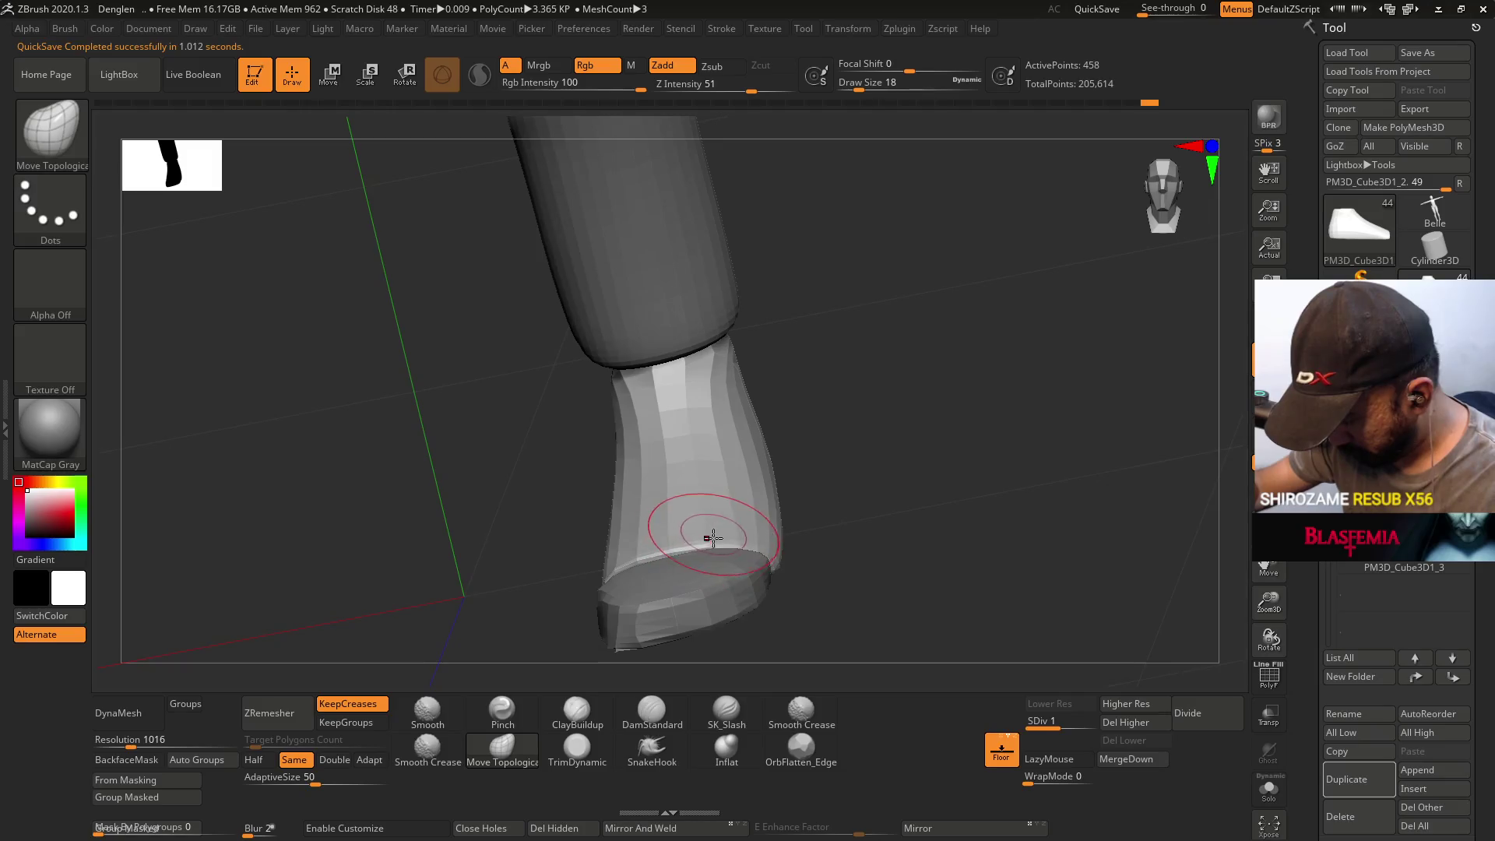
mouse_move(750, 511)
right_down()
mouse_move(725, 545)
mouse_move(735, 522)
mouse_move(701, 486)
mouse_move(731, 545)
mouse_move(877, 484)
mouse_move(770, 476)
right_up()
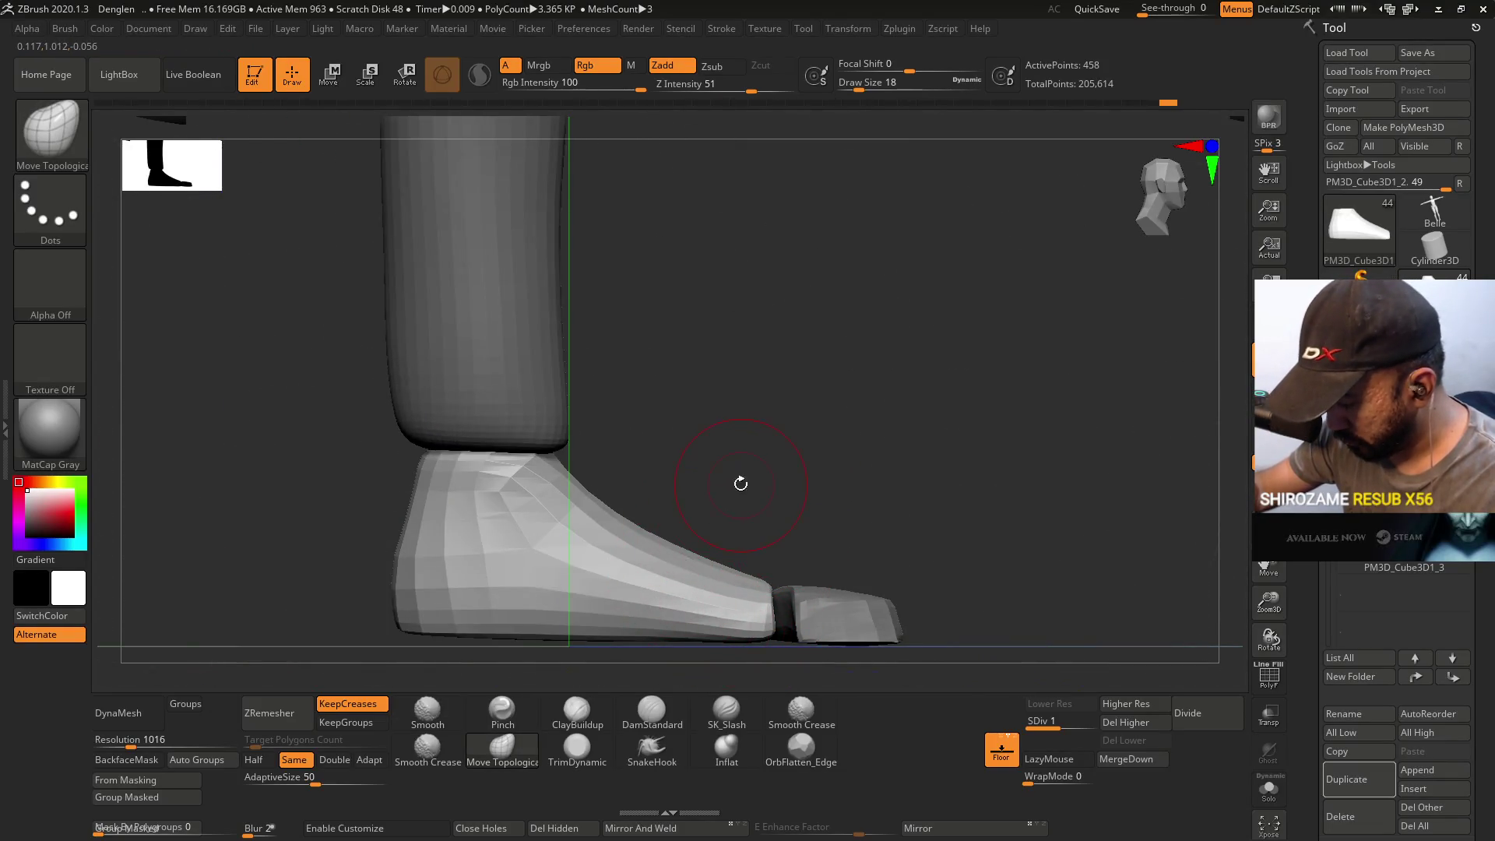
mouse_move(688, 535)
right_down()
mouse_move(708, 407)
mouse_move(665, 509)
mouse_move(626, 475)
right_up()
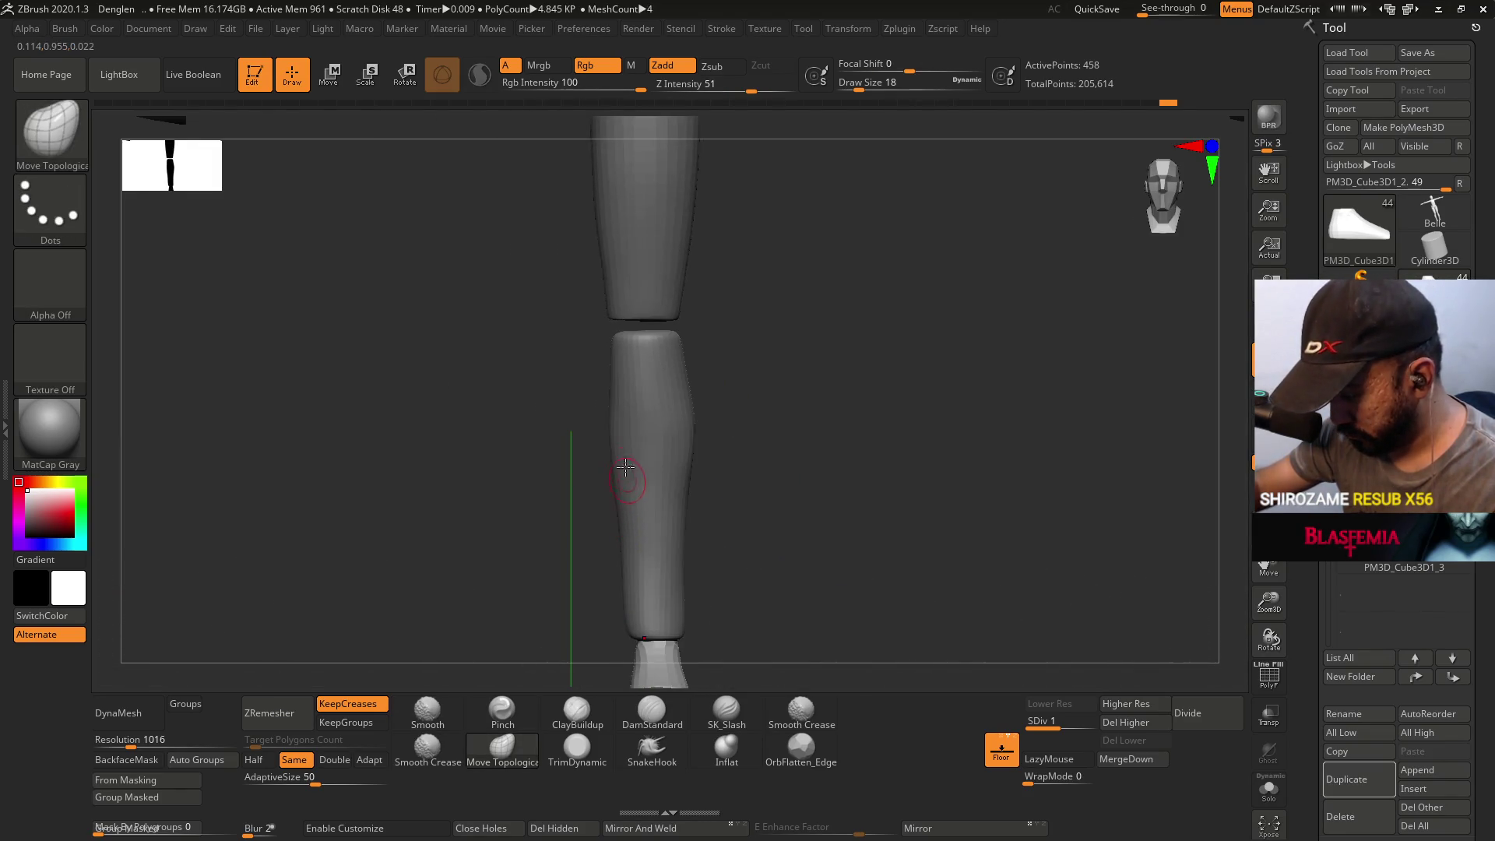
ctrl+shift+click(694, 450)
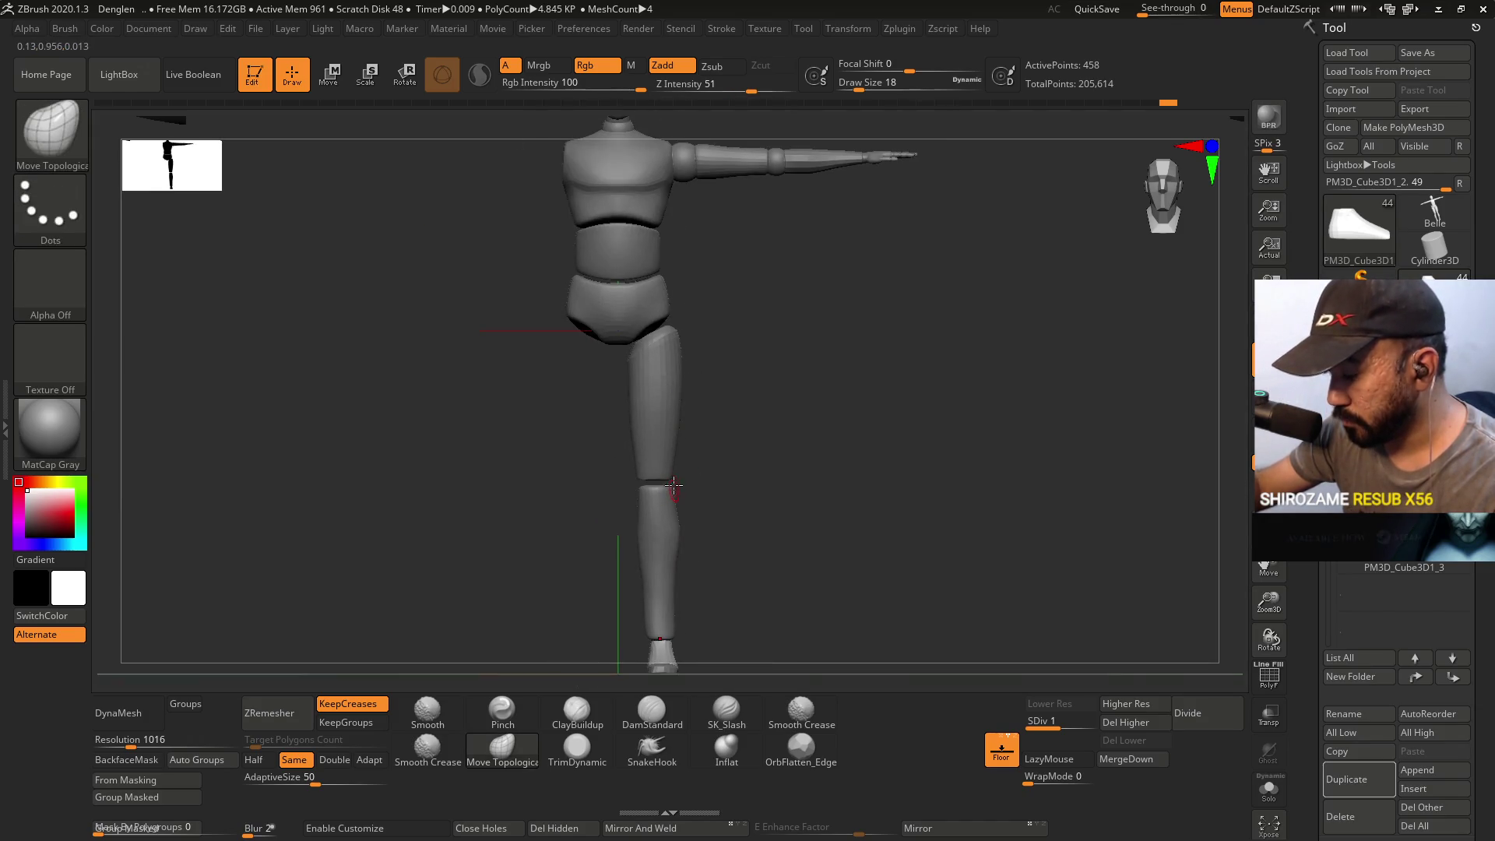
- Solo the leg and create a new subtool folder named 'Untitled Folder'
ctrl+shift+click(663, 598)
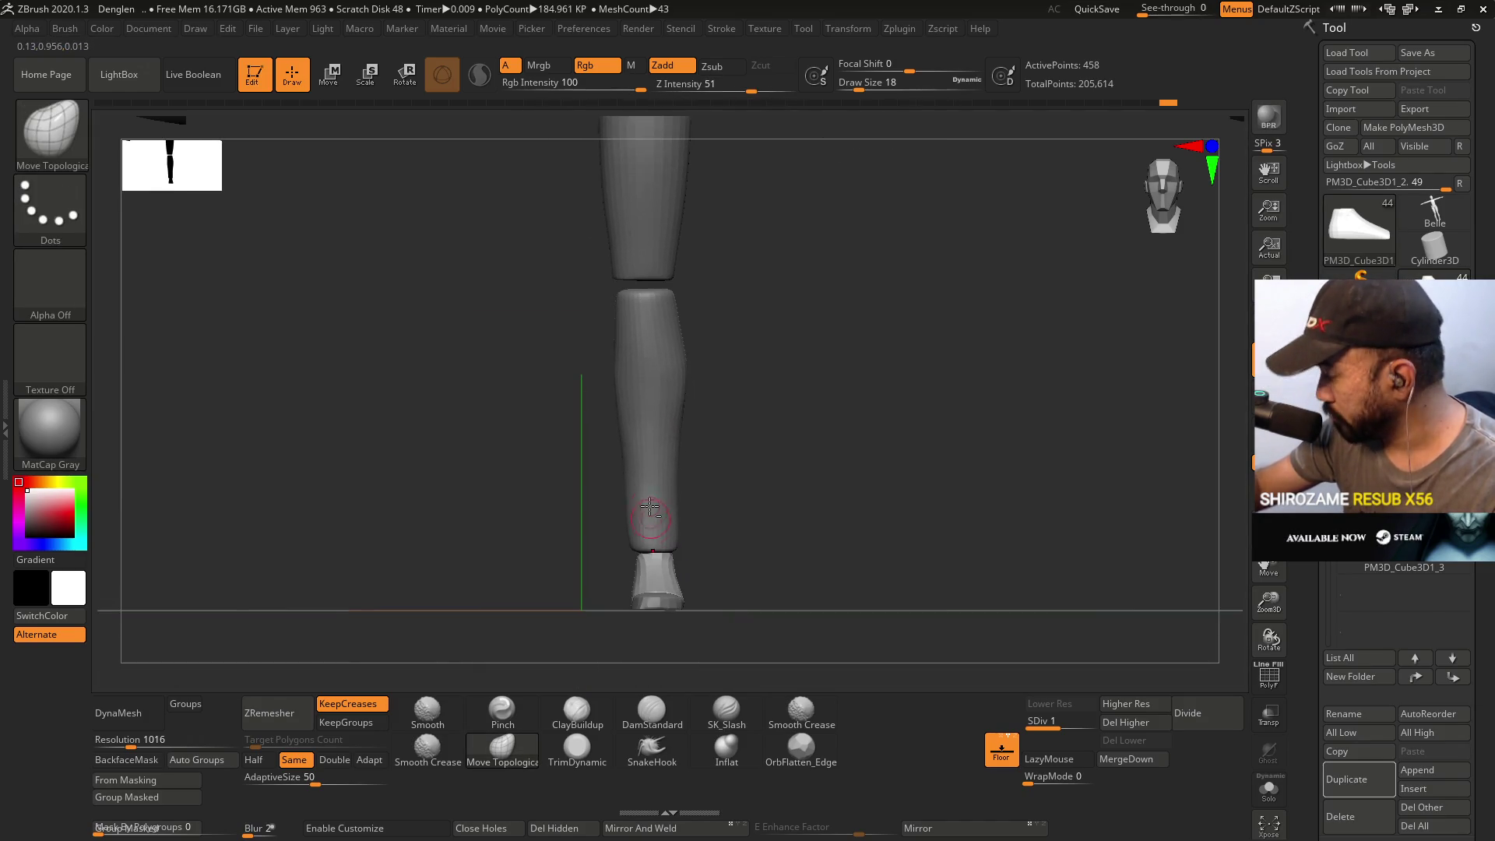
click(1359, 676)
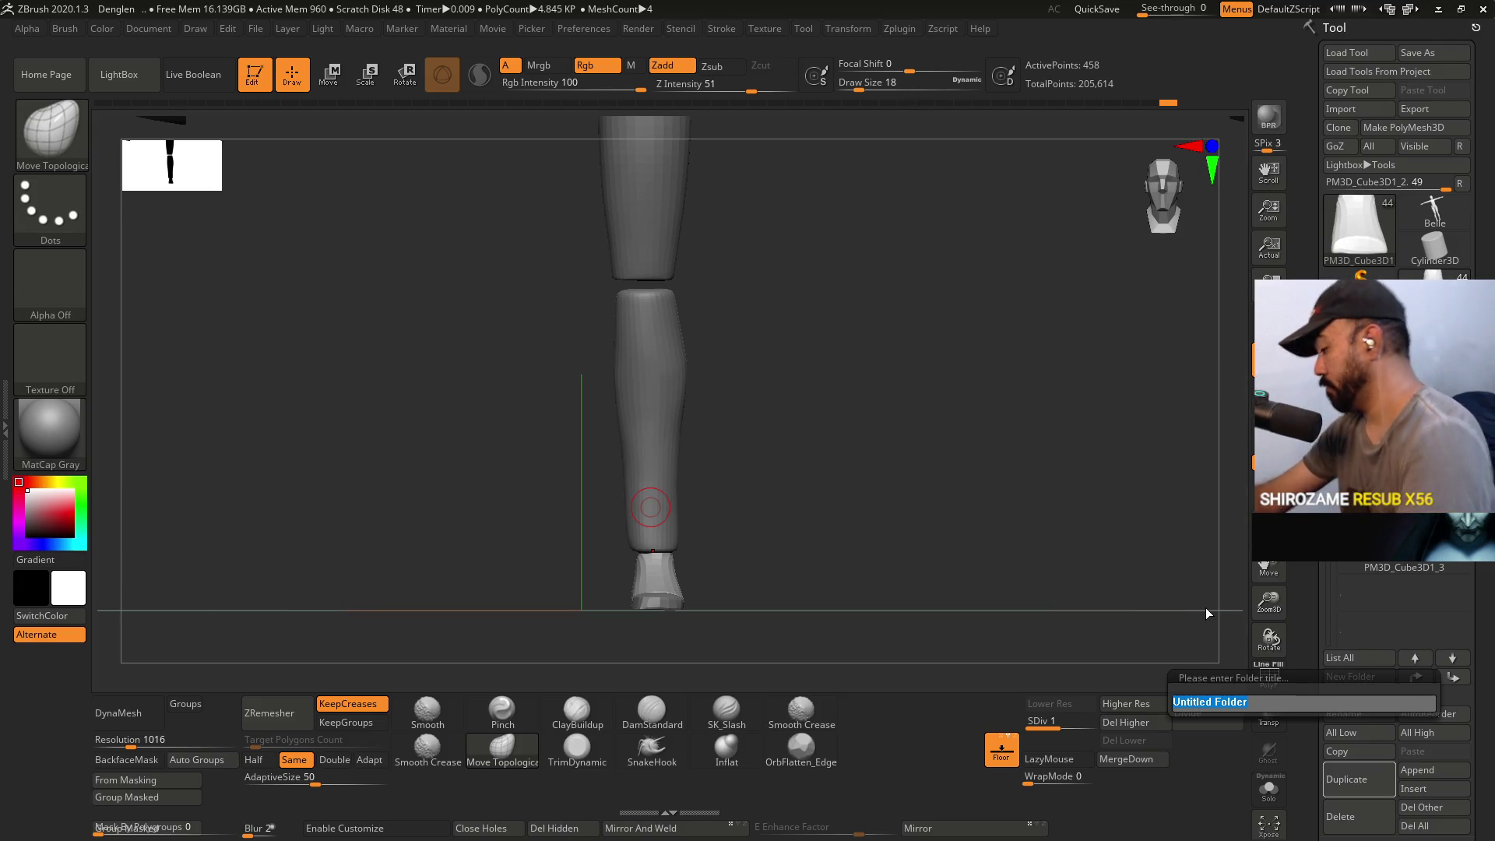
key(Return)
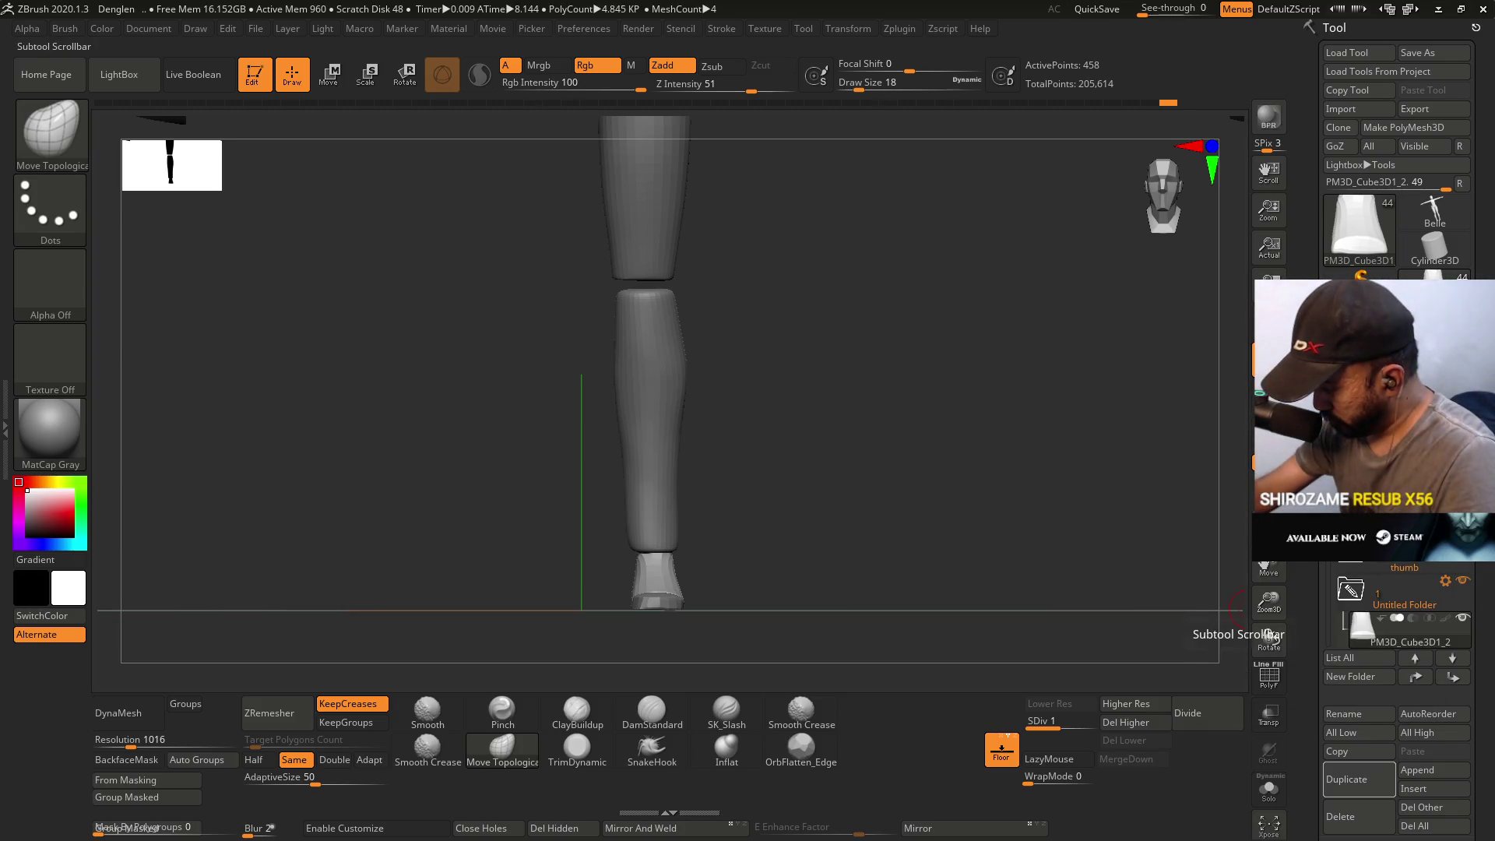
- Scroll down the subtool list and turn the leg to a side view
scroll(1329, 632, down, 2)
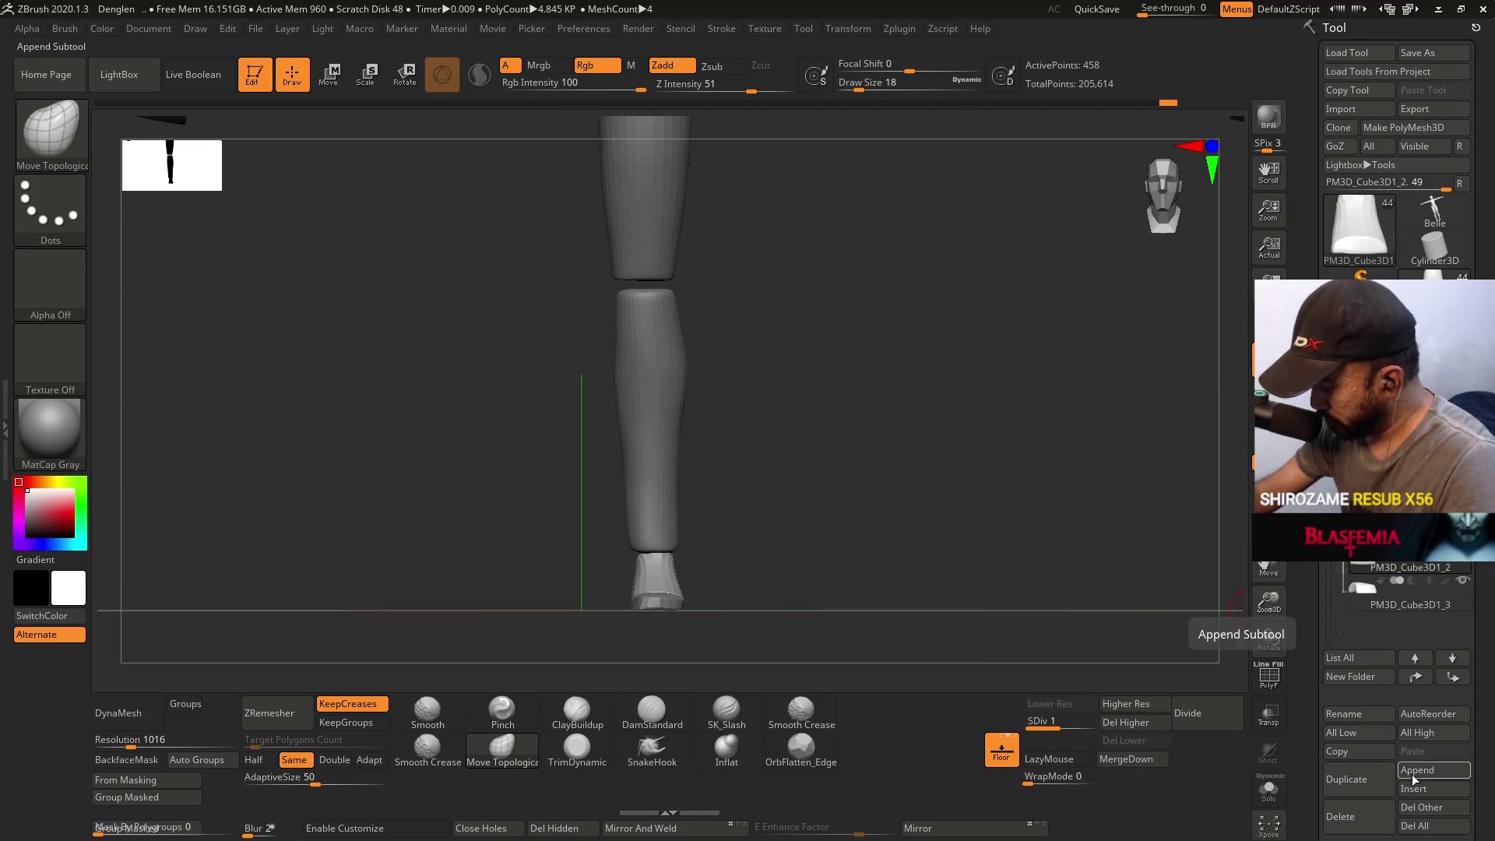
mouse_move(1353, 567)
drag(918, 534, 796, 485)
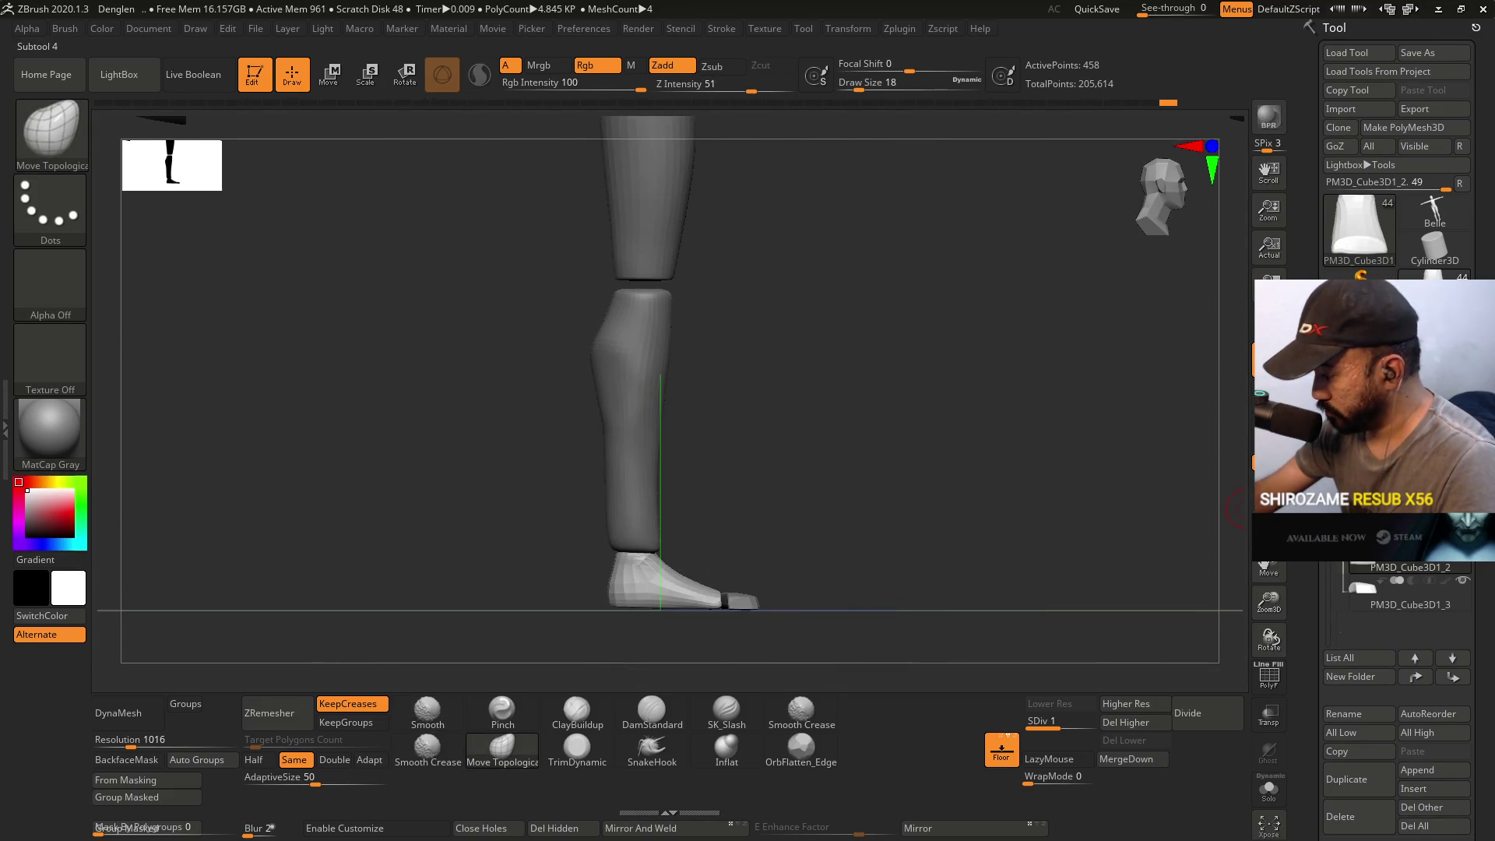
mouse_move(1371, 557)
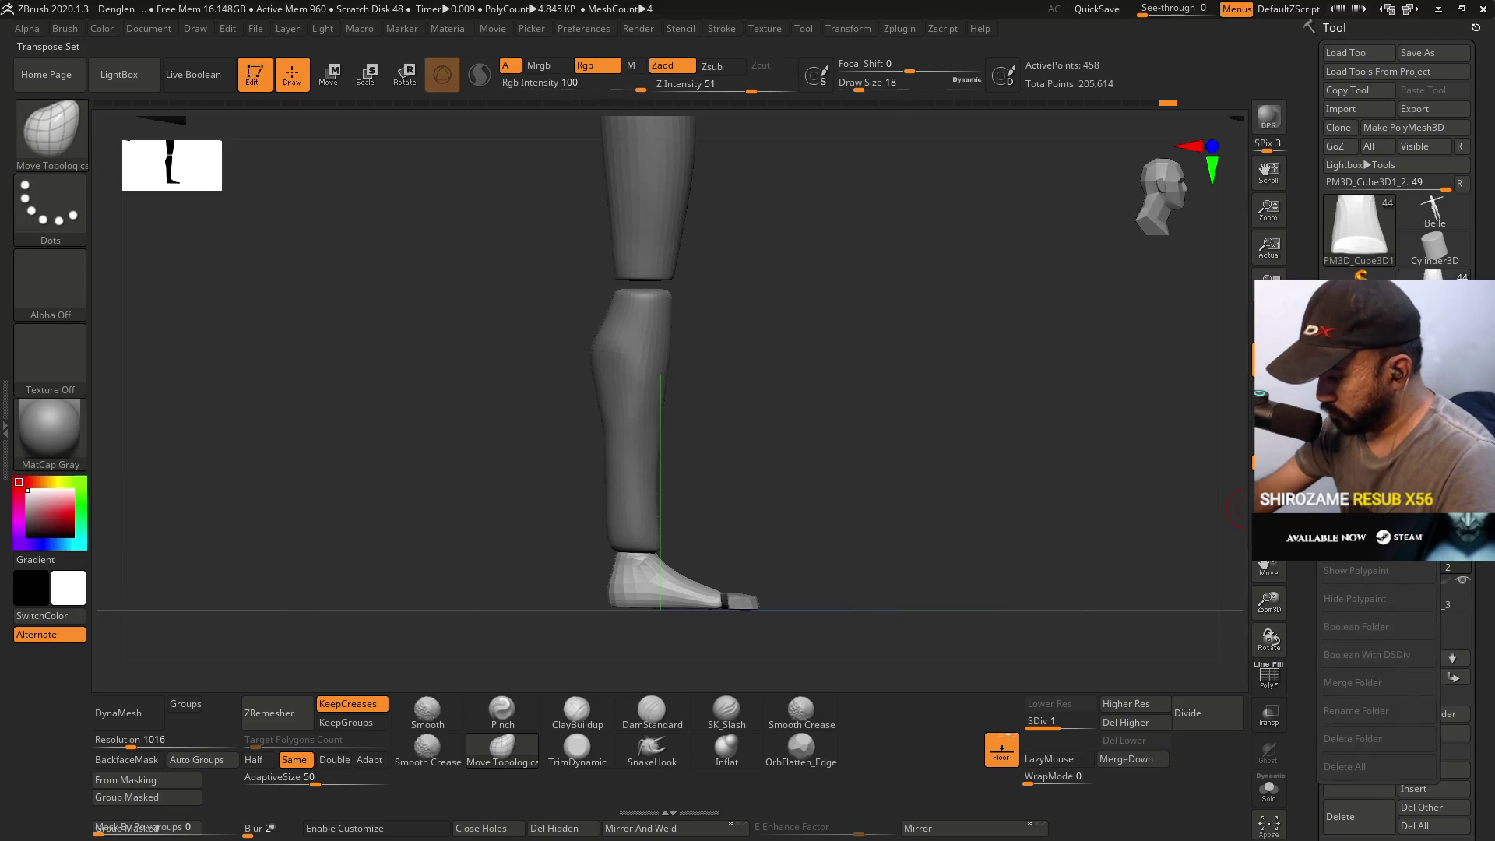
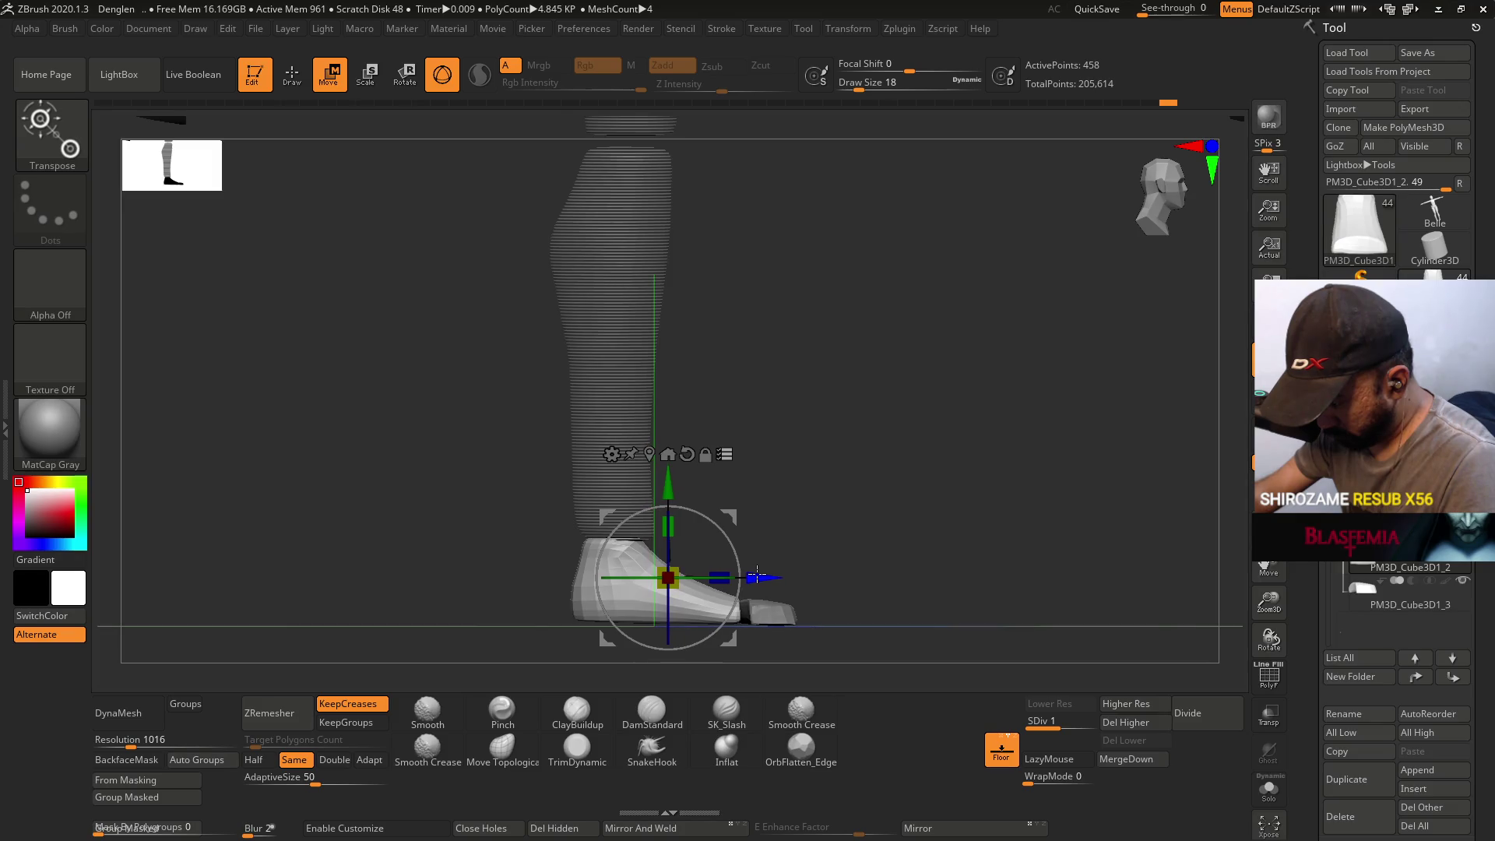
- Widen the foot block sideways along X, then check the leg from the side
shift+drag(810, 498, 701, 498)
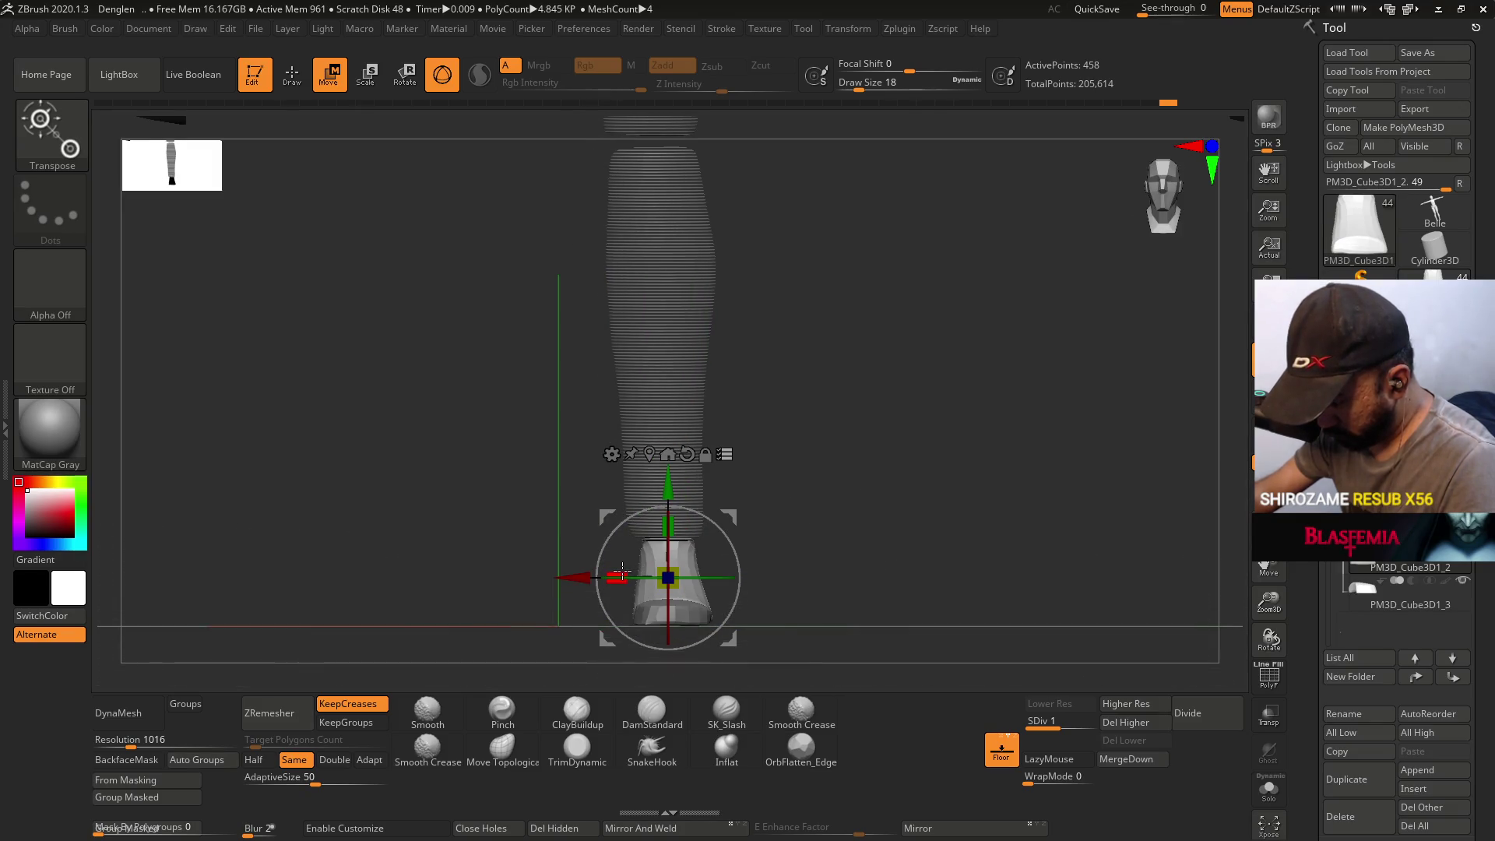
mouse_move(617, 573)
mouse_down()
mouse_move(744, 567)
mouse_move(766, 538)
mouse_move(680, 548)
mouse_up()
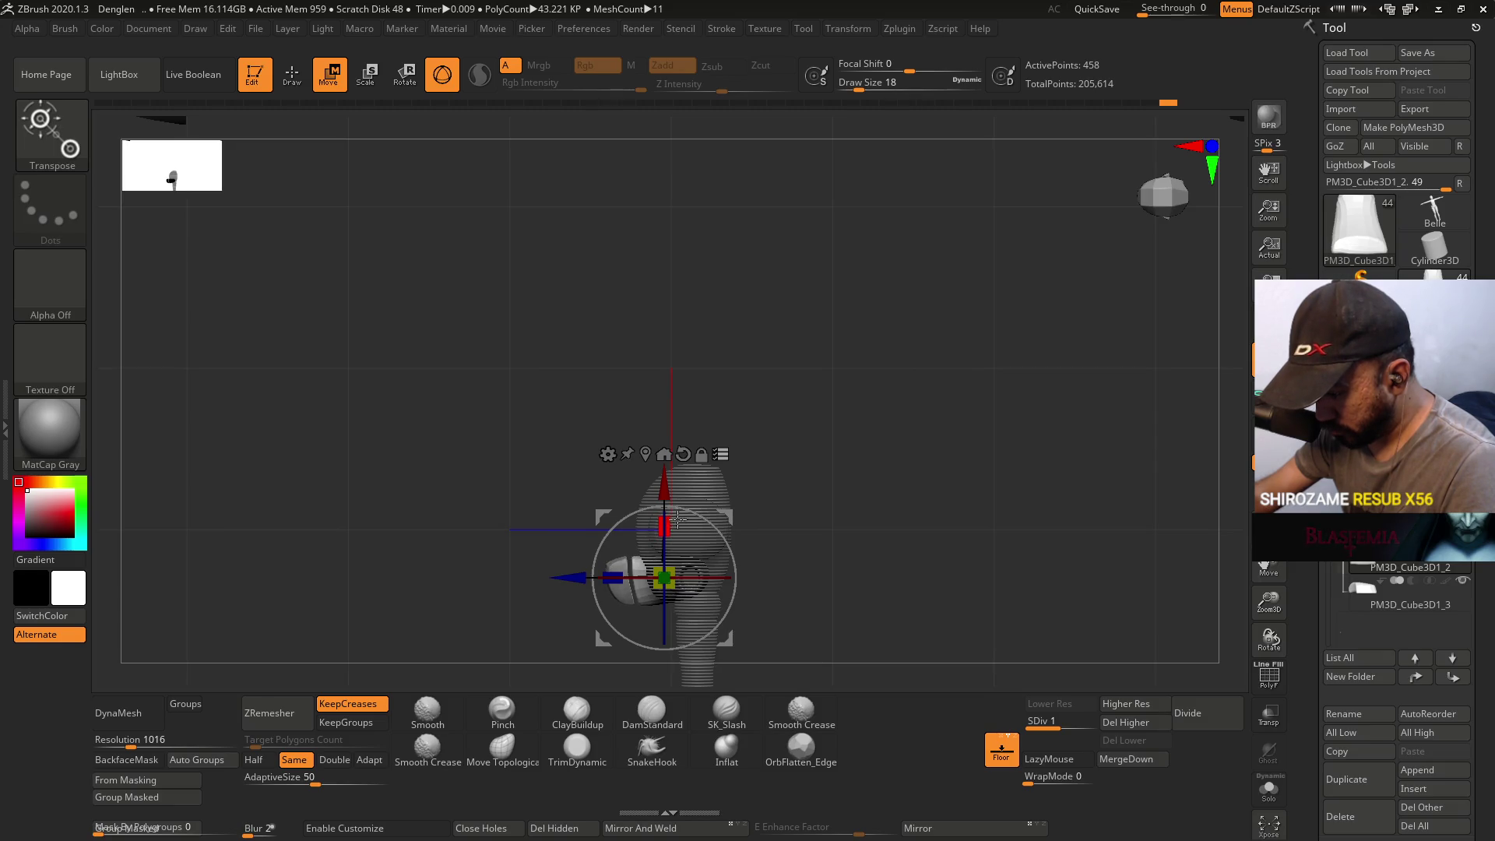
mouse_move(822, 607)
mouse_down()
mouse_move(805, 559)
mouse_move(816, 495)
mouse_up()
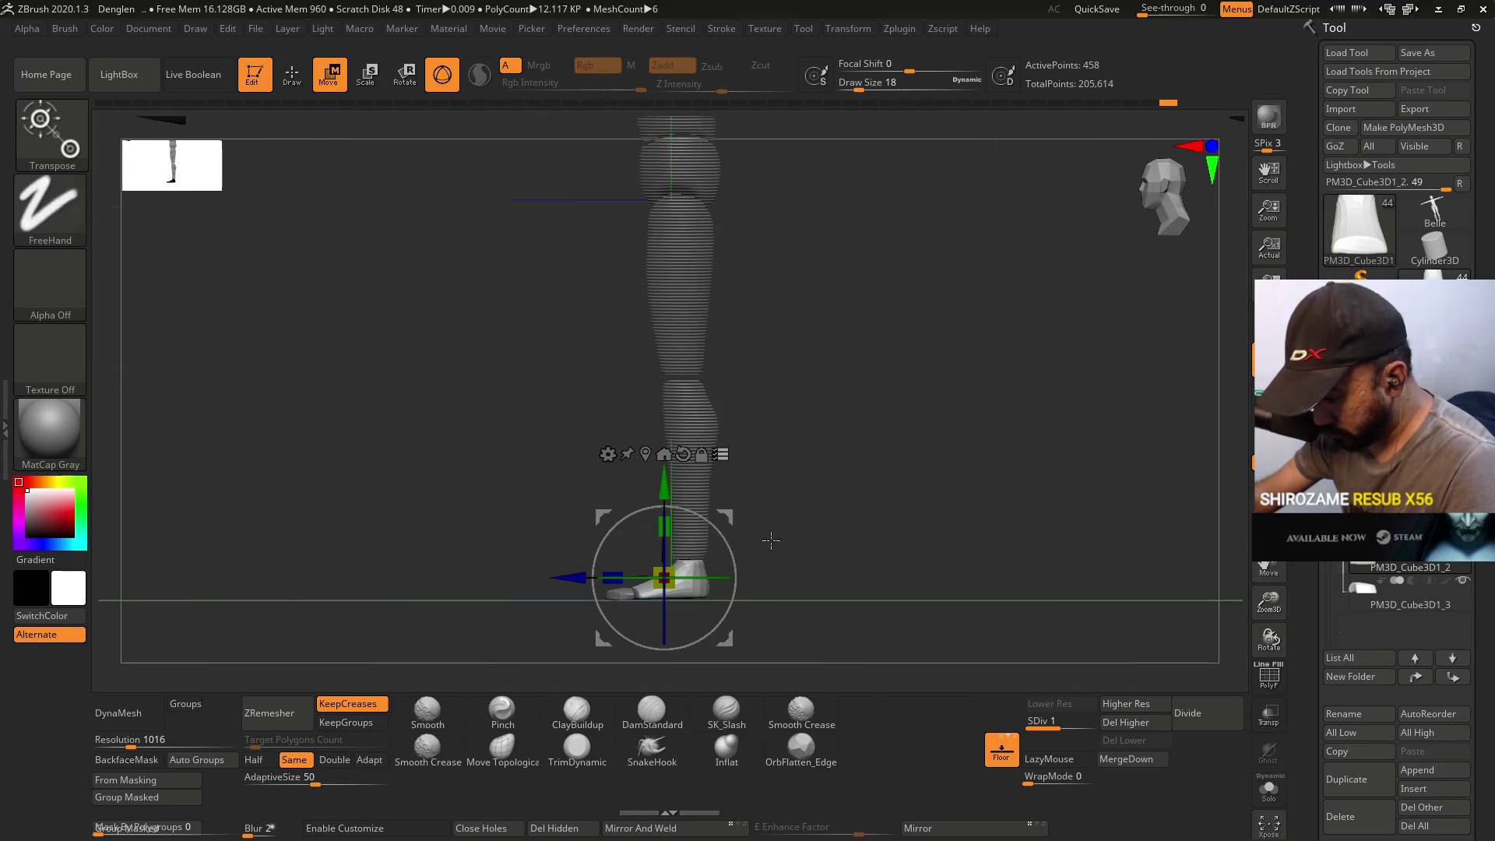
mouse_move(768, 622)
mouse_down()
mouse_move(741, 553)
mouse_move(958, 557)
mouse_move(824, 564)
mouse_up()
- Return to the front view and make PM3D_Cylinder3D2 the active subtool
right_click(824, 559)
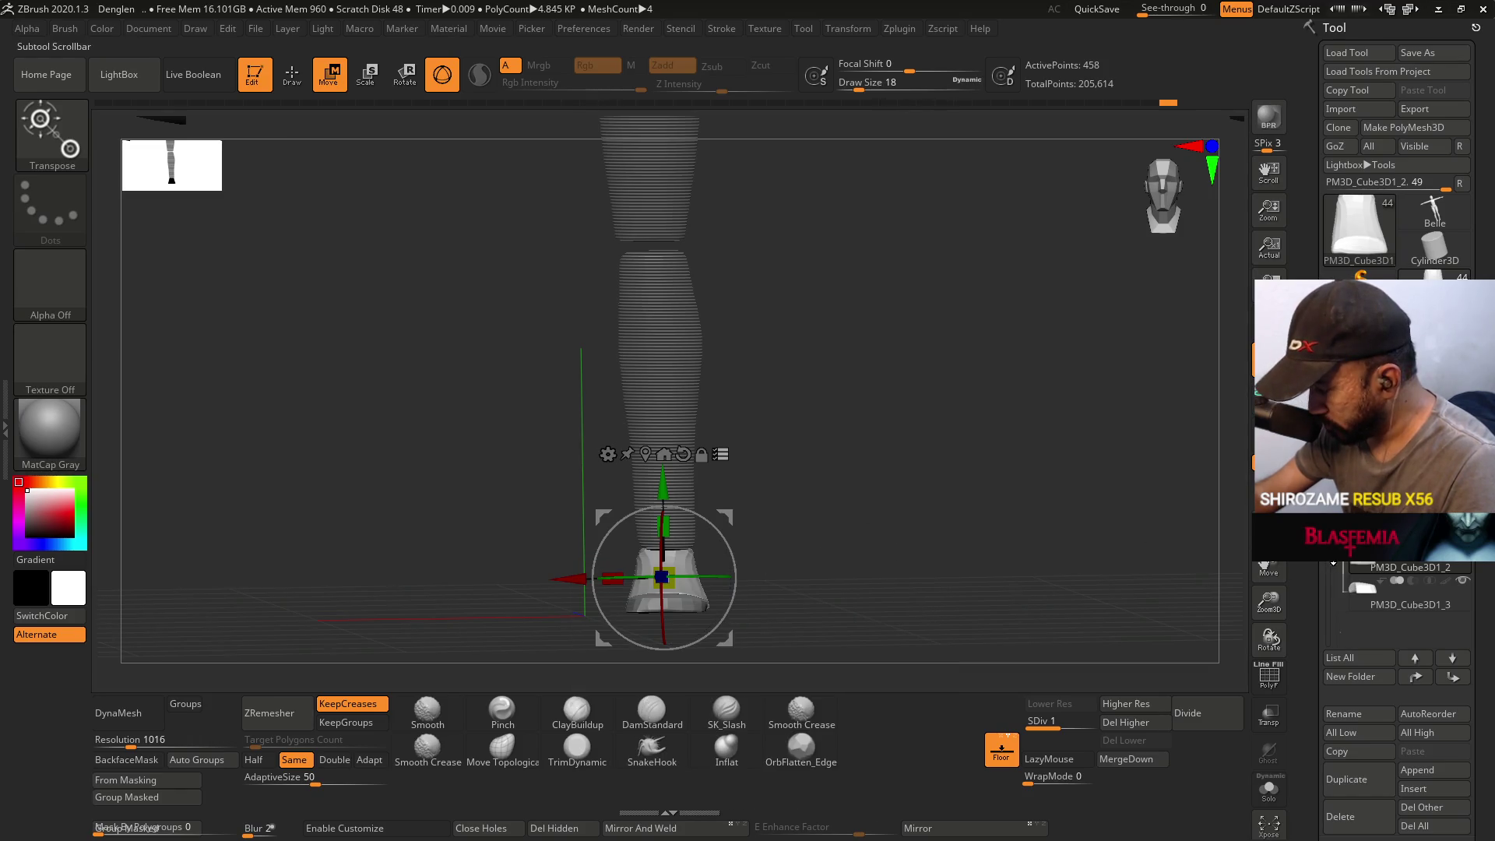
mouse_move(1328, 576)
mouse_down()
mouse_move(1329, 615)
mouse_move(1328, 545)
mouse_up()
click(1386, 483)
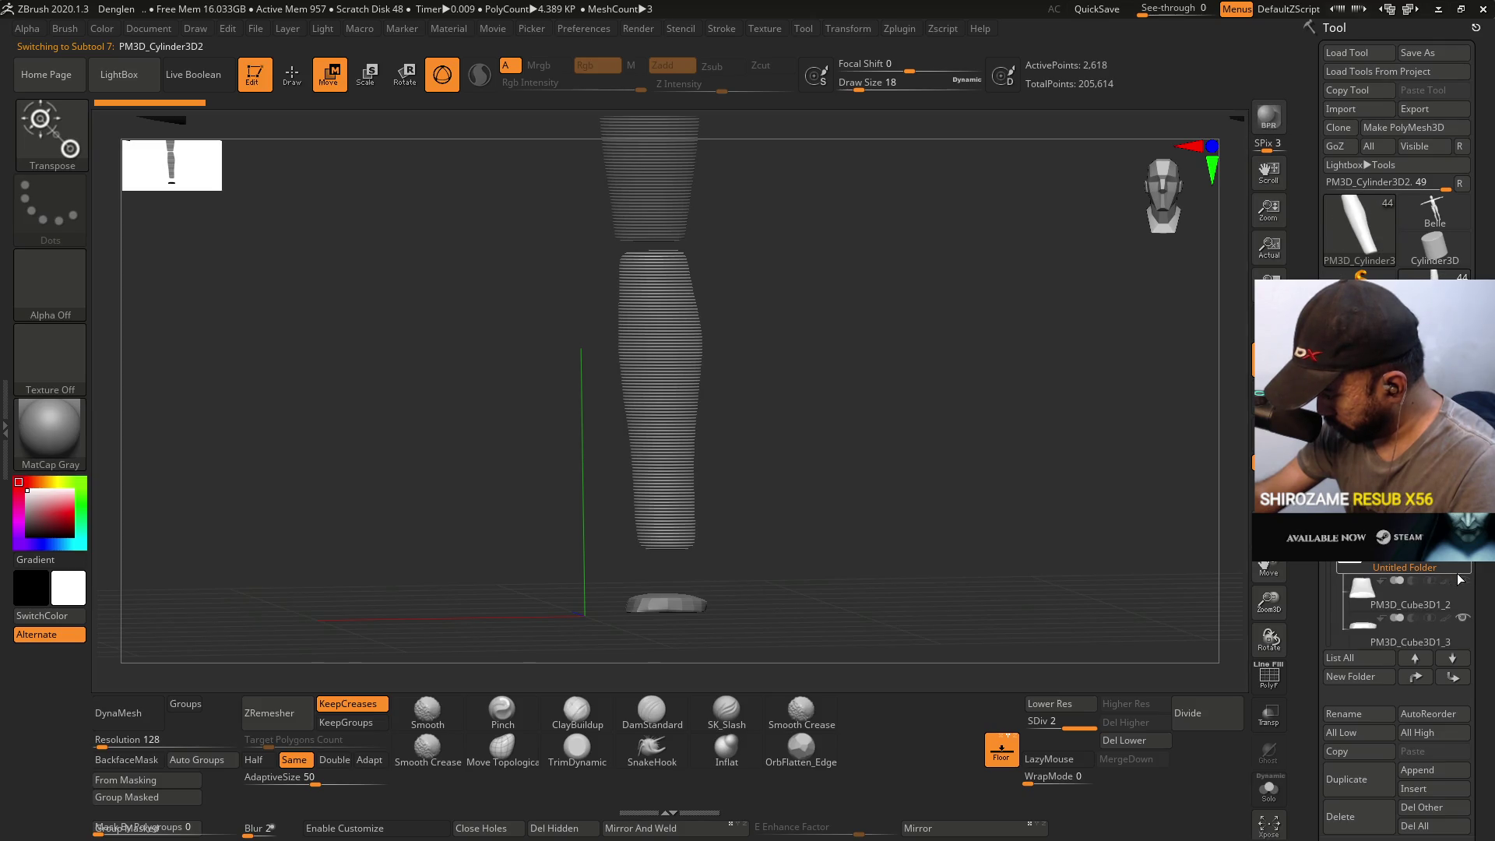
- Make the hidden foot and cube subtools visible again
click(1461, 580)
scroll(1394, 607, down, 3)
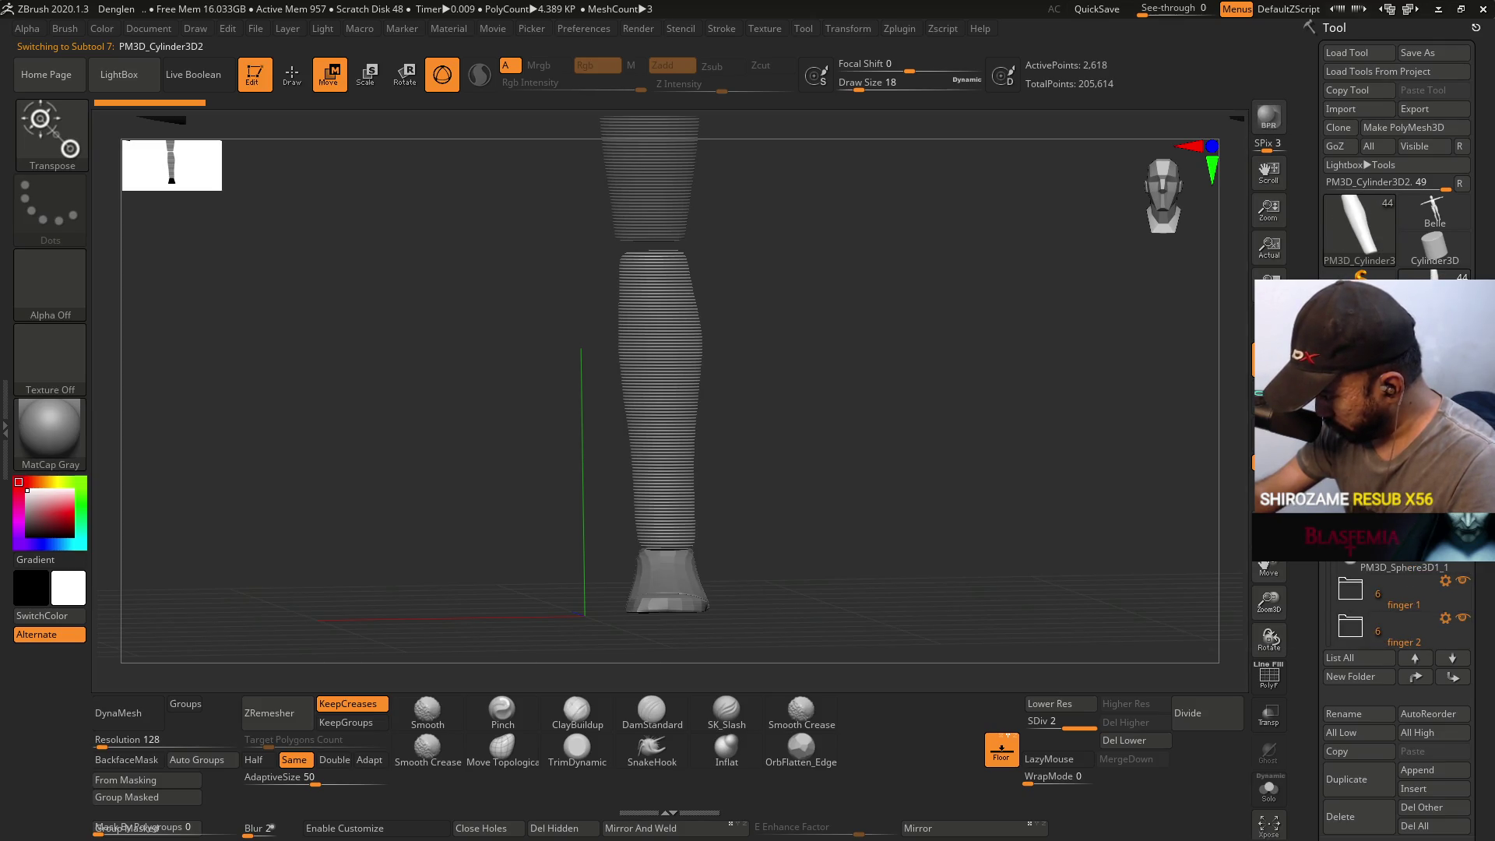
scroll(1394, 607, up, 1)
click(1462, 581)
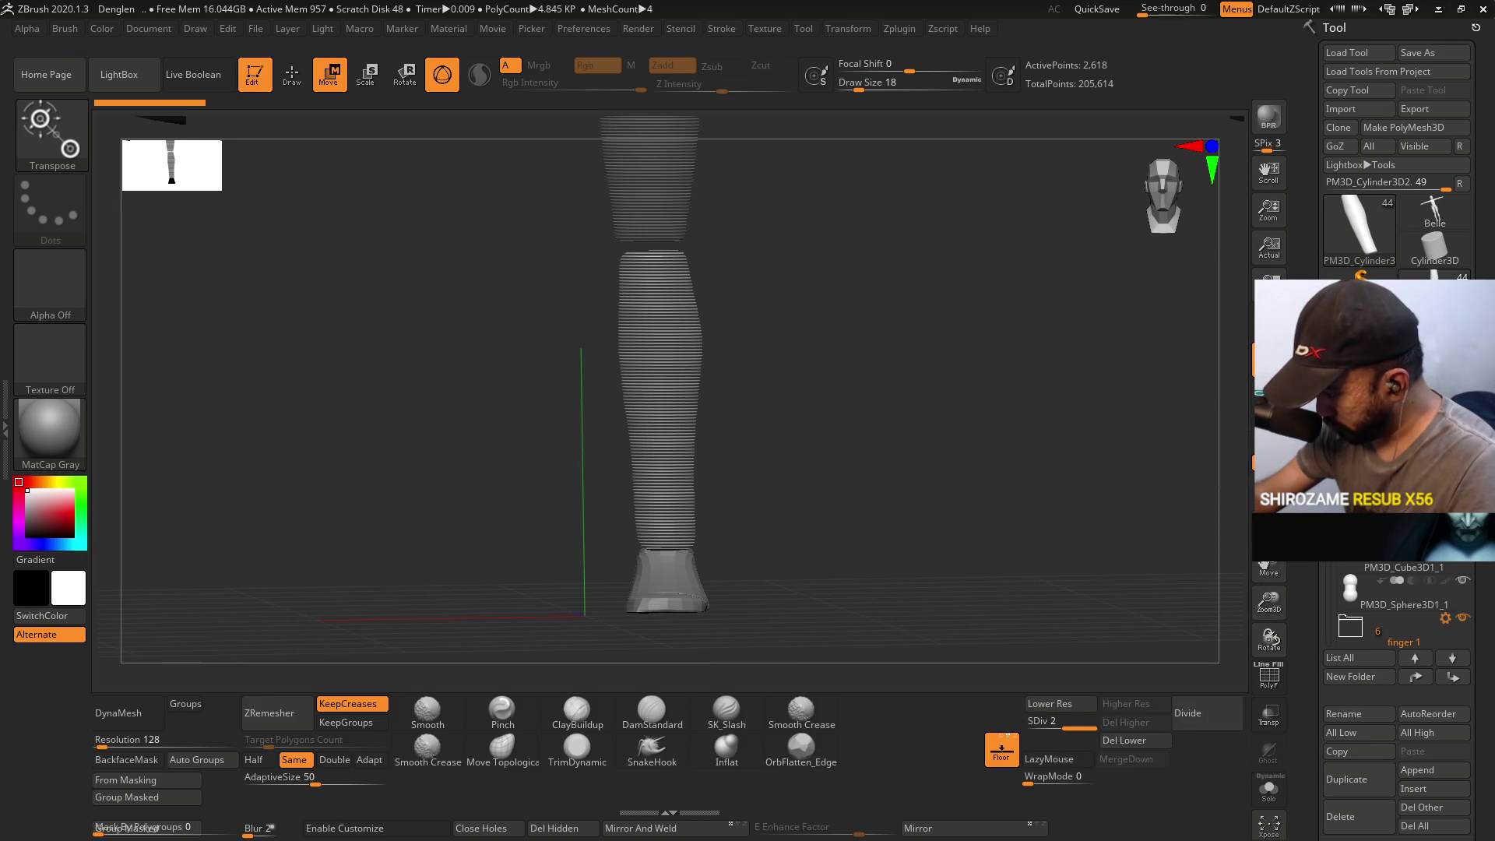
click(1445, 618)
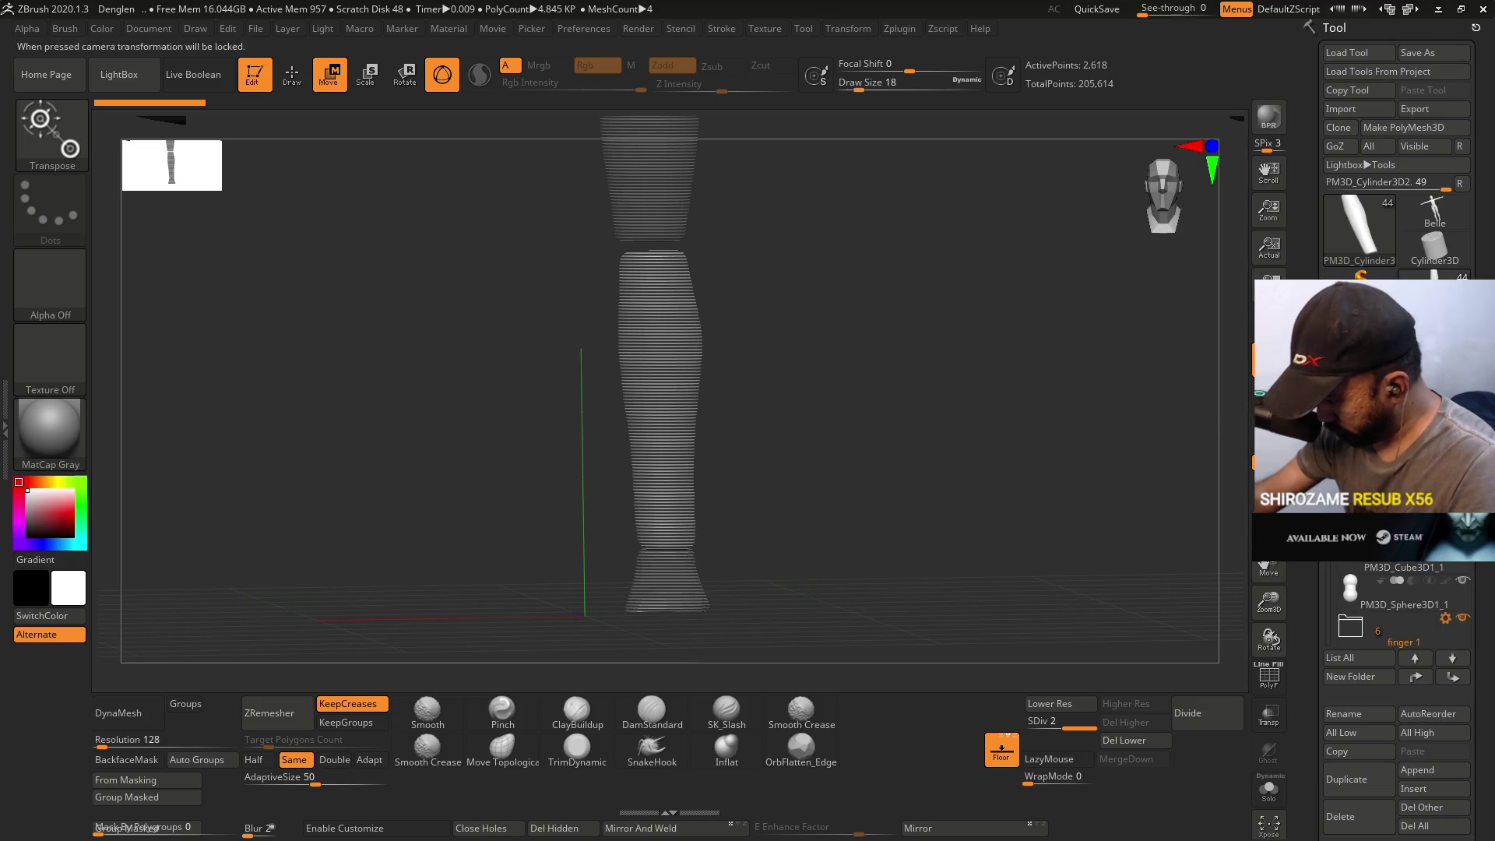
click(1445, 617)
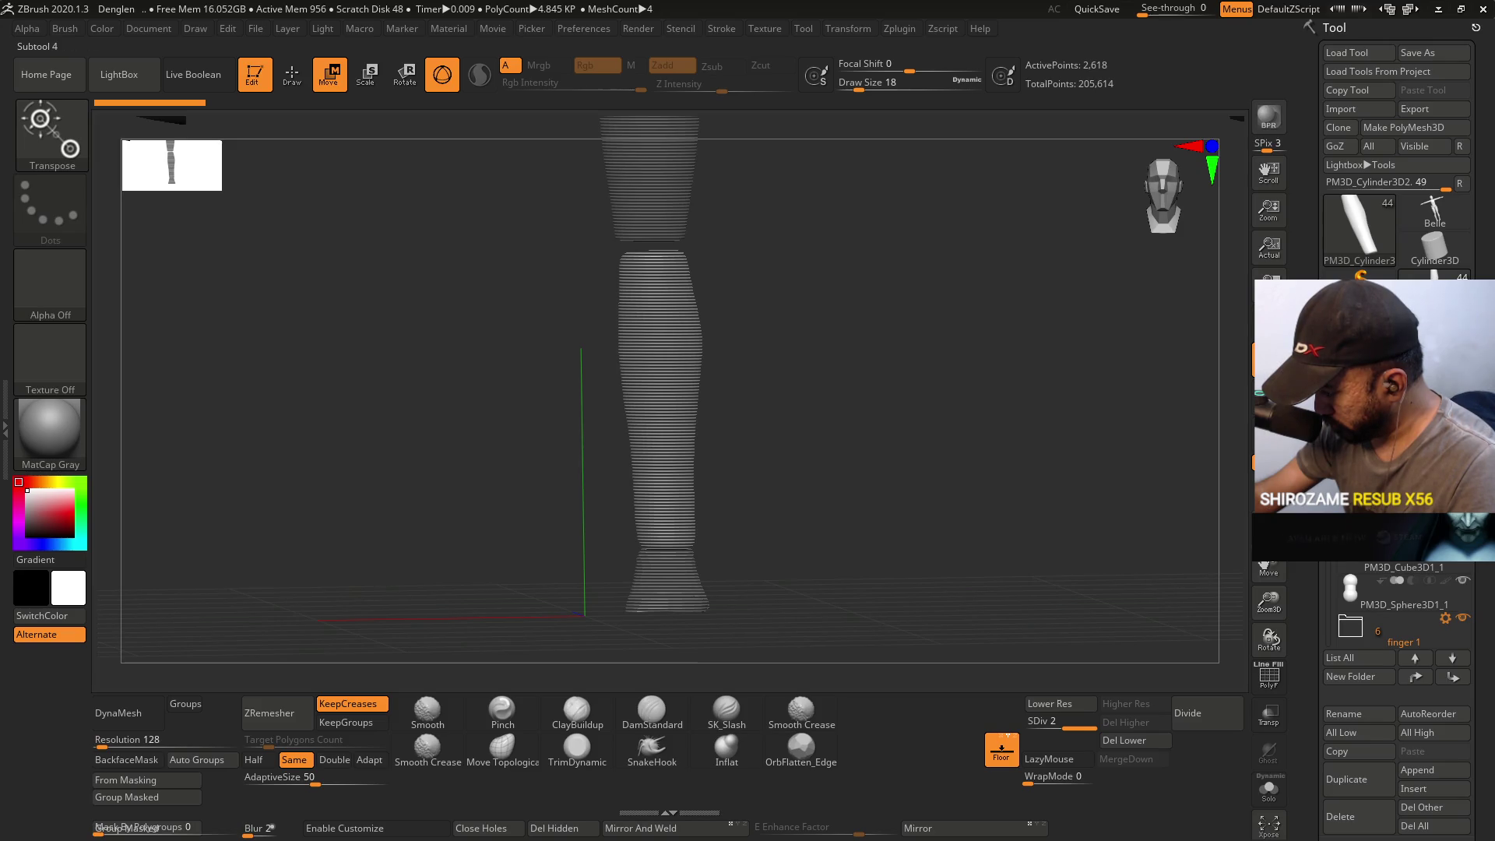
scroll(1393, 608, down, 2)
key(Down)
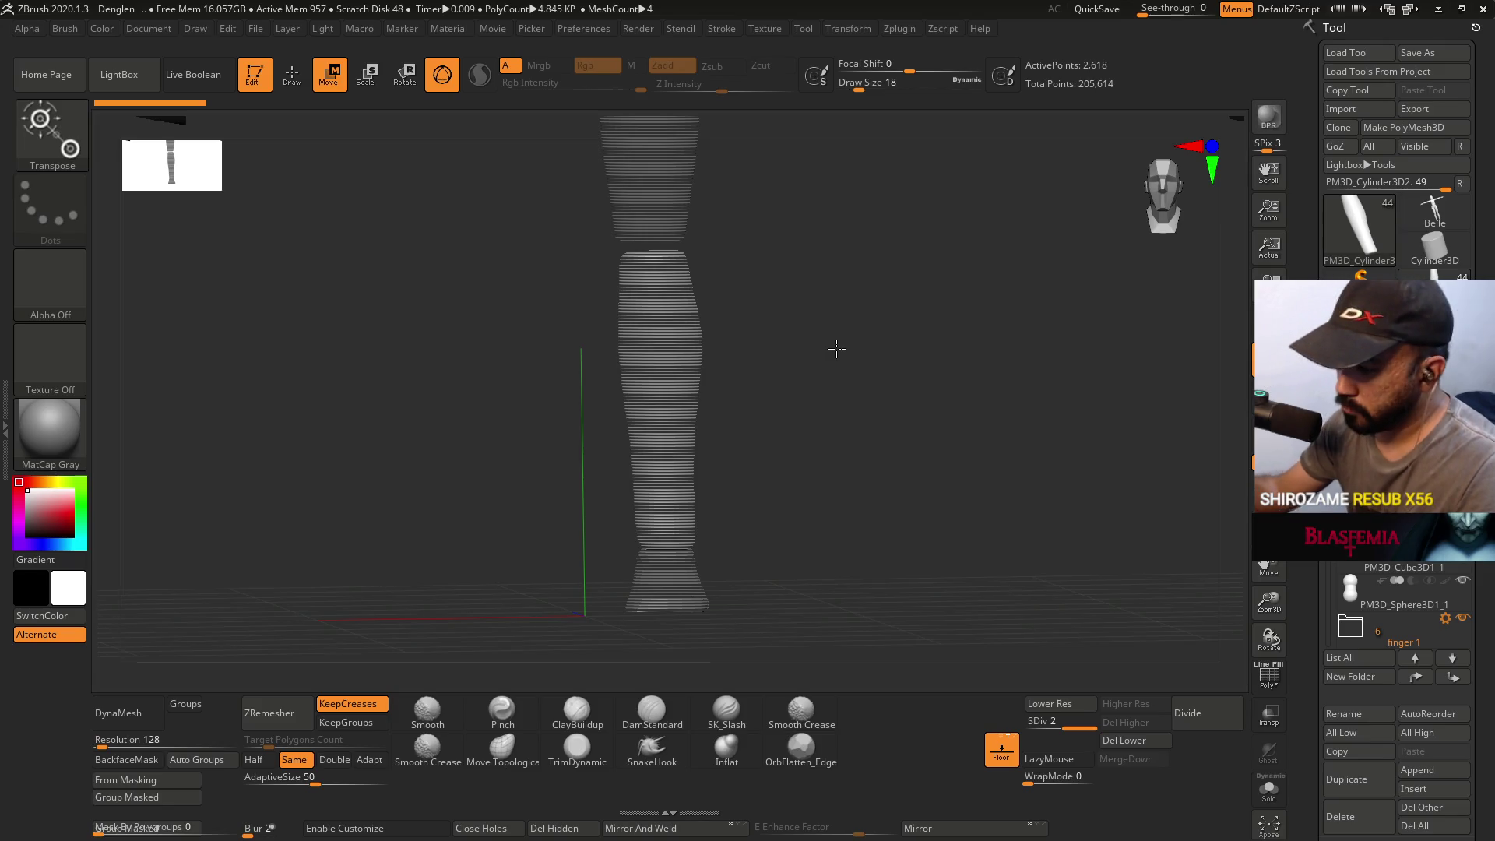
- Check PM3D_Cube3D1_1, then reselect the PM3D_Cylinder3D2 shin subtool
key(q)
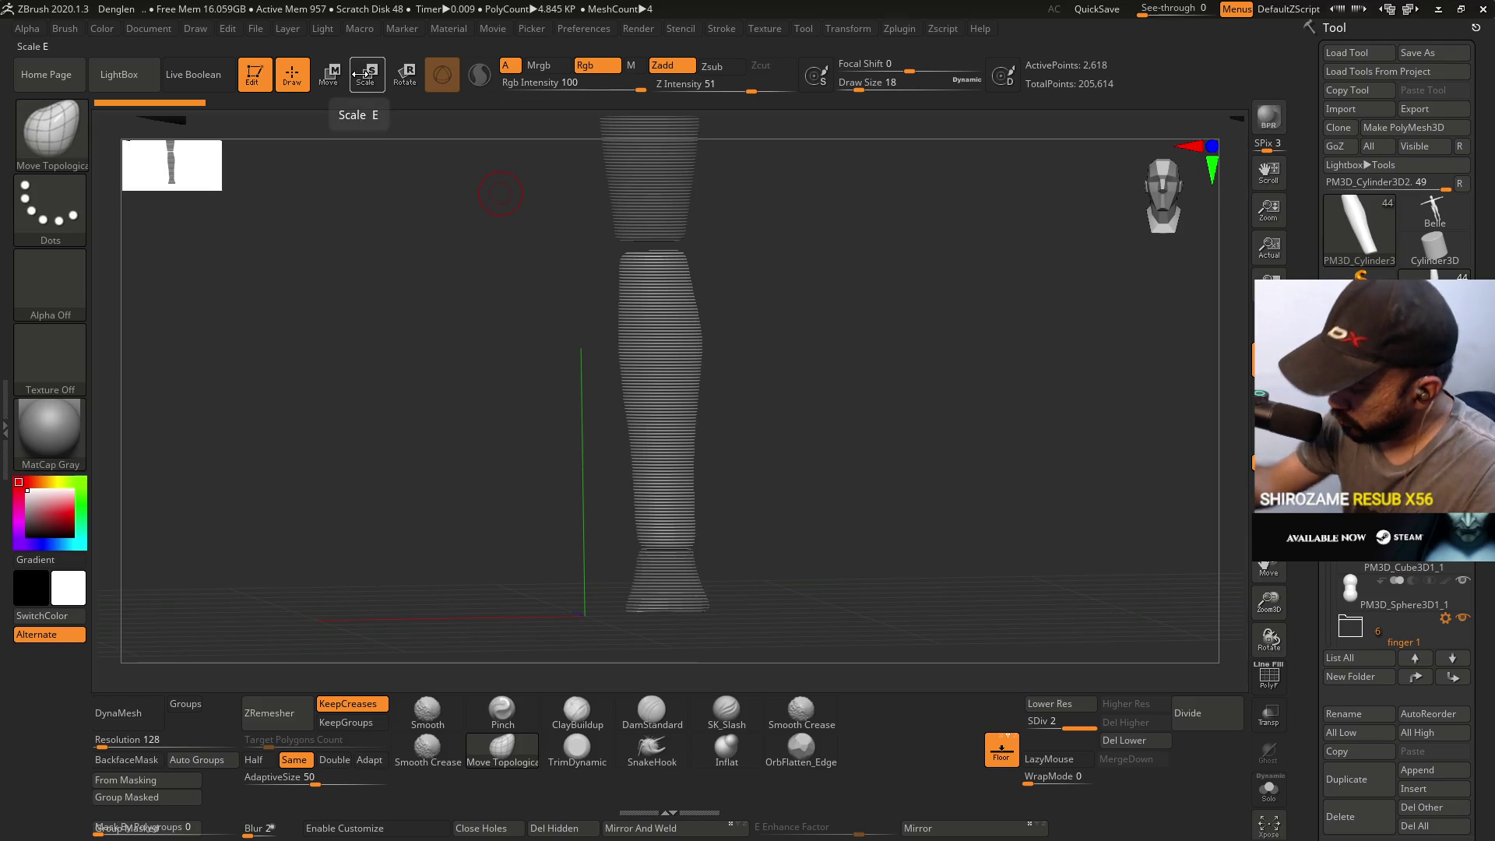
click(1445, 617)
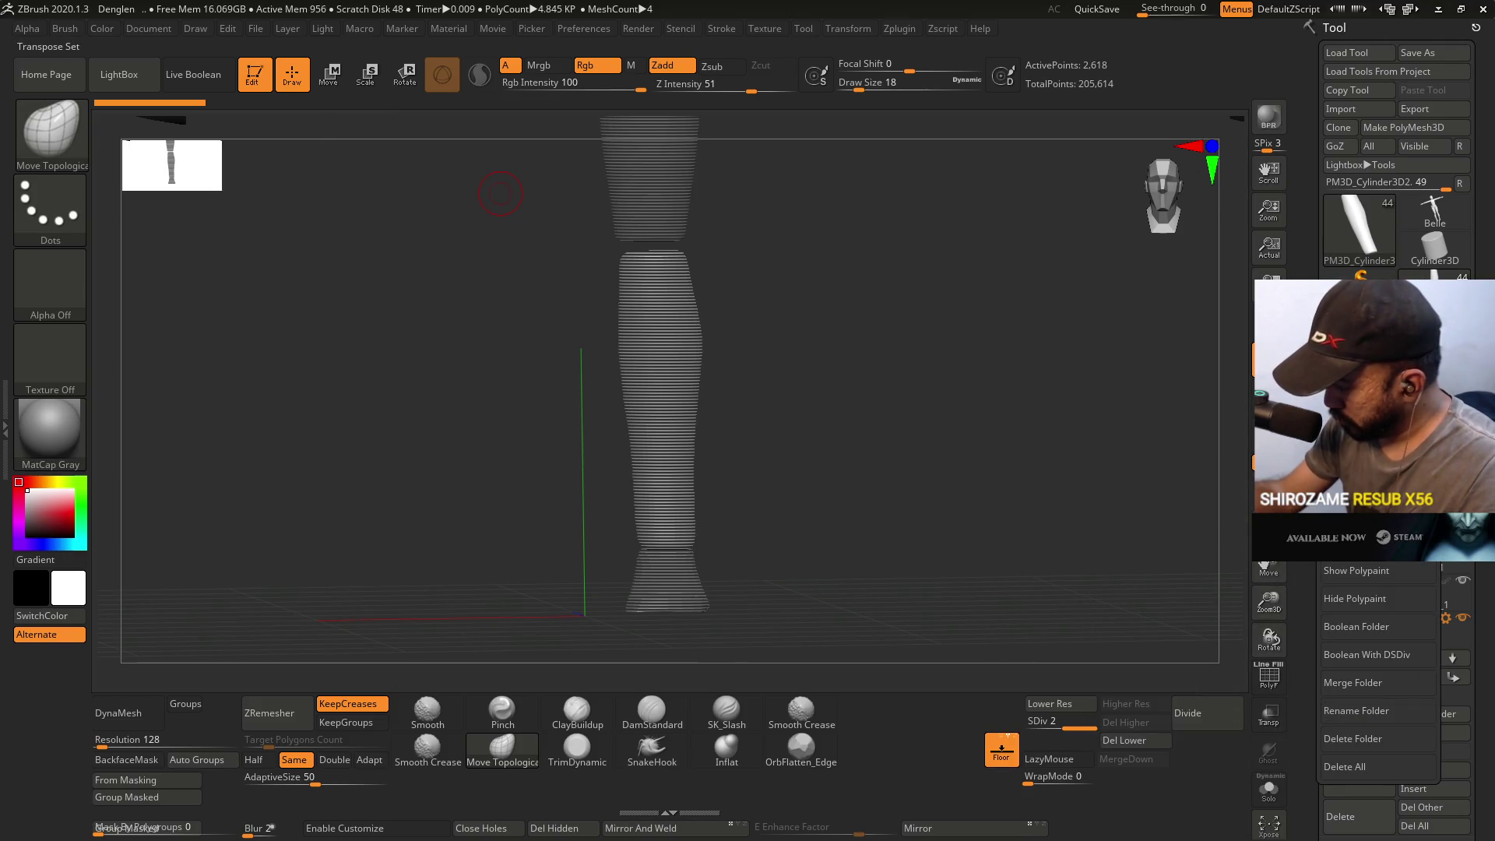
key(w)
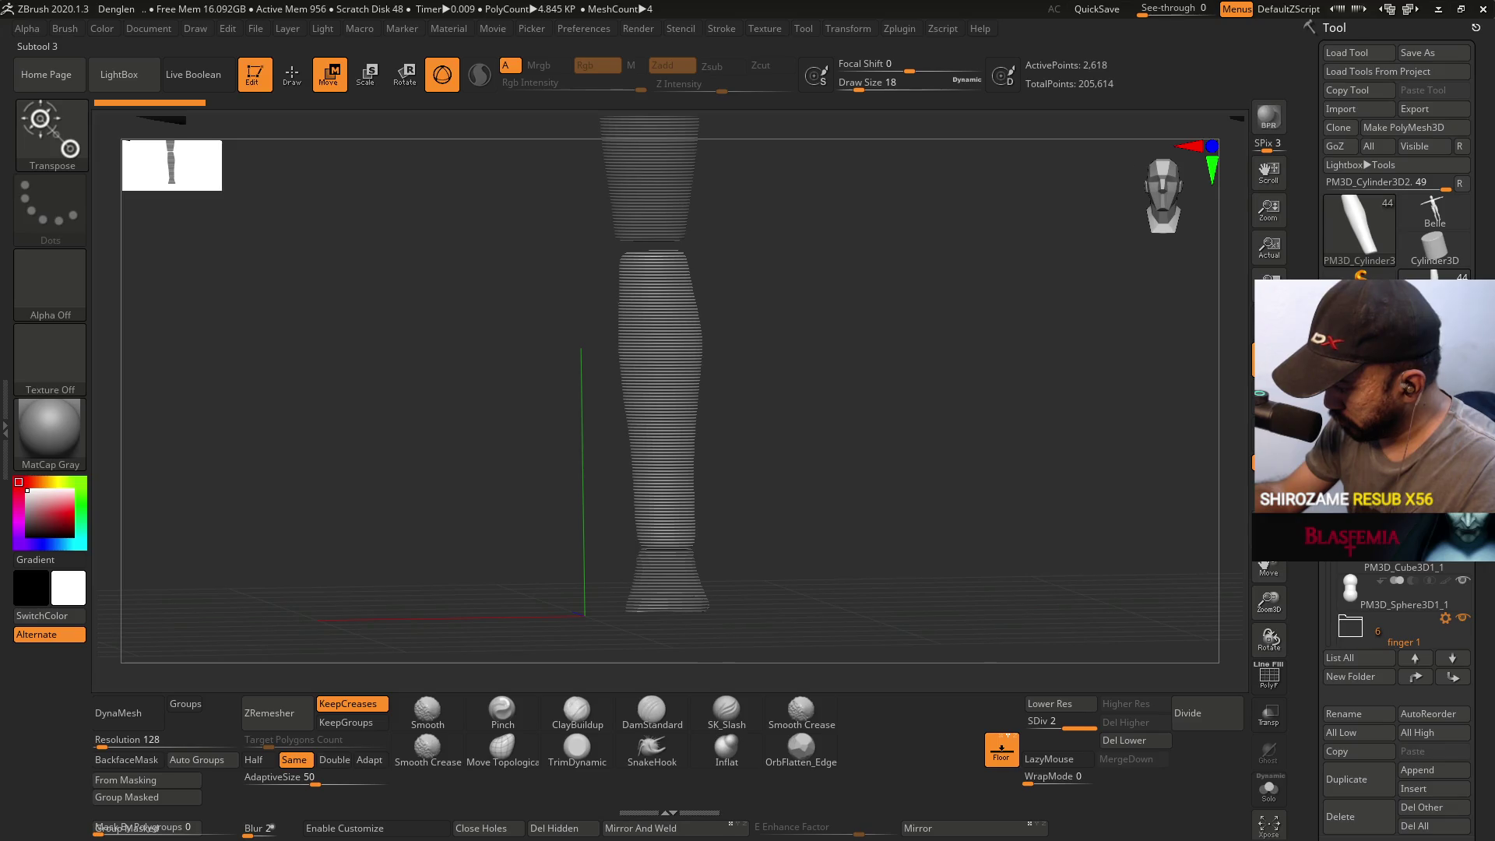
click(1386, 566)
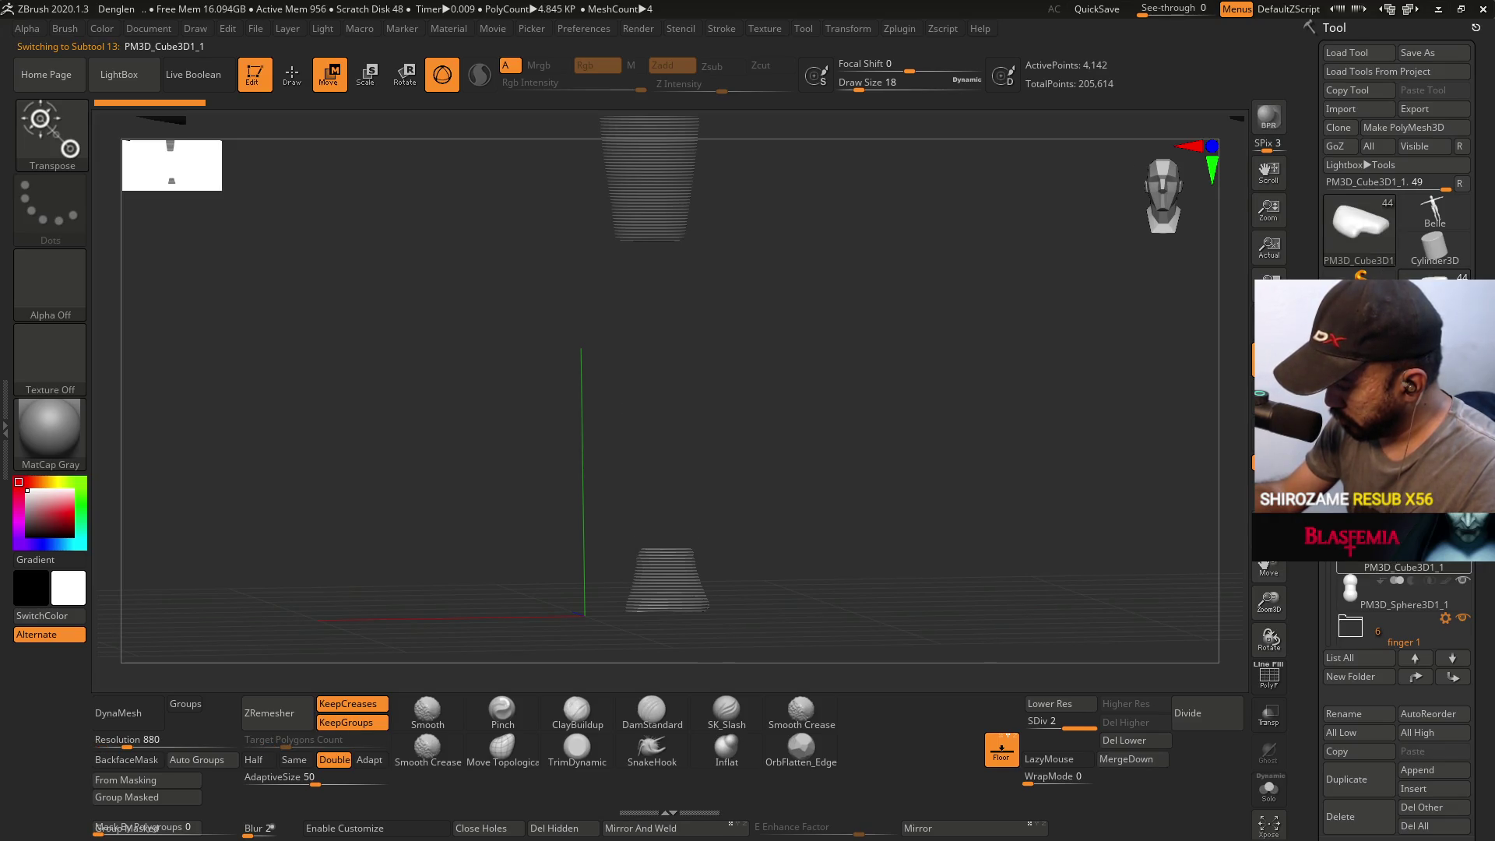
click(1385, 545)
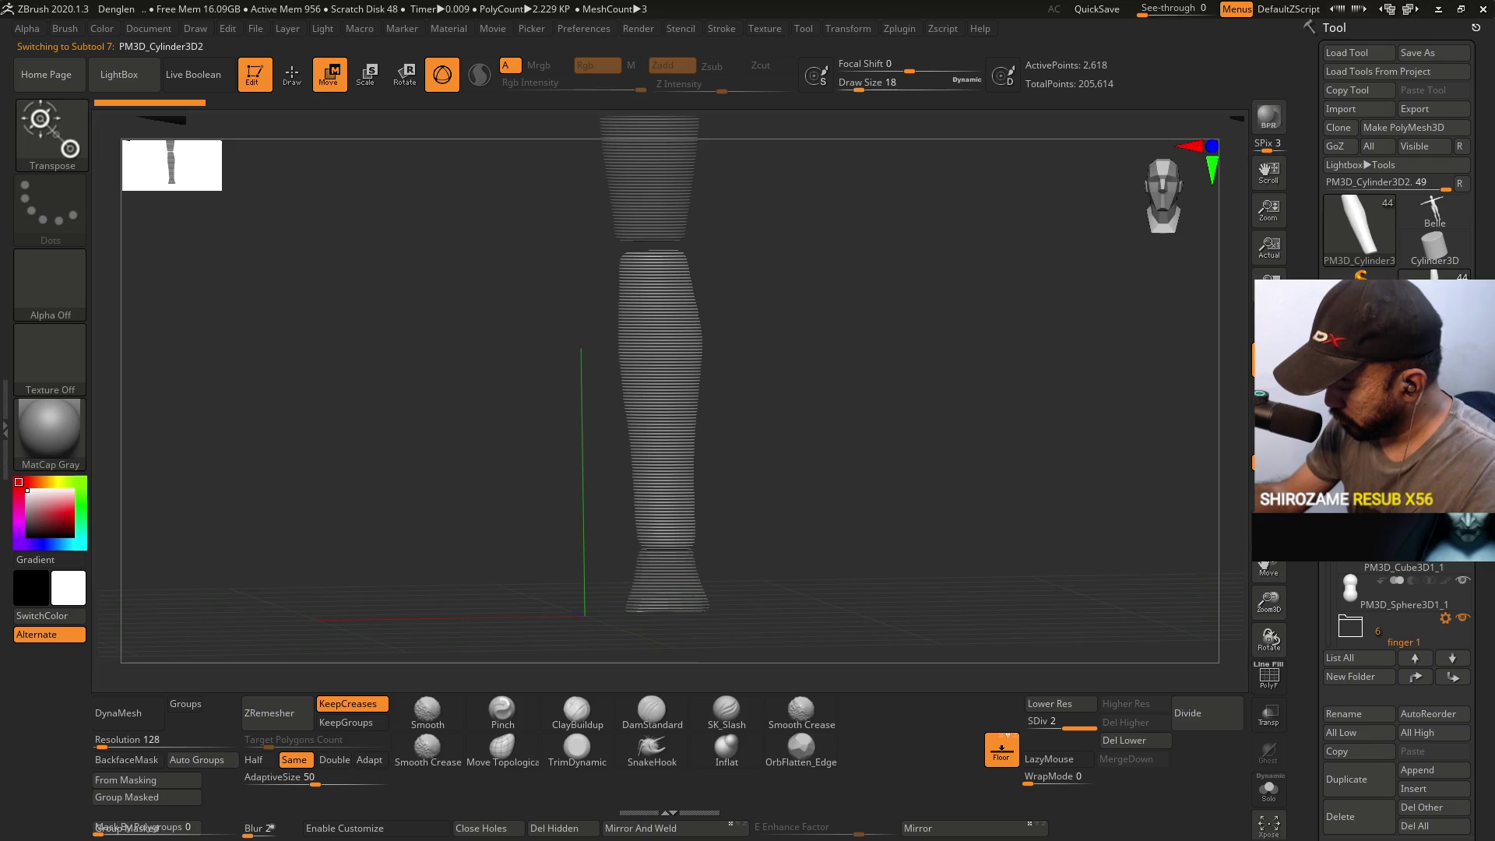
- Redraw the Transpose line up the lower shin and re-enable Gizmo 3D there
key(y)
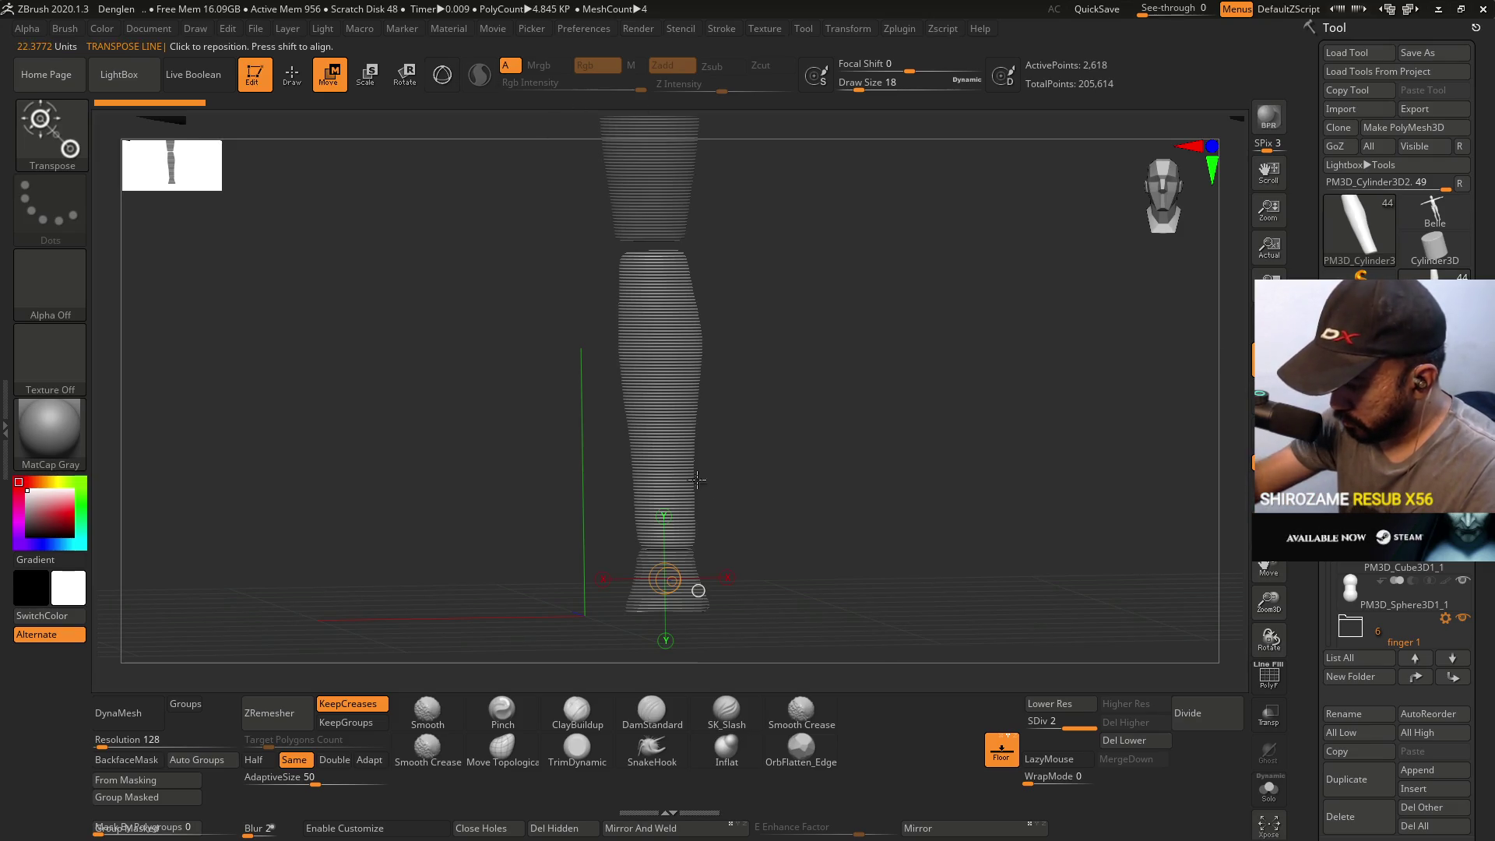
click(445, 69)
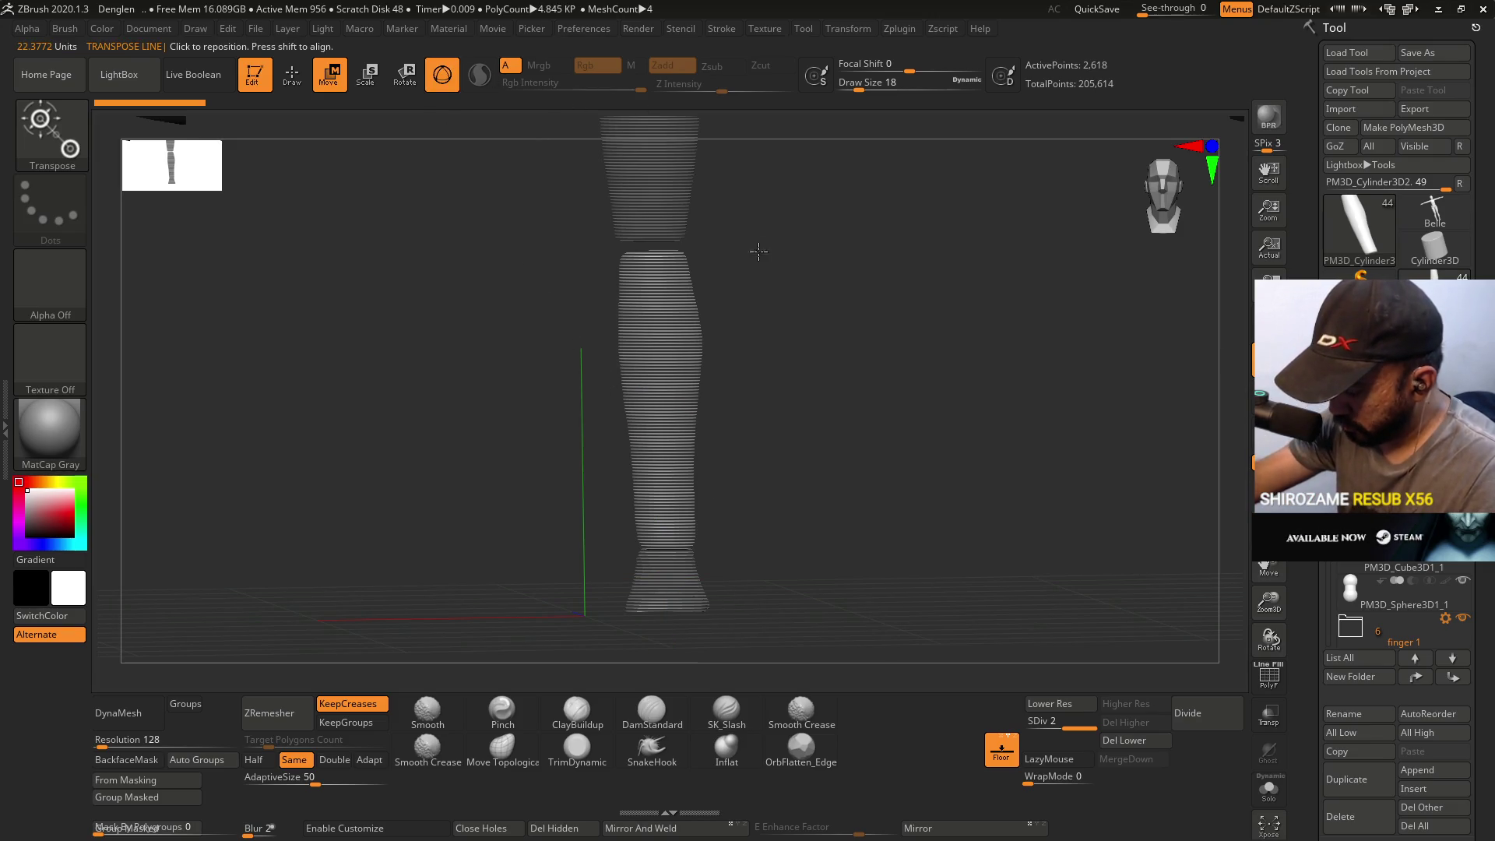
click(436, 87)
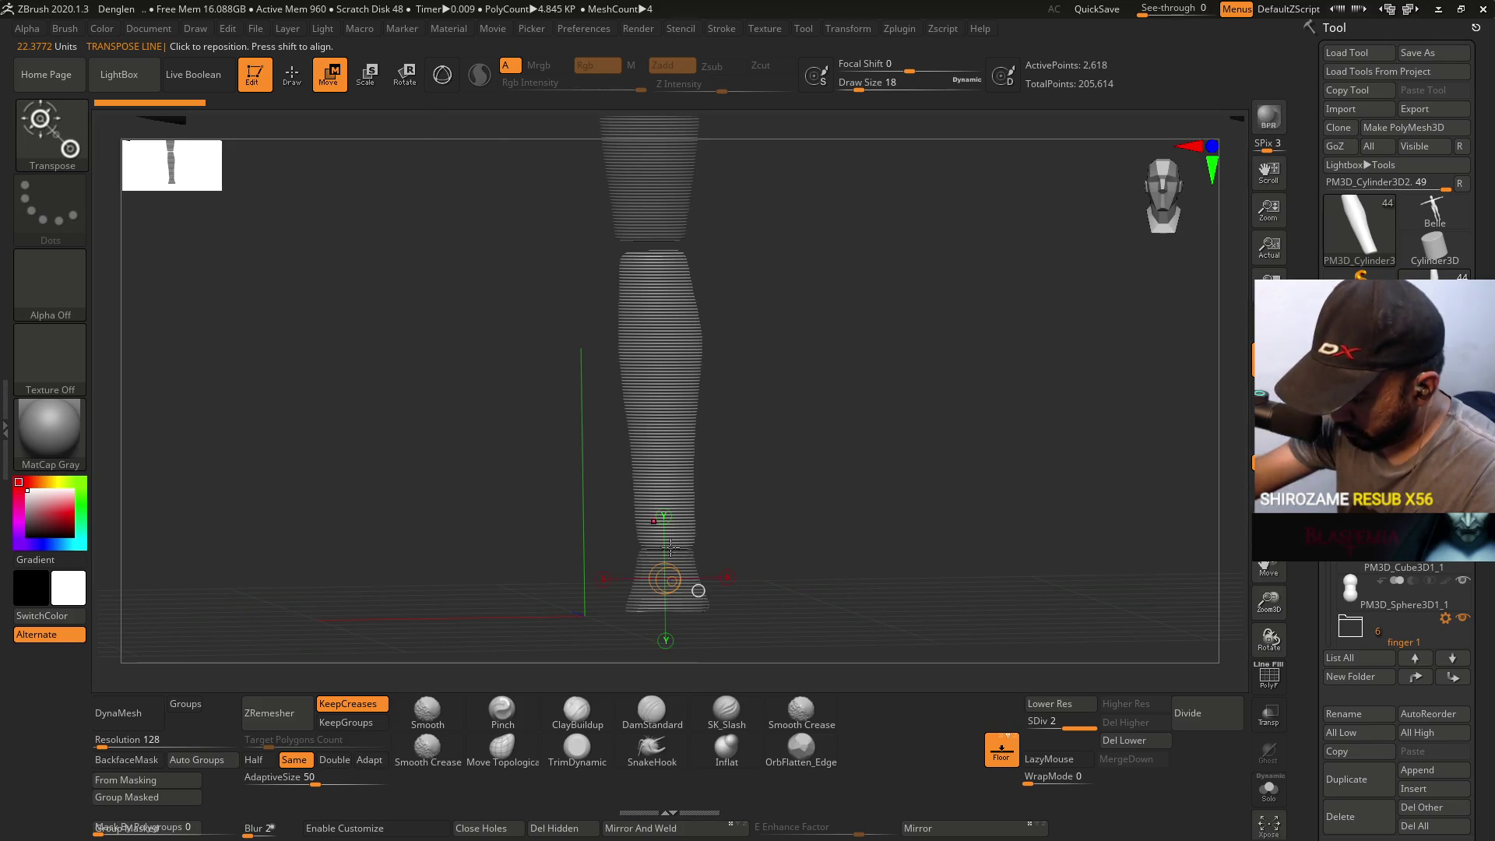
drag(673, 497, 663, 365)
click(436, 74)
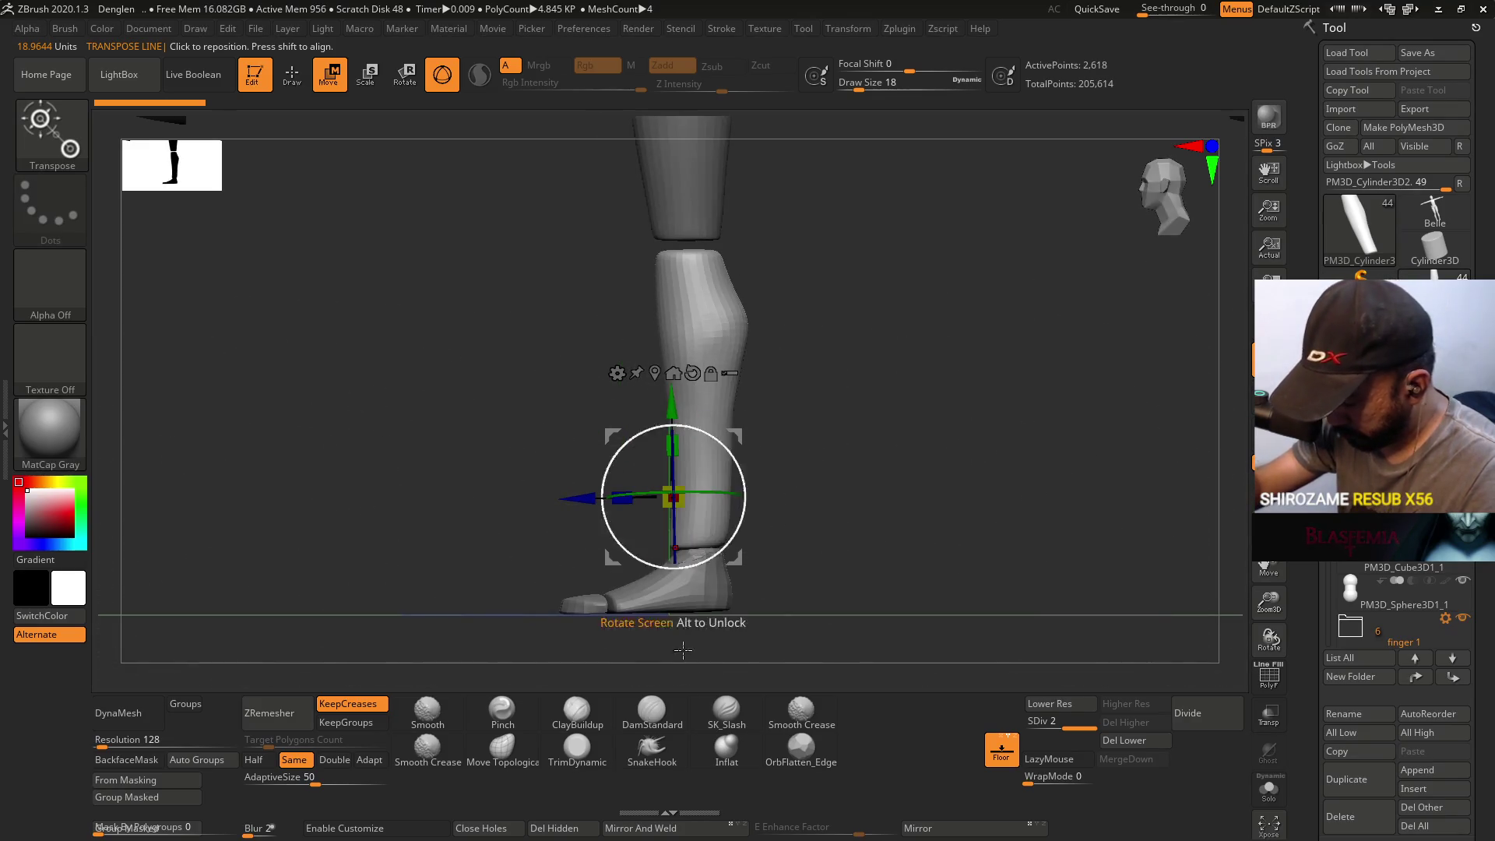
- Select the foot subtool and set the Move Topological brush to draw size 51
click(577, 748)
mouse_move(764, 343)
mouse_down()
mouse_move(741, 483)
mouse_move(753, 491)
mouse_move(768, 384)
mouse_up()
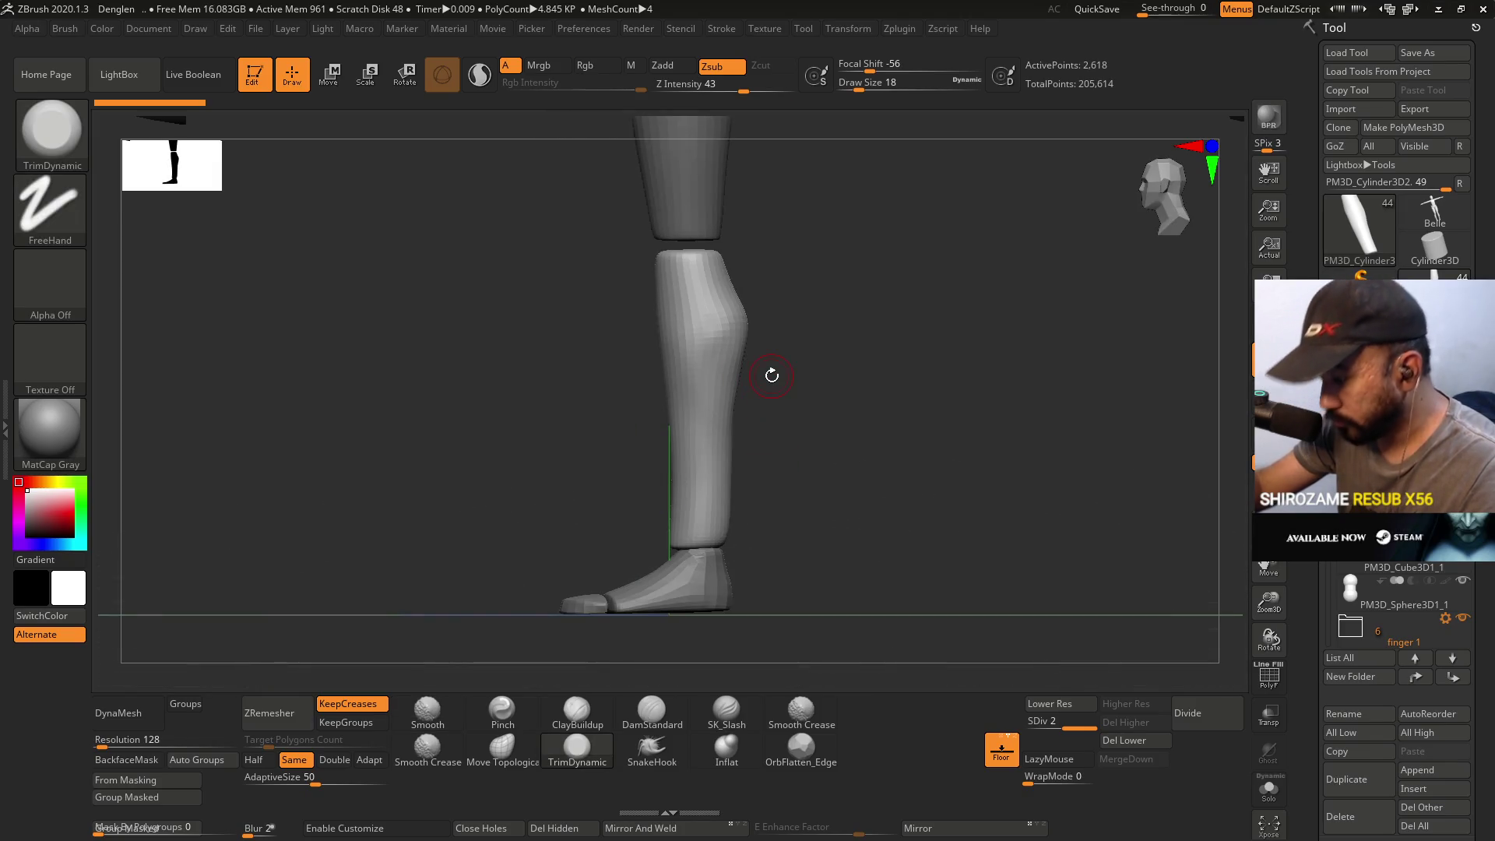
scroll(1327, 436, down, 2)
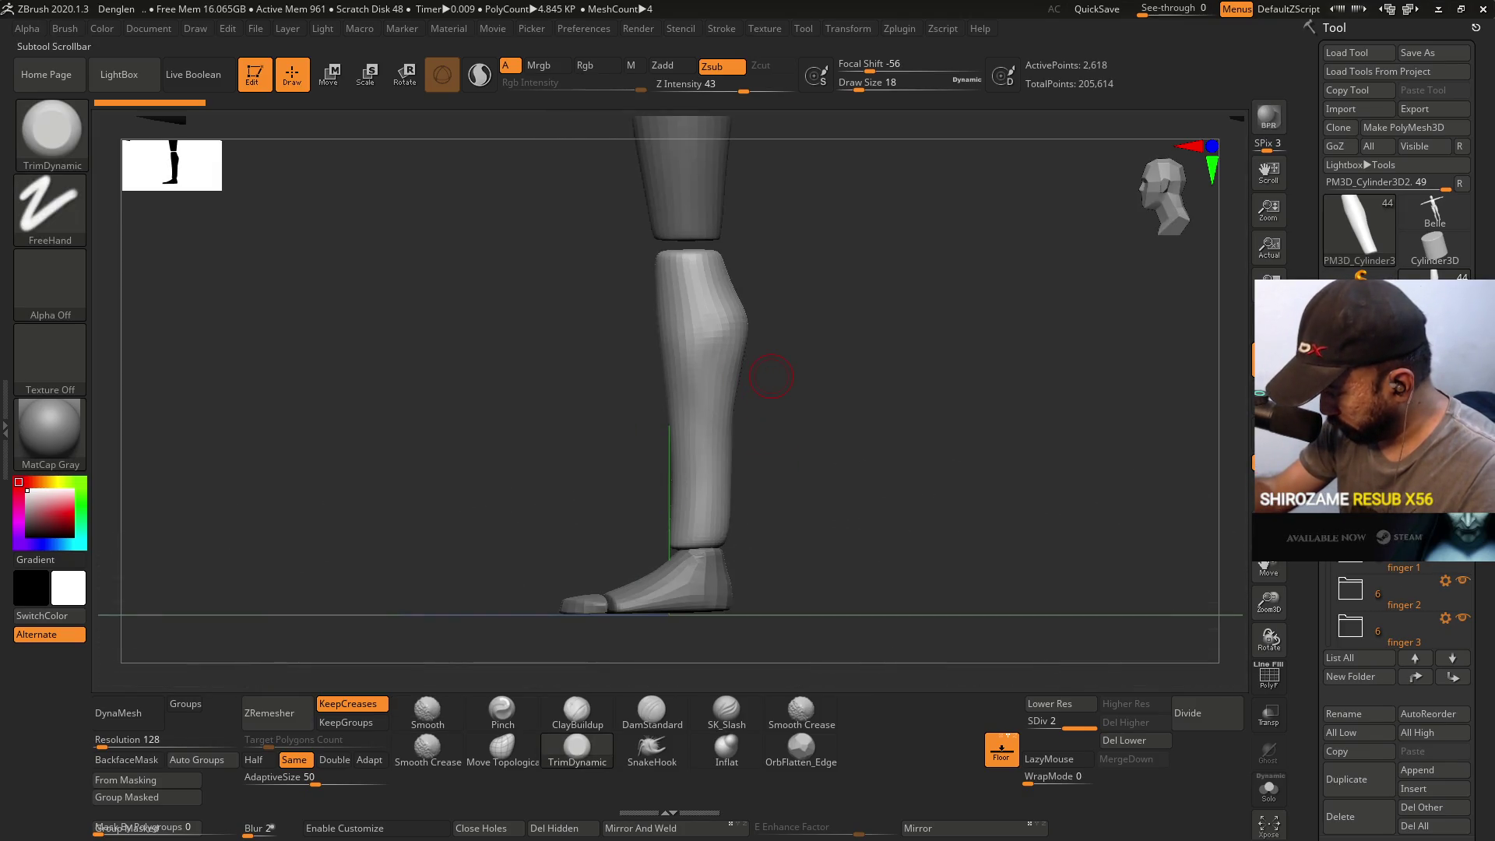
click(1362, 436)
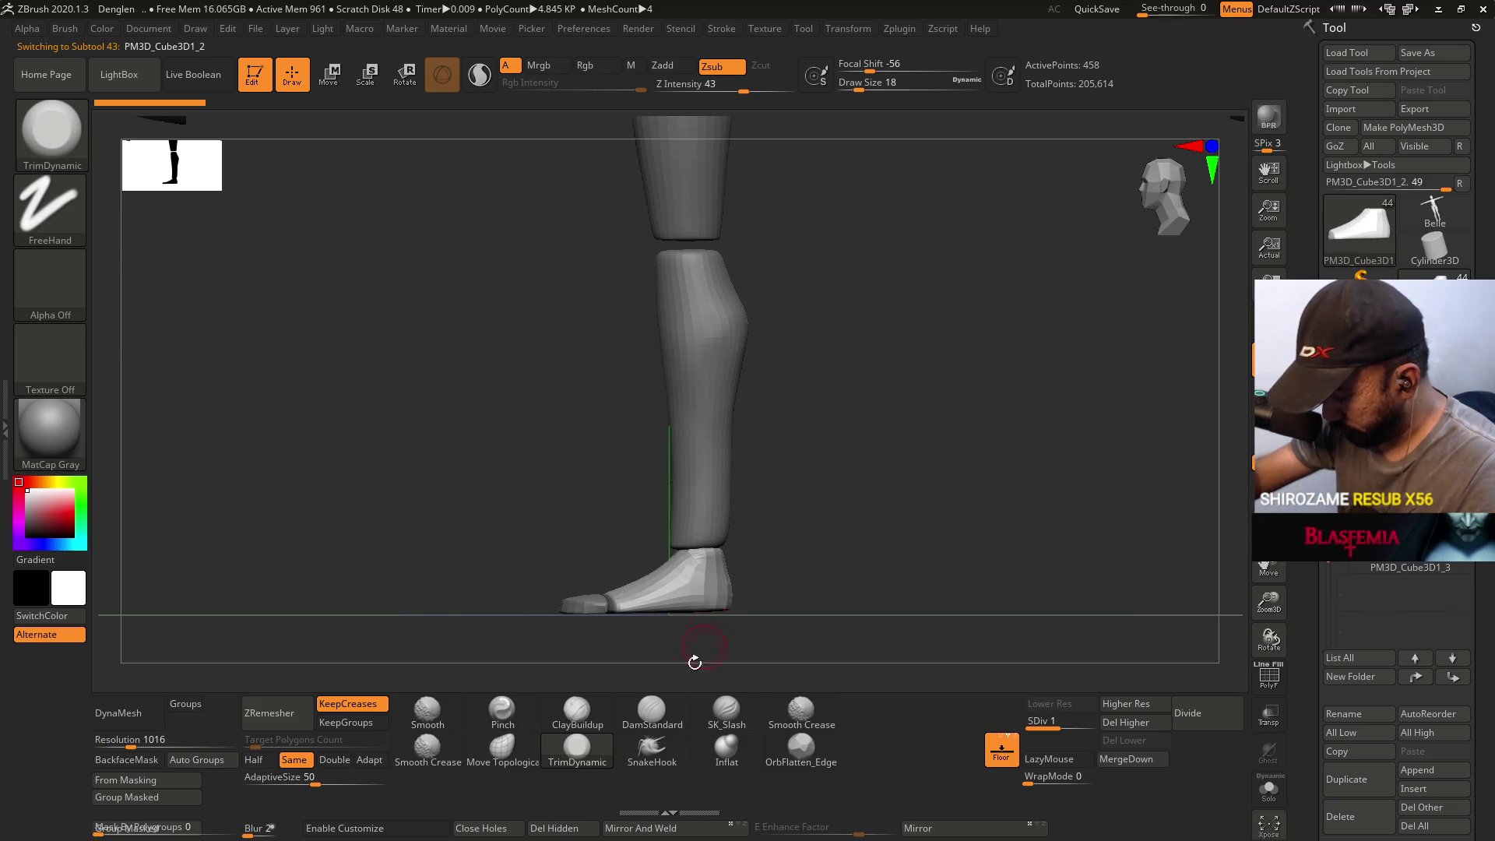
click(530, 744)
key(s)
mouse_move(750, 571)
mouse_down()
mouse_move(703, 484)
mouse_move(634, 490)
mouse_move(628, 467)
mouse_move(639, 496)
mouse_move(675, 498)
mouse_move(635, 510)
mouse_up()
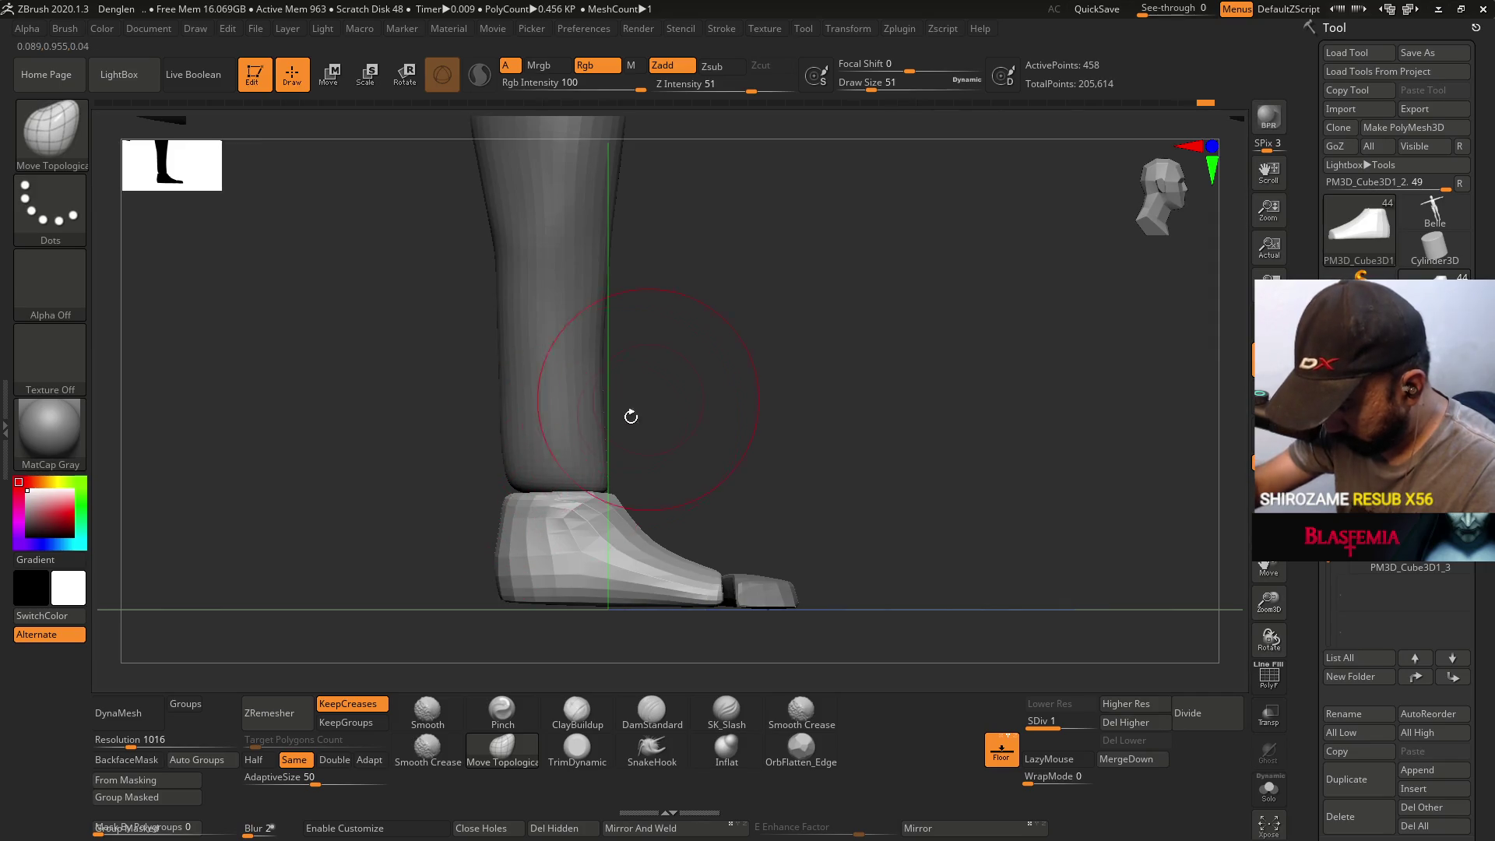
- Make PM3D_Cylinder3D2 active again with its transform gizmo showing
scroll(1402, 607, down, 3)
click(1394, 537)
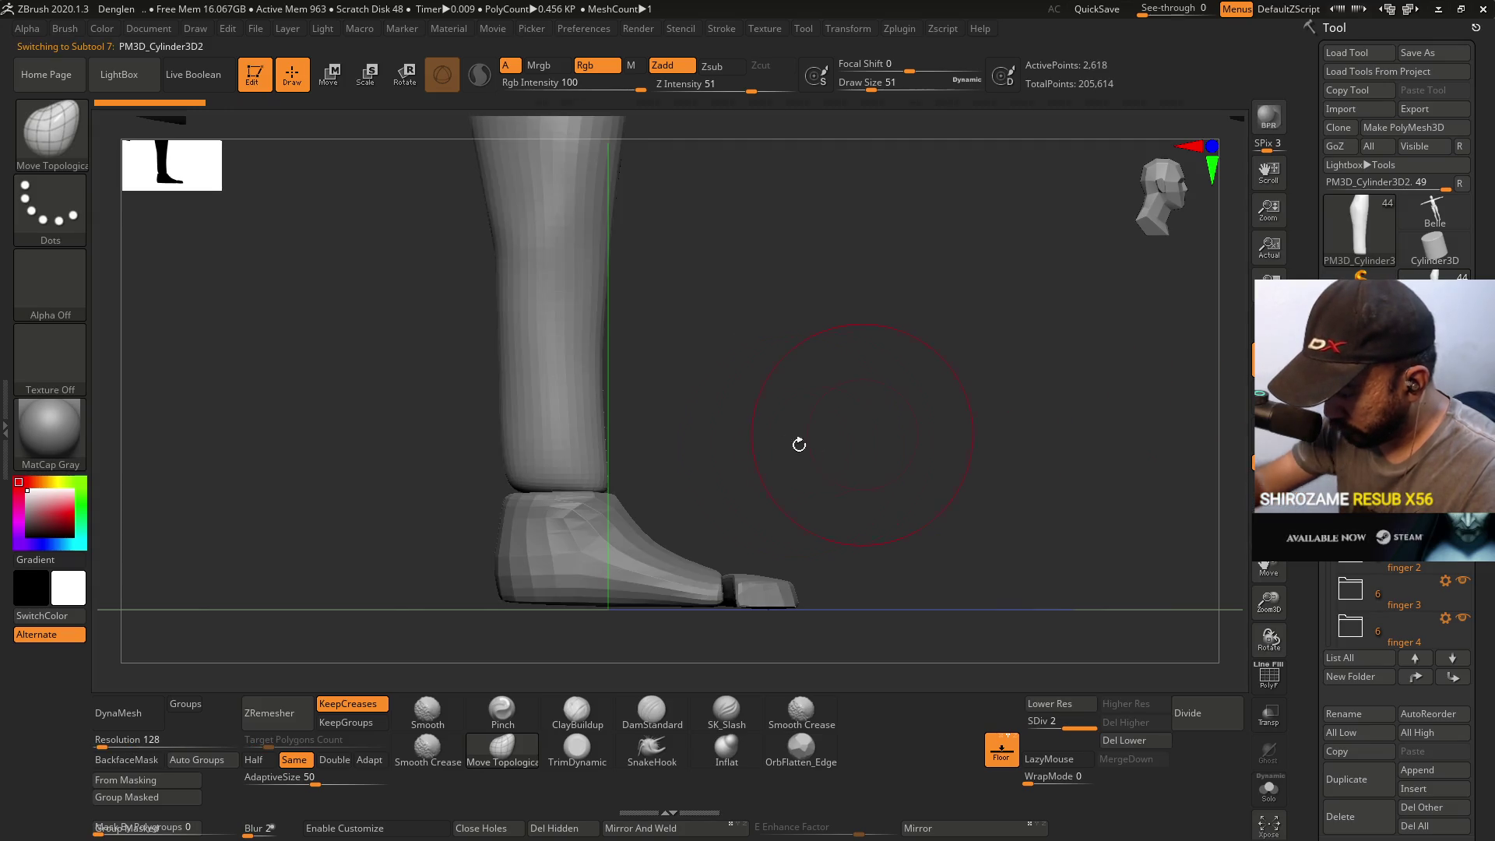
mouse_move(657, 441)
ctrl+right_down()
mouse_move(654, 454)
mouse_move(677, 383)
mouse_move(671, 394)
ctrl+right_up()
click(336, 83)
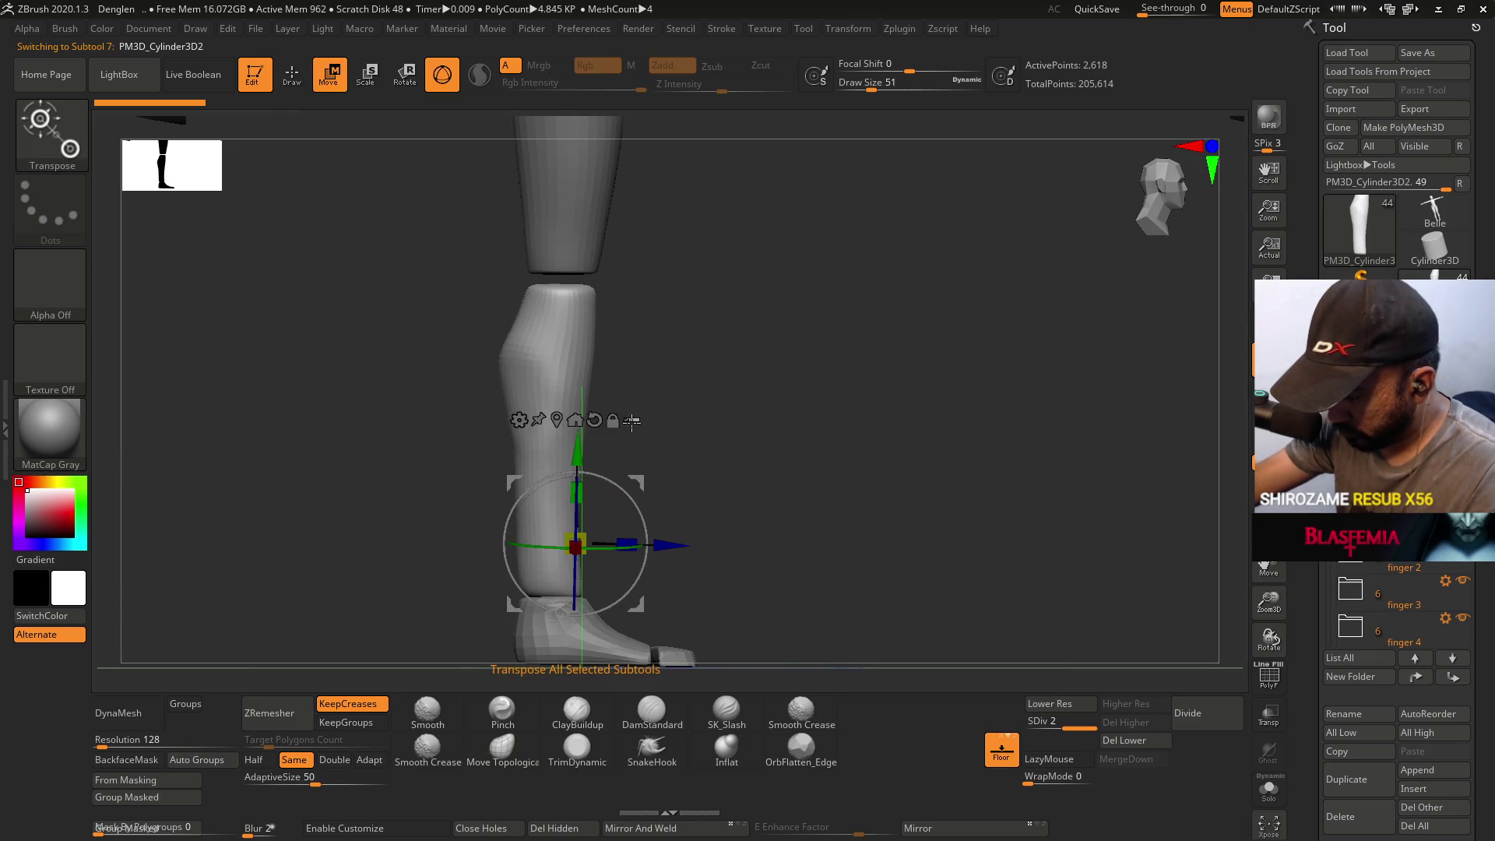
- Move the shin pivot up to the knee and shorten the shin to about 0.986 in Y
click(440, 75)
mouse_move(565, 288)
mouse_down()
mouse_move(572, 580)
mouse_move(556, 587)
mouse_up()
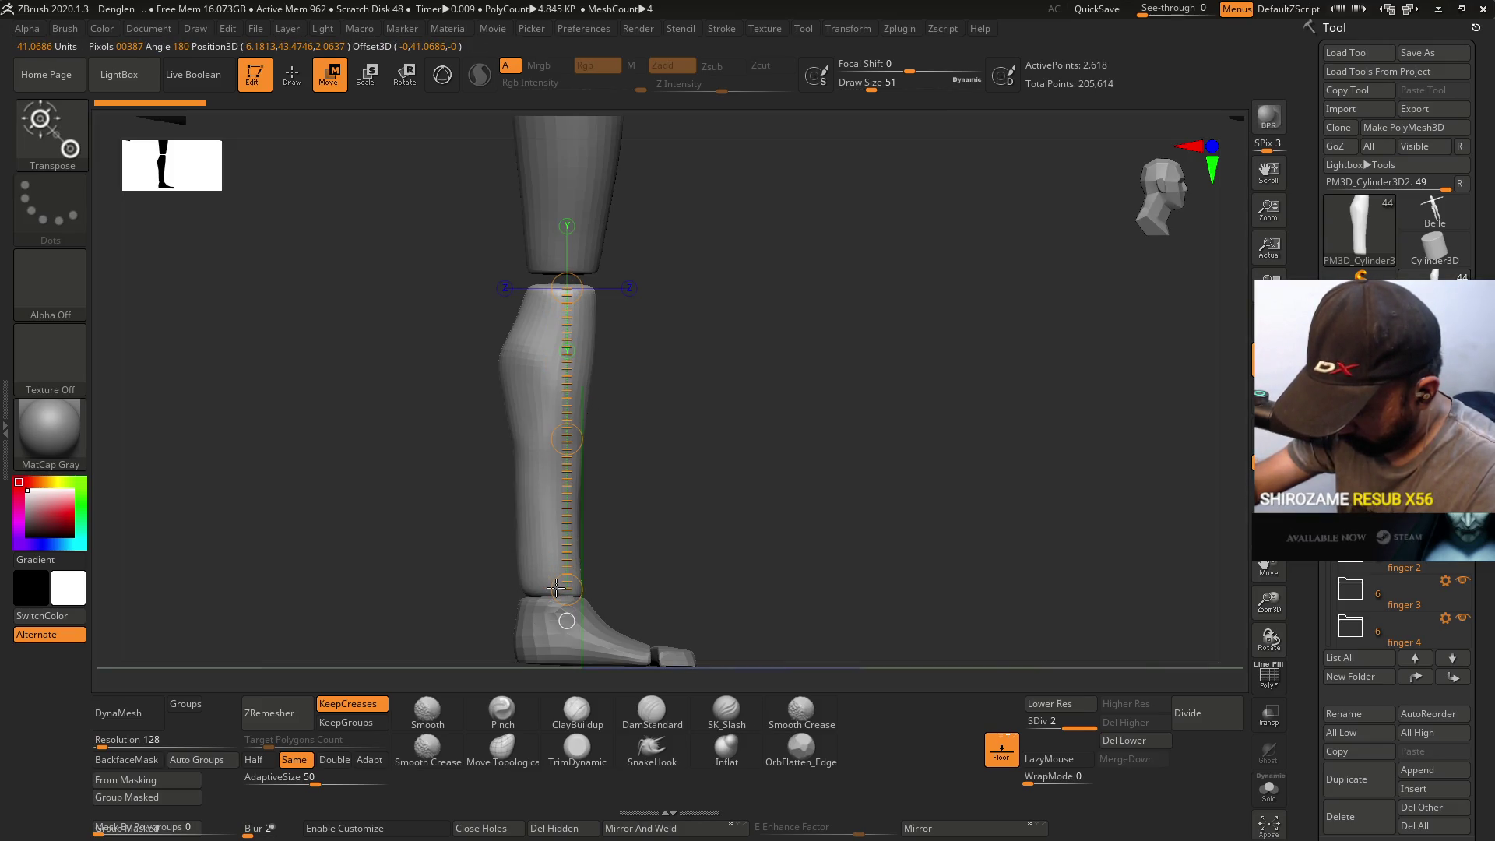
click(448, 75)
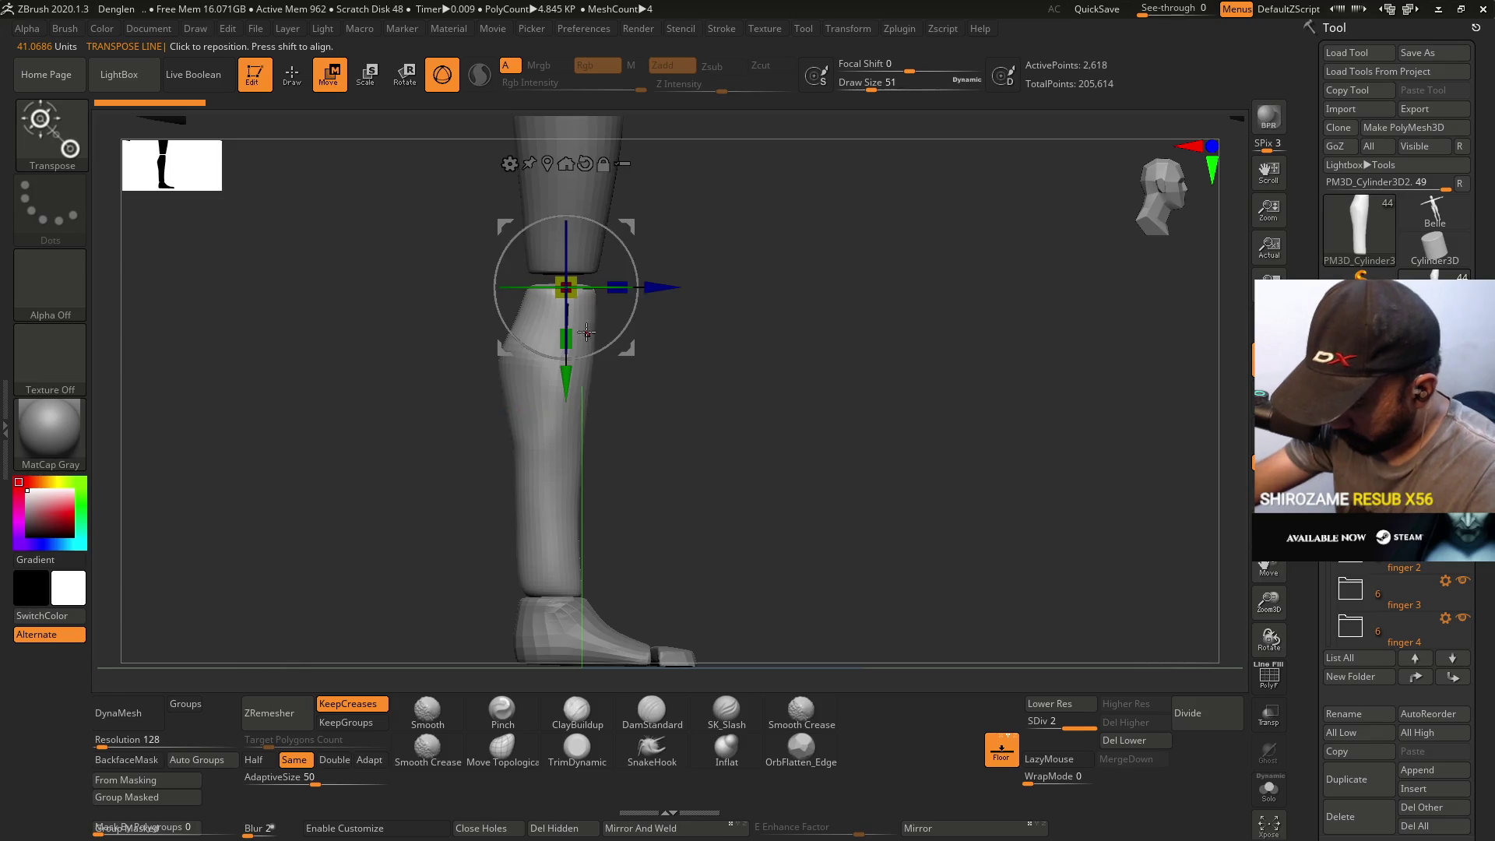
drag(572, 335, 589, 363)
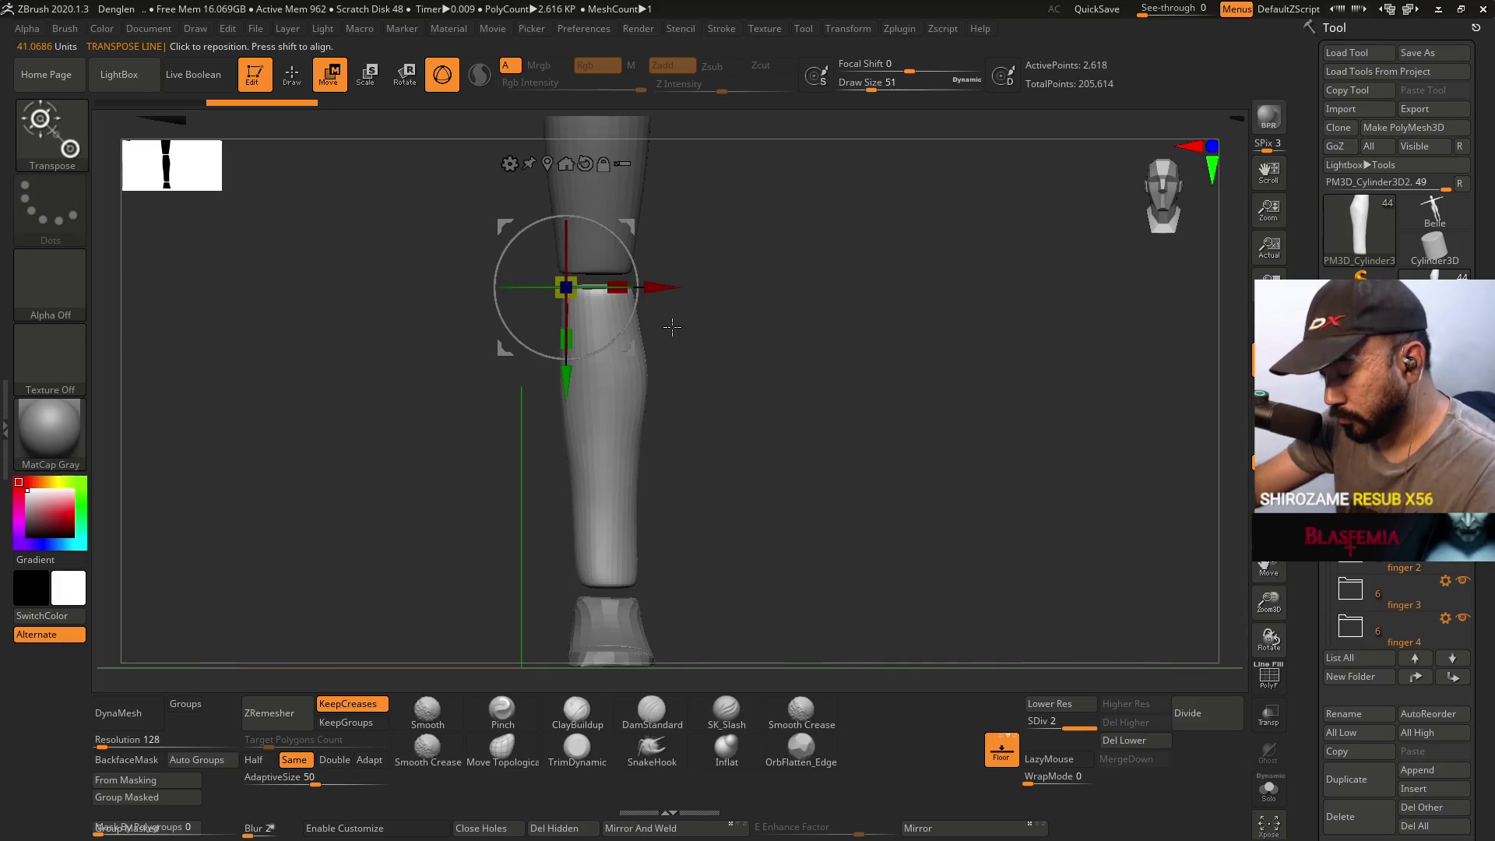
- Pick the Pinch brush at draw size 17 and drop the shin to subdivision level 1
click(502, 710)
mouse_move(548, 594)
mouse_down()
mouse_move(655, 493)
mouse_move(636, 610)
mouse_move(574, 593)
mouse_up()
key(s)
key(s)
key(shift+d)
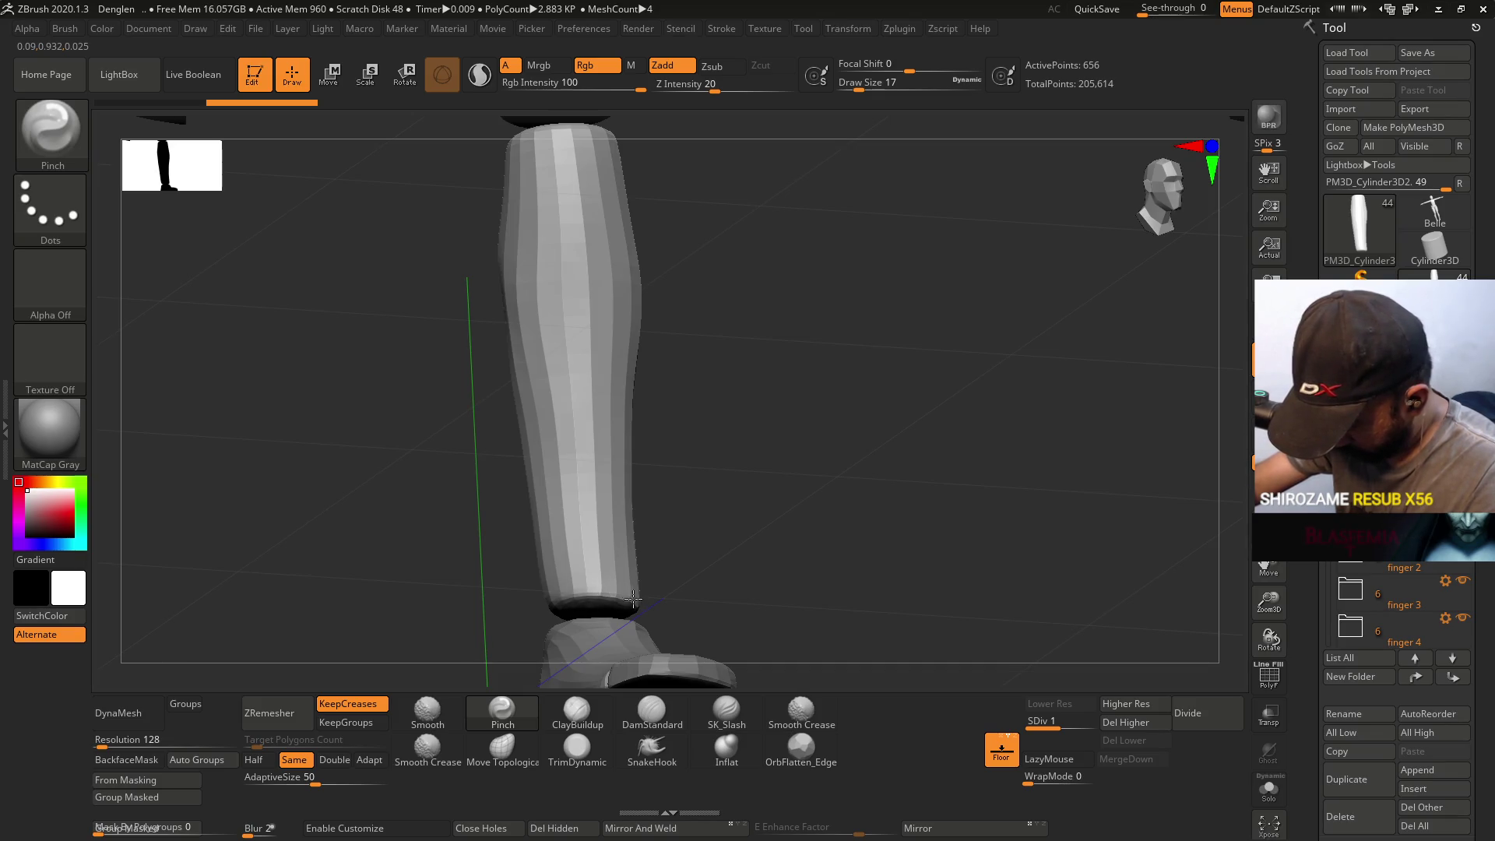
- Delete the shin's higher subdivision levels and trim off its bottom end with TrimLasso
key(ctrl+shift+z)
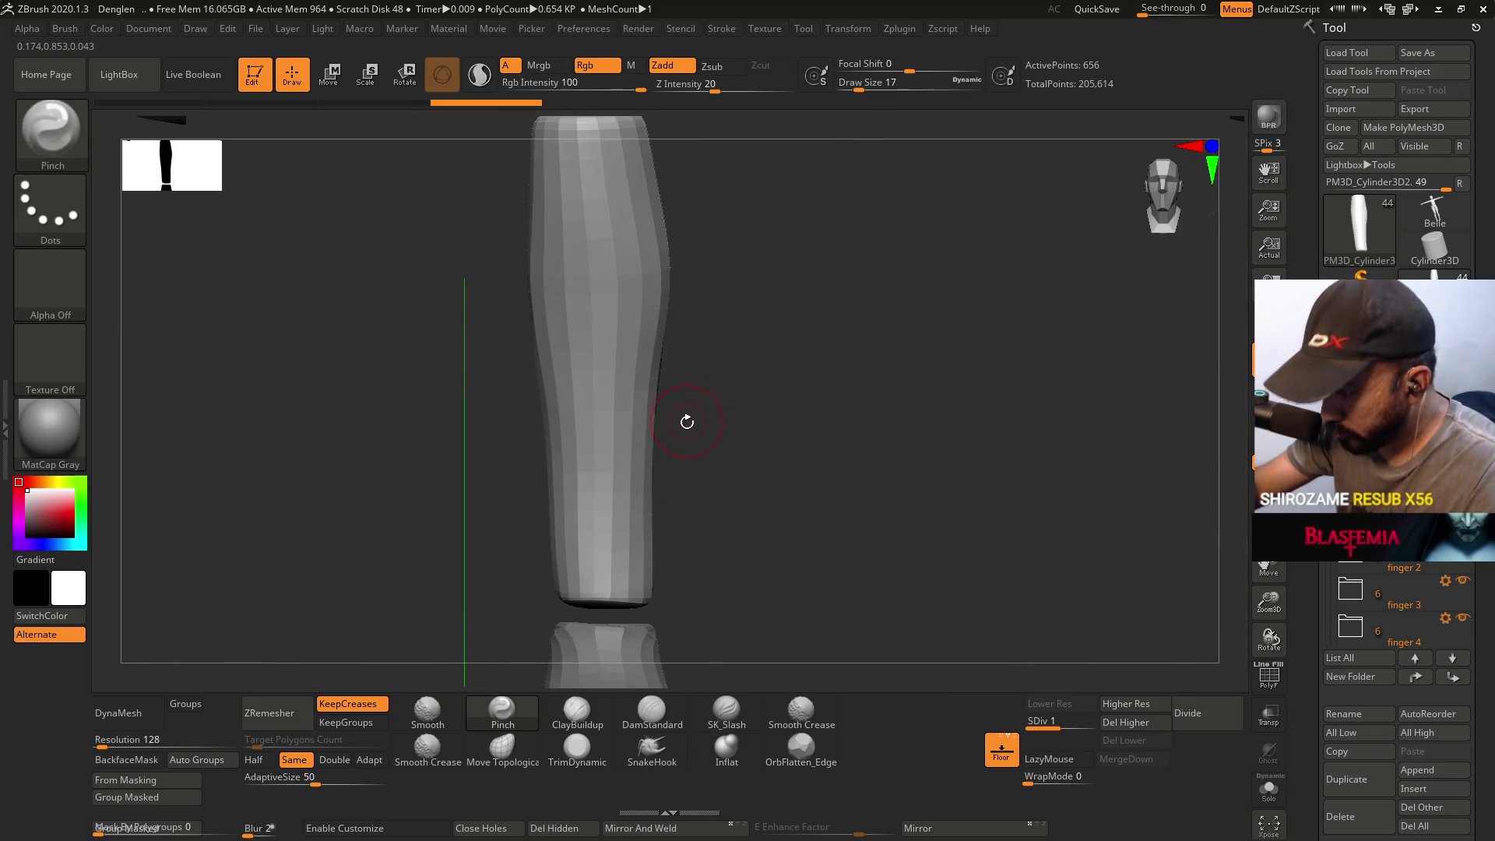
key(ctrl+z)
mouse_move(599, 573)
ctrl+shift+mouse_down()
mouse_move(540, 595)
mouse_move(557, 601)
mouse_move(545, 615)
ctrl+shift+mouse_up()
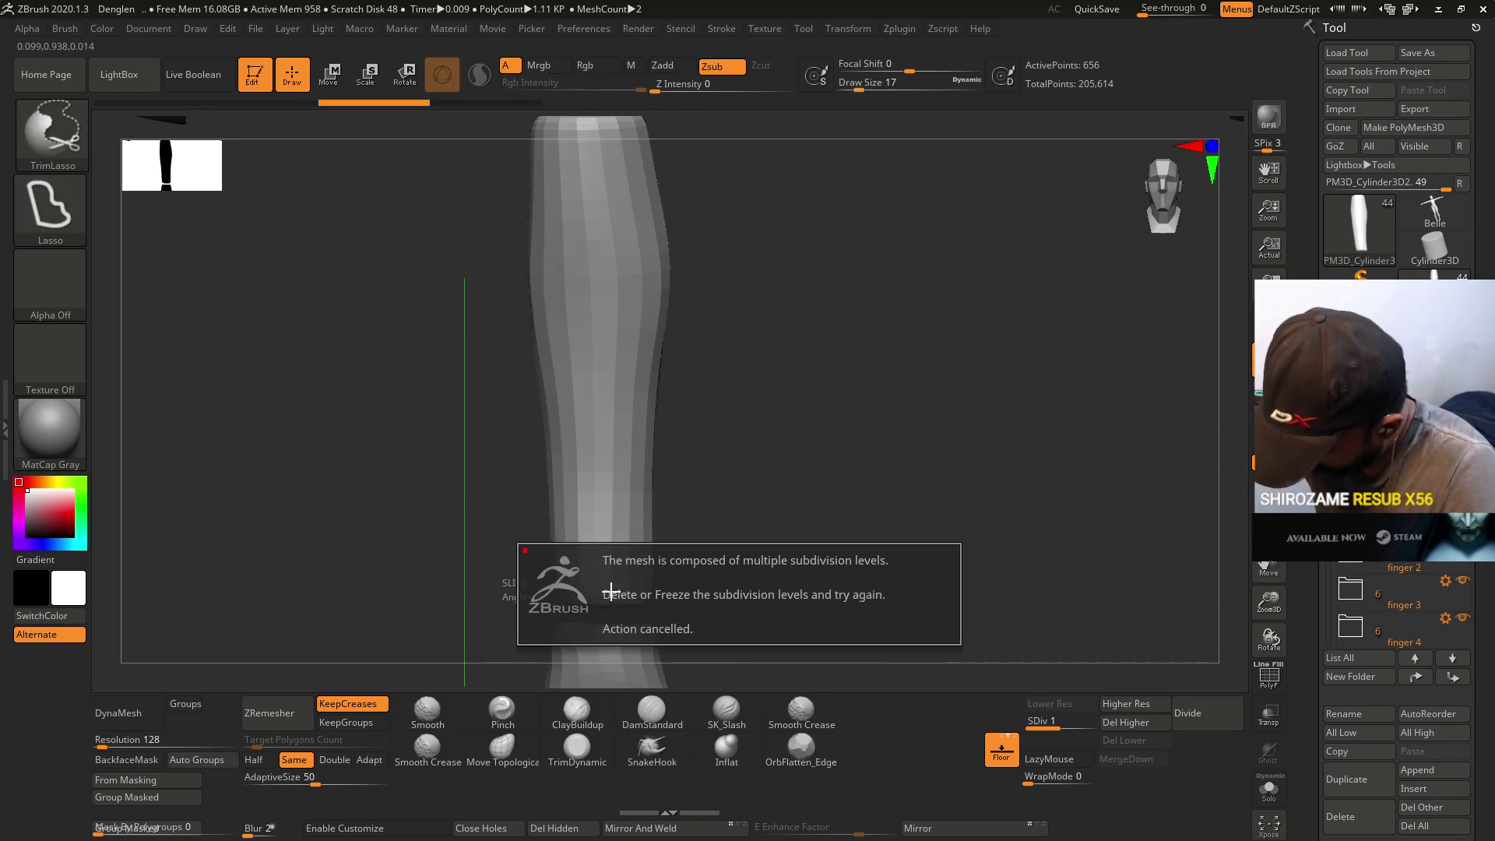
click(1125, 722)
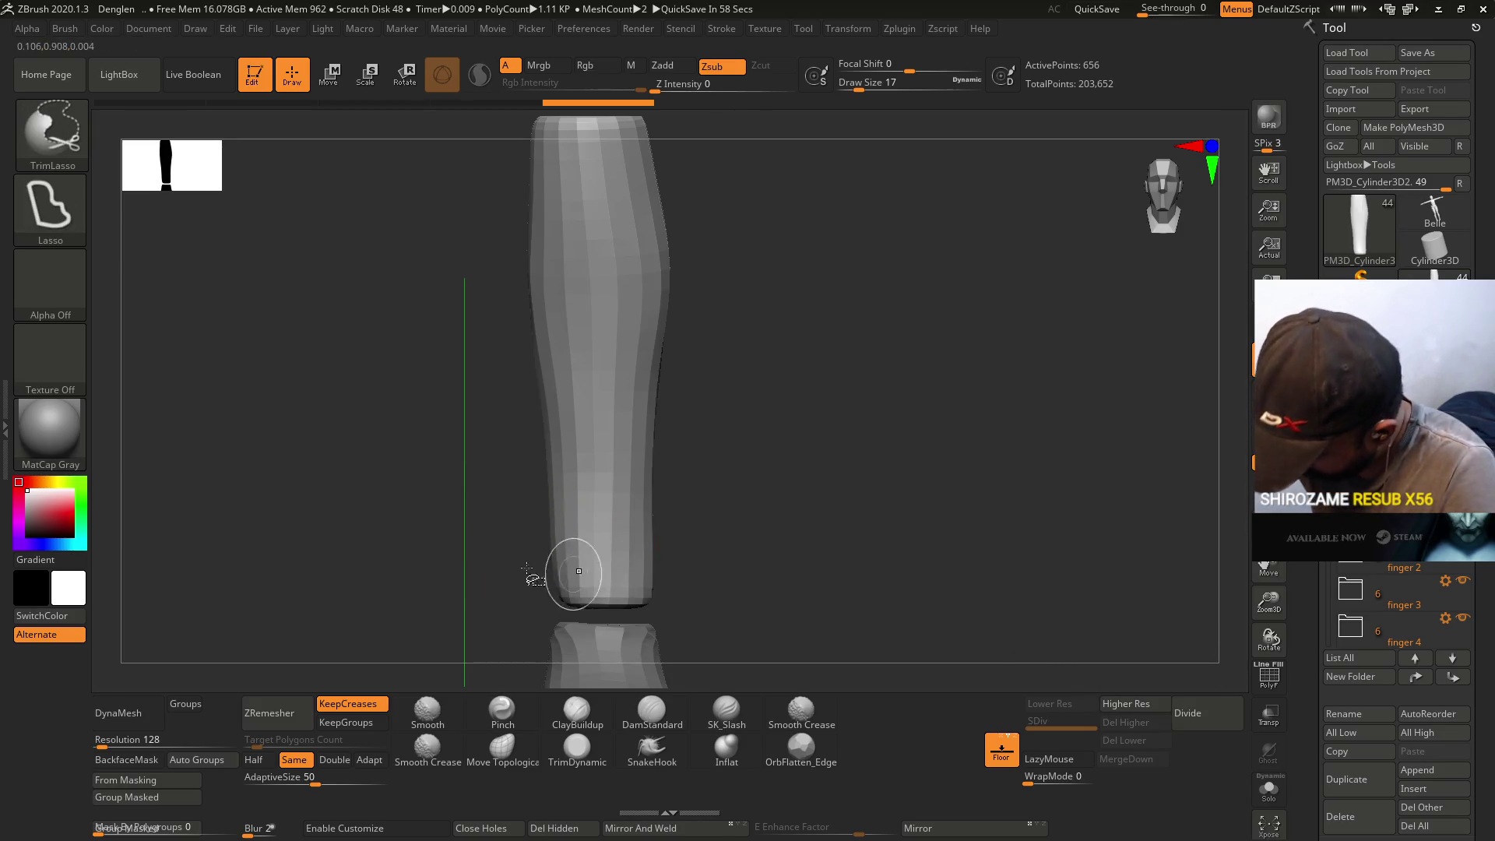
ctrl+shift+click(607, 572)
ctrl+shift+click(685, 592)
mouse_move(683, 583)
ctrl+shift+mouse_down()
mouse_move(401, 551)
mouse_move(560, 584)
ctrl+shift+mouse_up()
- Turn on the PolyF wireframe and run ZRemesher on the shin for clean quads
mouse_move(514, 477)
mouse_down()
mouse_move(684, 500)
mouse_move(684, 474)
mouse_up()
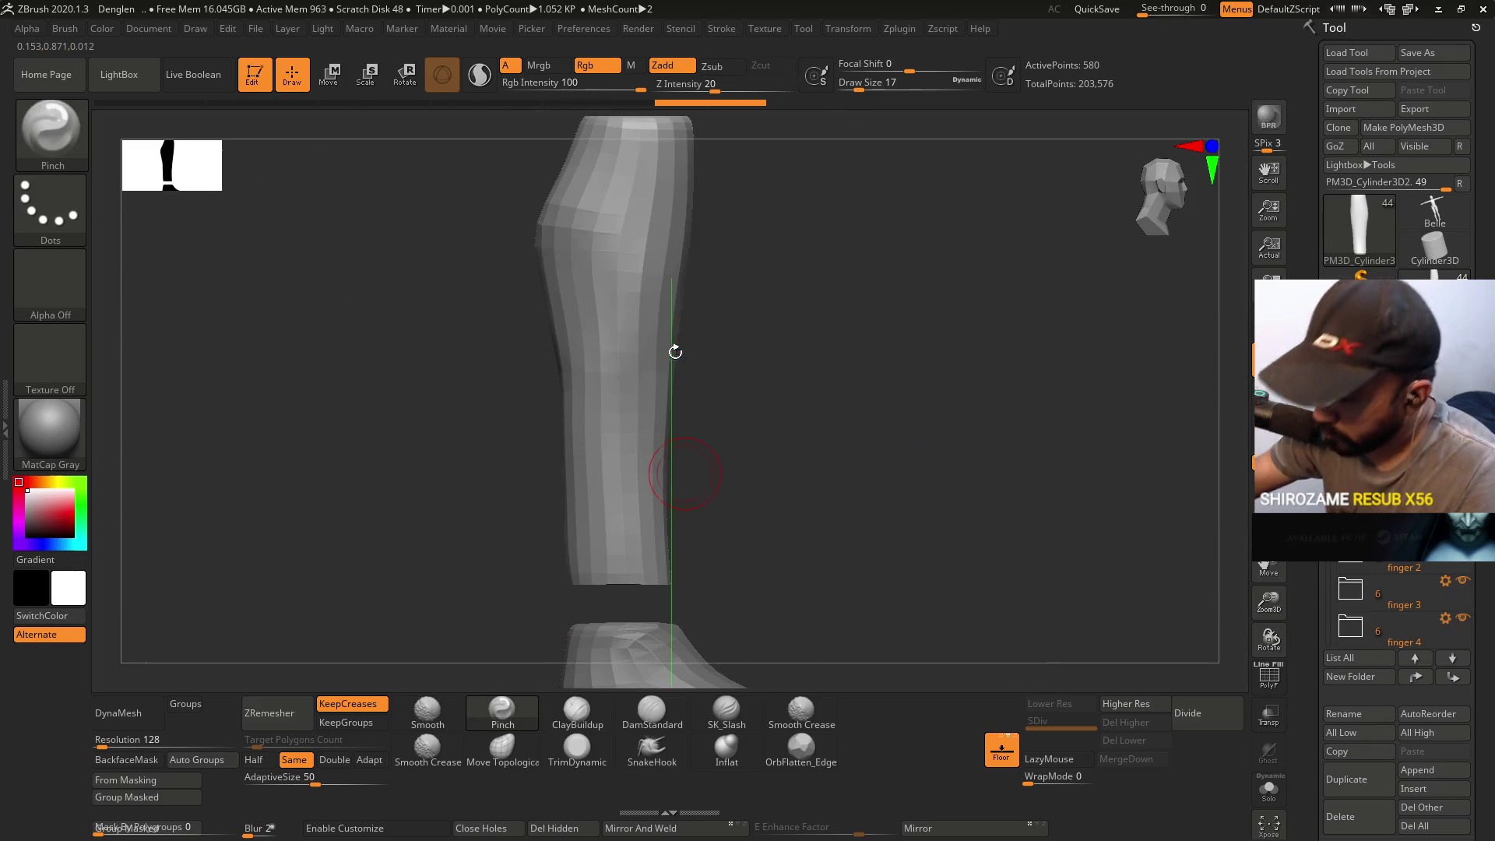
key(shift+f)
click(283, 717)
mouse_move(685, 436)
mouse_down()
mouse_move(717, 446)
mouse_move(690, 475)
mouse_up()
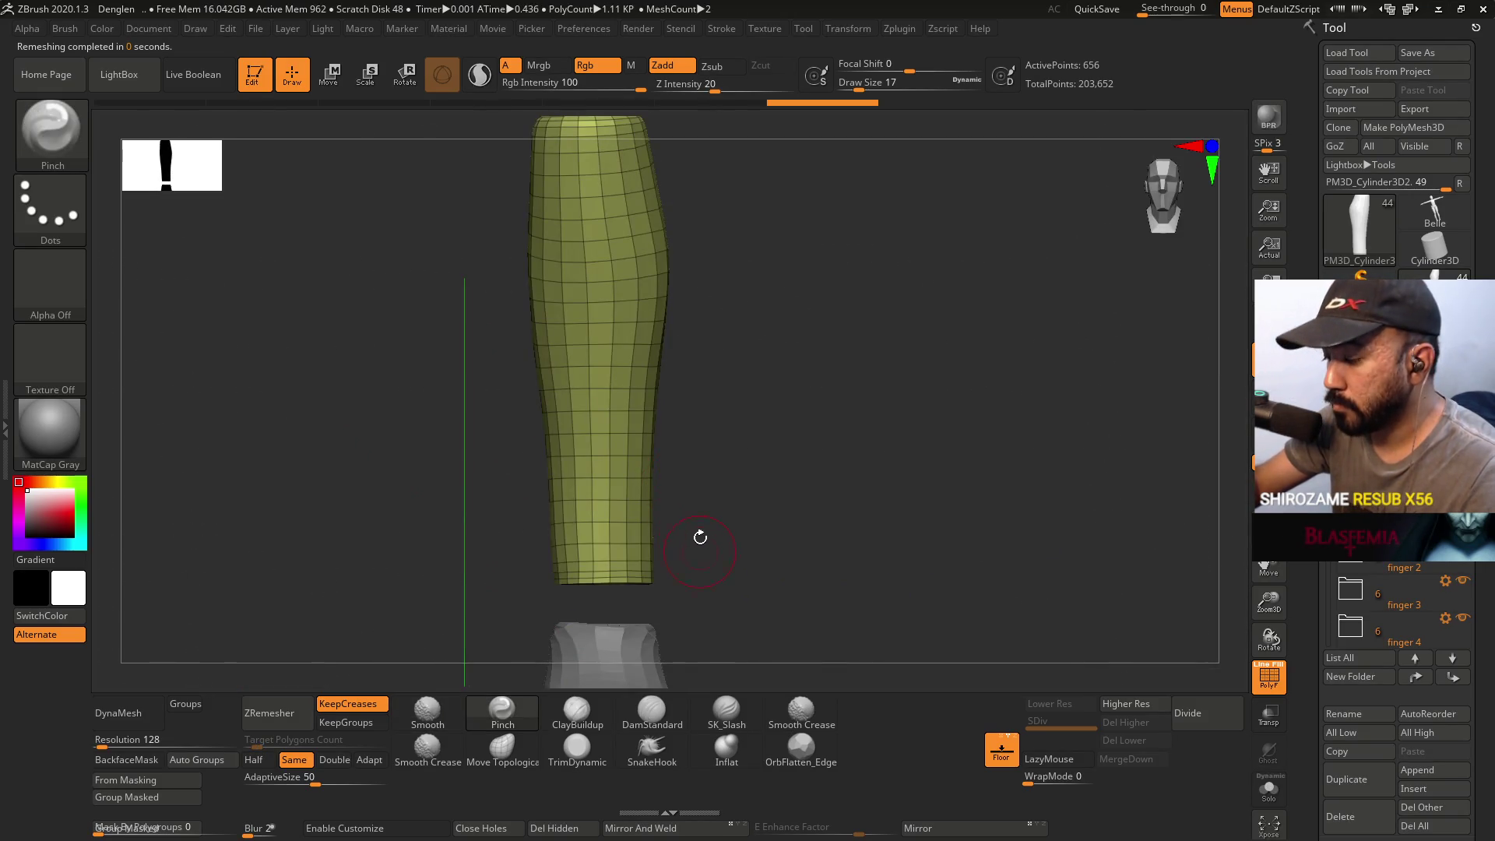
- Lengthen the remeshed shin slightly with the green scale handle, then select the foot subtool
drag(700, 545, 714, 430)
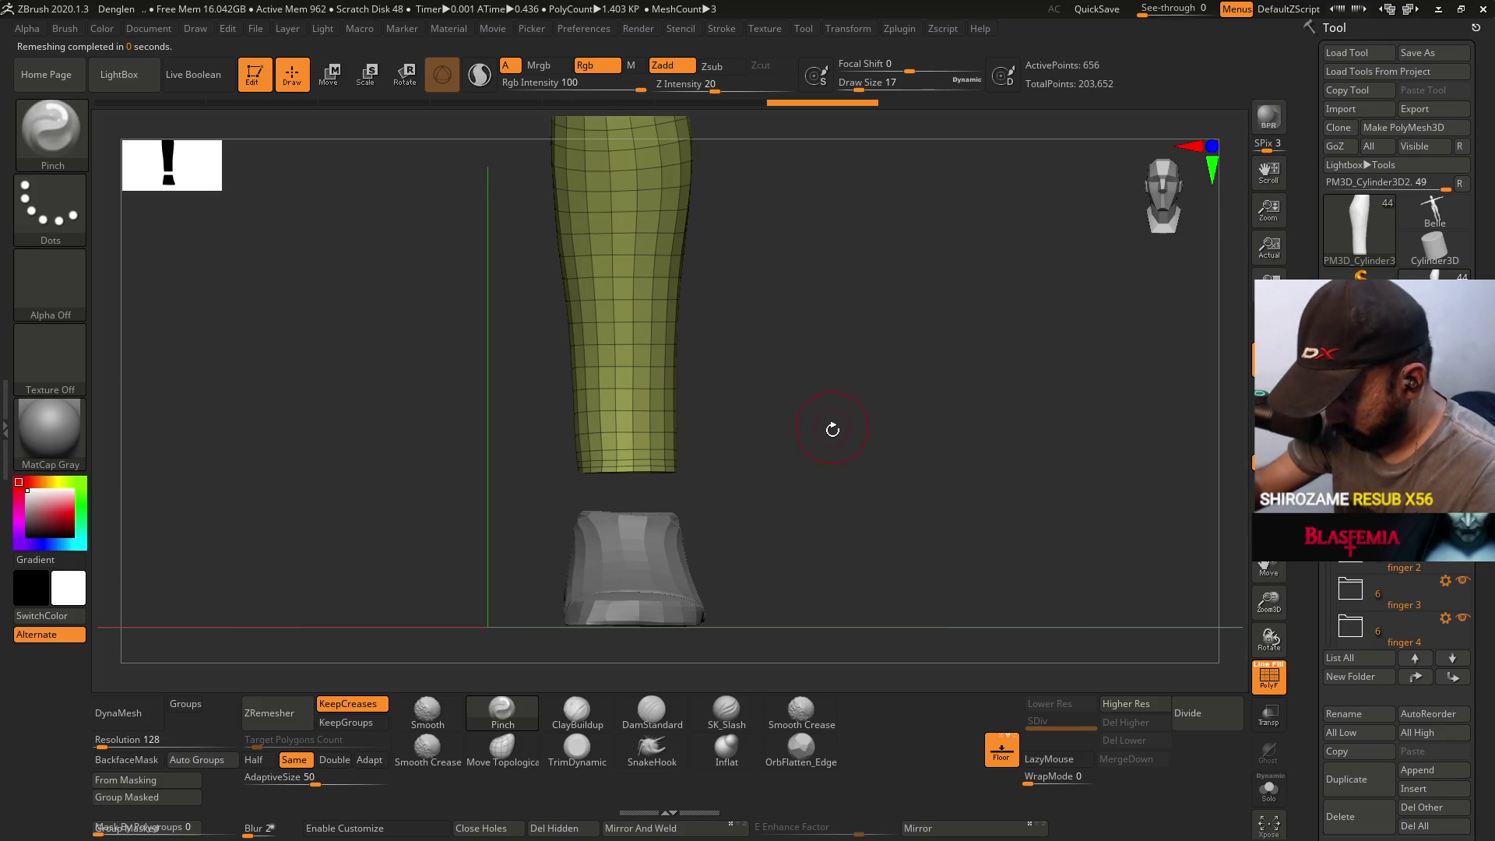
click(332, 68)
mouse_move(694, 357)
mouse_down()
mouse_move(693, 267)
mouse_move(693, 457)
mouse_up()
key(f)
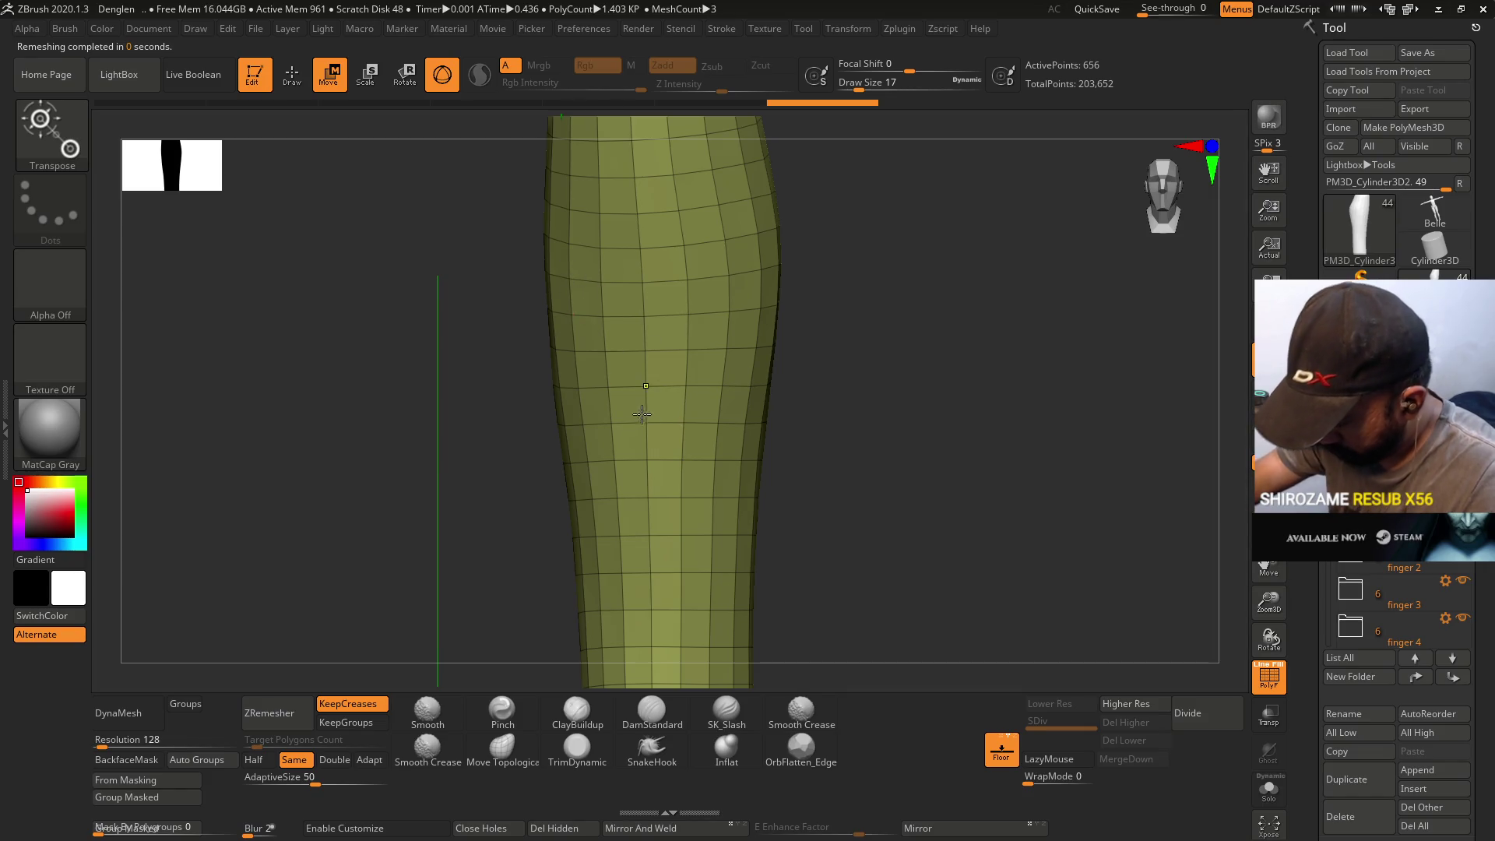
key(ctrl+z)
drag(612, 304, 614, 302)
shift+drag(513, 429, 732, 427)
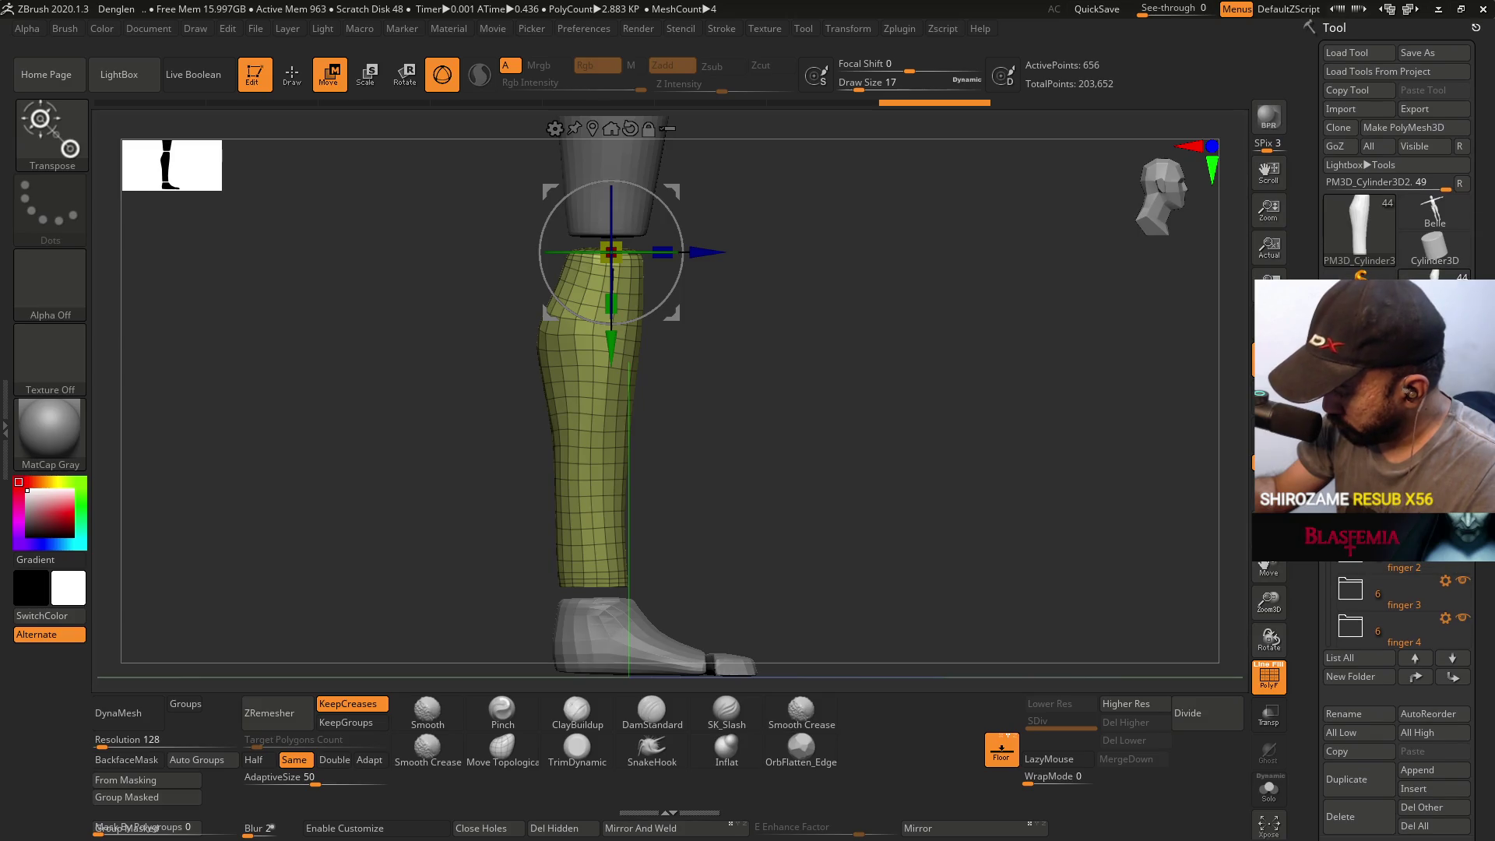
click(1386, 631)
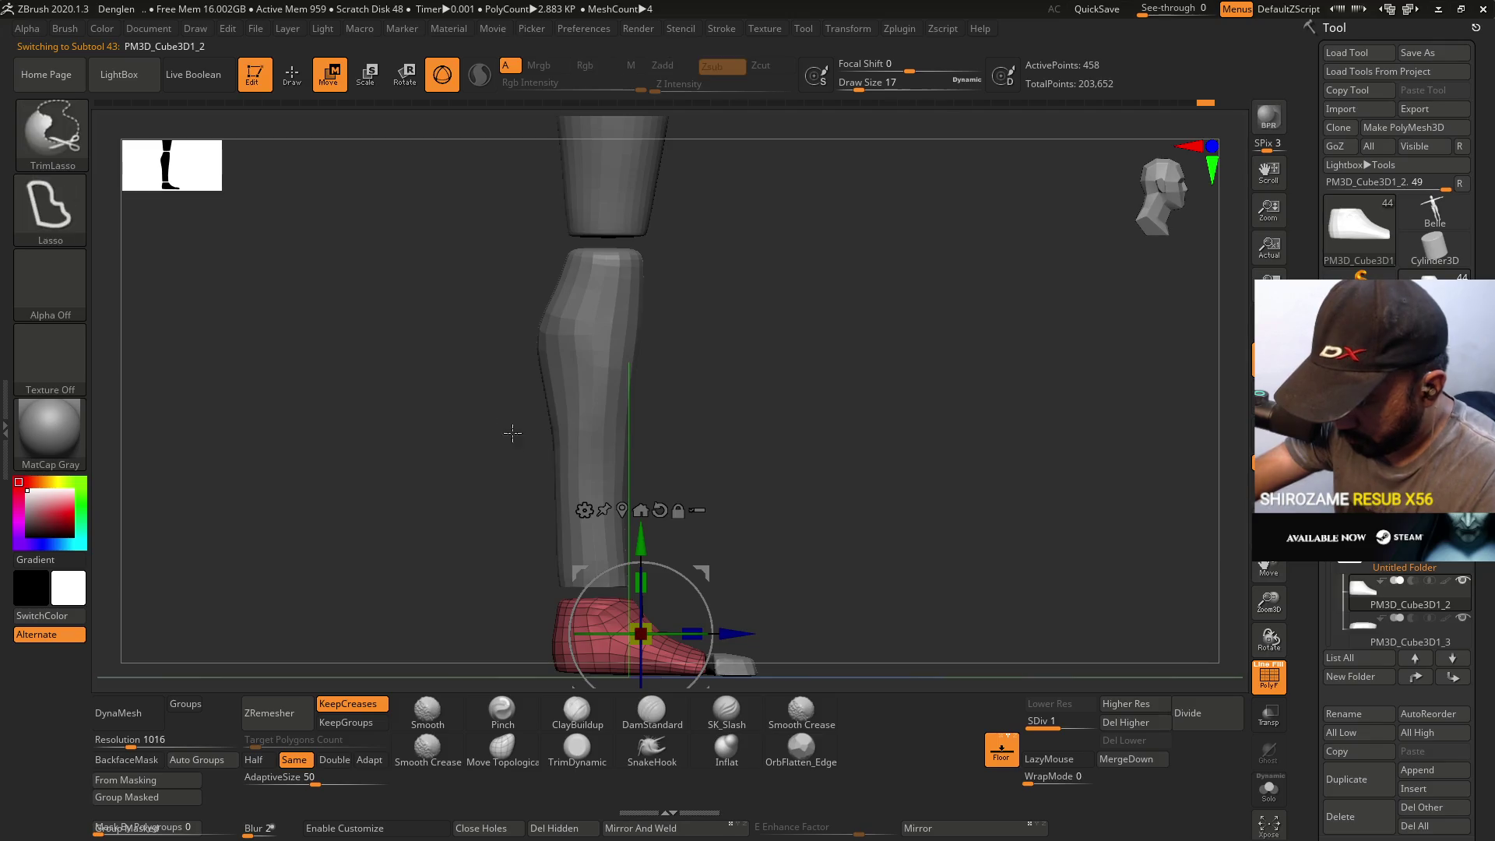
- Delete the foot block's higher subdivision levels
click(300, 78)
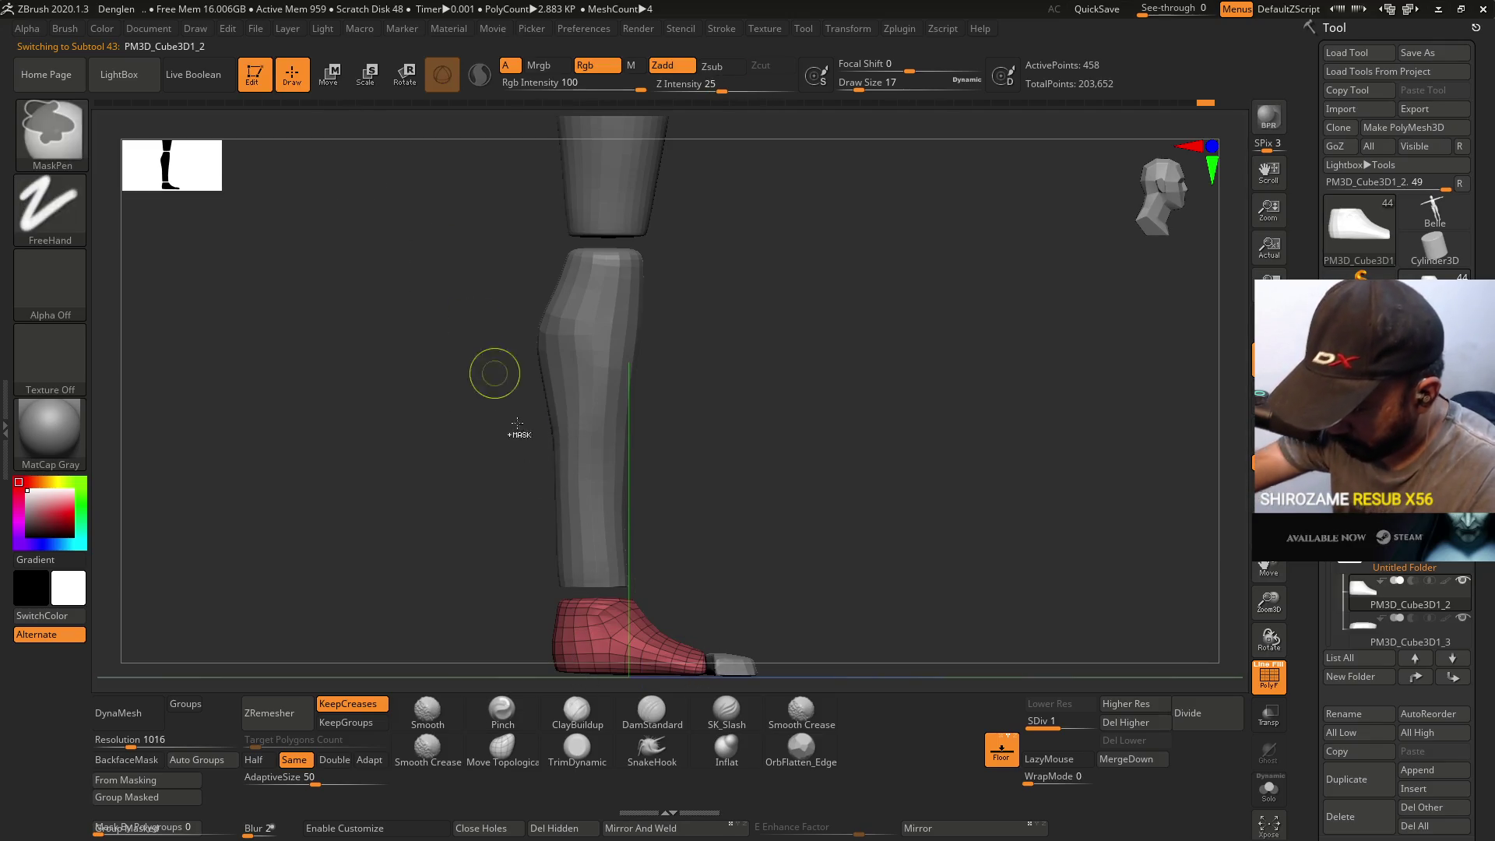
ctrl+shift+drag(538, 598, 631, 598)
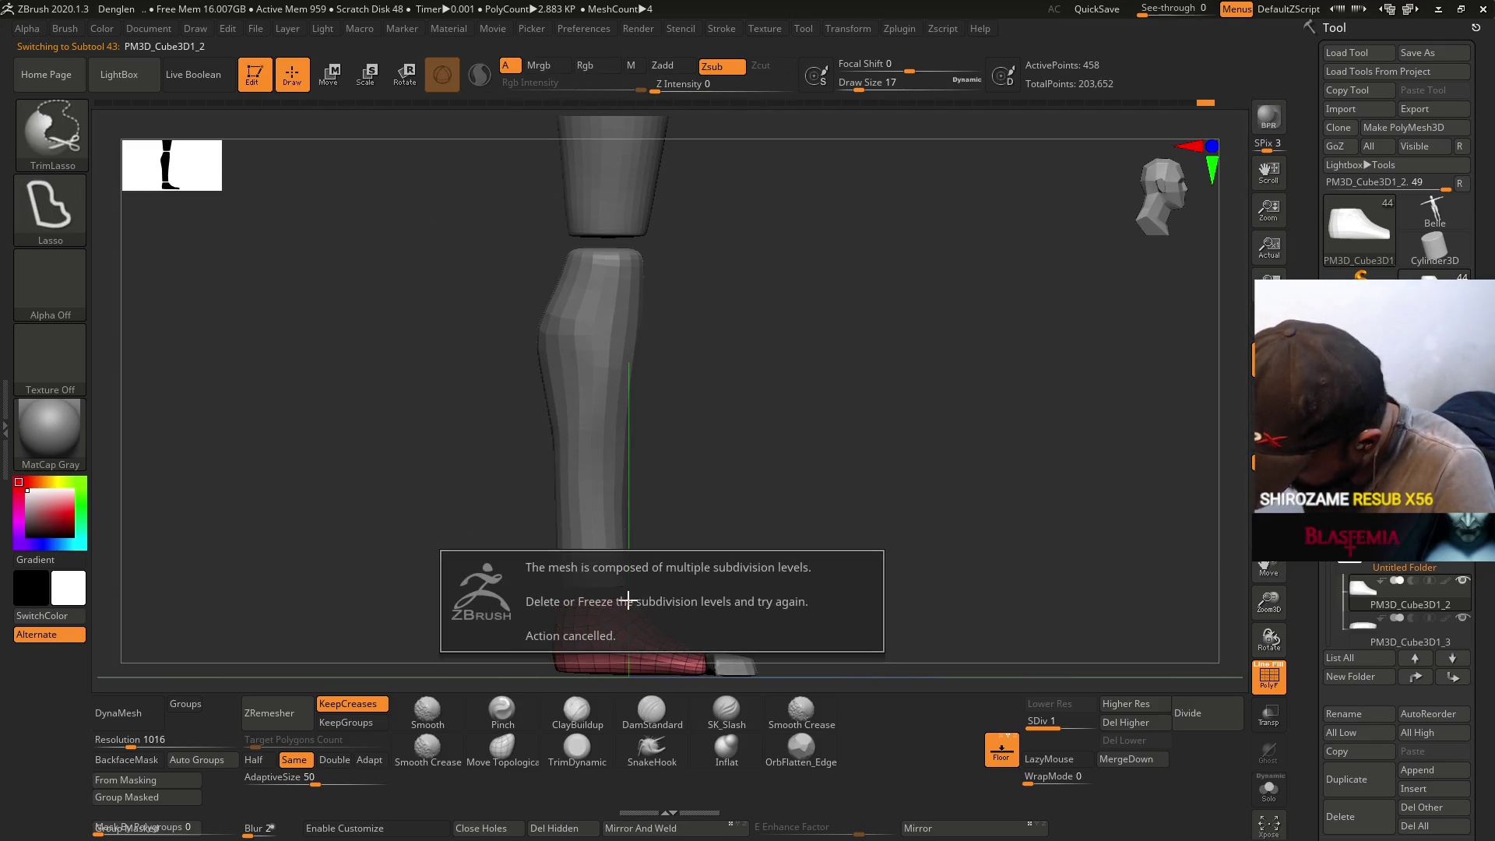
click(1133, 722)
- Trim the top of the foot near the ankle with TrimLasso and start ZRemesher
key(ctrl)
key(ctrl)
key(ctrl)
key(ctrl)
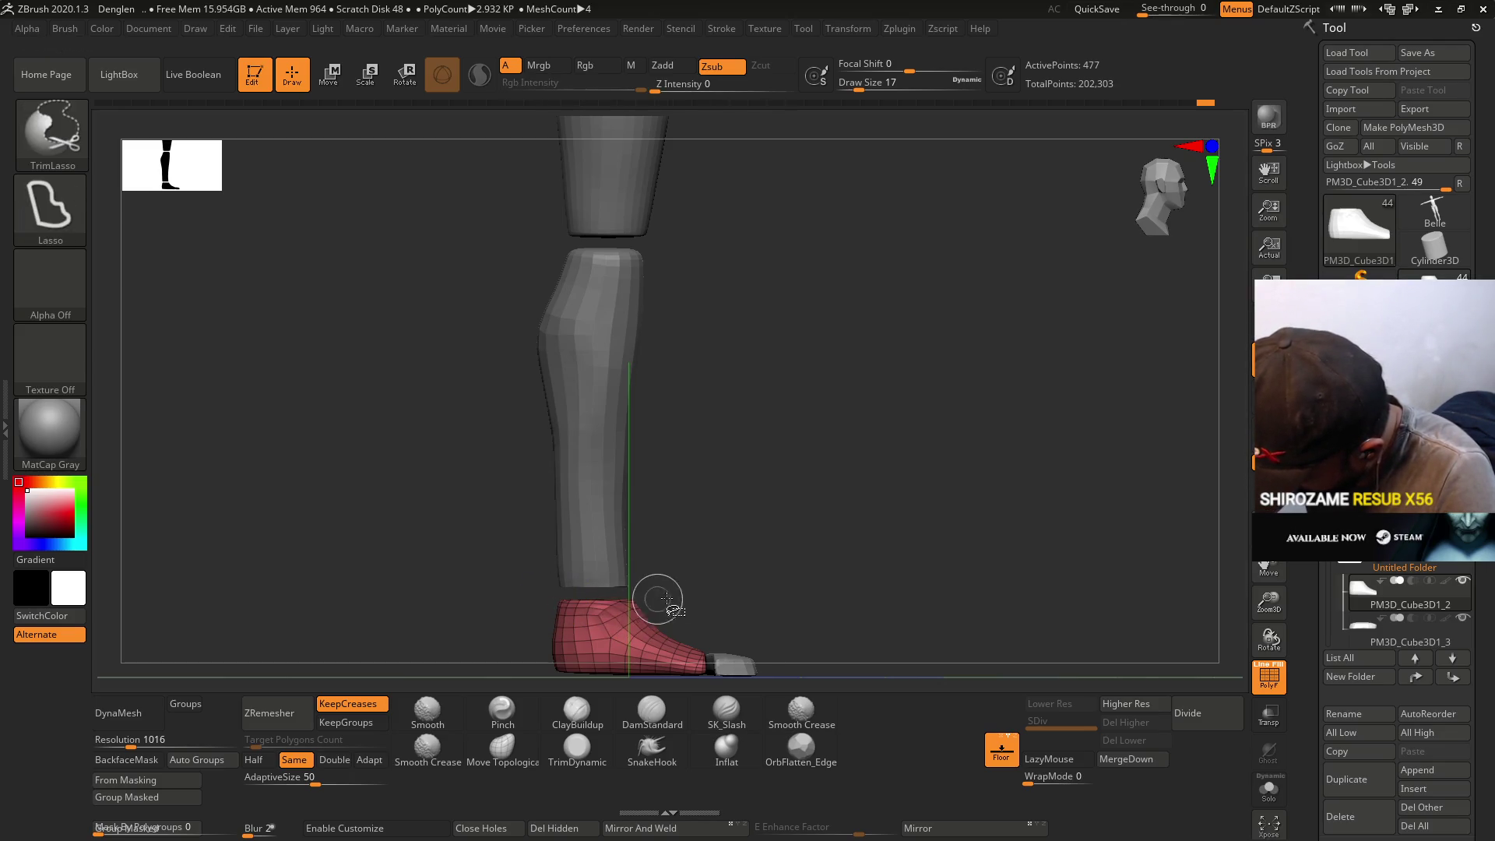
drag(640, 601, 492, 563)
key(ctrl)
key(ctrl)
key(ctrl)
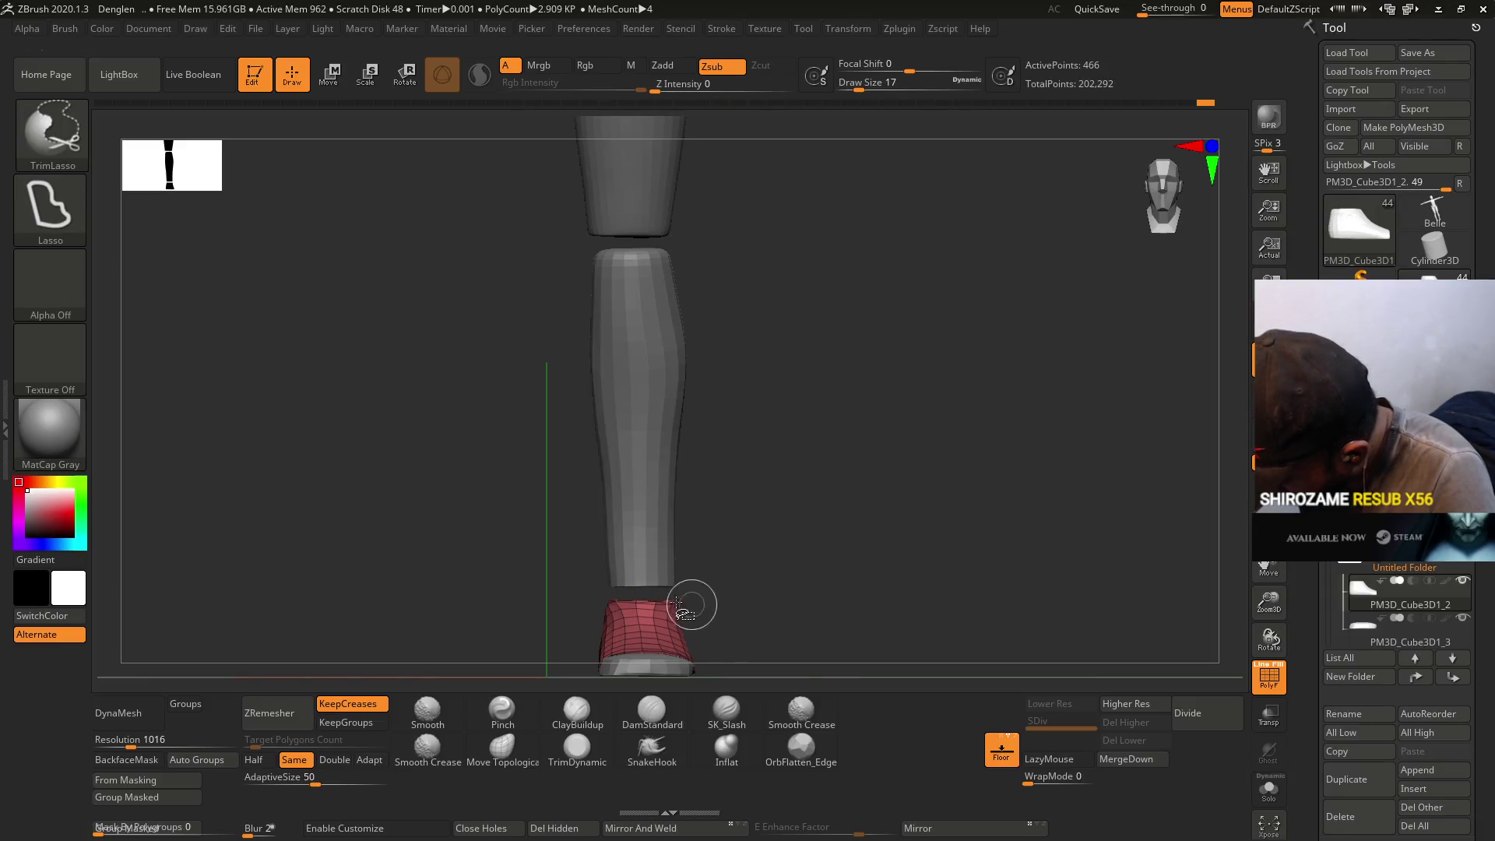
key(ctrl)
click(287, 711)
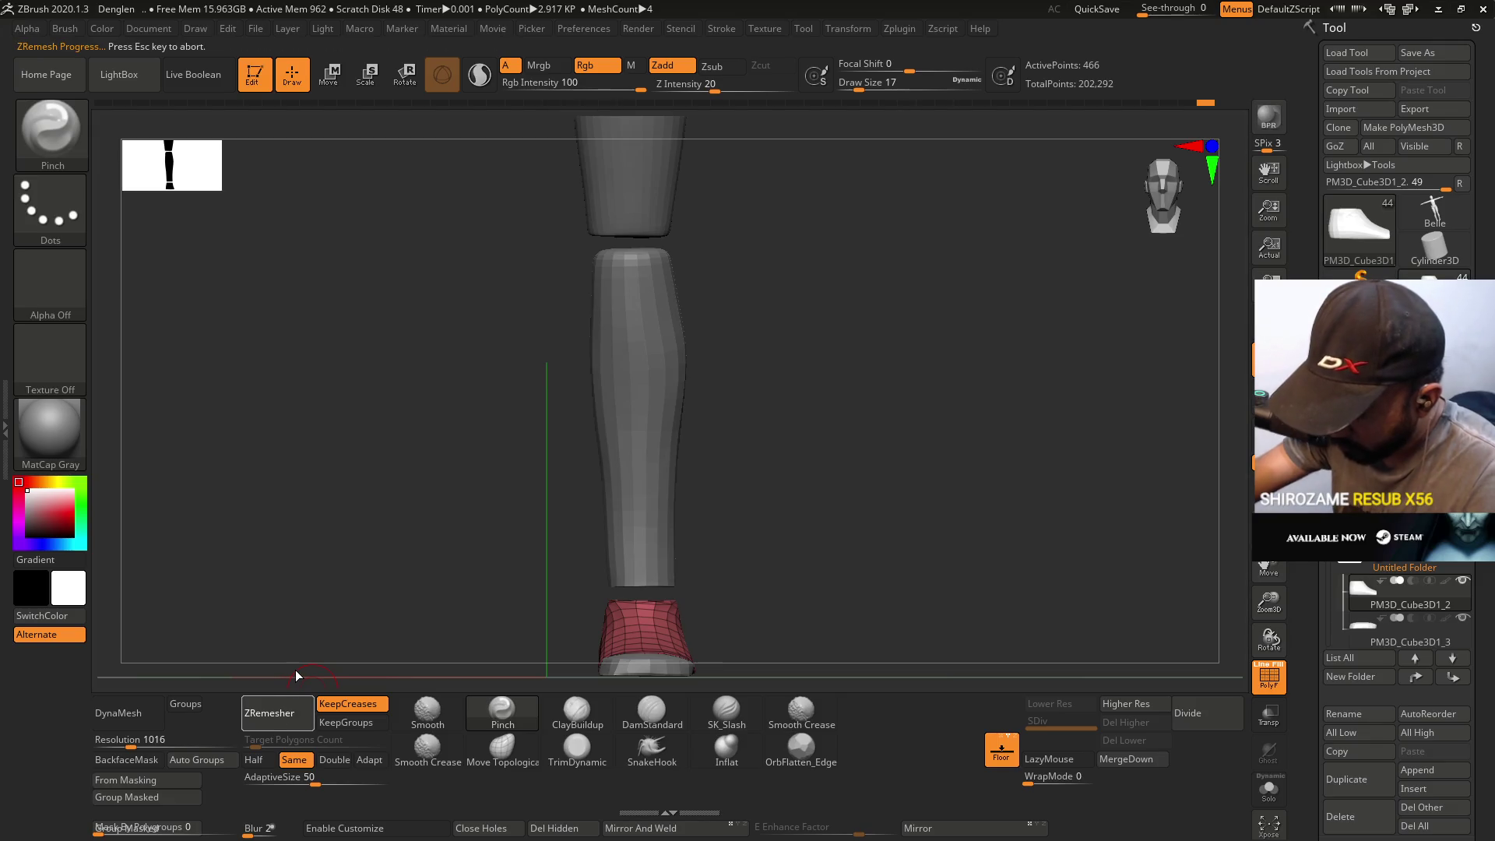
- Reshape the remeshed foot's tip with the Move Topological brush at size 35, then 22
mouse_move(674, 561)
mouse_down()
mouse_move(708, 564)
mouse_move(703, 411)
mouse_up()
key(ctrl+z)
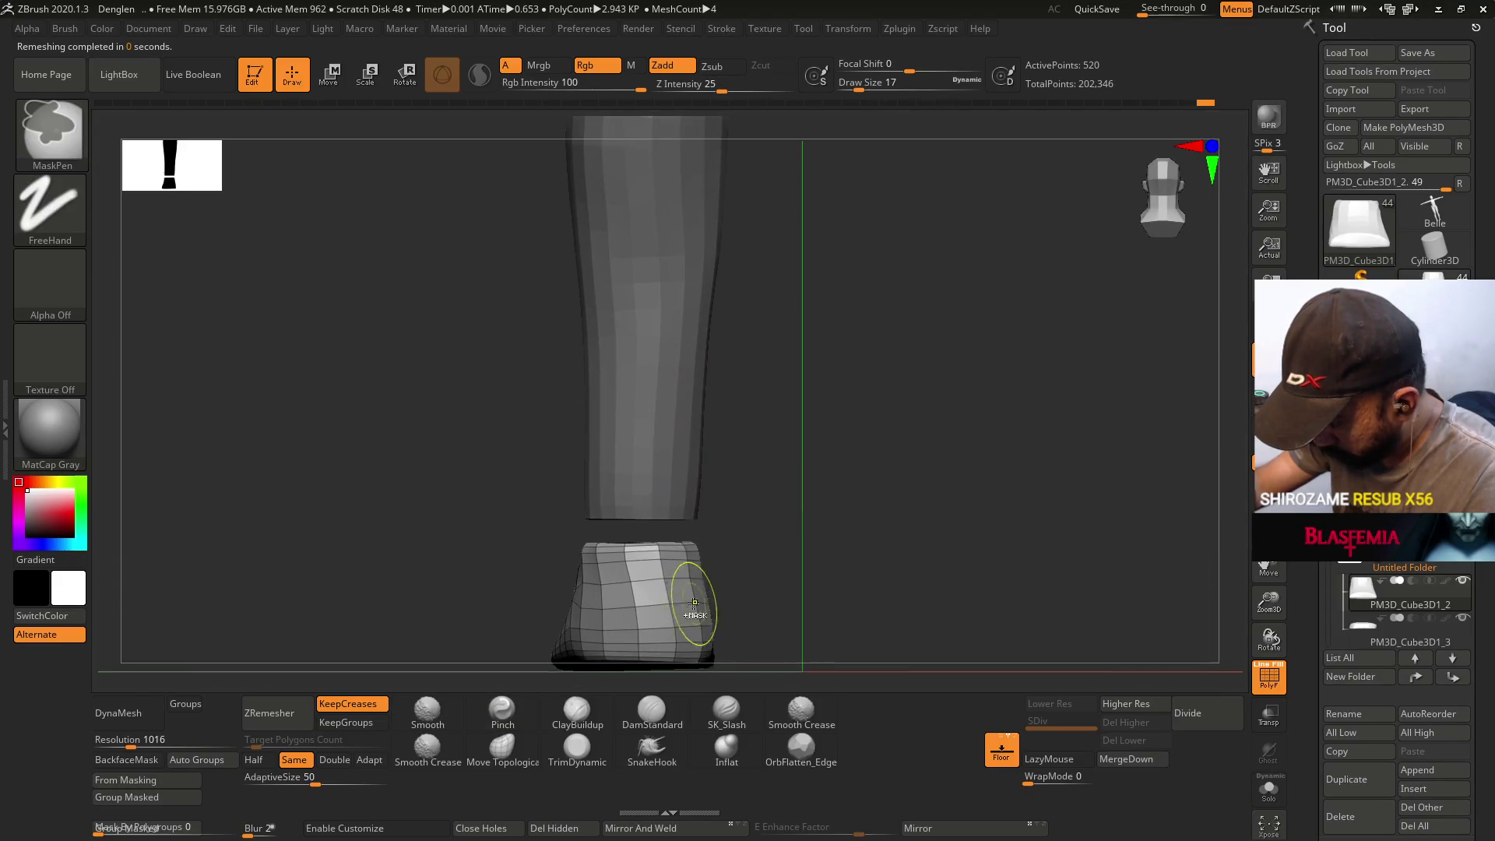
click(502, 747)
key(s)
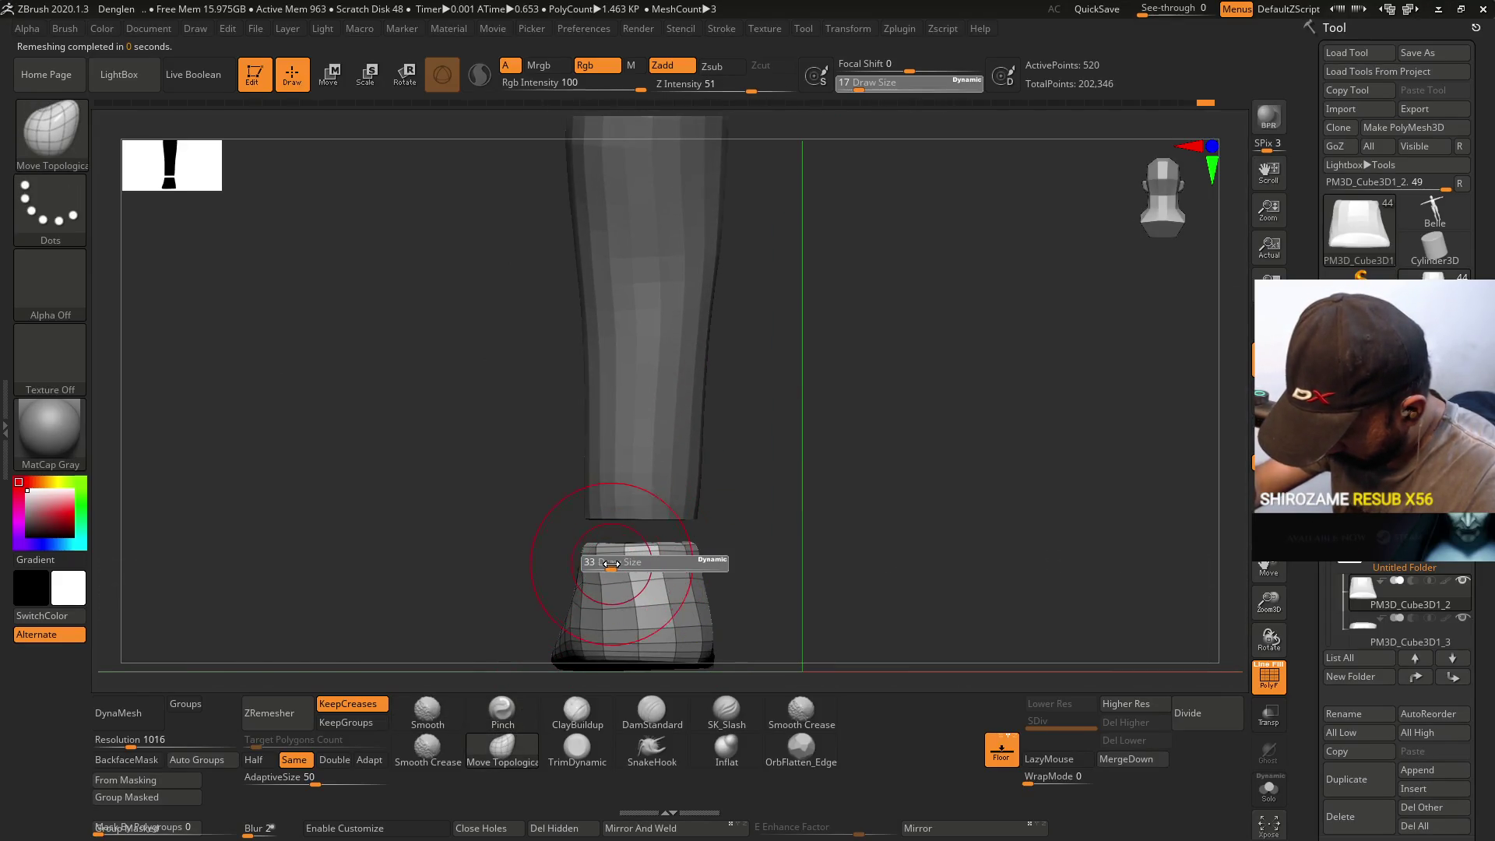
drag(611, 562, 616, 562)
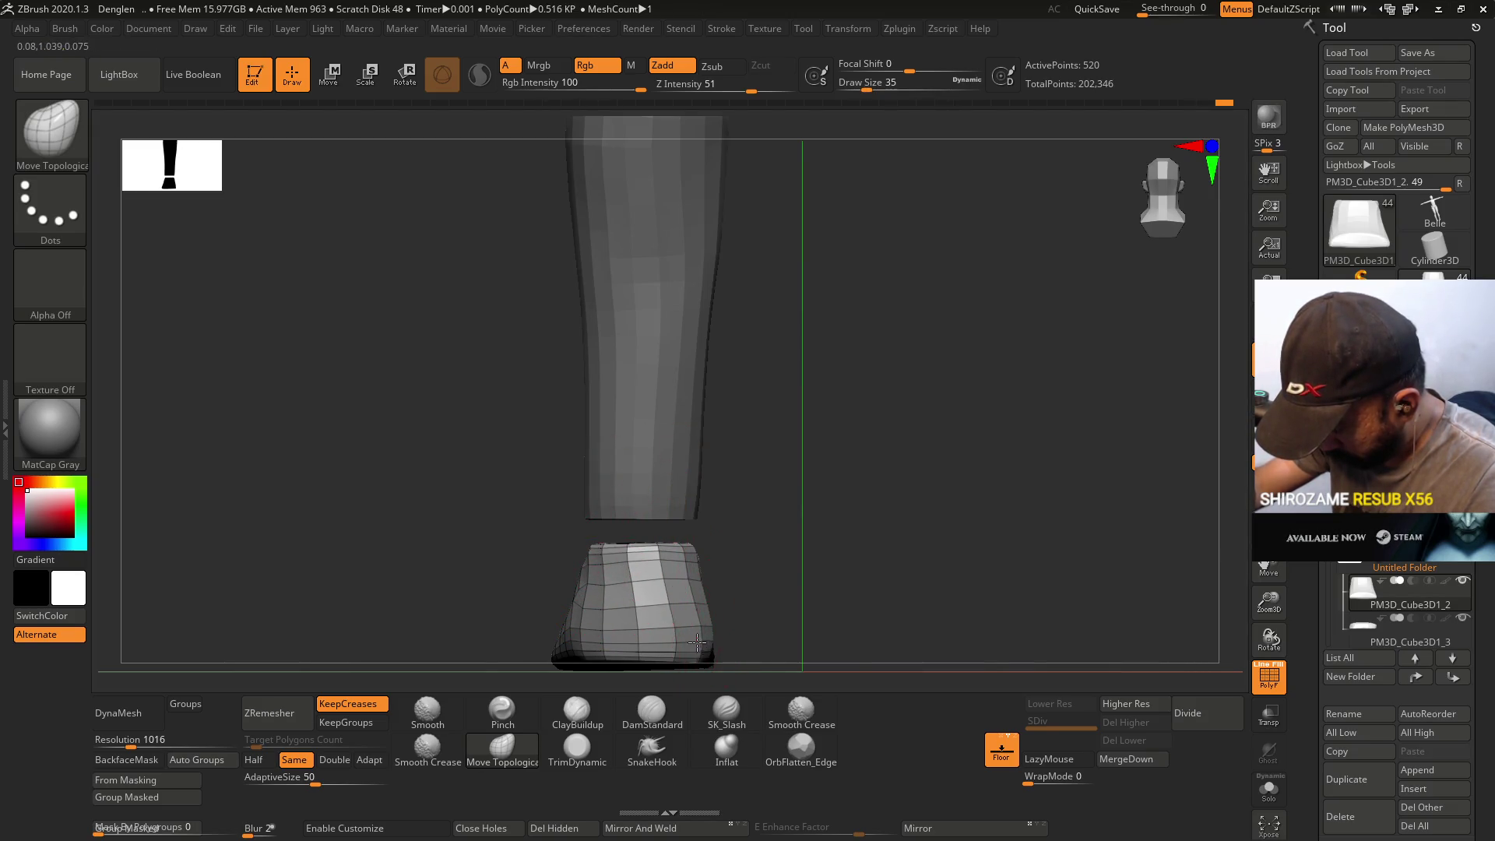
mouse_move(662, 627)
right_down()
mouse_move(730, 598)
mouse_move(727, 615)
mouse_move(679, 568)
mouse_move(668, 461)
right_up()
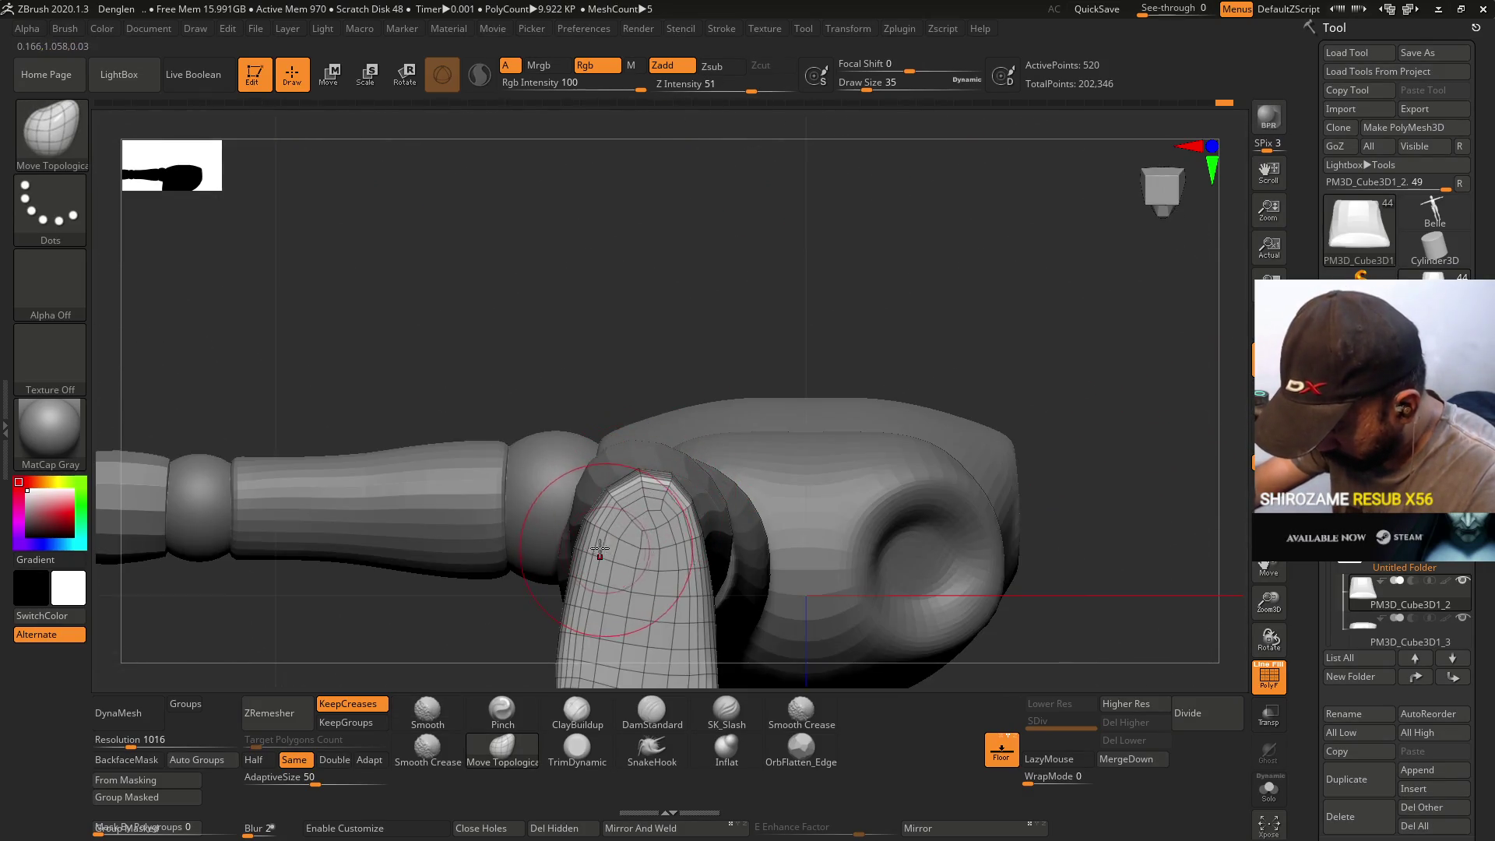
key(bracketleft)
key(bracketleft)
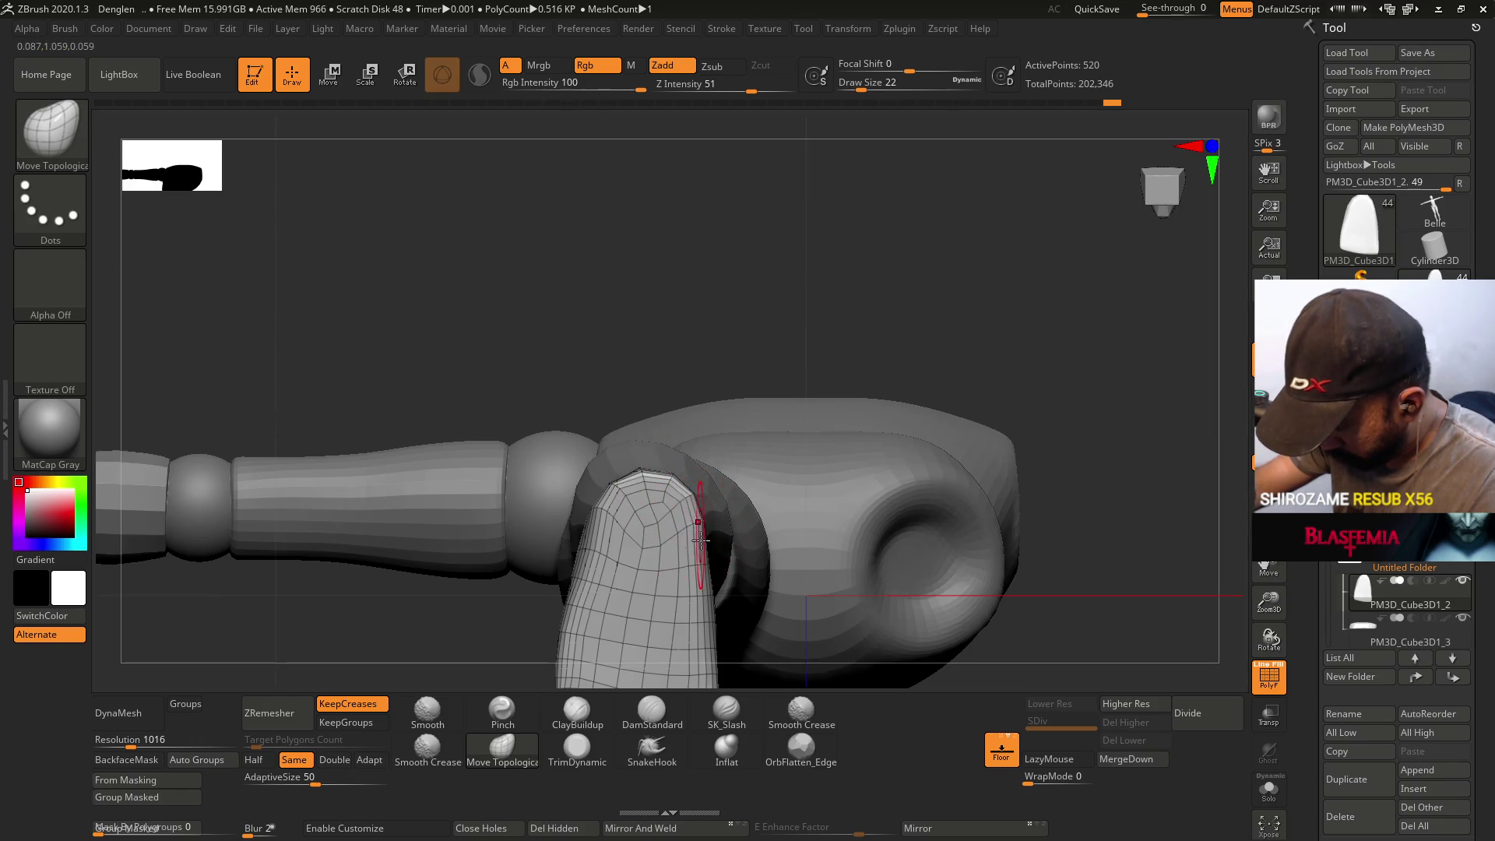
drag(597, 543, 594, 561)
mouse_move(601, 542)
right_down()
mouse_move(667, 549)
mouse_move(696, 458)
mouse_move(676, 476)
mouse_move(666, 465)
mouse_move(693, 541)
right_up()
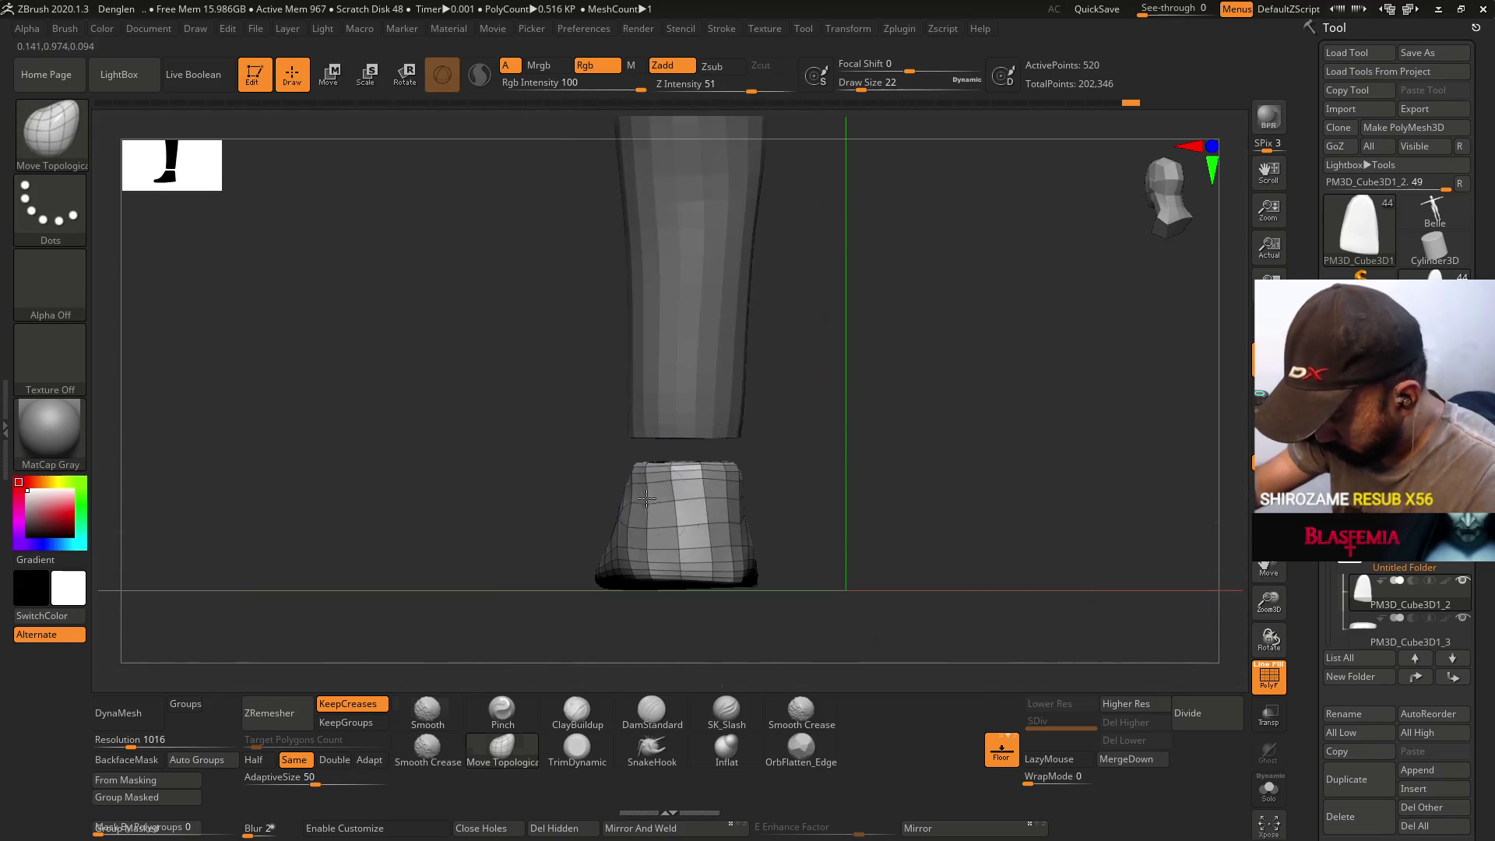
- Enlarge the brush to size 27 and inspect the low-poly foot from side and front
key(bracketright)
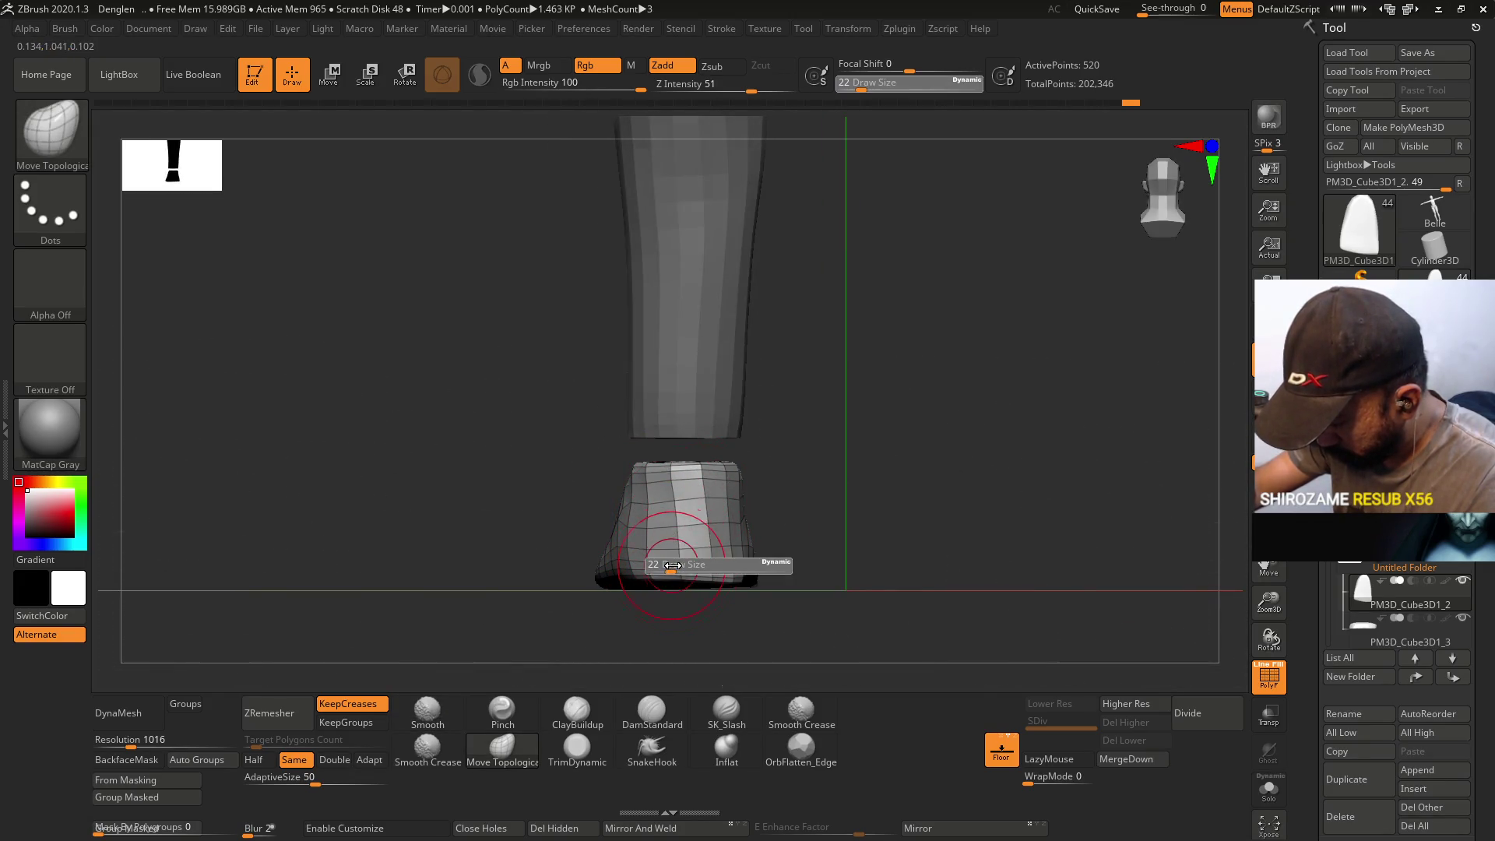
mouse_move(686, 566)
right_down()
mouse_move(700, 545)
mouse_move(673, 517)
right_up()
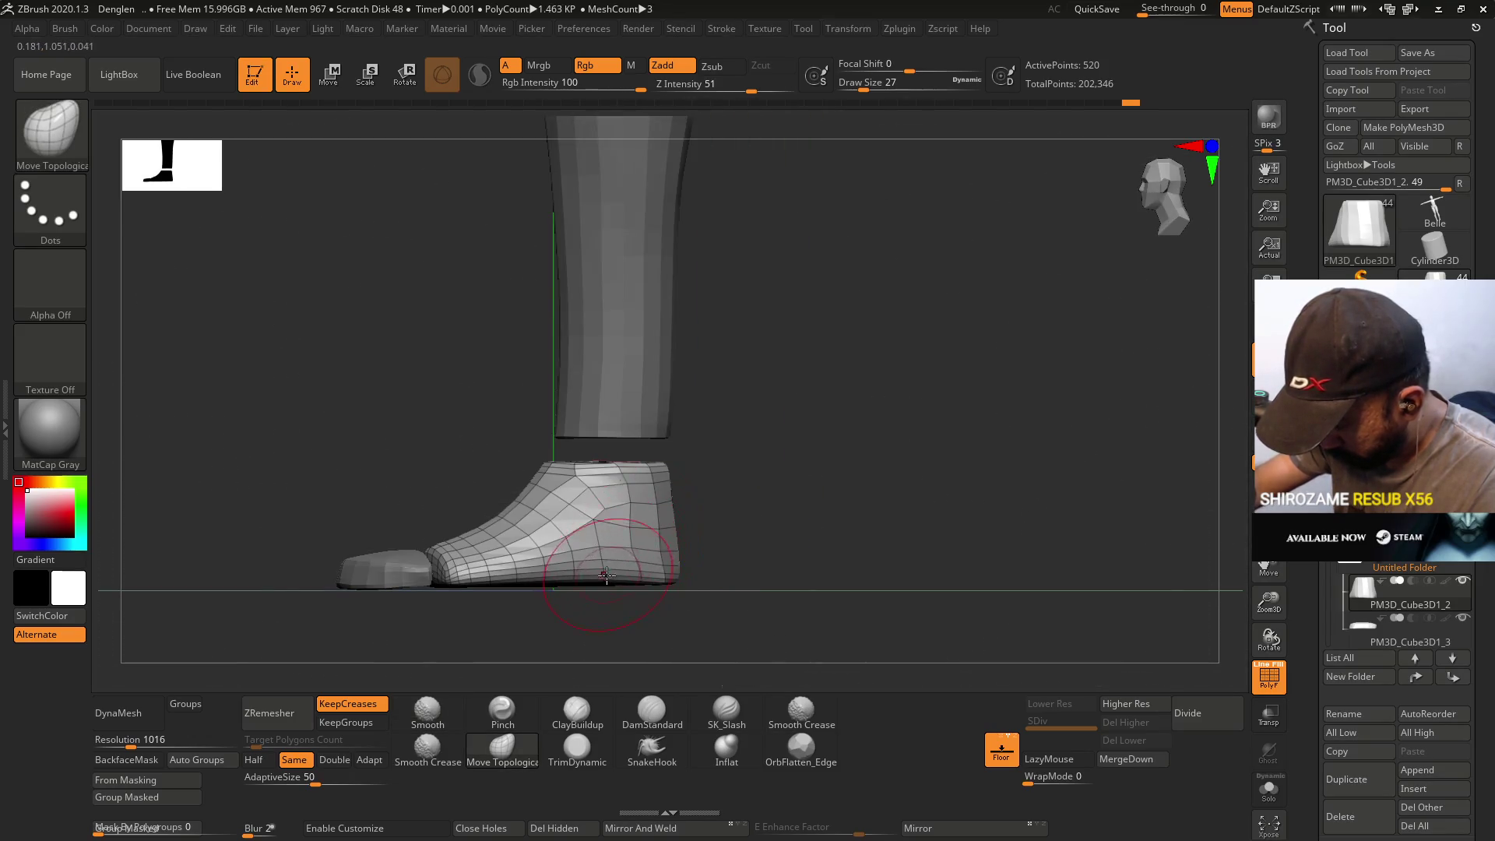
mouse_move(731, 424)
right_down()
mouse_move(655, 445)
mouse_move(589, 411)
mouse_move(482, 417)
right_up()
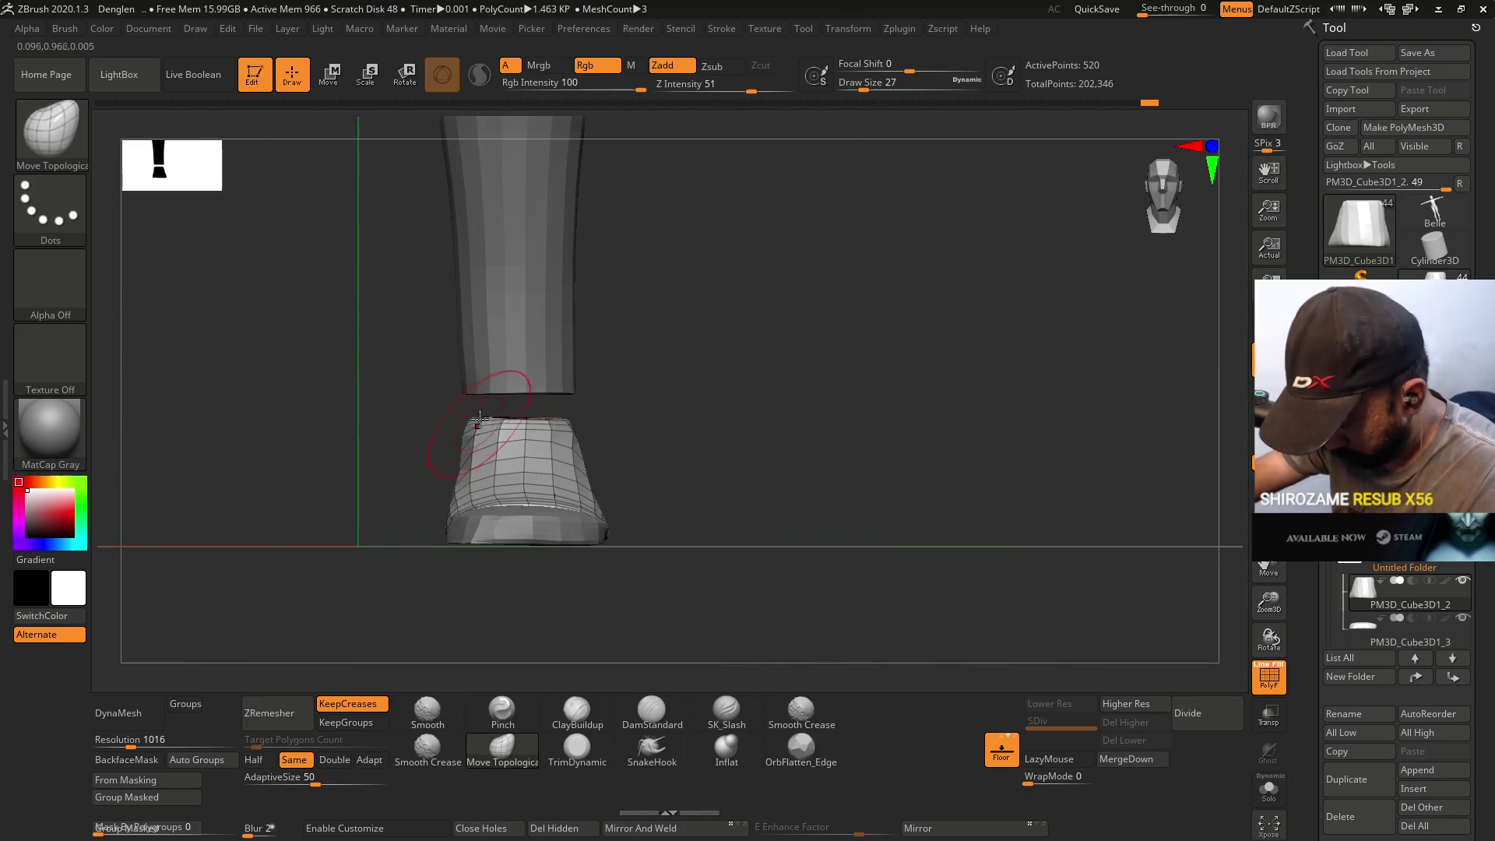
mouse_move(525, 418)
shift+right_down()
mouse_move(611, 371)
mouse_move(594, 350)
shift+right_up()
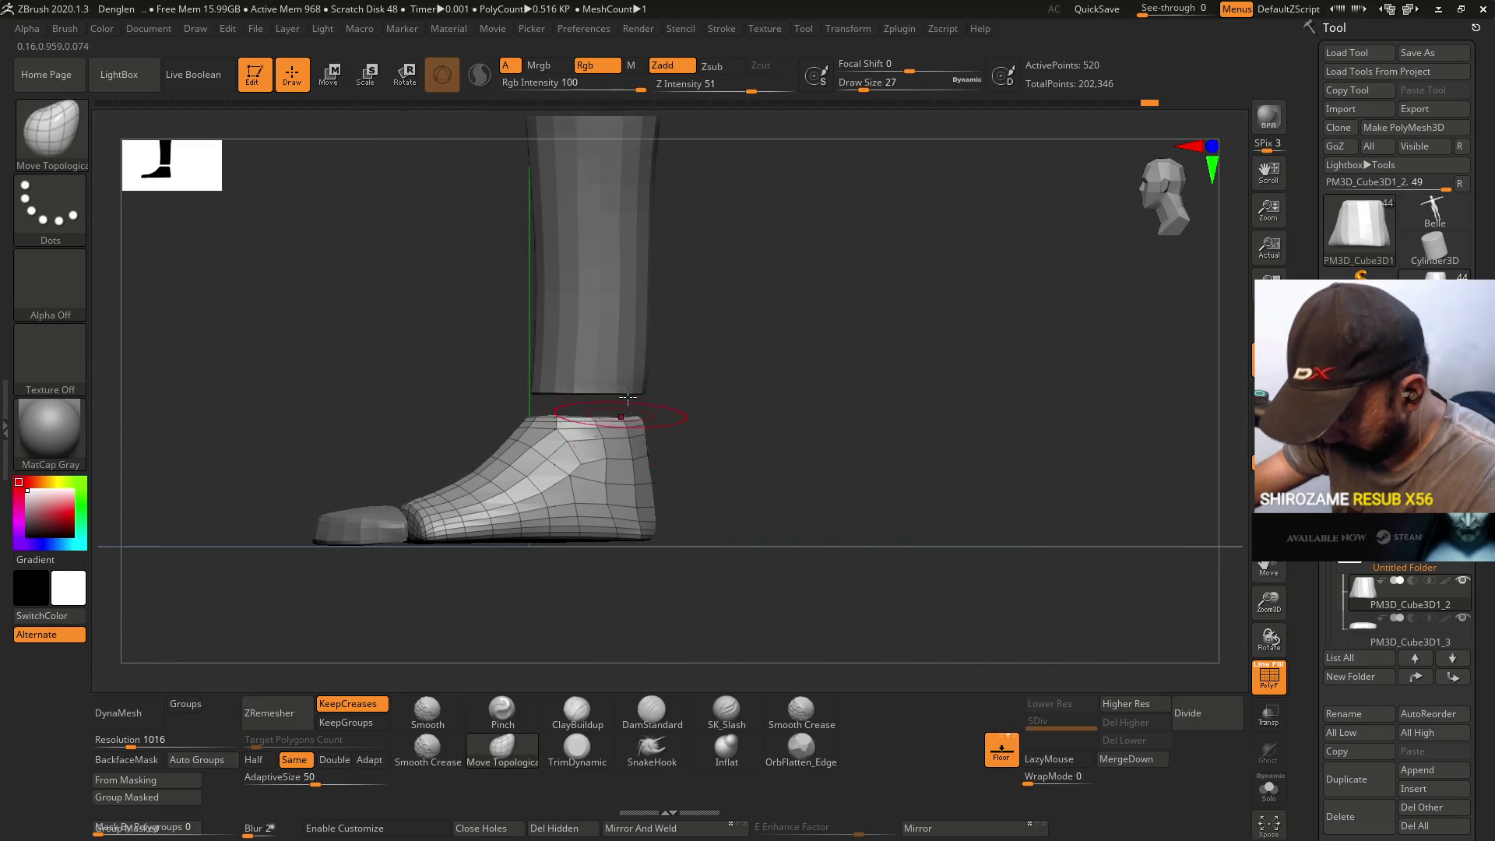
mouse_move(701, 213)
shift+right_down()
mouse_move(787, 310)
mouse_move(797, 413)
mouse_move(826, 363)
mouse_move(791, 437)
mouse_move(791, 260)
mouse_move(748, 471)
mouse_move(788, 357)
shift+right_up()
key(p)
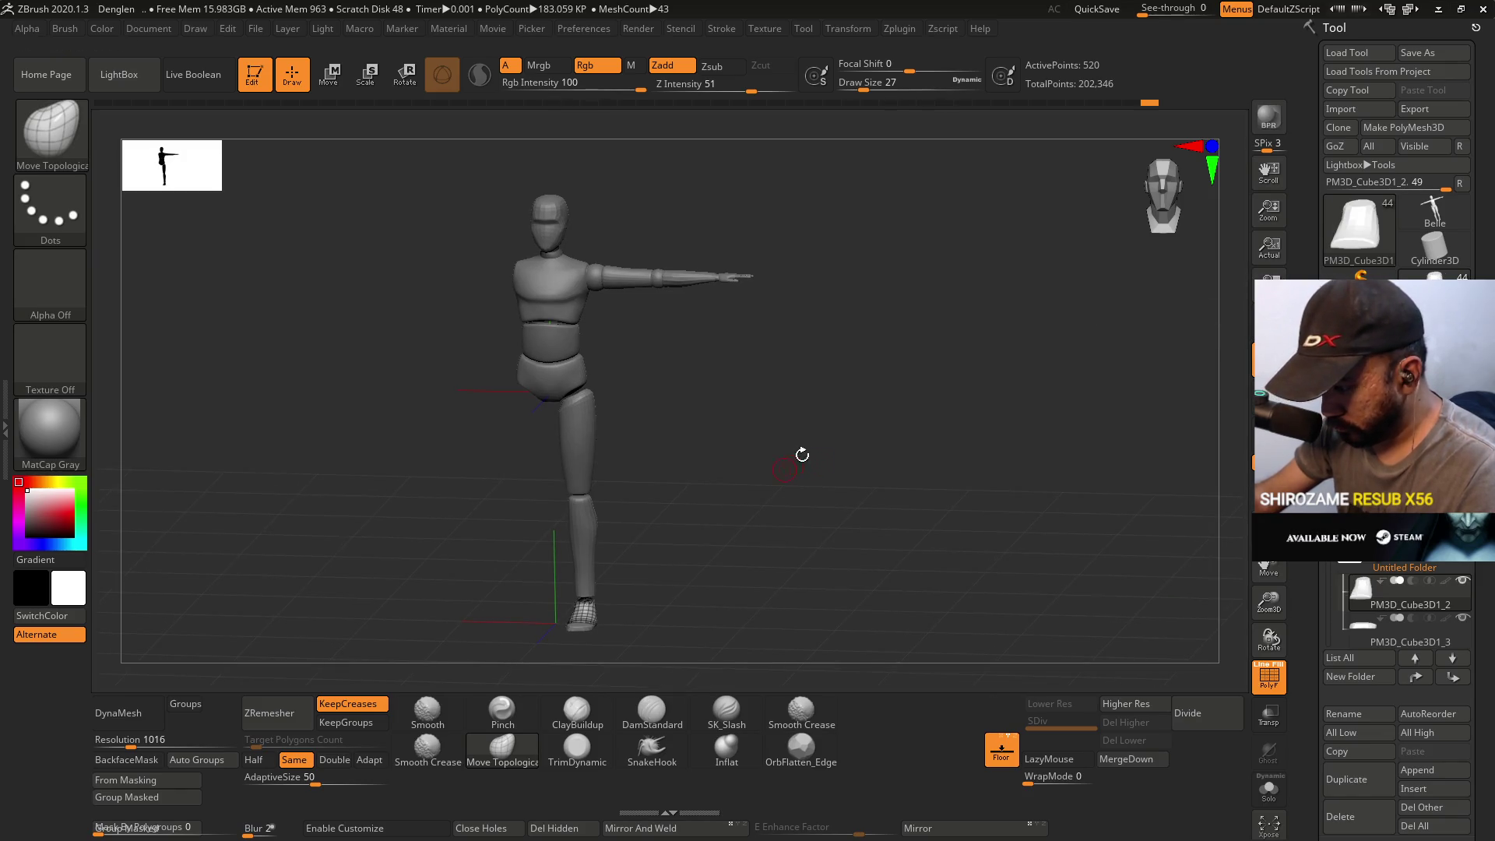
- Turn off the PolyF wireframe, frame the full mannequin level, and save the project with Ctrl+S
mouse_move(756, 401)
ctrl+right_down()
mouse_move(872, 386)
mouse_move(861, 394)
ctrl+right_up()
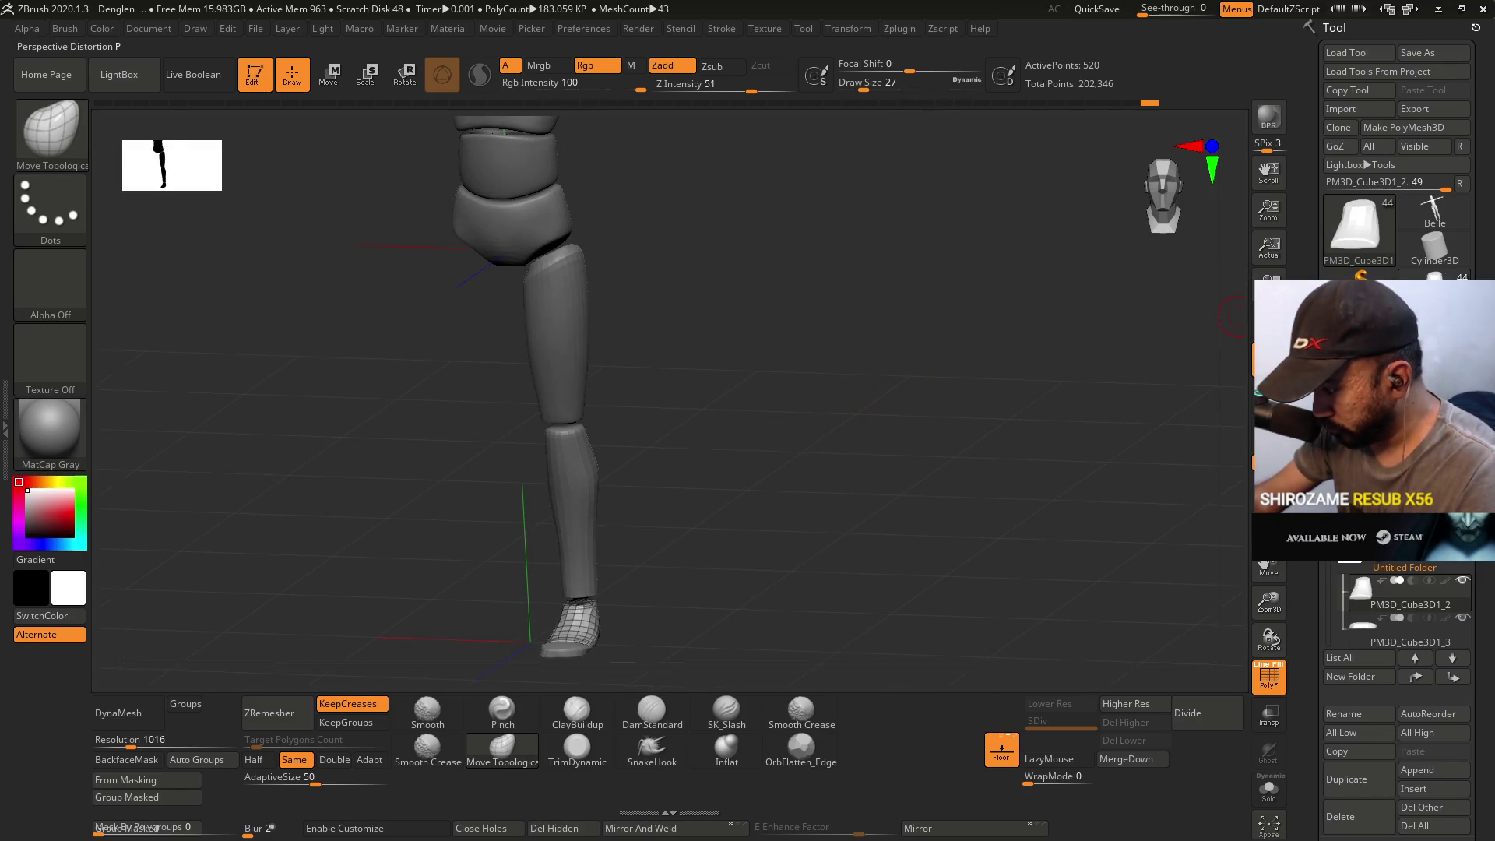
mouse_move(737, 393)
ctrl+right_down()
mouse_move(837, 477)
mouse_move(817, 420)
ctrl+right_up()
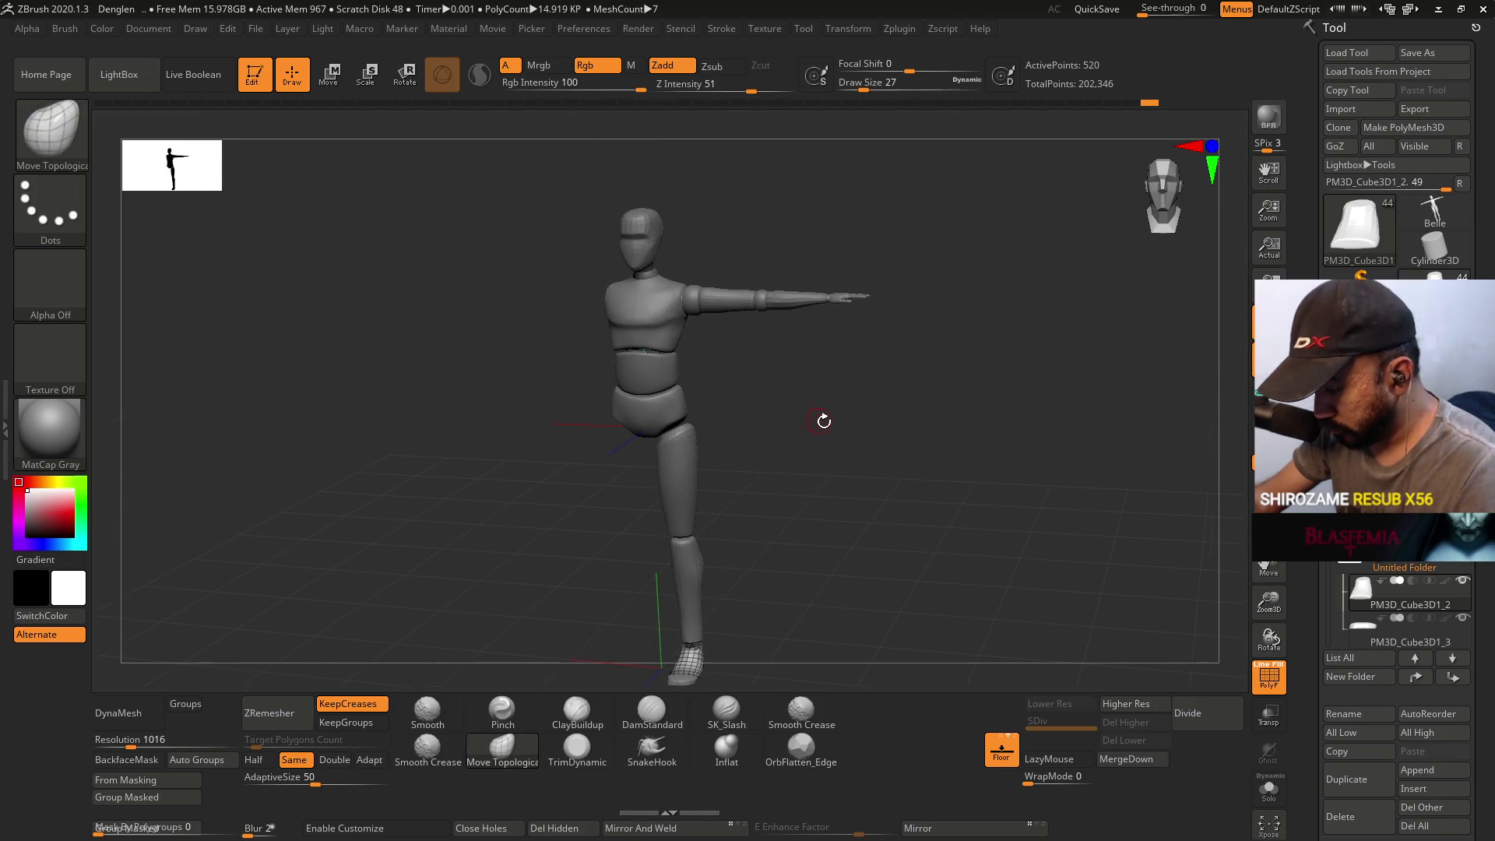
key(shift+f)
mouse_move(824, 467)
mouse_down()
mouse_move(741, 491)
mouse_move(778, 464)
mouse_move(919, 460)
mouse_move(836, 467)
mouse_up()
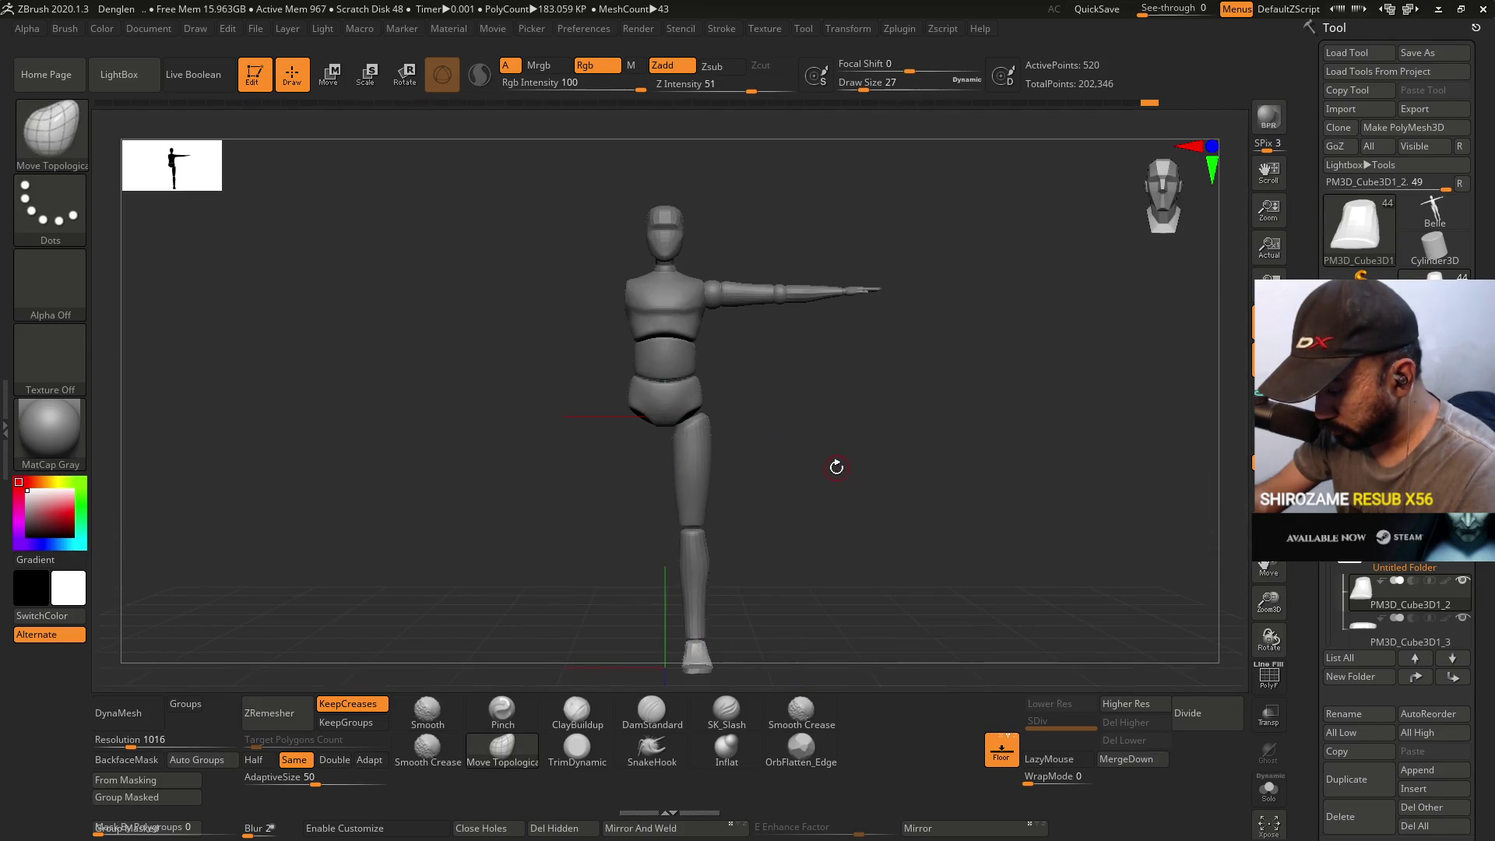
shift+drag(1222, 405, 1044, 366)
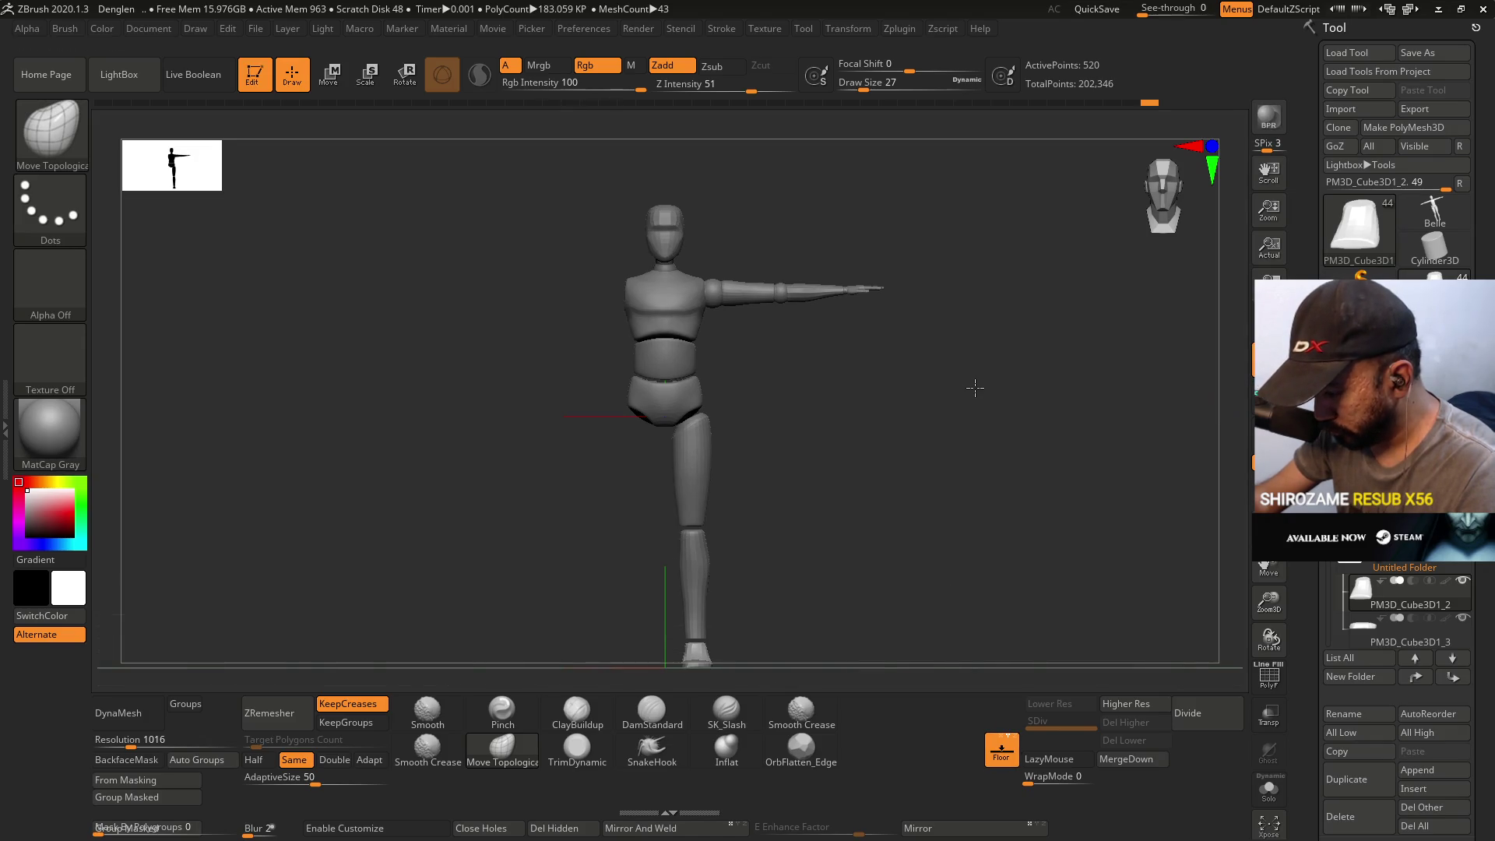
alt+drag(887, 467, 887, 400)
key(ctrl)
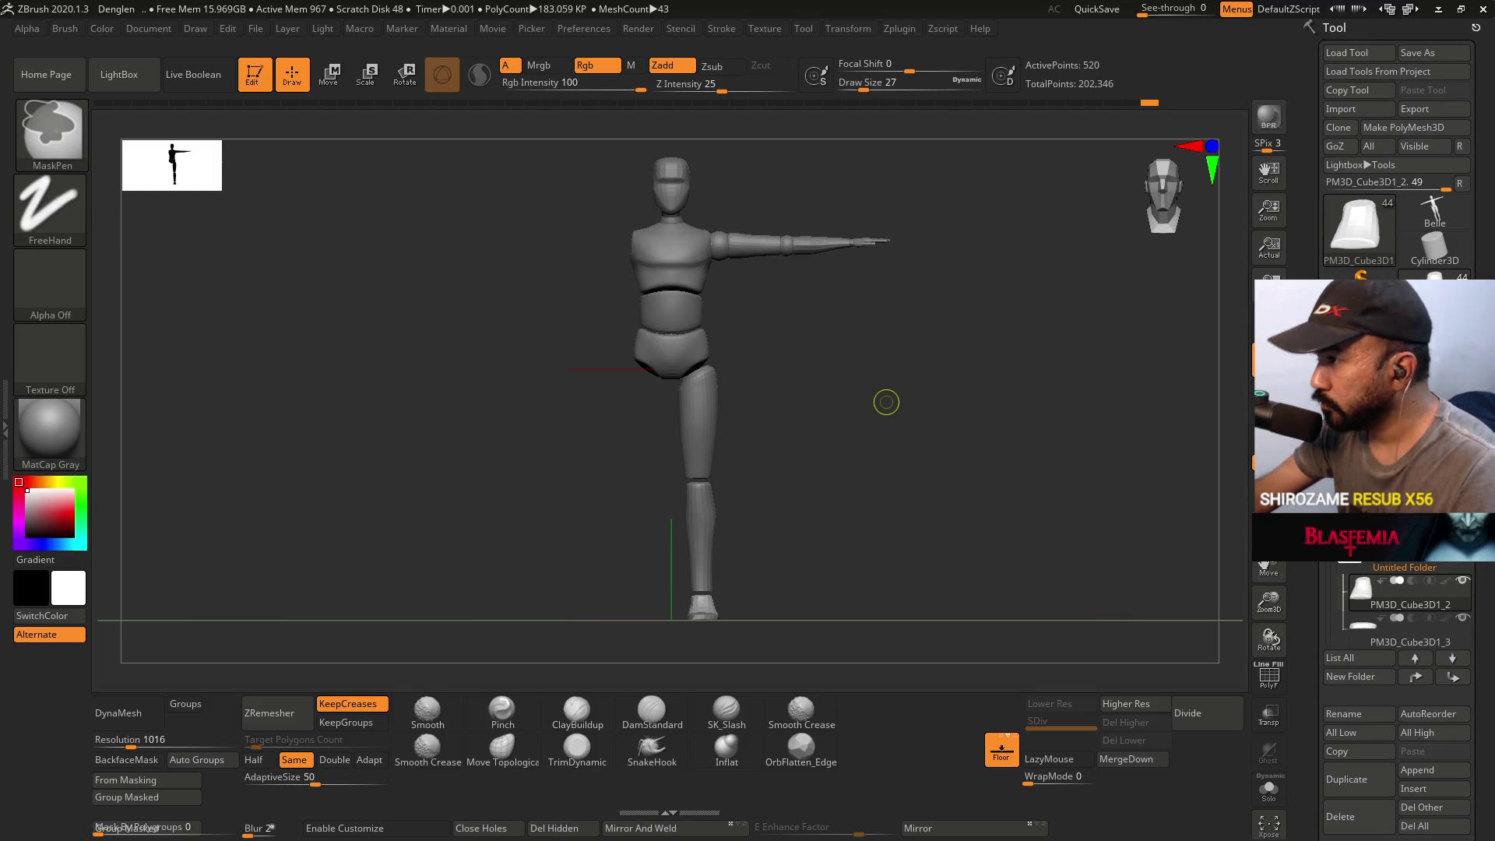
key(ctrl+s)
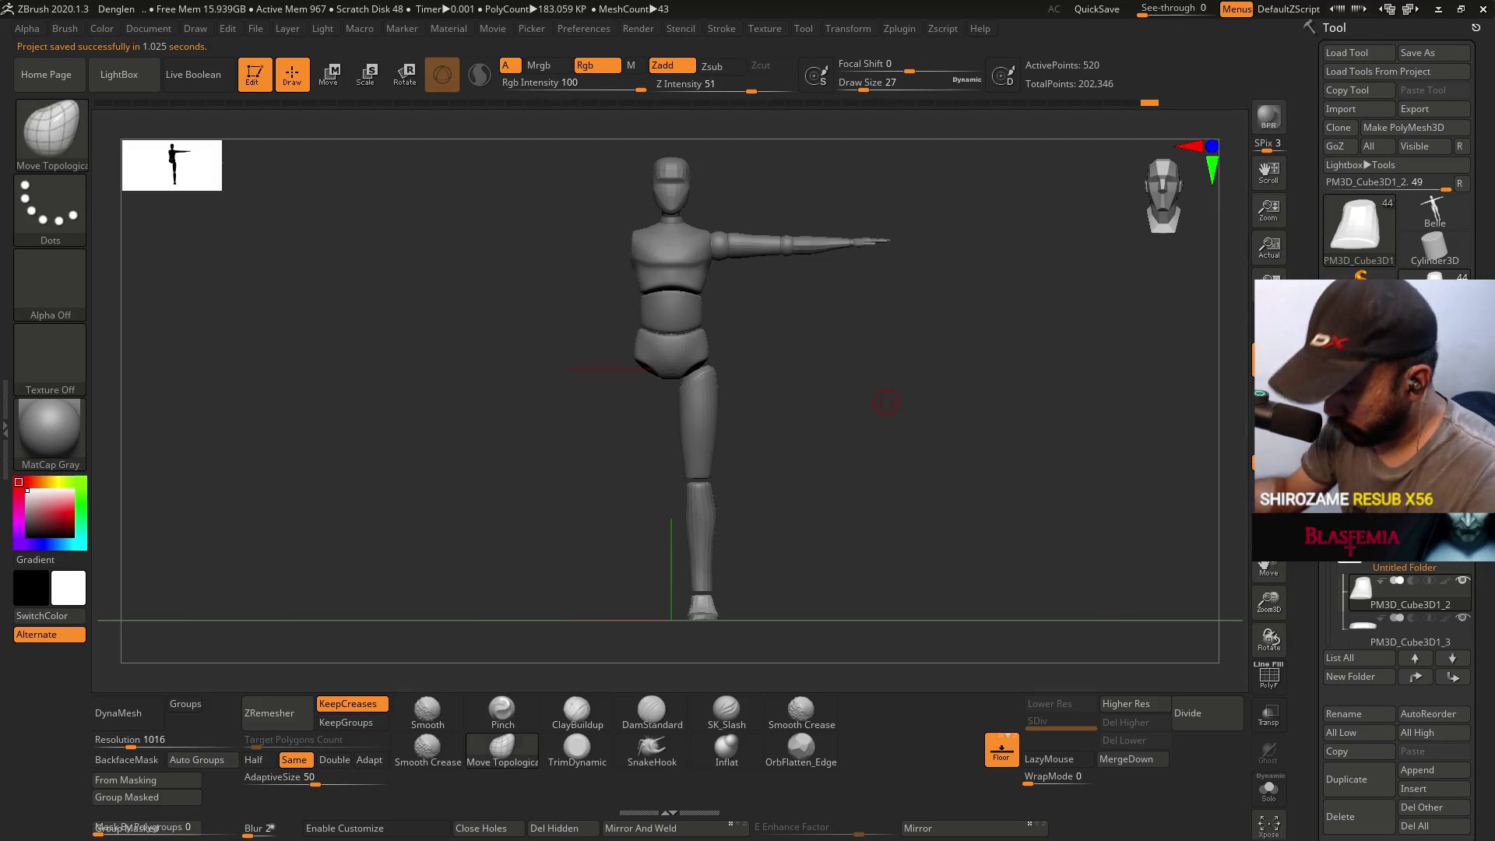
mouse_move(795, 345)
mouse_down()
mouse_move(826, 303)
mouse_move(773, 392)
mouse_up()
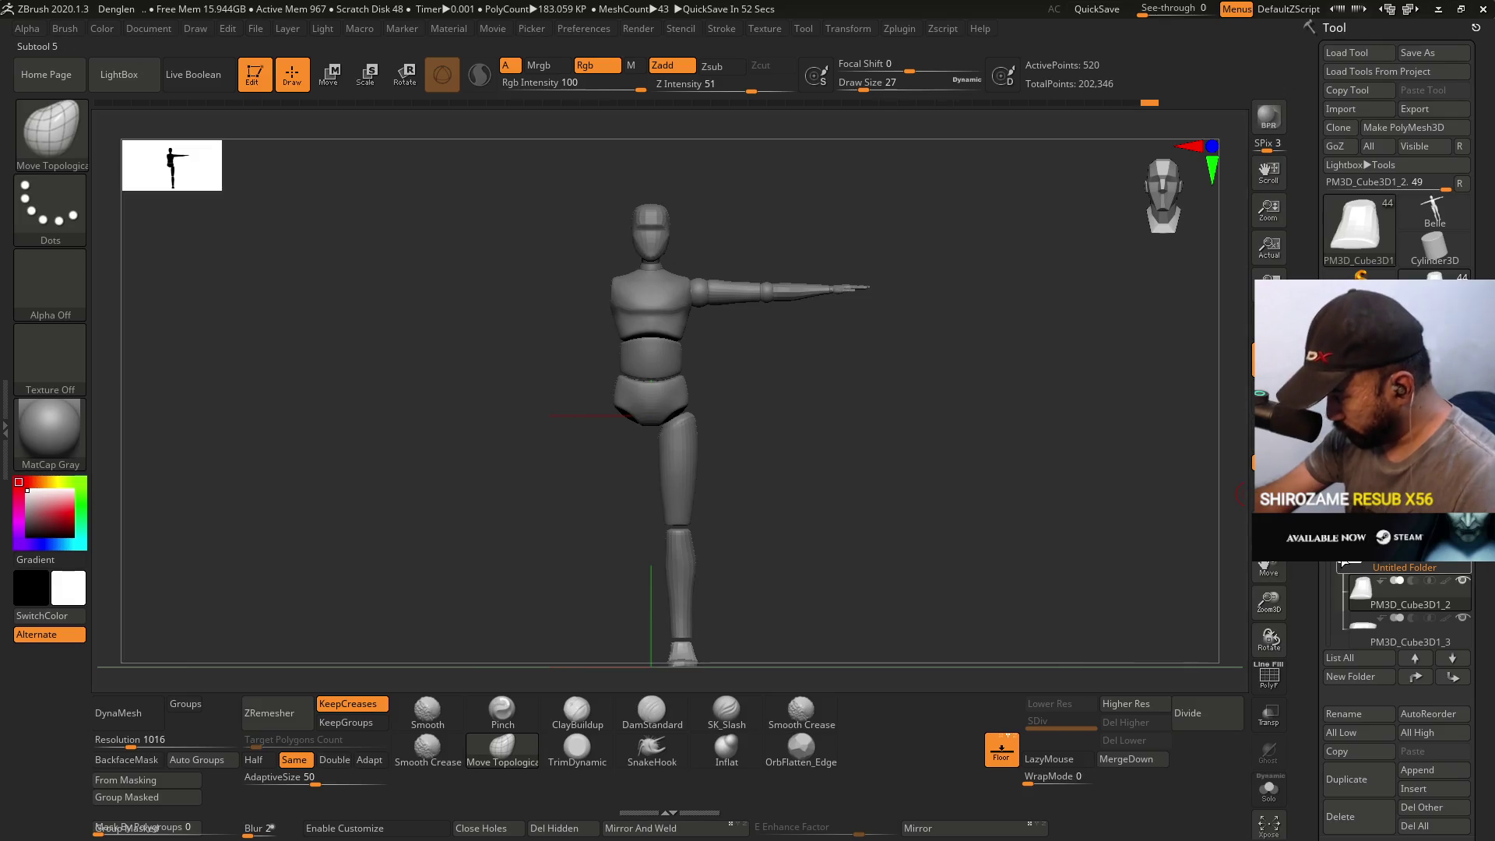
- Collapse the foot folder and add a new subtool folder named 'Untitled Folder', opening its options
click(1404, 568)
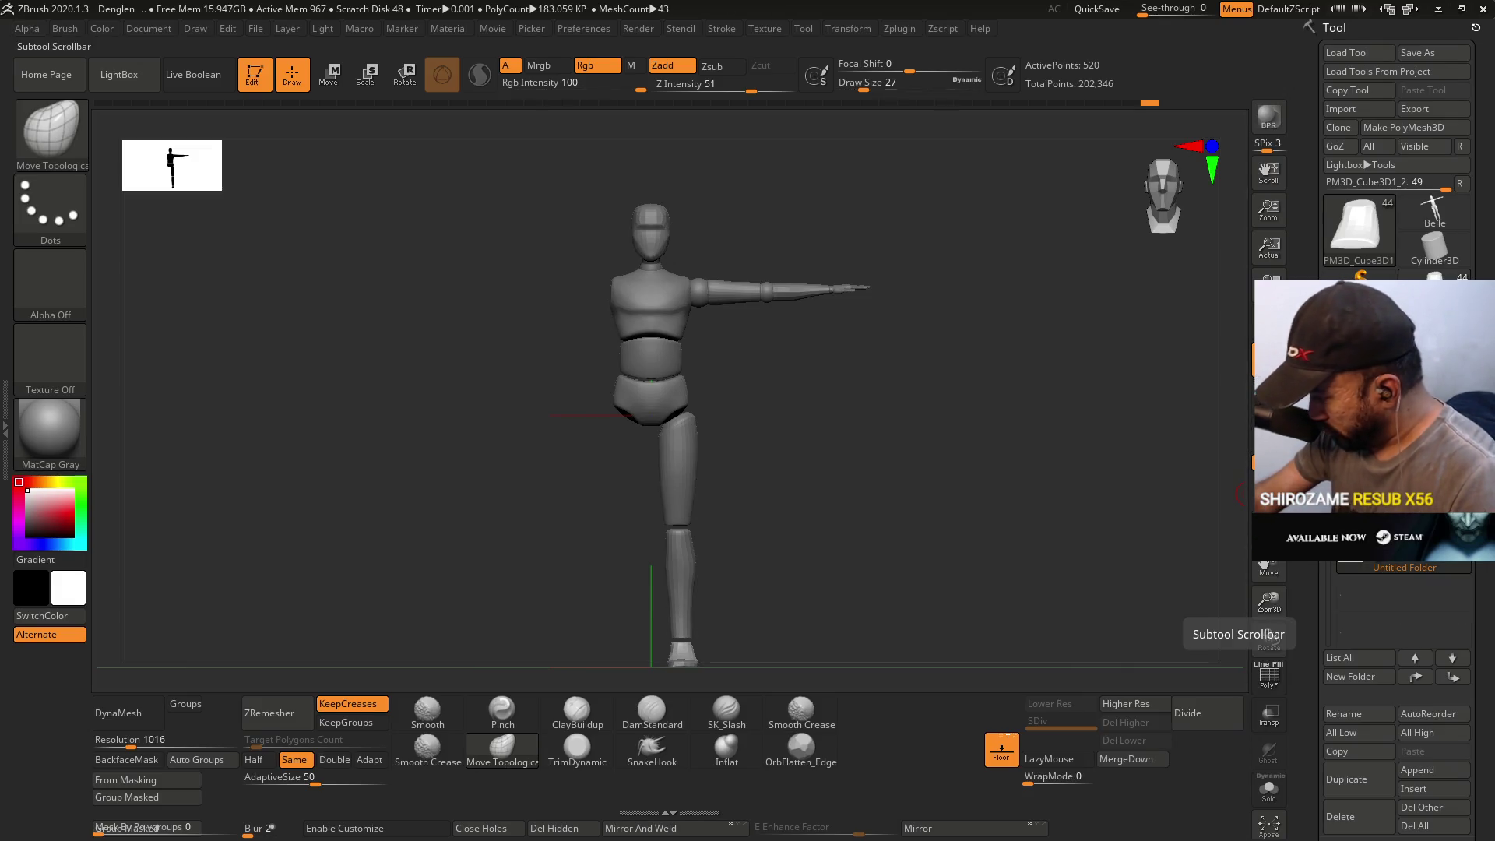
mouse_move(1330, 581)
mouse_down()
mouse_move(1330, 615)
mouse_move(1330, 595)
mouse_up()
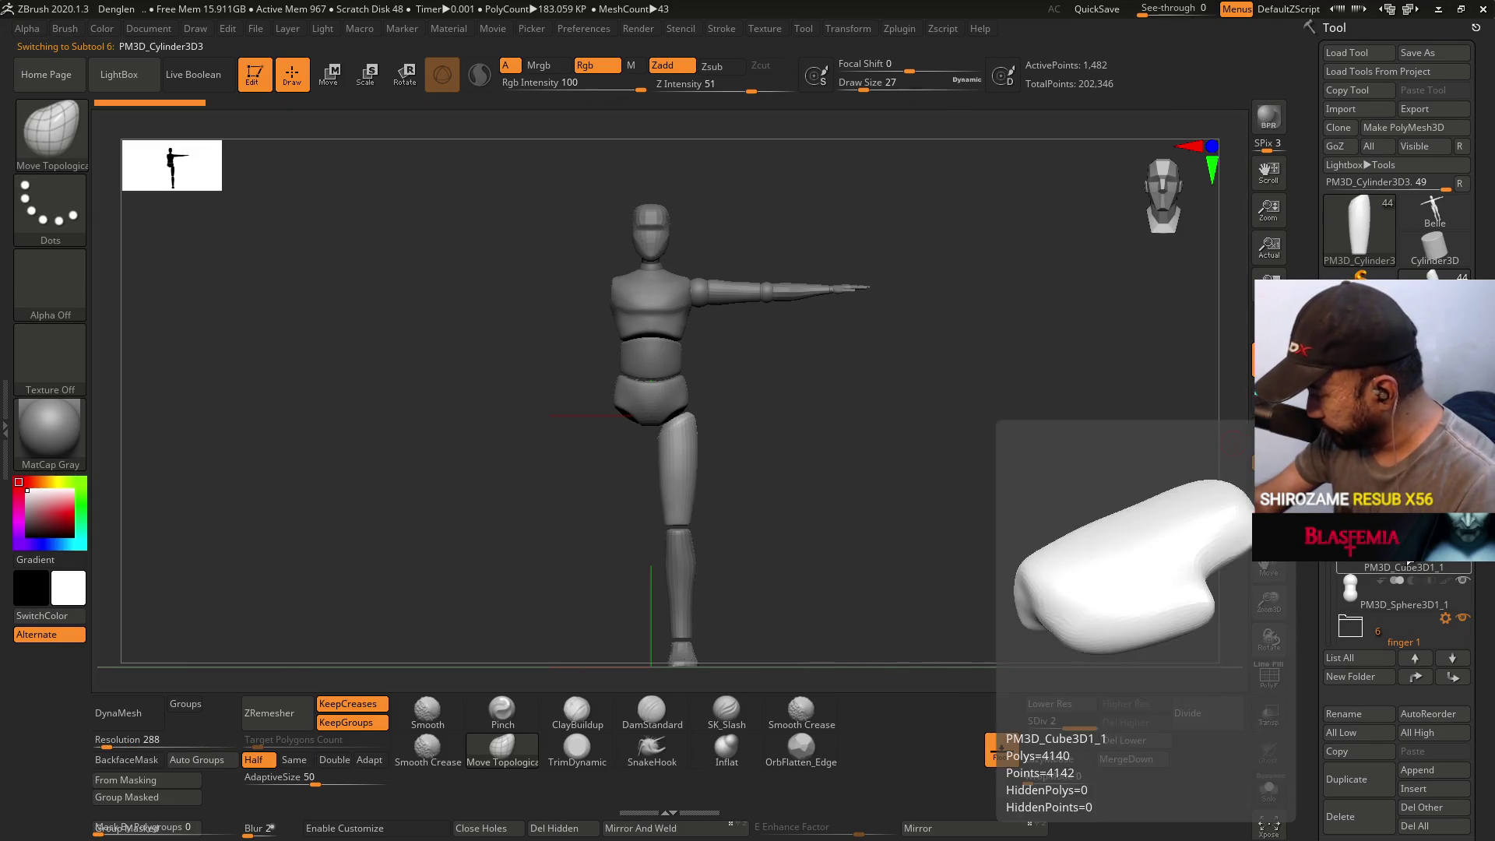
click(1383, 676)
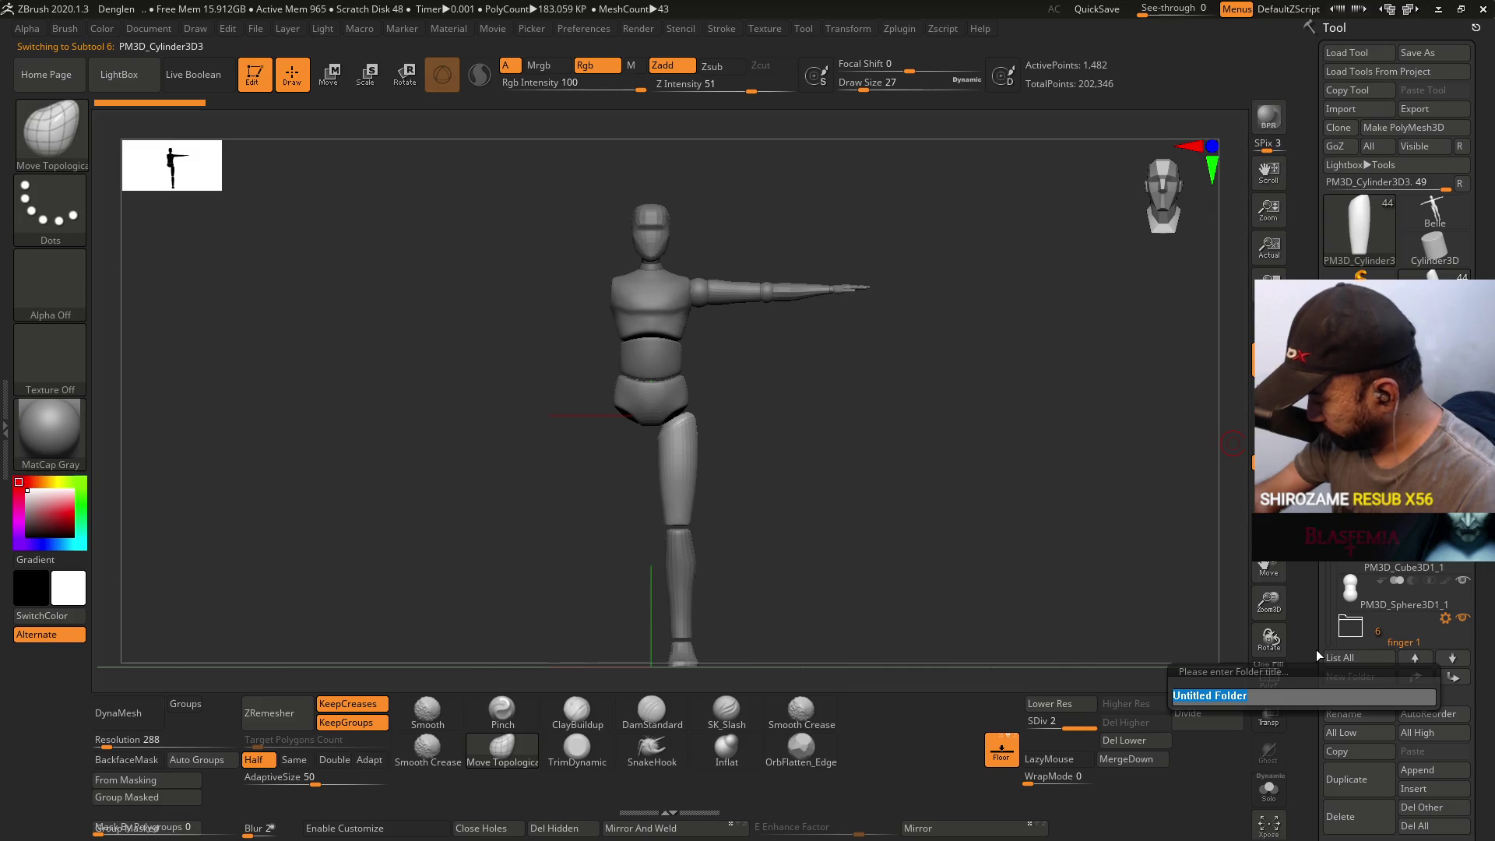
key(Return)
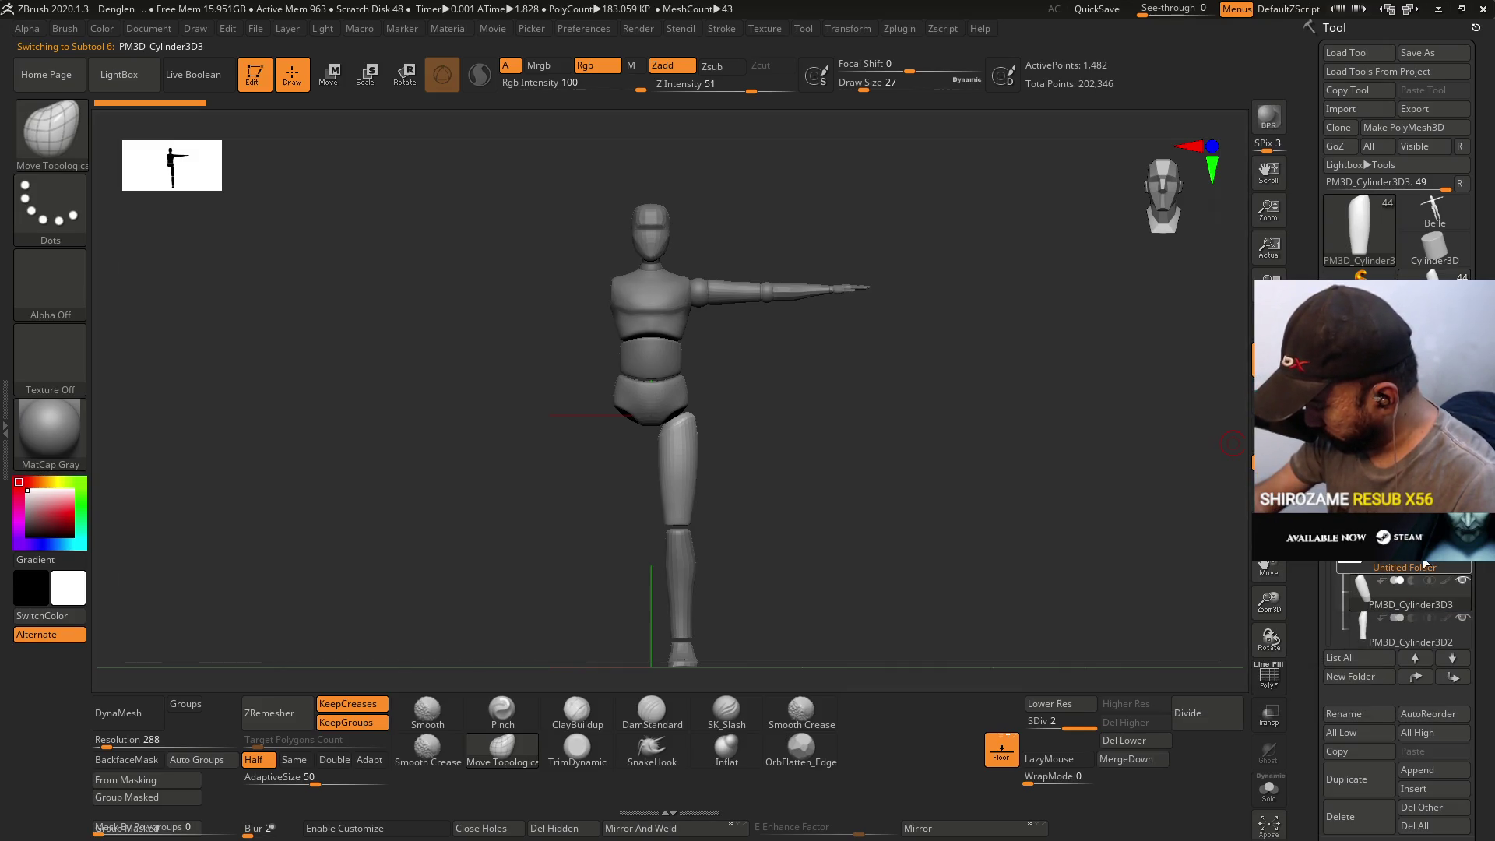
click(1393, 568)
- Focus on the lower leg, draw a transpose line down the shin, and return to Gizmo 3D
key(w)
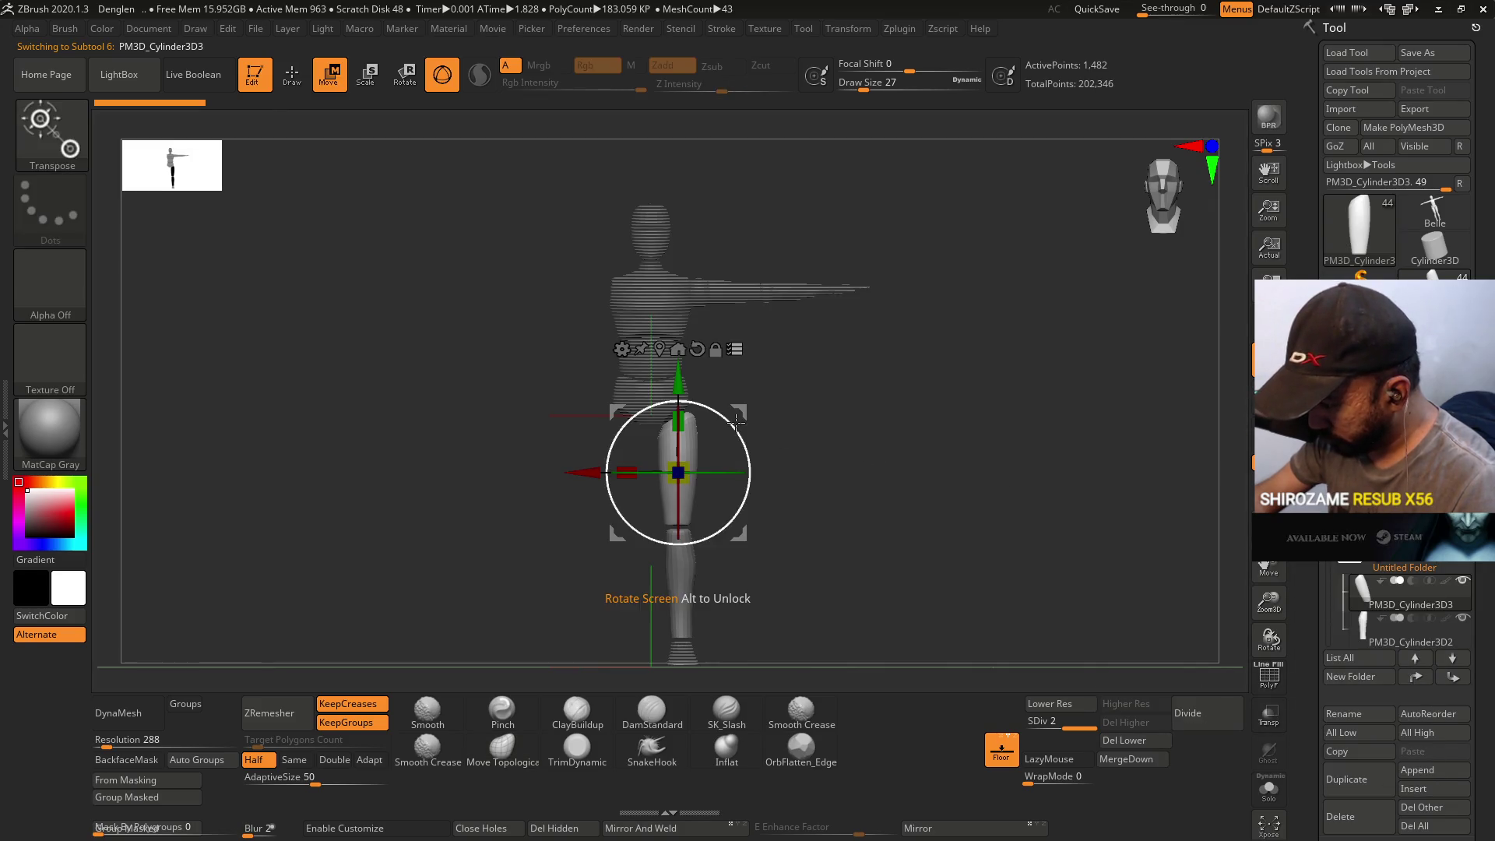
key(f)
key(y)
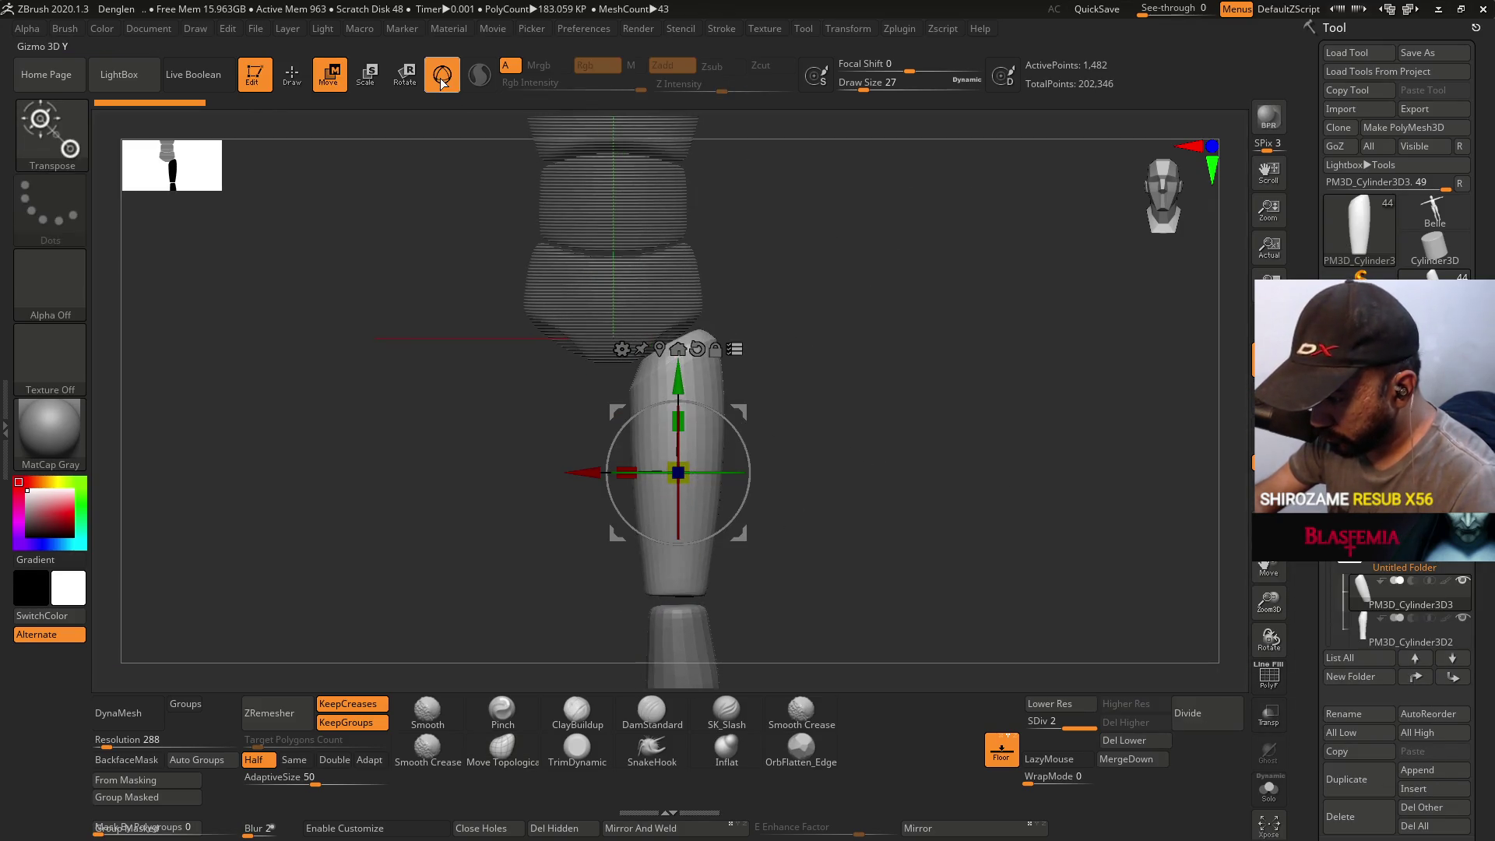
drag(673, 342, 674, 593)
click(458, 84)
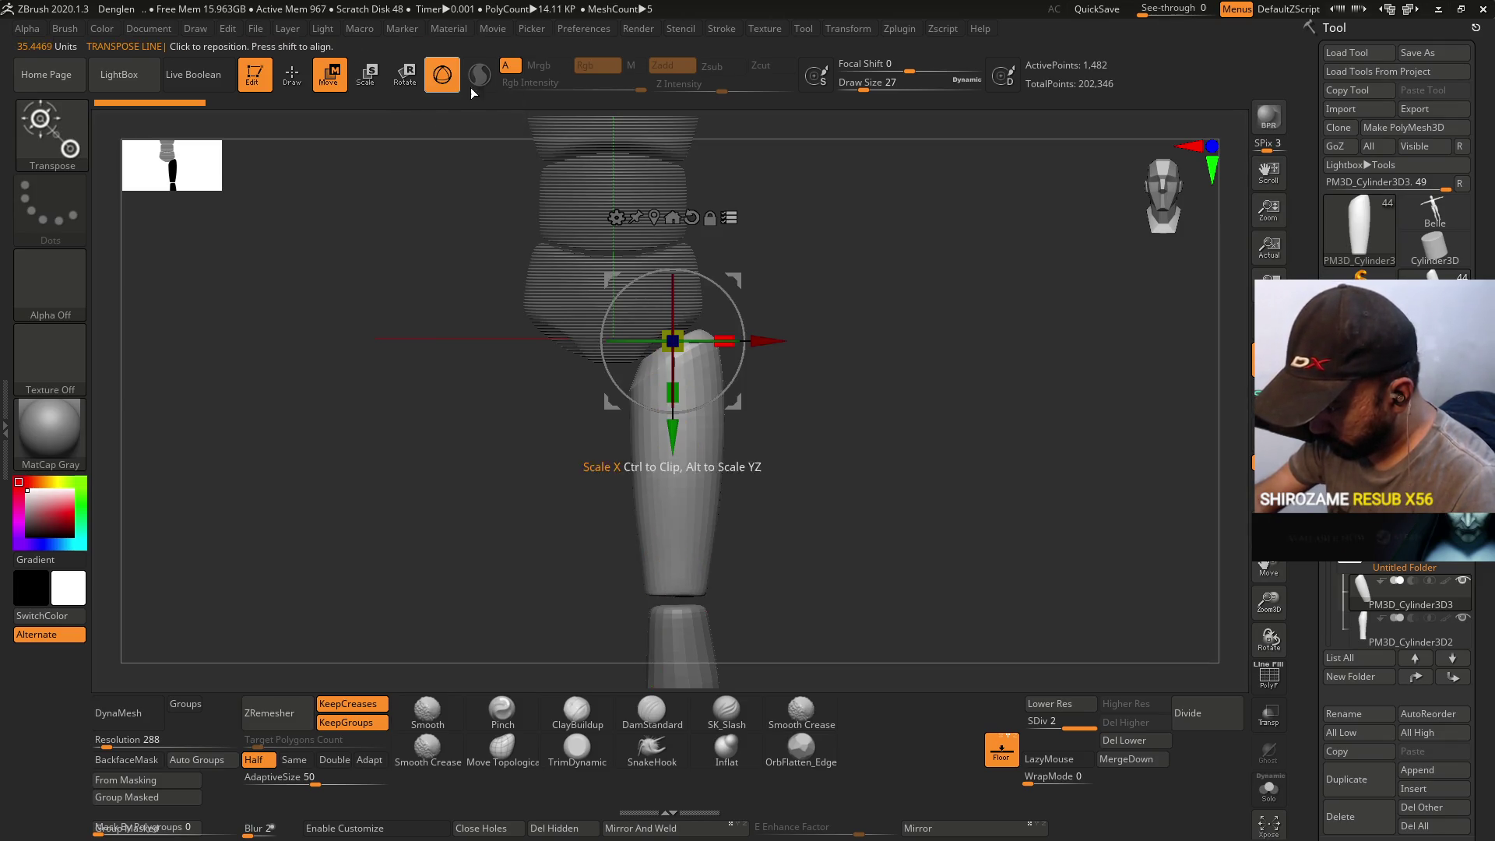
alt+drag(825, 467, 789, 441)
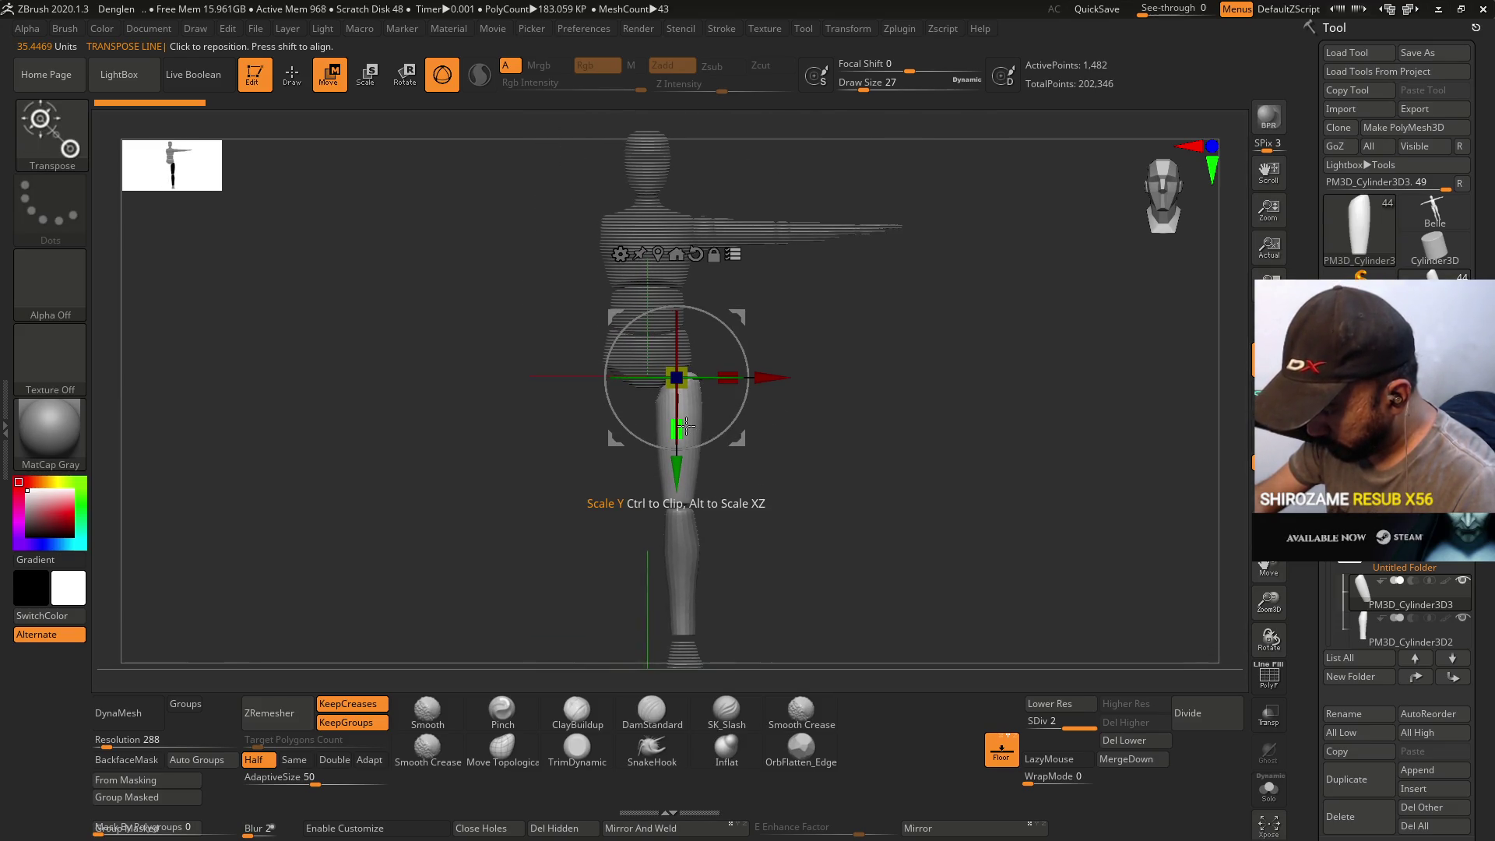
- Scale the lower leg piece down along Y to about 0.9
drag(684, 427, 692, 419)
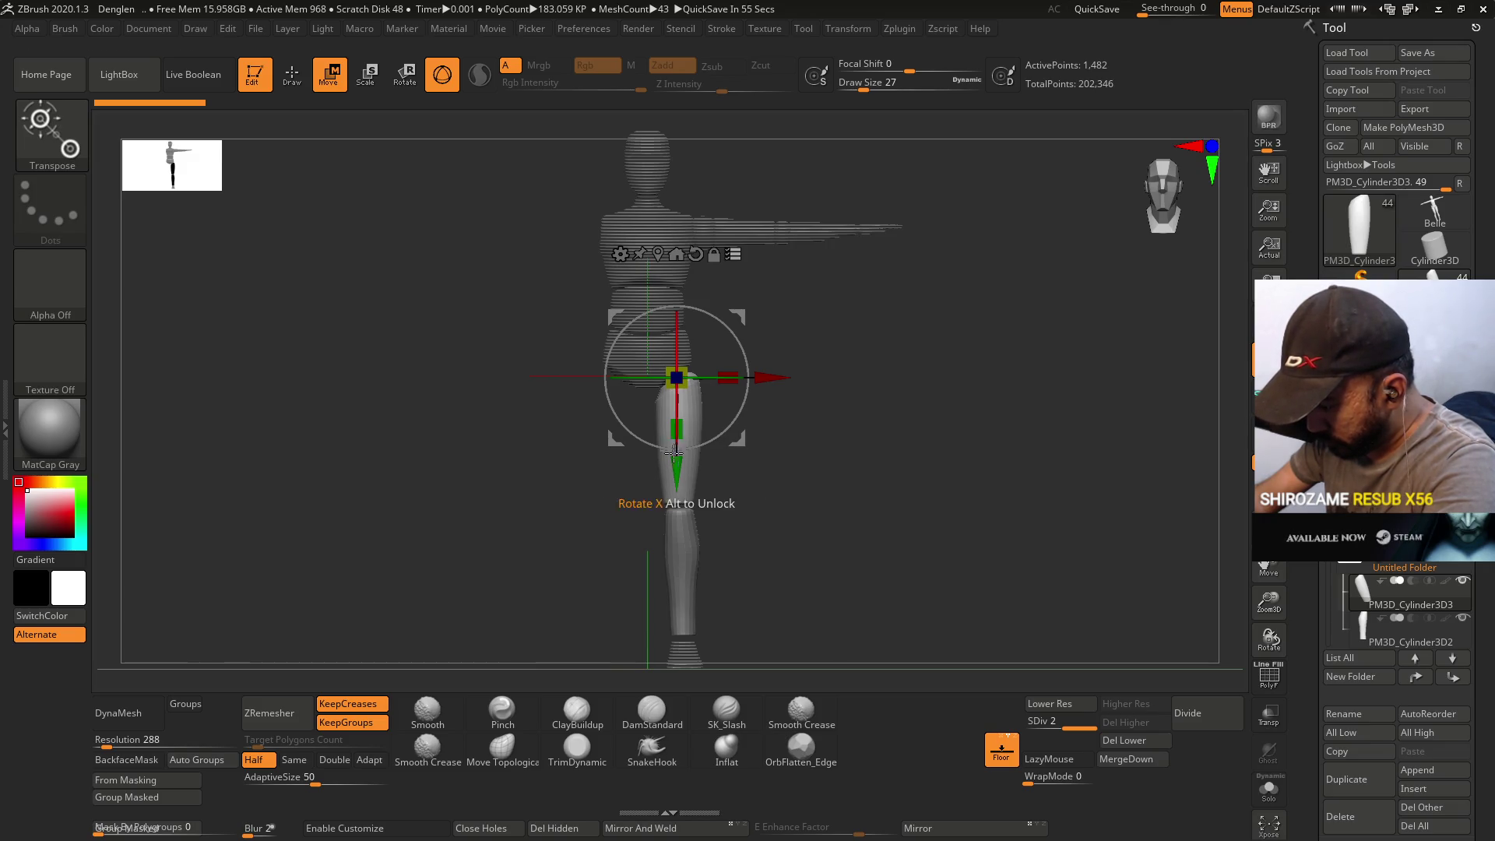
drag(678, 425, 681, 426)
key(ctrl)
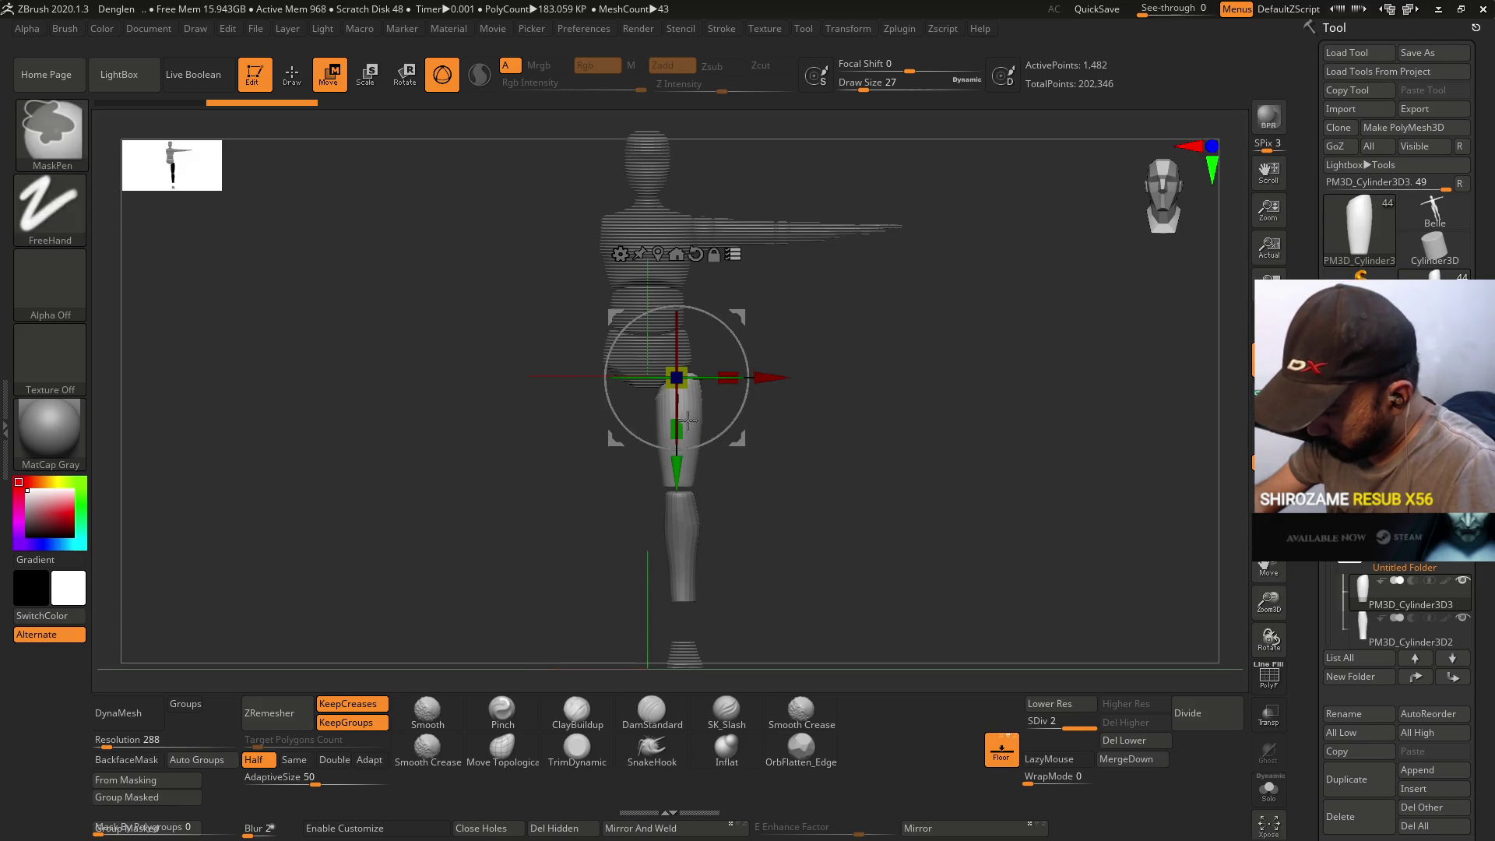
ctrl+click(688, 420)
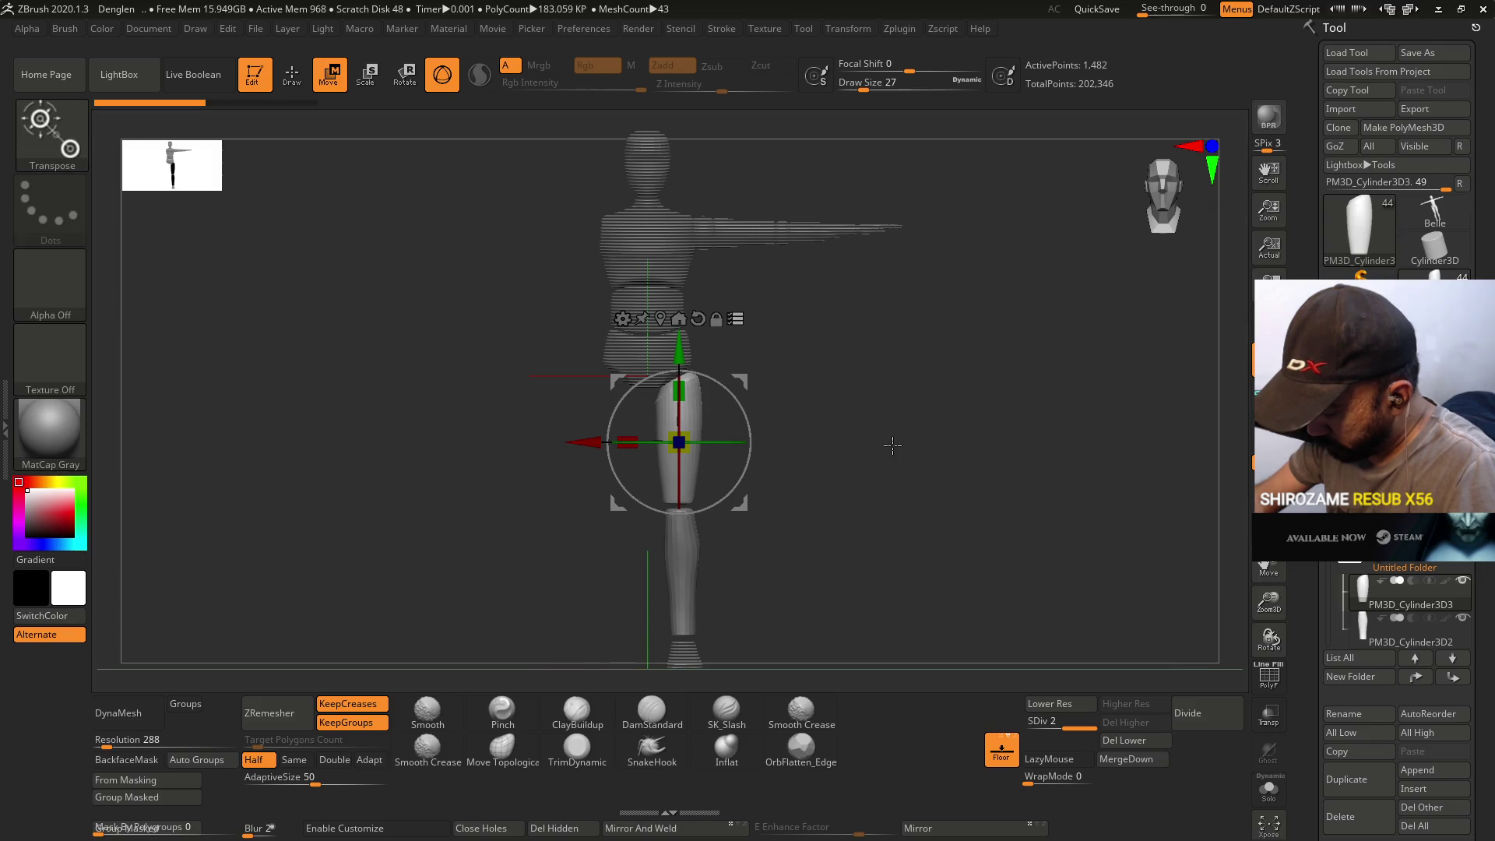
shift+drag(879, 444, 821, 434)
drag(685, 377, 683, 396)
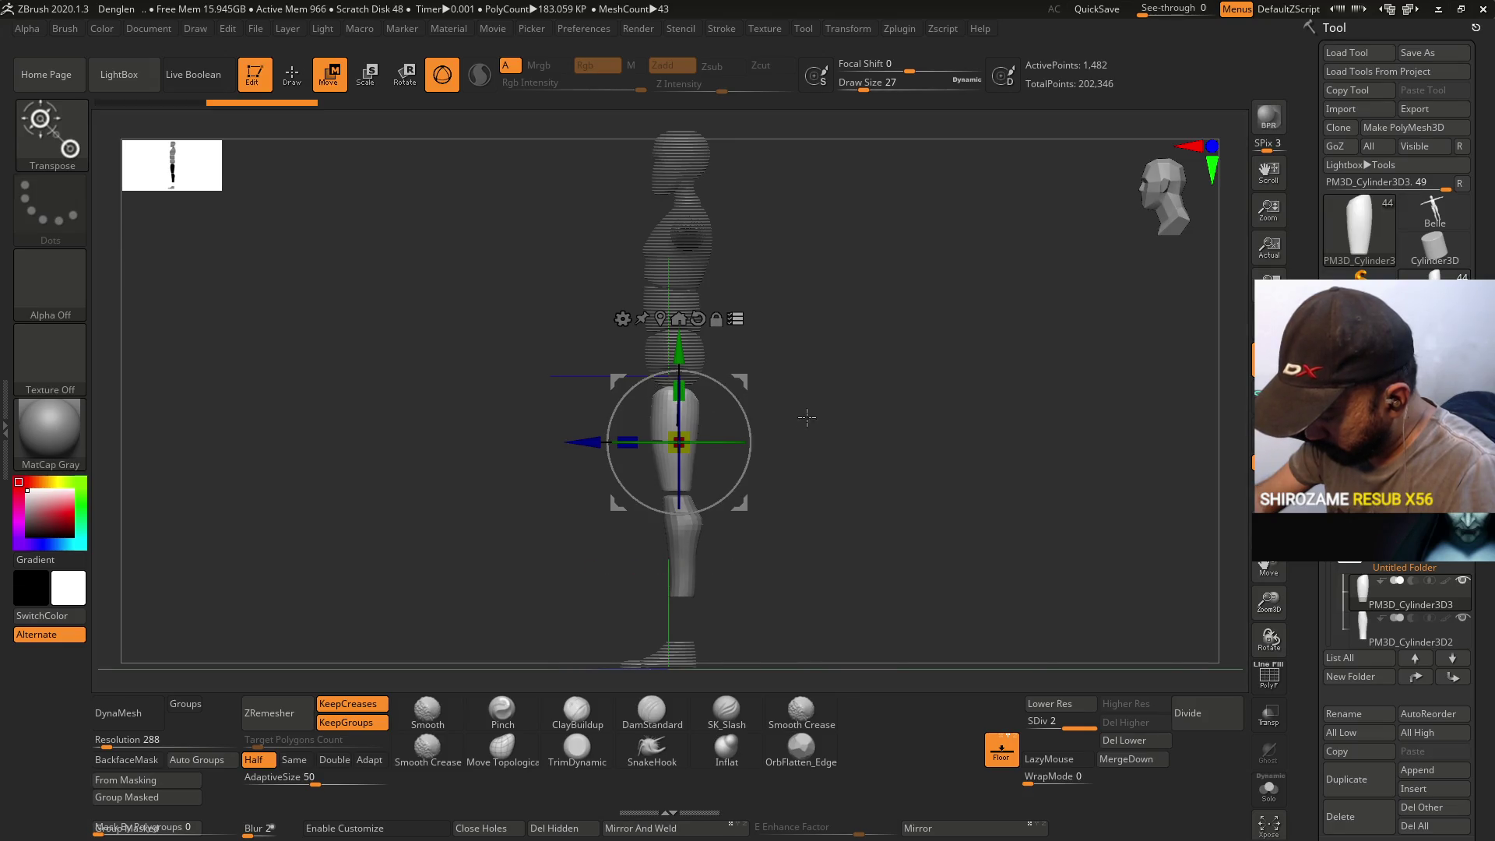
shift+drag(802, 430, 877, 423)
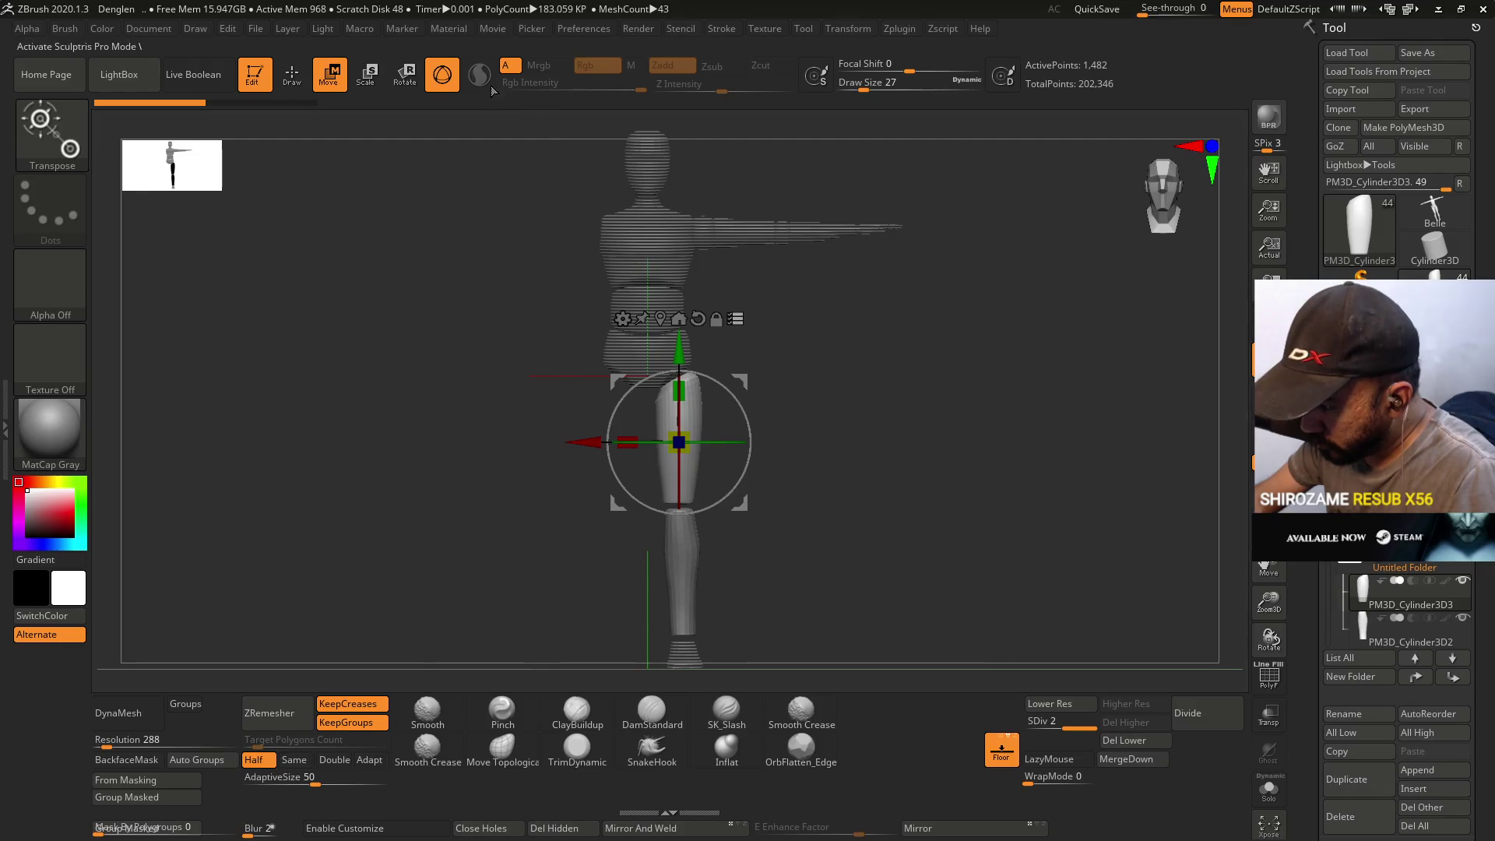
- Rescale the lower leg to 0.9 from an ankle-to-knee transpose line, then collapse Untitled Folder
key(y)
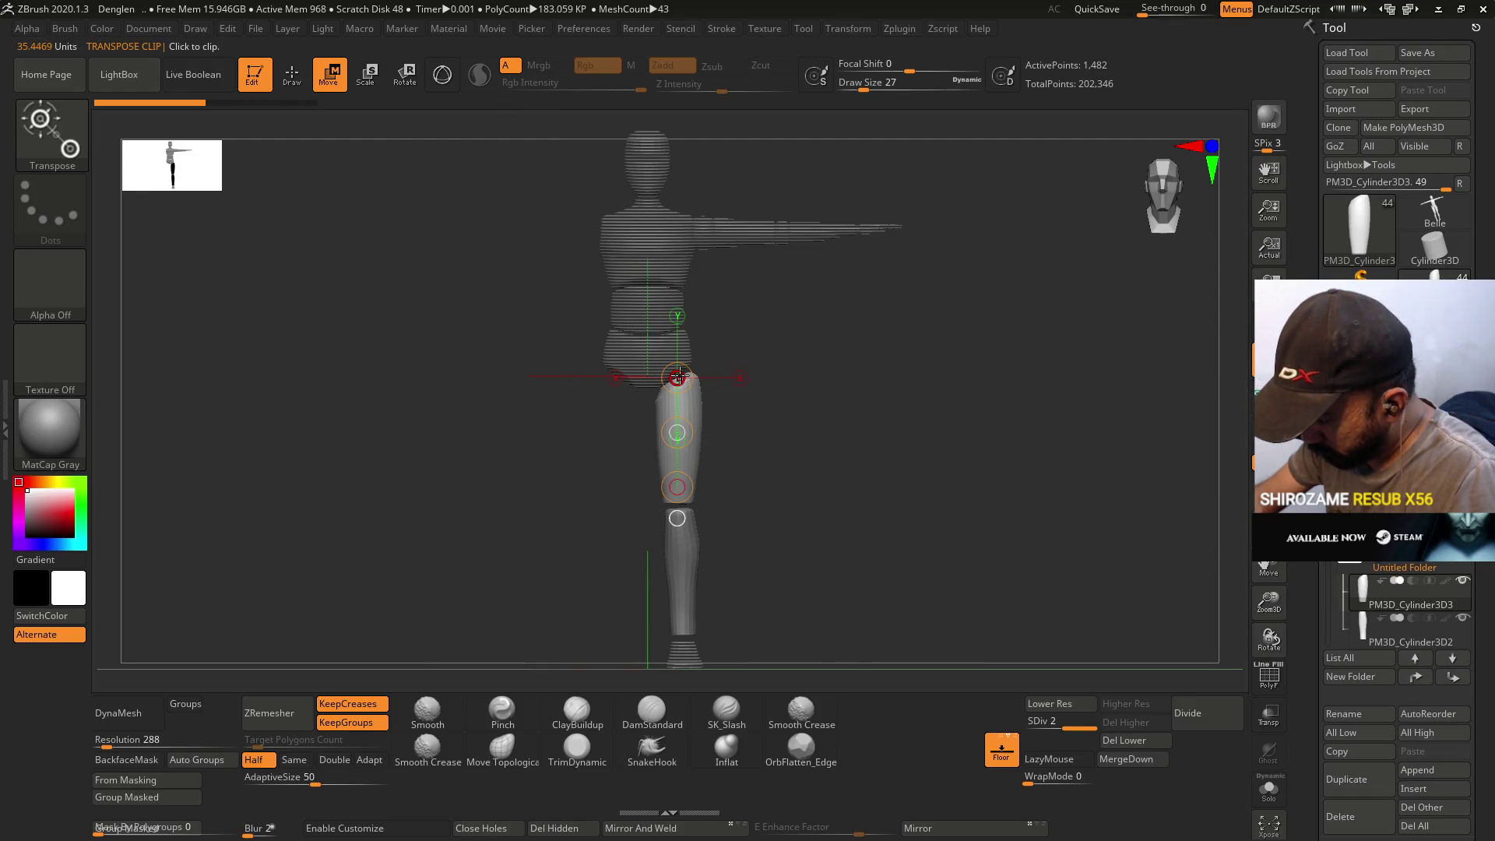
drag(682, 623, 695, 543)
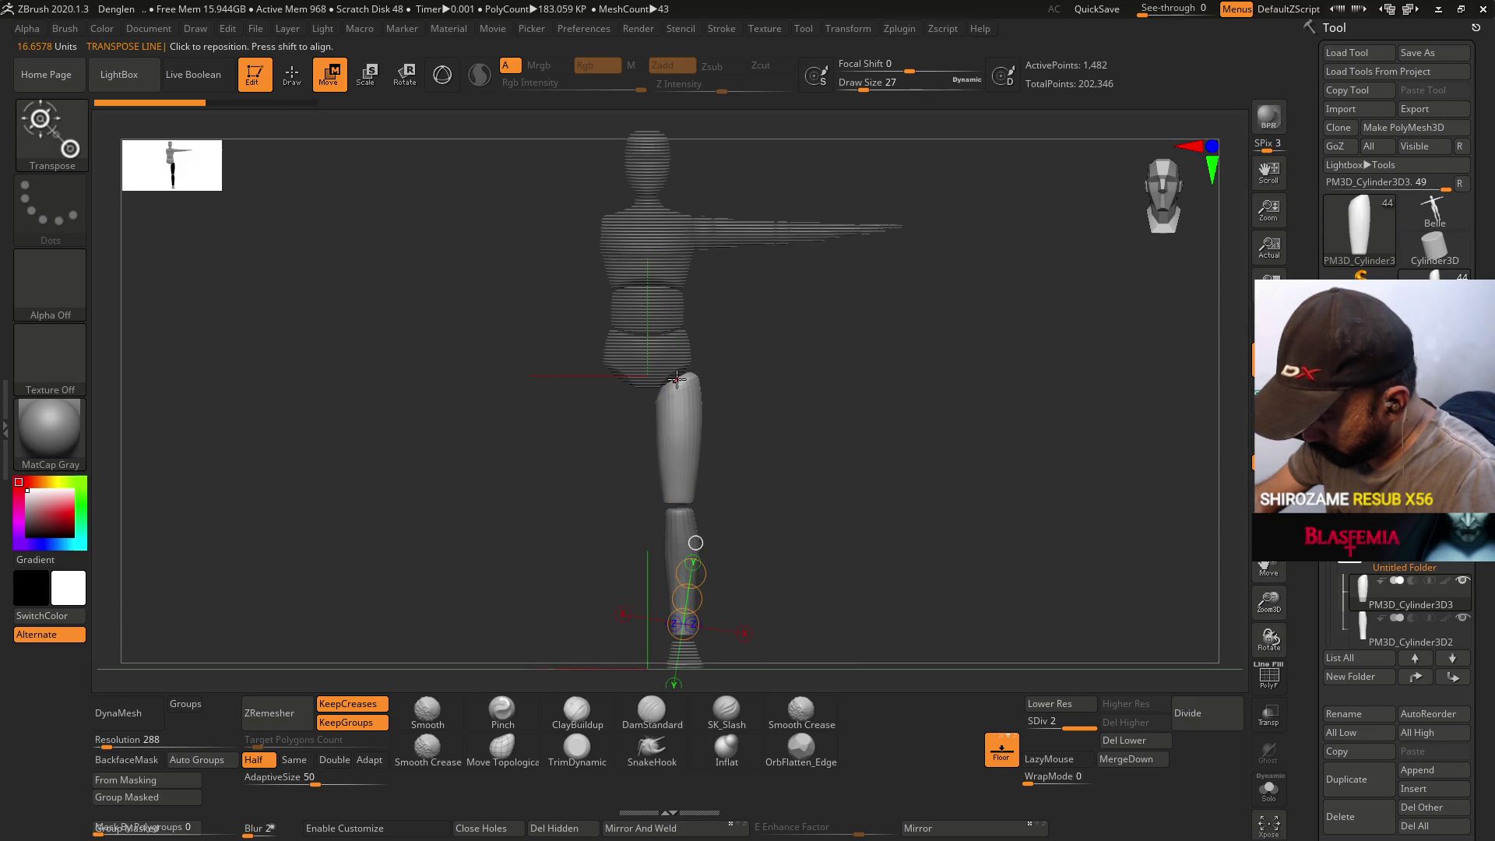
key(y)
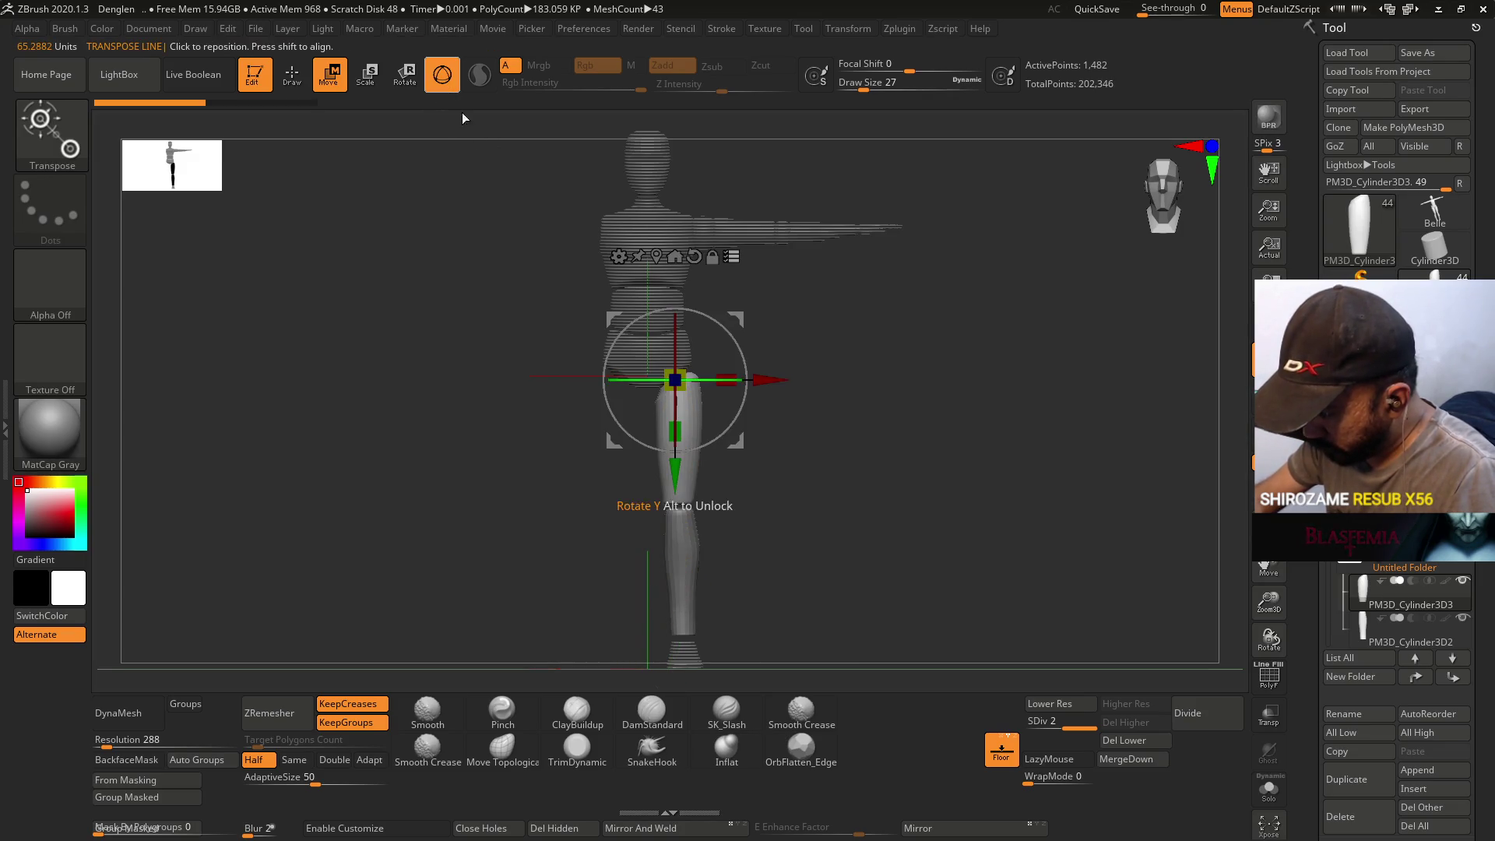
drag(676, 431, 681, 422)
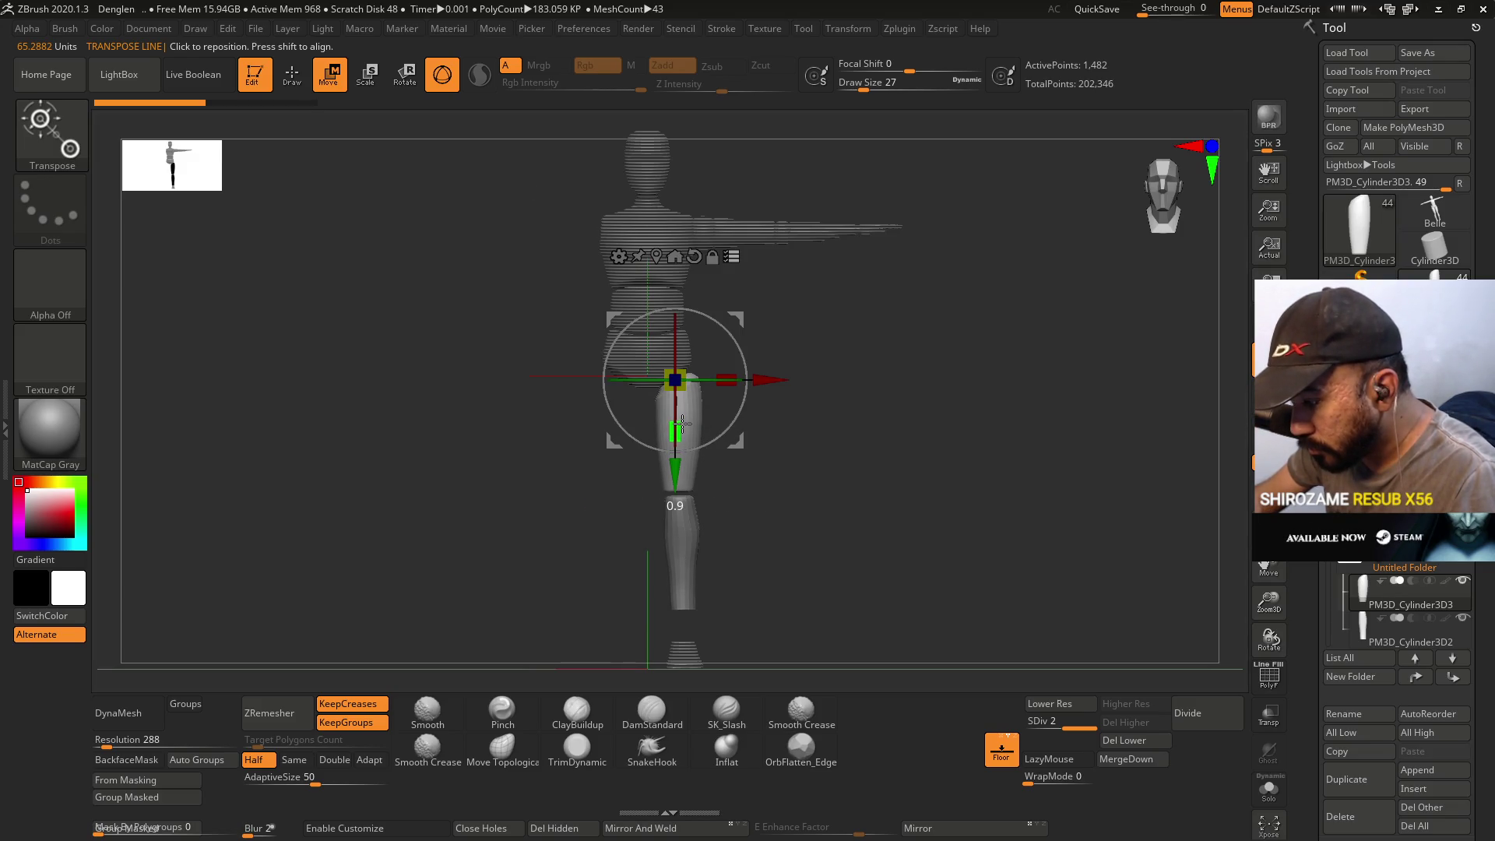
drag(681, 423, 682, 424)
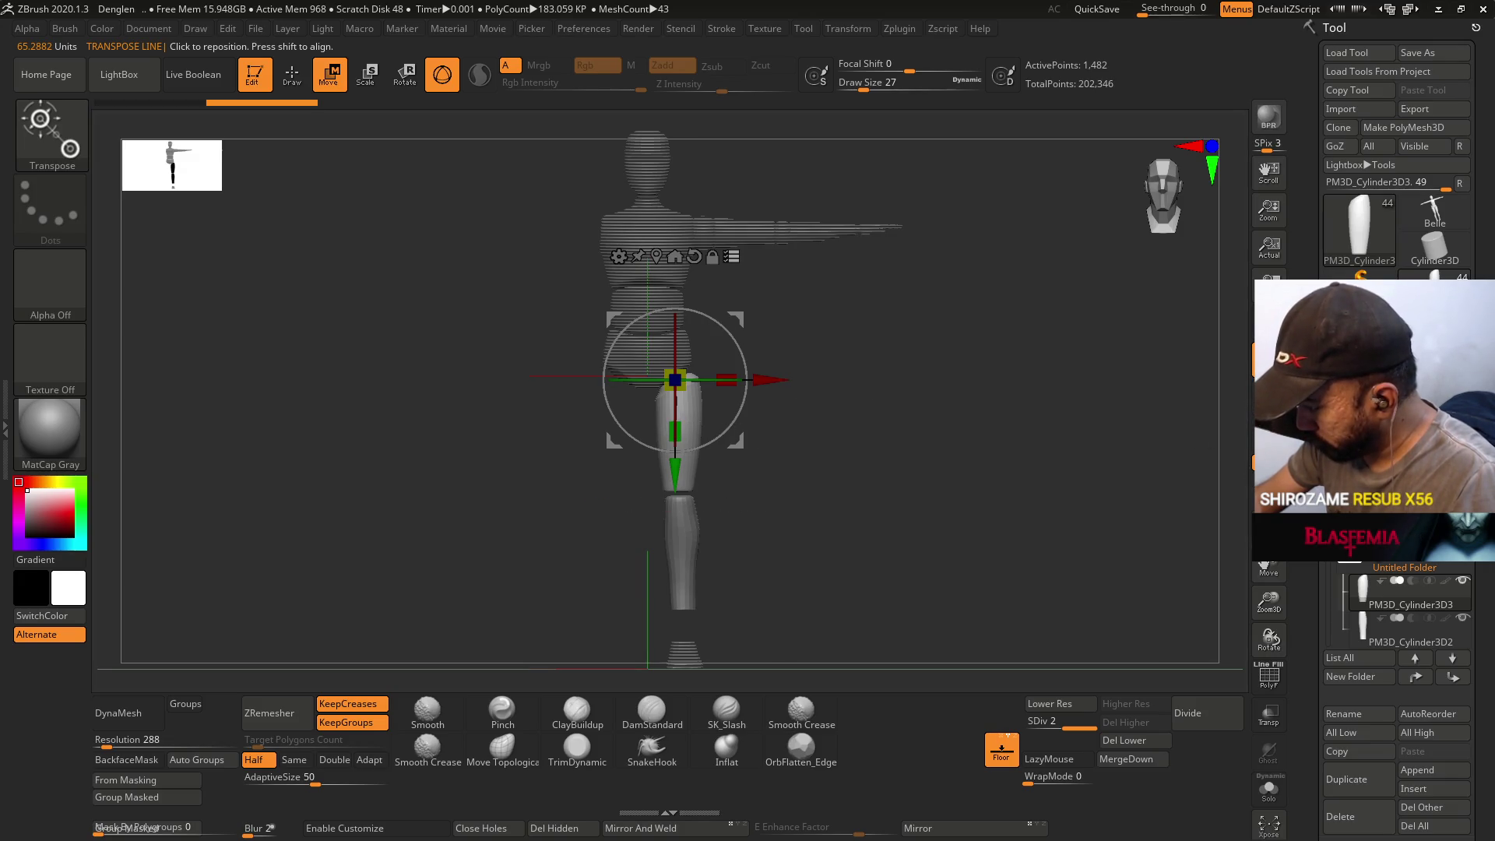
click(1345, 590)
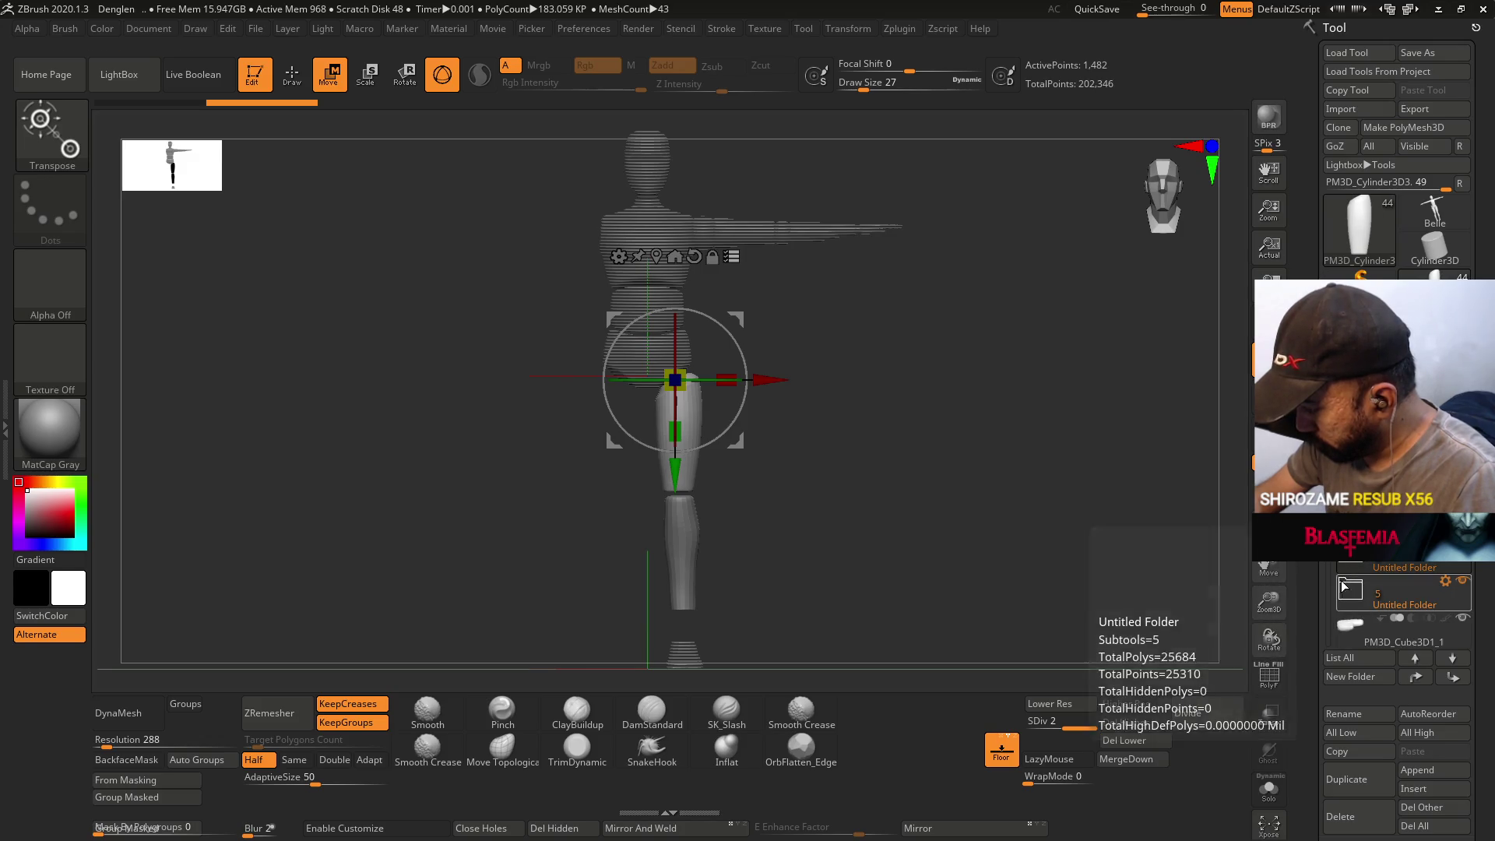
- Select the foot piece and stretch it taller along Y to meet the shortened leg
drag(1333, 592, 1333, 623)
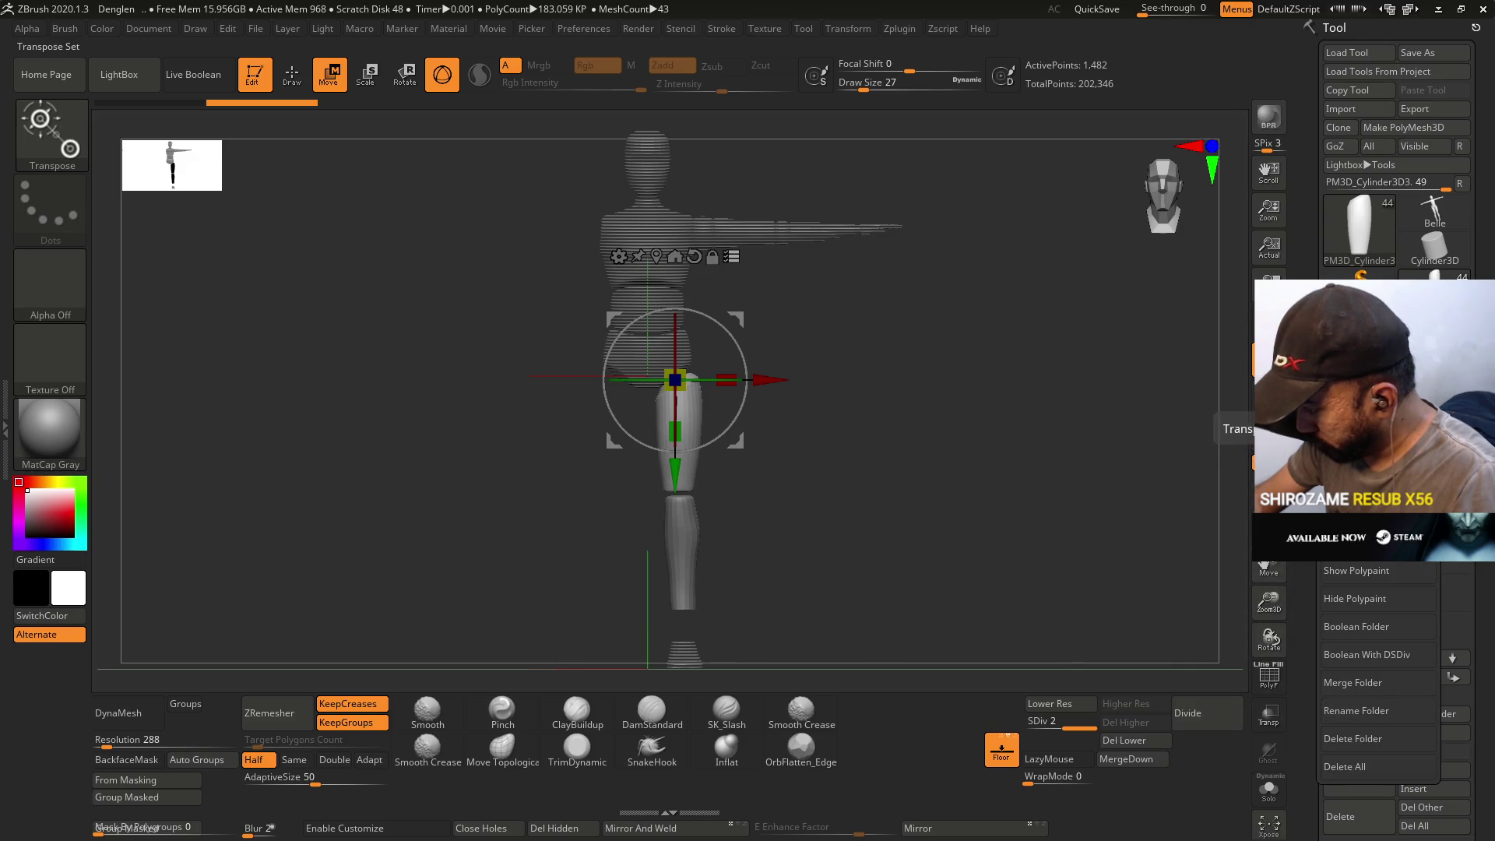
click(1371, 545)
alt+drag(842, 514, 854, 402)
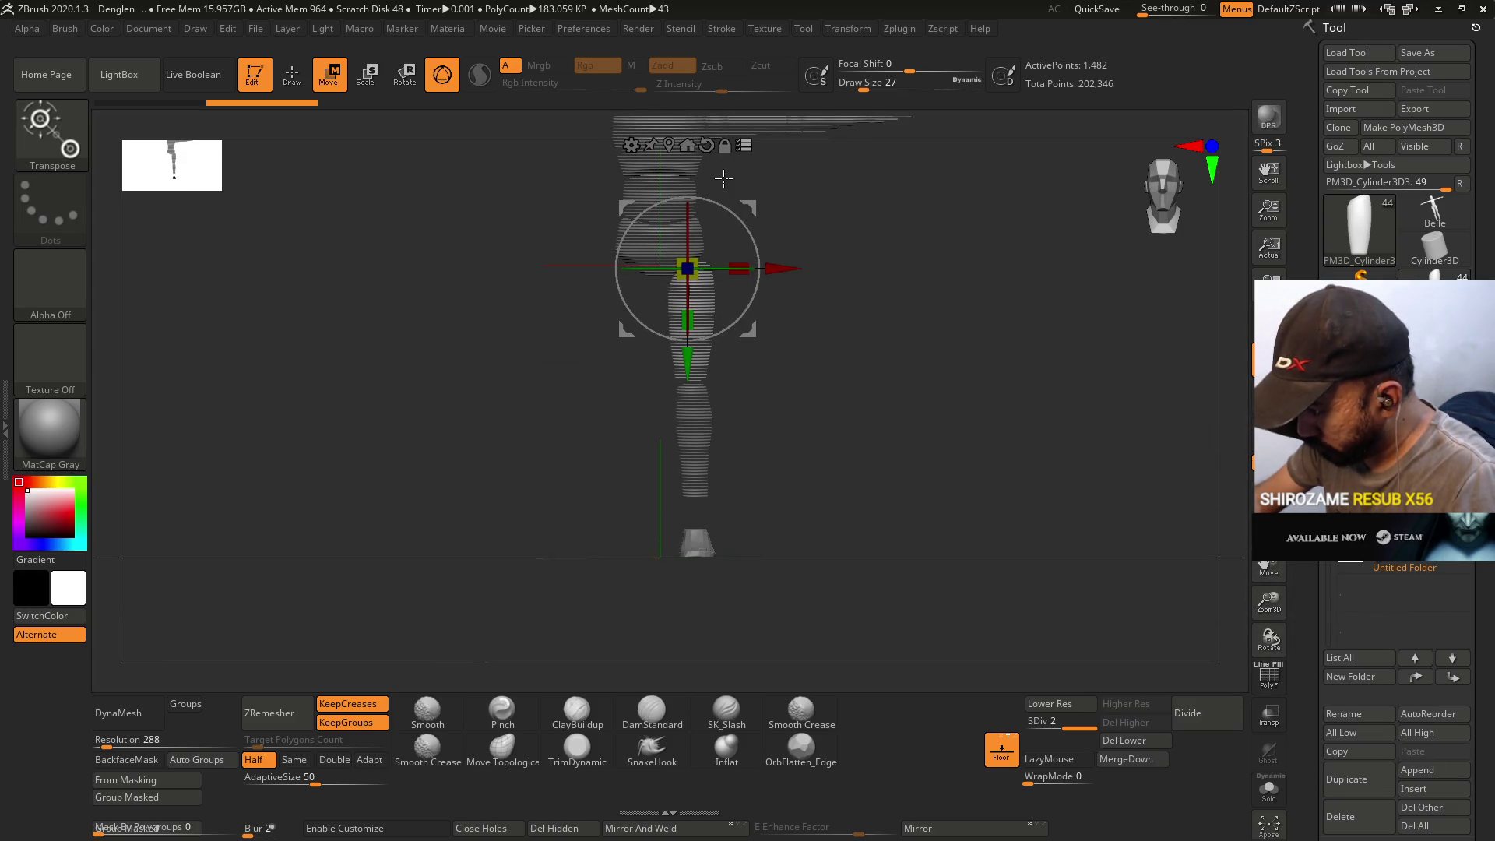
click(442, 74)
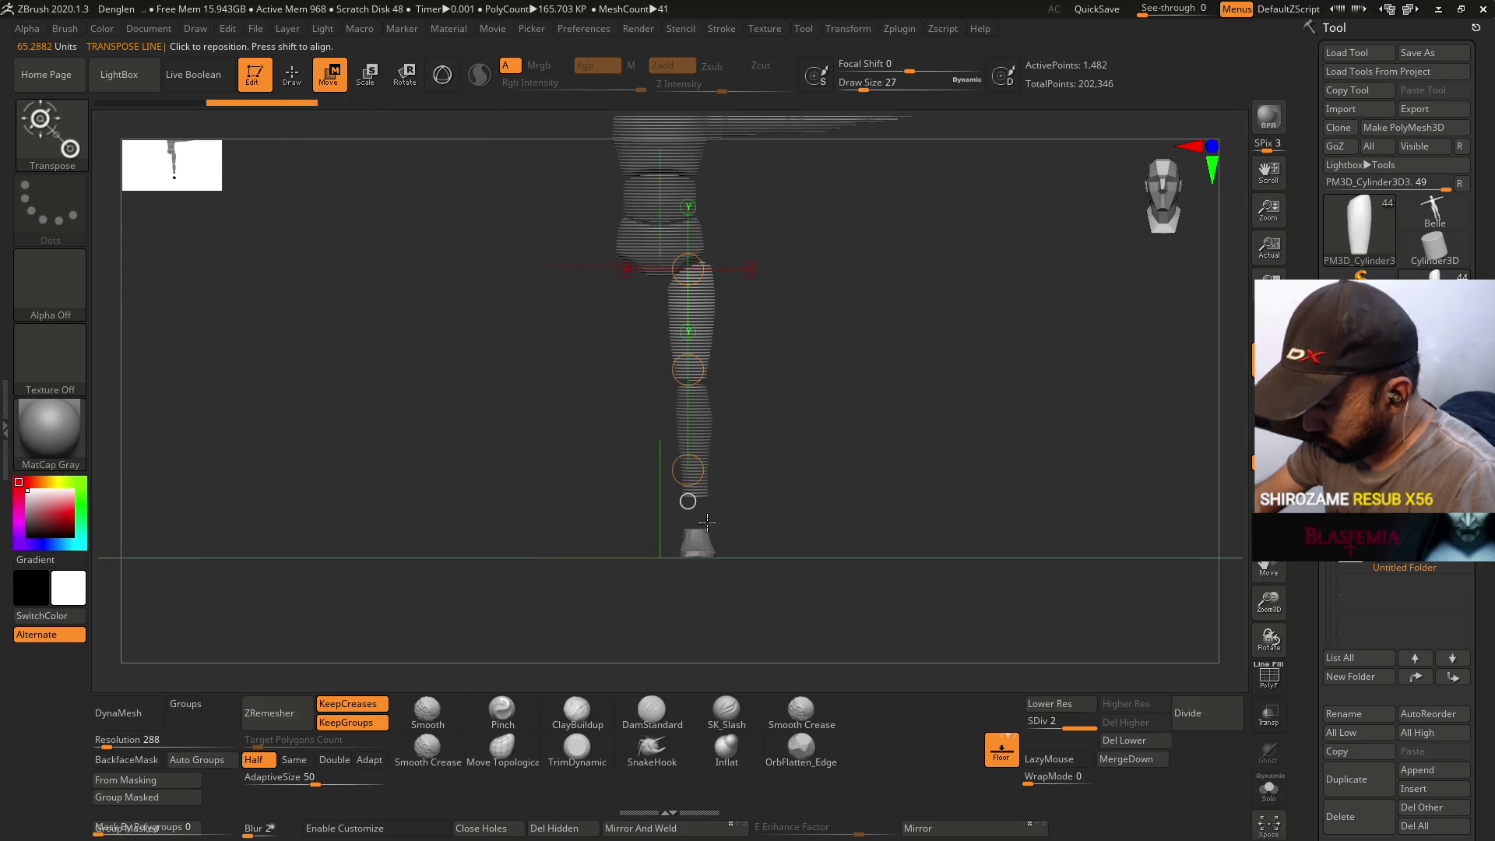
drag(697, 554, 697, 386)
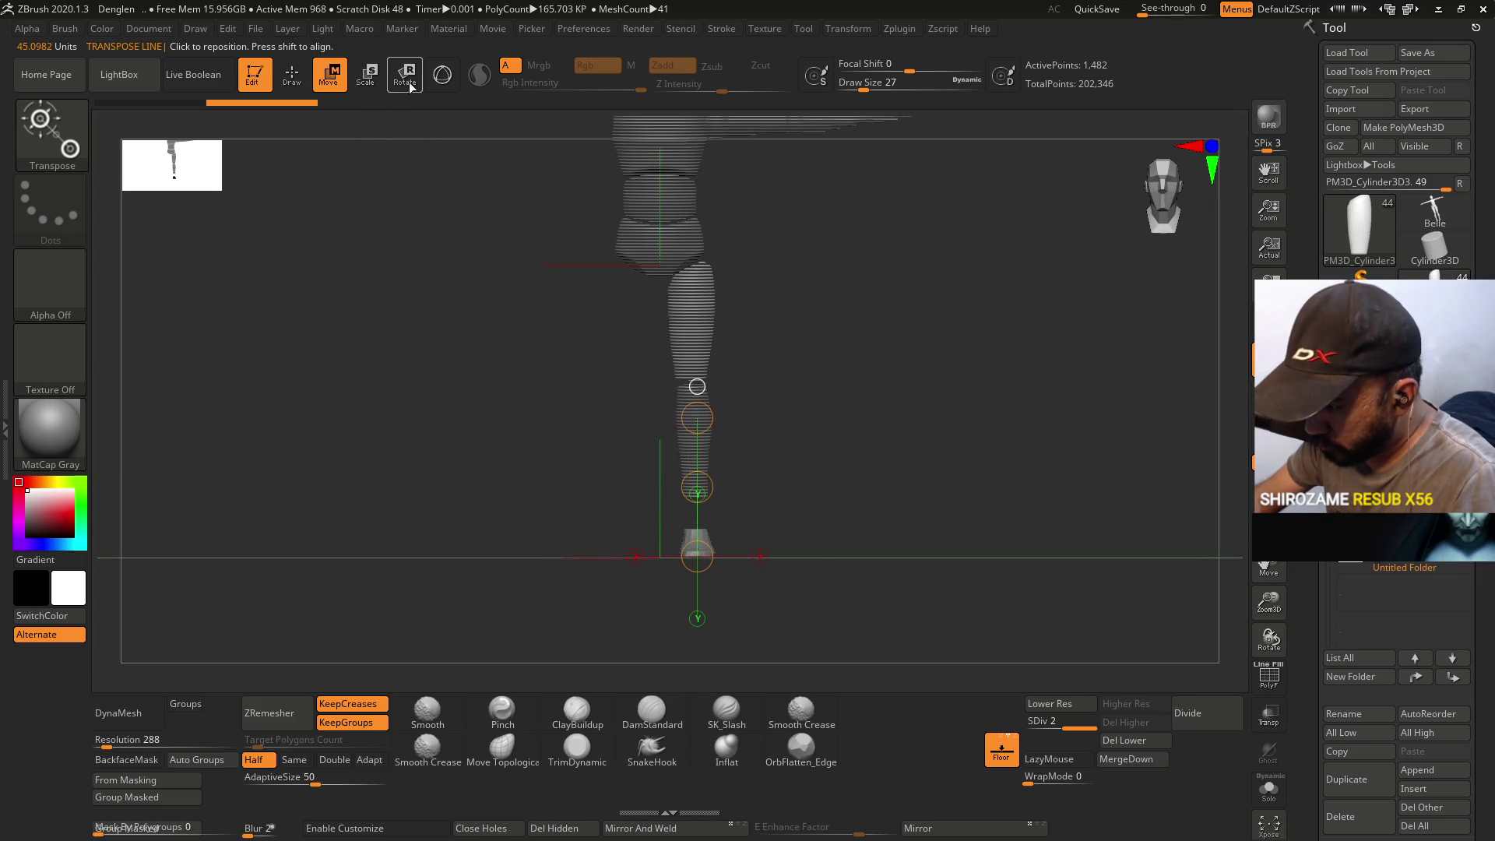
click(442, 74)
drag(701, 629, 703, 616)
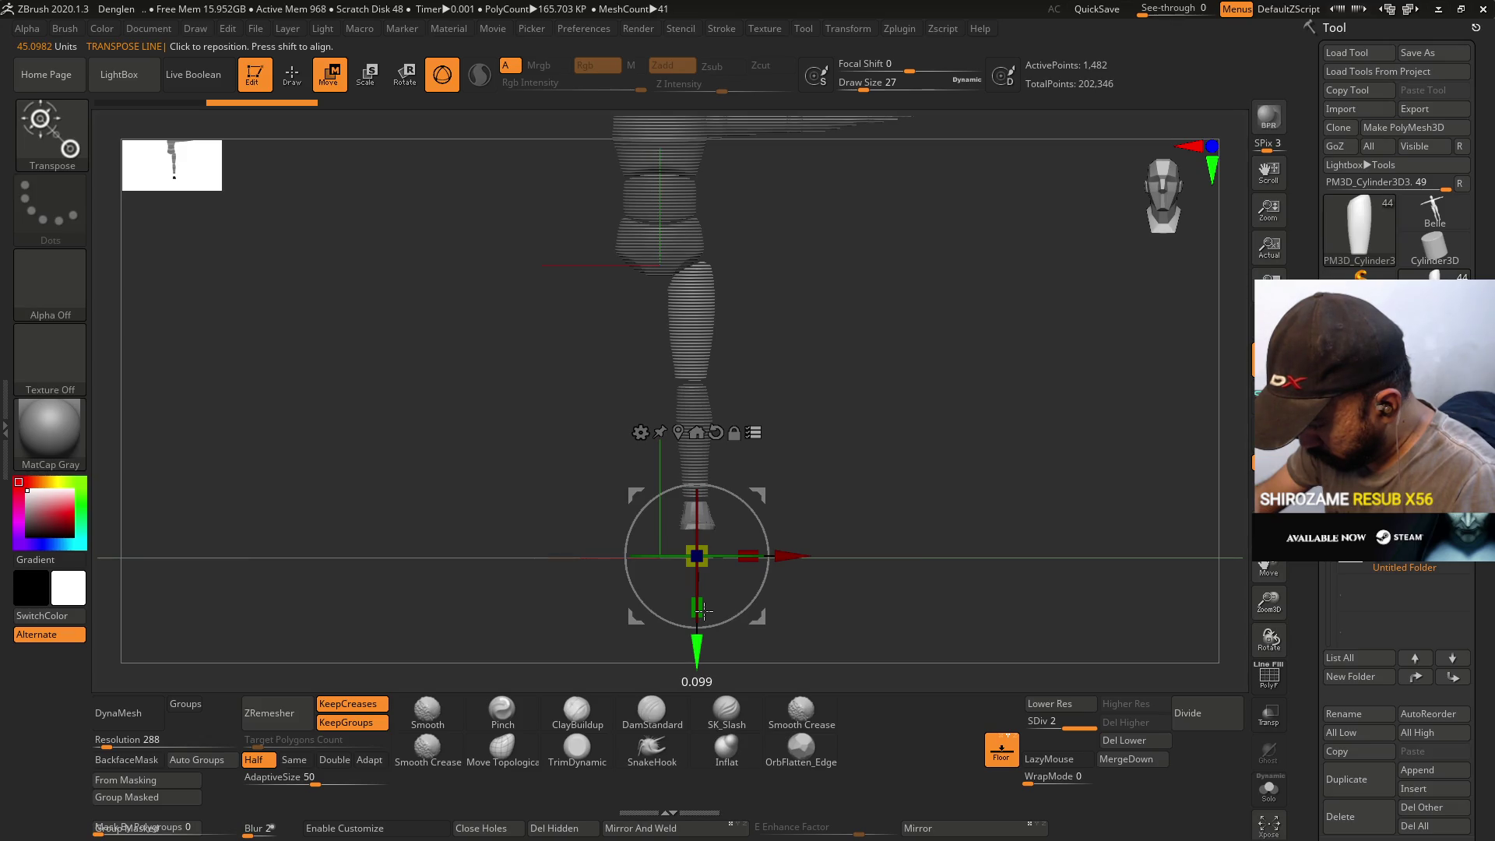
mouse_move(851, 477)
mouse_down()
mouse_move(864, 486)
mouse_move(731, 484)
mouse_move(806, 474)
mouse_move(687, 436)
mouse_move(1188, 353)
mouse_up()
- Return to Draw mode, save the ZBrush project with Ctrl+S, and show the desktop
key(q)
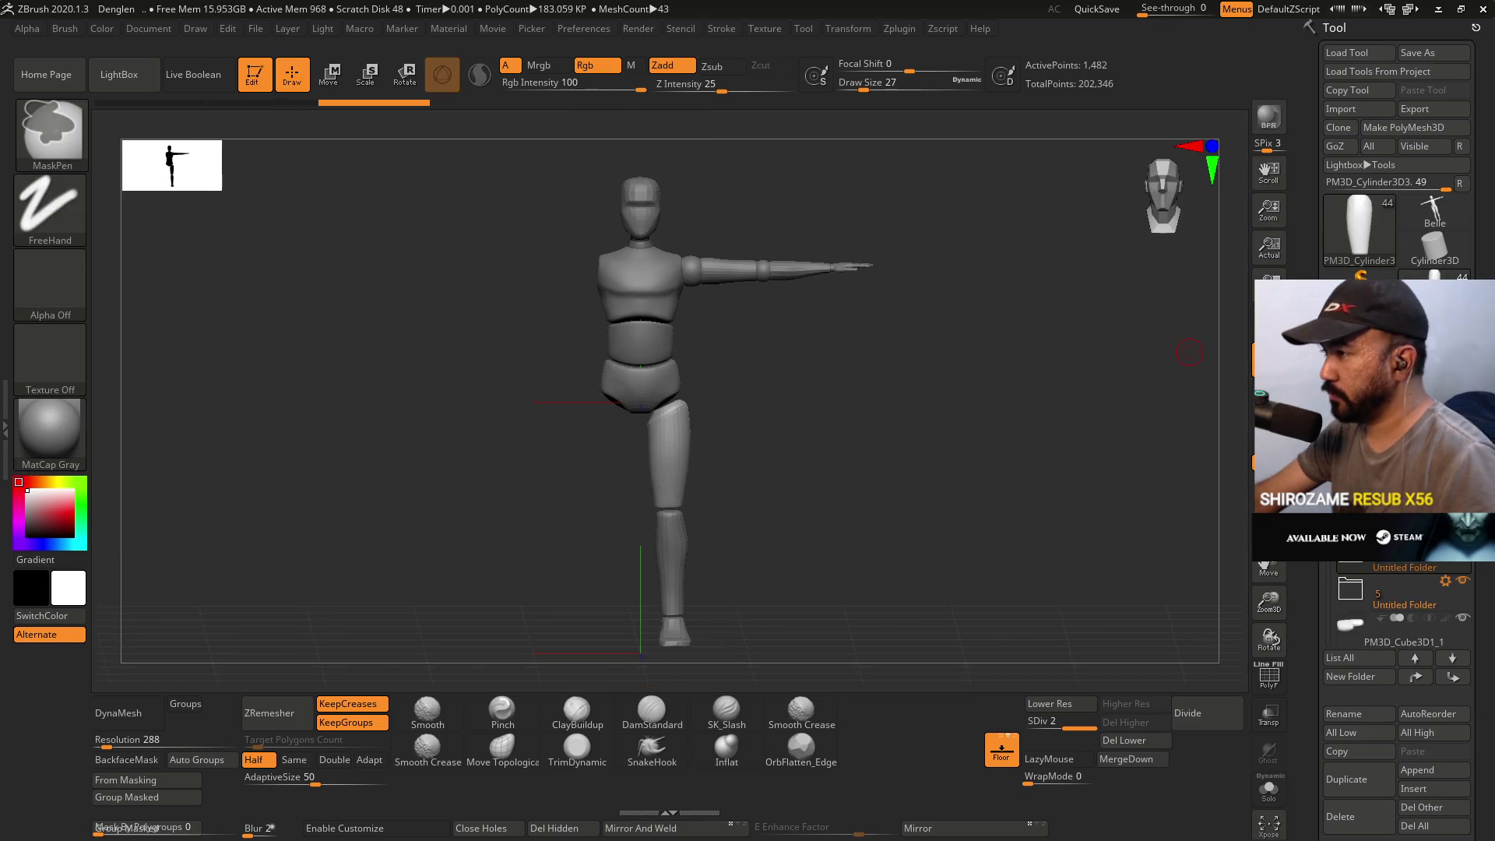
key(ctrl+s)
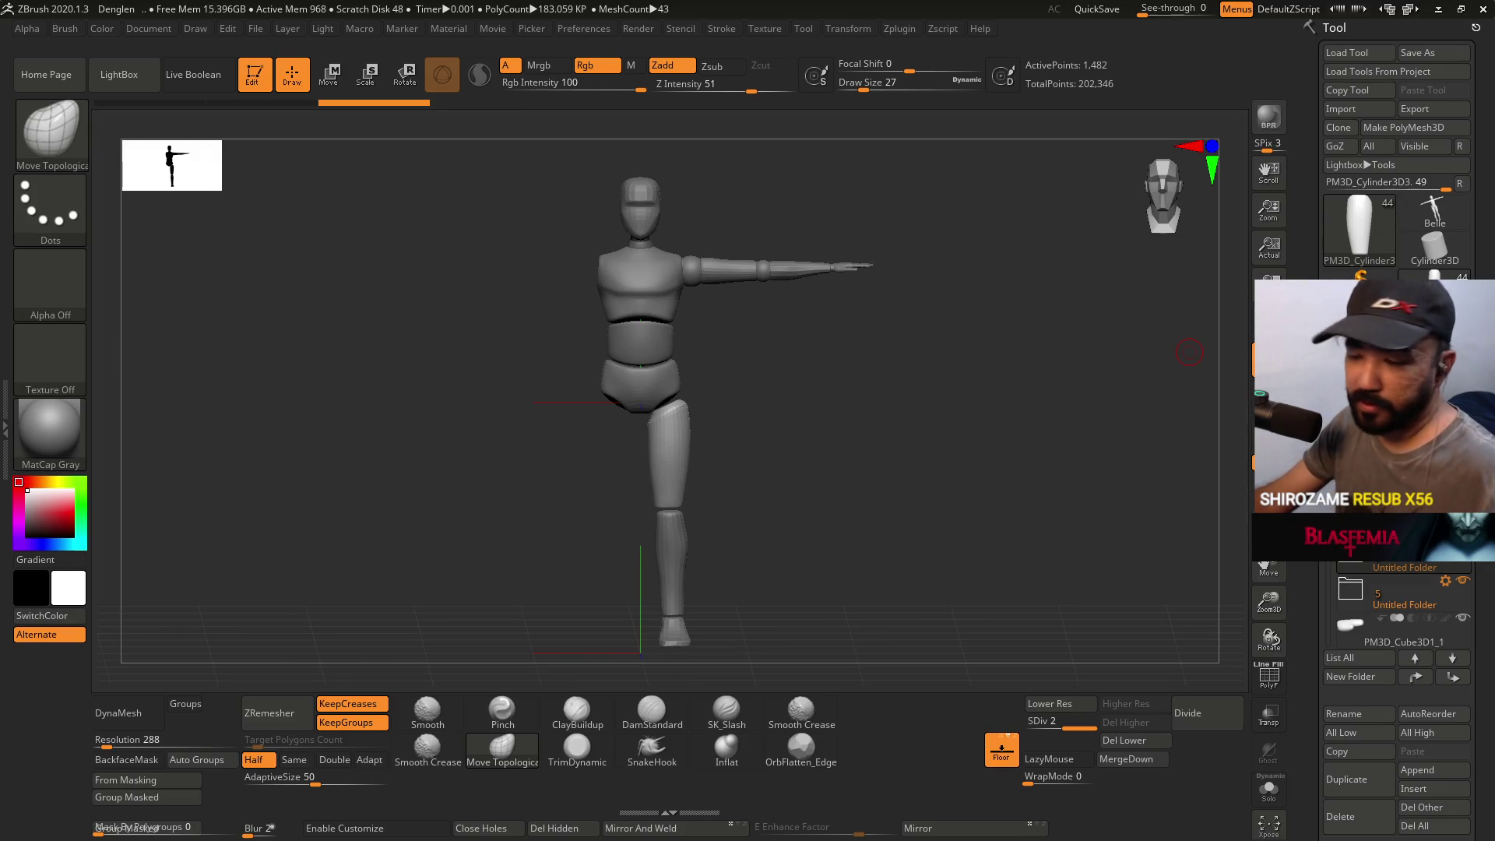
key(super+d)
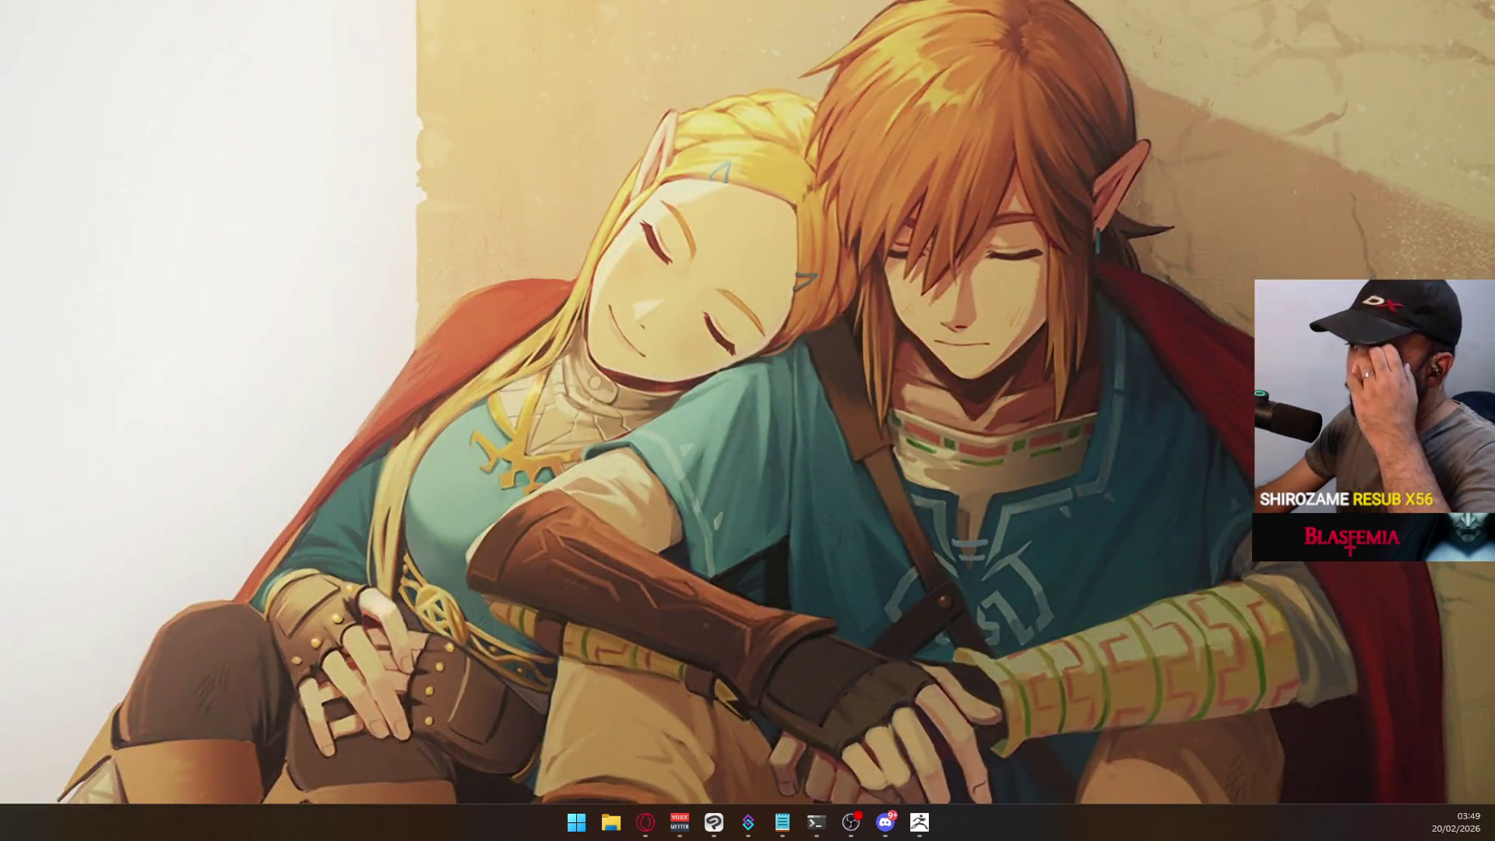
key(super+d)
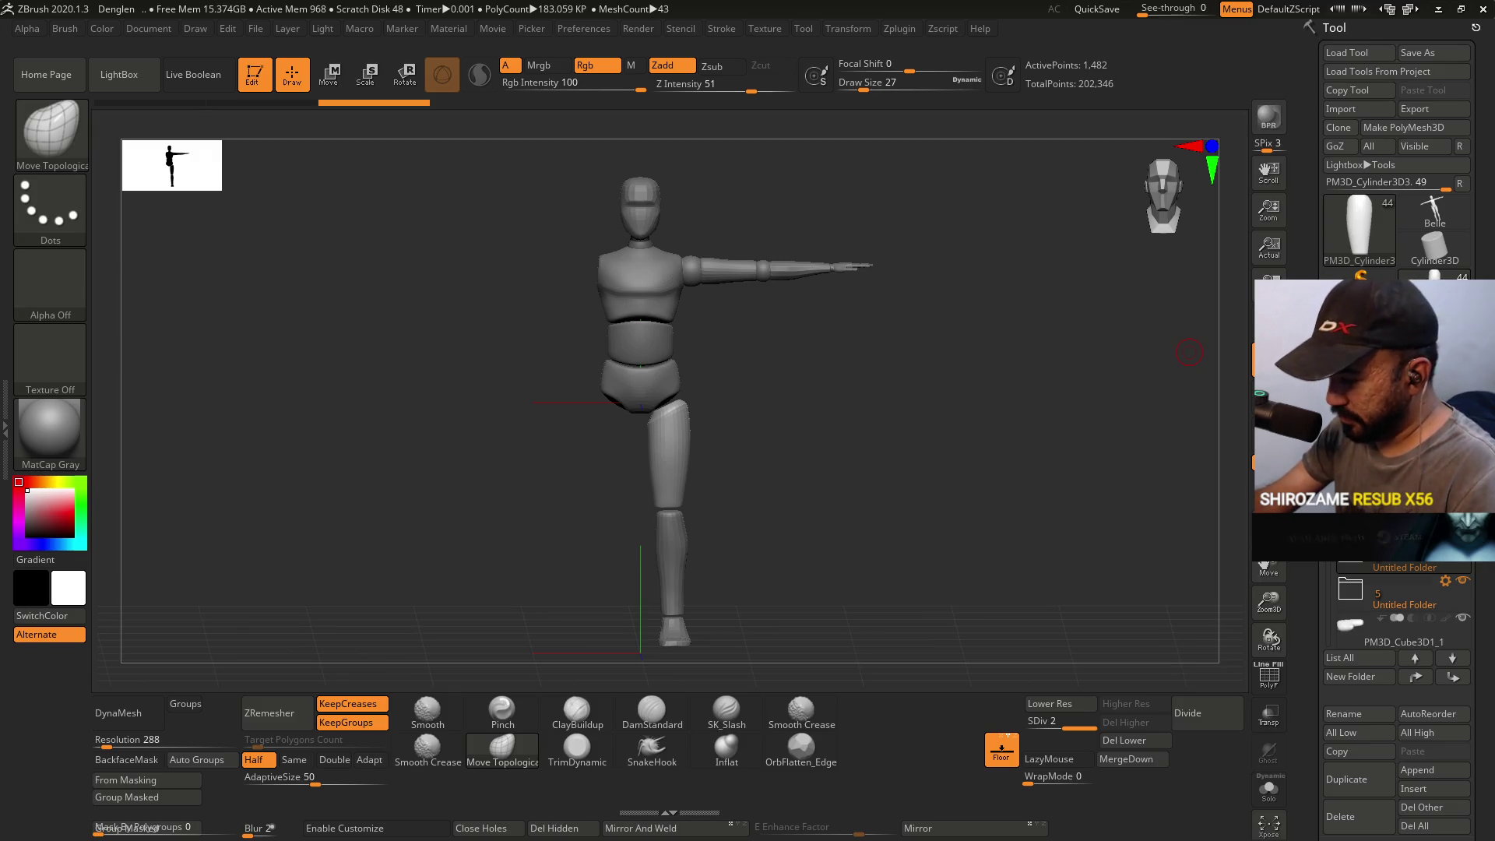
- Delete the Belle figure subtool and save the project
shift+drag(1028, 343, 1032, 205)
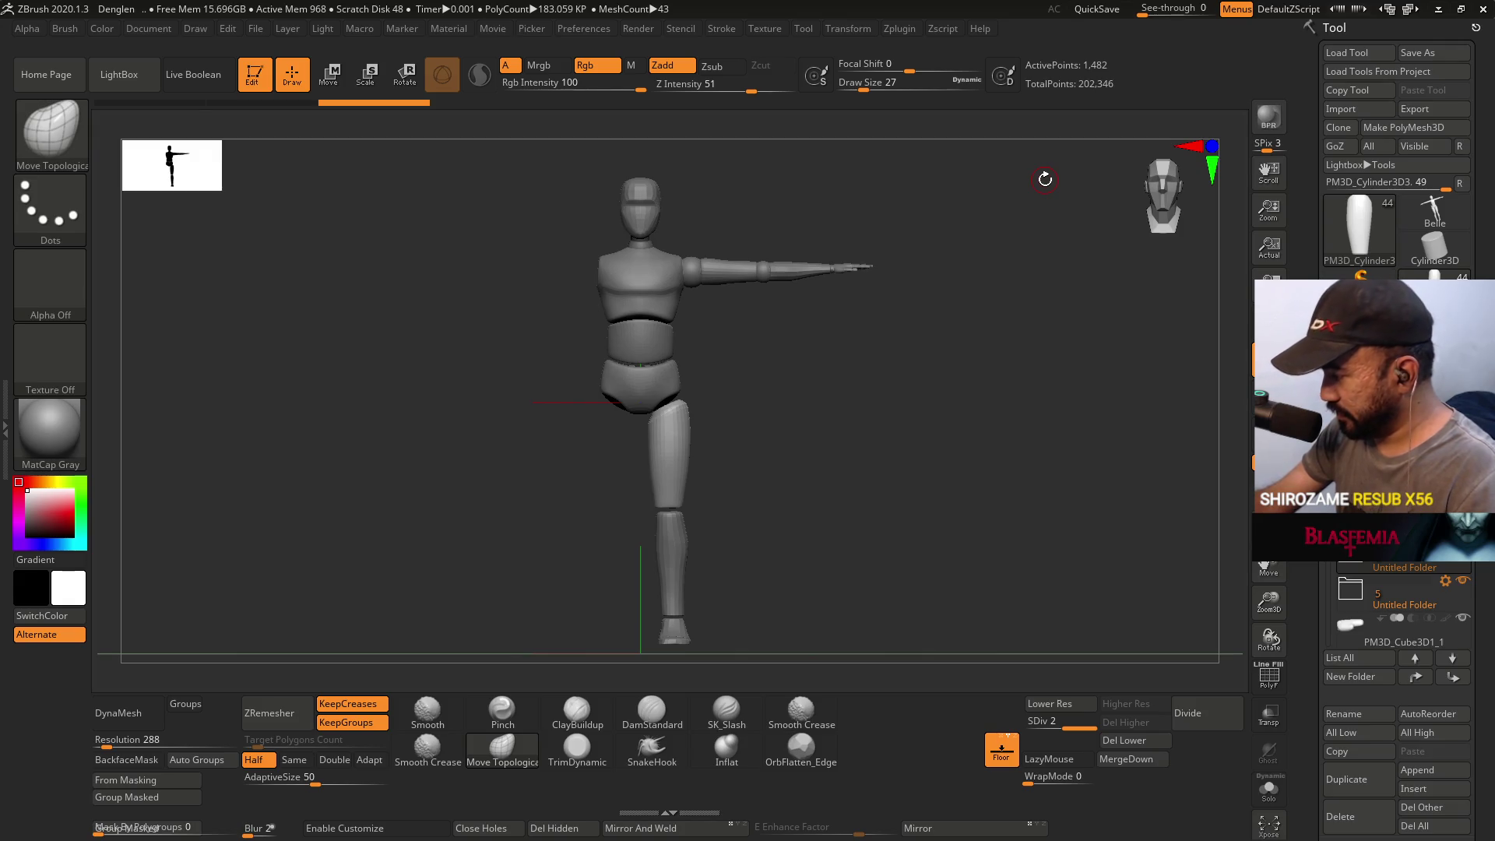
key(Up)
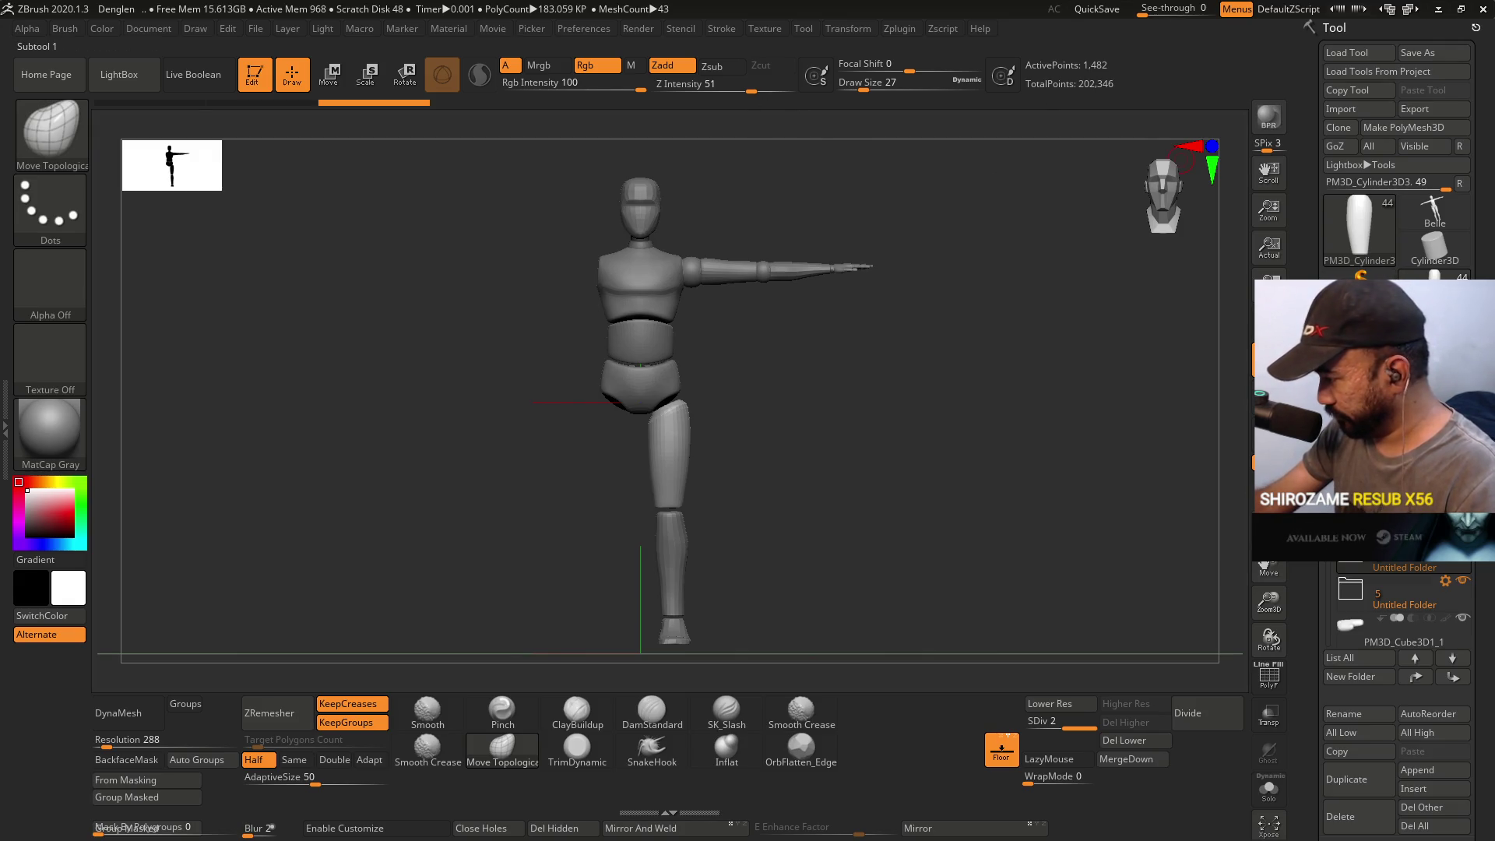
click(1362, 821)
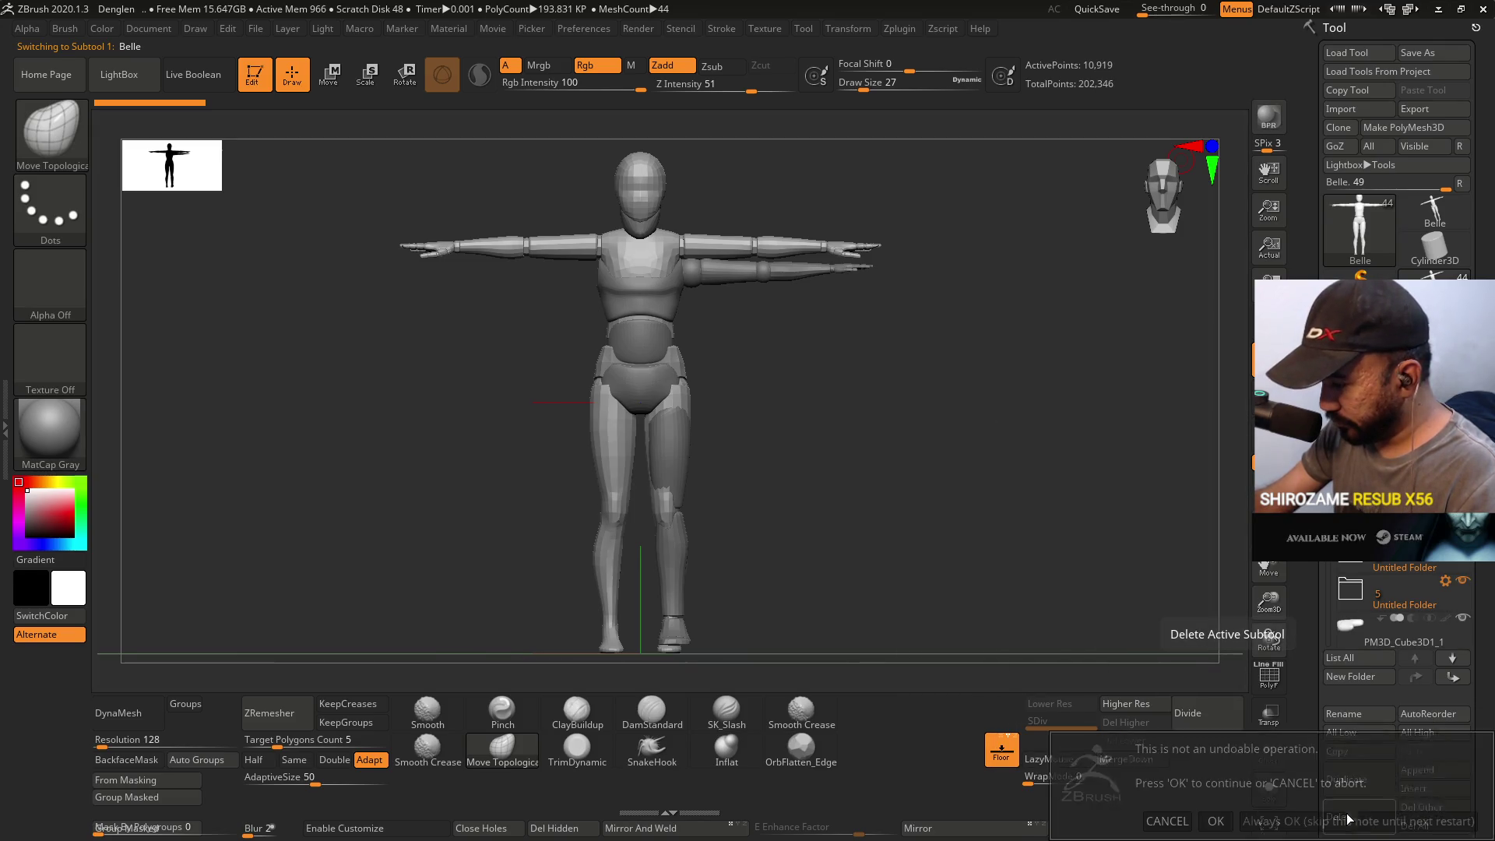
click(1216, 821)
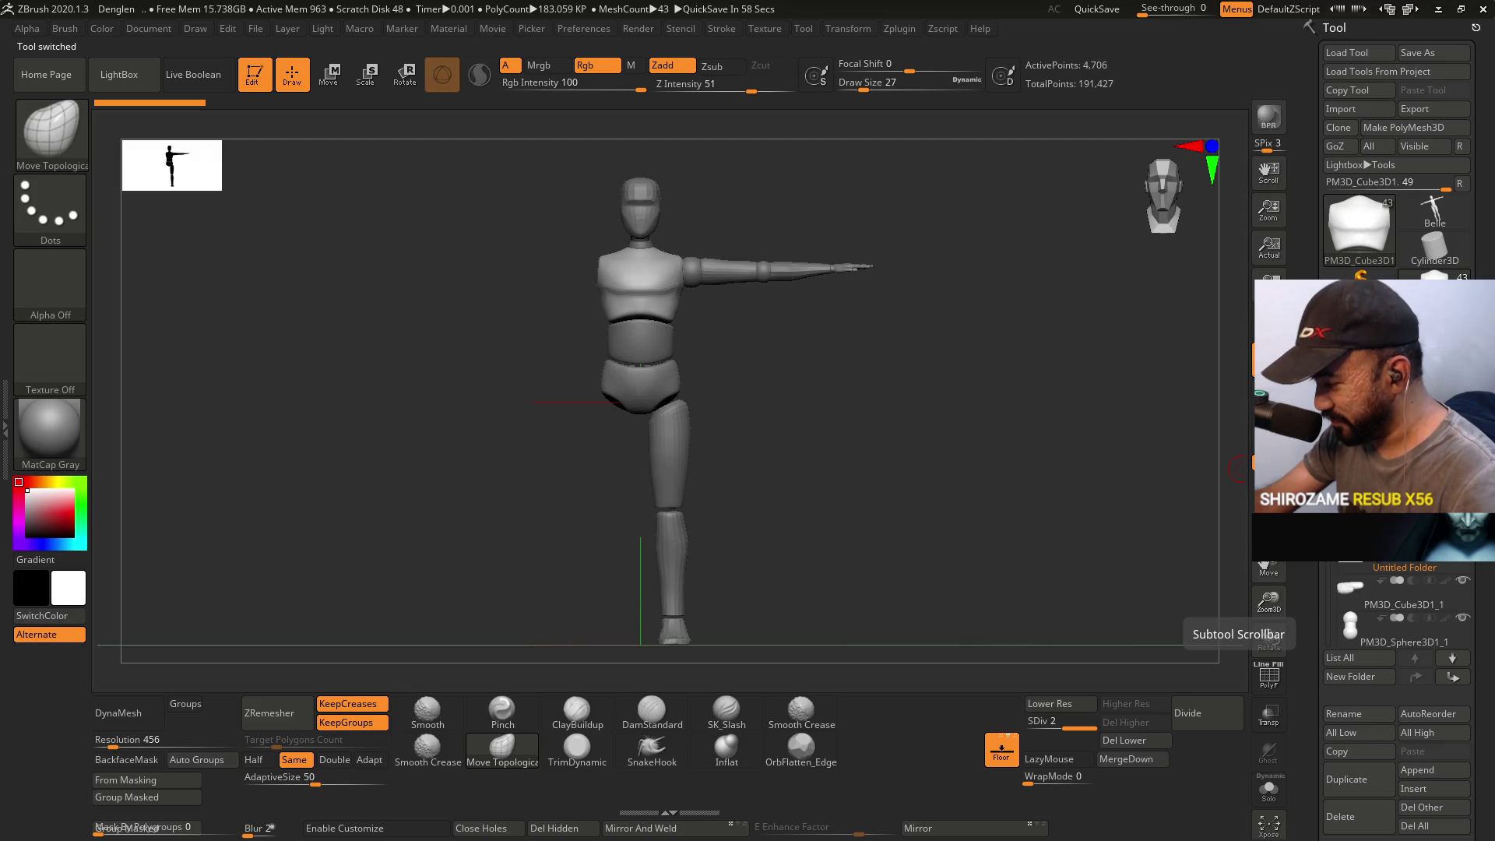
key(ctrl)
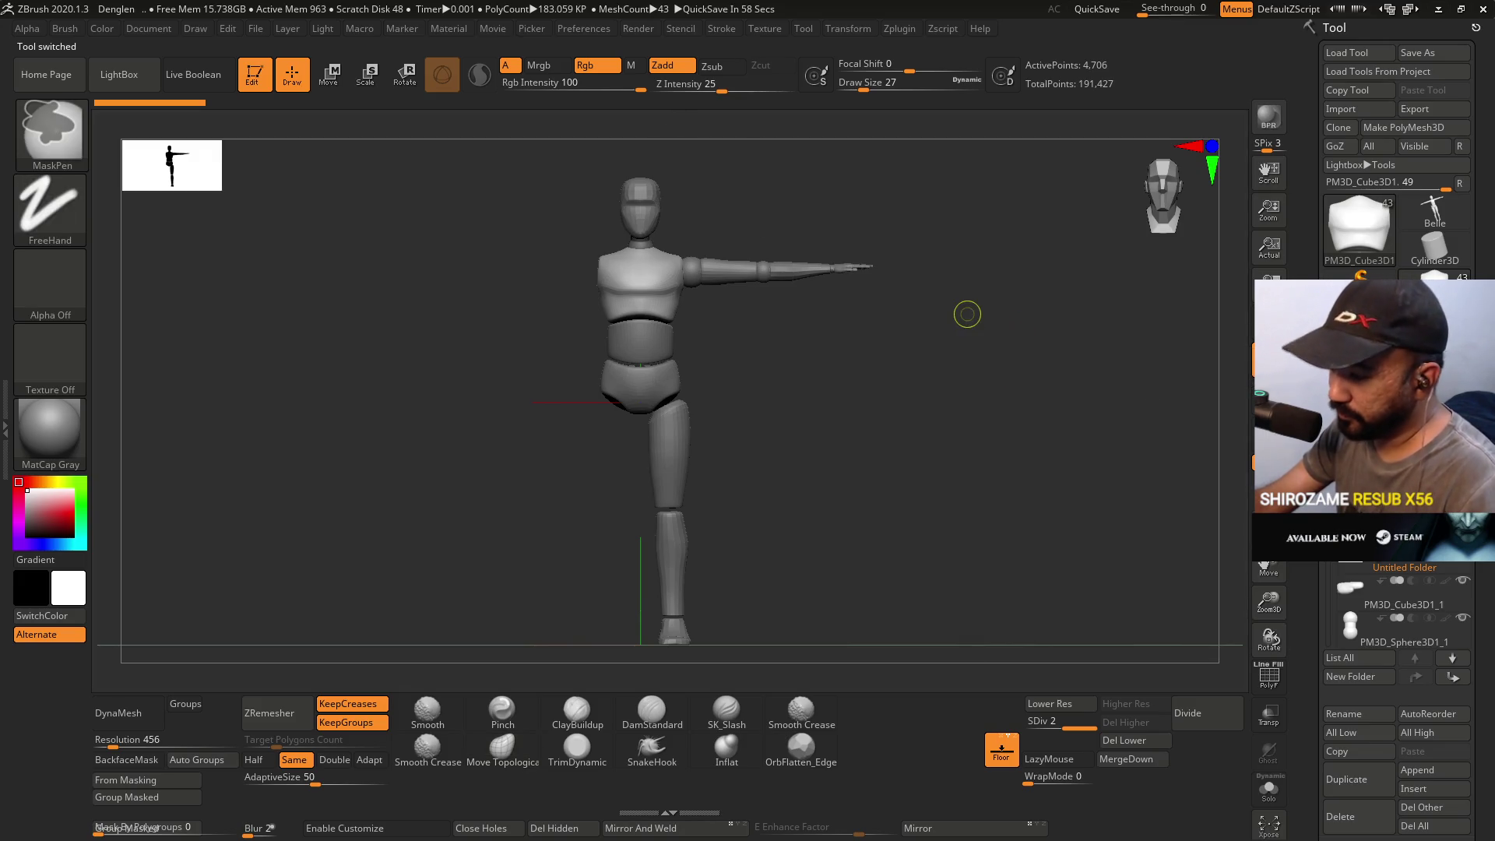
key(ctrl+s)
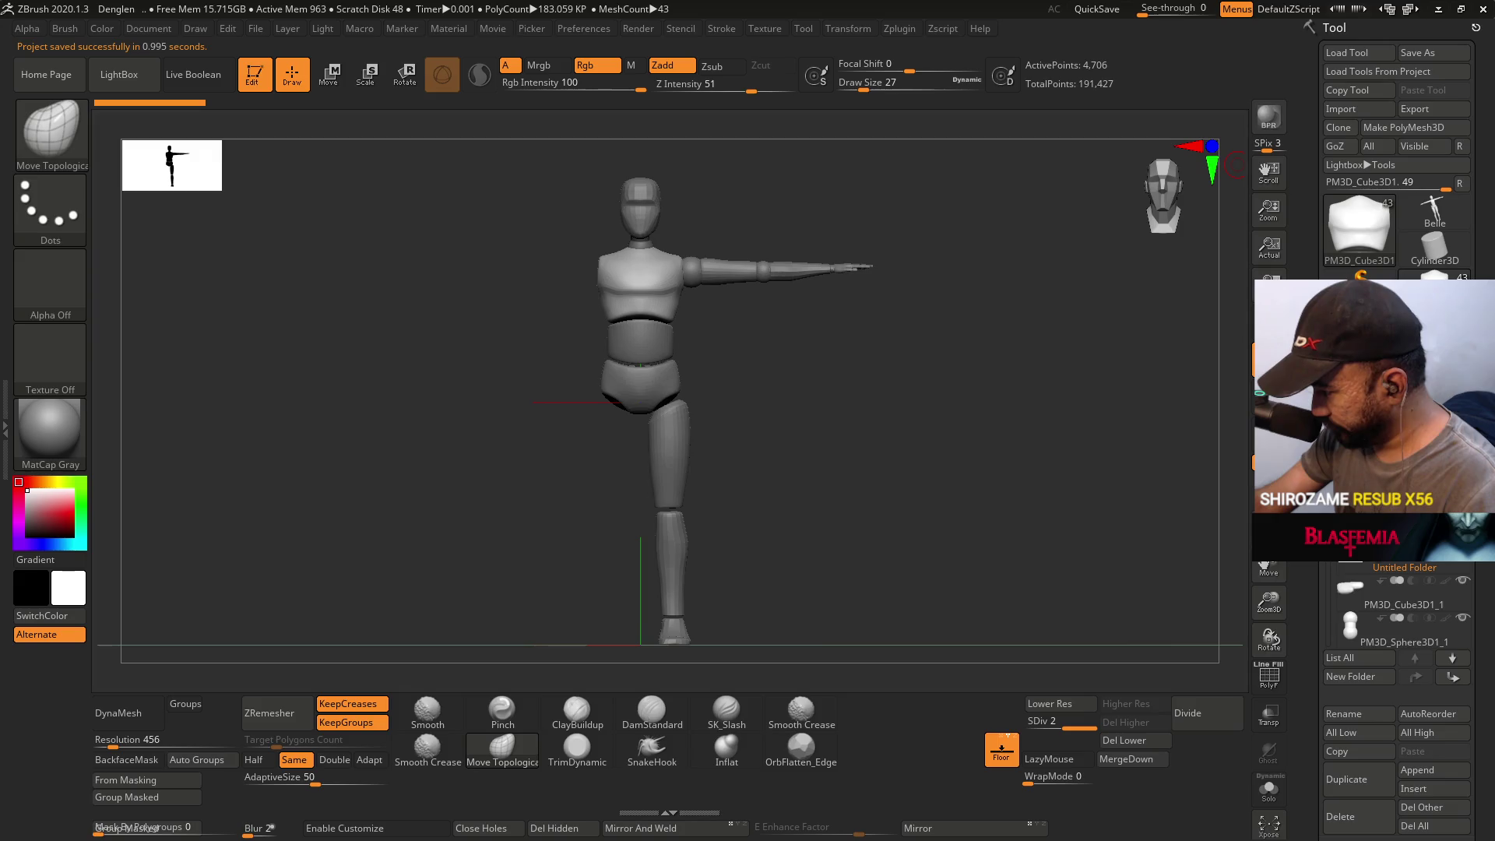
- Set the chest piece to SDiv 1, delete its higher levels, and remove the piece
mouse_move(1371, 529)
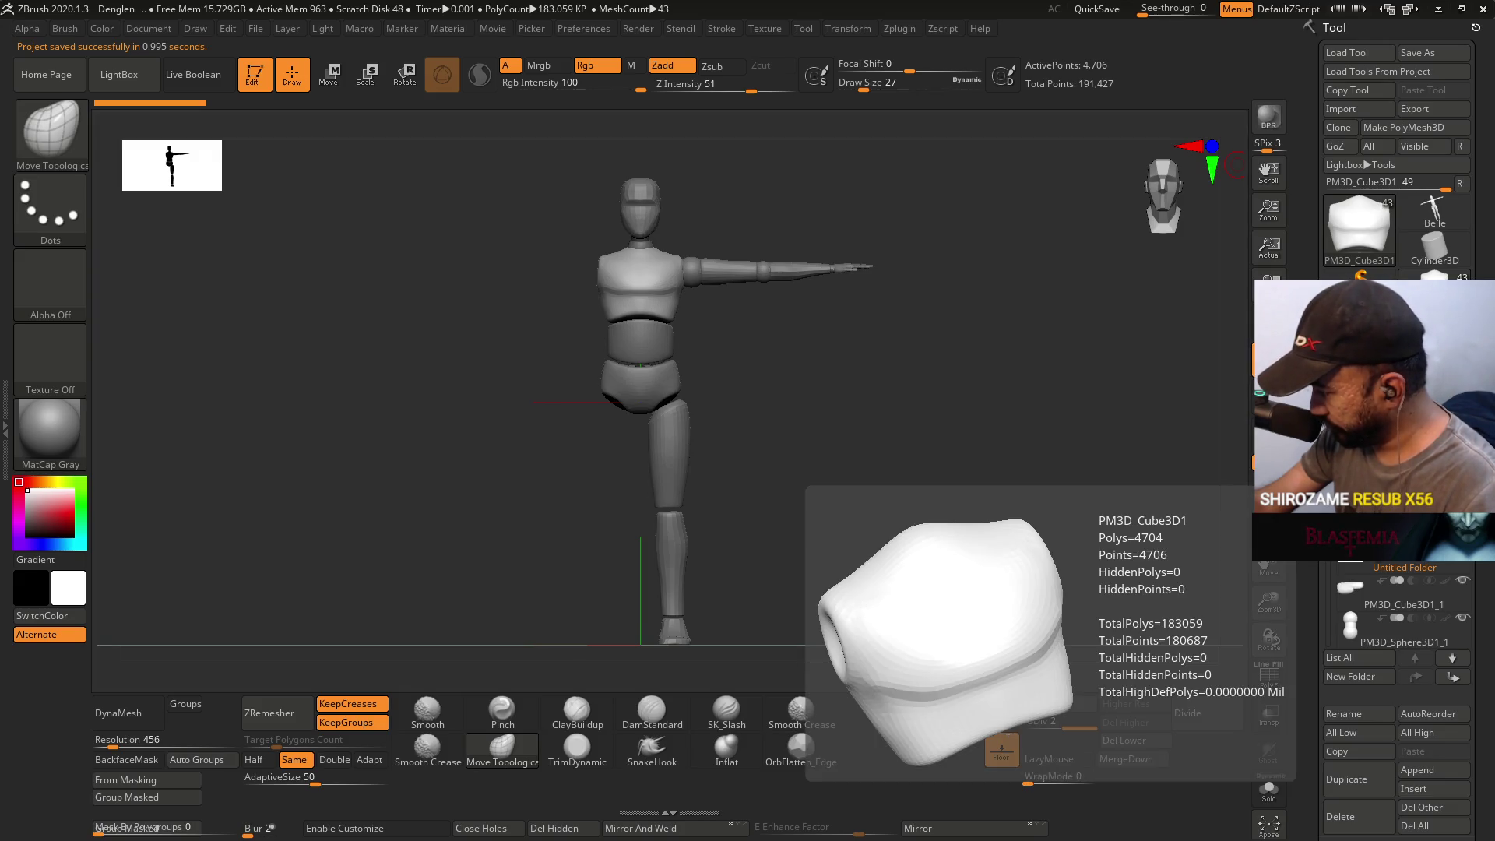
click(1035, 722)
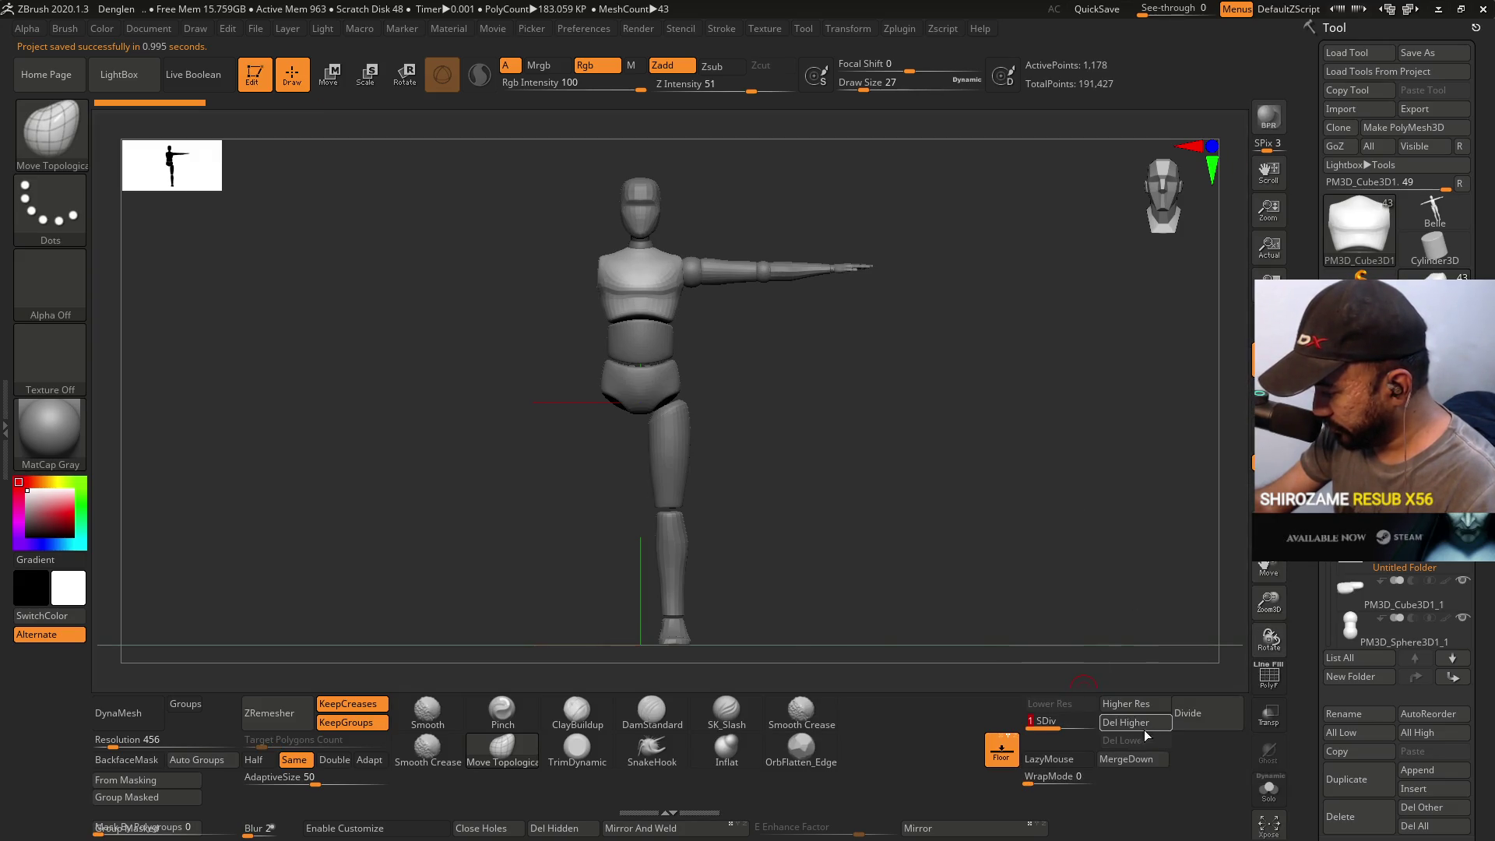
click(1137, 725)
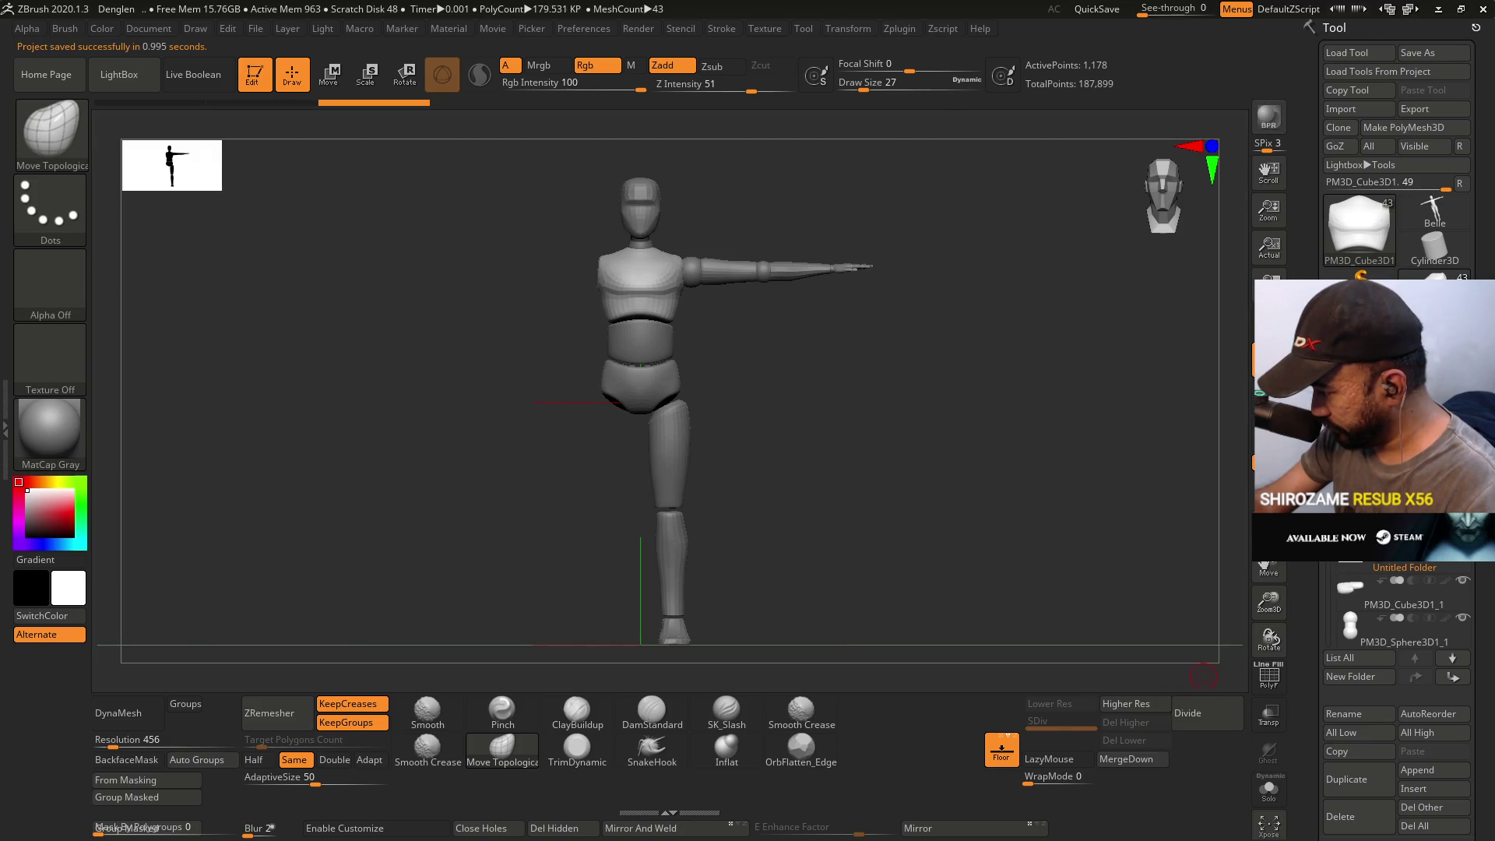
click(1340, 816)
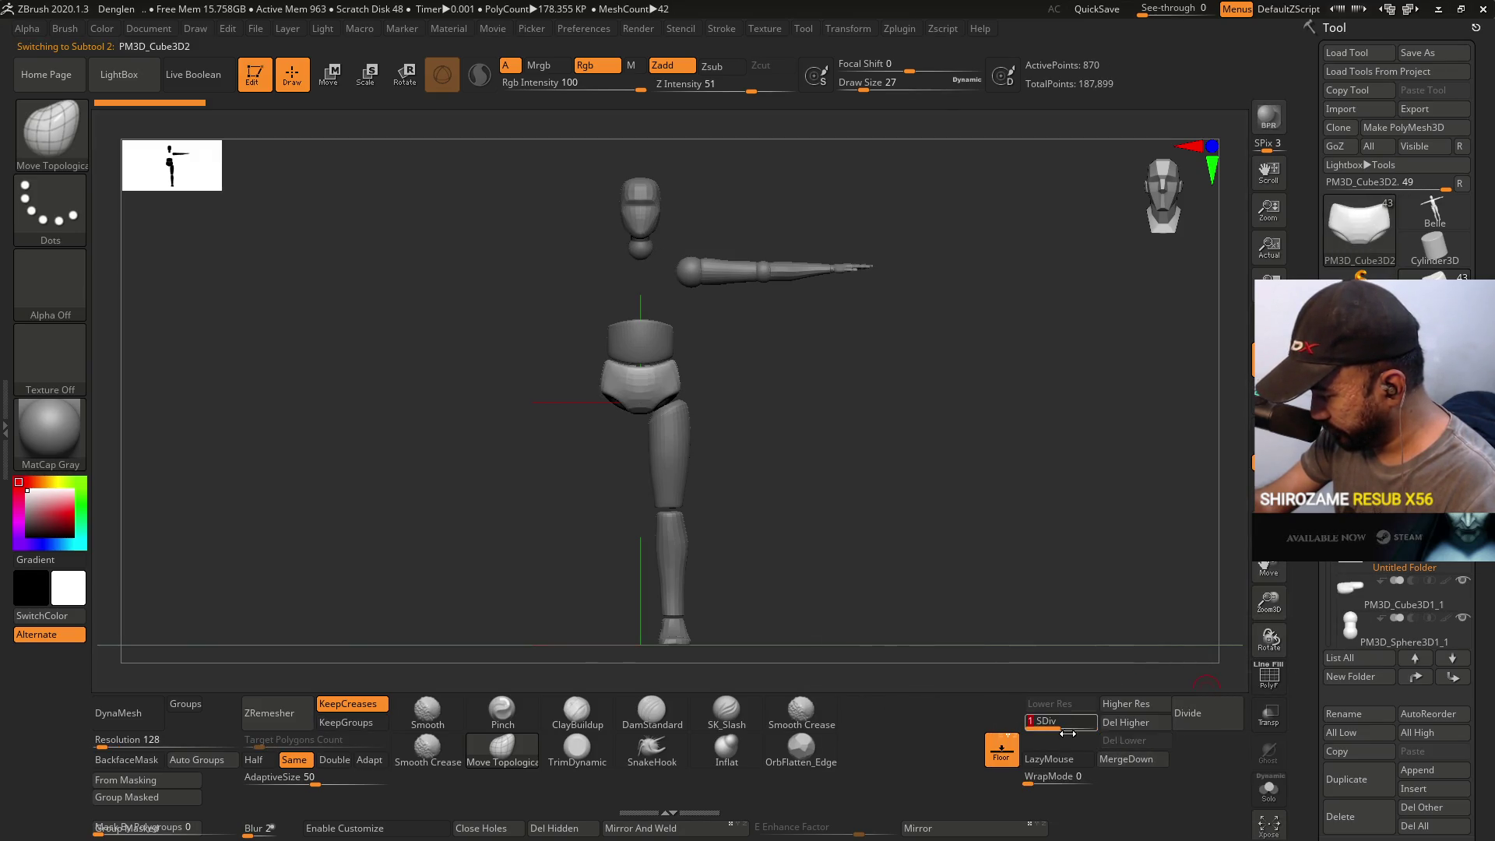
- Restore the deleted chest piece and reduce more pieces to SDiv 1 with Del Higher
click(1151, 720)
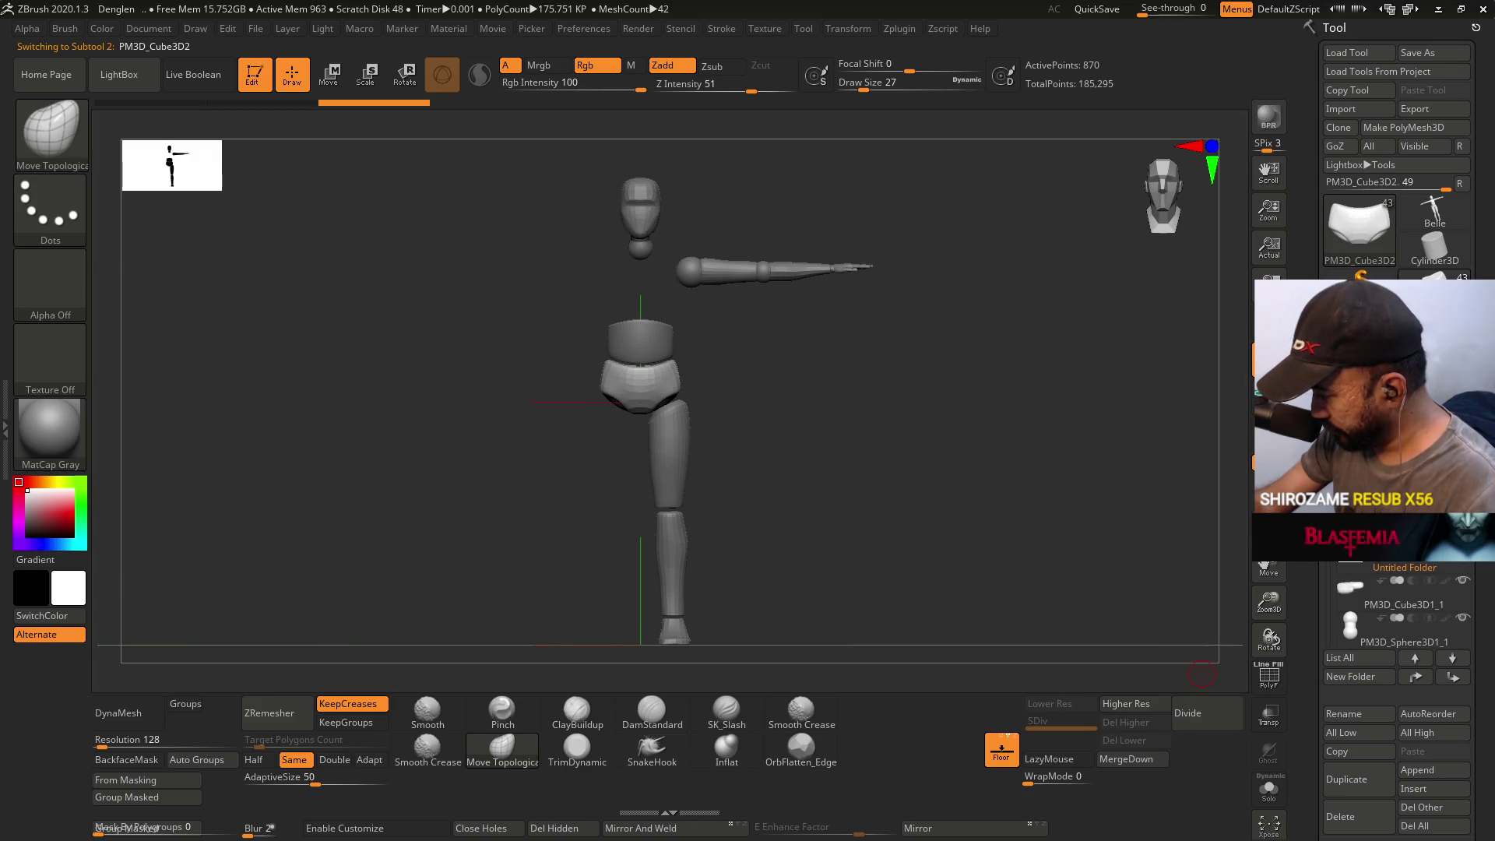
key(ctrl+z)
key(ctrl+z)
drag(1080, 726, 1036, 725)
click(1122, 726)
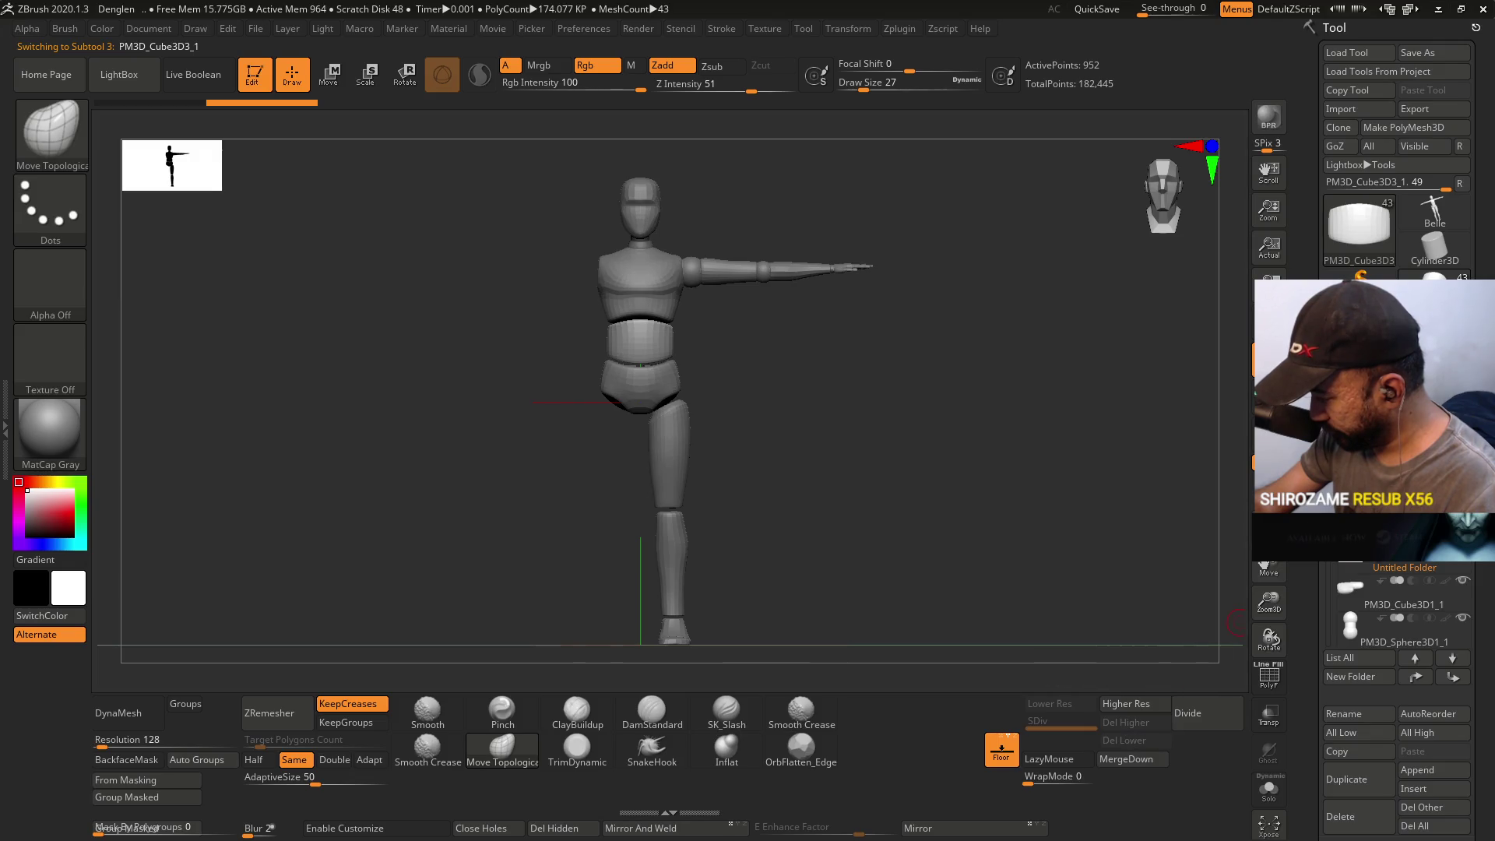
scroll(1394, 623, up, 2)
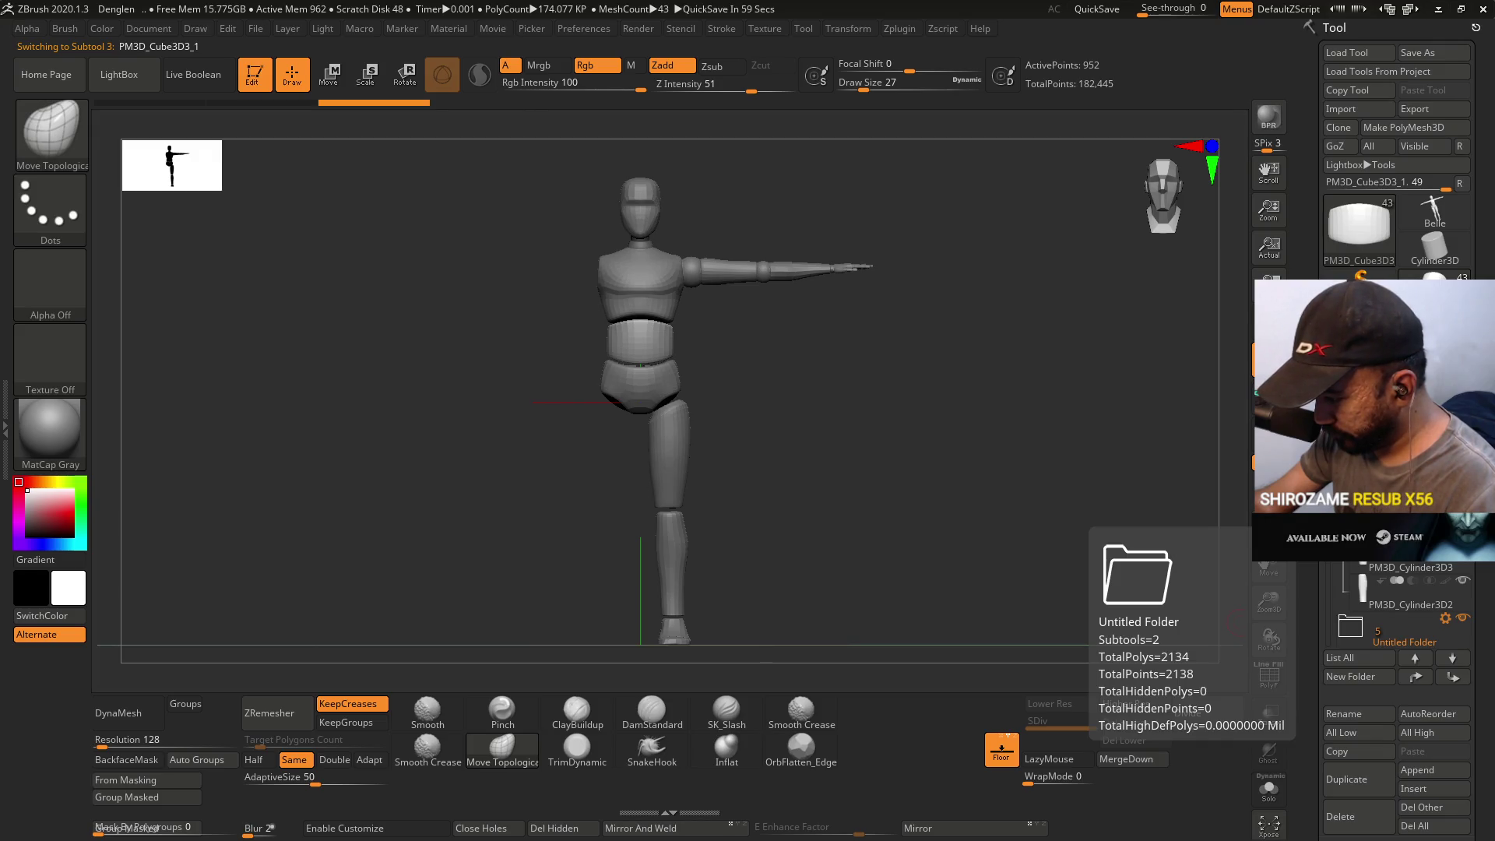
mouse_move(814, 344)
mouse_down()
mouse_move(774, 451)
mouse_move(935, 343)
mouse_up()
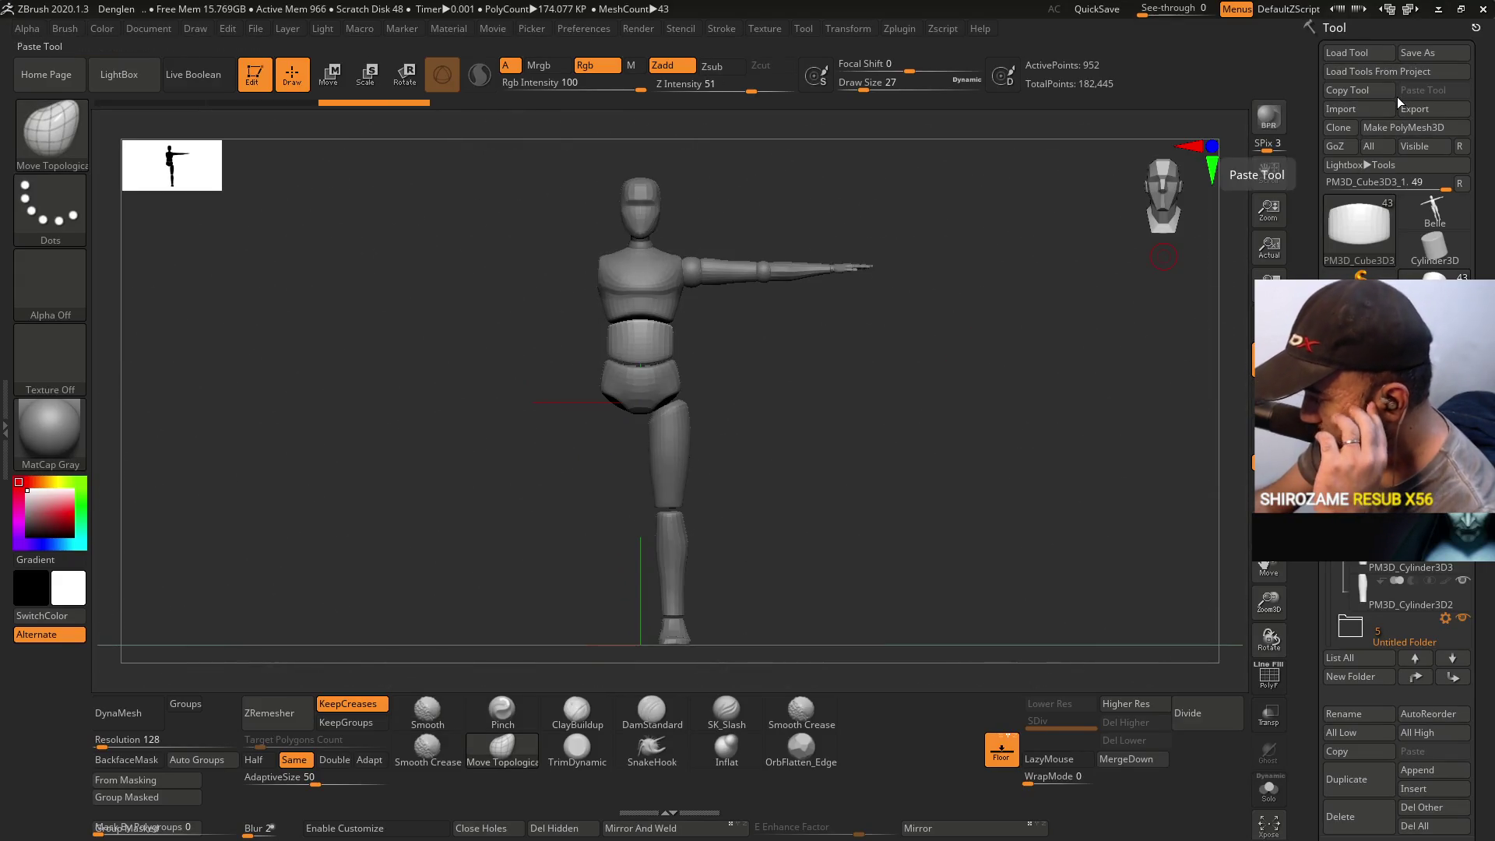
click(917, 30)
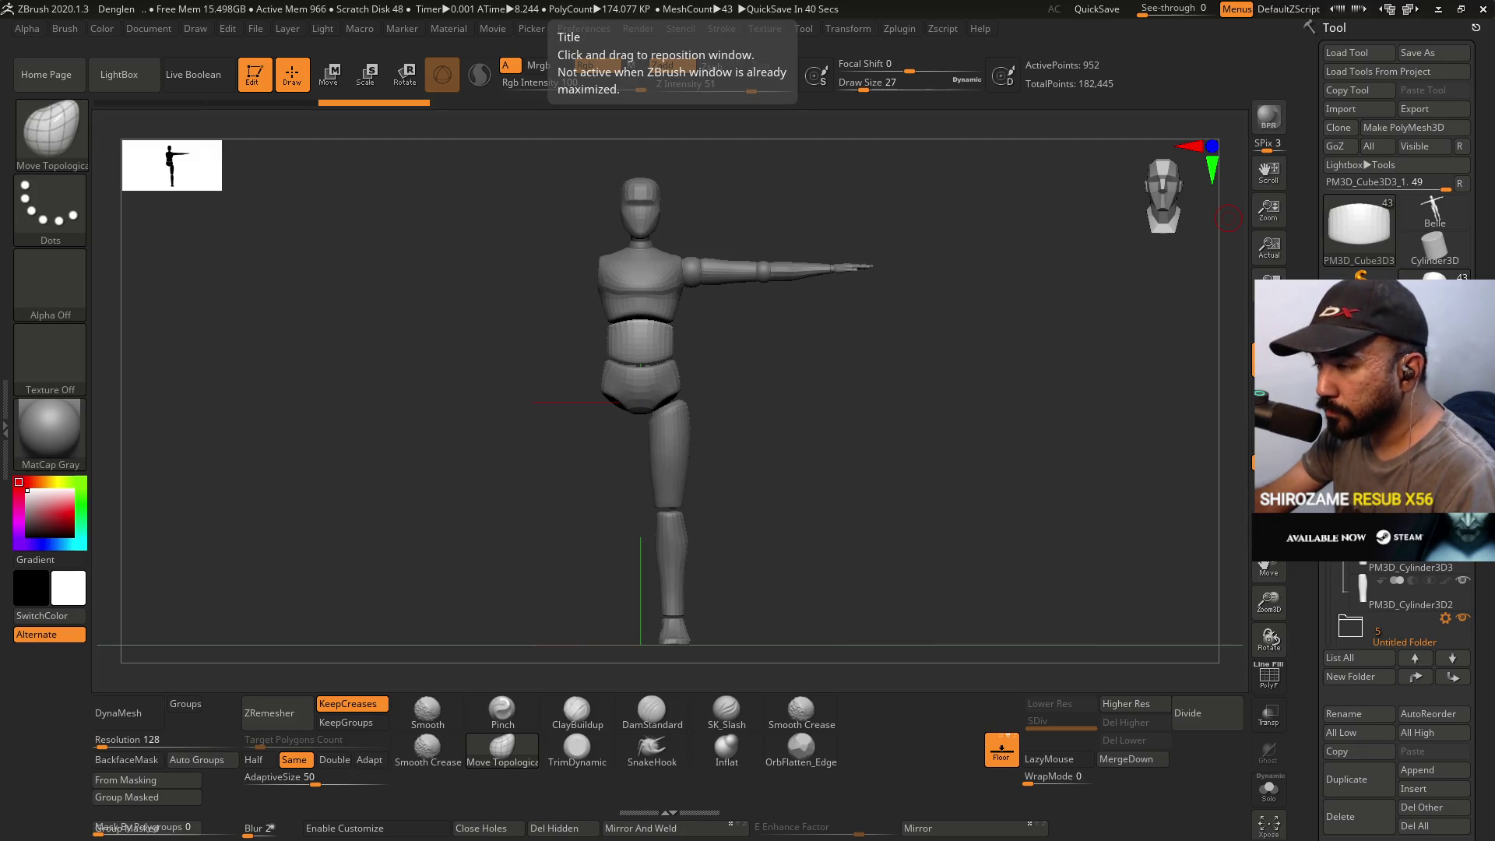
- Switch to Blender and start a new General scene
key(alt+Tab)
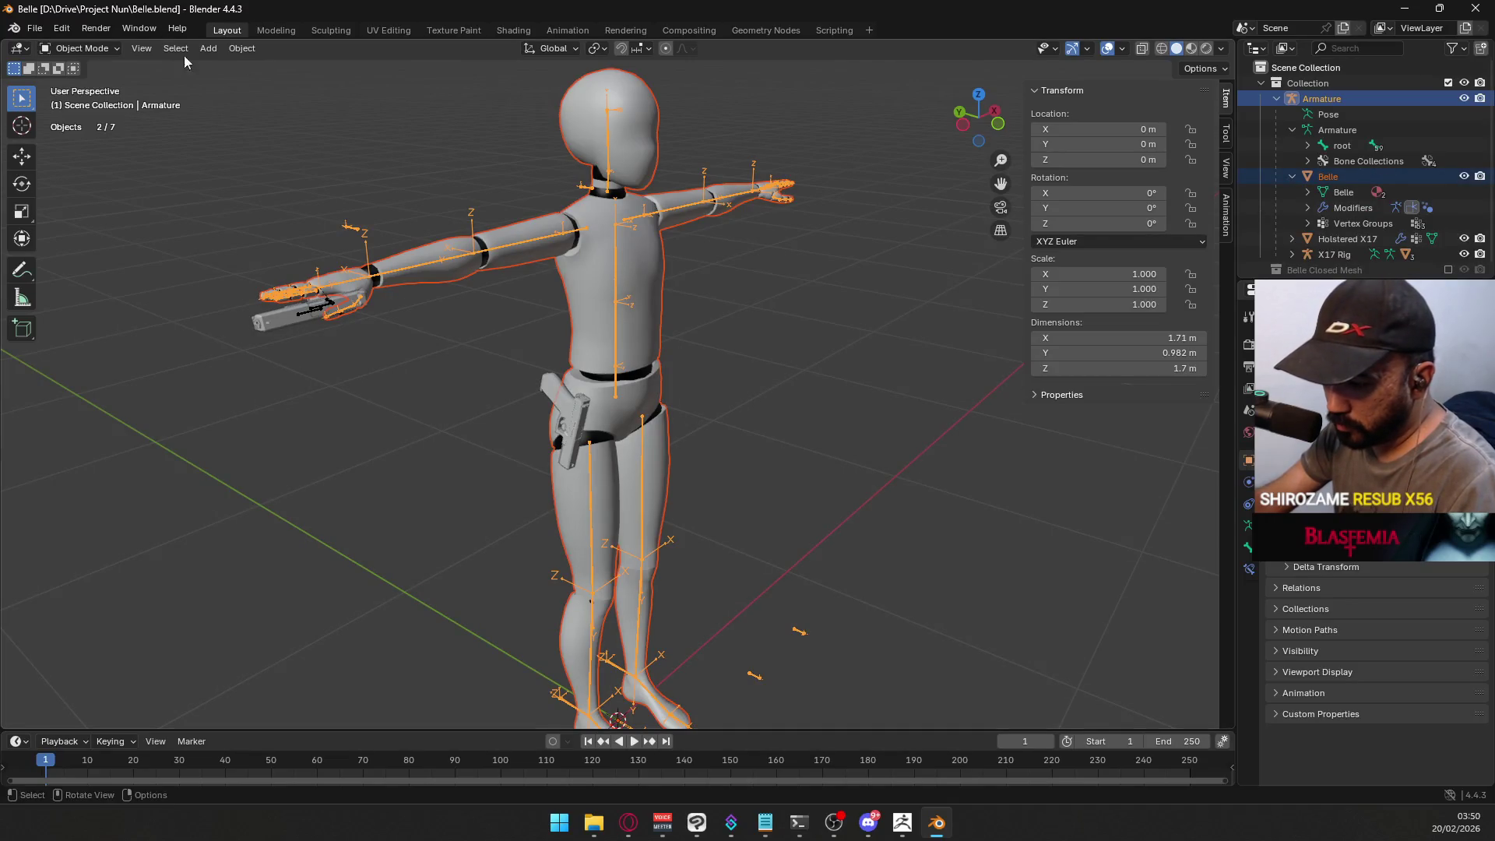
click(35, 28)
click(34, 28)
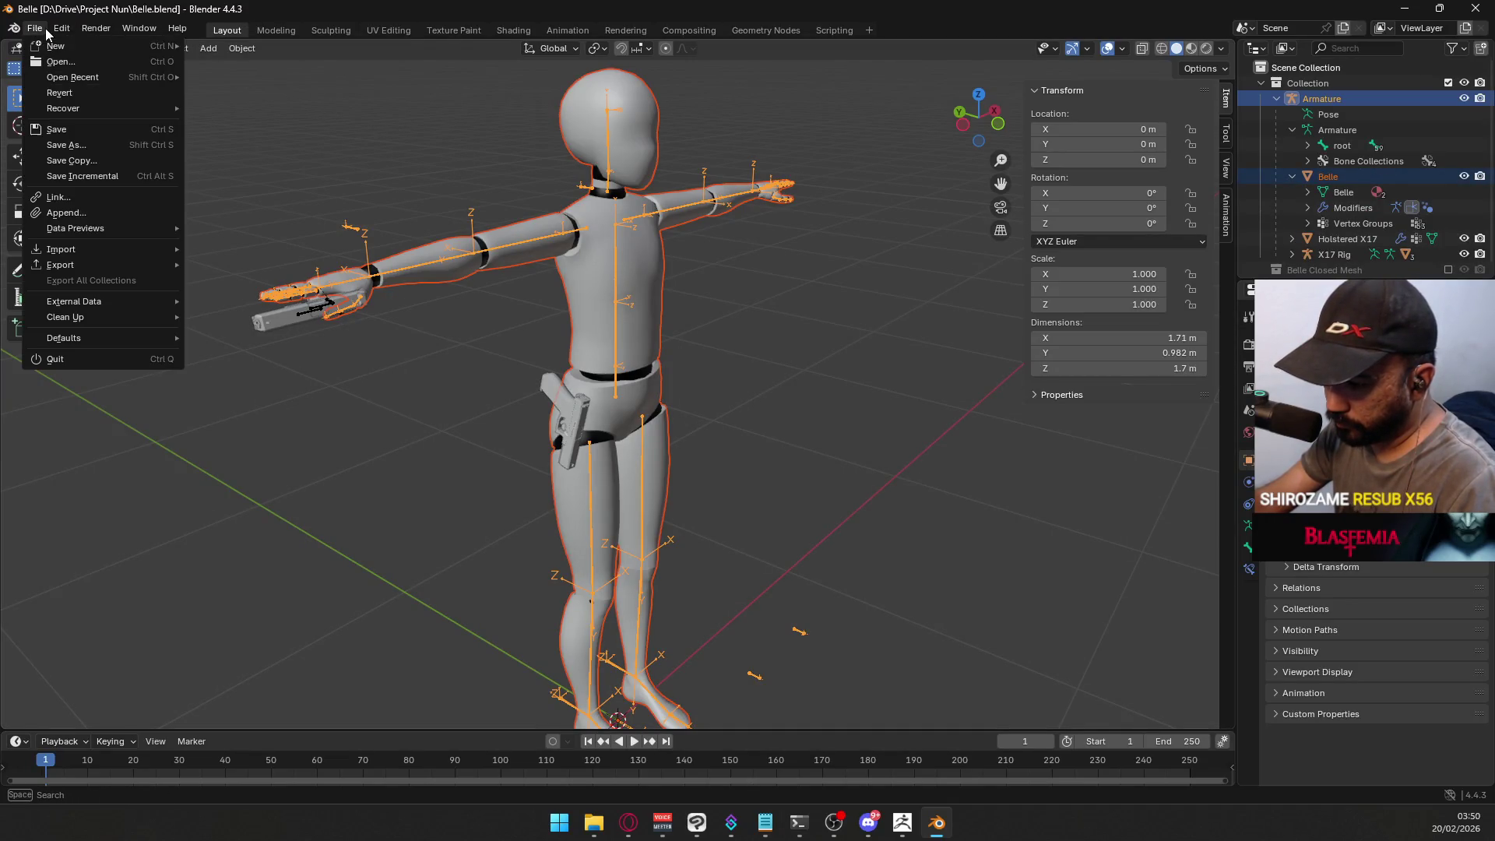
mouse_move(47, 46)
click(218, 48)
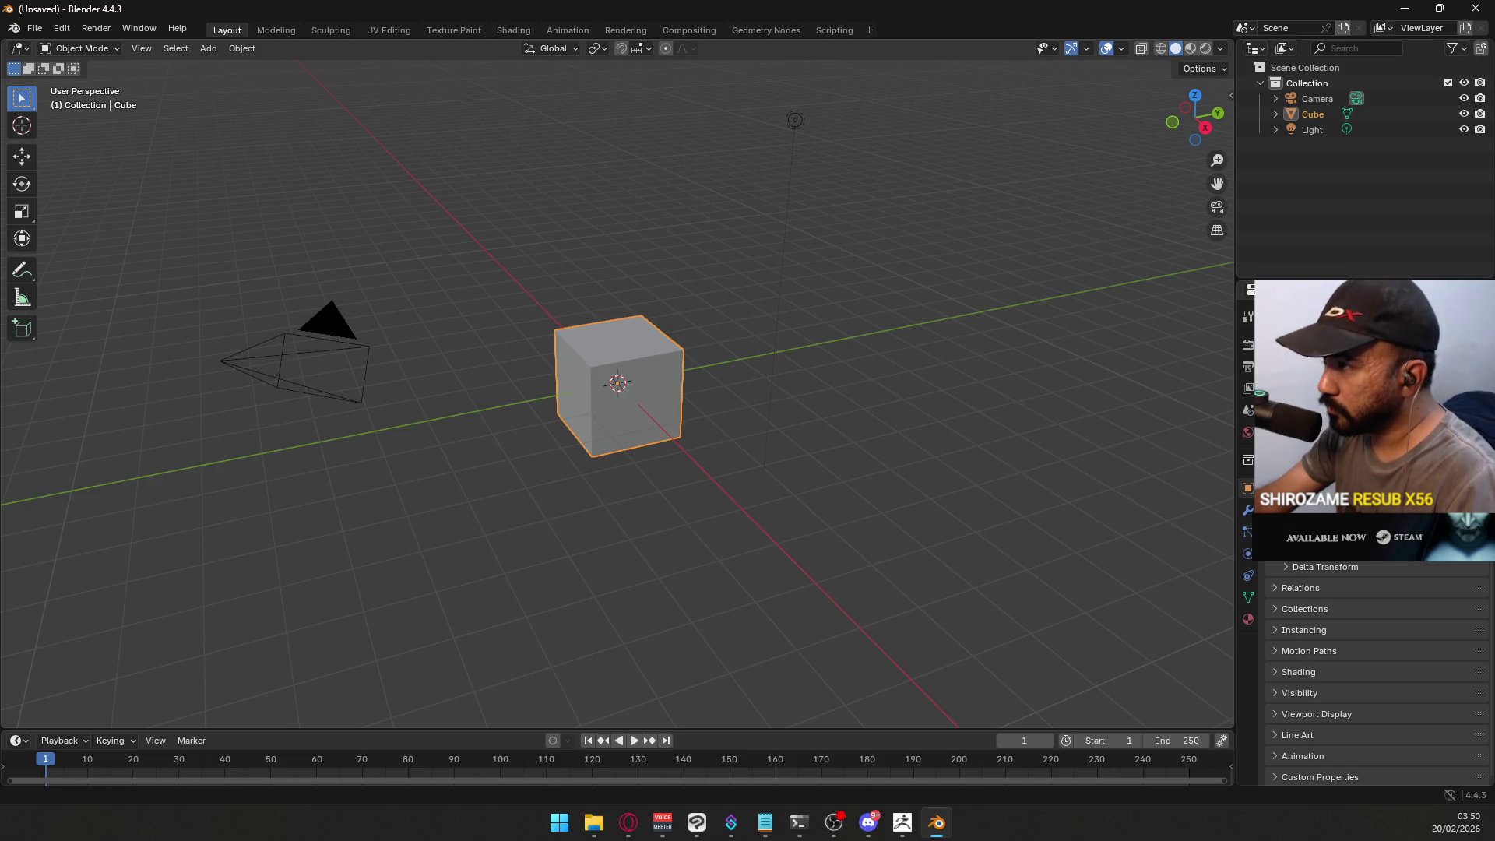
- Delete the default cube, camera and light from the front view
mouse_move(818, 133)
middle_down()
mouse_move(781, 132)
mouse_move(827, 104)
middle_up()
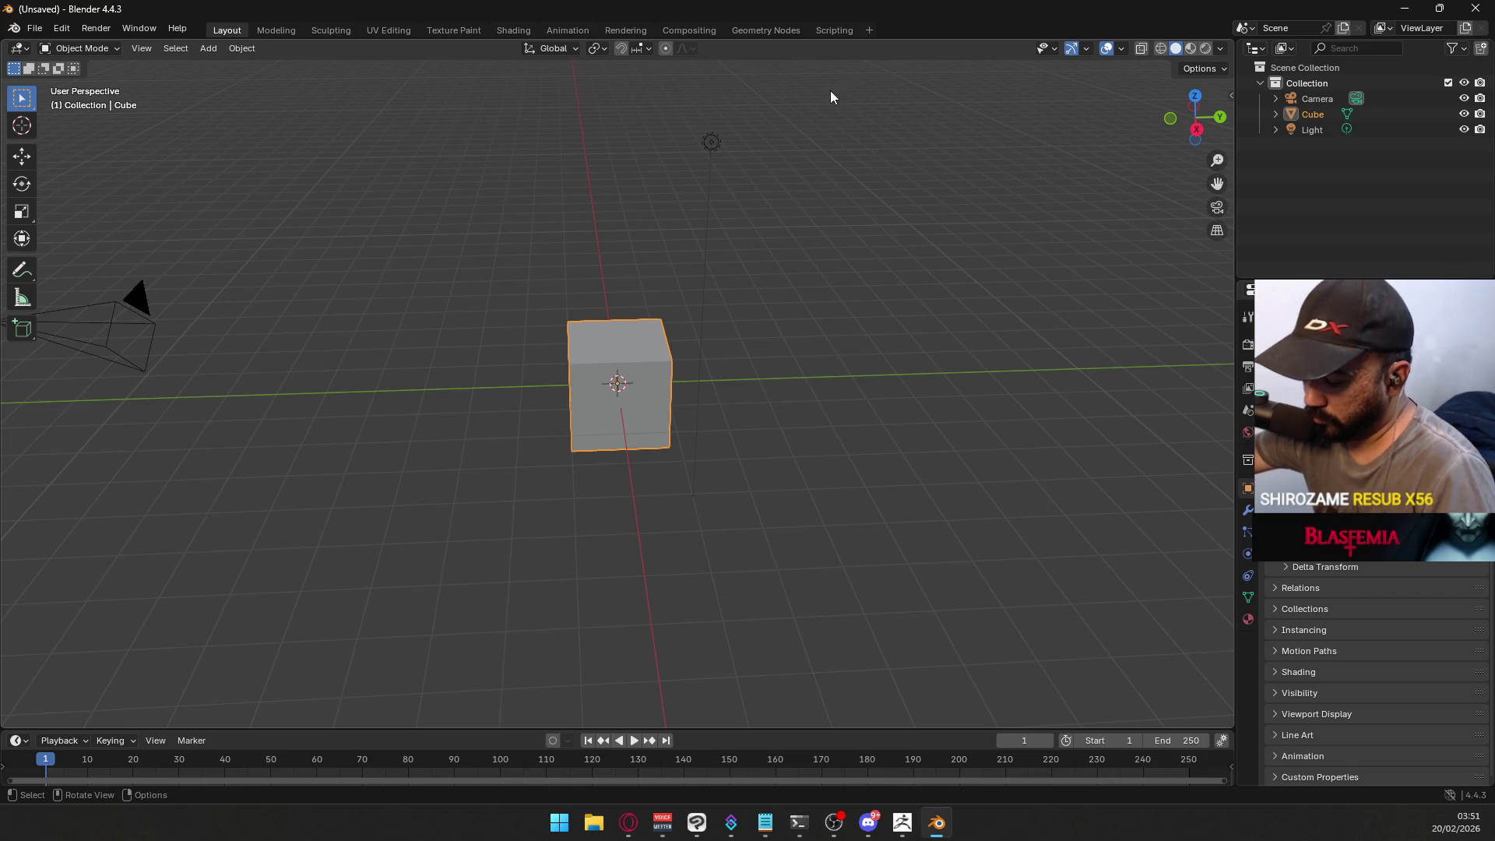
key(KP_1)
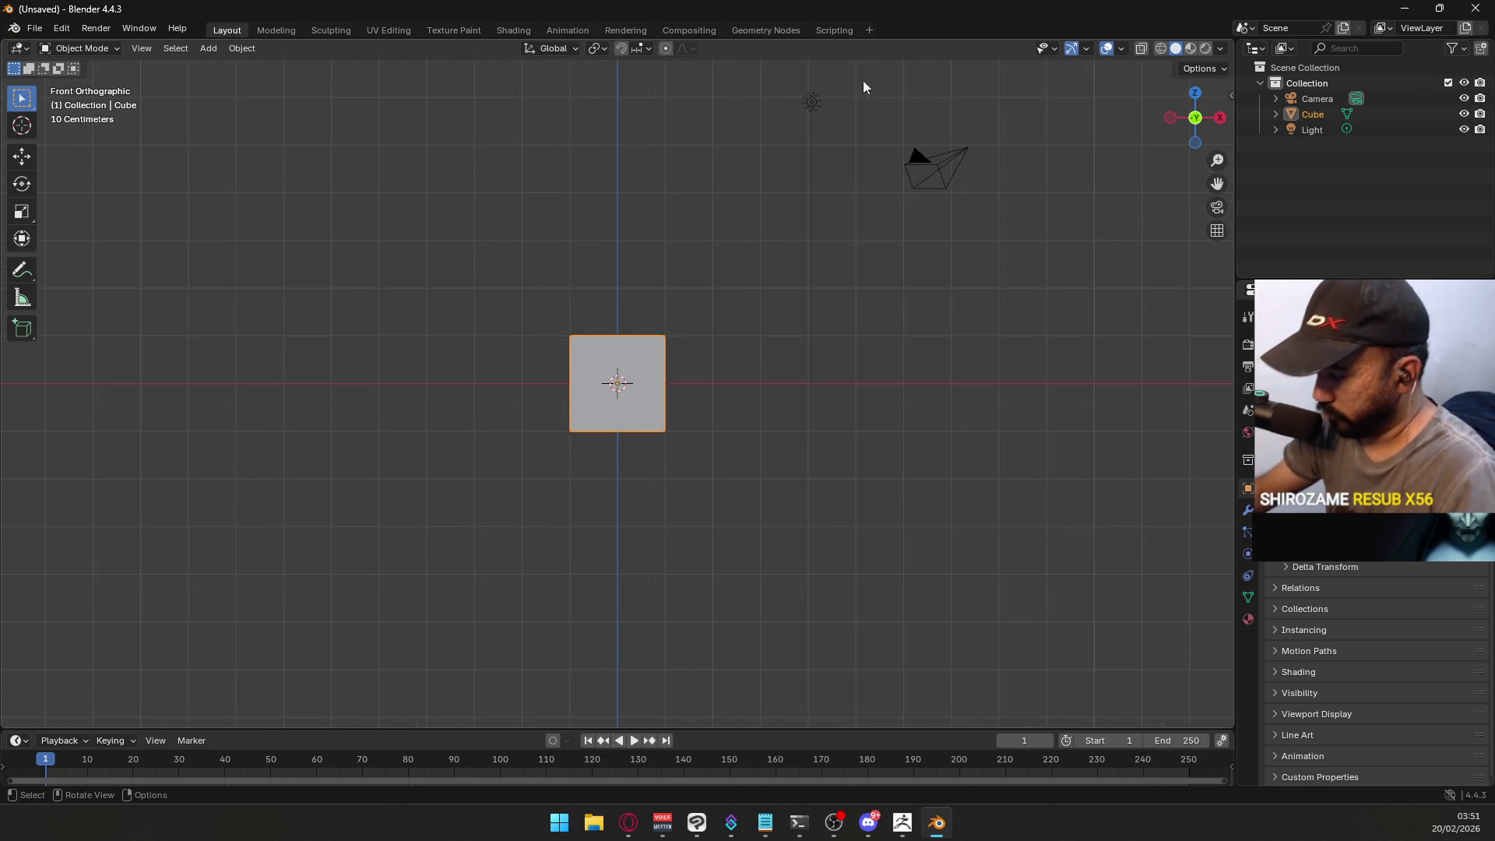
scroll(911, 210, down, 3)
drag(535, 190, 983, 467)
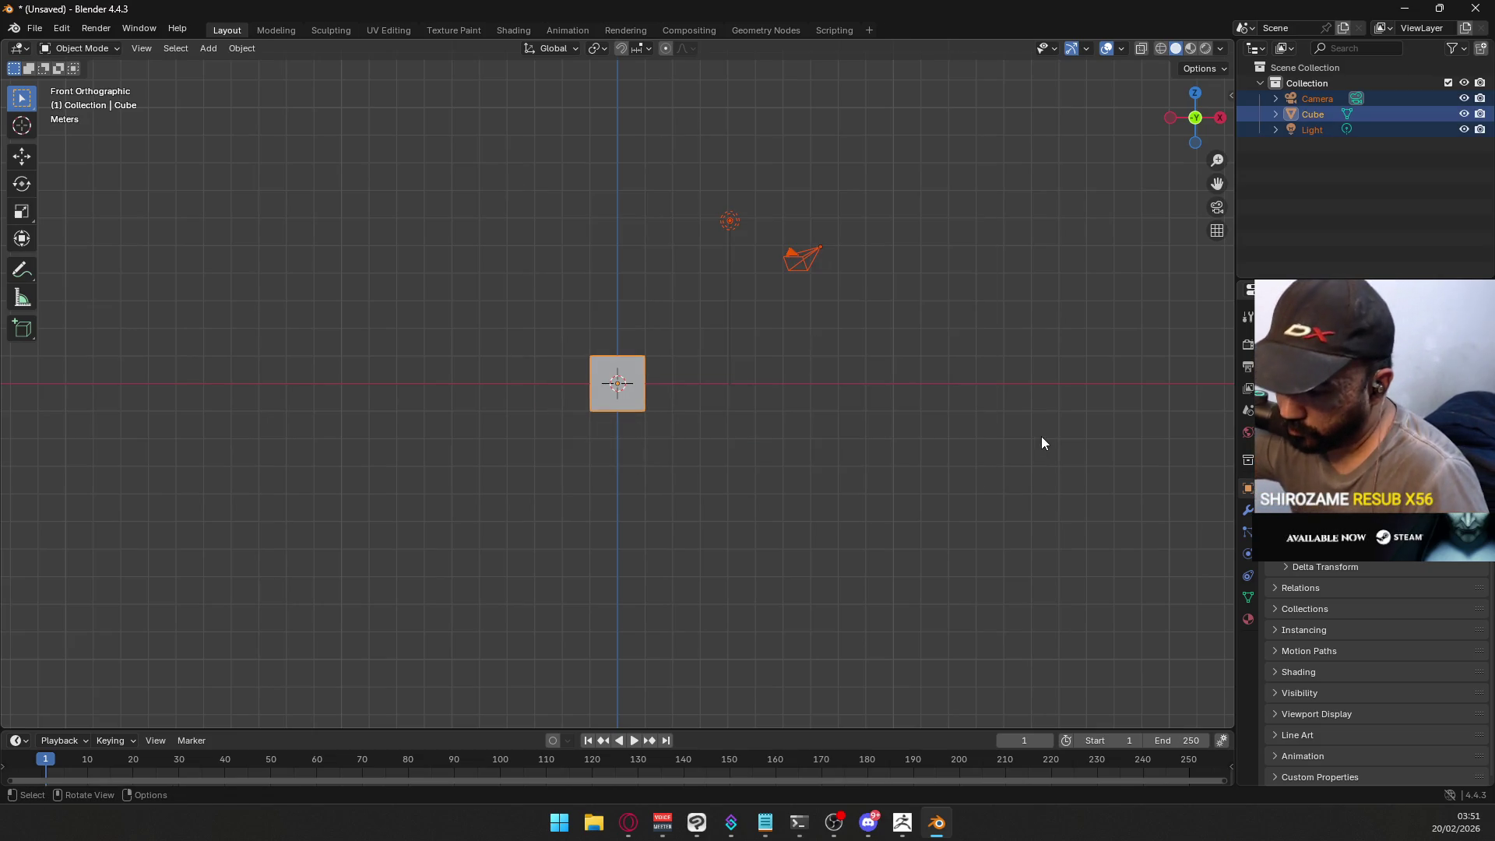
key(Delete)
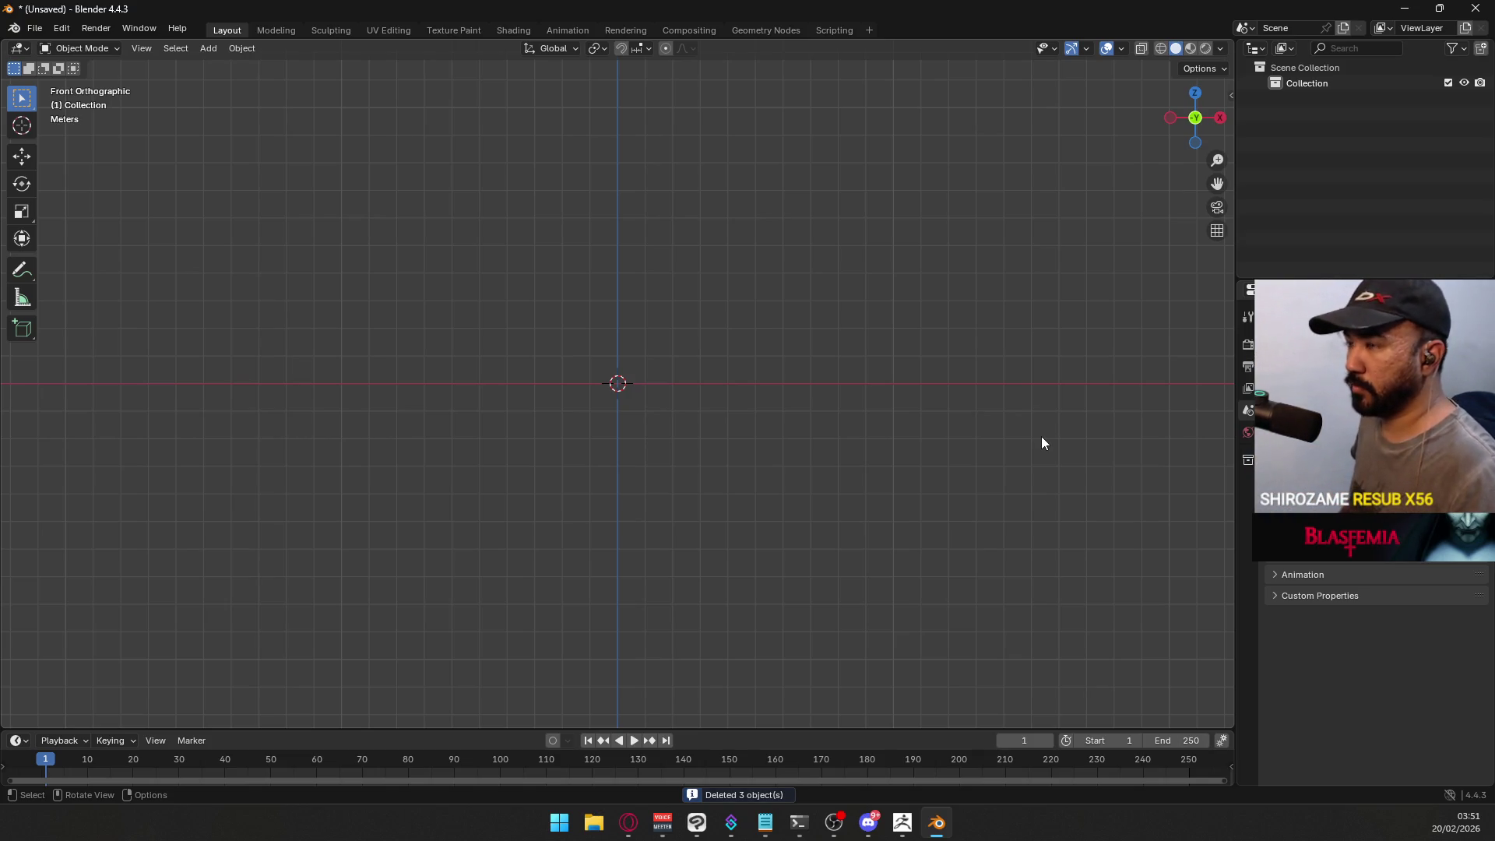
drag(672, 26, 677, 0)
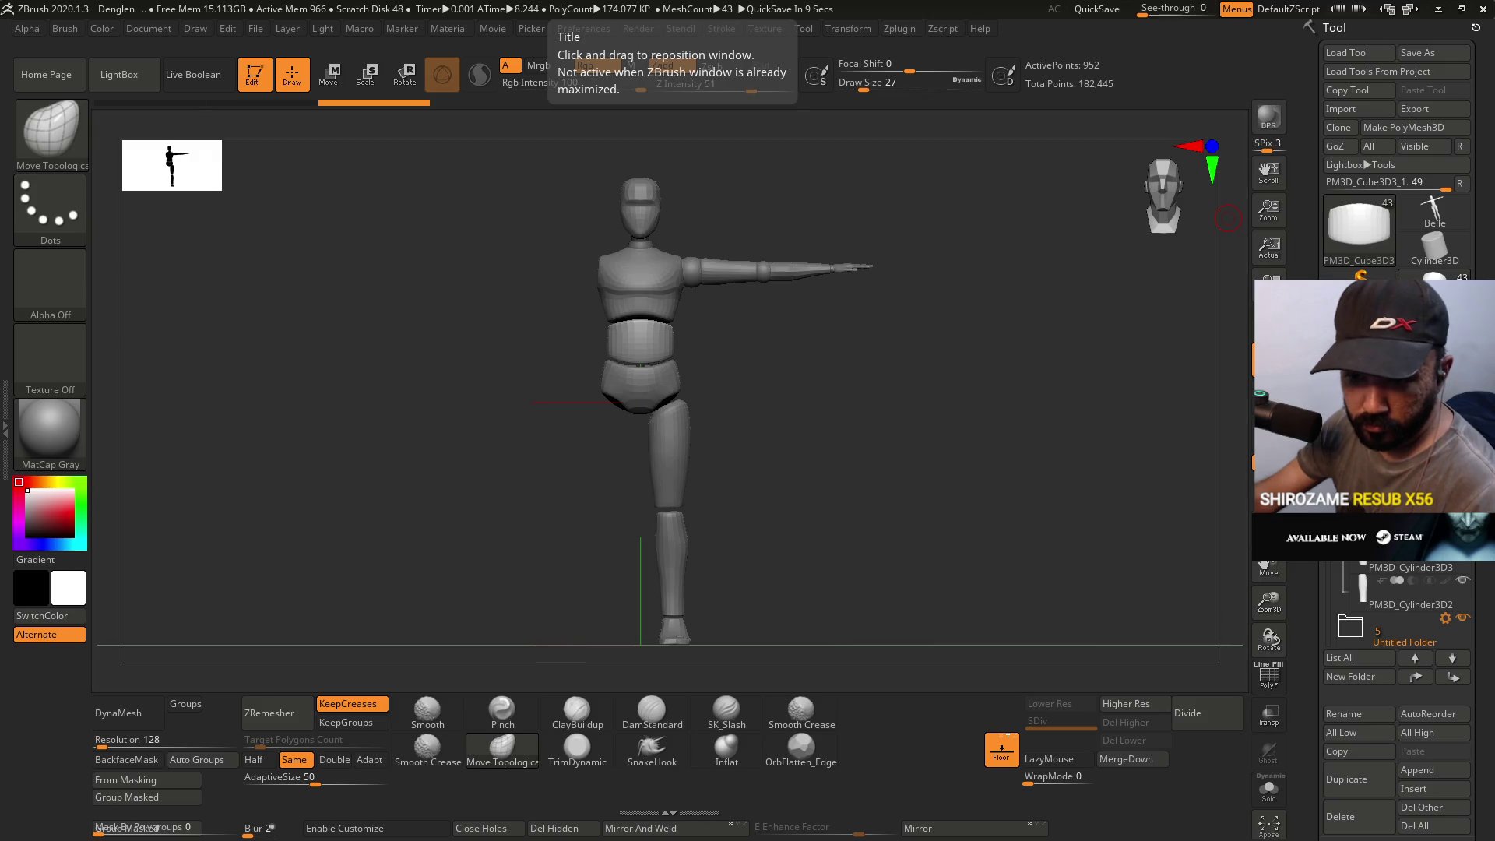
drag(678, 0, 678, 0)
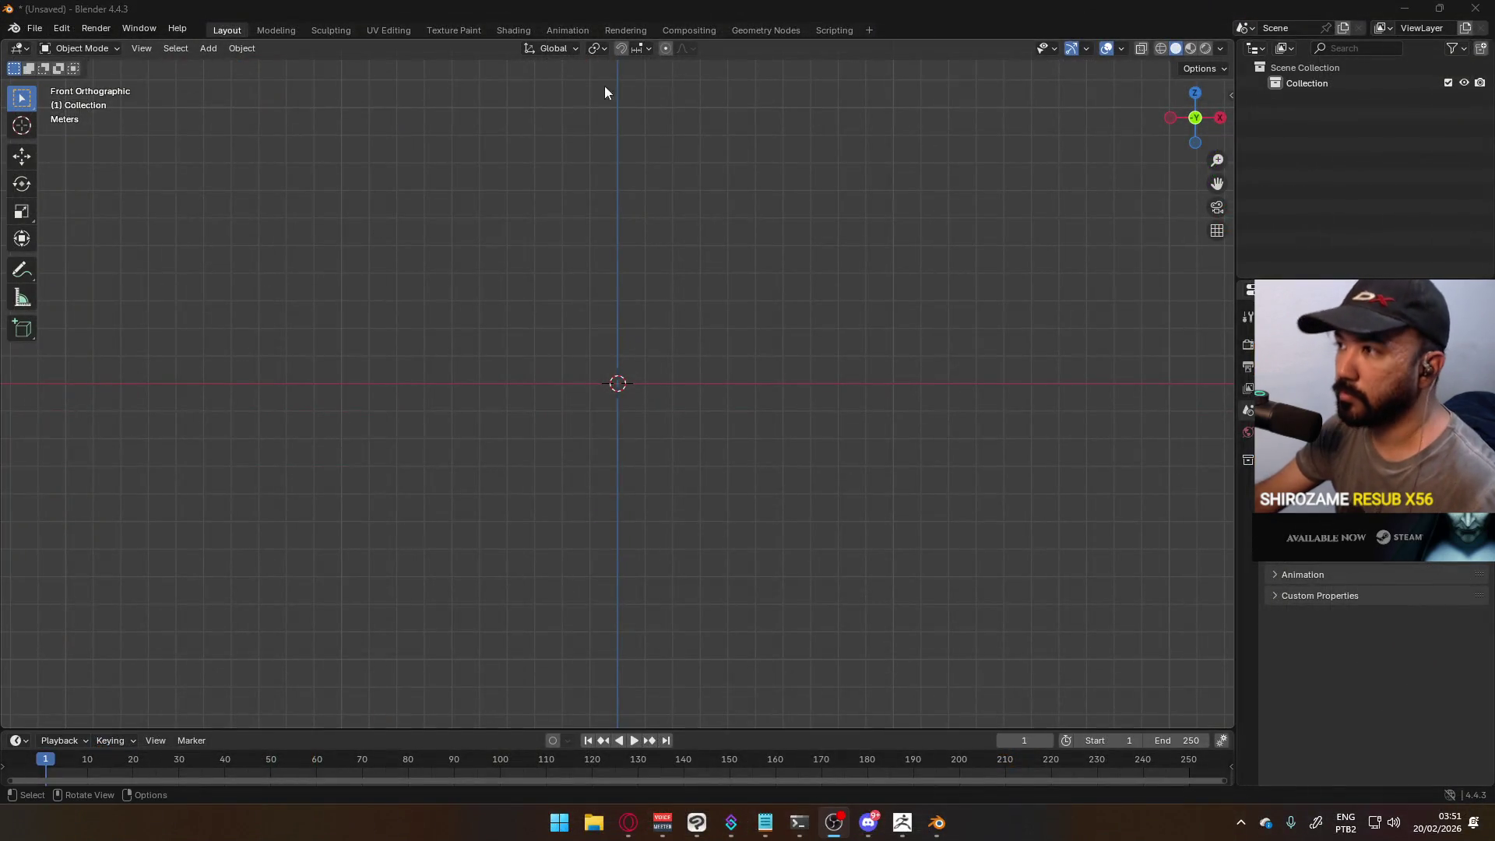
- Import asd.OBJ from the Desktop as a Wavefront OBJ
click(34, 28)
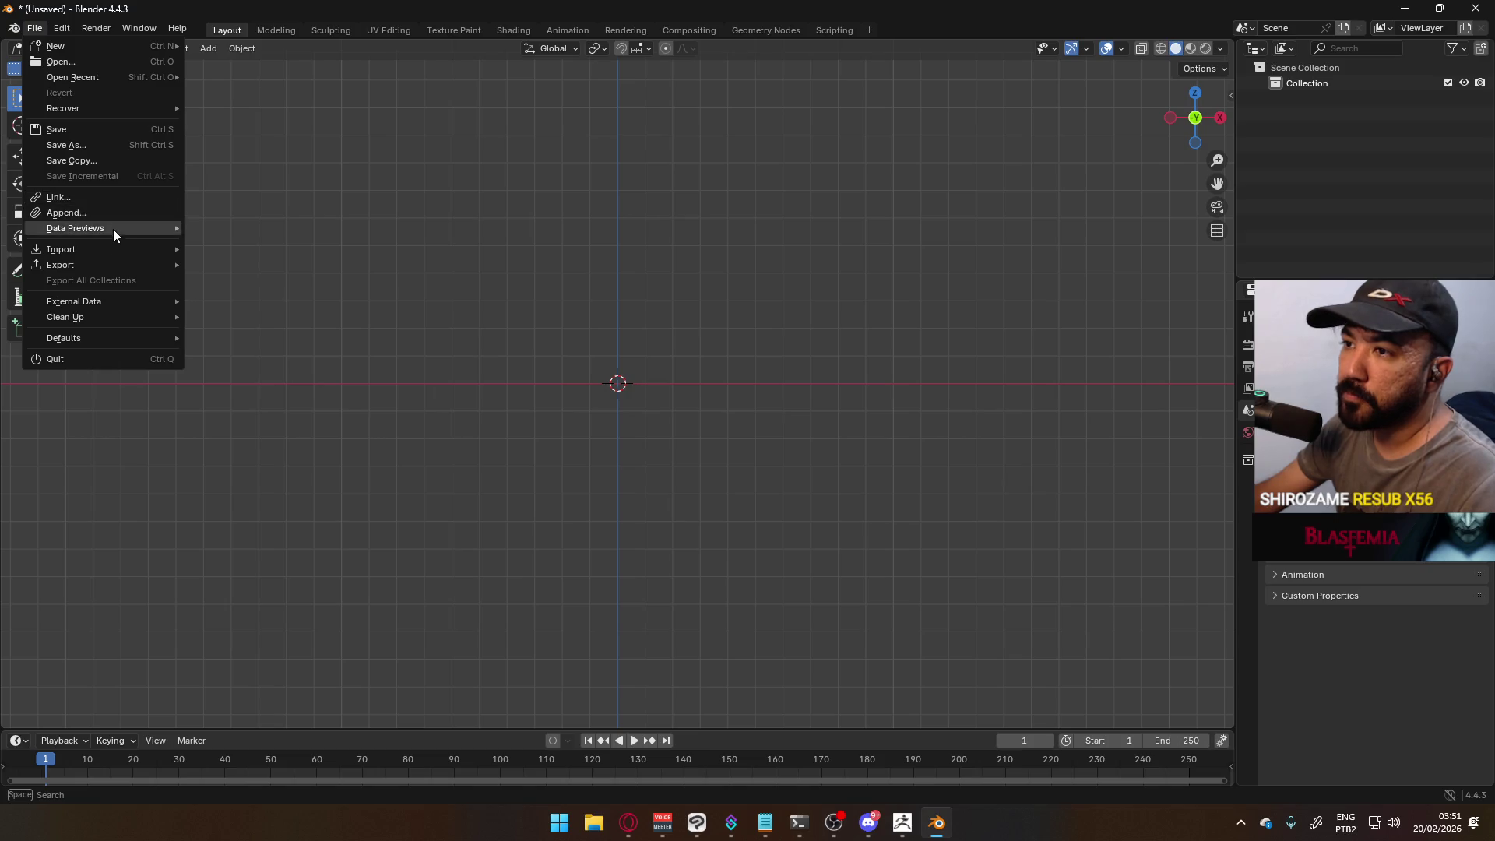
mouse_move(165, 253)
click(243, 311)
click(417, 296)
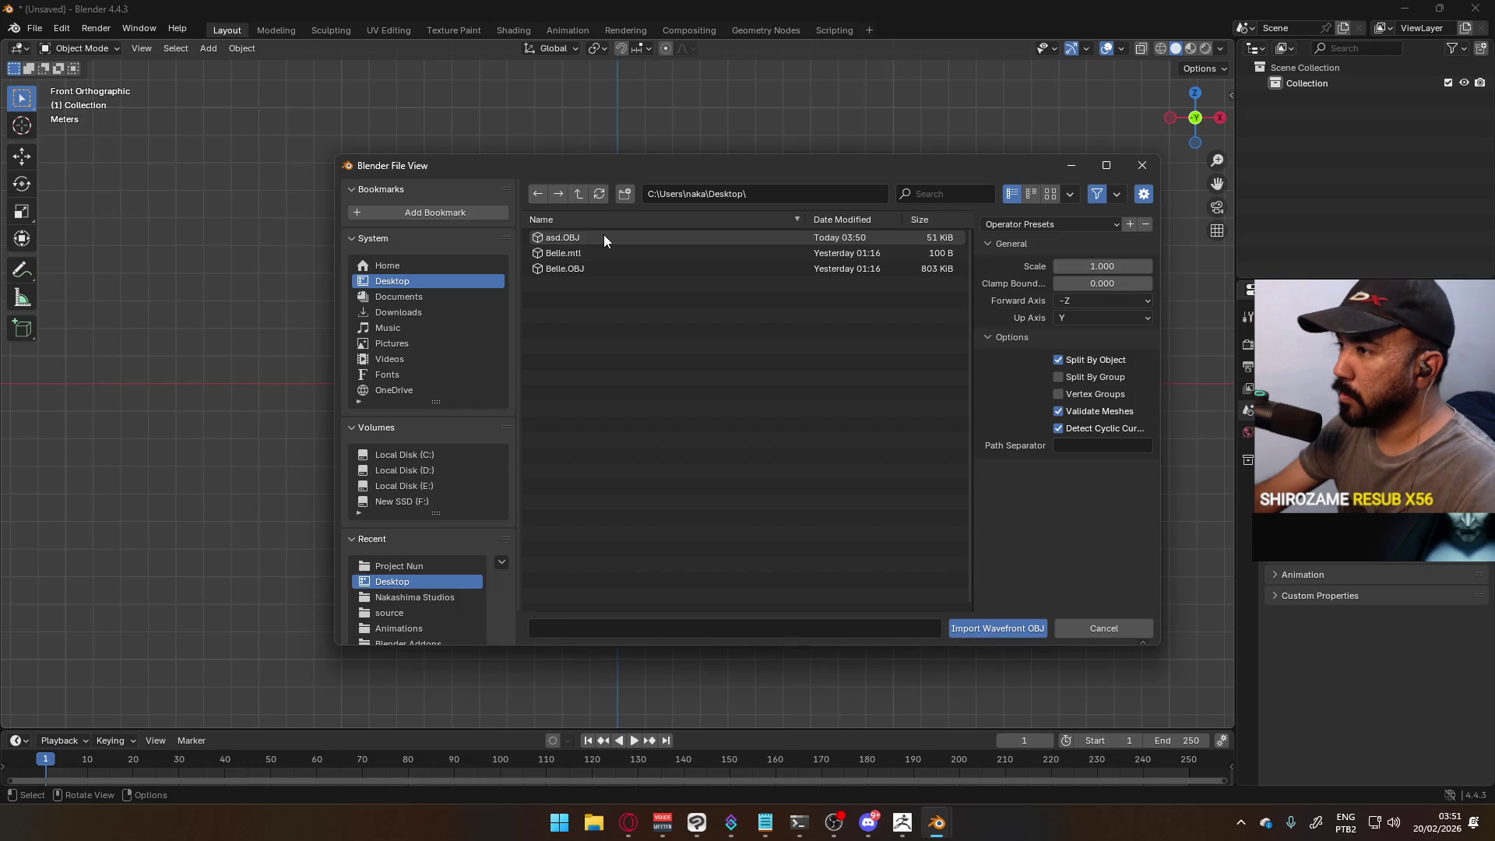
double_click(605, 235)
scroll(671, 333, up, 5)
scroll(638, 366, down, 10)
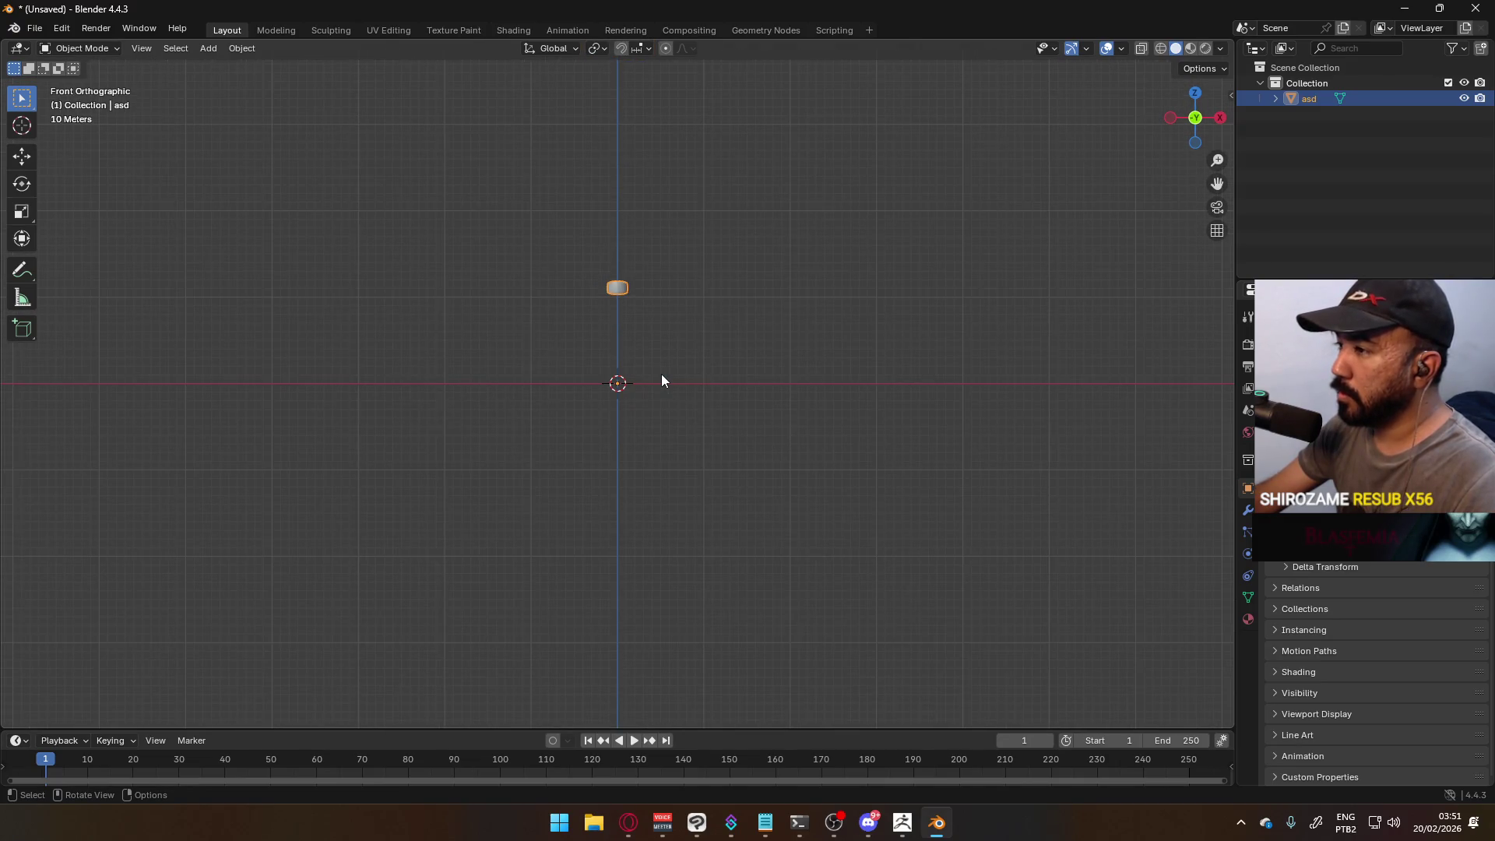
- In ZBrush, export the subtool over asd.OBJ, confirming the replacement
click(905, 831)
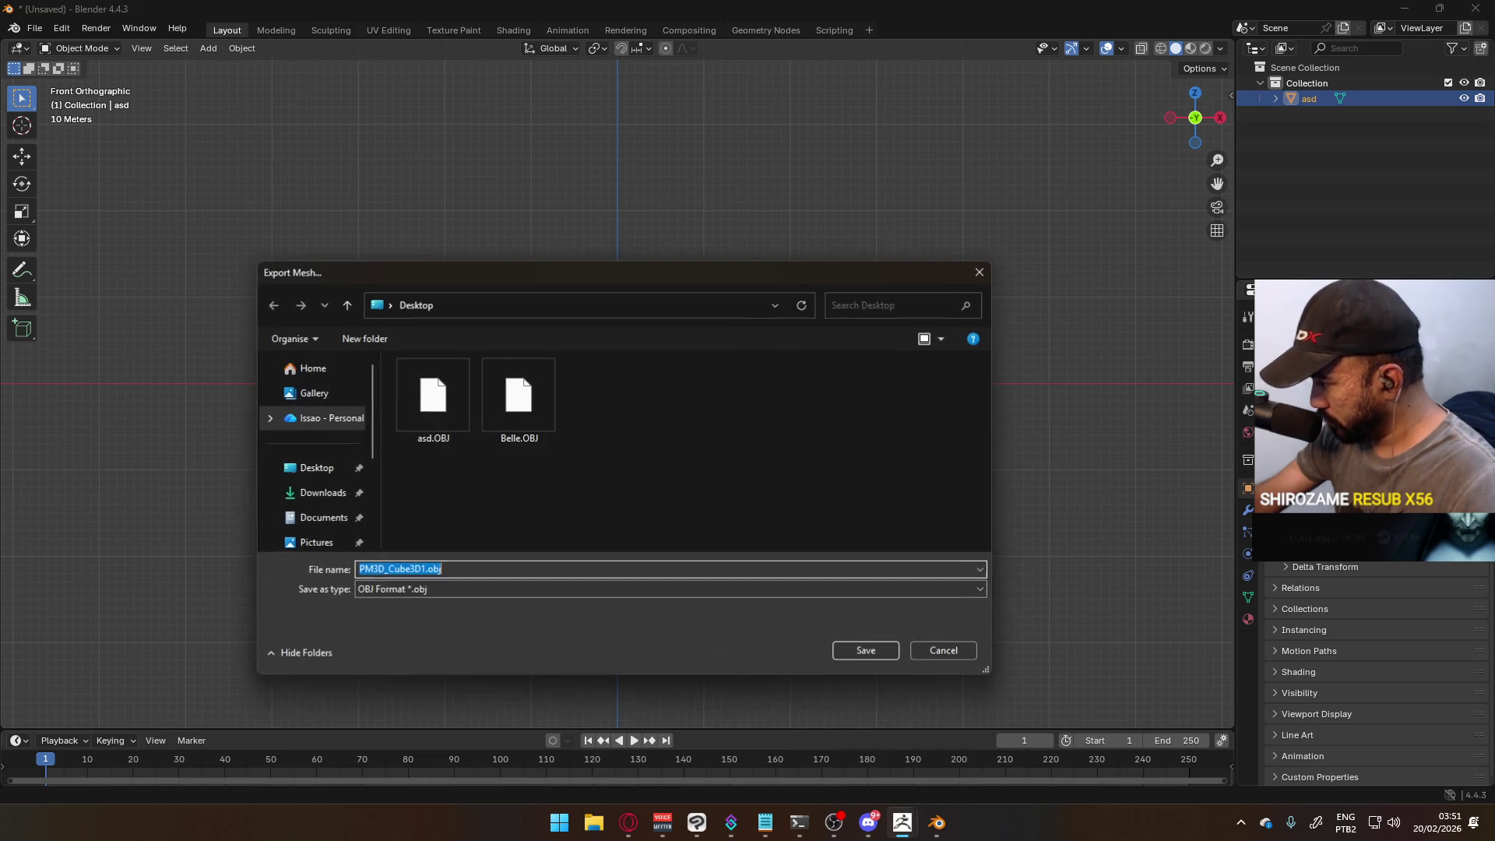
click(436, 416)
double_click(436, 418)
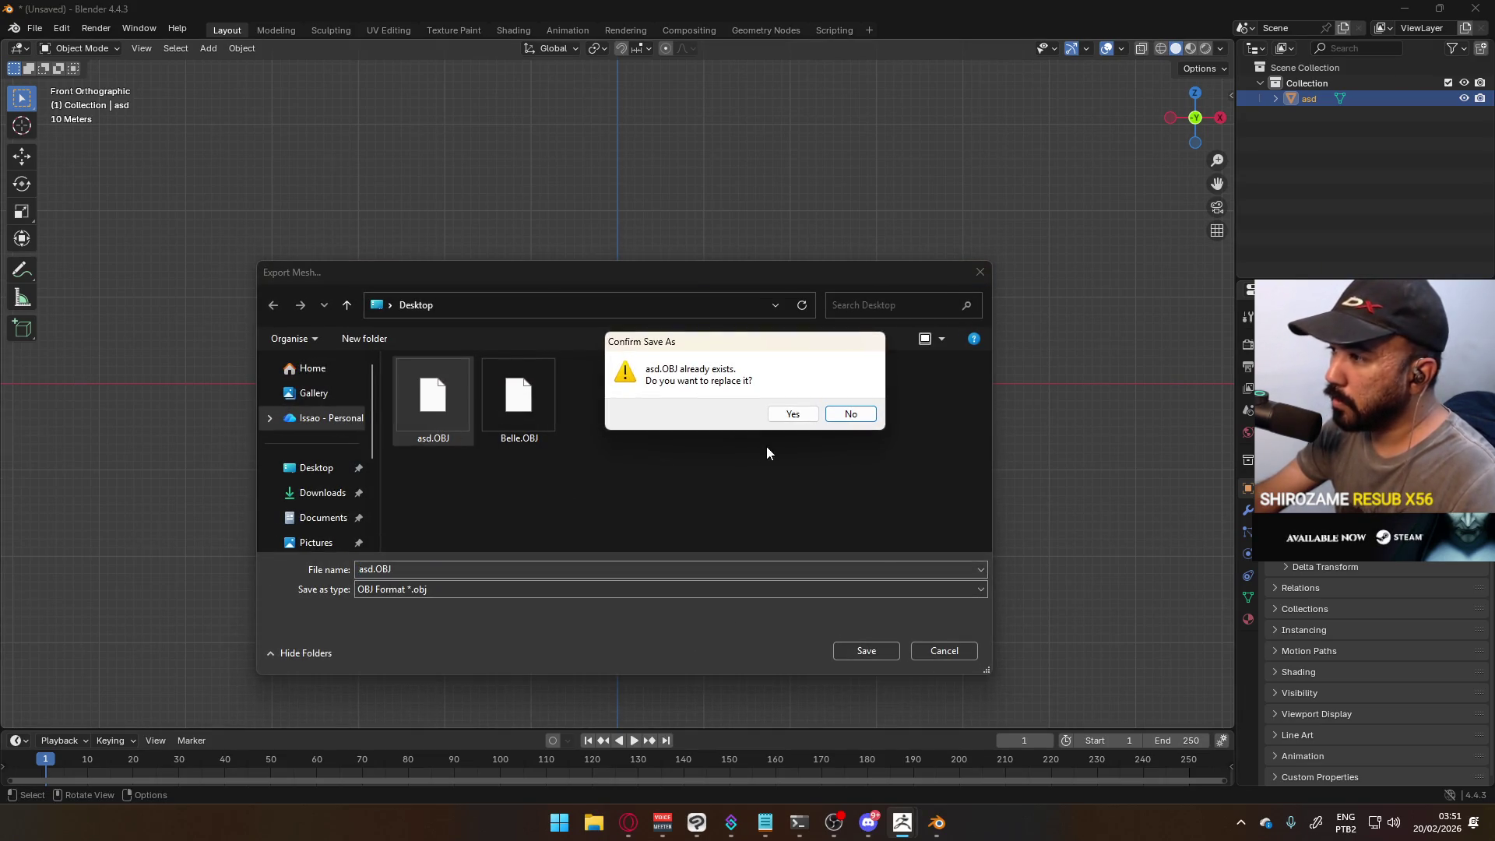
click(813, 418)
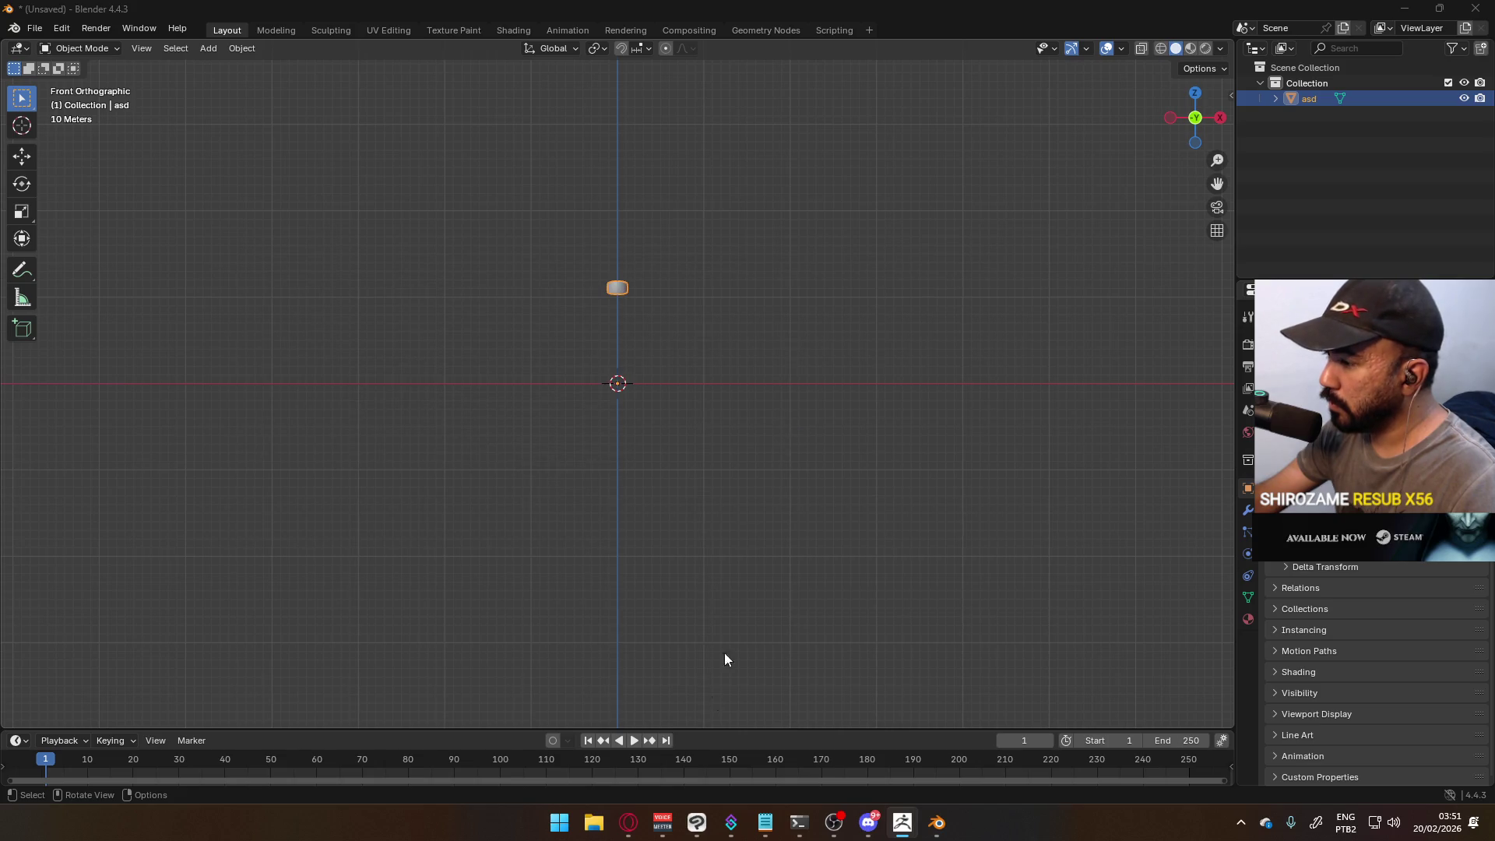
- Back in Blender, import the updated asd.OBJ as a second object, asd.001
key(alt+Tab)
key(alt+Tab)
key(alt+Tab)
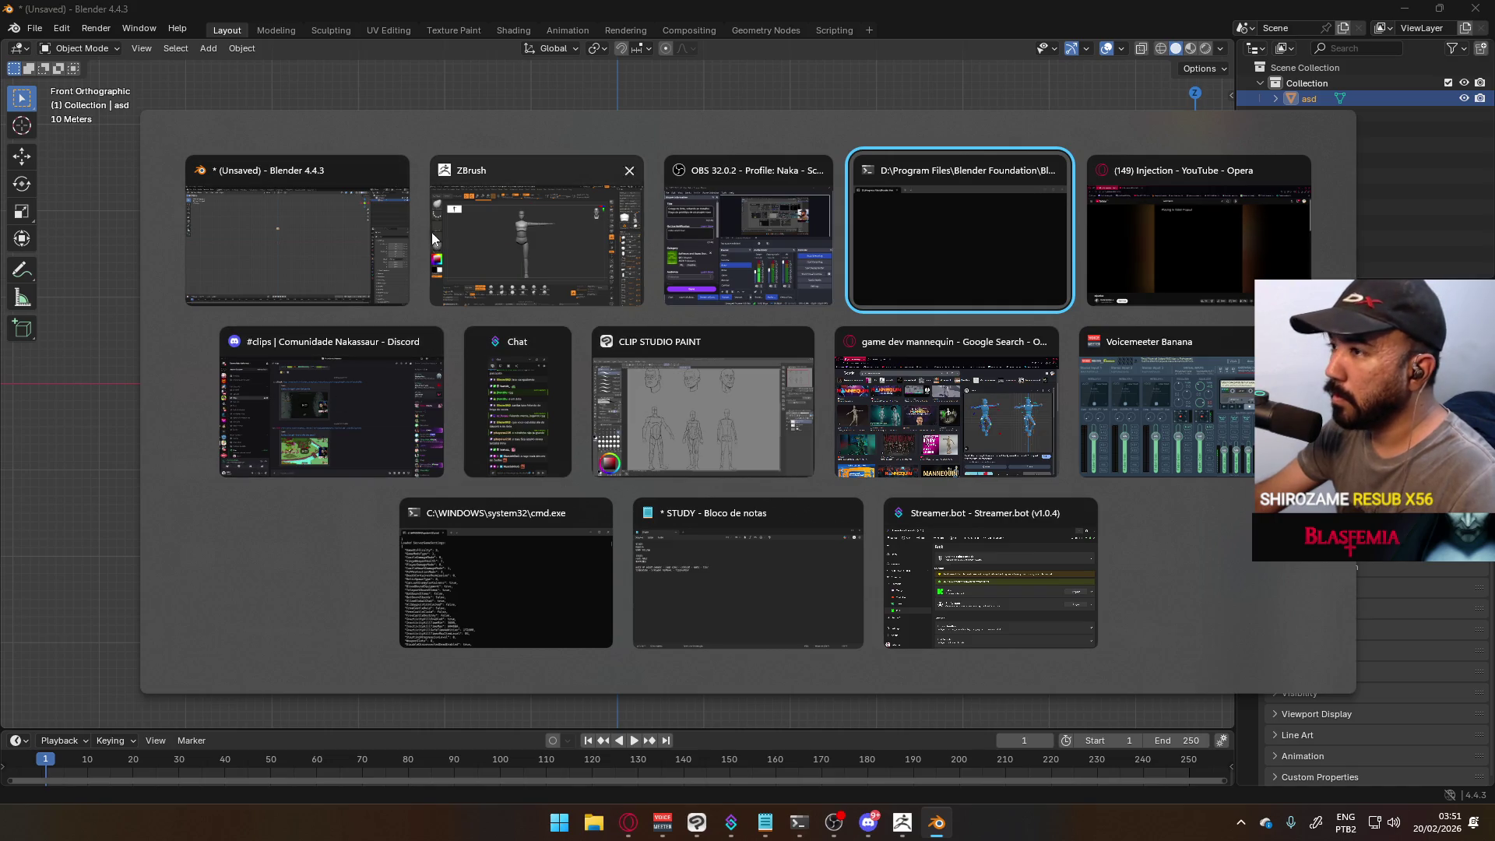
click(274, 241)
click(34, 28)
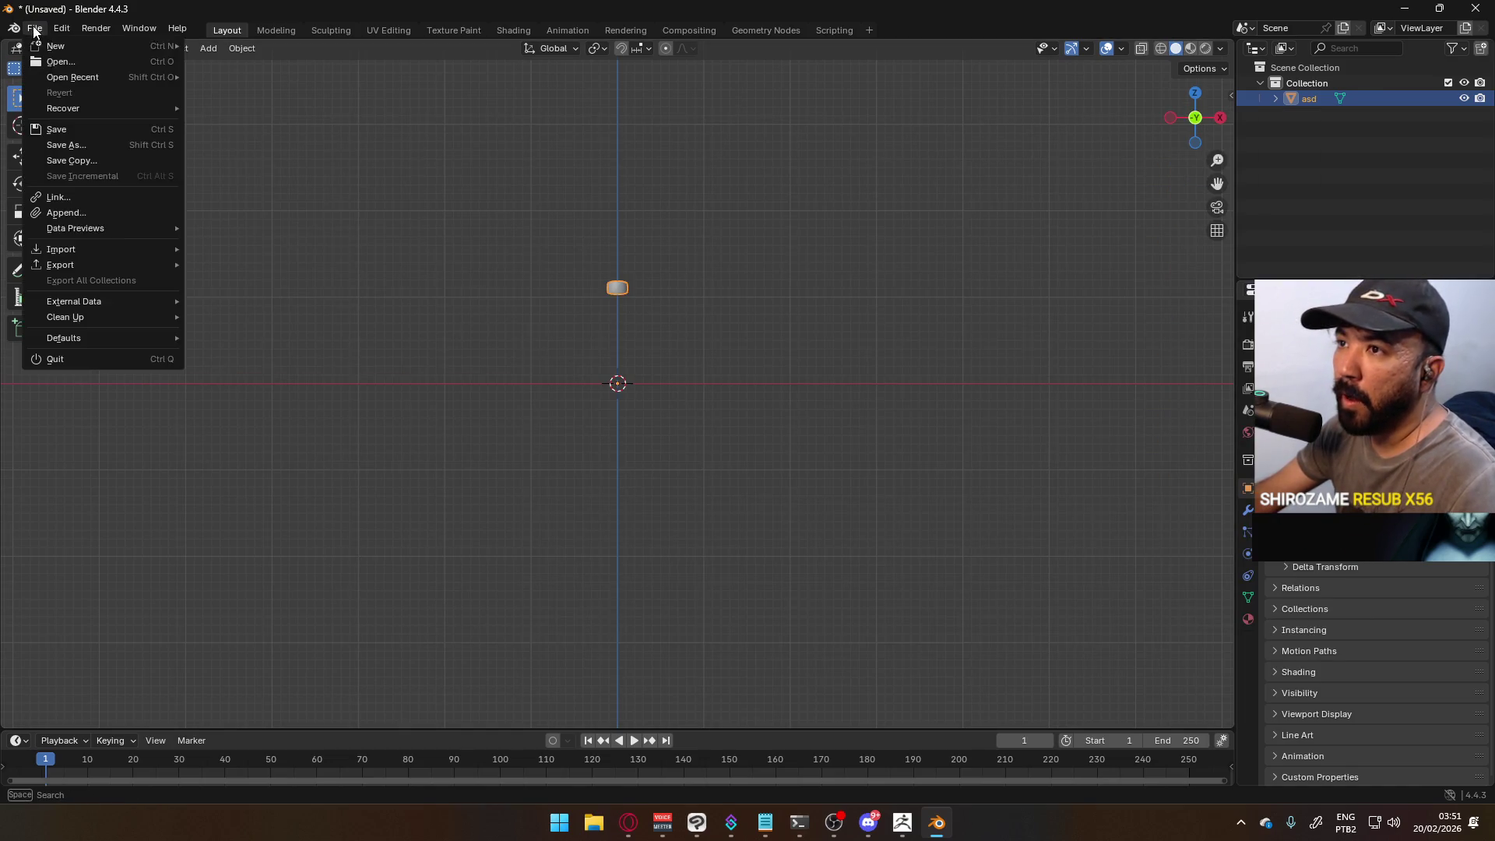
mouse_move(111, 247)
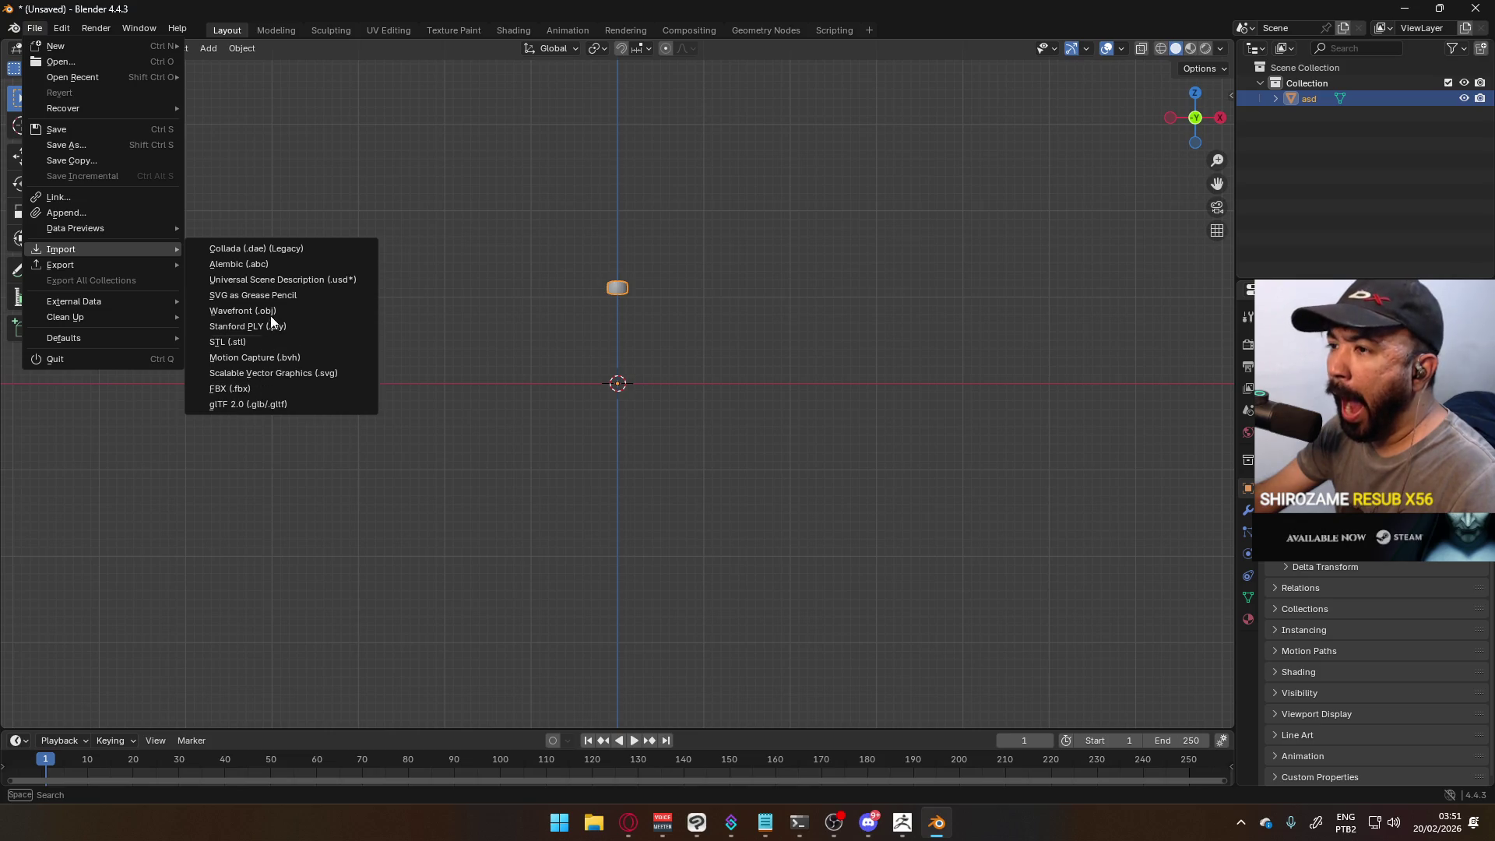
click(320, 311)
click(615, 237)
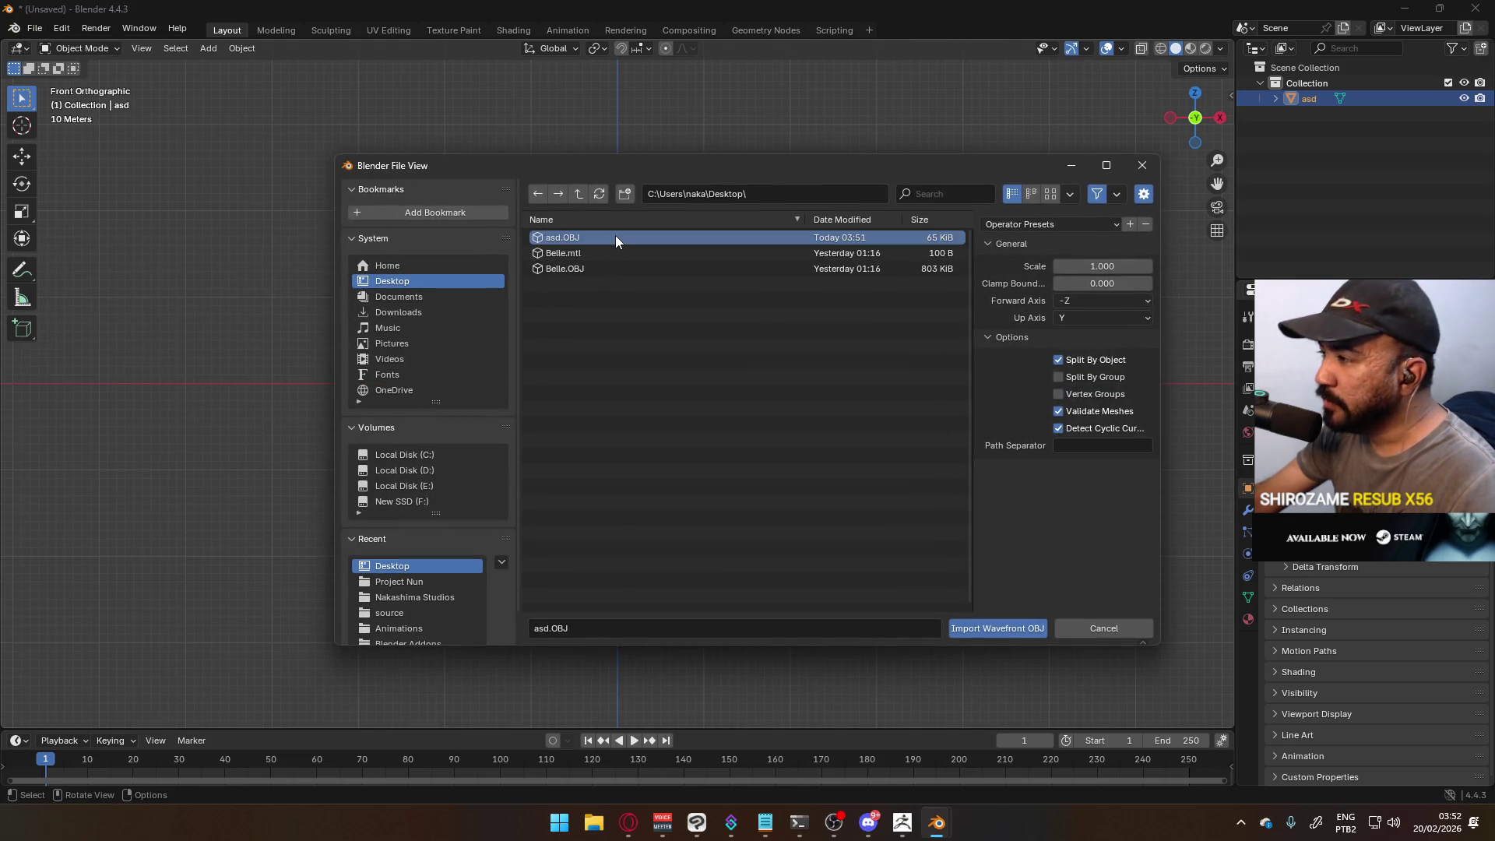
double_click(616, 237)
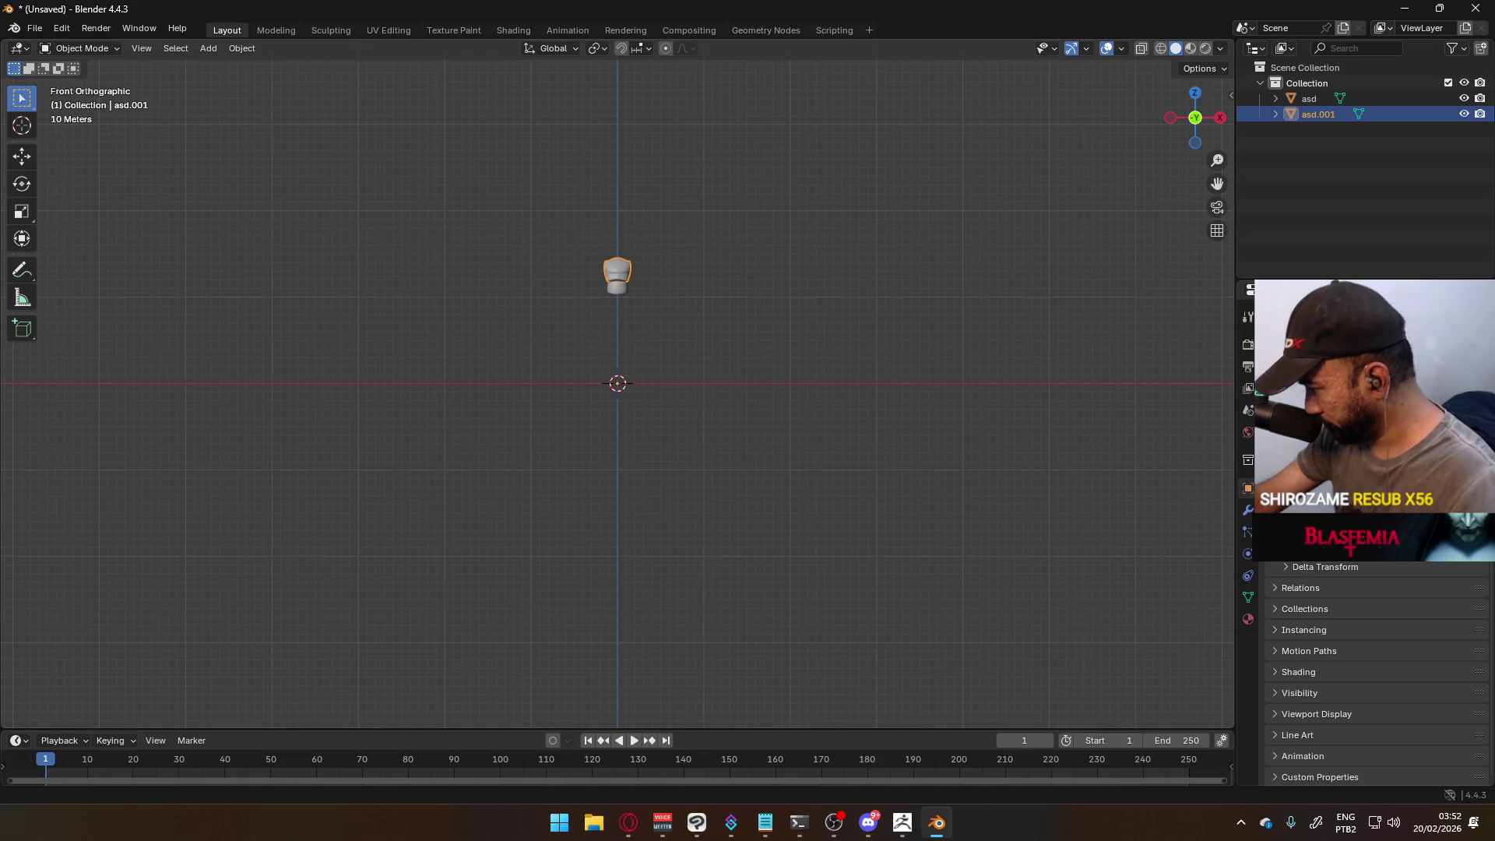
- Save the ZBrush project over Denglen.ZPR, then open Local Disk (D:) in File Explorer
key(alt+Tab)
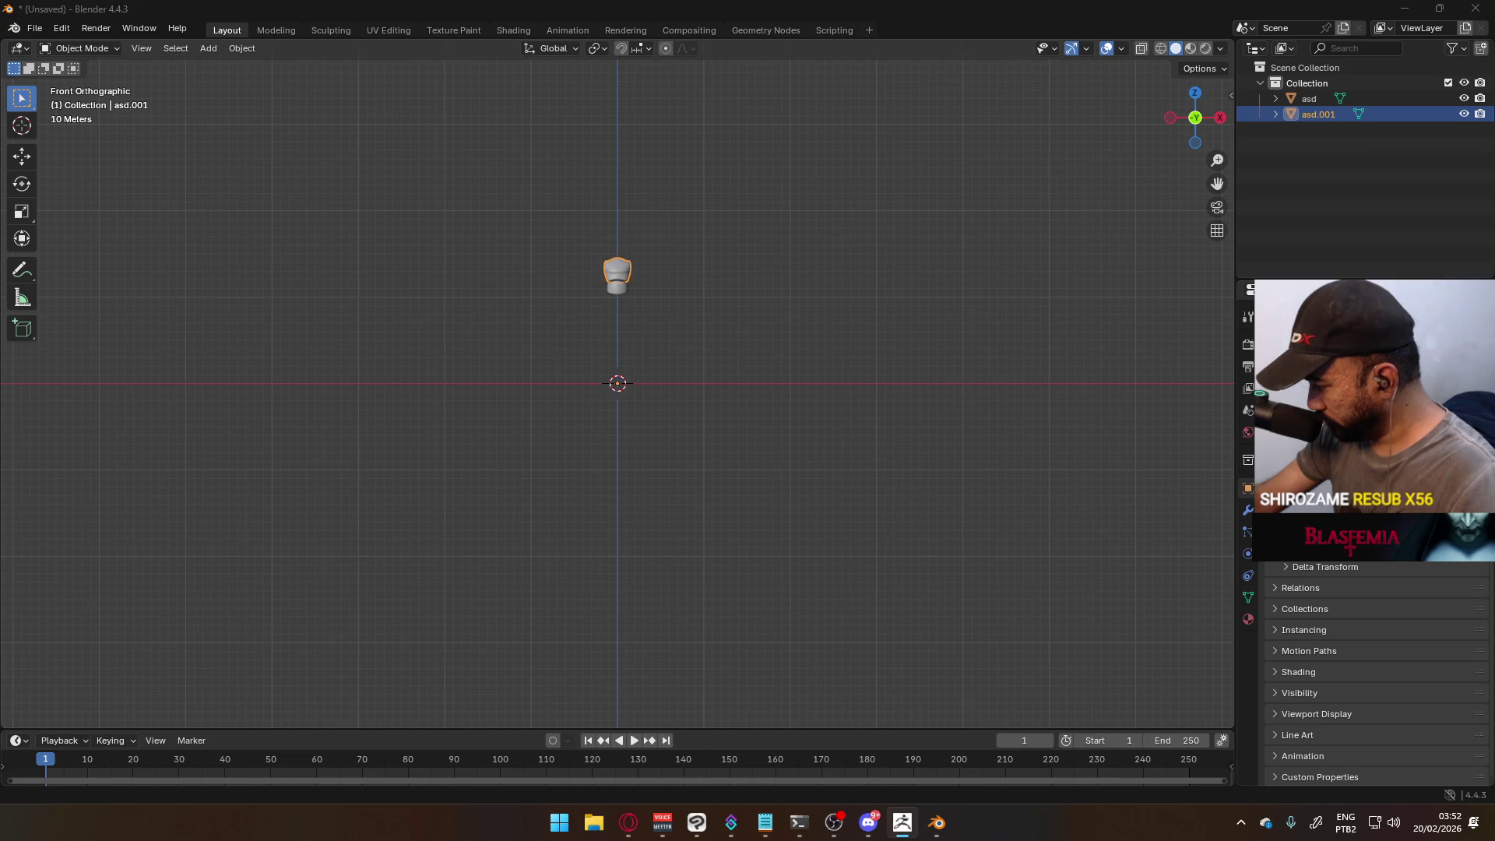
key(ctrl+s)
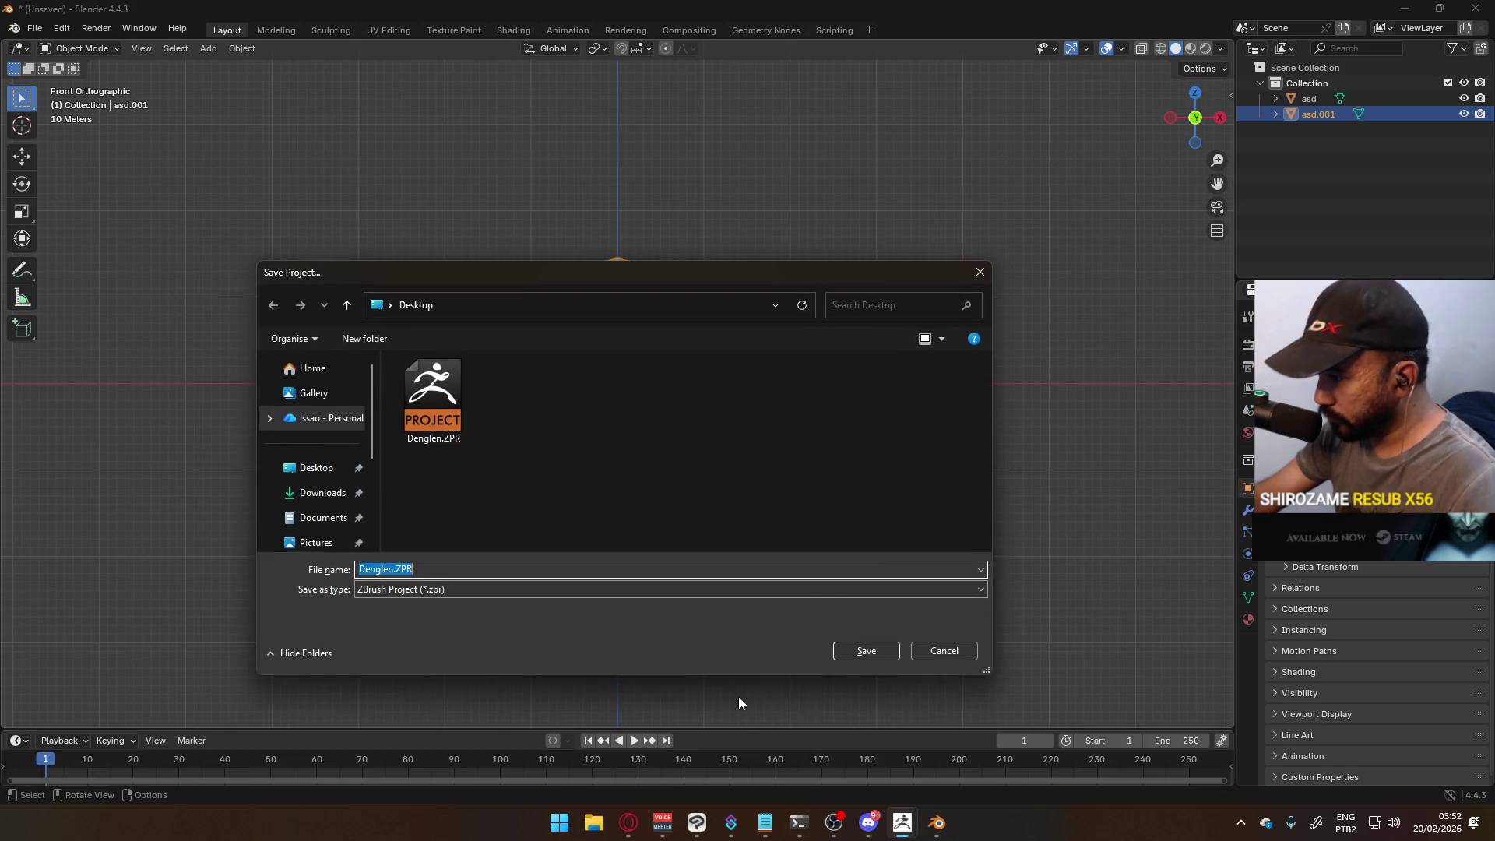
click(875, 650)
click(788, 413)
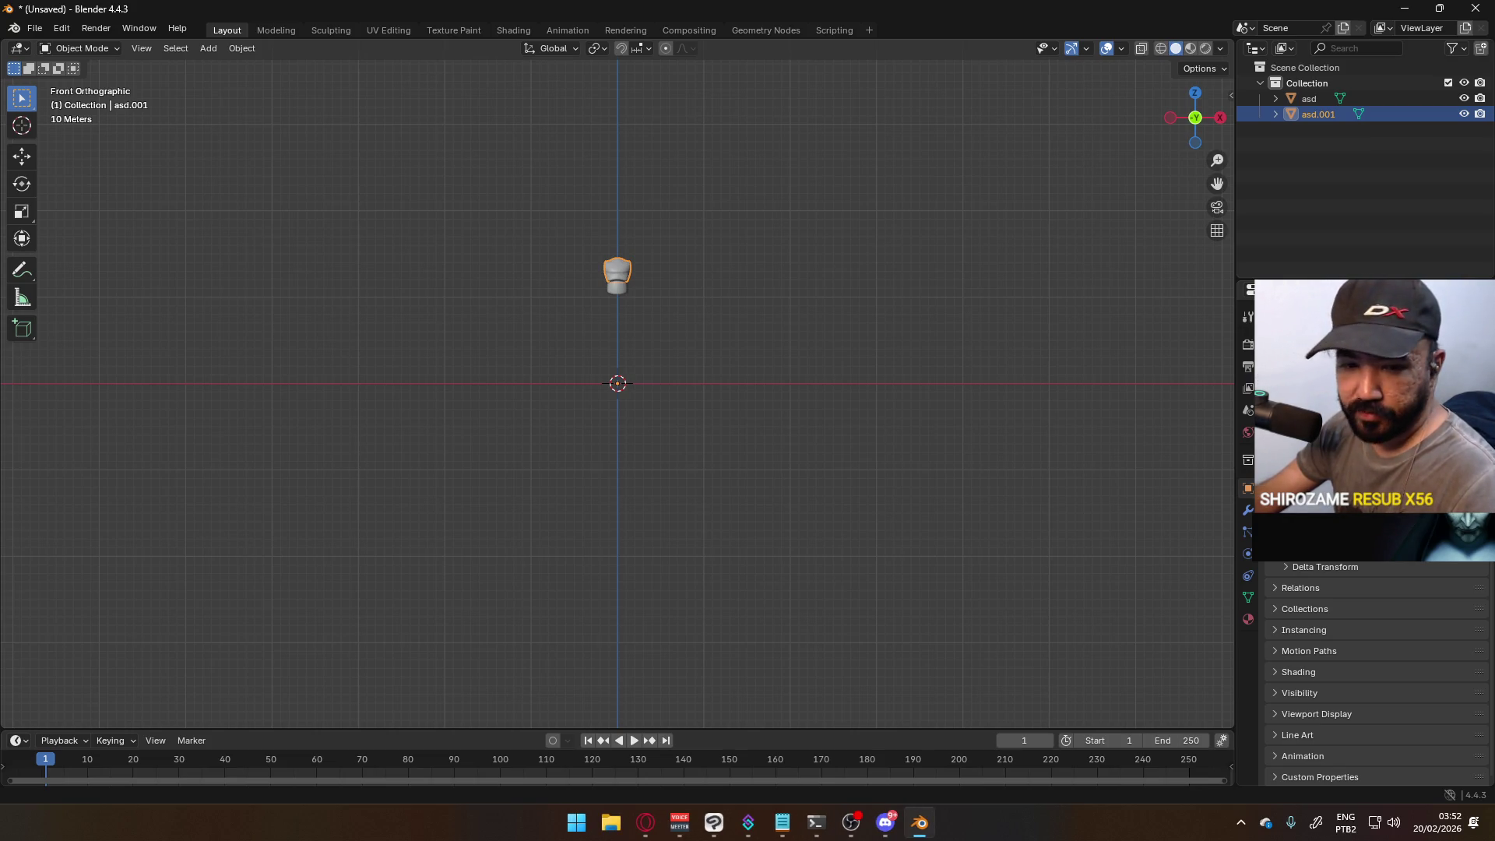
click(610, 822)
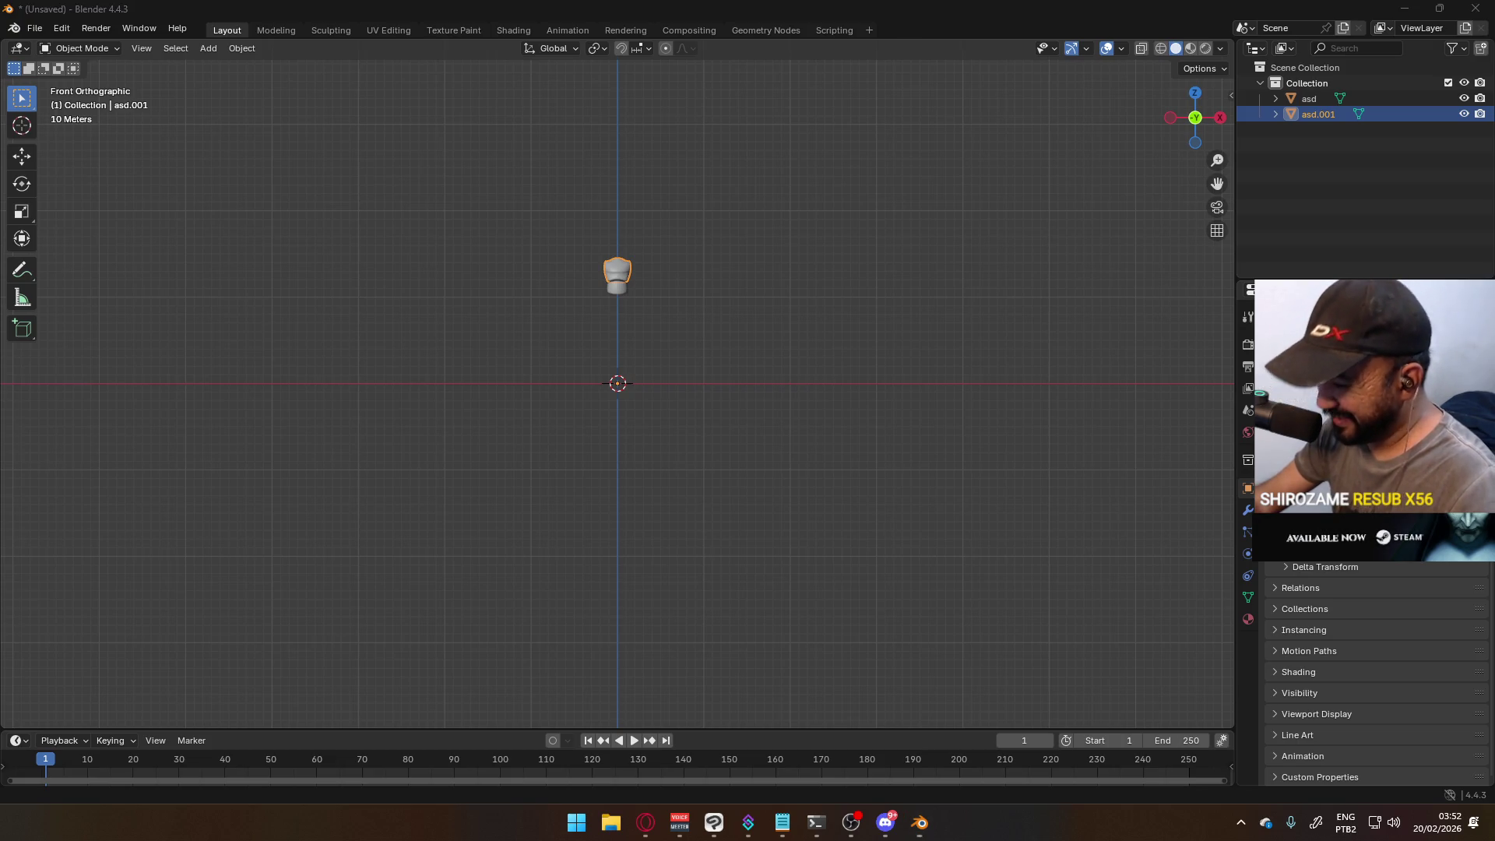
double_click(541, 310)
- Go to D:\Program Files\Pixologic\ZBrush 2020.1.3 and launch ZBrush.exe
scroll(467, 459, down, 6)
scroll(467, 460, down, 1)
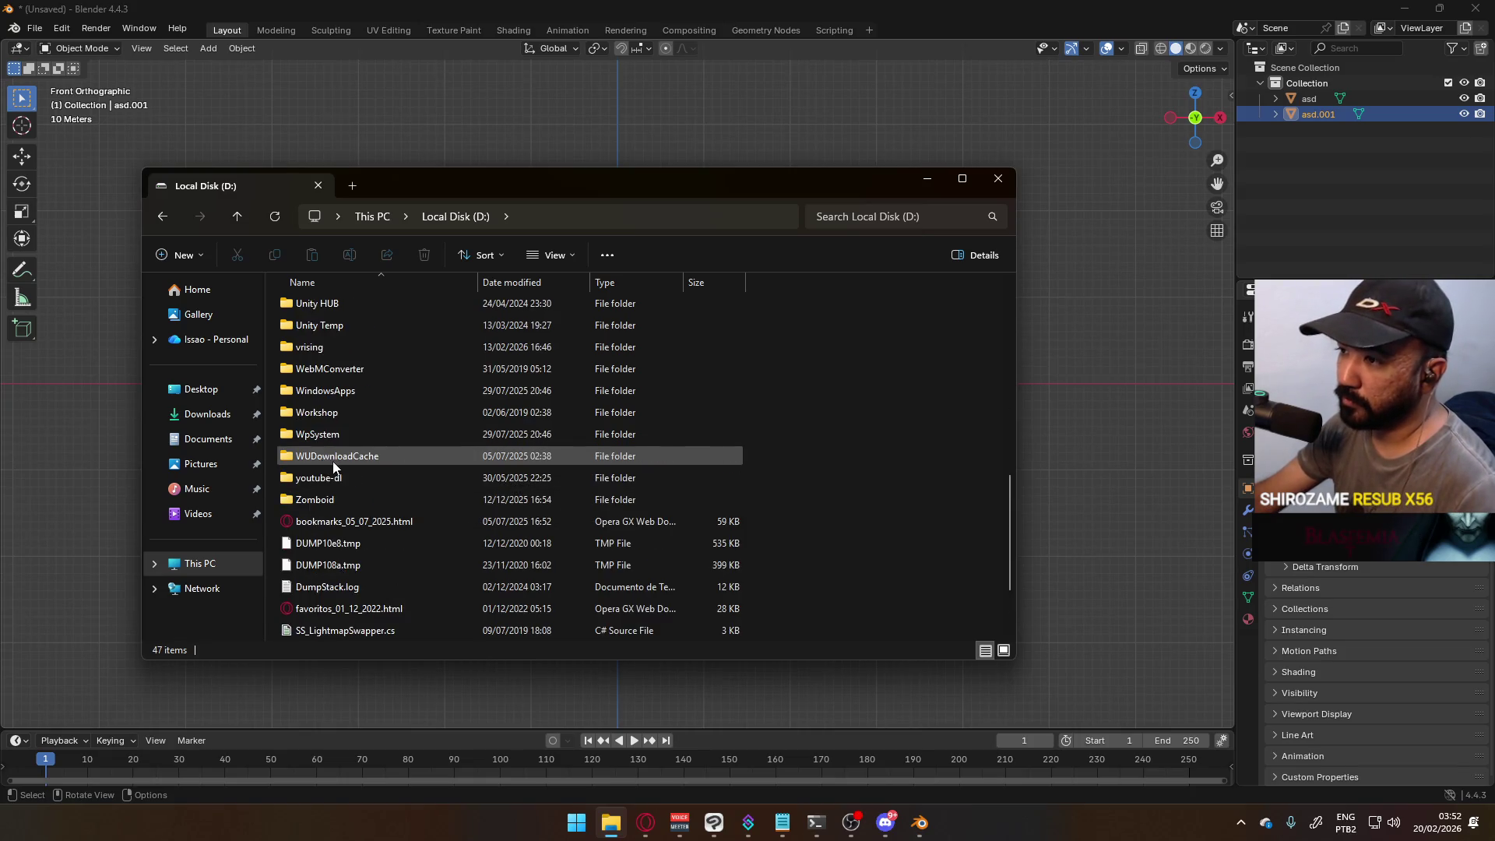
scroll(378, 471, up, 3)
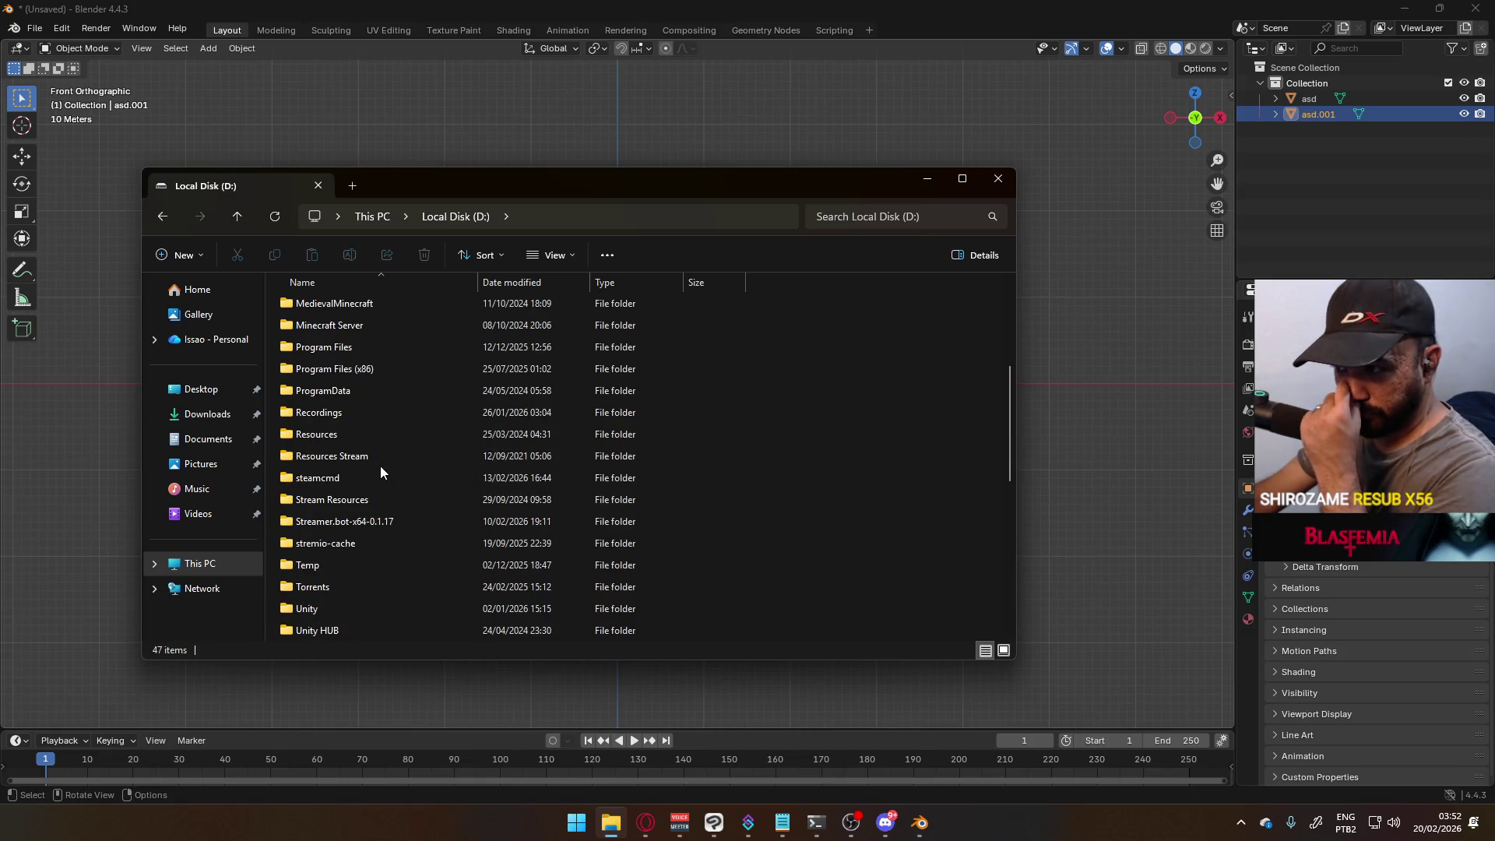
double_click(373, 349)
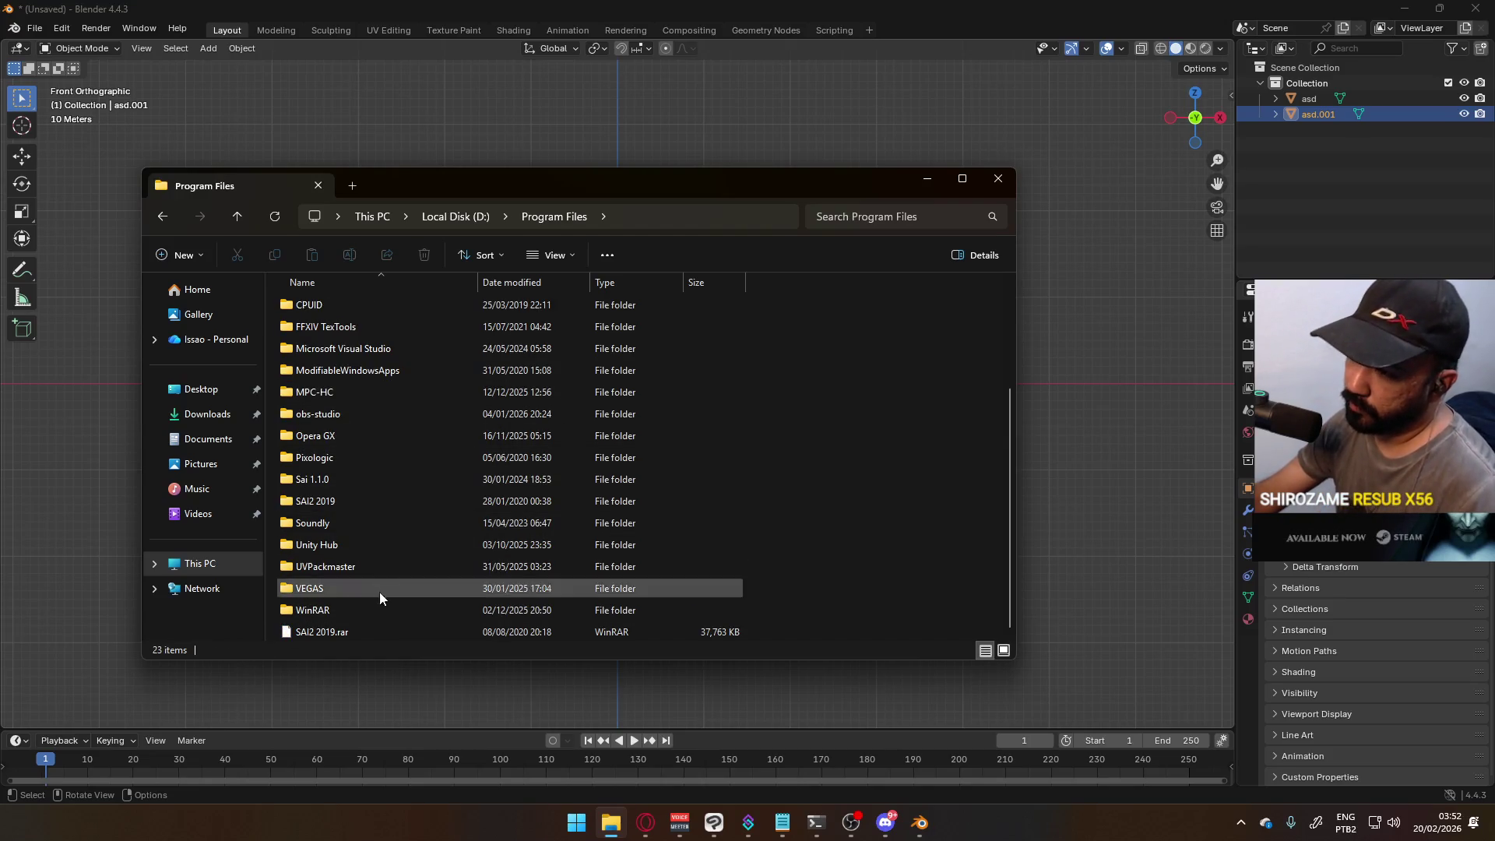
scroll(377, 516, up, 3)
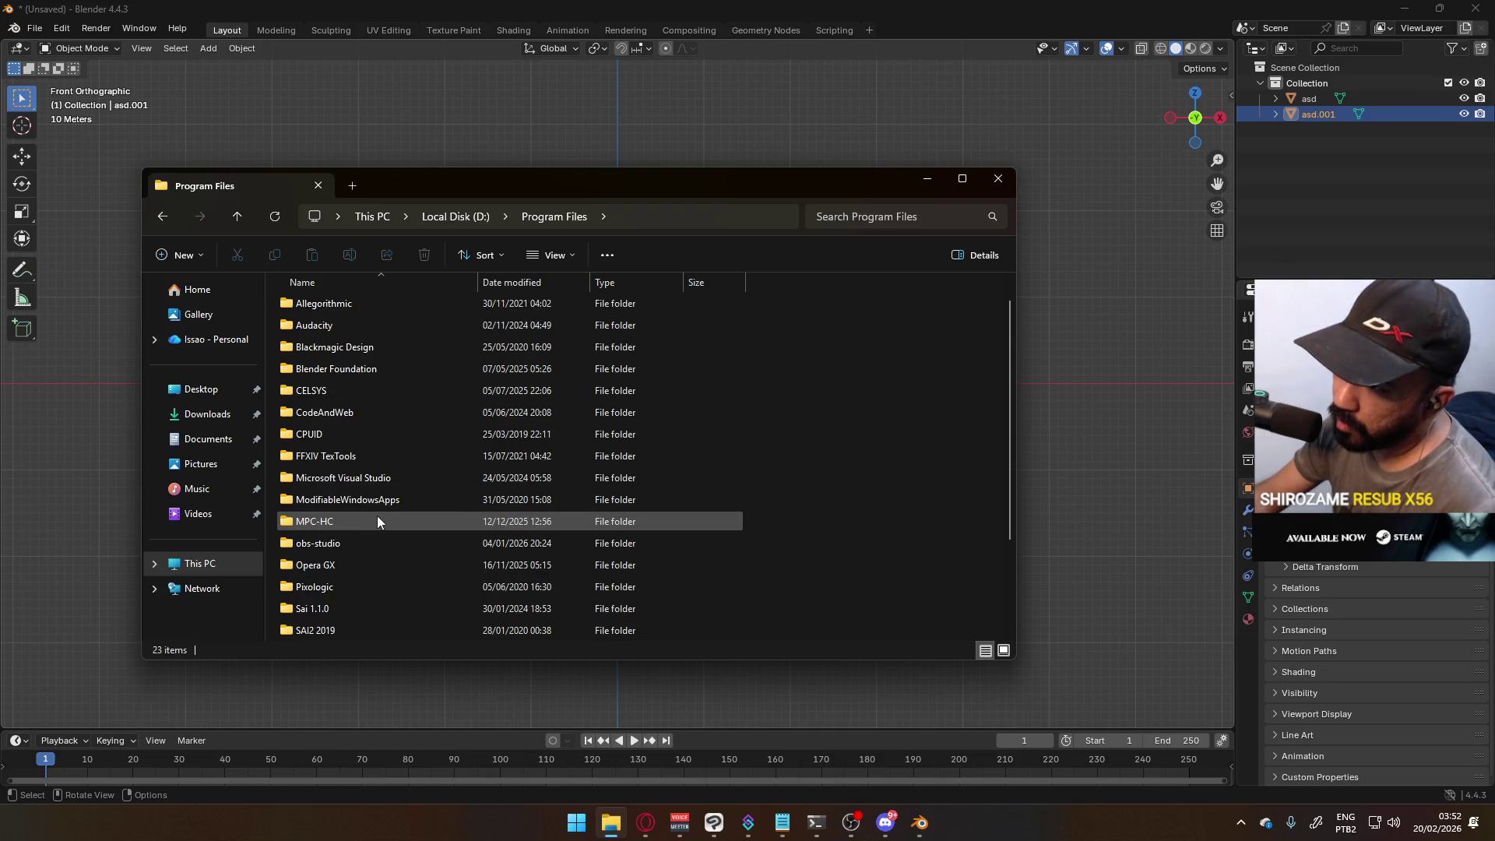
scroll(355, 483, down, 1)
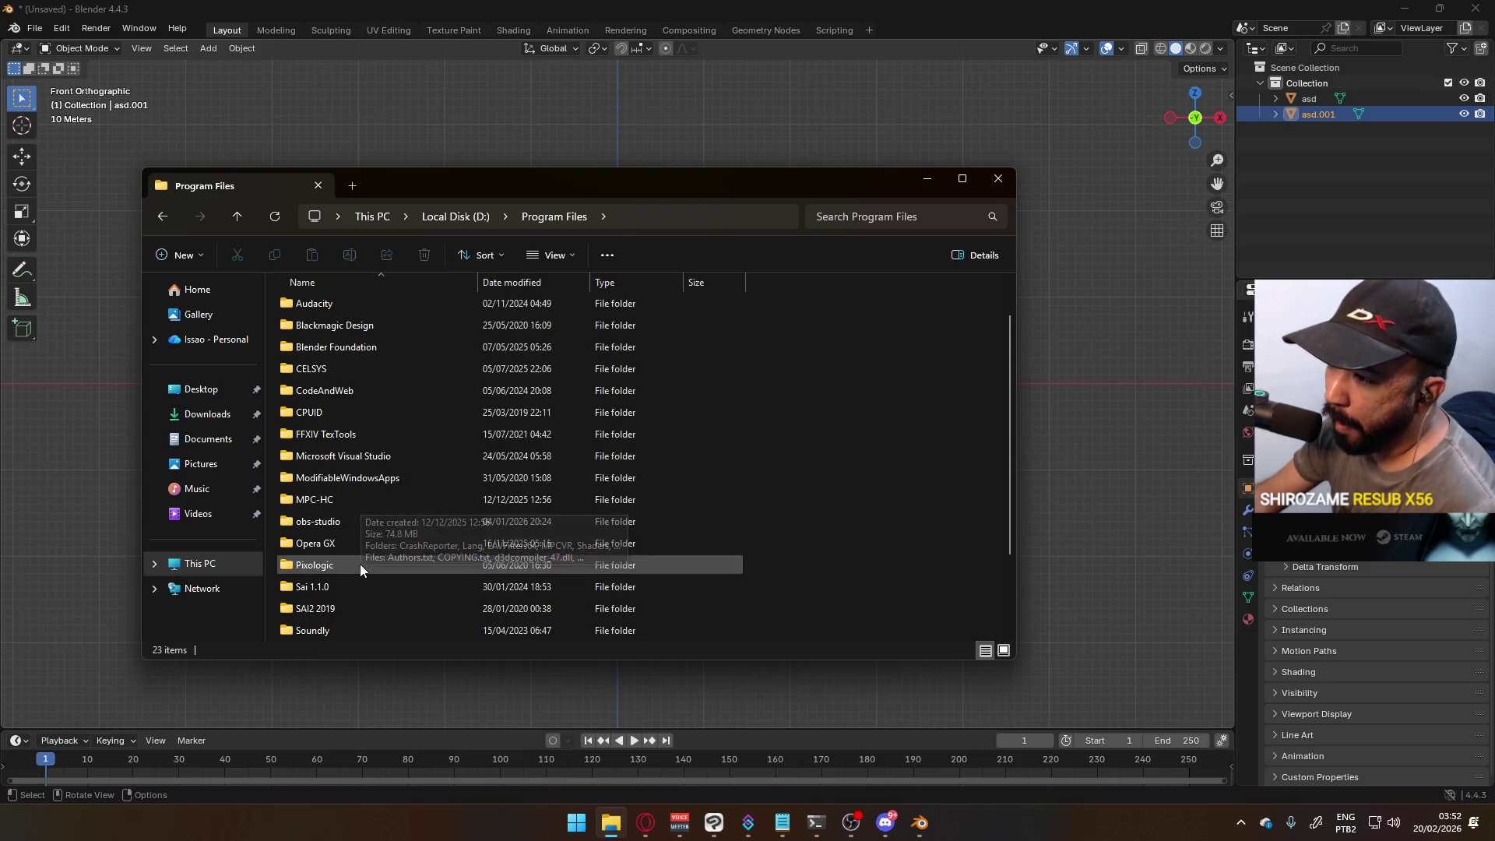
double_click(351, 566)
double_click(366, 305)
scroll(382, 368, down, 6)
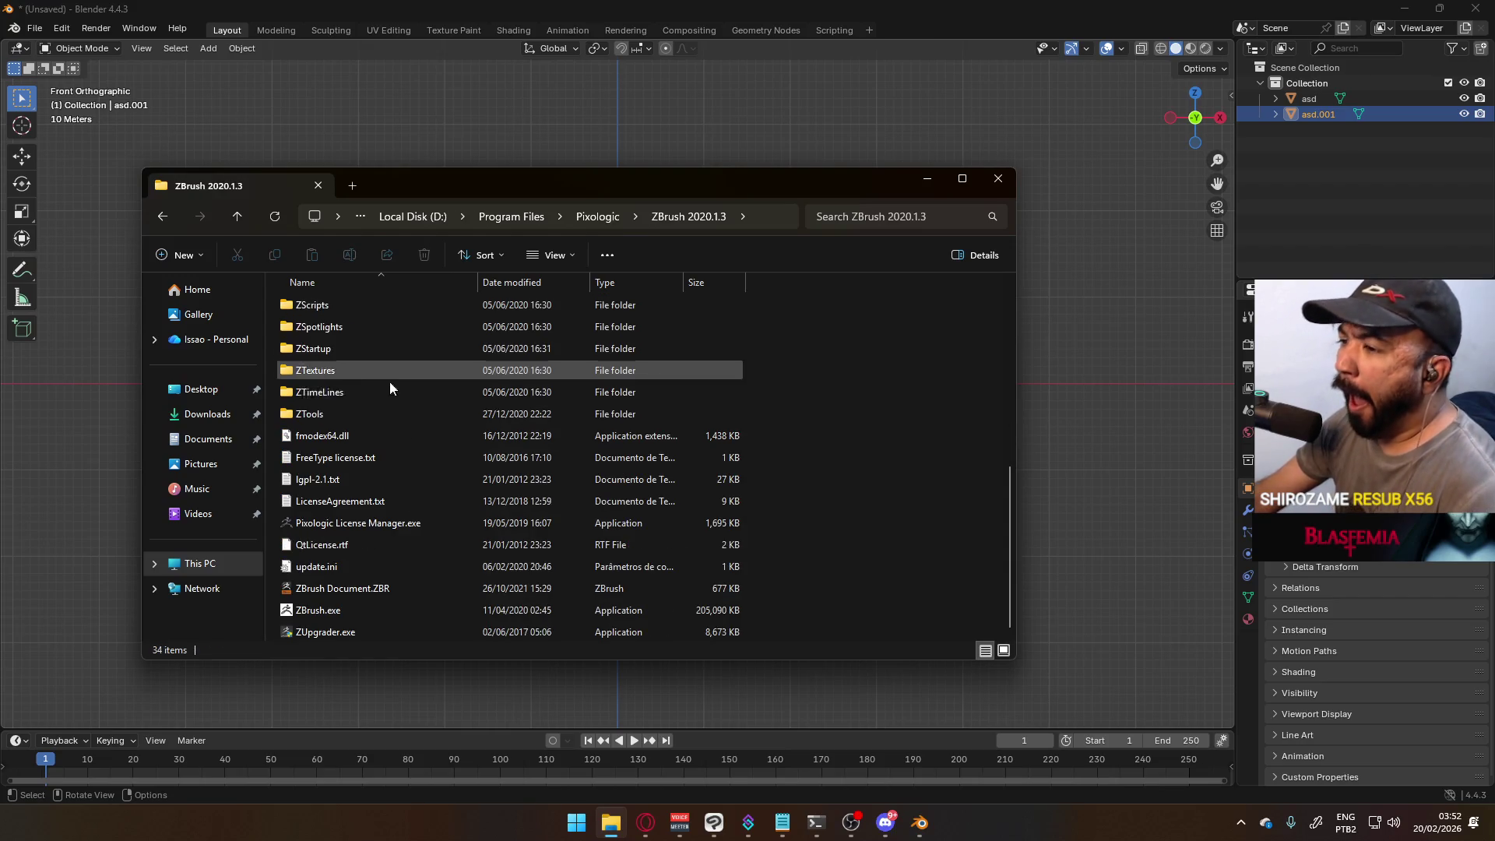
double_click(382, 614)
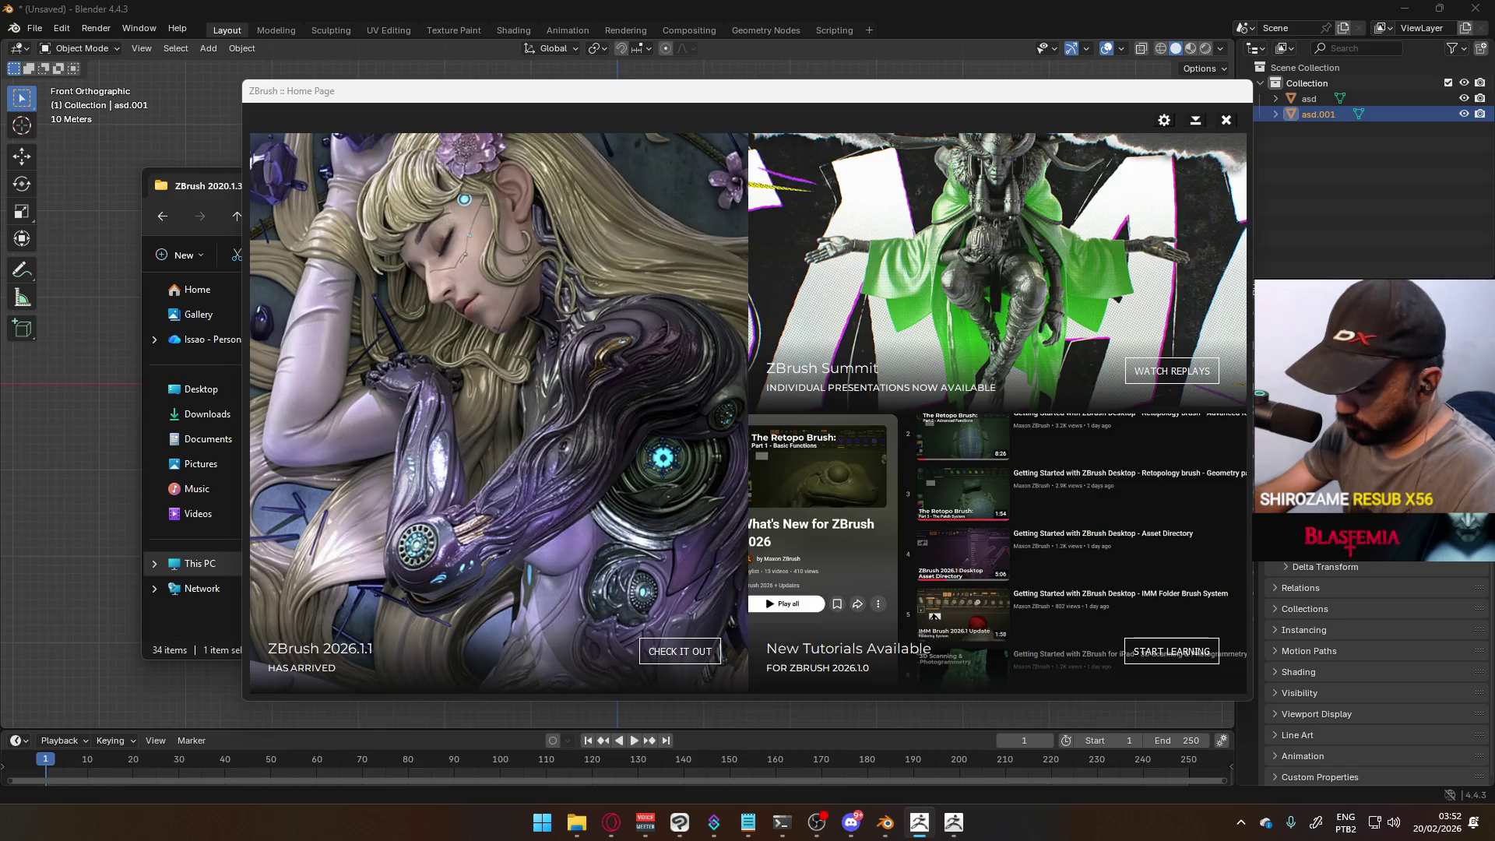
- Dismiss the ZBrush Home Page and the Load Project dialog
click(1234, 120)
click(311, 467)
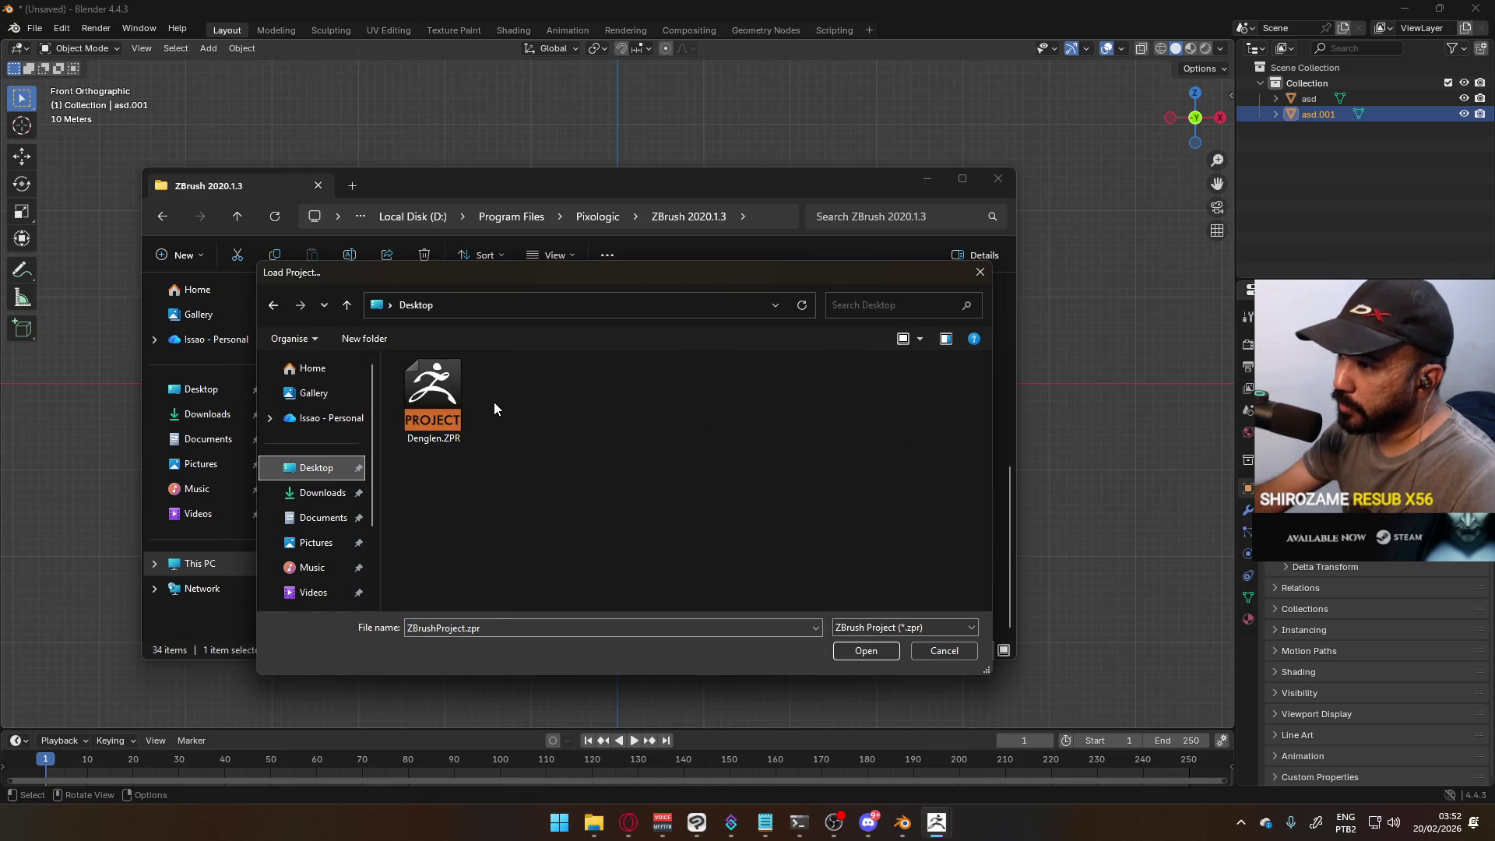
double_click(464, 406)
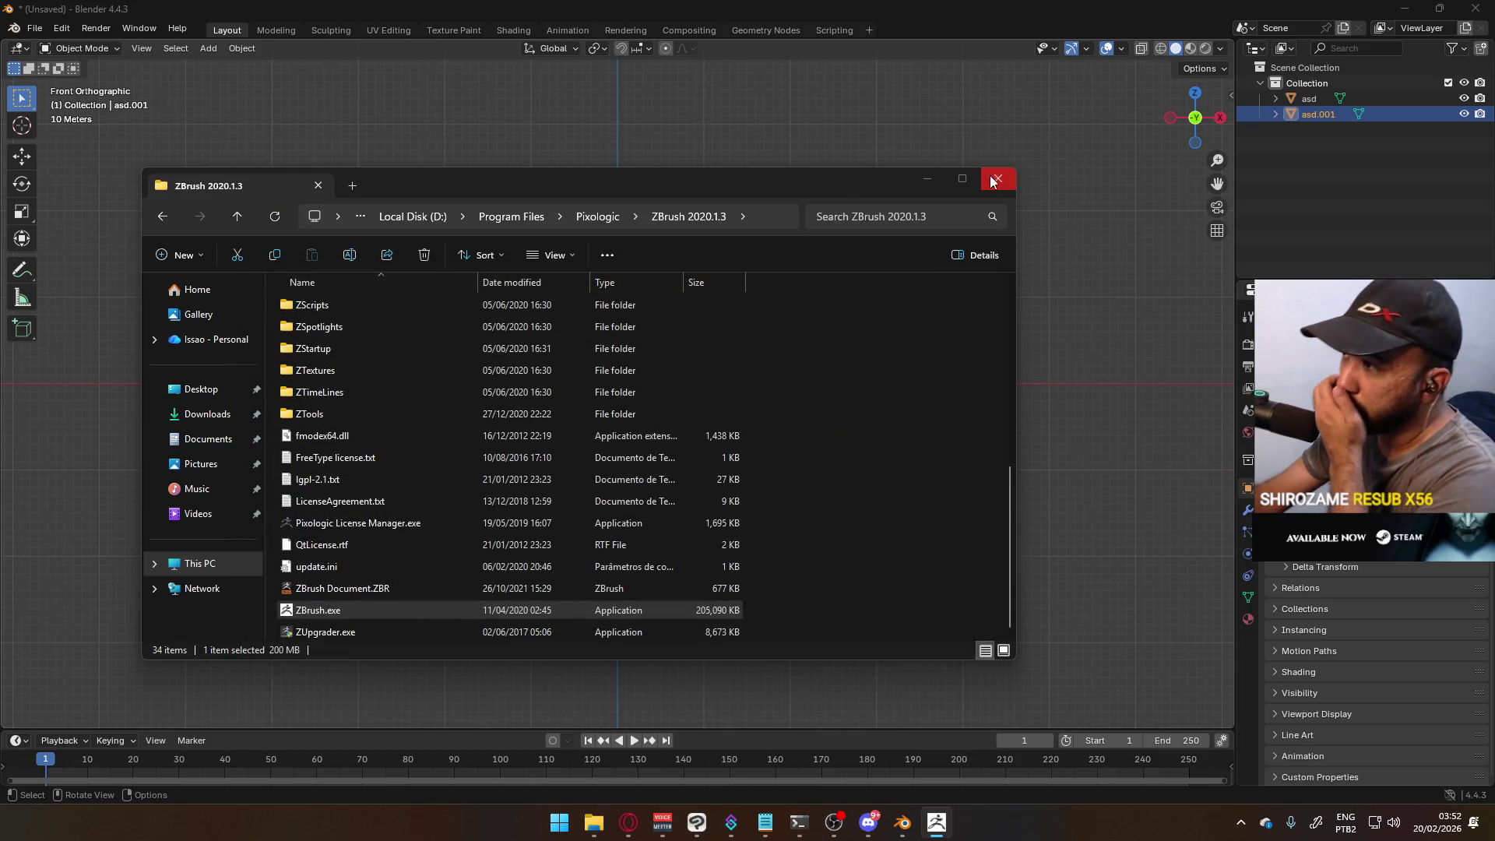
- Close Explorer, cancel the OBJ export and save the model as PM3D_Cube3D1.fbx on the Desktop
click(993, 181)
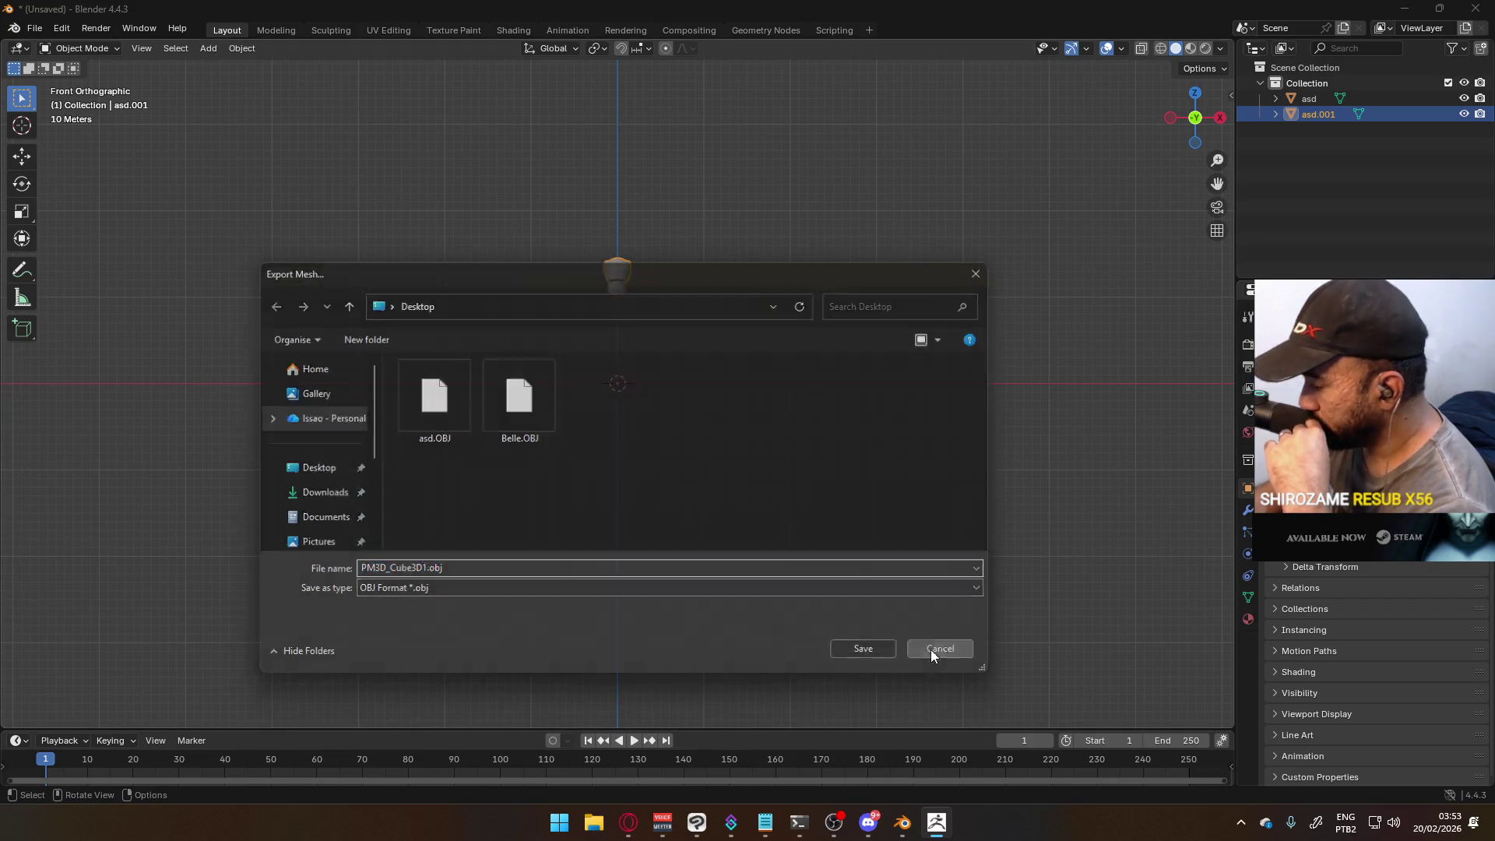
click(933, 648)
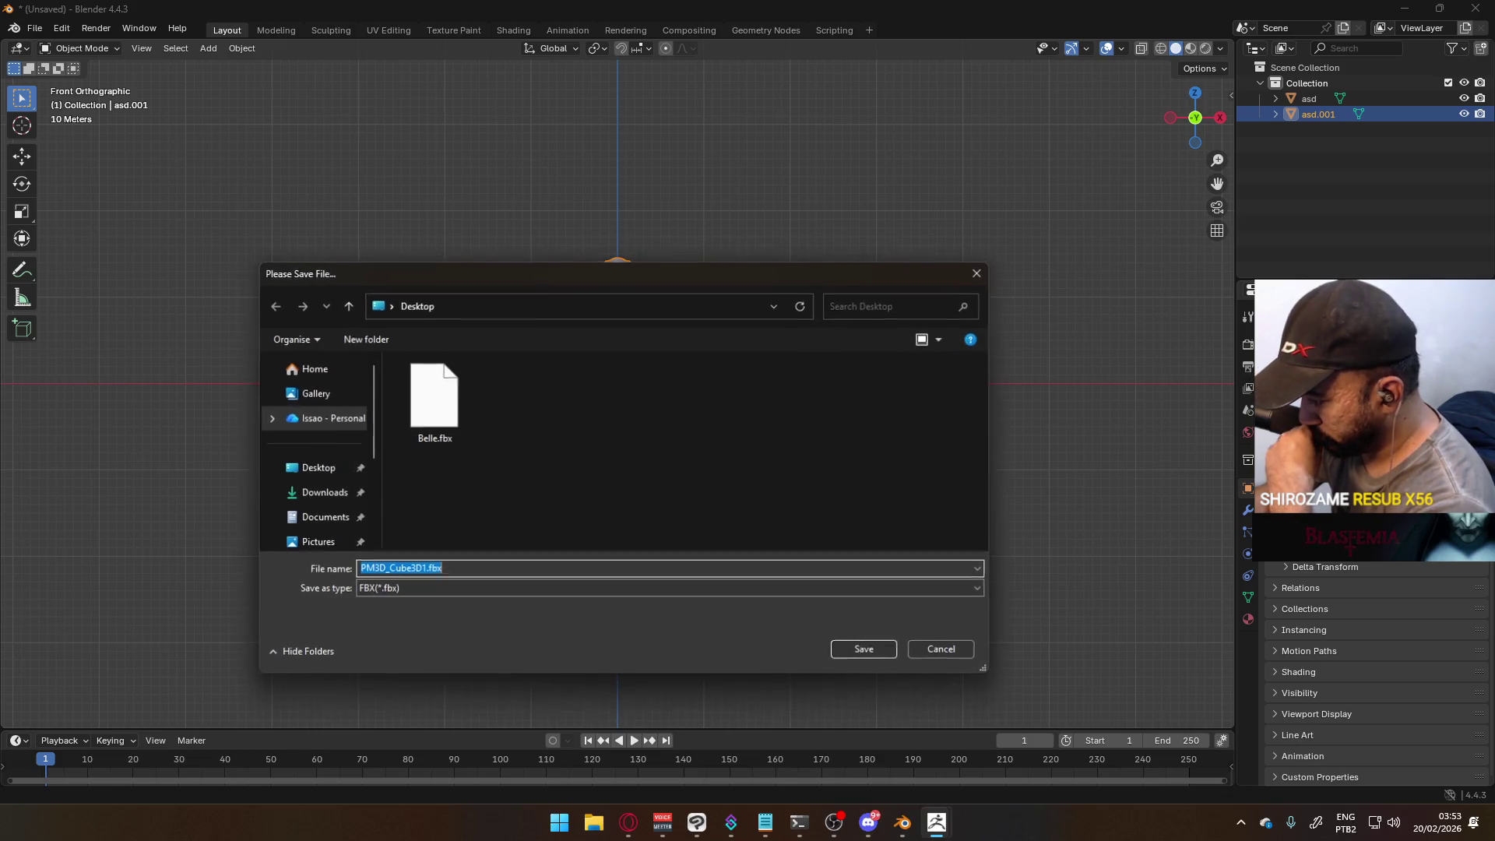
click(865, 648)
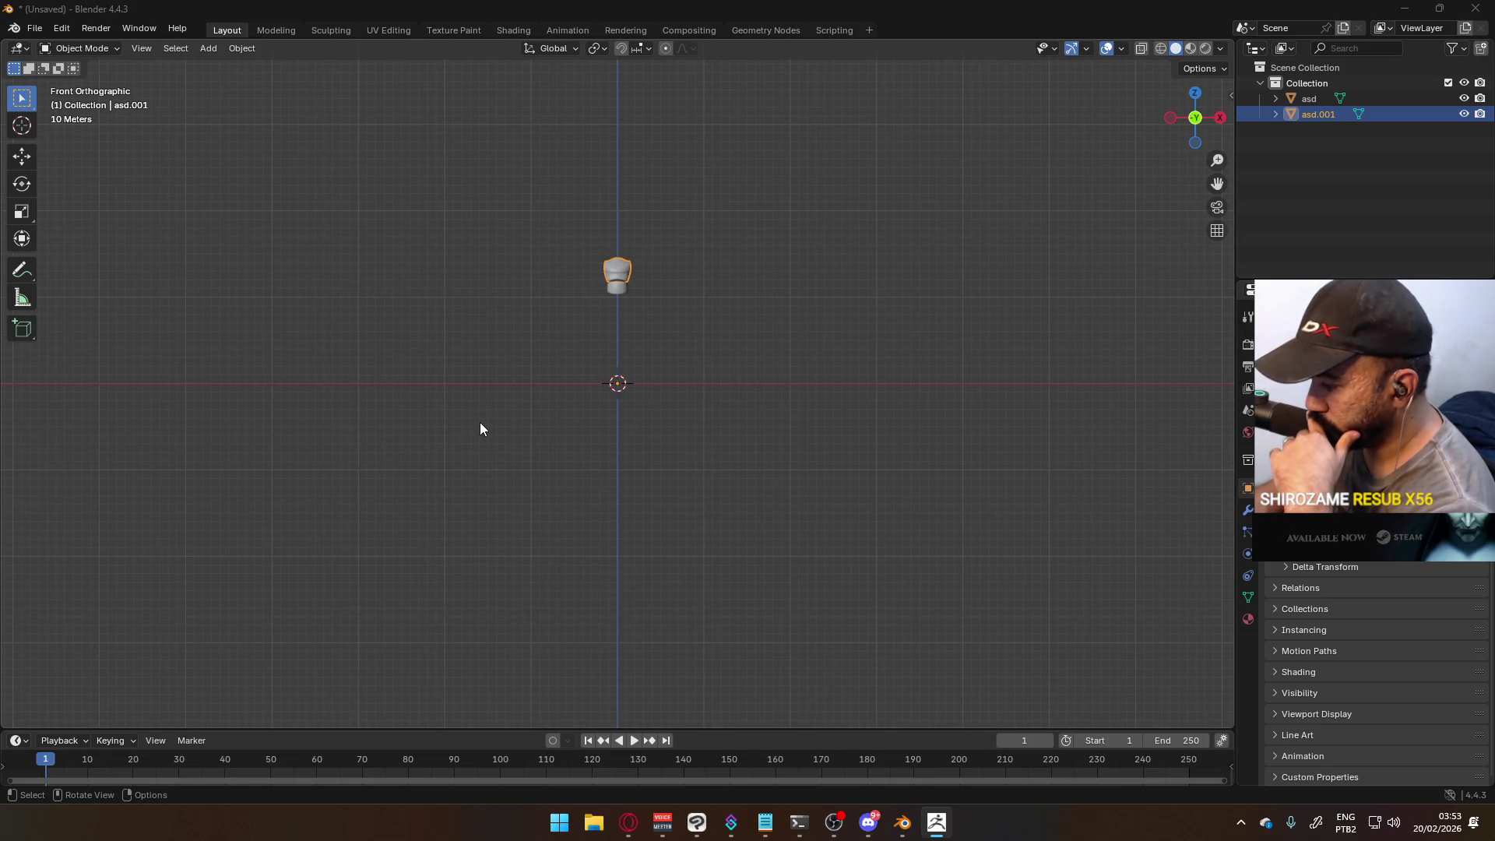
- Import PM3D_Cube3D1.fbx from the Desktop via File > Import > FBX
click(34, 29)
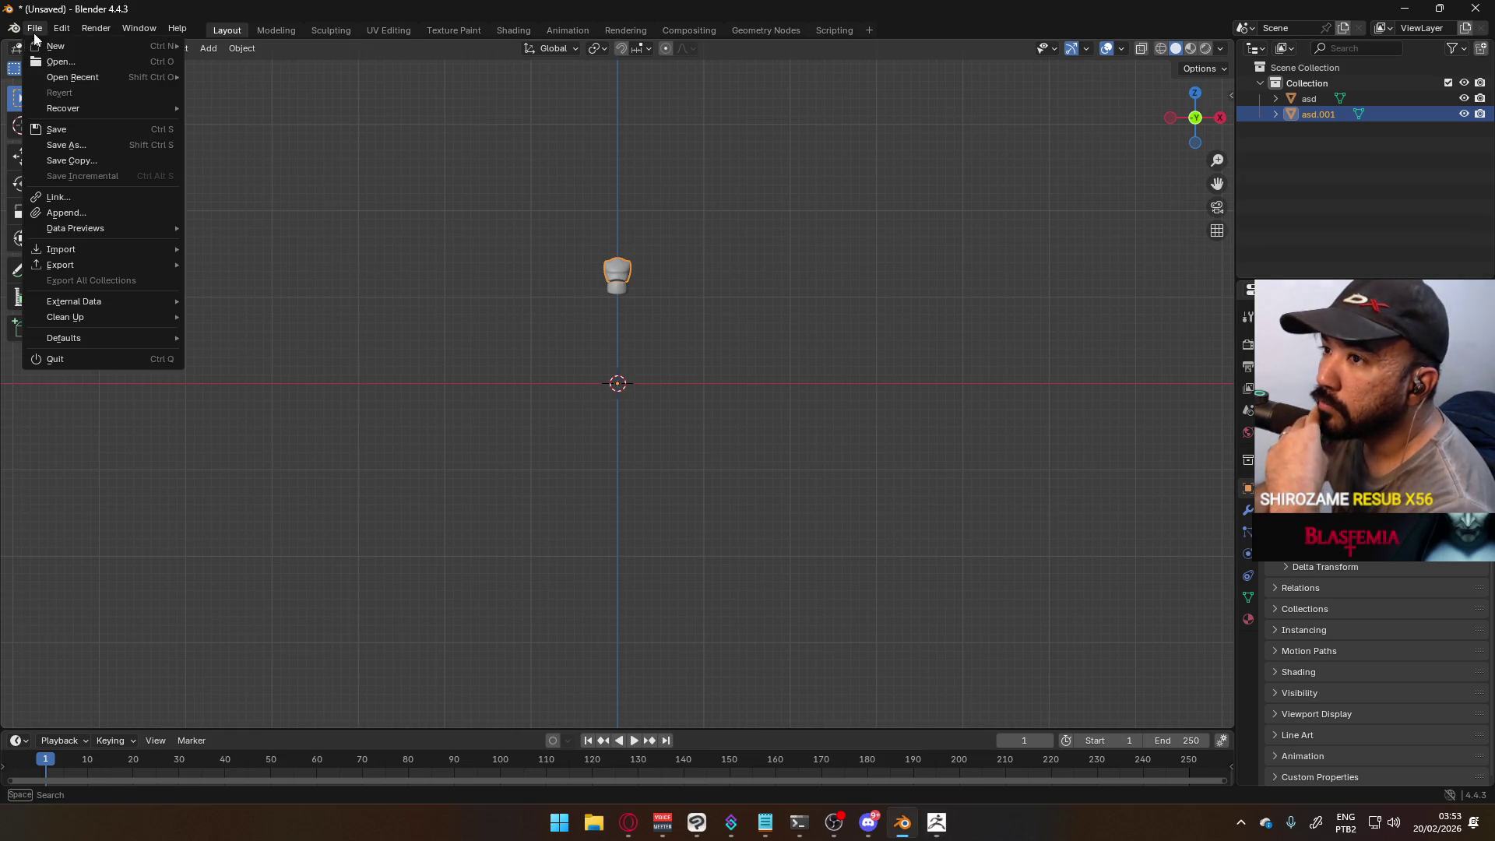
mouse_move(104, 255)
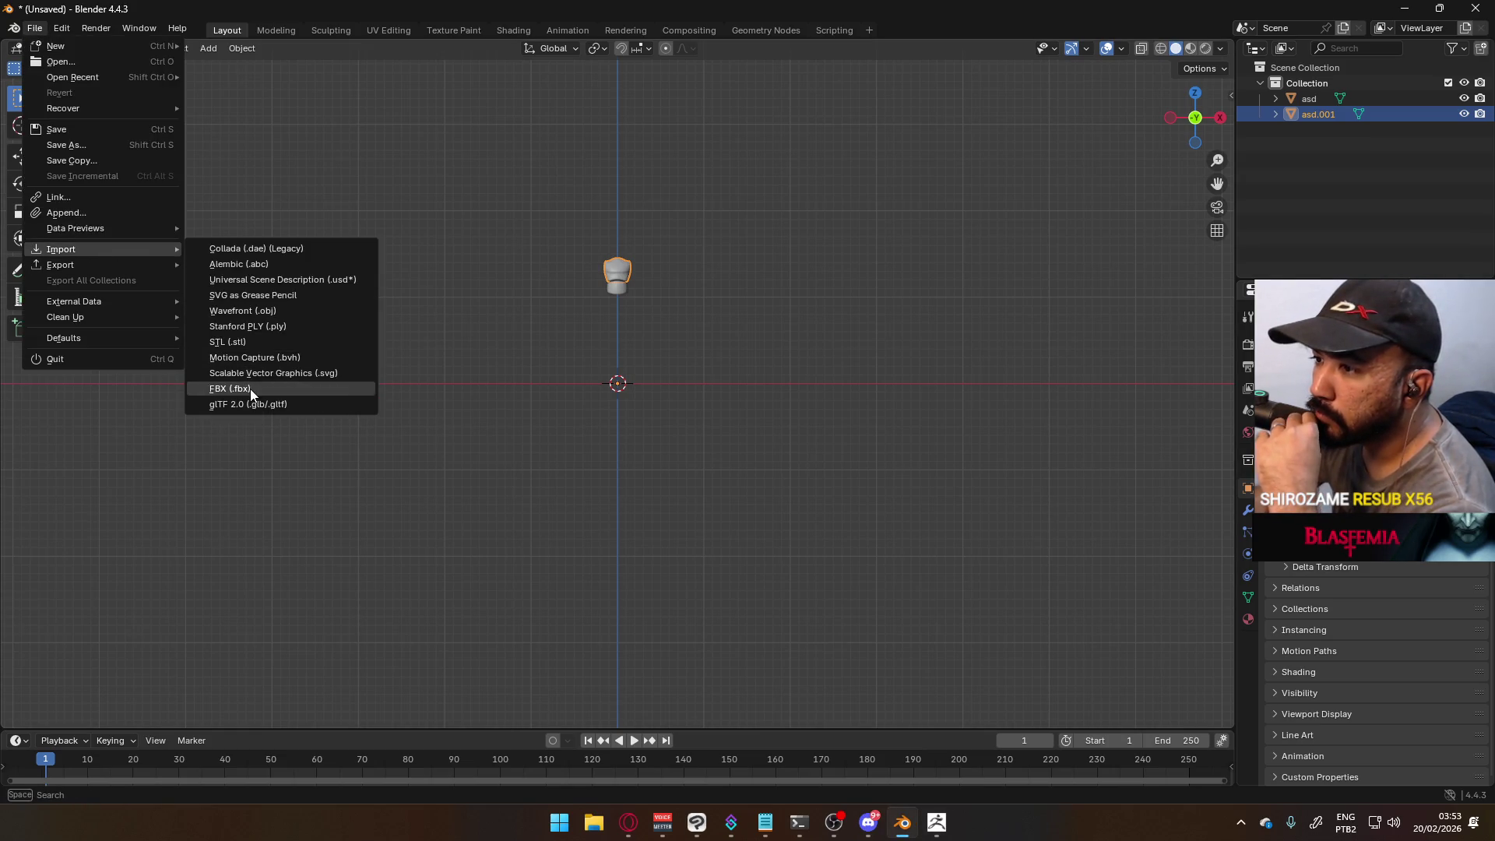
click(250, 389)
click(389, 283)
double_click(615, 267)
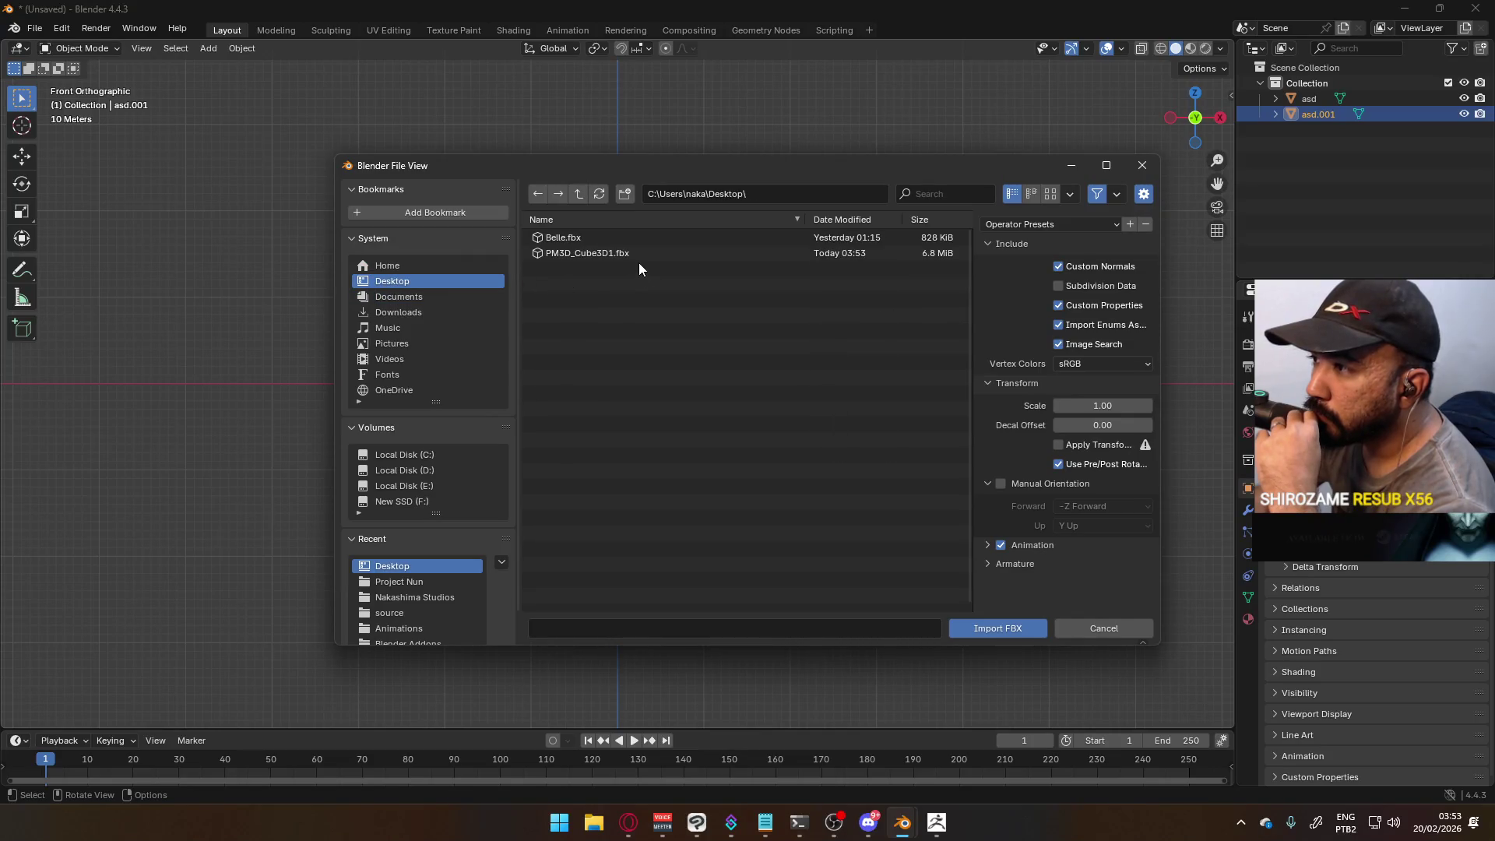
click(632, 250)
double_click(632, 250)
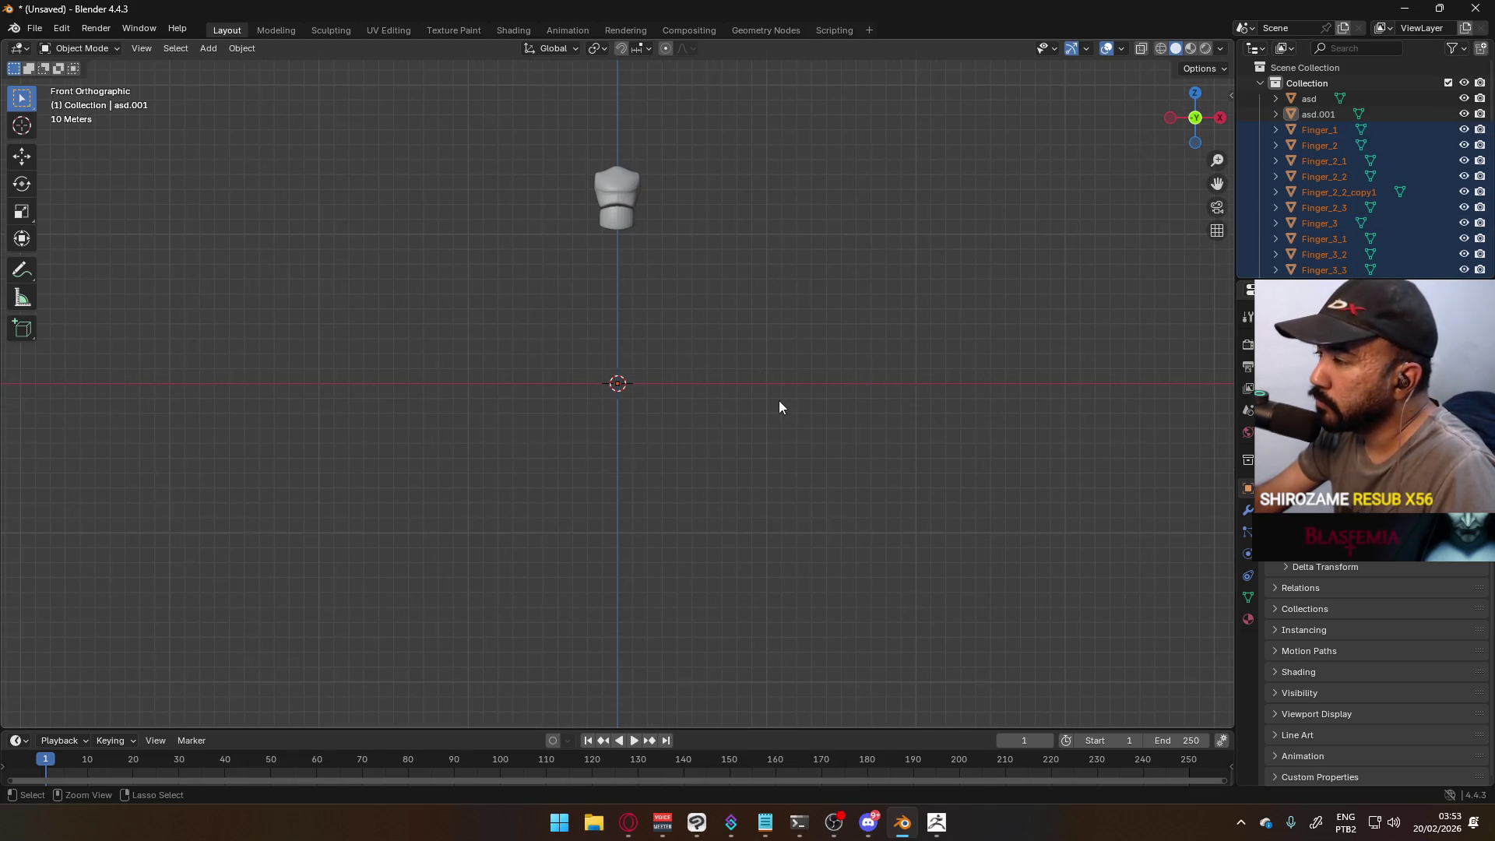
- Inspect the imported pieces, then select and delete the old asd and asd.001 objects
scroll(780, 382, down, 10)
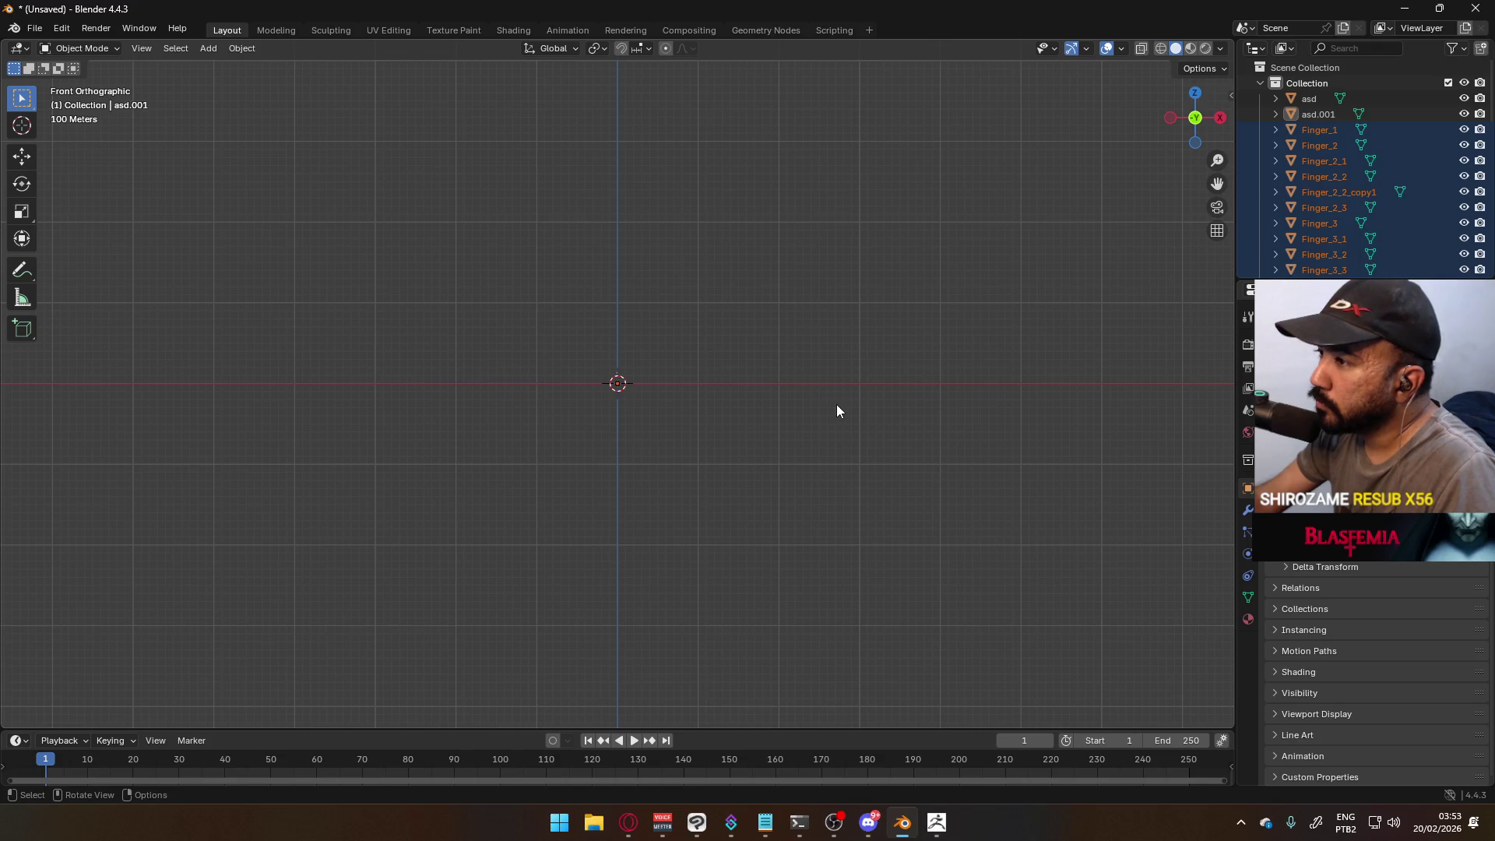
click(1315, 131)
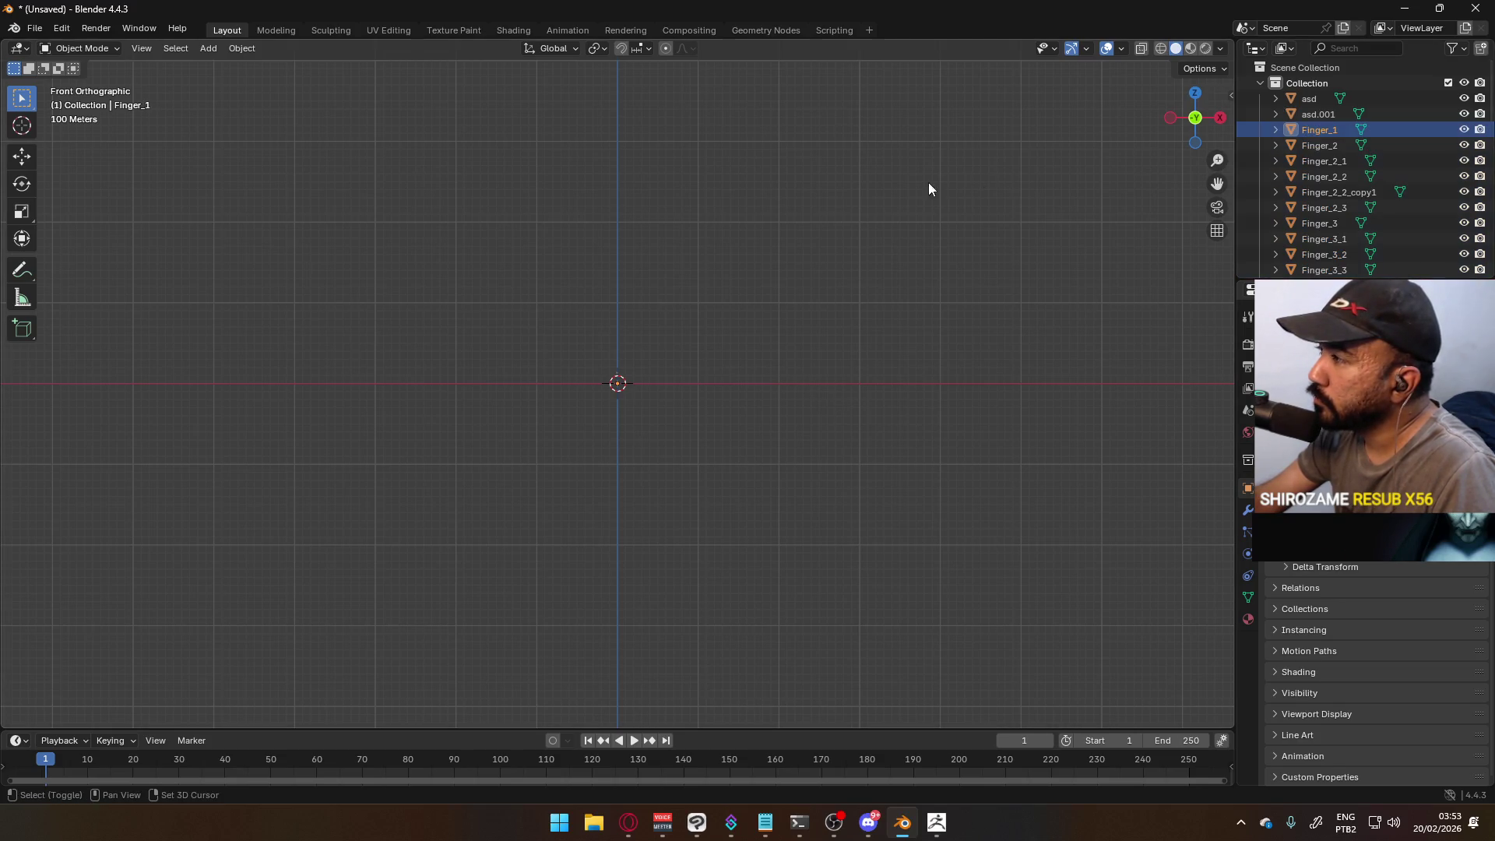
key(KP_Decimal)
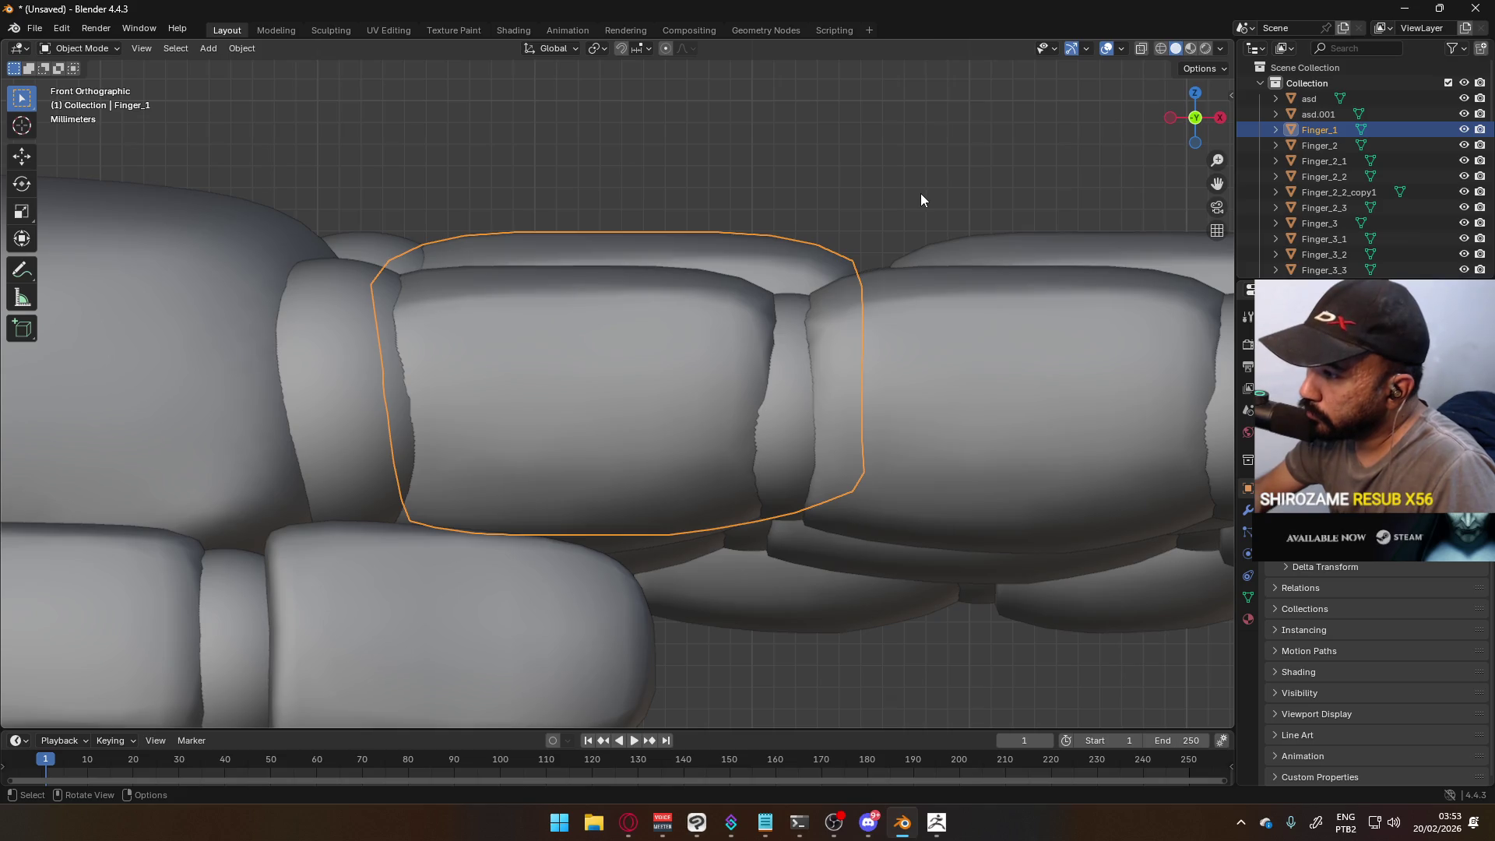
scroll(815, 278, down, 10)
scroll(813, 304, down, 6)
scroll(638, 416, up, 4)
mouse_move(526, 433)
middle_down()
mouse_move(582, 452)
mouse_move(666, 437)
middle_up()
click(1316, 114)
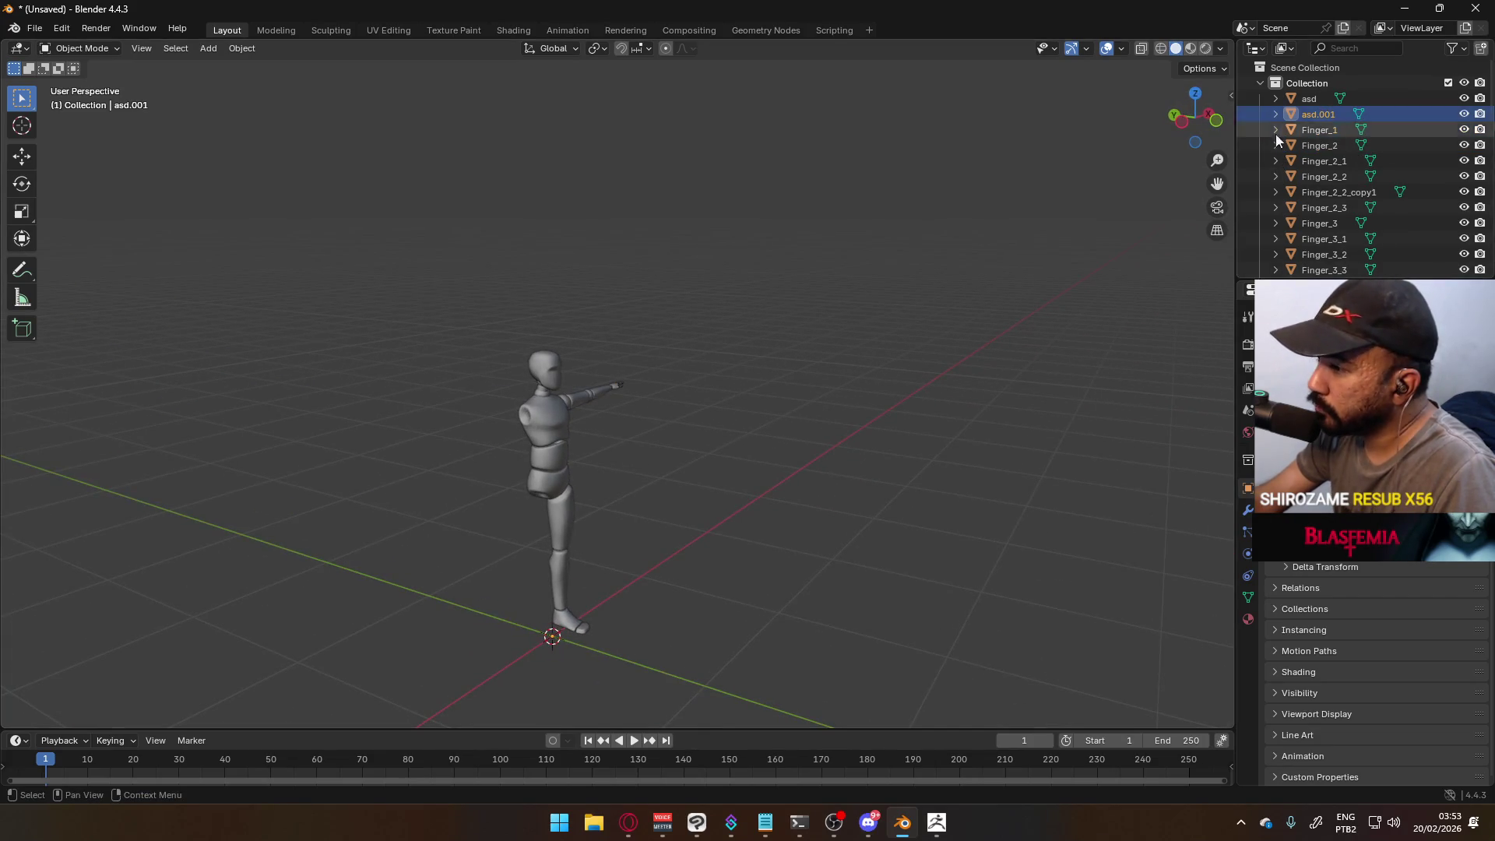
key(KP_Divide)
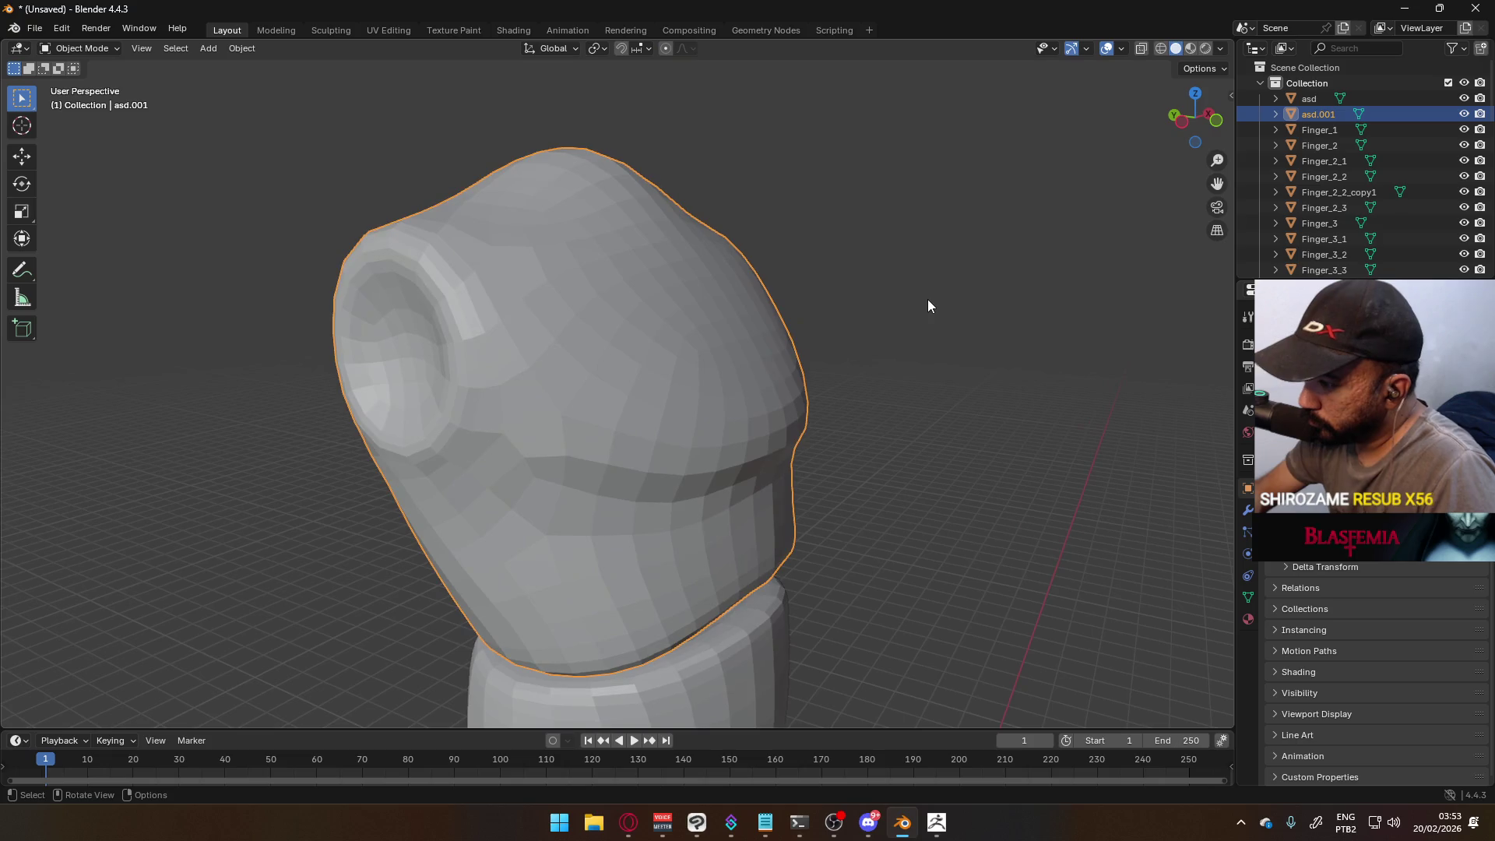
mouse_move(927, 301)
ctrl+middle_down()
mouse_move(858, 412)
mouse_move(757, 521)
mouse_move(662, 467)
ctrl+middle_up()
drag(547, 266, 721, 442)
key(Delete)
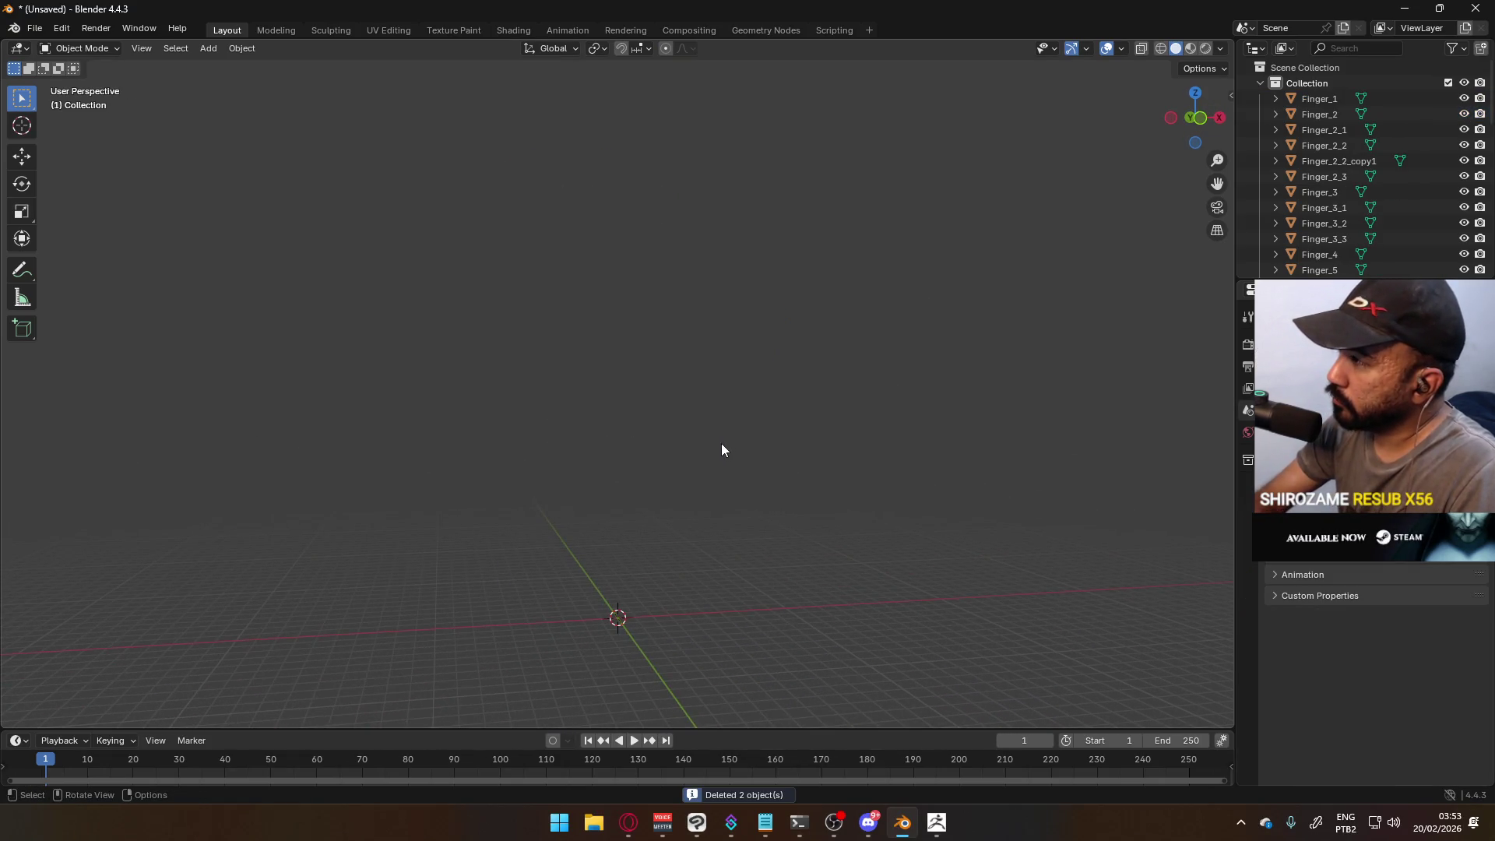
- Select Finger_1 and frame the torso and arm in front orthographic view
click(1320, 98)
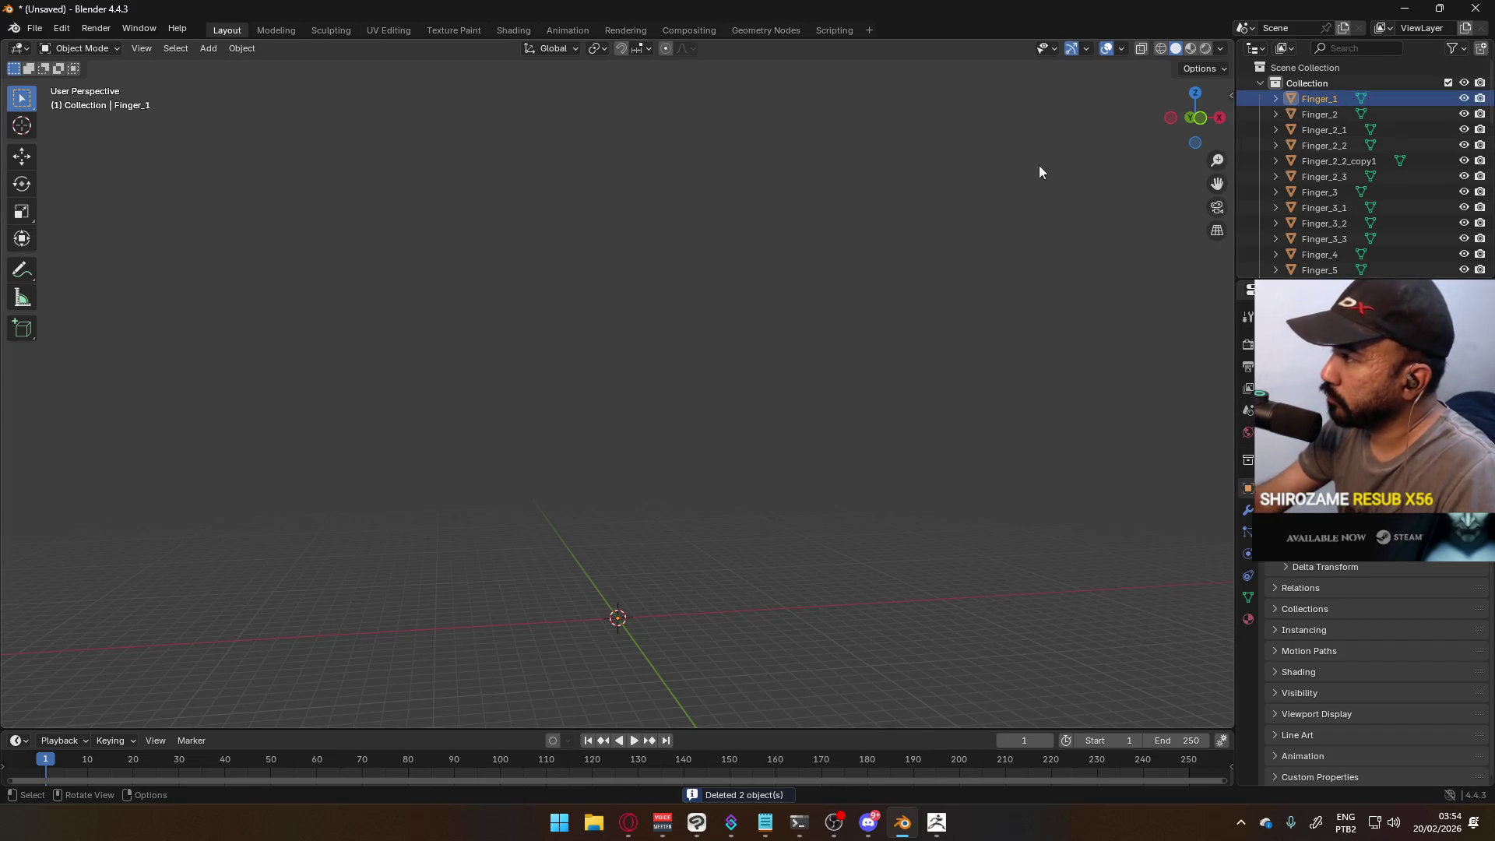
key(KP_Decimal)
scroll(891, 237, down, 10)
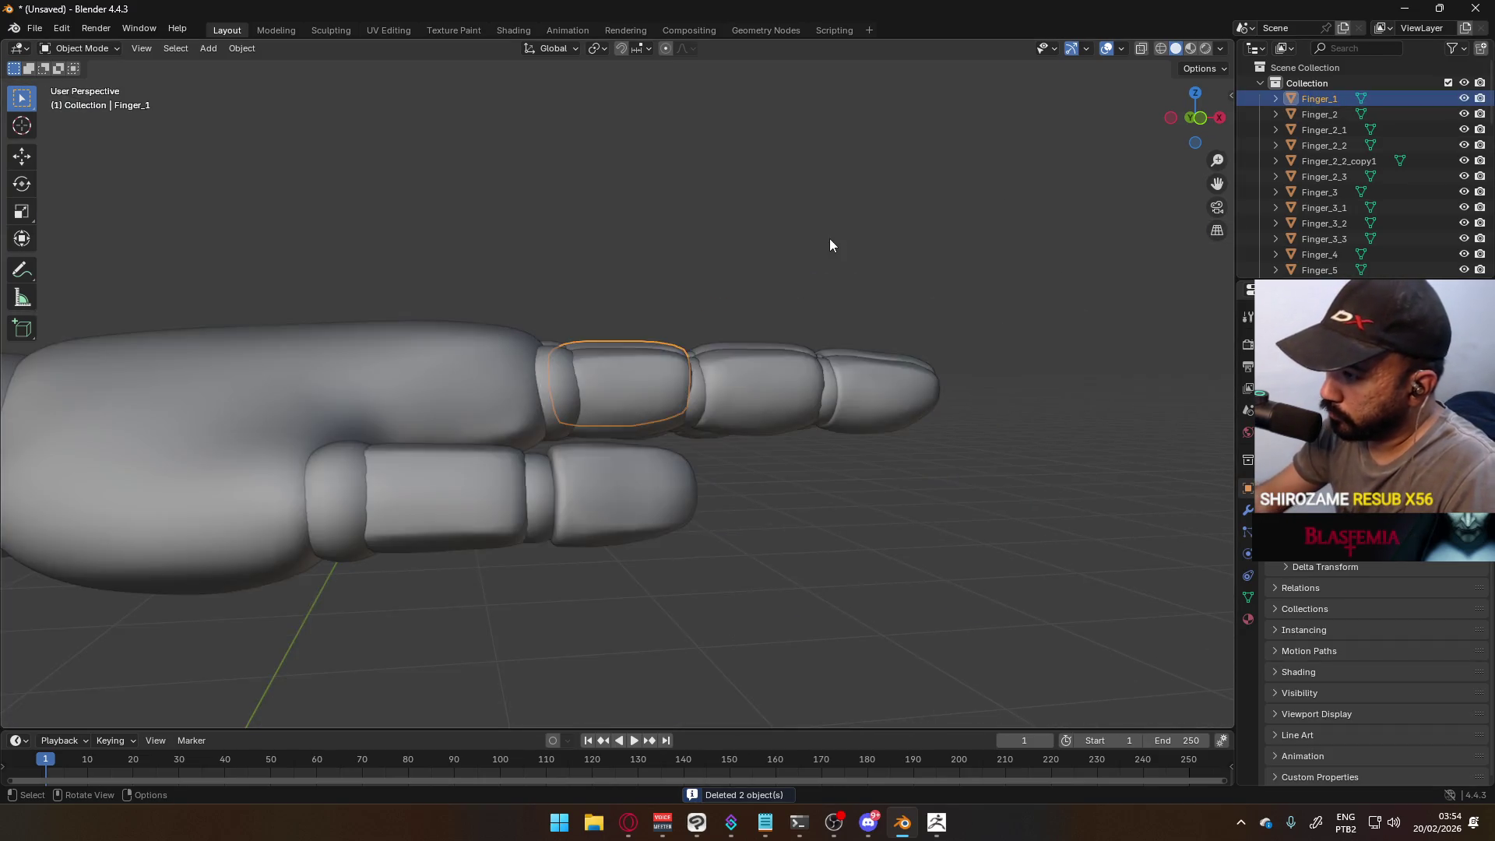
key(KP_1)
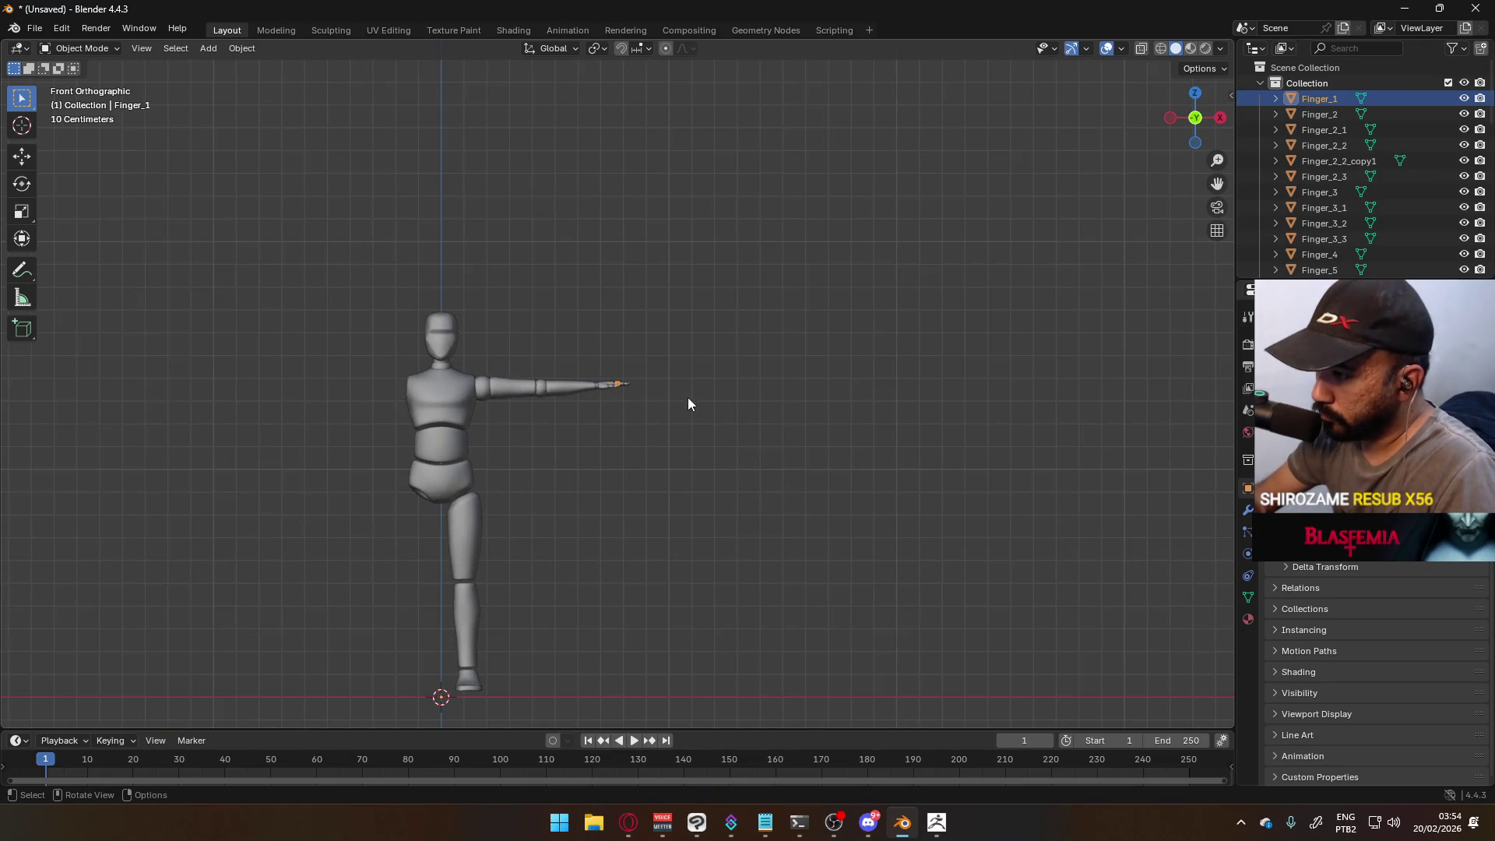
scroll(534, 362, down, 3)
mouse_move(529, 366)
middle_down()
mouse_move(627, 380)
mouse_move(606, 363)
middle_up()
key(KP_1)
scroll(615, 374, up, 7)
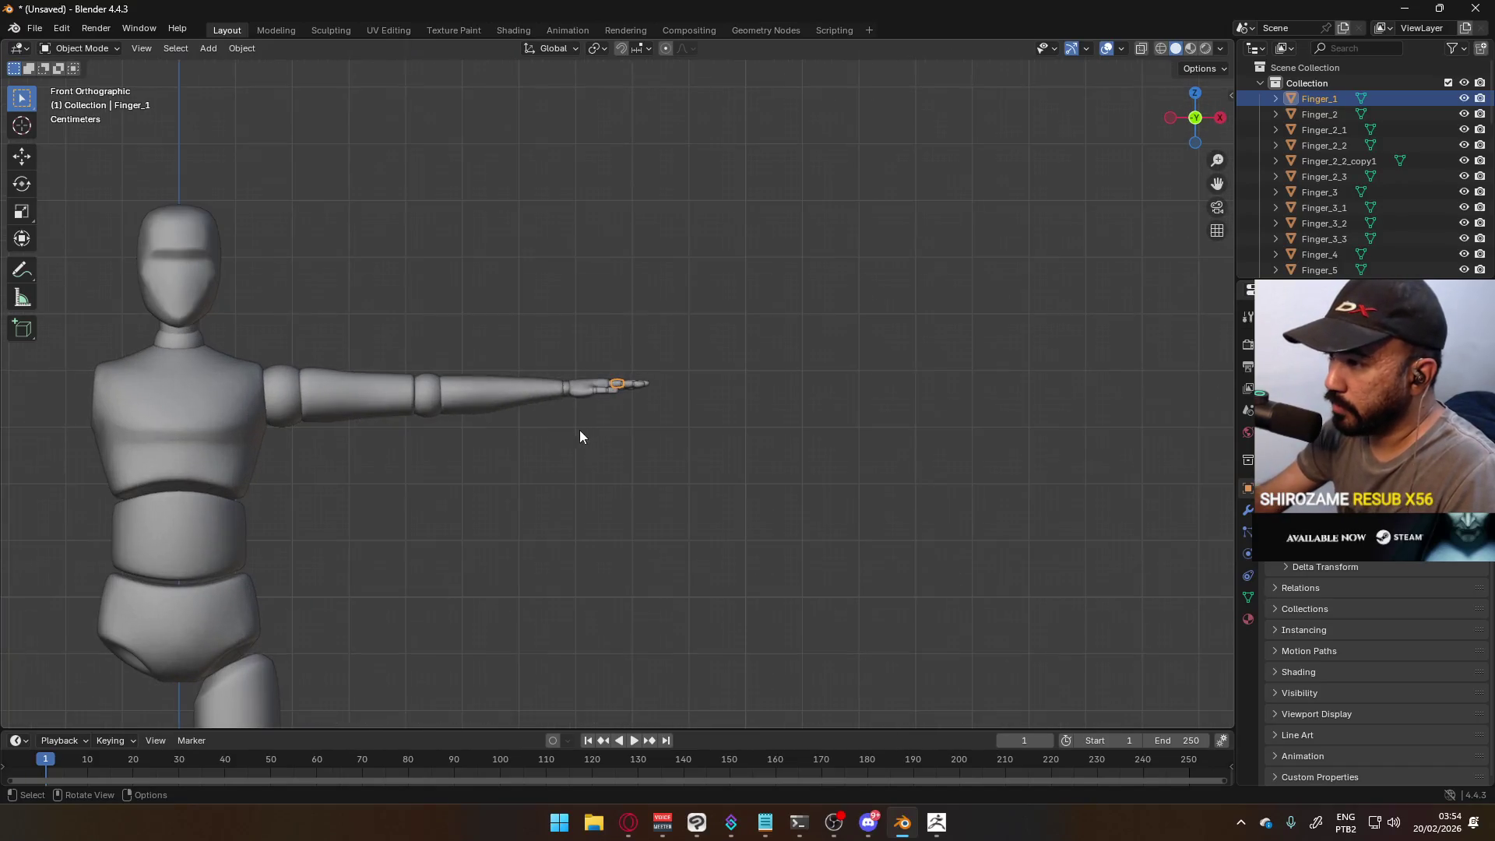
shift+middle_drag(587, 428, 758, 286)
- Select the upper arm and forearm segments
drag(578, 193, 903, 339)
click(721, 286)
click(802, 255)
shift+click(802, 256)
mouse_move(918, 173)
middle_down()
mouse_move(874, 299)
mouse_move(922, 213)
mouse_move(884, 316)
mouse_move(574, 305)
middle_up()
scroll(707, 298, up, 3)
scroll(707, 298, up, 2)
- Add the hand, thumb tip and every finger segment to the selection
shift+click(501, 373)
shift+click(518, 407)
shift+click(596, 372)
shift+click(611, 379)
shift+click(617, 354)
shift+click(654, 366)
shift+click(683, 389)
shift+click(649, 406)
shift+click(686, 360)
shift+click(654, 336)
shift+click(615, 298)
shift+click(627, 315)
shift+click(647, 312)
shift+click(676, 330)
- Join the selected arm pieces into one object with Ctrl+J
scroll(516, 333, down, 5)
middle_drag(516, 333, 470, 285)
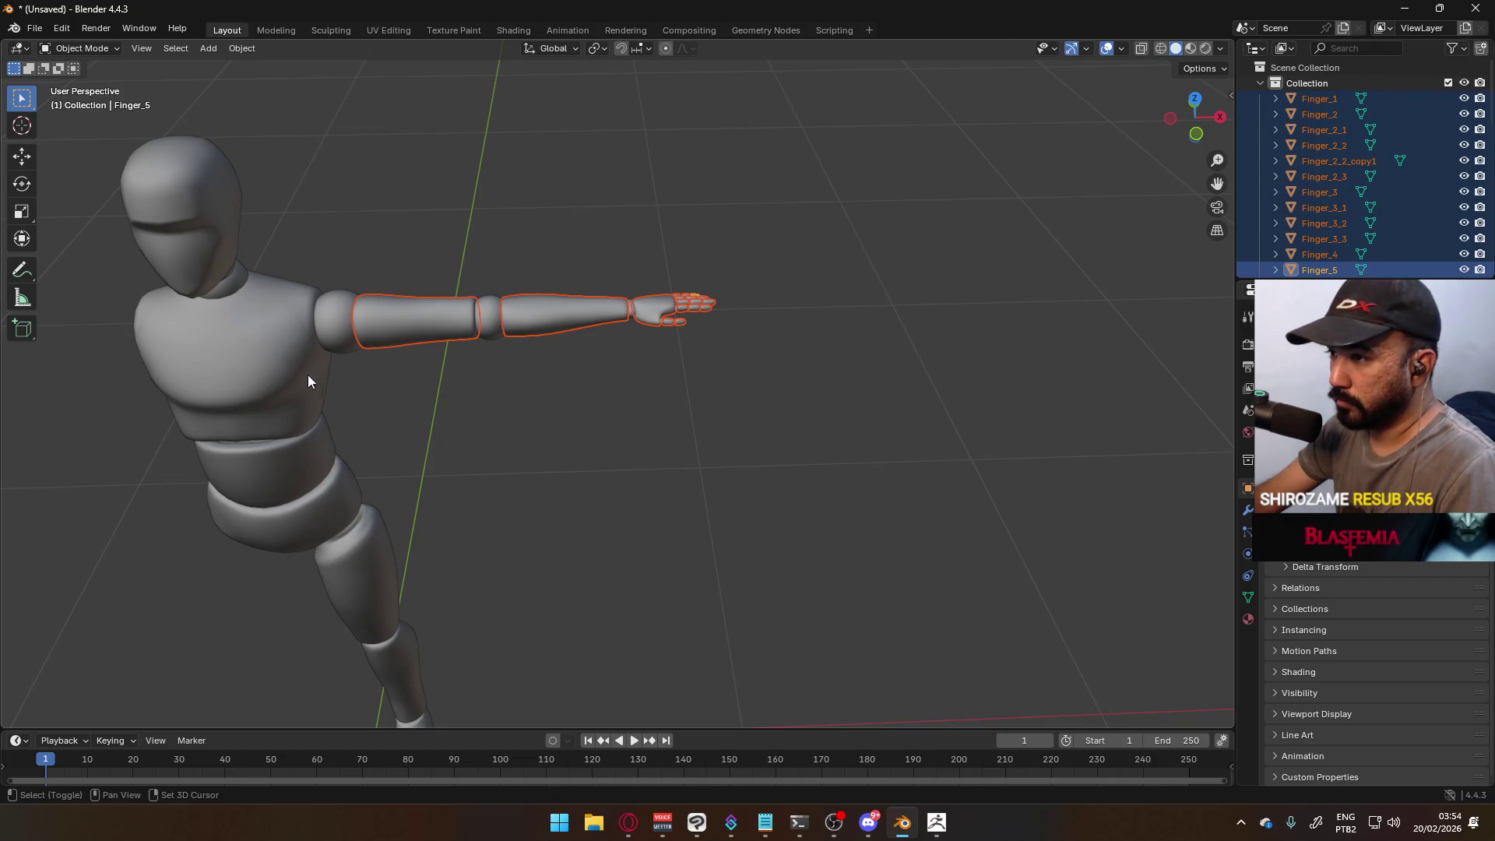
shift+middle_drag(307, 376, 517, 271)
key(ctrl+j)
- Confirm the arm join, then join the head, chest, abdomen and hips into one object
click(656, 251)
click(501, 213)
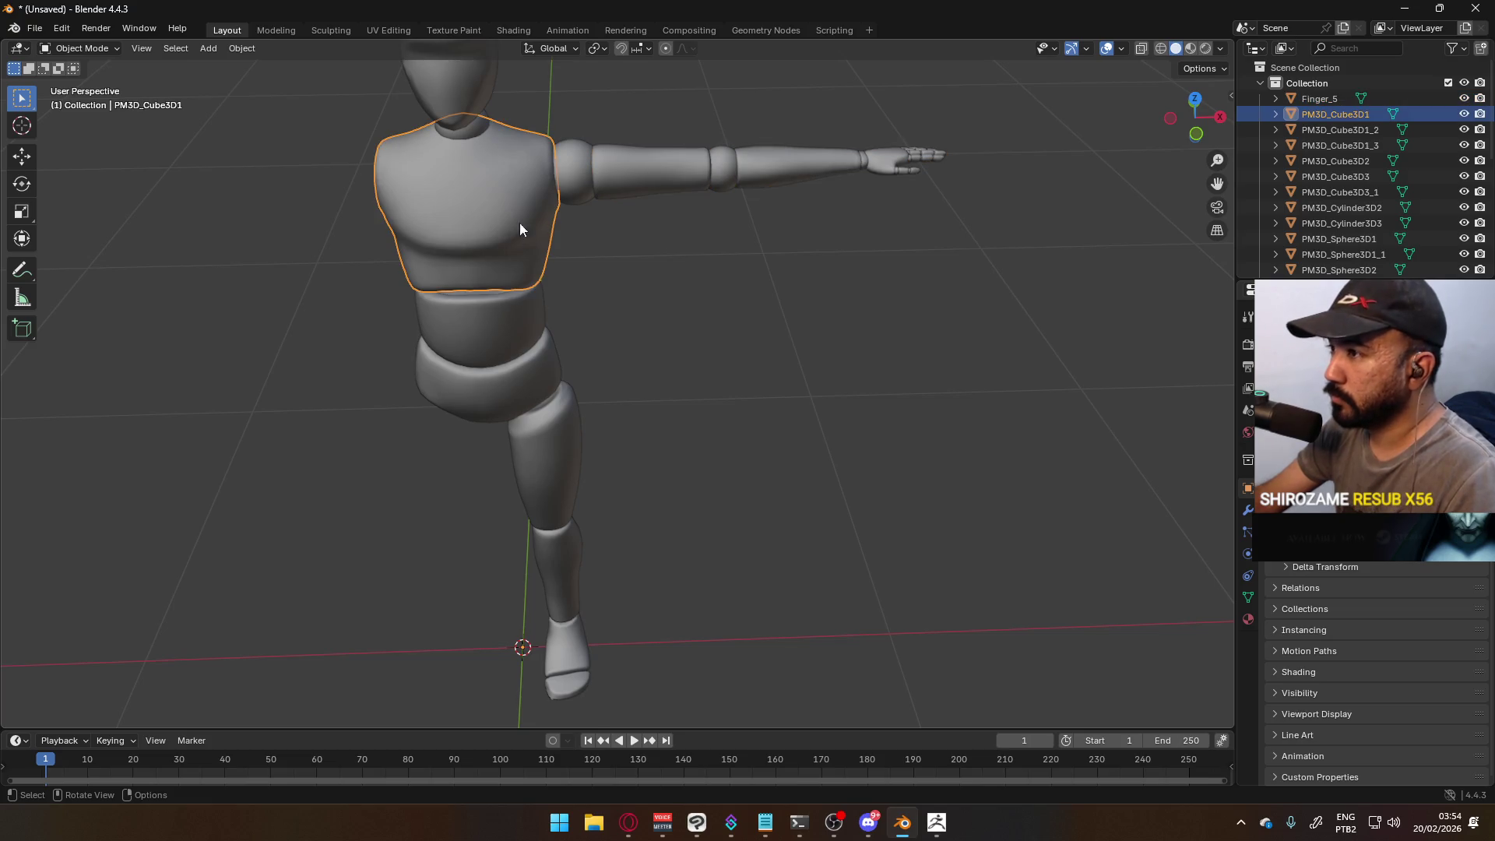
middle_drag(501, 213, 613, 202)
shift+click(526, 270)
shift+click(520, 315)
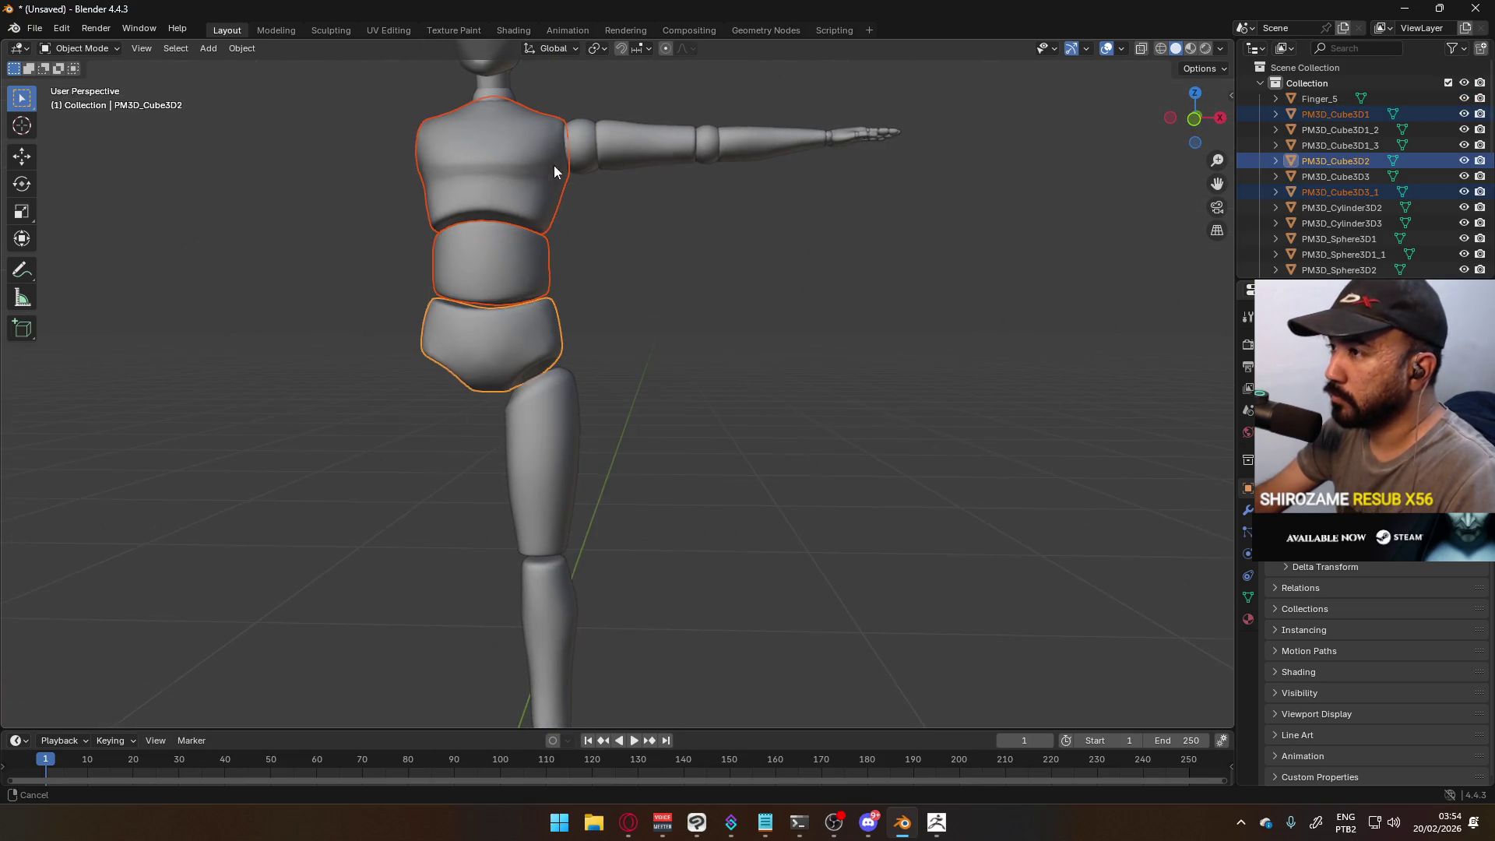
shift+middle_drag(549, 163, 586, 227)
shift+click(586, 228)
key(ctrl+j)
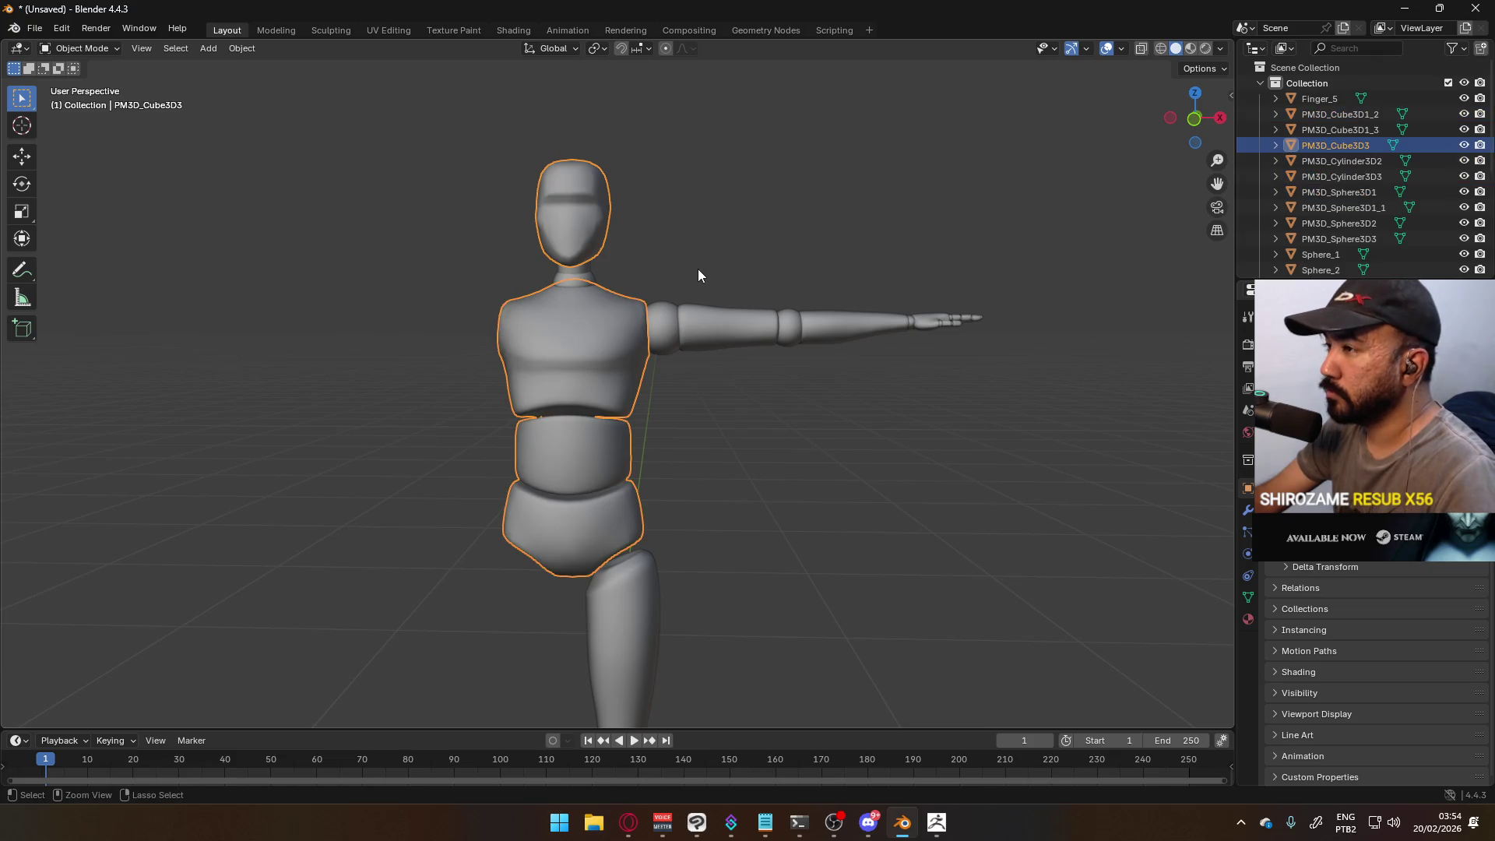
- Select the thigh, shin, ankle and foot and join them into one leg object
click(753, 514)
shift+middle_drag(754, 514, 647, 422)
click(646, 422)
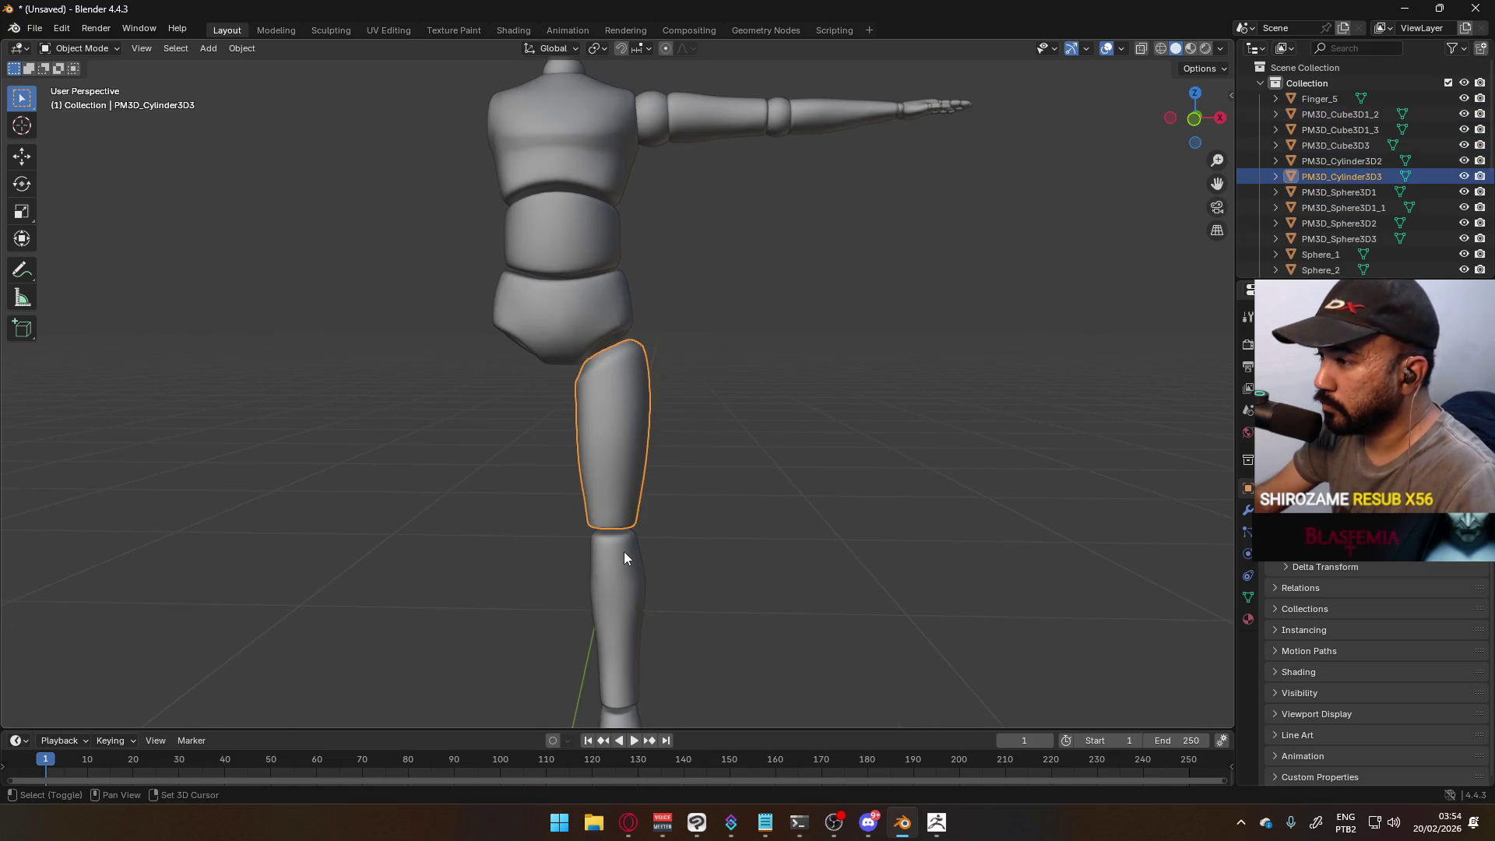
shift+click(624, 551)
shift+middle_drag(624, 551, 684, 391)
shift+click(615, 545)
shift+click(611, 574)
middle_drag(764, 521, 651, 538)
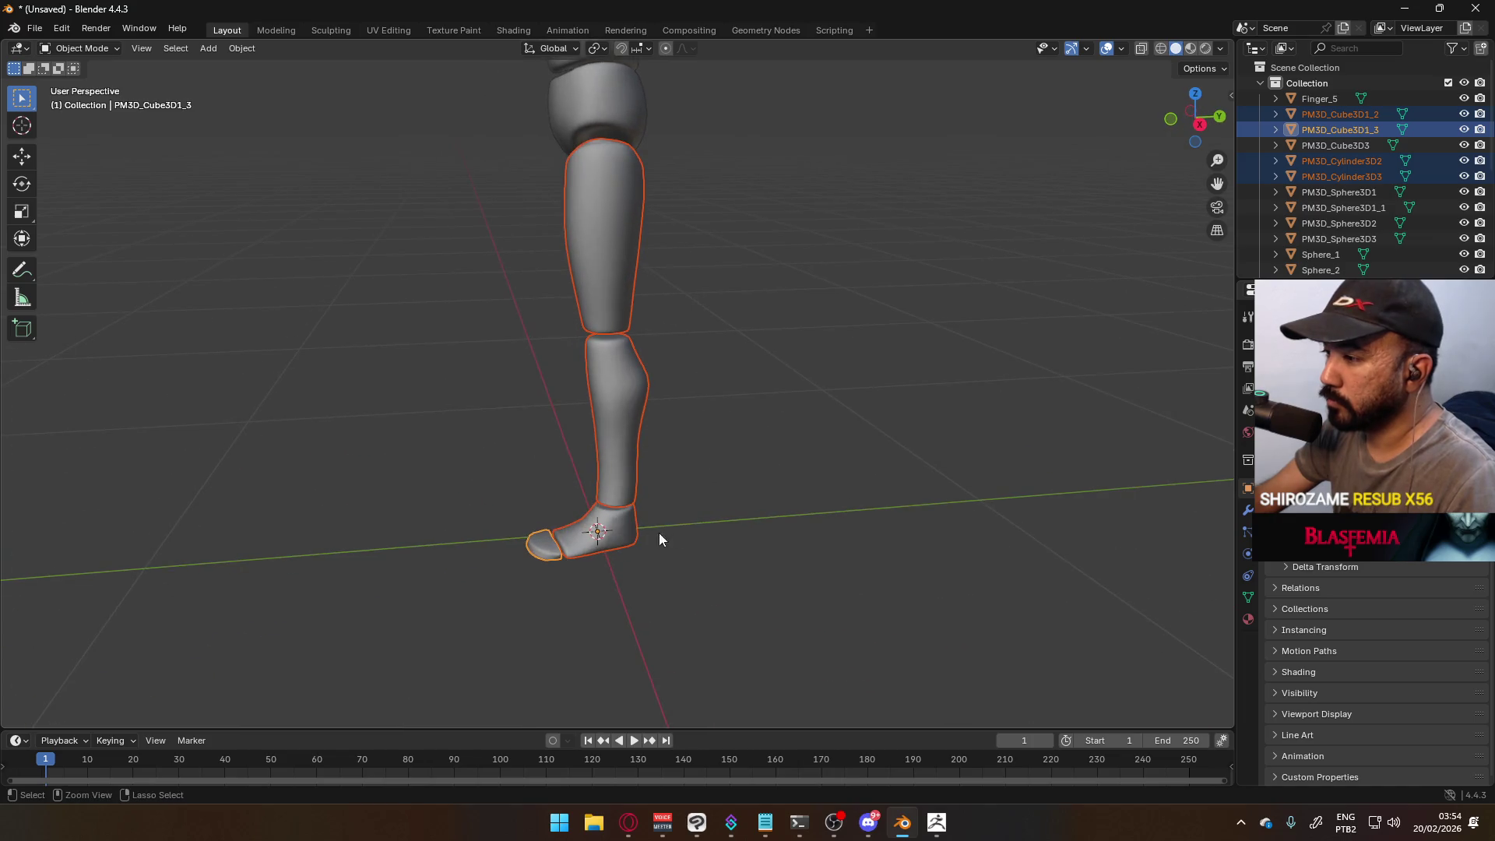
key(ctrl+j)
- View the joined leg in front orthographic view, zooming in on it
mouse_move(618, 459)
middle_down()
mouse_move(638, 404)
mouse_move(667, 403)
middle_up()
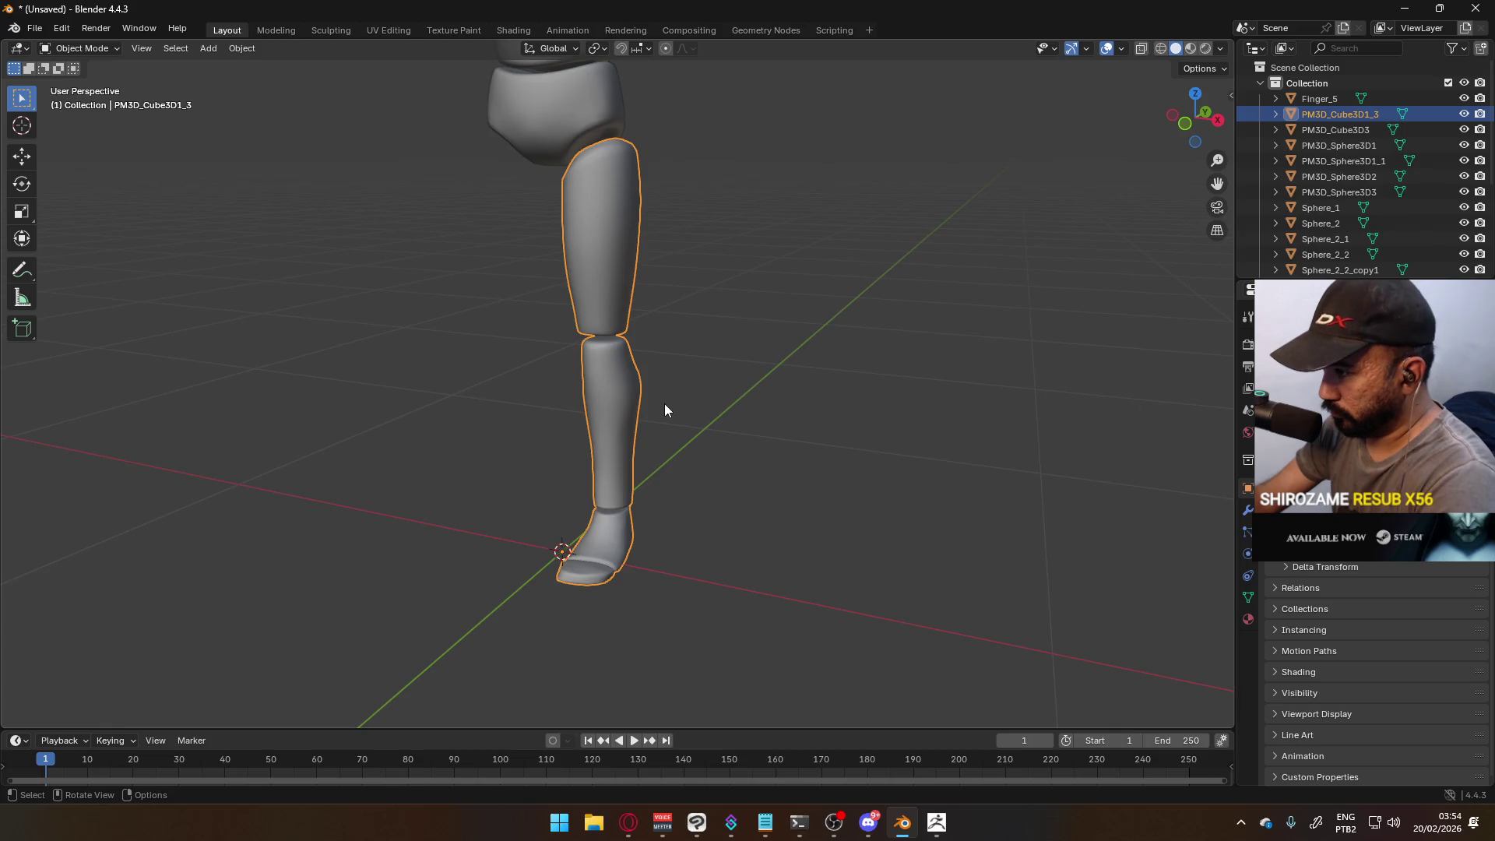
key(KP_1)
scroll(672, 395, down, 3)
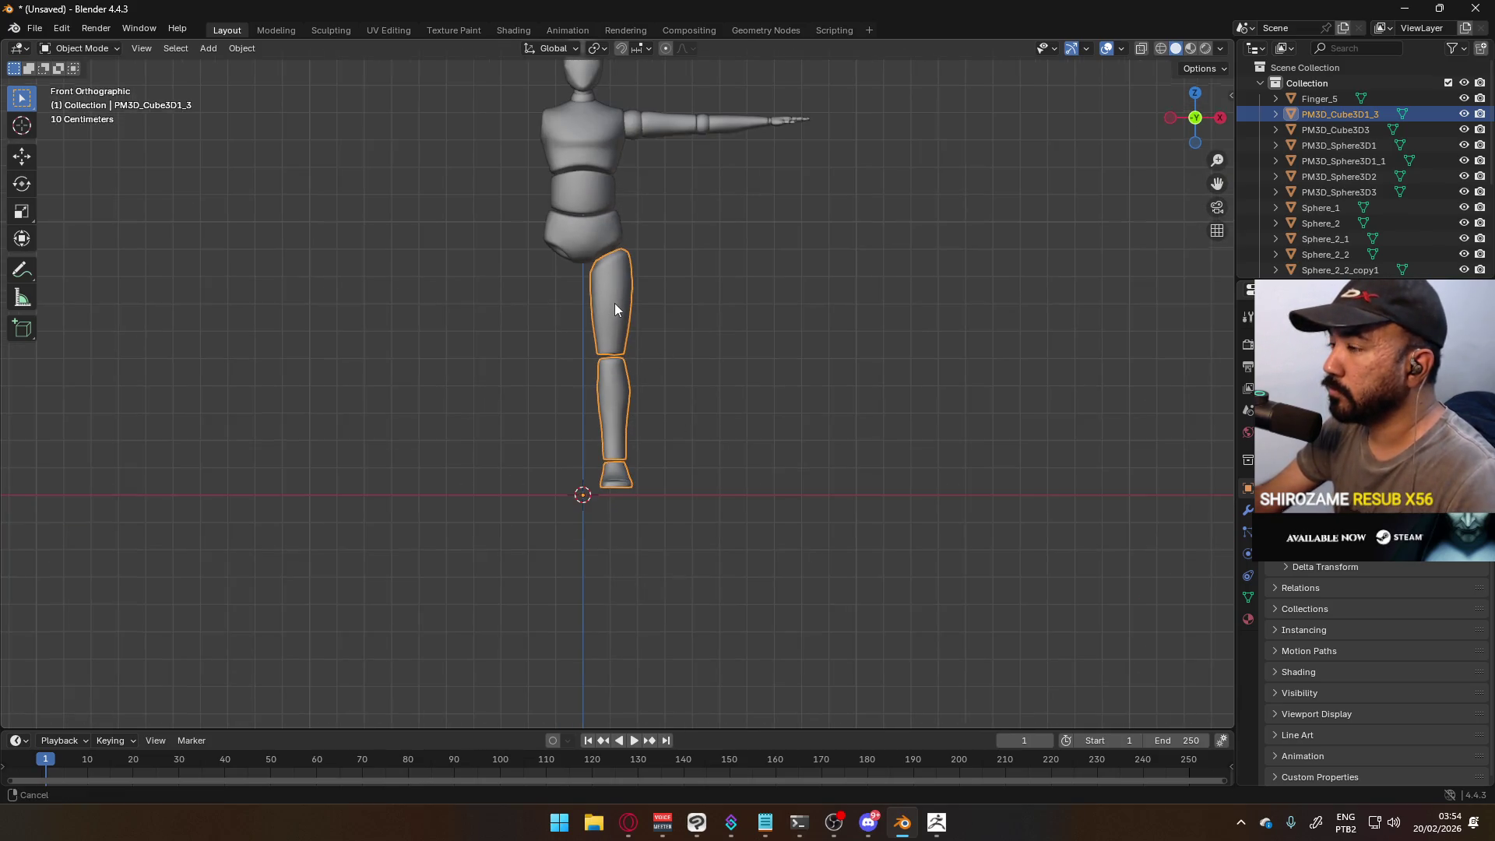
shift+scroll(614, 301, up, 1)
scroll(670, 416, up, 3)
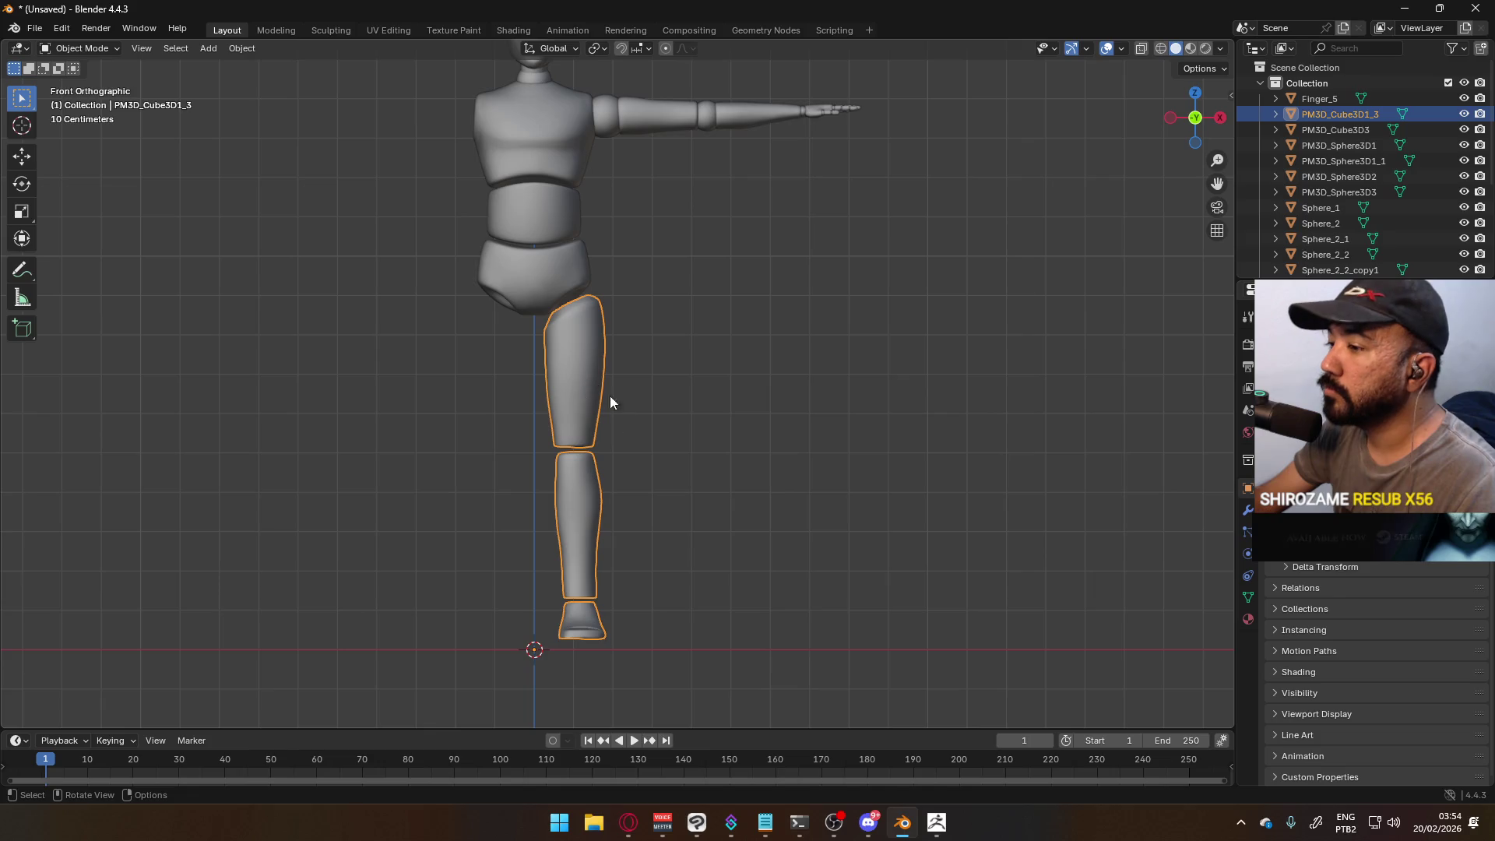
shift+scroll(604, 394, down, 3)
scroll(632, 431, up, 6)
- In Edit Mode on the leg, reposition one foot vertex
alt+middle_click(564, 452)
key(Tab)
key(alt+a)
mouse_move(585, 498)
middle_down()
mouse_move(524, 497)
mouse_move(517, 430)
mouse_move(530, 440)
mouse_move(538, 409)
middle_up()
key(g)
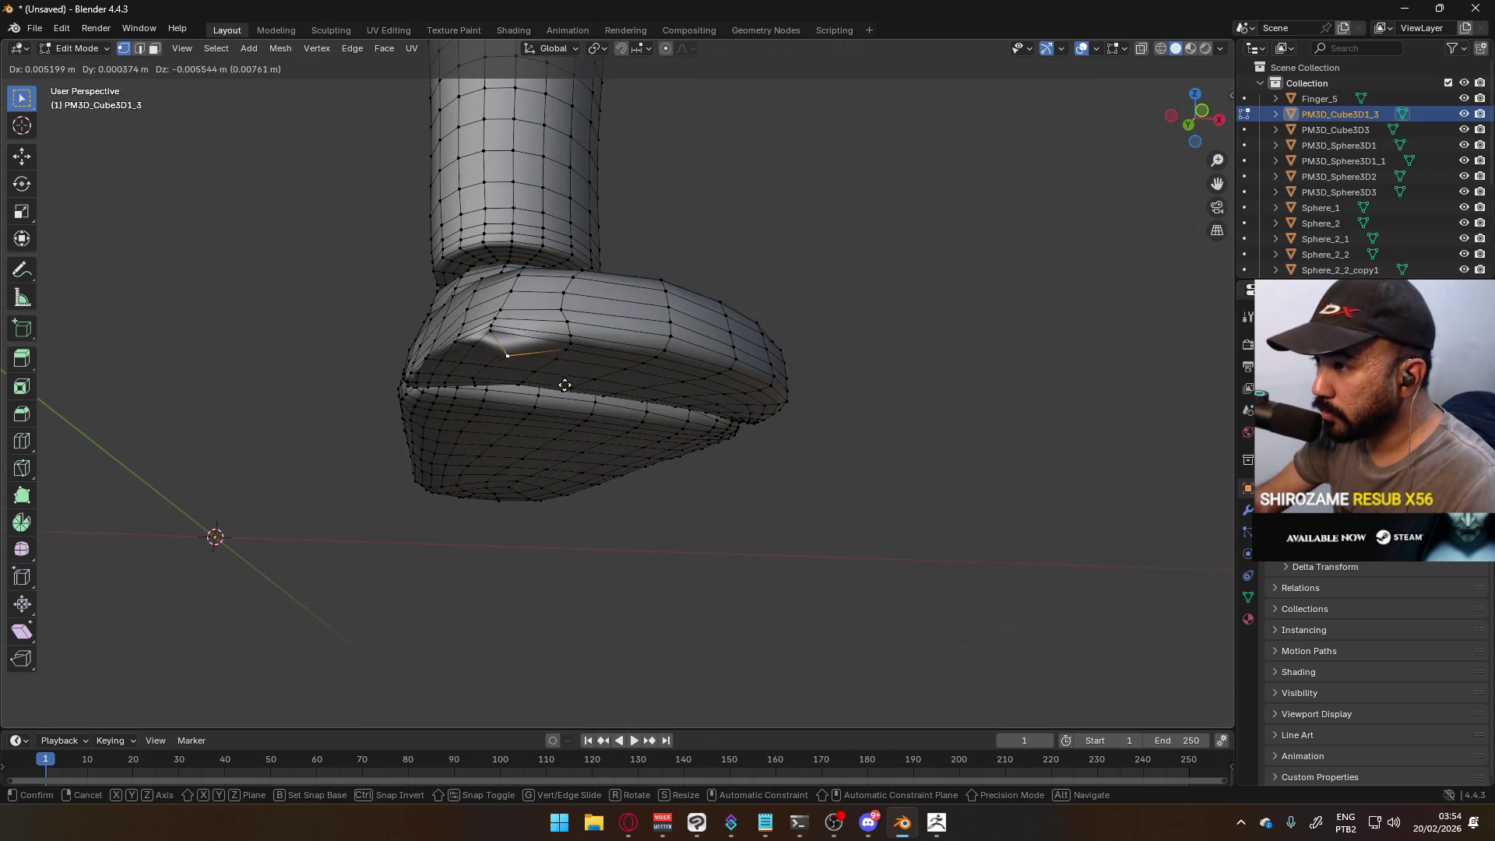
click(545, 364)
key(KP_Decimal)
scroll(453, 294, down, 8)
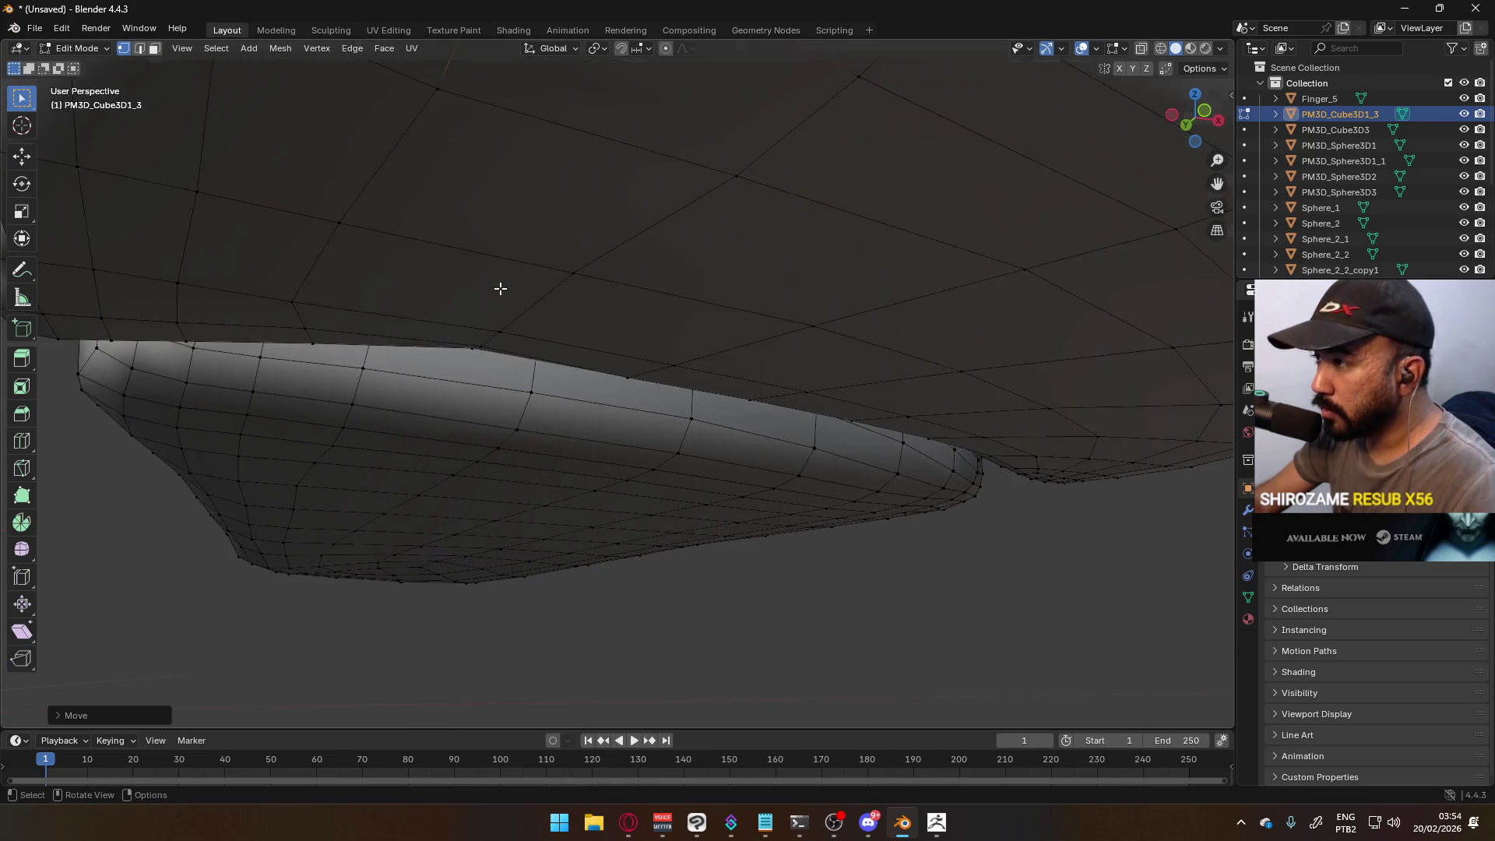
mouse_move(612, 304)
middle_down()
mouse_move(651, 267)
mouse_move(650, 330)
mouse_move(682, 316)
mouse_move(920, 364)
mouse_move(657, 394)
mouse_move(657, 324)
middle_up()
scroll(654, 335, up, 5)
scroll(717, 429, up, 2)
- Move the toe vertex and the vertex under the toe, then check in front view
key(g)
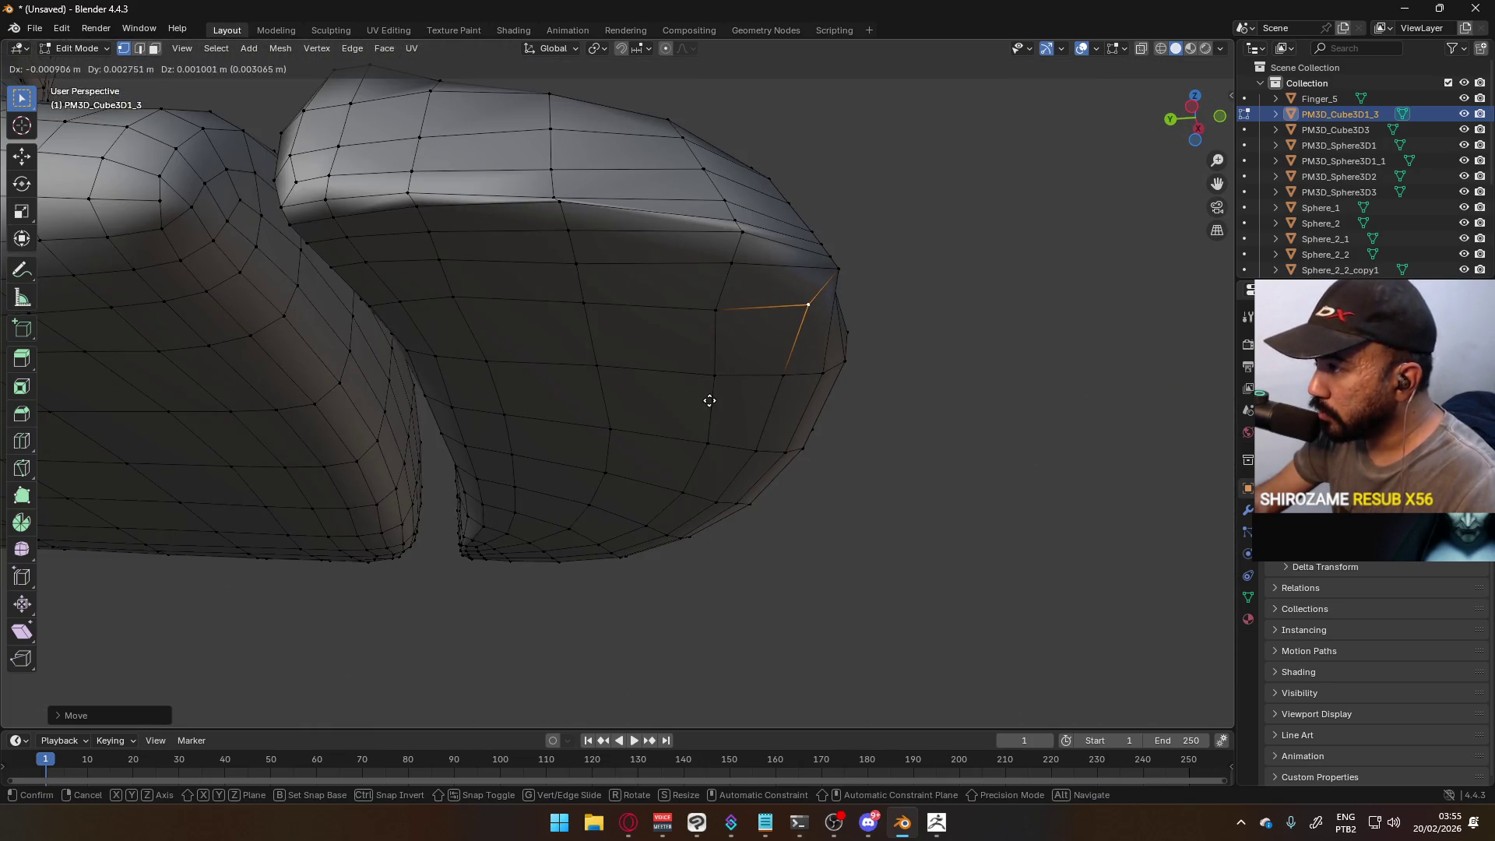
click(698, 405)
middle_drag(864, 347, 621, 460)
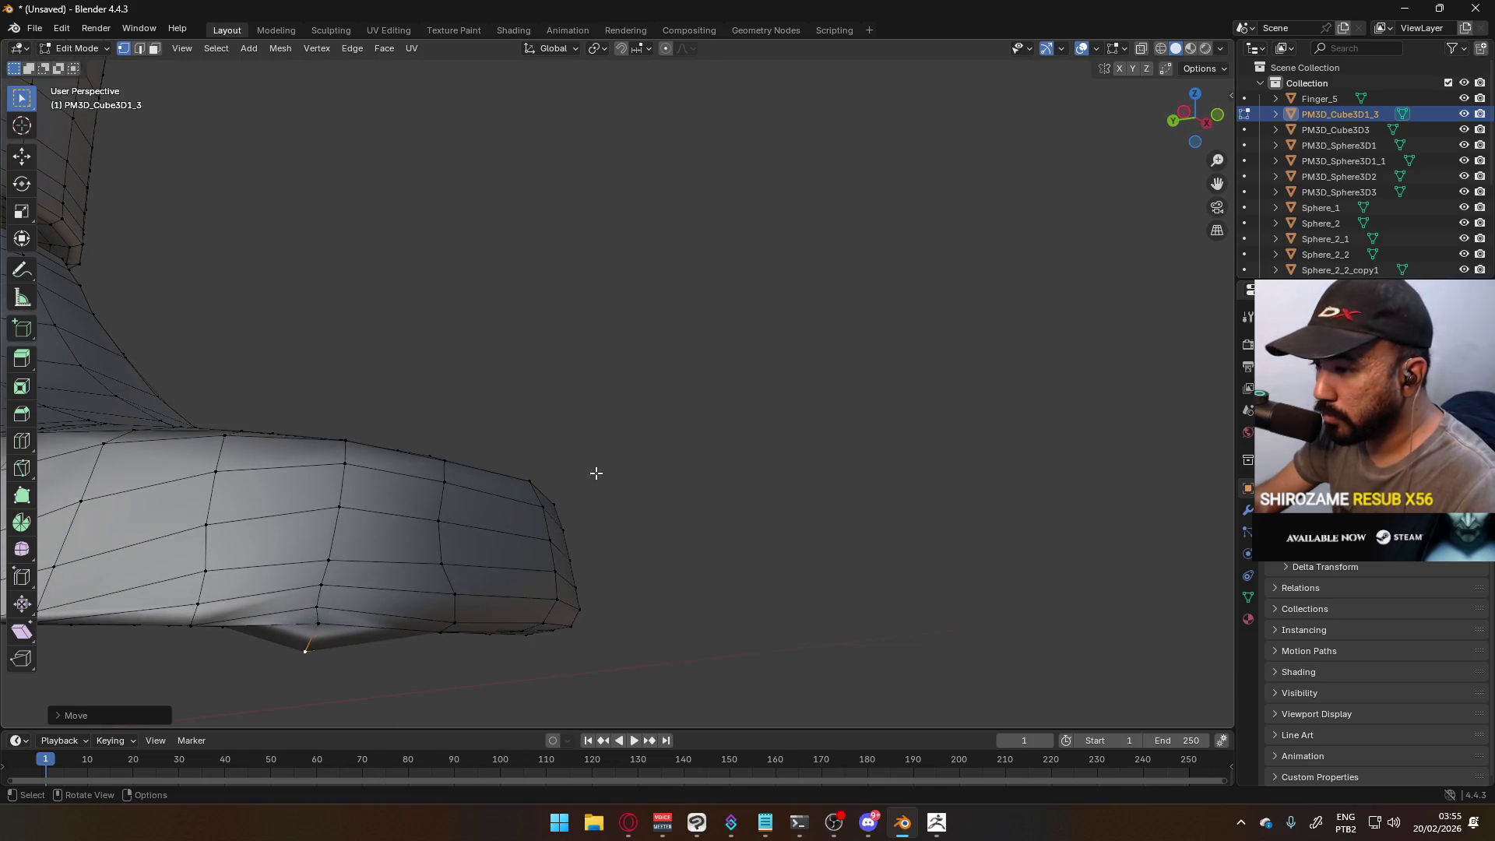
key(g)
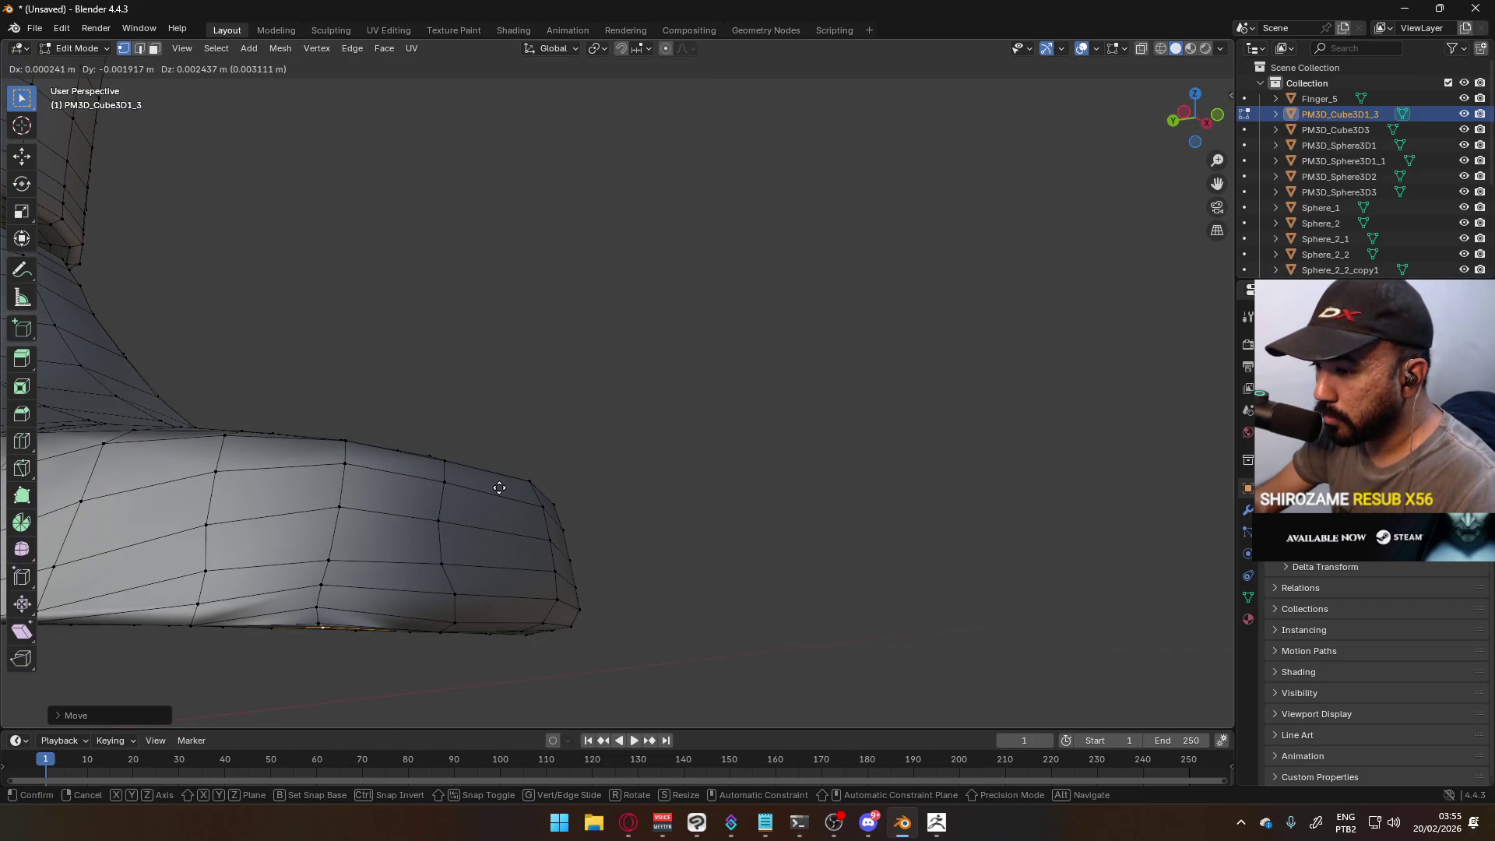
click(497, 489)
scroll(631, 478, down, 6)
middle_drag(737, 437, 727, 427)
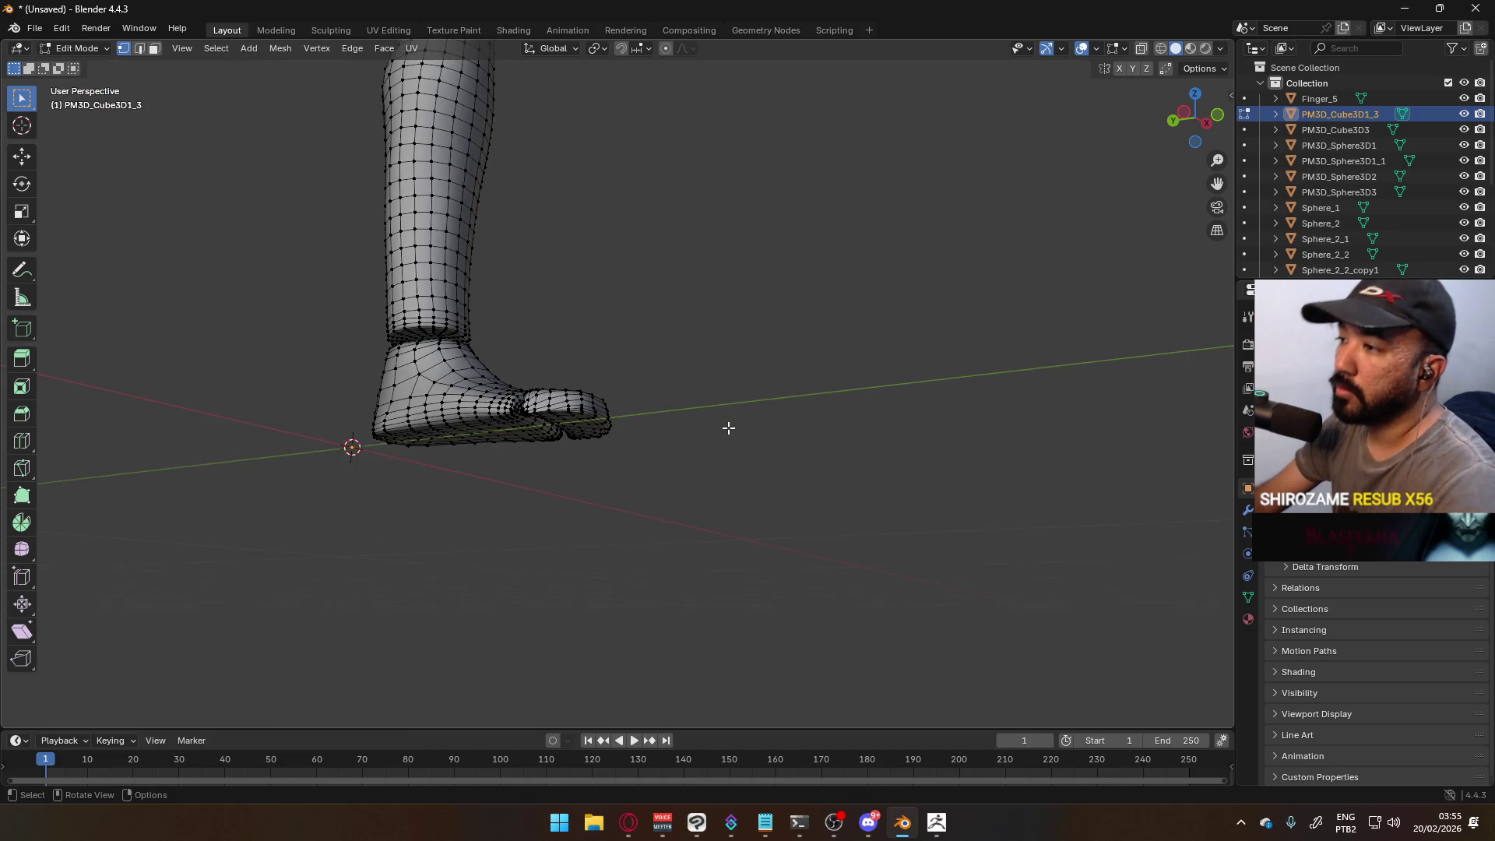
key(Up)
key(KP_1)
scroll(714, 377, down, 5)
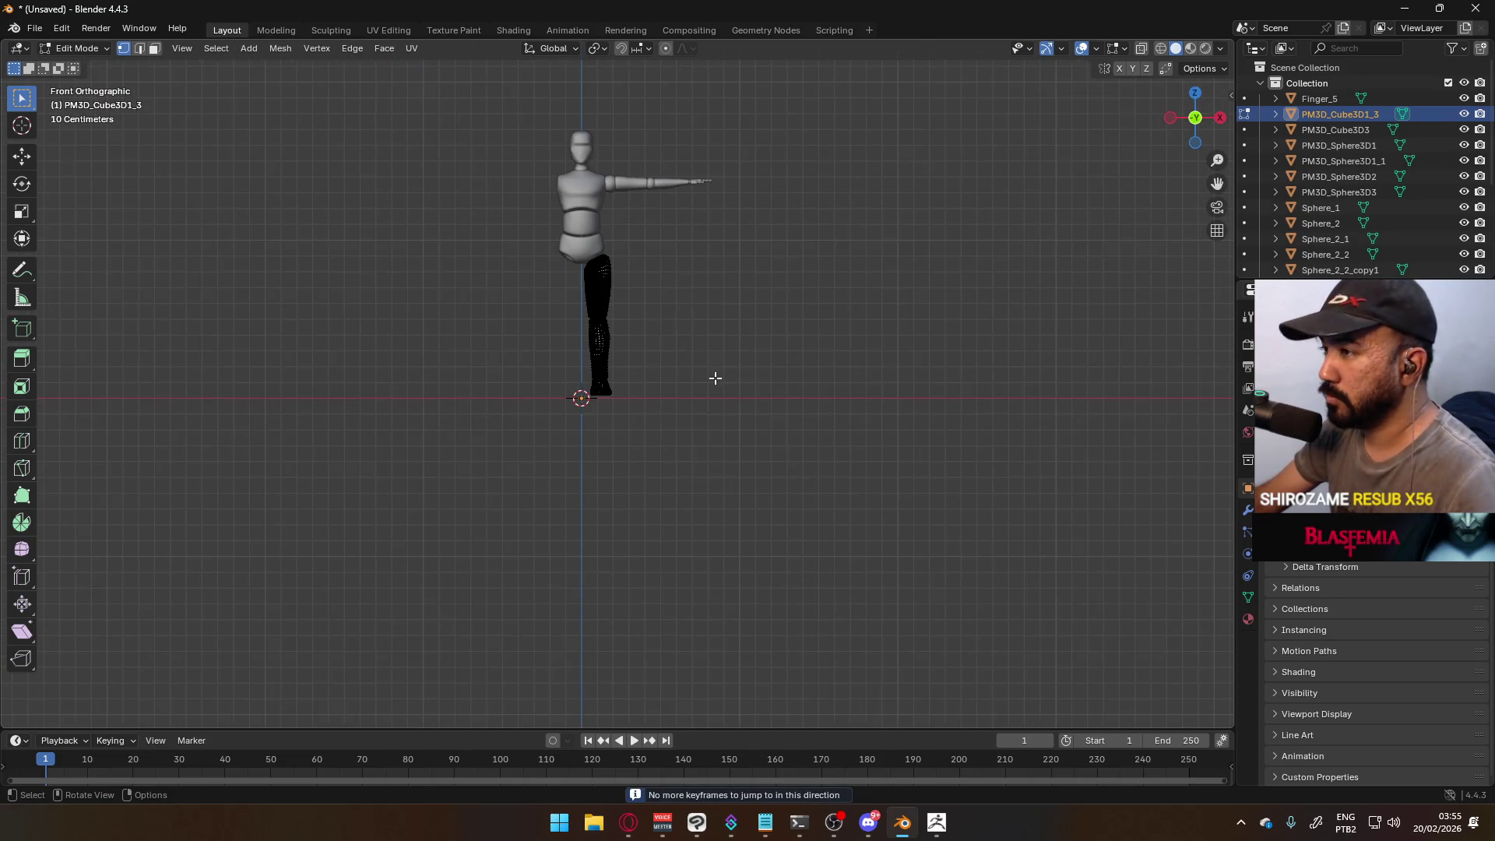
- Return to Object Mode and select all body parts
key(Tab)
shift+middle_drag(715, 377, 621, 355)
key(a)
key(KP_Decimal)
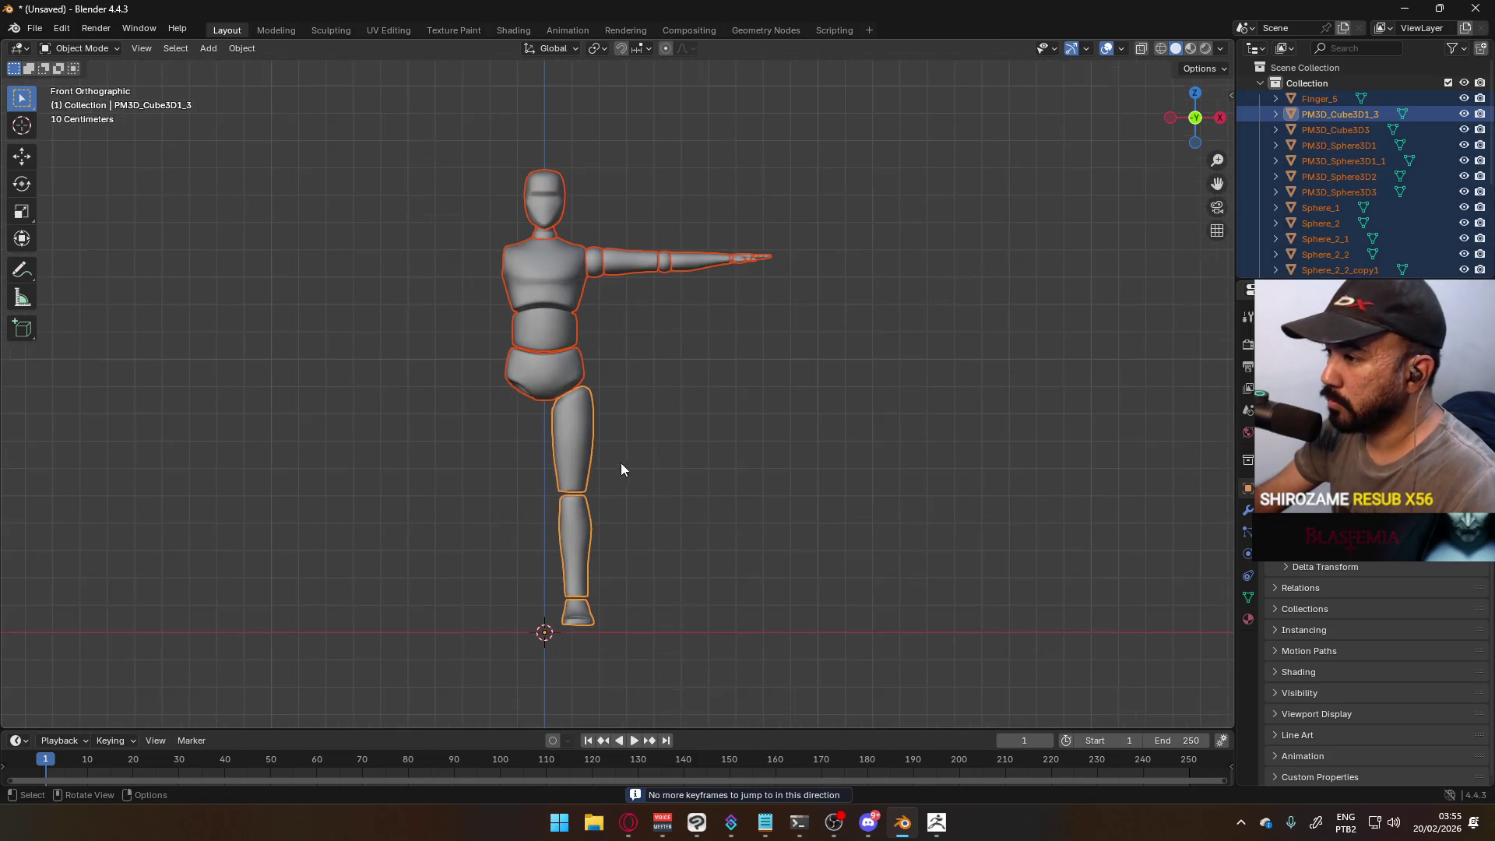
shift+middle_drag(597, 516, 605, 384)
scroll(587, 427, up, 4)
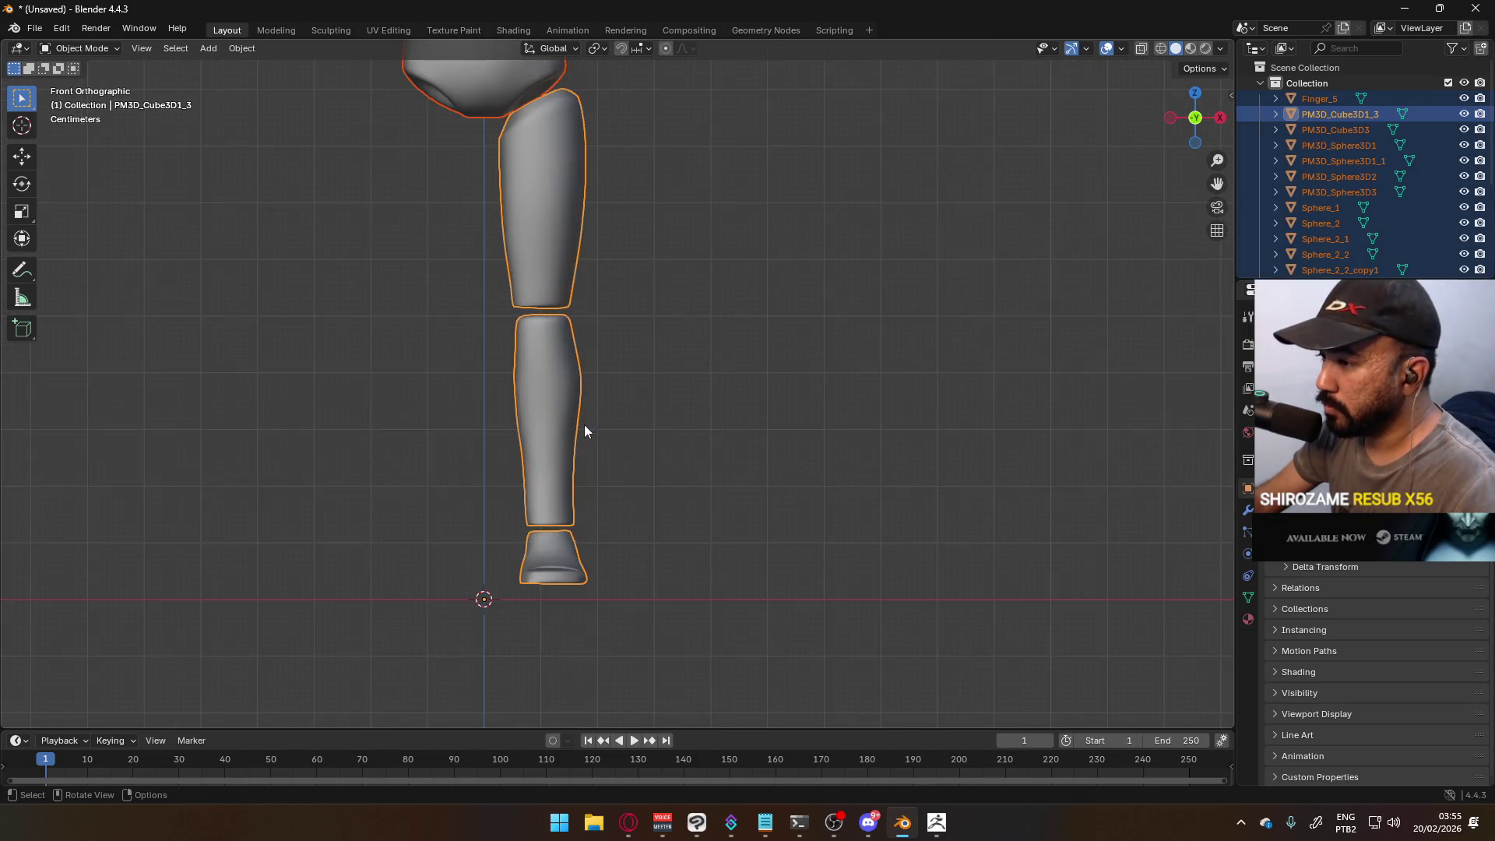
scroll(605, 488, up, 8)
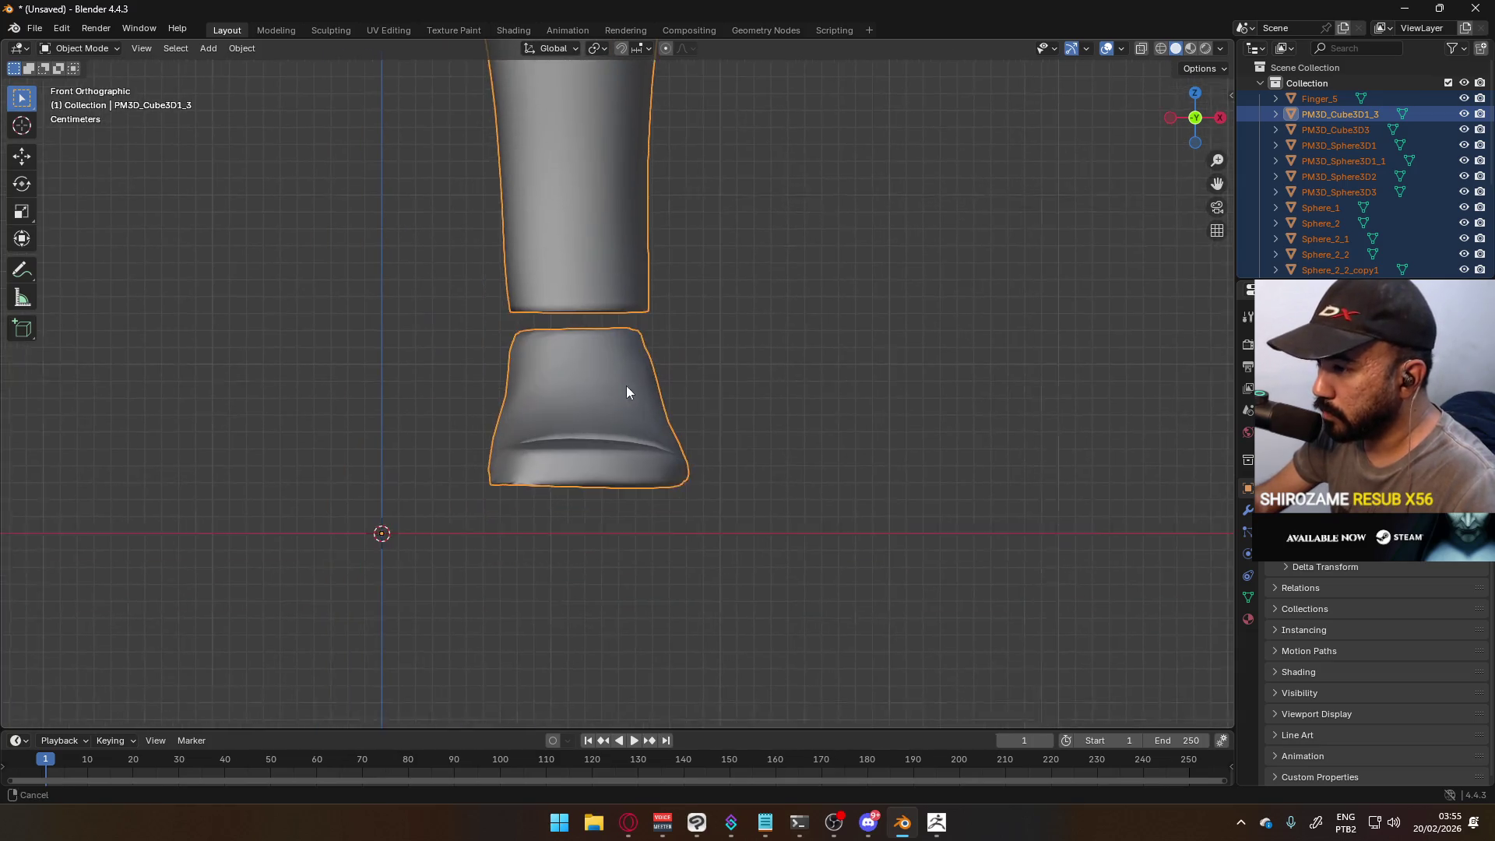
- Lower all vertices 0.0262 m along Z onto the ground, then return to Object Mode
key(Tab)
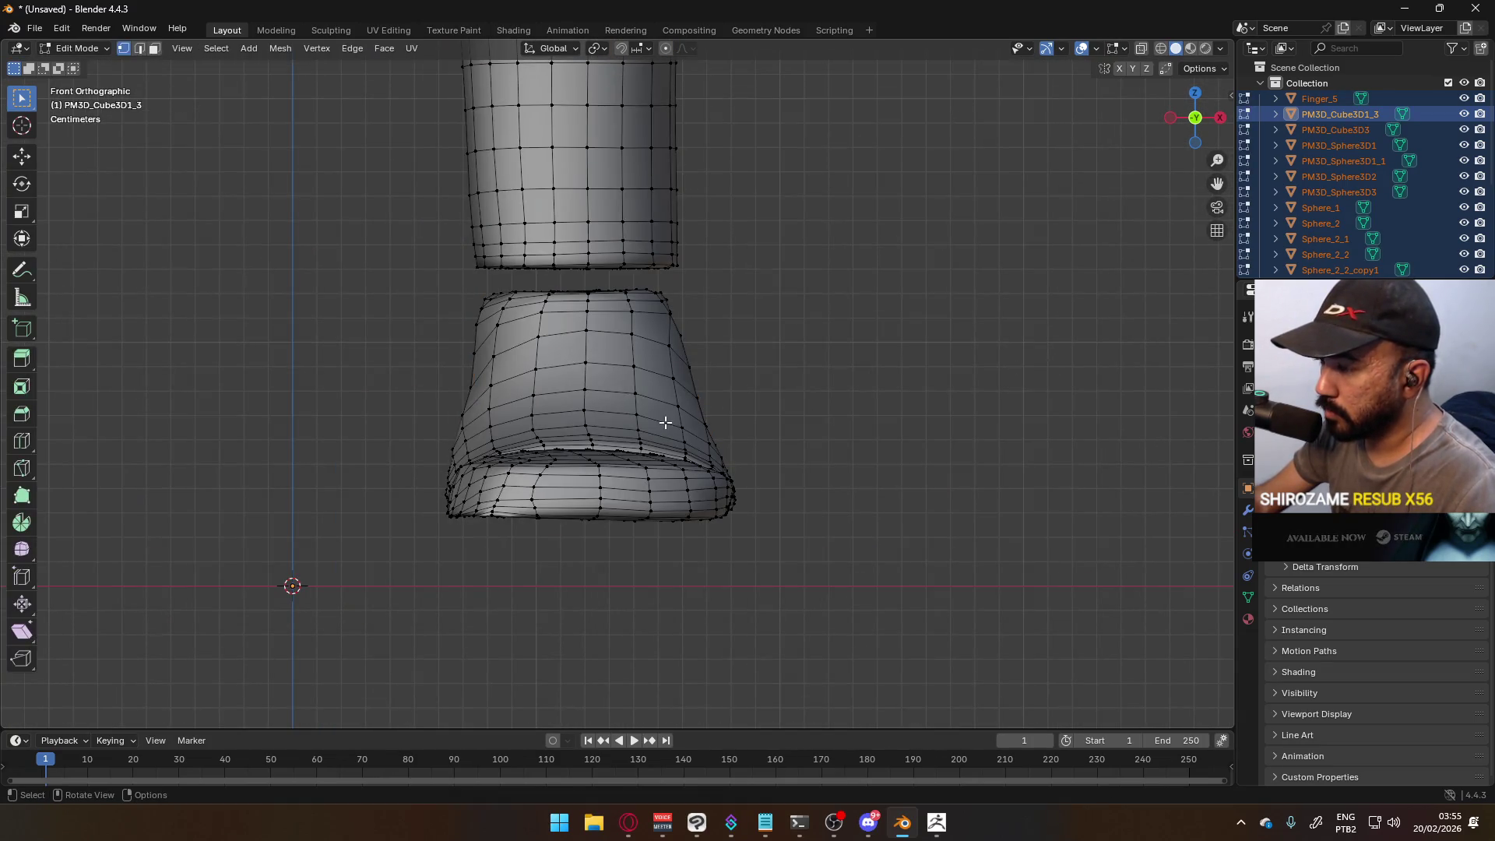
key(a)
key(g)
key(Escape)
key(g)
key(z)
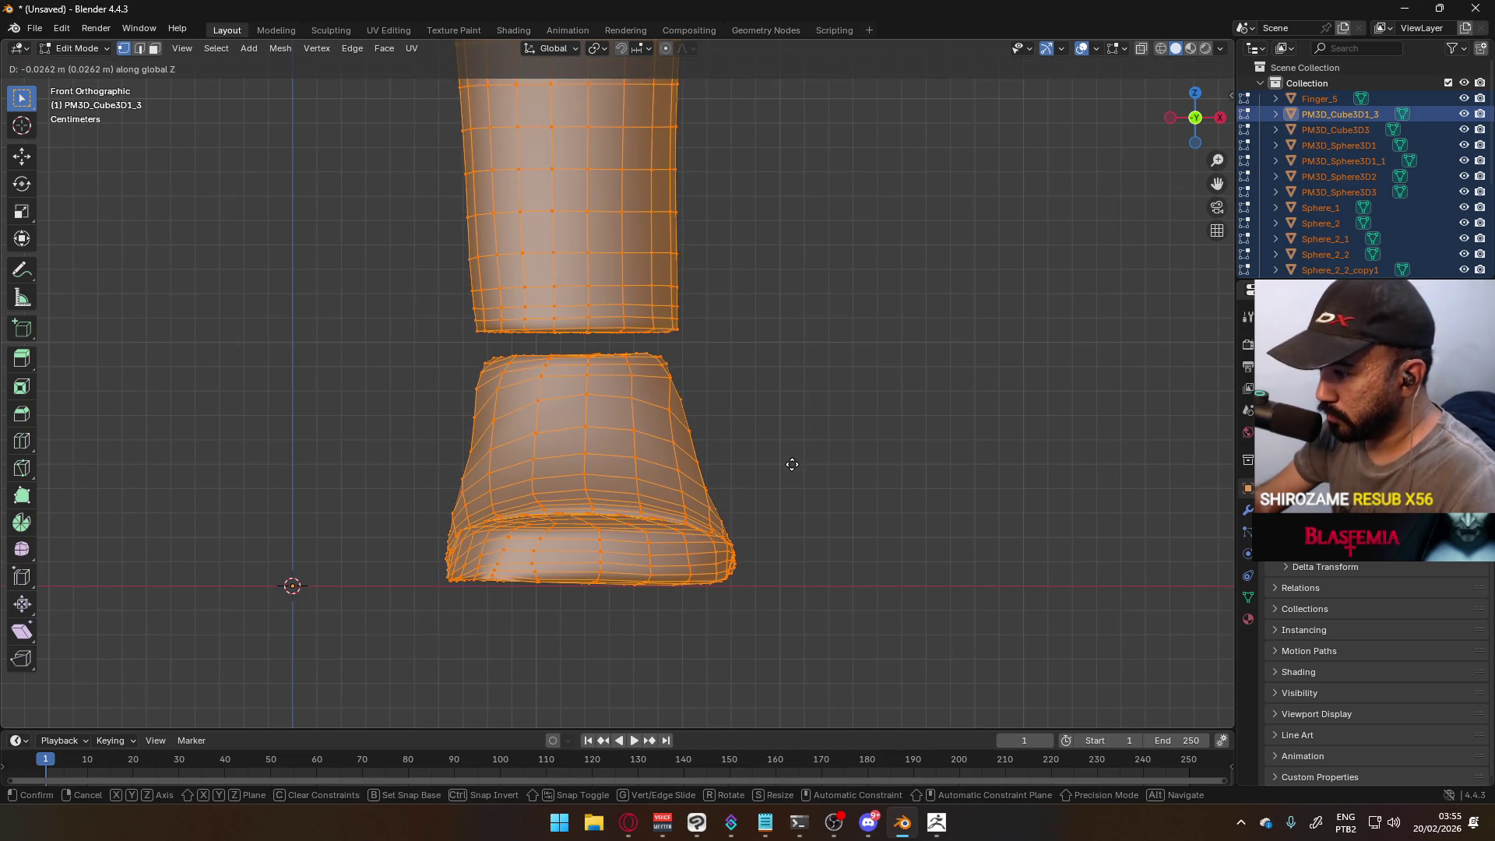
click(791, 469)
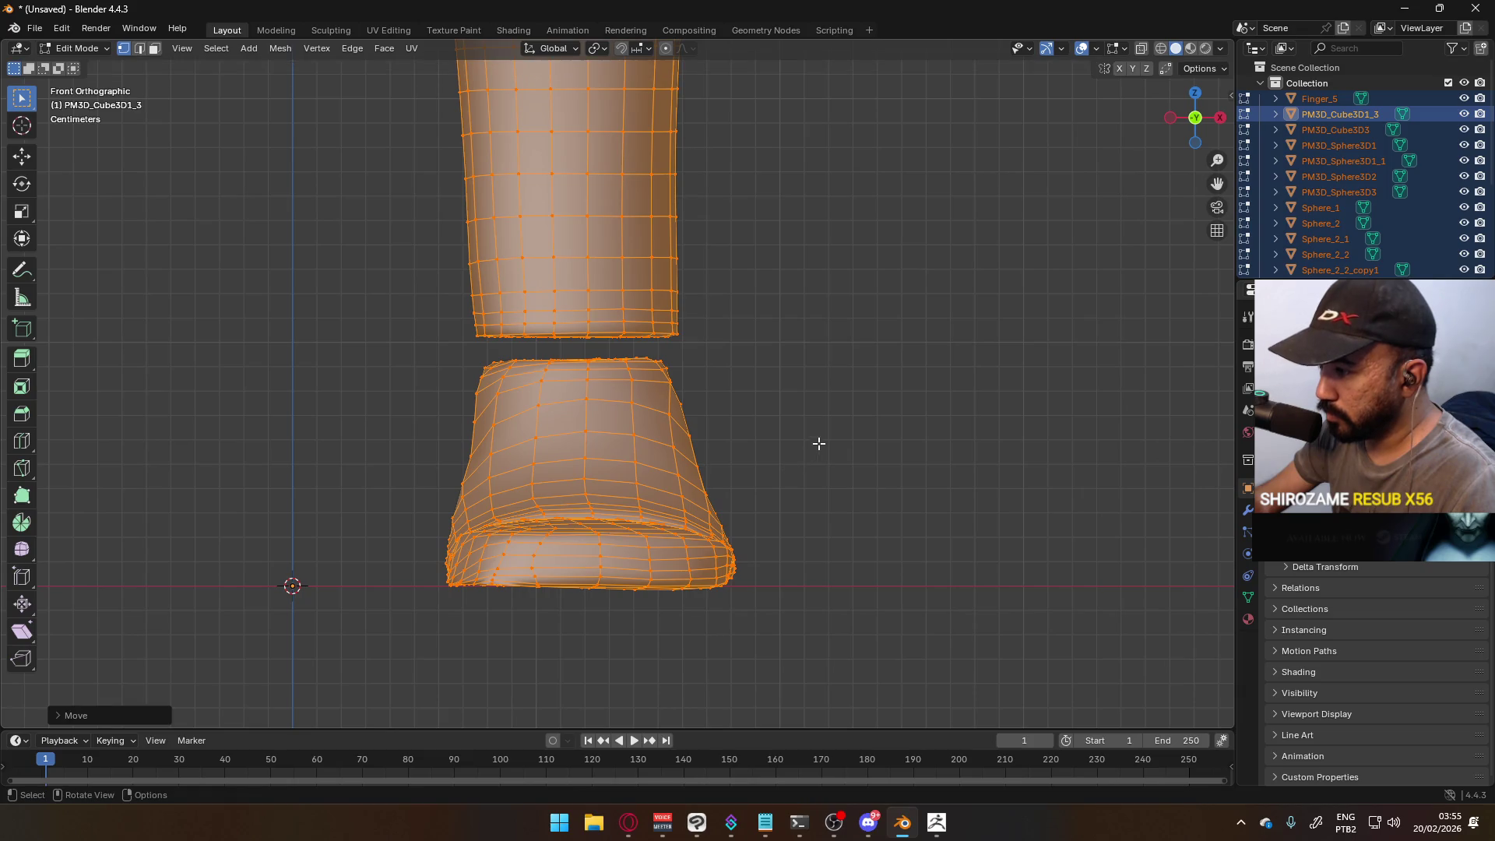
scroll(810, 439, down, 8)
scroll(810, 439, down, 3)
shift+middle_drag(708, 307, 738, 444)
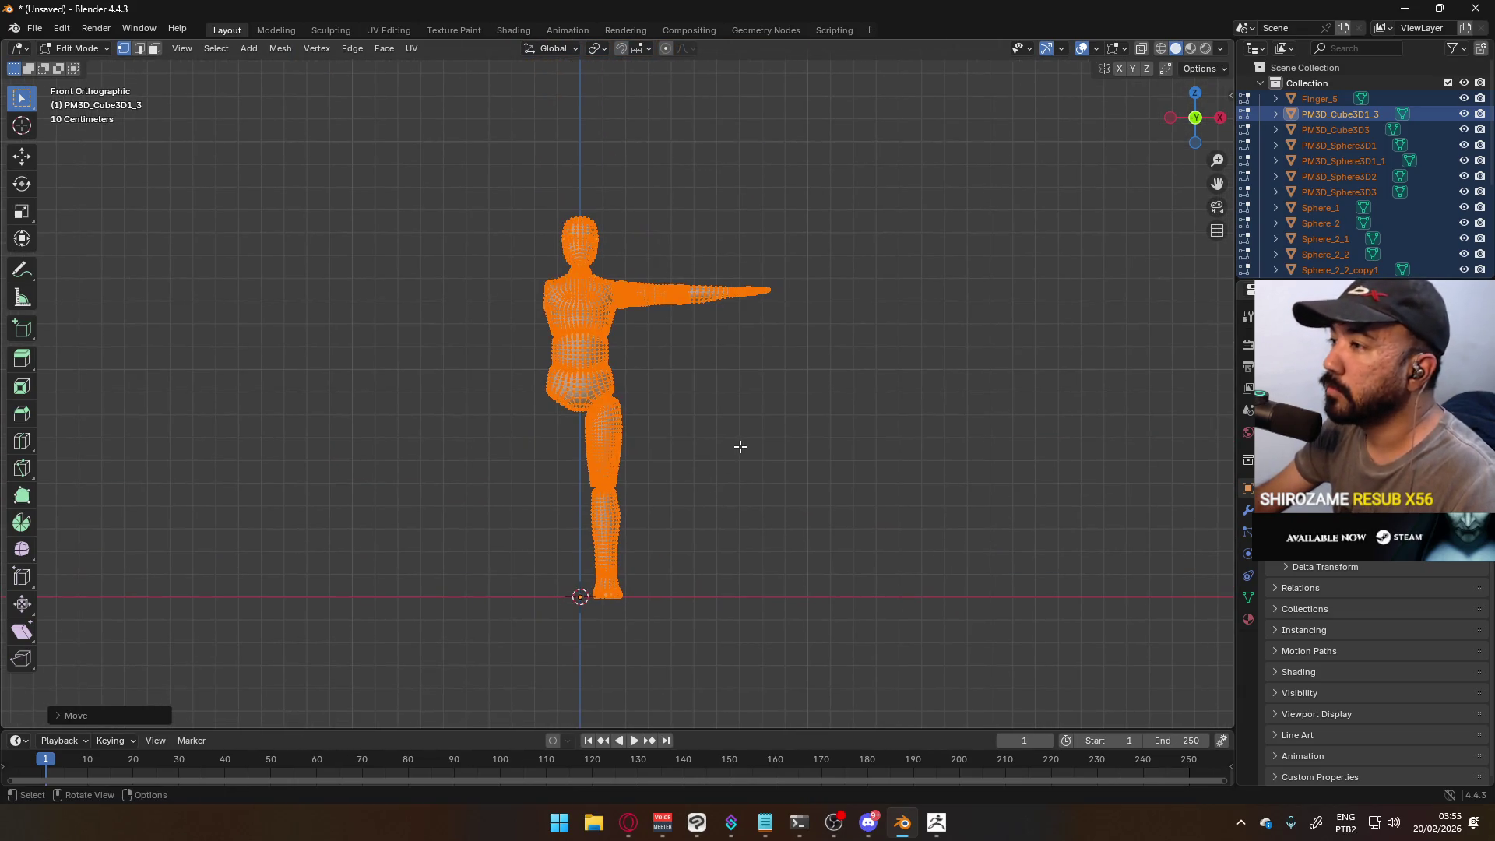
key(Tab)
click(739, 446)
- Select the arm Finger_5 and the leg, try mirroring them across global X, then undo it
click(619, 436)
click(586, 334)
click(665, 290)
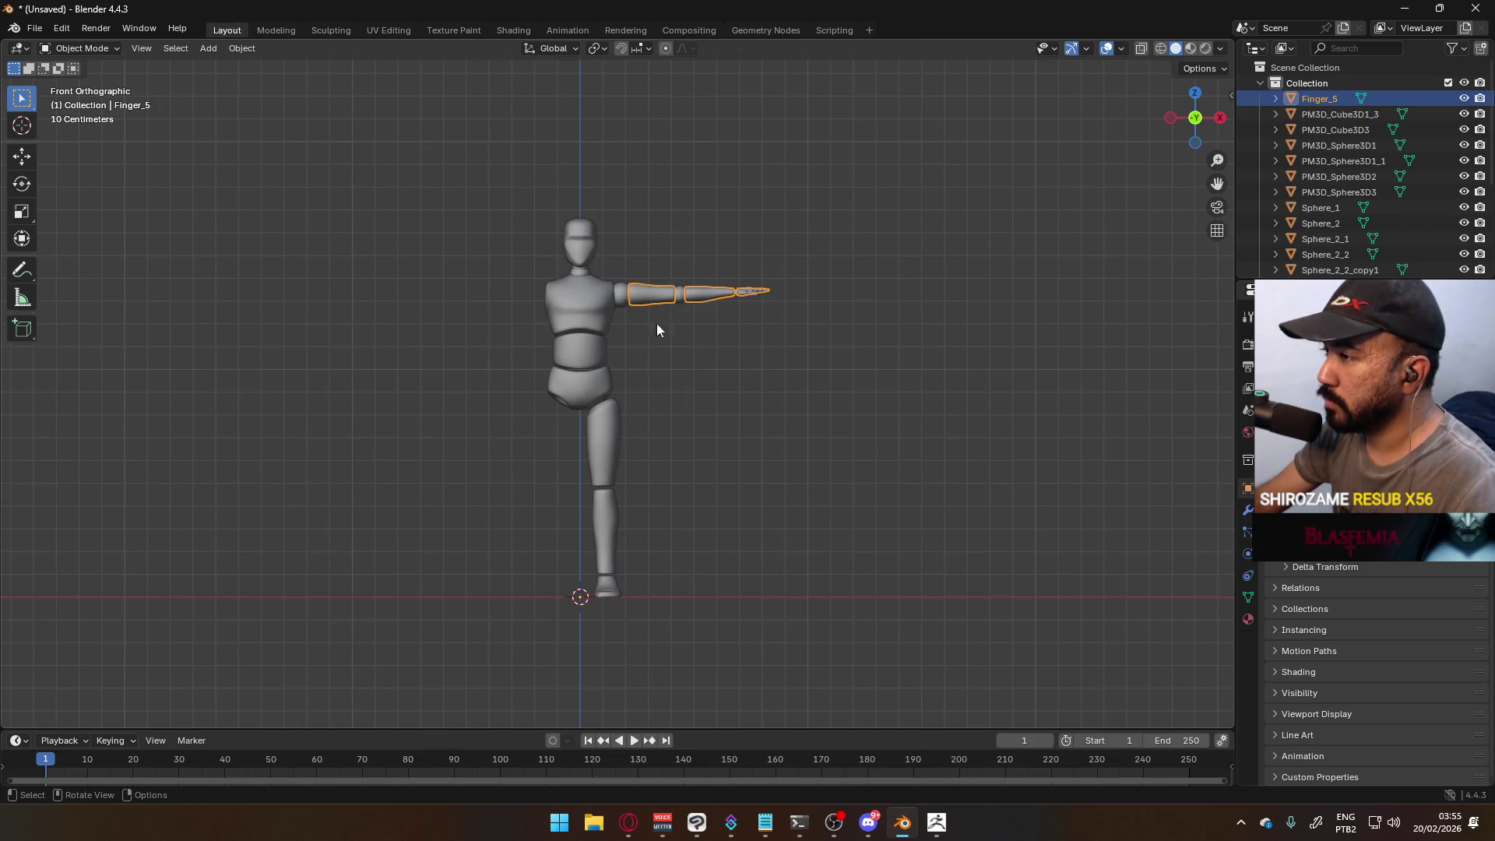
shift+click(611, 424)
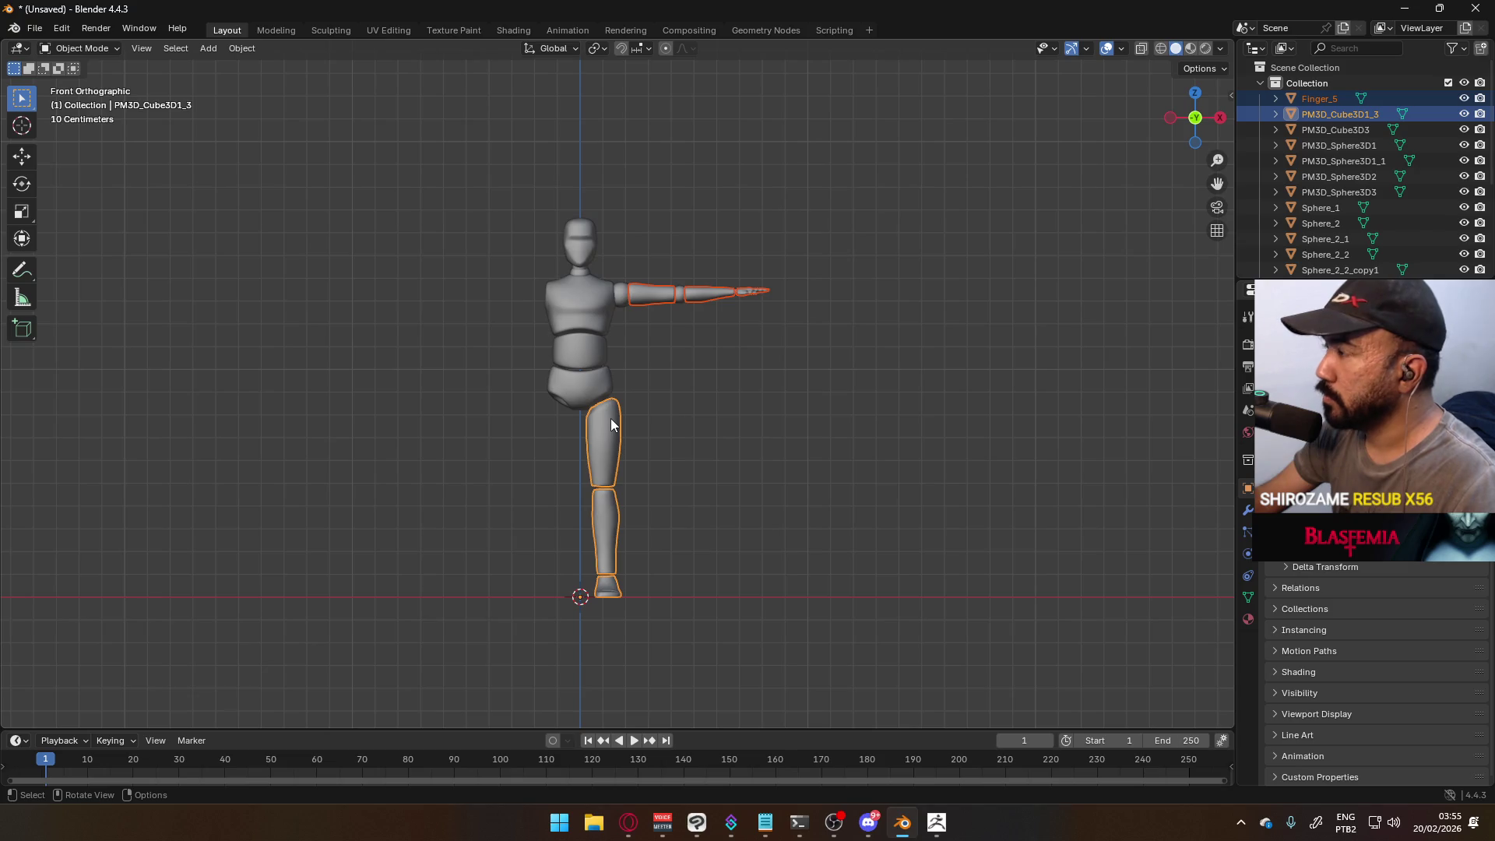
right_click(611, 418)
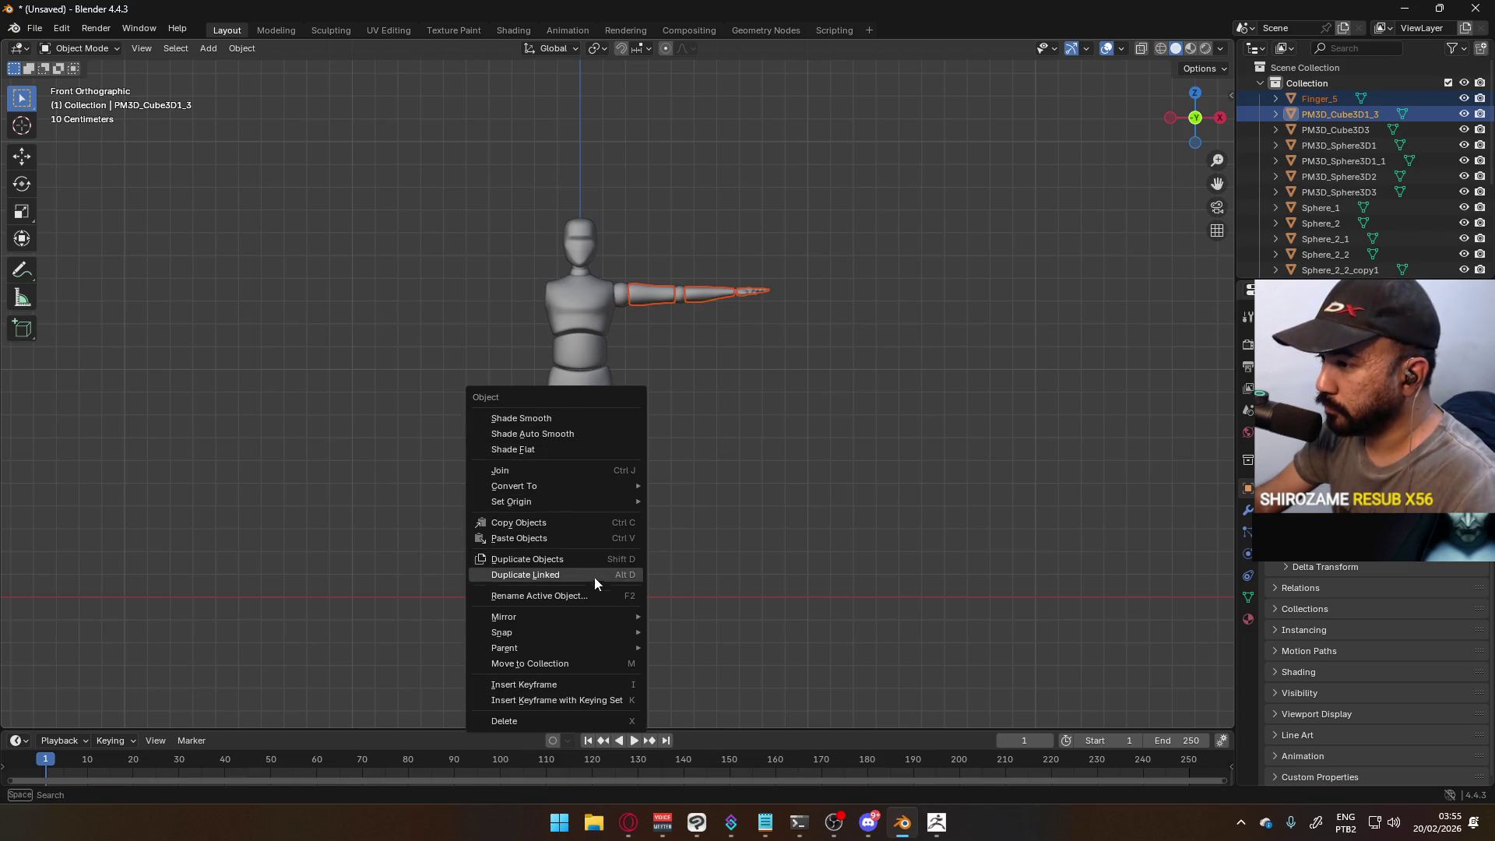
mouse_move(586, 615)
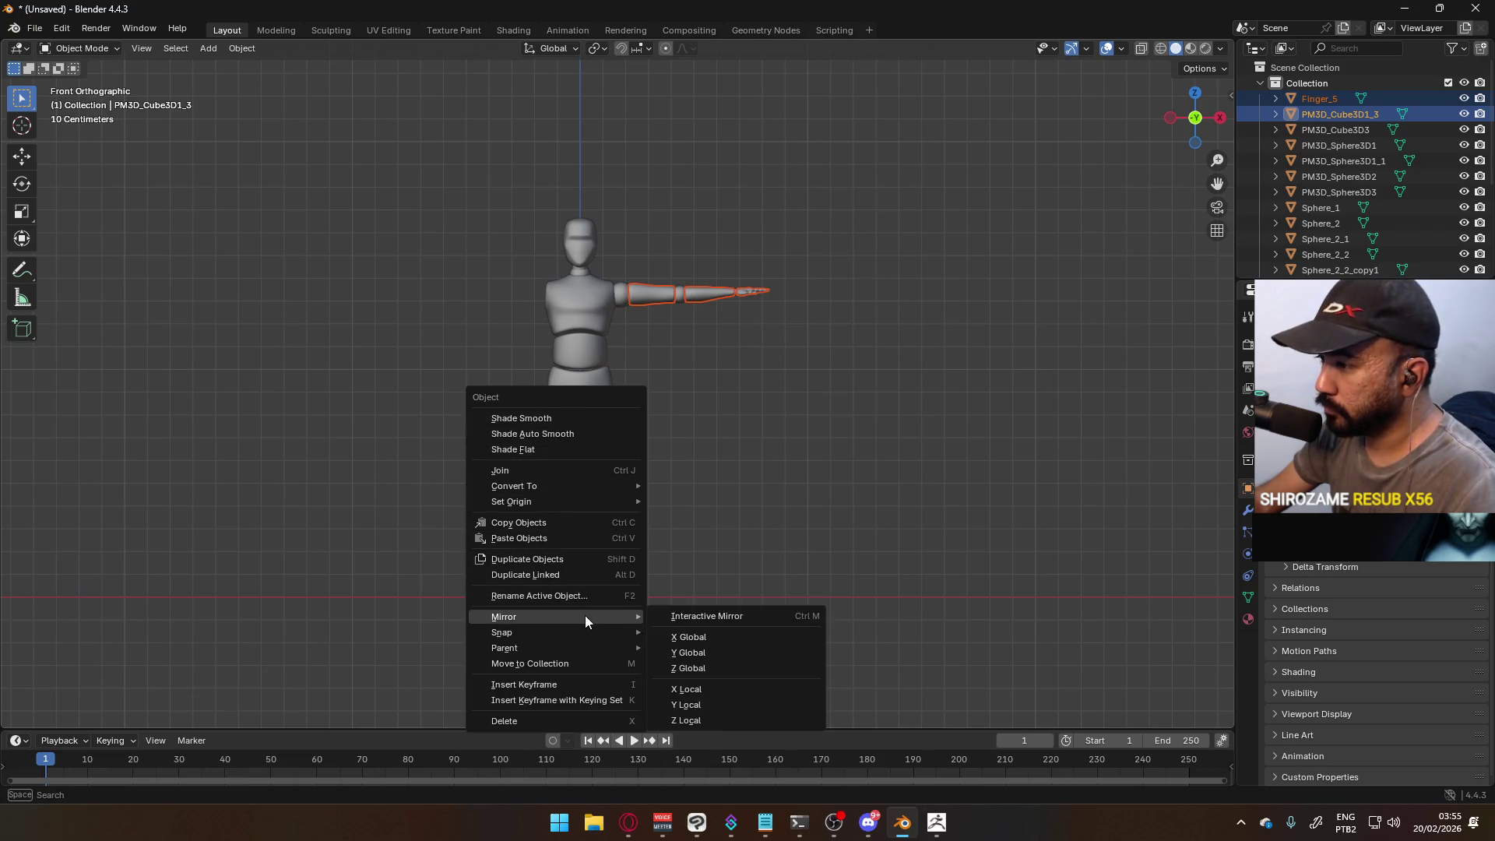
click(709, 637)
key(ctrl+z)
- Add a Mirror modifier to the leg from the Modifier tab
right_click(615, 419)
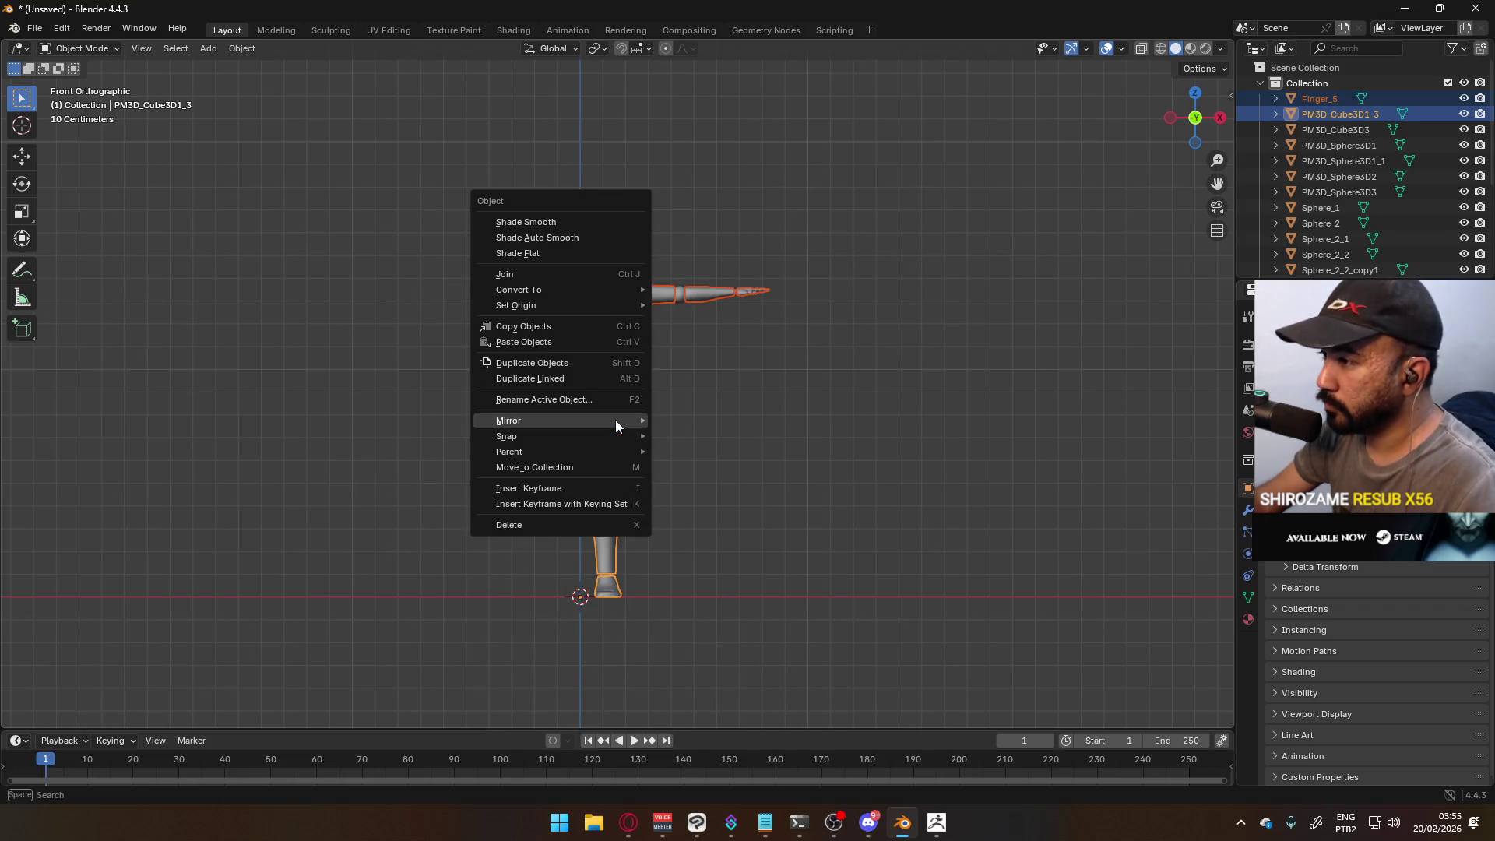
mouse_move(604, 426)
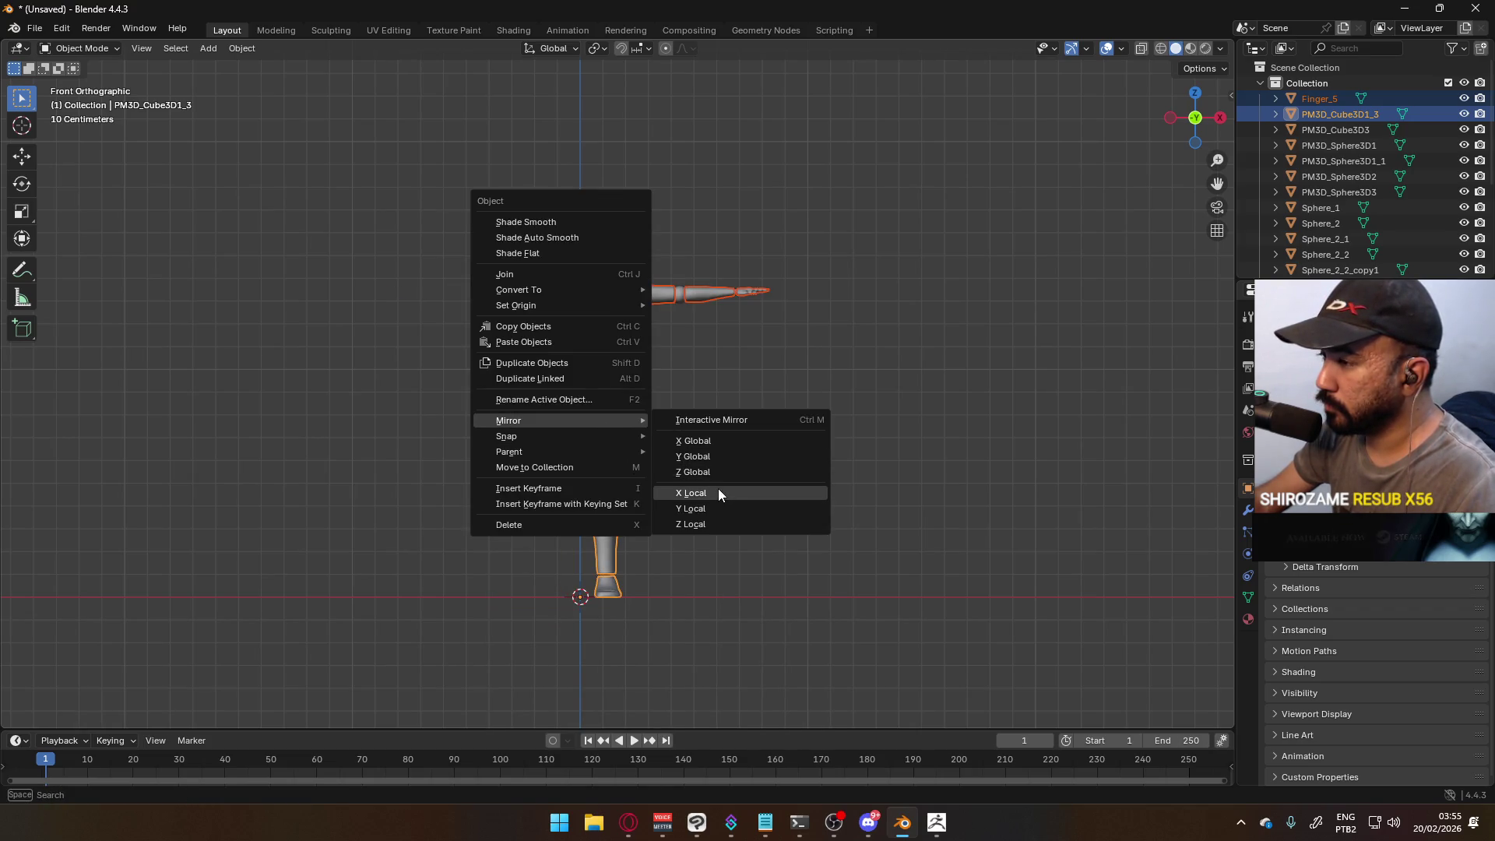
click(1248, 510)
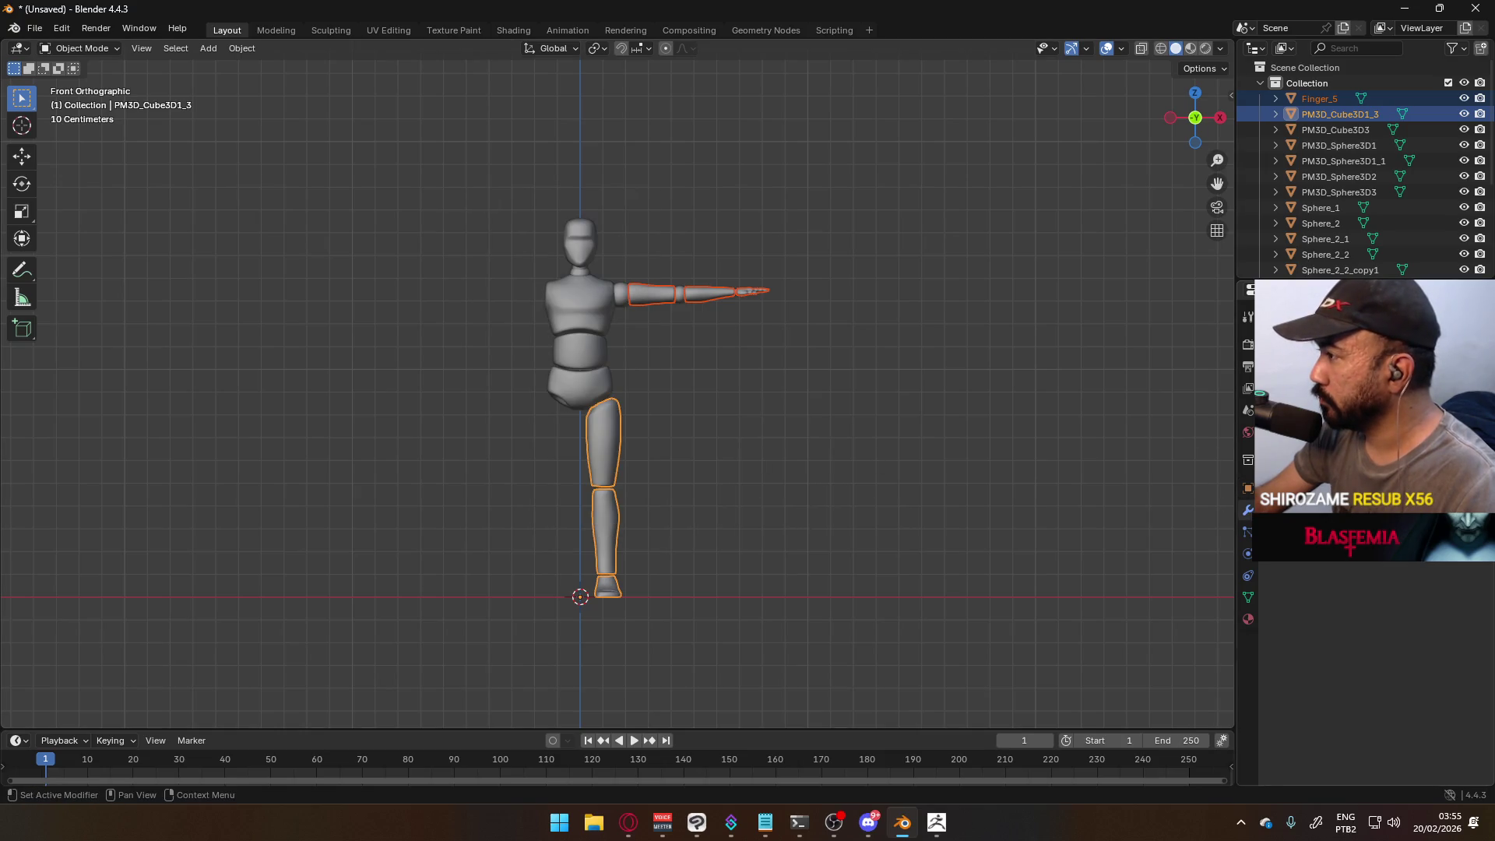
click(1324, 307)
mouse_move(1246, 401)
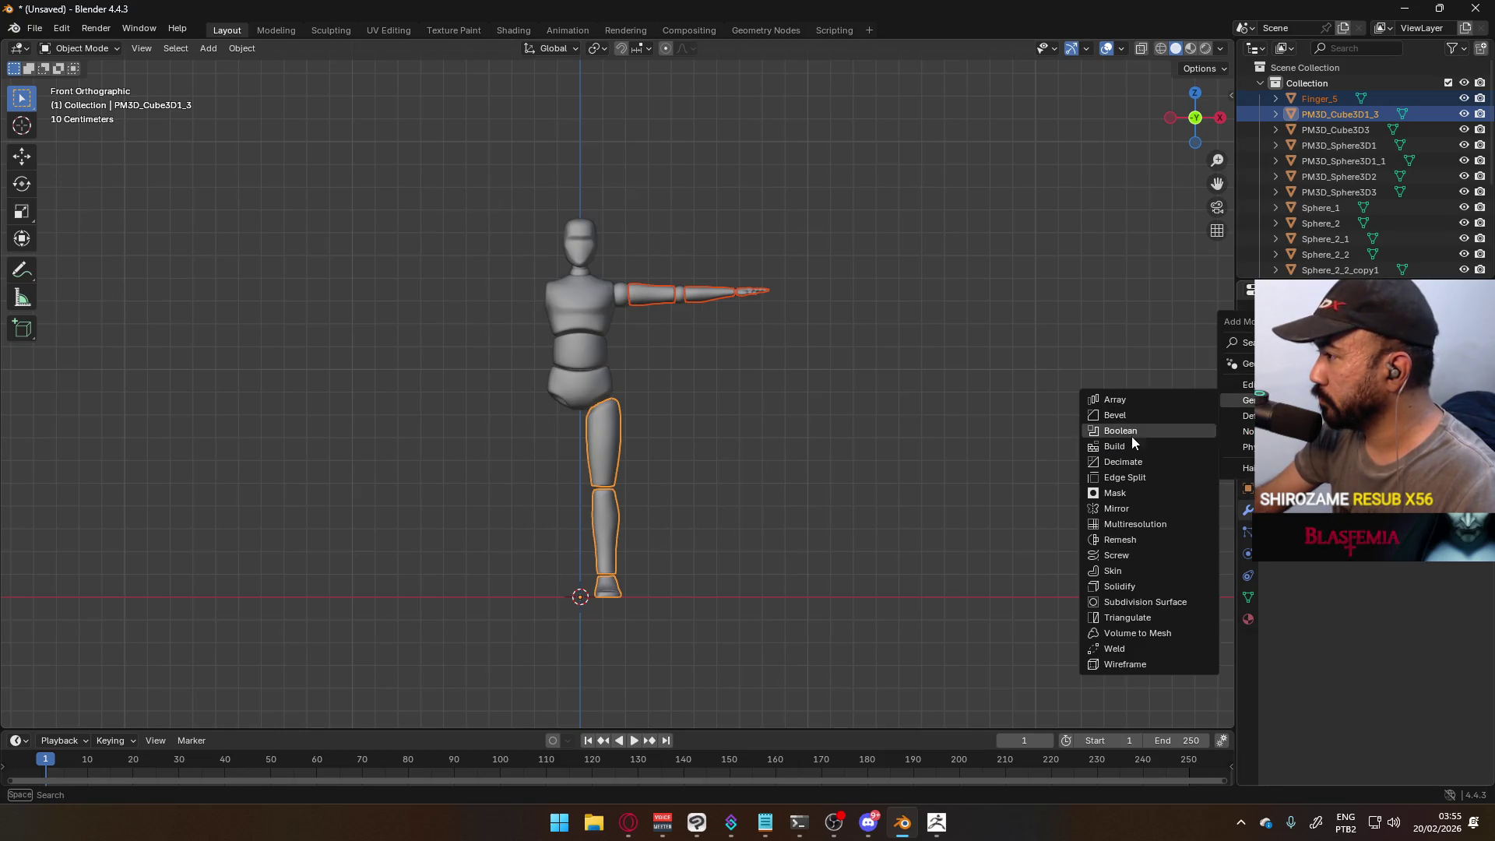
click(1121, 507)
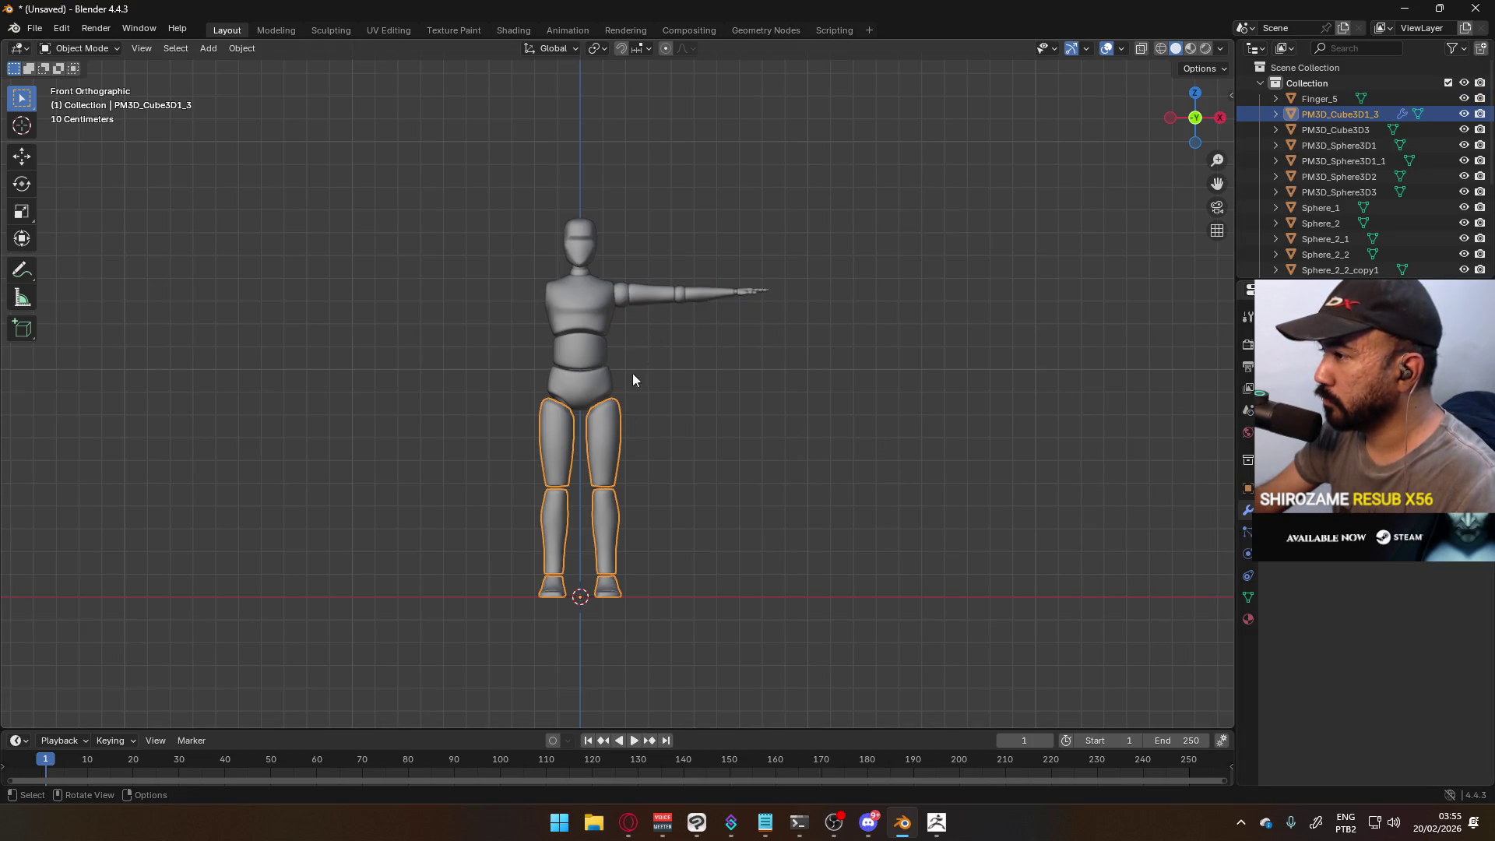
- Join the leg into Finger_5 with Ctrl+J, then add and apply a Mirror modifier
shift+click(686, 299)
key(ctrl+j)
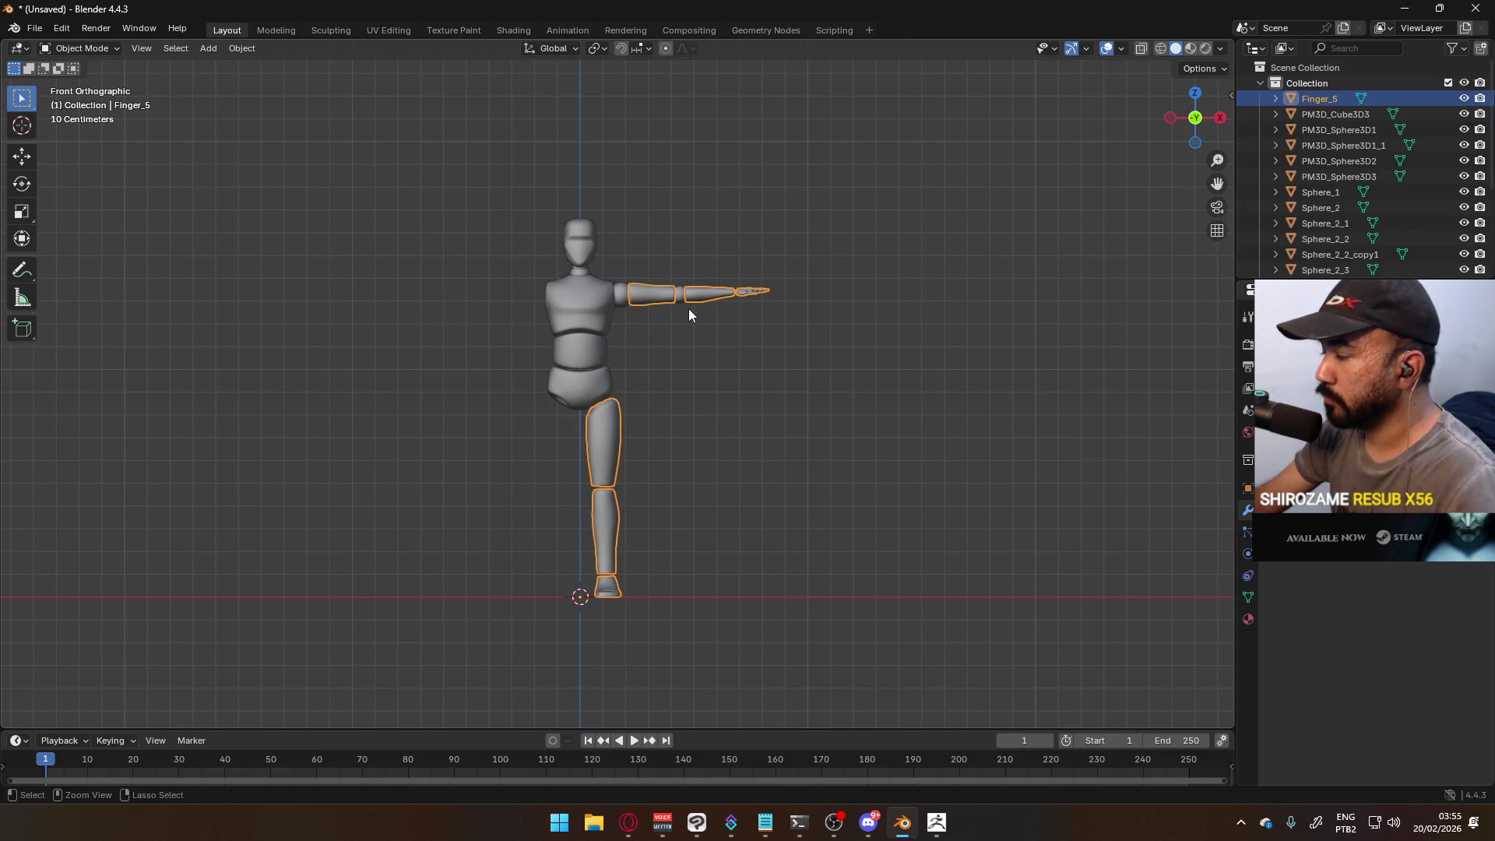
key(shift+a)
mouse_move(1222, 362)
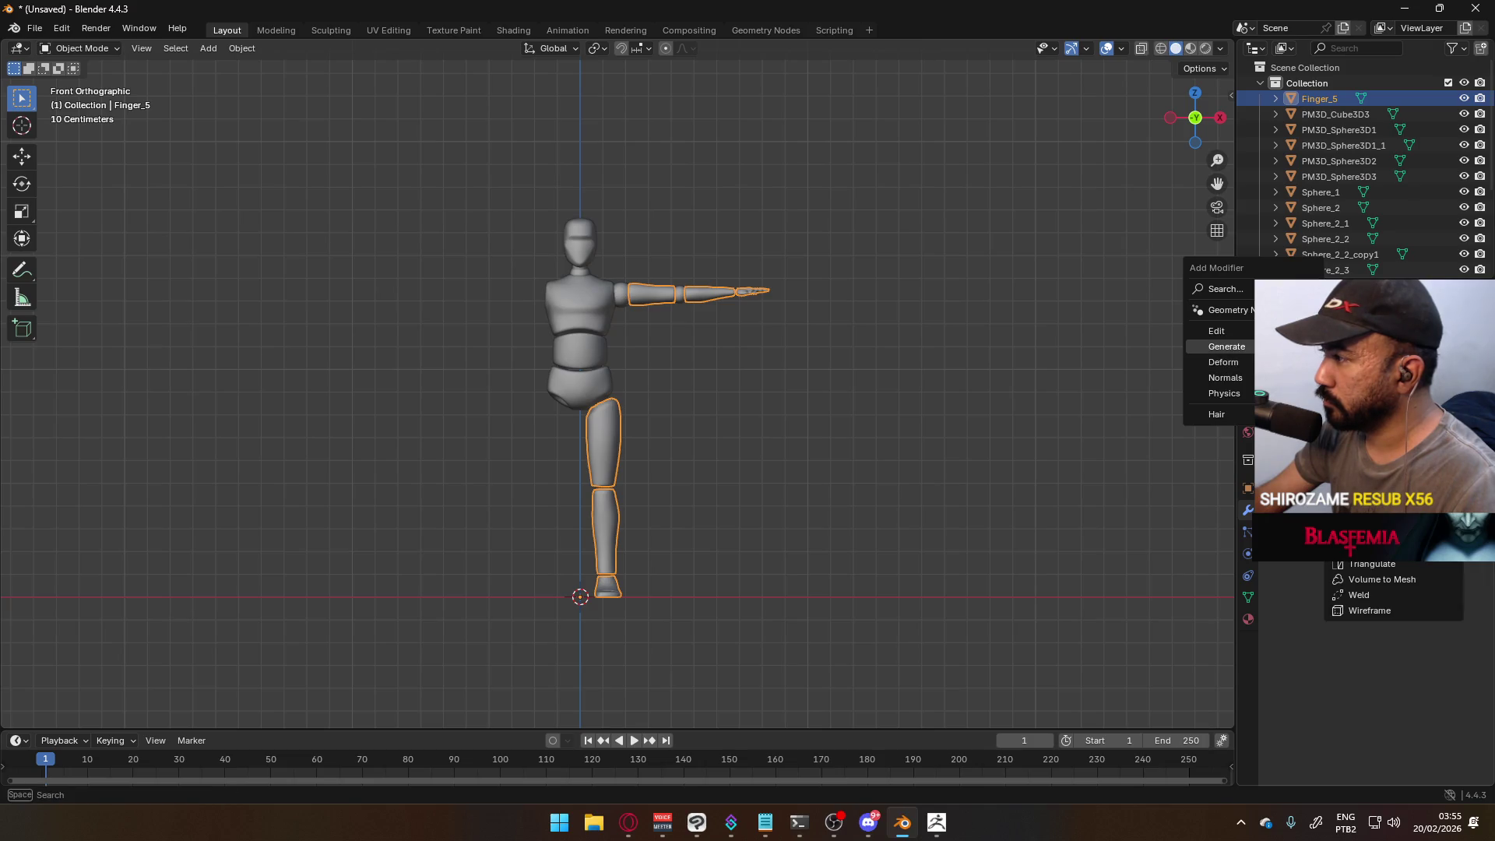
click(1370, 455)
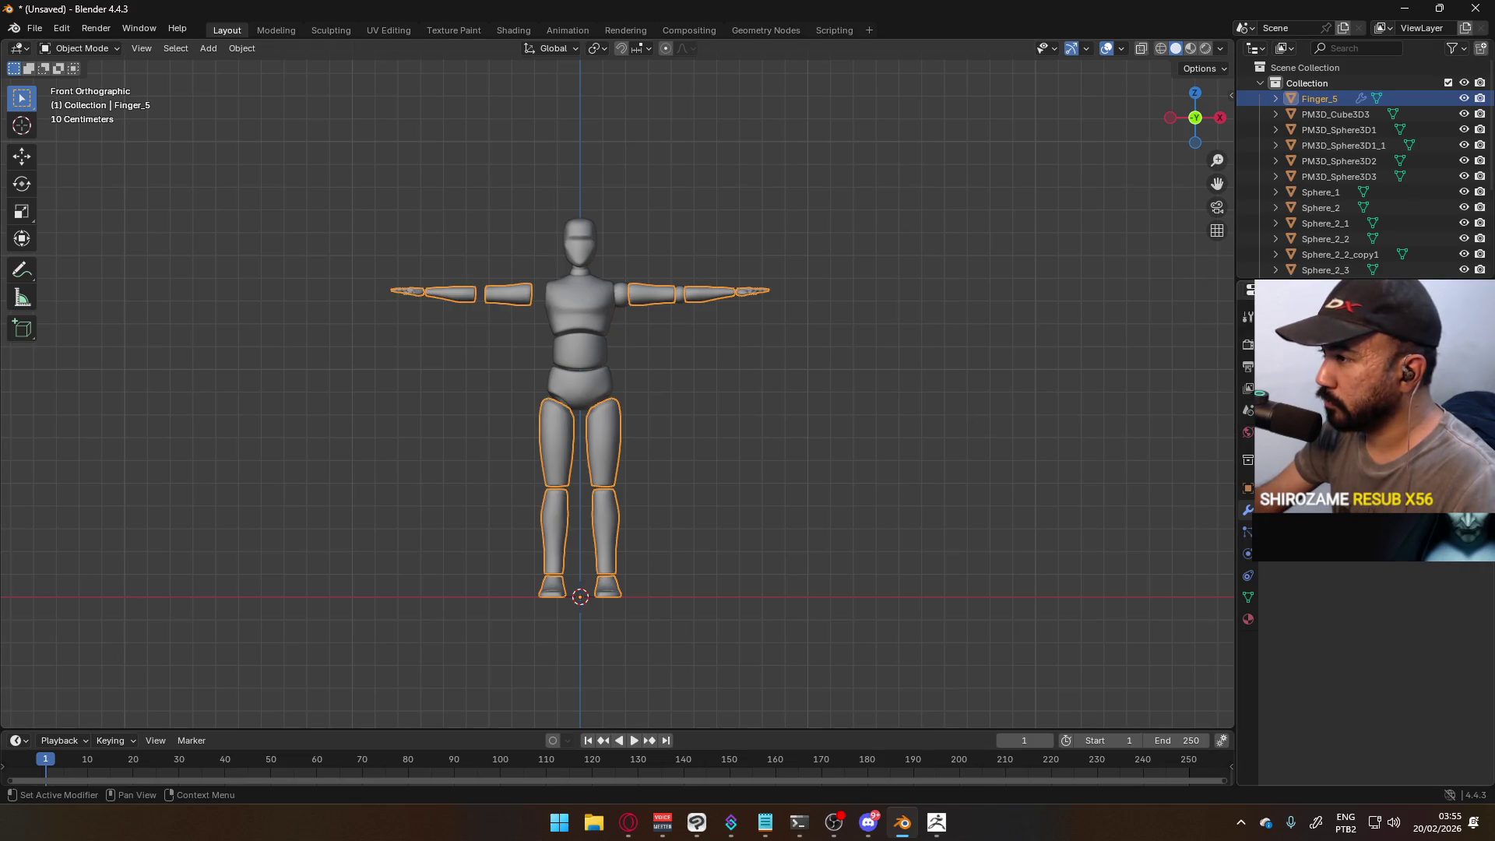
key(ctrl+a)
click(774, 413)
mouse_move(774, 413)
middle_down()
mouse_move(727, 447)
mouse_move(643, 400)
mouse_move(678, 354)
mouse_move(748, 410)
mouse_move(684, 394)
mouse_move(693, 367)
middle_up()
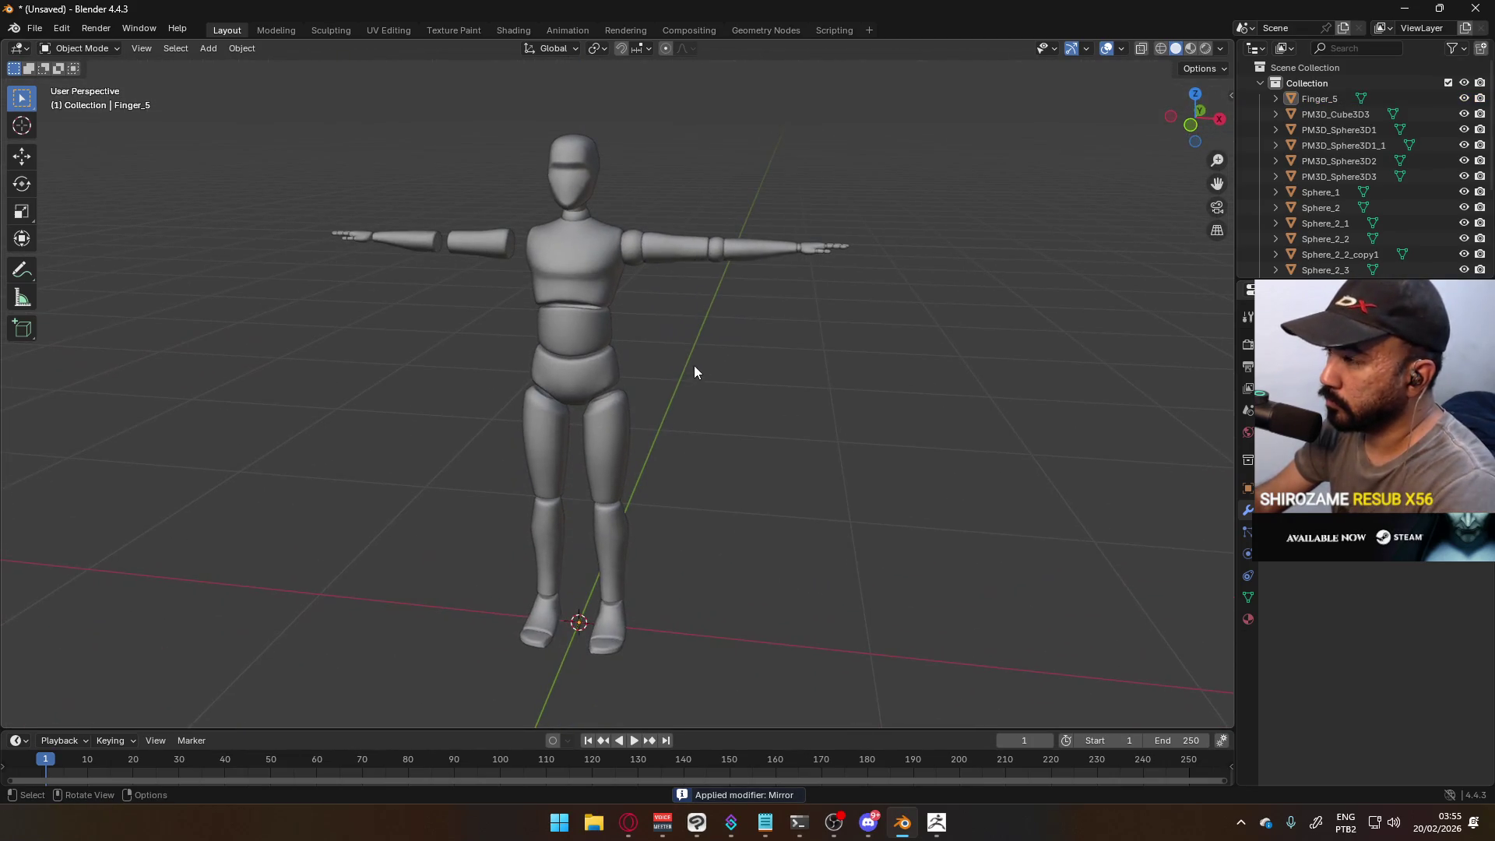
- In front view, select all of the shoulder sphere PM3D_Sphere3D2's mesh in Edit Mode
key(KP_1)
scroll(693, 343, up, 2)
shift+middle_drag(653, 265, 683, 437)
click(678, 390)
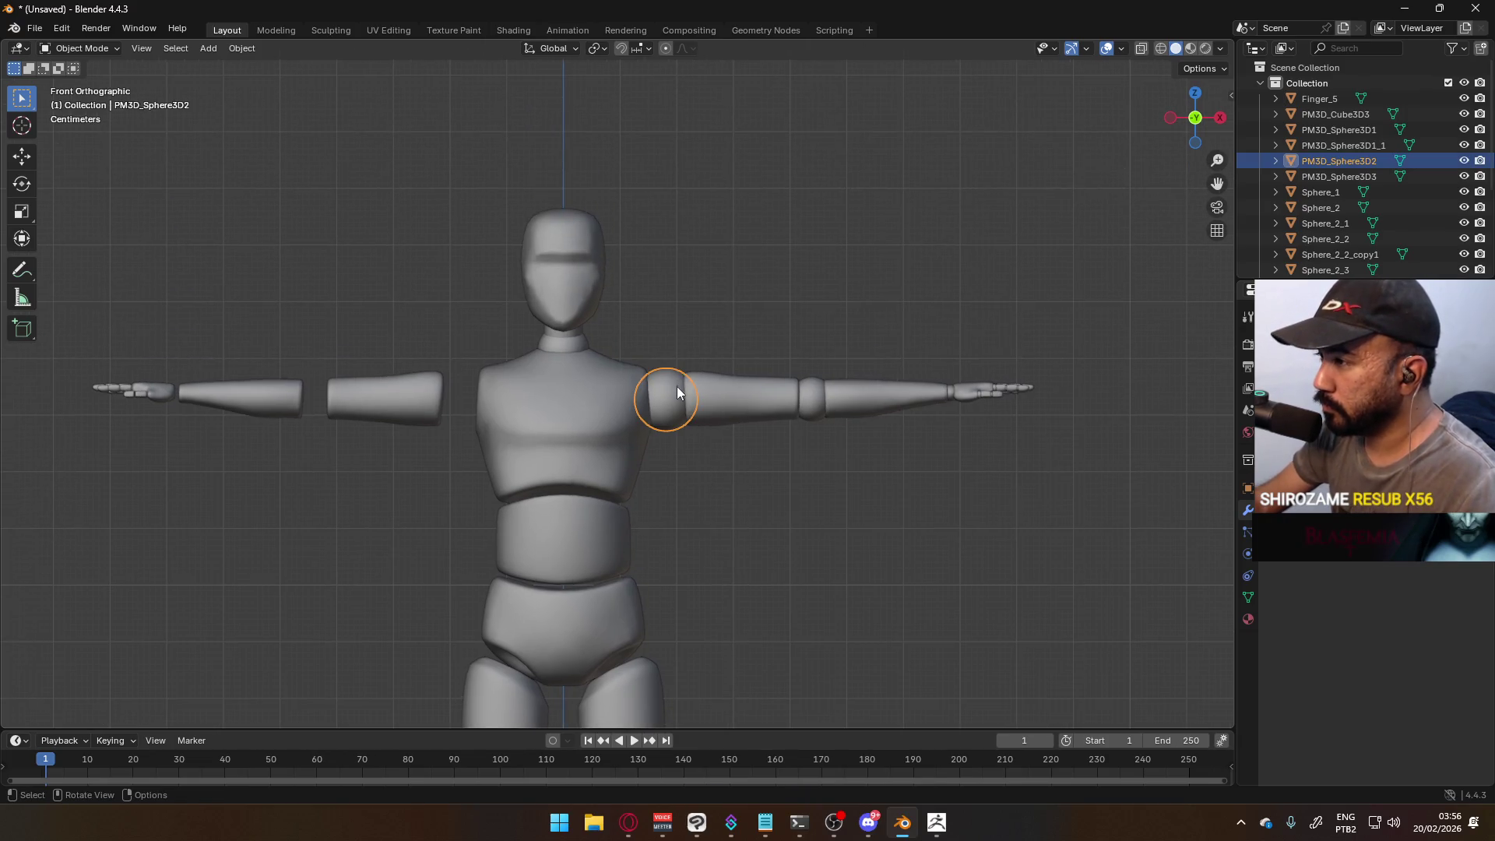
key(Tab)
key(a)
scroll(749, 356, up, 5)
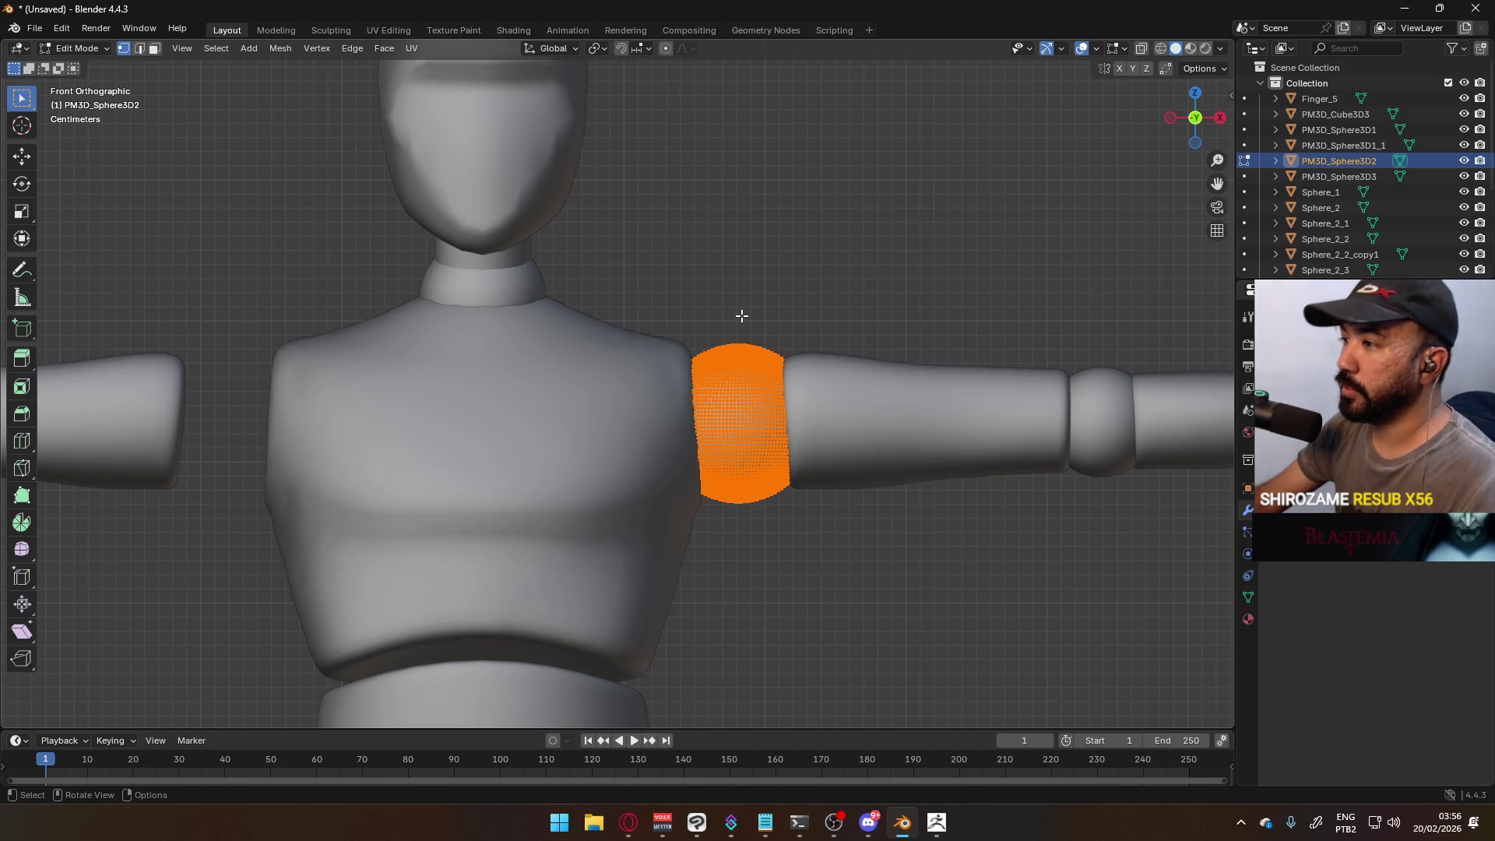
- Add Cursor to Selected to Quick Favorites and snap the 3D cursor to the shoulder
key(F3)
text(curso)
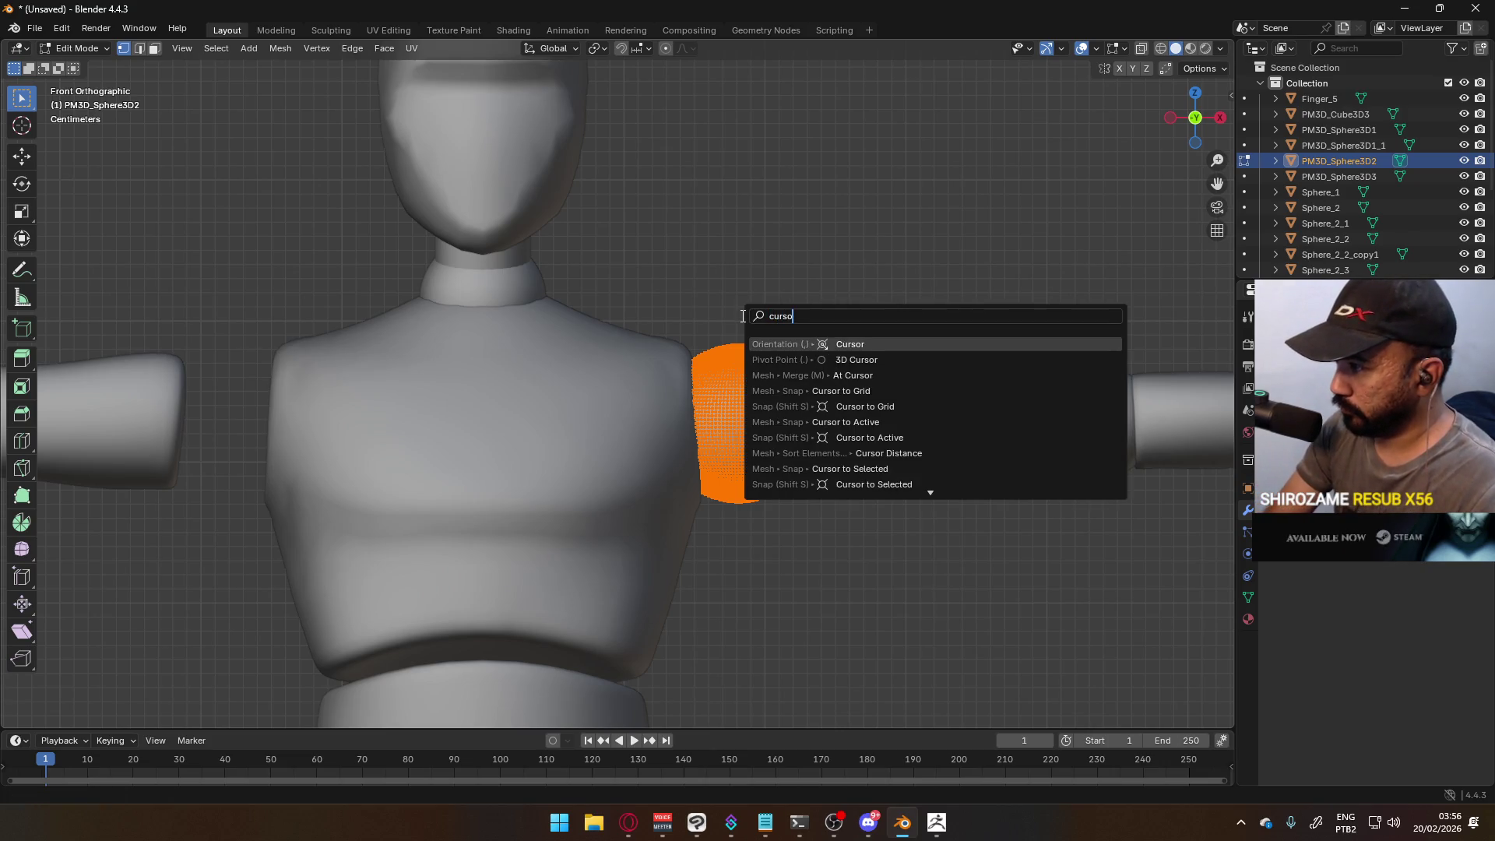
text(r to s)
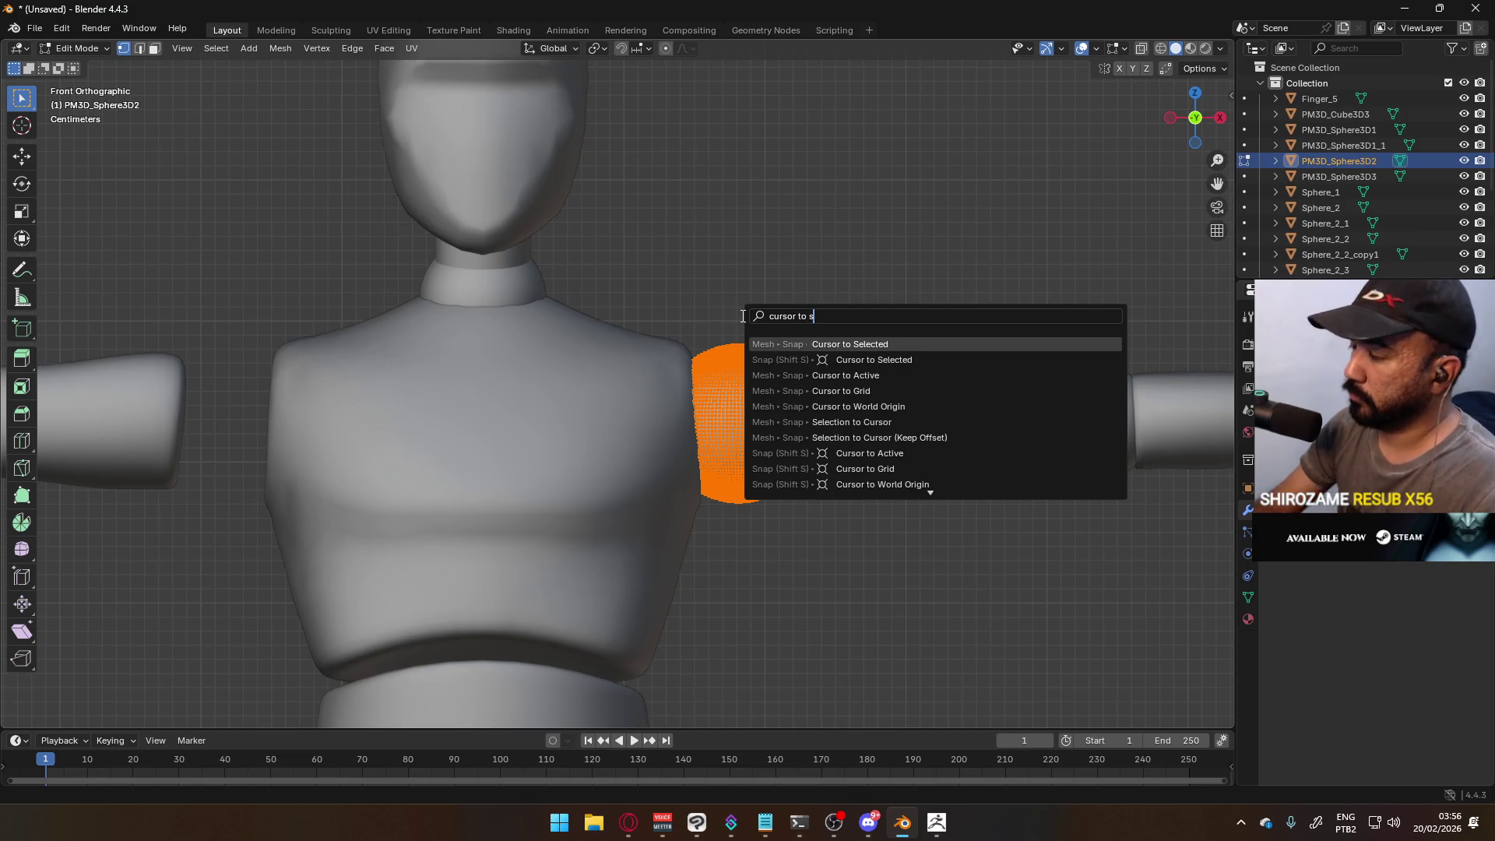
right_click(856, 342)
click(856, 343)
key(q)
click(670, 282)
- In Object Mode, add Origin to 3D Cursor to Quick Favorites and move the shoulder's origin there
key(Tab)
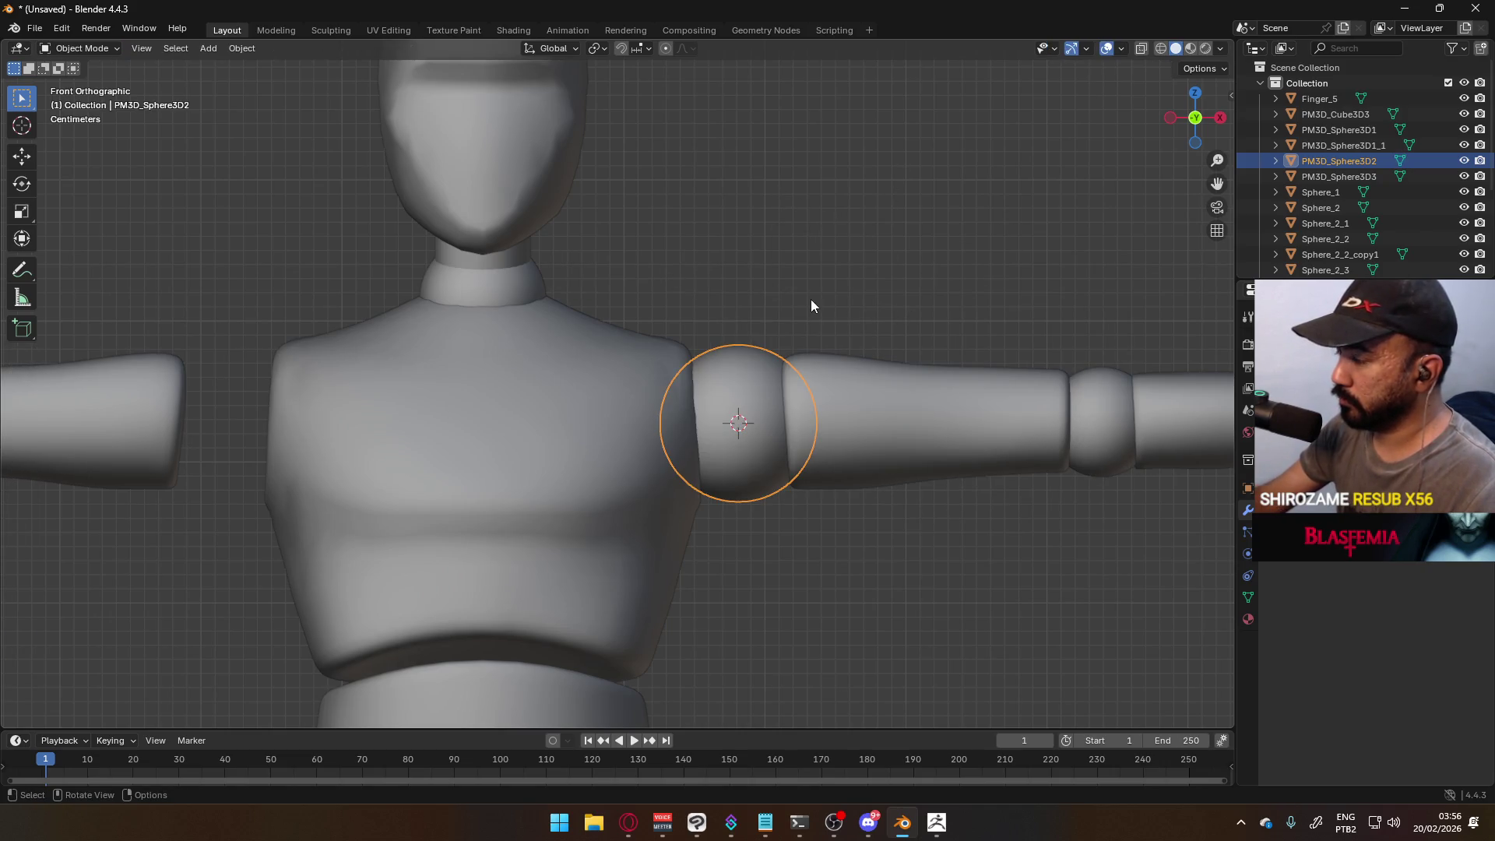
key(F3)
text(origin to)
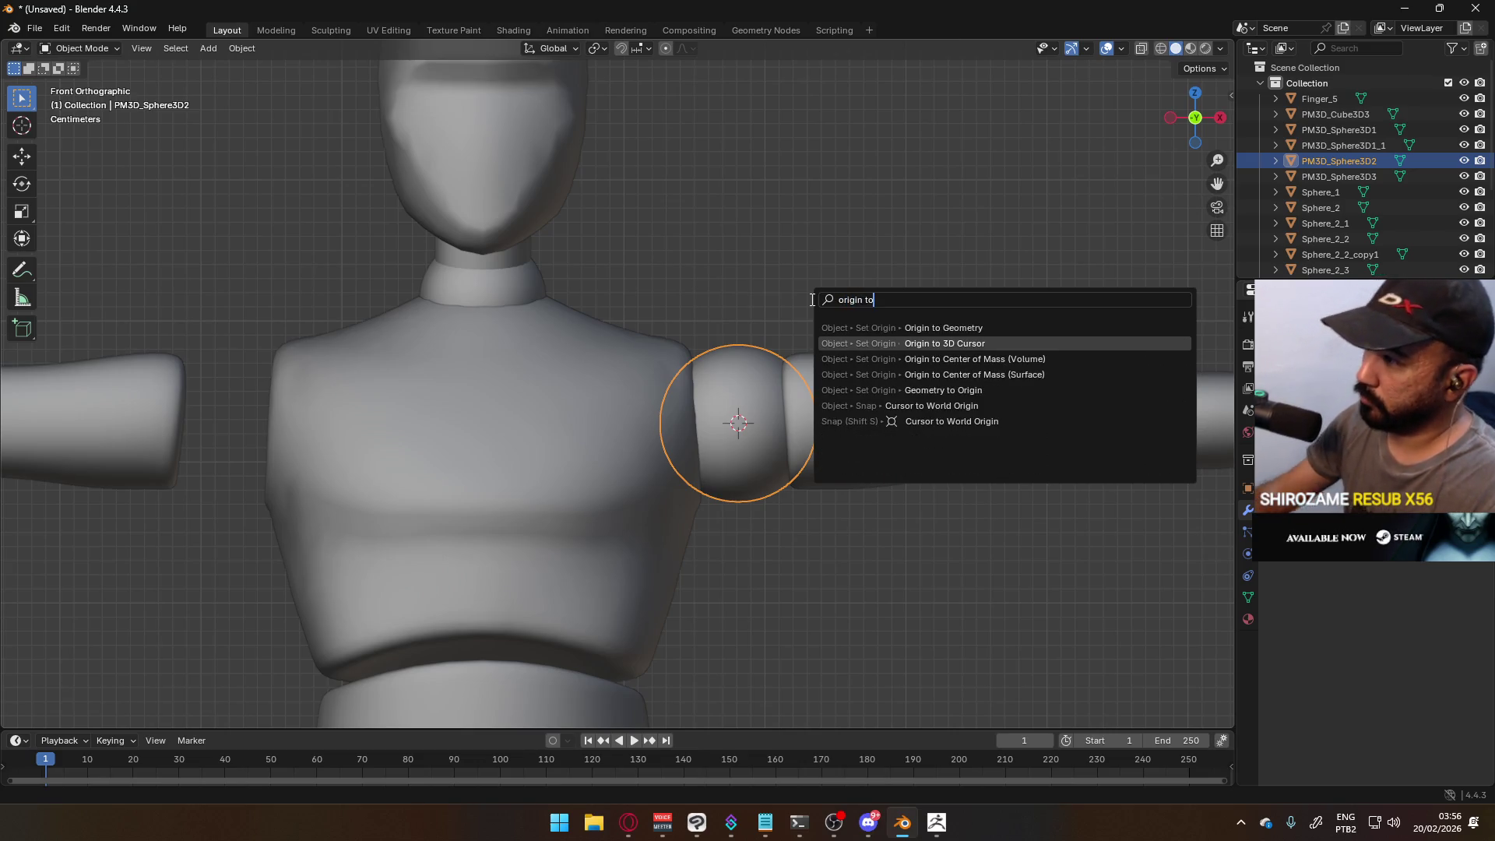
right_click(905, 341)
click(905, 340)
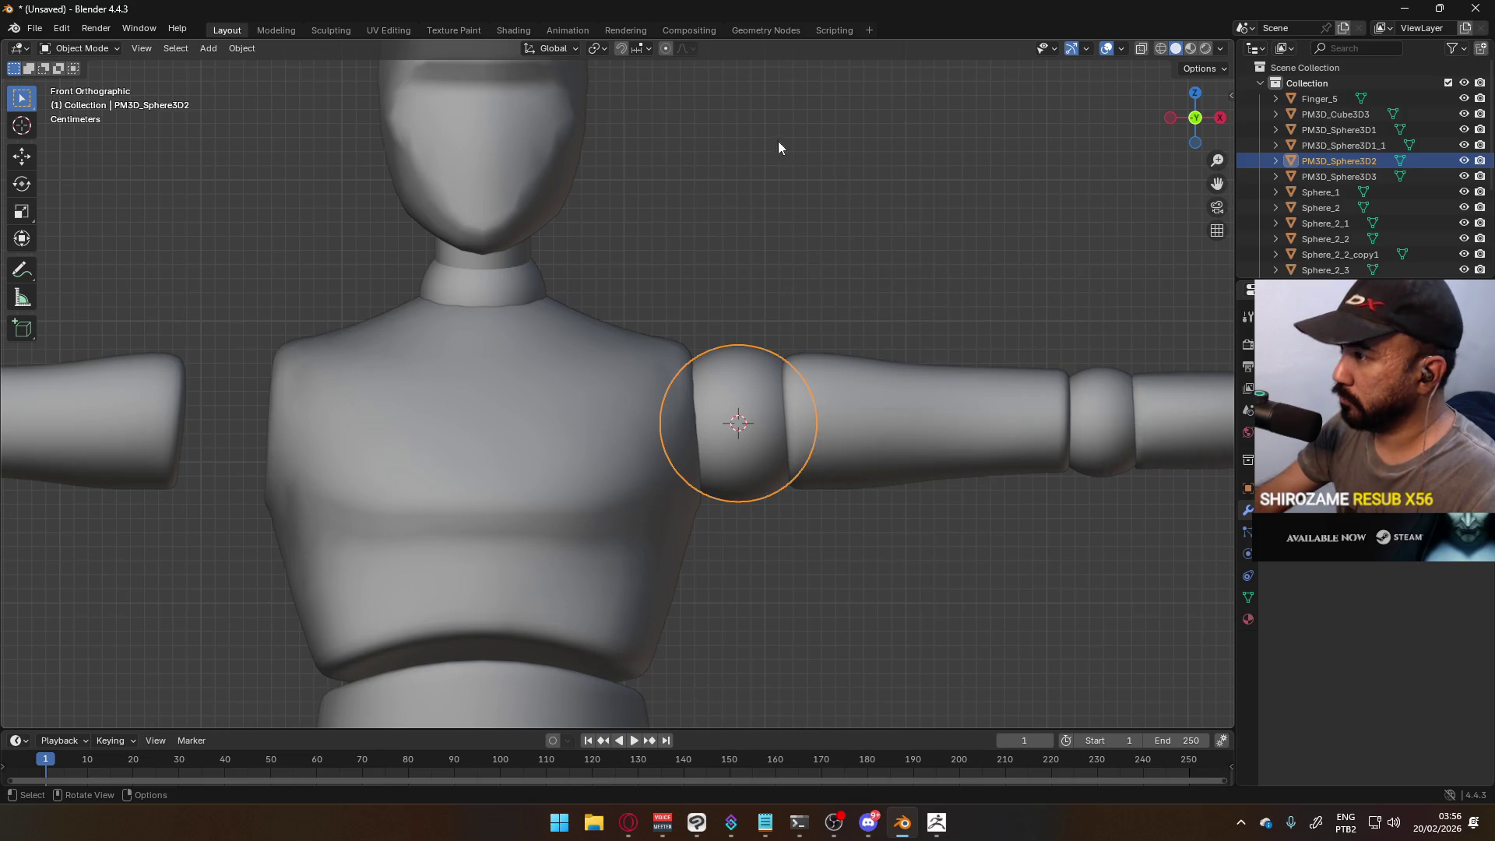
key(q)
click(744, 358)
mouse_move(741, 357)
middle_down()
mouse_move(763, 321)
mouse_move(740, 356)
mouse_move(764, 348)
middle_up()
- Add a UV sphere at the 3D cursor with 16 segments and 8 rings
key(shift+a)
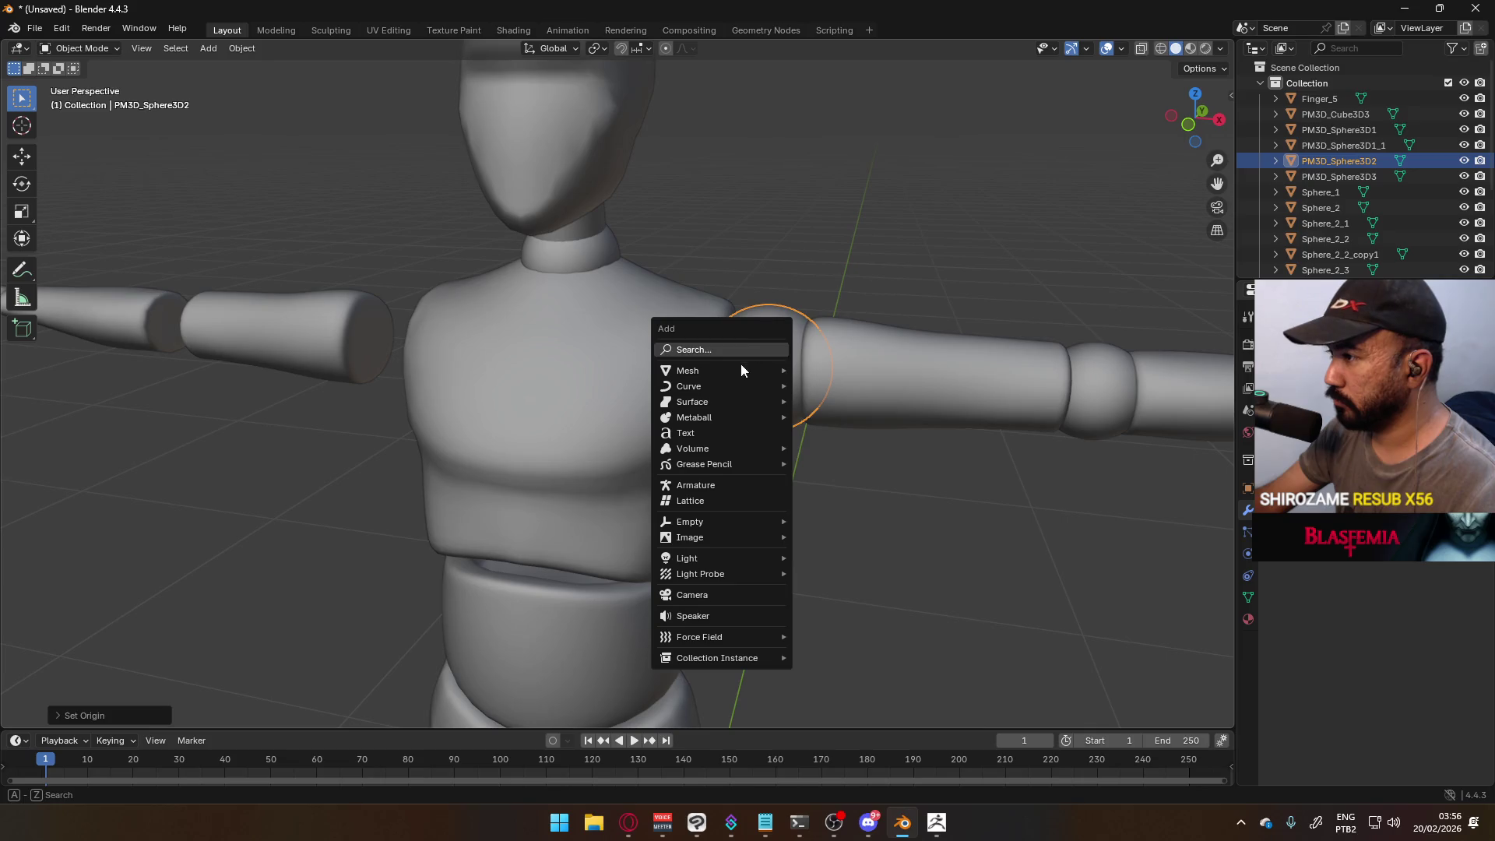
mouse_move(737, 366)
click(862, 422)
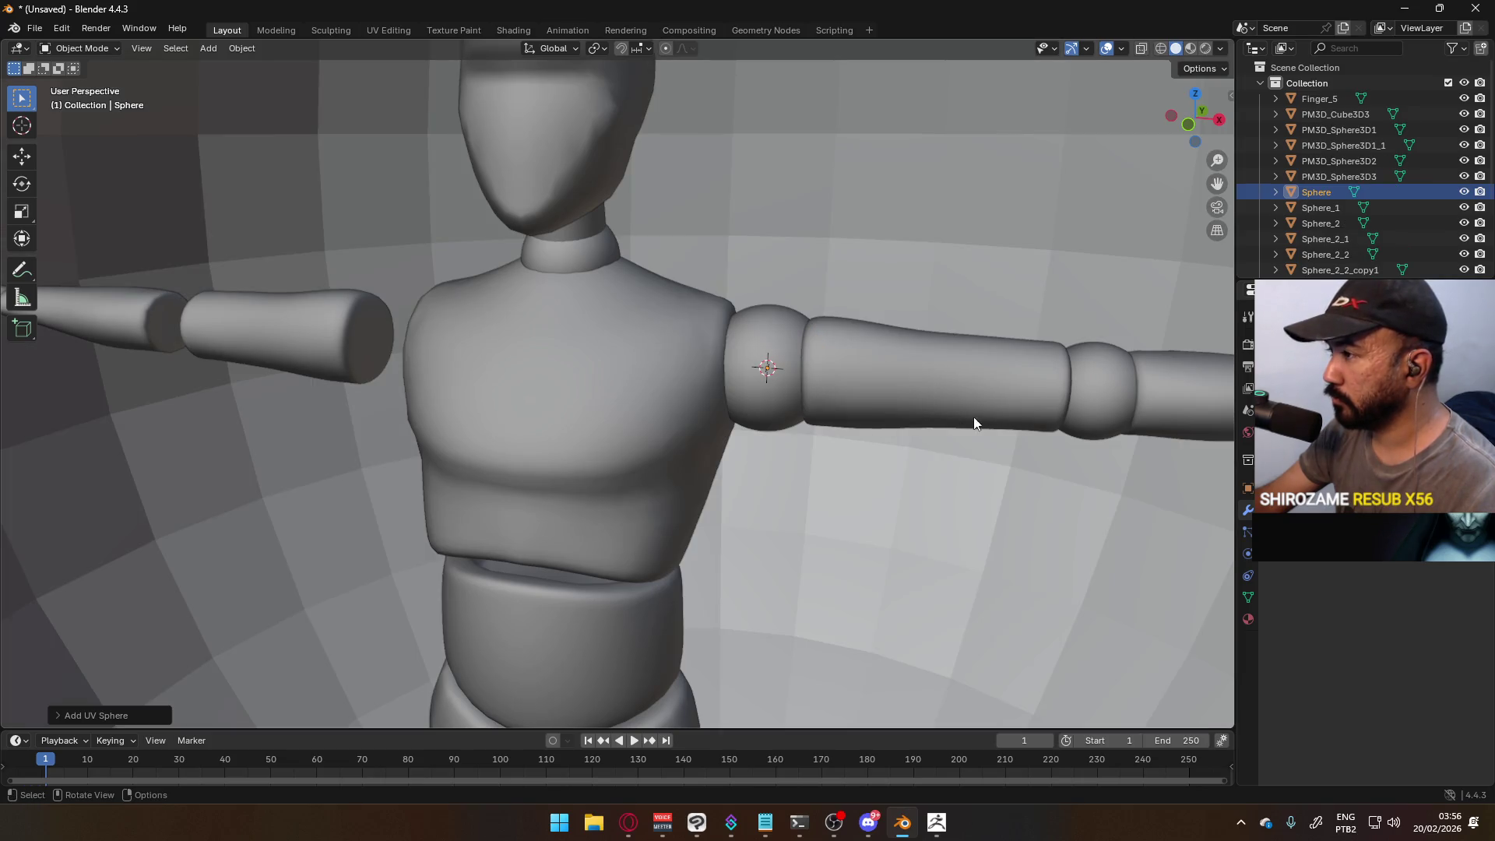
key(KP_1)
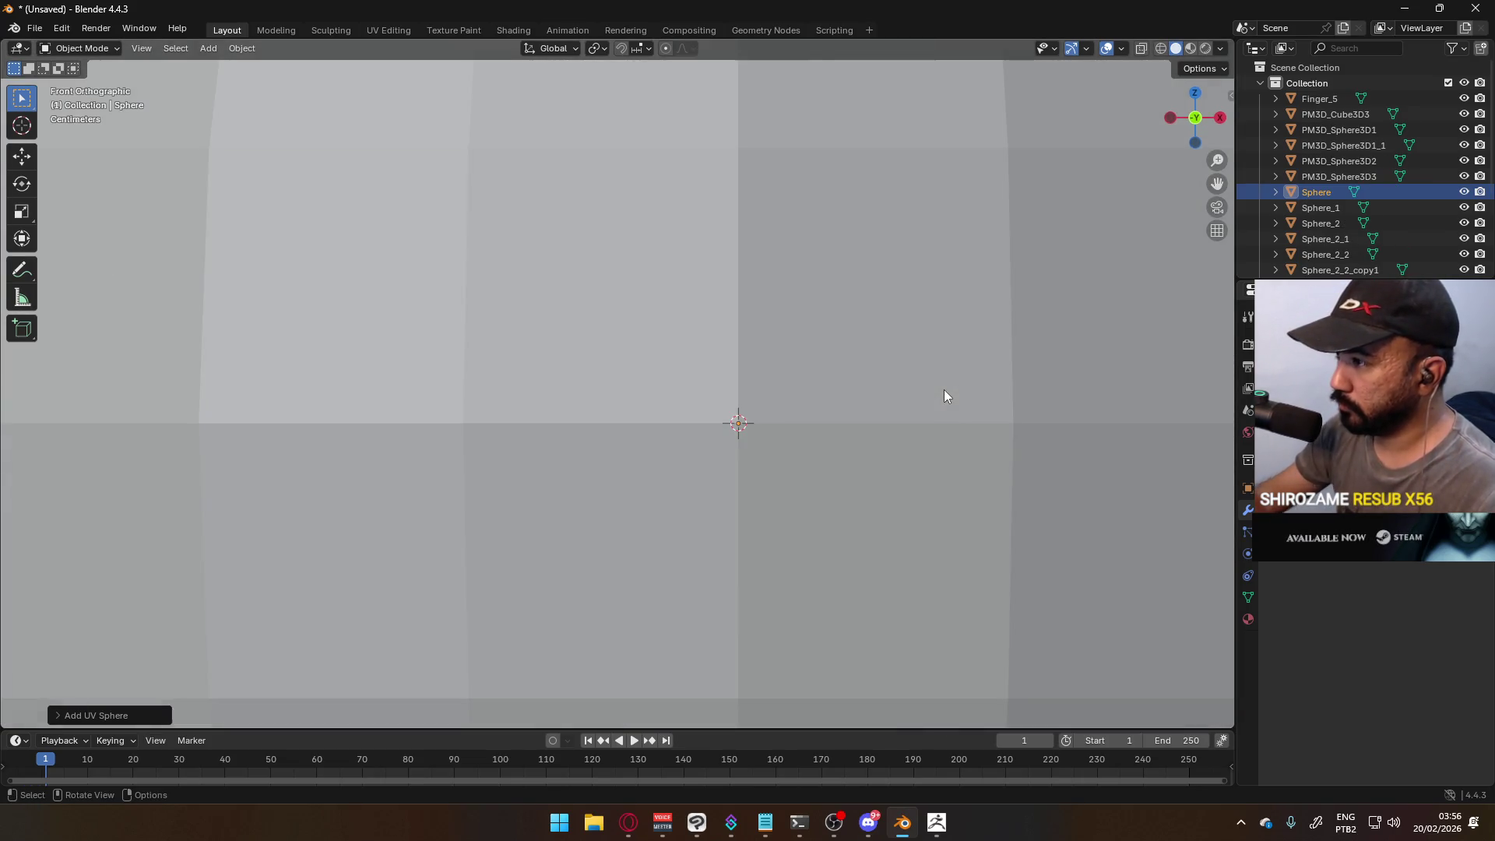
key(KP_Decimal)
click(116, 712)
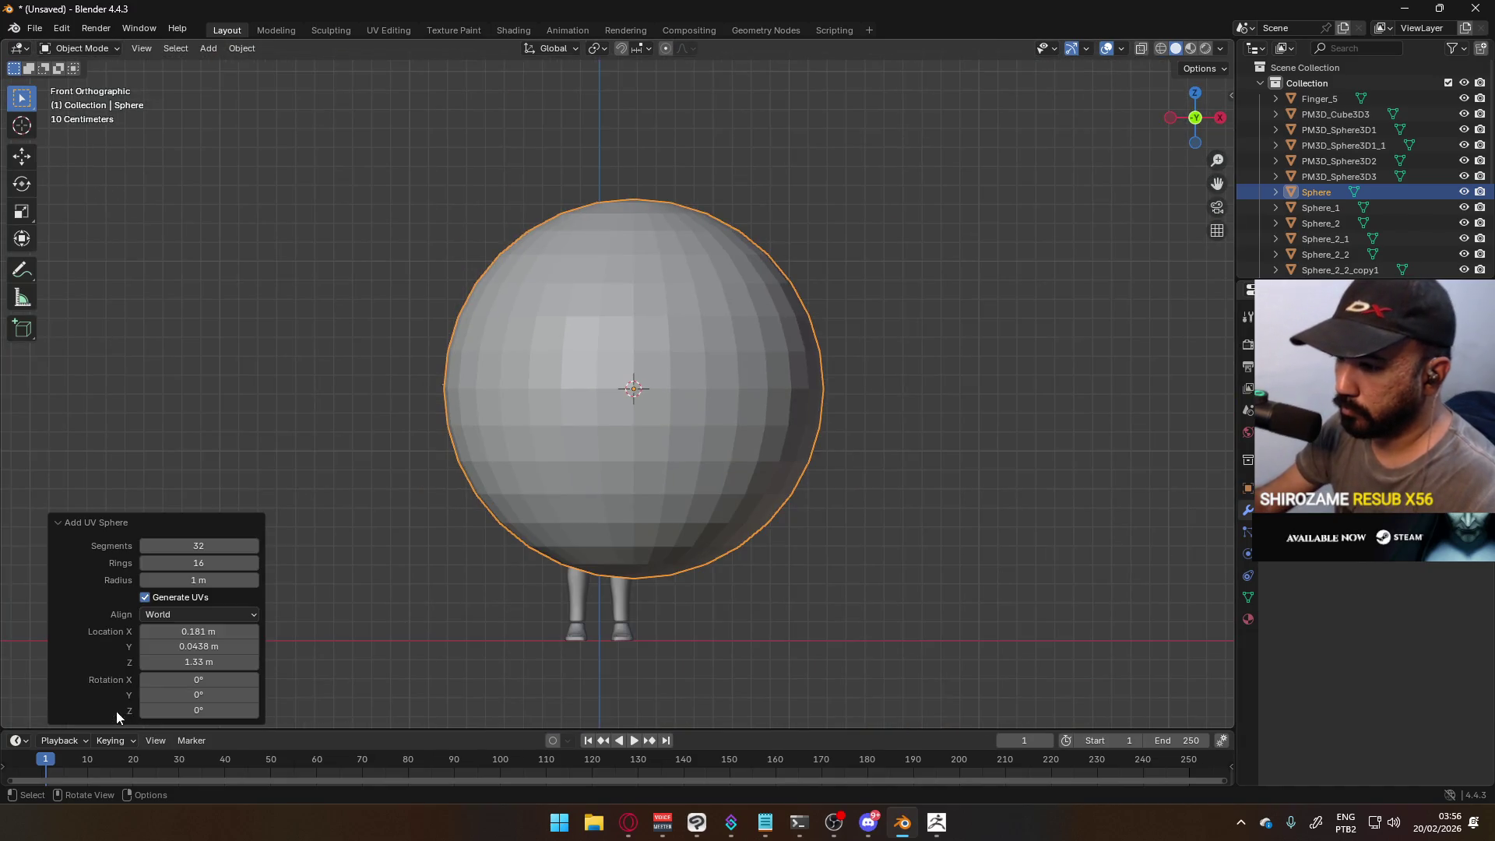
click(228, 545)
text(16)
key(Return)
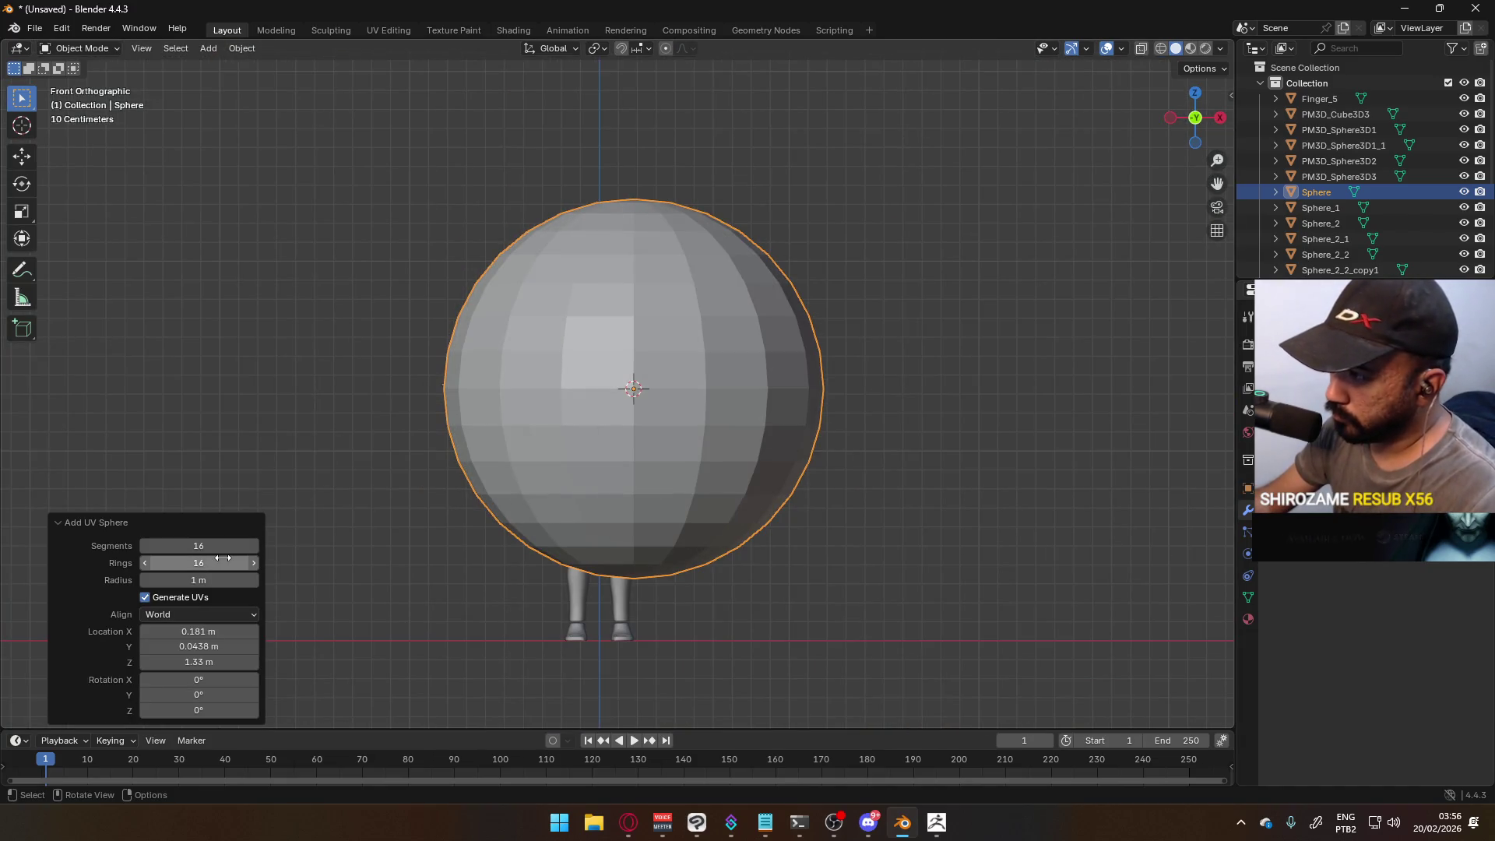
click(218, 562)
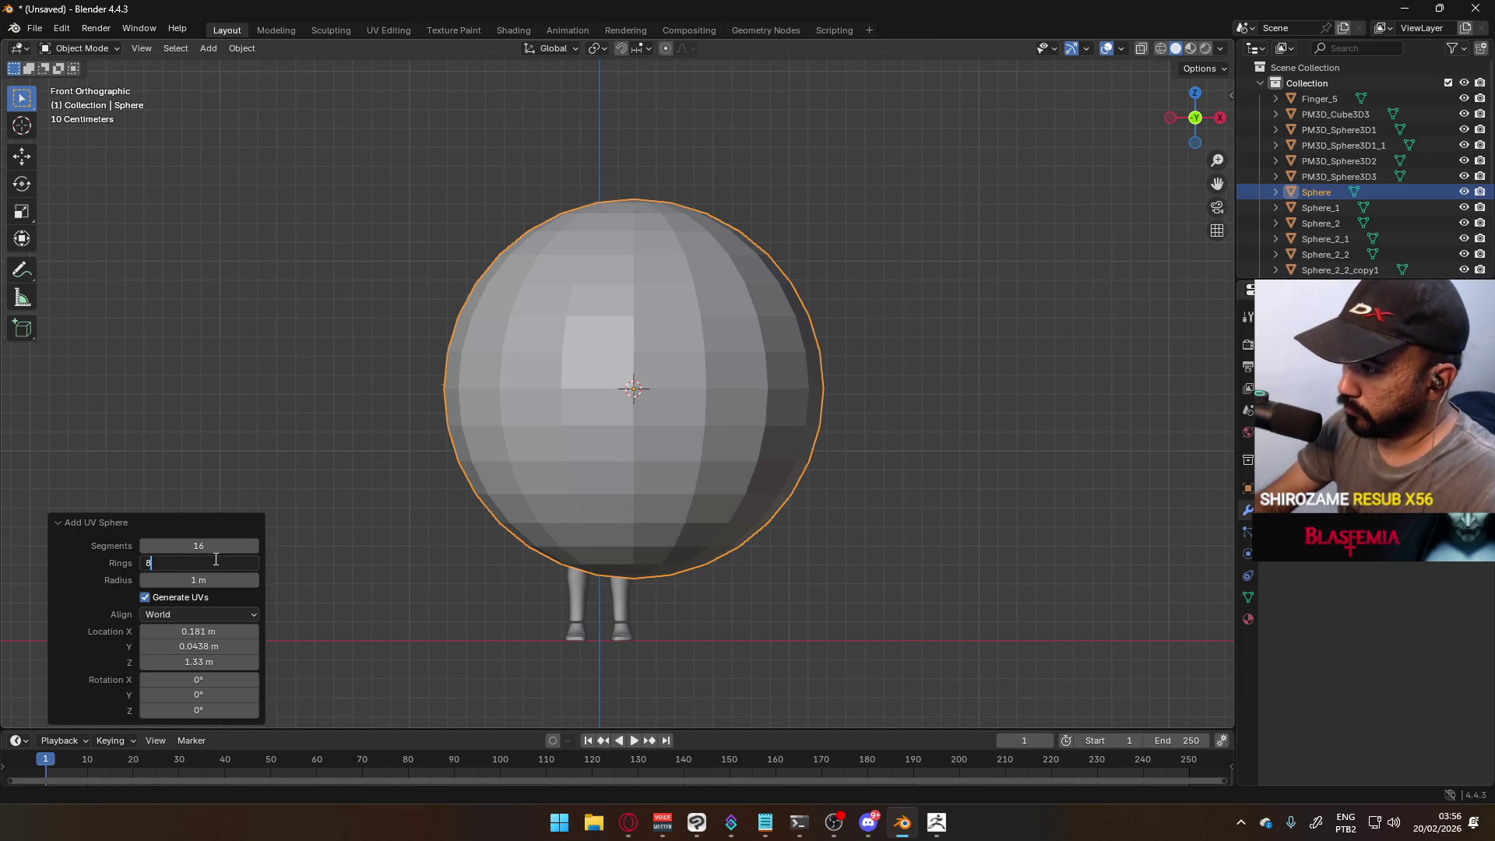
key(Return)
scroll(389, 555, up, 2)
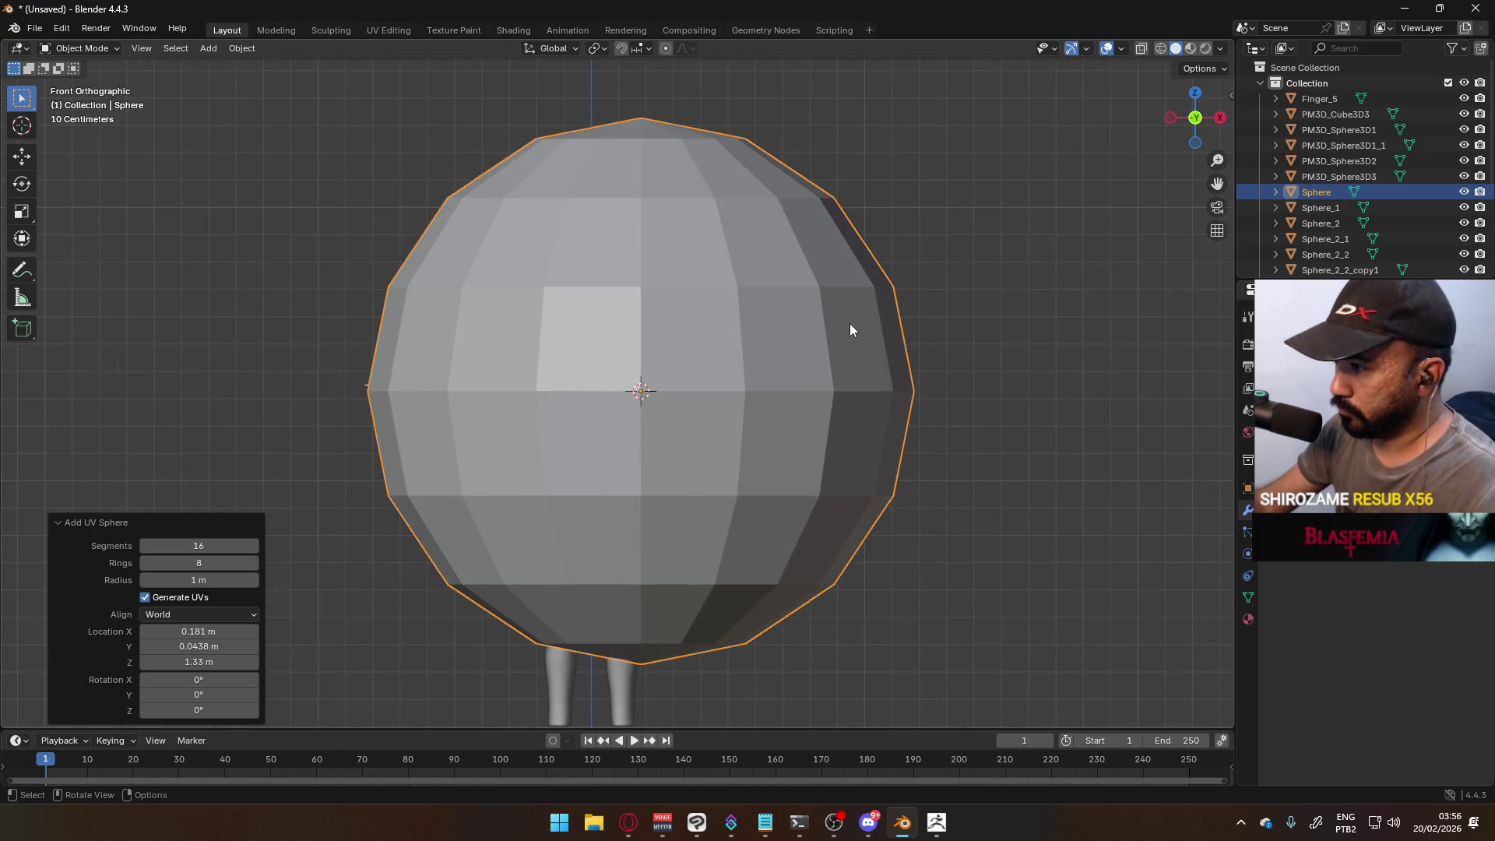
- Rotate the new sphere 90 degrees and scale it down to fit the shoulder
key(s)
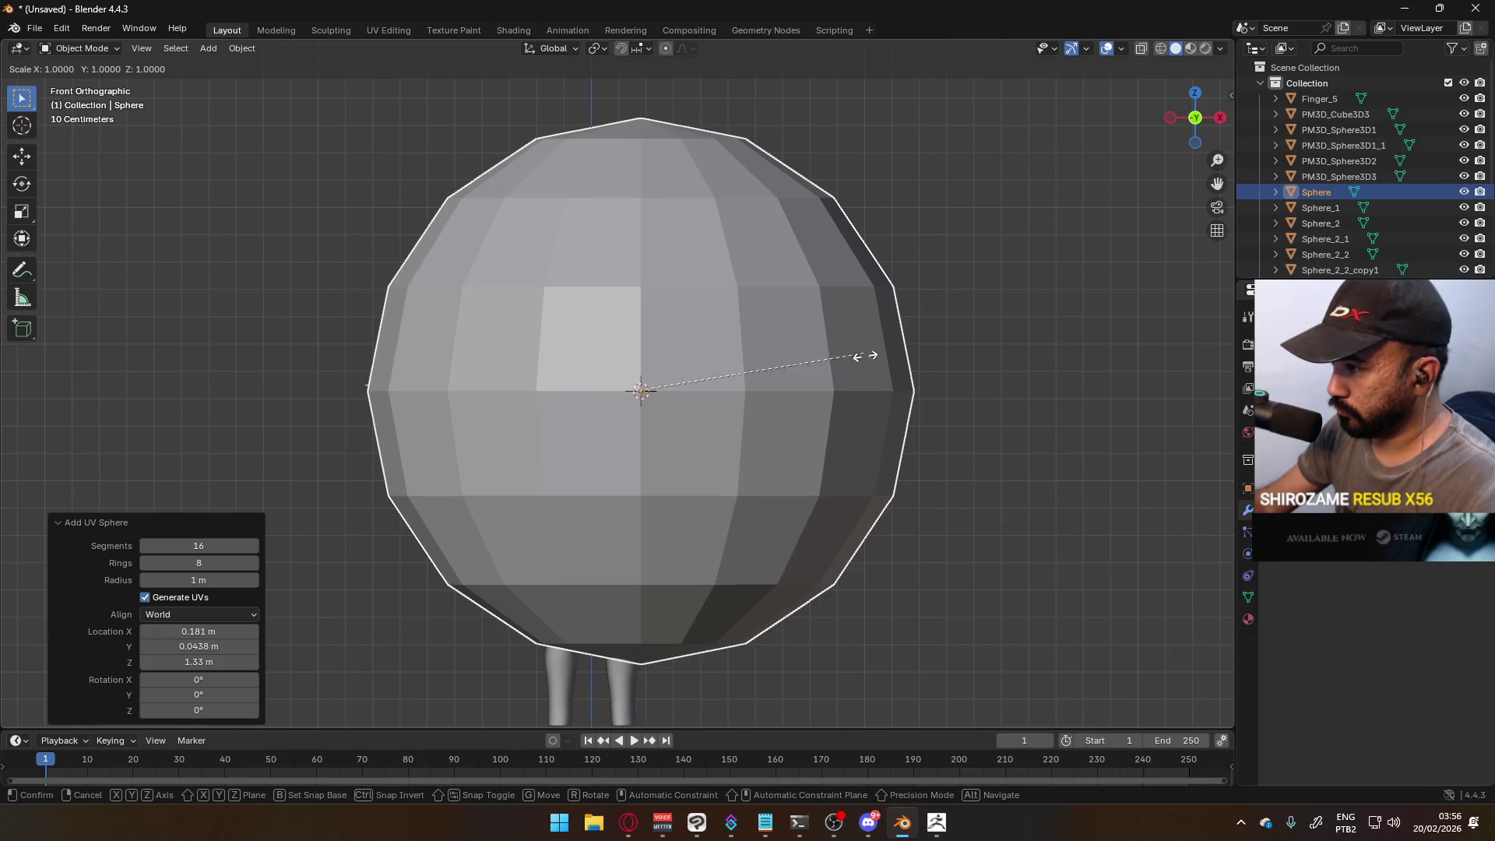
key(Escape)
key(r)
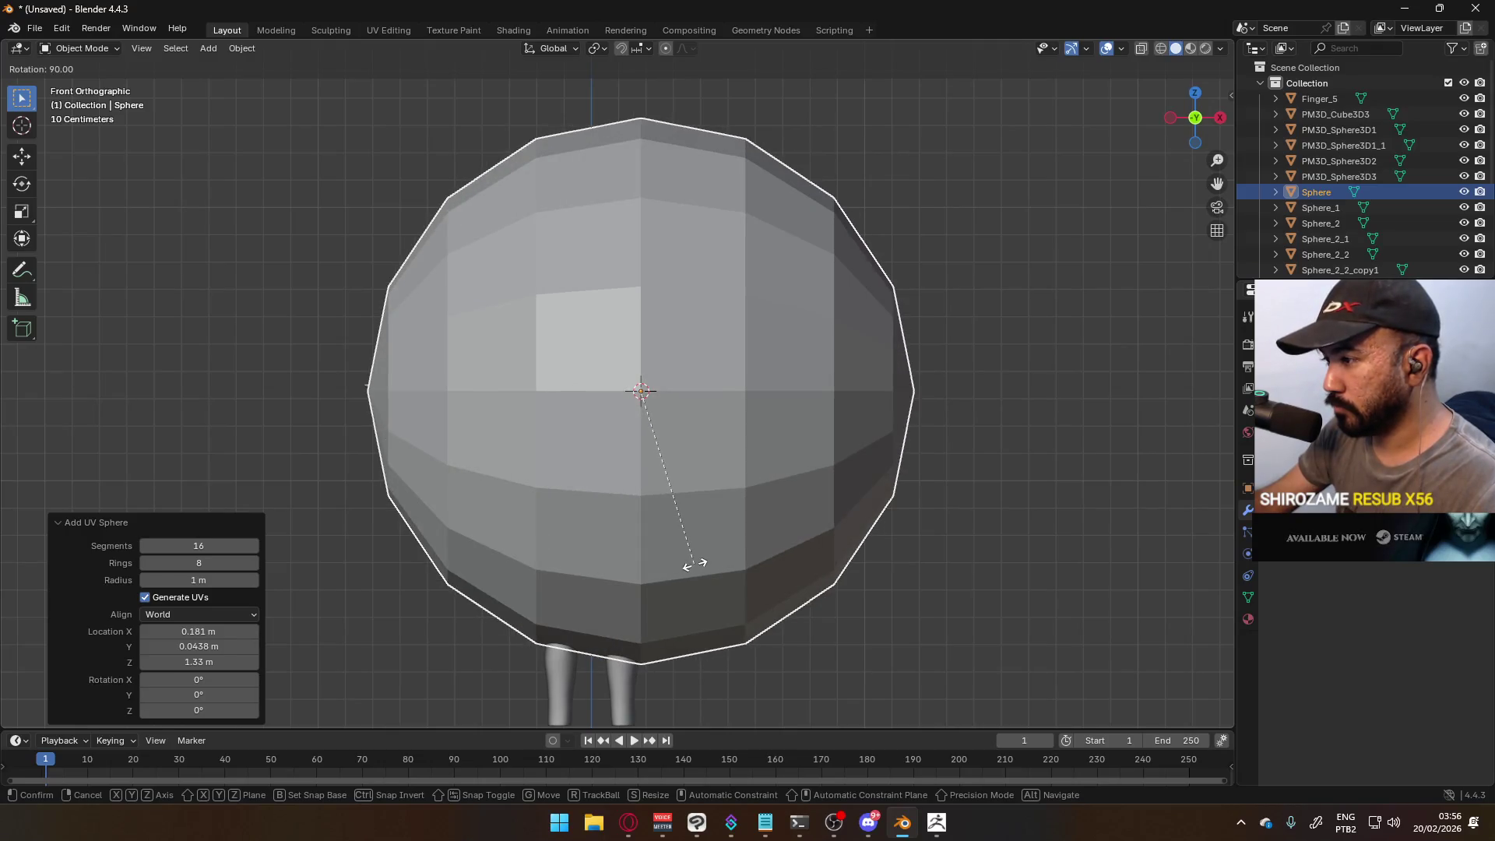
key(s)
click(651, 418)
key(s)
scroll(768, 356, up, 5)
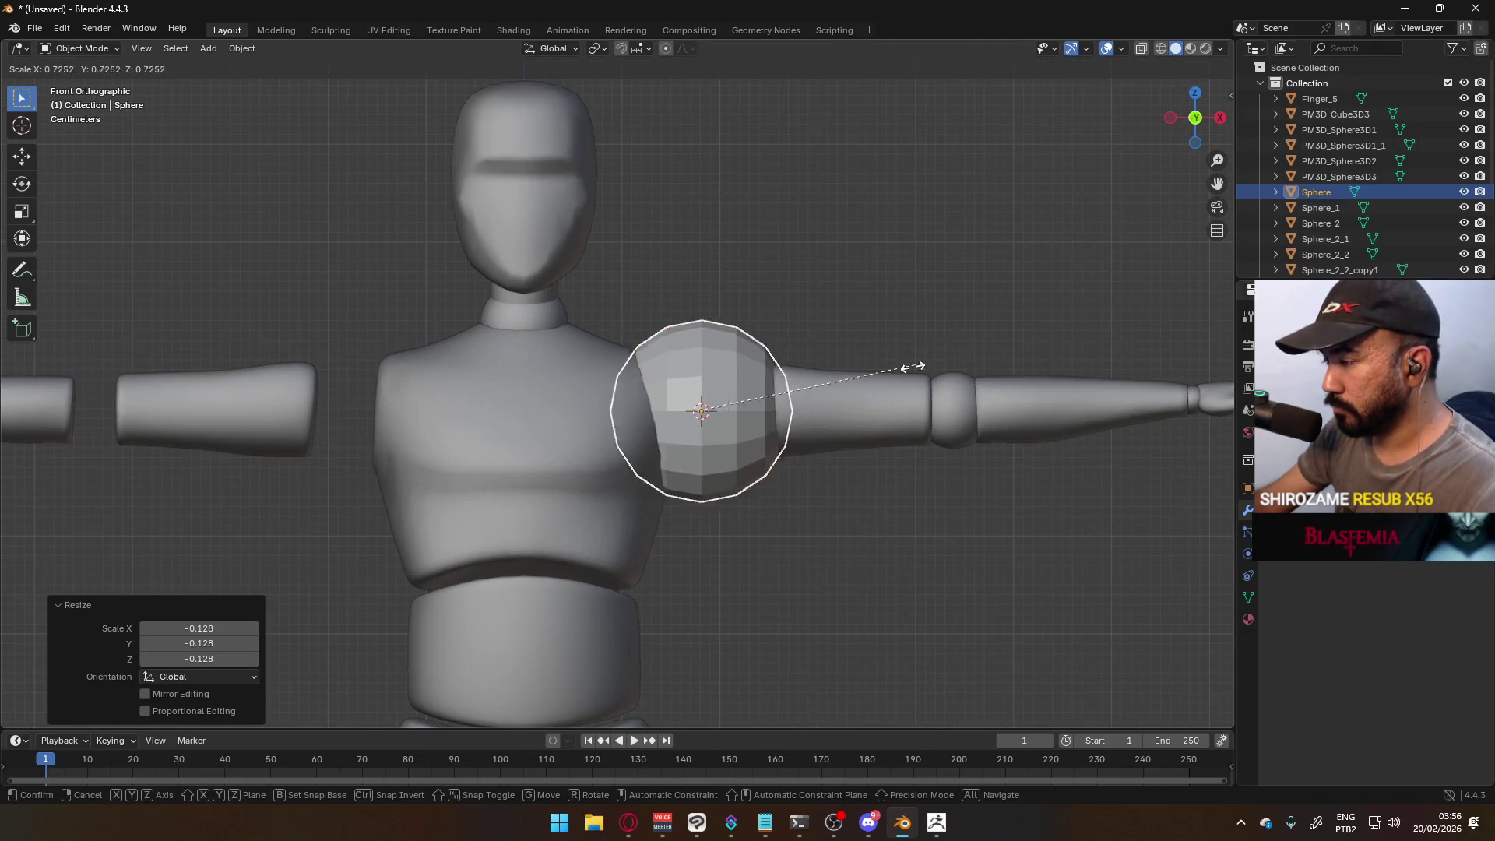
click(833, 392)
mouse_move(863, 400)
middle_down()
mouse_move(739, 417)
mouse_move(774, 400)
middle_up()
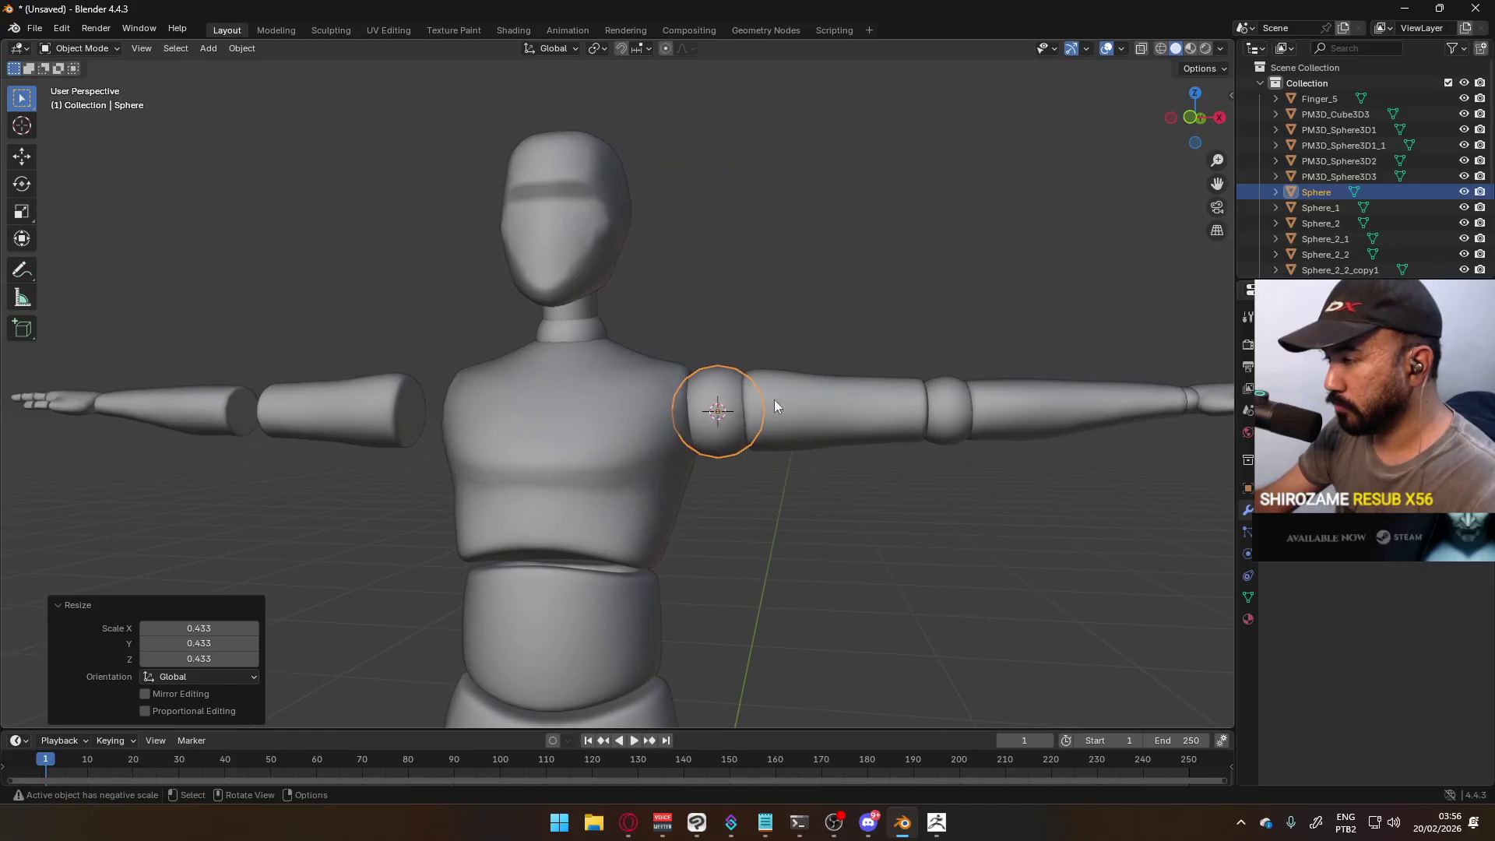
- Delete the original PM3D_Sphere3D2 shoulder piece and select the new low-poly sphere
key(Delete)
key(KP_1)
click(721, 397)
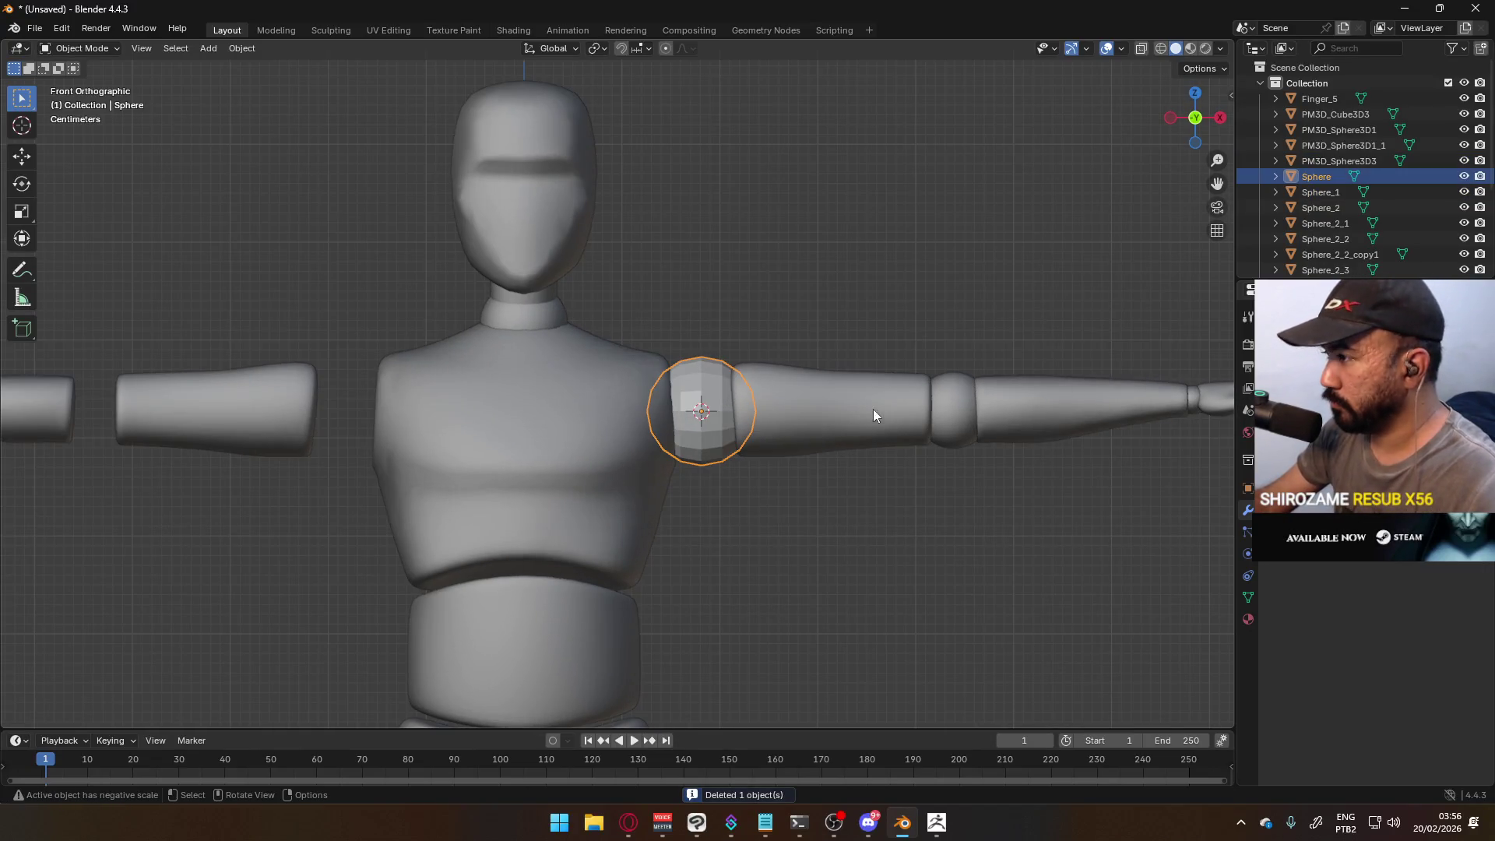
- Pan along the arm and try duplicating the shoulder sphere, then undo it
shift+middle_drag(868, 408, 620, 408)
scroll(480, 442, up, 2)
key(shift+d)
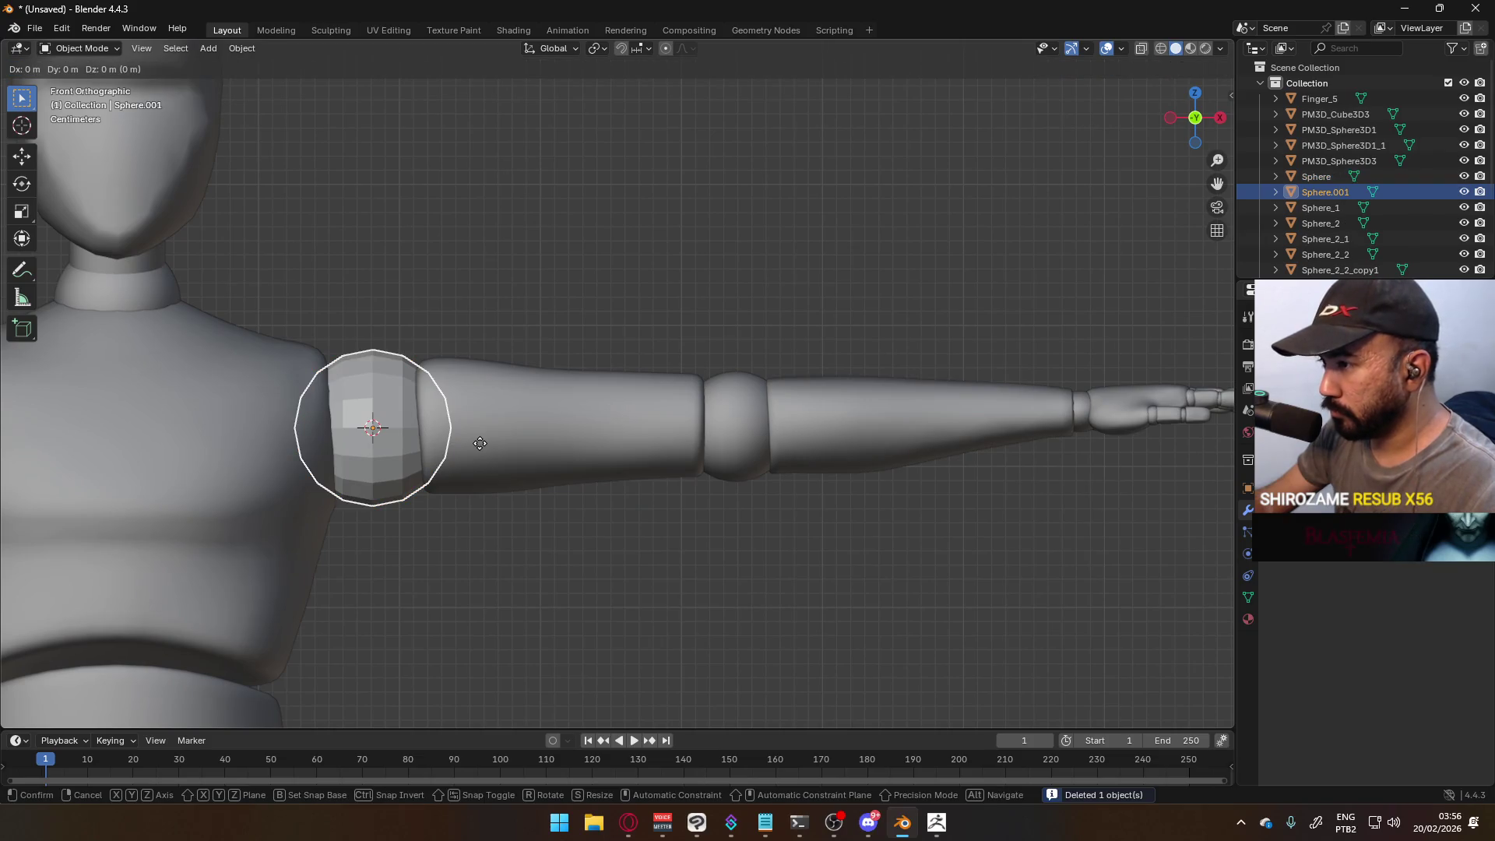
key(Escape)
key(ctrl+z)
- Snap the 3D cursor to the elbow joint's centre and move its origin there
click(750, 420)
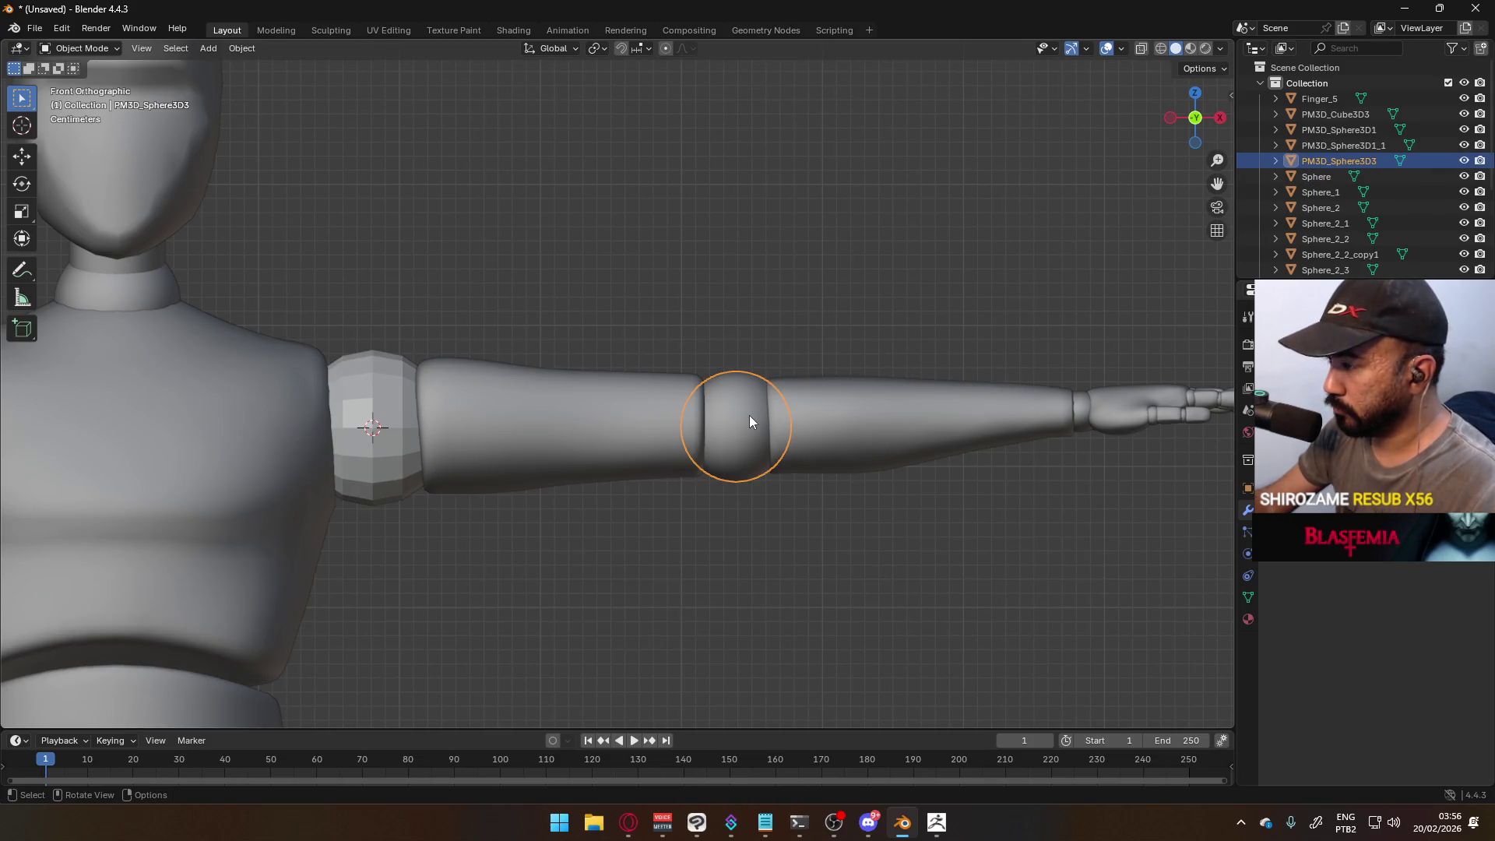
key(Tab)
key(a)
key(q)
click(749, 414)
key(Tab)
key(q)
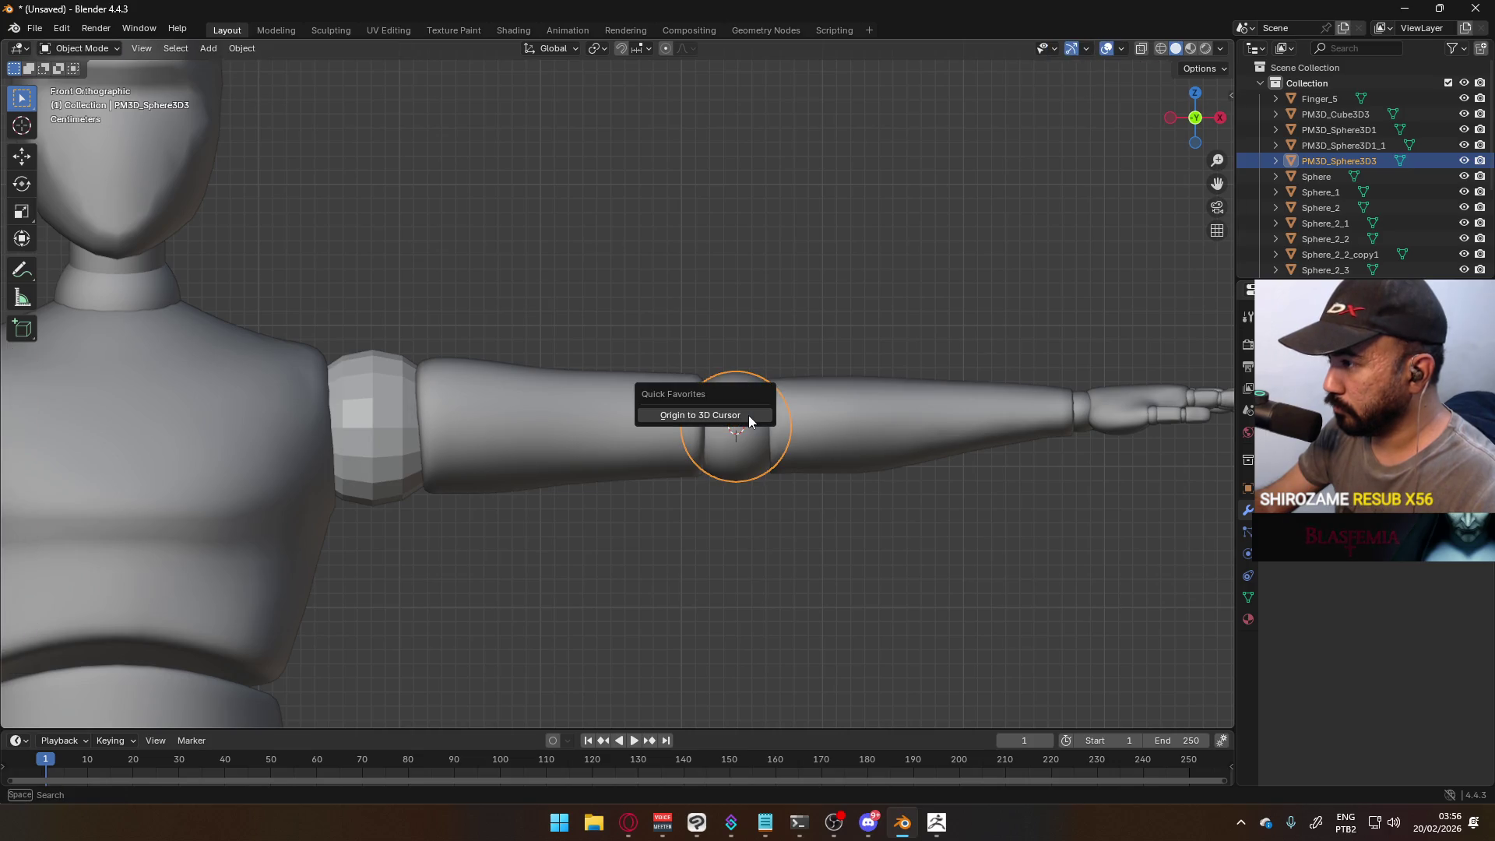
click(748, 416)
- Add a low-poly UV sphere at the elbow, size it, and delete the original elbow joint
key(shift+a)
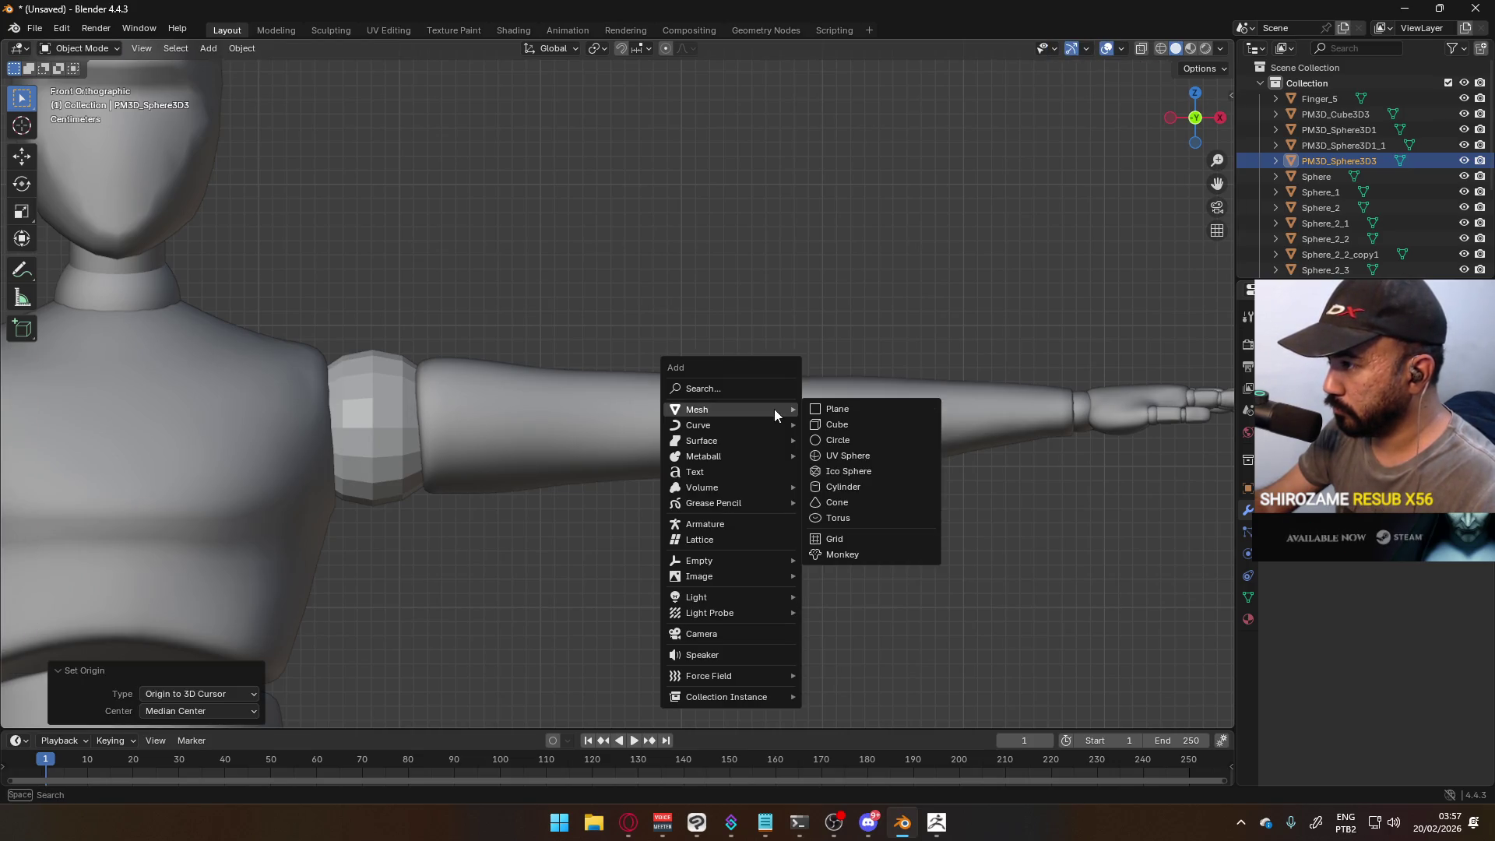
click(848, 459)
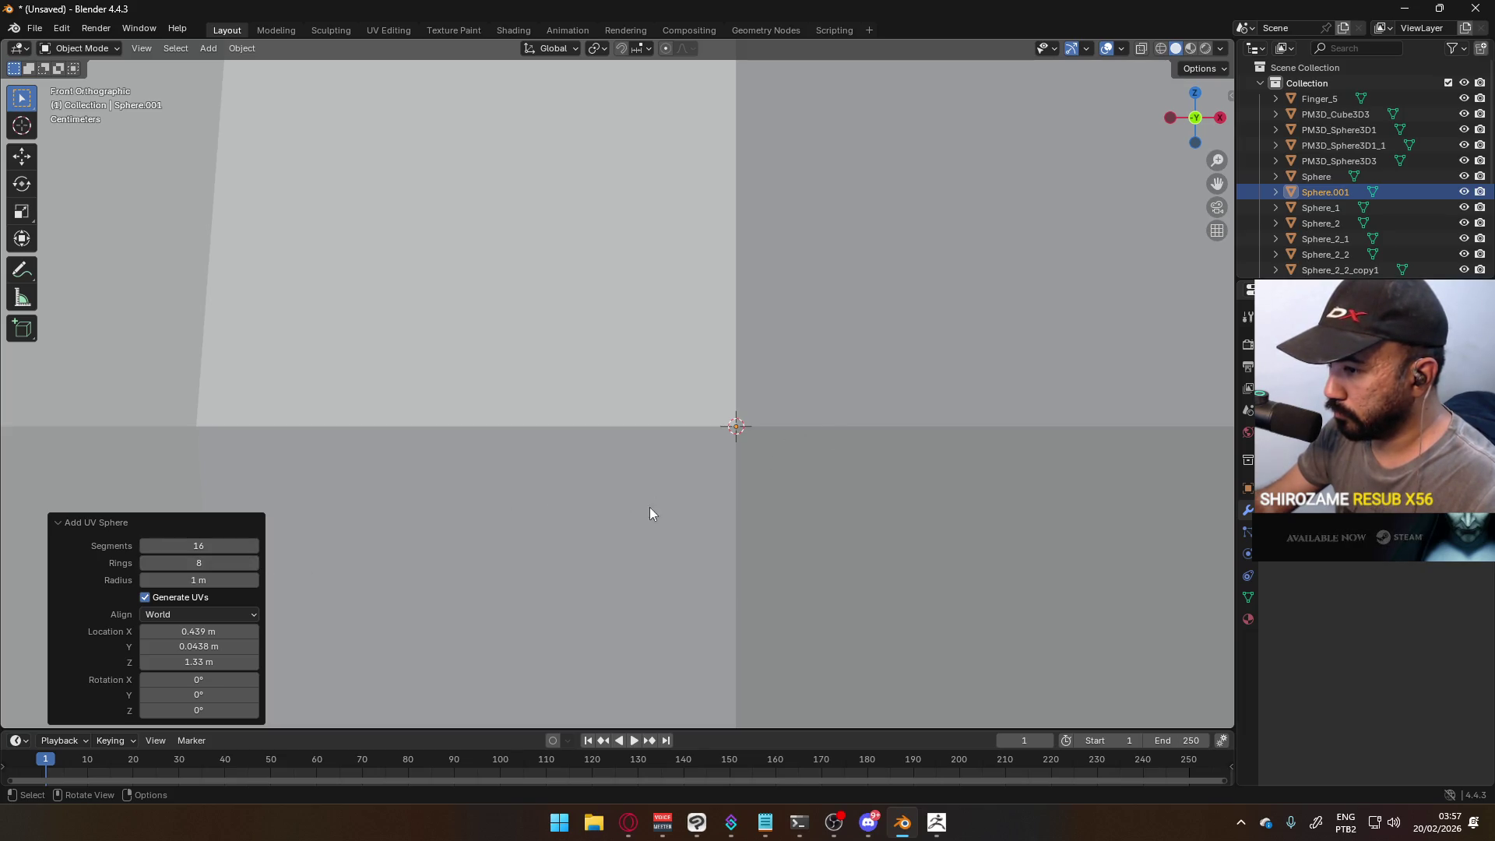
key(s)
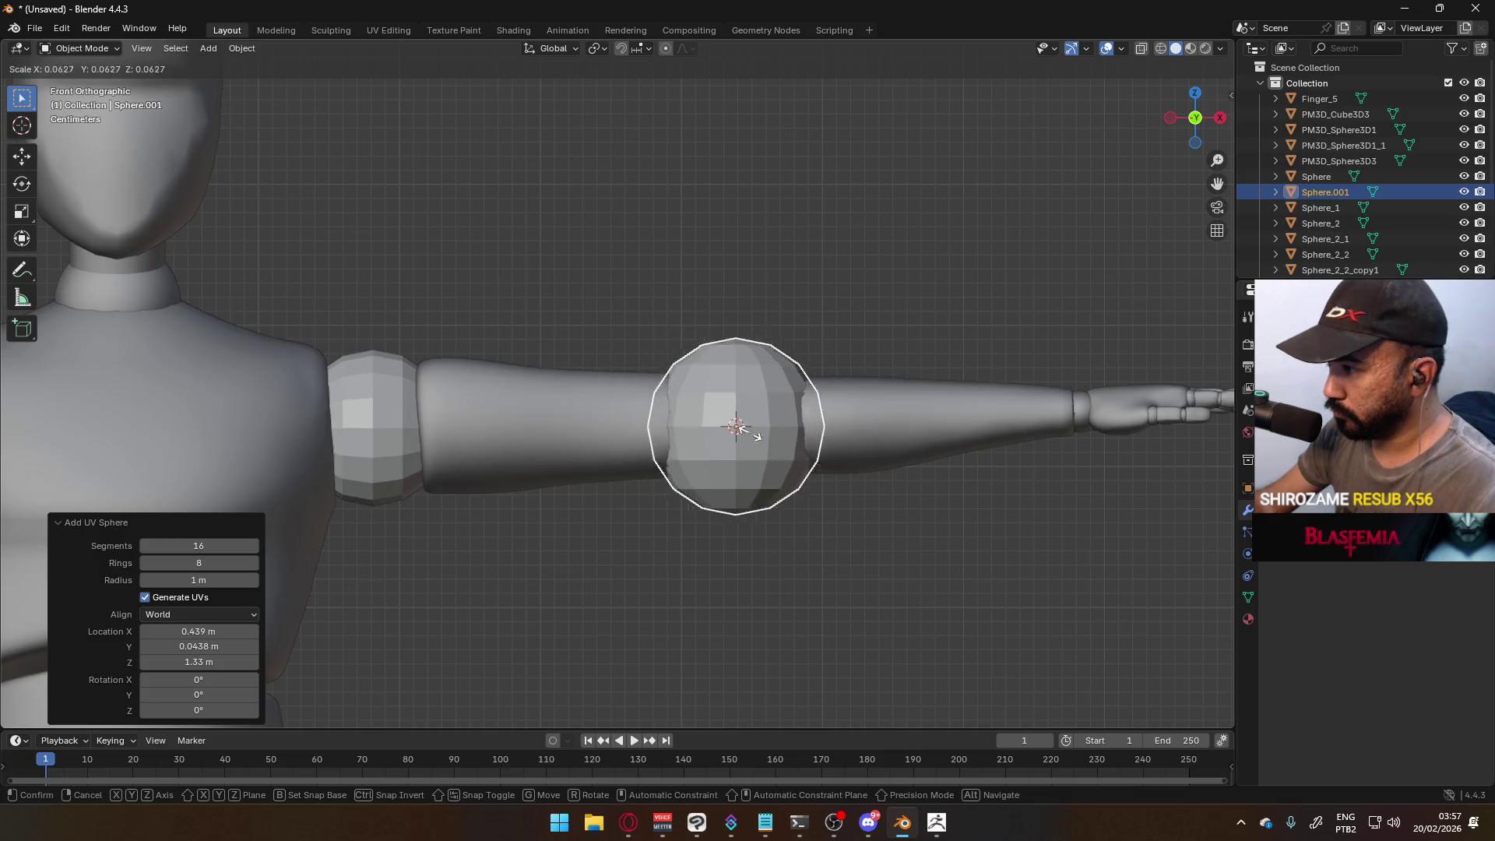
click(749, 429)
scroll(839, 399, up, 8)
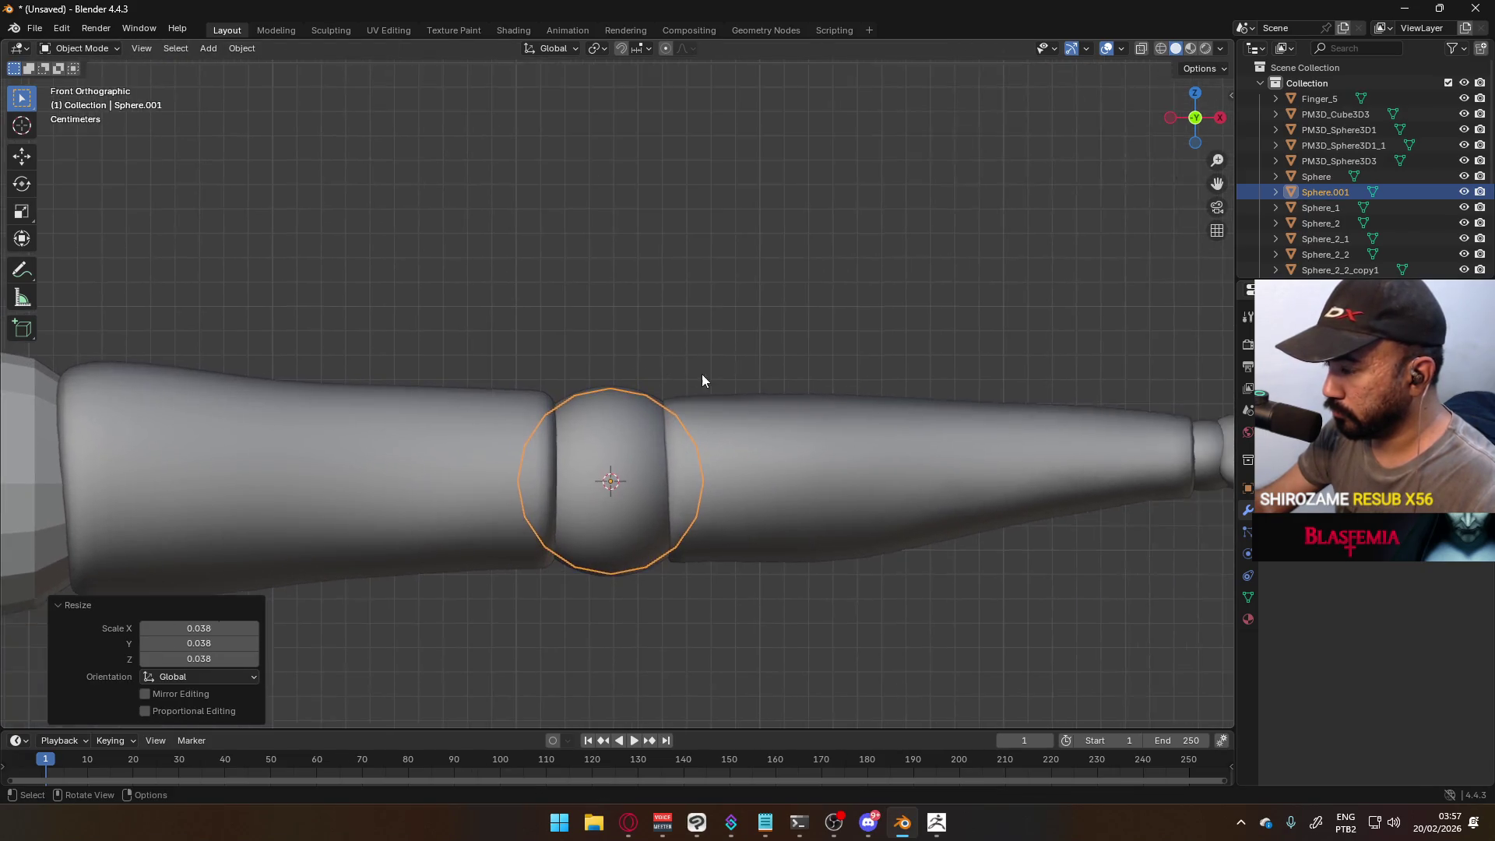
key(s)
click(767, 368)
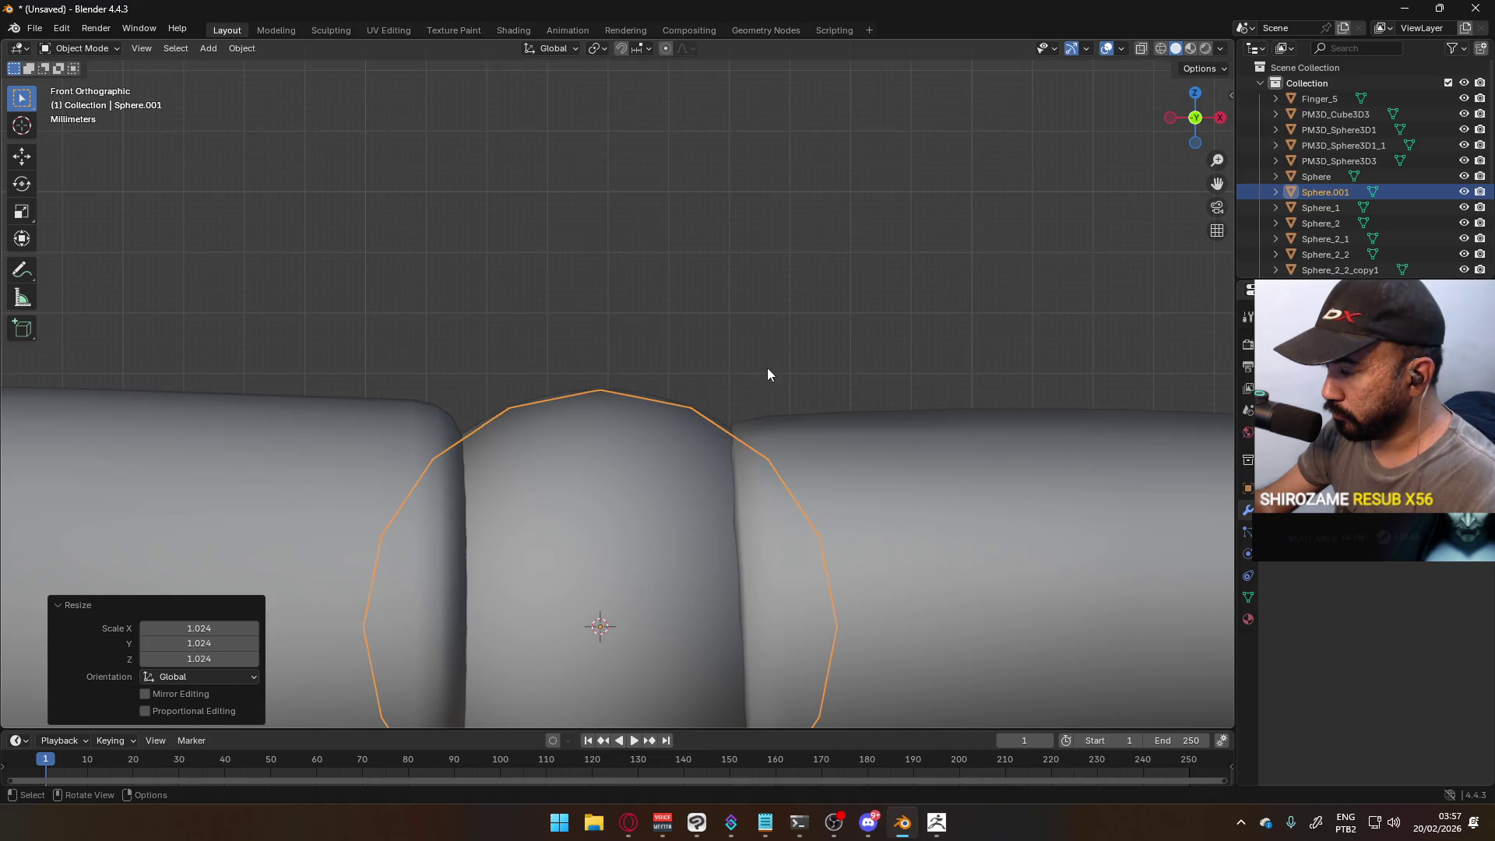
scroll(732, 389, down, 7)
click(614, 431)
key(Delete)
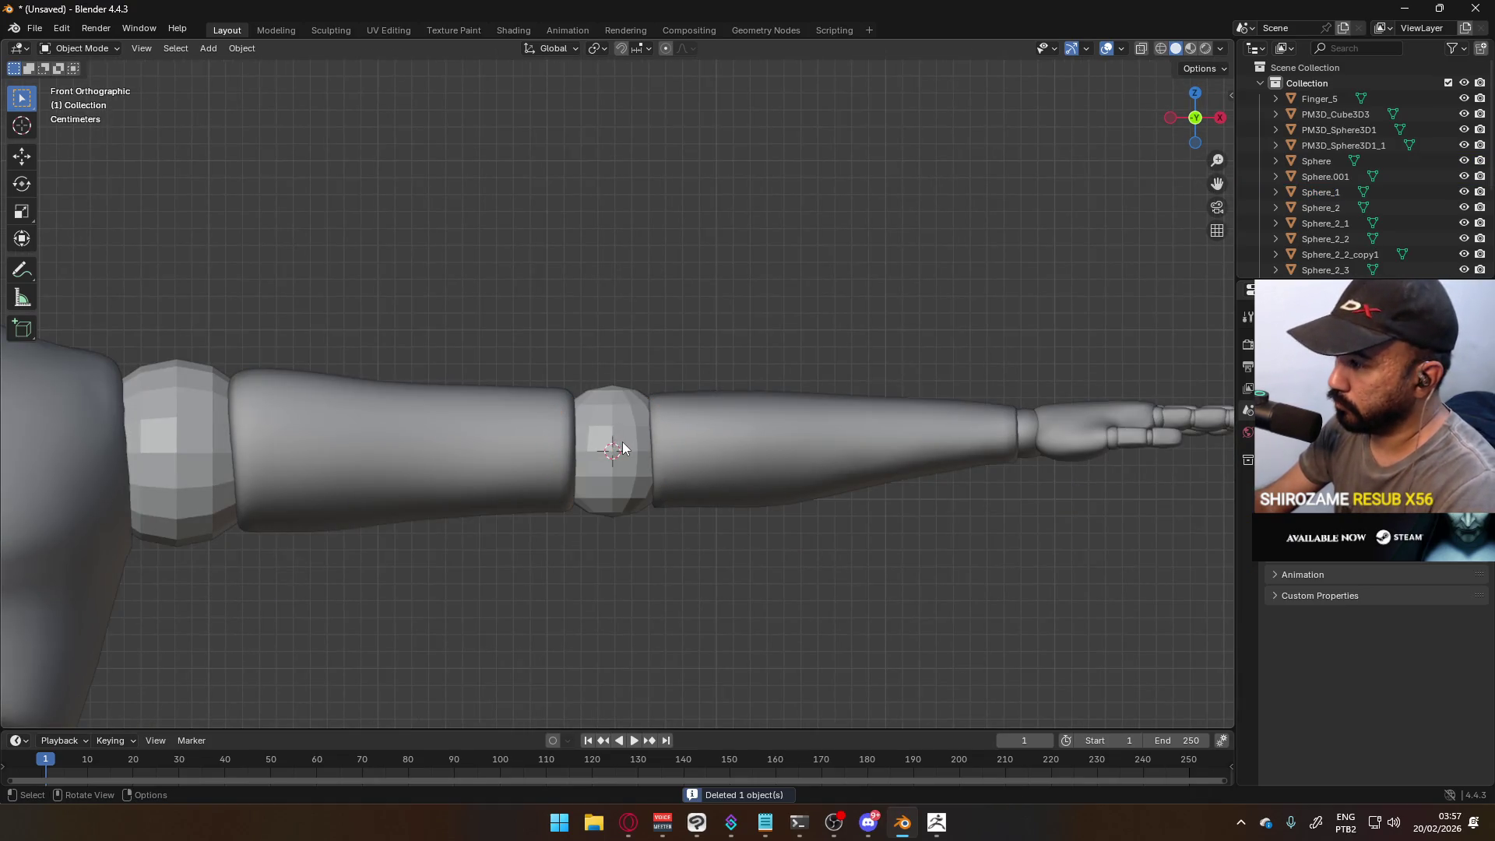
- Set the pivot to Median Point and rotate the elbow and shoulder spheres together
click(626, 450)
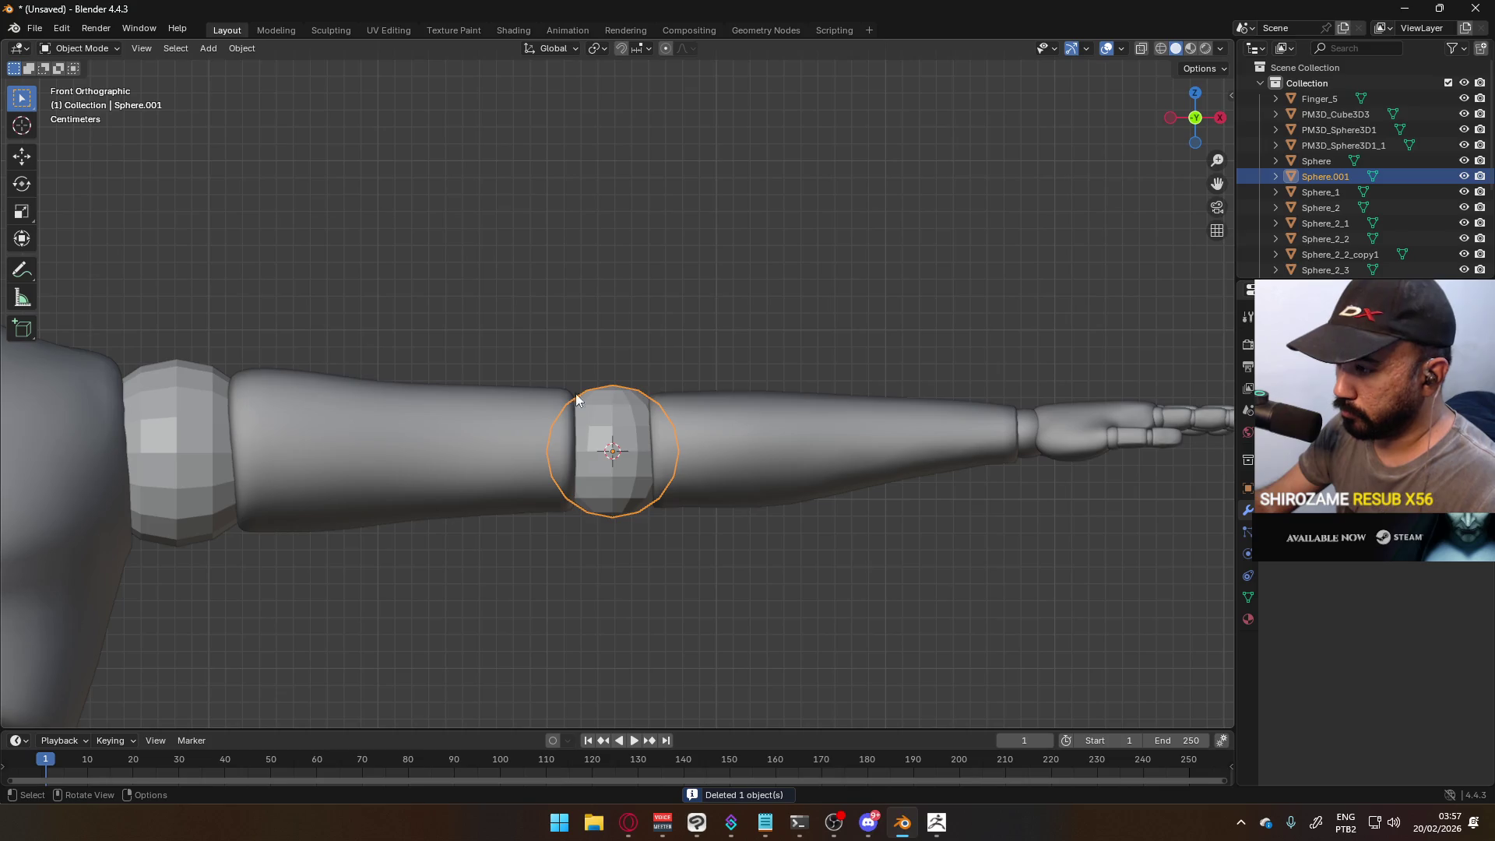
shift+click(341, 406)
key(s)
key(Escape)
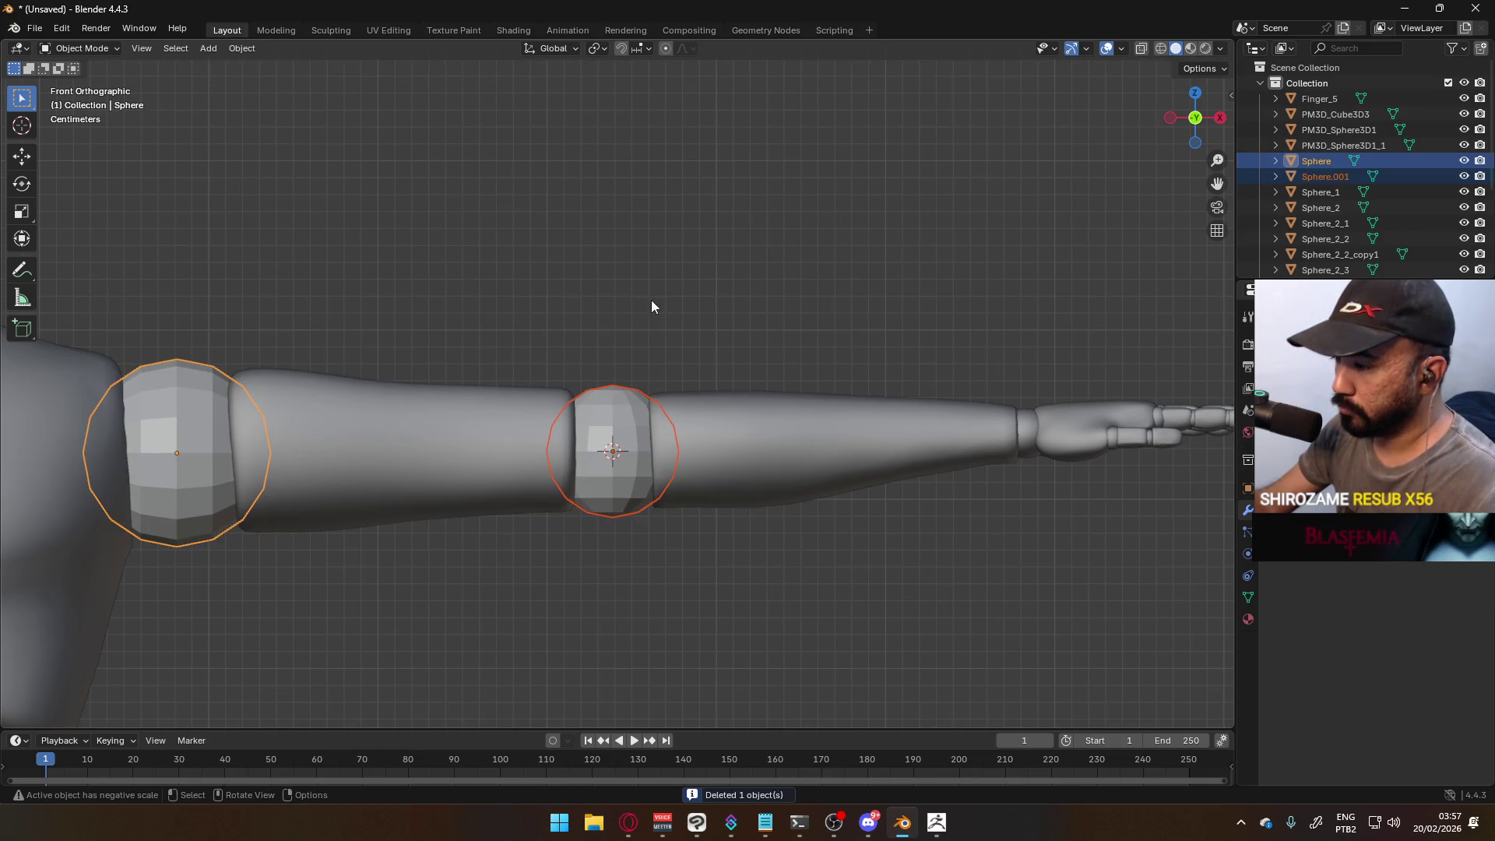
click(603, 49)
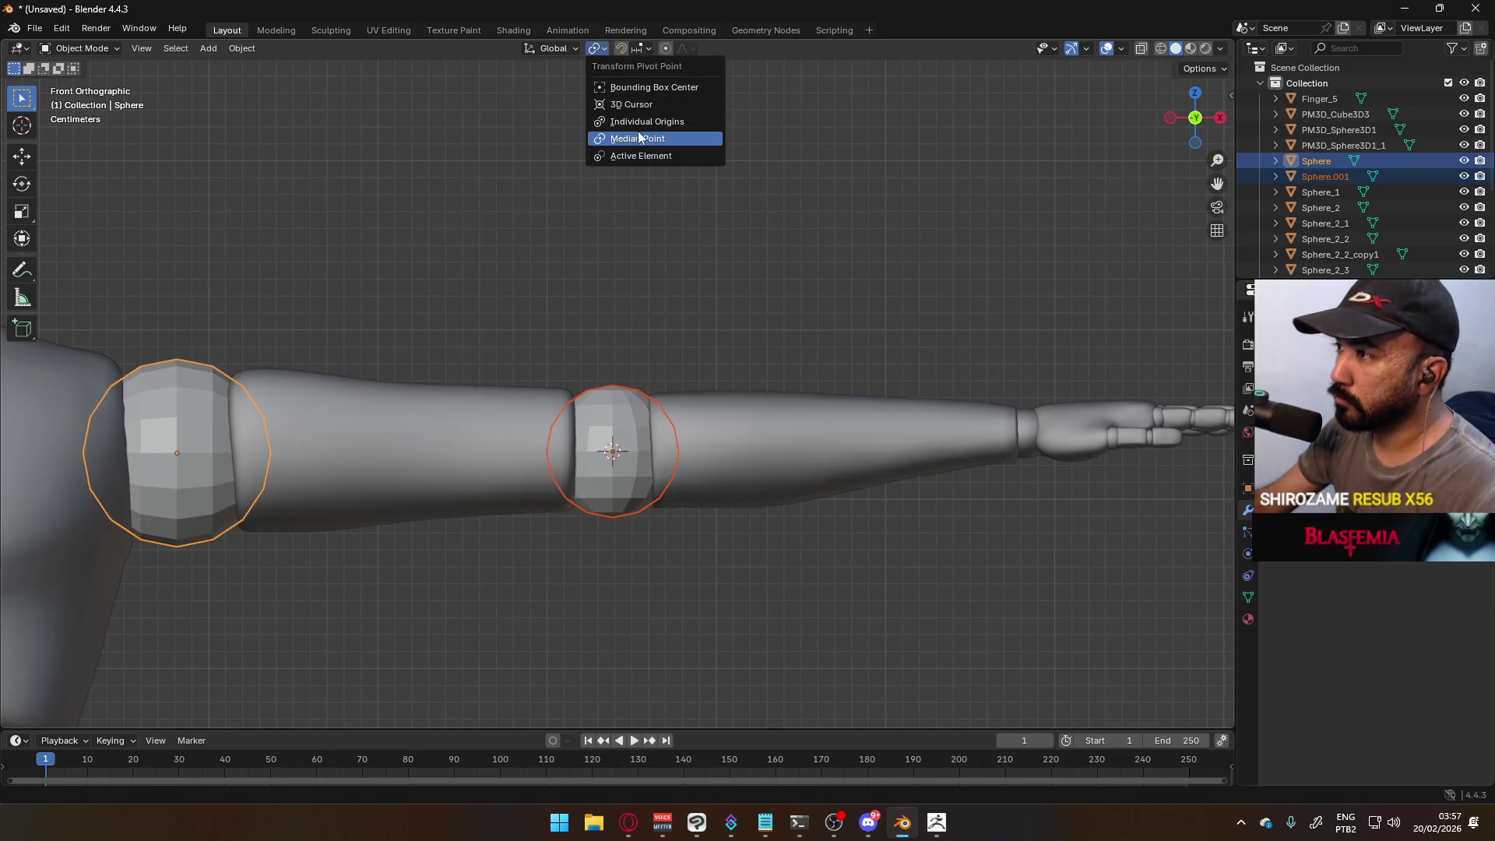
click(637, 135)
key(r)
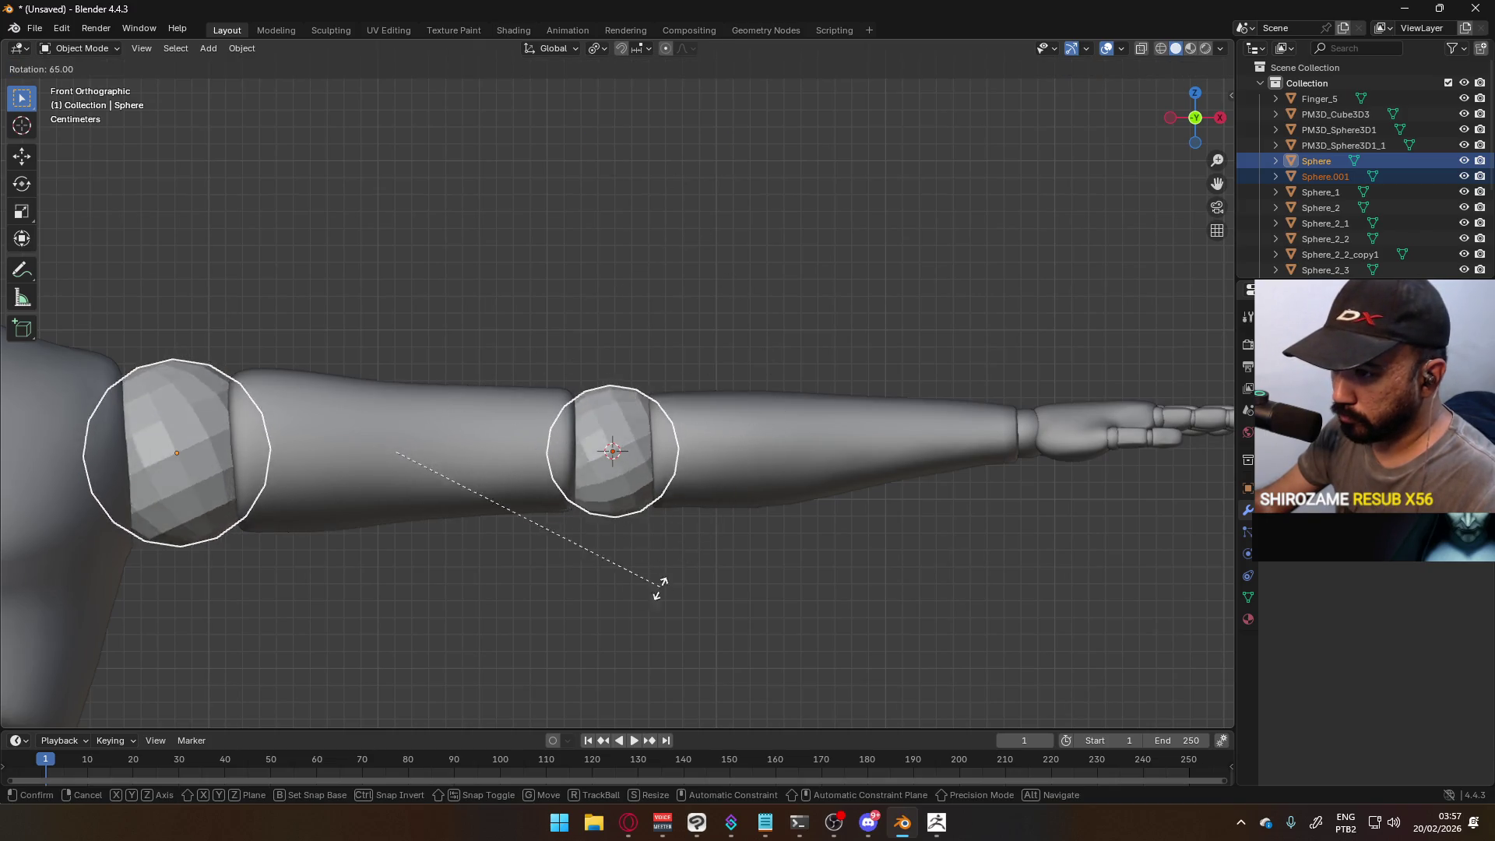
click(539, 654)
- Rotate the elbow sphere Sphere.001 by -90 degrees and return to front view
click(597, 433)
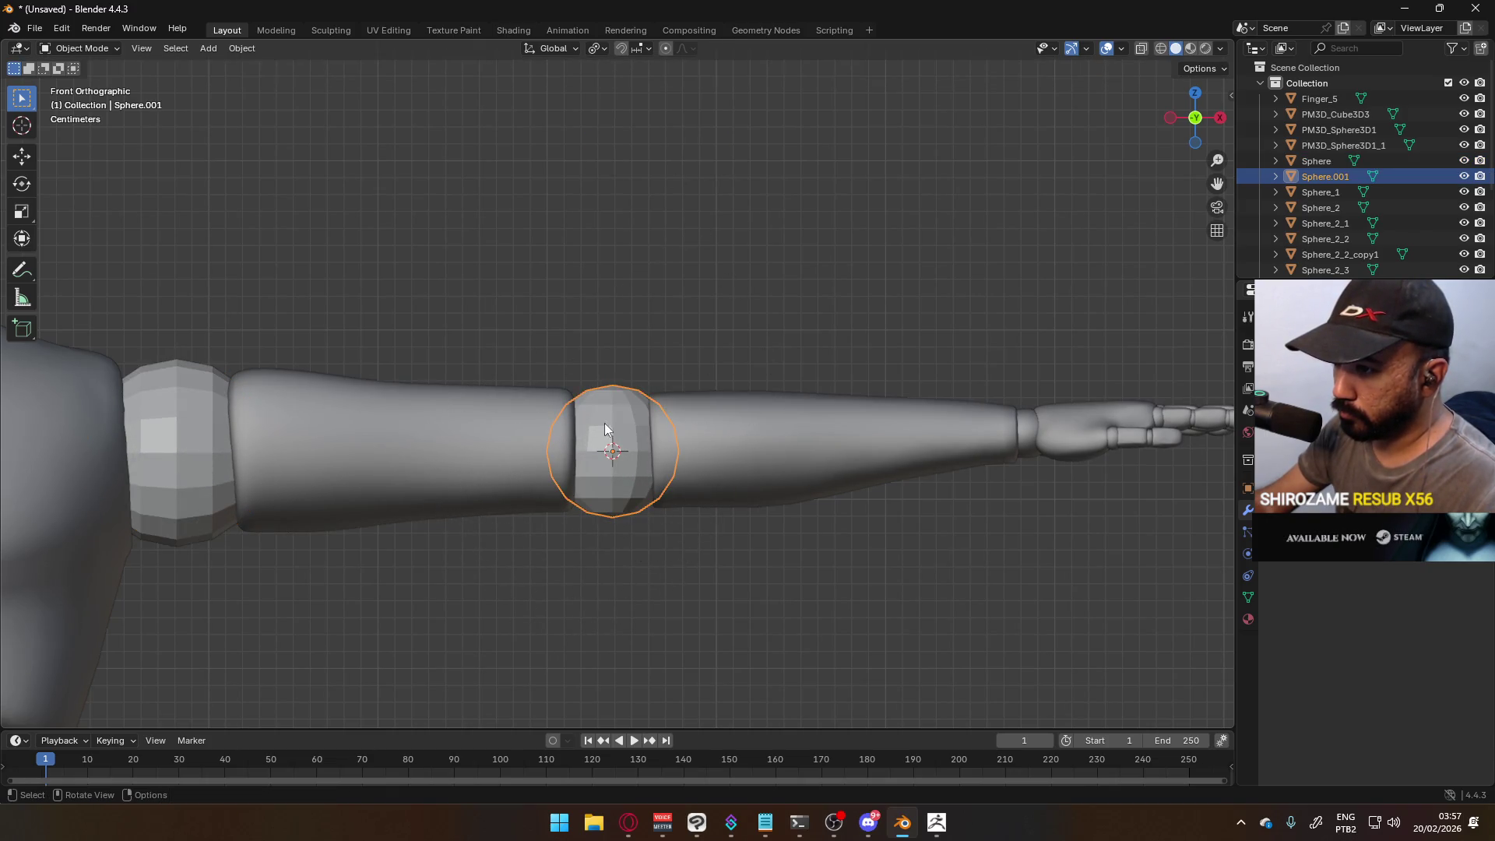
key(r)
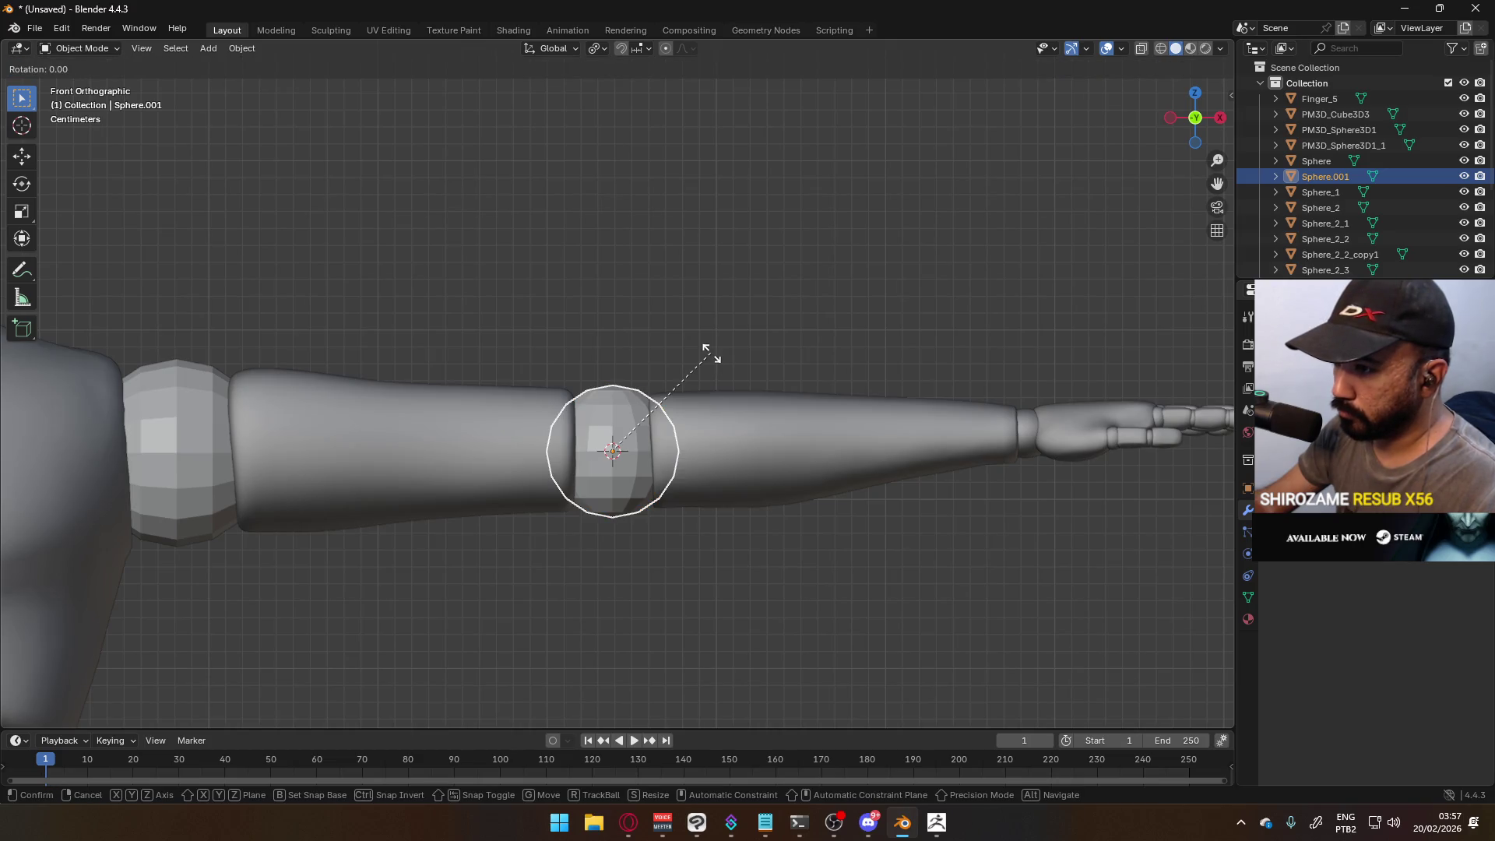
click(551, 394)
mouse_move(693, 424)
middle_down()
mouse_move(698, 508)
mouse_move(596, 506)
mouse_move(754, 540)
mouse_move(784, 494)
middle_up()
key(KP_1)
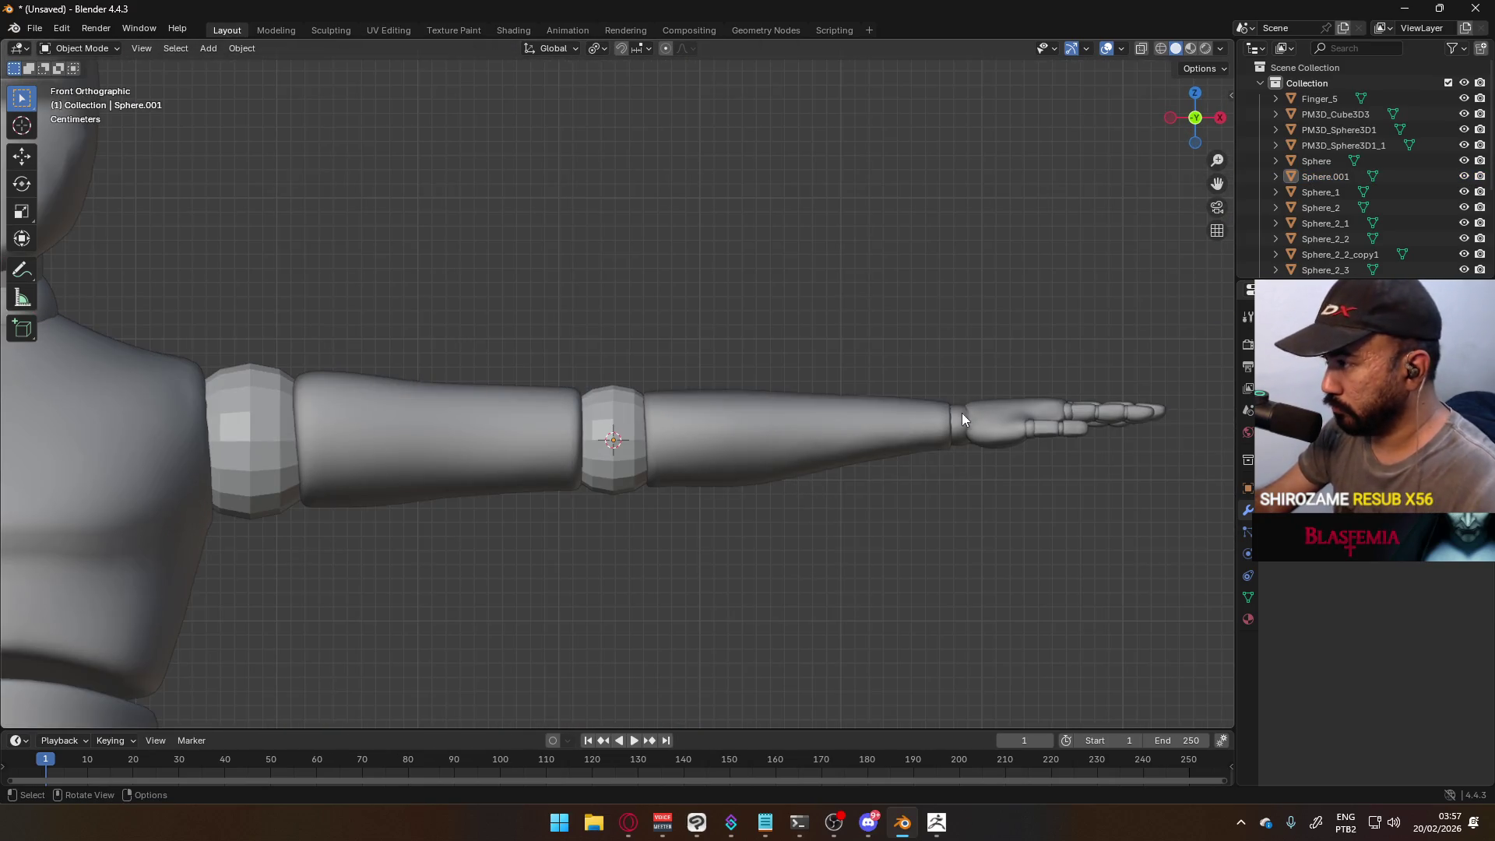
- Add a Decimate modifier to the wrist joint sphere via the 'dec' modifier search
click(962, 408)
scroll(640, 440, up, 6)
shift+middle_drag(639, 467, 667, 361)
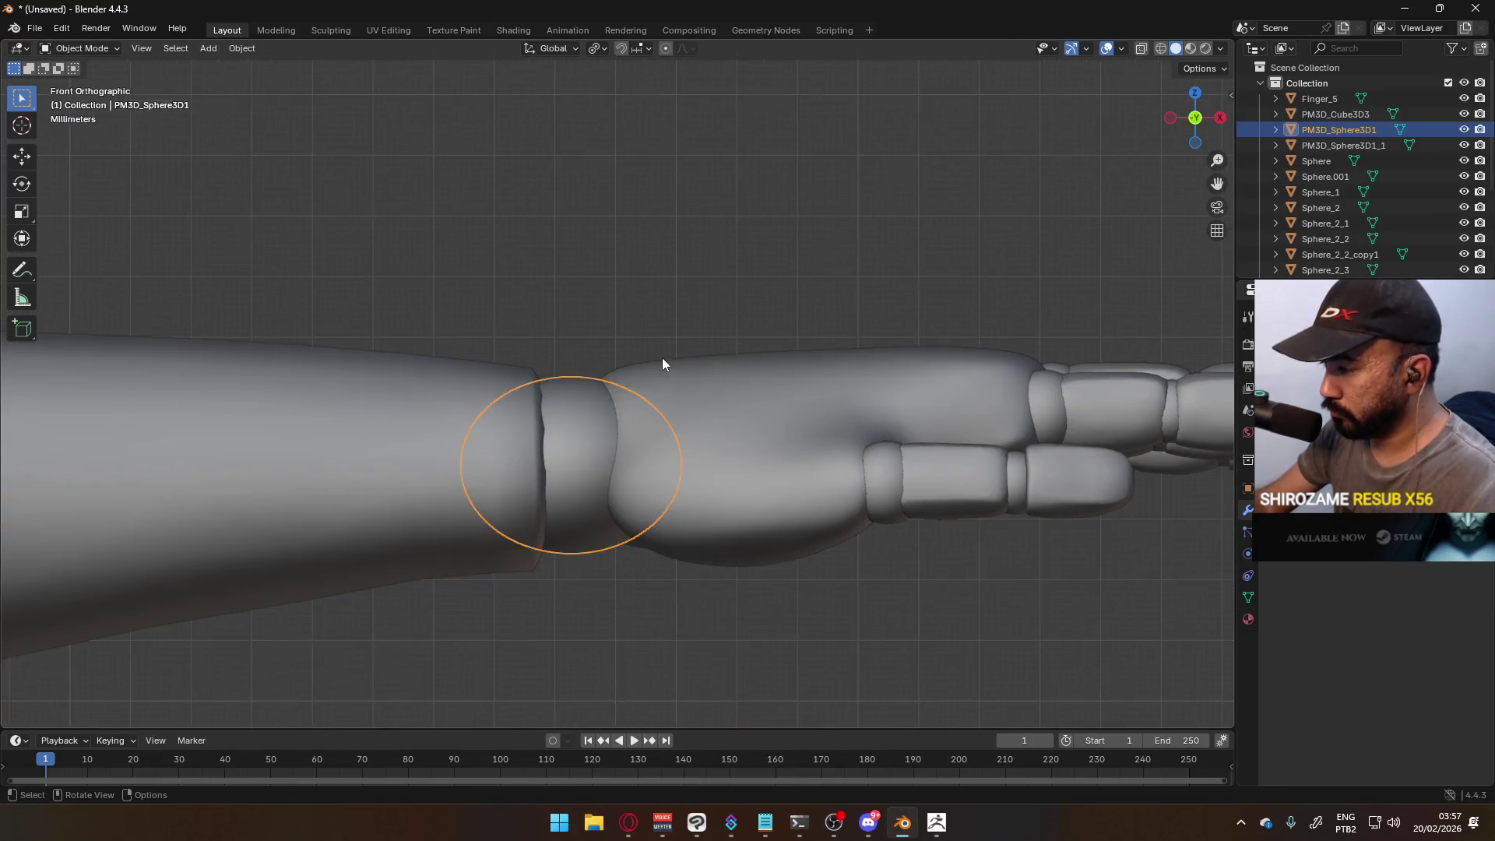
key(Tab)
scroll(623, 420, up, 6)
key(a)
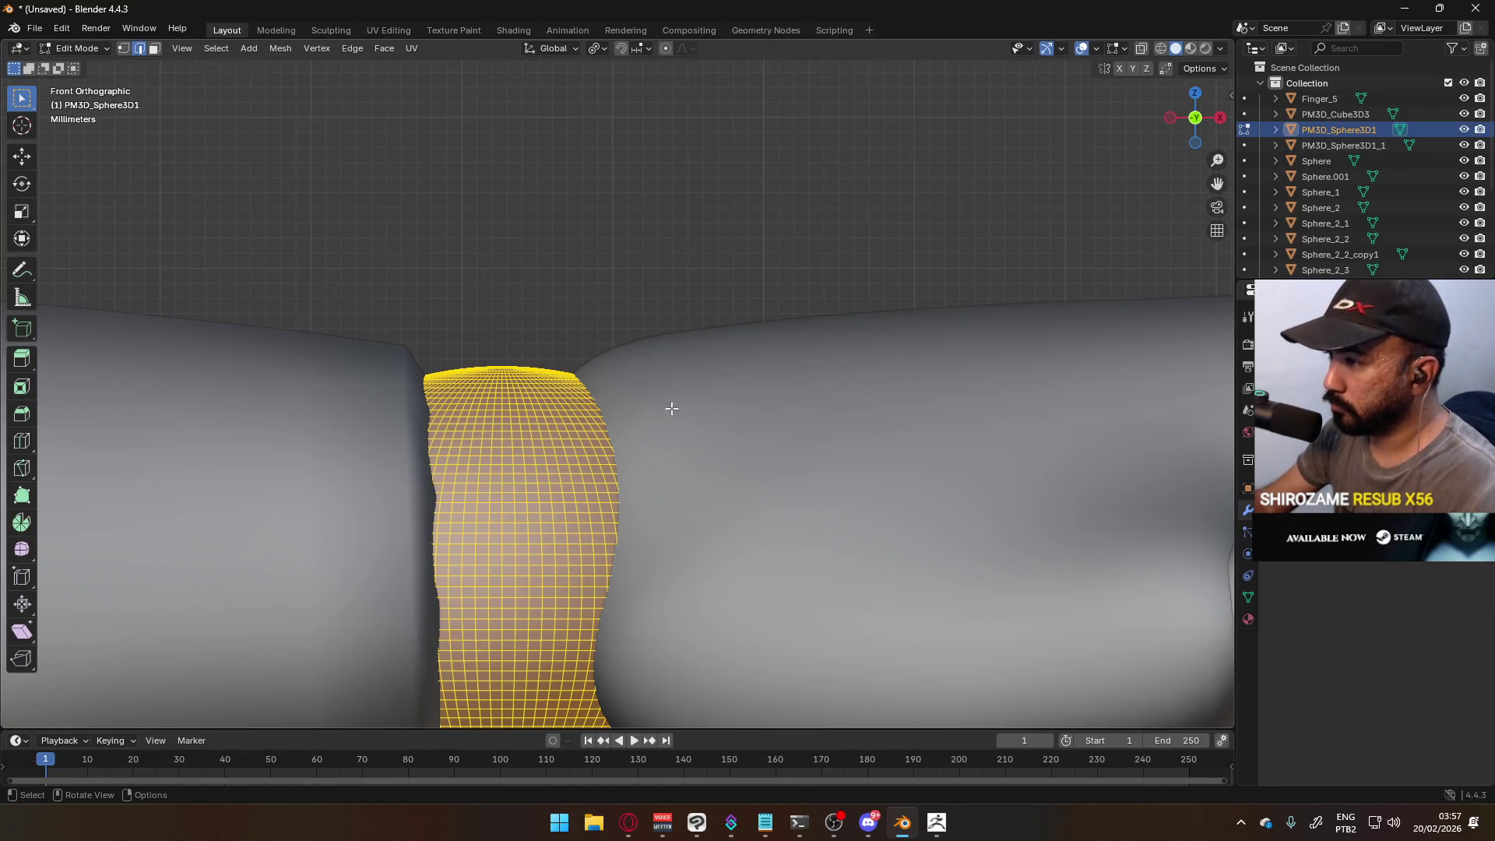
key(shift+a)
text(dec)
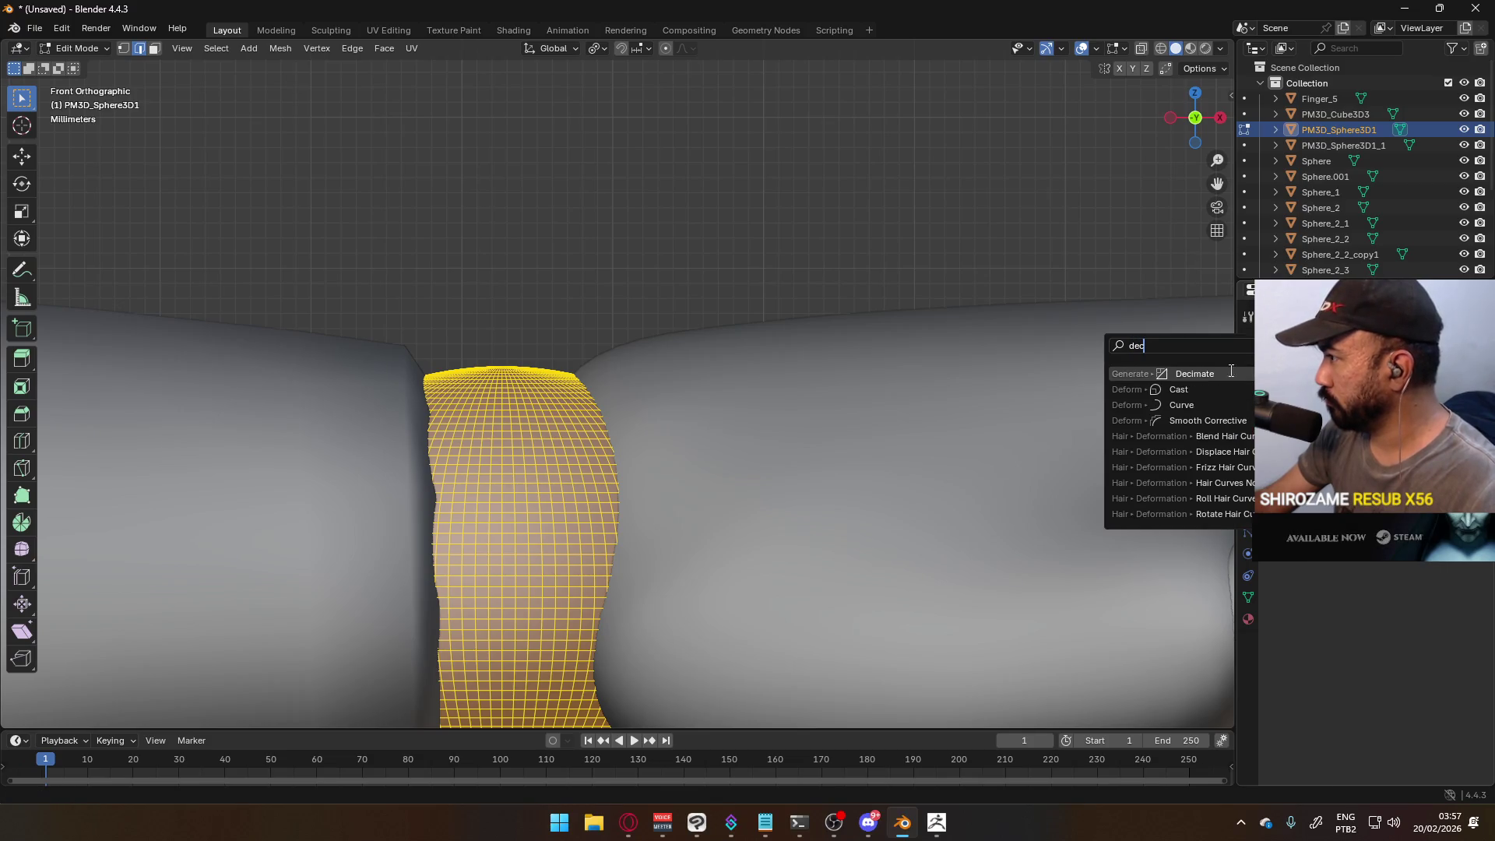
key(Return)
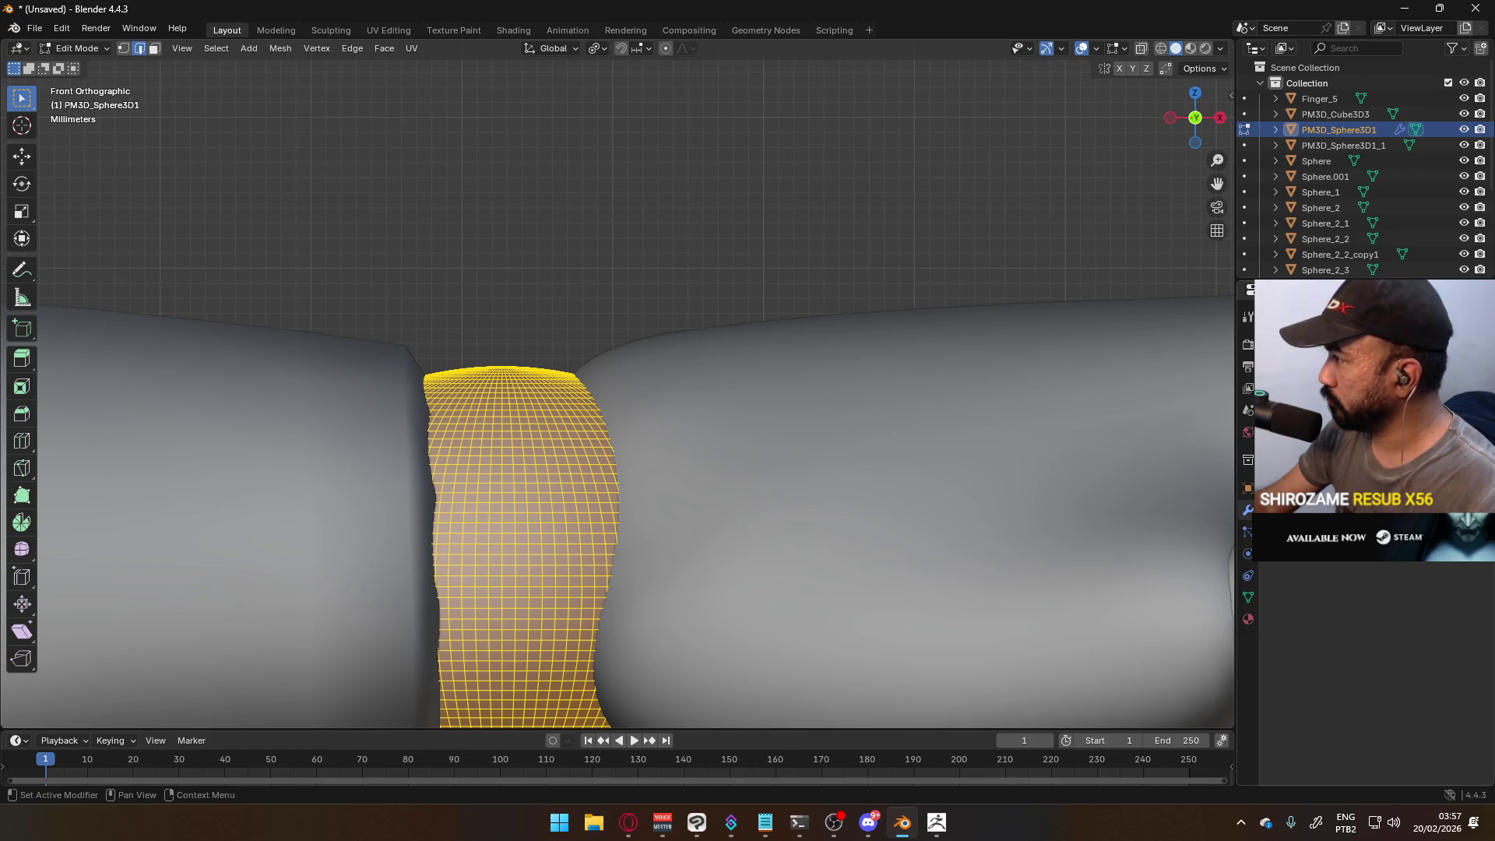
key(ctrl+z)
scroll(856, 423, up, 2)
scroll(751, 304, down, 3)
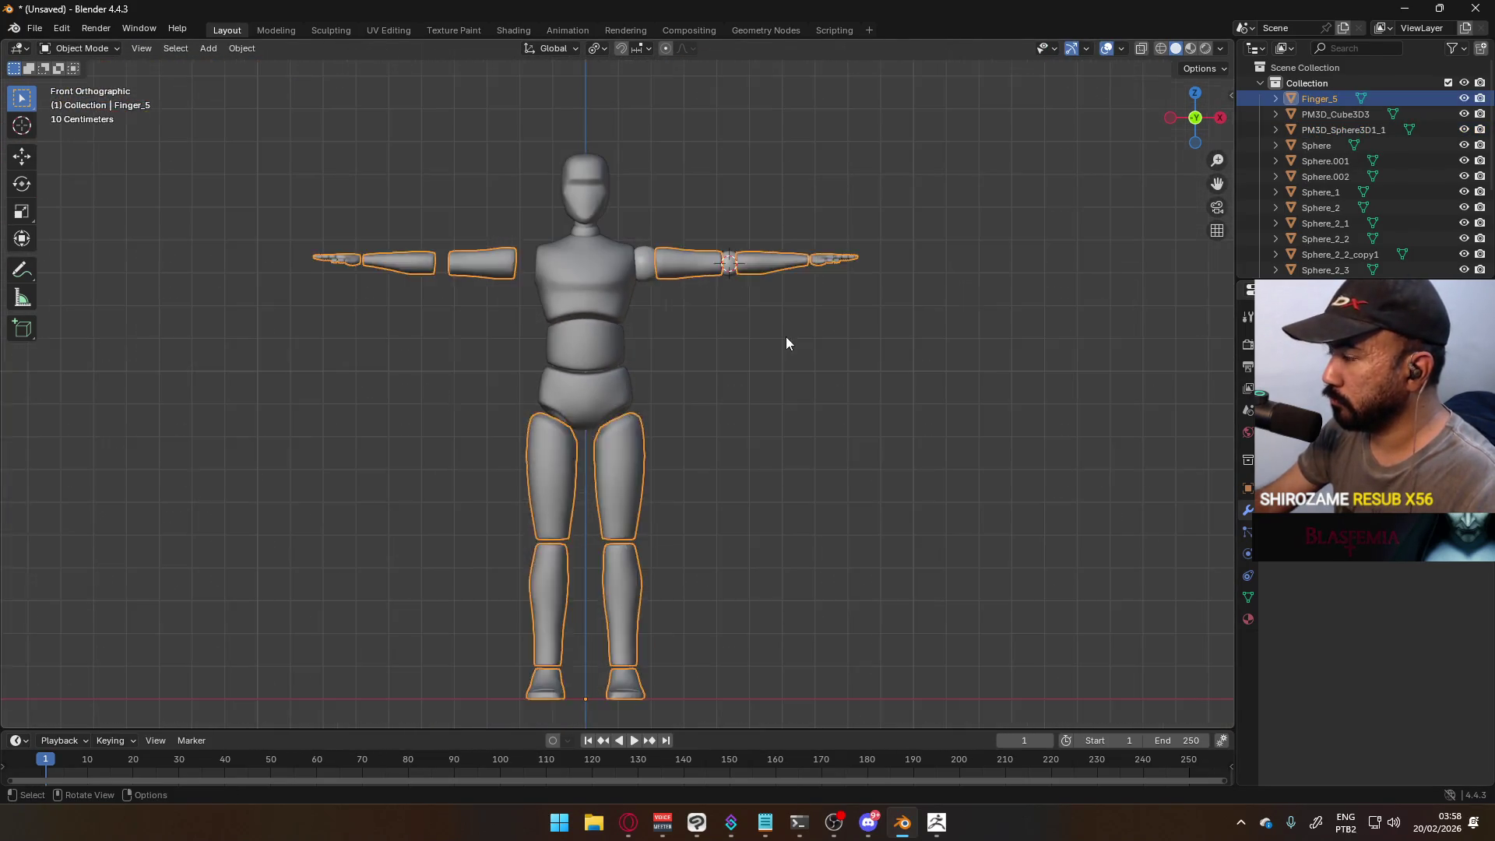
- Delete the left arm and leg geometry in Edit Mode, keeping only the right limbs
key(Tab)
key(b)
drag(192, 143, 613, 720)
key(x)
click(710, 608)
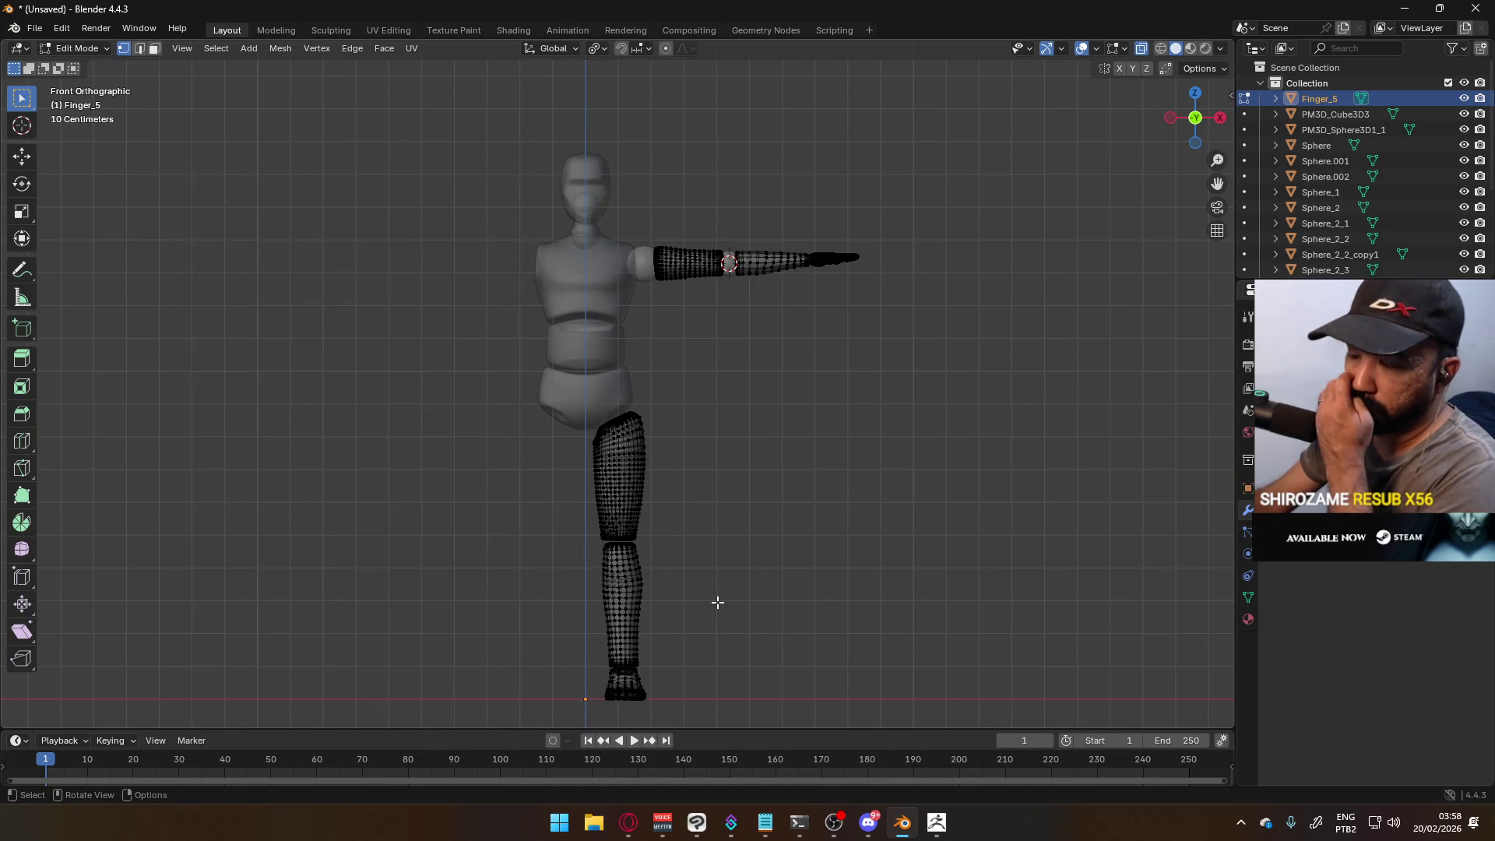
key(Tab)
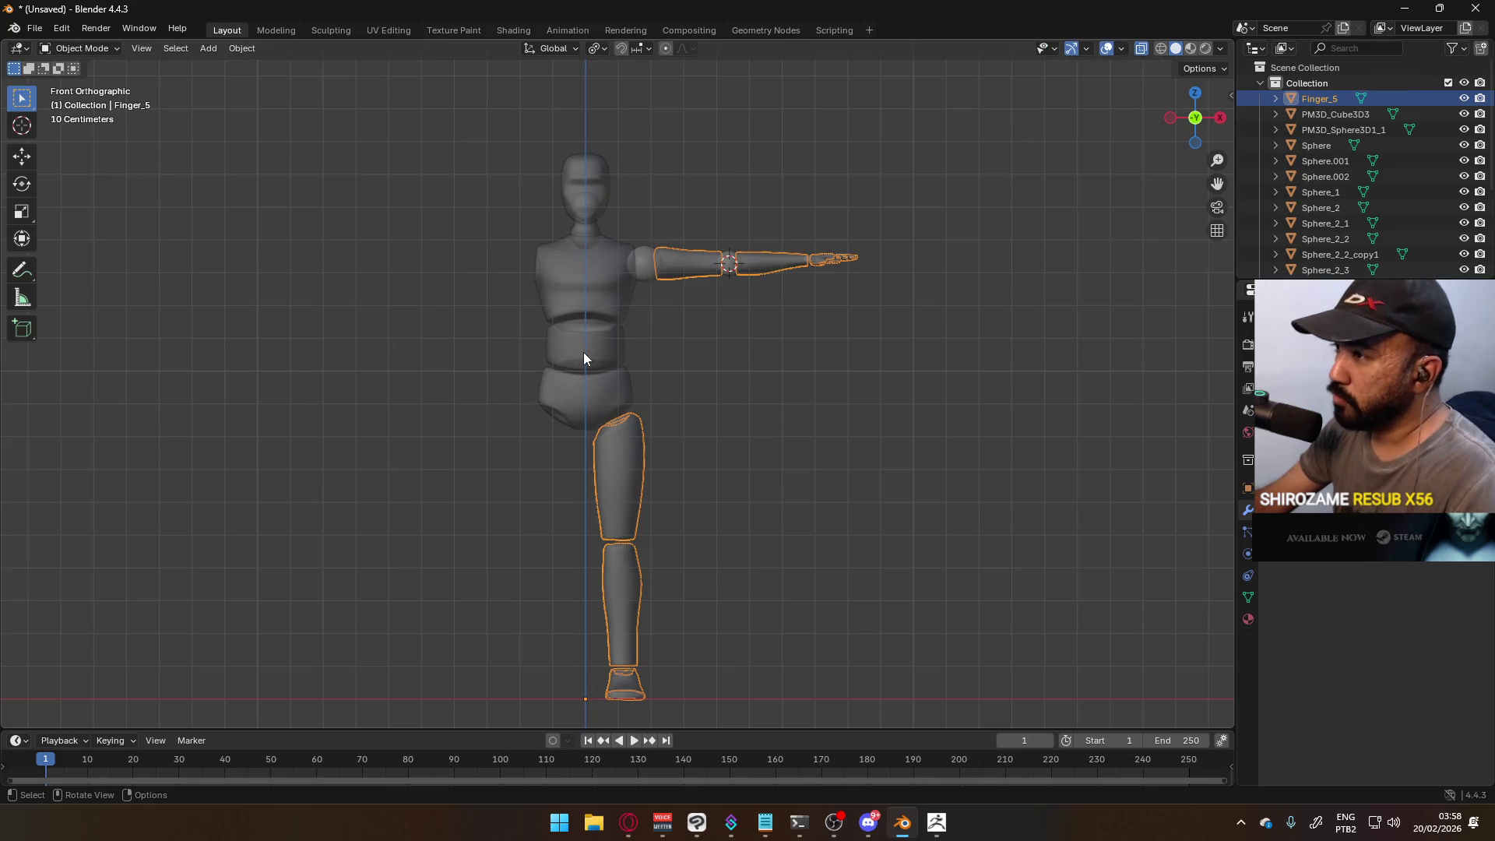
- Delete the left half of the torso mesh
click(582, 352)
key(Tab)
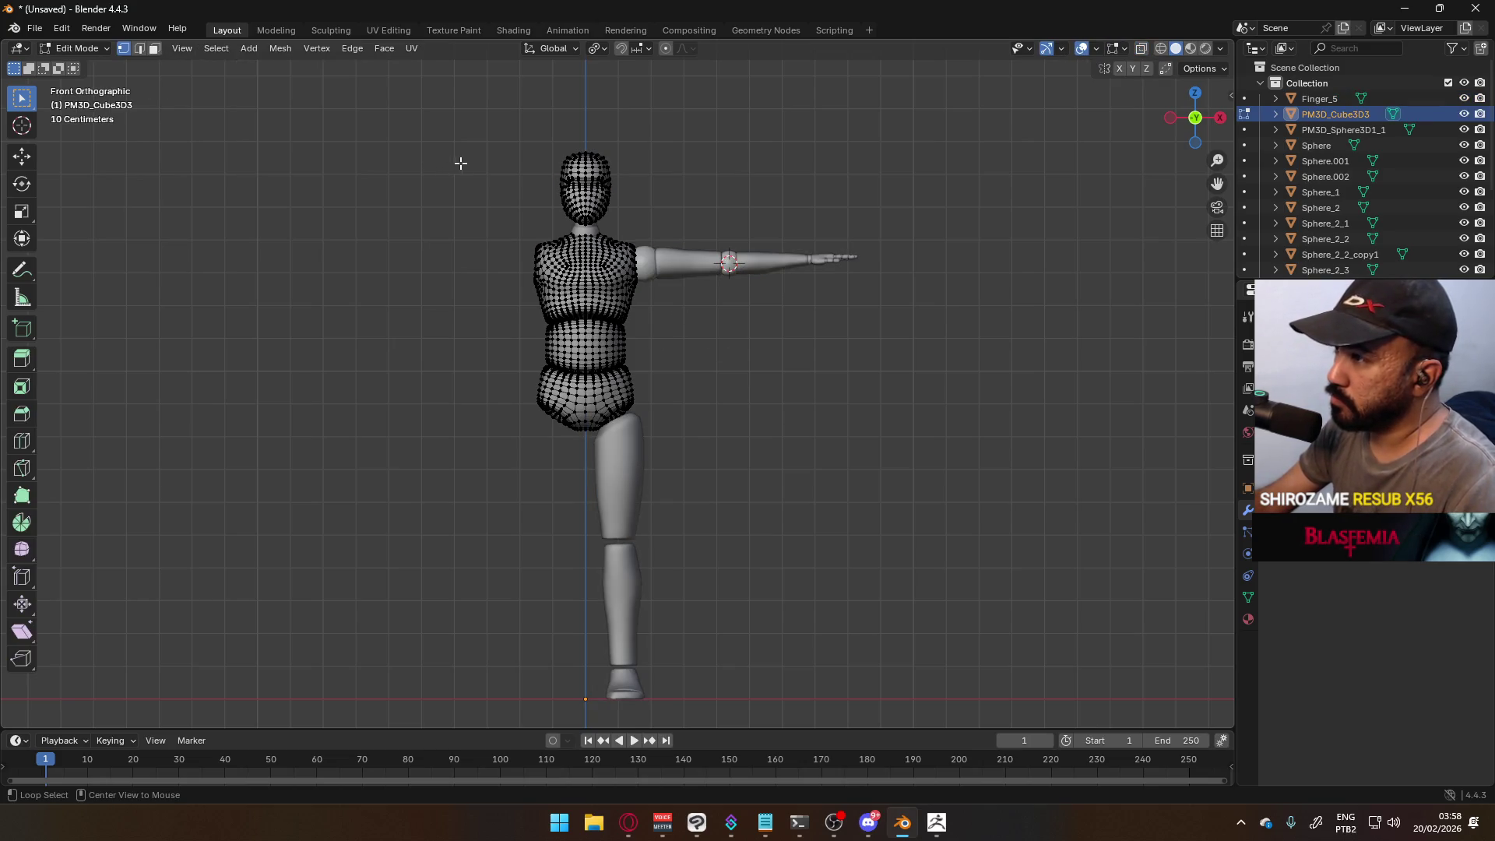
key(b)
mouse_move(399, 78)
mouse_down()
mouse_move(491, 194)
mouse_move(588, 523)
mouse_up()
key(x)
click(685, 470)
scroll(646, 269, up, 2)
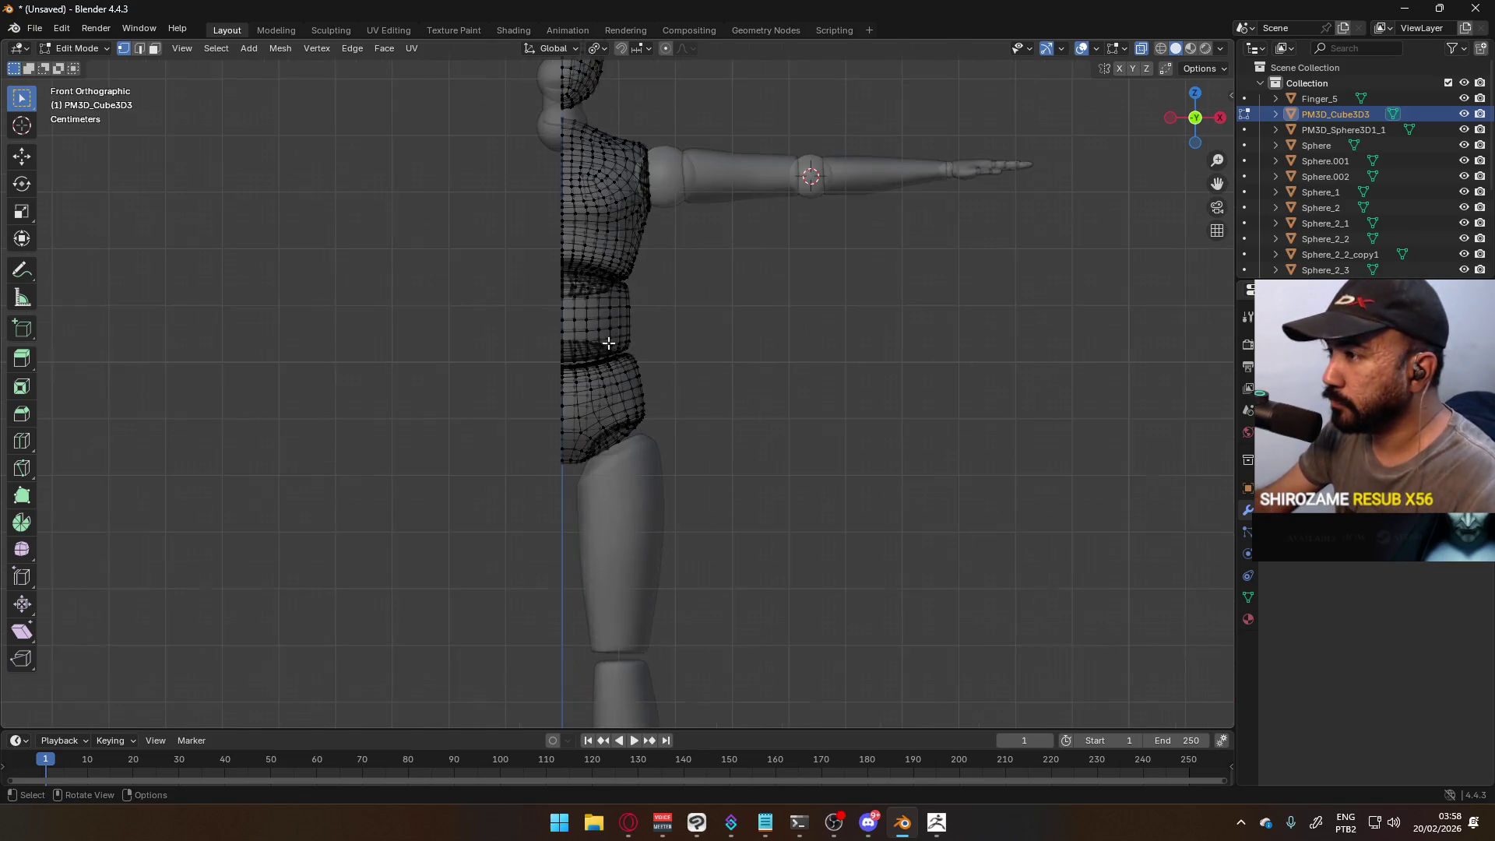
scroll(700, 418, up, 3)
scroll(701, 418, down, 2)
key(Tab)
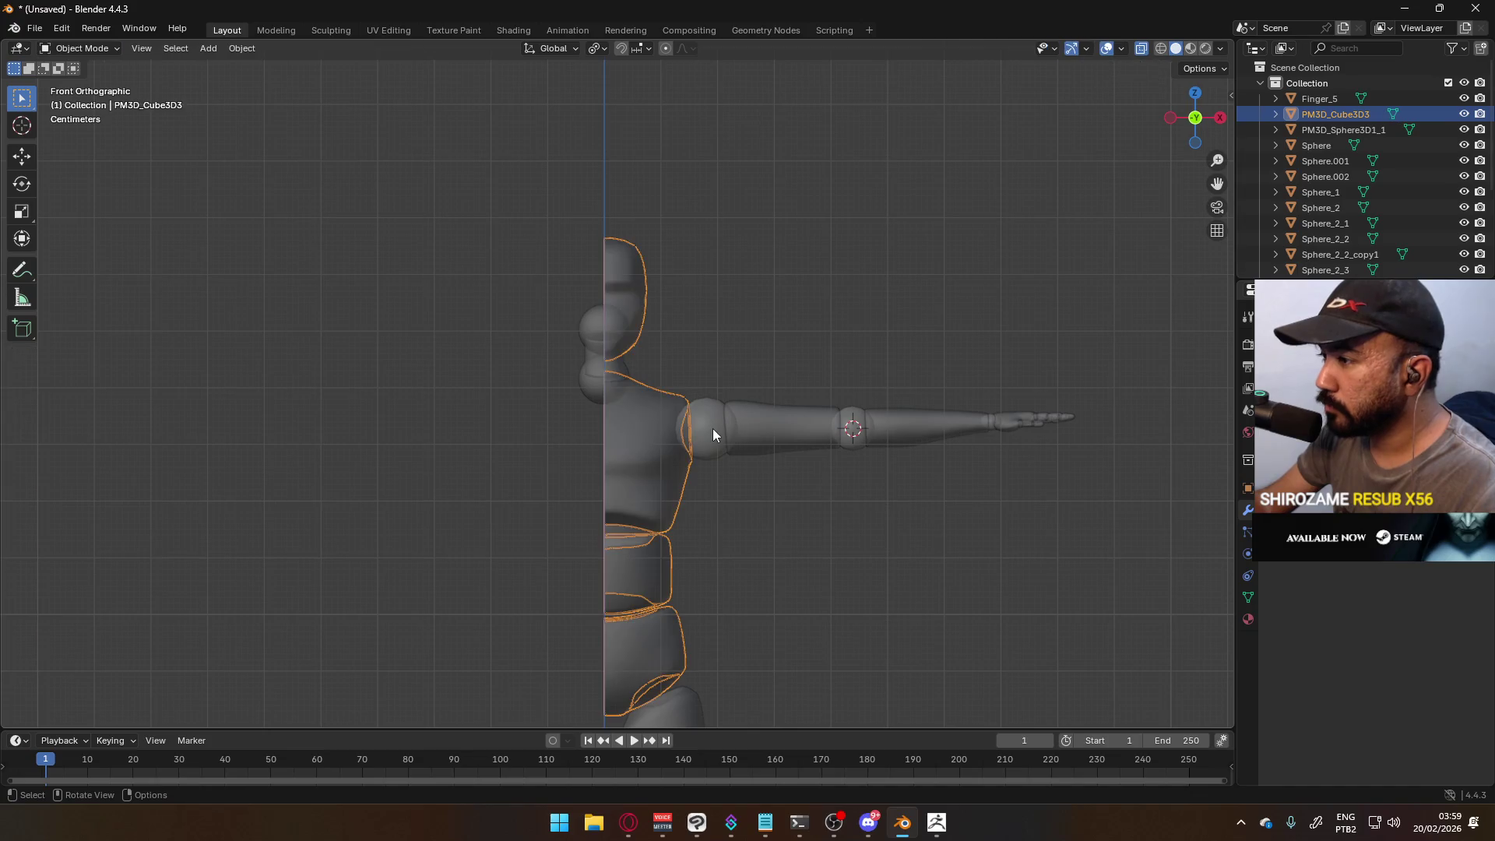
- Add a Mirror modifier to the torso so it is mirrored across the centre
click(1292, 340)
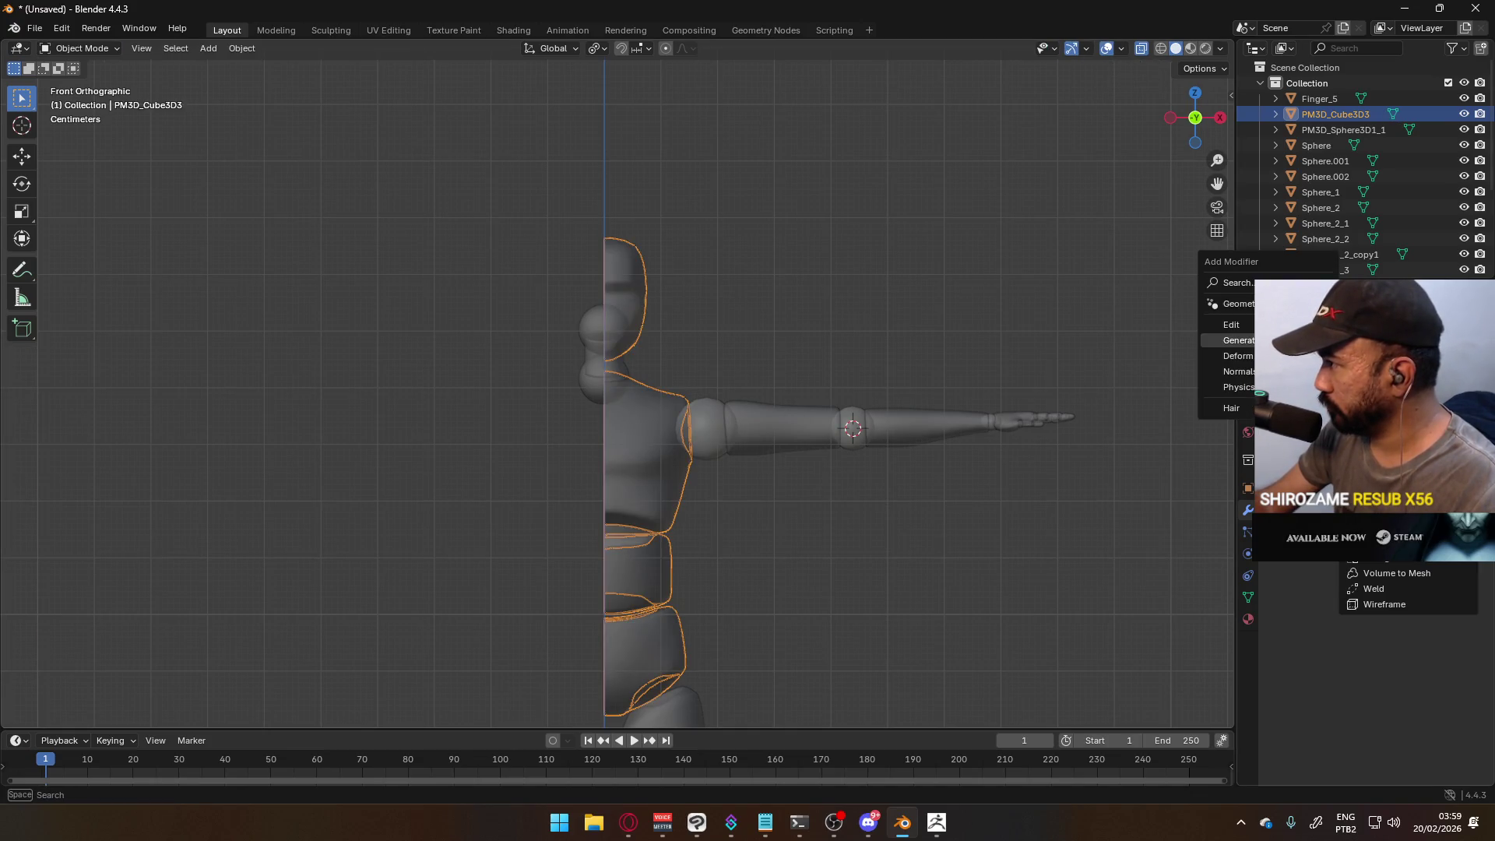
click(1379, 449)
scroll(945, 513, down, 5)
key(Tab)
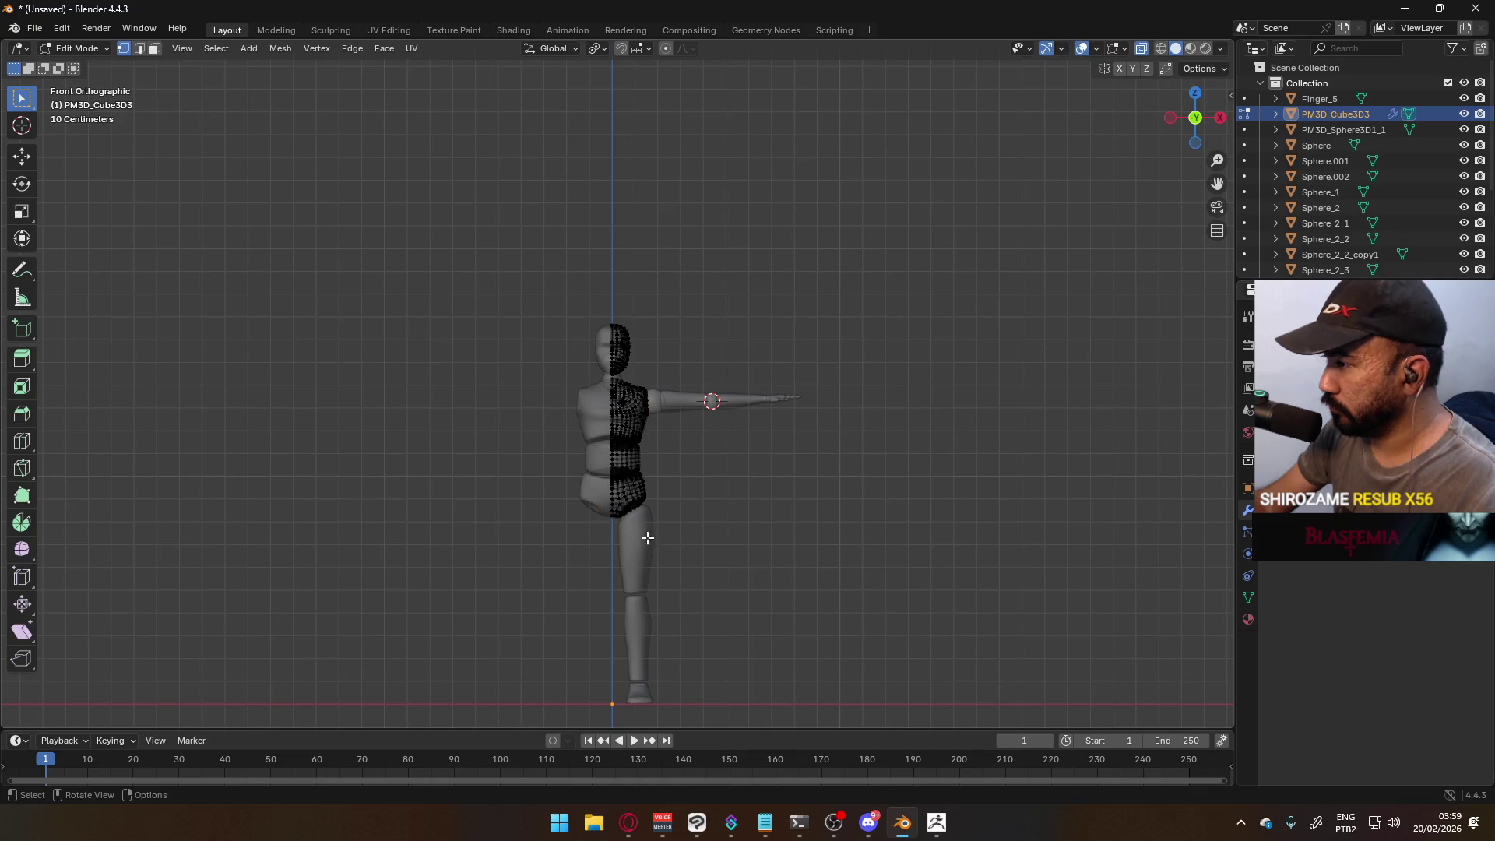
key(Tab)
- Join Finger_5, Sphere, Sphere.001 and Sphere.002 into the torso PM3D_Cube3D3 with Ctrl+J
click(642, 558)
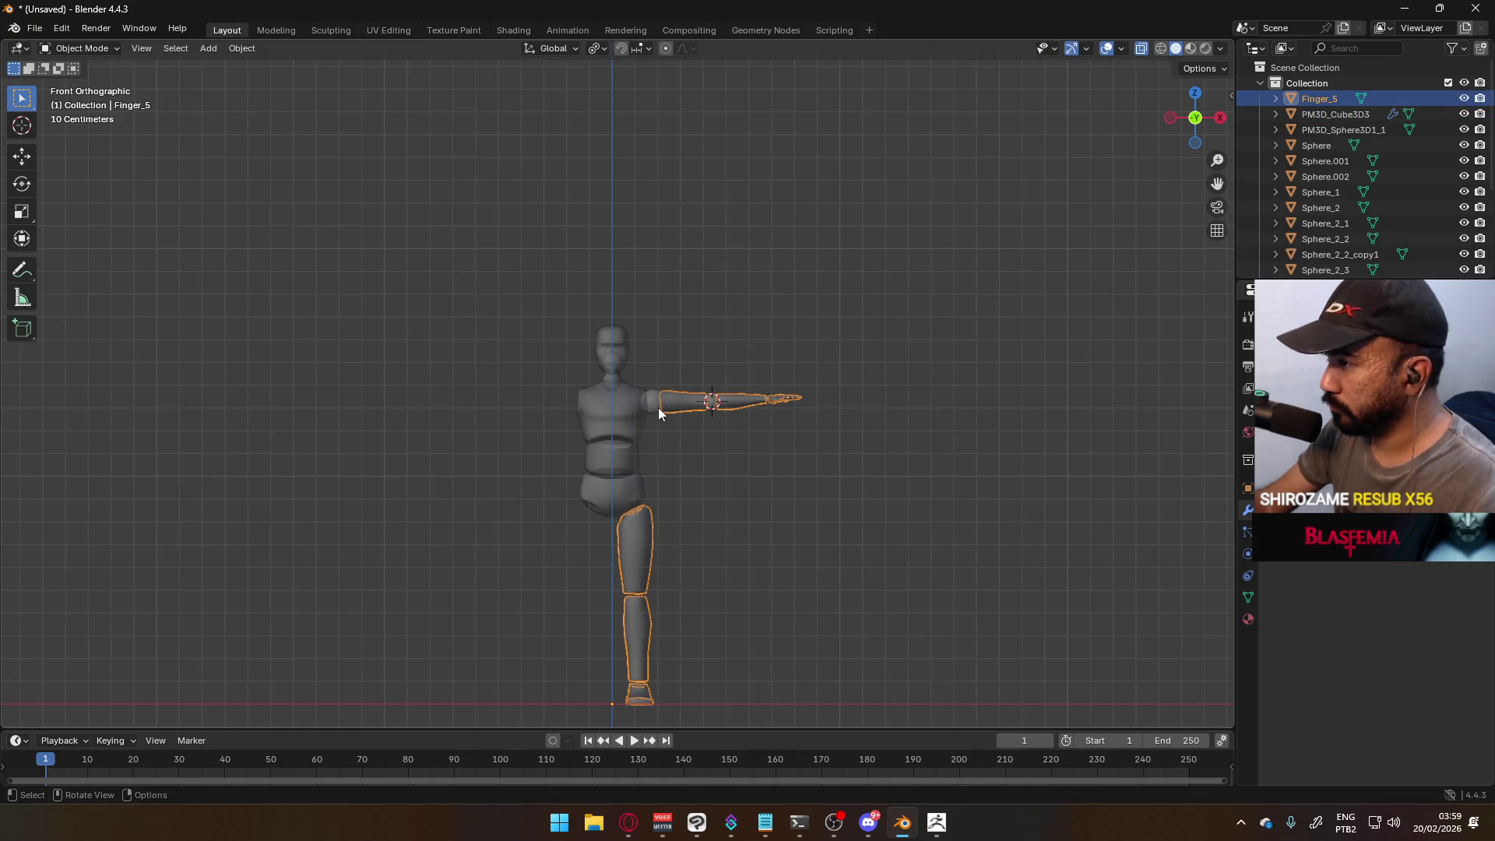
shift+click(657, 409)
shift+click(712, 403)
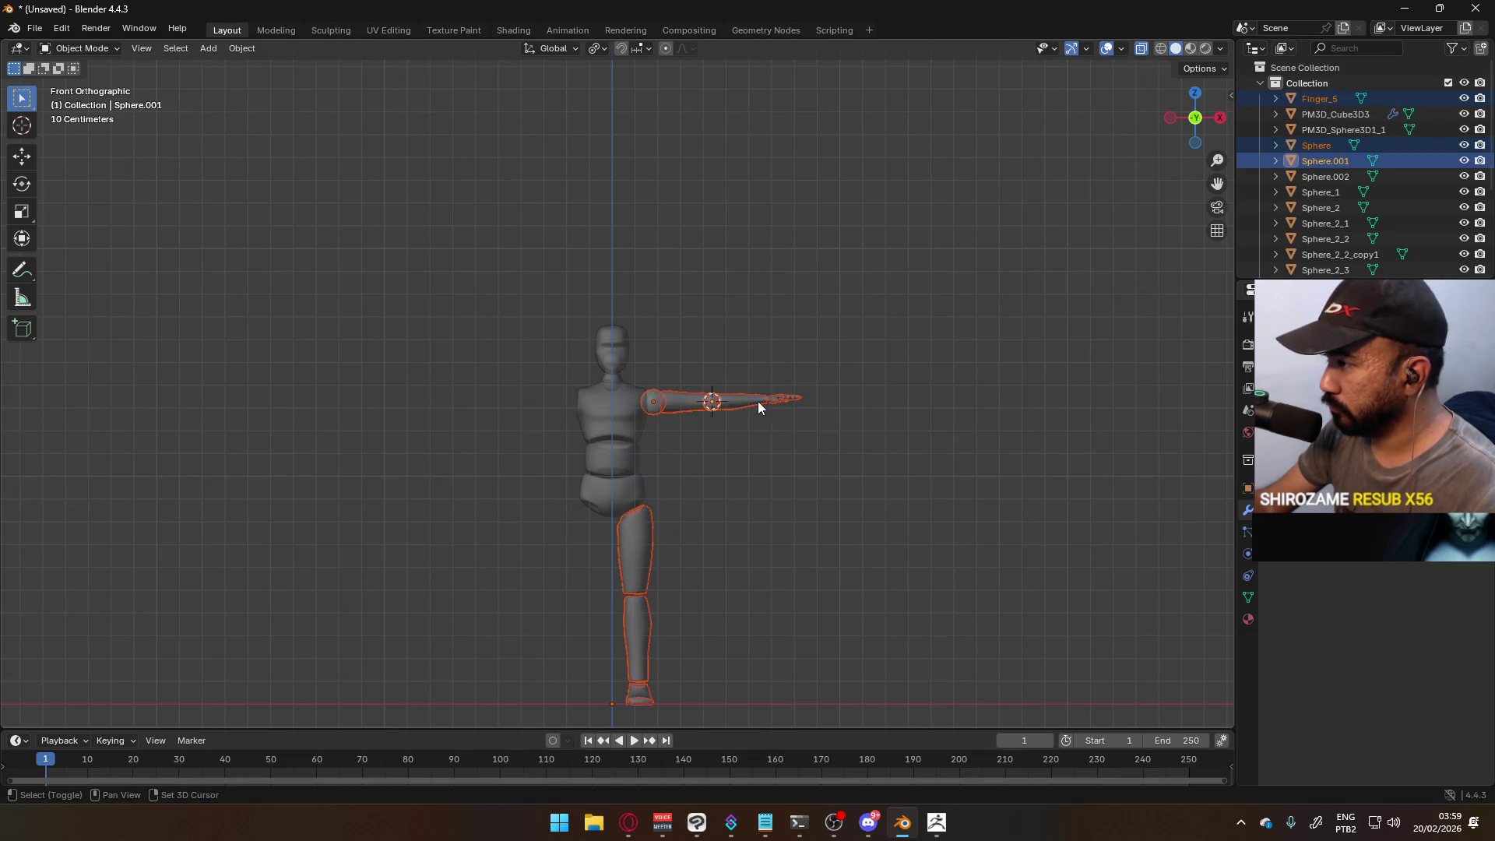
shift+click(765, 400)
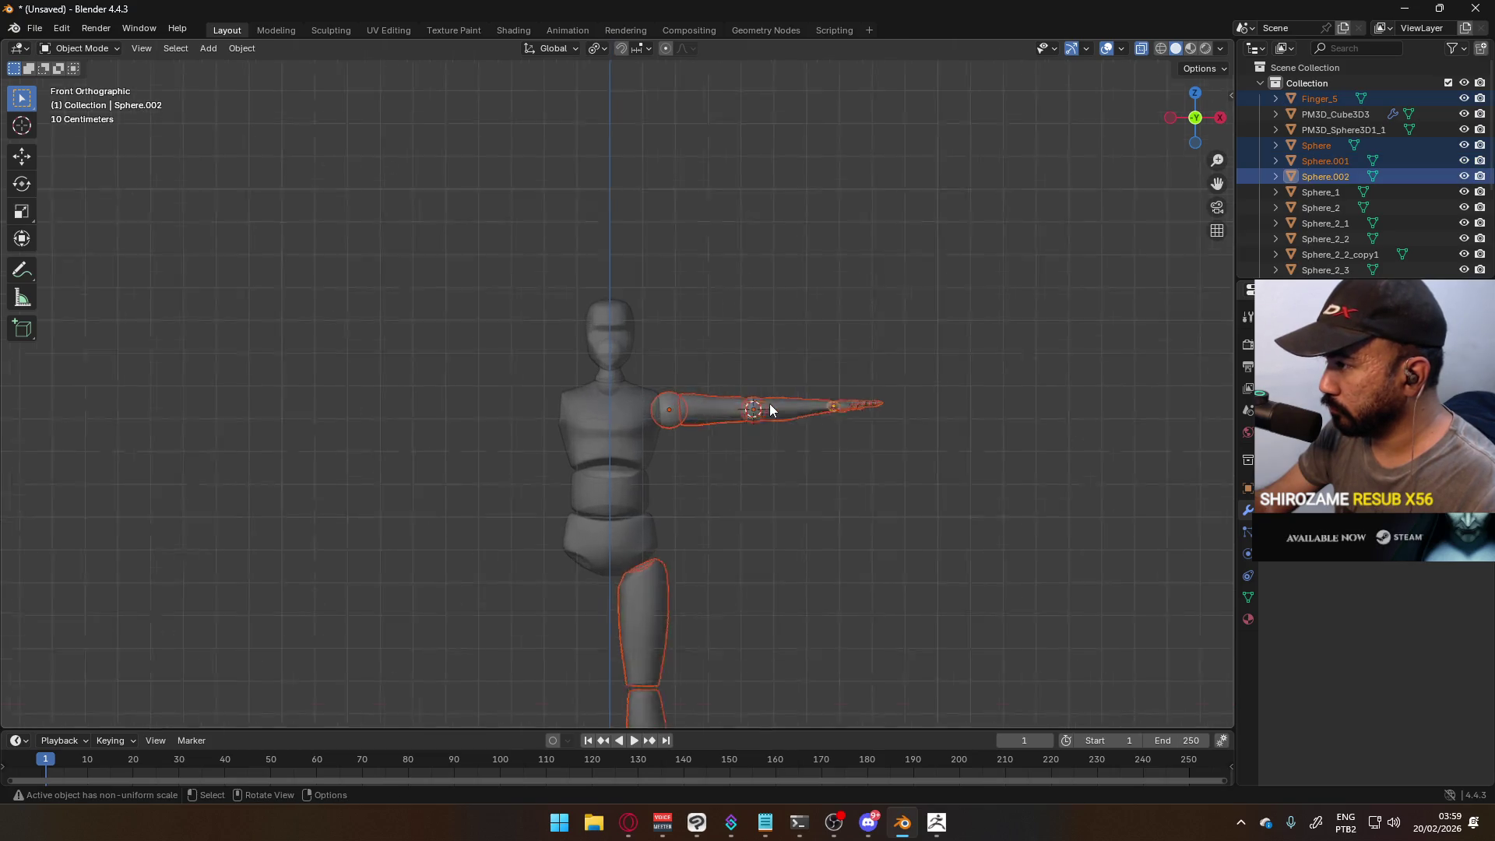
scroll(769, 403, up, 3)
shift+click(660, 431)
key(ctrl+j)
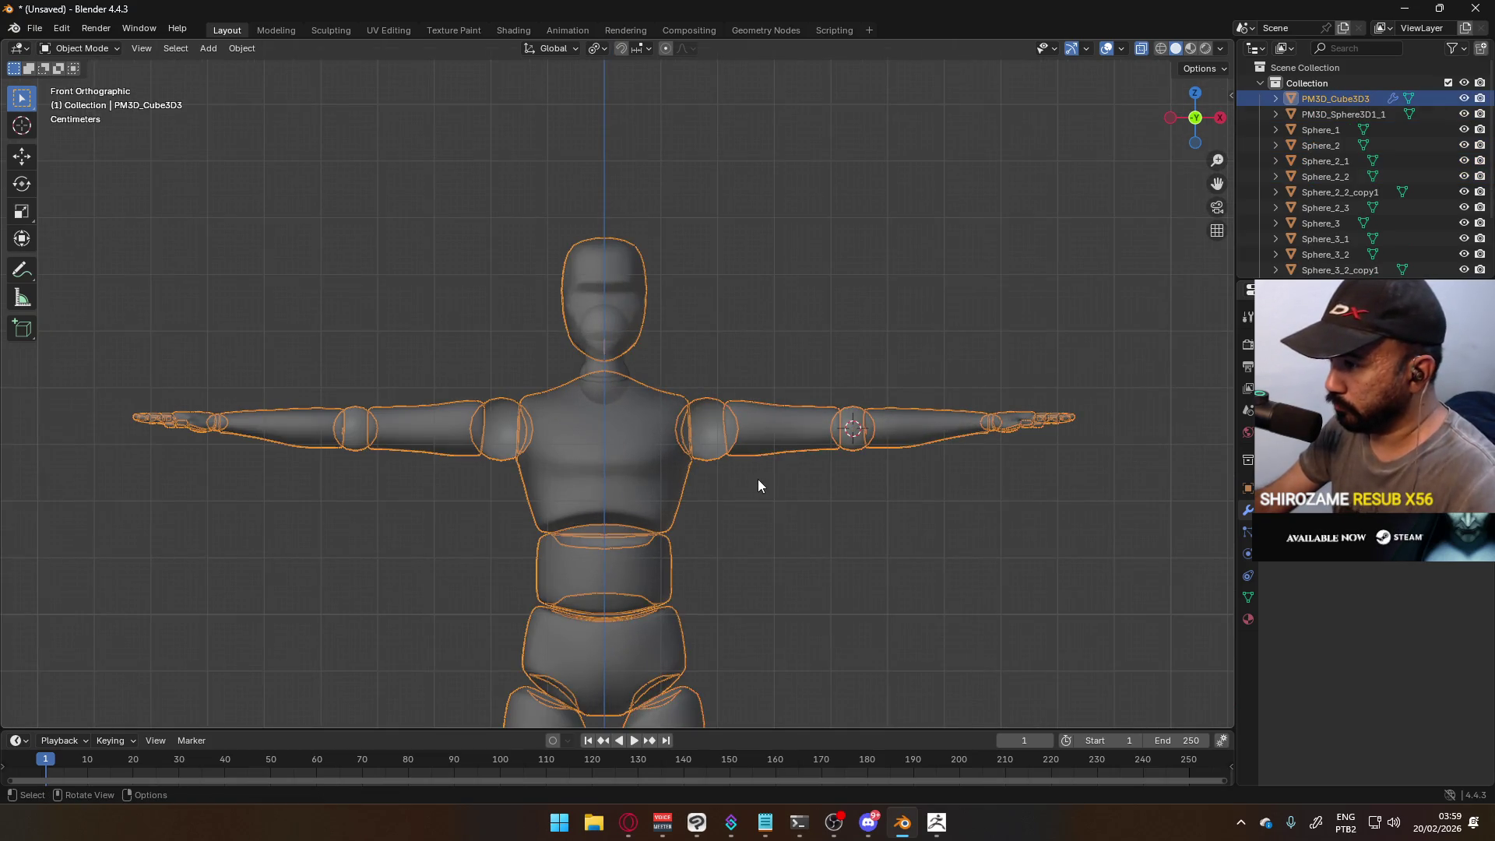
scroll(768, 489, down, 4)
key(a)
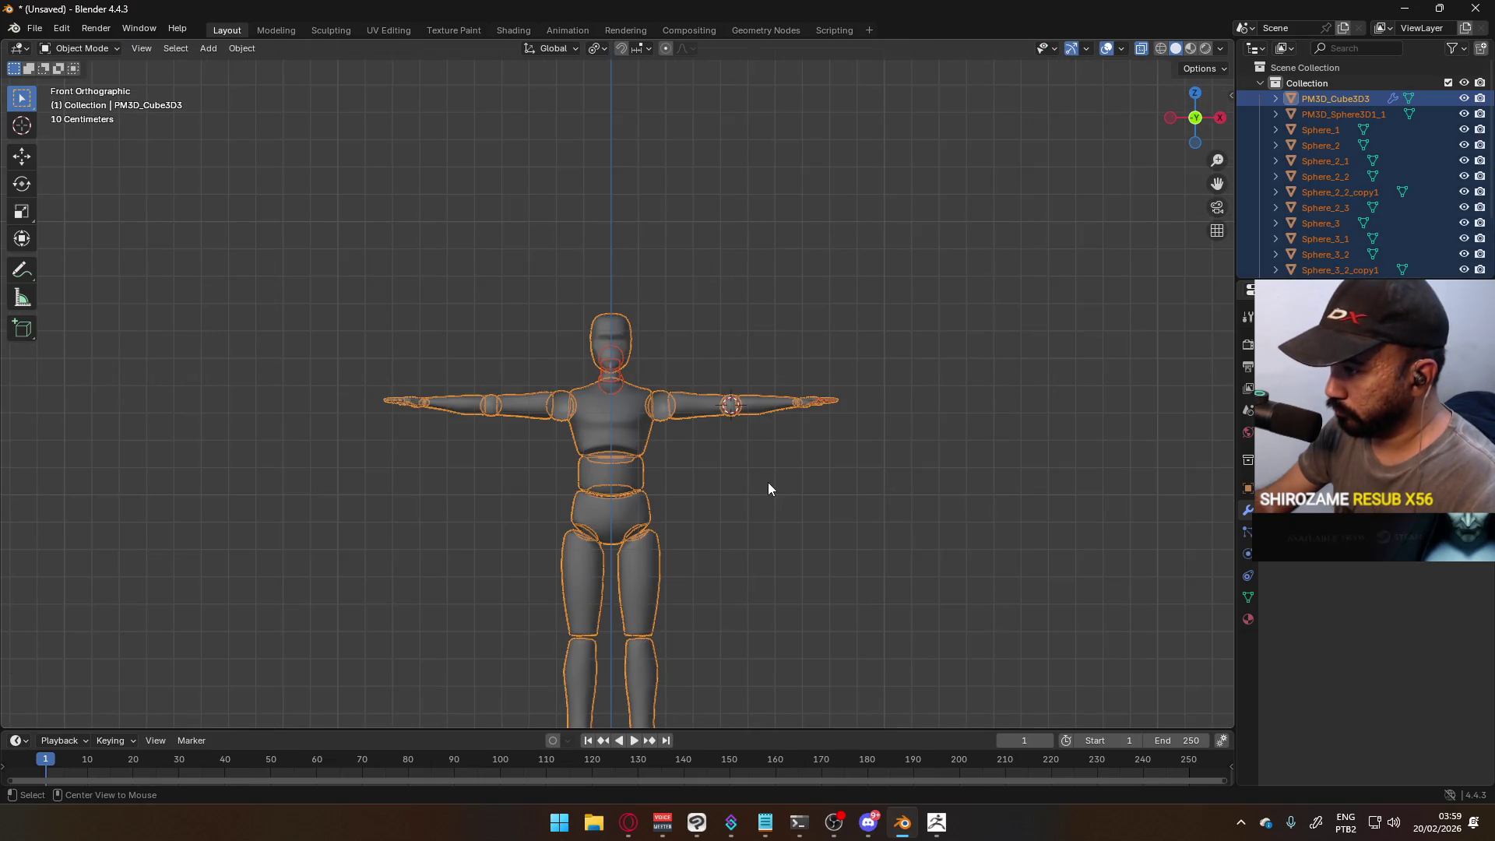
key(Tab)
key(a)
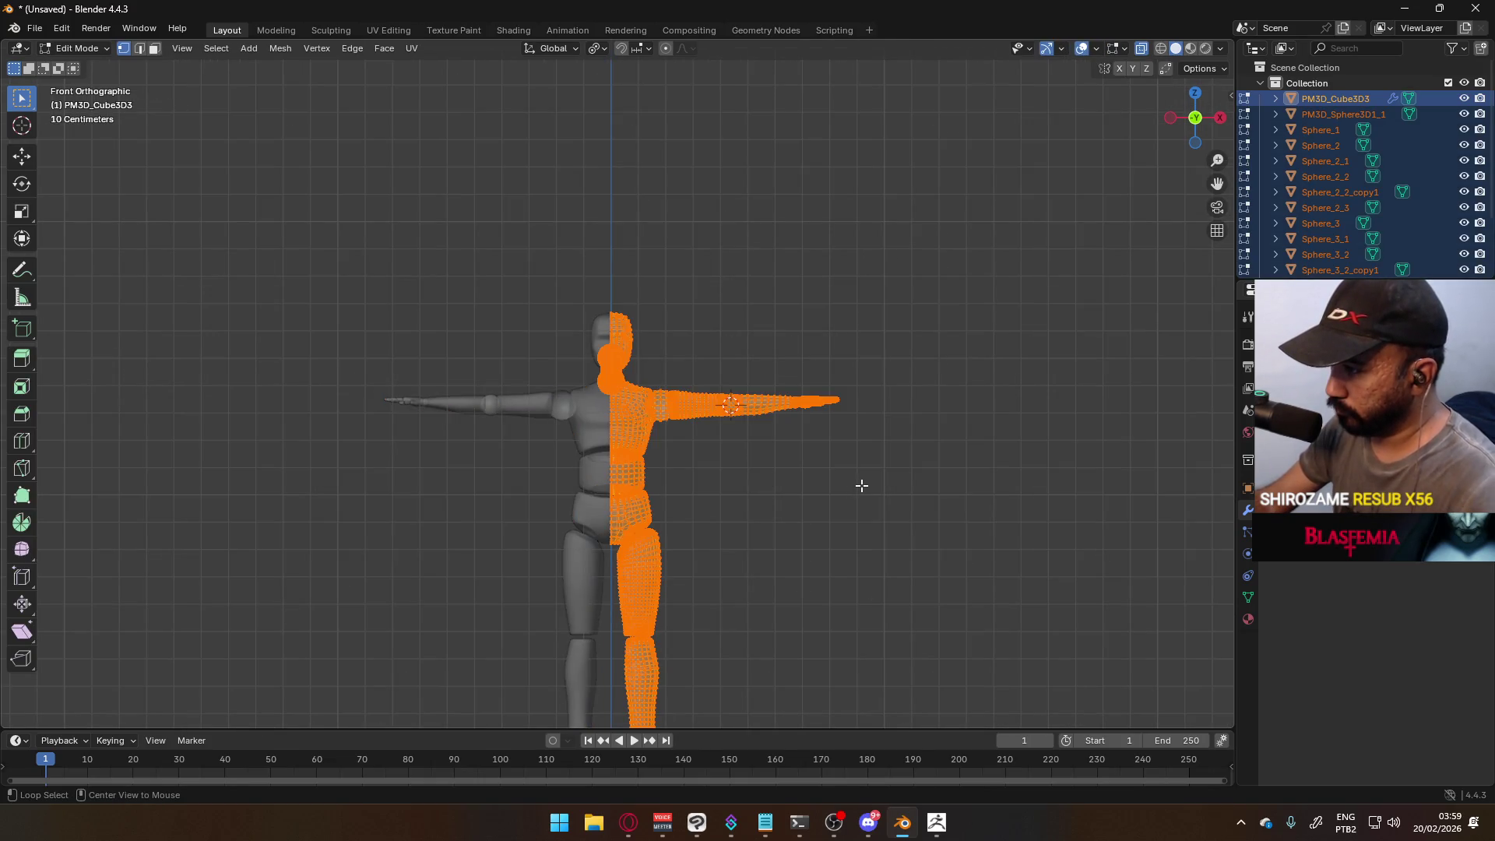
right_click(861, 484)
key(Escape)
key(Tab)
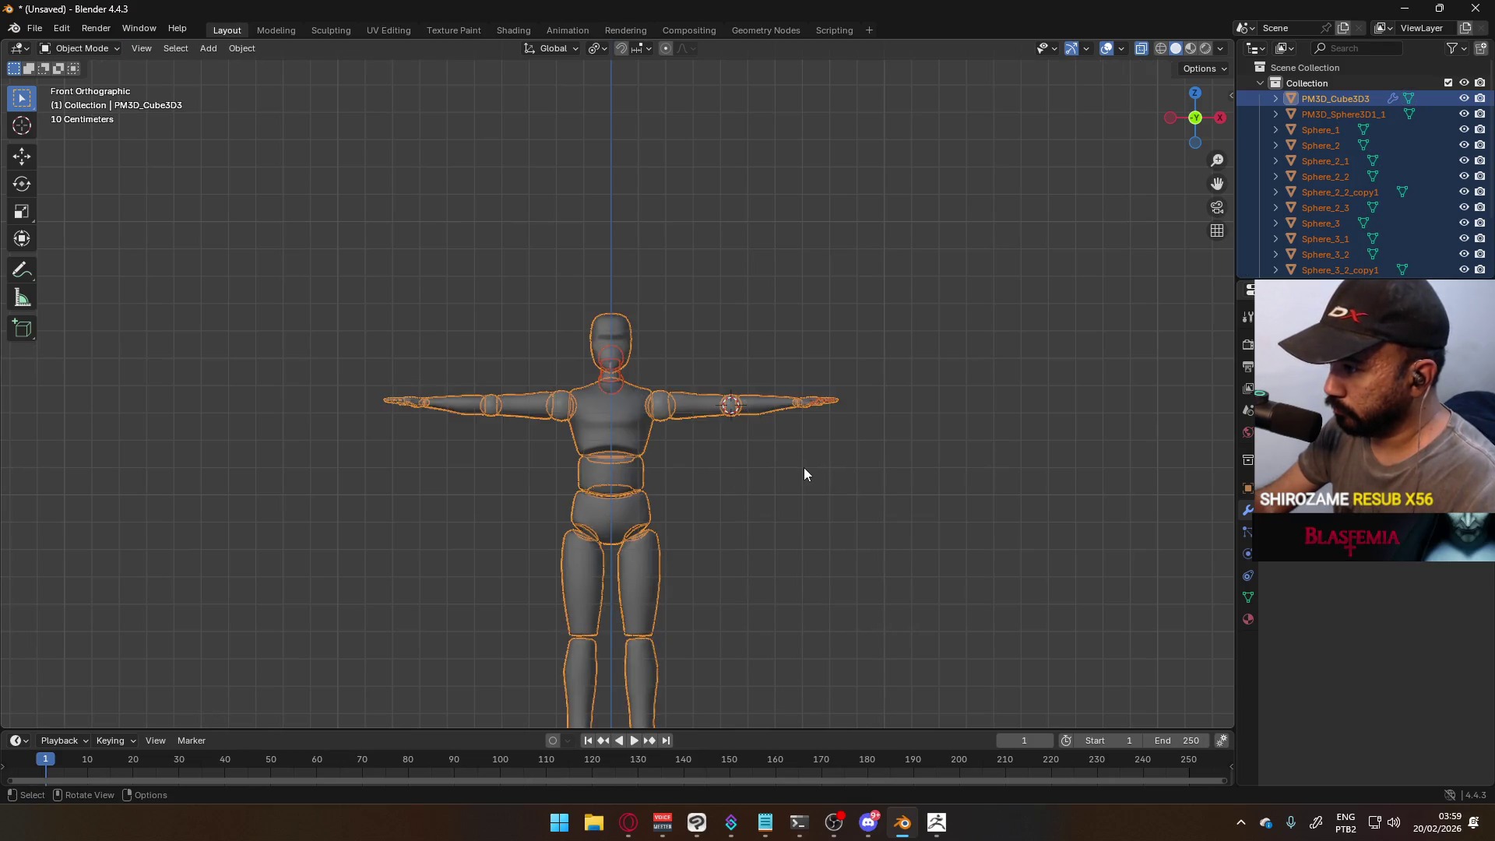
key(alt+a)
scroll(747, 498, up, 4)
mouse_move(745, 500)
middle_down()
mouse_move(787, 483)
mouse_move(605, 503)
mouse_move(478, 539)
mouse_move(559, 450)
mouse_move(761, 457)
middle_up()
scroll(761, 458, down, 3)
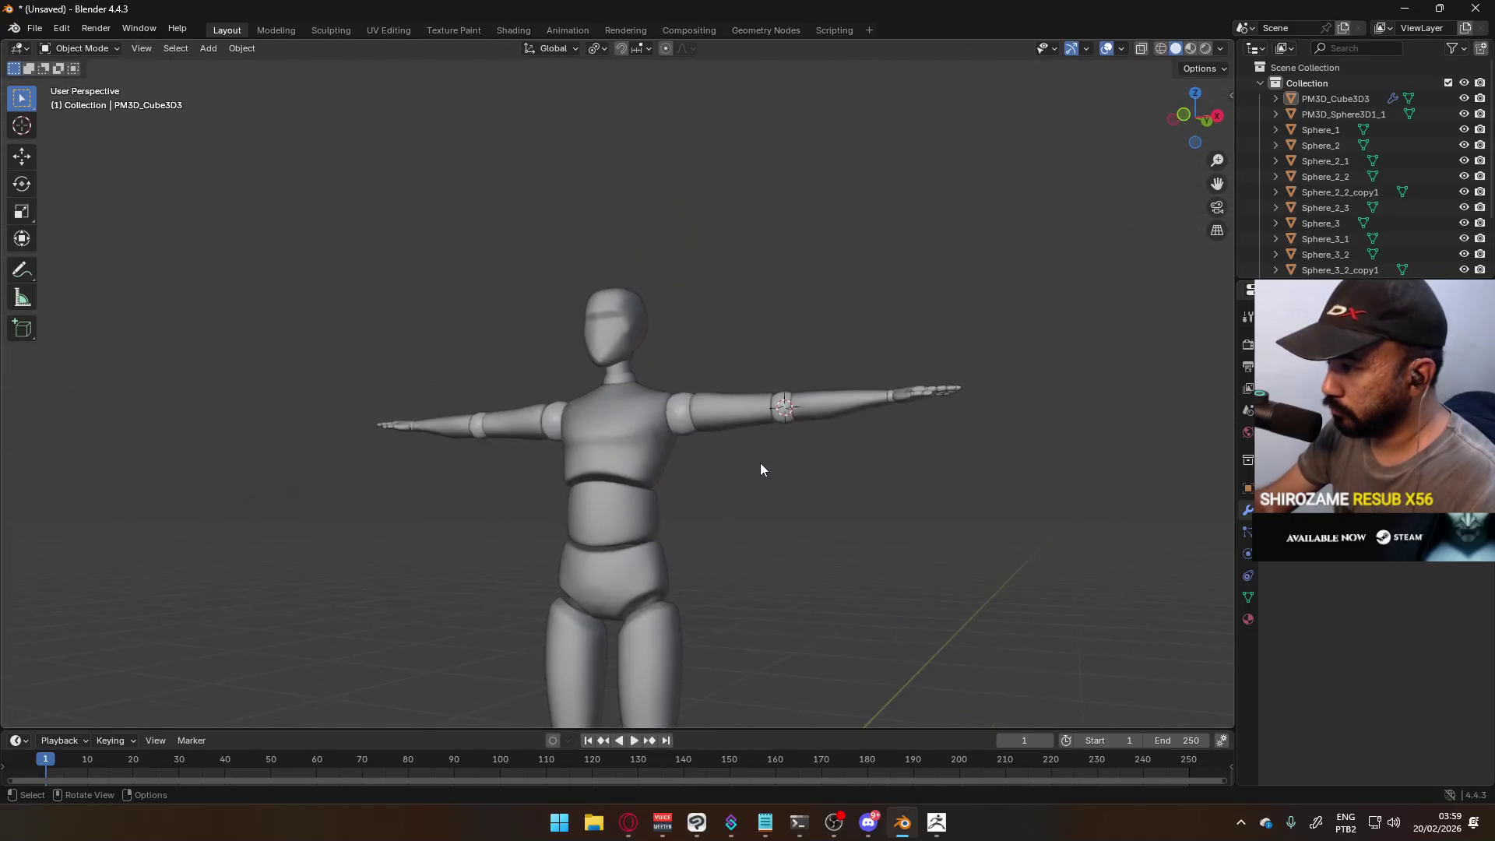
scroll(755, 474, down, 3)
key(KP_1)
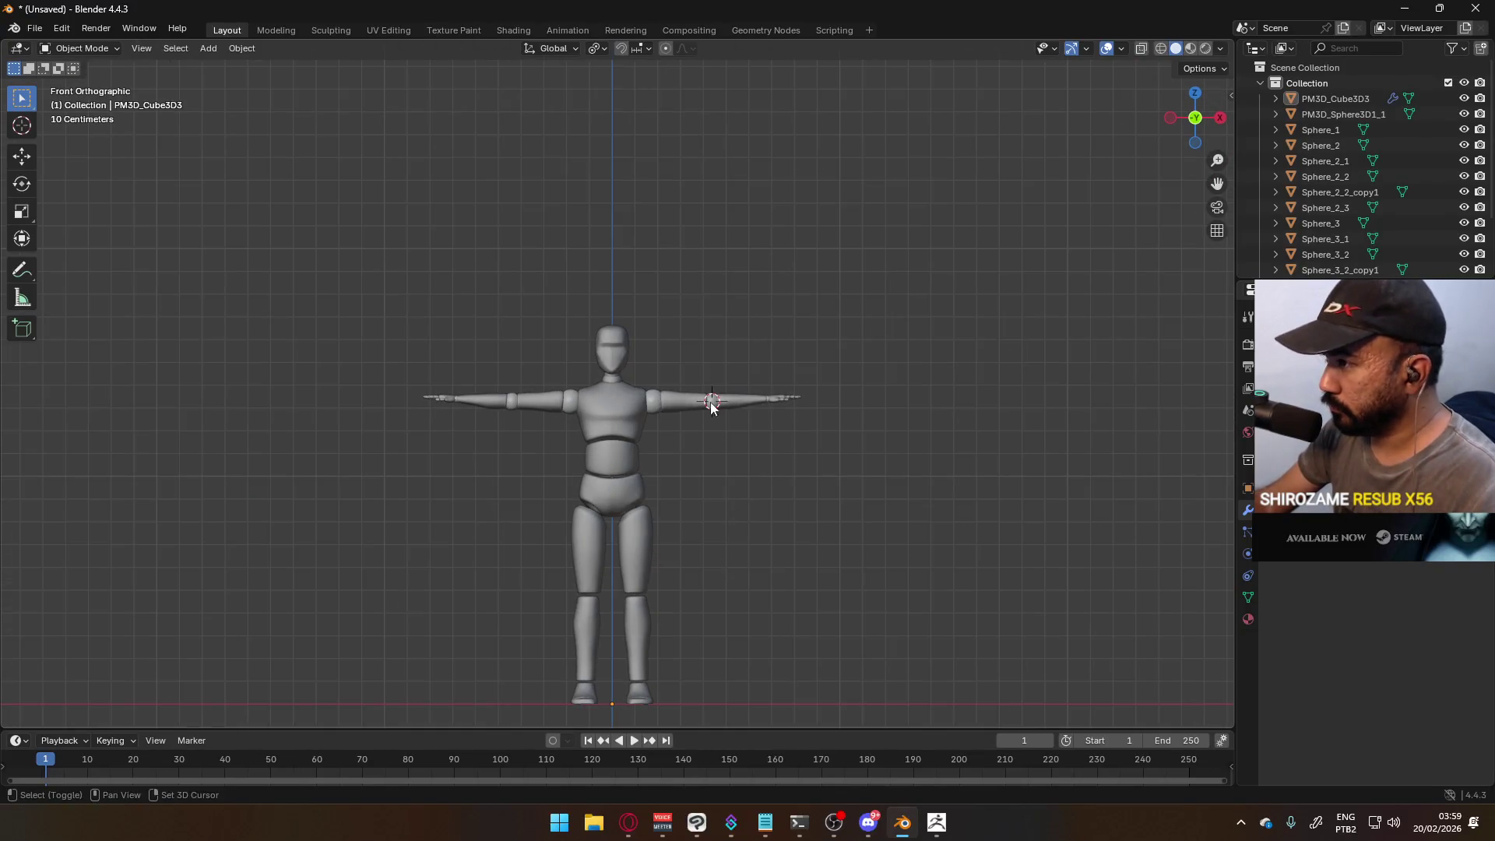
scroll(711, 418, up, 8)
mouse_move(689, 391)
middle_down()
mouse_move(731, 426)
mouse_move(861, 456)
mouse_move(794, 498)
mouse_move(502, 443)
mouse_move(743, 477)
middle_up()
click(743, 476)
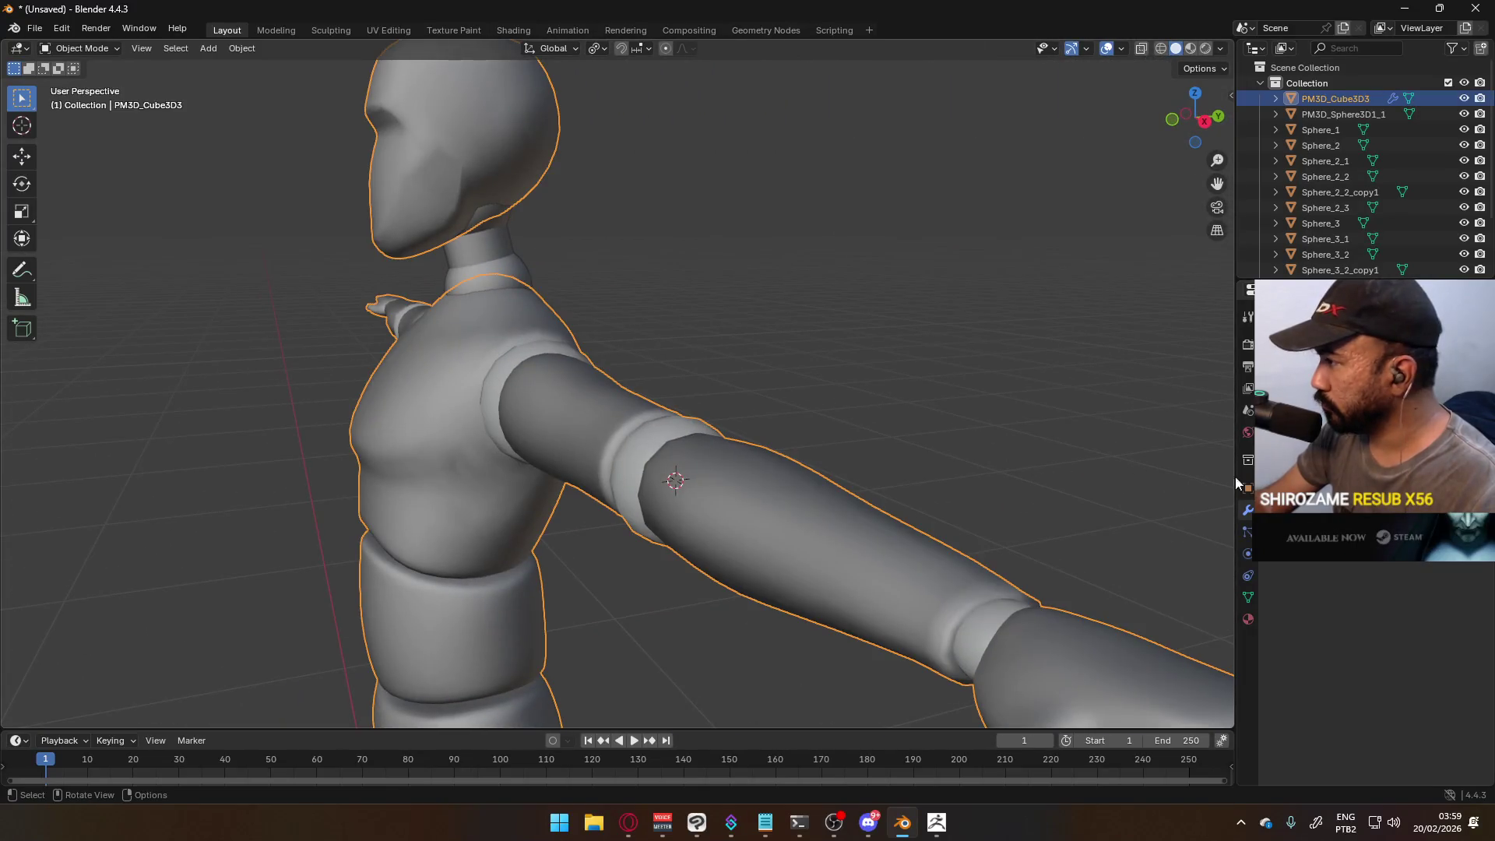
- Apply Shade Smooth to the PM3D_Cube3D3 mannequin, with its Geometry Data panel expanded
click(1247, 599)
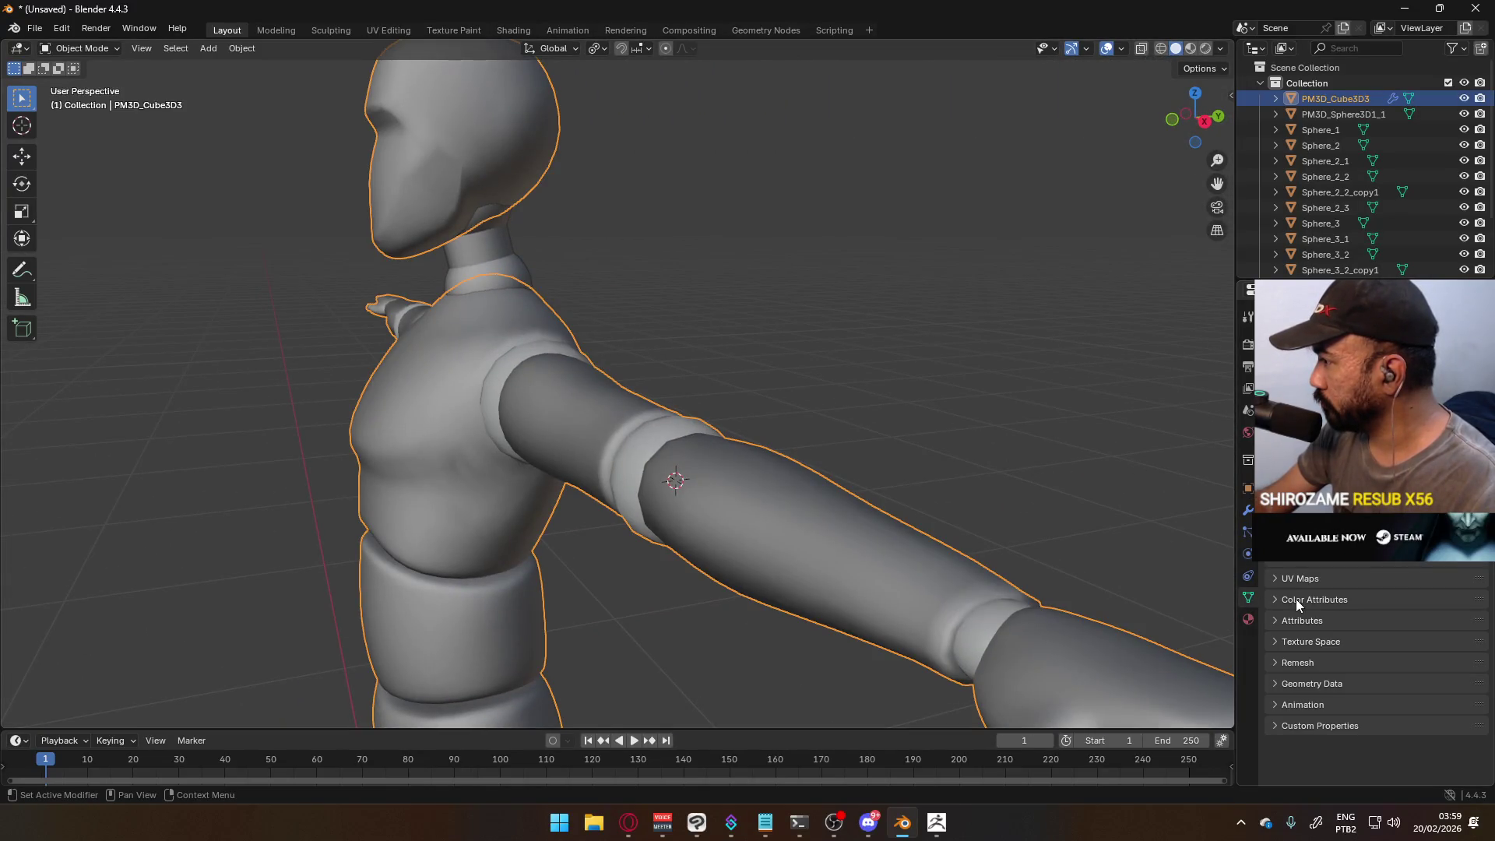
click(1285, 687)
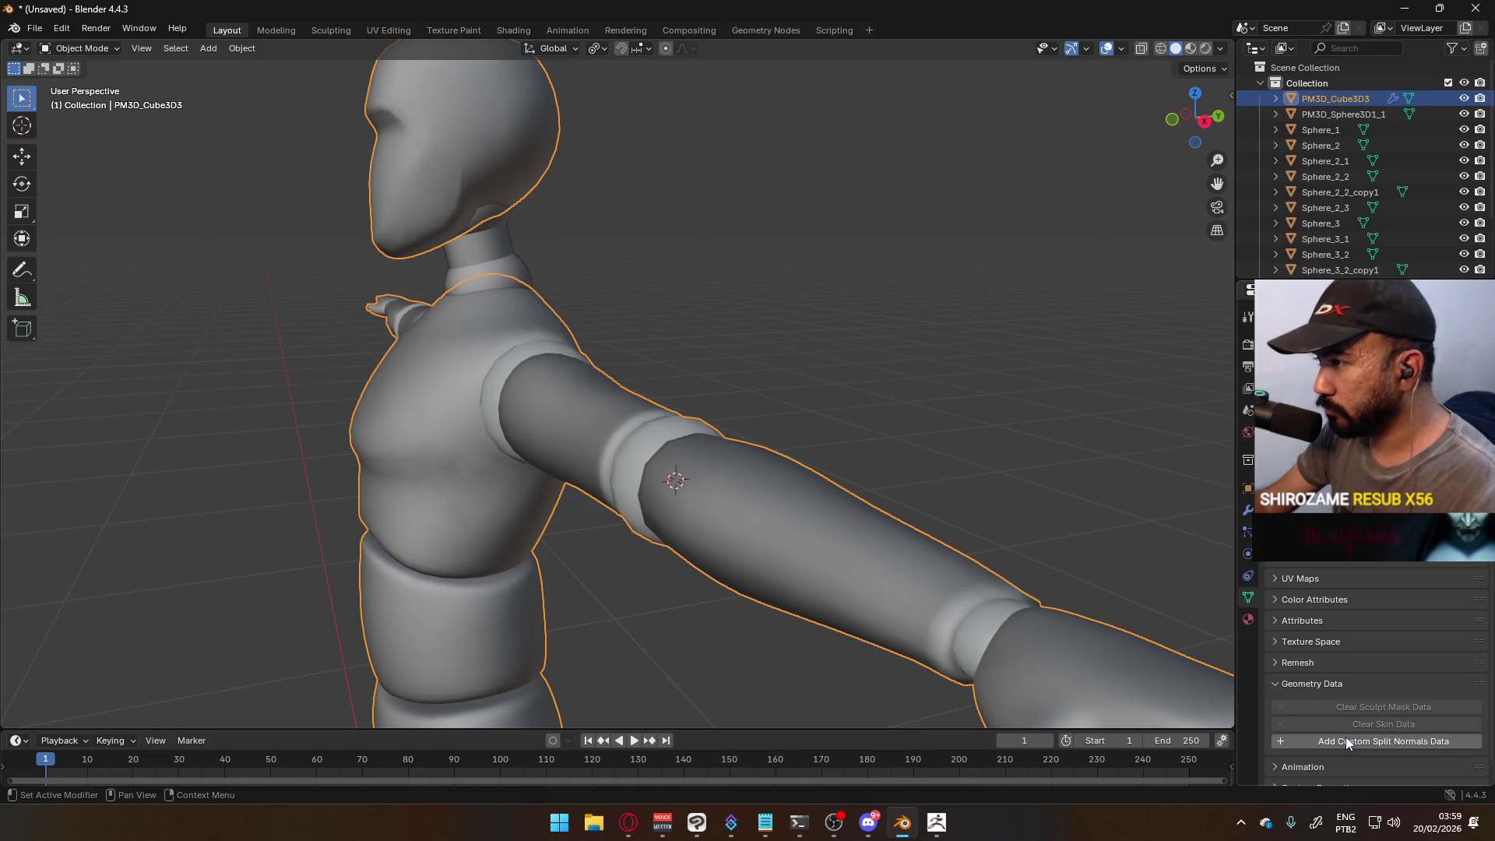
right_click(740, 494)
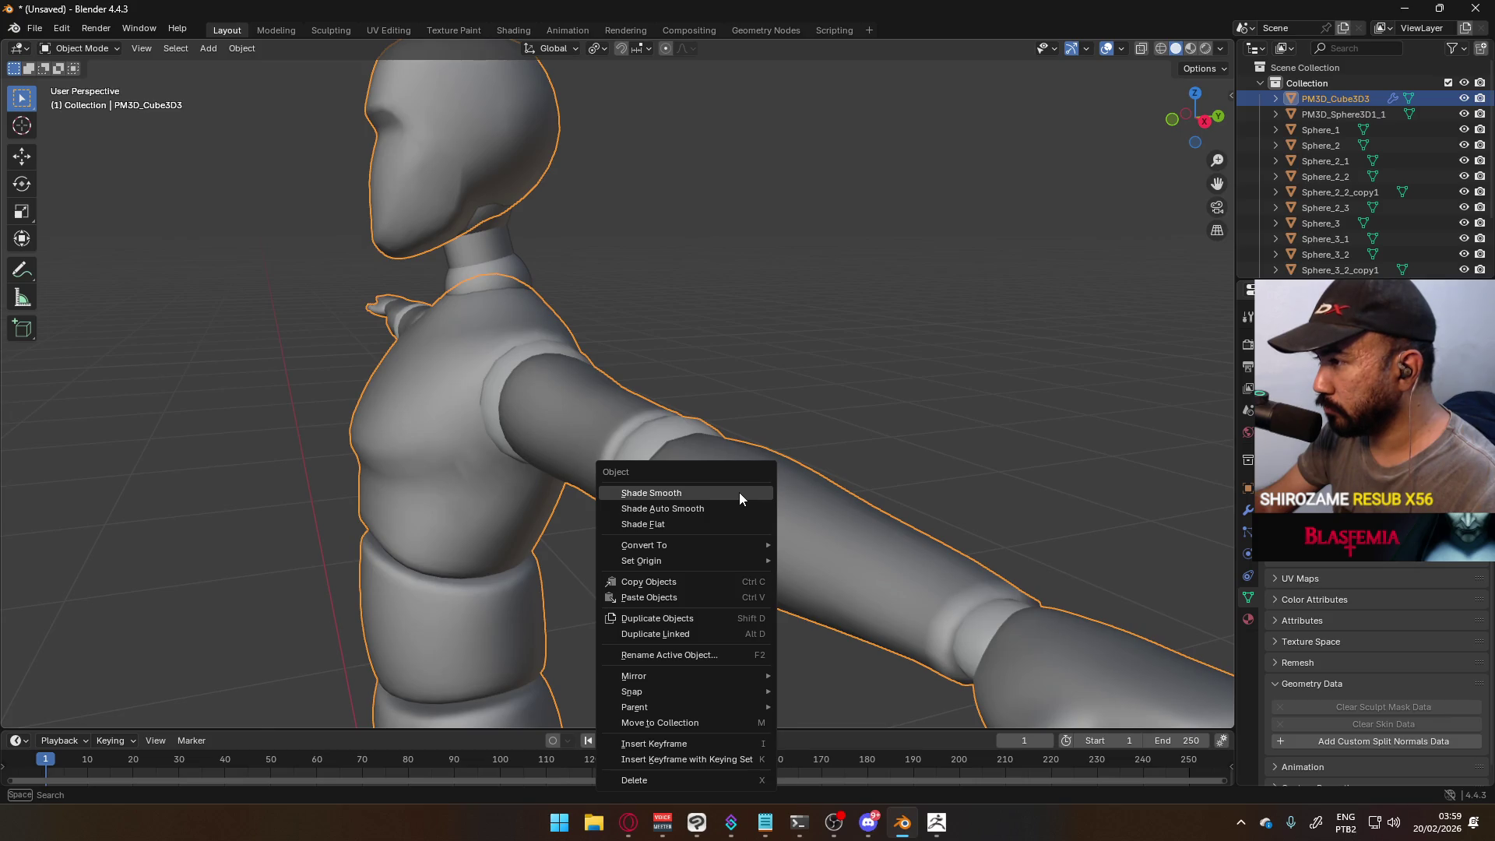
click(740, 493)
- Reframe the figure to inspect the smooth shading, then select all parts and show Material settings
mouse_move(739, 492)
middle_down()
mouse_move(681, 448)
mouse_move(726, 445)
mouse_move(651, 422)
middle_up()
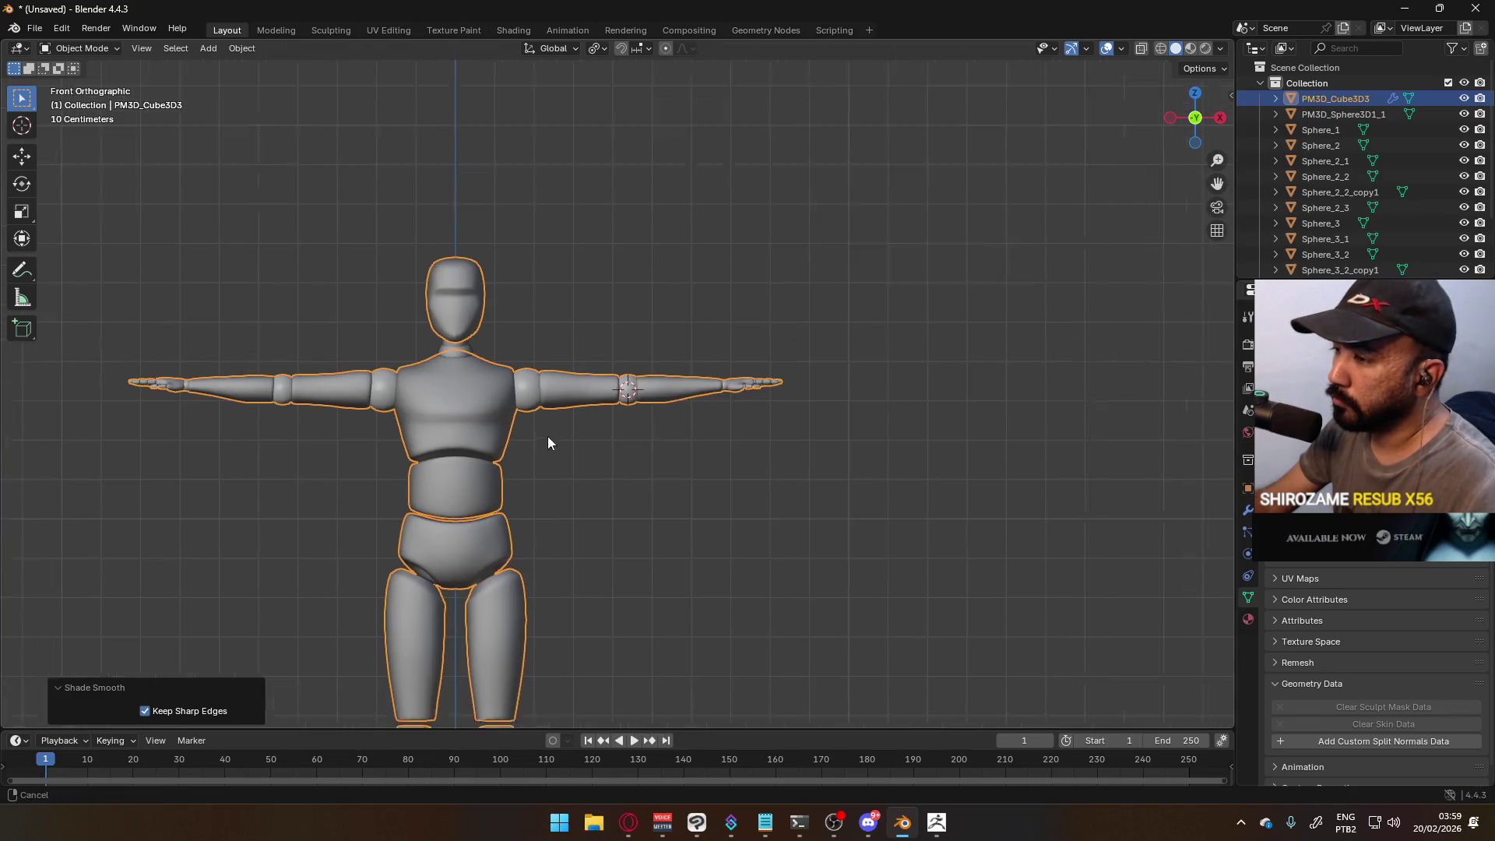
shift+middle_drag(533, 446, 710, 432)
click(710, 436)
shift+middle_drag(708, 484, 704, 369)
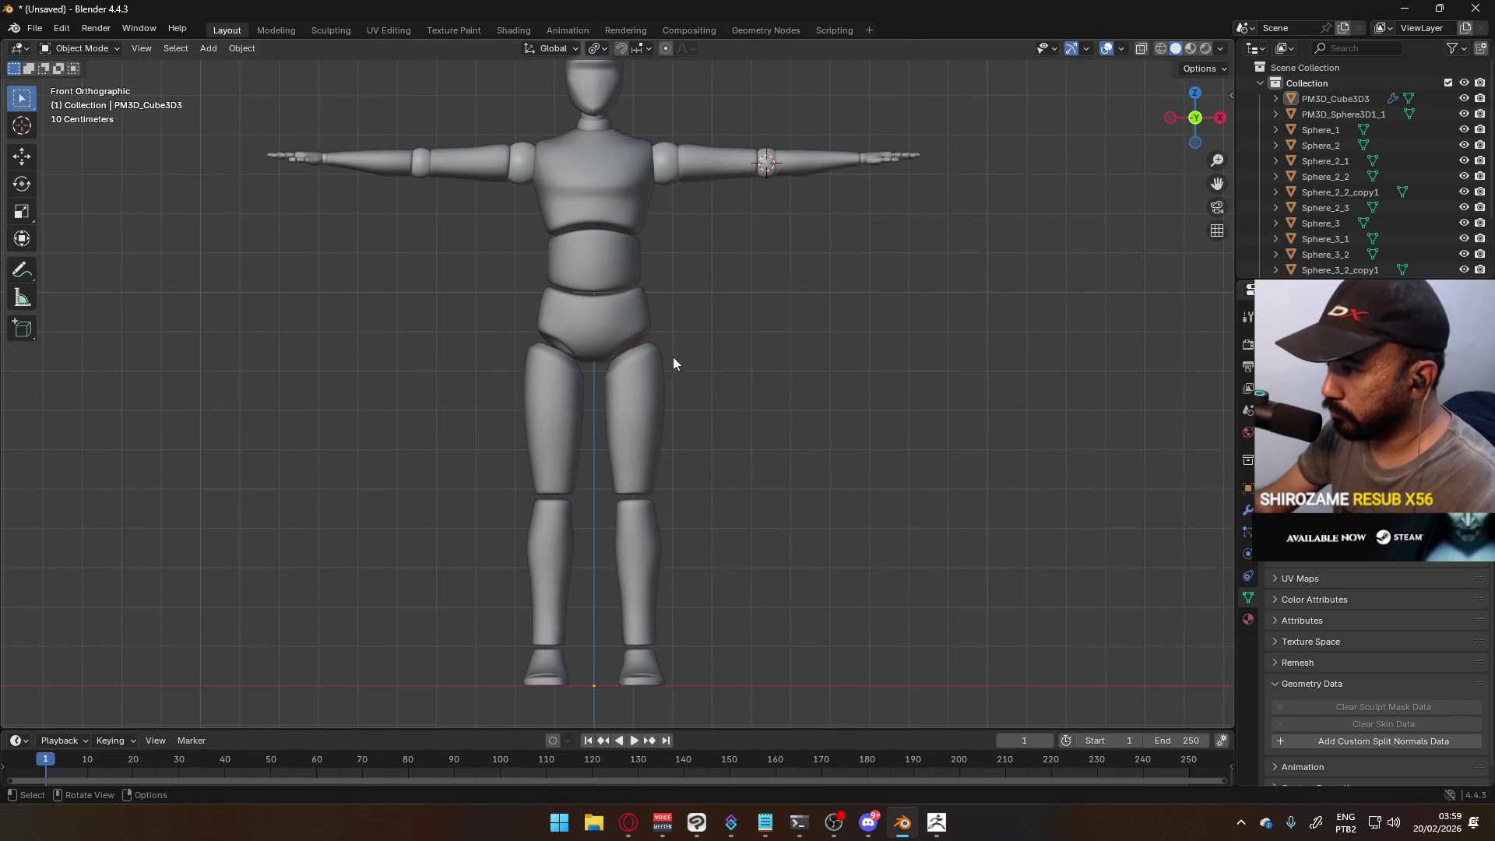
key(a)
click(1252, 620)
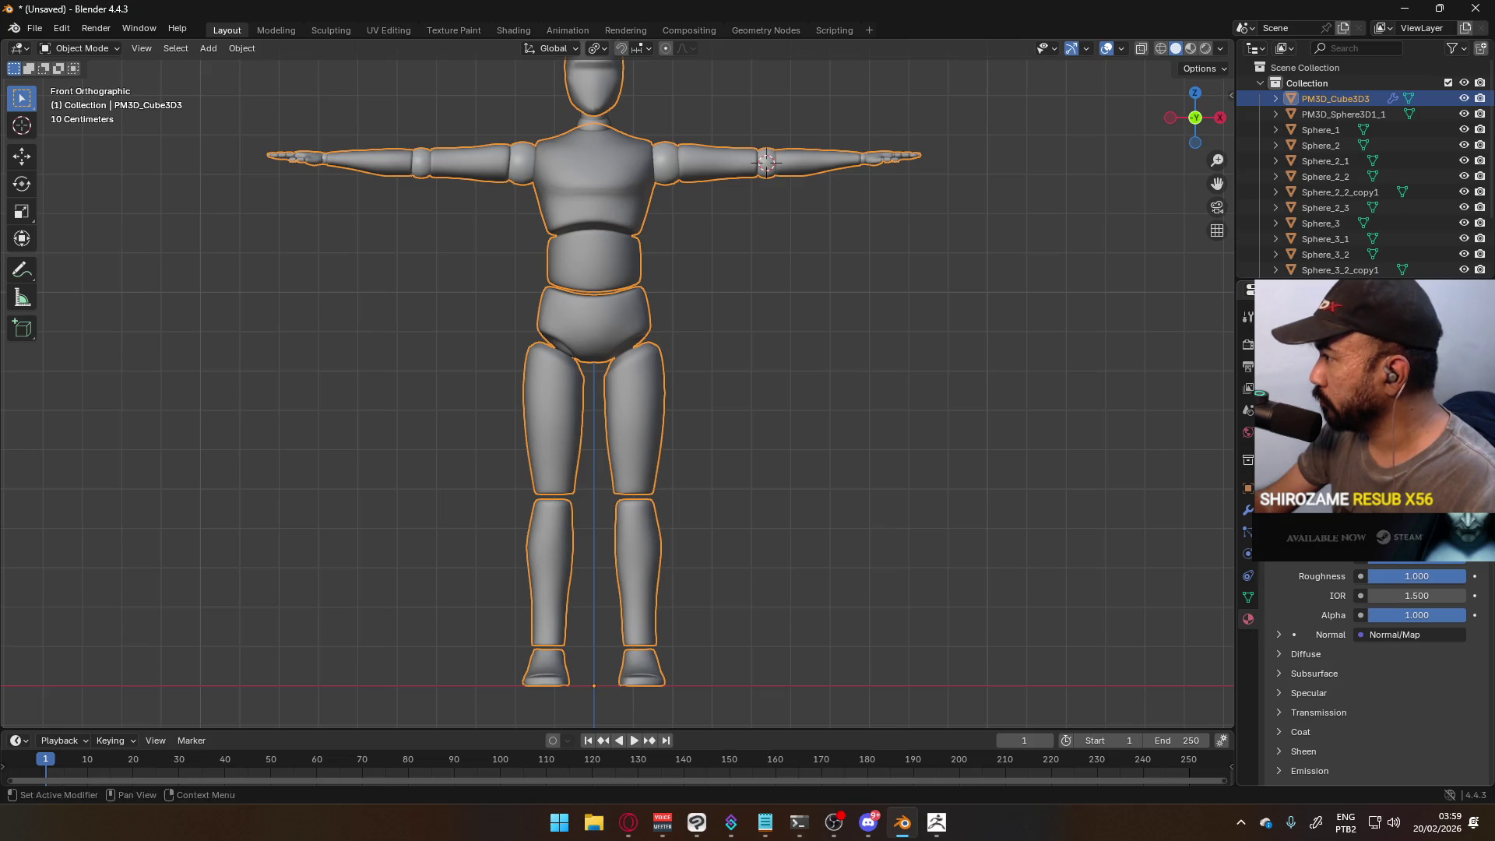
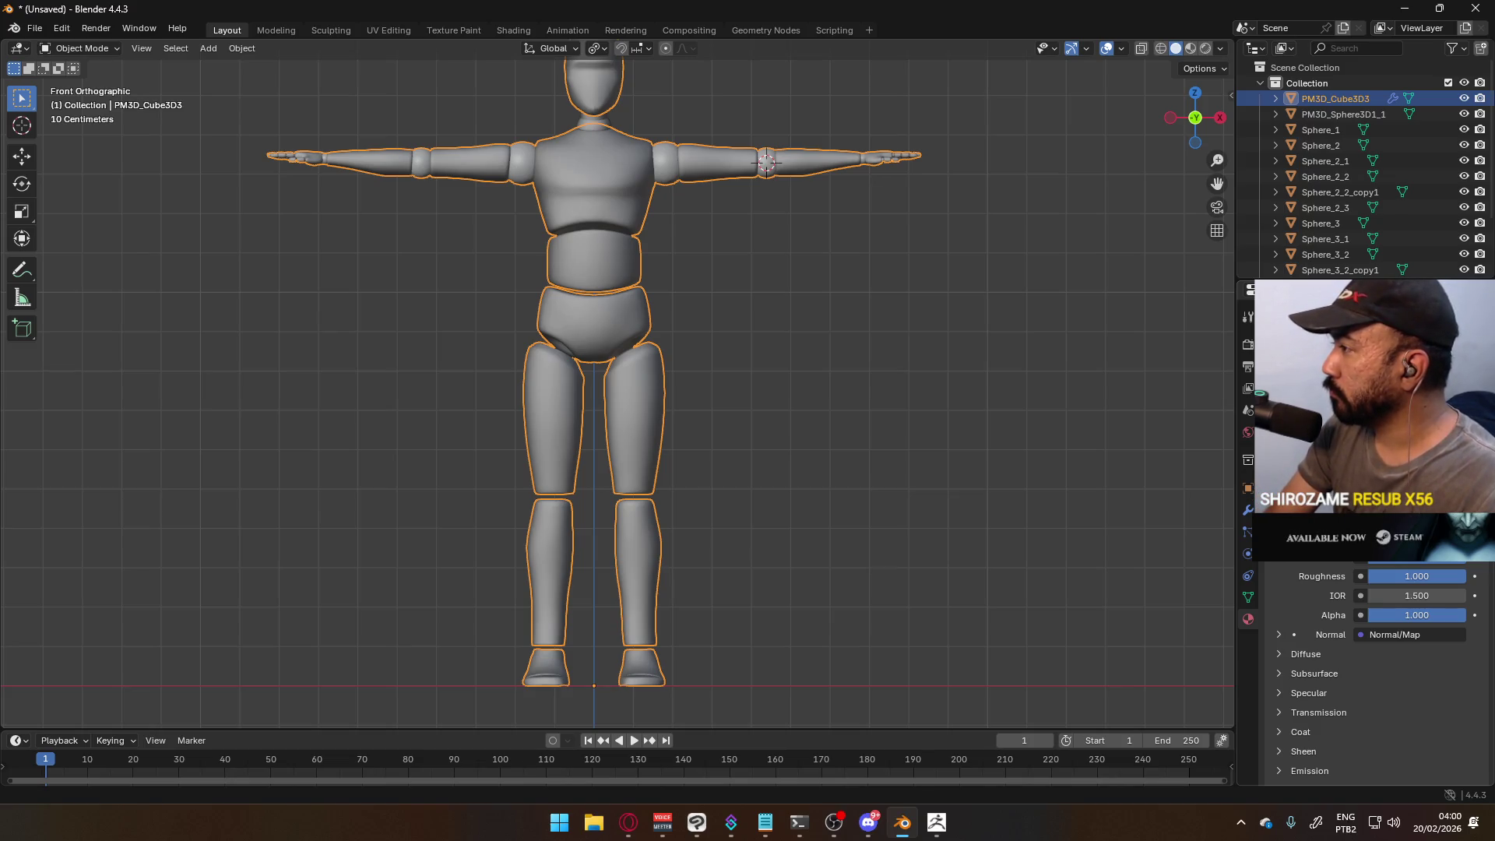
- Rename the material to 'Material', pushing the clashing one to Material.001, and deselect everything
key(Return)
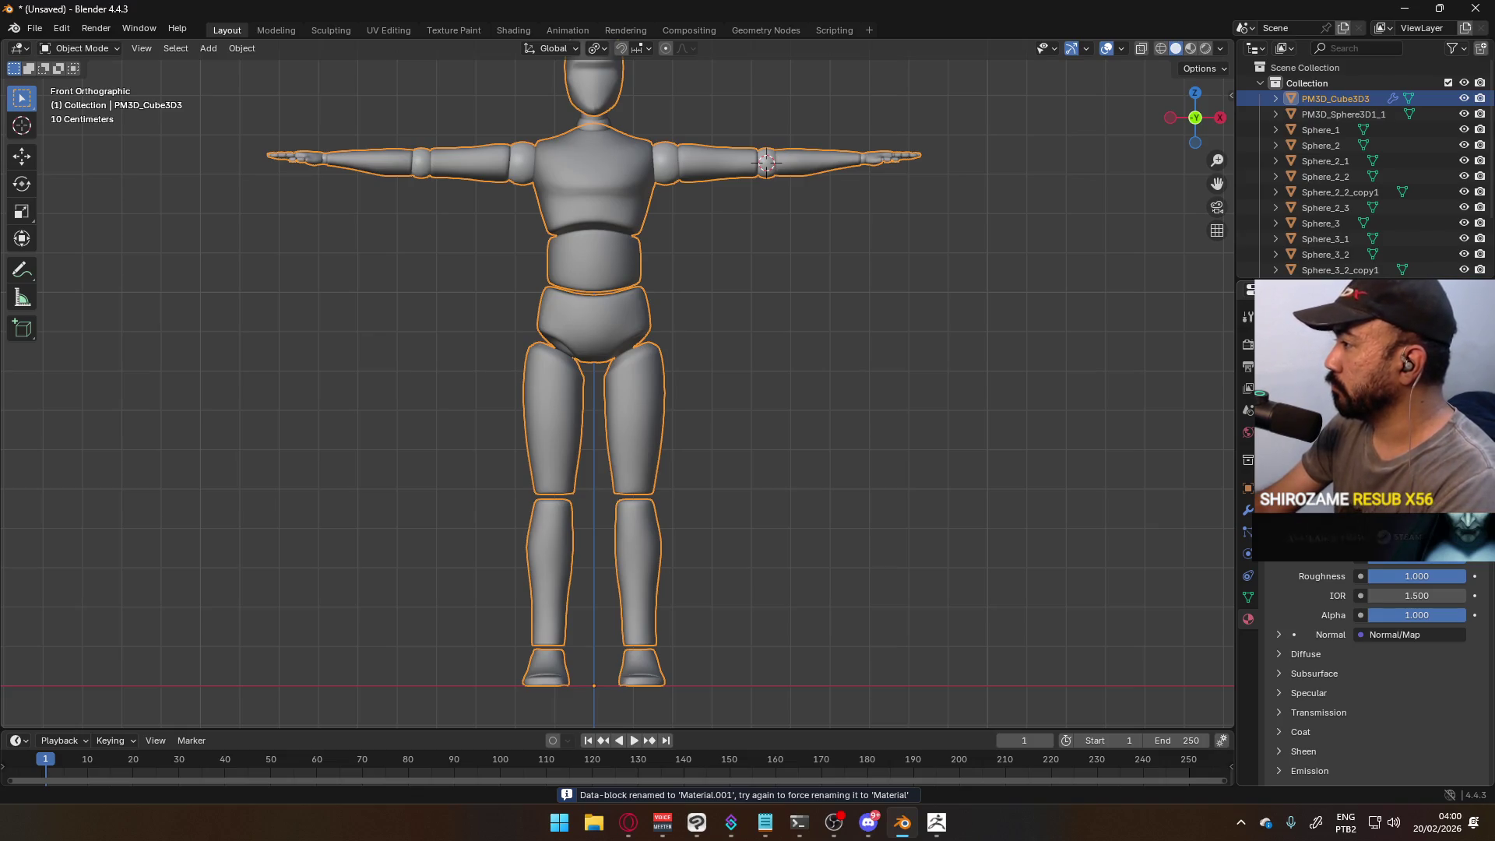
key(Return)
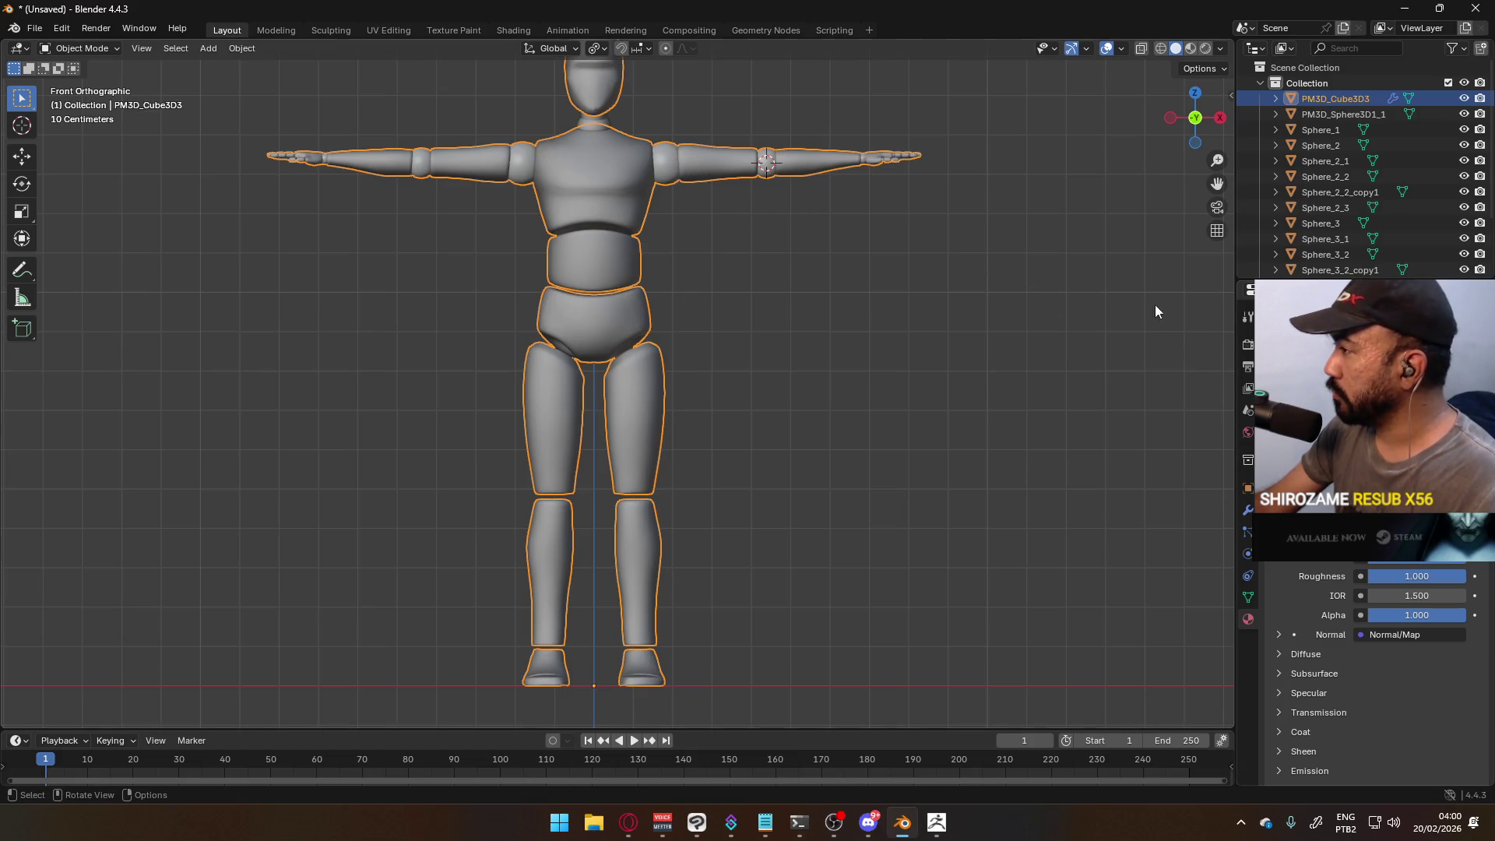
key(Tab)
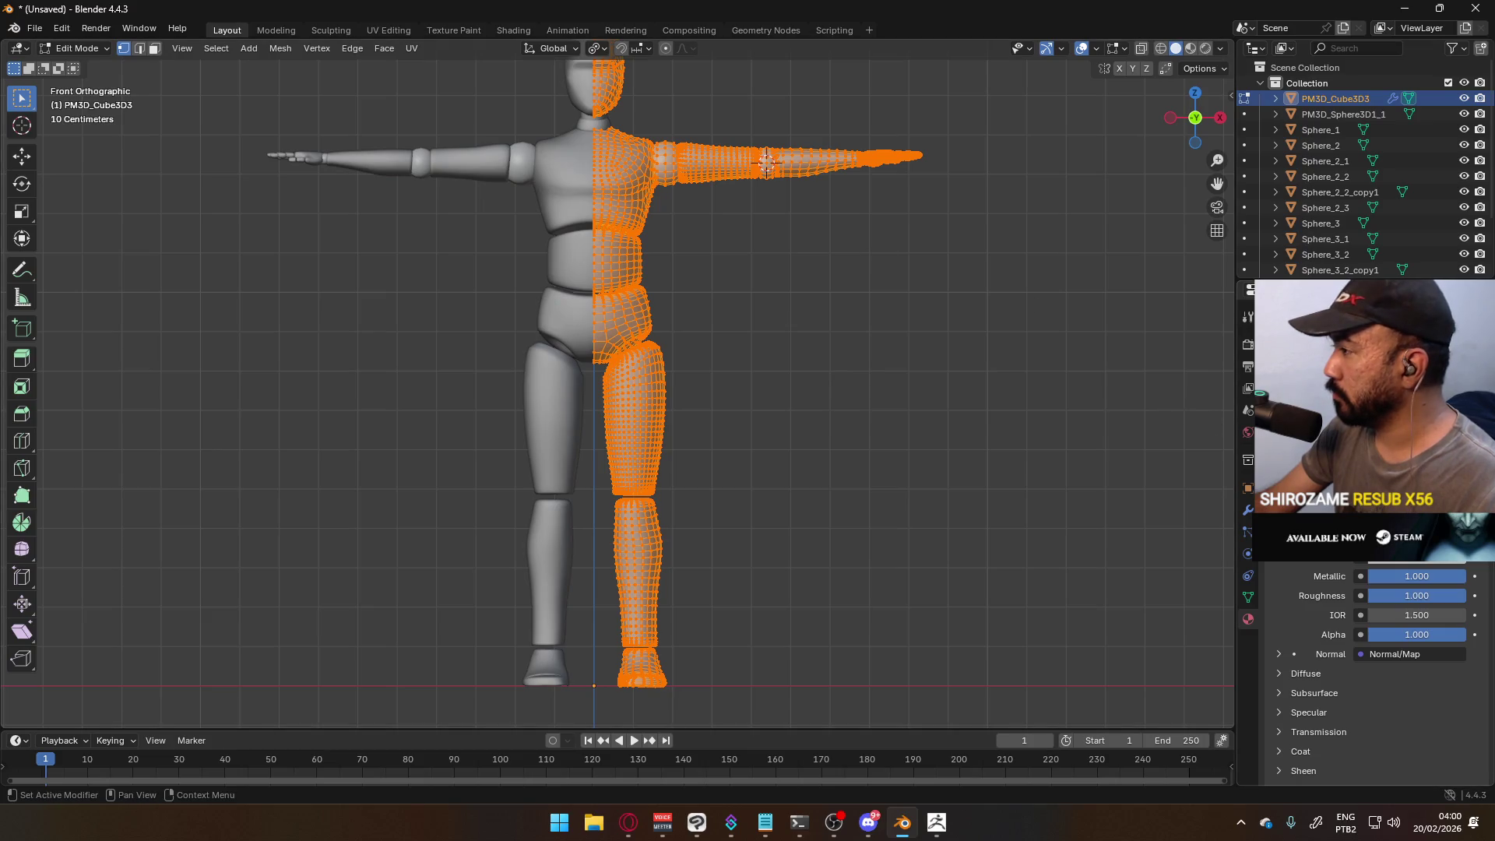
key(Tab)
click(858, 302)
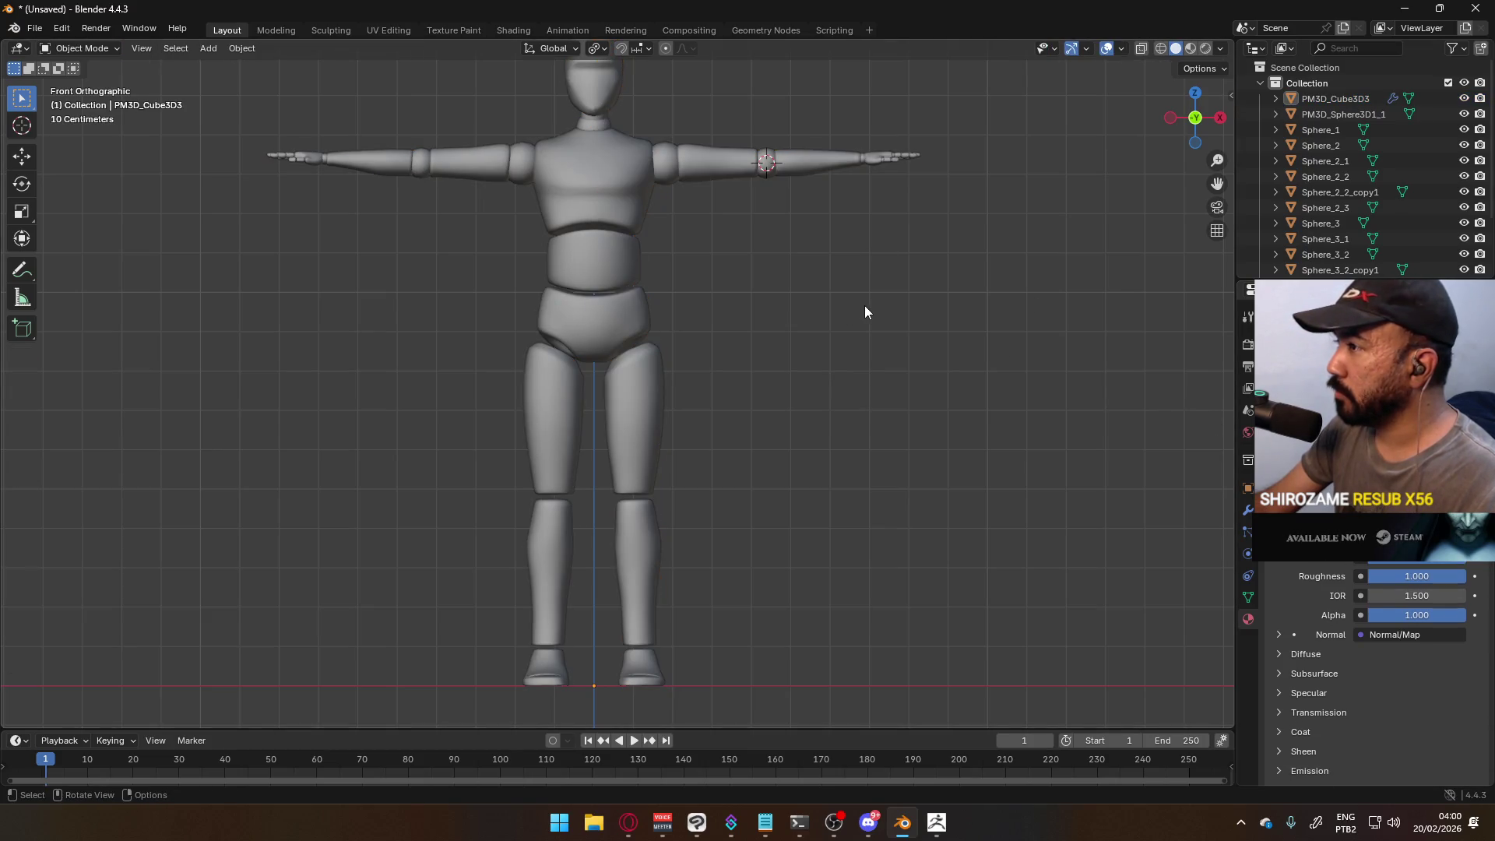
- Frame the figure in front view, enter Edit Mode and pick a shoulder-ball vertex
mouse_move(820, 237)
middle_down()
mouse_move(871, 267)
mouse_move(761, 324)
mouse_move(658, 344)
mouse_move(577, 285)
mouse_move(760, 299)
mouse_move(895, 285)
middle_up()
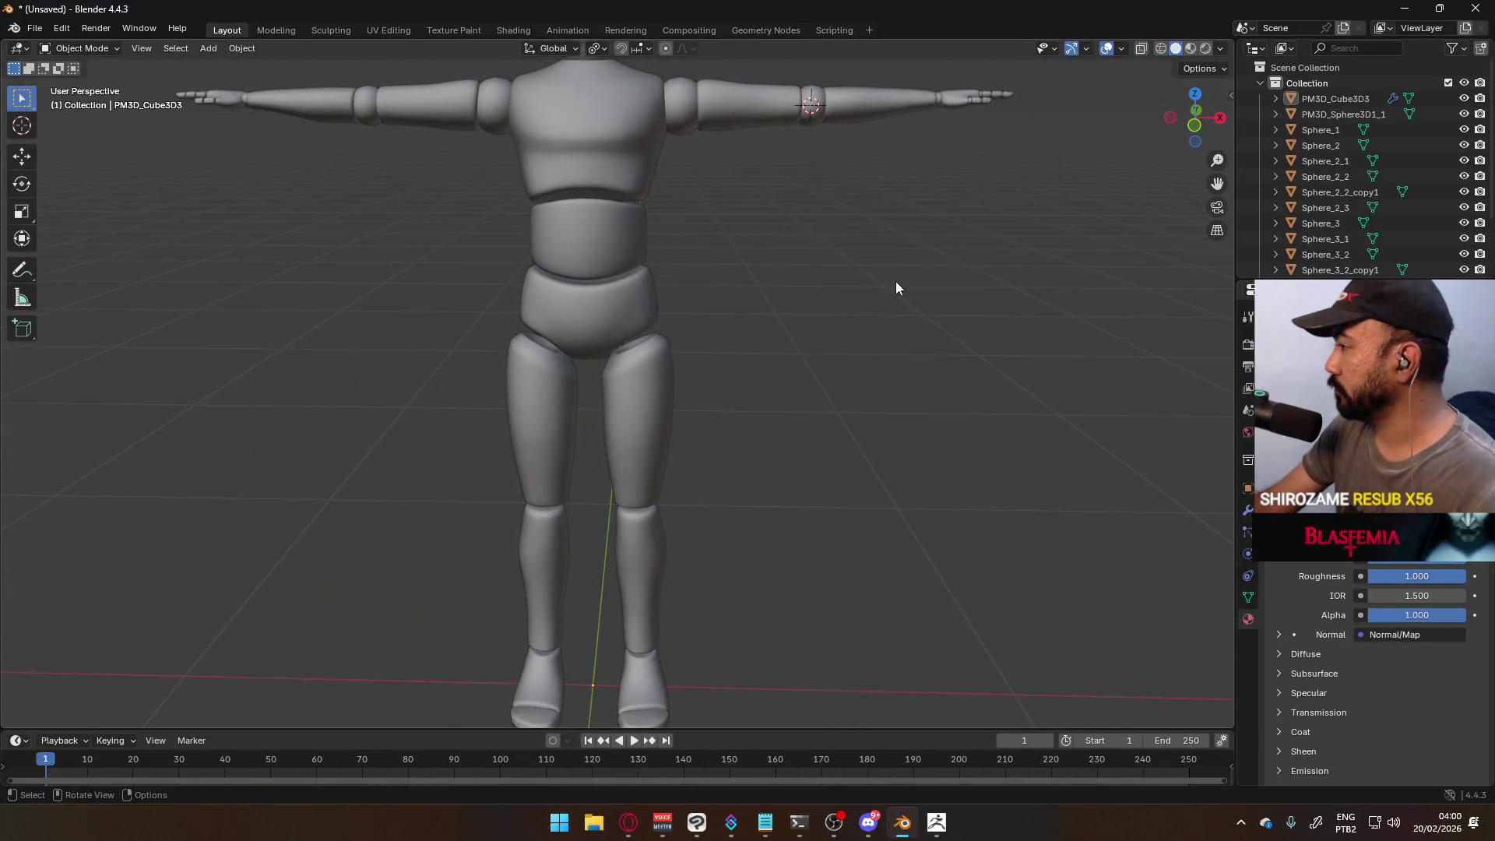
key(KP_1)
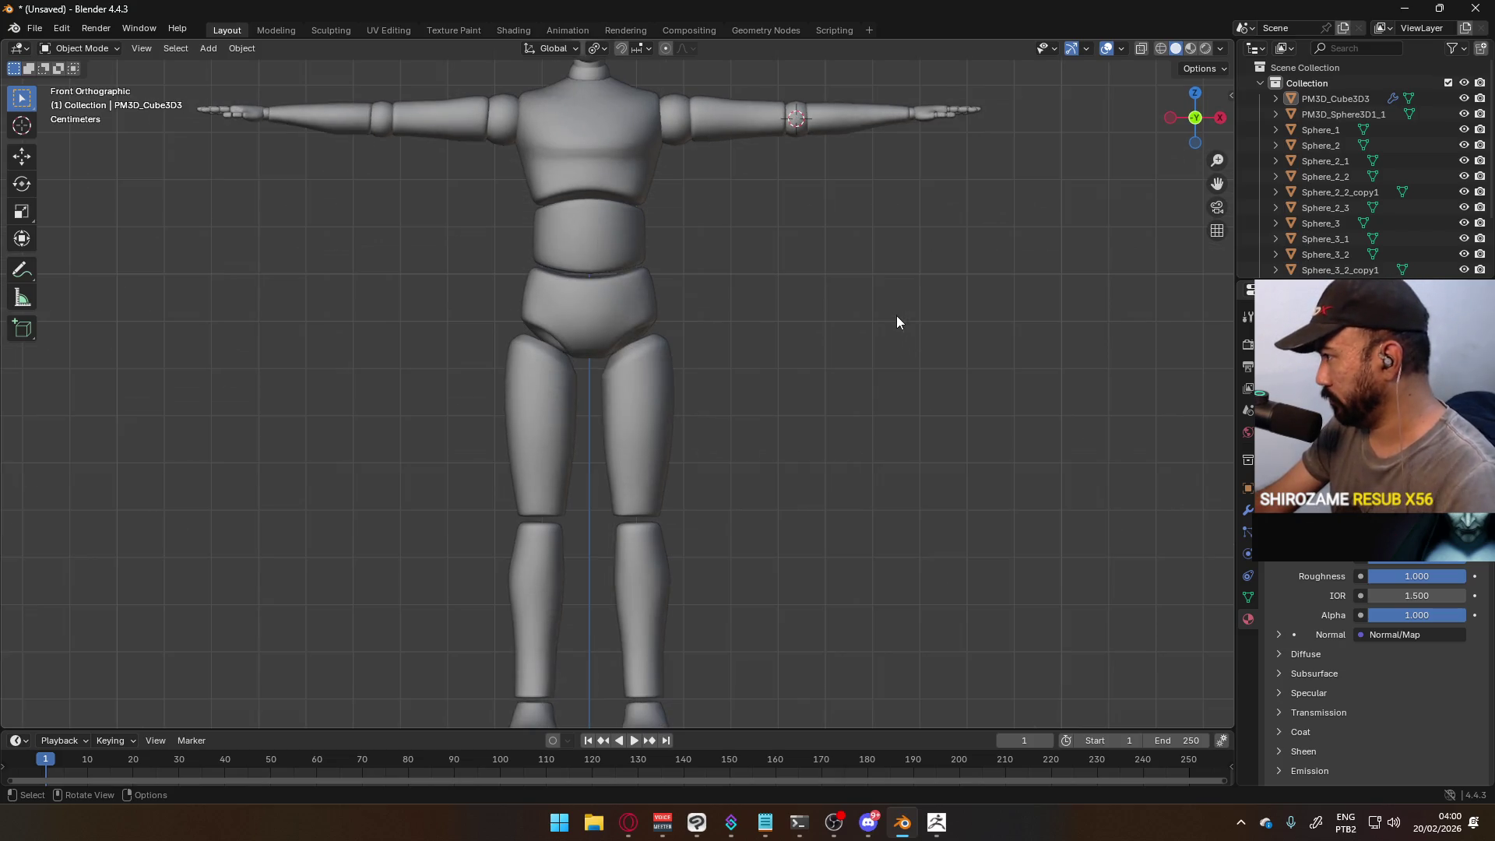
scroll(892, 324, down, 3)
mouse_move(880, 343)
shift+middle_down()
mouse_move(799, 360)
mouse_move(832, 362)
shift+middle_up()
scroll(686, 441, up, 3)
mouse_move(707, 299)
middle_down()
mouse_move(720, 422)
mouse_move(615, 430)
mouse_move(599, 353)
mouse_move(653, 274)
mouse_move(768, 402)
mouse_move(676, 248)
middle_up()
key(KP_1)
scroll(653, 410, up, 3)
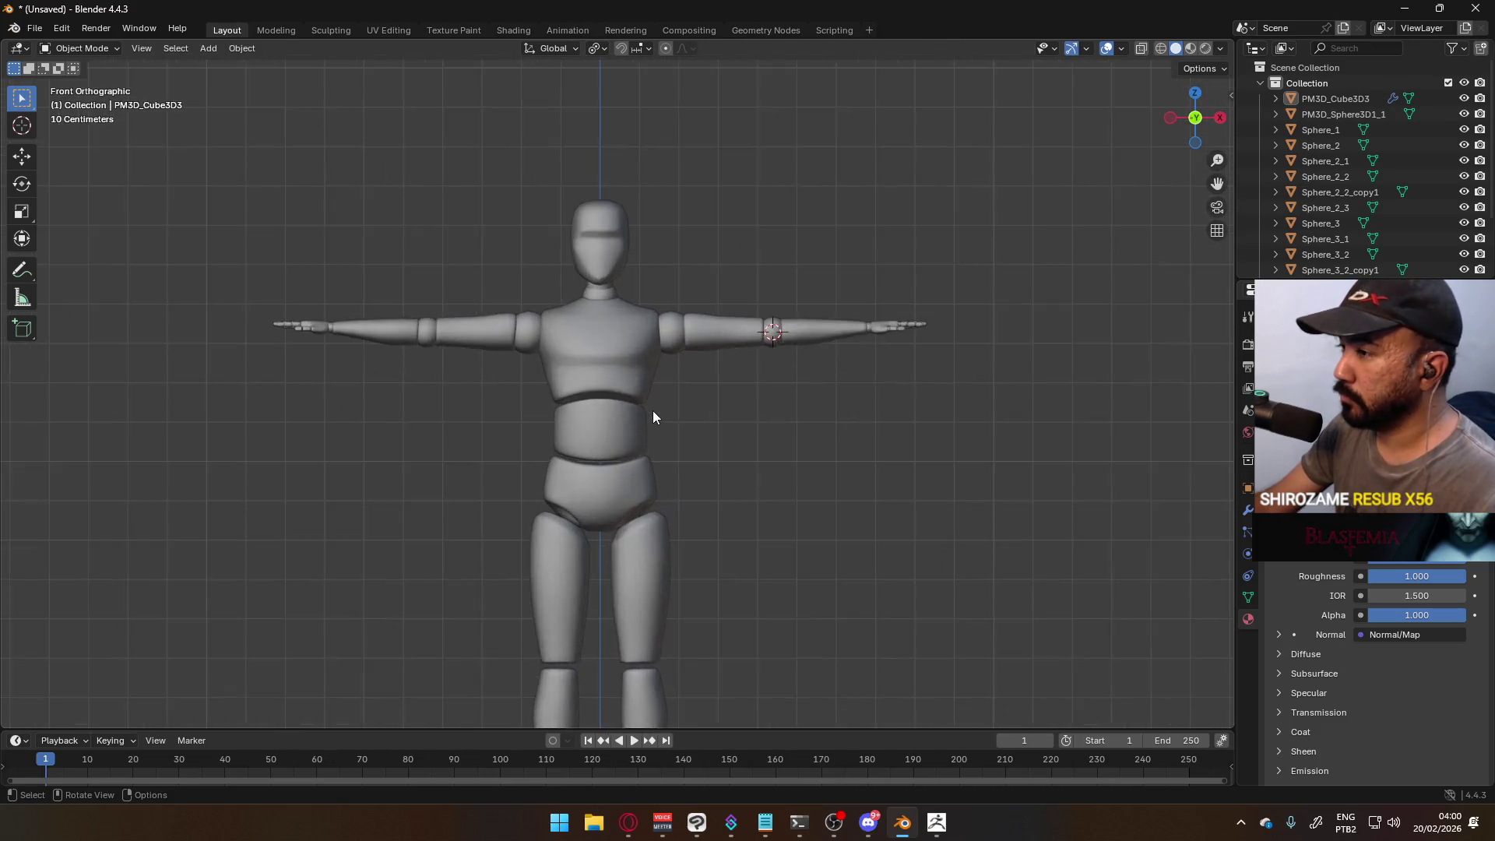
scroll(653, 412, up, 3)
key(Tab)
scroll(657, 400, up, 3)
click(733, 291)
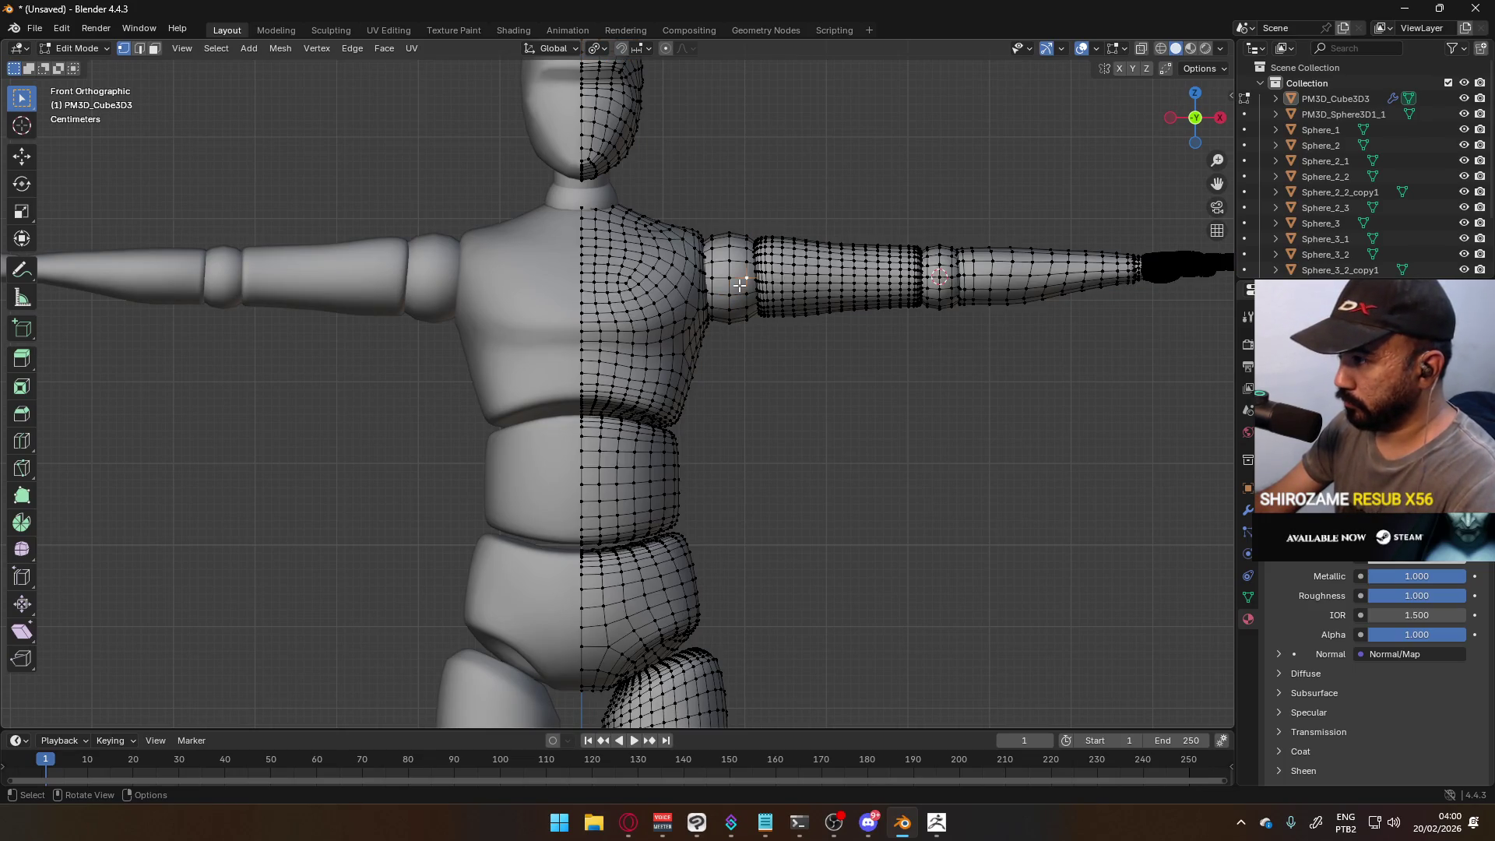
- Duplicate the shoulder ball mesh in place and separate it into its own sphere object
key(l)
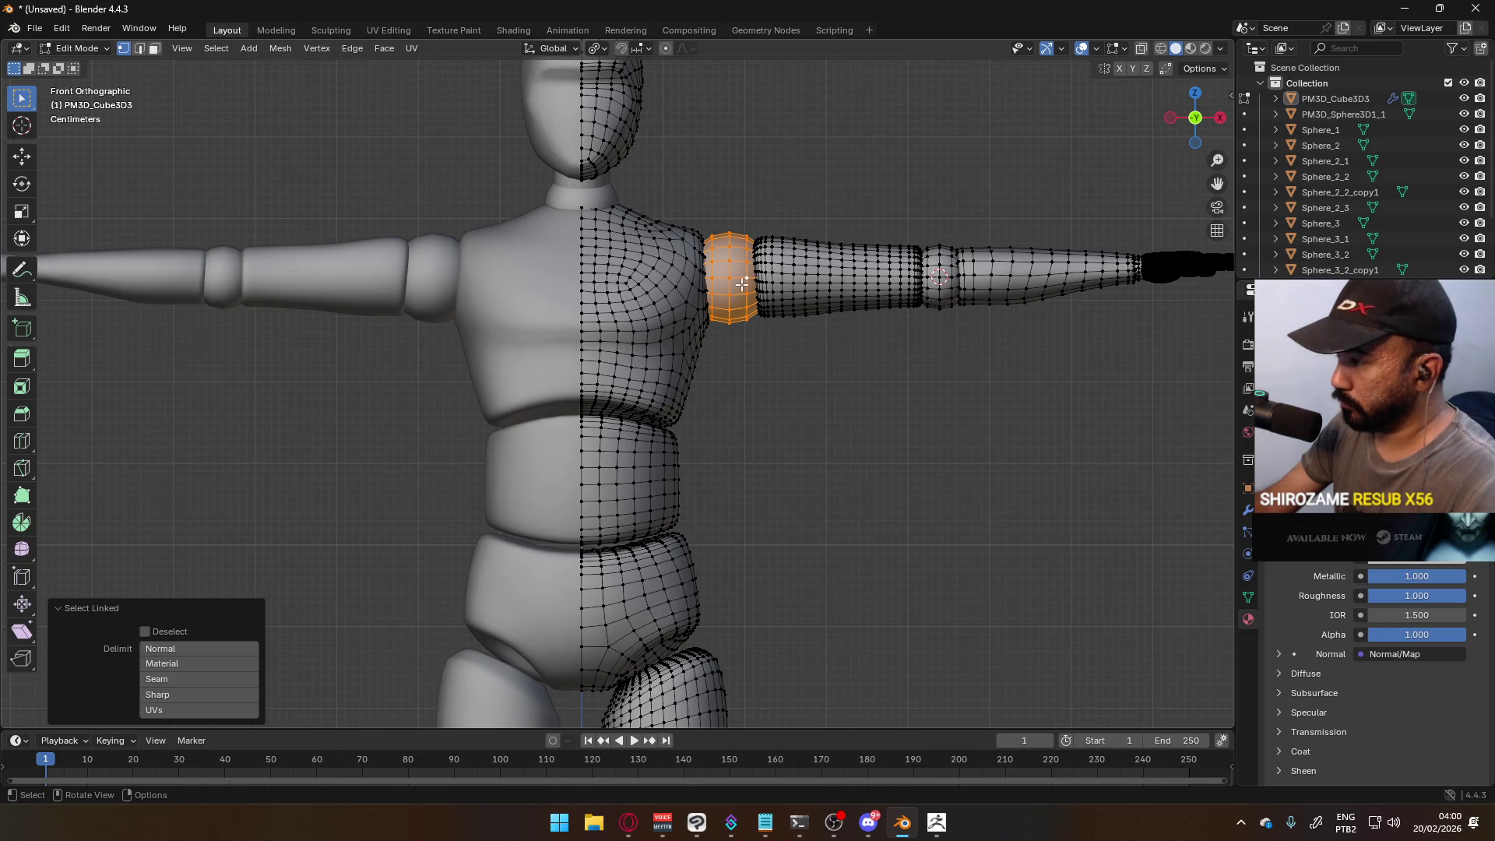
scroll(742, 284, down, 4)
scroll(716, 325, up, 3)
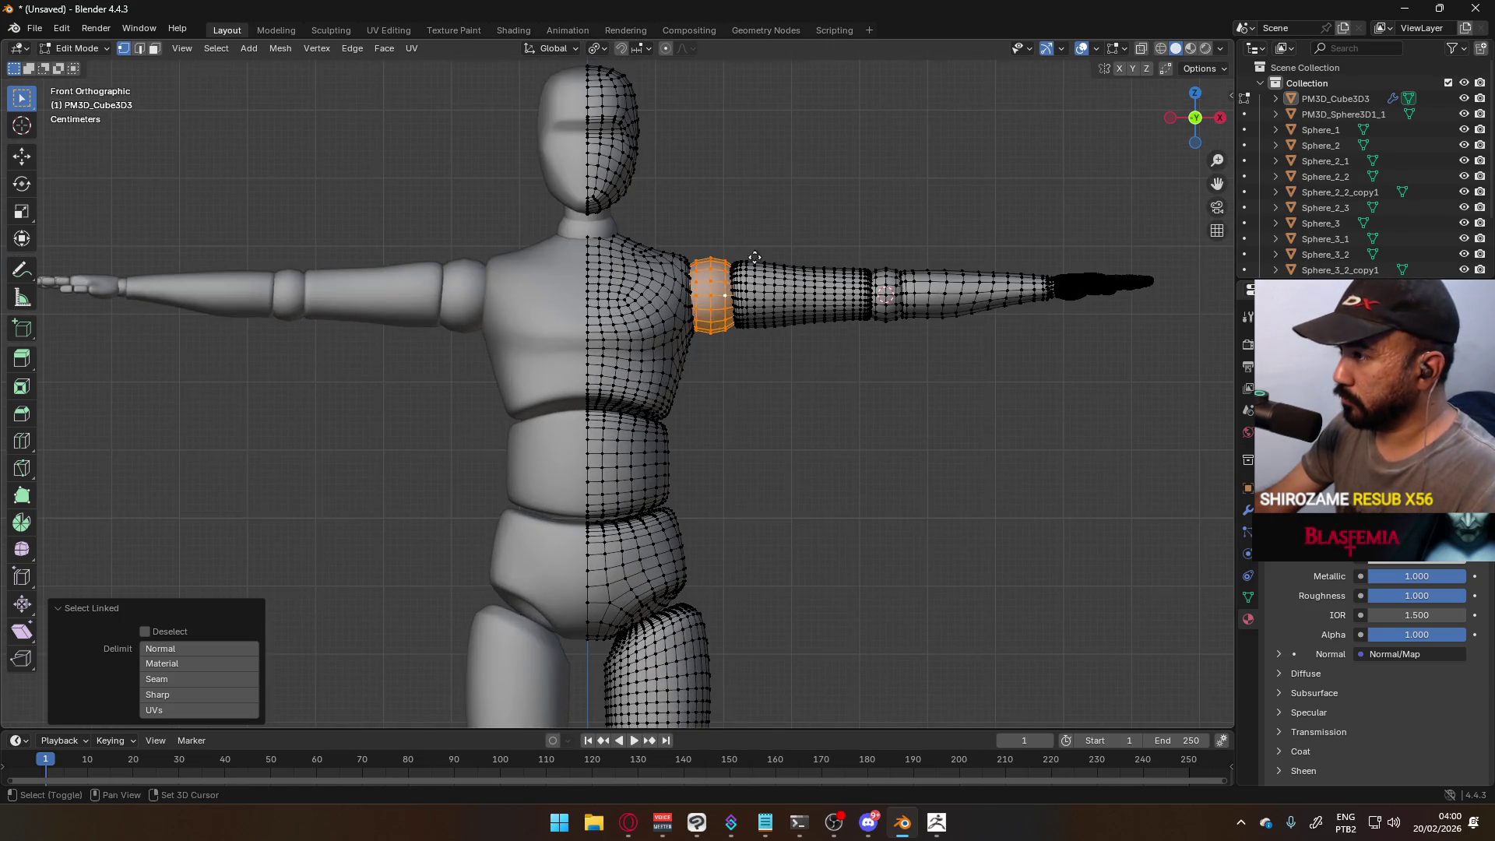
key(shift+d)
right_click(713, 320)
right_click(713, 320)
mouse_move(707, 610)
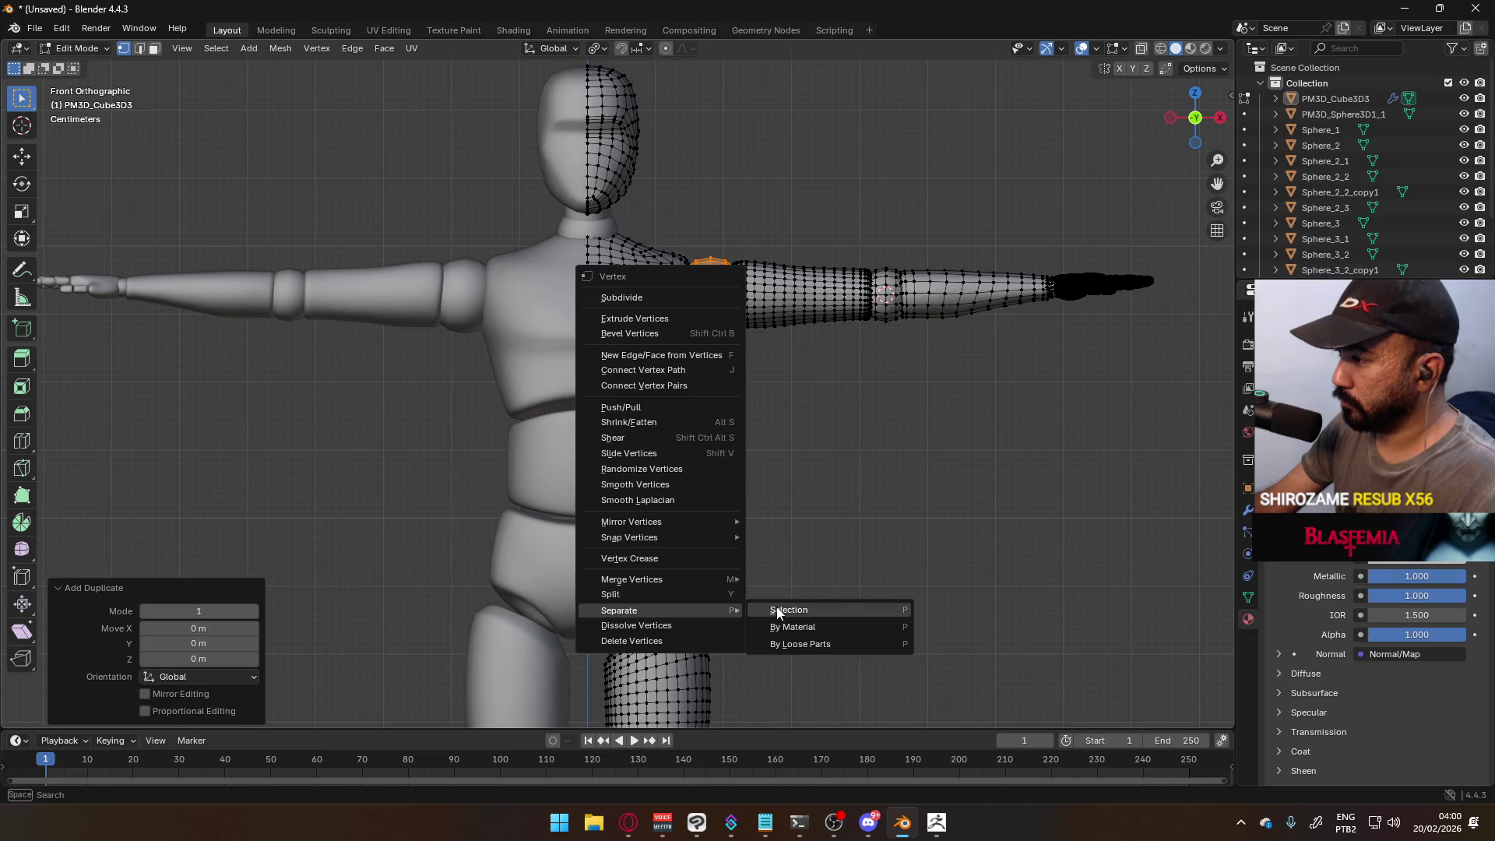
click(774, 611)
key(Tab)
click(707, 306)
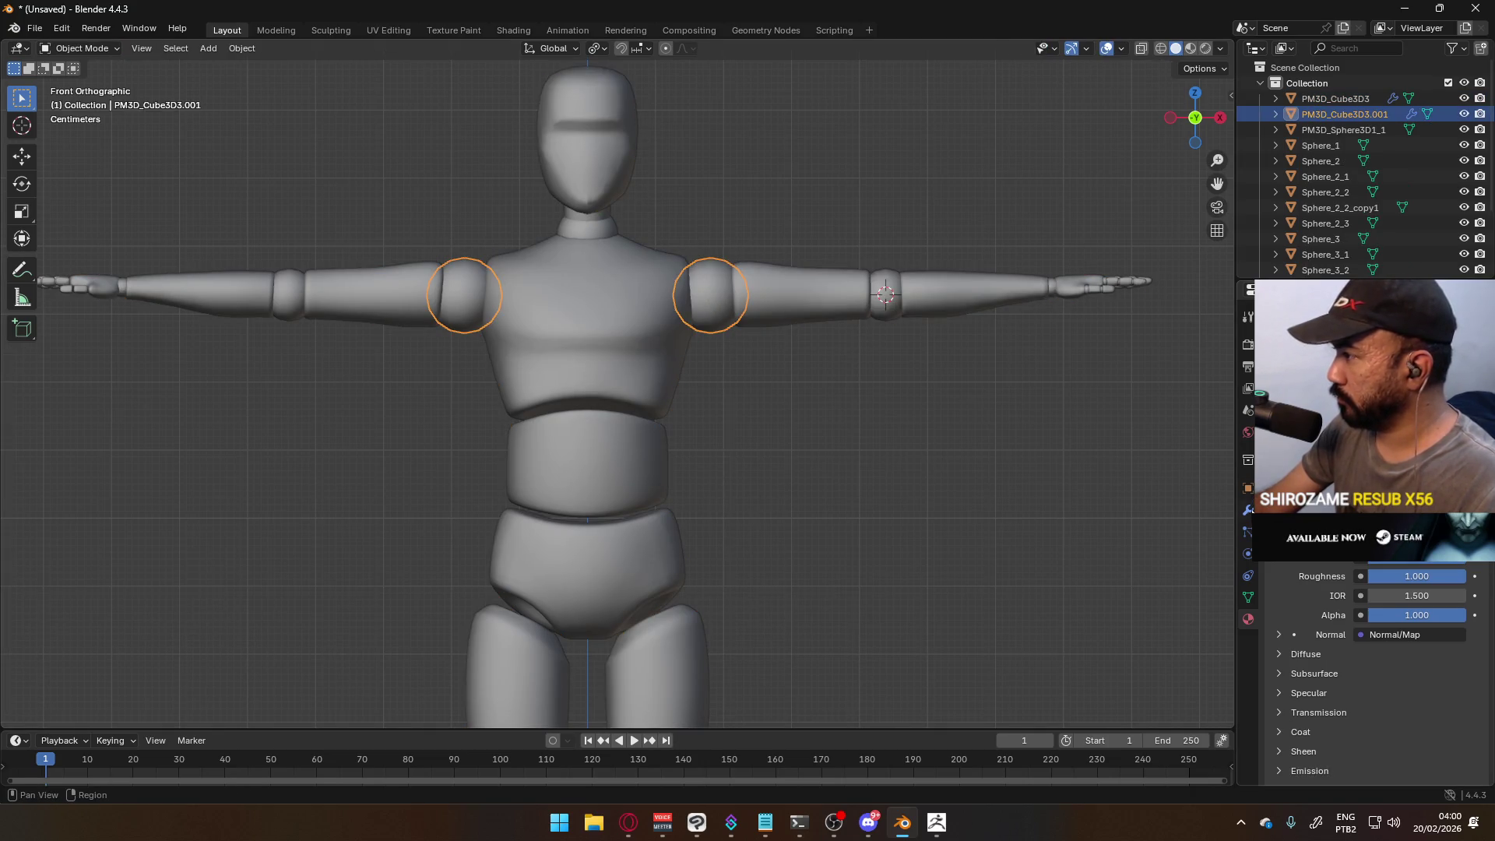
- Check the new sphere's modifiers and transforms, then move it out along the right arm
click(1248, 510)
scroll(812, 358, down, 5)
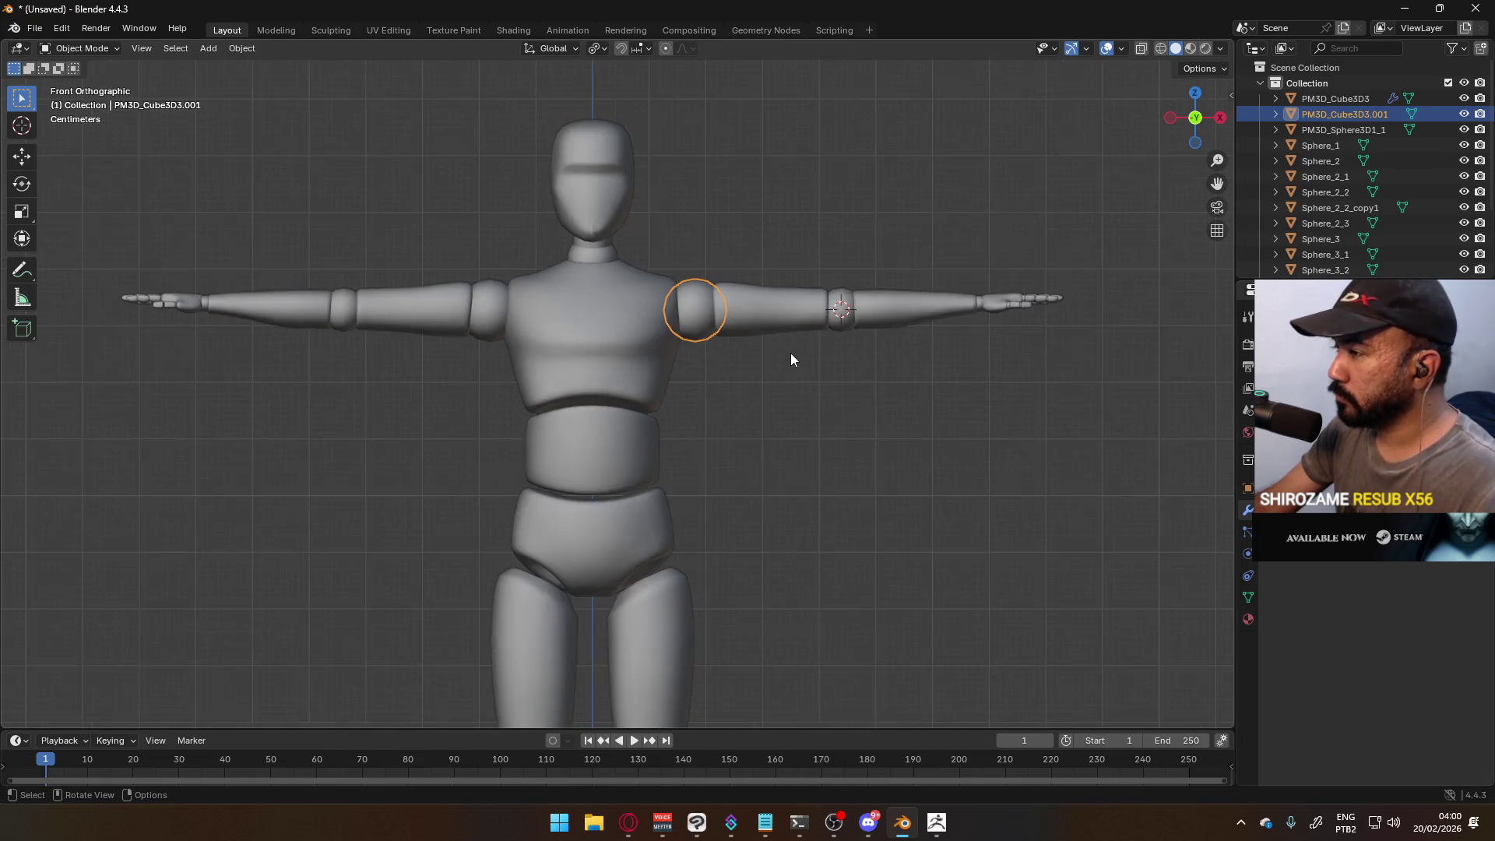
scroll(757, 363, up, 5)
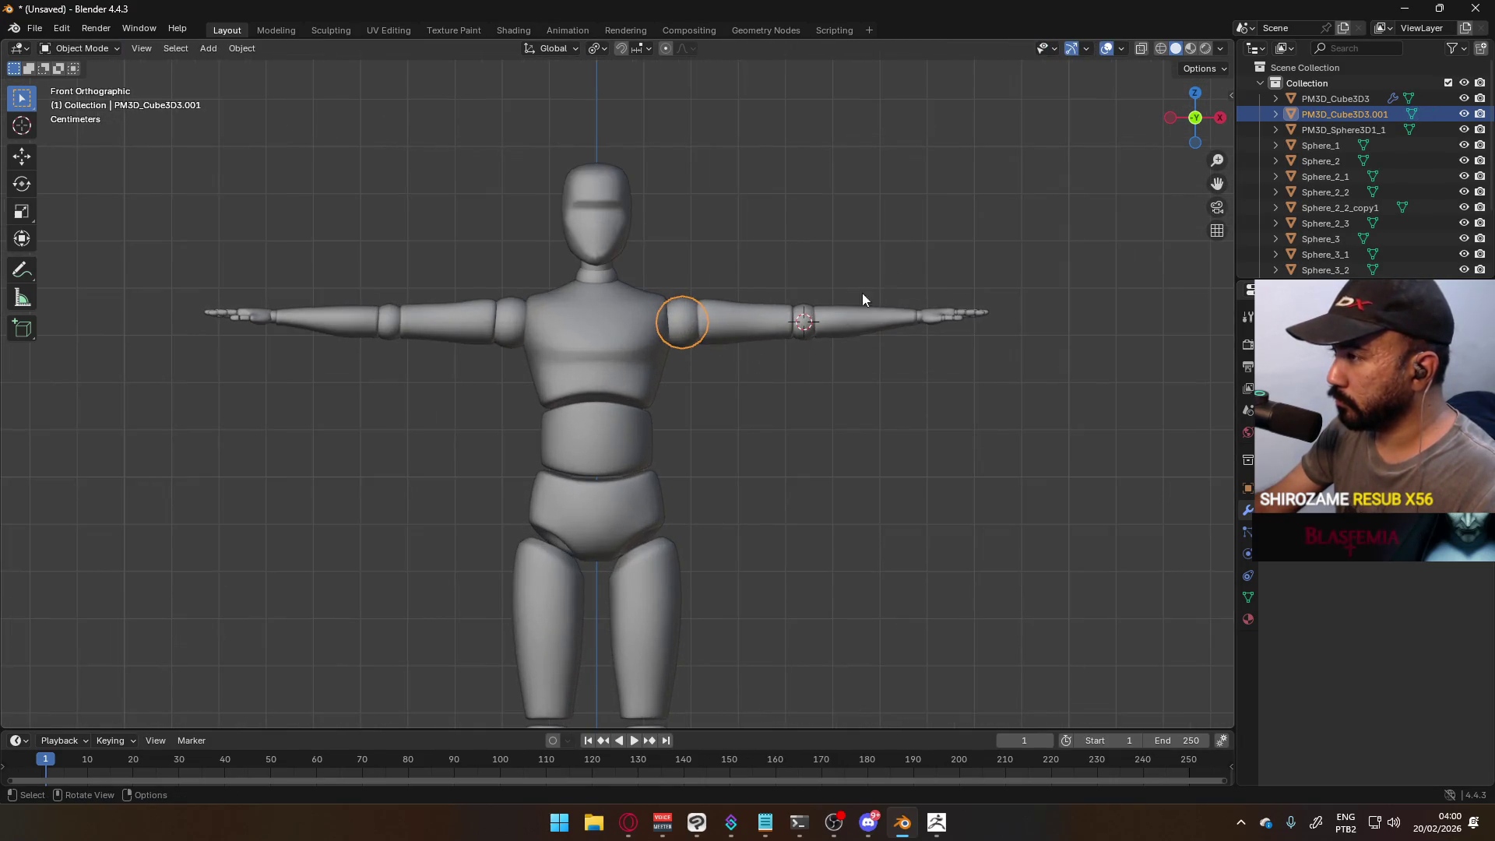
key(n)
scroll(707, 322, down, 2)
scroll(685, 351, down, 2)
scroll(646, 374, up, 1)
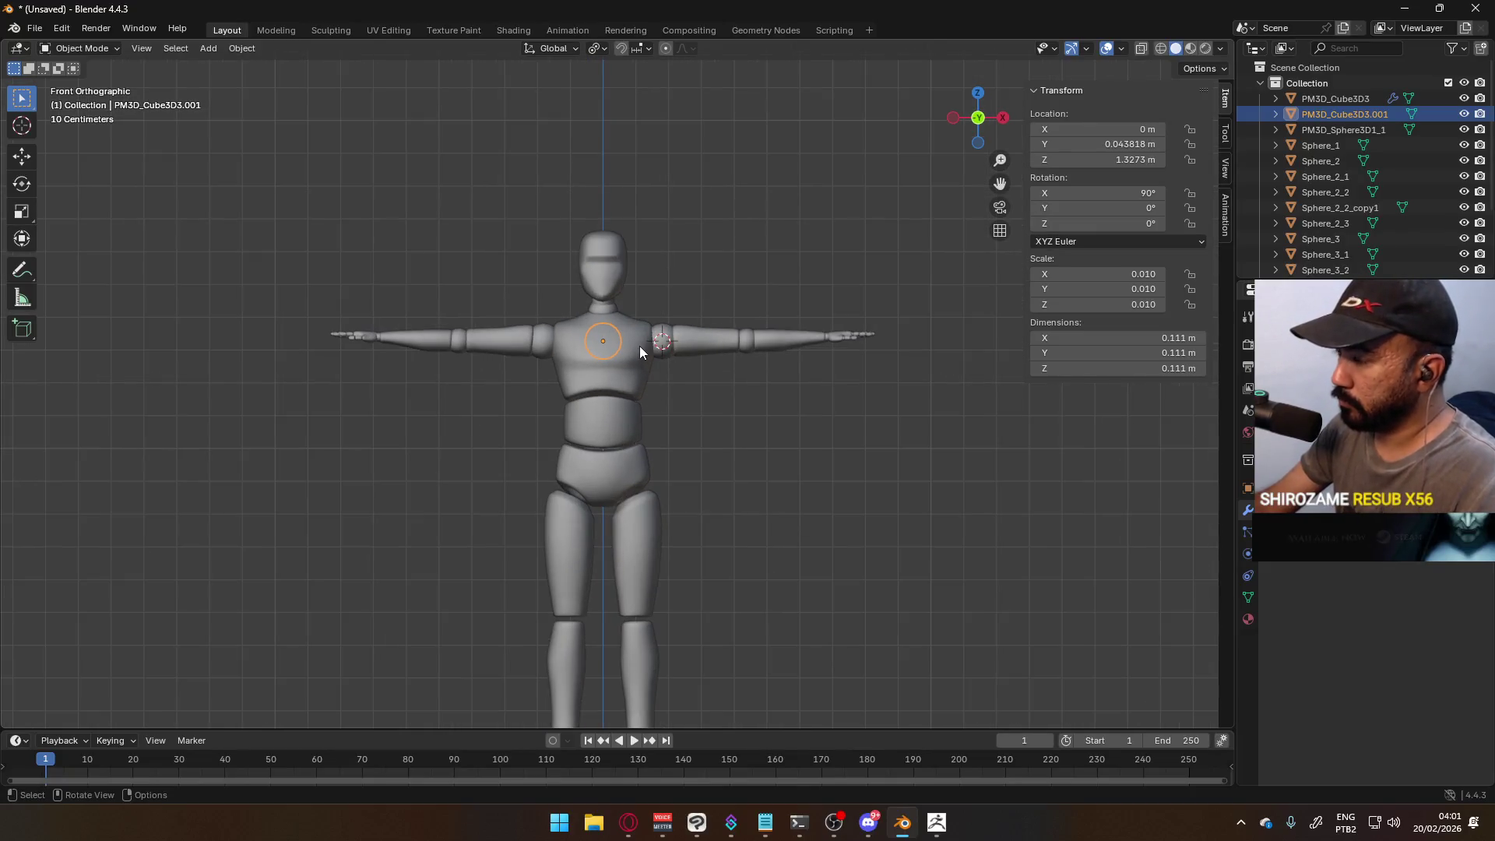
key(g)
click(802, 360)
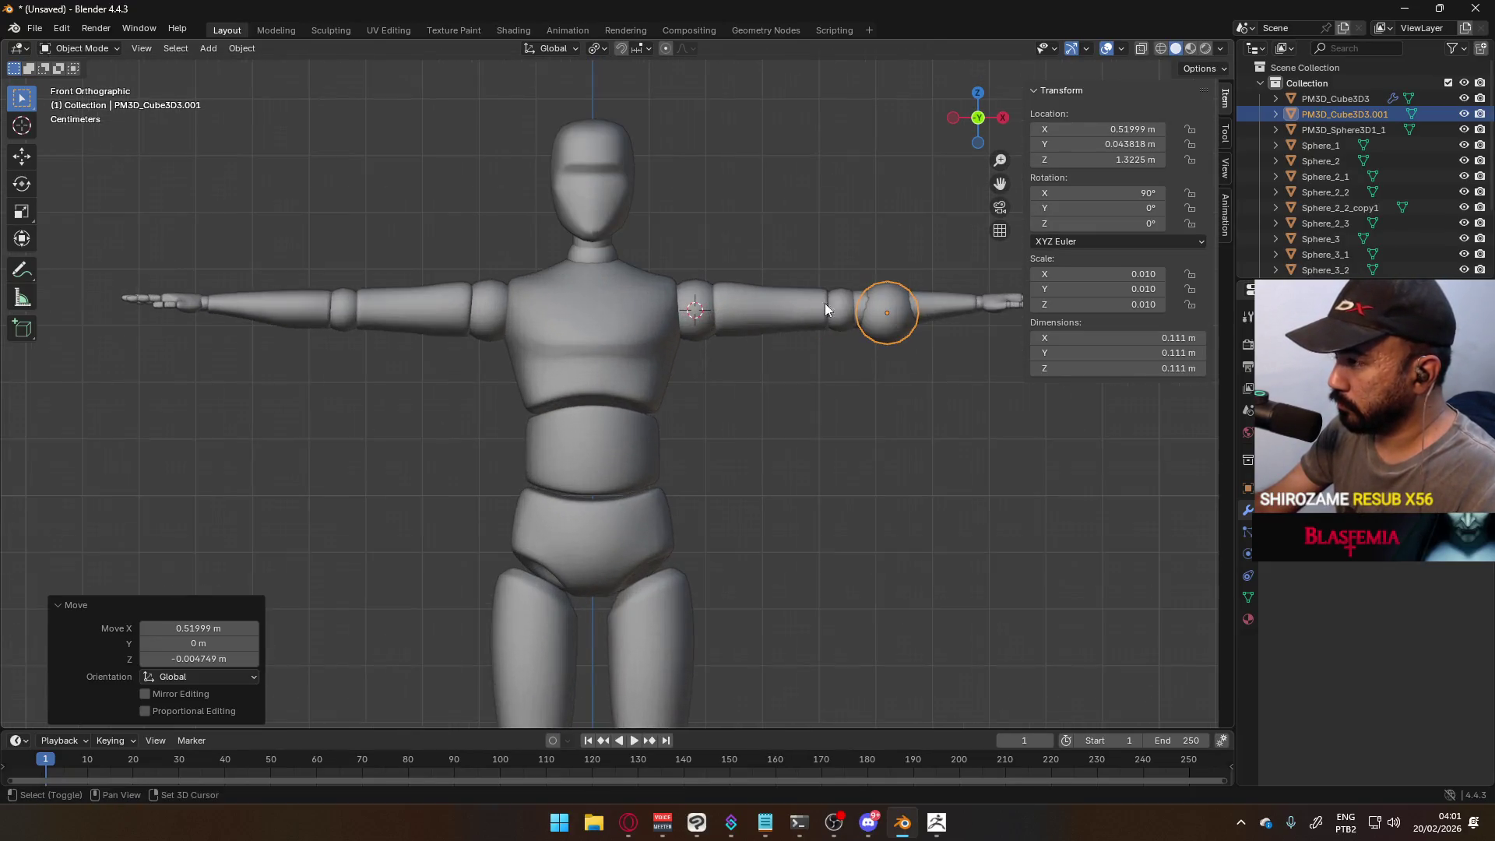
scroll(701, 359, up, 5)
- Rotate the sphere mesh 90° in Edit Mode and reset its Location X to 0
key(Tab)
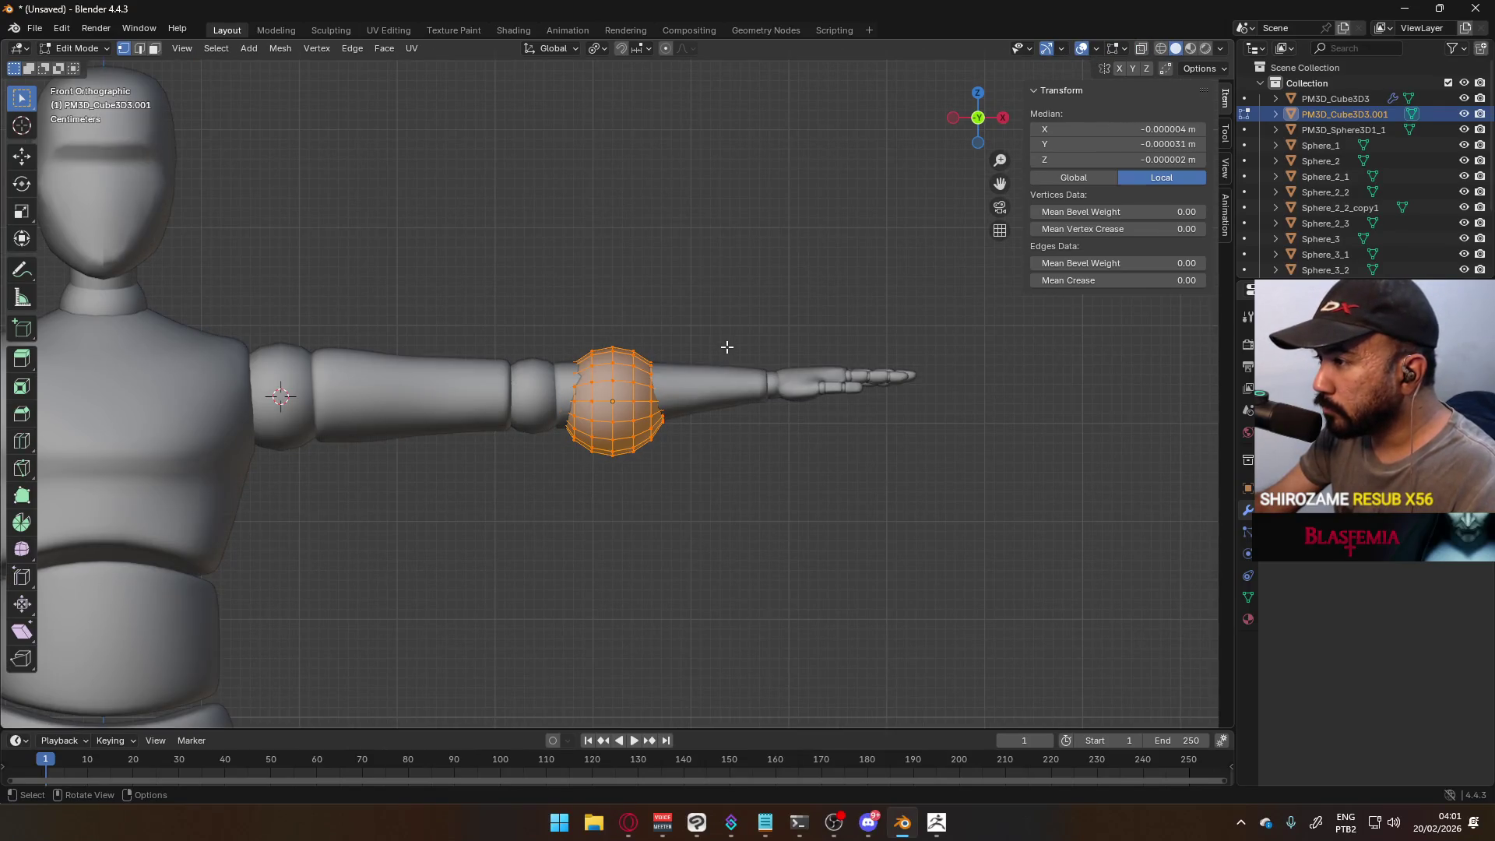
scroll(728, 340, up, 2)
key(r)
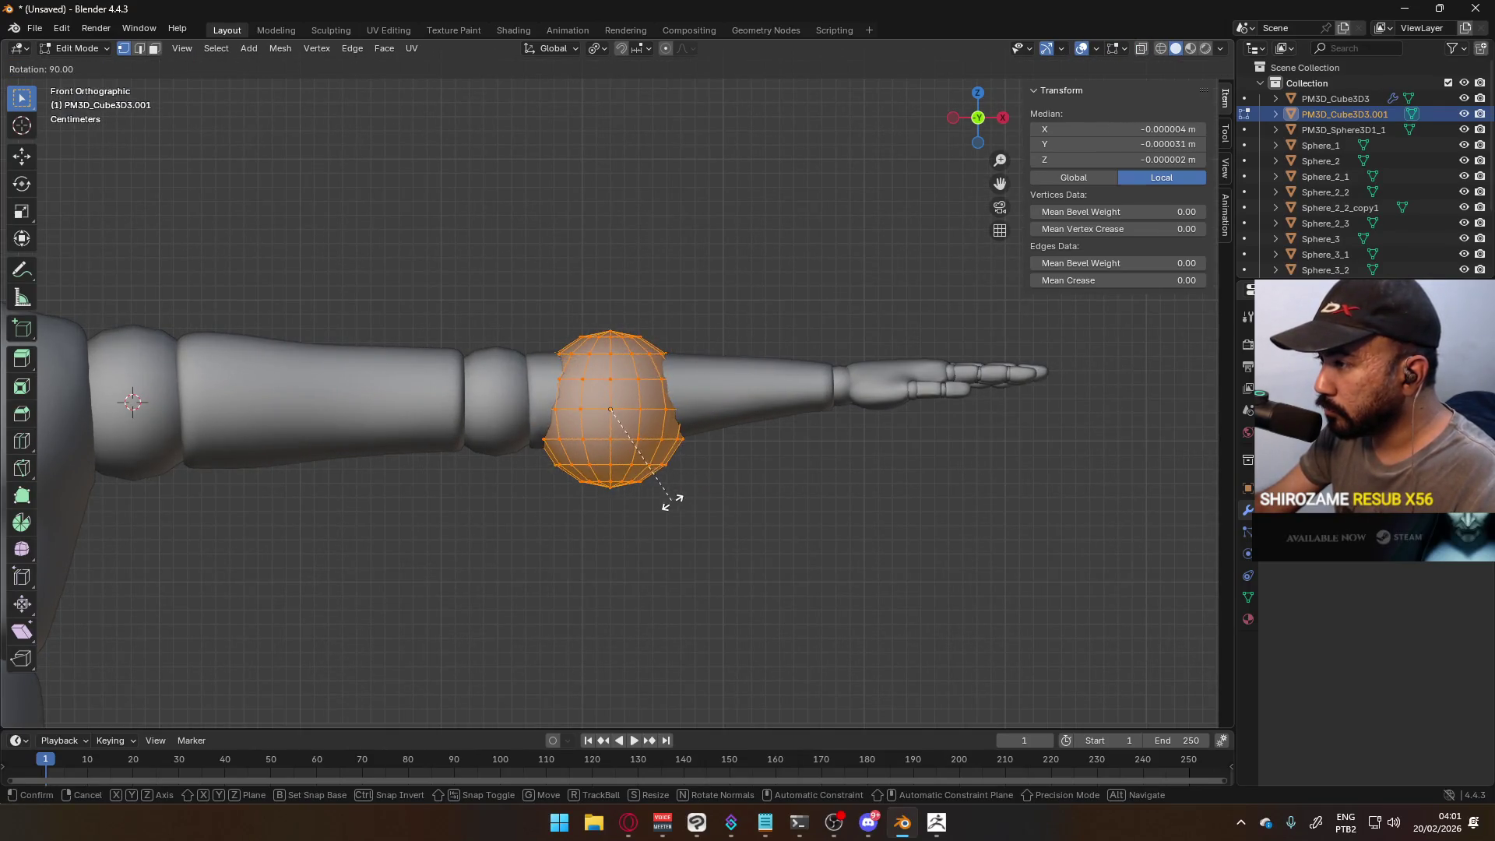
click(671, 501)
scroll(678, 464, down, 4)
key(Tab)
key(Tab)
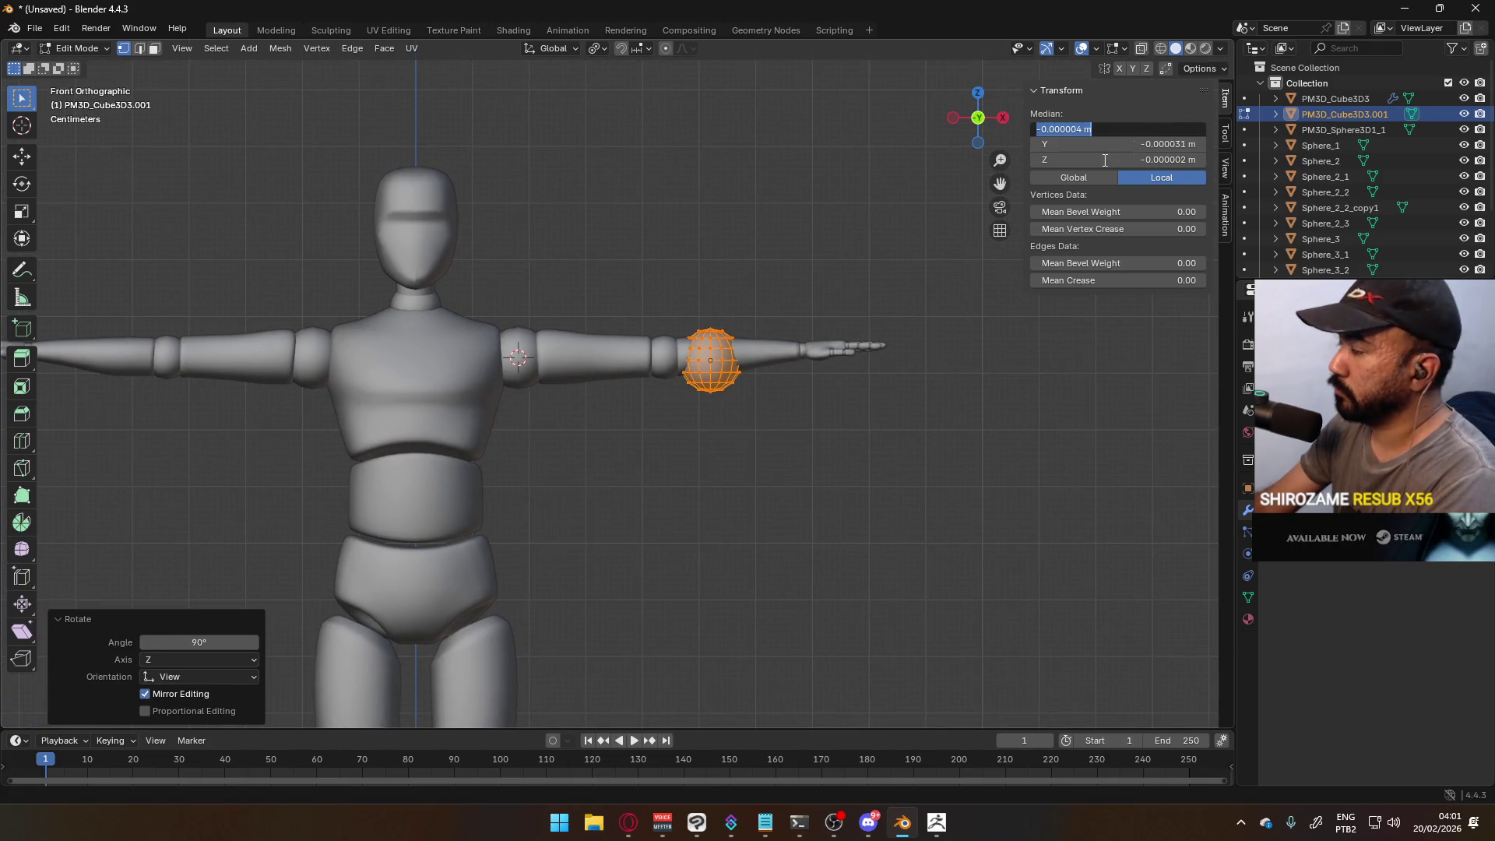
key(Tab)
key(BackSpace)
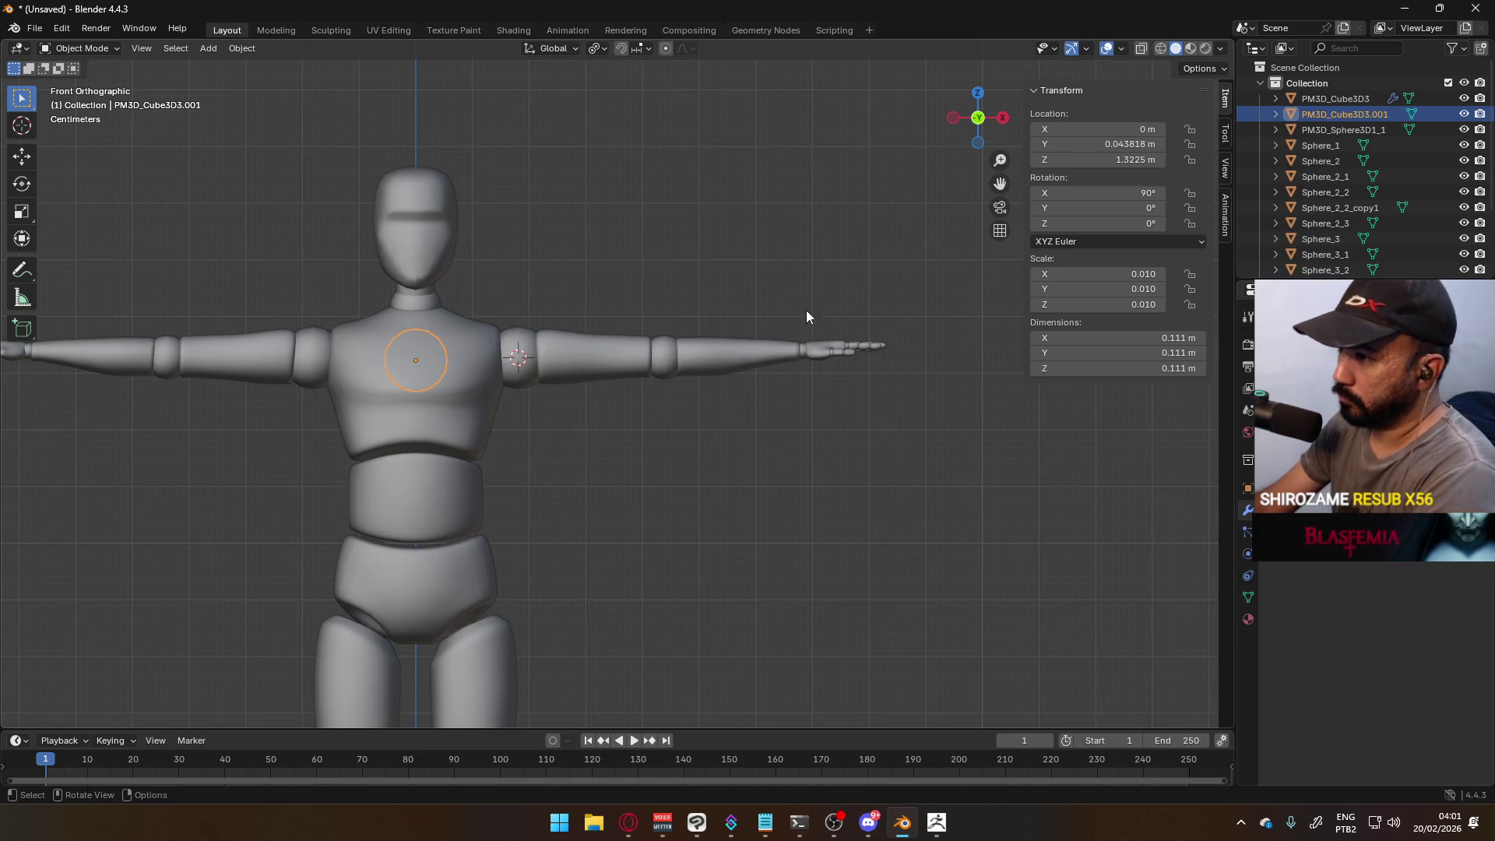
key(KP_3)
scroll(687, 310, up, 3)
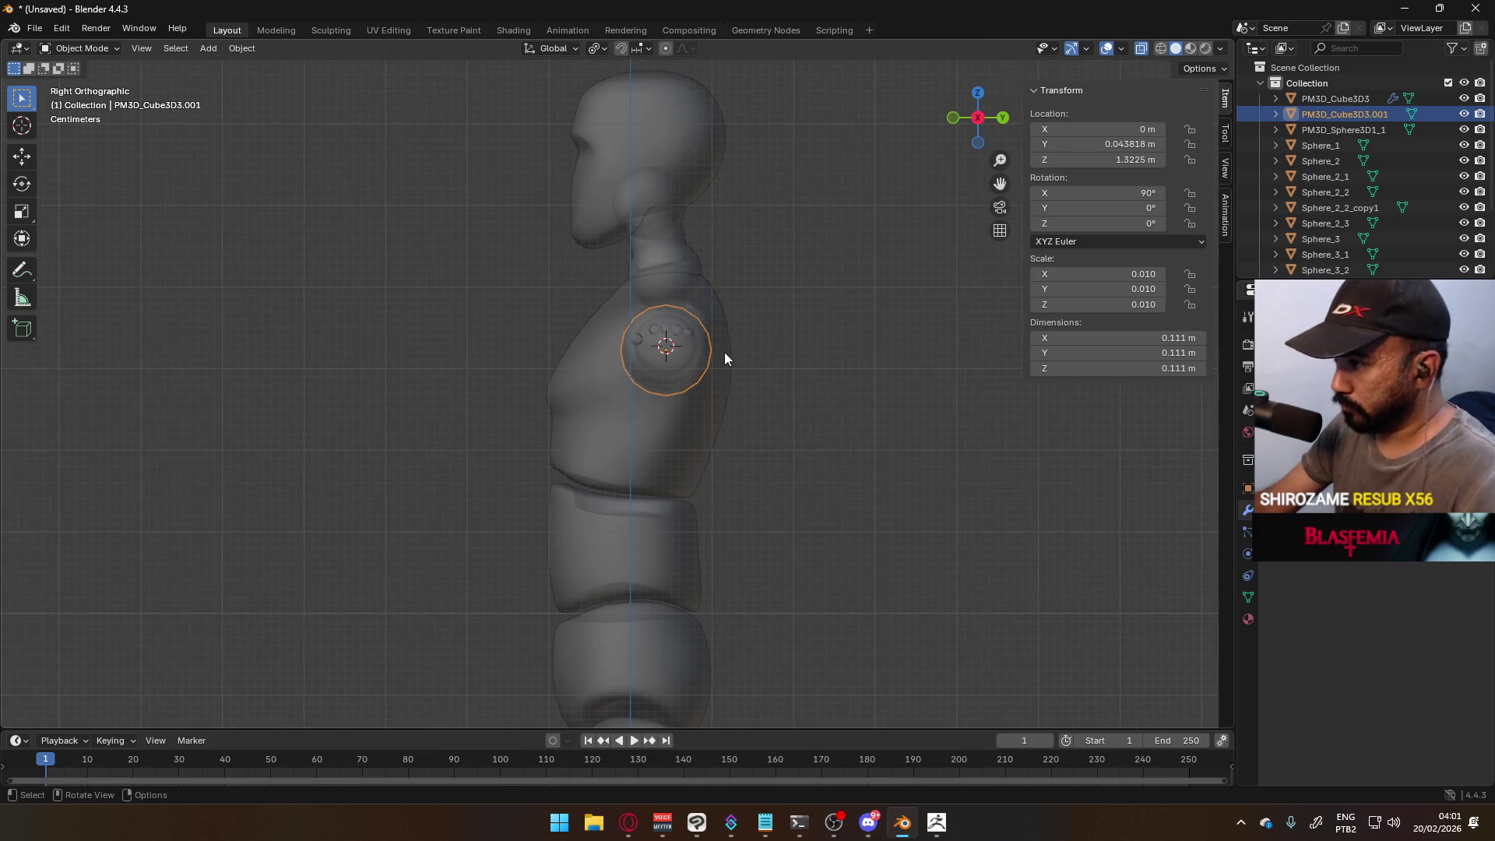
- Move the sphere to the waist and scale it to 1.896 in X and 1.406 in Y
key(g)
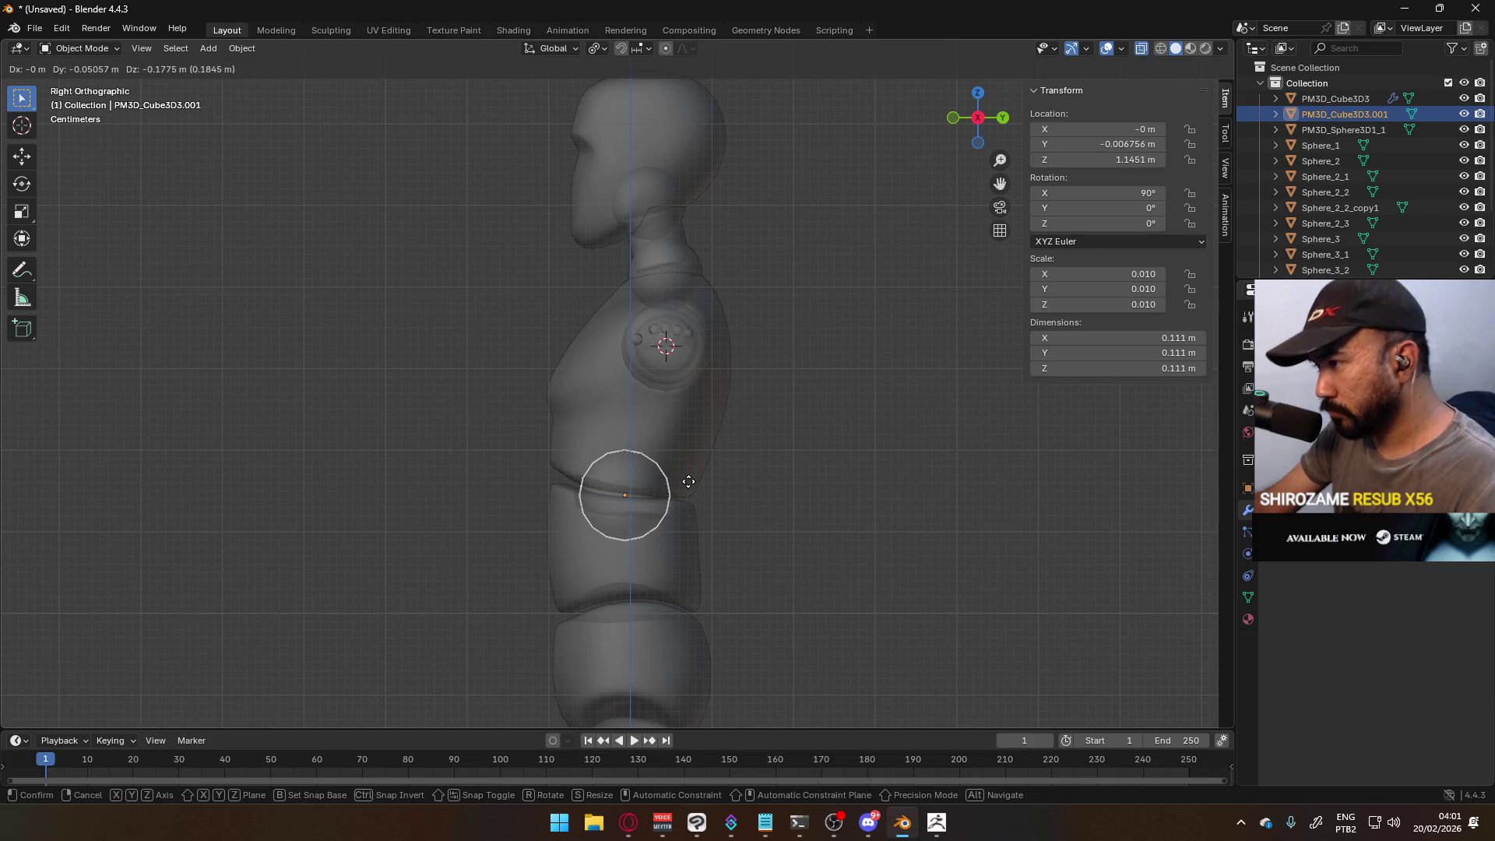
click(687, 483)
key(KP_1)
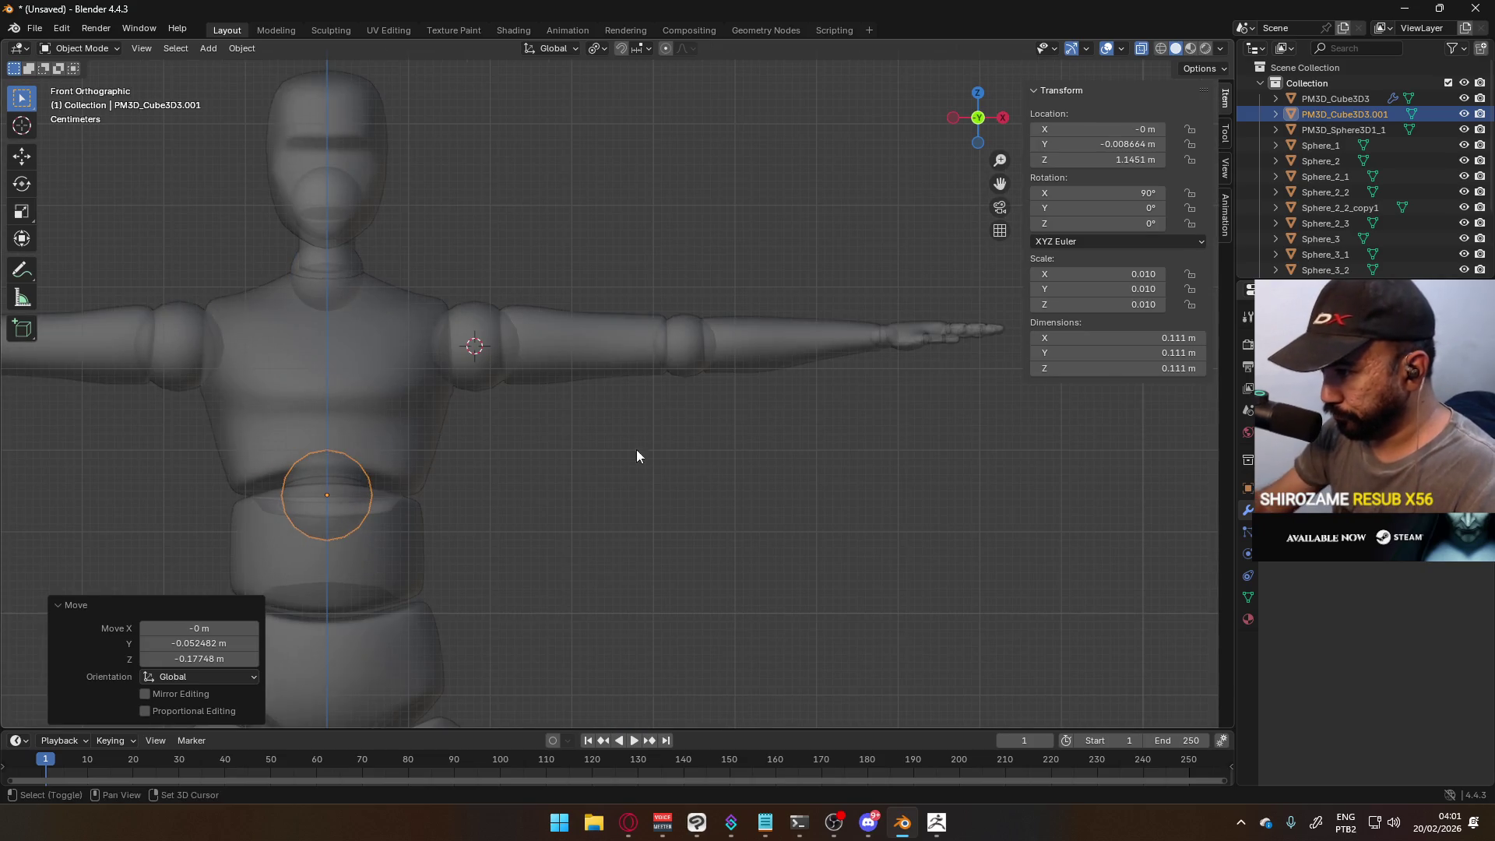
scroll(670, 450, up, 4)
key(s)
key(x)
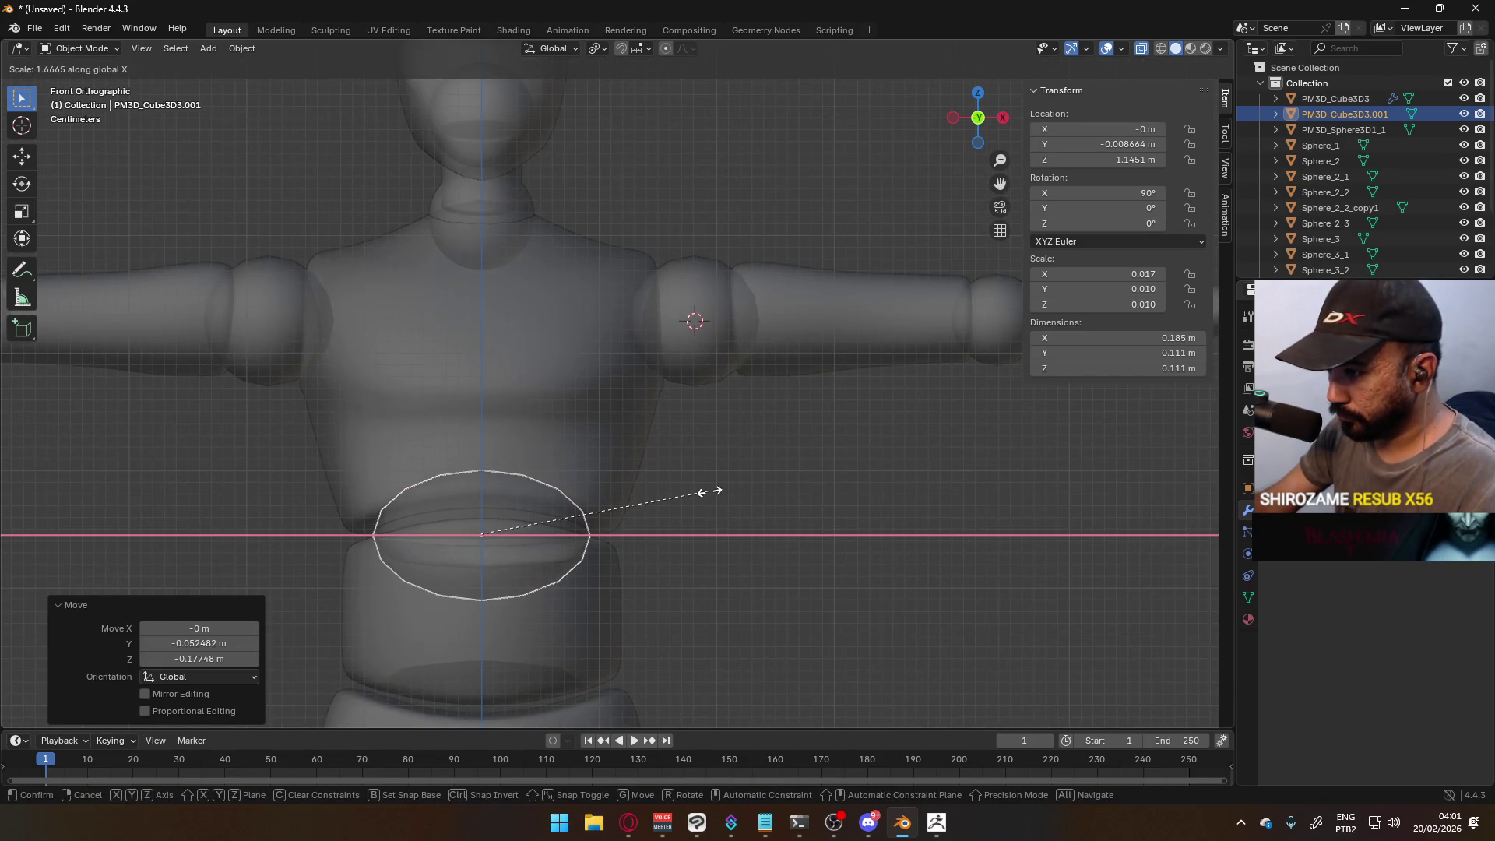
click(739, 484)
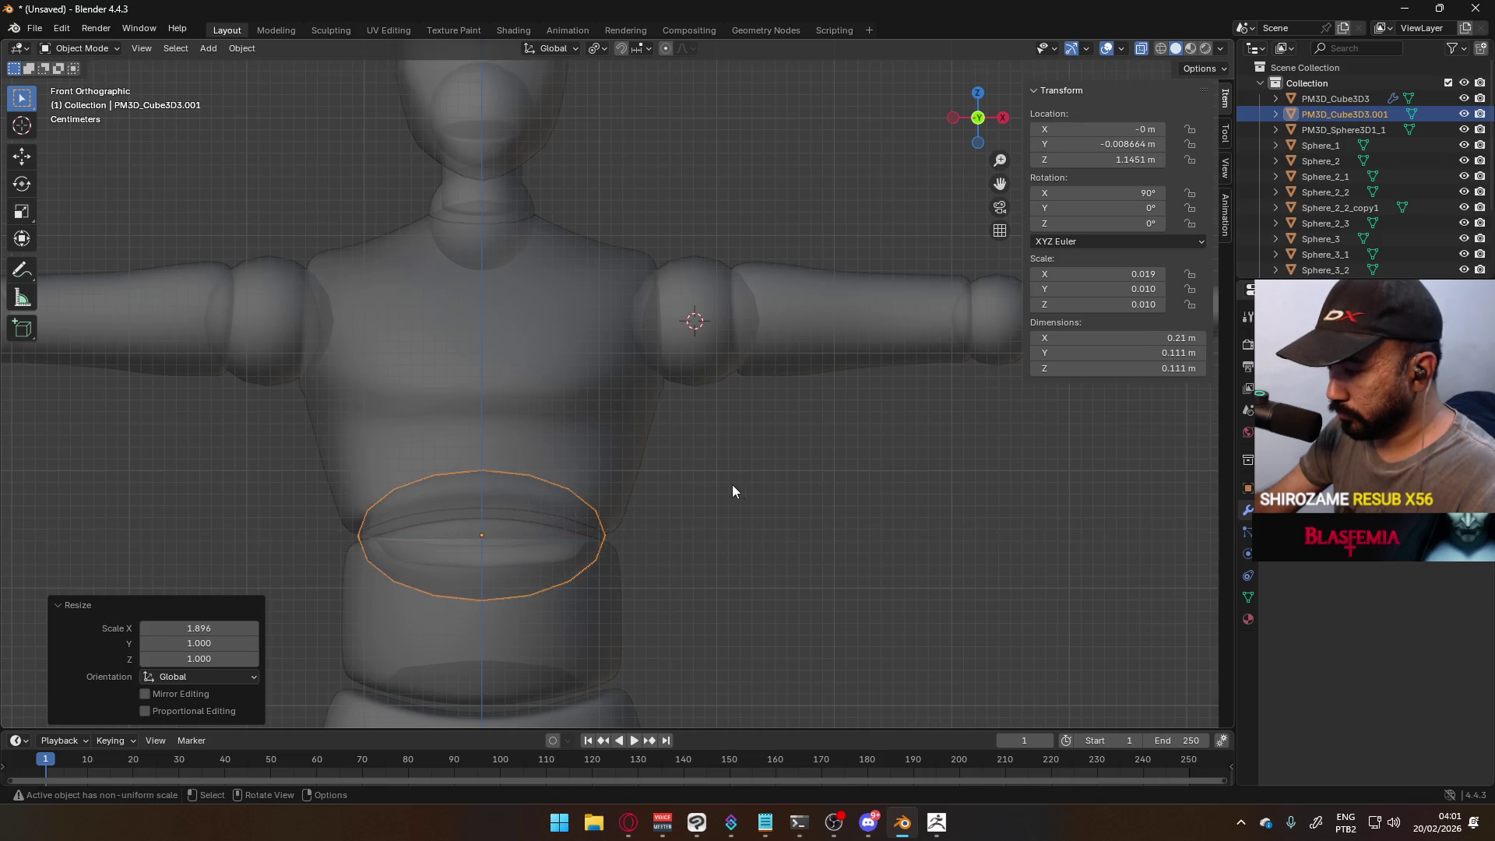
middle_drag(739, 484, 577, 464)
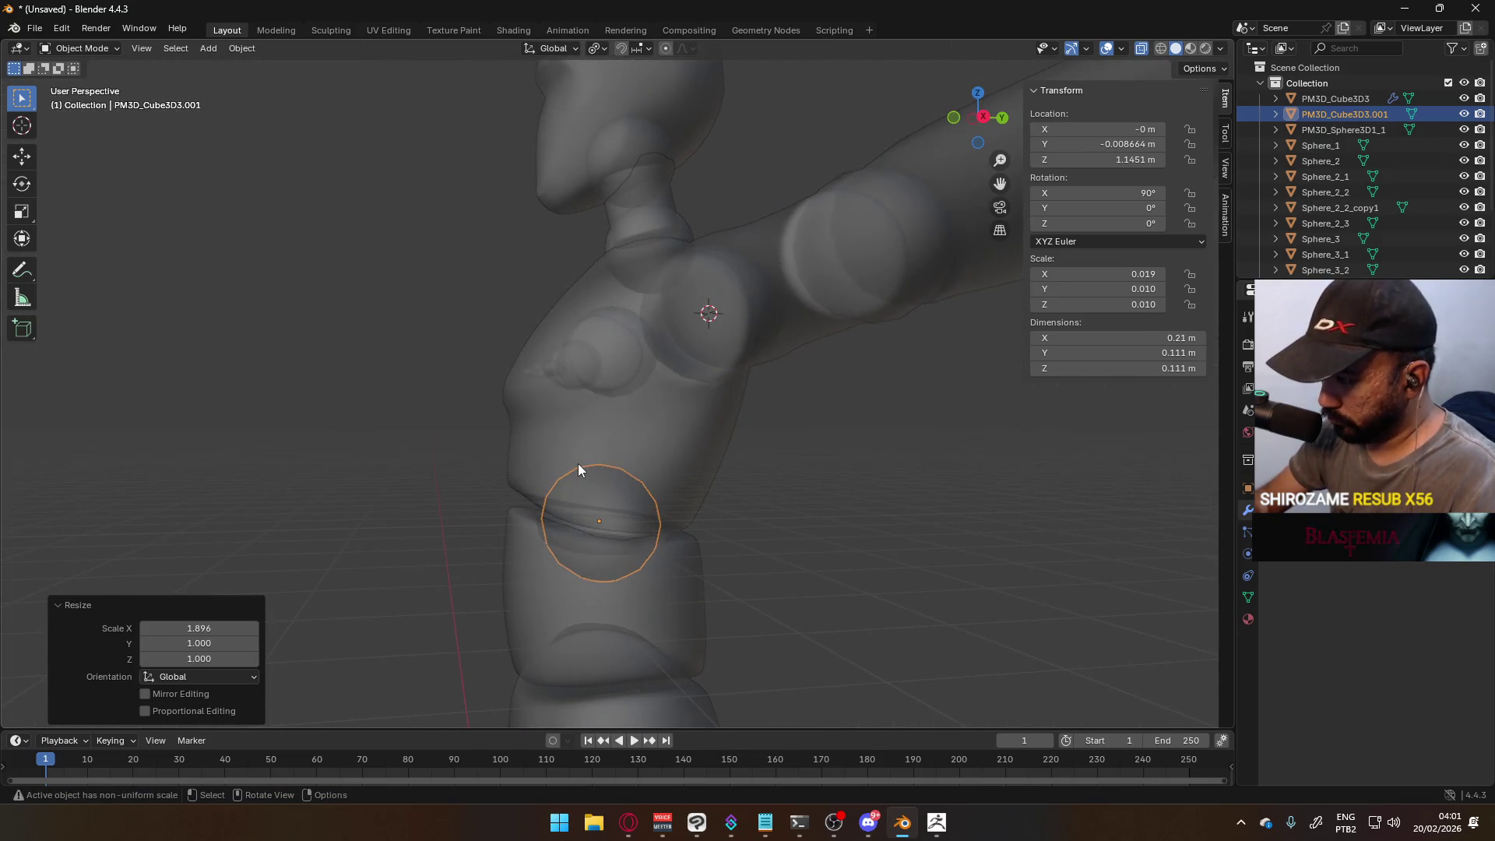
key(KP_3)
key(s)
key(y)
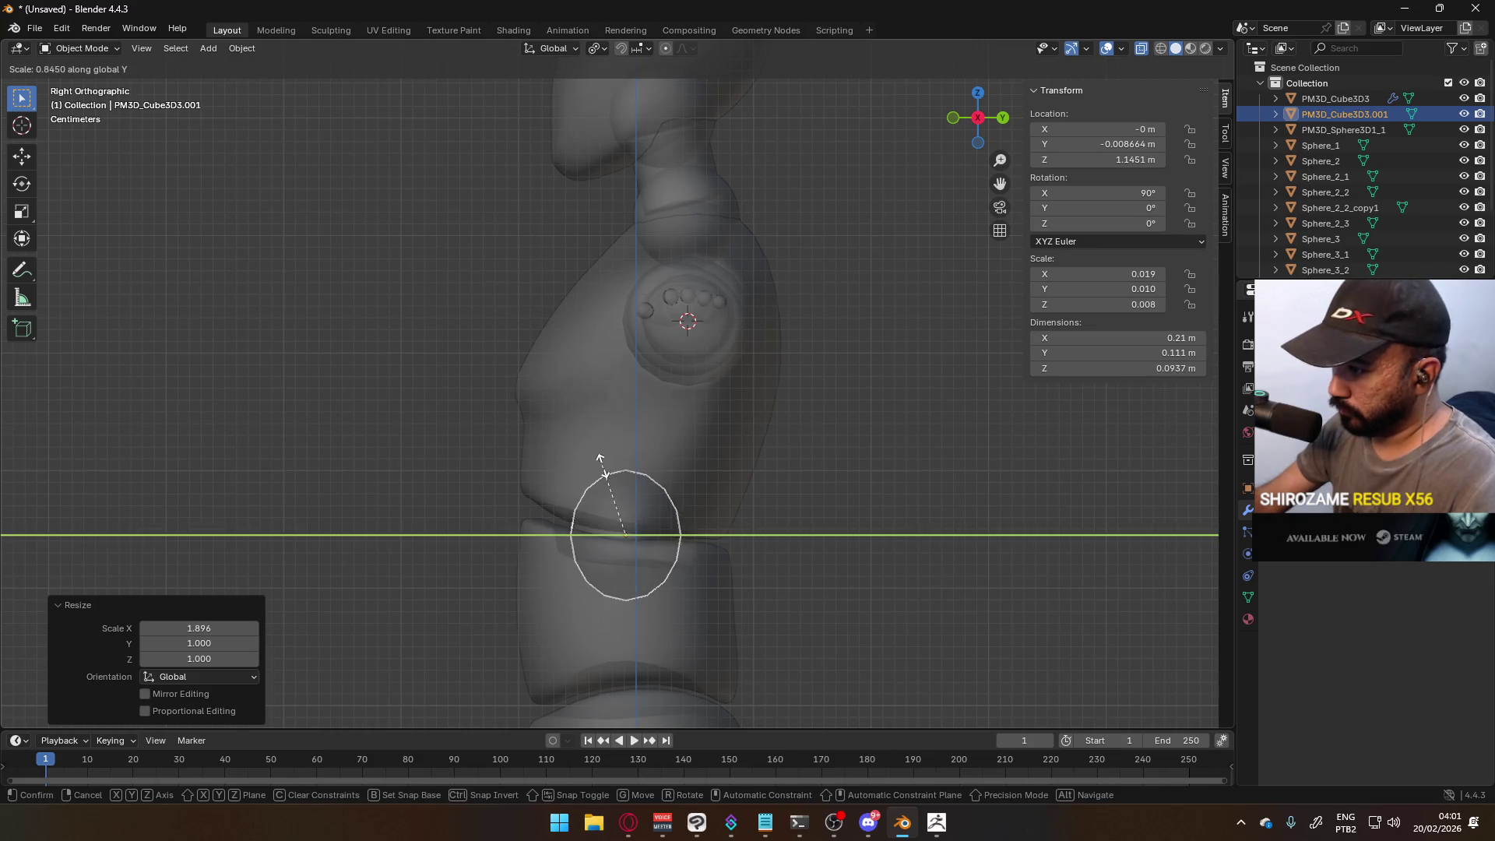
click(532, 459)
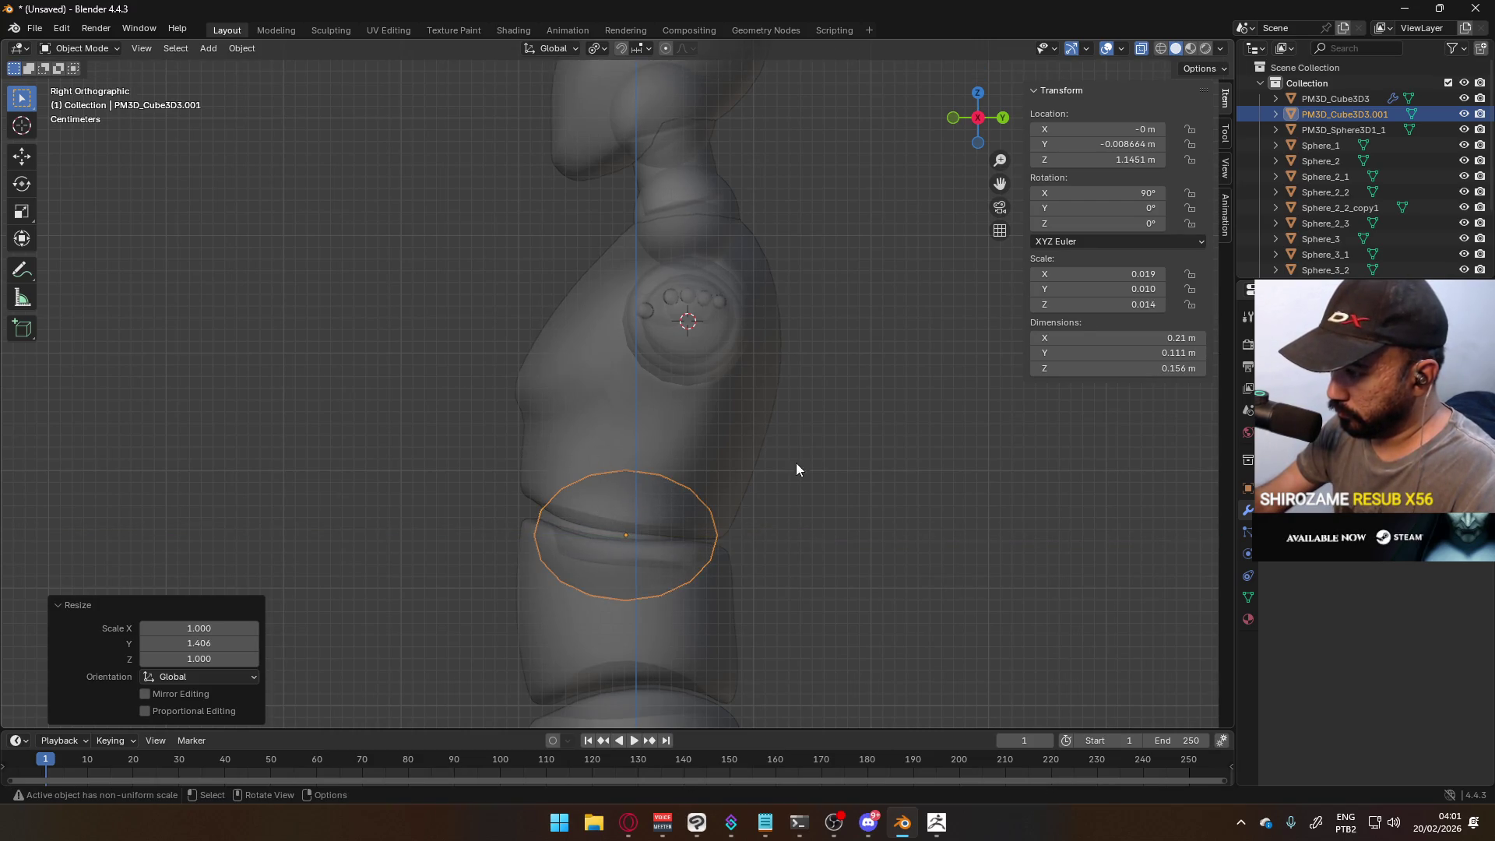
- Cancel a resize and inspect the waist ring from around the torso in front view
key(s)
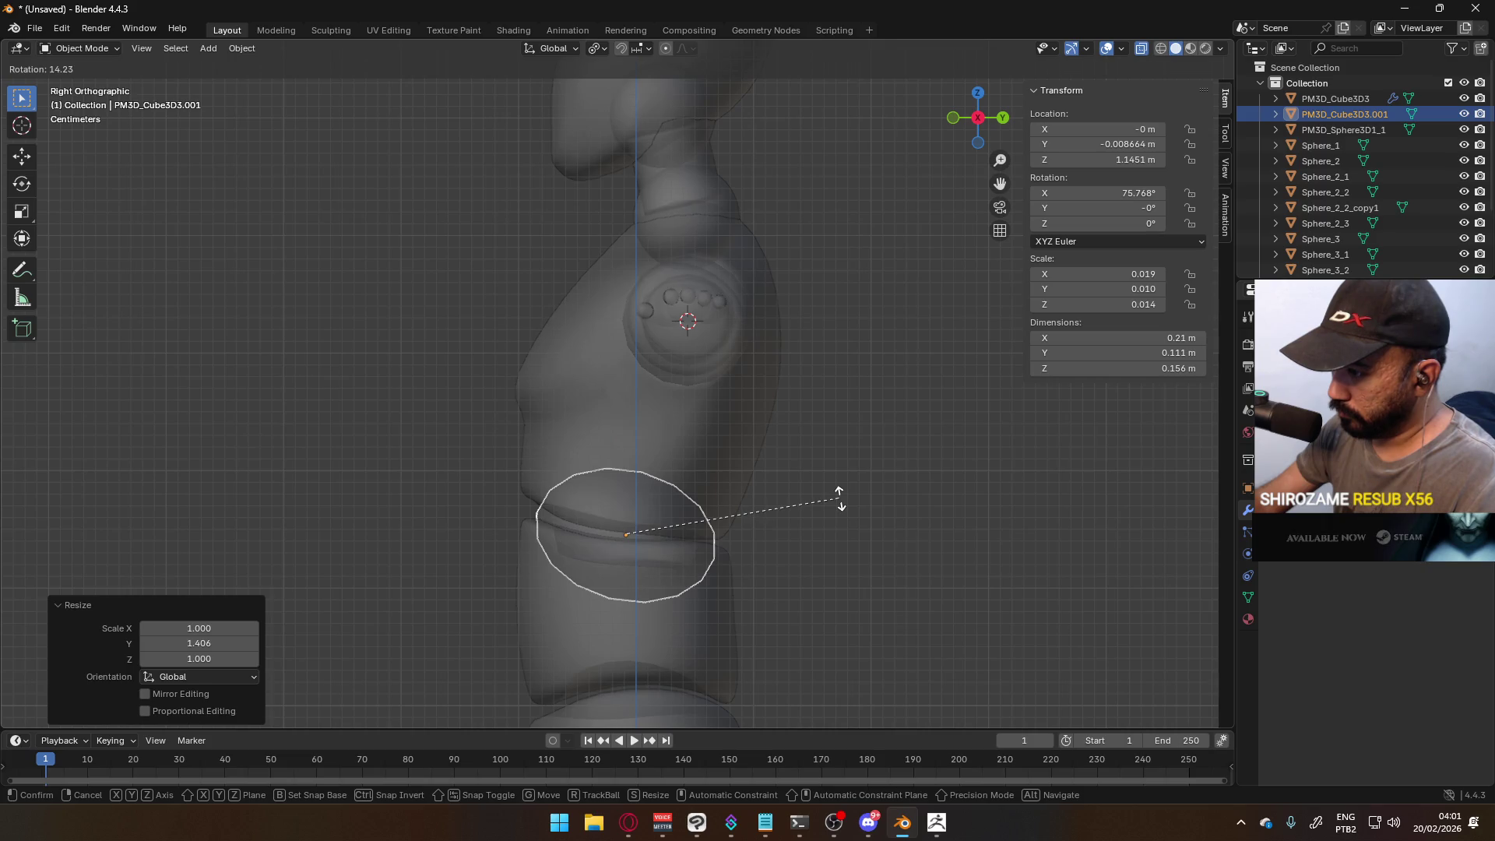
key(Escape)
key(Tab)
key(Tab)
mouse_move(848, 499)
middle_down()
mouse_move(678, 469)
mouse_move(842, 457)
mouse_move(950, 424)
mouse_move(901, 483)
mouse_move(839, 486)
middle_up()
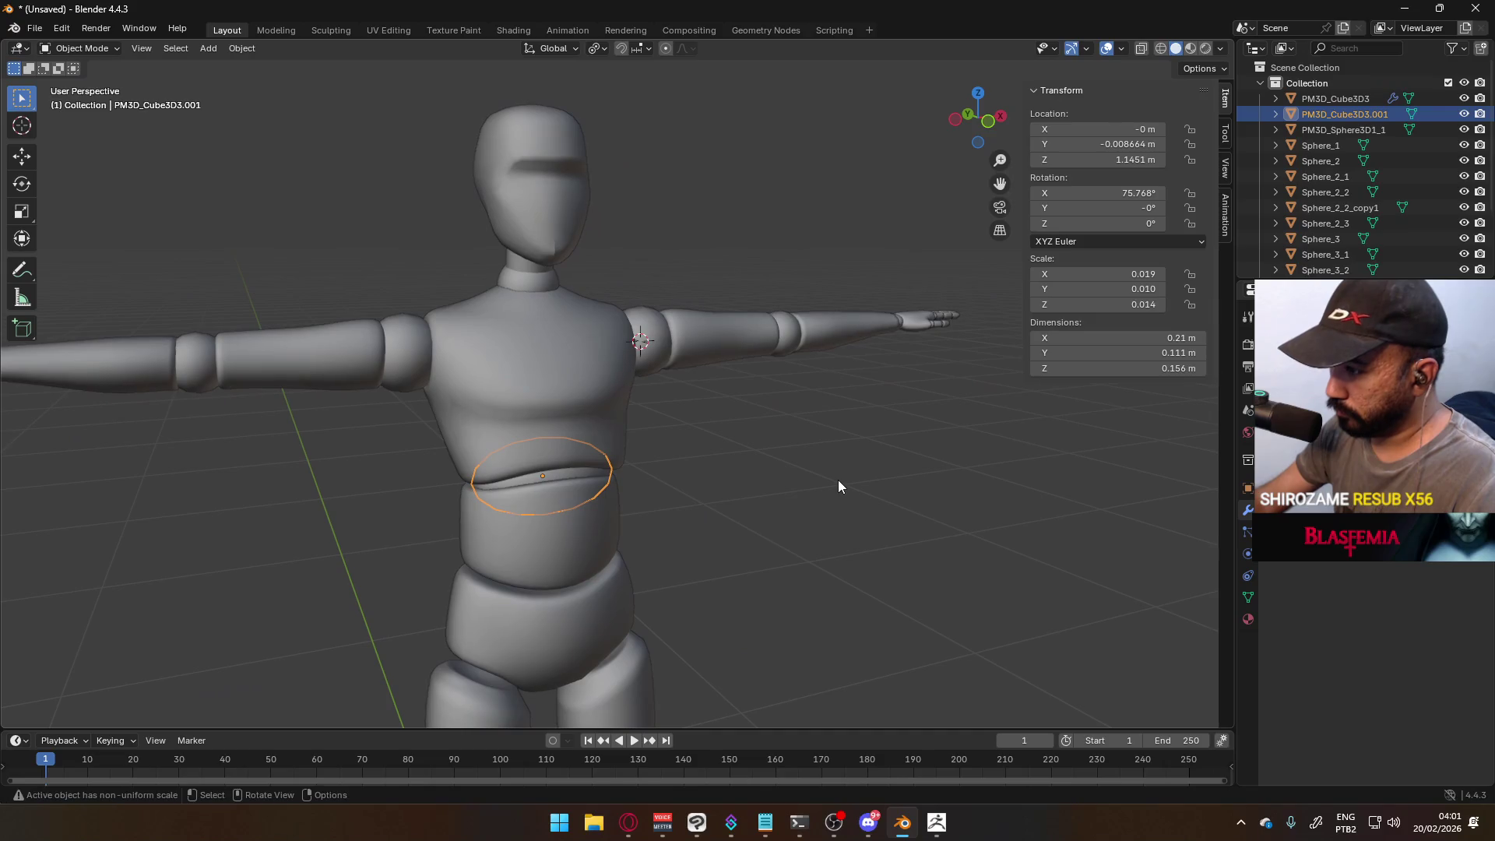
key(KP_1)
mouse_move(611, 450)
middle_down()
mouse_move(764, 455)
mouse_move(832, 439)
mouse_move(666, 457)
middle_up()
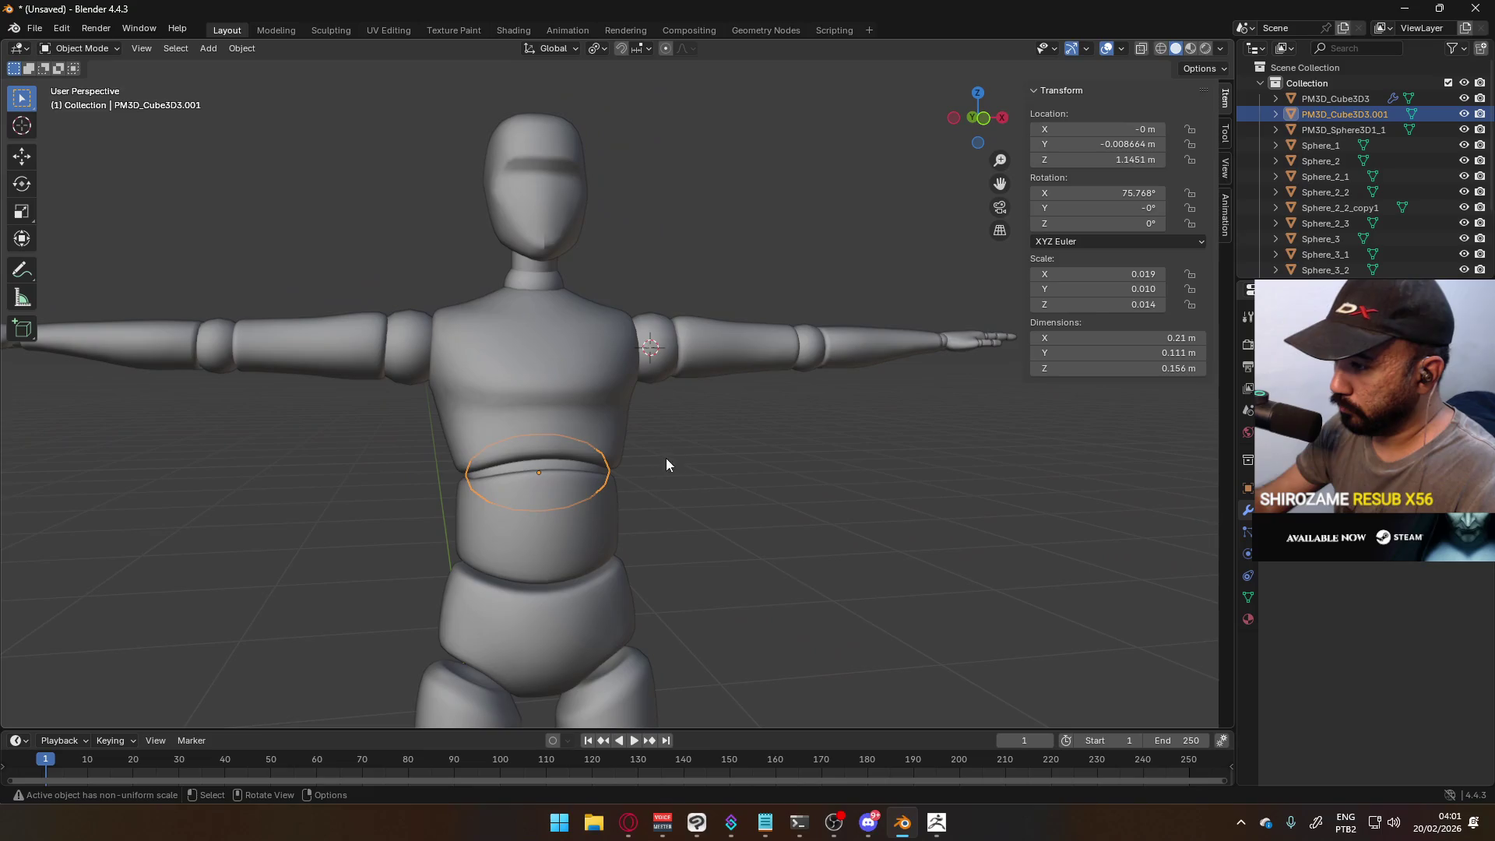
key(KP_1)
scroll(597, 450, up, 4)
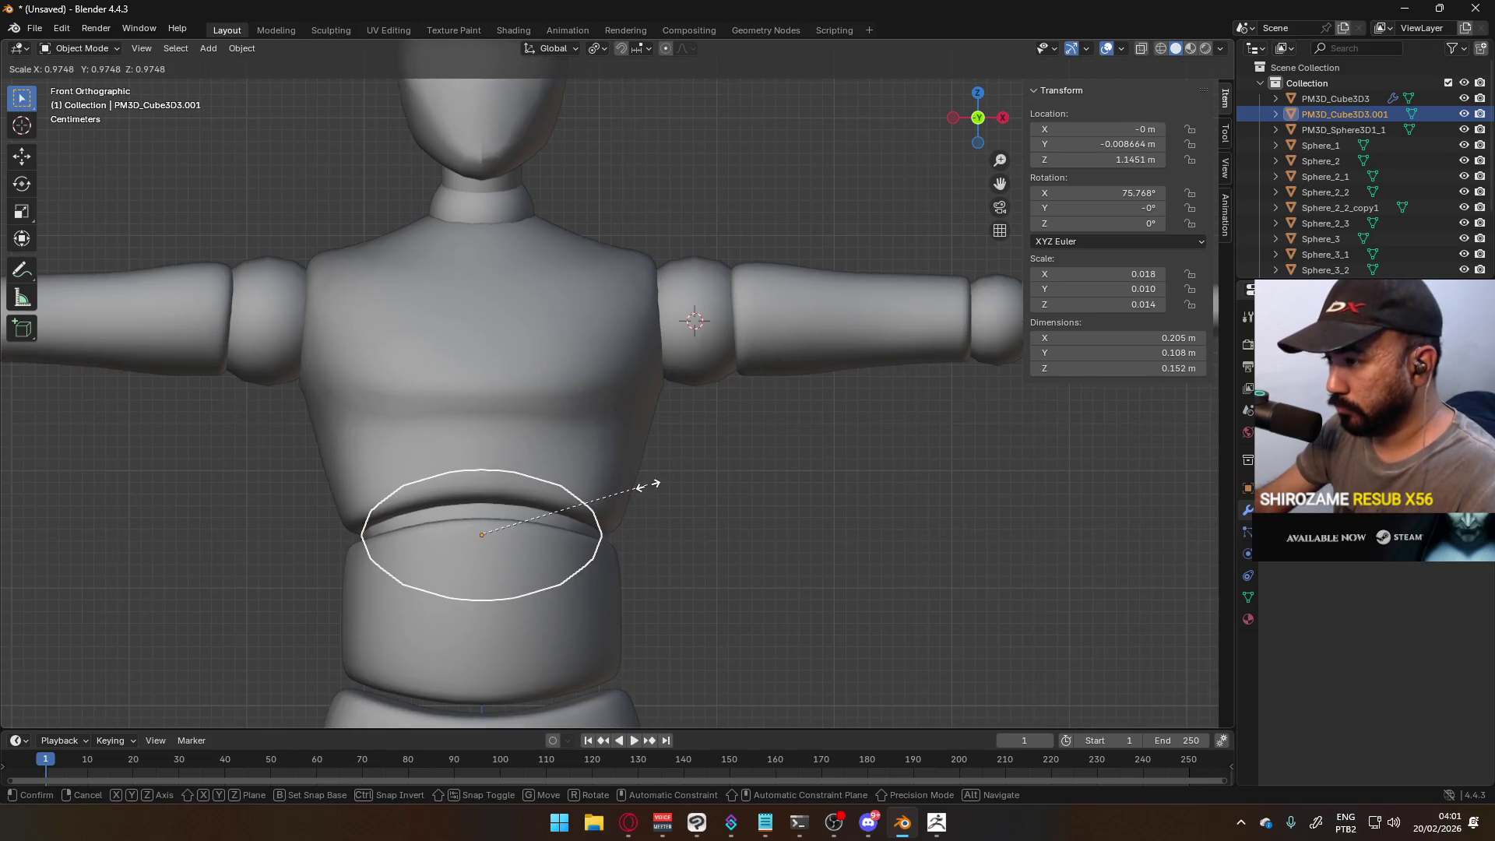
- In side view, stretch the waist ring 1.372× along global Z
key(s)
key(y)
key(y)
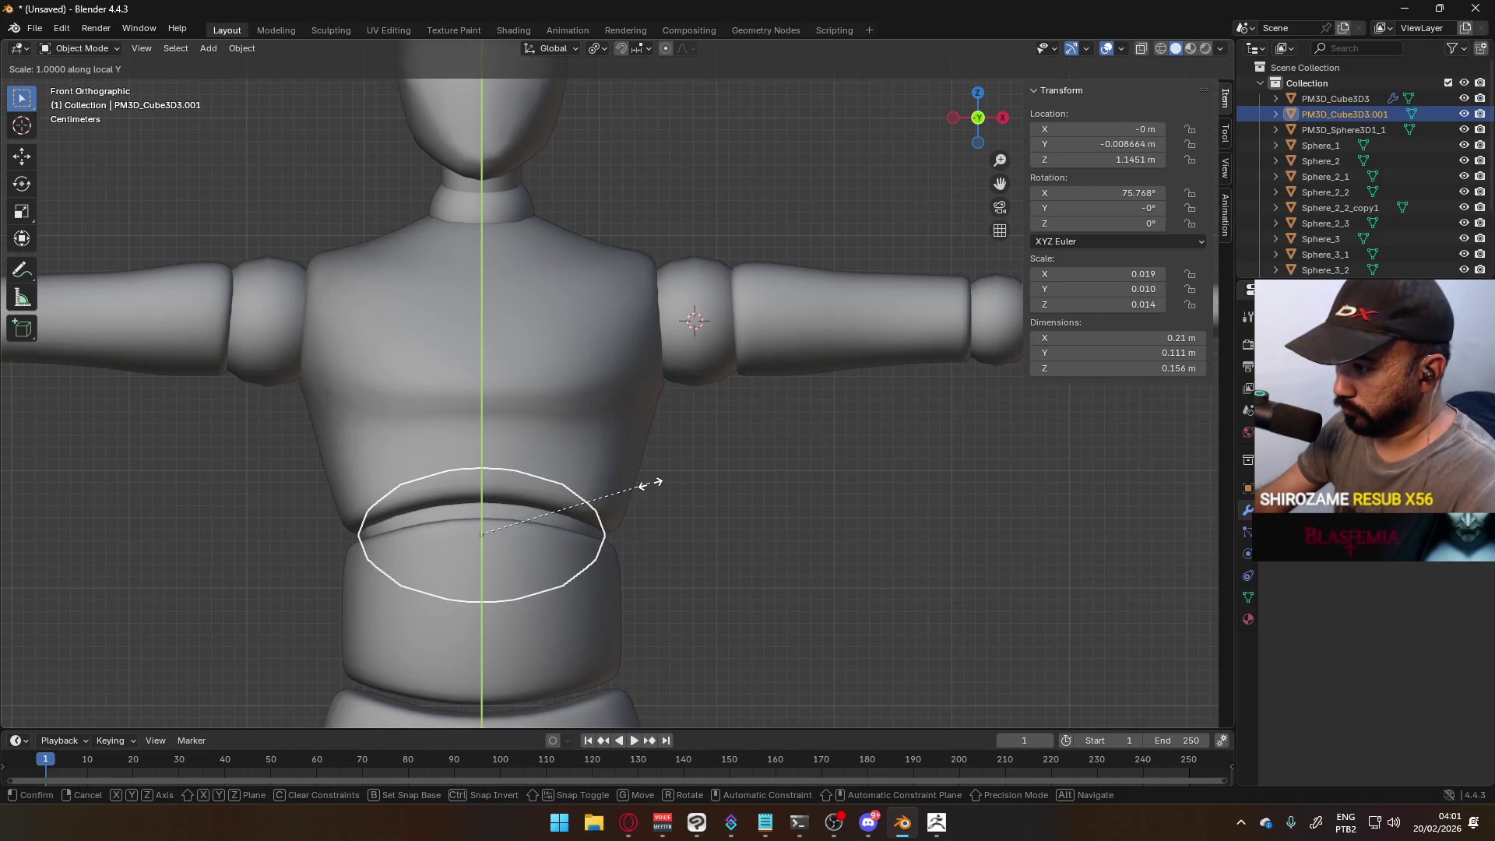
key(Escape)
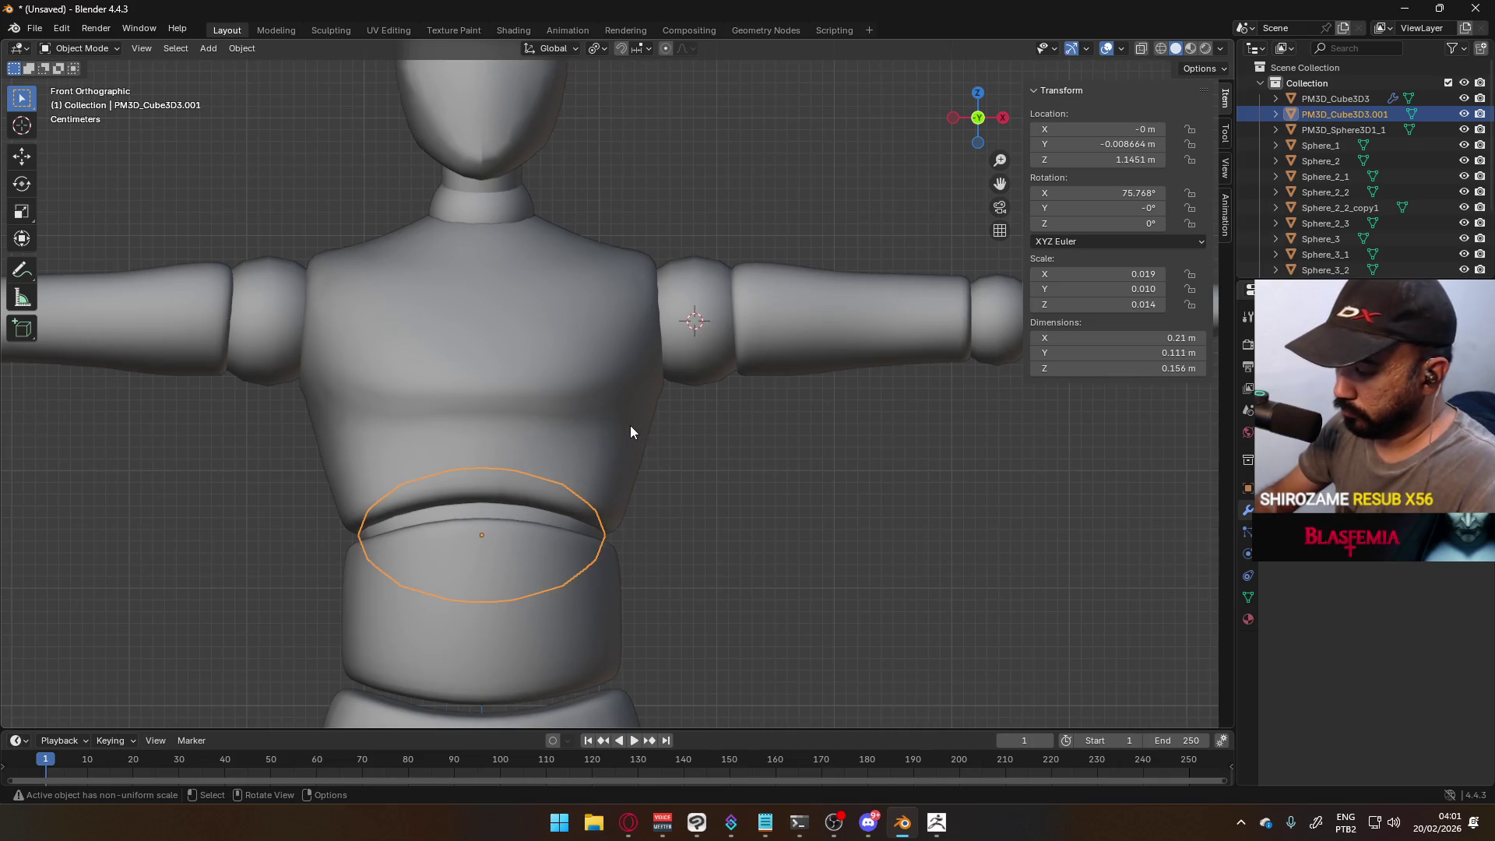
key(KP_3)
key(Tab)
key(Tab)
key(ctrl+z)
key(s)
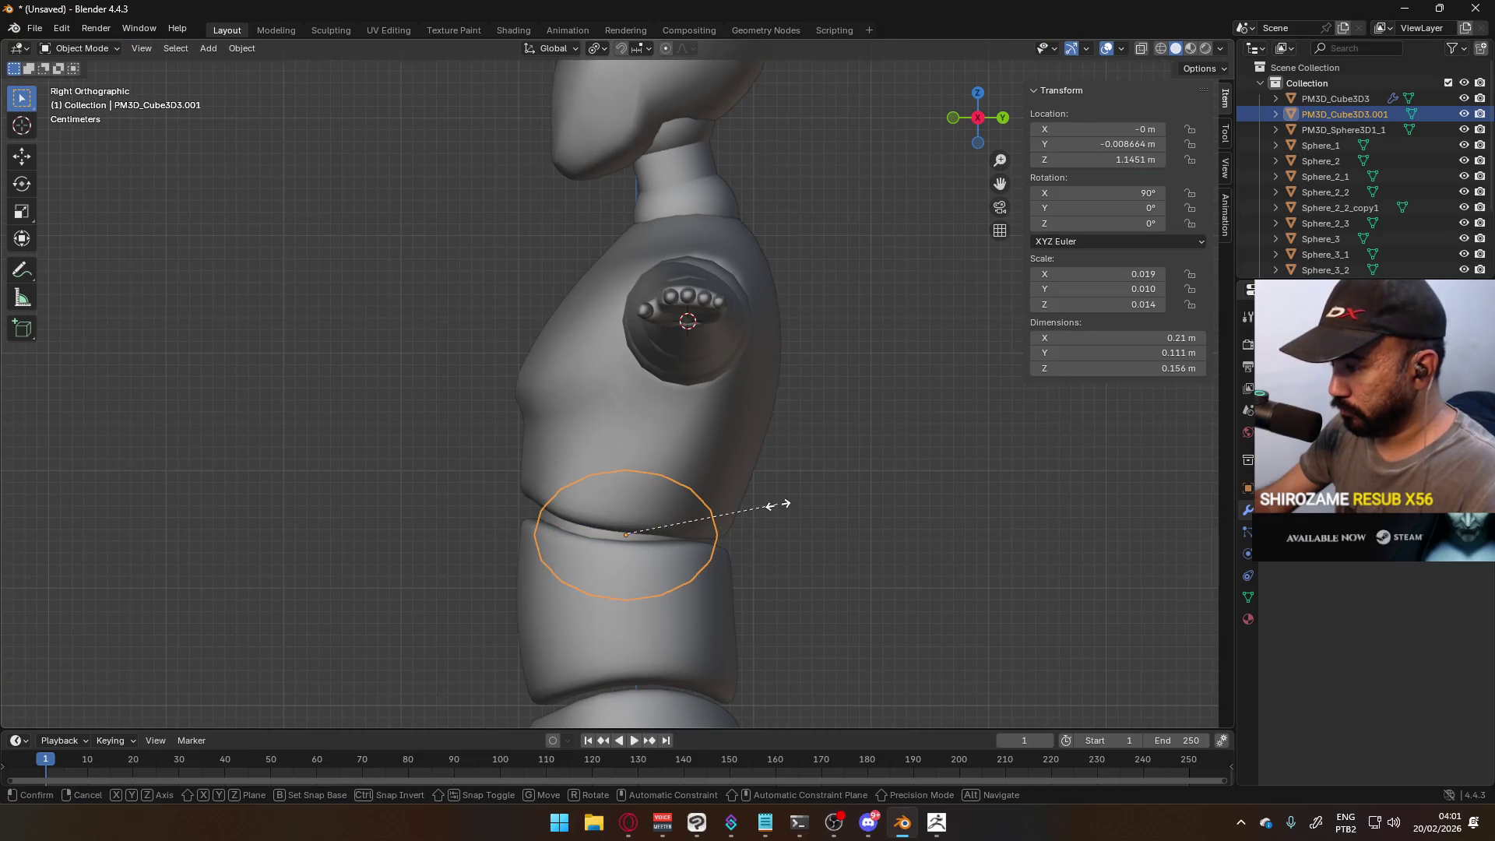
key(y)
key(Escape)
key(s)
key(z)
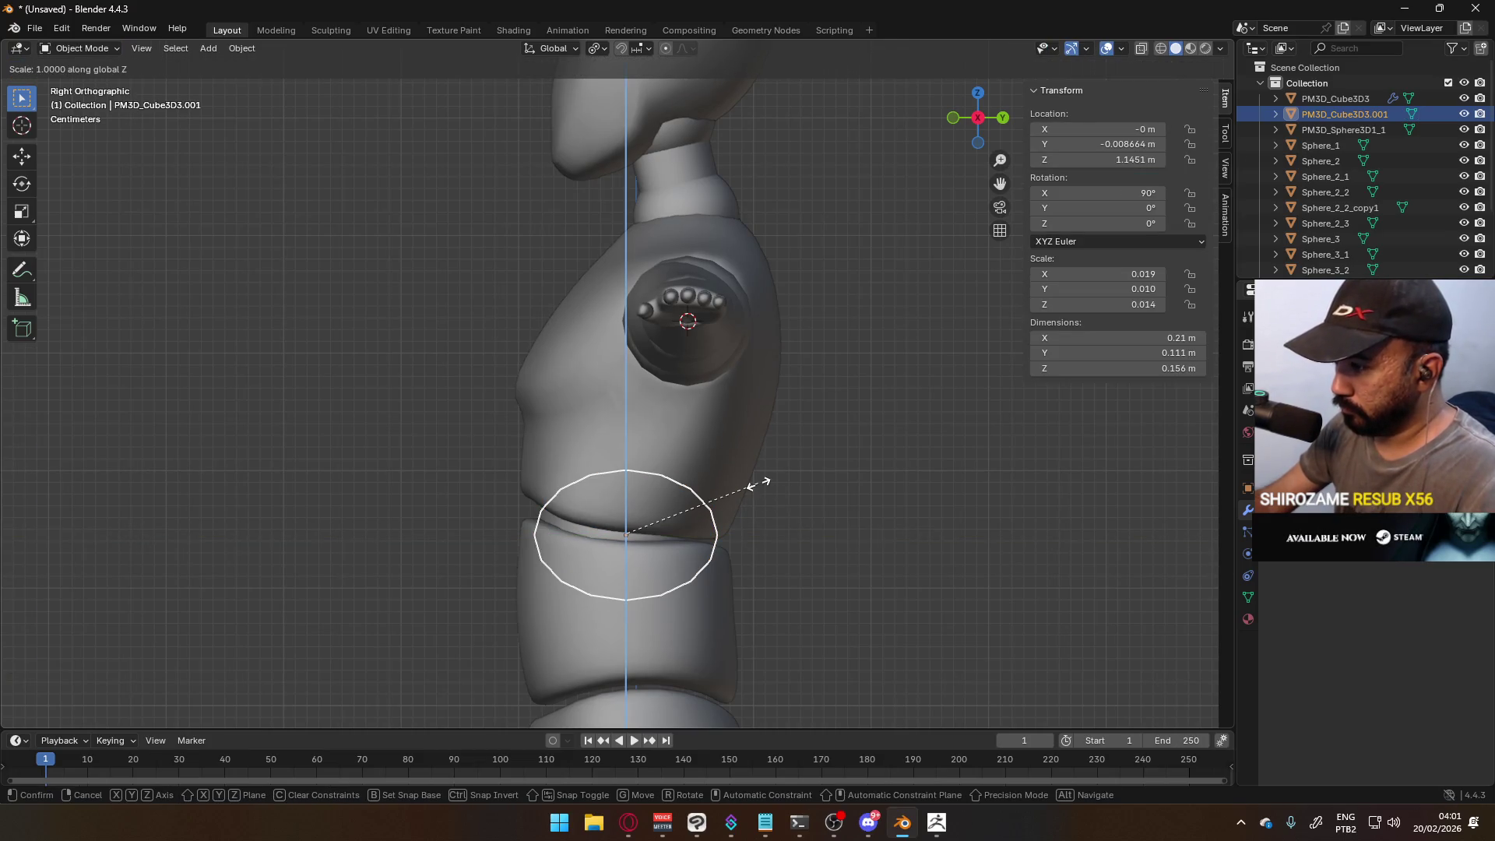
click(815, 482)
- Tilt the waist ring 12.6° to follow the seam and duplicate it
key(r)
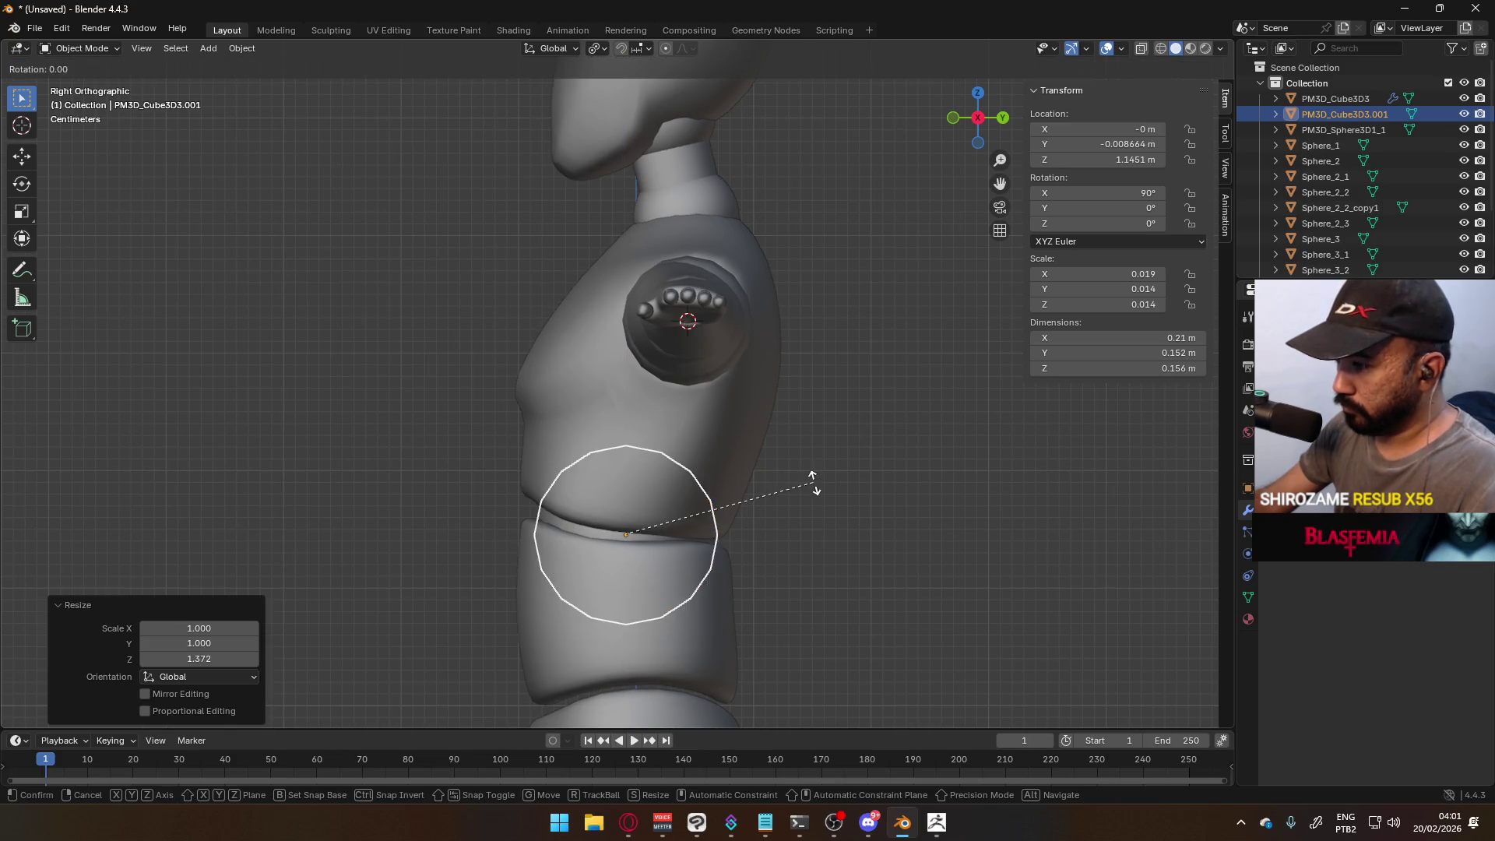
click(811, 525)
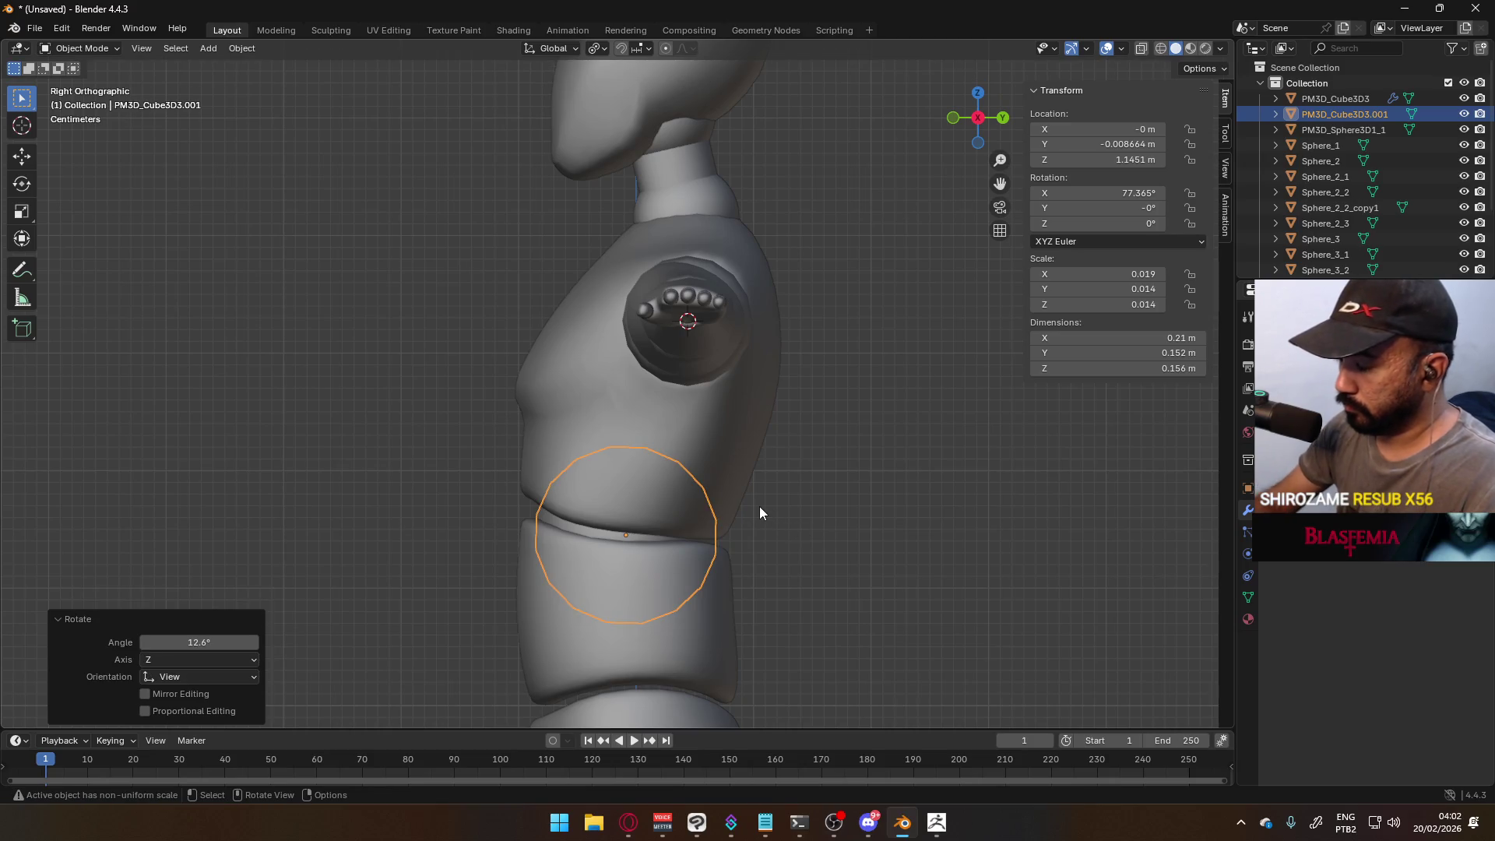
key(KP_1)
shift+middle_drag(575, 514, 663, 384)
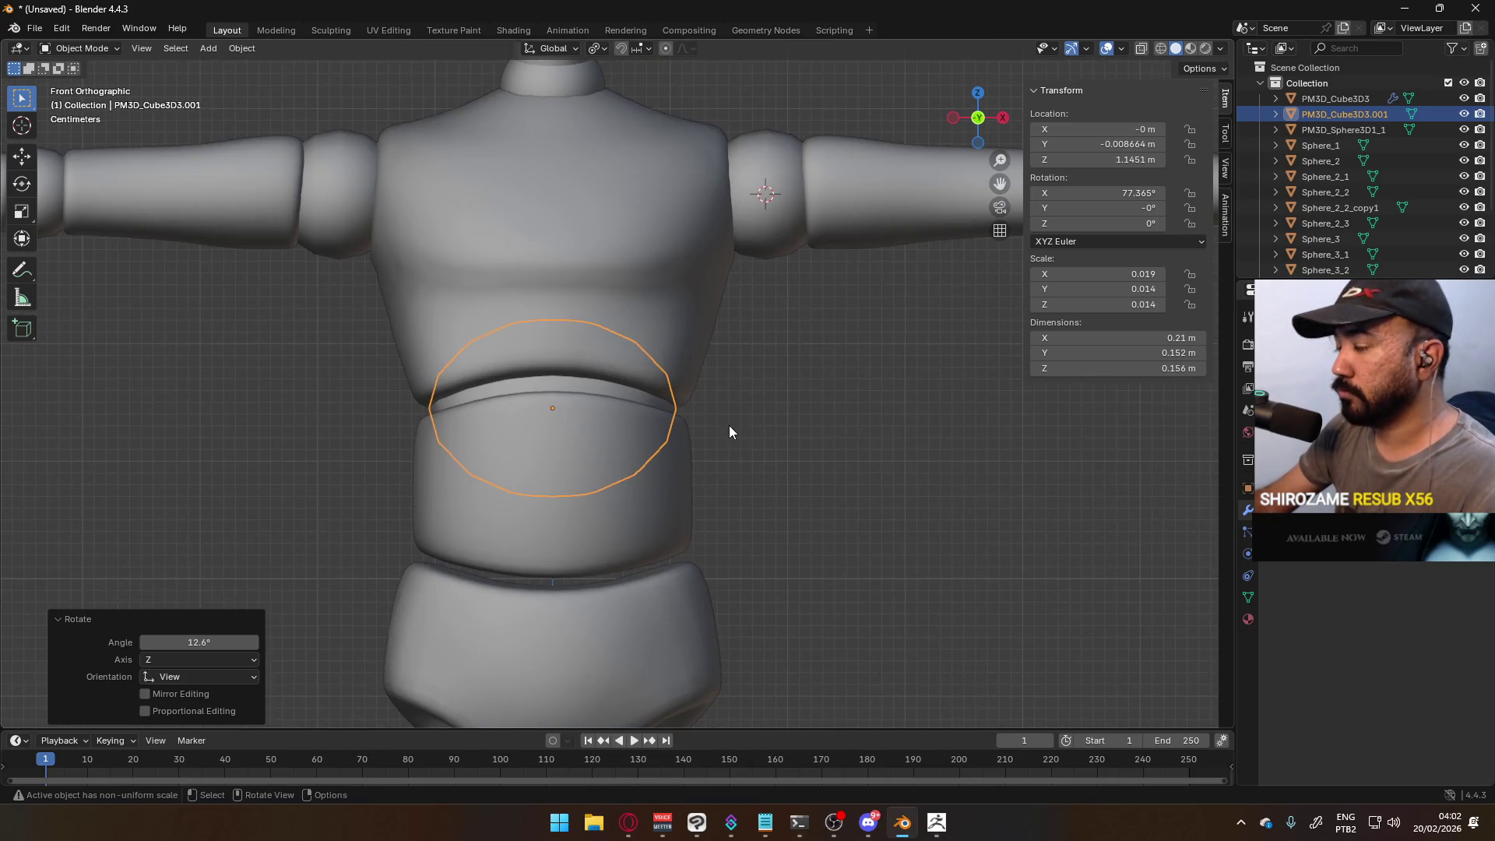
key(KP_3)
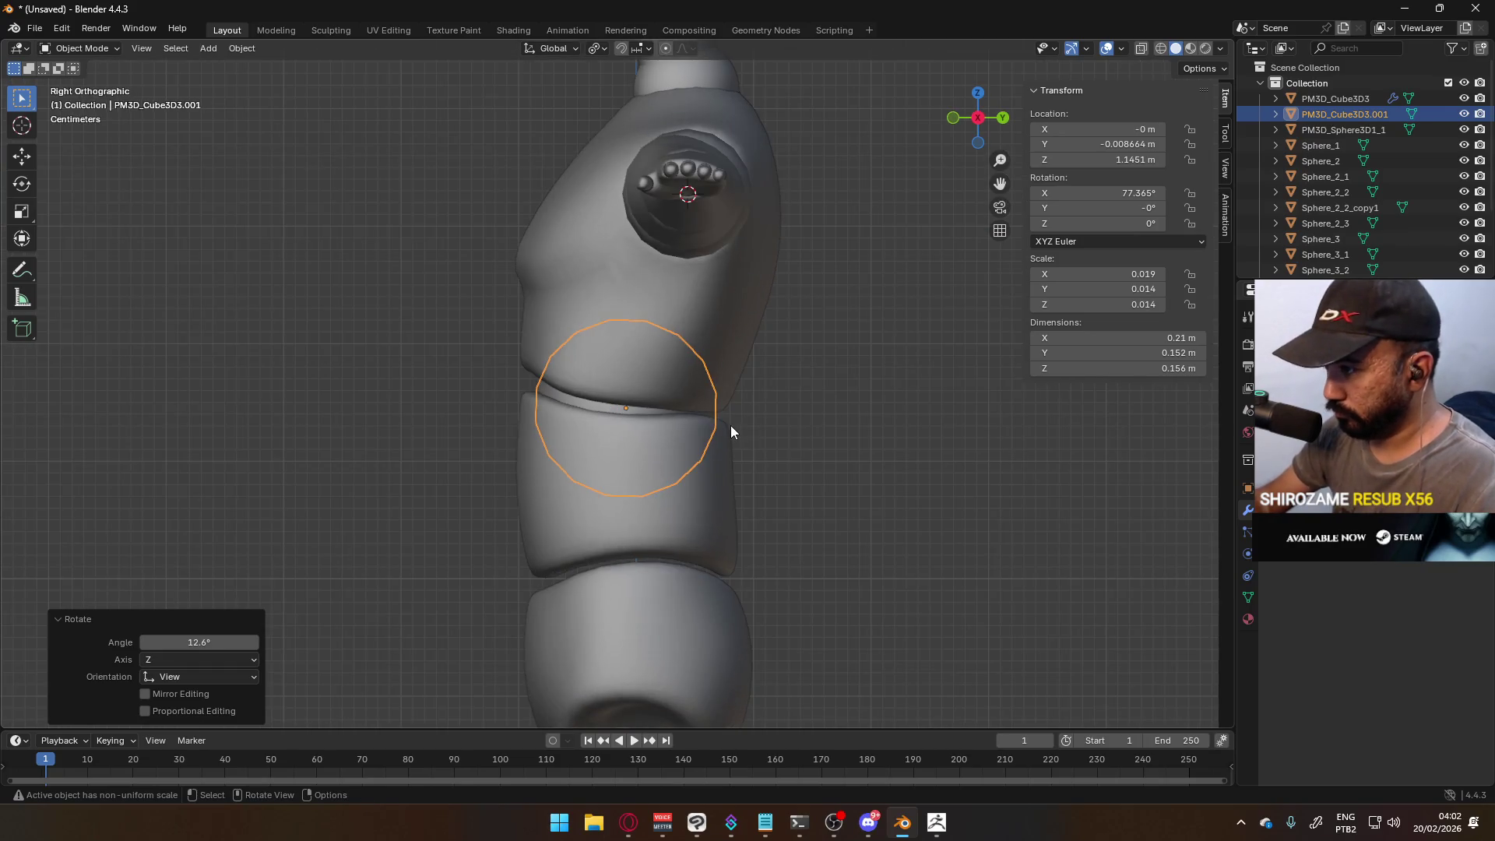
key(shift+d)
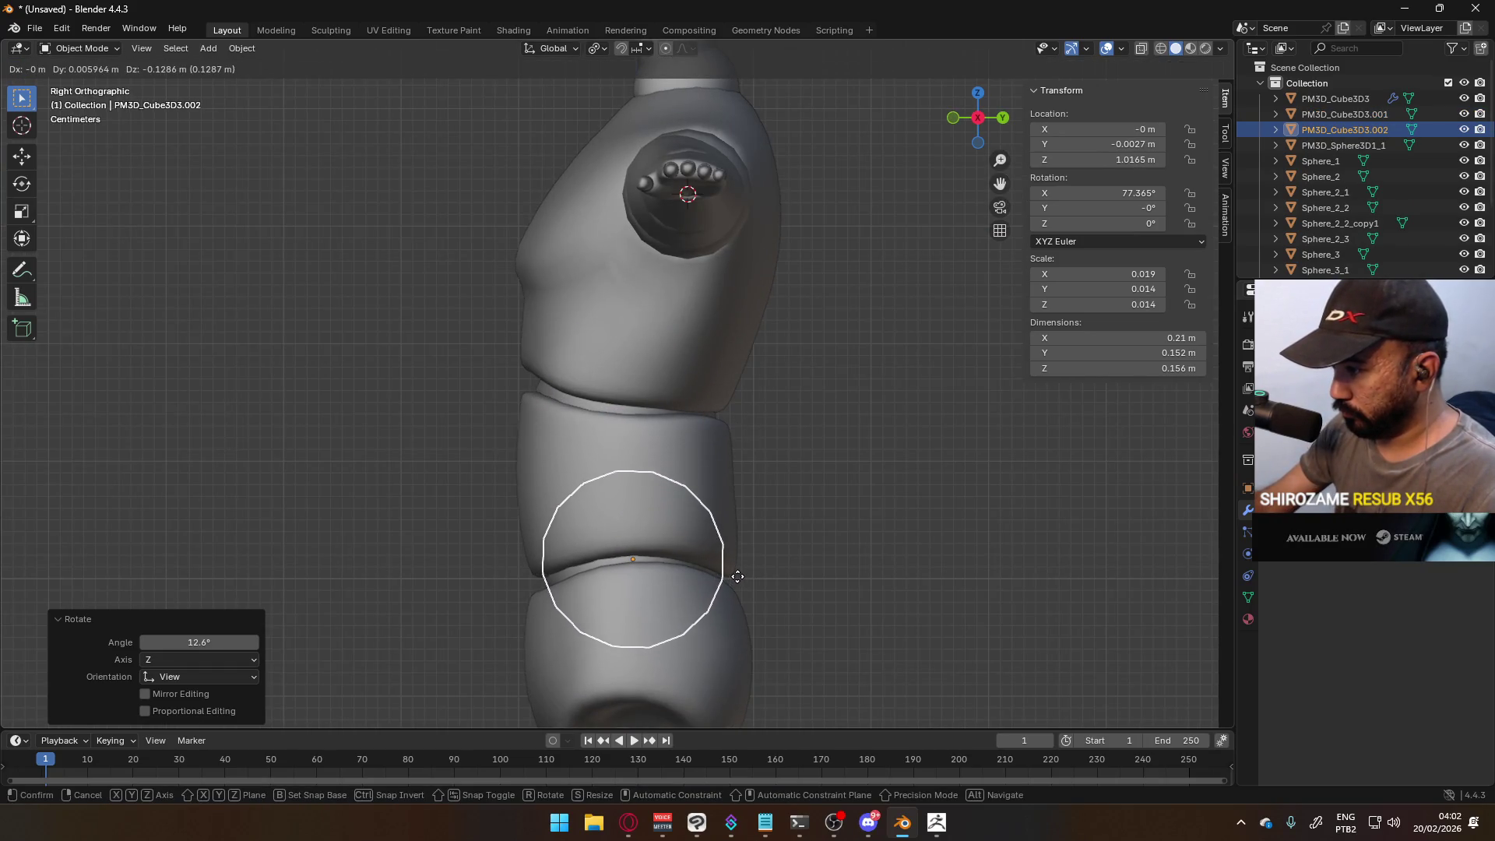
- Seat the ring copy in the lower waist seam and set its X rotation to 90°
click(738, 576)
key(r)
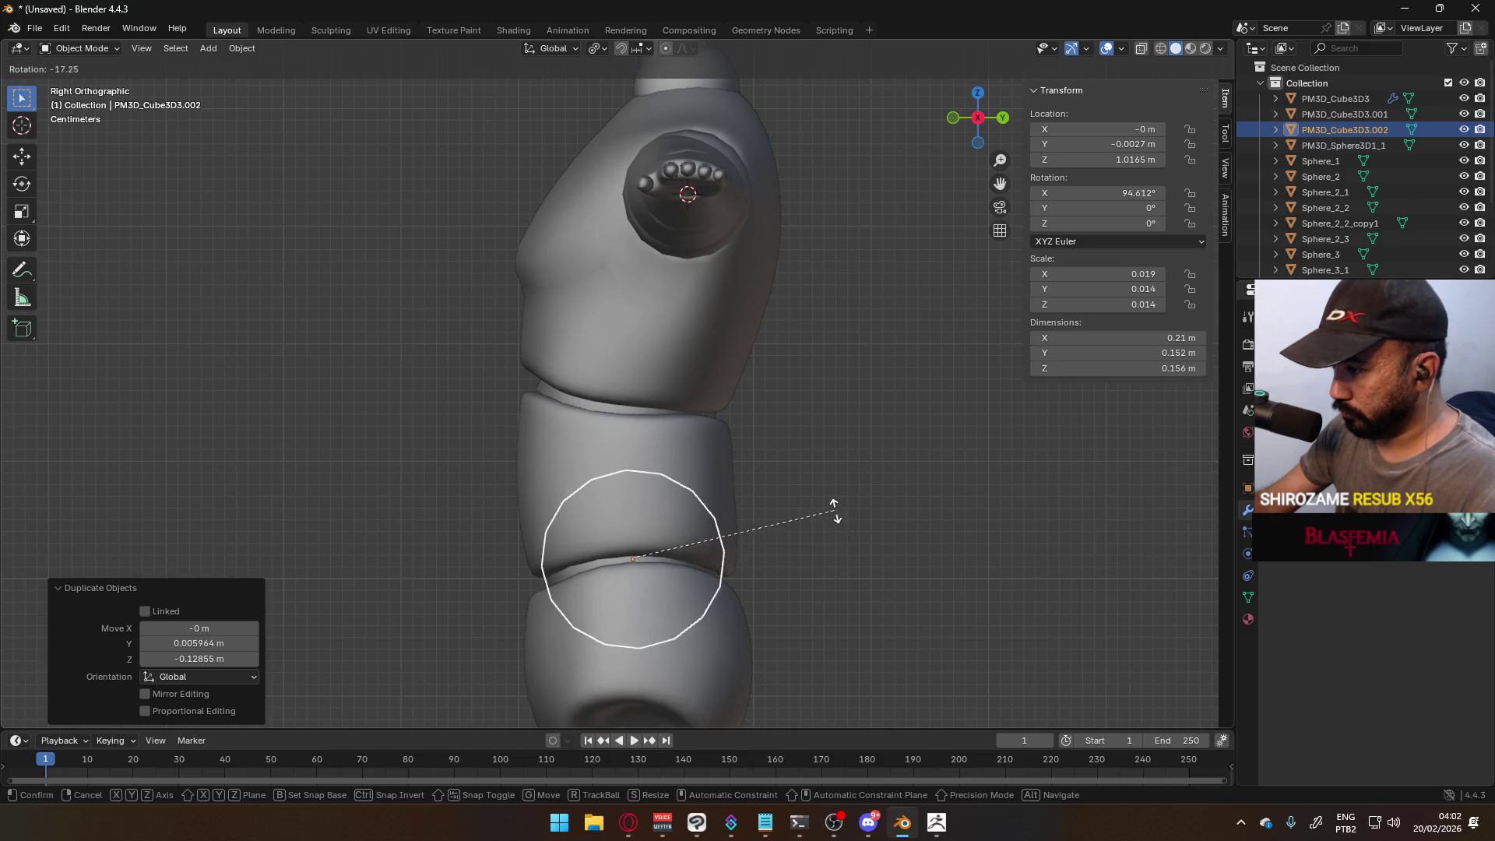
click(830, 519)
key(g)
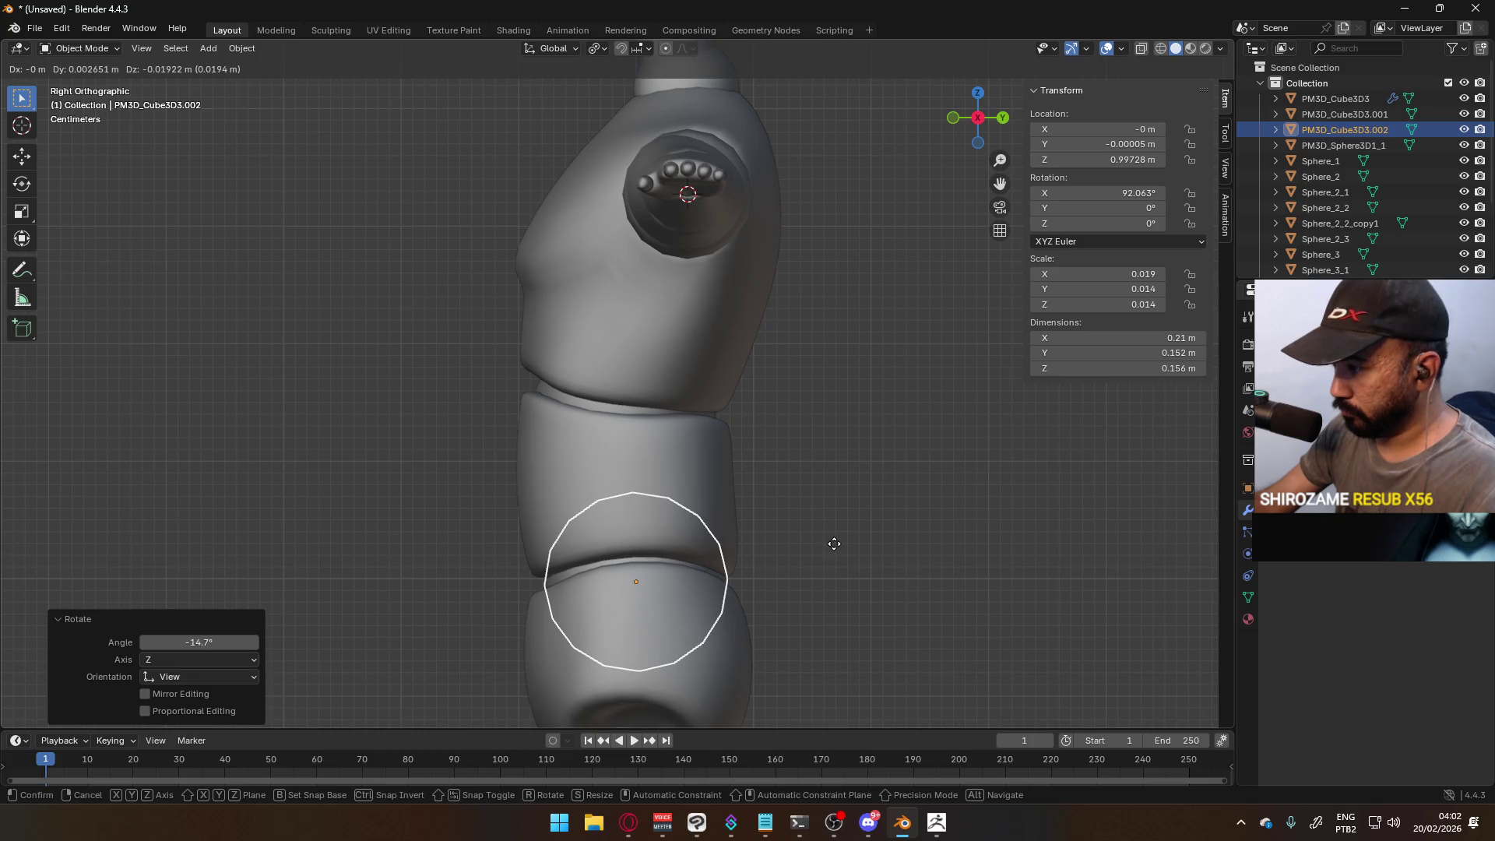
click(834, 543)
key(r)
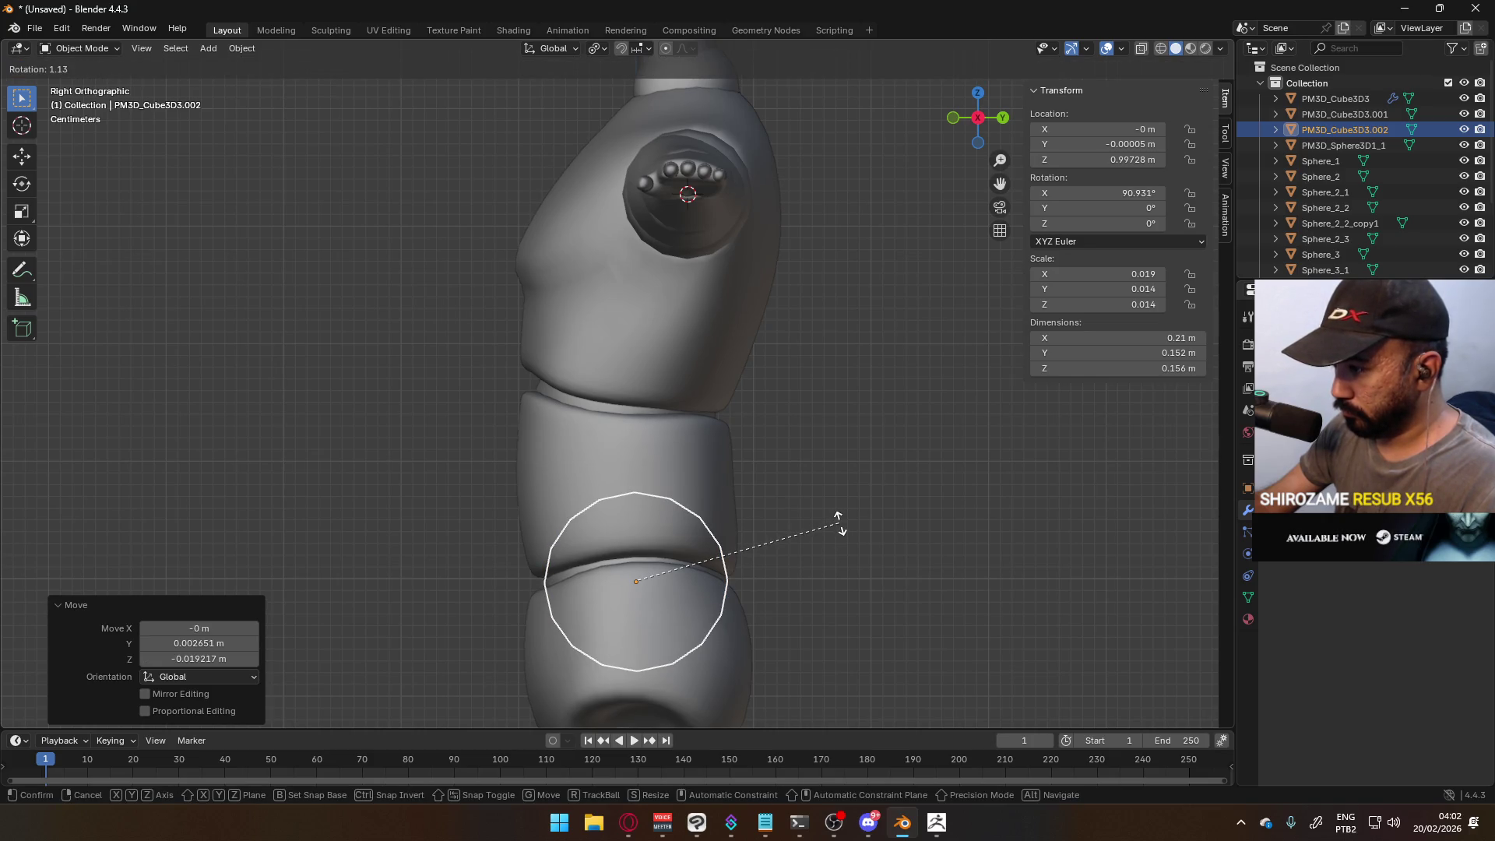
click(839, 522)
click(1134, 194)
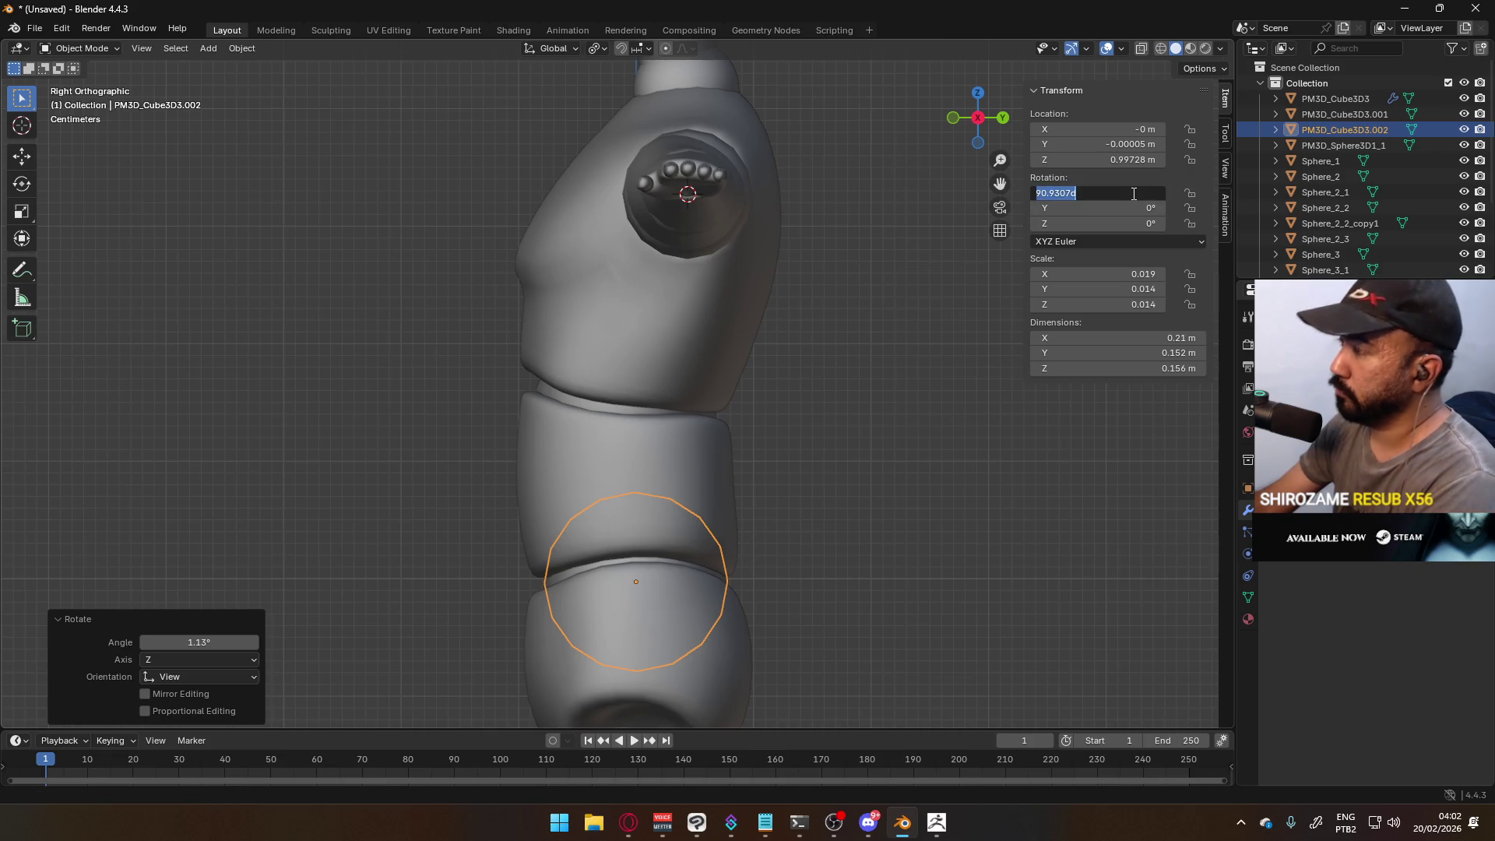
text(90)
key(Return)
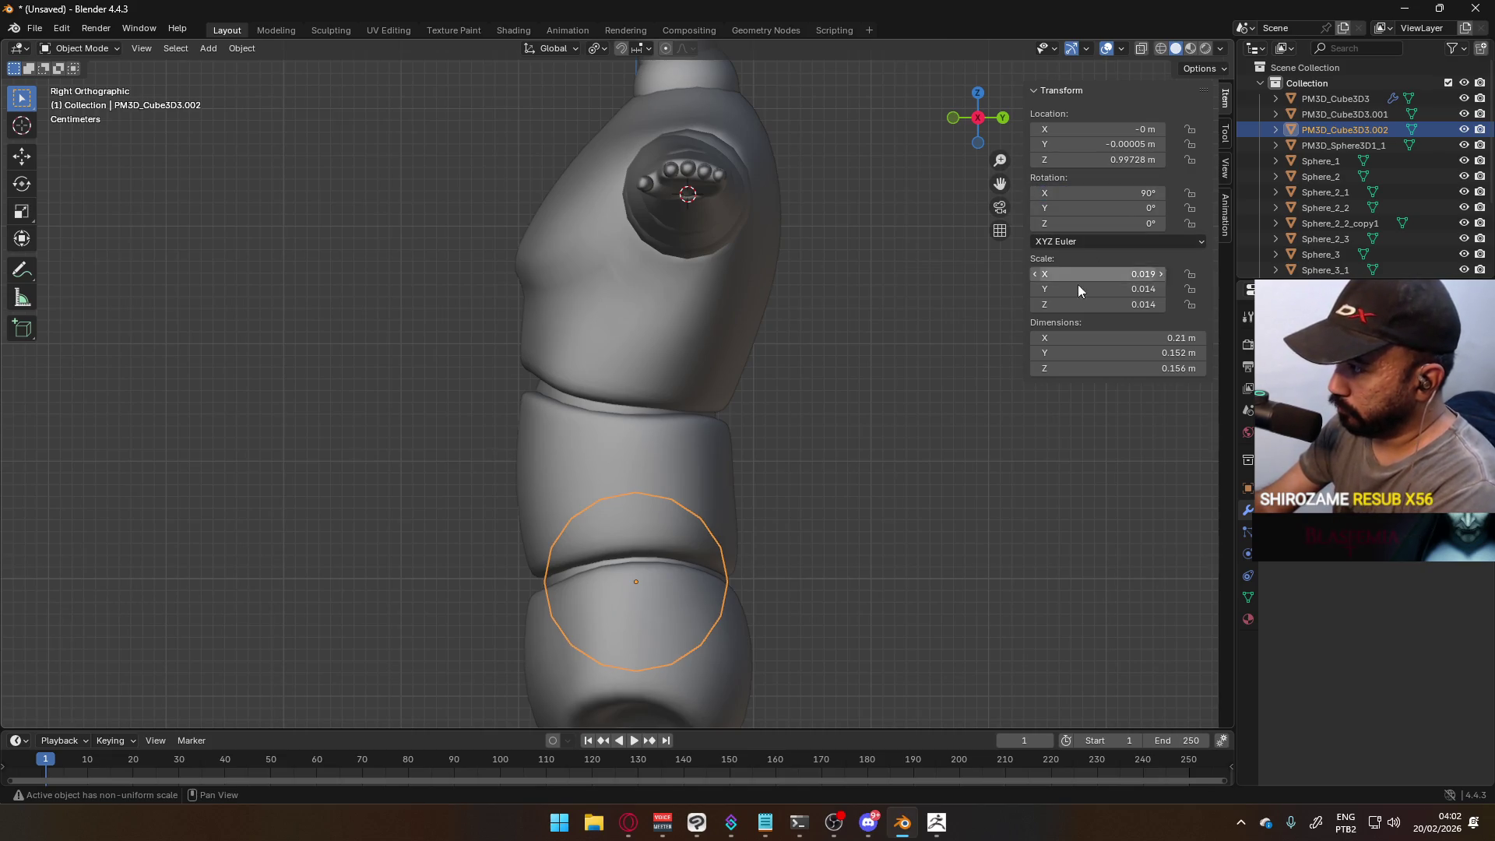
- Set the upper waist ring's X rotation to 75°
click(641, 410)
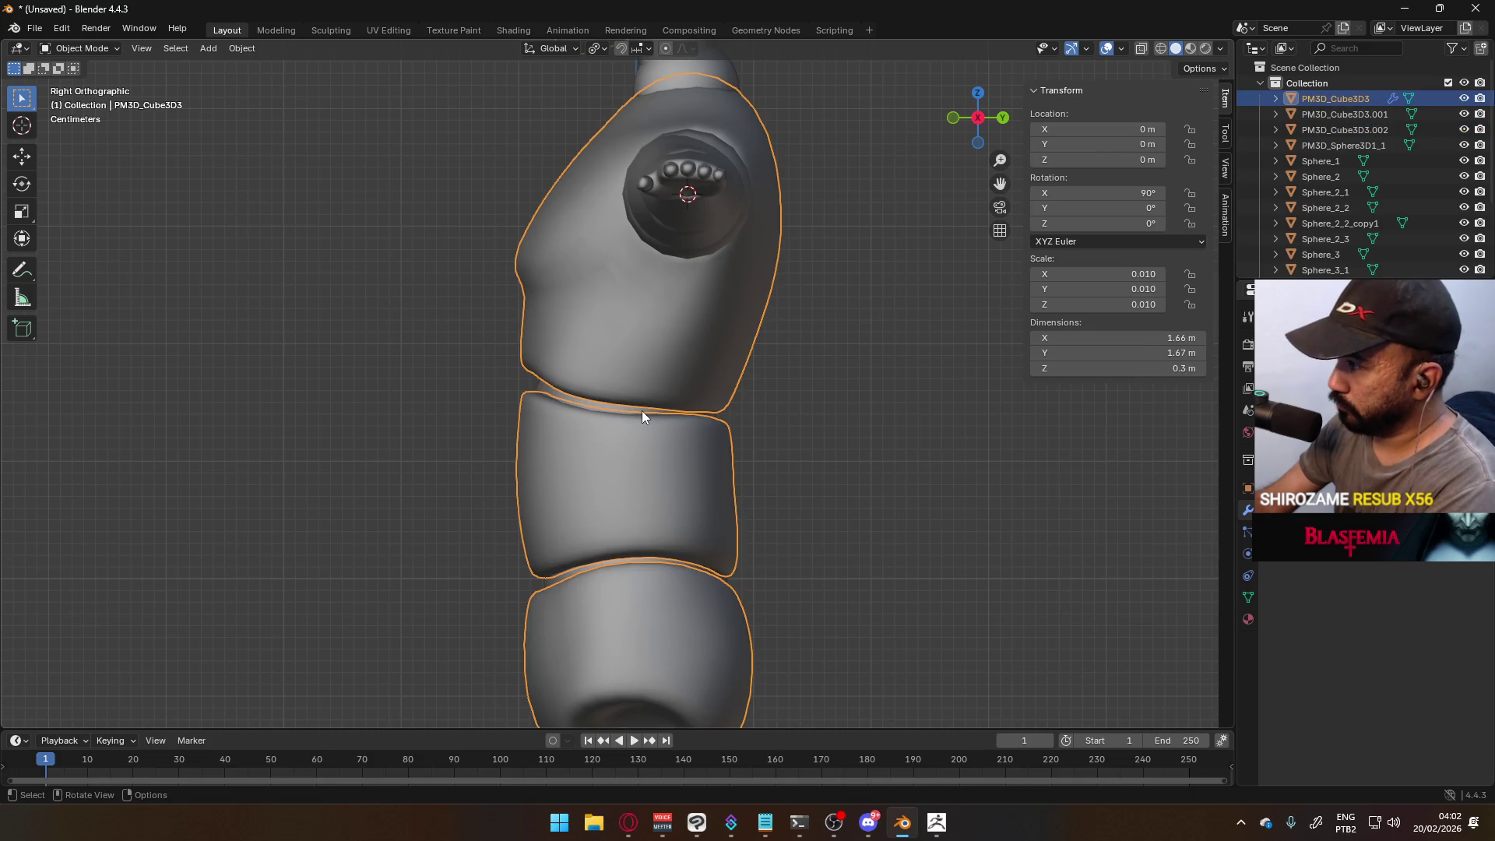
click(639, 413)
click(1126, 192)
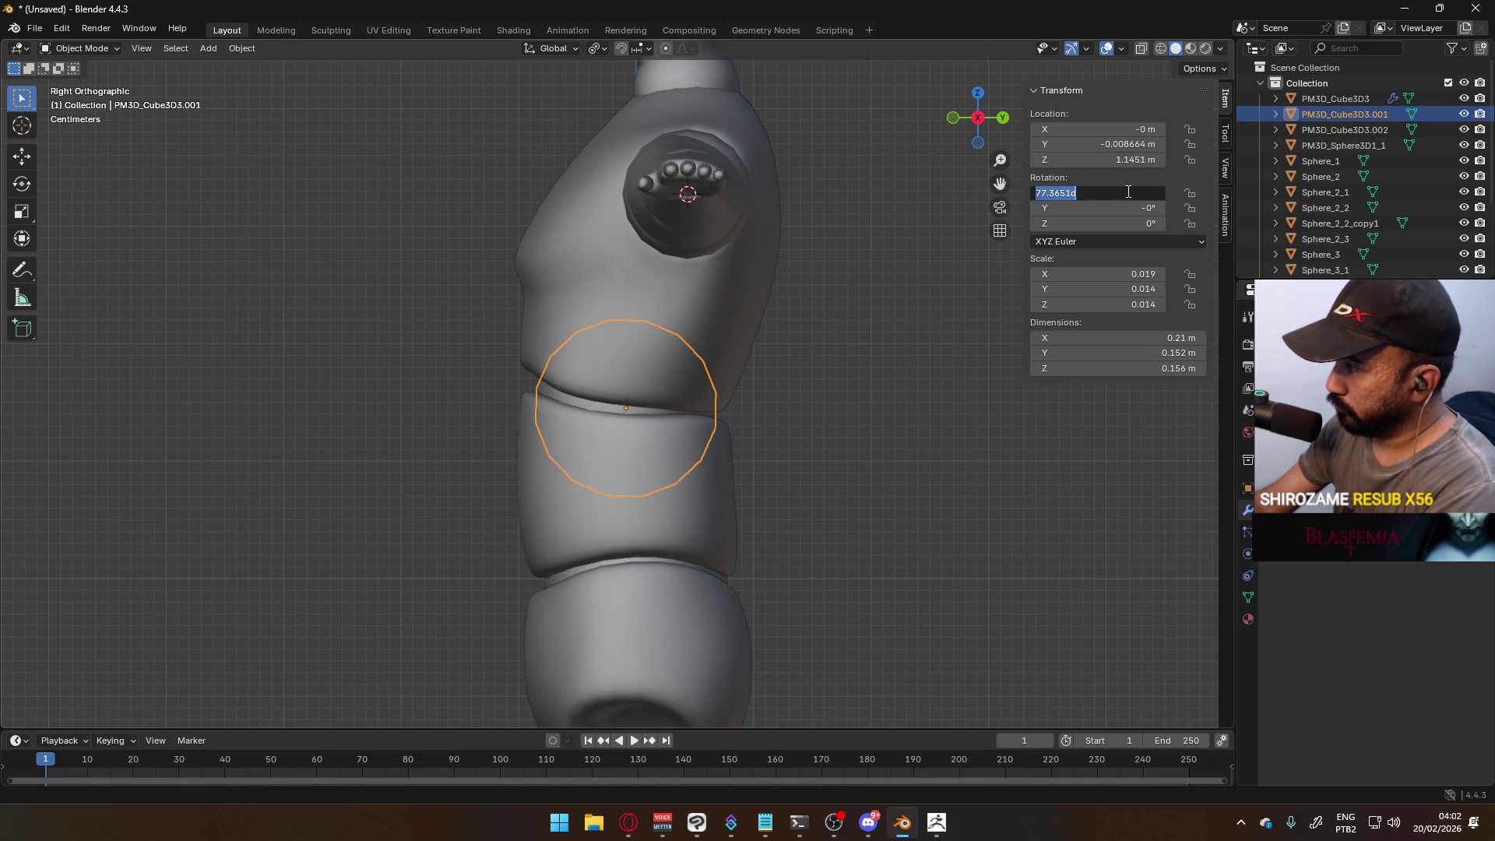
text(75)
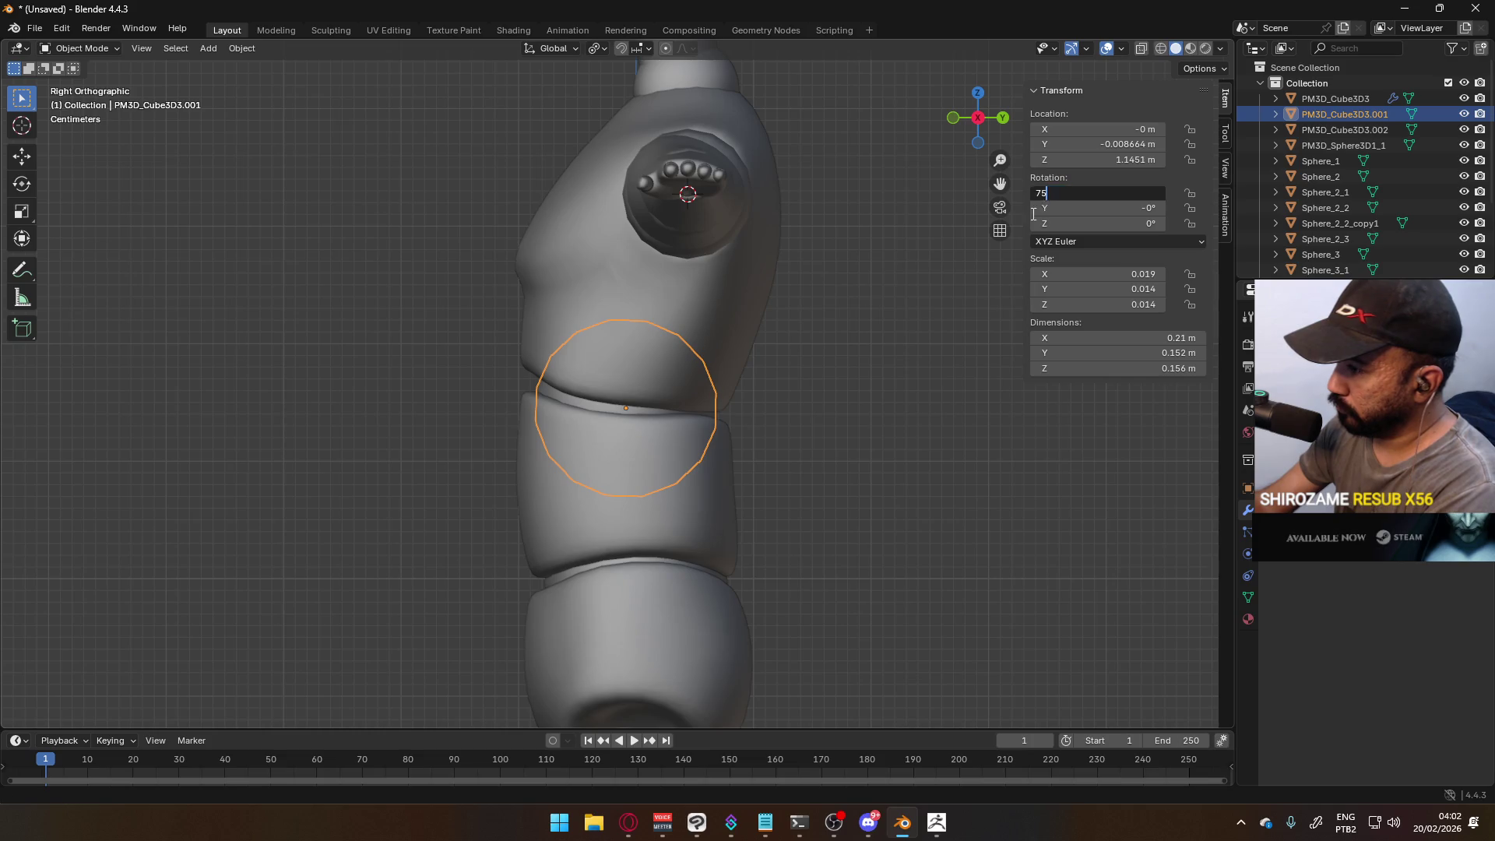
key(Return)
- Apply scale on both the lower and upper waist rings
click(842, 400)
middle_drag(560, 385, 759, 395)
key(KP_1)
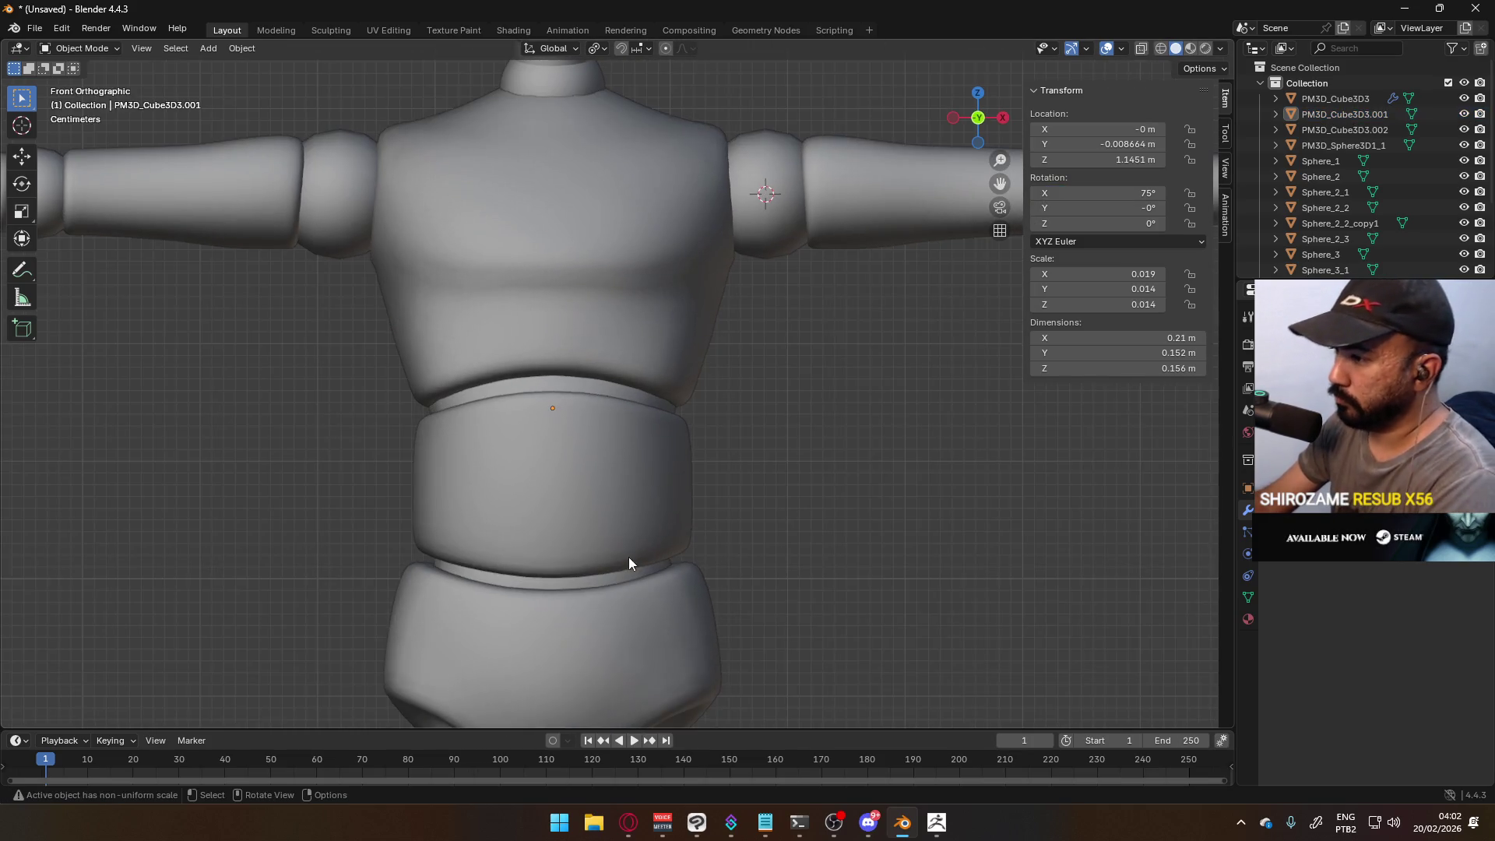
click(613, 578)
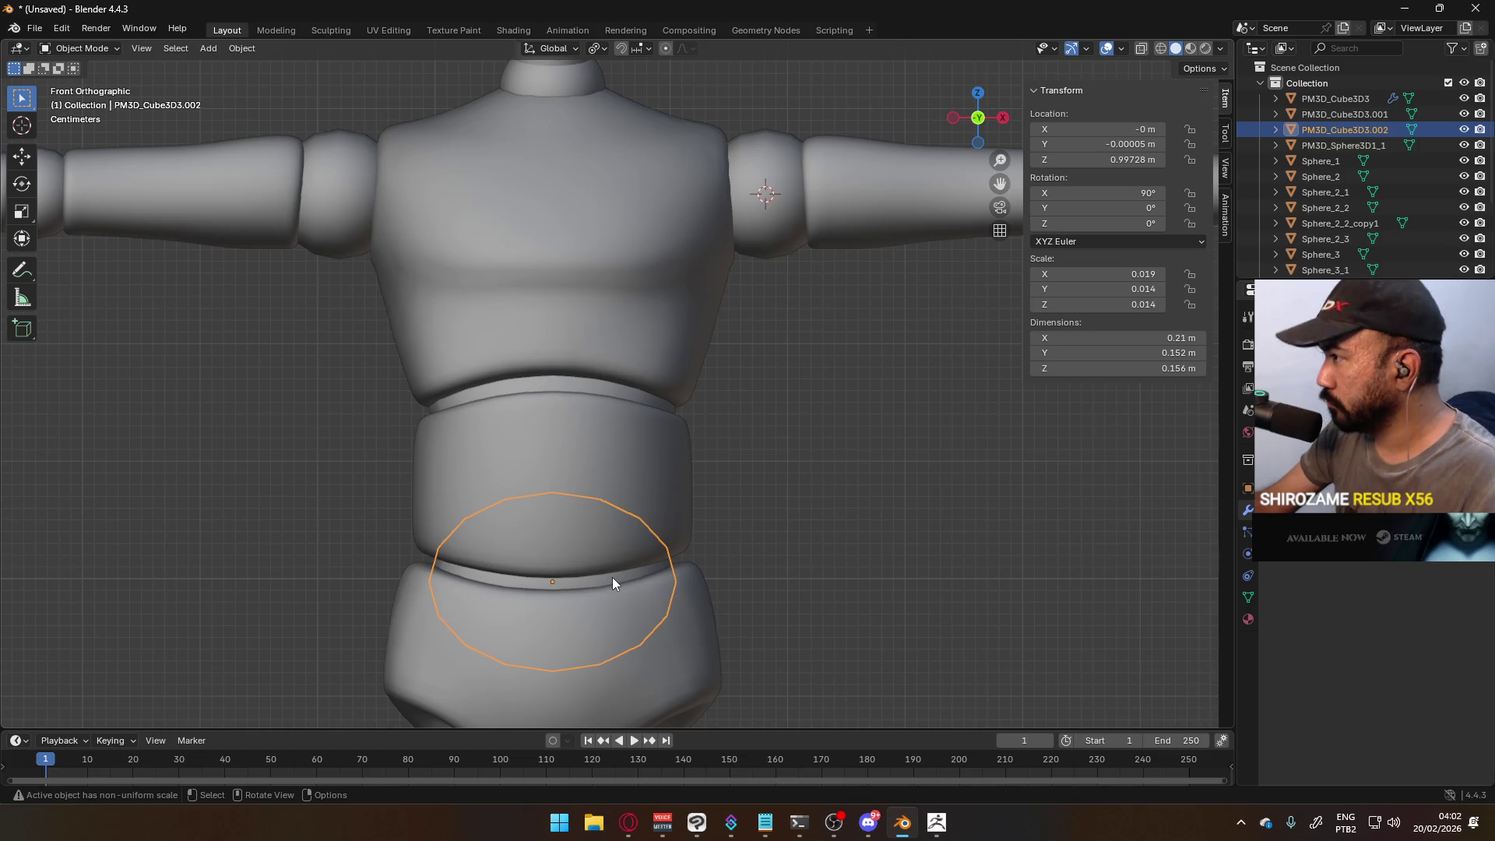
key(ctrl+a)
click(601, 600)
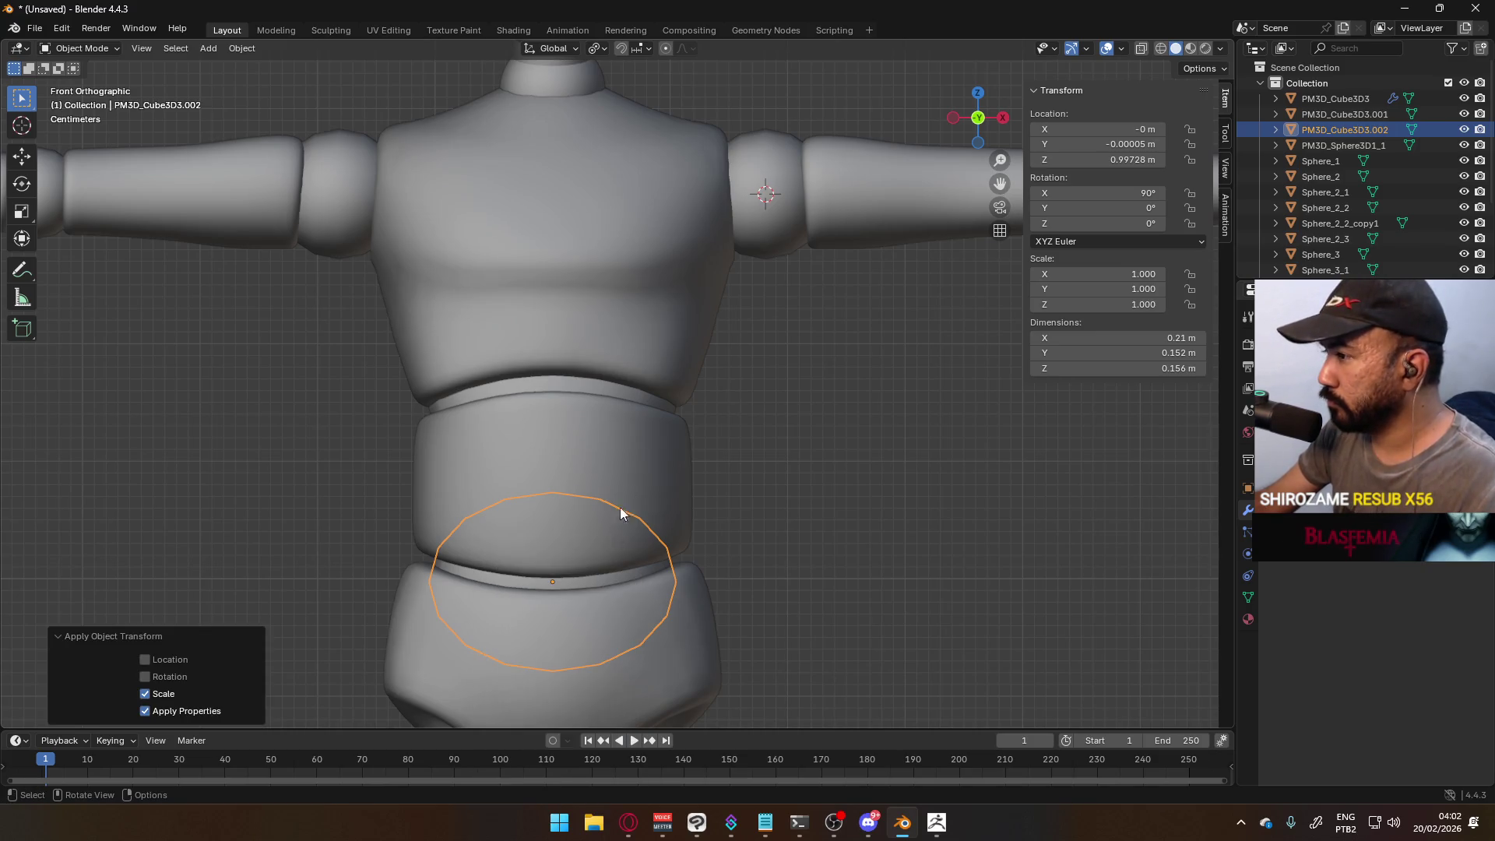
click(623, 391)
key(ctrl+a)
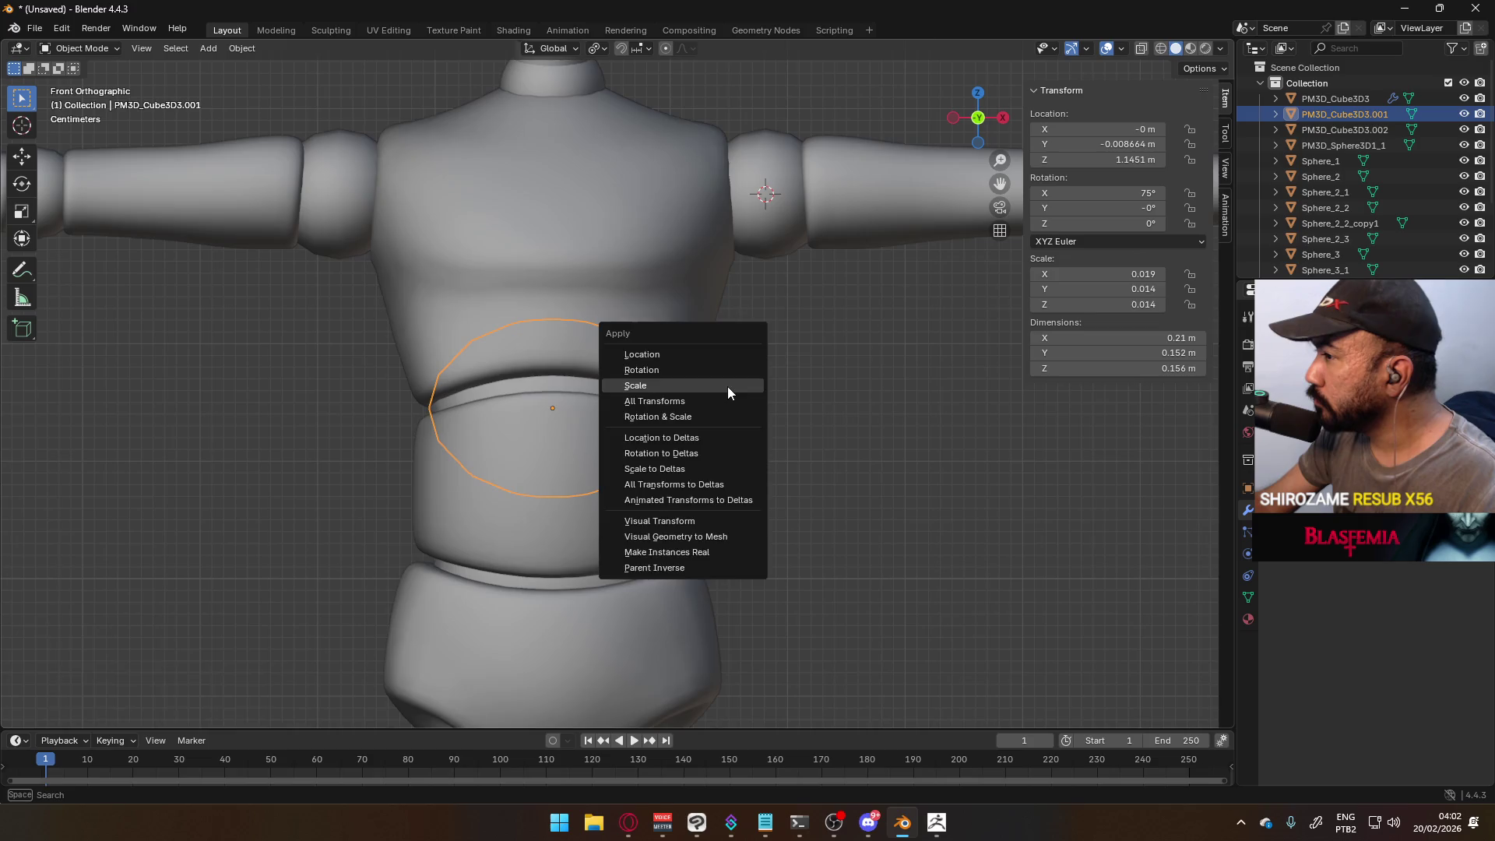
click(728, 387)
- Enter Edit Mode on the body mesh and pick a vertex on the shoulder ball
scroll(854, 434, down, 5)
mouse_move(741, 530)
middle_down()
mouse_move(691, 434)
mouse_move(484, 478)
mouse_move(651, 443)
middle_up()
key(KP_1)
click(732, 168)
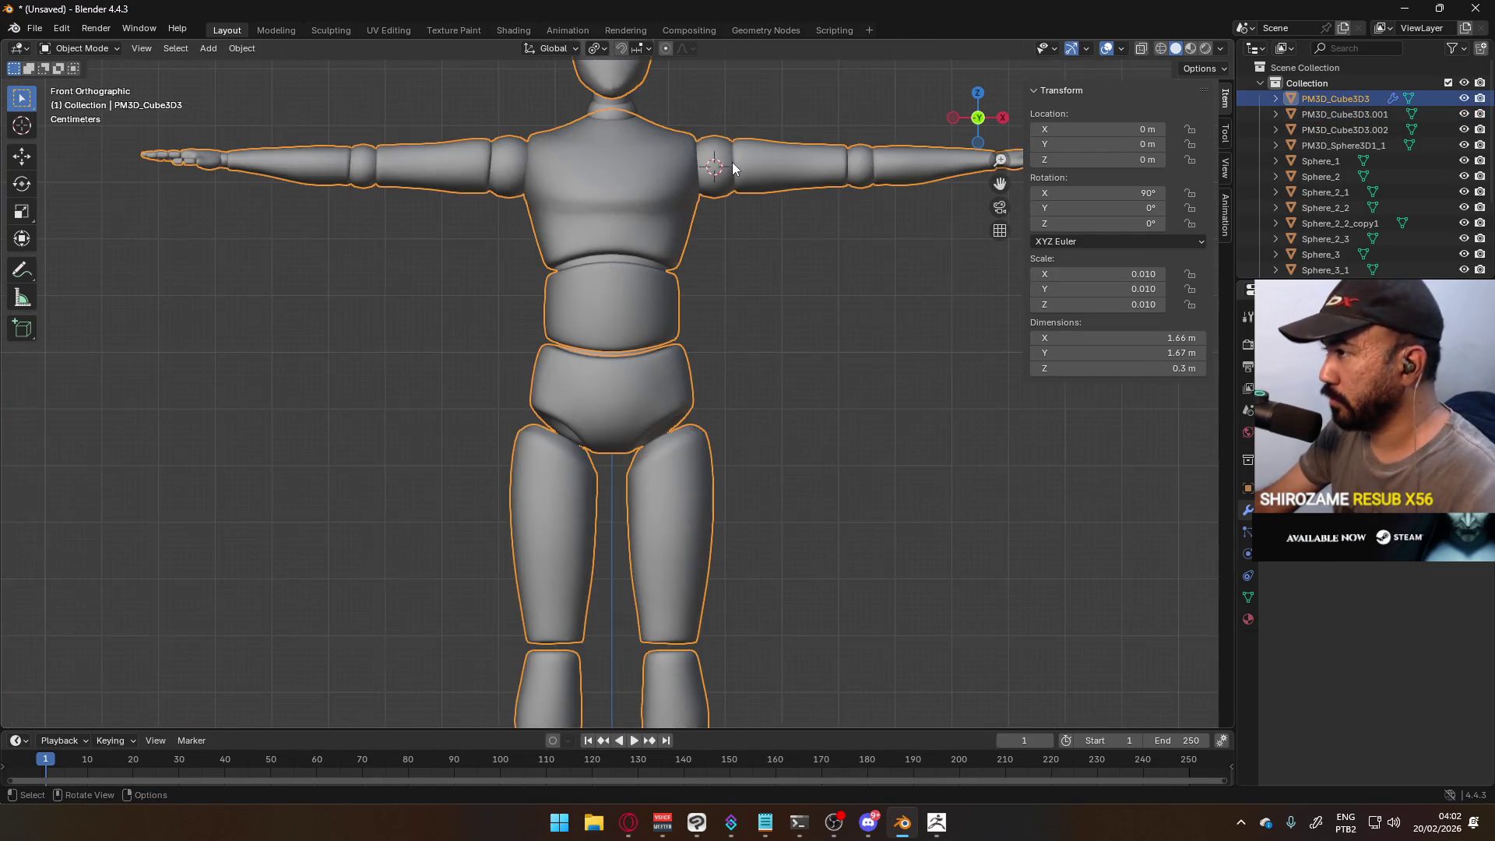
key(Tab)
click(716, 177)
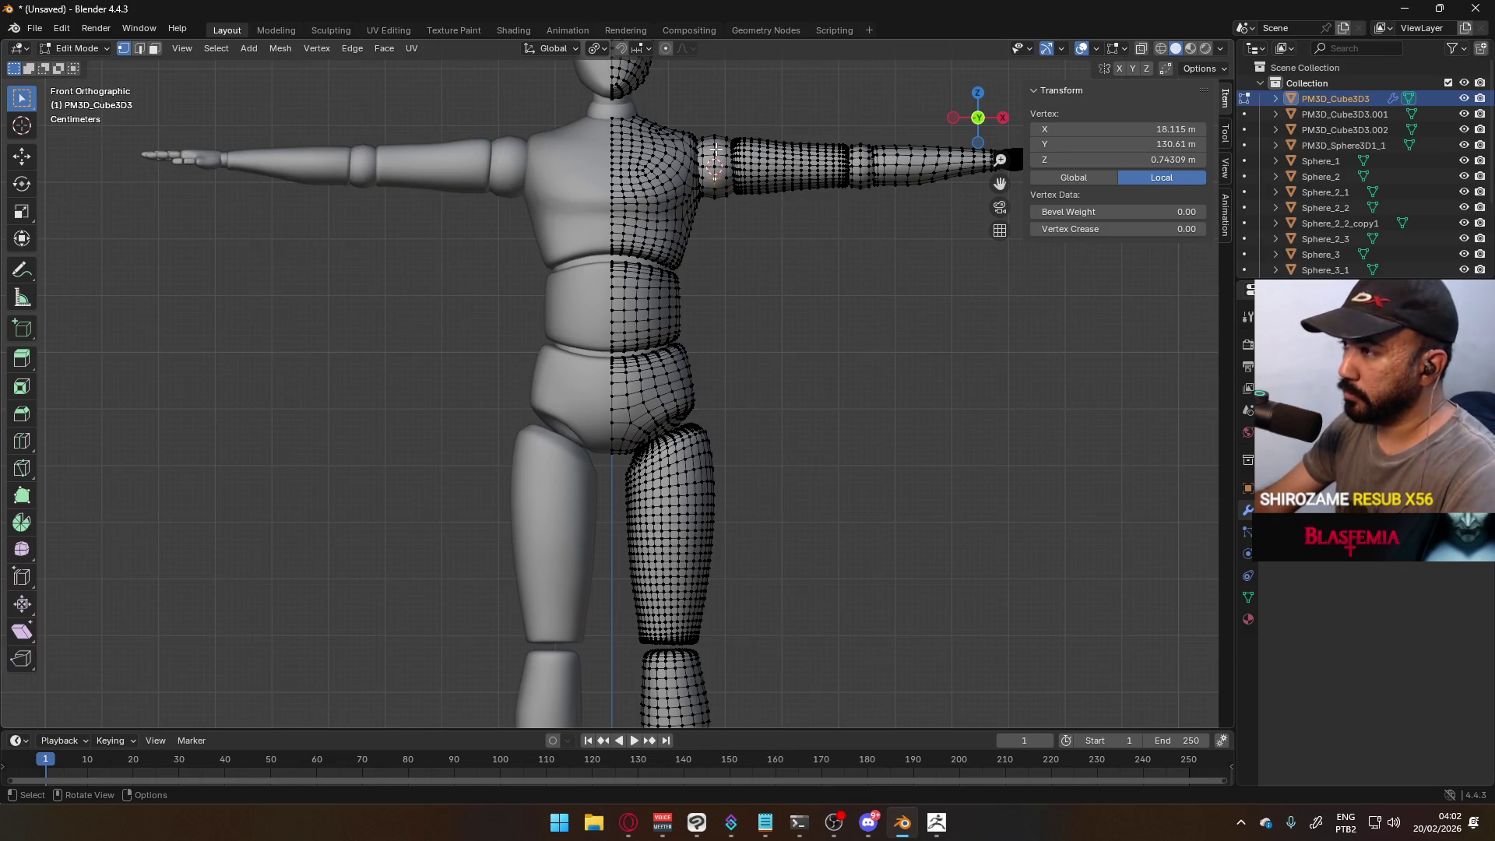
- Select the whole shoulder ball, duplicate it beside the torso and turn the copy 90°
key(j)
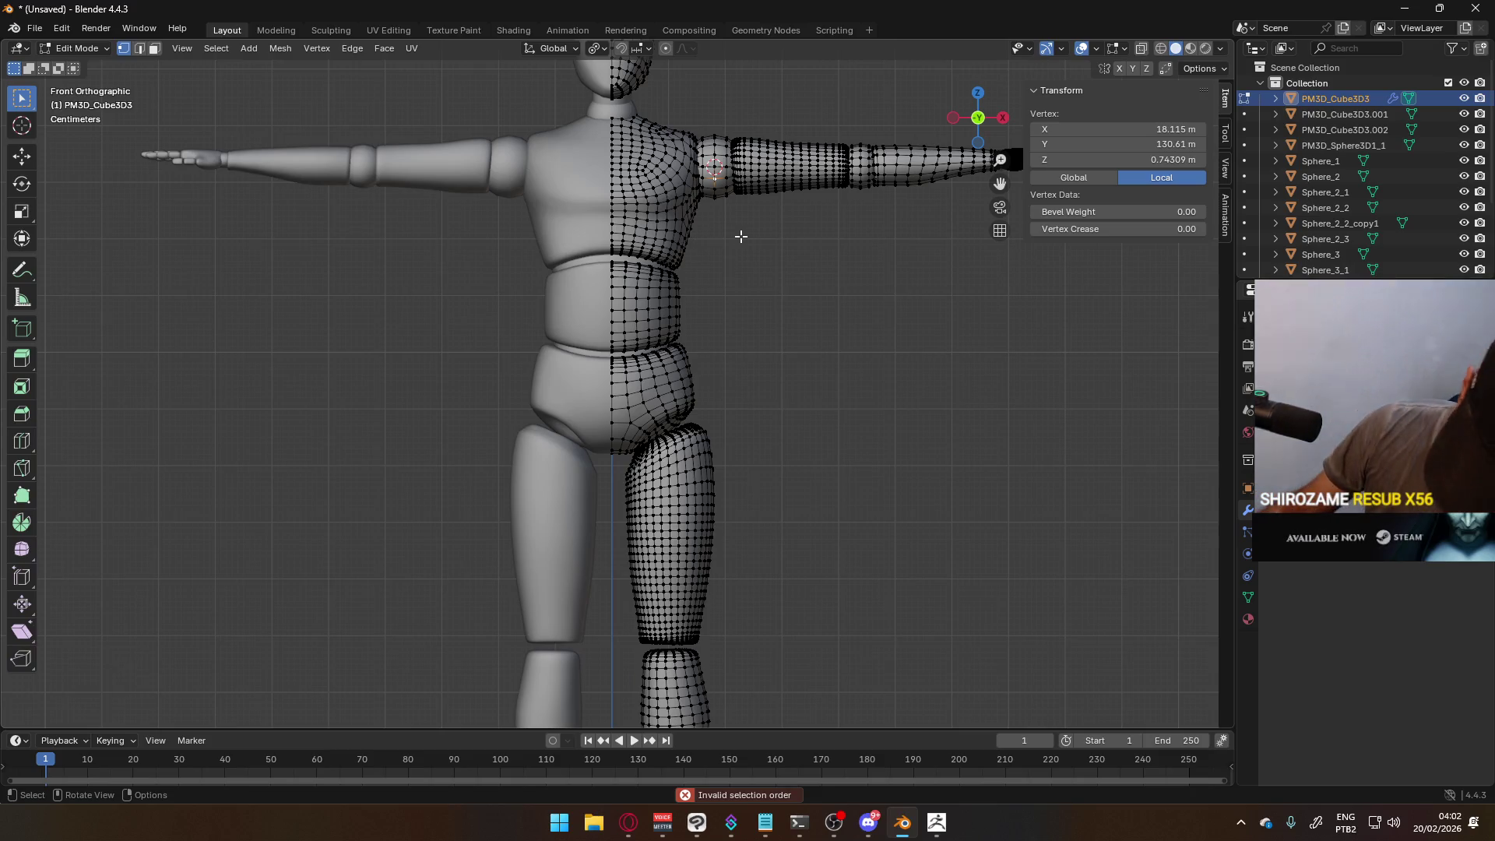
key(l)
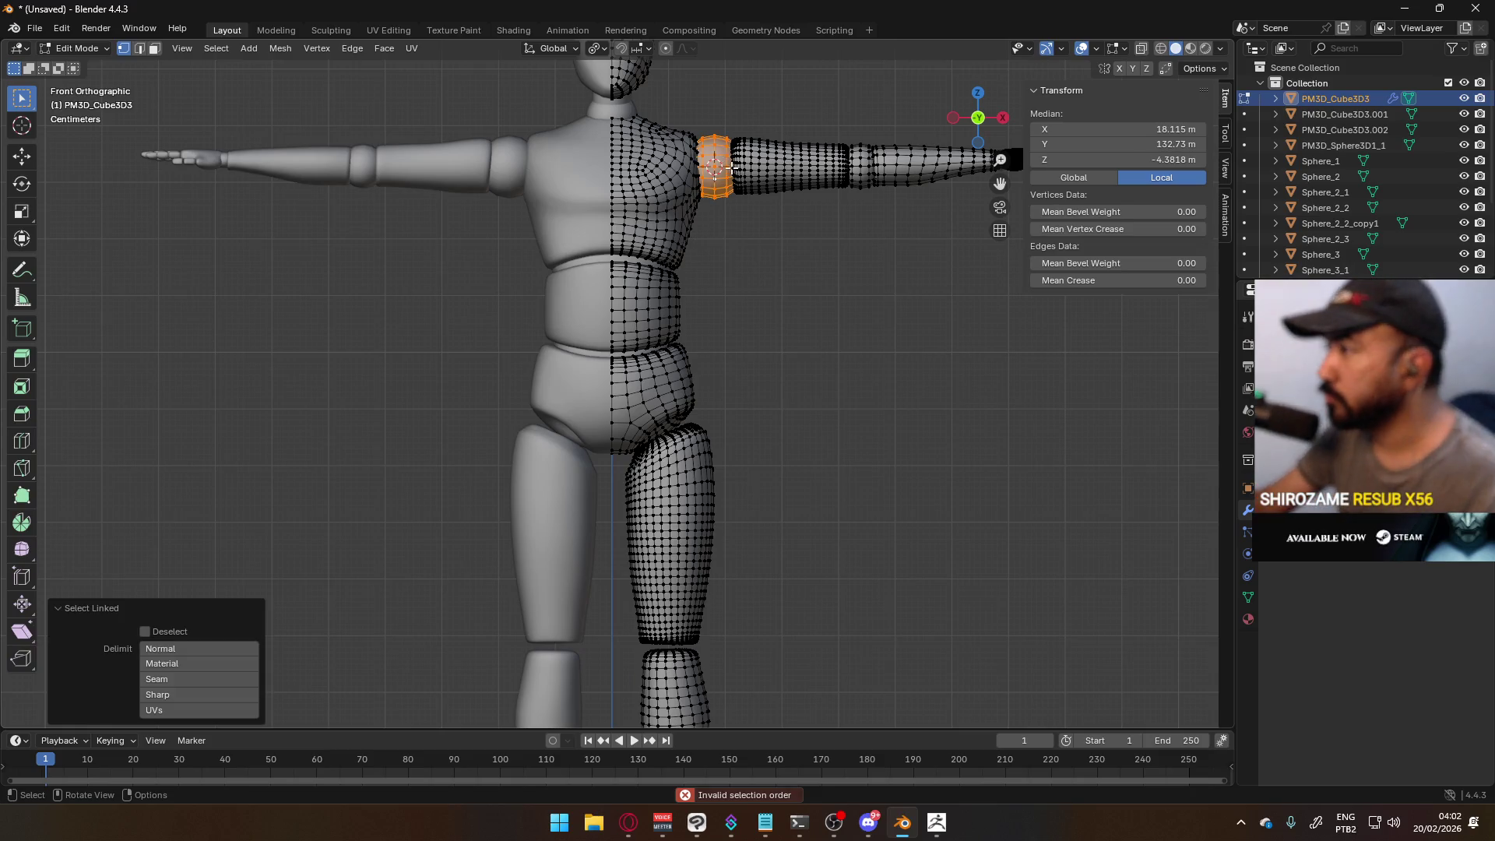
scroll(748, 226, up, 1)
key(shift+d)
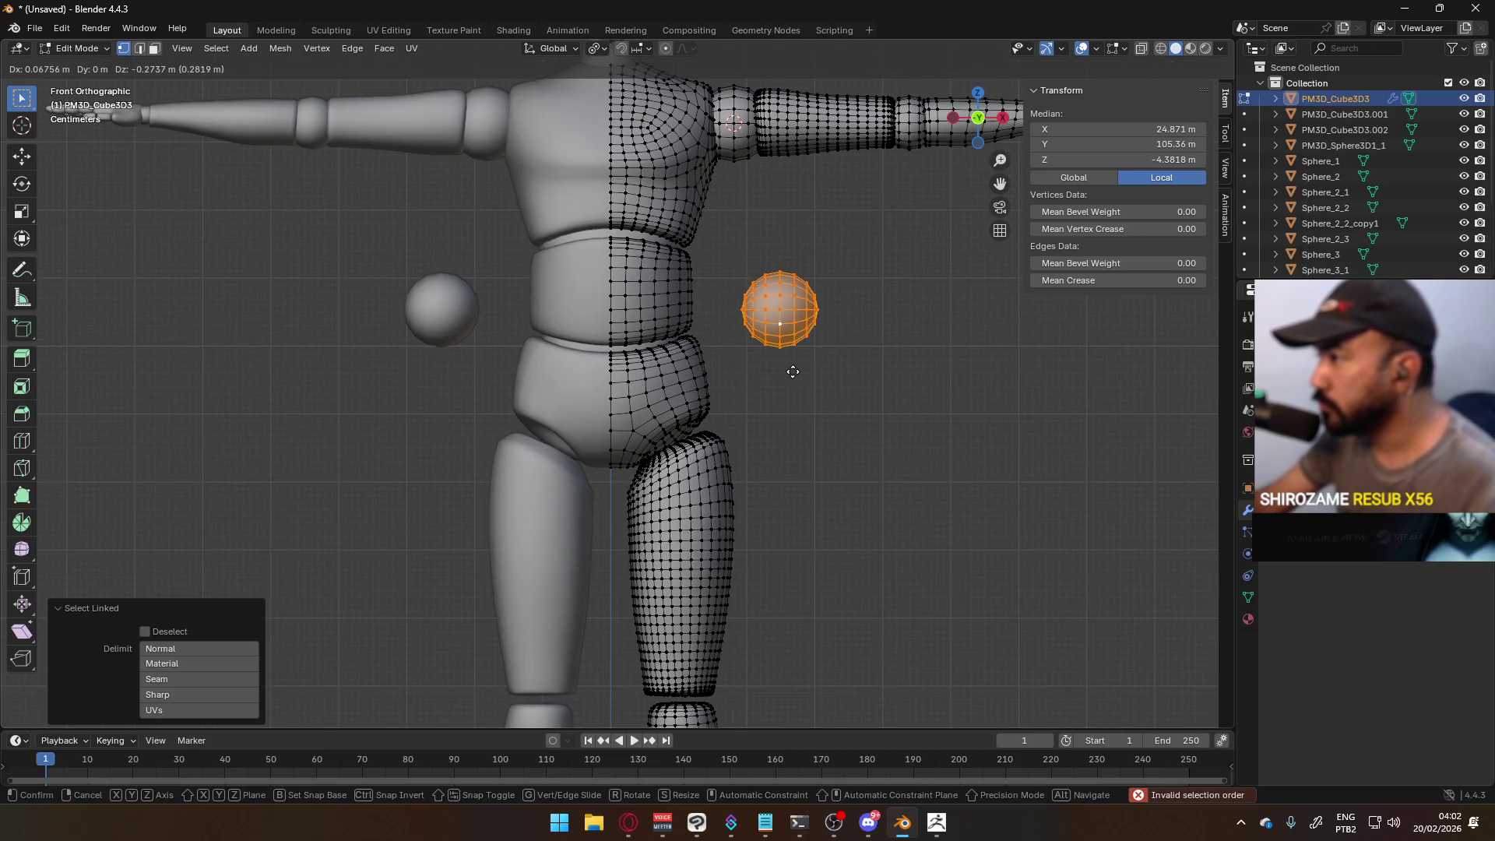
click(793, 372)
key(r)
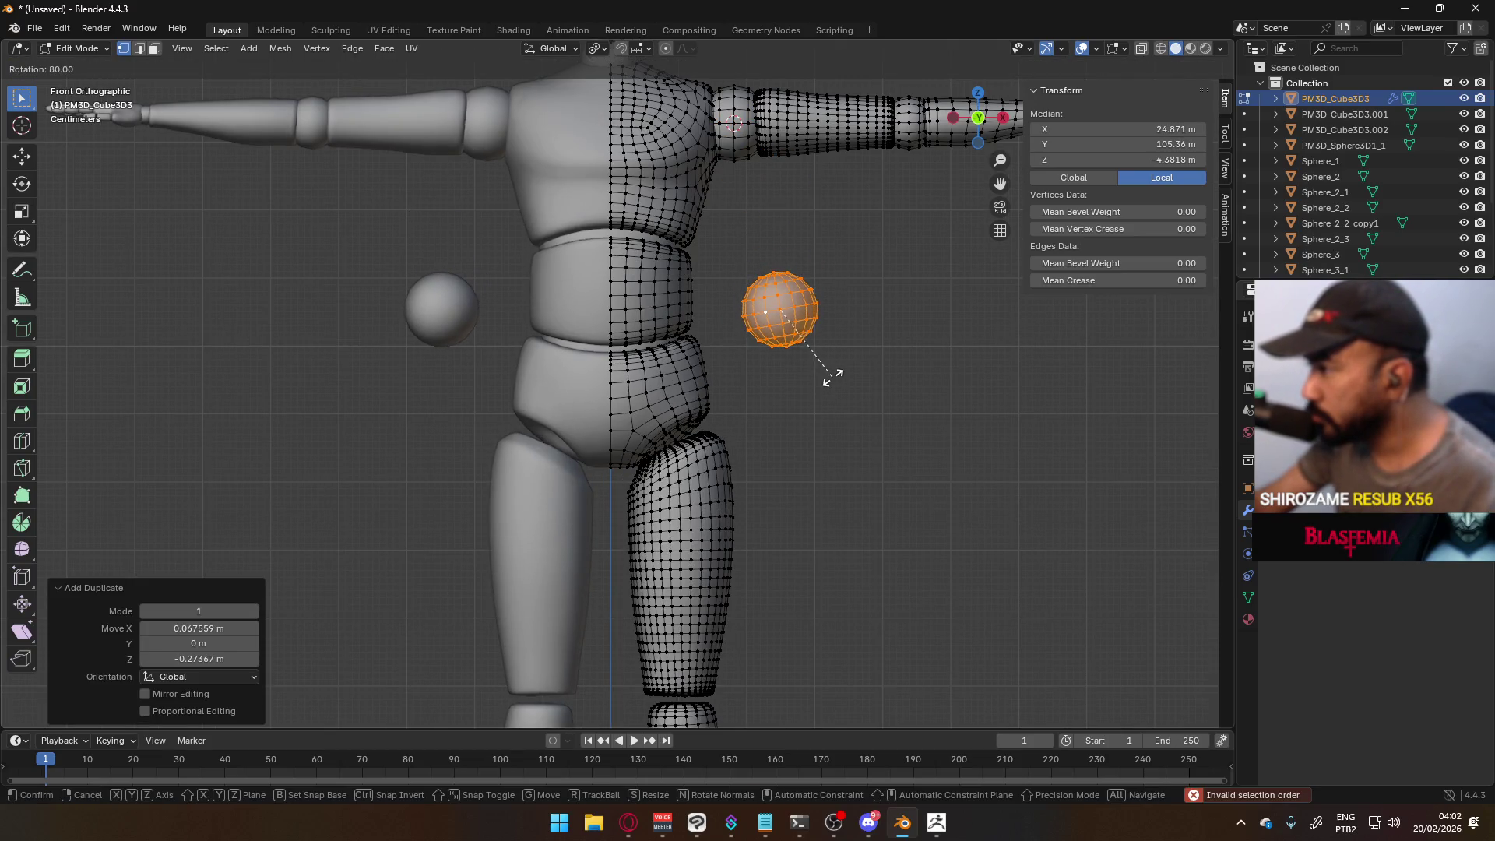
key(Return)
- Move the ball copy into the hip joint gap, checking its placement from the side view
scroll(819, 378, up, 3)
scroll(819, 378, down, 1)
key(g)
click(741, 513)
middle_drag(740, 512, 718, 483)
key(KP_3)
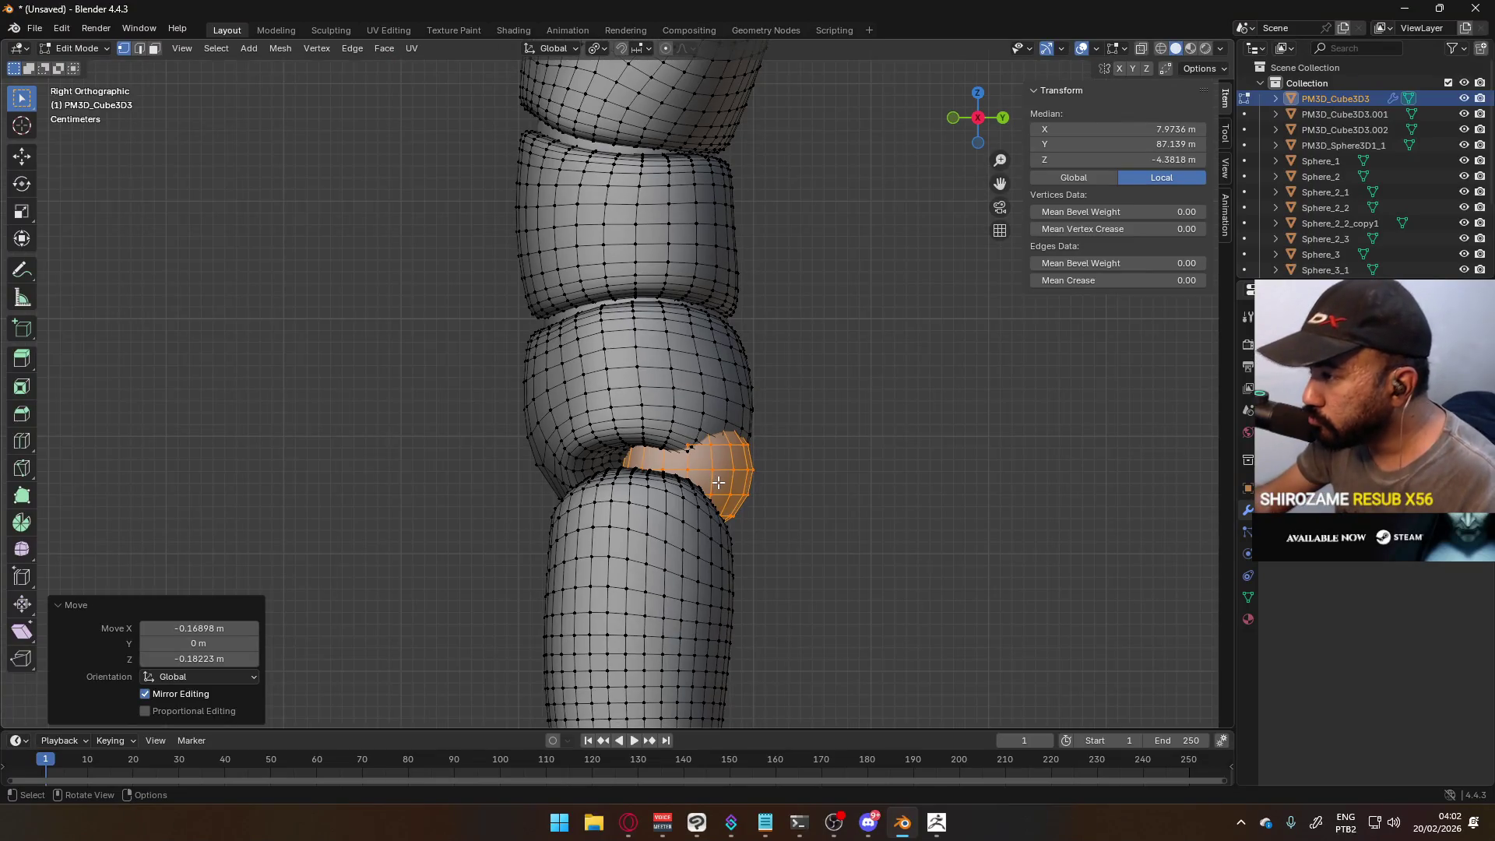
key(g)
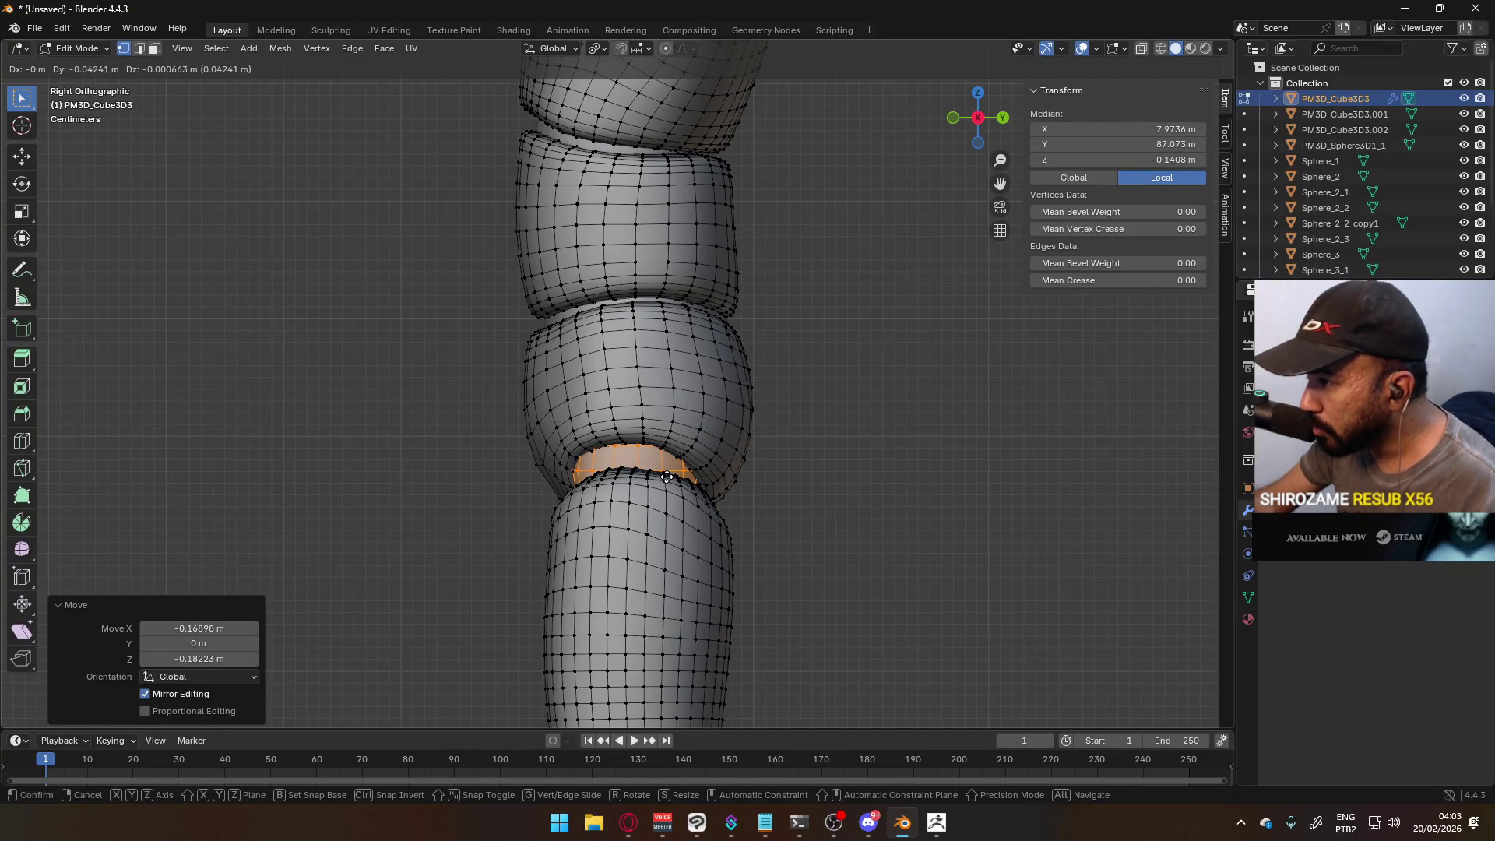
click(668, 477)
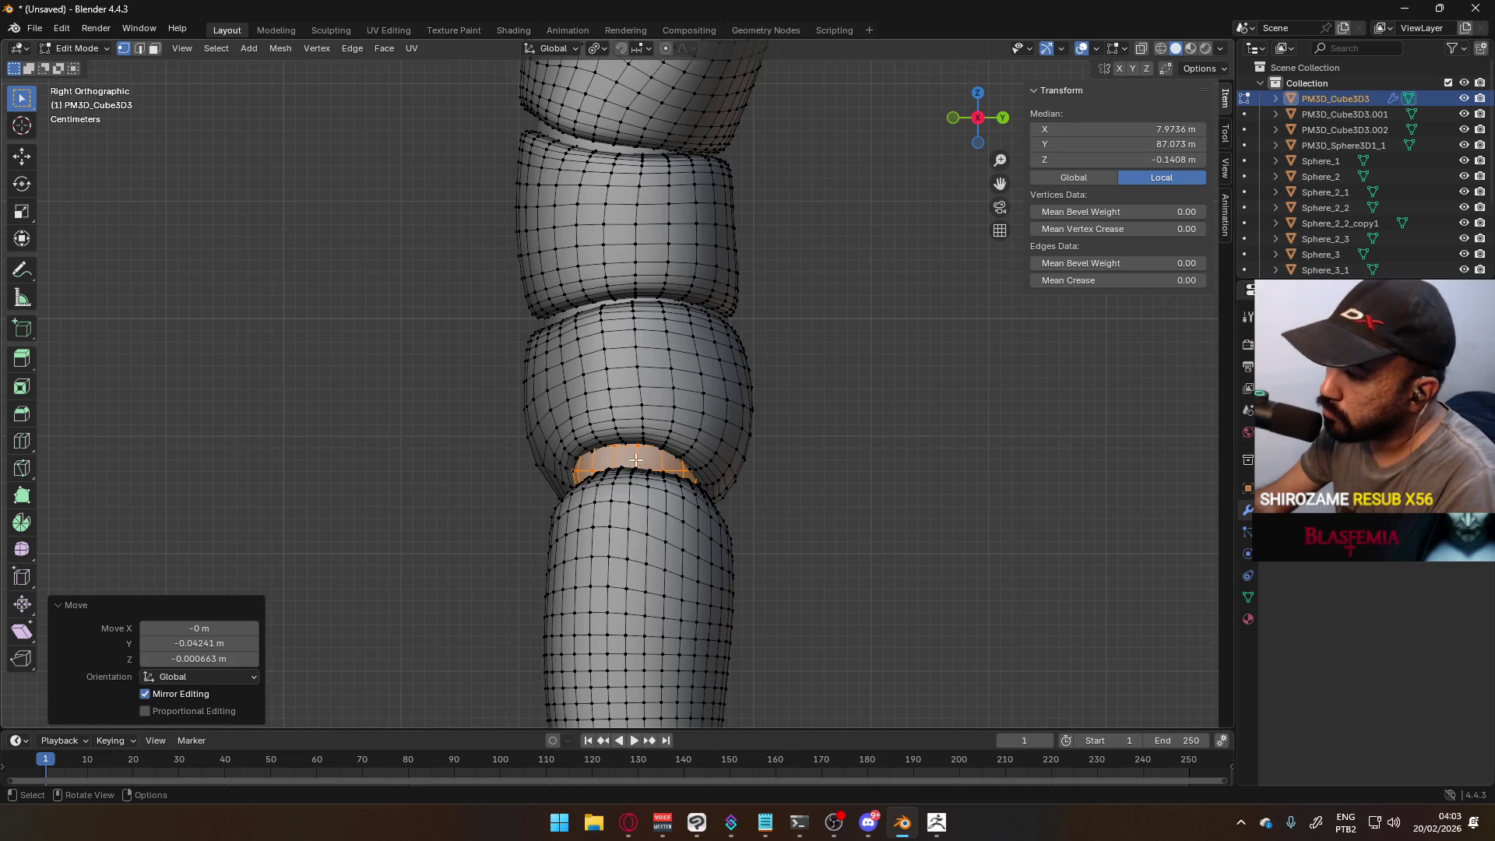
- Tilt the hip joint ring -31.5° in front view and nudge it toward the thigh
key(KP_1)
scroll(712, 495, up, 3)
key(r)
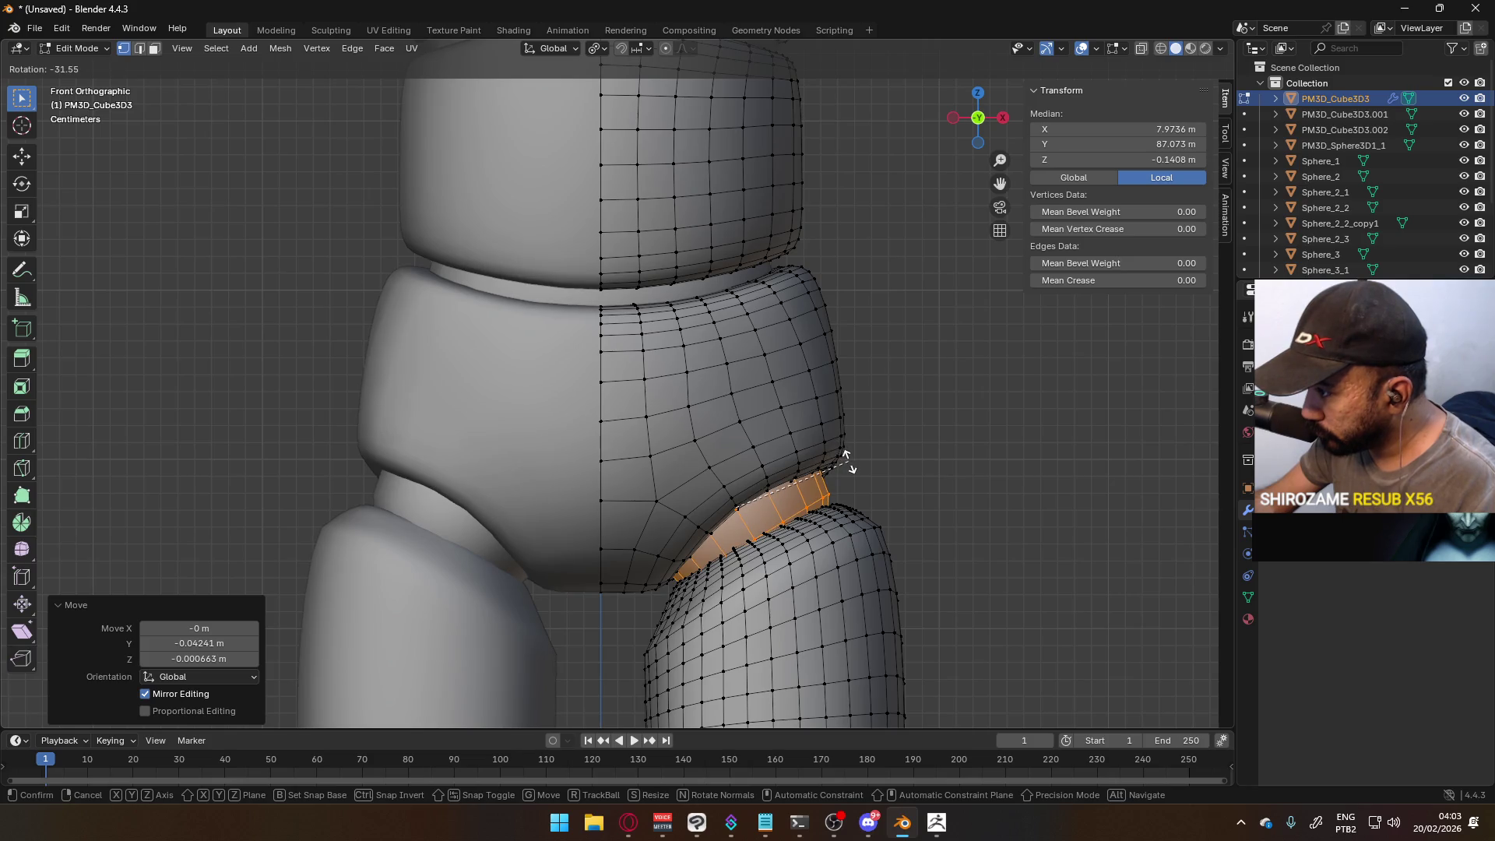
click(847, 459)
key(g)
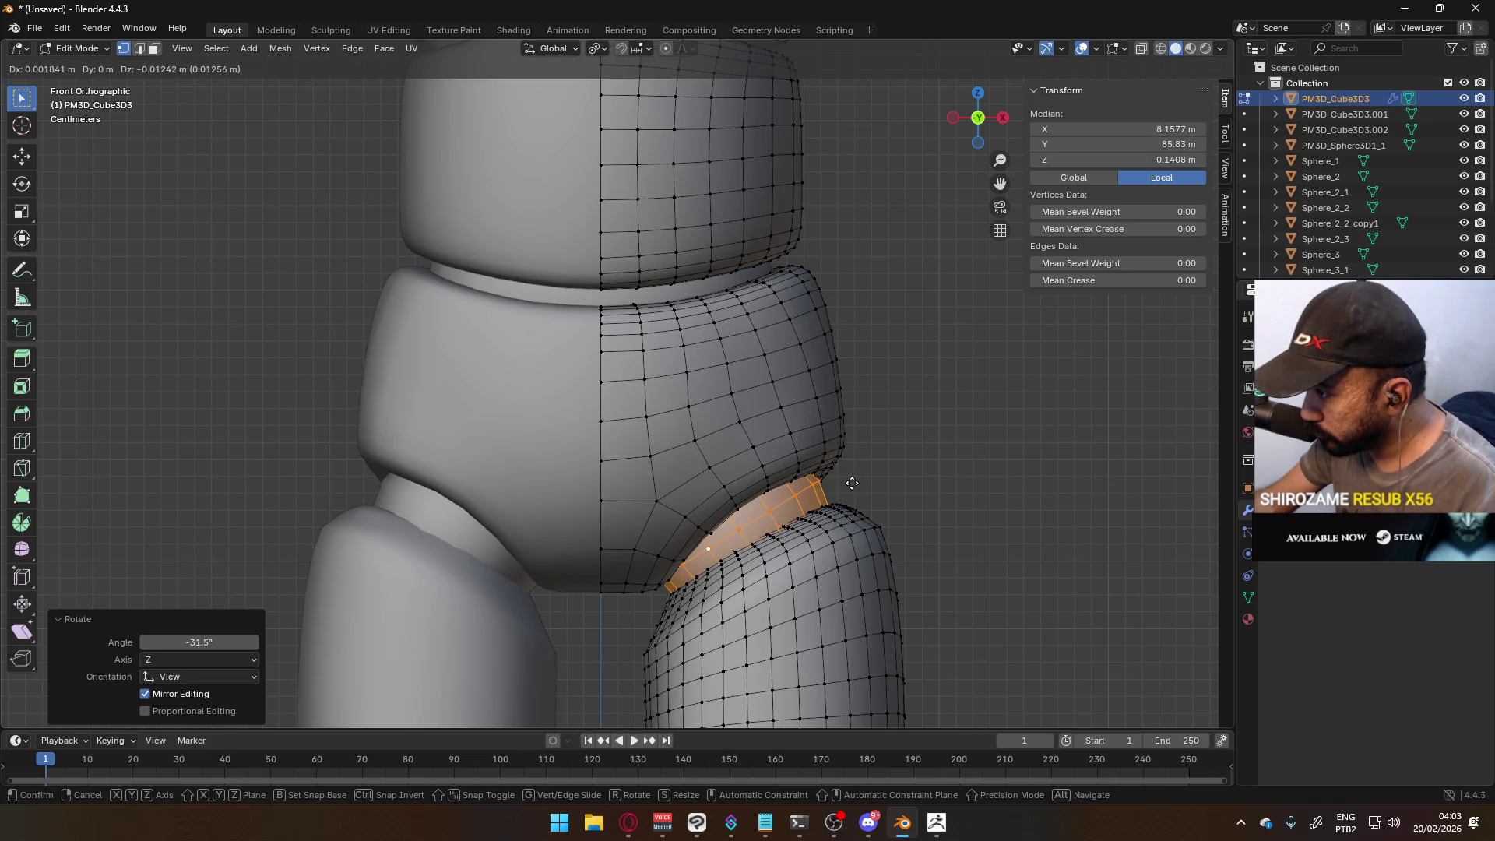
click(852, 483)
- Refine the hip ring's rotation and position so it follows the thigh seam
key(r)
key(g)
click(855, 479)
key(g)
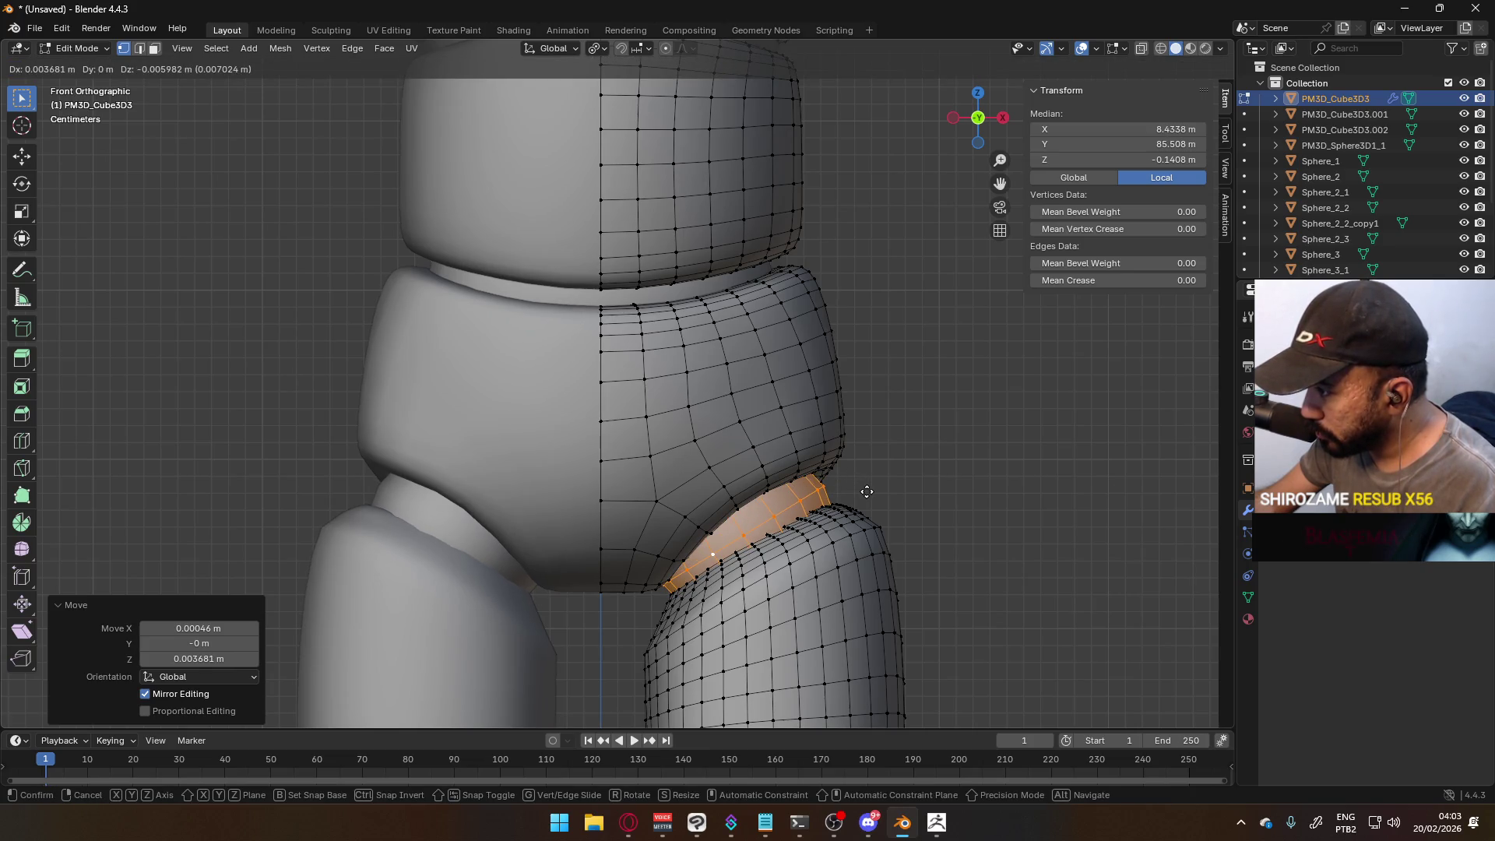
click(866, 491)
scroll(874, 502, down, 6)
mouse_move(847, 527)
middle_down()
mouse_move(774, 541)
mouse_move(536, 475)
mouse_move(771, 494)
middle_up()
key(KP_1)
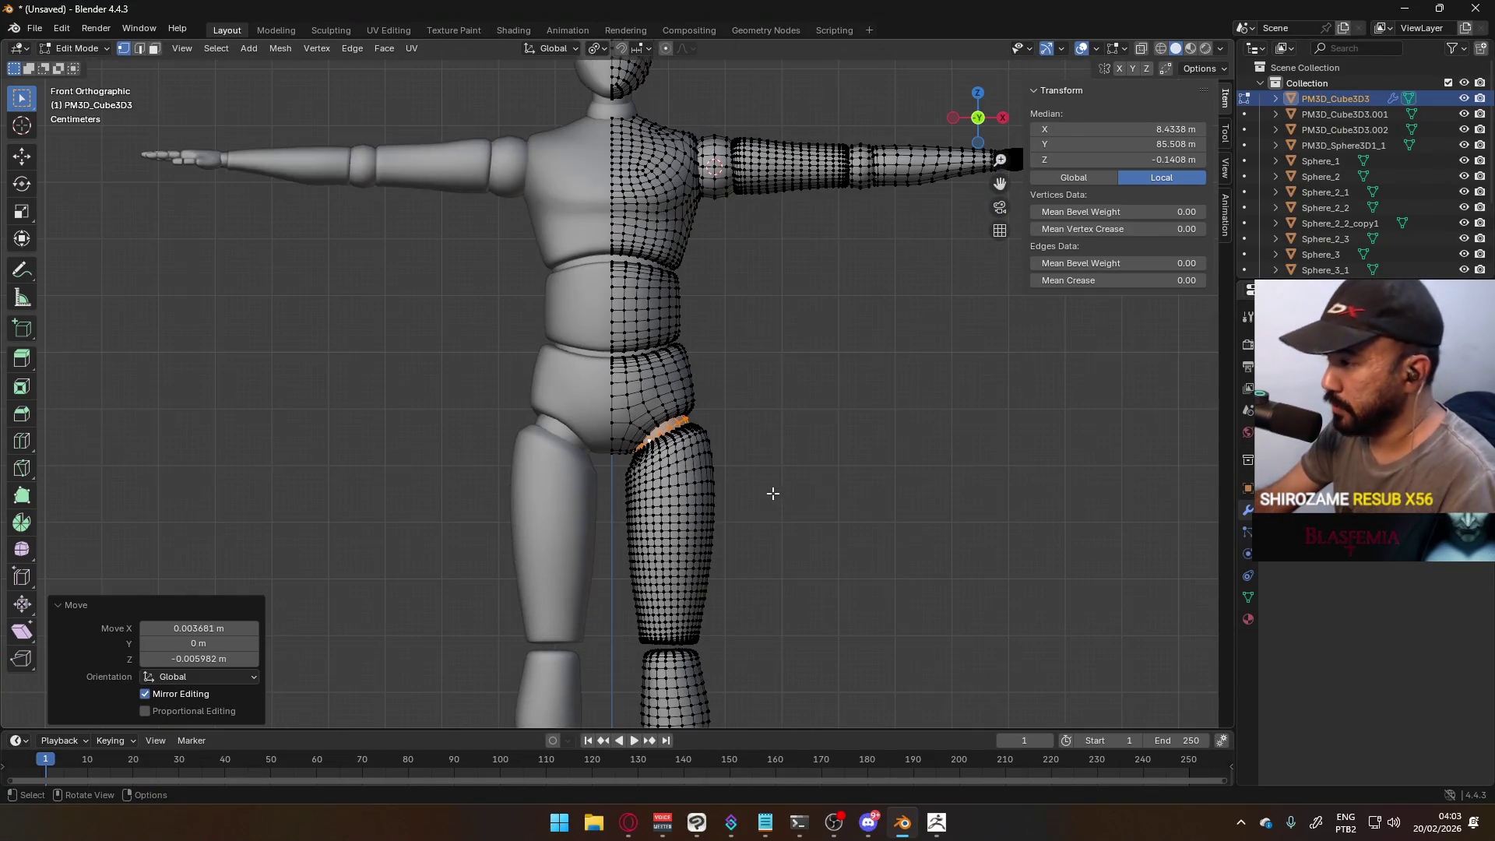
- Search YouTube for 'grabbag', play the Legacy of Grabbag medley, and return to Blender
mouse_move(628, 813)
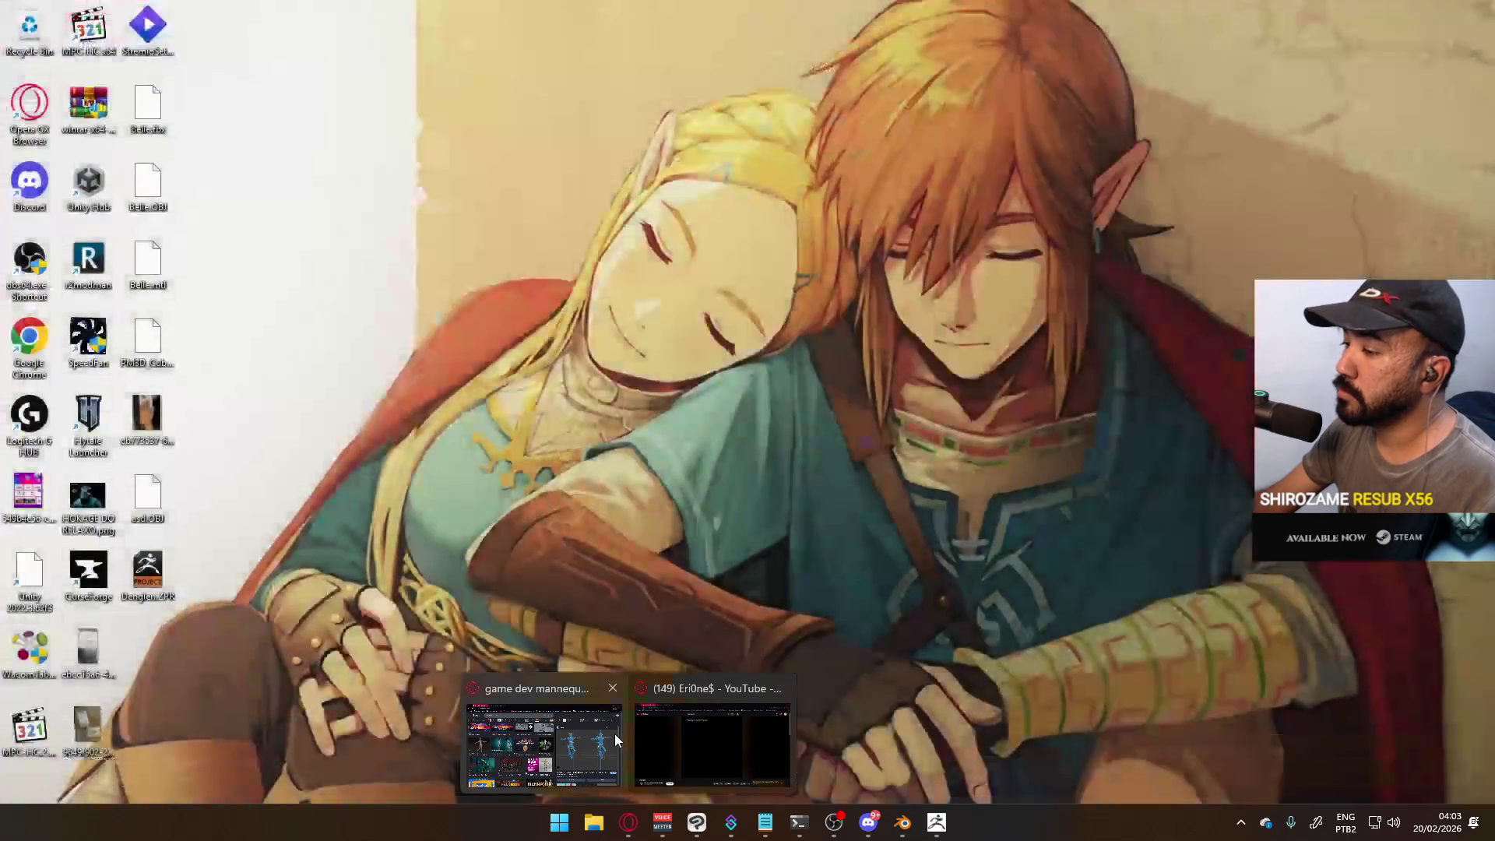
click(698, 727)
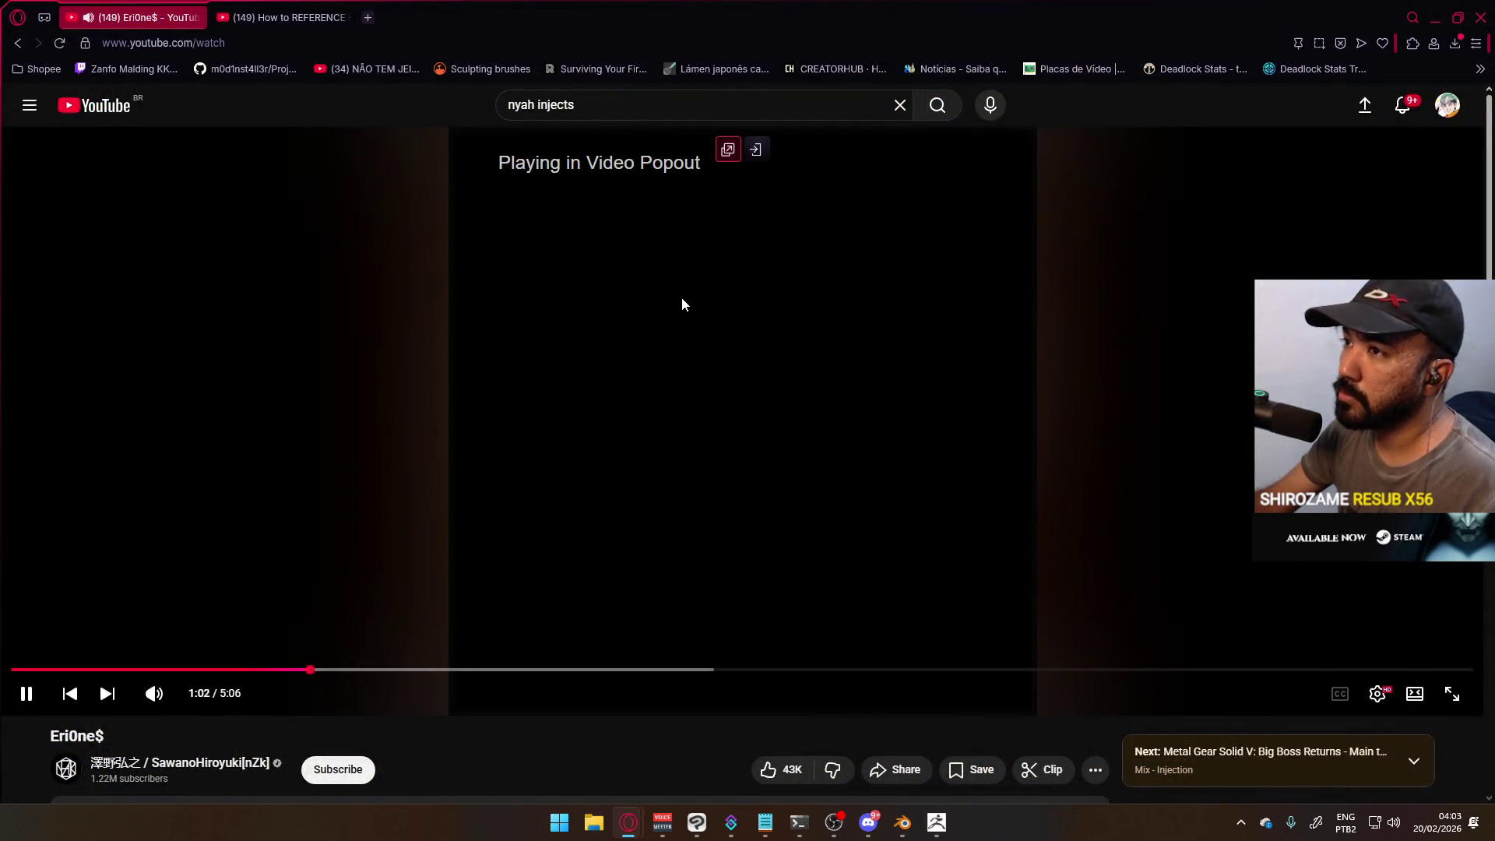
triple_click(607, 108)
text(gravv)
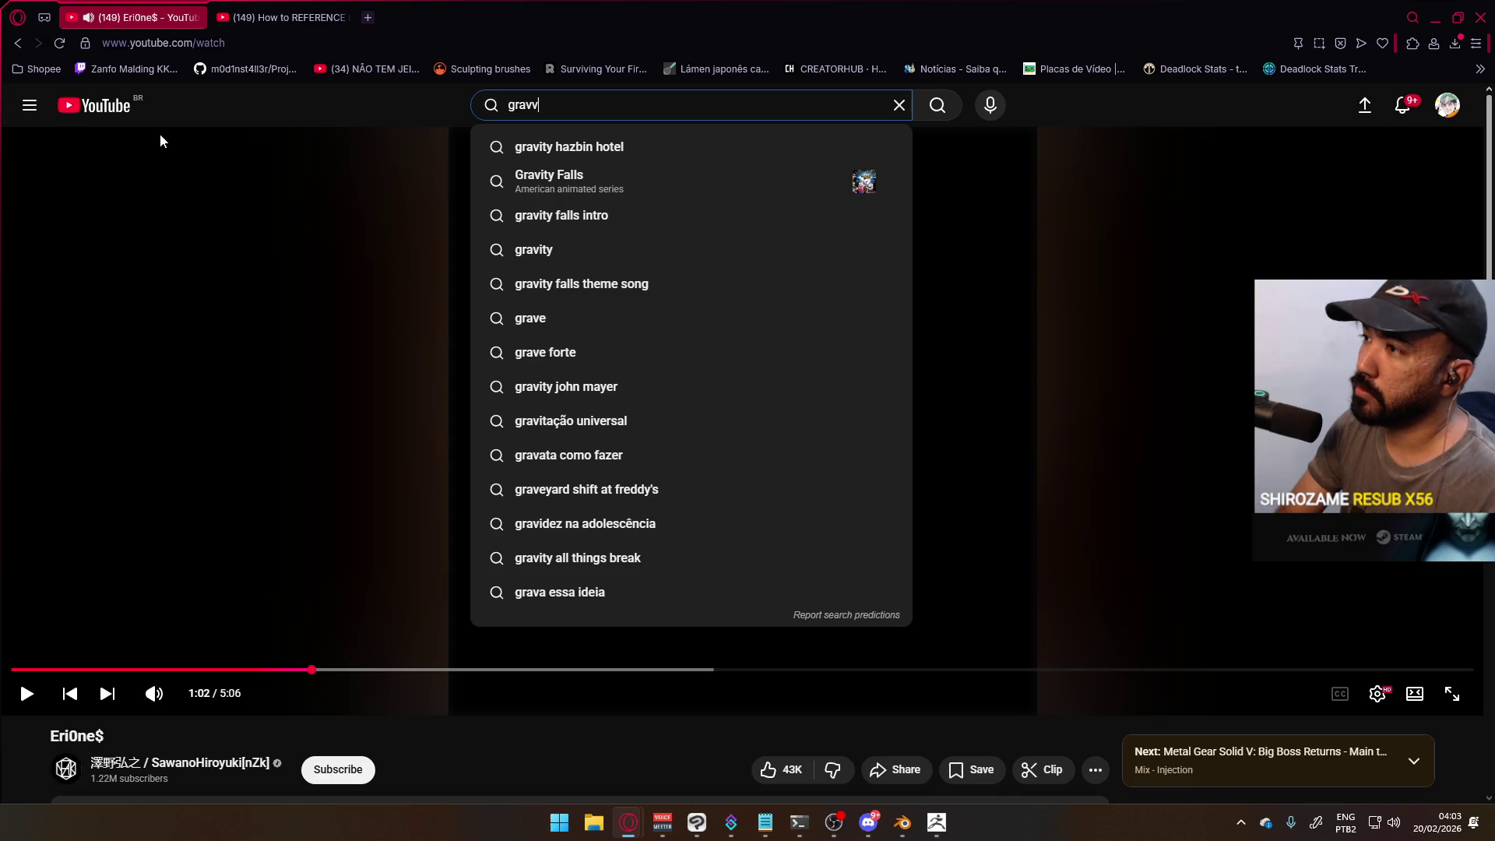
key(BackSpace)
key(BackSpace)
text(bbag)
key(Return)
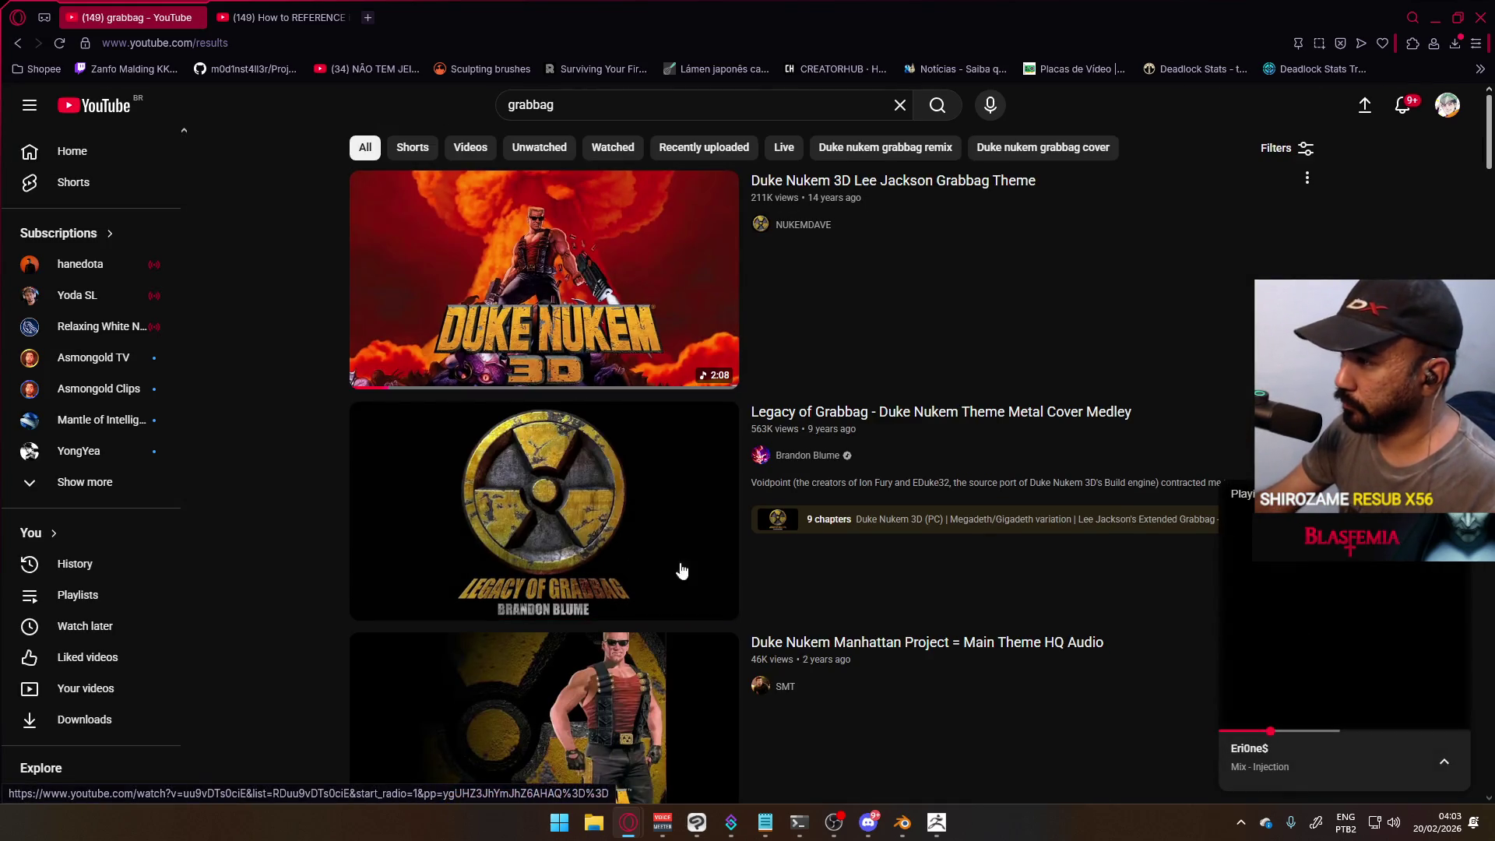
click(918, 478)
key(alt+Tab)
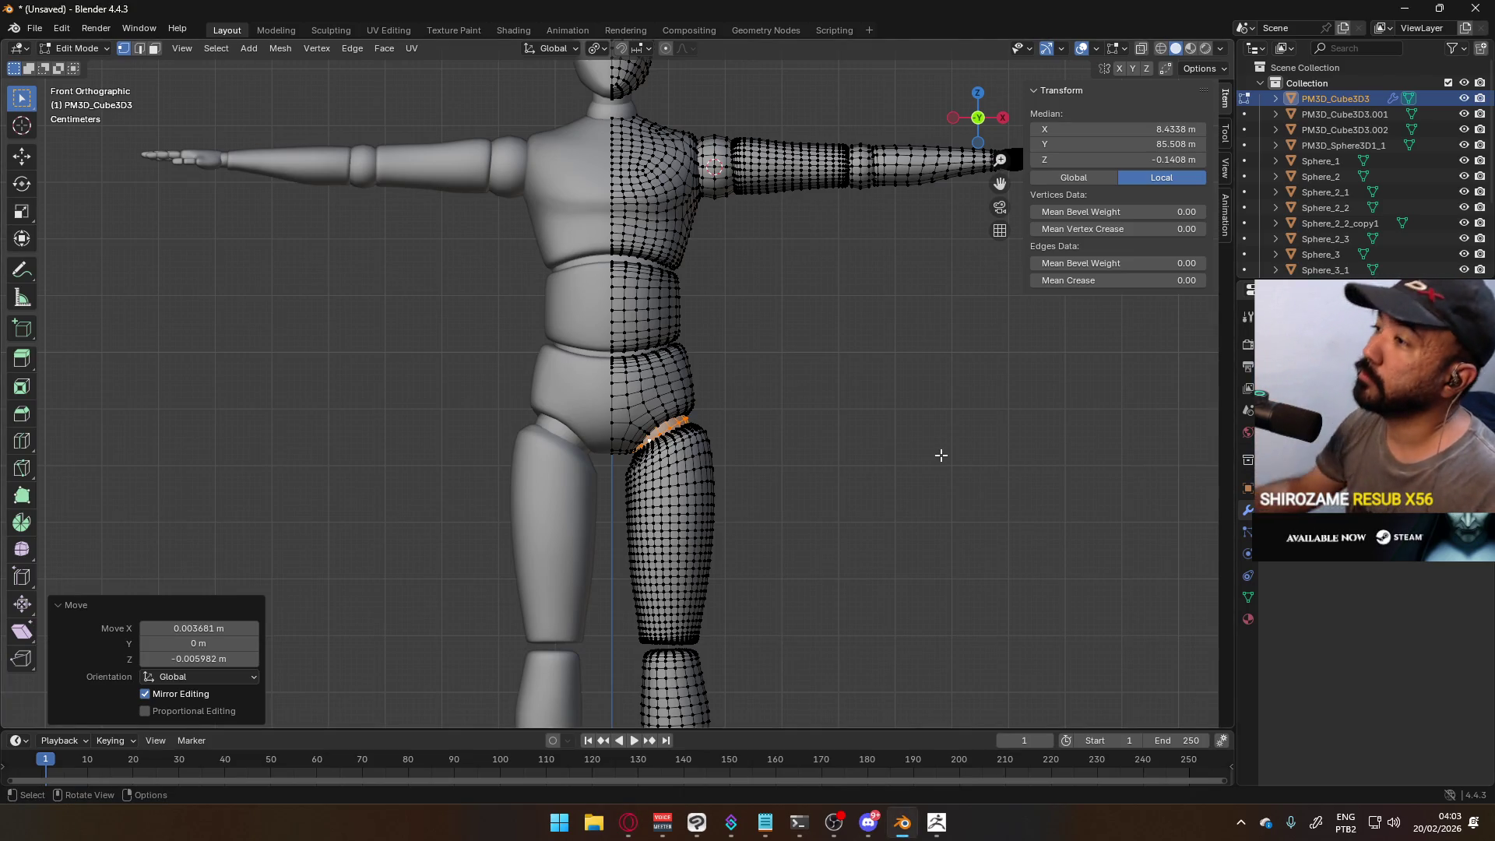
- Select the whole shoulder ball joint, duplicate it and turn the copy 90°
click(712, 143)
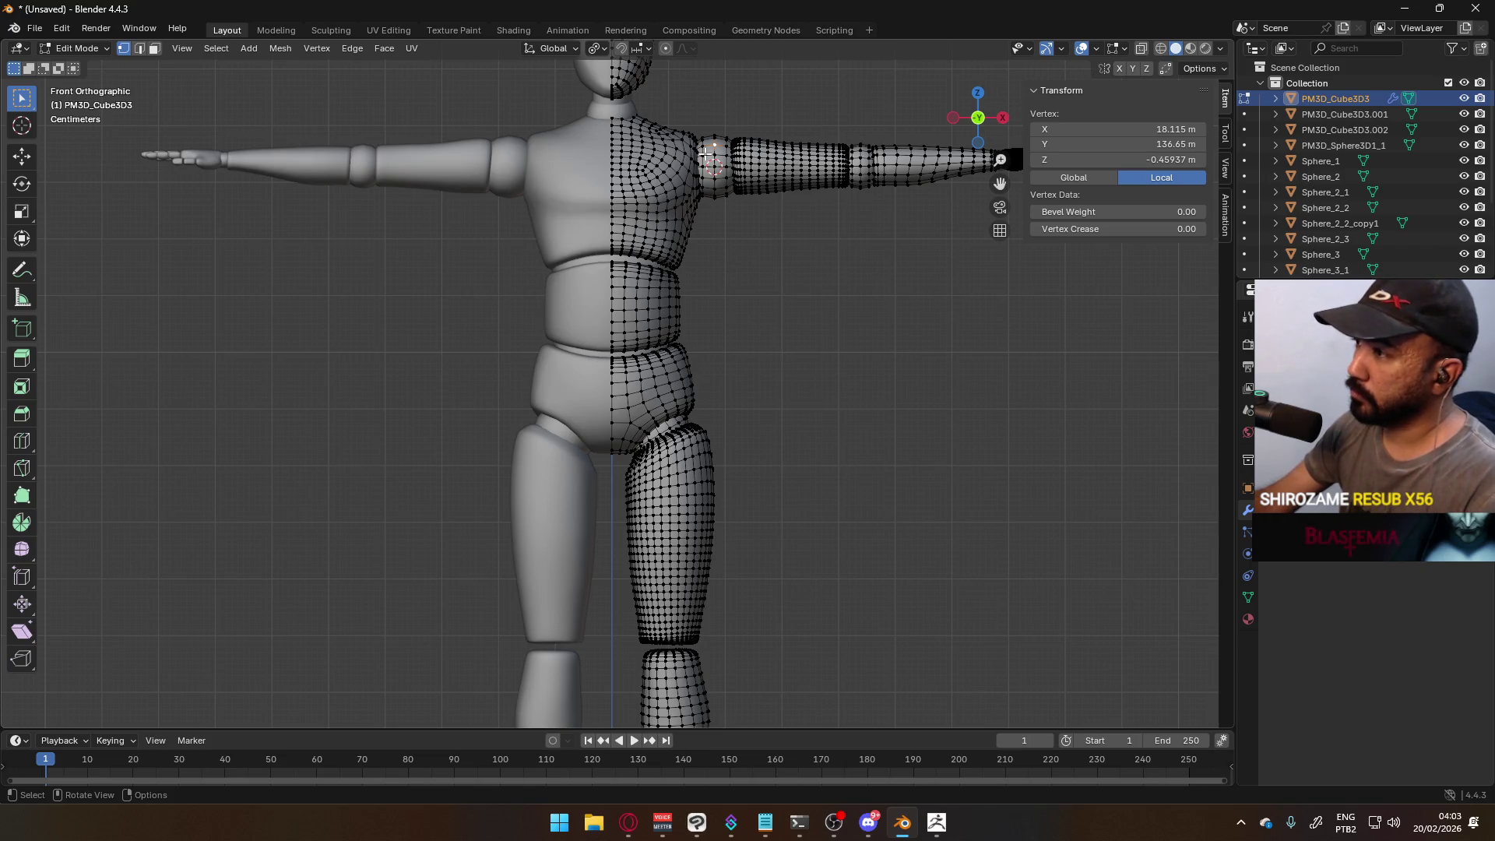
key(l)
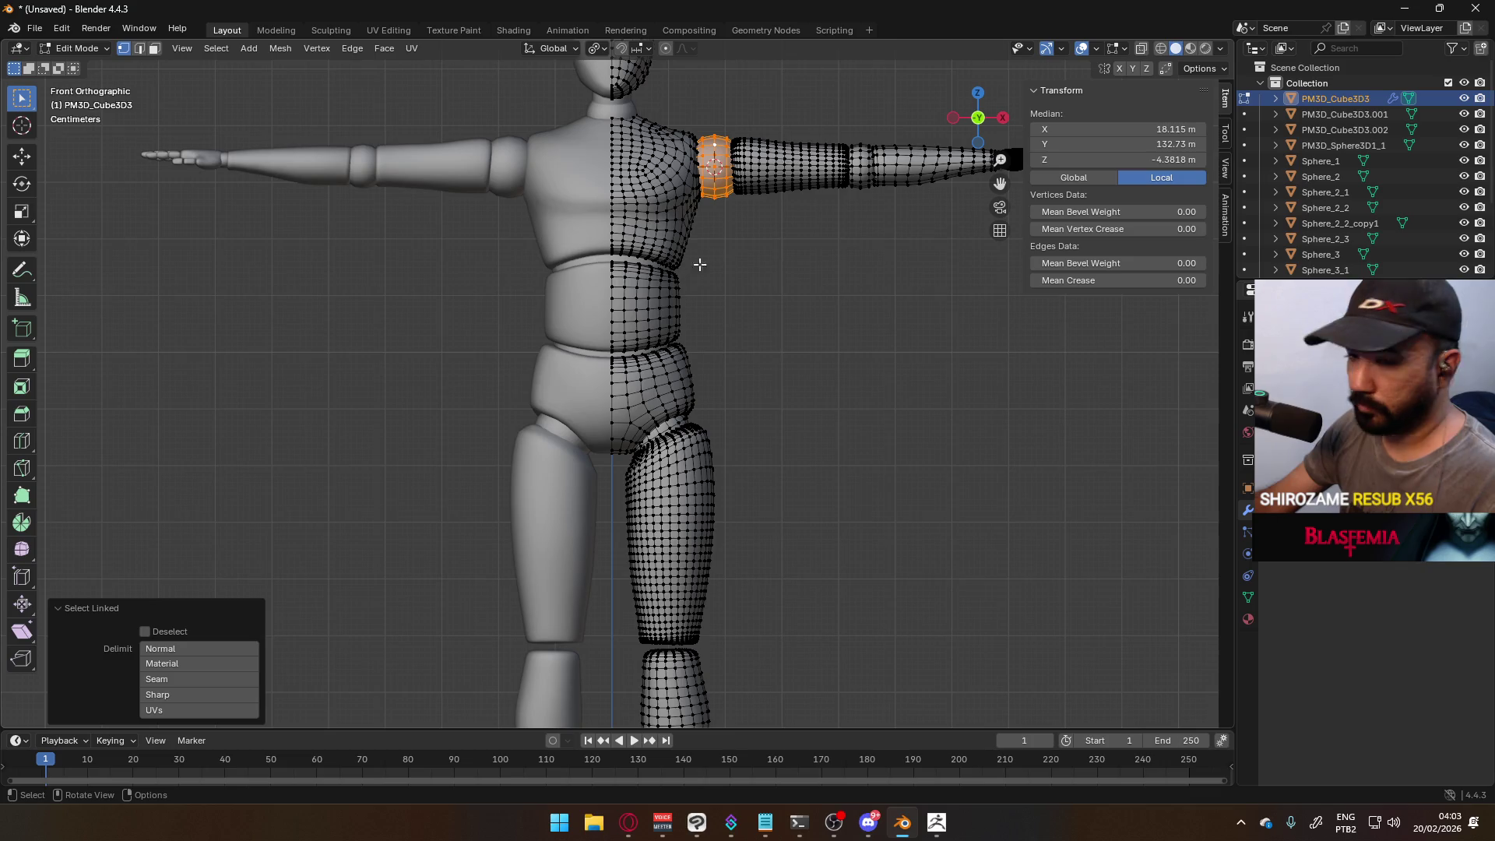
scroll(666, 331, up, 2)
key(shift+d)
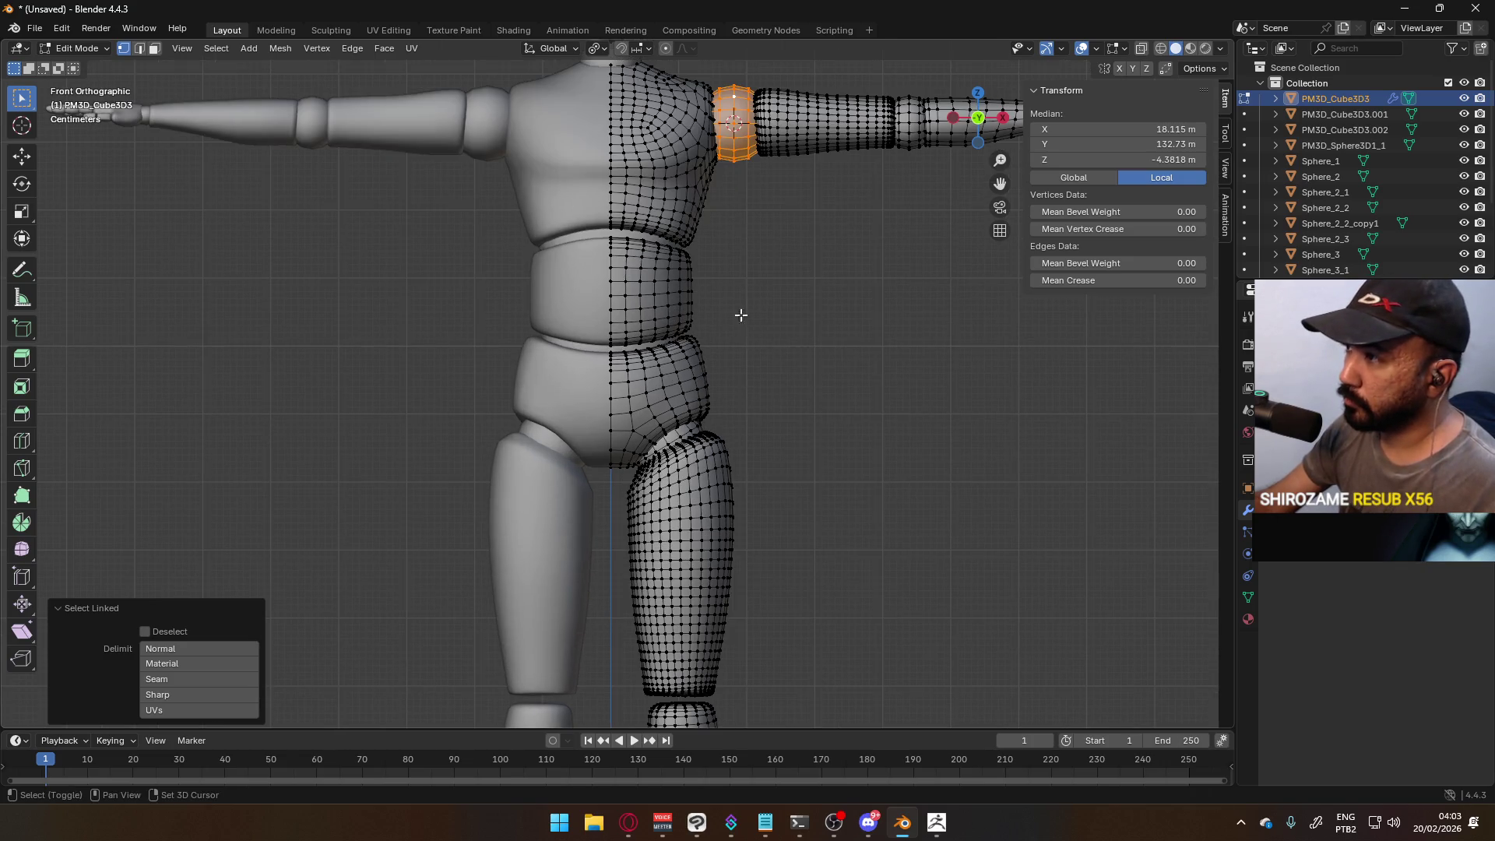
click(766, 505)
key(r)
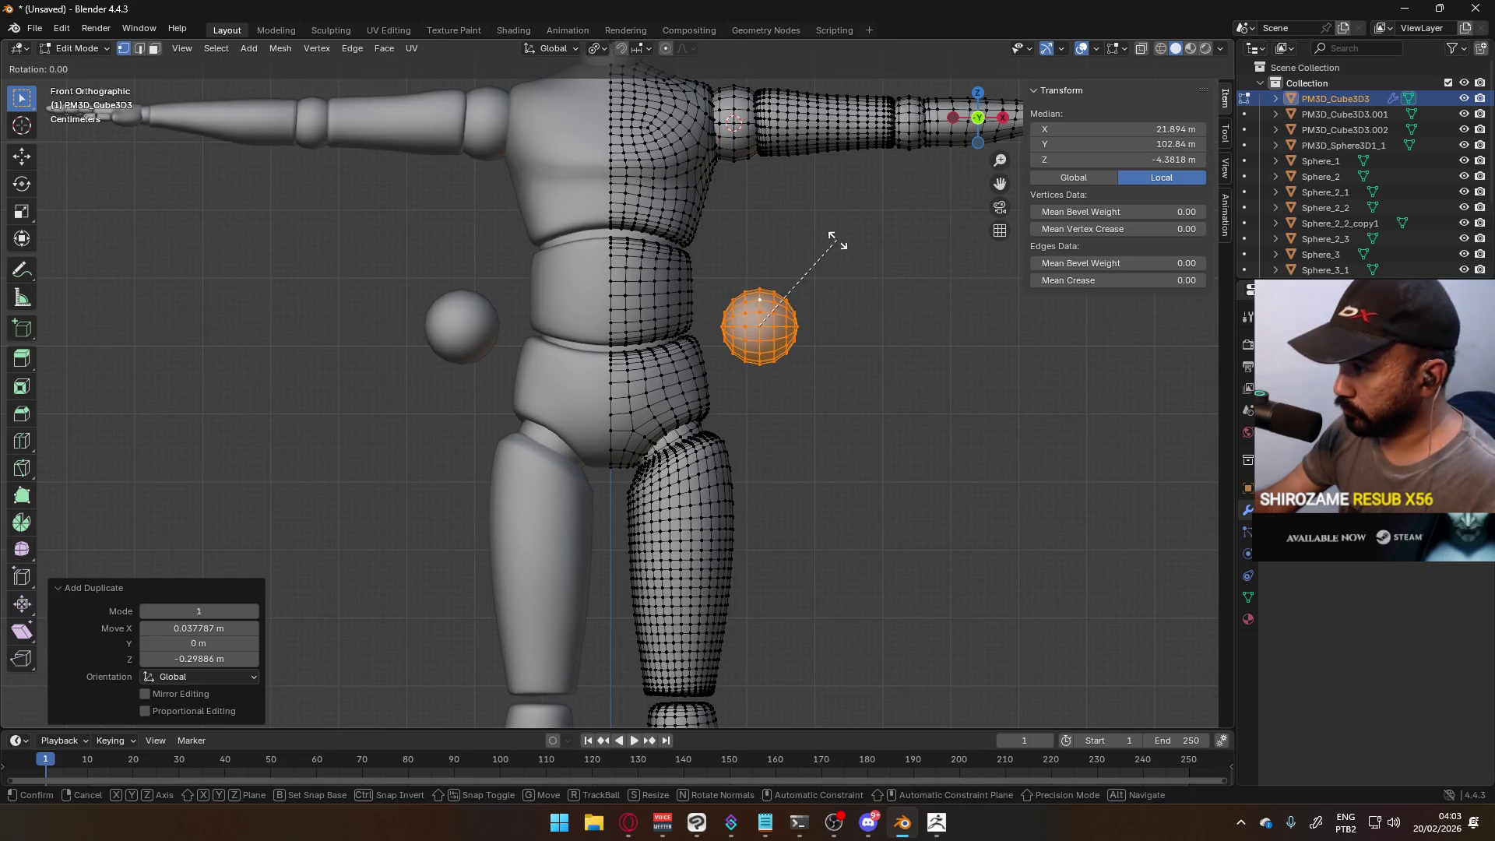
click(833, 394)
- Move the sphere copy down to the knee and sink it into the knee gap
shift+middle_drag(812, 411, 729, 222)
key(g)
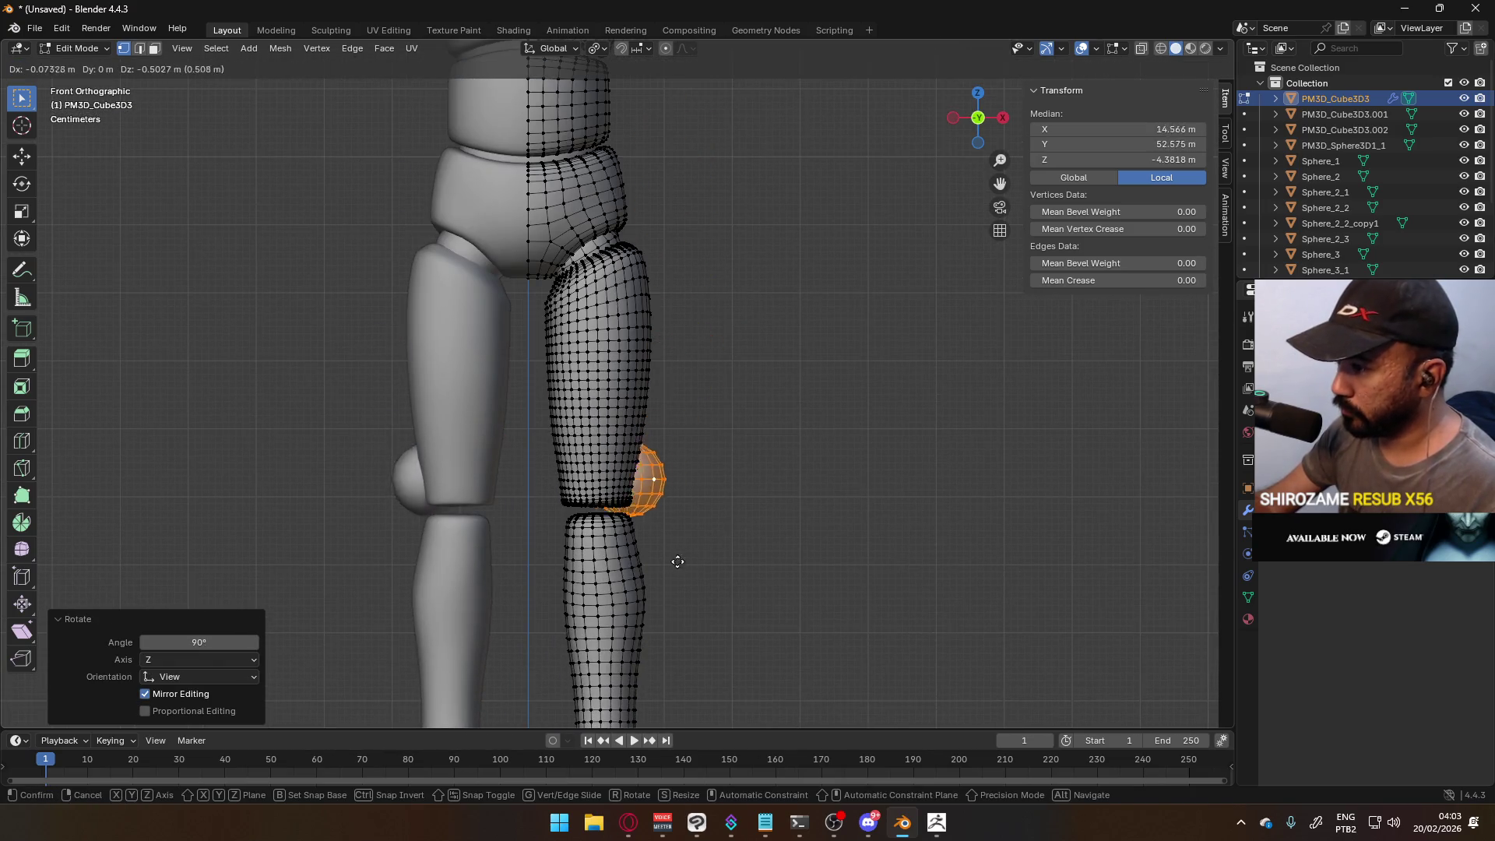
click(650, 592)
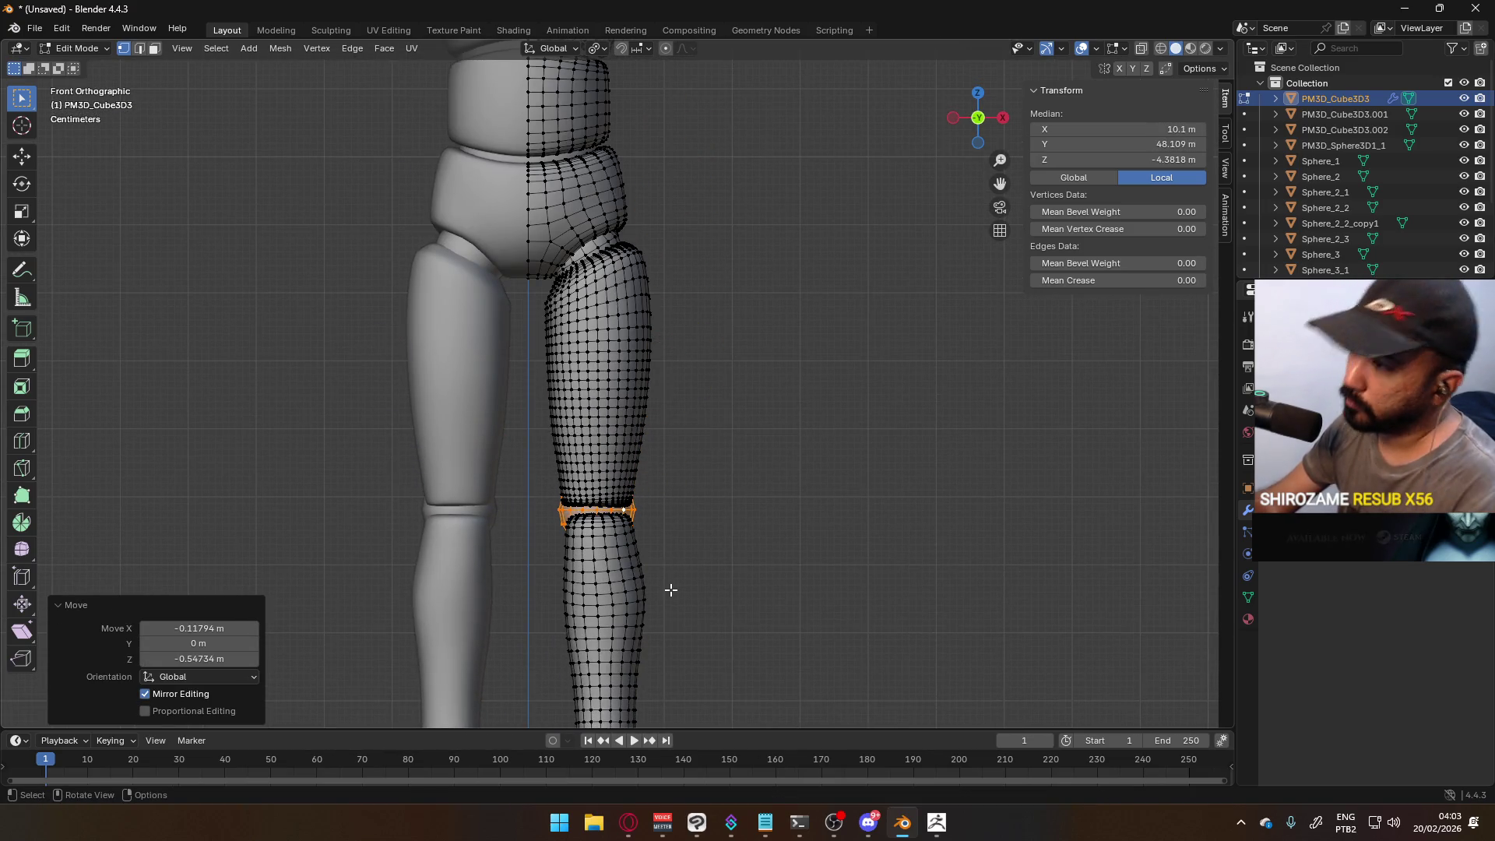
key(KP_3)
scroll(816, 585, up, 4)
shift+middle_drag(815, 585, 677, 467)
key(g)
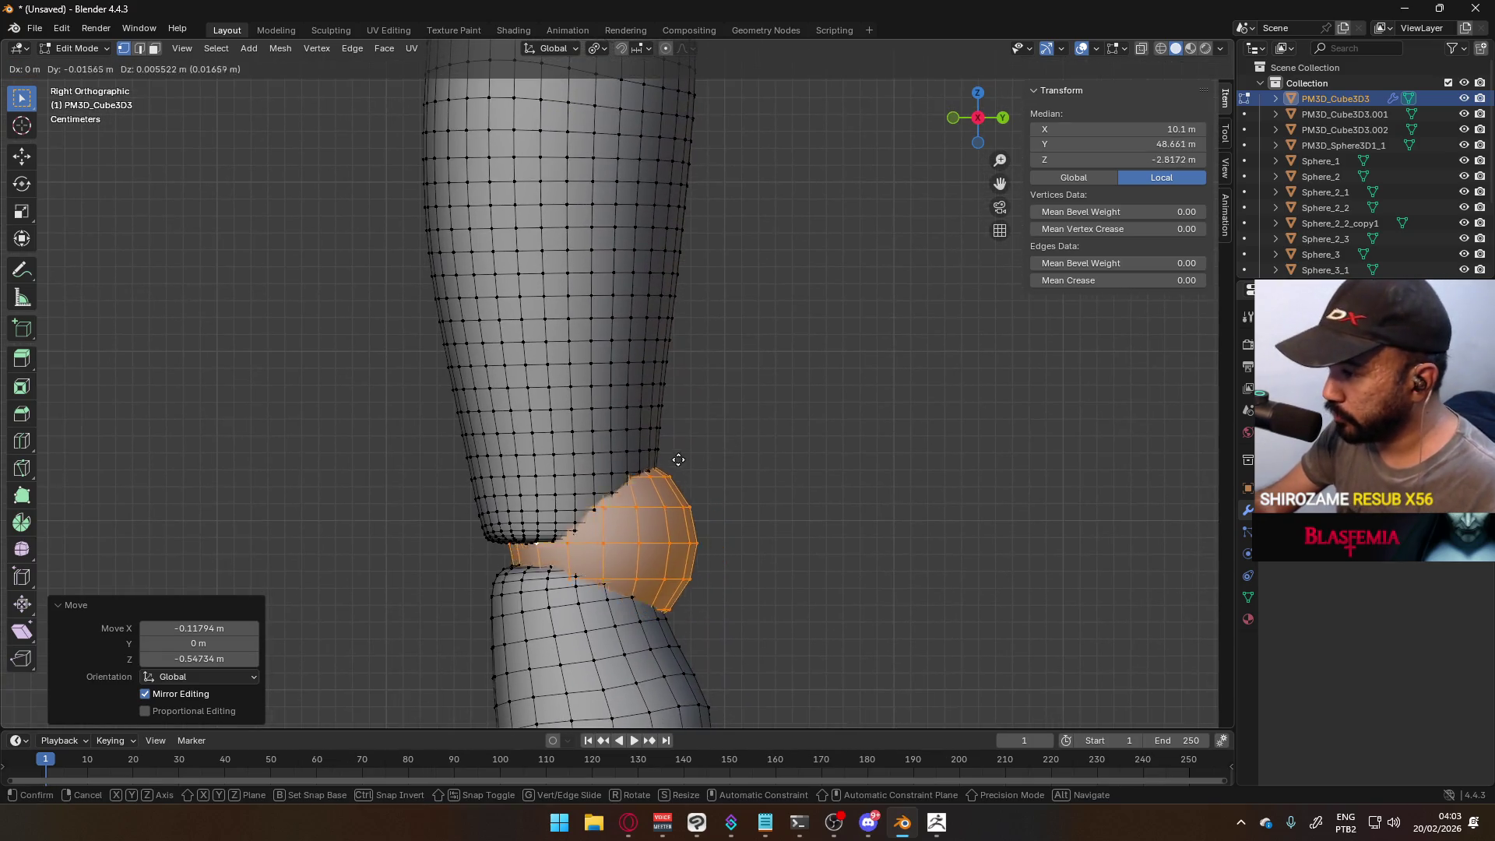
click(653, 475)
- Shrink the knee sphere to 0.746 and reposition it in the side and front views
key(s)
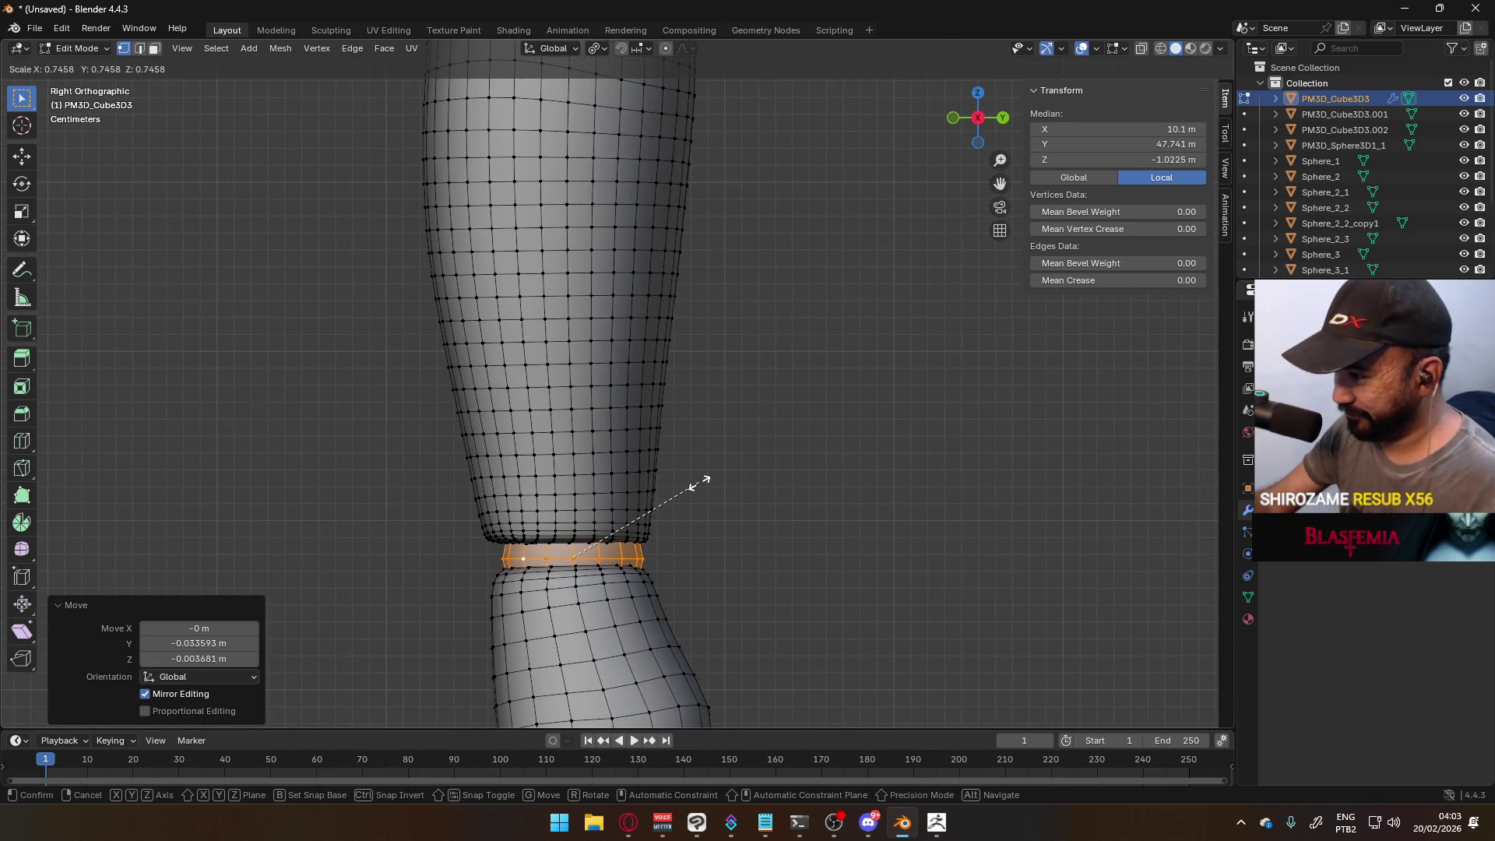
click(699, 482)
key(g)
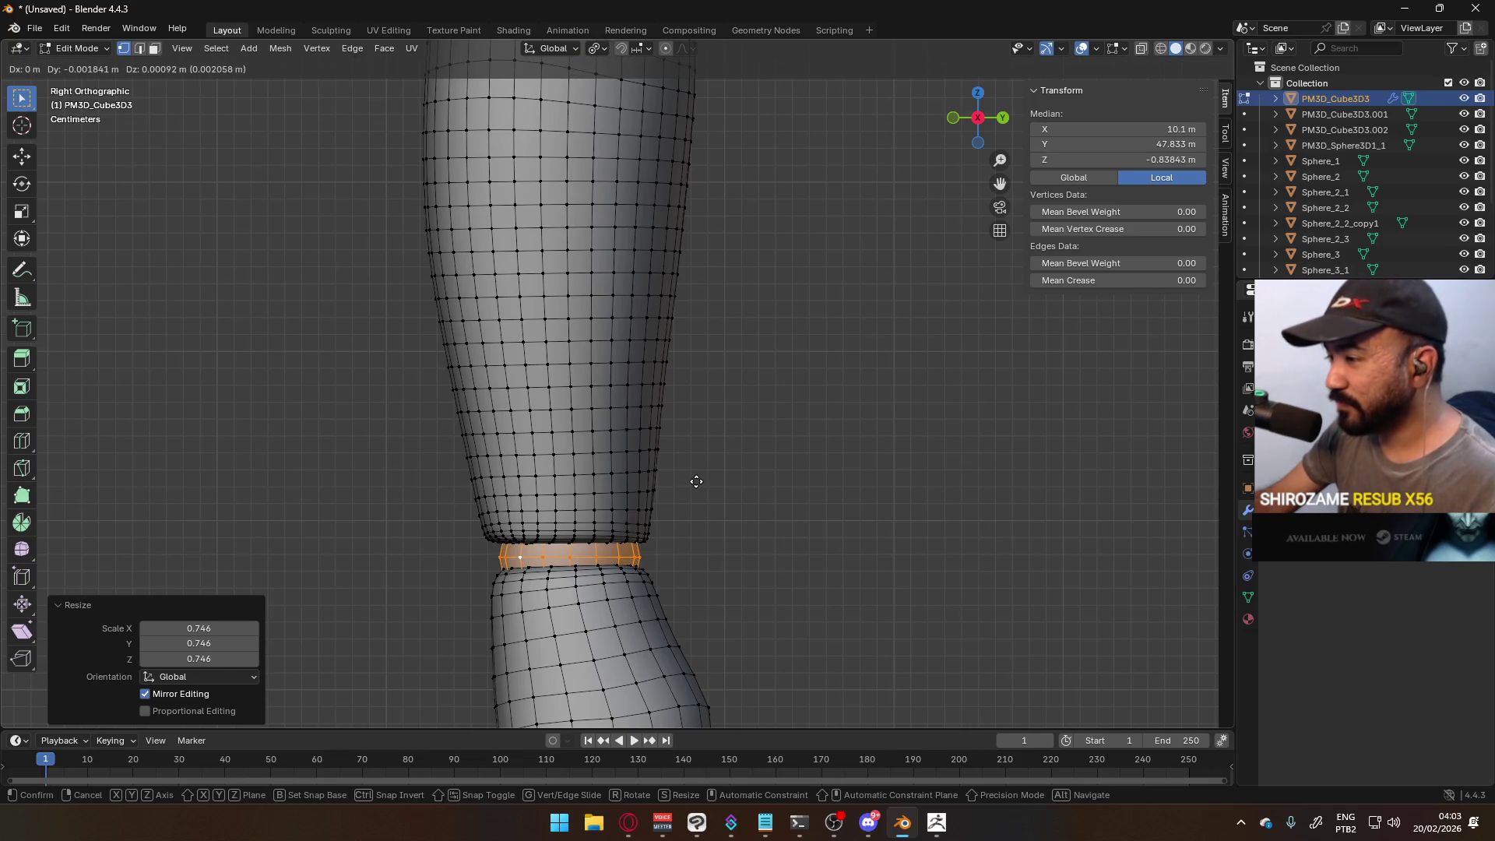
click(691, 481)
key(KP_1)
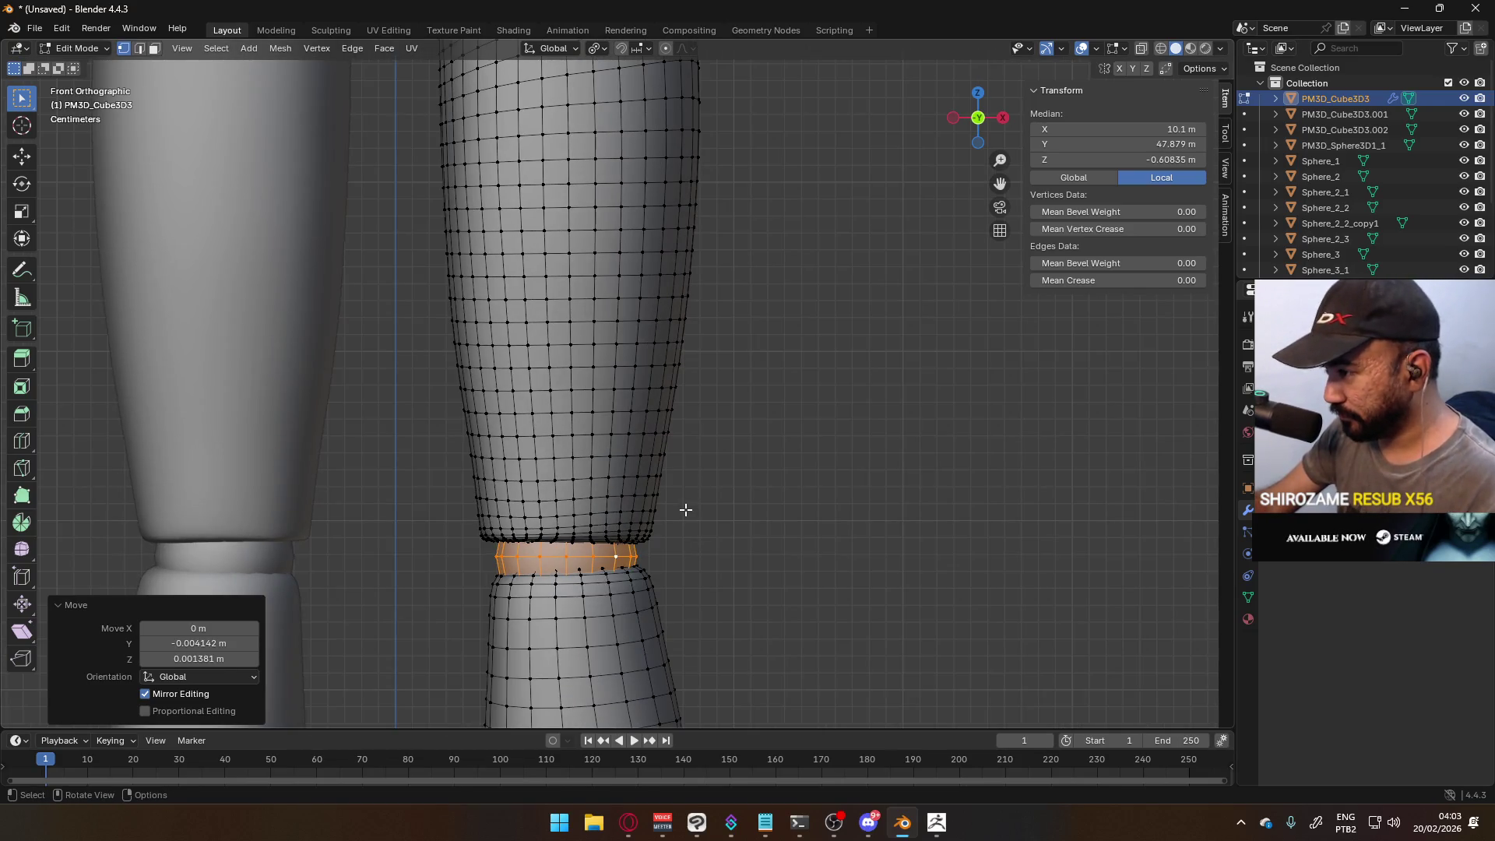
key(g)
click(685, 504)
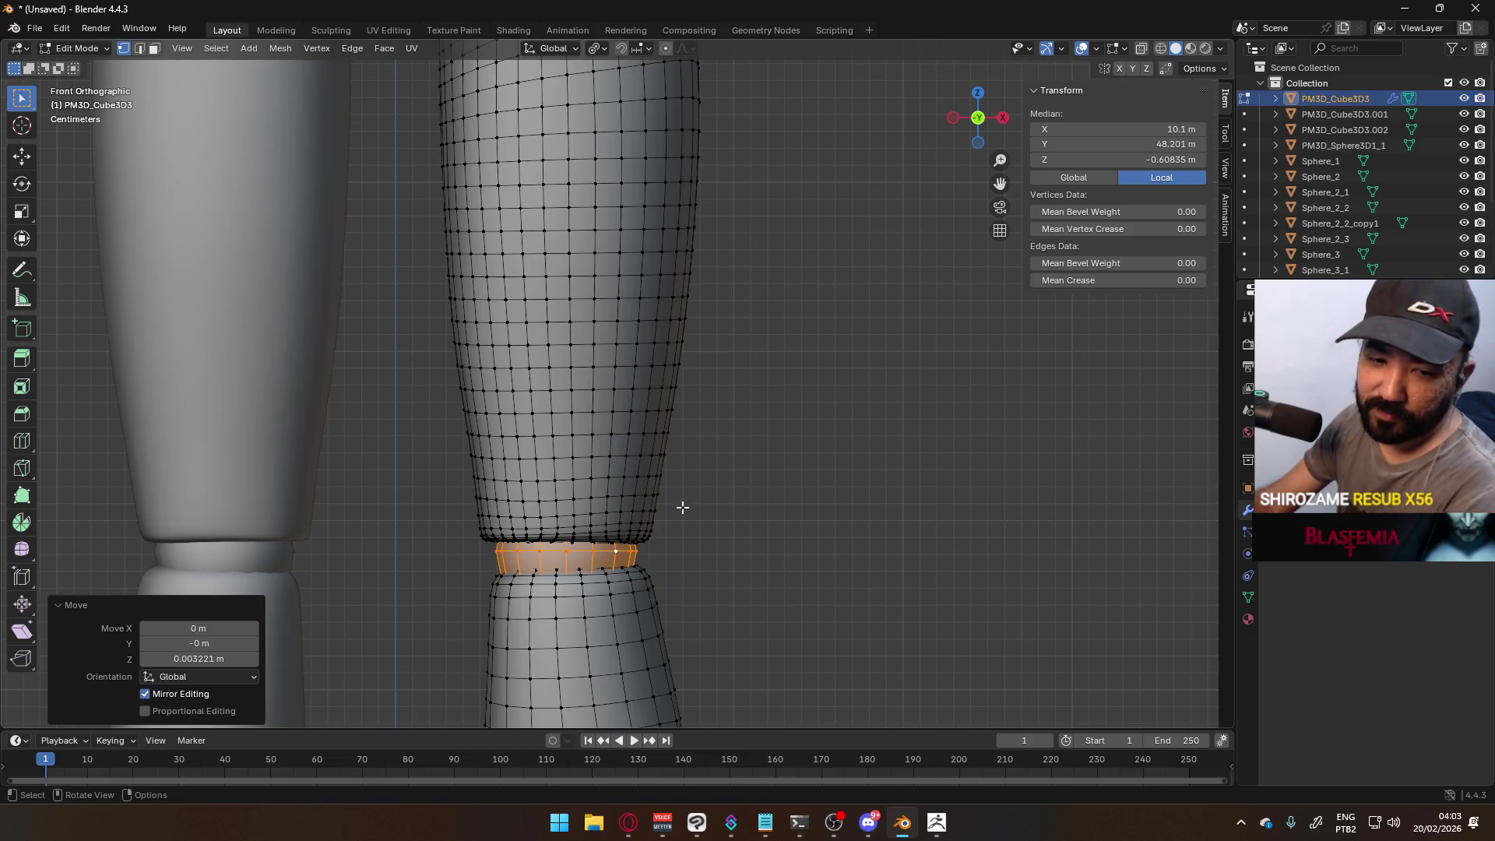
- Nudge the knee sphere down 0.003681 m into its final spot in the knee gap
key(KP_3)
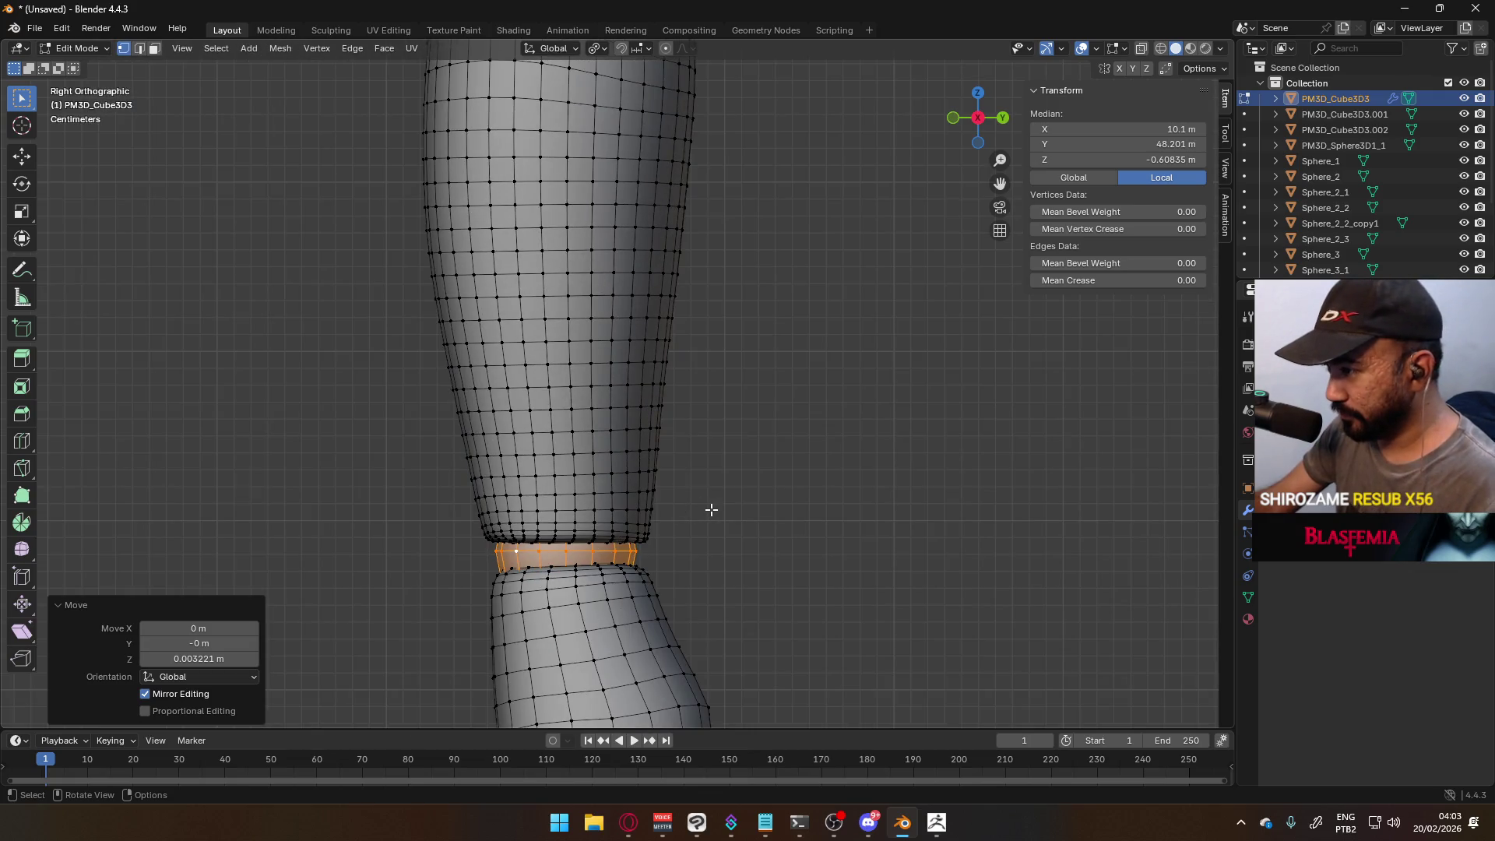
key(r)
right_click(710, 502)
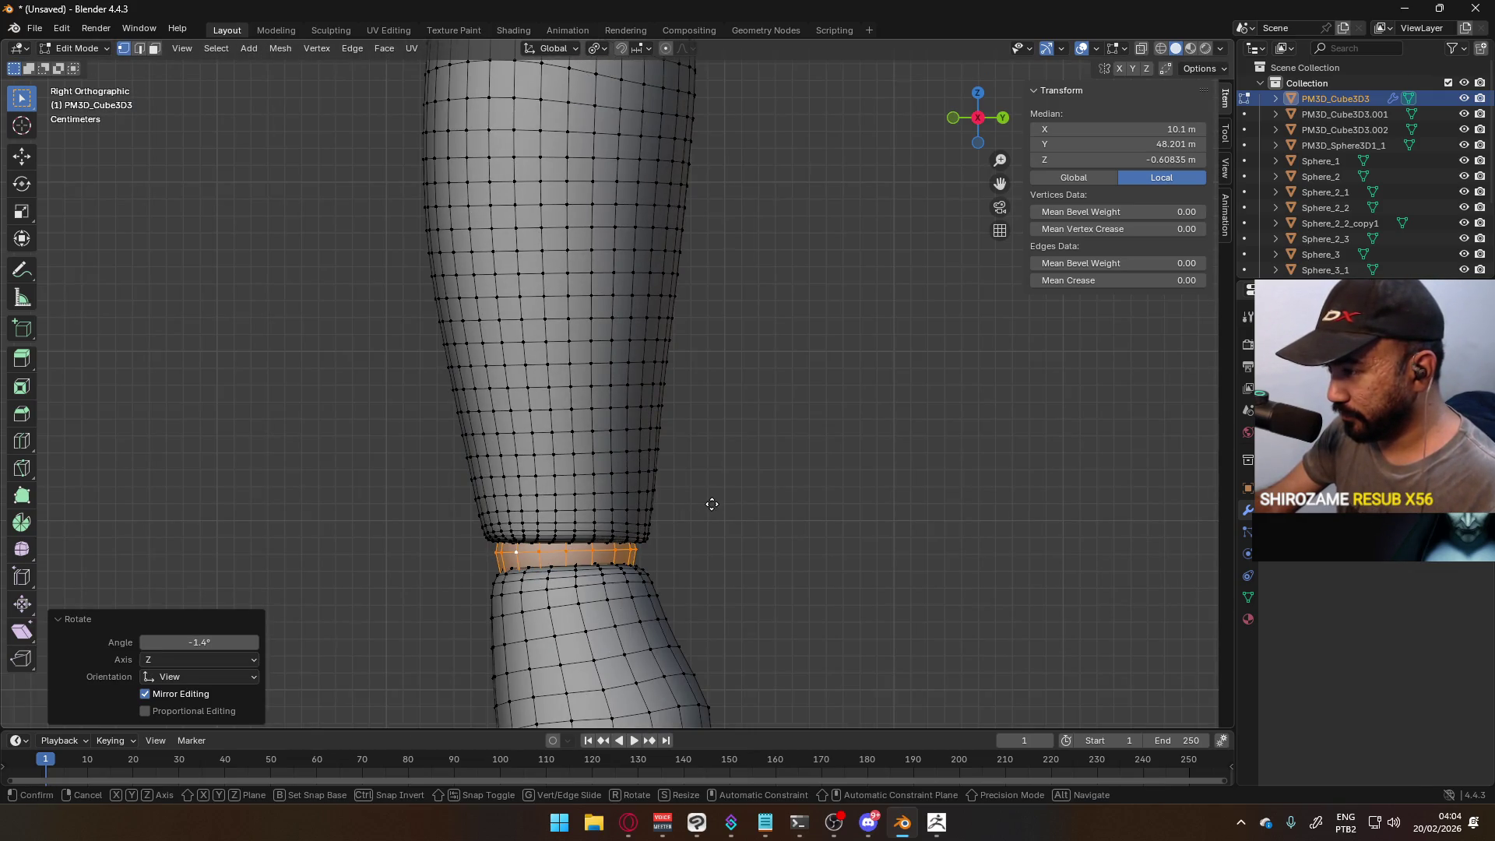
key(g)
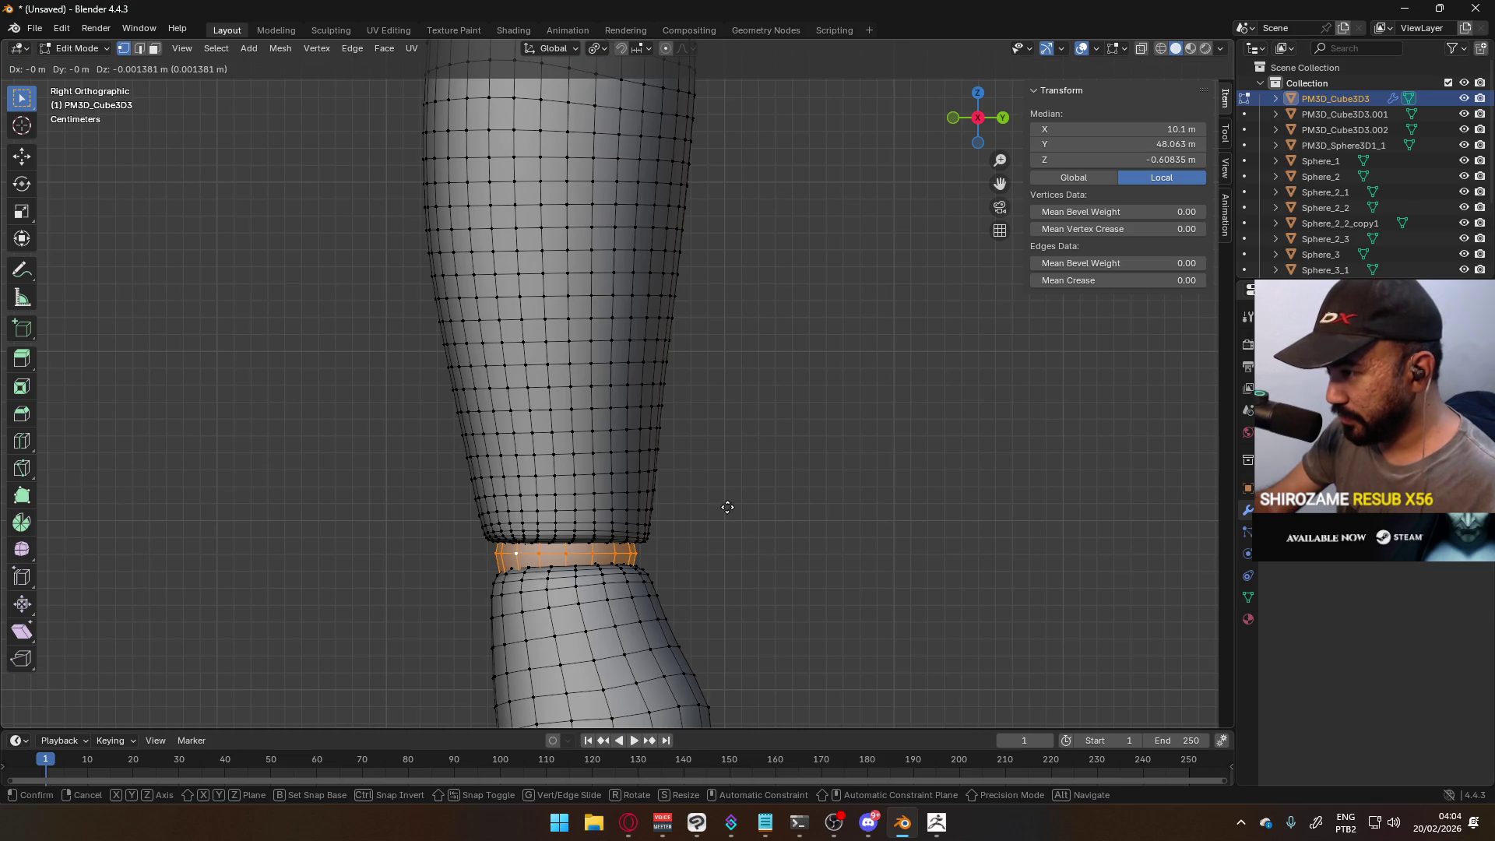
click(727, 510)
scroll(708, 502, down, 3)
key(KP_1)
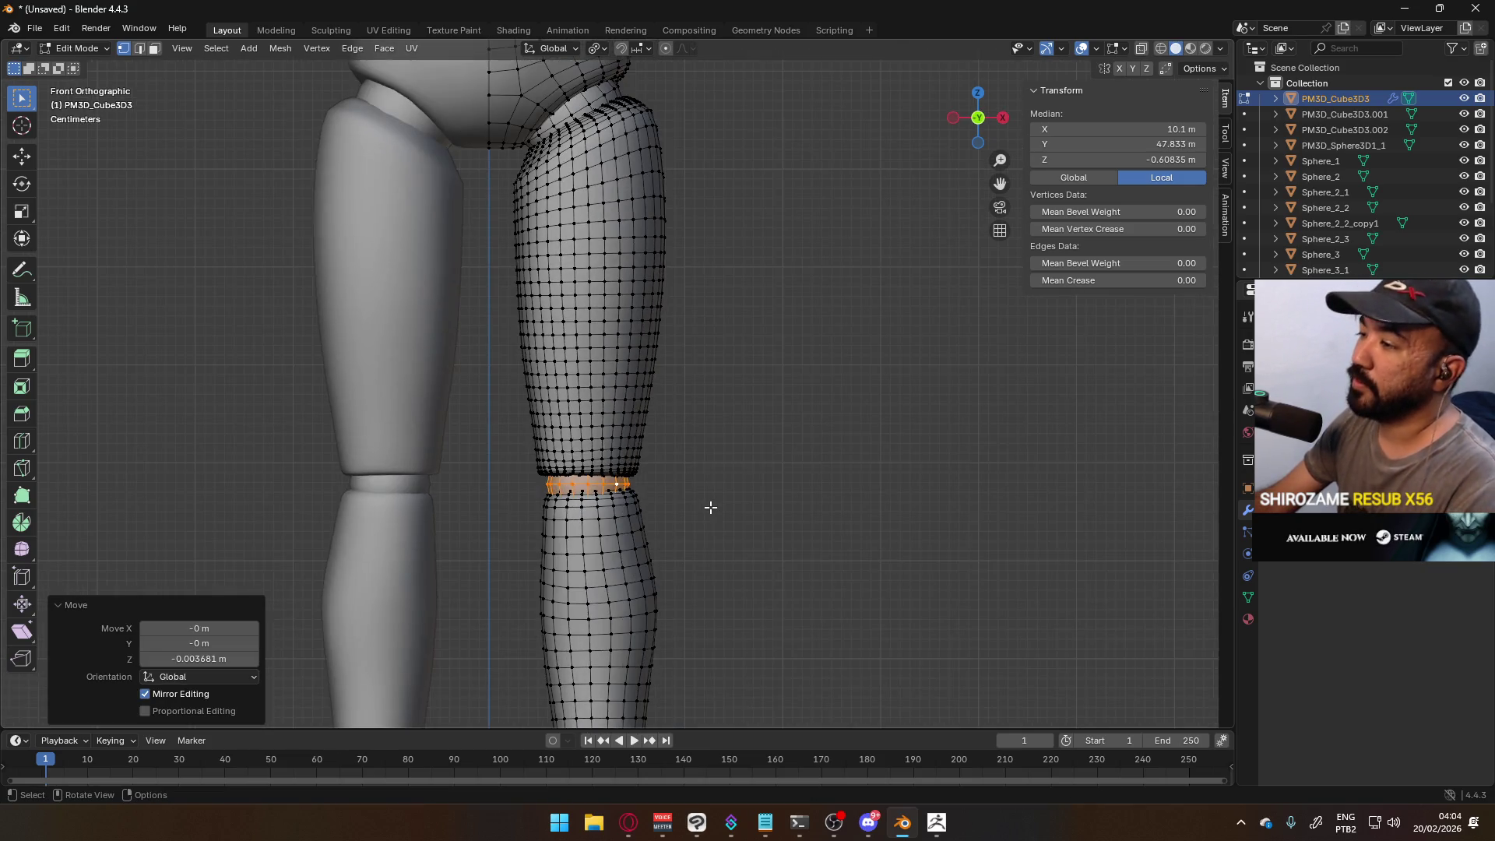
scroll(668, 511, down, 2)
- Place the sphere at the ankle, shifting it vertically and then sideways along X
scroll(667, 500, up, 4)
shift+middle_drag(667, 501, 607, 307)
scroll(607, 307, up, 1)
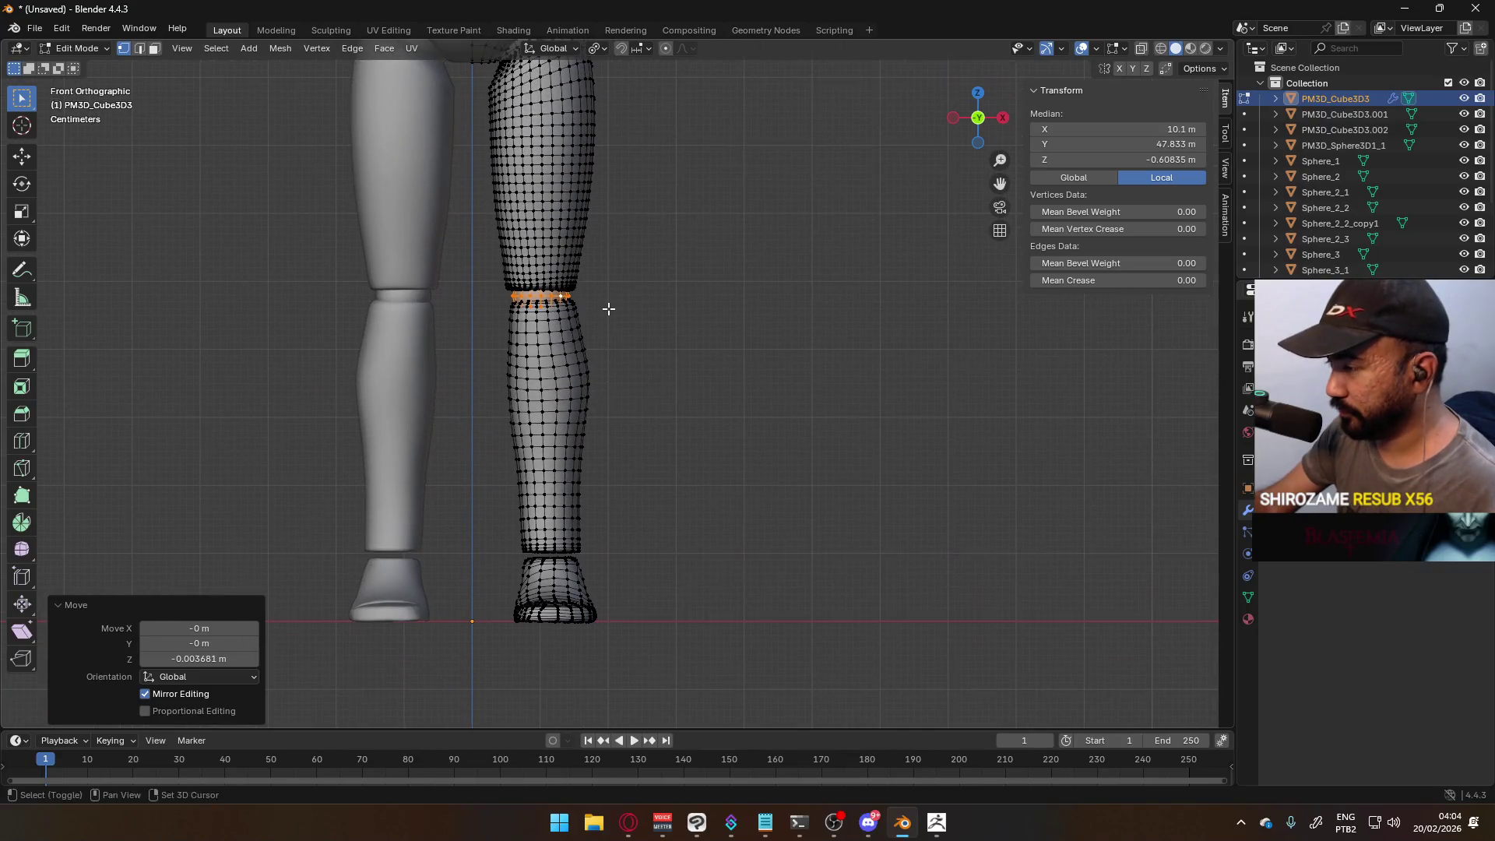
key(g)
key(z)
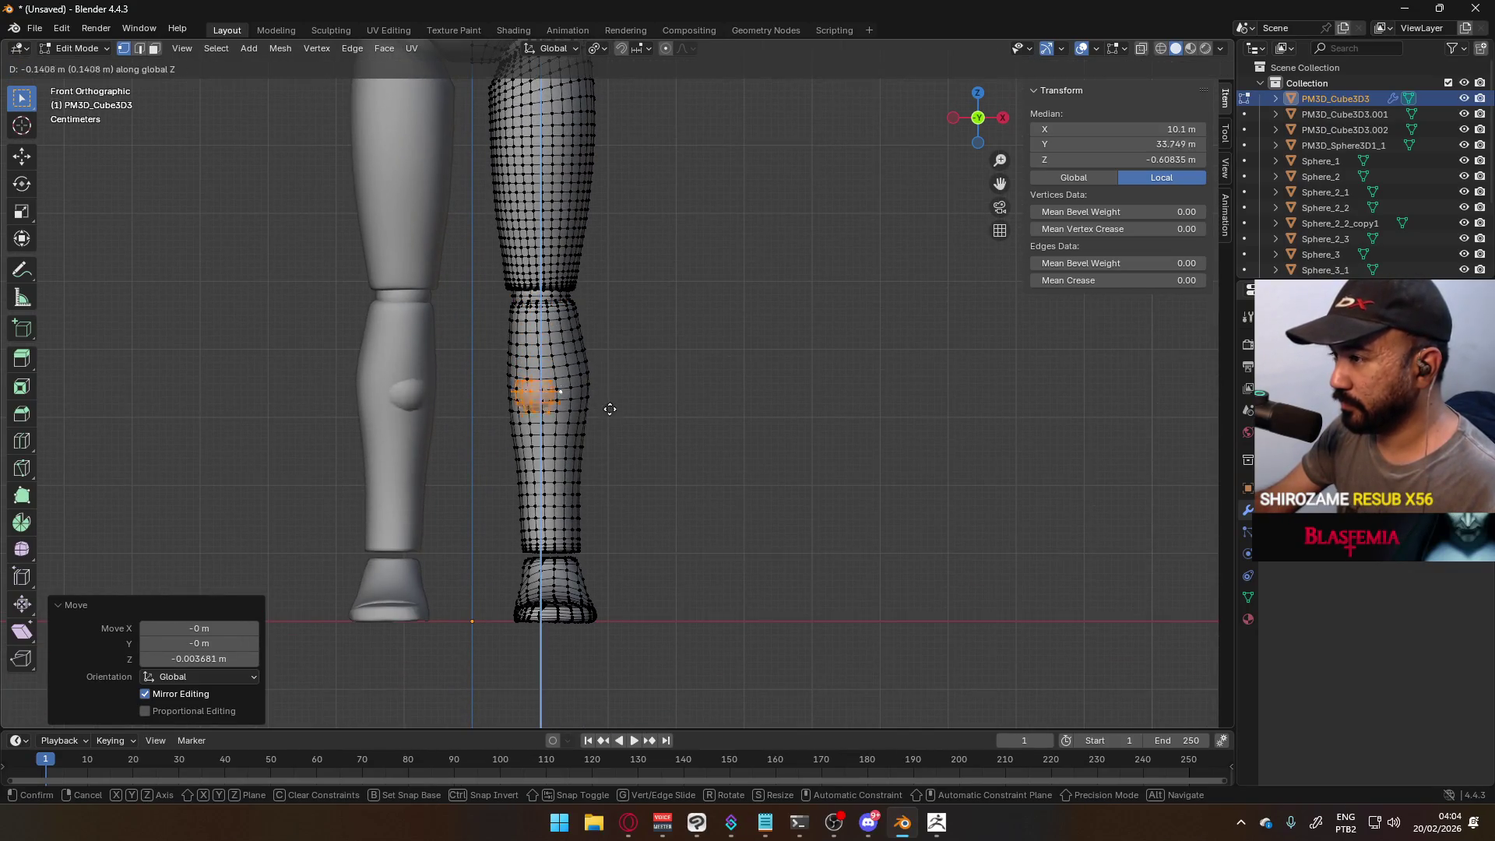
click(630, 568)
scroll(601, 541, up, 6)
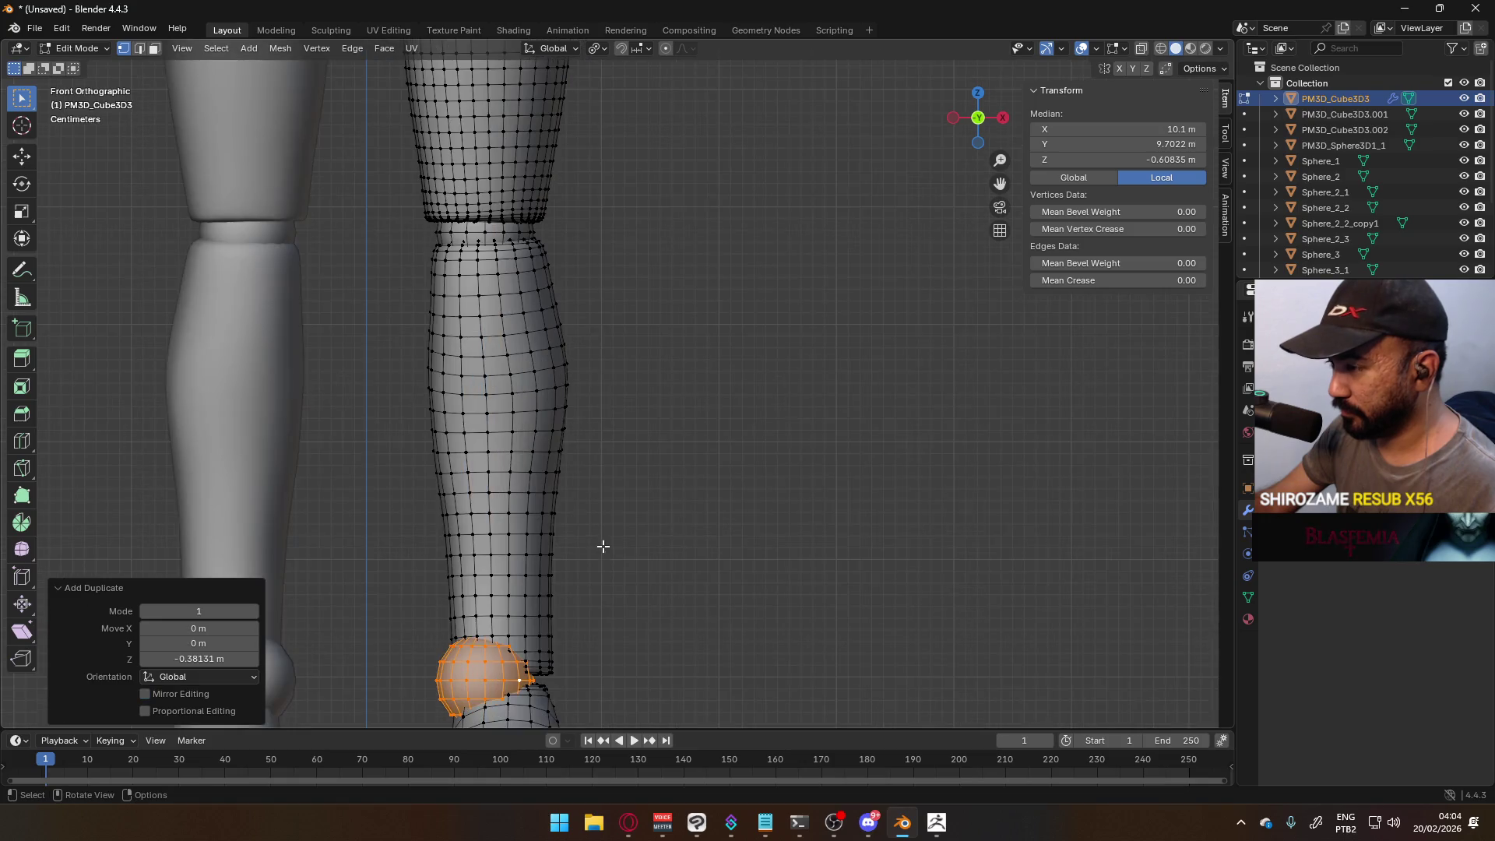
key(g)
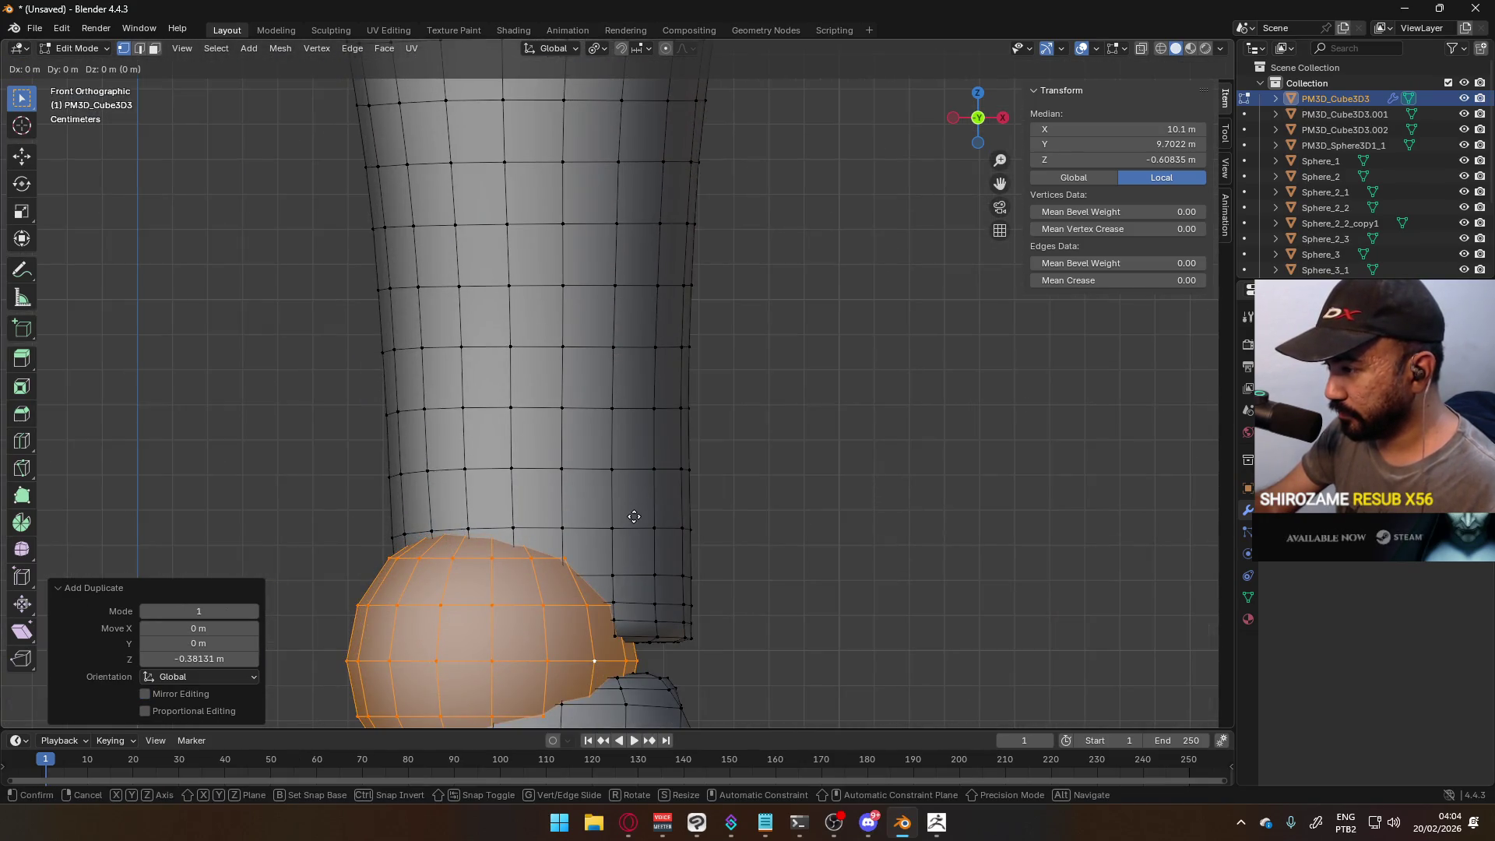
key(x)
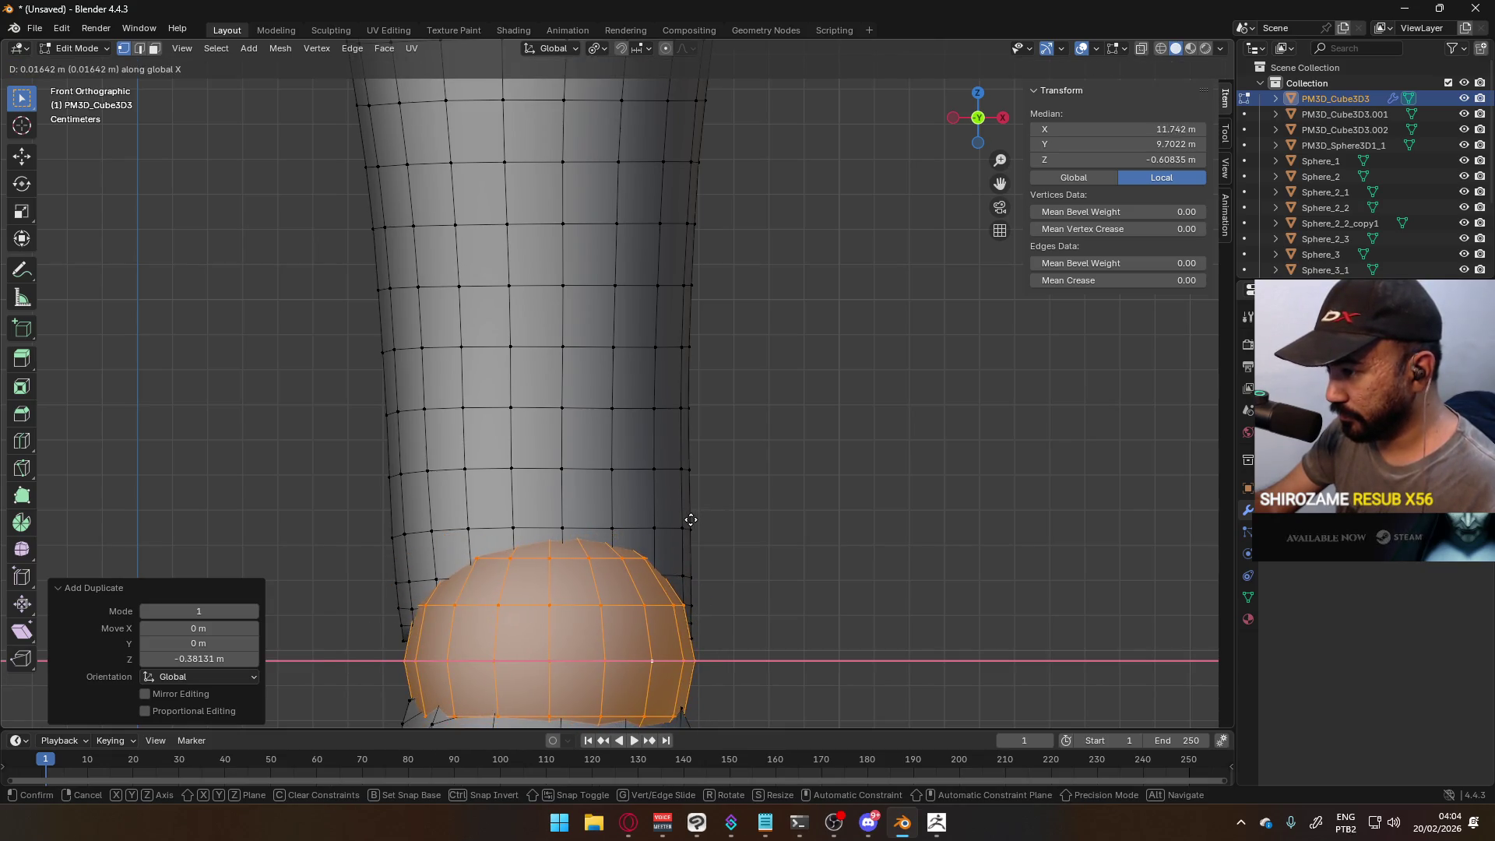
click(689, 520)
- Set the ankle sphere's front-to-back position in side view and shrink it to 0.870
key(KP_3)
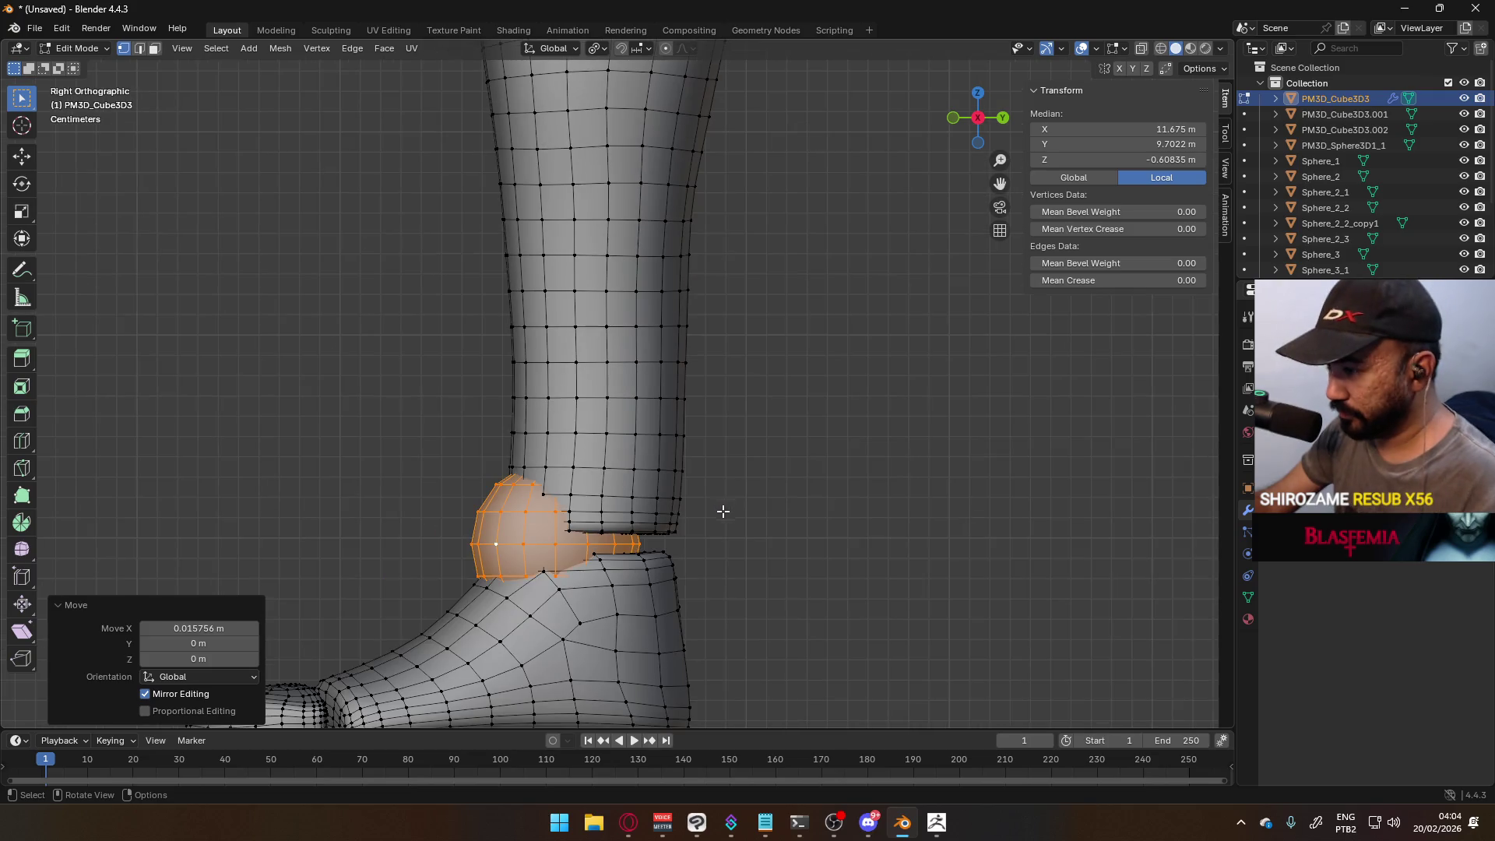
key(g)
key(y)
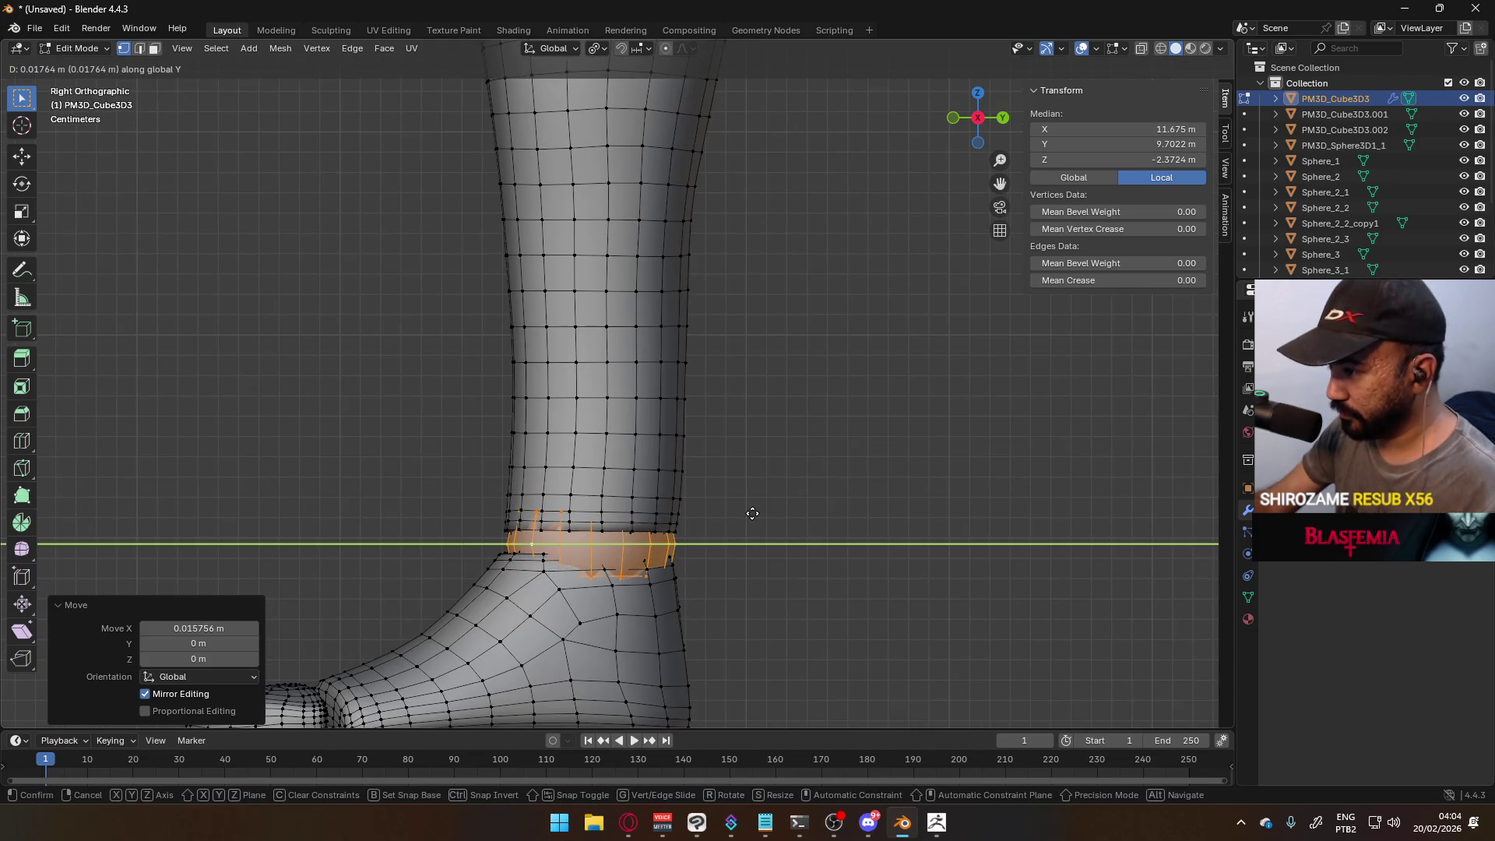
click(752, 513)
key(s)
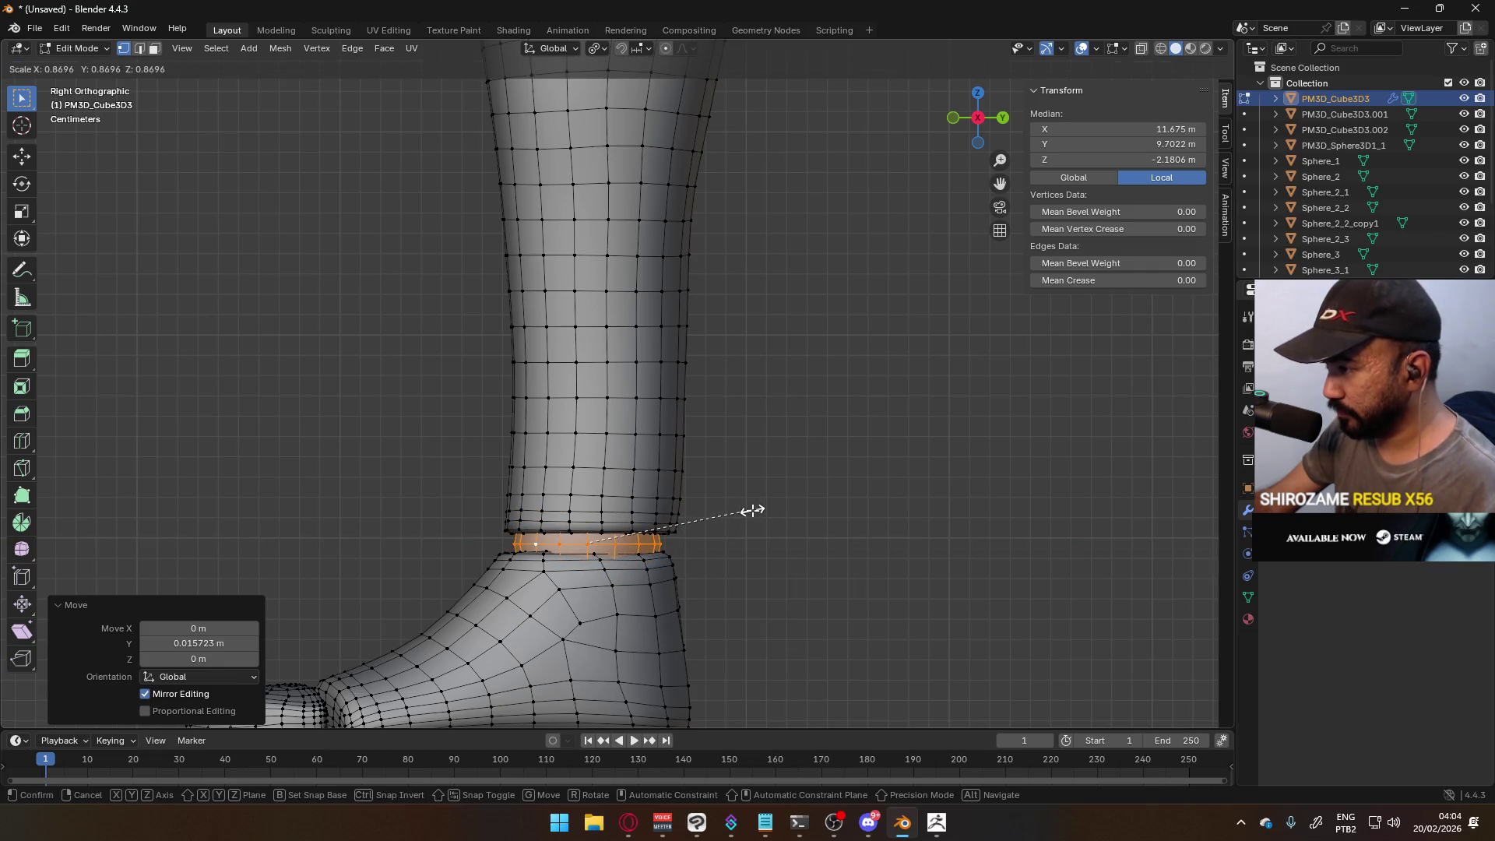
click(752, 510)
- Narrow the ankle edge ring to 0.913, shift it -0.001917 m along X, and return to Object Mode
key(KP_1)
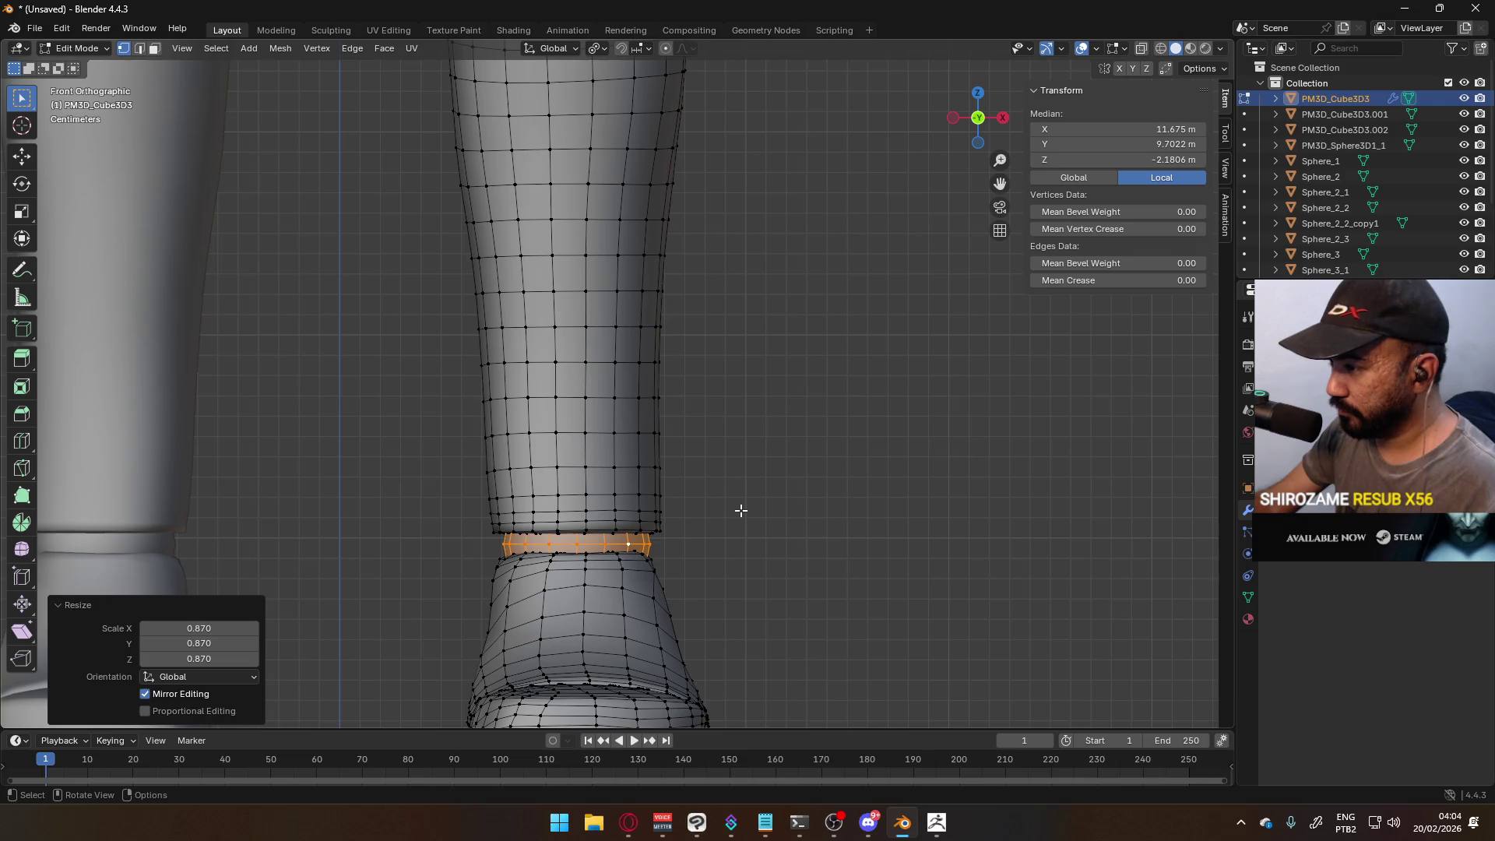
key(g)
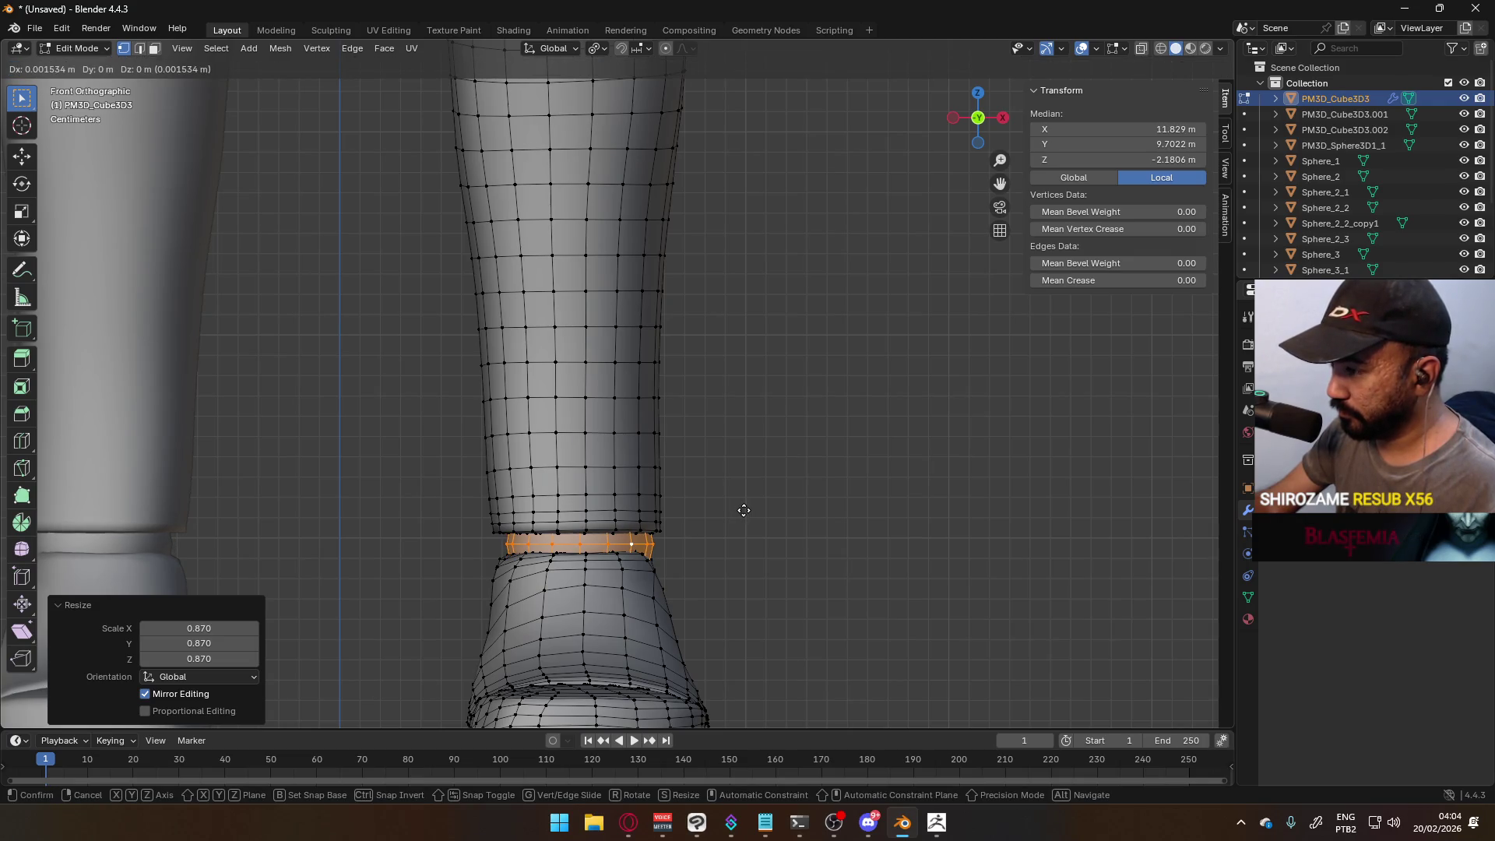
key(Escape)
key(s)
click(744, 508)
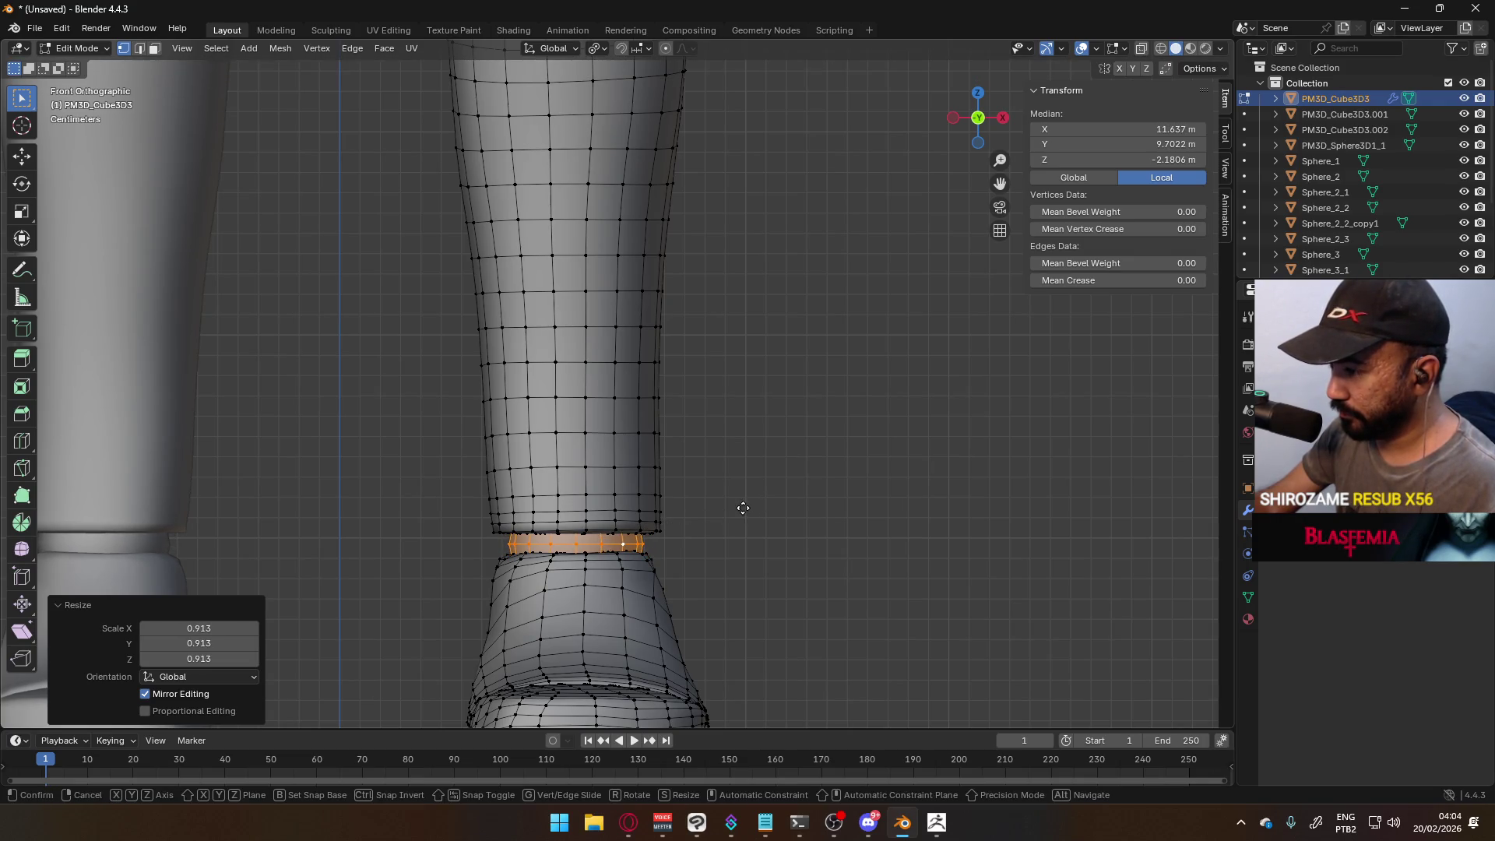
key(x)
key(Escape)
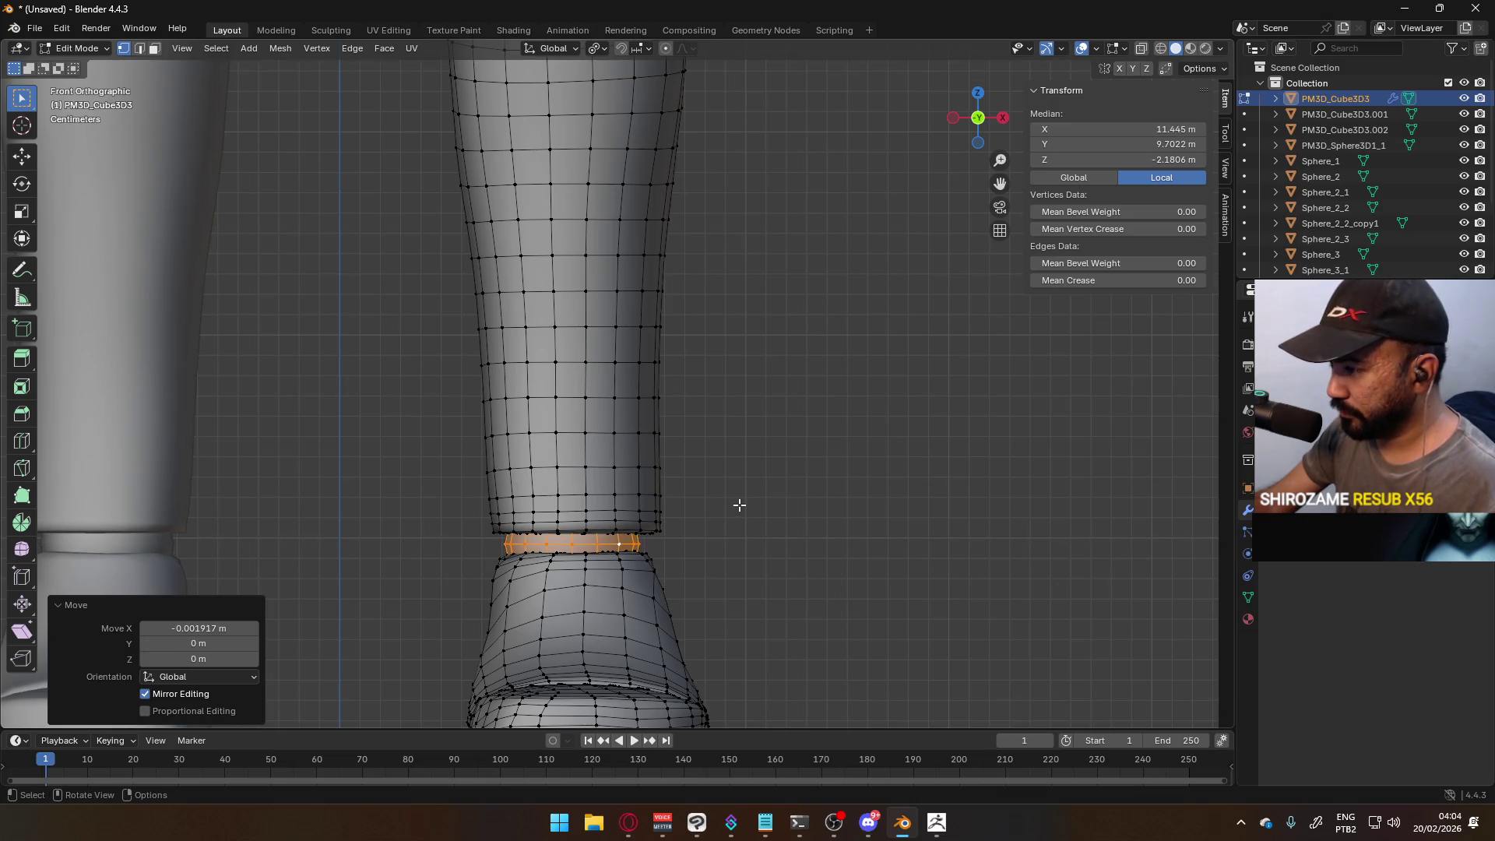
scroll(739, 509, down, 6)
key(Tab)
mouse_move(658, 306)
middle_down()
mouse_move(697, 400)
mouse_move(441, 374)
mouse_move(282, 381)
mouse_move(511, 403)
mouse_move(704, 376)
middle_up()
scroll(703, 376, down, 2)
- Frame the torso and legs in front view and select the mannequin body
key(KP_1)
scroll(632, 393, up, 2)
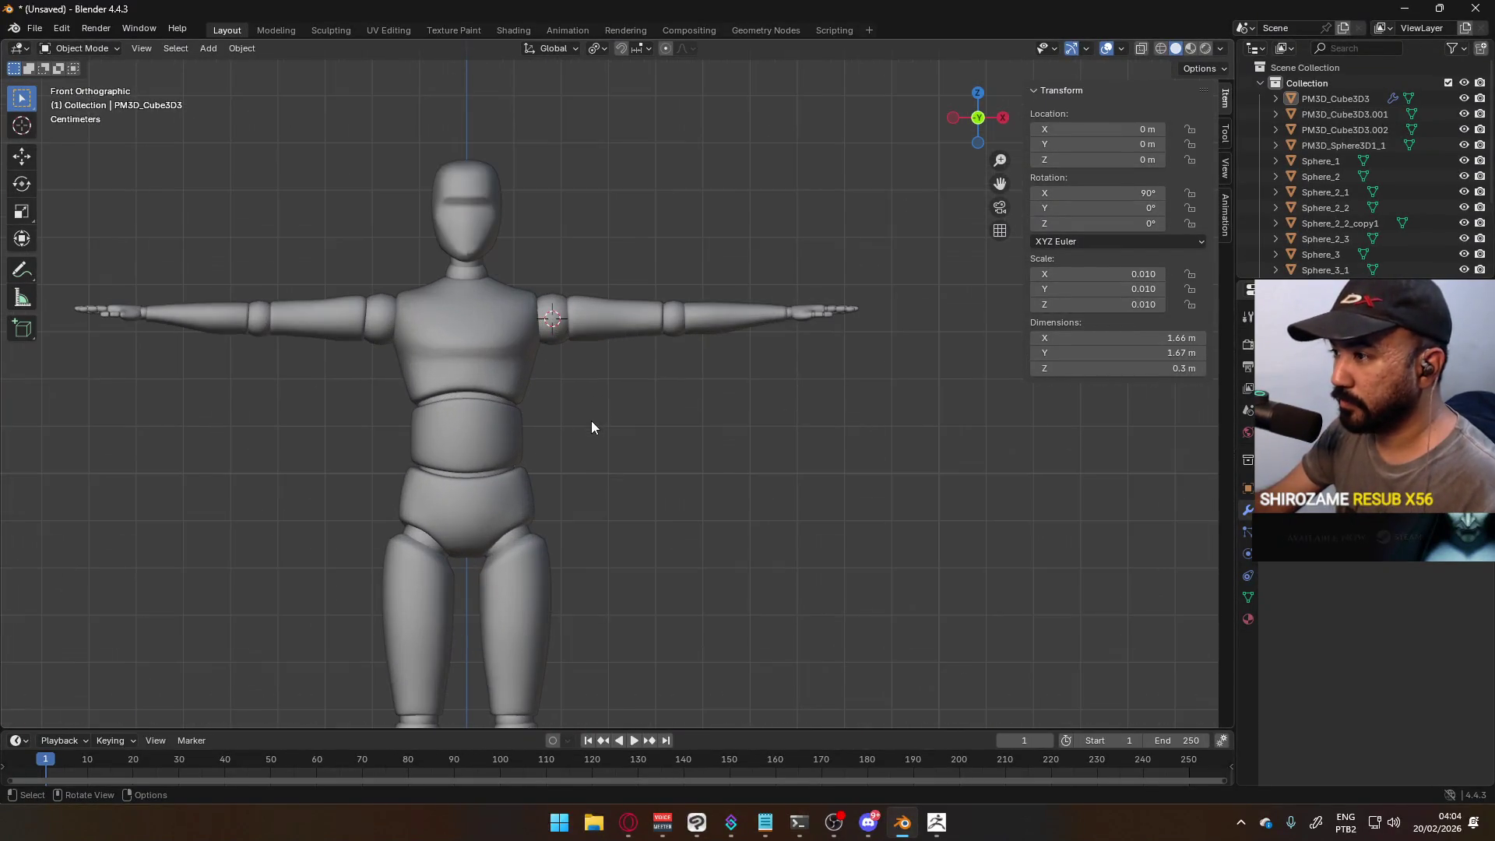
mouse_move(582, 449)
ctrl+middle_down()
mouse_move(576, 474)
mouse_move(671, 230)
mouse_move(594, 457)
mouse_move(543, 409)
mouse_move(563, 420)
mouse_move(237, 397)
mouse_move(437, 433)
mouse_move(590, 390)
mouse_move(553, 371)
ctrl+middle_up()
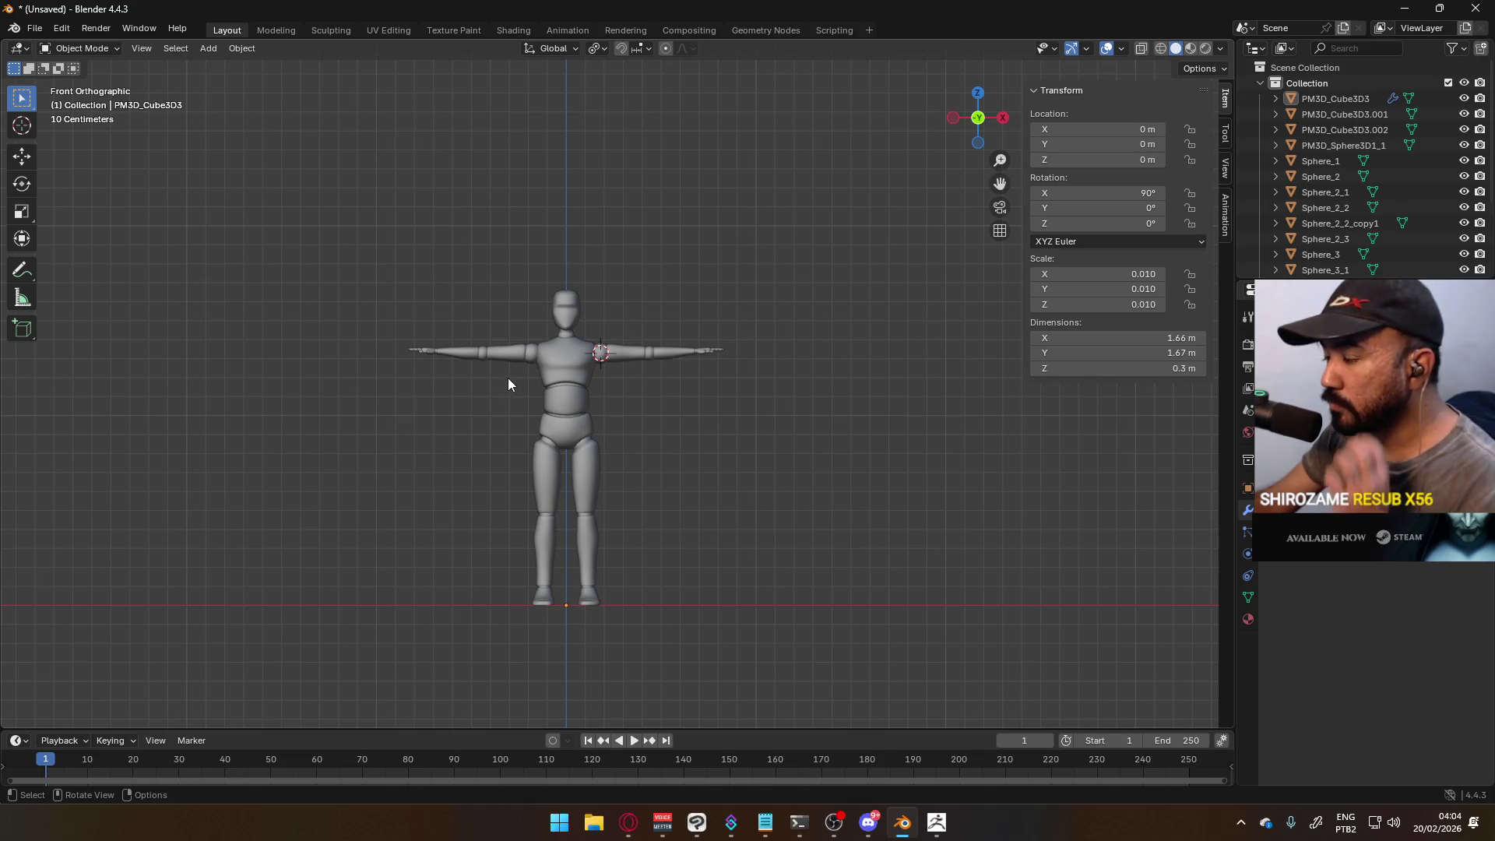
click(588, 433)
key(s)
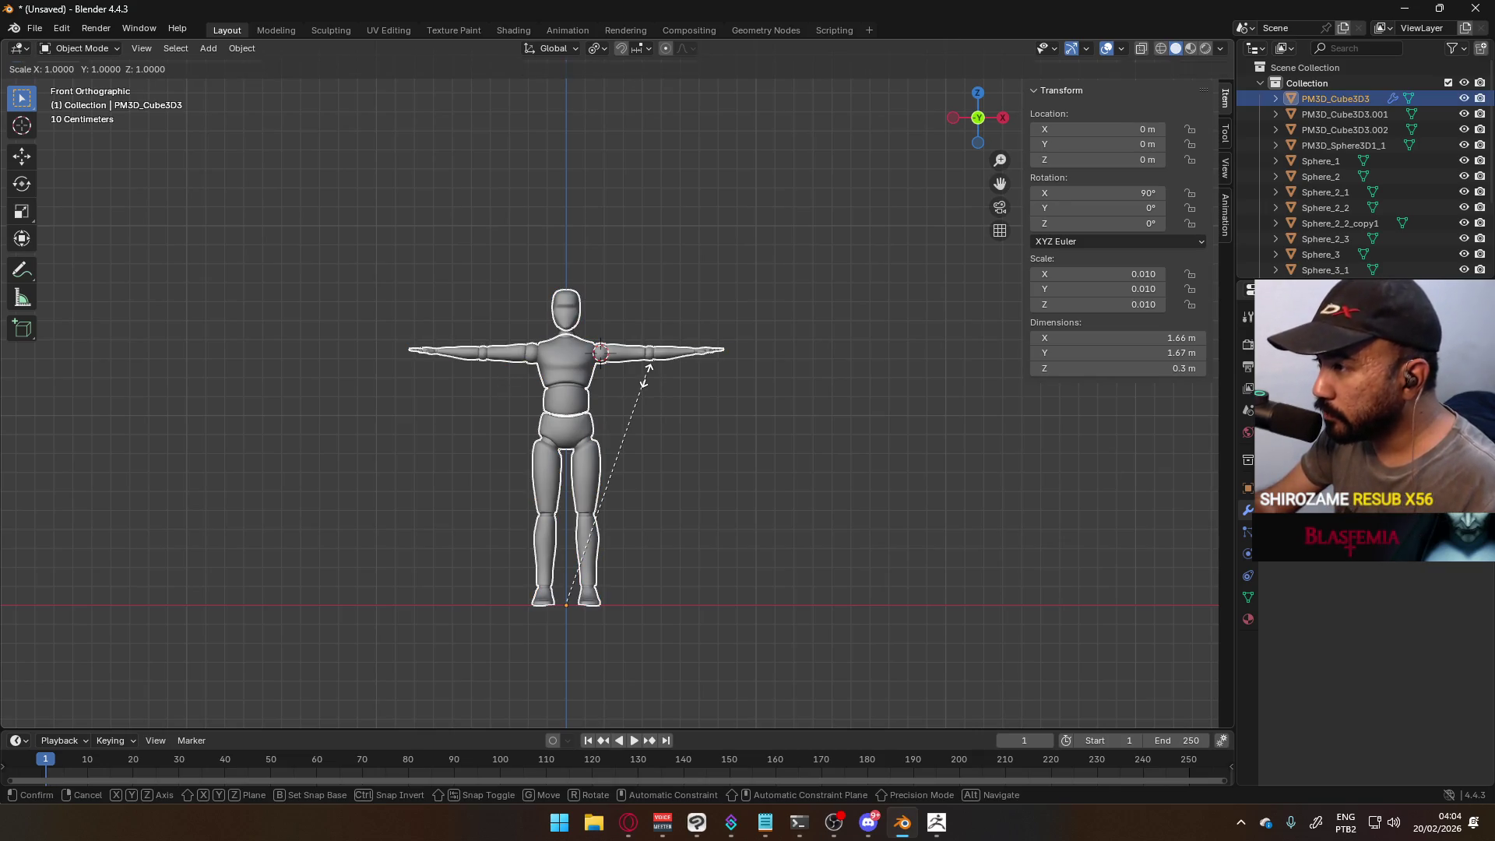
key(Escape)
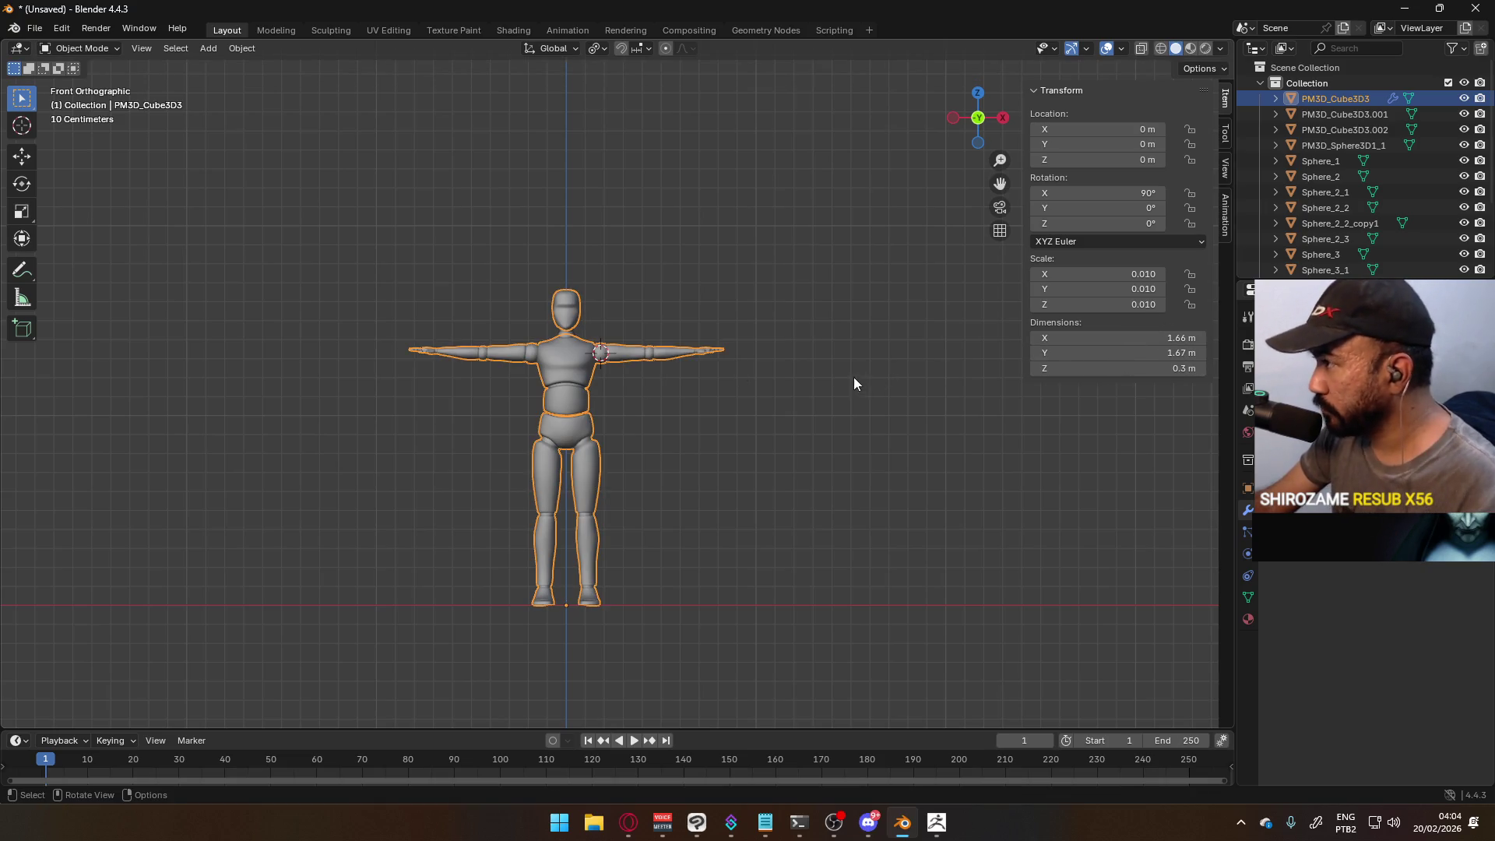
- Apply the mannequin's scale so it reads 1.000, then set and undo a 1.8 m height
key(ctrl+a)
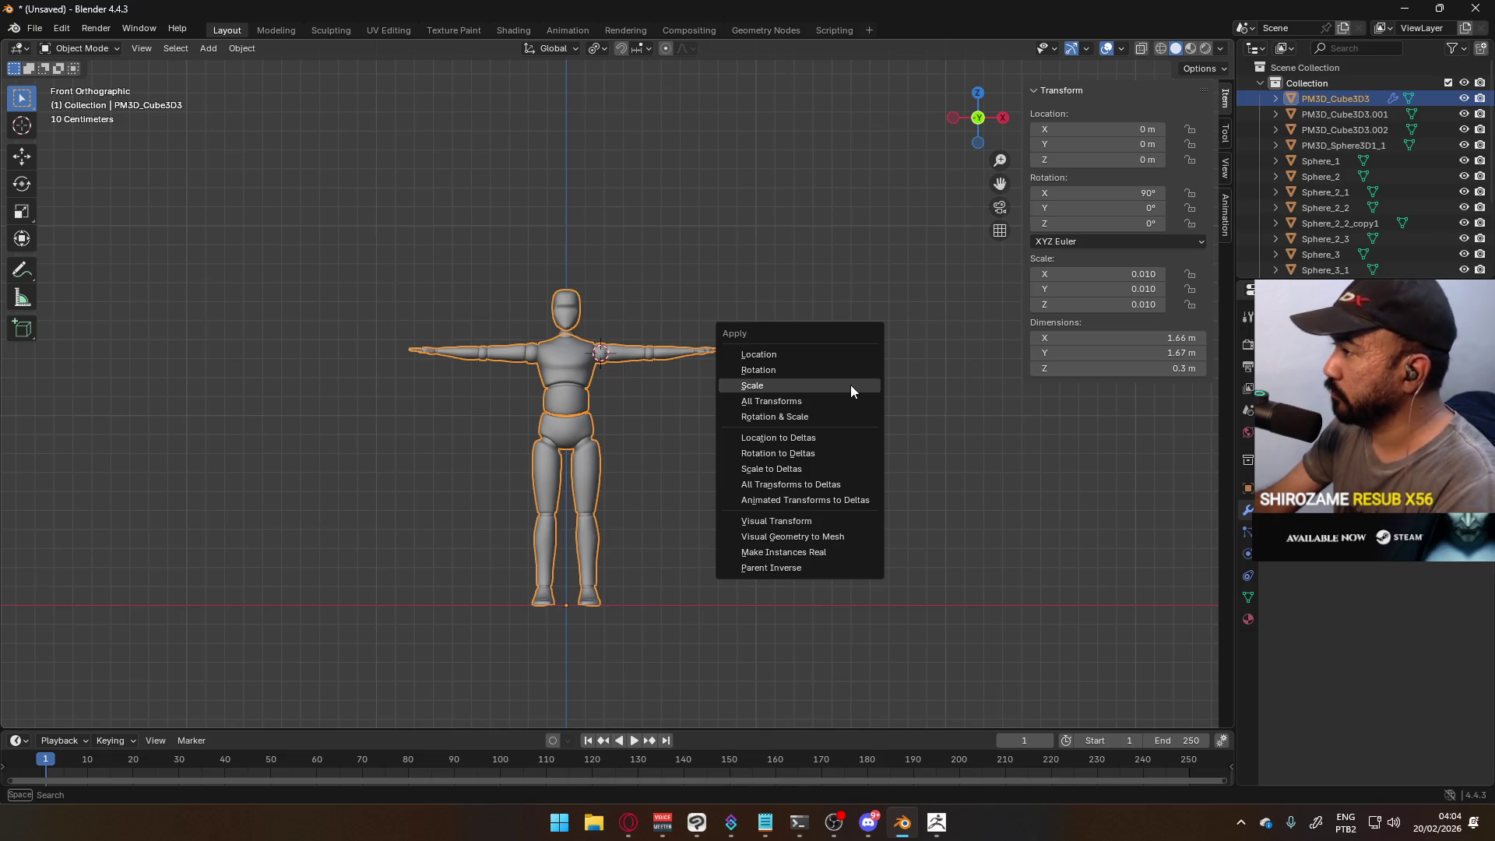
click(855, 389)
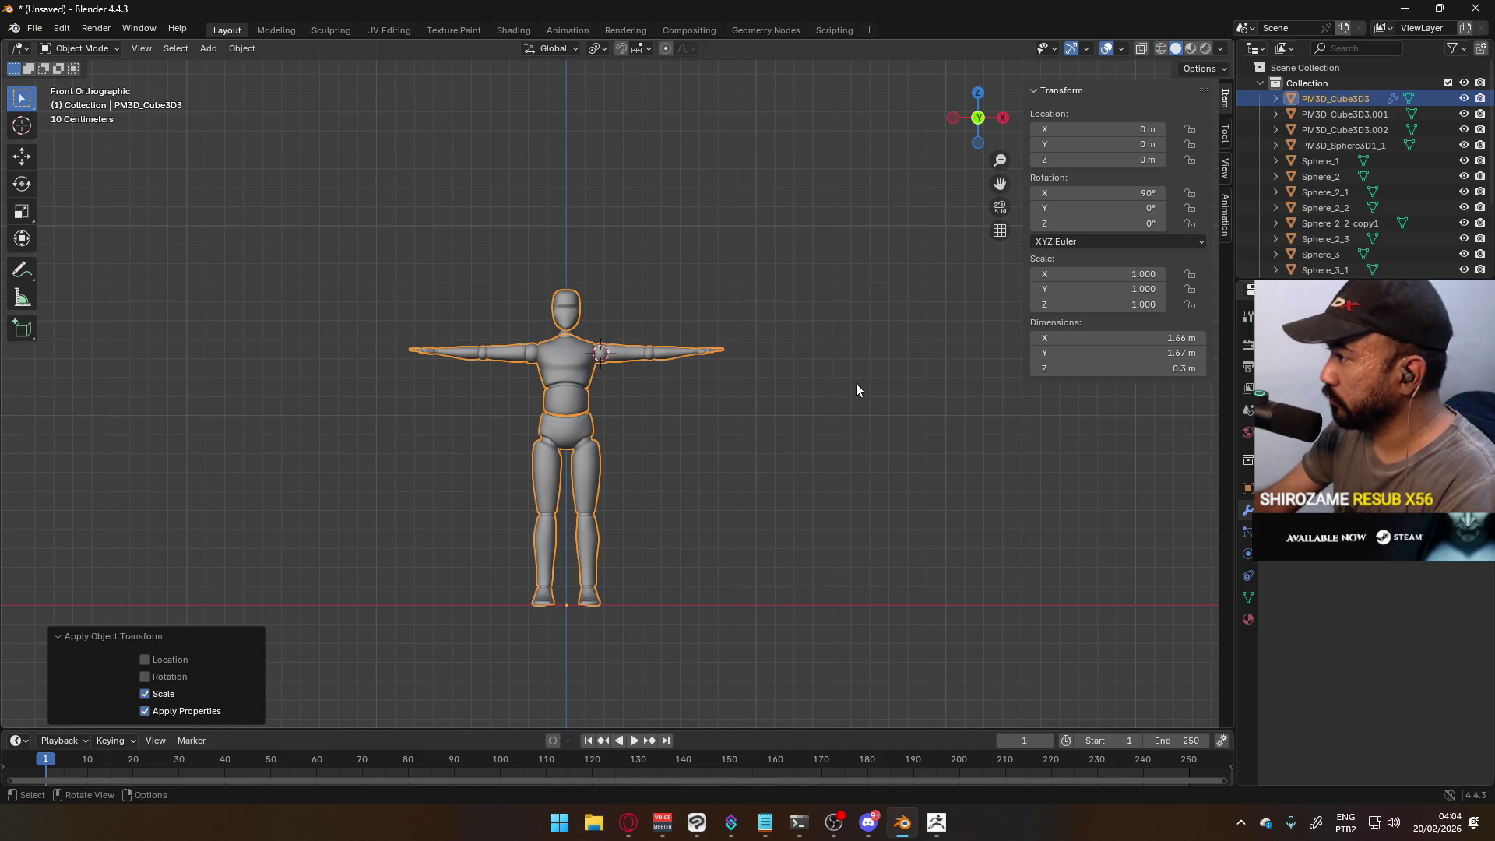
click(1086, 355)
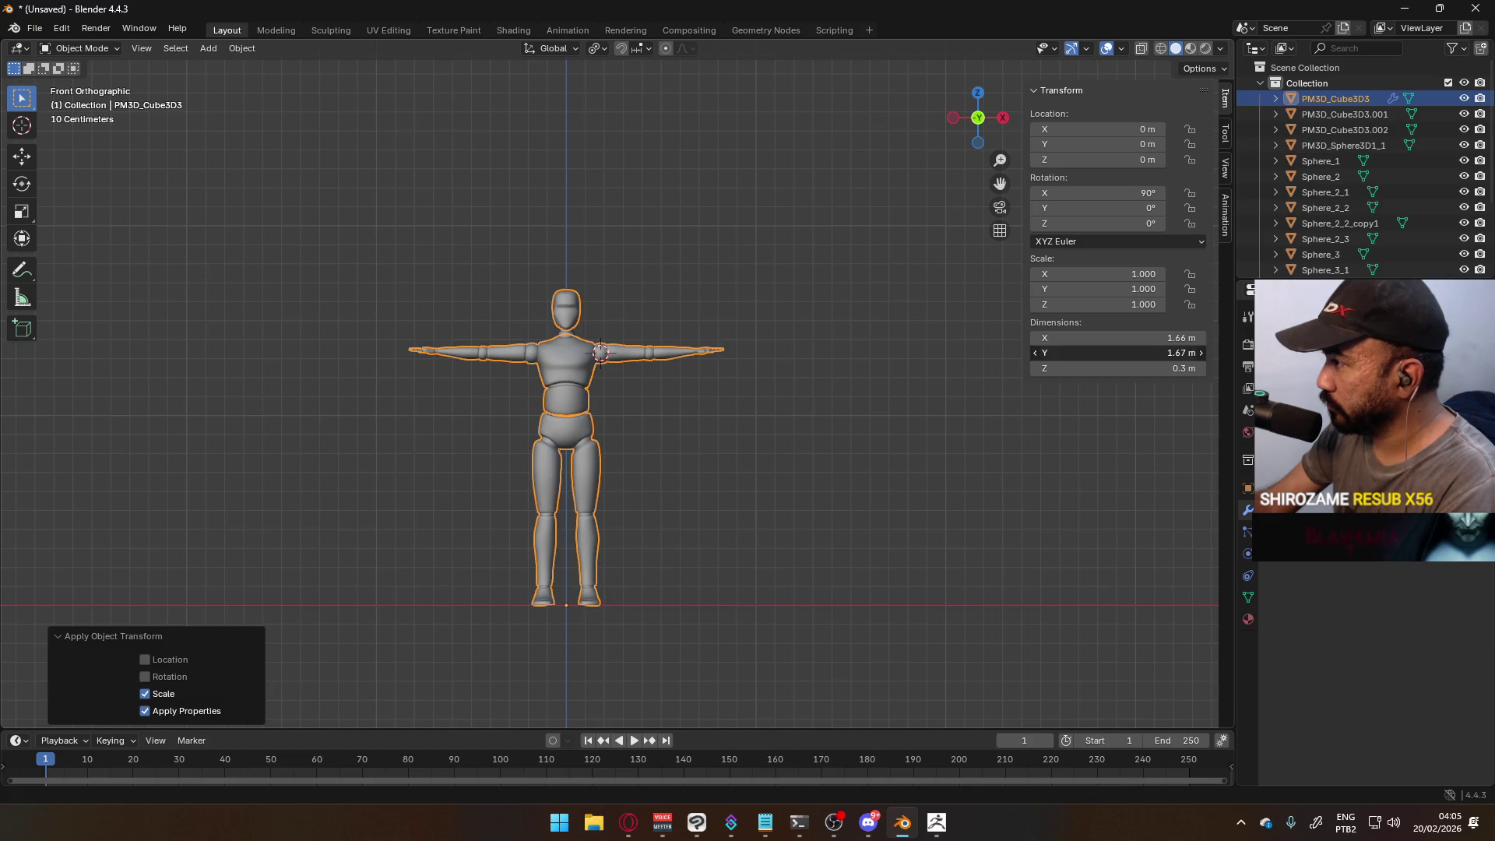
text(1.8)
key(Return)
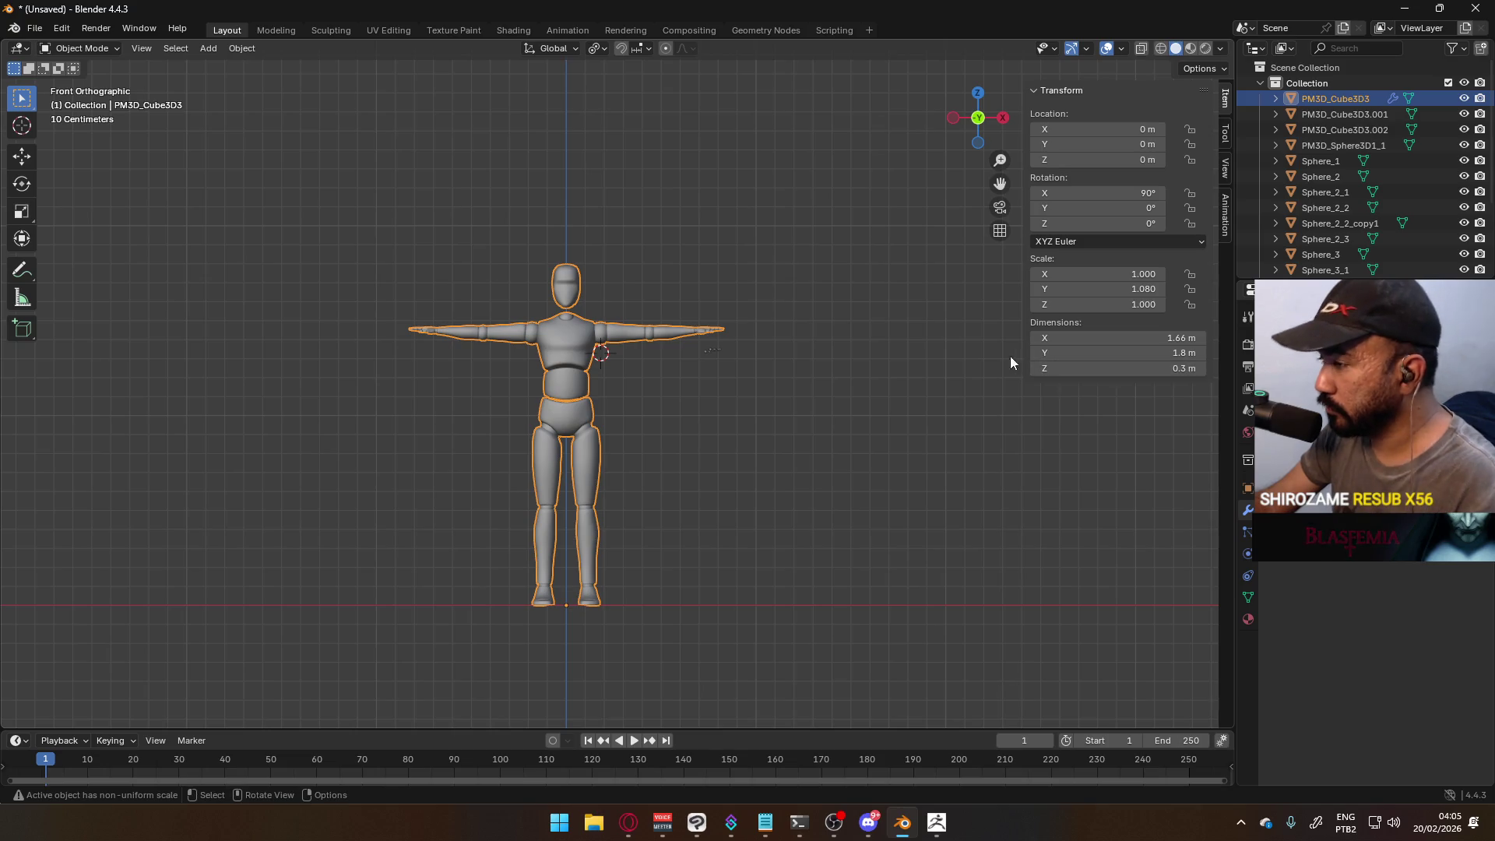
key(ctrl+z)
- Enter Edit Mode on the mannequin and pick out the neck piece
mouse_move(899, 400)
middle_down()
mouse_move(639, 383)
mouse_move(650, 361)
middle_up()
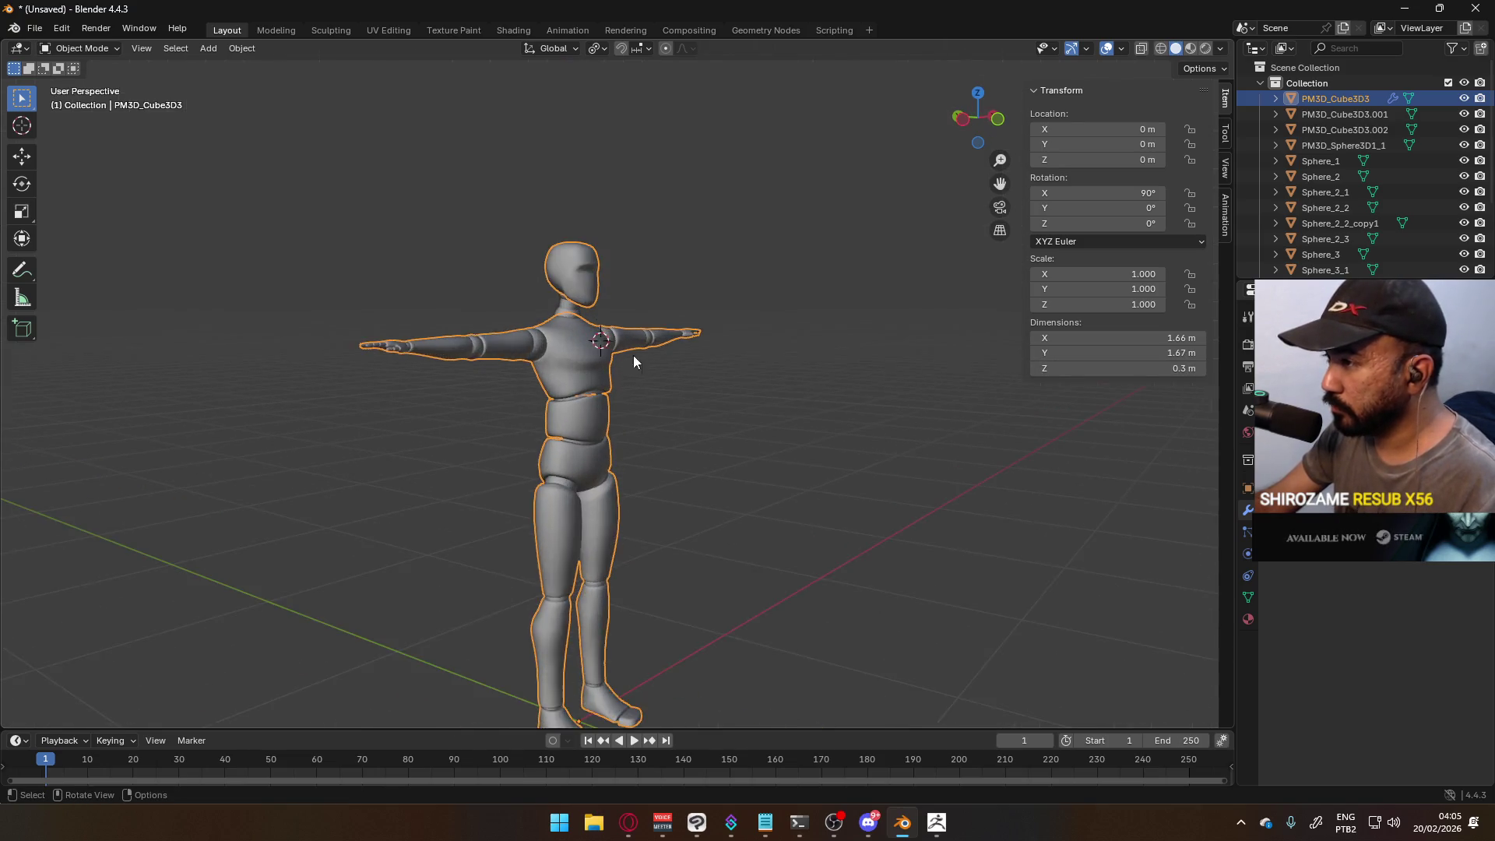
scroll(649, 361, up, 3)
key(Tab)
key(Tab)
click(550, 285)
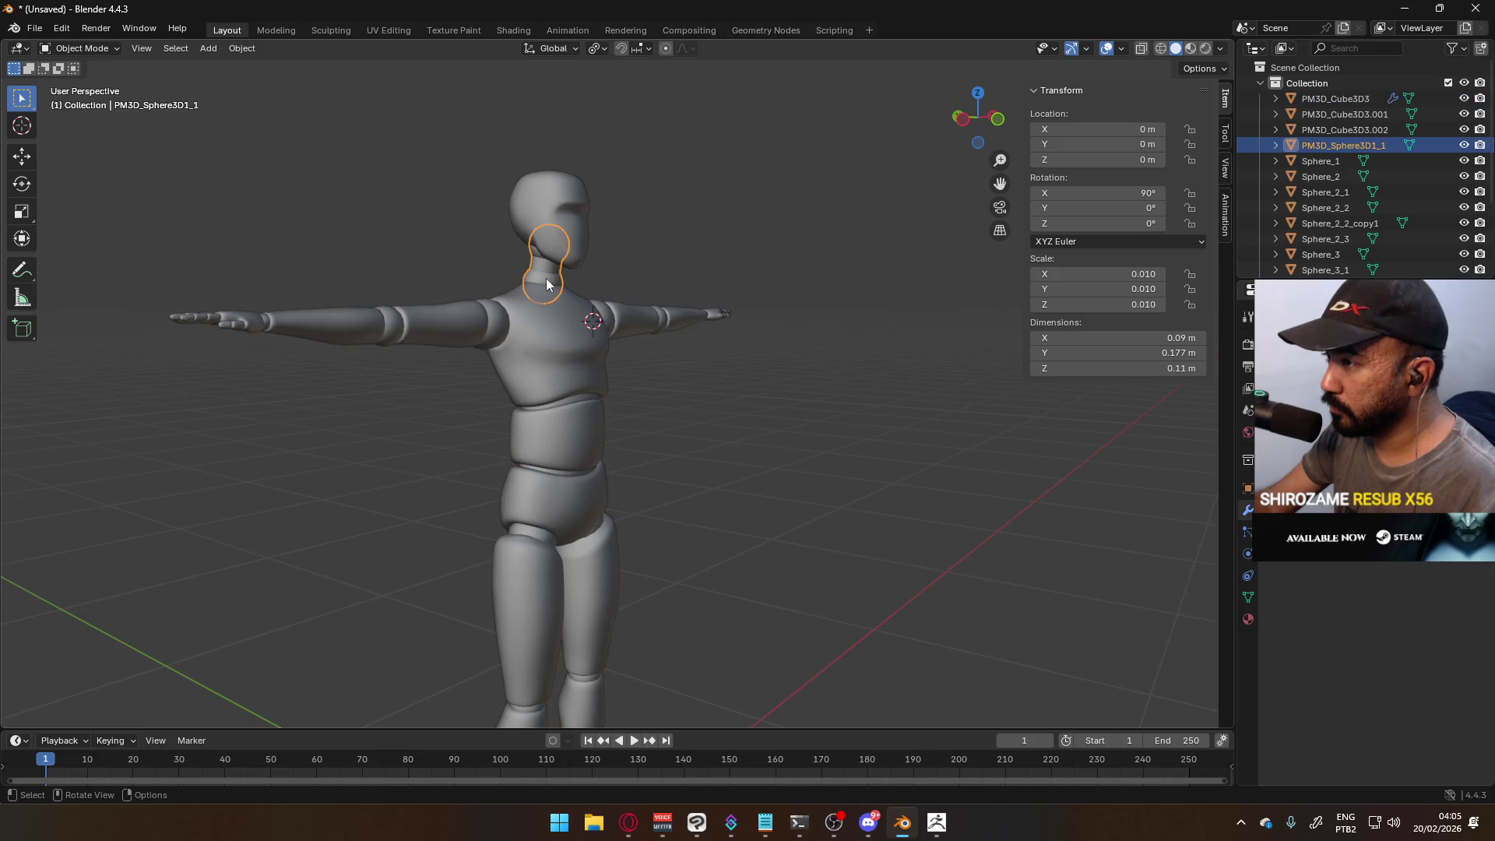
key(Tab)
middle_drag(550, 285, 604, 417)
scroll(604, 417, up, 10)
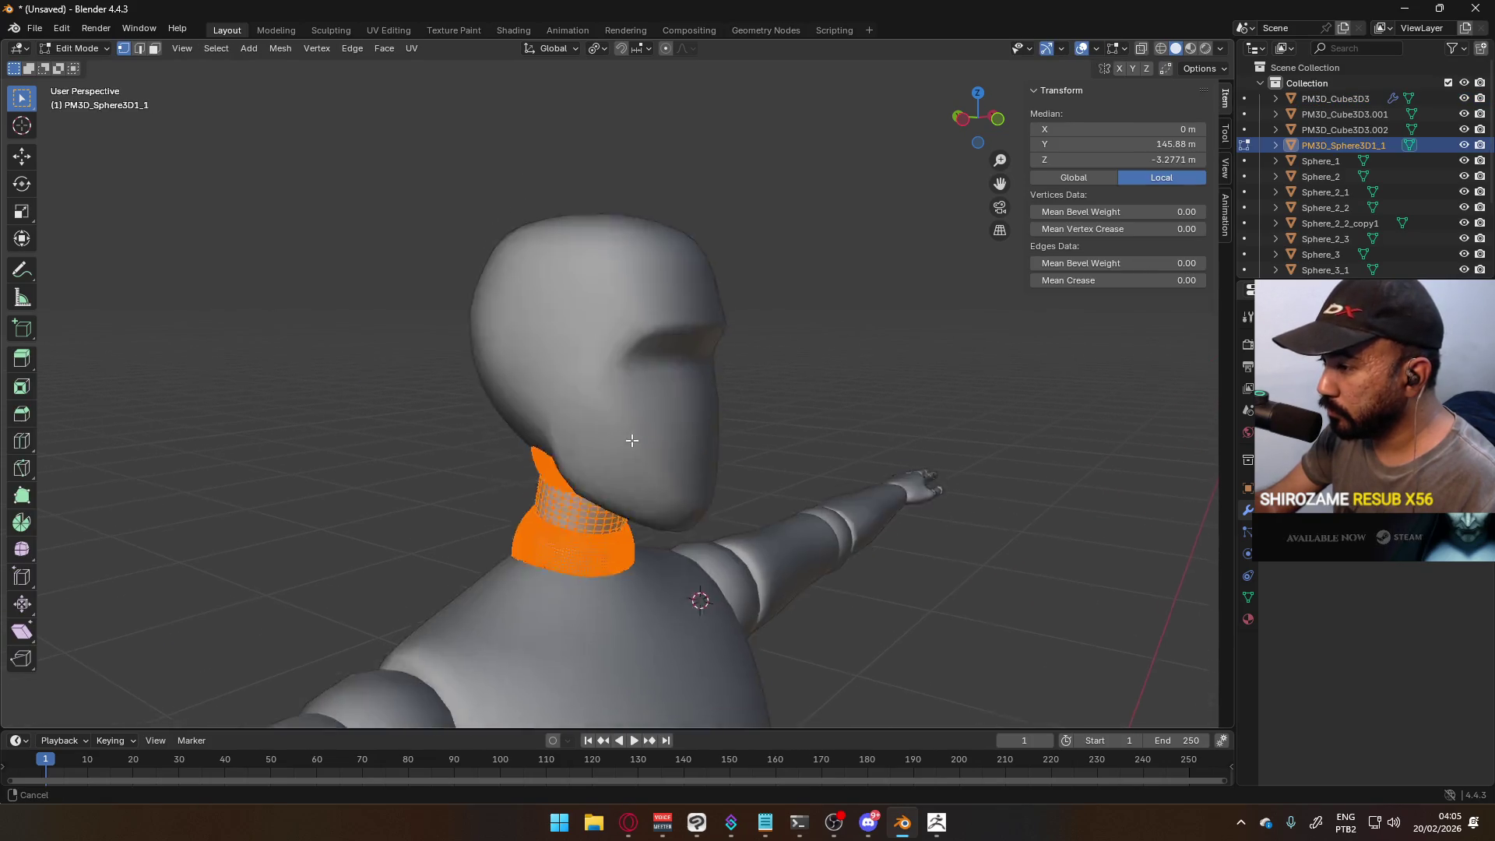
click(825, 411)
scroll(825, 411, down, 8)
middle_drag(825, 411, 674, 381)
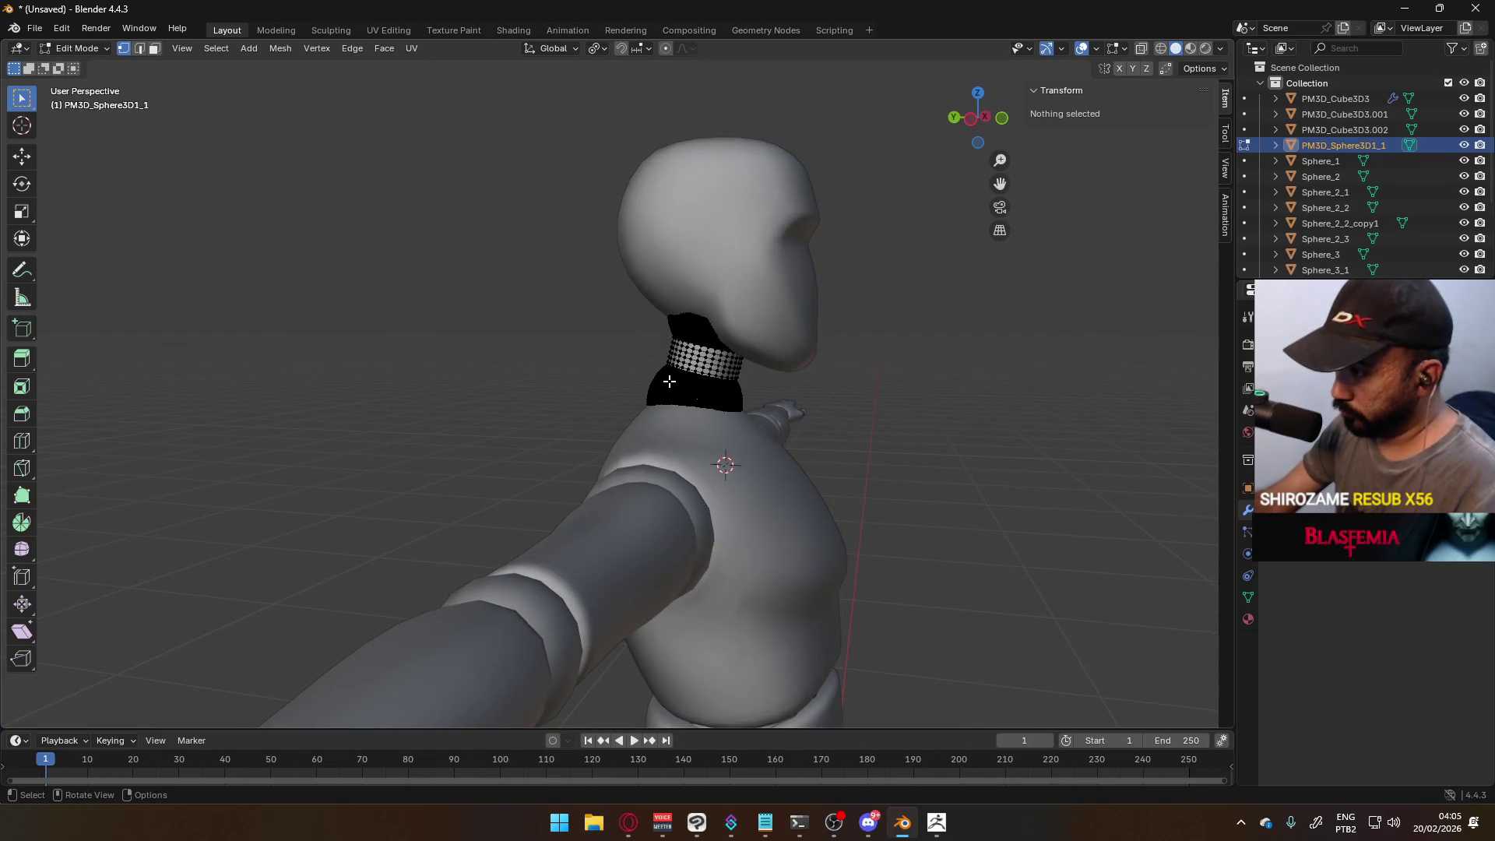
- Select the connected neck ring and snap the 3D cursor to it from the right-side view
key(l)
mouse_move(843, 406)
middle_down()
mouse_move(551, 396)
mouse_move(667, 360)
mouse_move(699, 387)
middle_up()
key(KP_3)
scroll(567, 387, up, 4)
key(q)
click(699, 383)
scroll(791, 394, down, 3)
- Add a UV sphere at the neck and scale it to 0.808 to fit the neck width
key(Tab)
key(Tab)
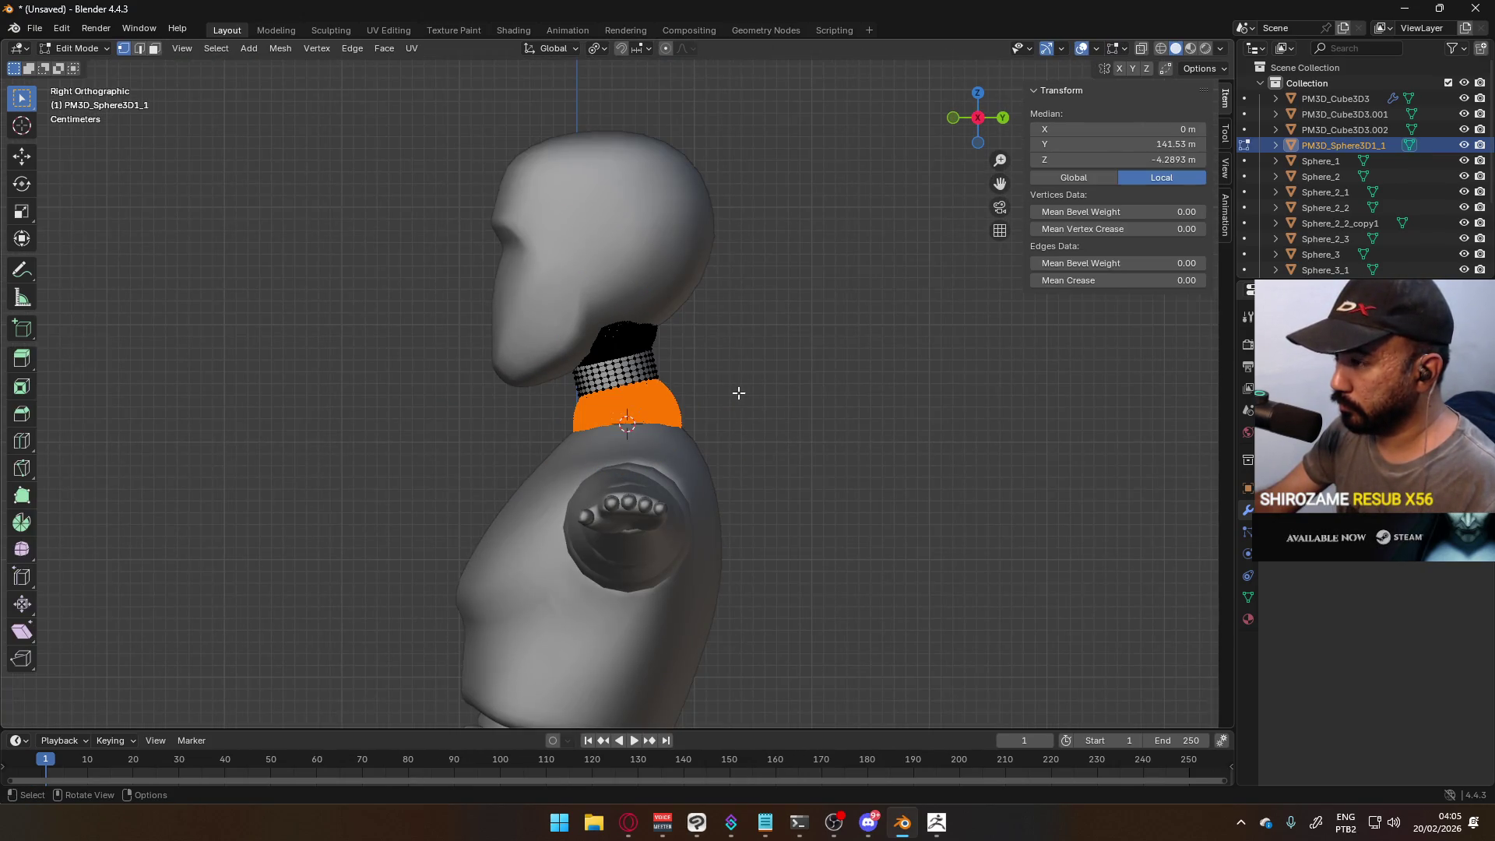
key(shift+a)
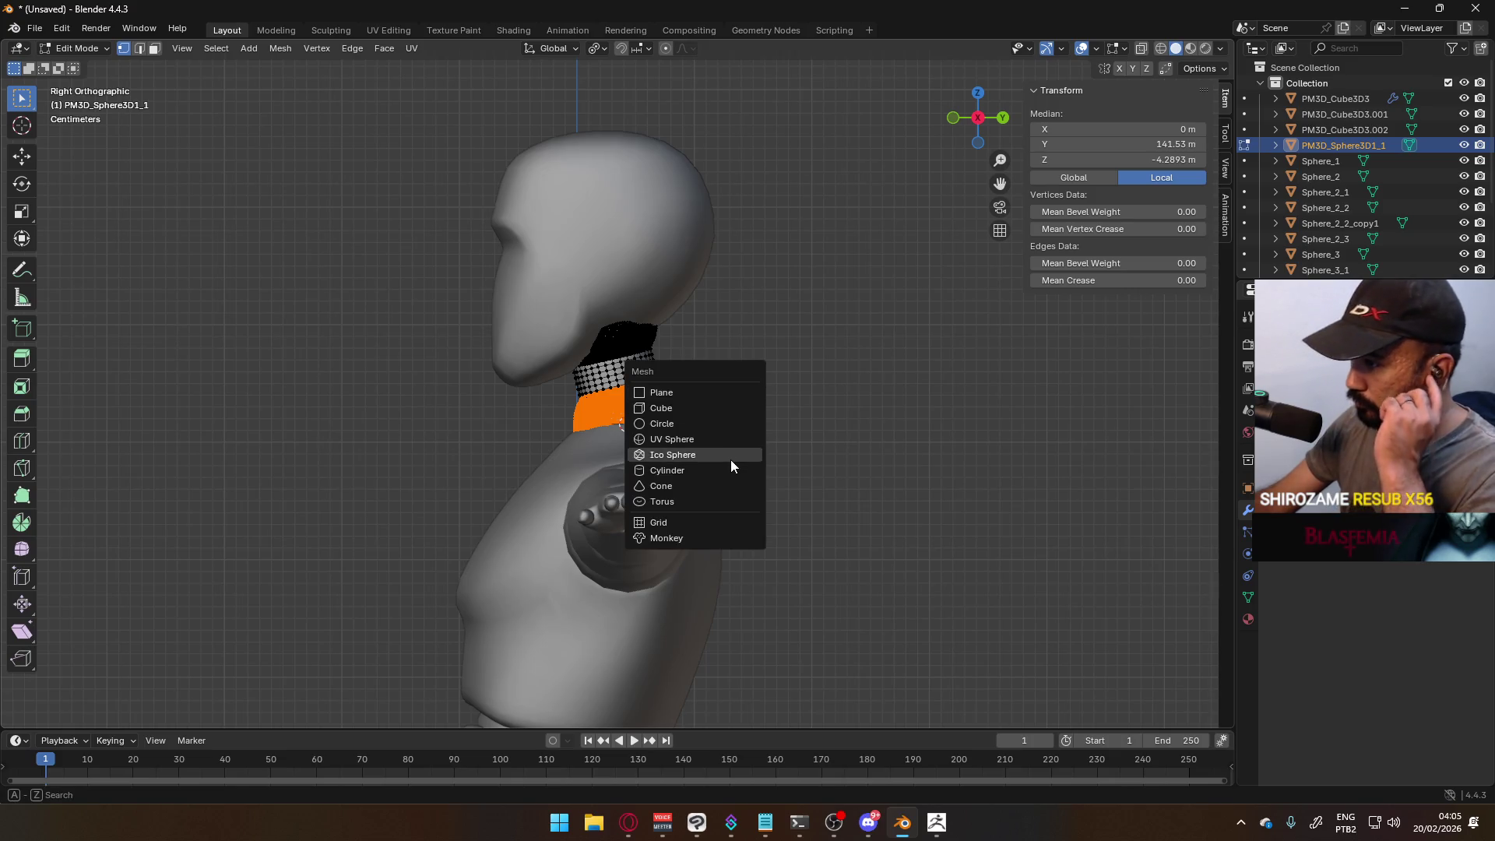
click(730, 443)
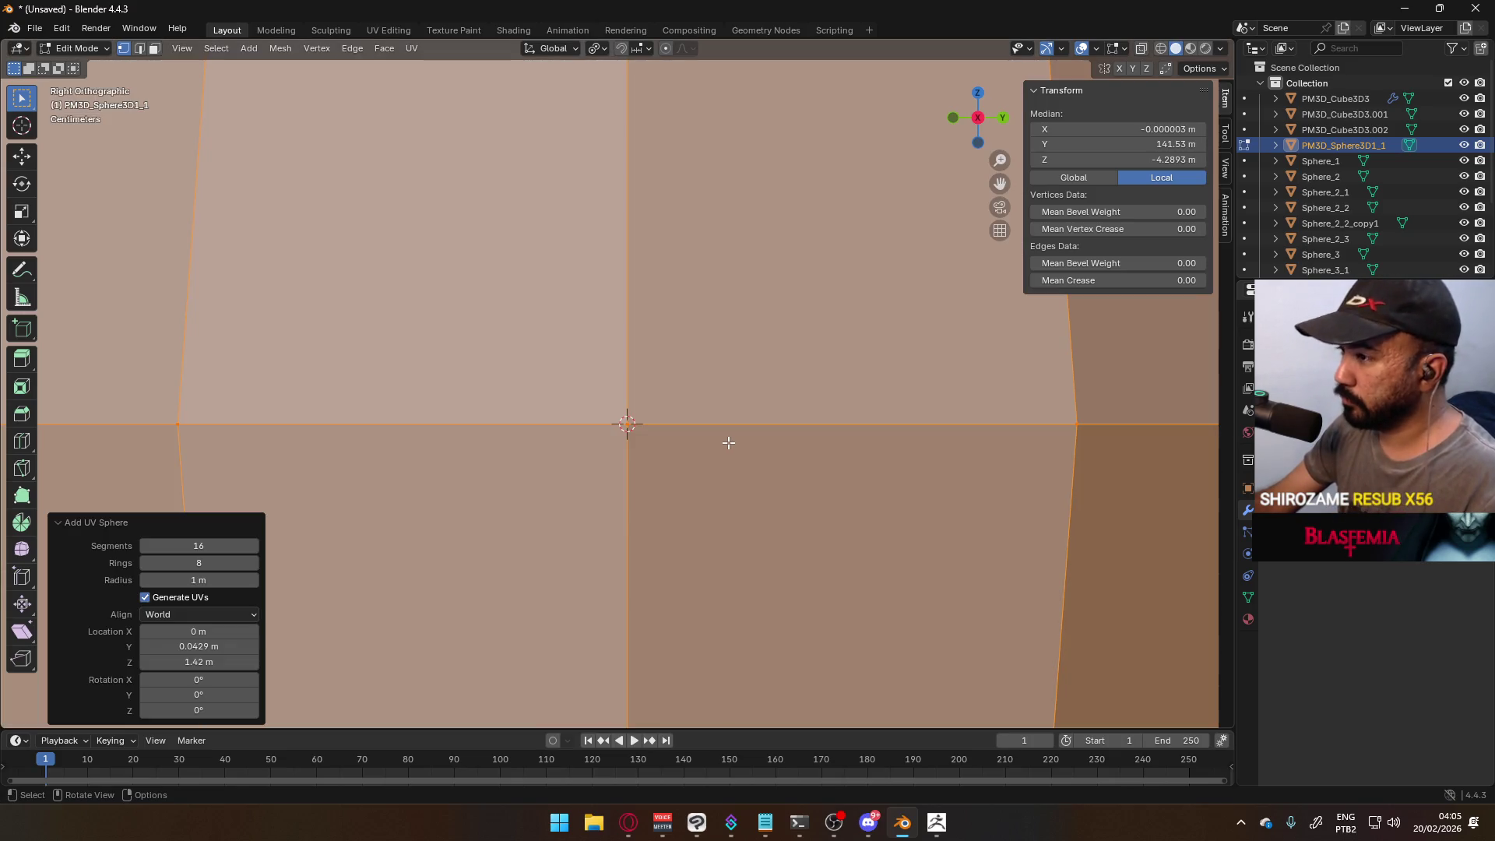
key(s)
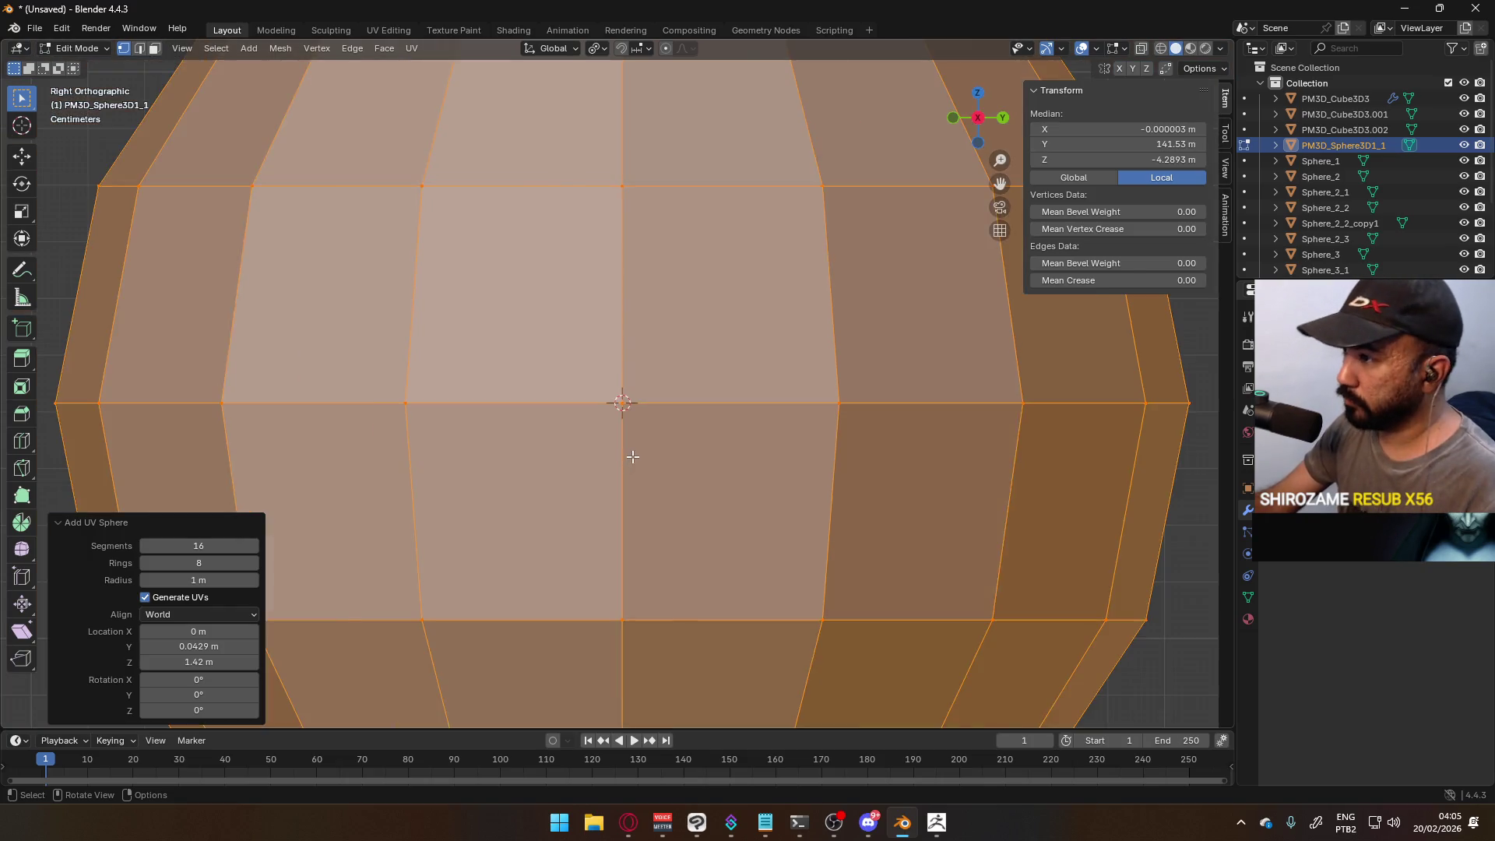
scroll(710, 363, down, 3)
click(810, 357)
scroll(820, 354, up, 5)
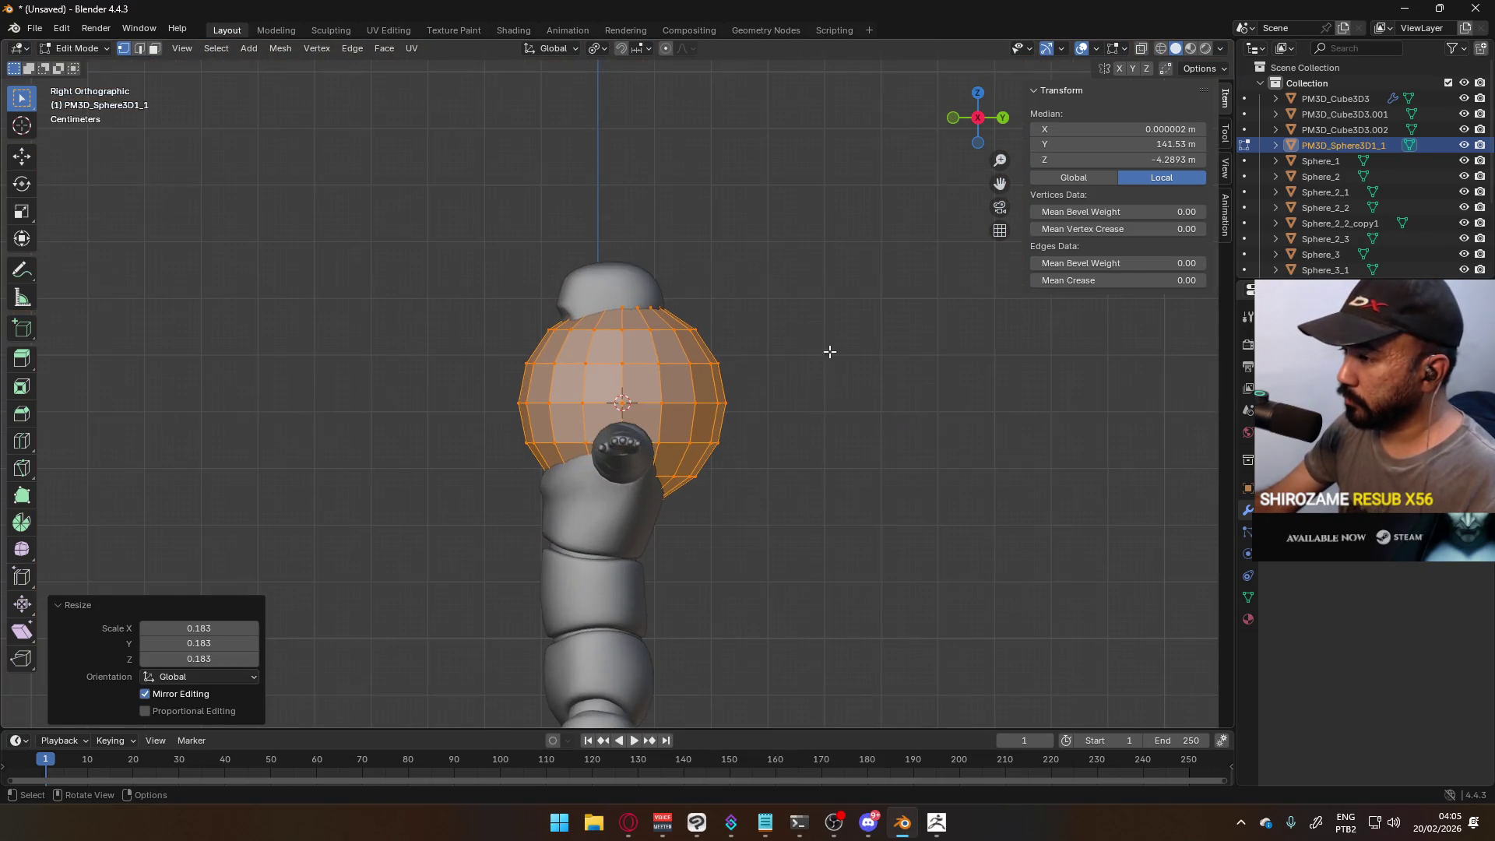
scroll(715, 360, up, 6)
key(s)
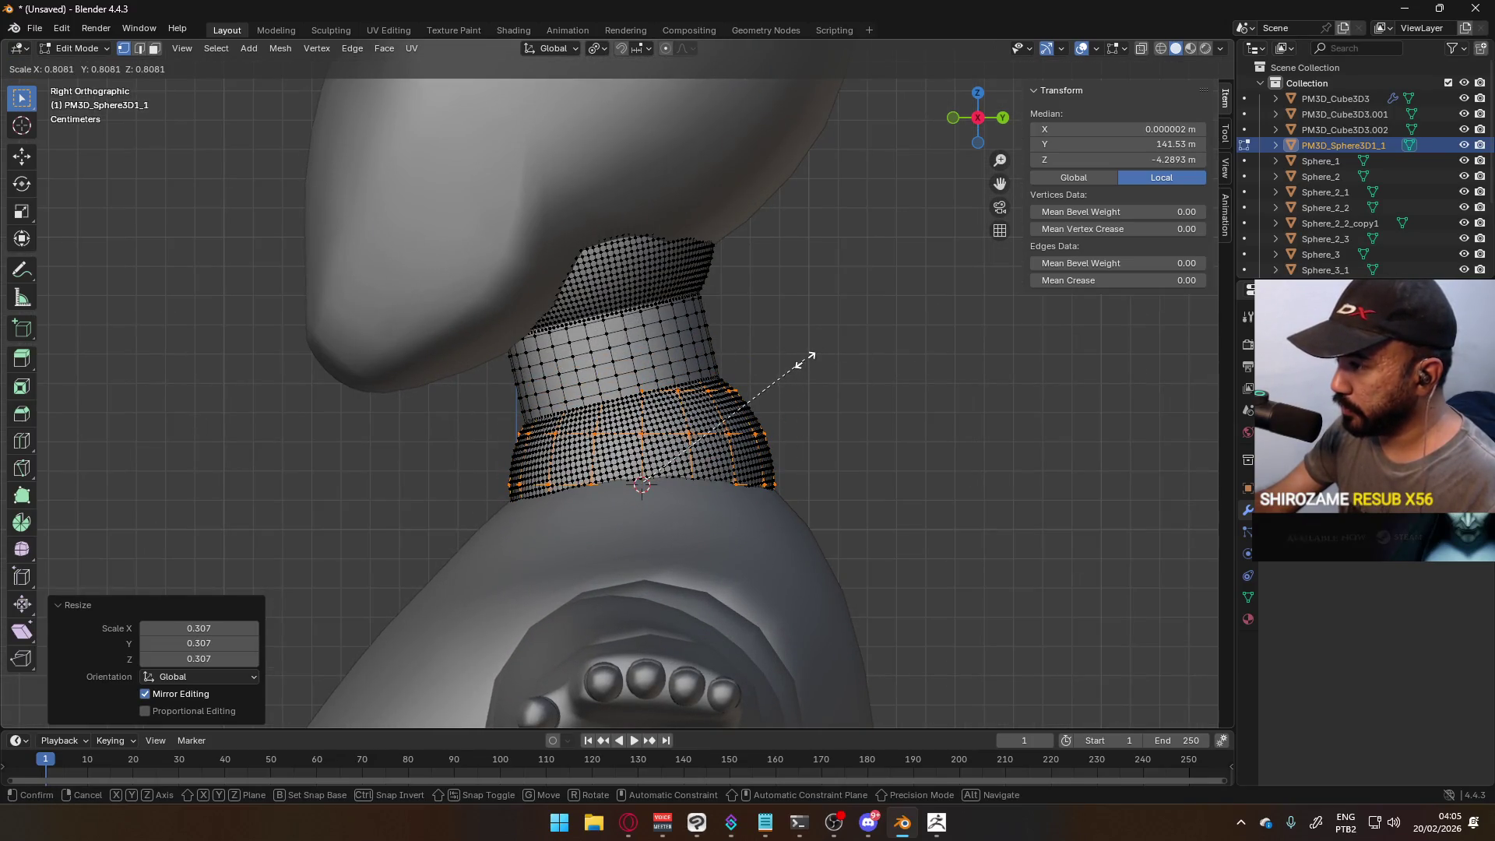
click(804, 359)
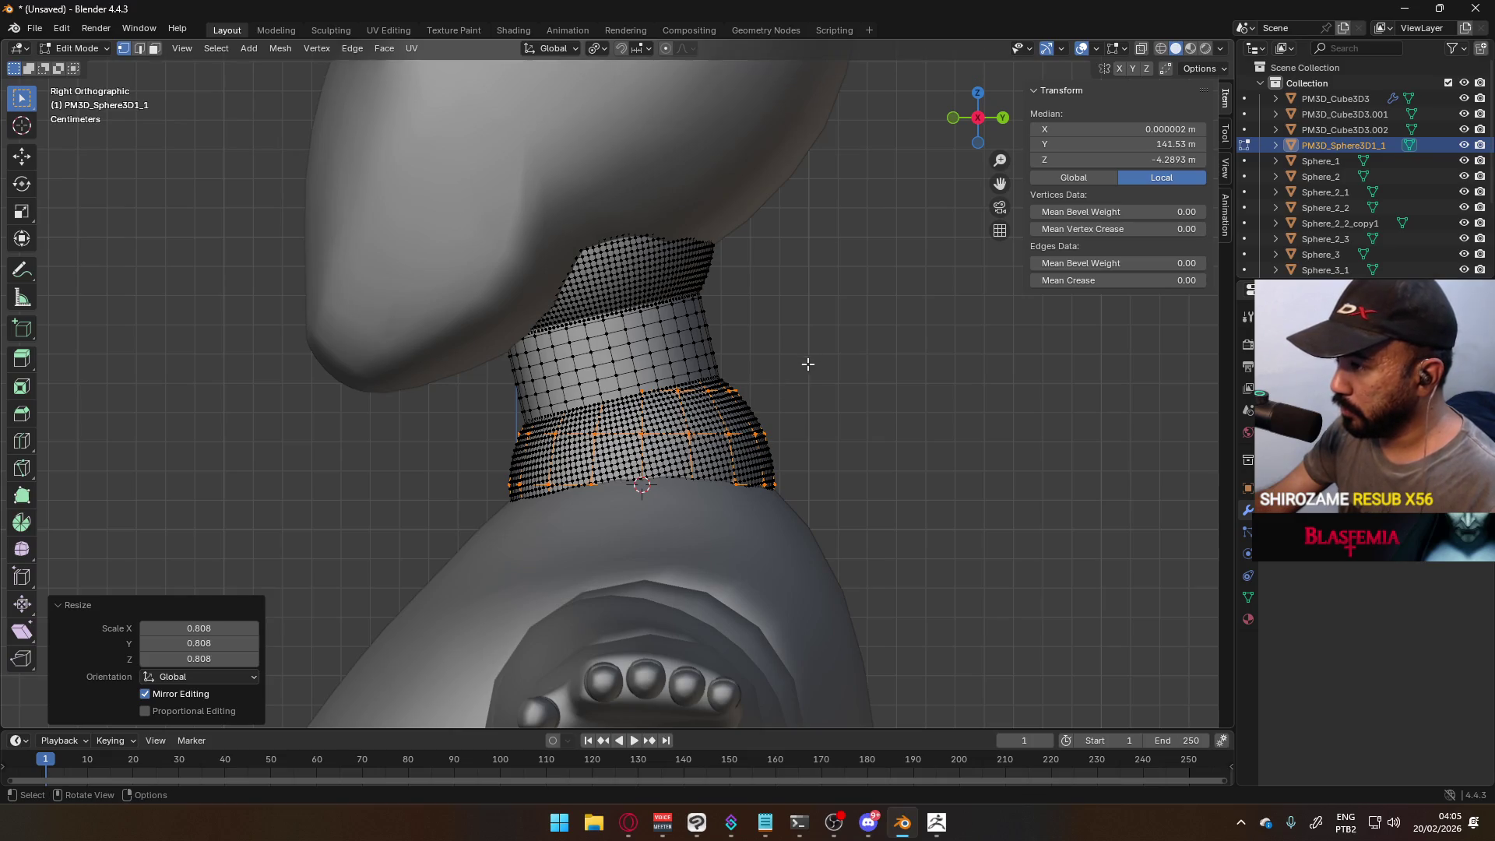
scroll(886, 401, up, 3)
scroll(872, 407, down, 7)
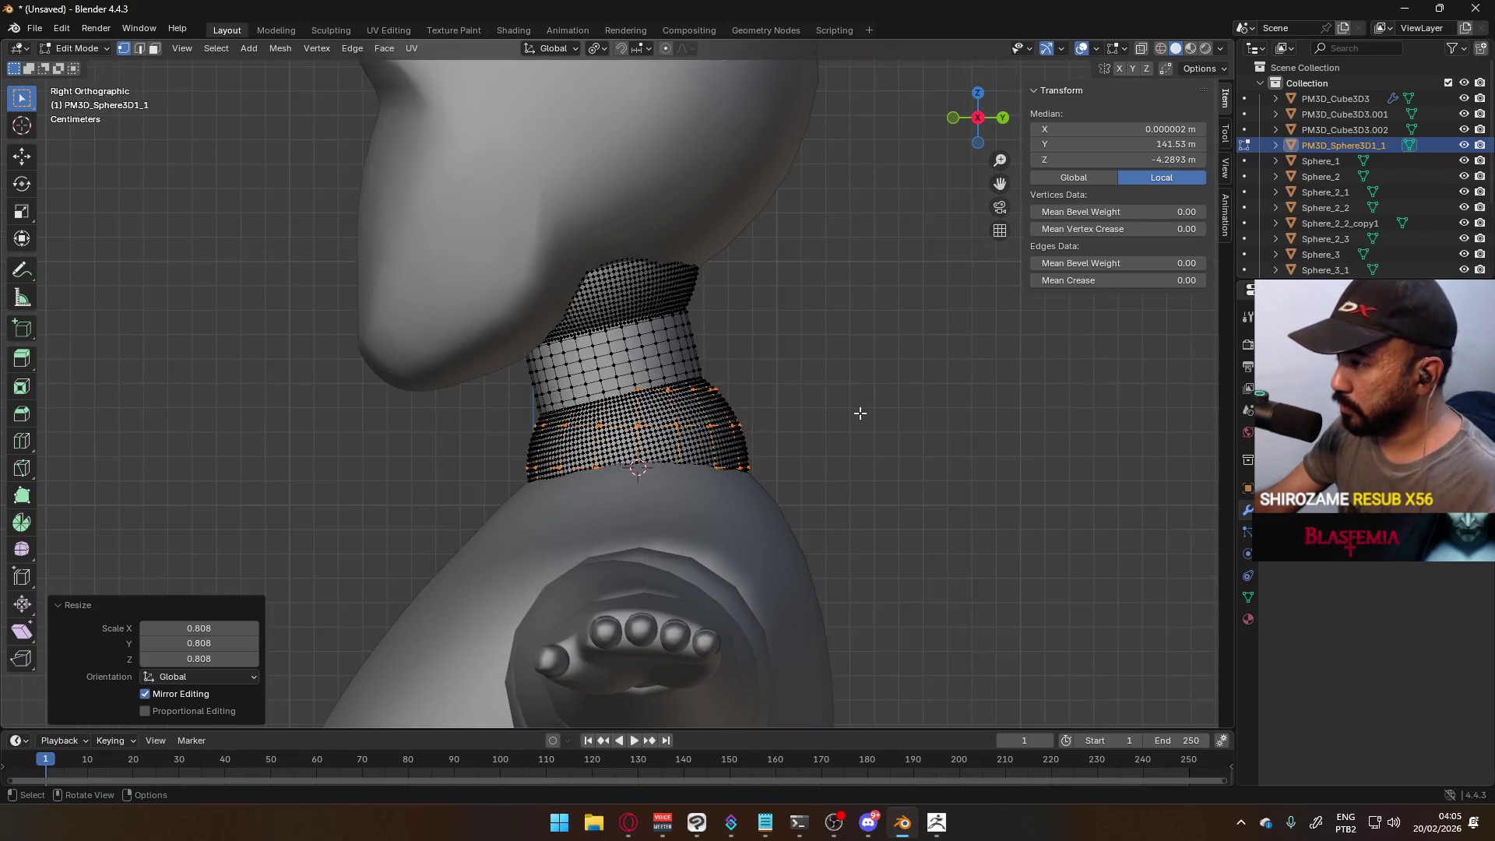
scroll(826, 418, up, 6)
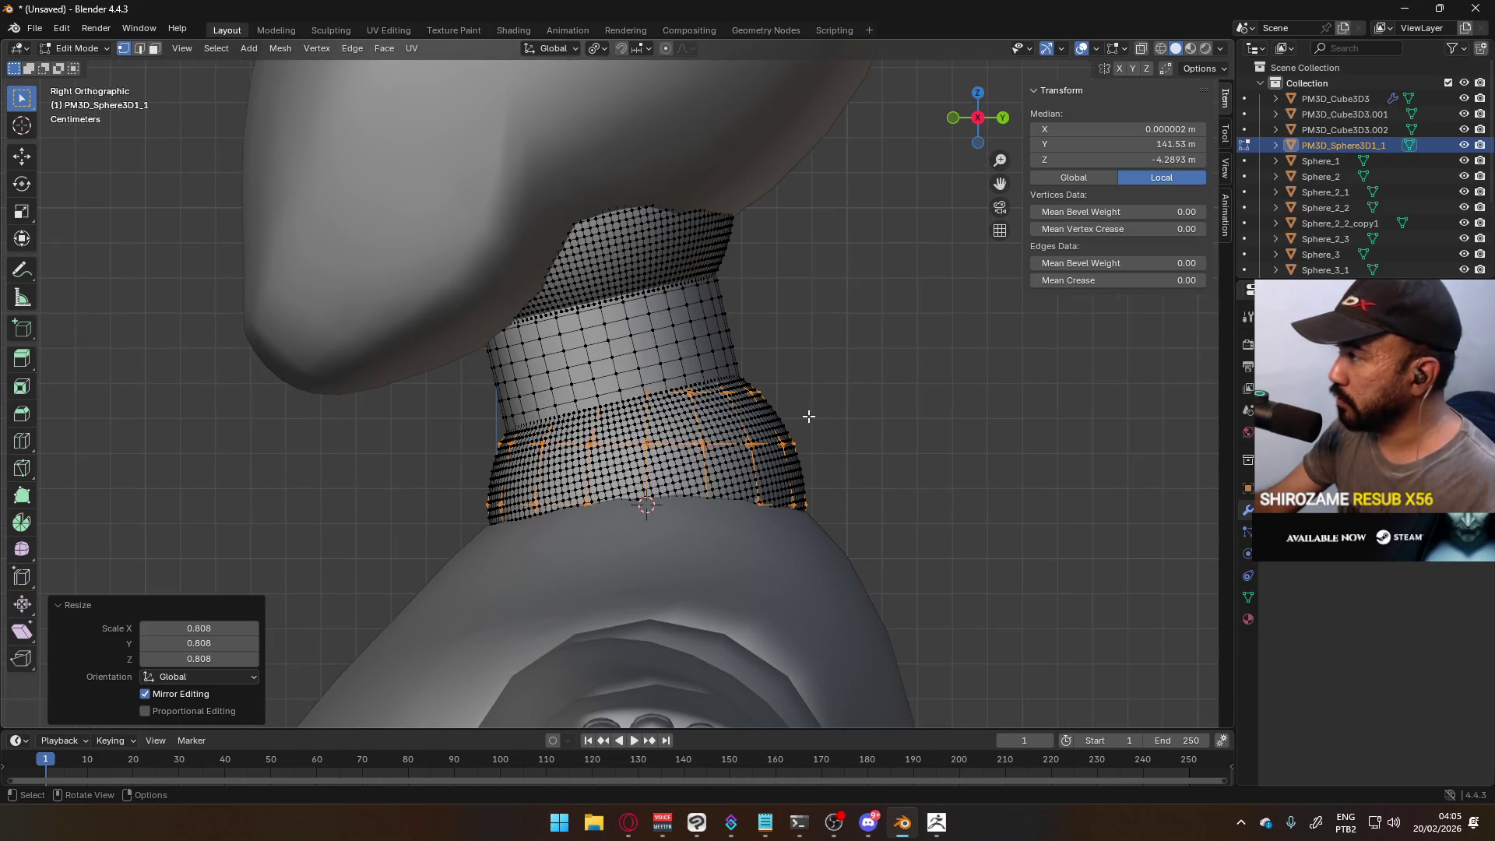
- Separate the sphere into its own object, PM3D_Sphere3D1_1.001, and select it alone
right_click(710, 459)
mouse_move(698, 458)
click(779, 461)
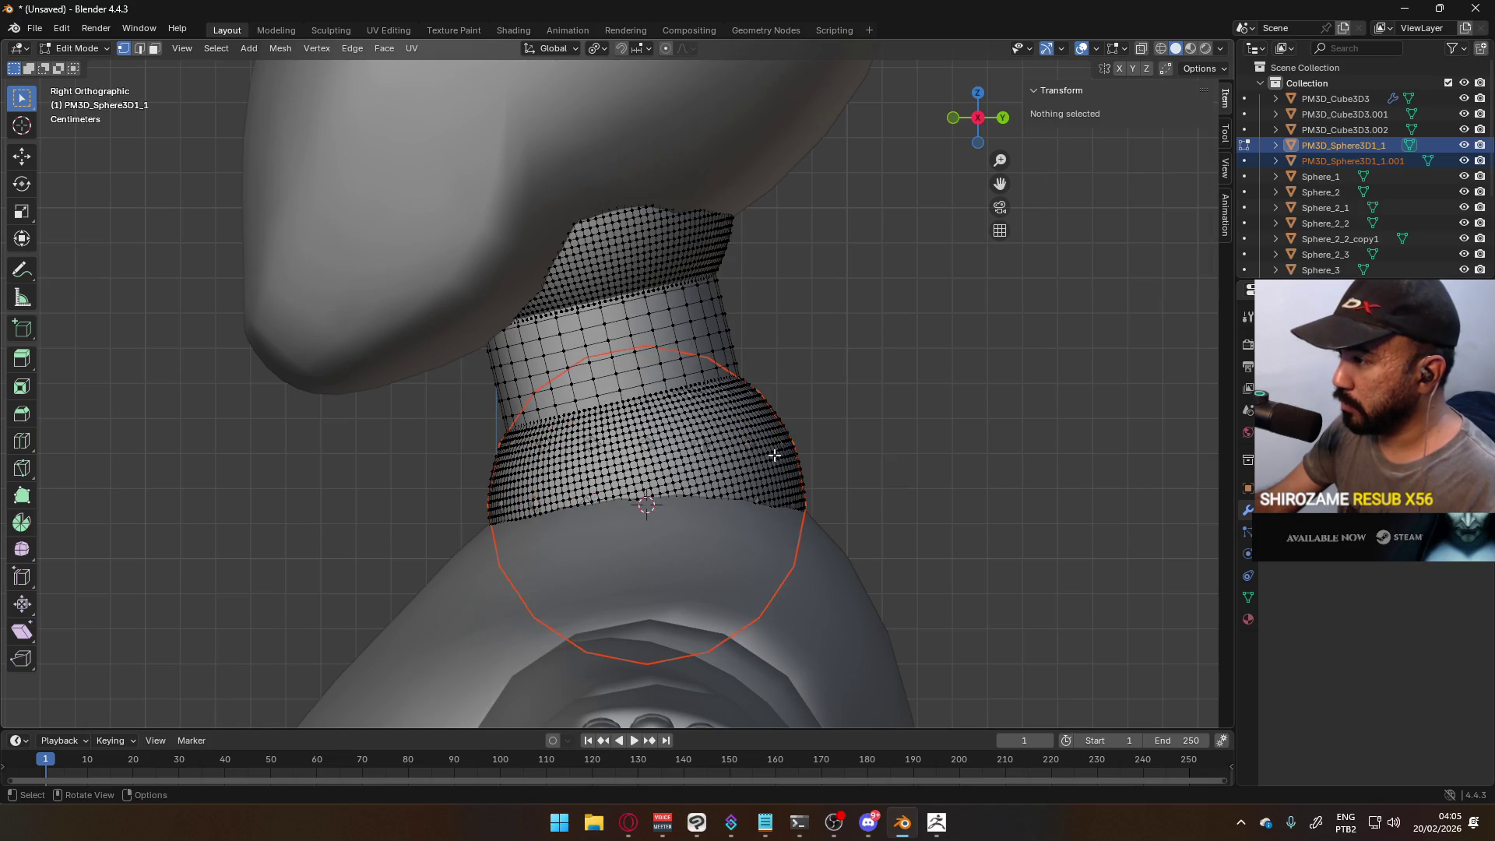
key(Tab)
click(750, 444)
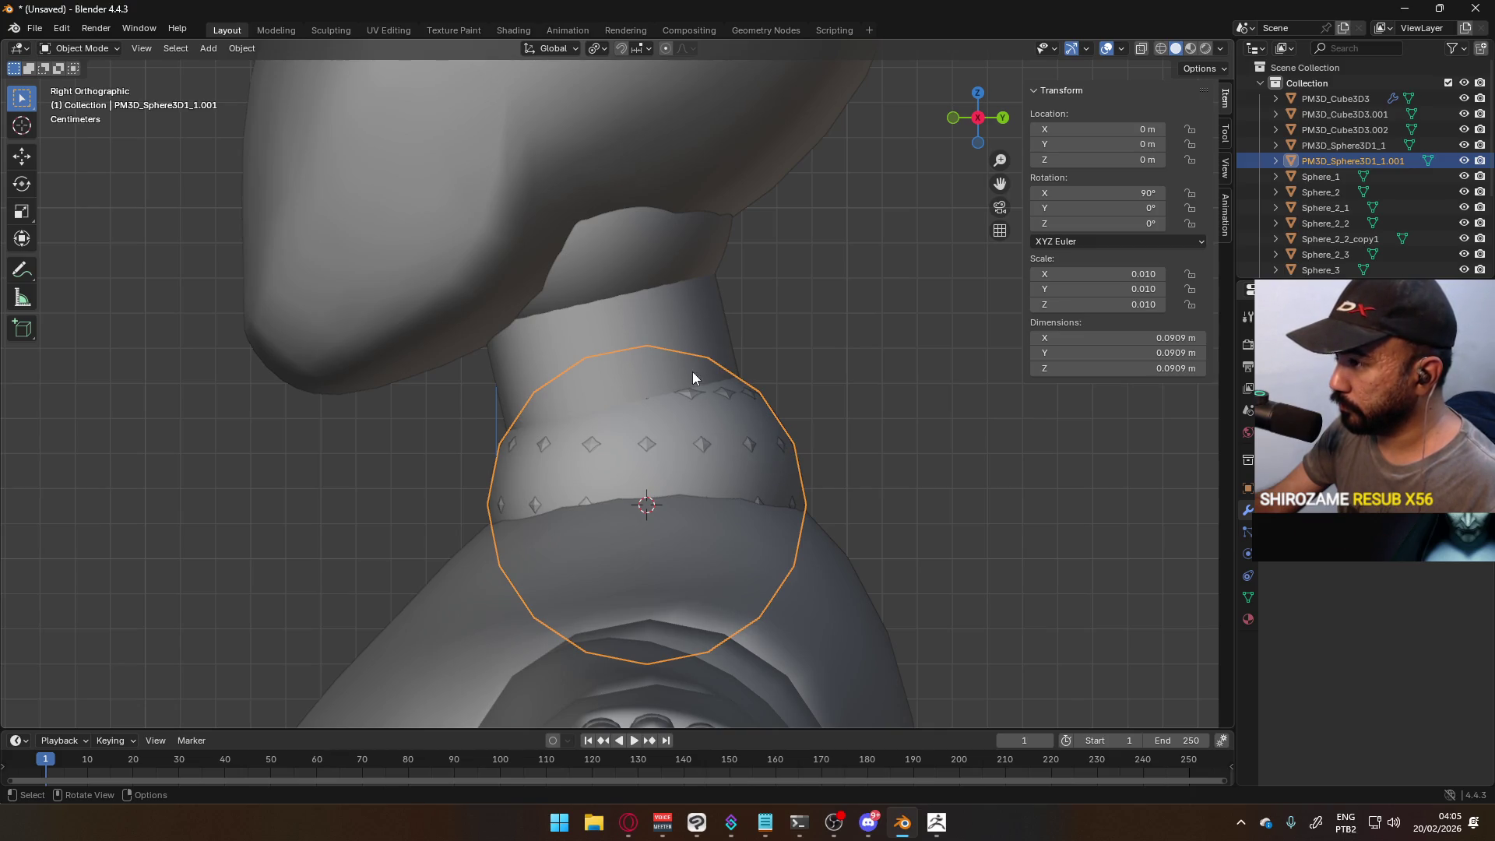
- Change the transform pivot point setting for the neck sphere
key(Tab)
key(Tab)
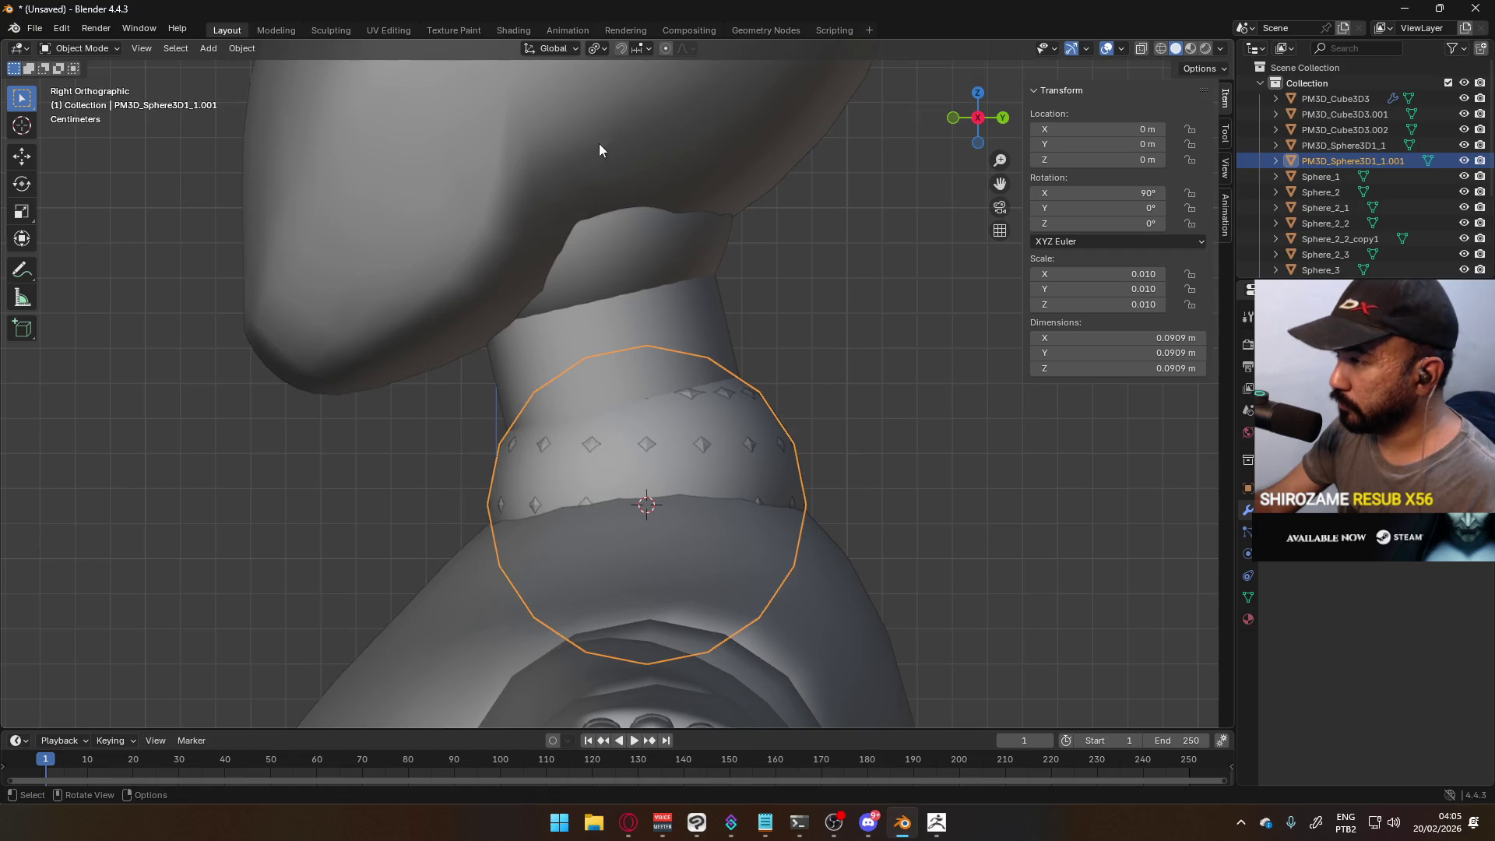
click(598, 49)
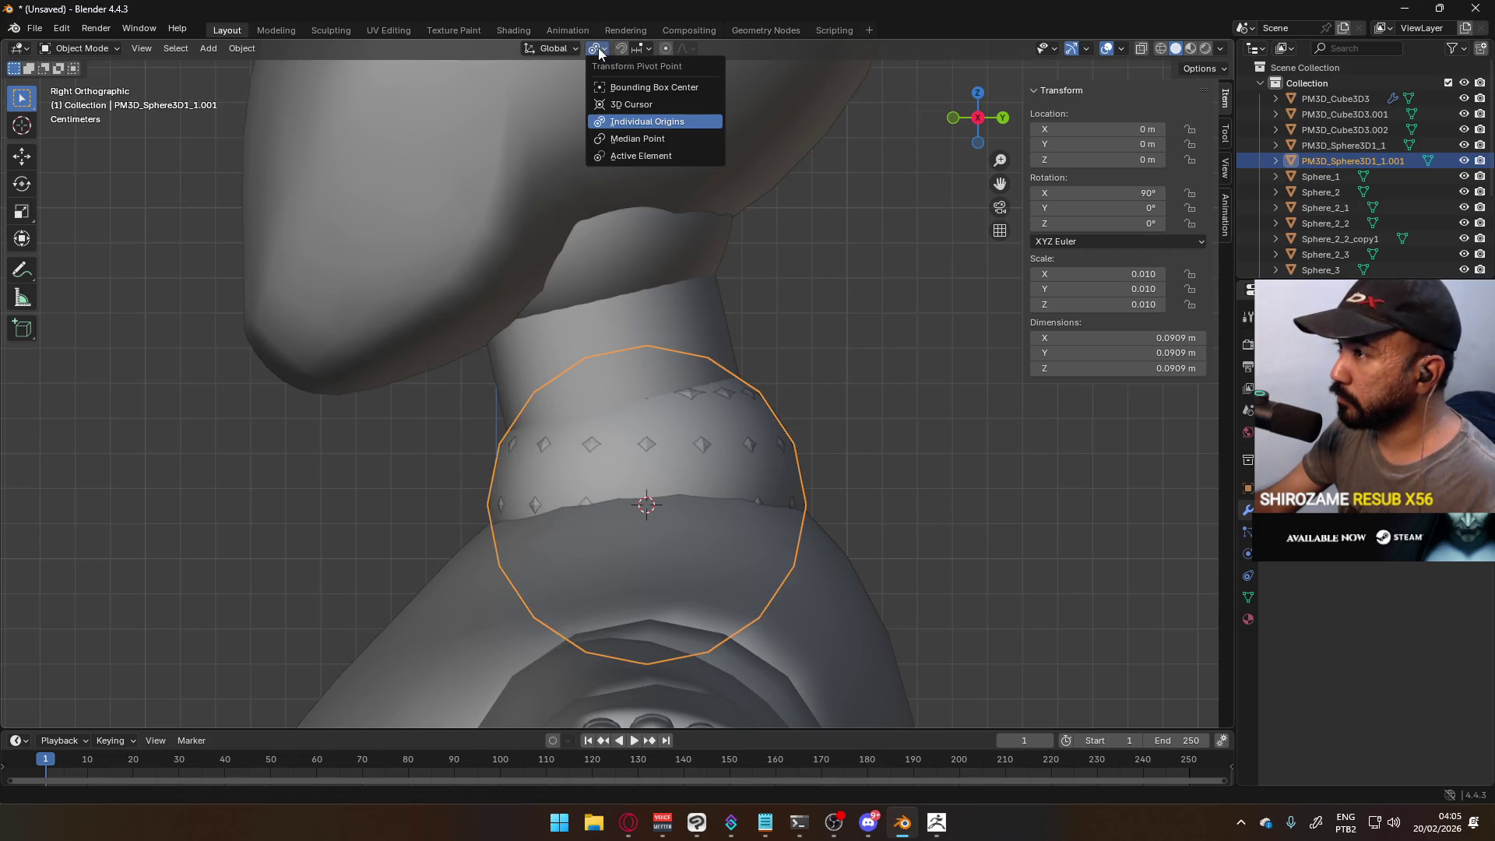
click(647, 139)
key(Tab)
key(Tab)
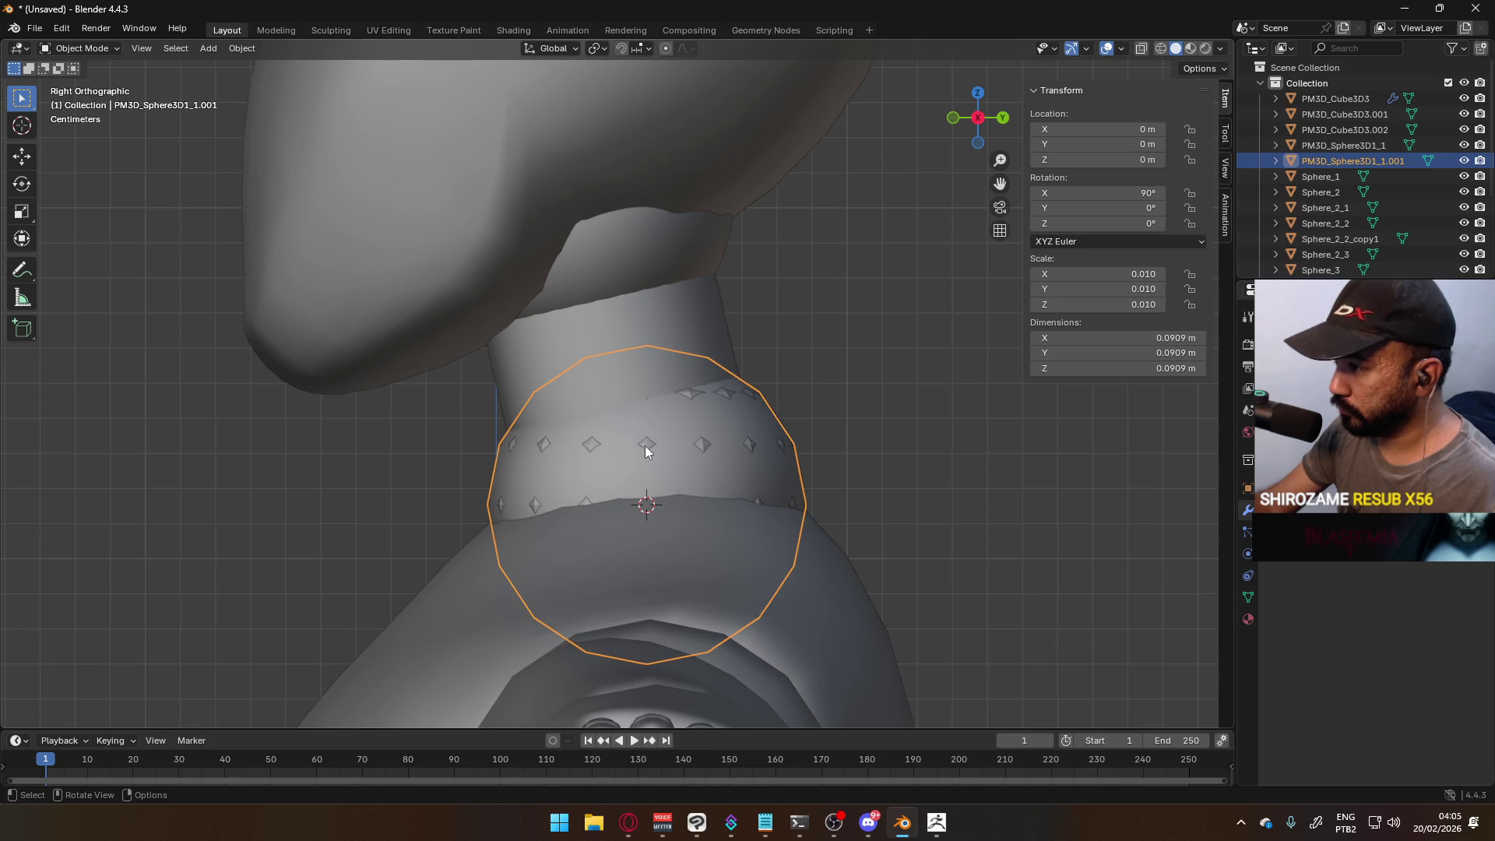
key(Tab)
key(a)
key(q)
key(Escape)
key(Tab)
- Move the neck sphere's origin to the 3D cursor and rotate it in 10-degree snaps
key(q)
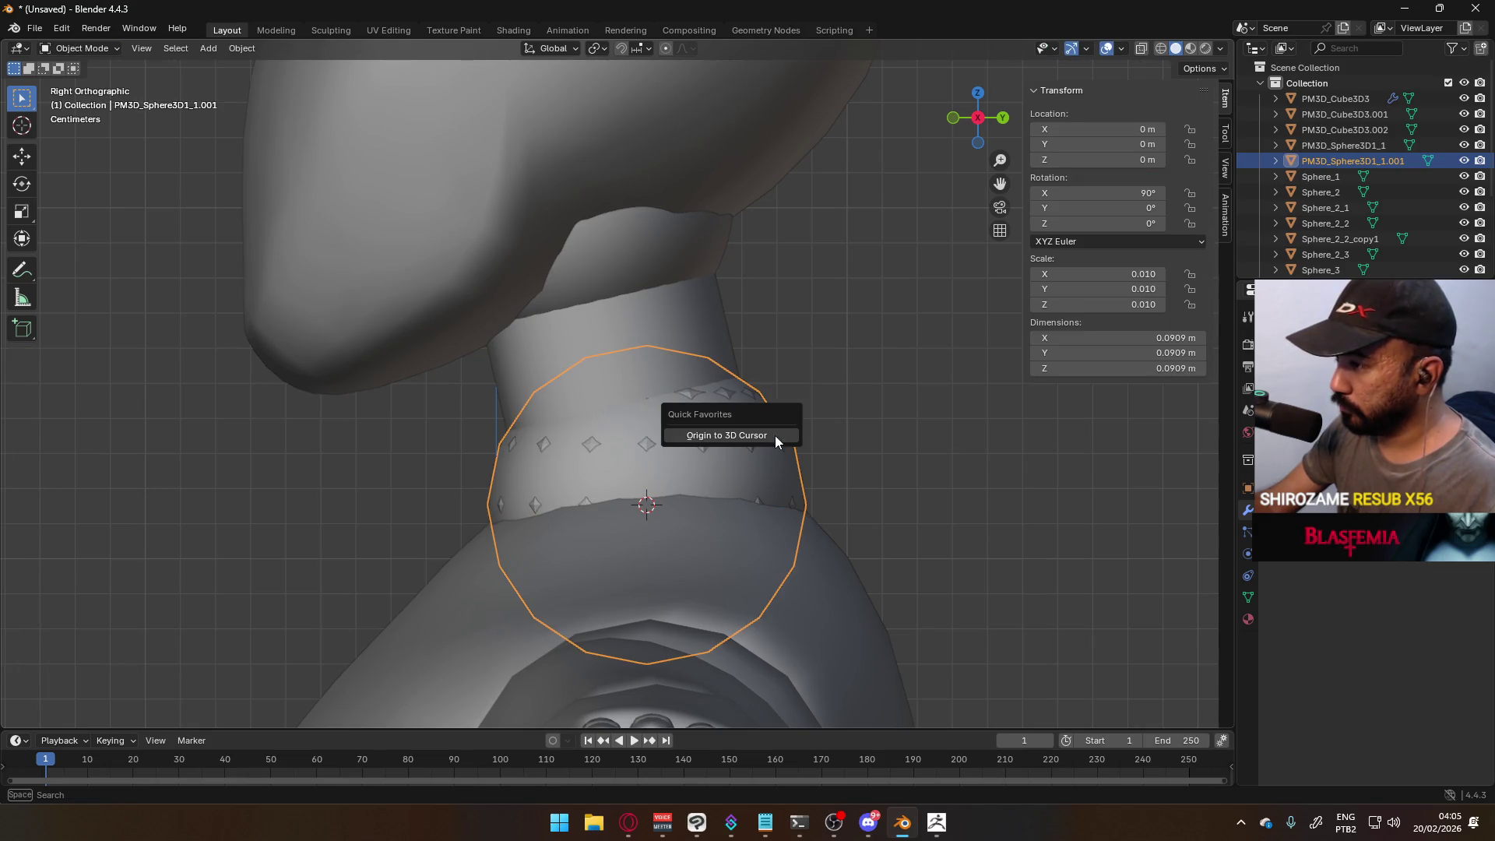
click(774, 436)
key(r)
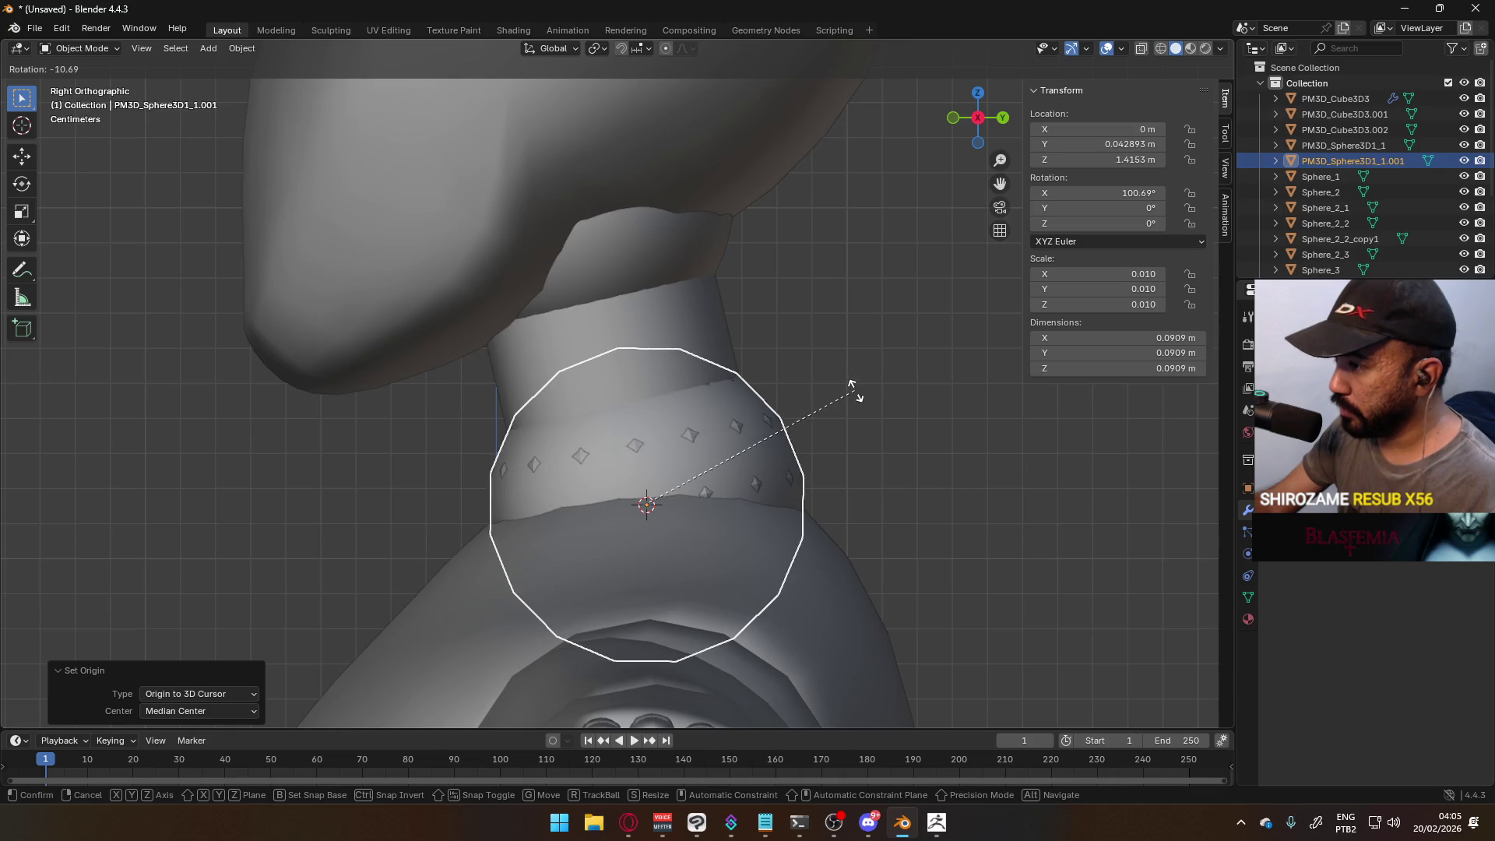
key(ctrl)
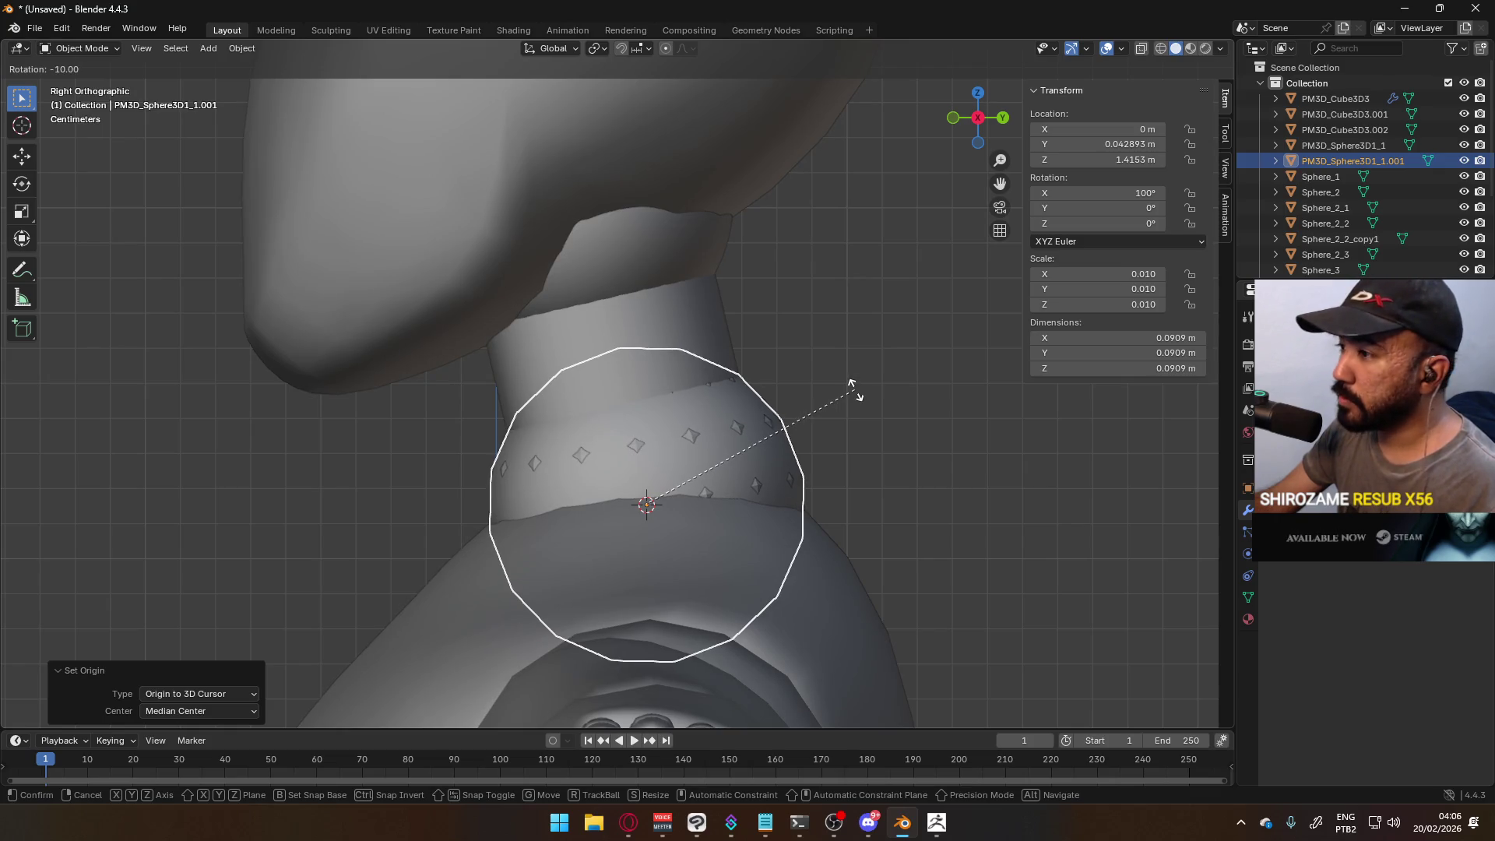
click(855, 391)
- Duplicate the neck sphere and move the copy along Y up under the head, in X-ray view
key(shift+d)
right_click(829, 400)
key(g)
key(y)
key(y)
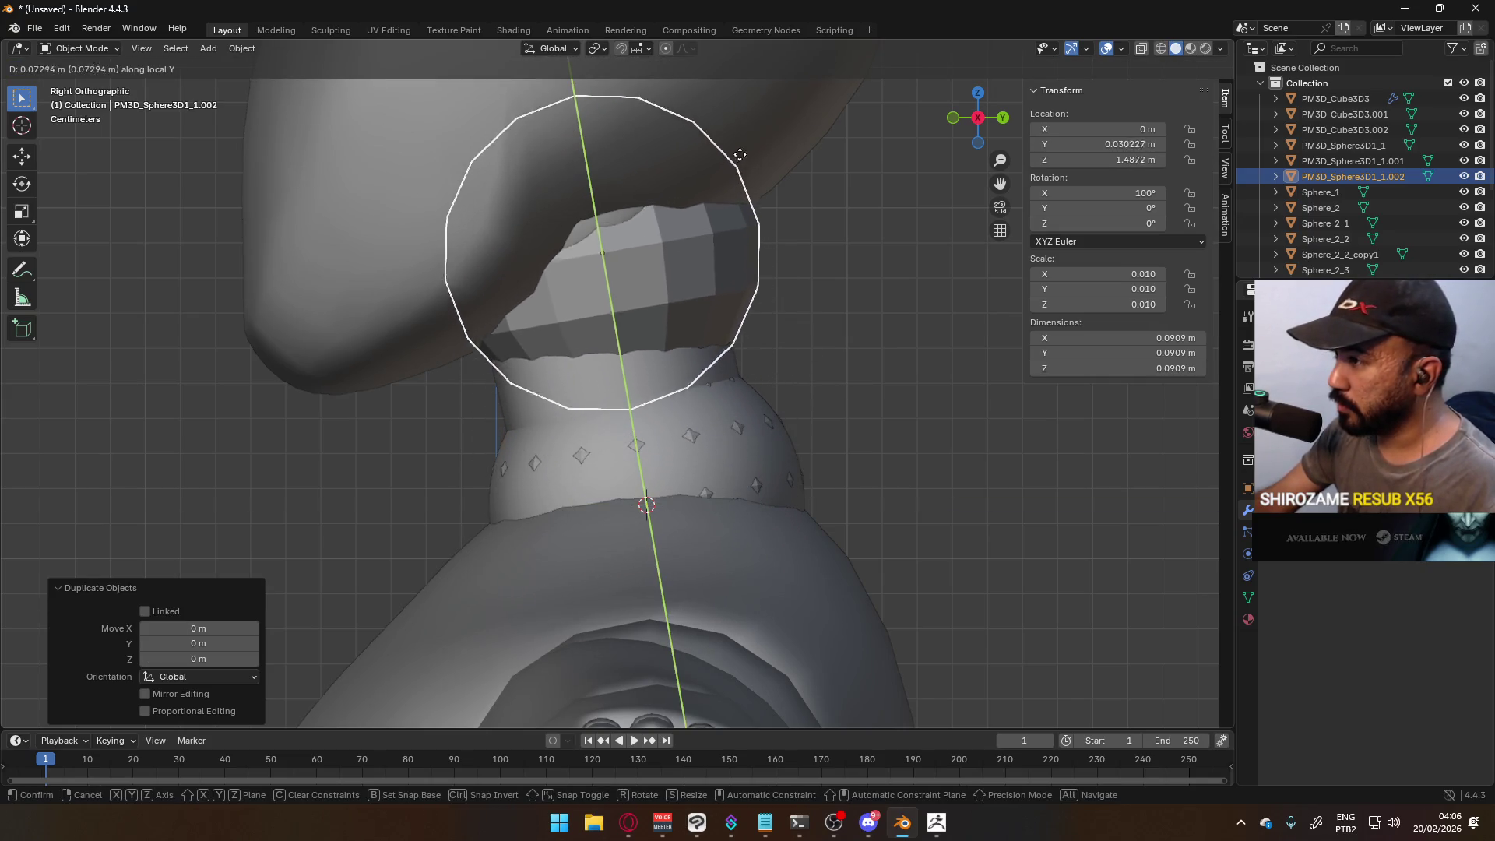
click(672, 86)
key(alt+z)
scroll(724, 164, up, 2)
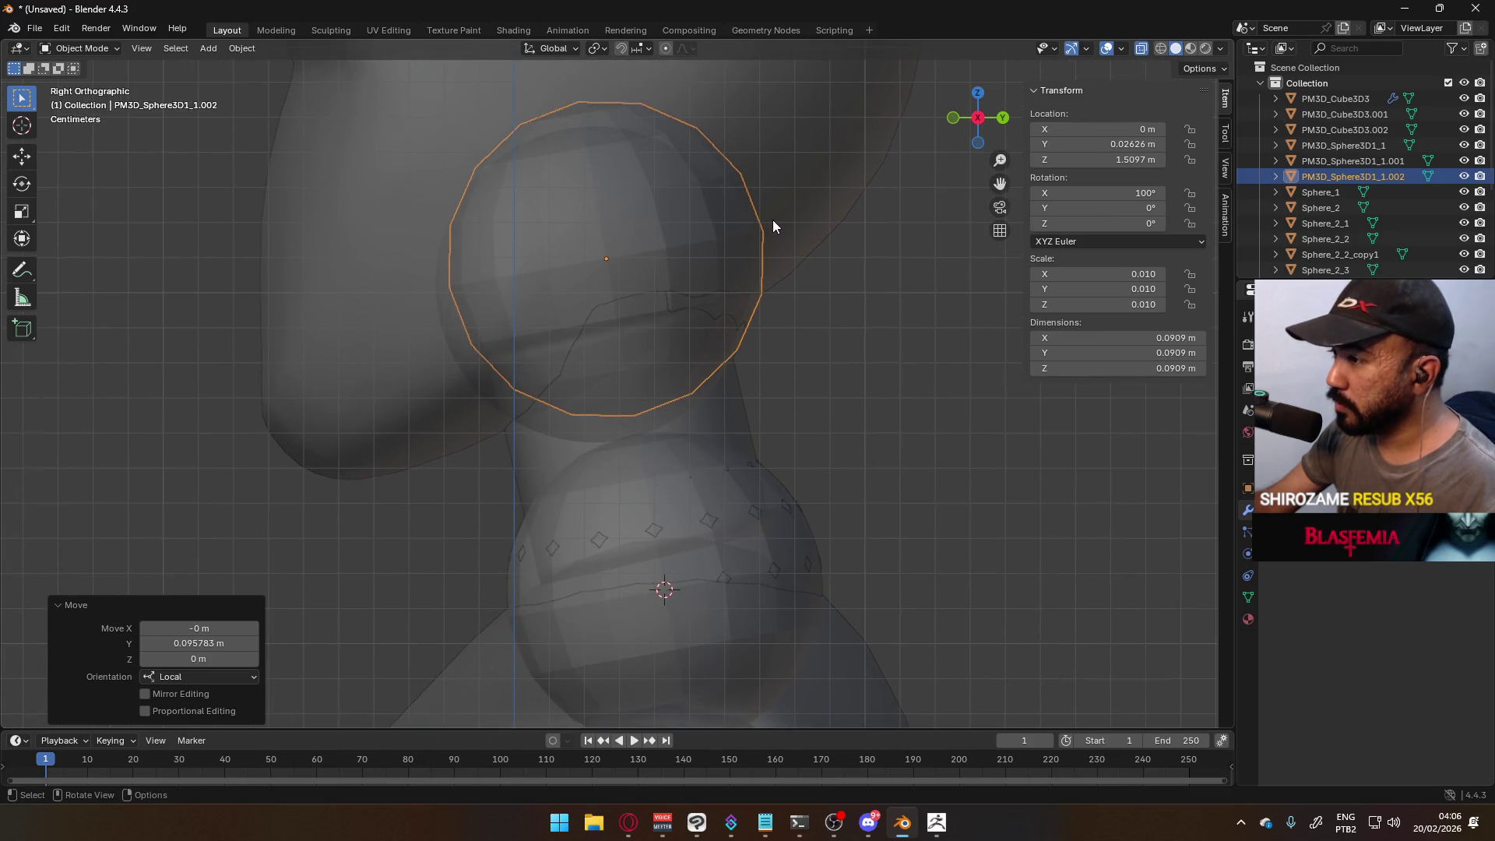
- Undo the duplicate and discard a trial 5-degree tilt of the neck sphere
key(ctrl+z)
key(ctrl+z)
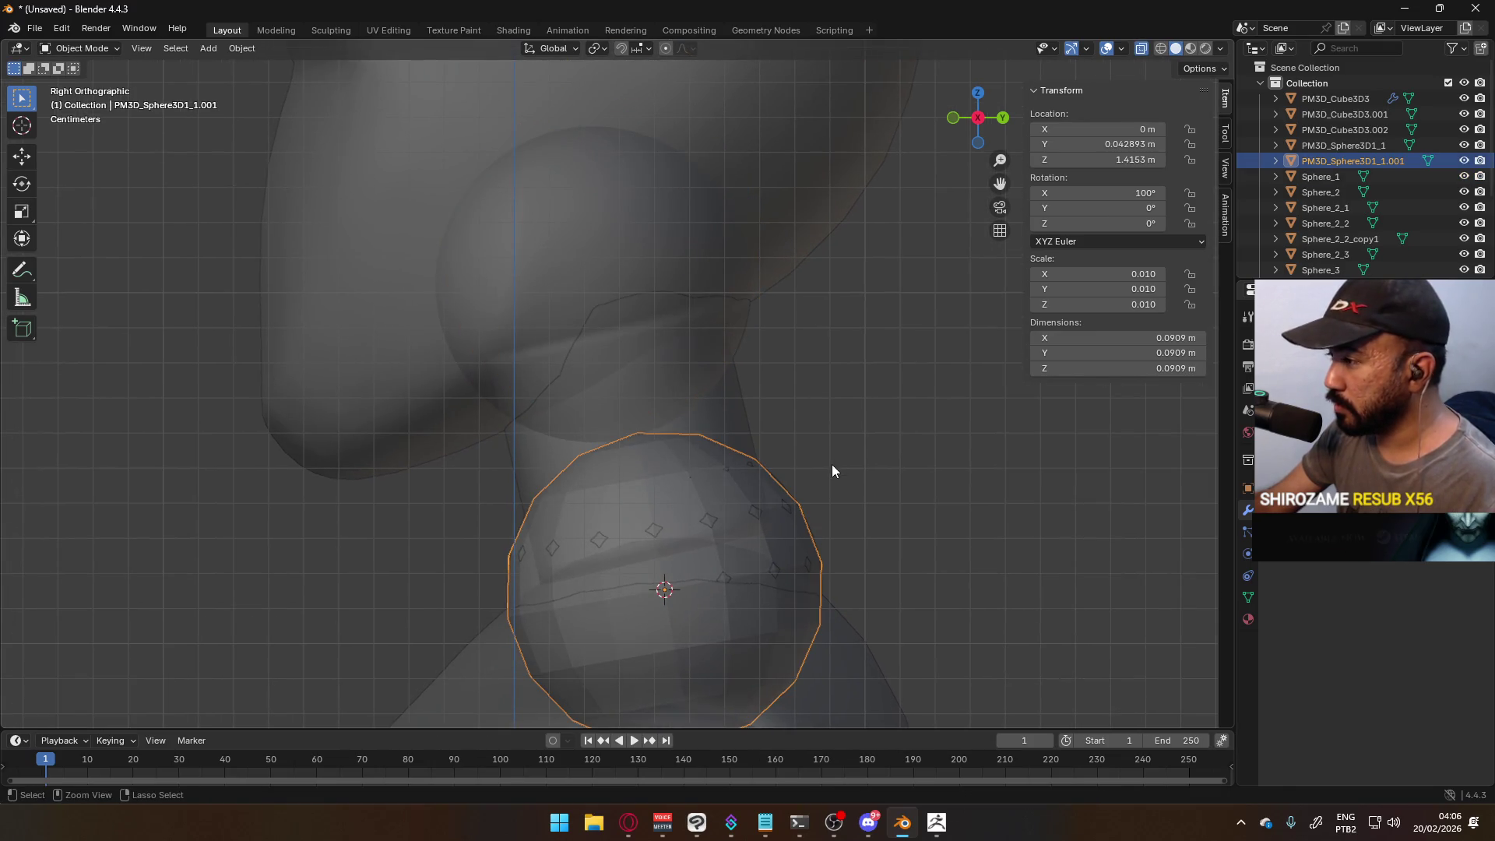
key(r)
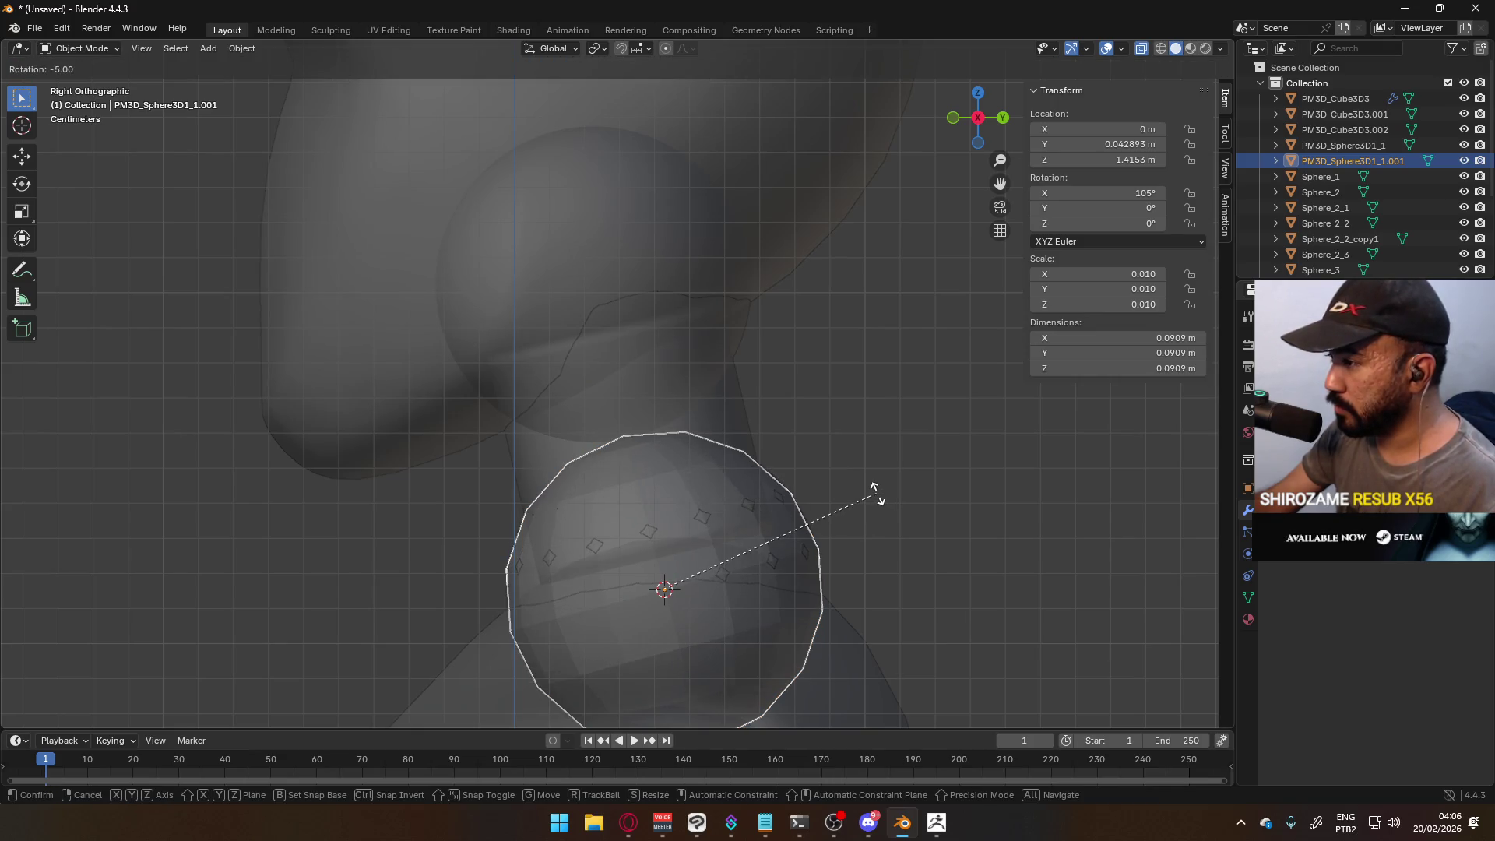
click(876, 497)
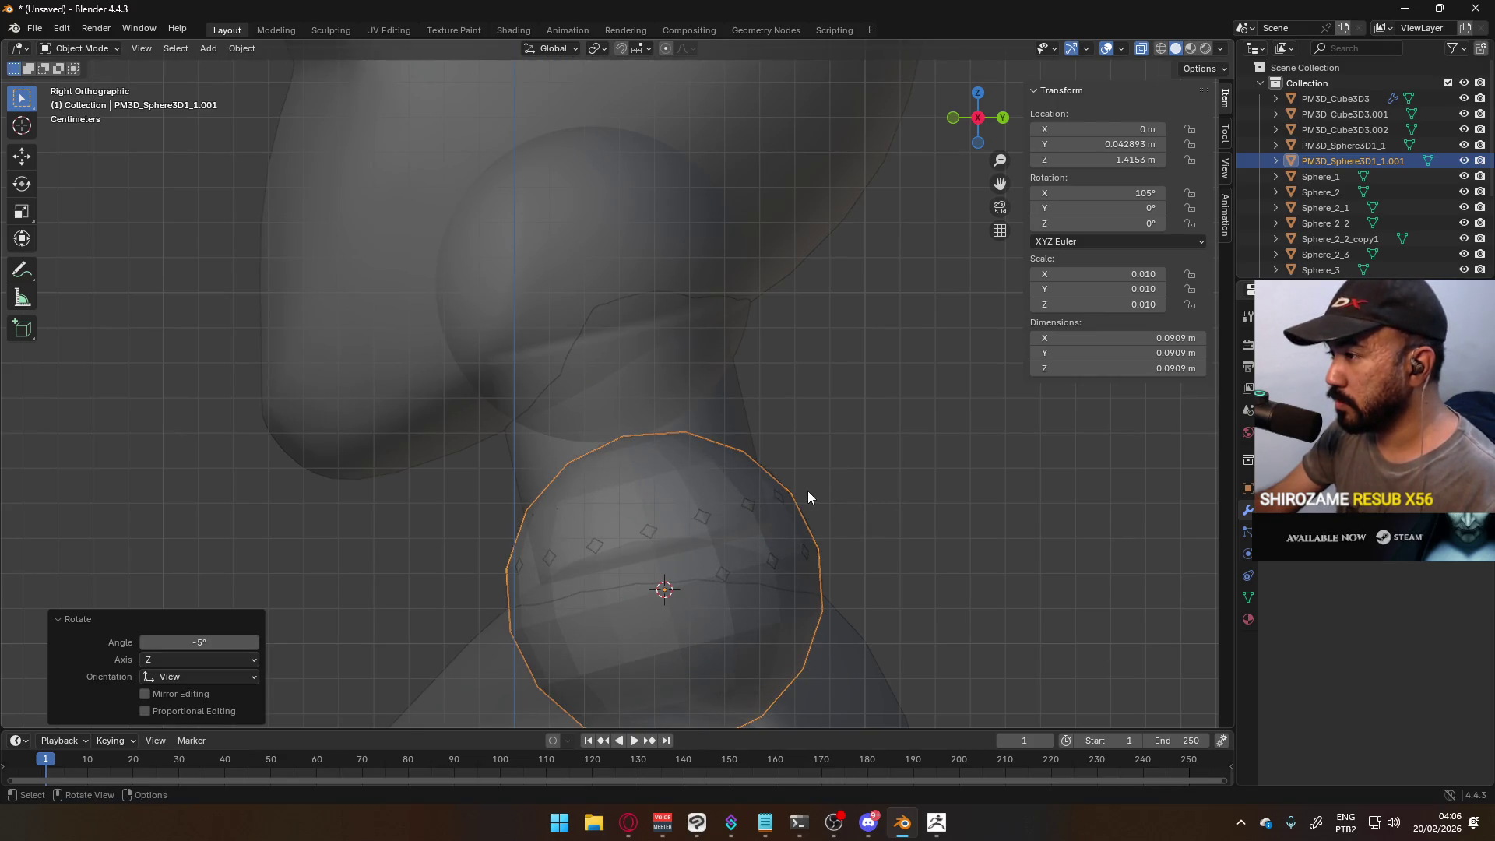
key(g)
key(Escape)
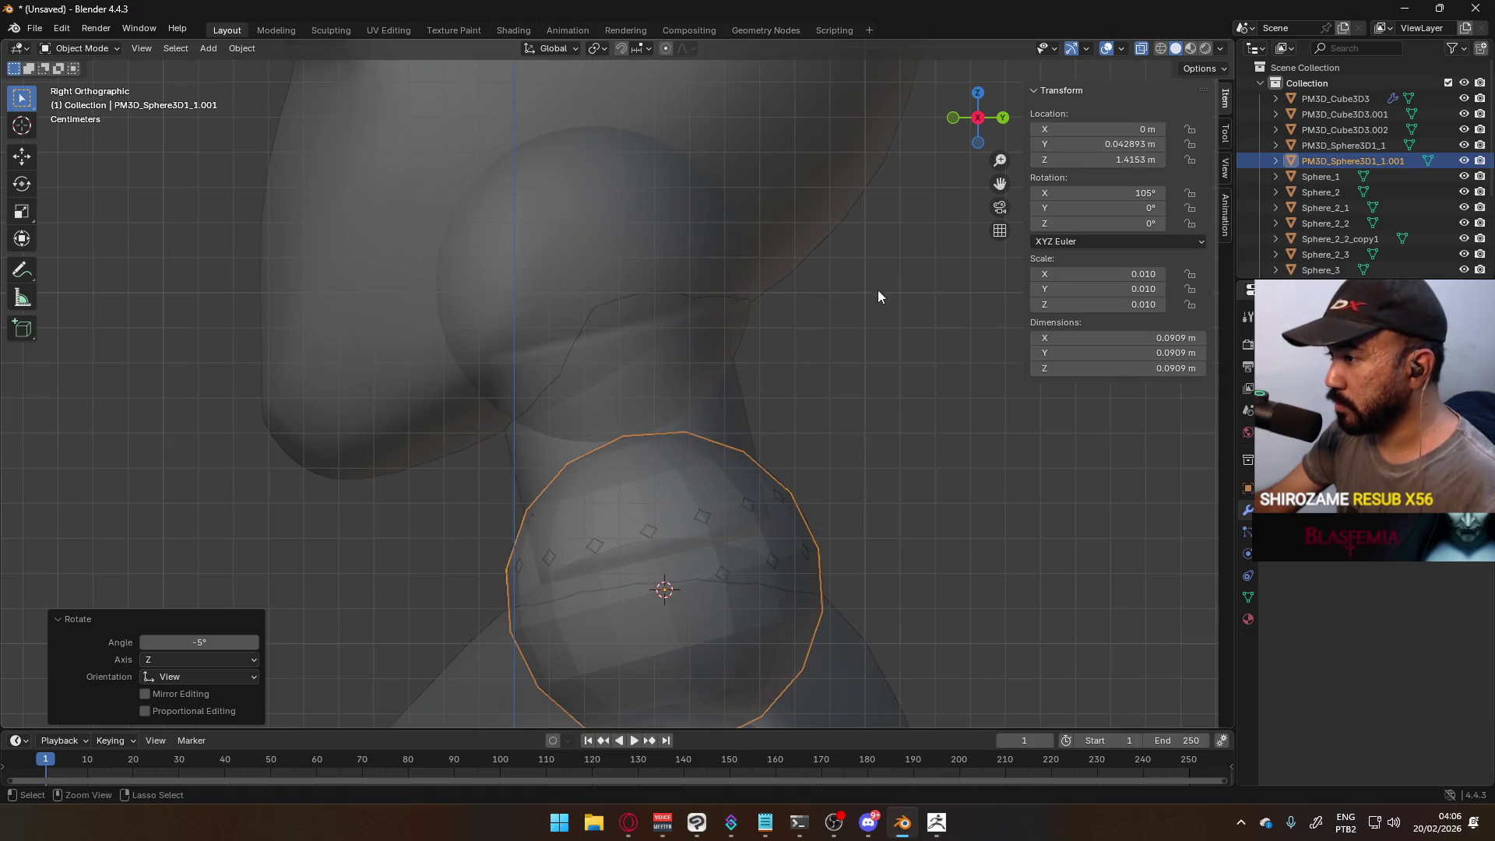
key(ctrl+z)
- Move the neck sphere up under the head to Z 1.5021 m, then edit PM3D_Sphere3D1_1's mesh
key(g)
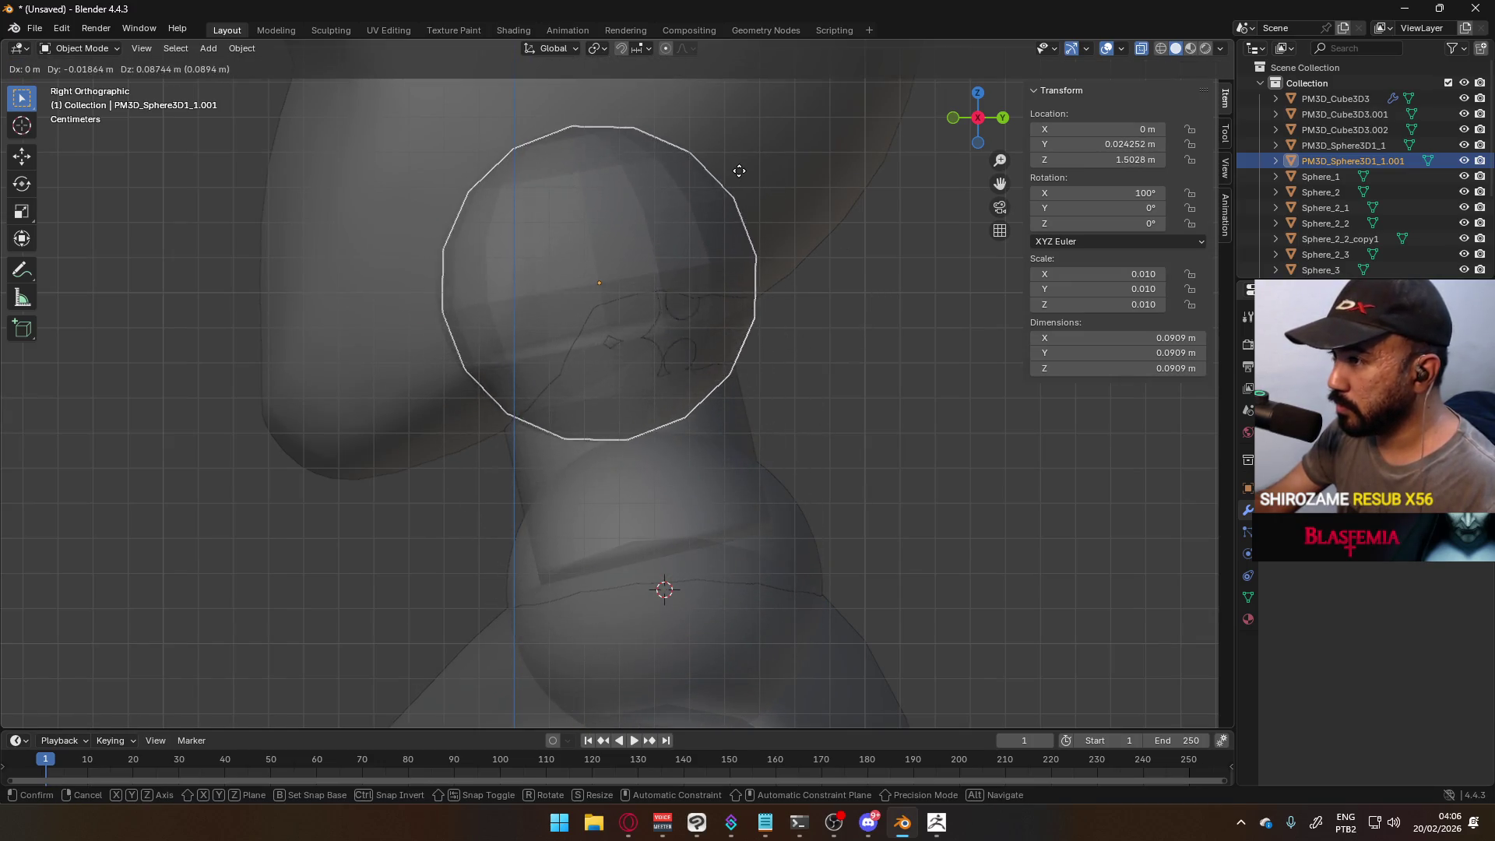
click(734, 173)
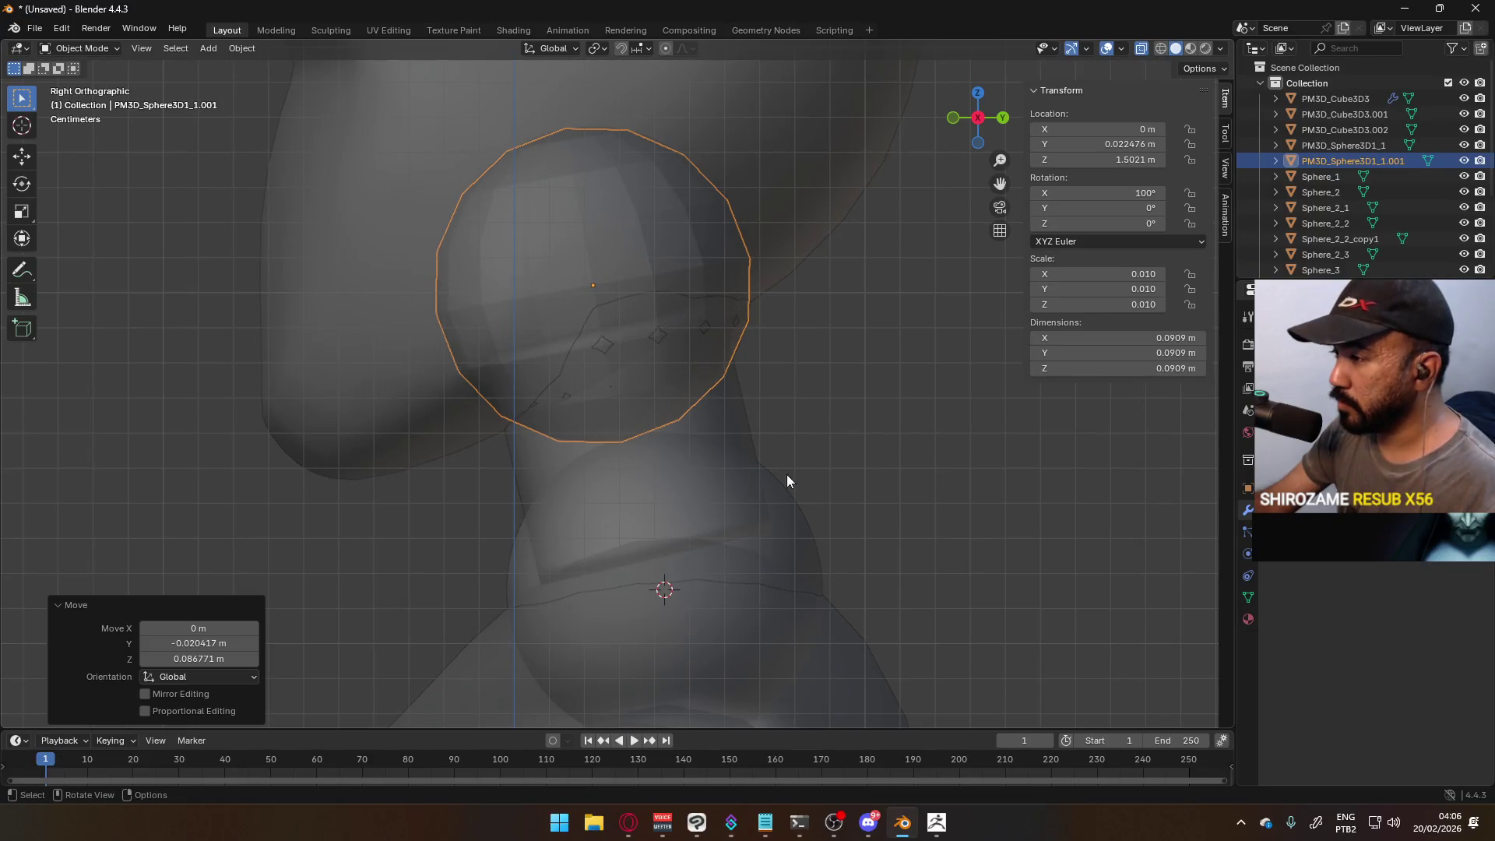
click(774, 475)
key(Tab)
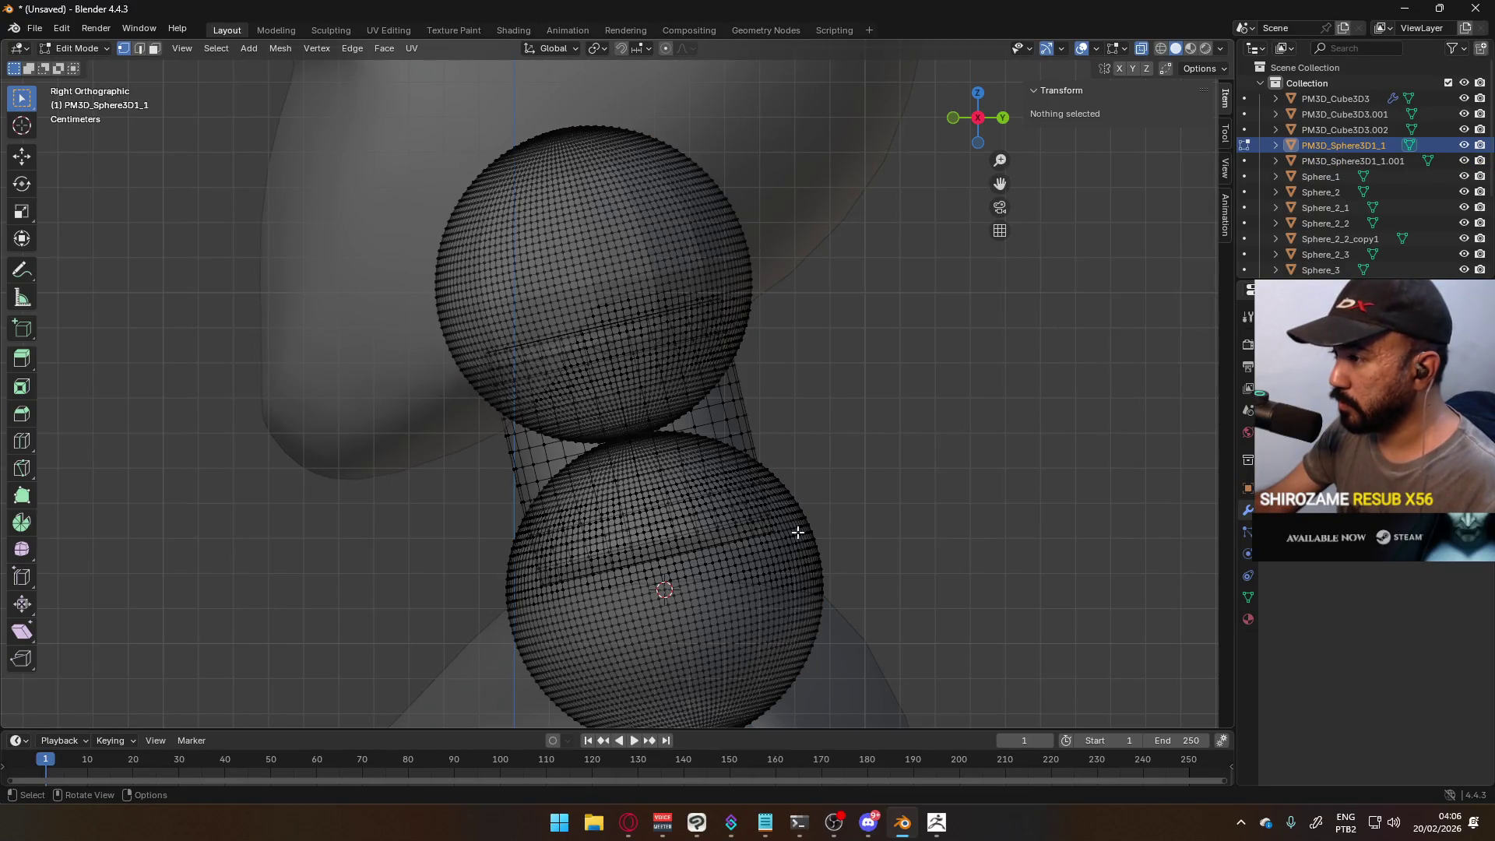
- Select both dense spheres in the neck mesh and delete them
key(l)
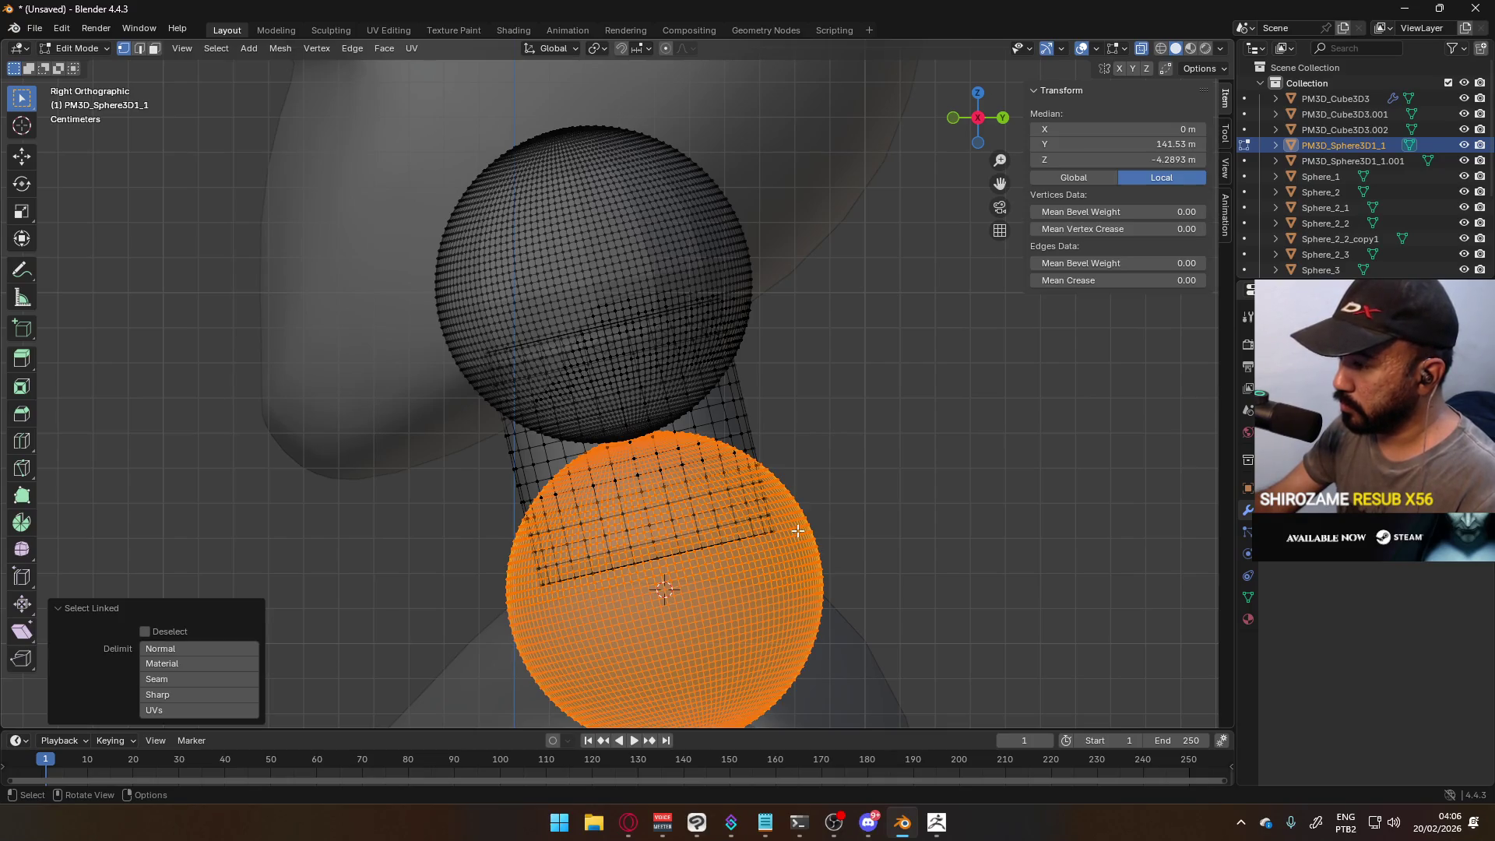
key(l)
key(x)
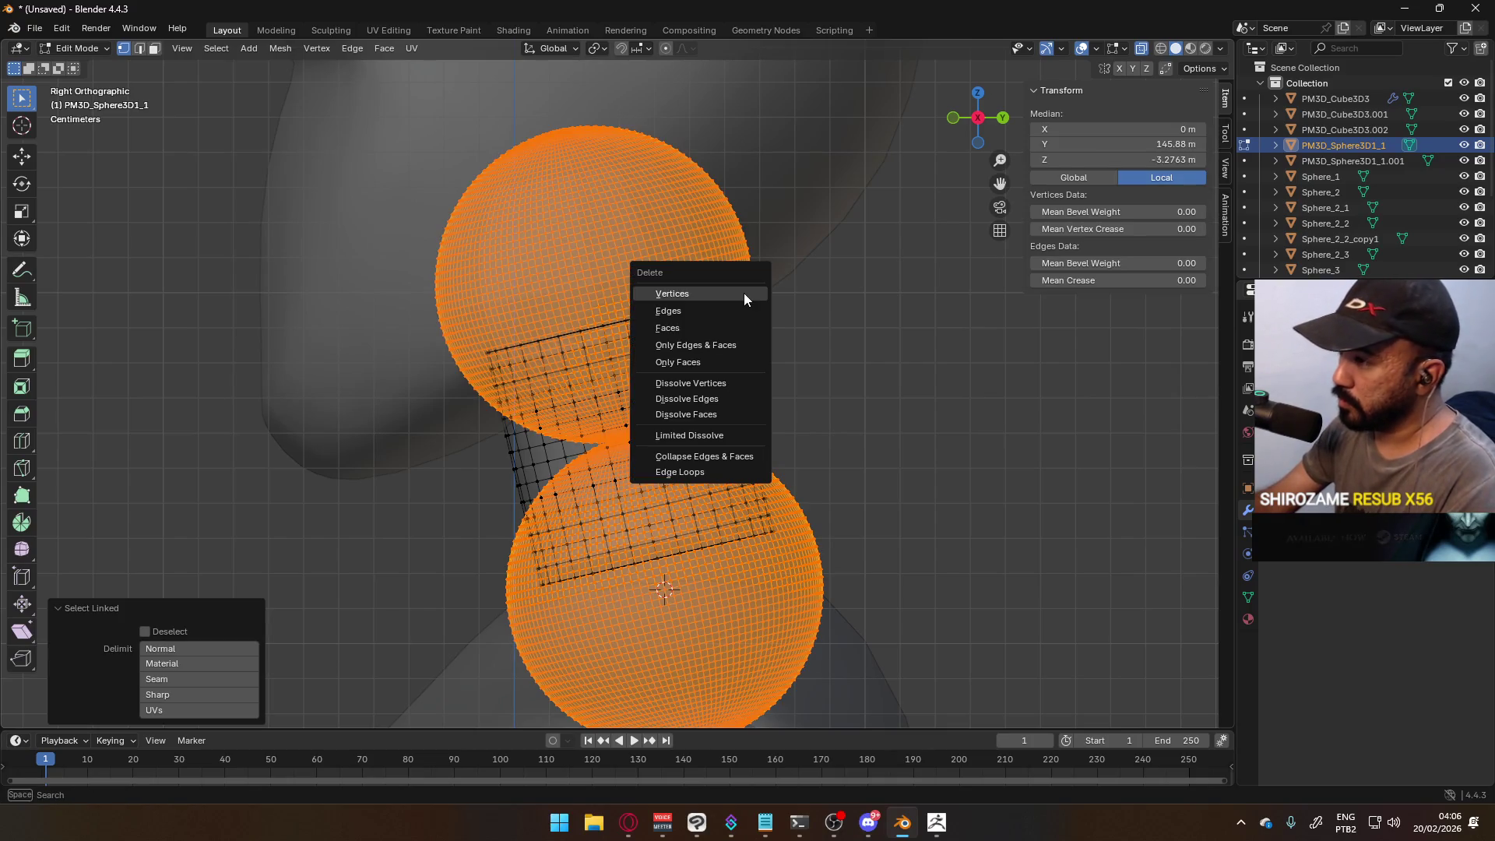
click(724, 326)
key(KP_1)
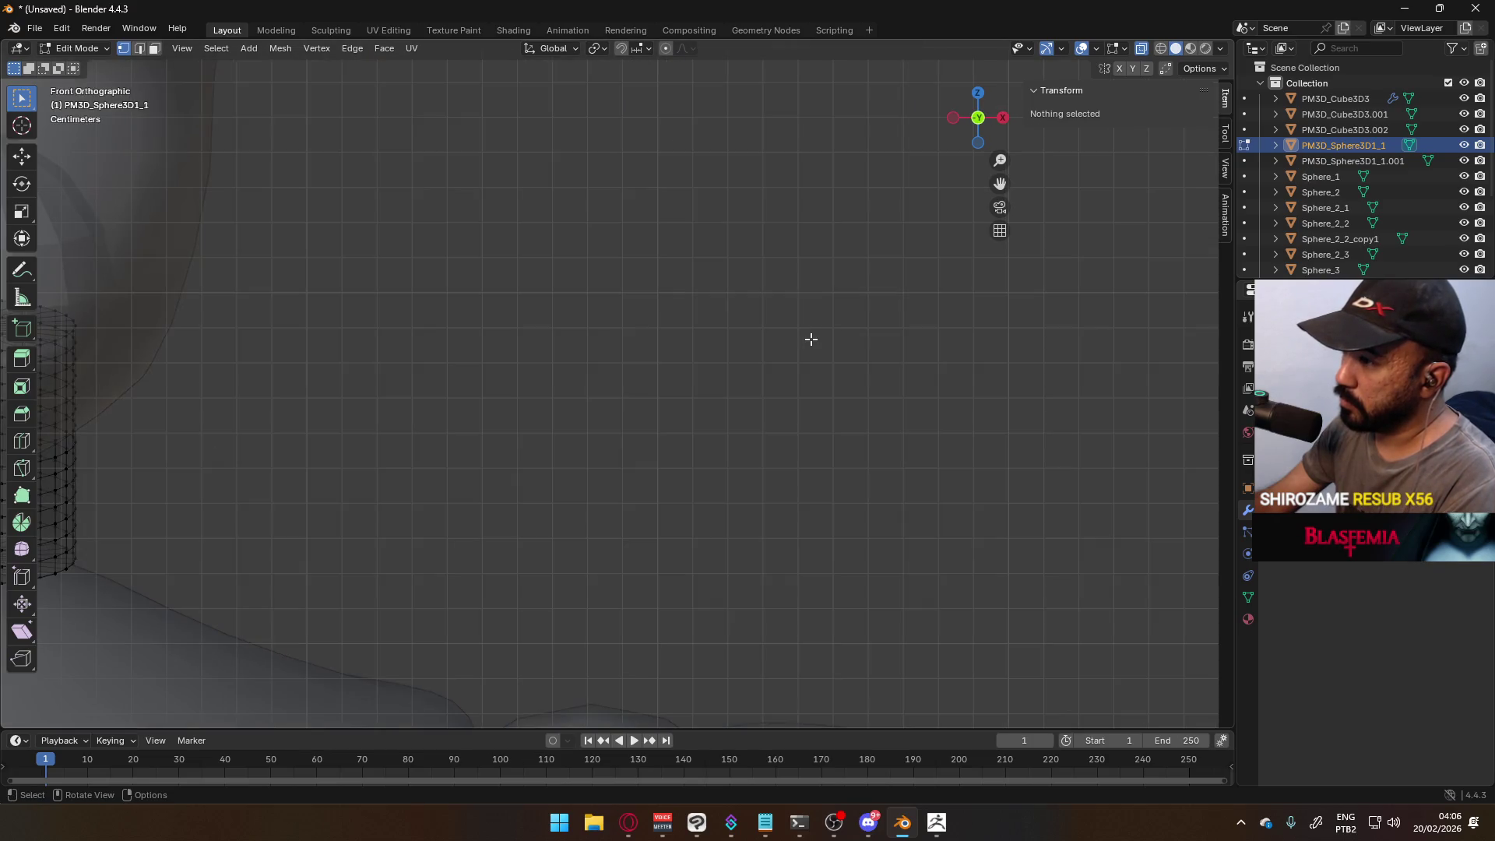
scroll(563, 380, down, 3)
scroll(563, 380, down, 2)
scroll(460, 390, up, 2)
- Select the low-poly neck sphere and open its mesh for editing
key(Tab)
key(alt+a)
mouse_move(568, 408)
middle_down()
mouse_move(589, 397)
mouse_move(502, 399)
mouse_move(414, 370)
mouse_move(468, 382)
middle_up()
click(642, 408)
key(Tab)
key(Tab)
mouse_move(658, 413)
middle_down()
mouse_move(736, 445)
mouse_move(787, 426)
mouse_move(690, 394)
middle_up()
scroll(574, 390, up, 2)
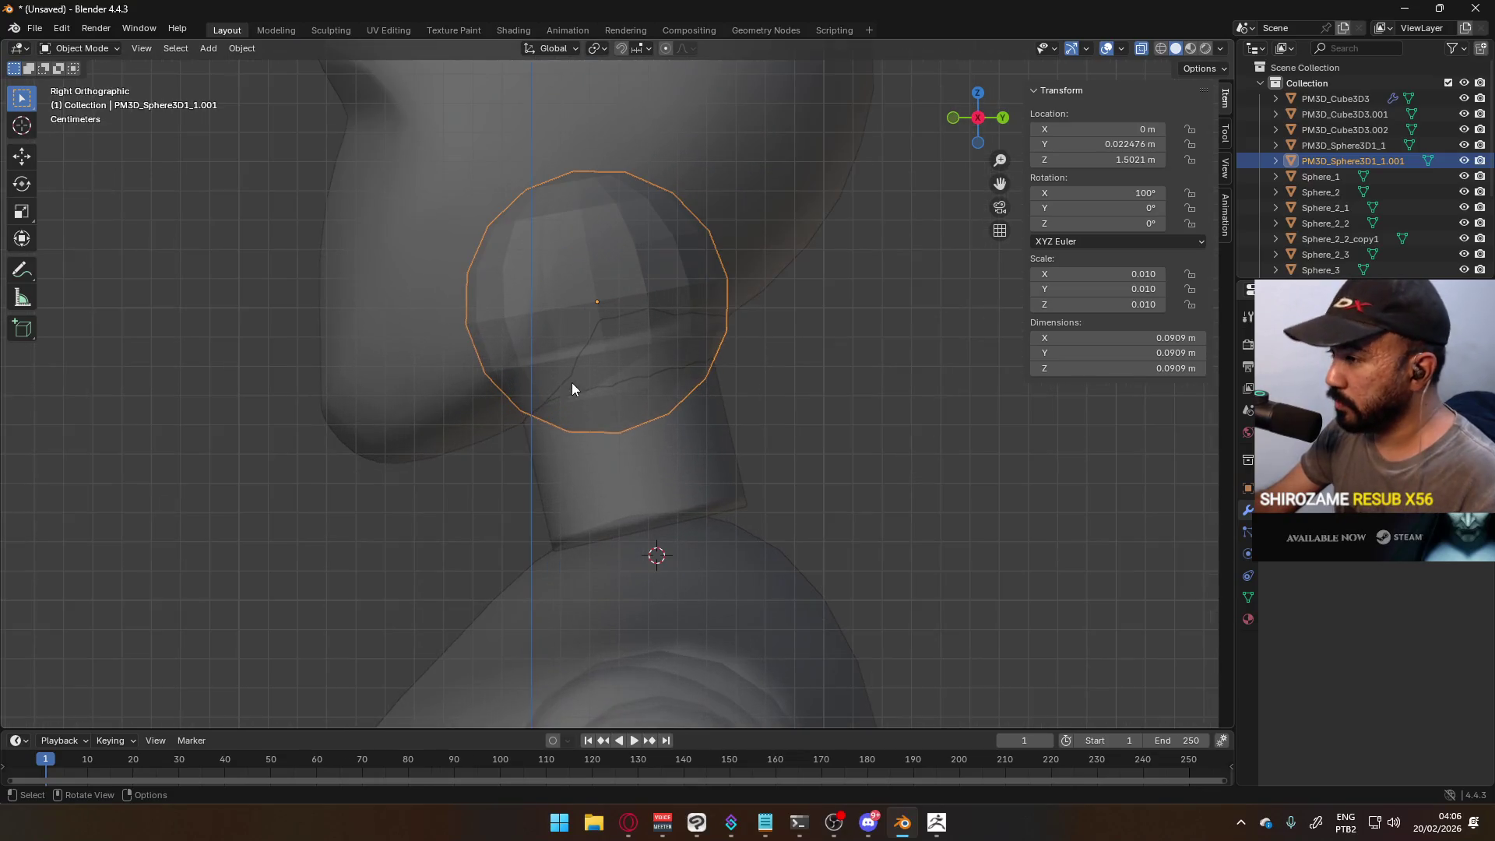
- Duplicate the sphere, move the copy to the neck base and tilt it about 4.45 degrees
key(shift+d)
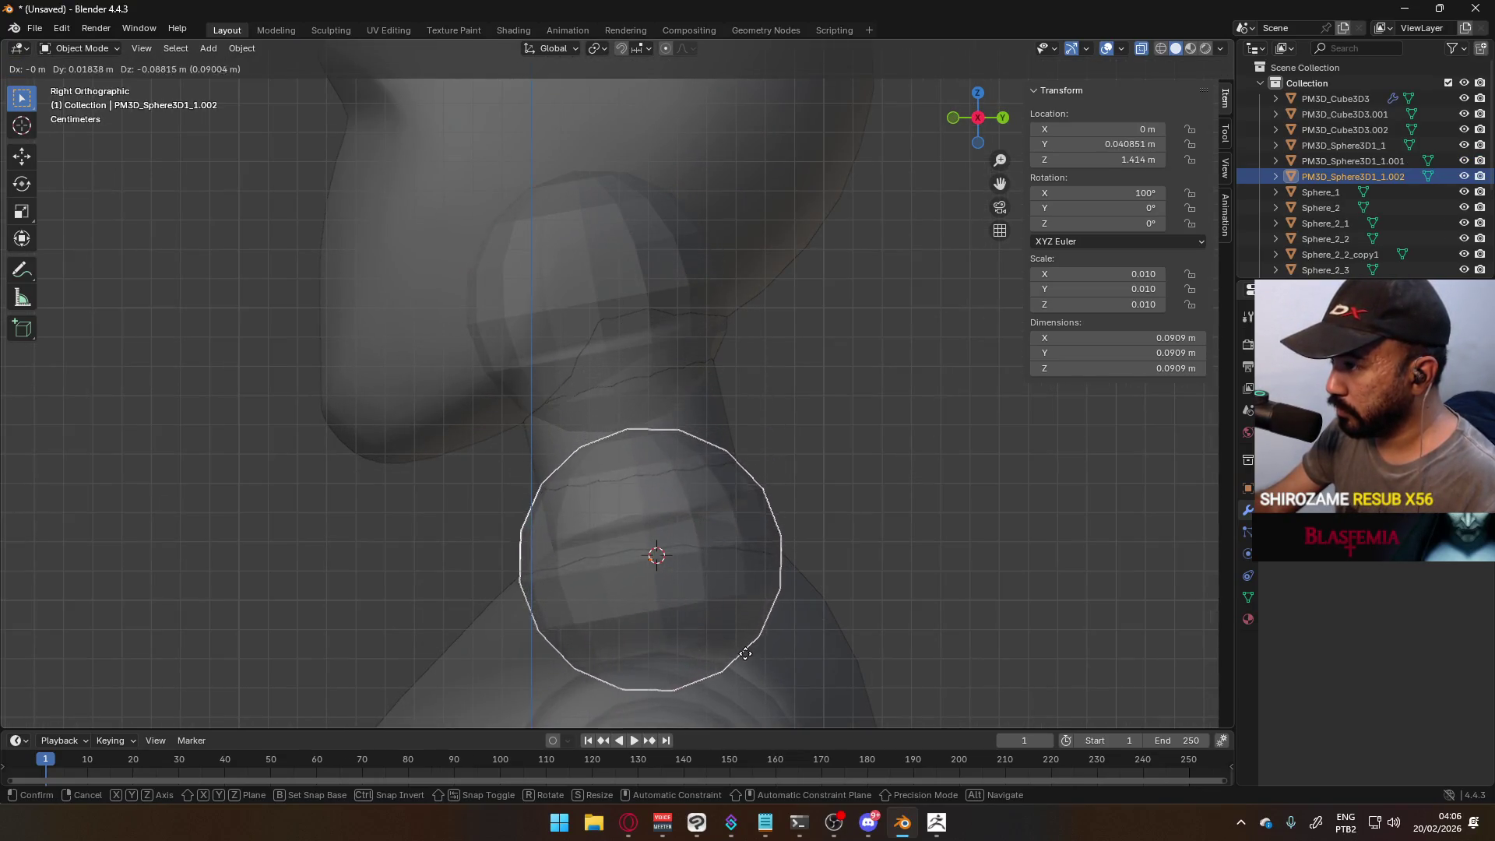
right_click(743, 661)
key(g)
key(y)
key(y)
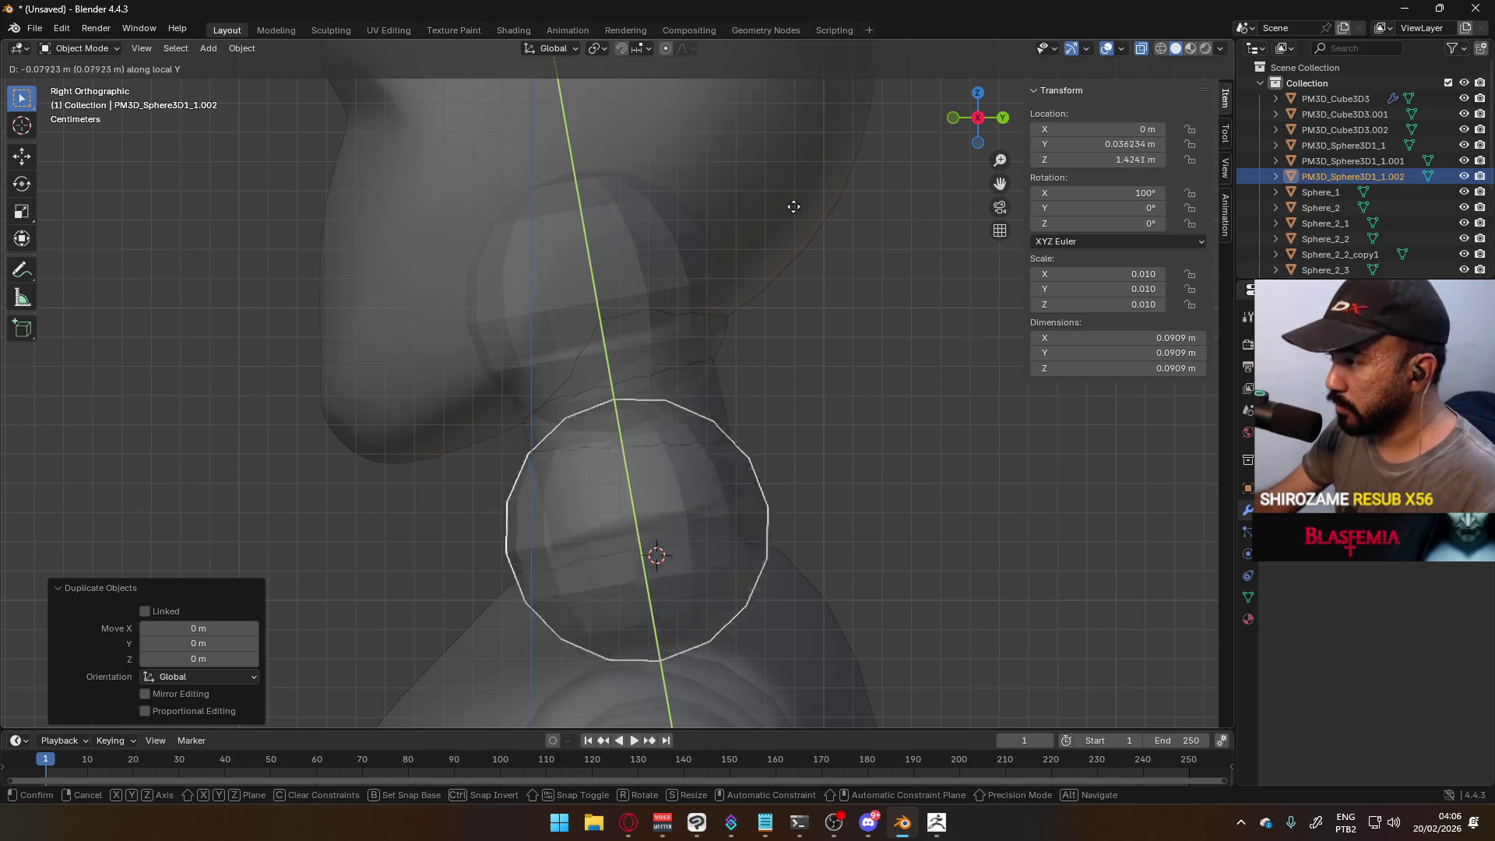
click(825, 280)
key(g)
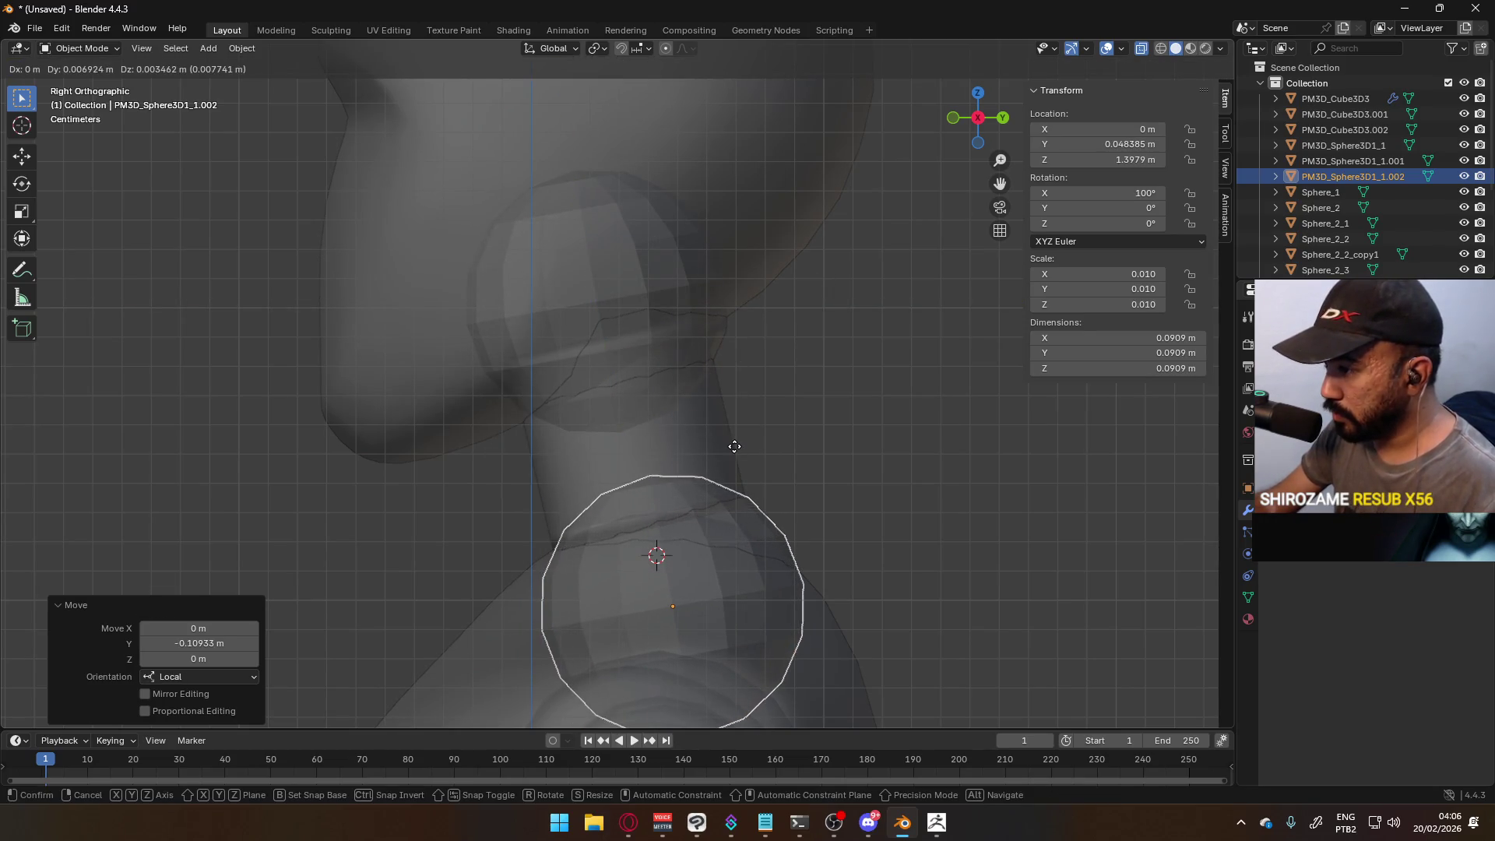
click(728, 437)
key(r)
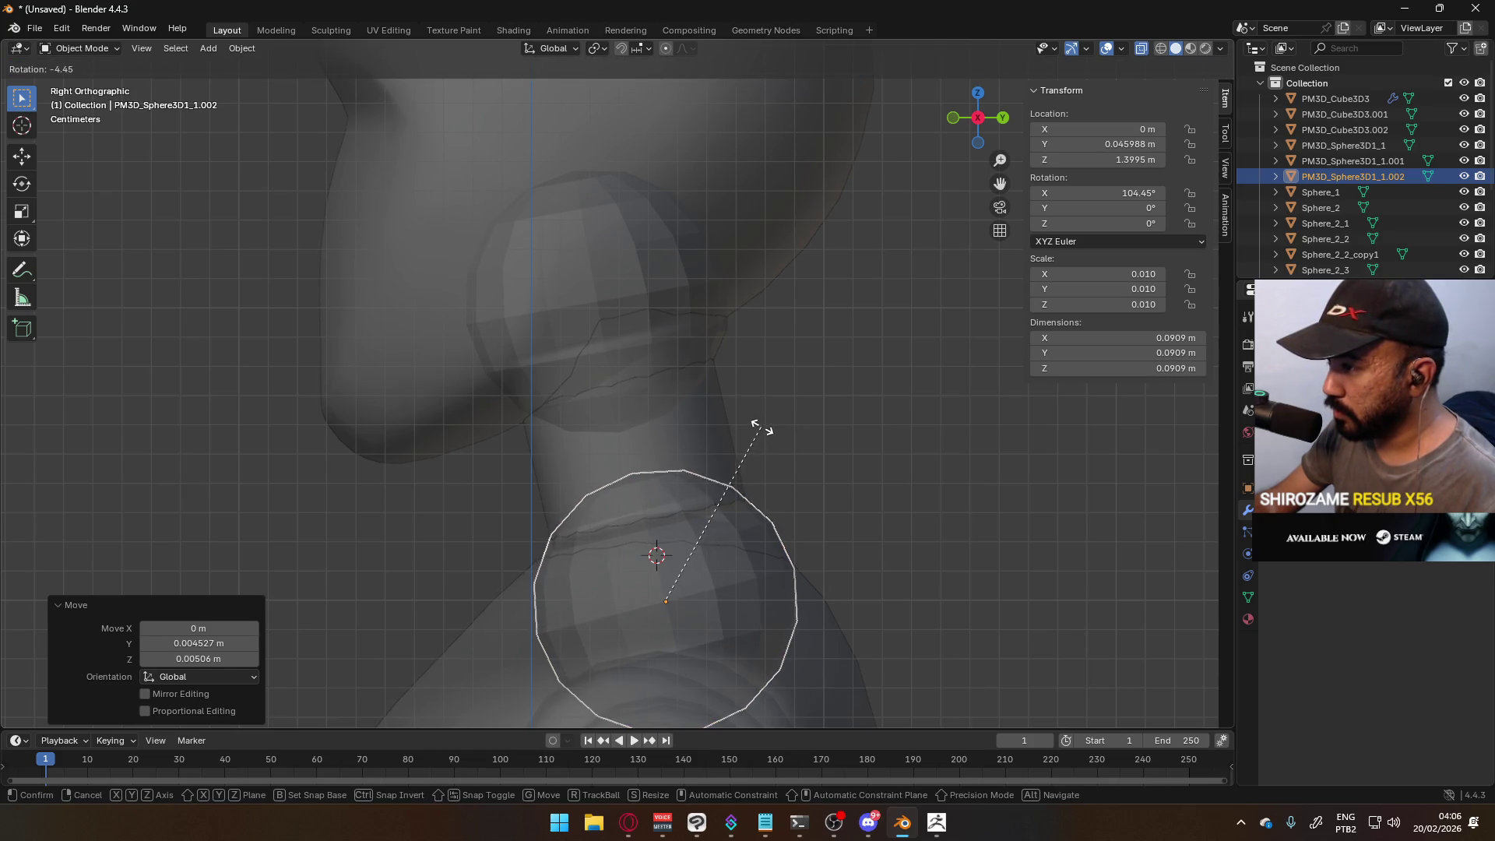
click(762, 427)
key(g)
click(763, 427)
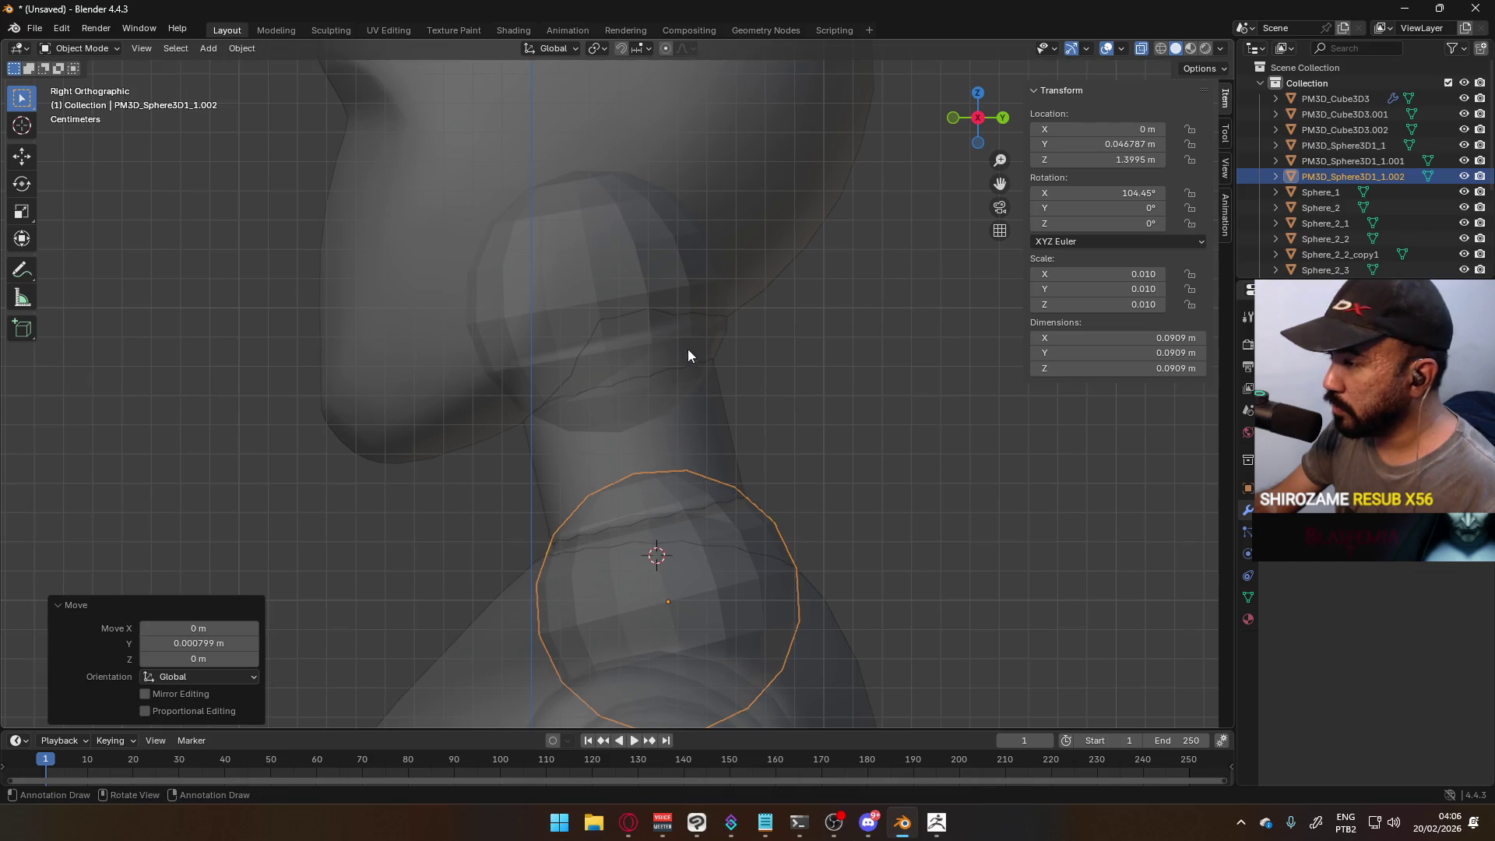
- Set the upper neck sphere's X rotation to 105° and shift it to Y 0.019547 m, Z 1.5016 m
click(668, 367)
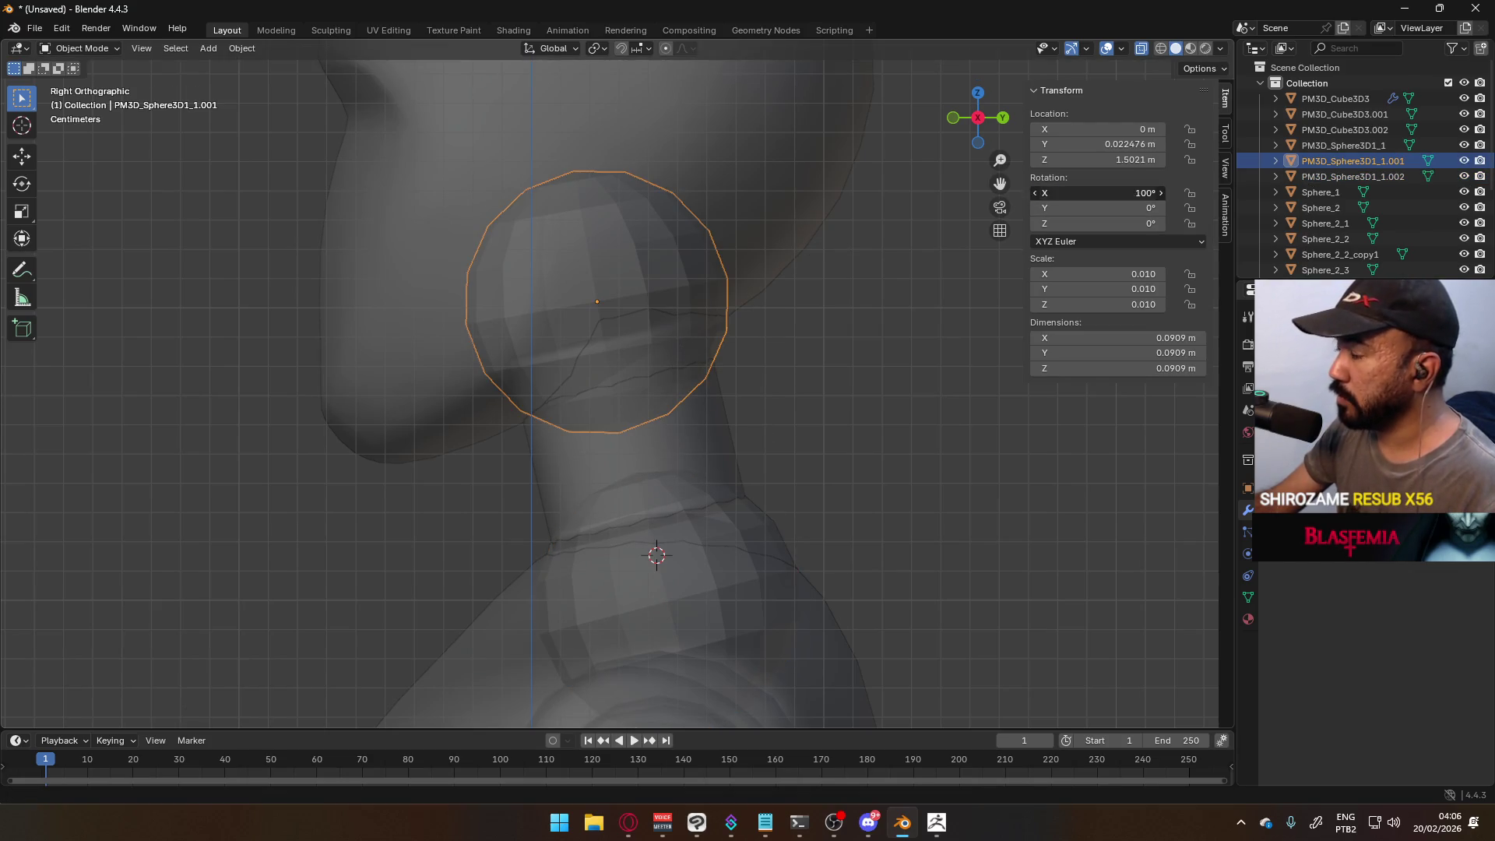
key(Return)
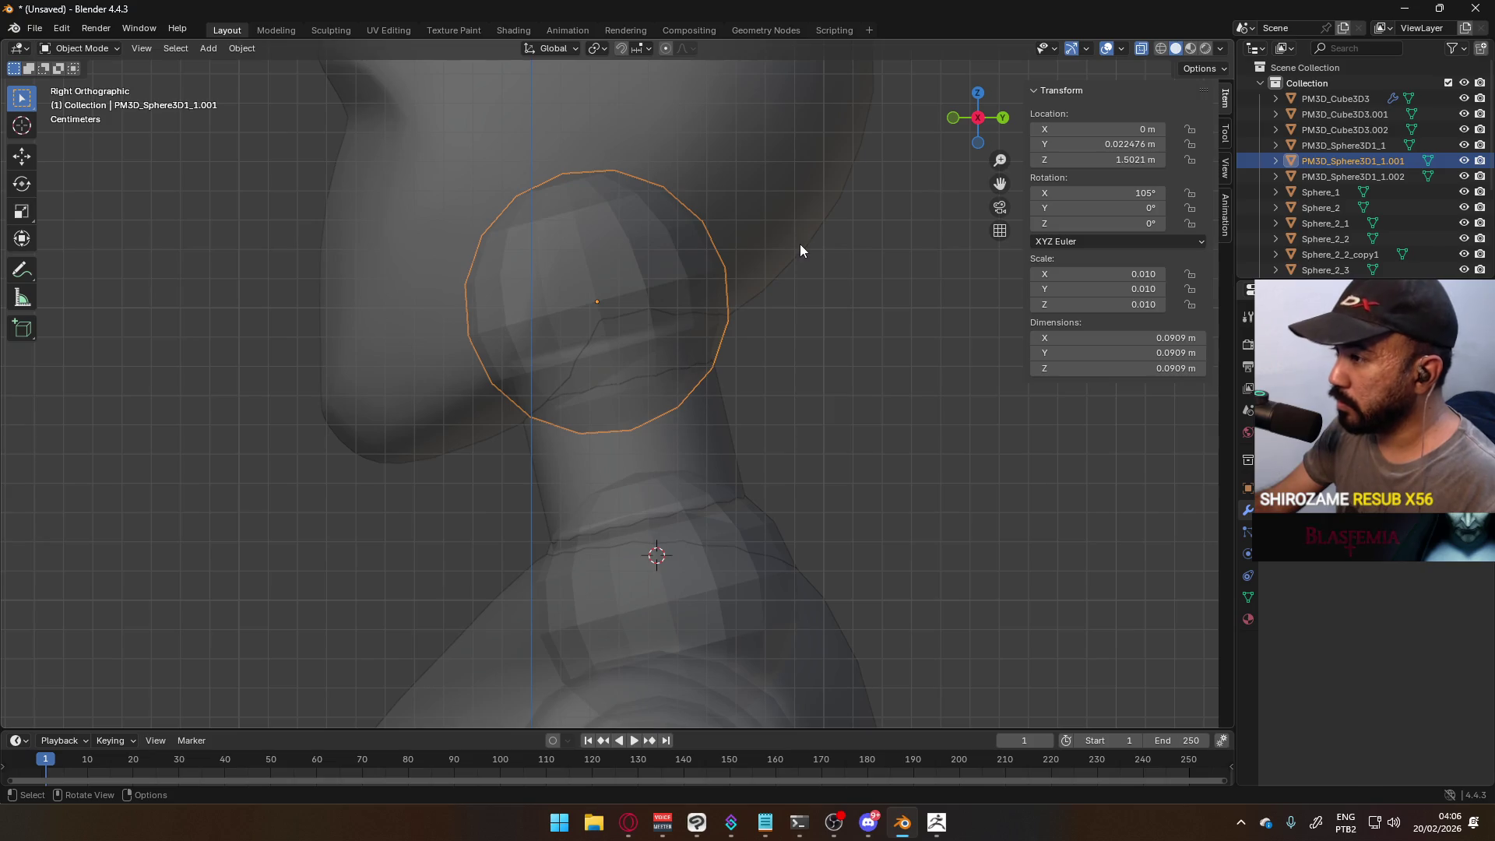
key(g)
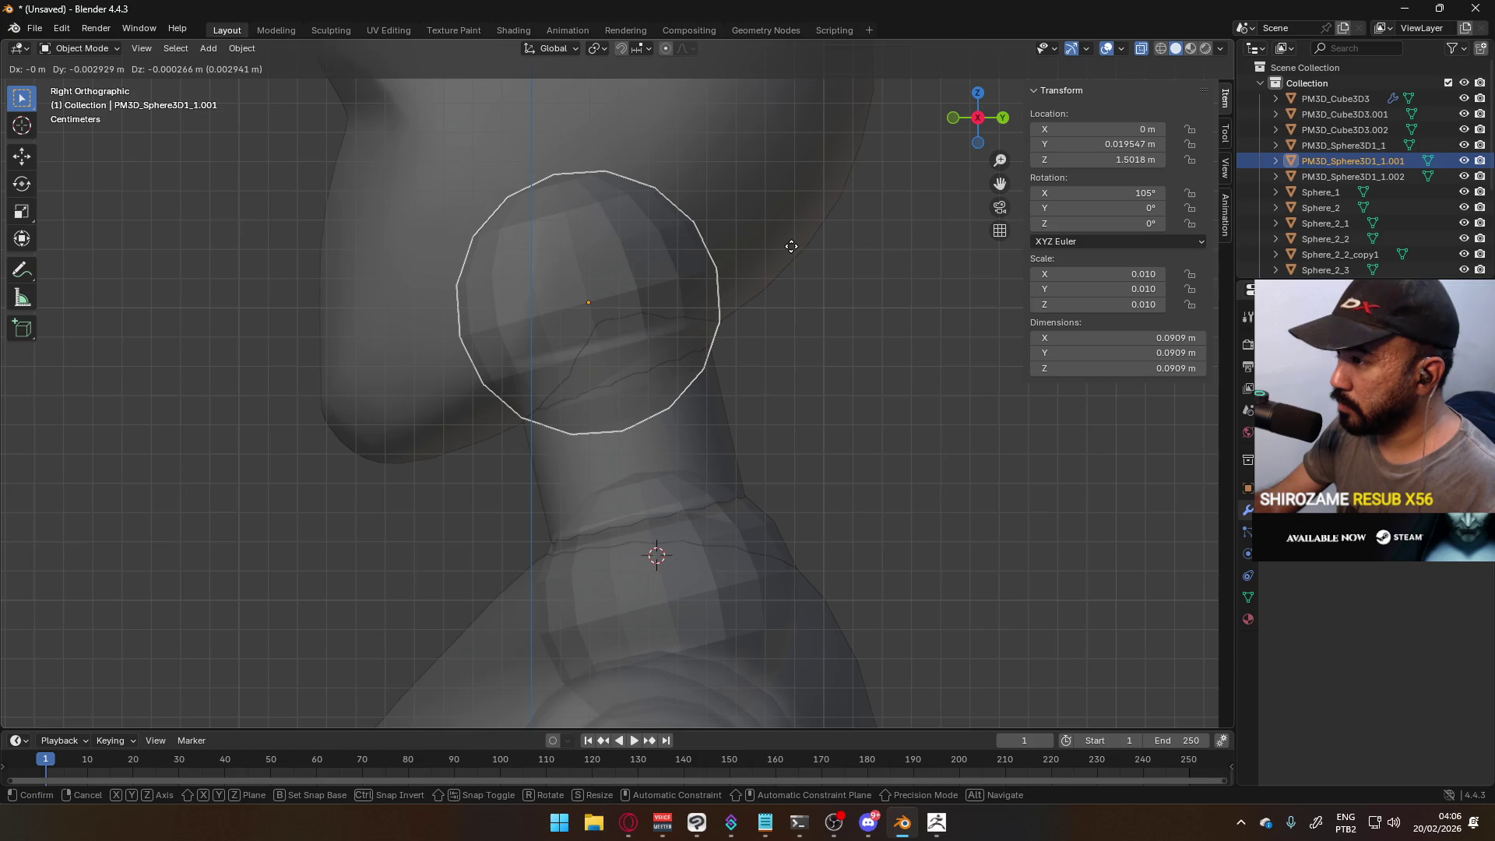
click(789, 249)
- Apply Shade Smooth to both neck spheres
click(794, 459)
shift+click(682, 316)
shift+click(654, 354)
shift+click(654, 353)
right_click(654, 353)
click(654, 354)
- Select the neck cylinder along with the body mesh as the active object
shift+click(739, 436)
mouse_move(740, 436)
middle_down()
mouse_move(625, 347)
mouse_move(707, 352)
middle_up()
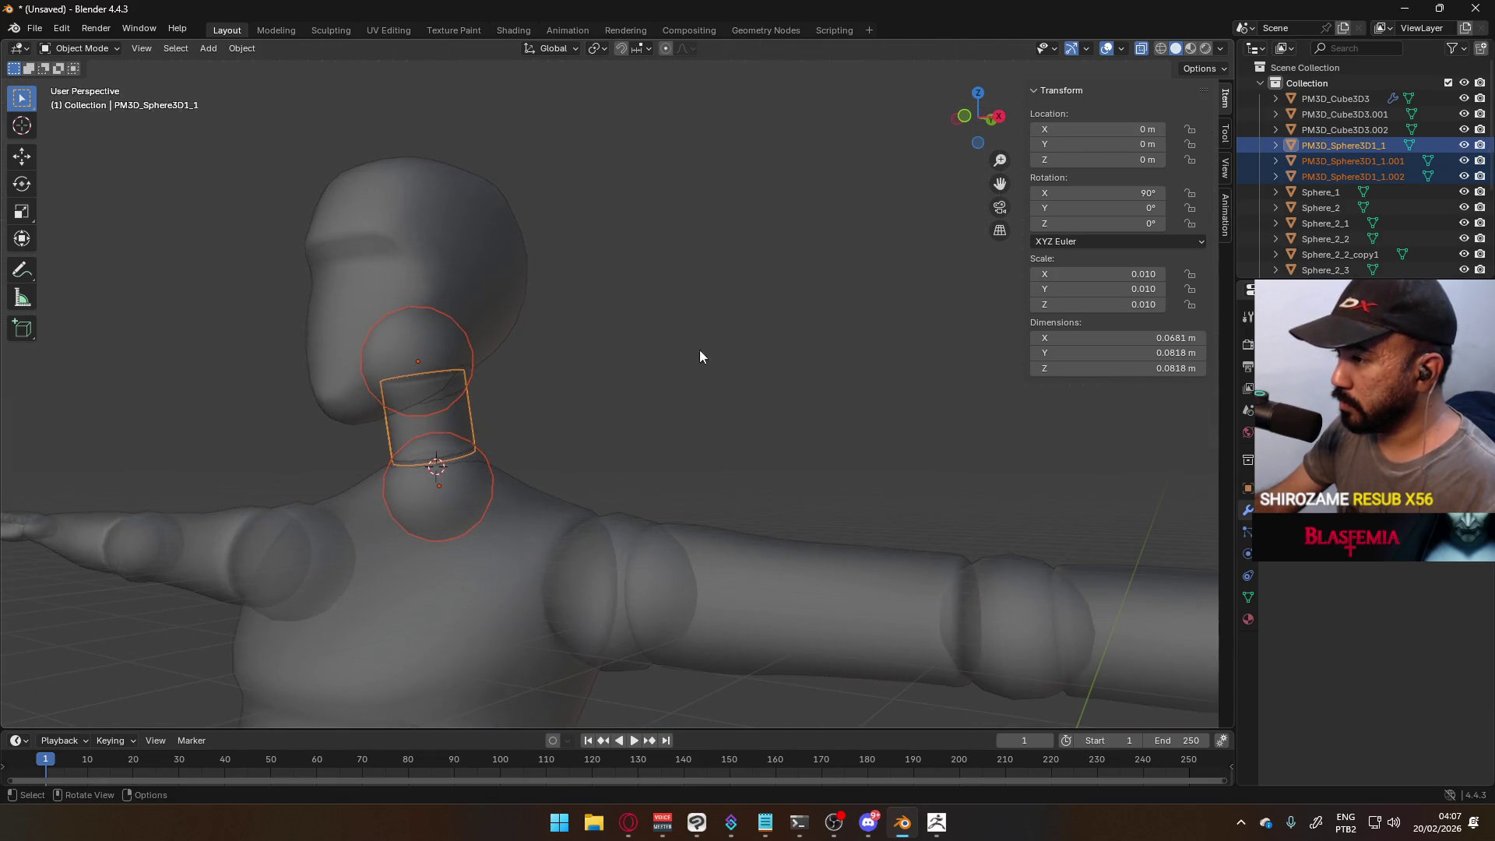
shift+click(494, 334)
- Join the neck pieces into the body mesh and delete the left half's vertices in front view
key(ctrl+j)
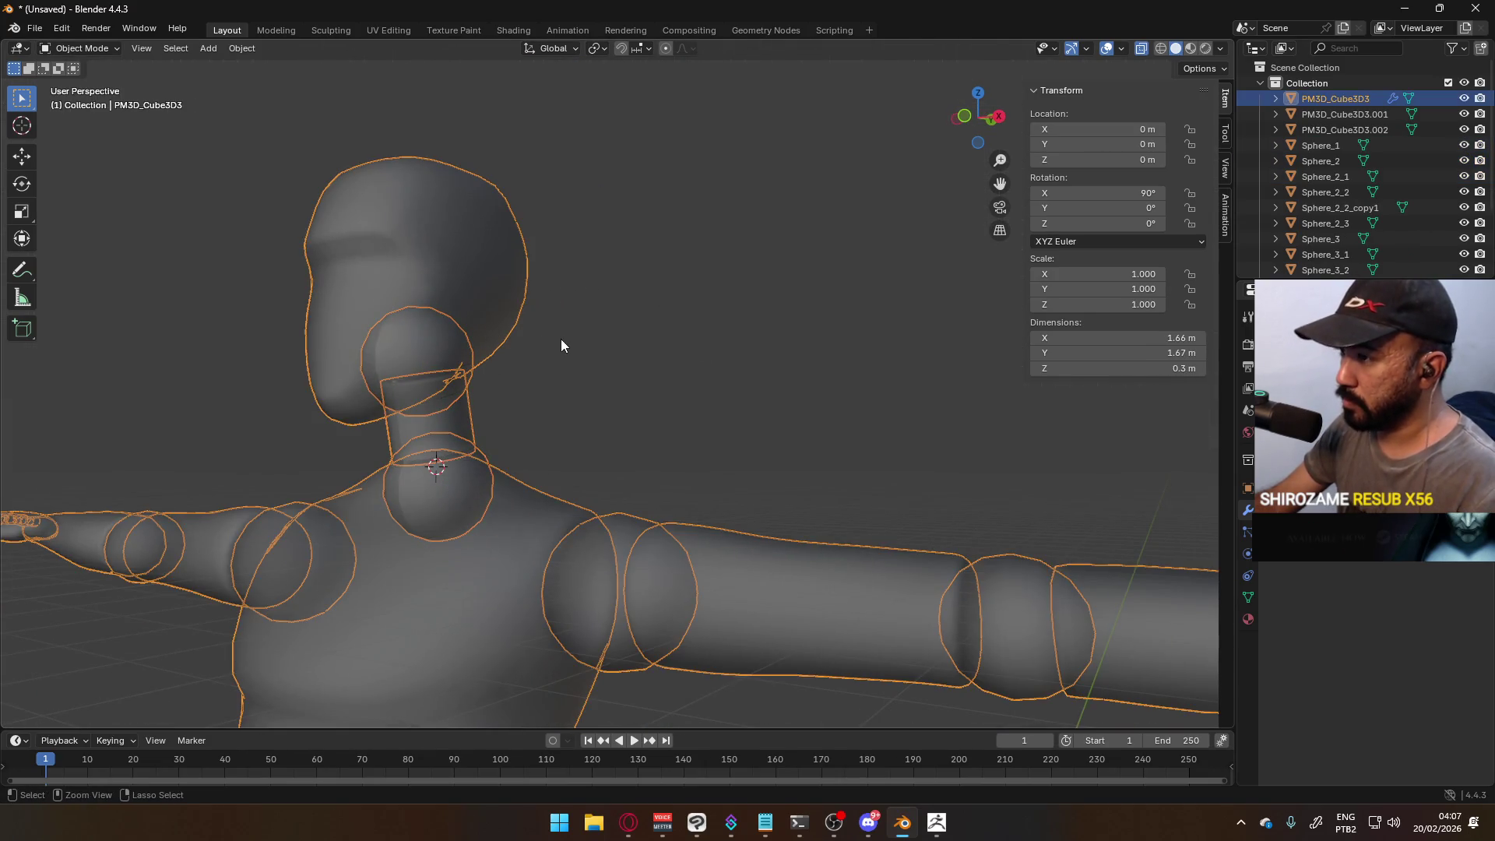
key(Tab)
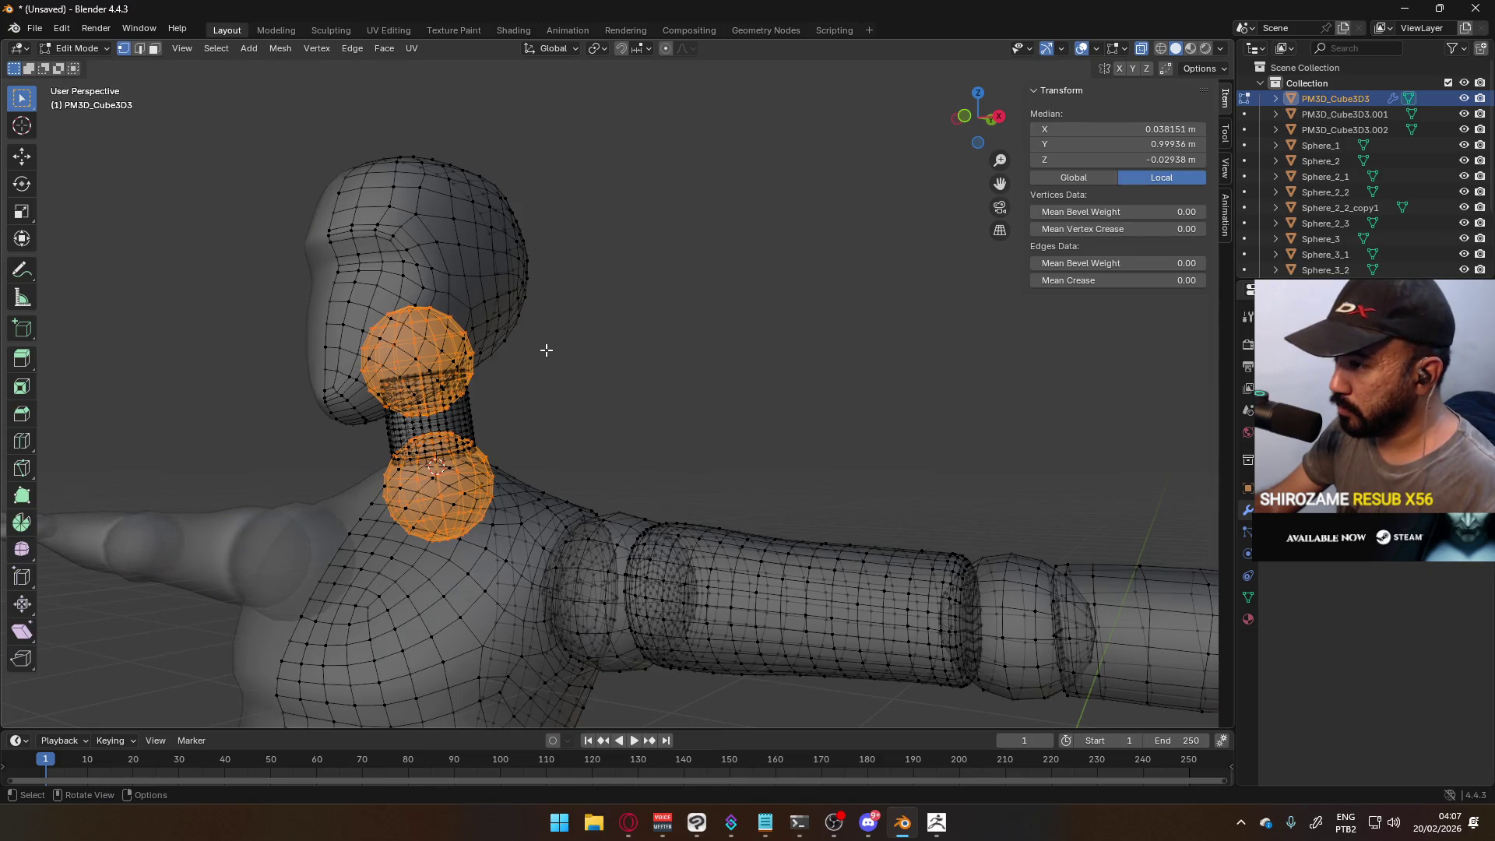
key(KP_1)
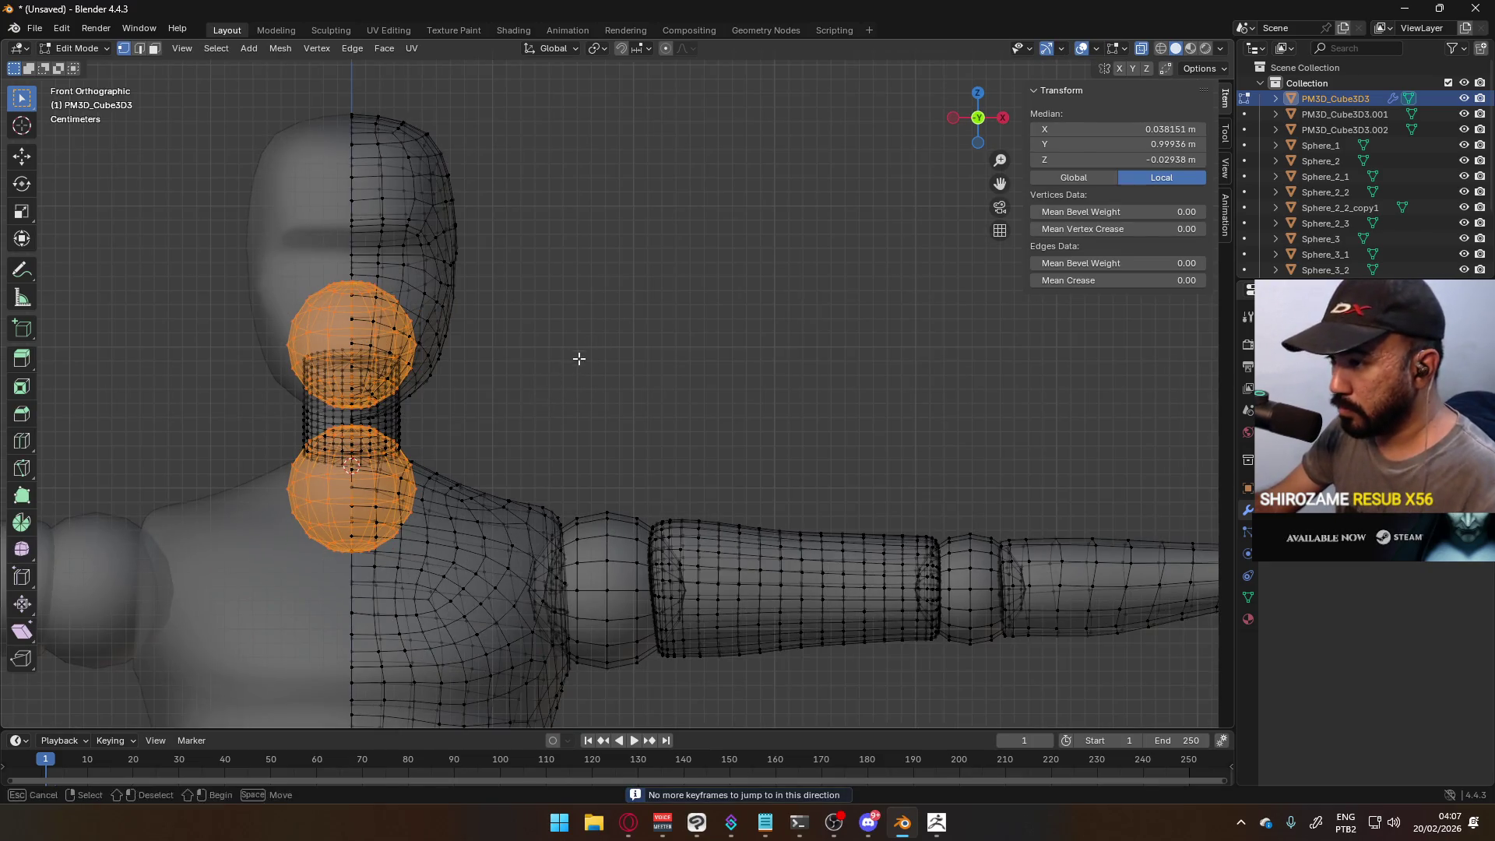
click(188, 147)
mouse_move(188, 146)
mouse_down()
mouse_move(357, 417)
mouse_move(349, 615)
mouse_up()
key(x)
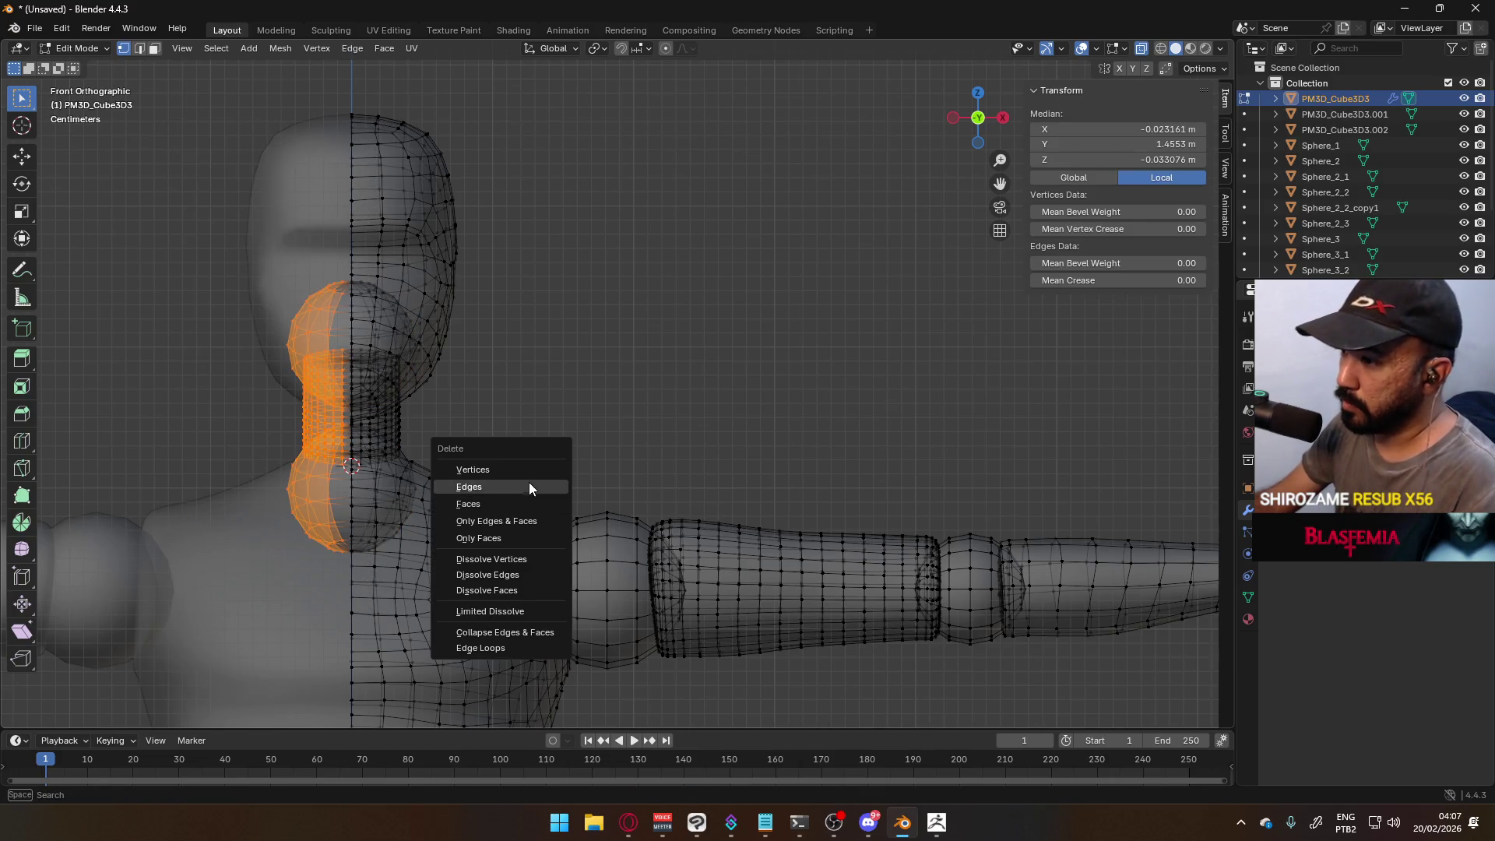
click(517, 470)
- Inspect the neck vertices, then return to Object Mode to view the assembled mannequin
mouse_move(517, 470)
middle_down()
mouse_move(393, 354)
mouse_move(467, 394)
mouse_move(391, 443)
mouse_move(361, 425)
mouse_move(390, 414)
mouse_move(324, 437)
mouse_move(336, 395)
mouse_move(390, 374)
mouse_move(444, 300)
mouse_move(578, 366)
middle_up()
click(388, 536)
right_click(461, 394)
click(346, 403)
key(Tab)
middle_drag(673, 368, 562, 434)
key(Tab)
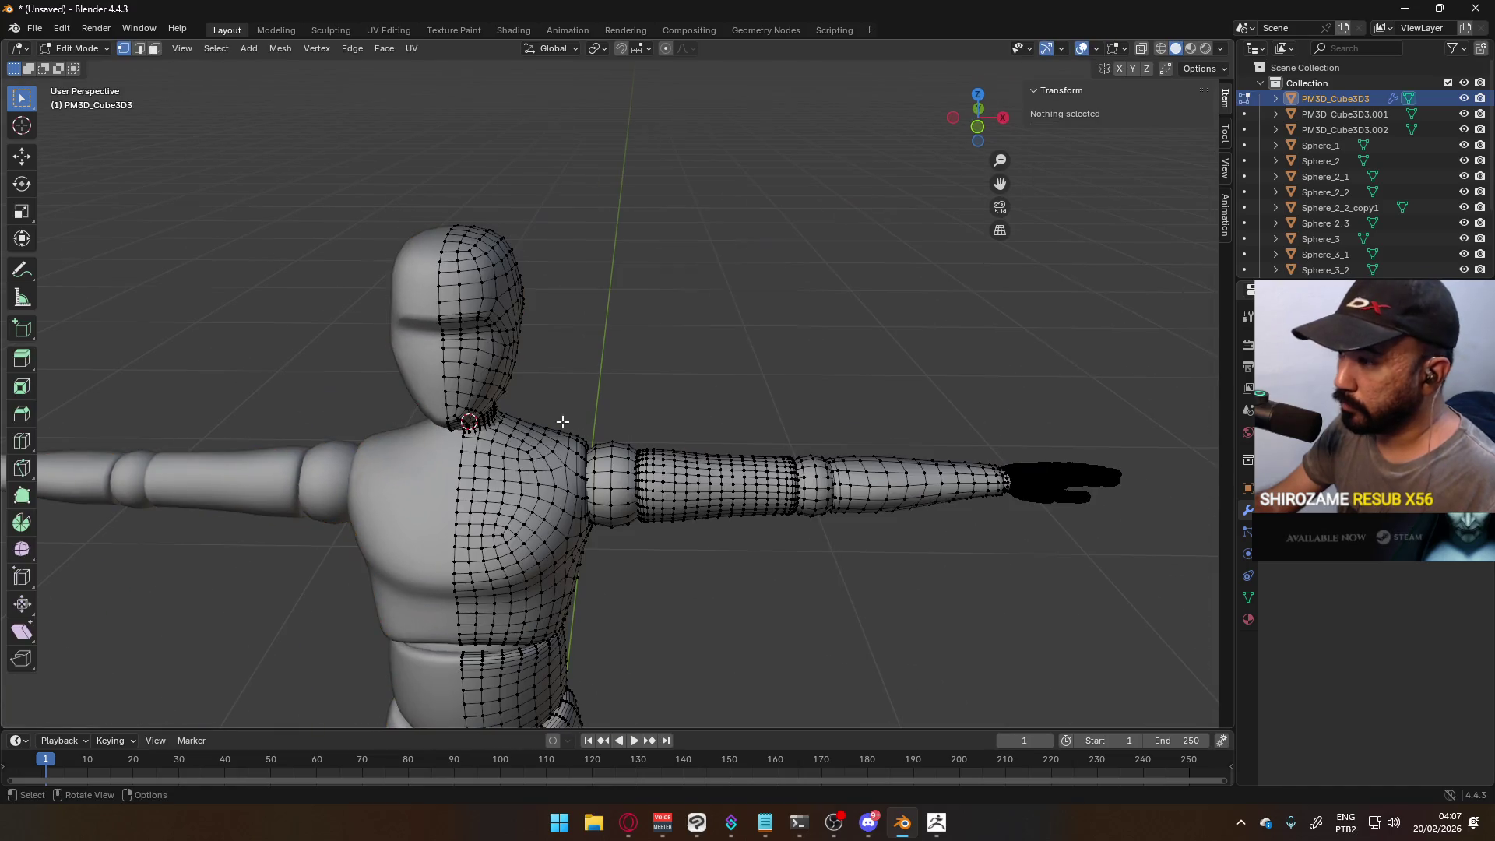
key(Tab)
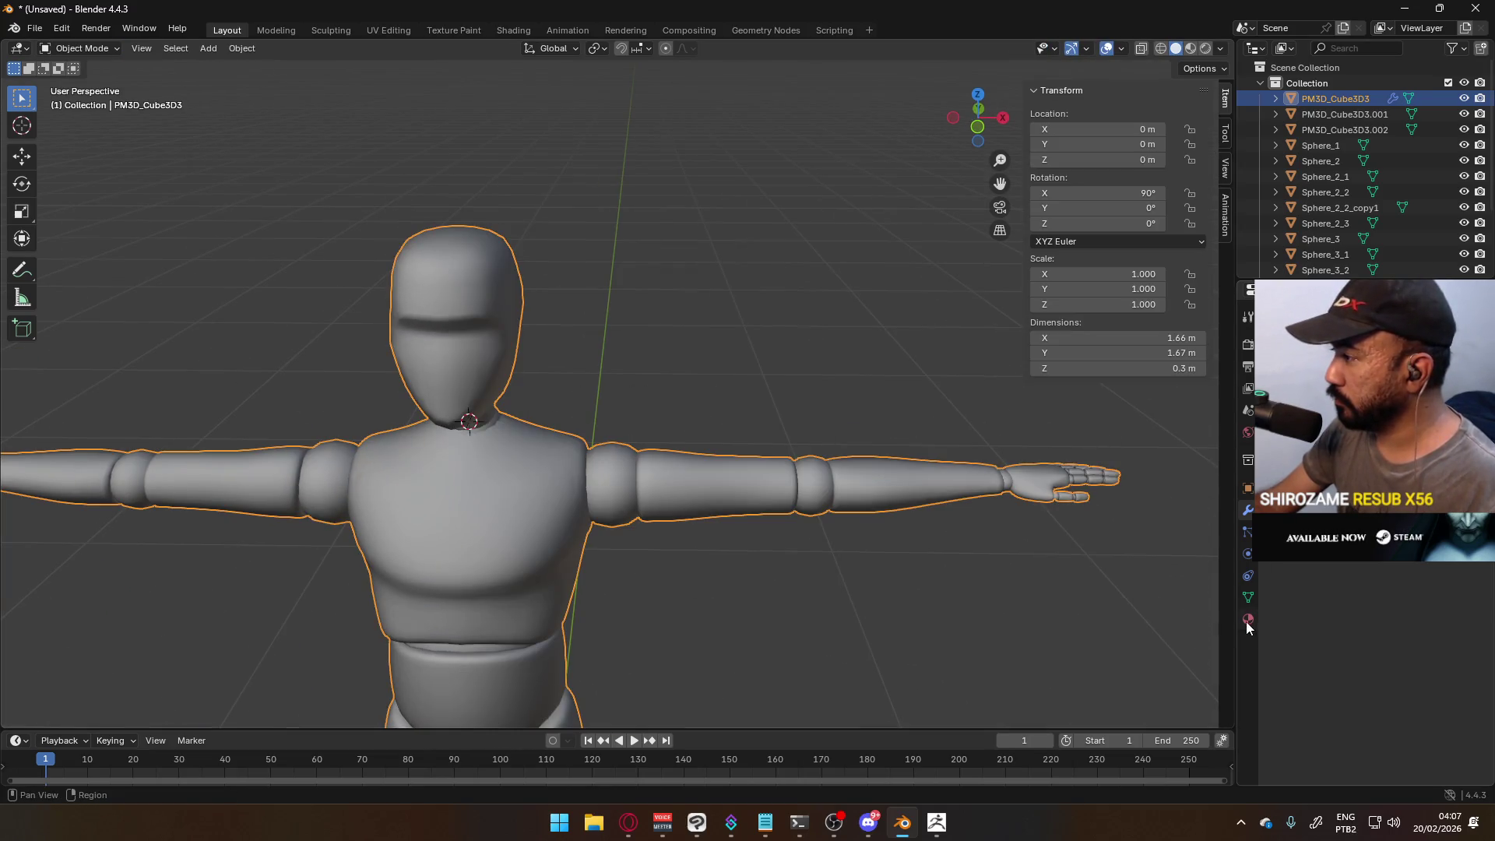
- Show the body's material settings and inspect a single vertex on the hand in Edit Mode
click(1247, 620)
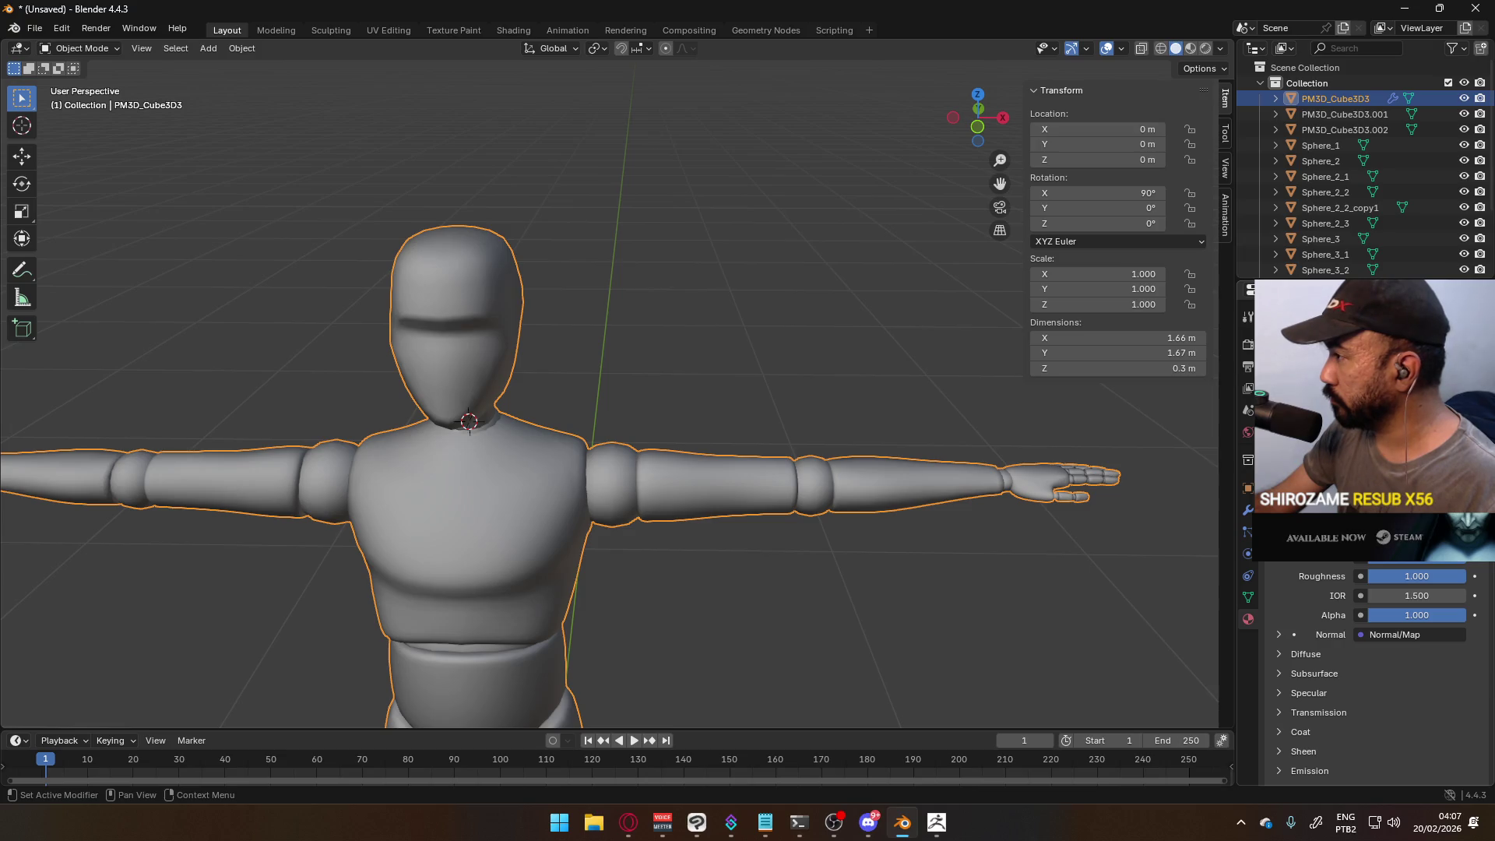
key(Tab)
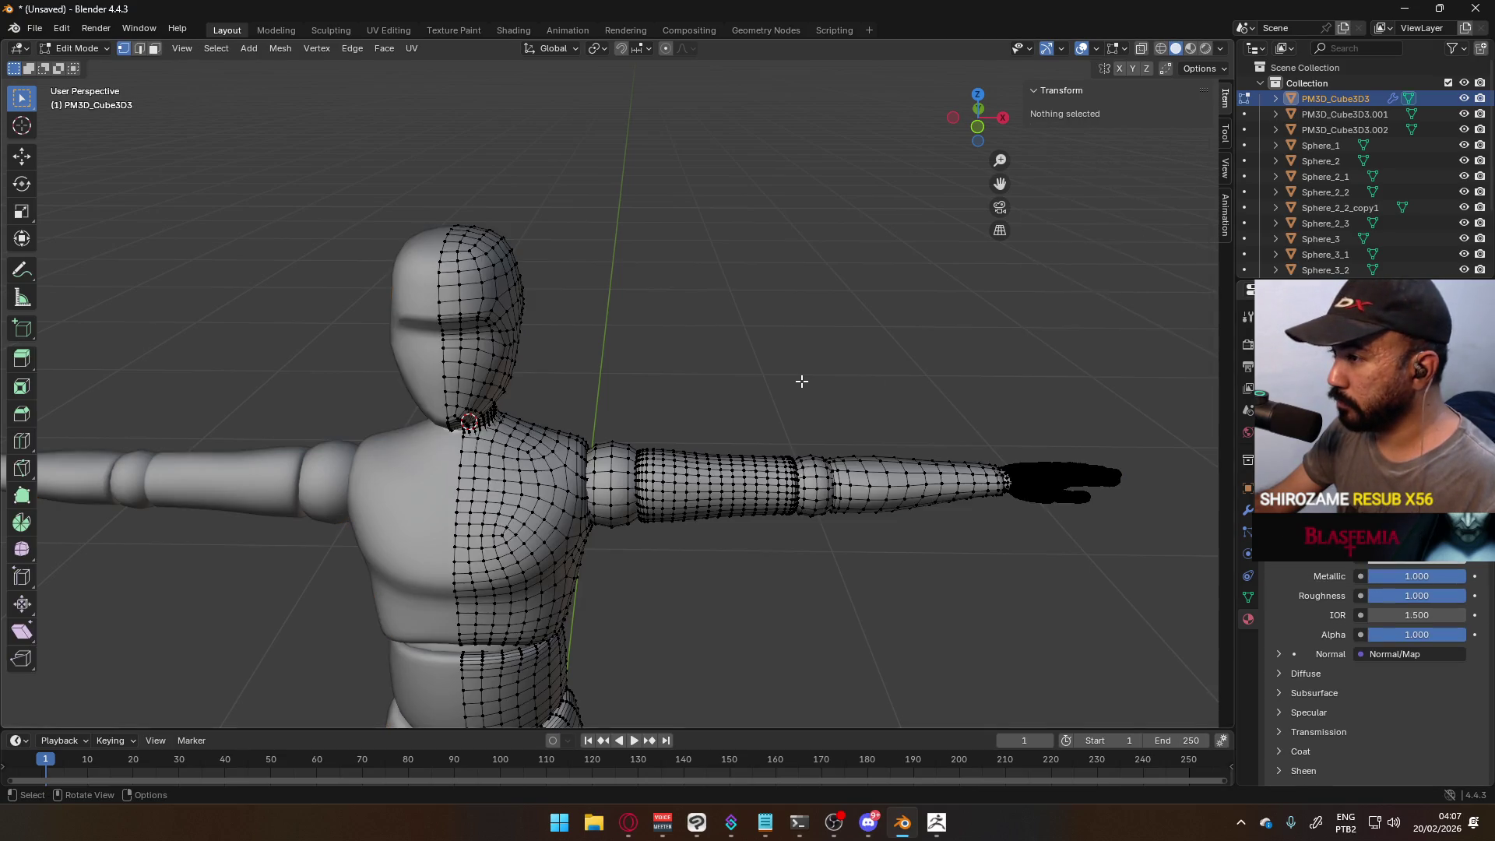
key(KP_1)
scroll(1011, 451, up, 3)
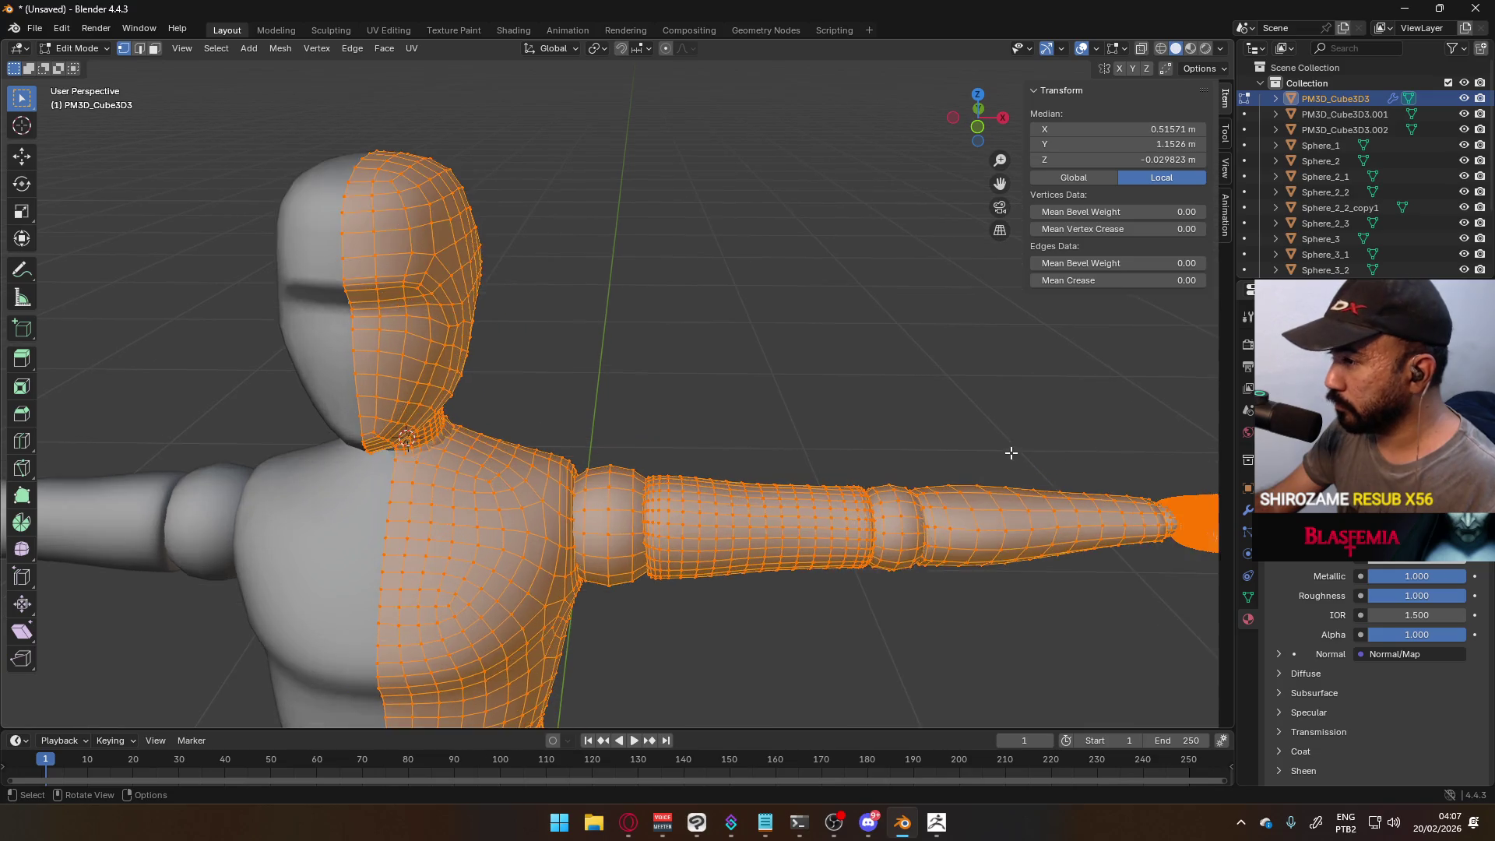
key(Tab)
key(KP_3)
middle_drag(481, 372, 661, 427)
scroll(442, 334, up, 3)
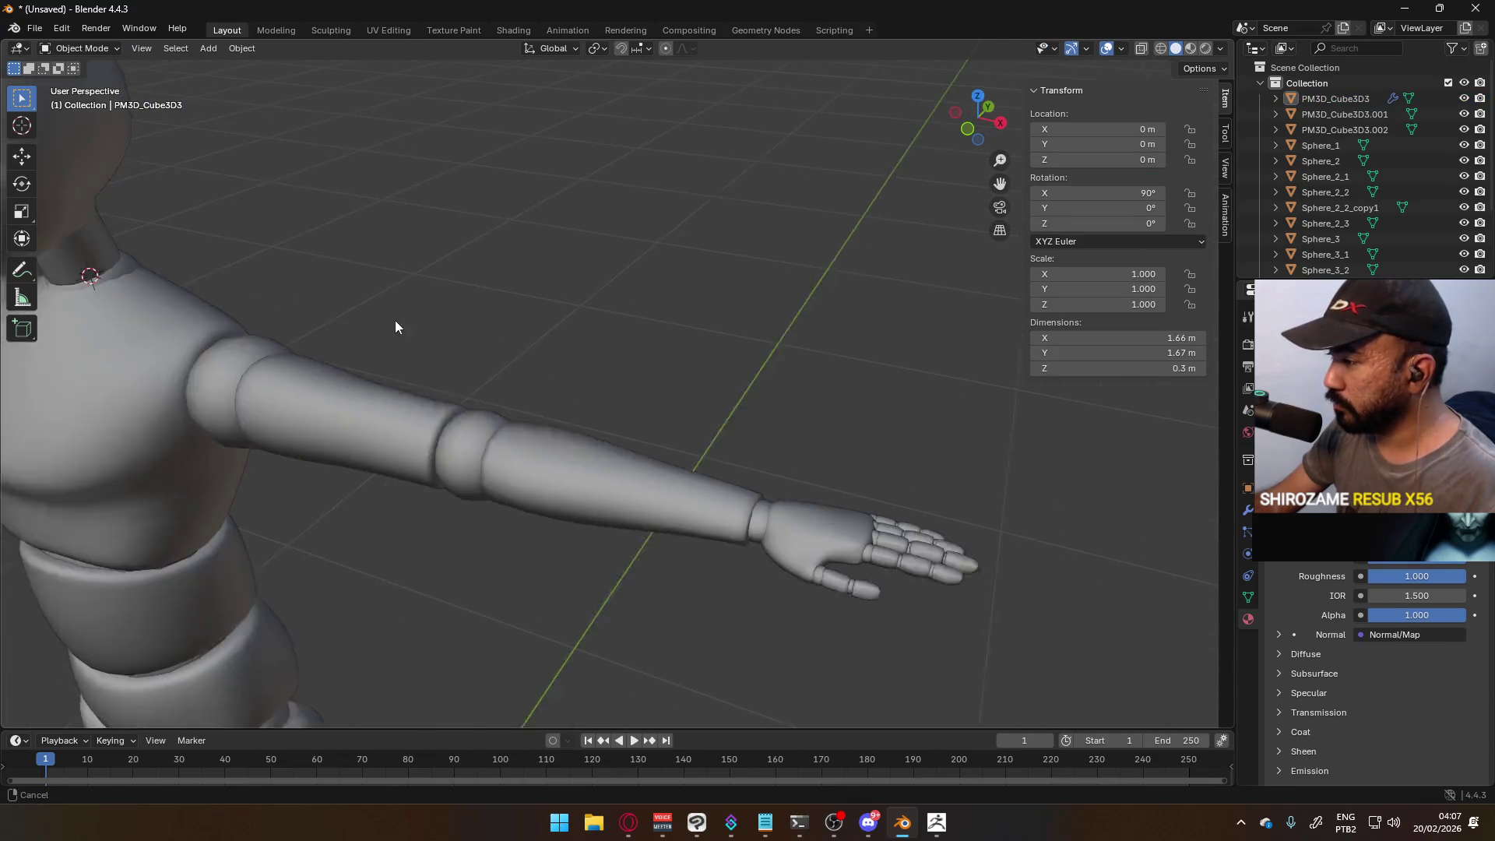
key(Tab)
scroll(778, 521, up, 2)
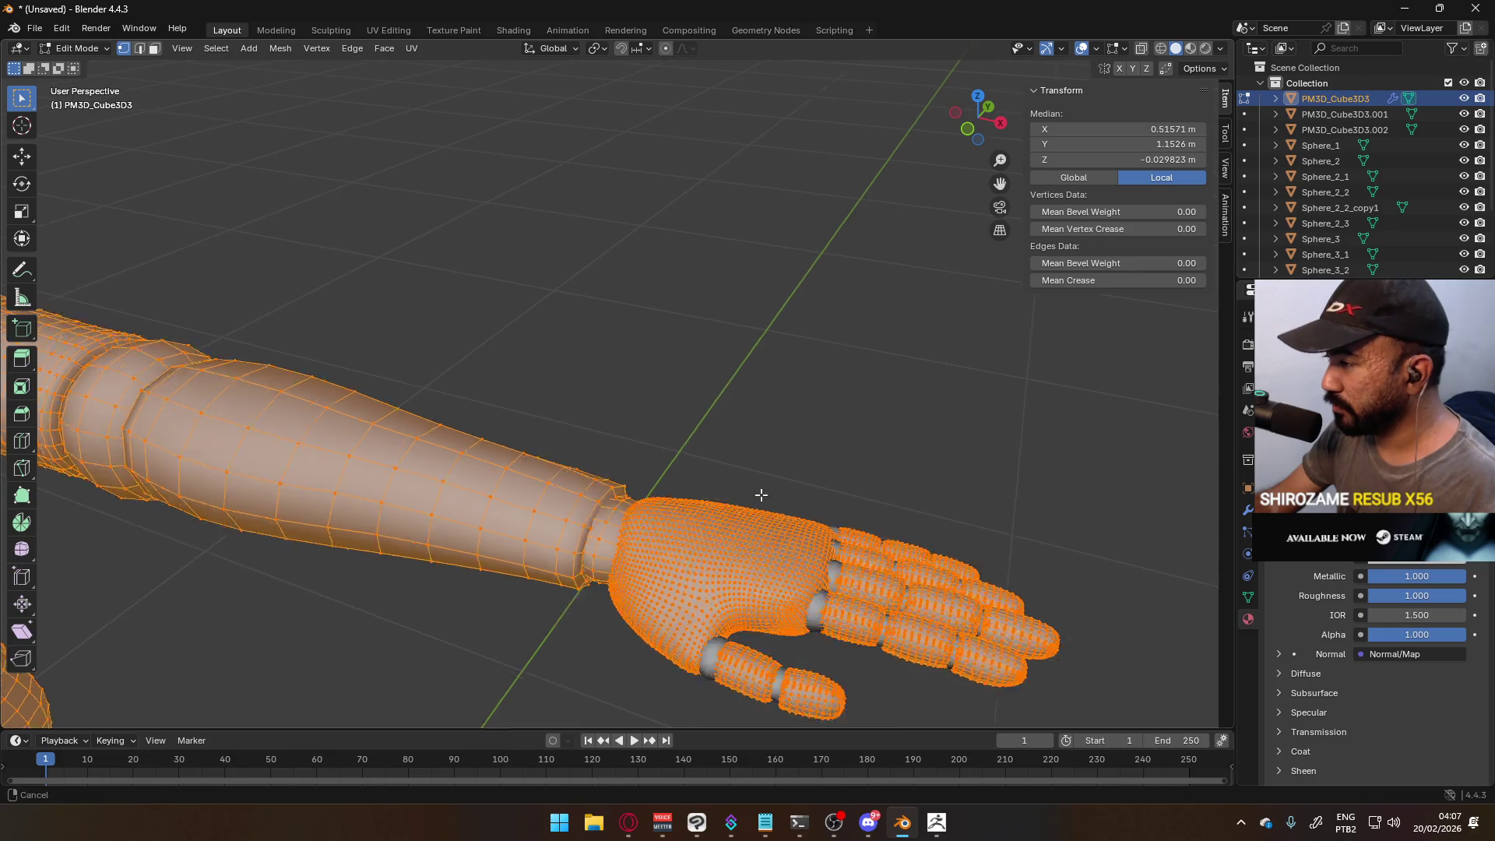
shift+middle_drag(791, 511, 548, 387)
click(486, 338)
scroll(486, 339, up, 3)
scroll(482, 355, down, 3)
mouse_move(483, 354)
middle_down()
mouse_move(542, 361)
mouse_move(511, 377)
middle_up()
- Switch to another application, then return, clear the vertex selection and select the whole body mesh
click(935, 821)
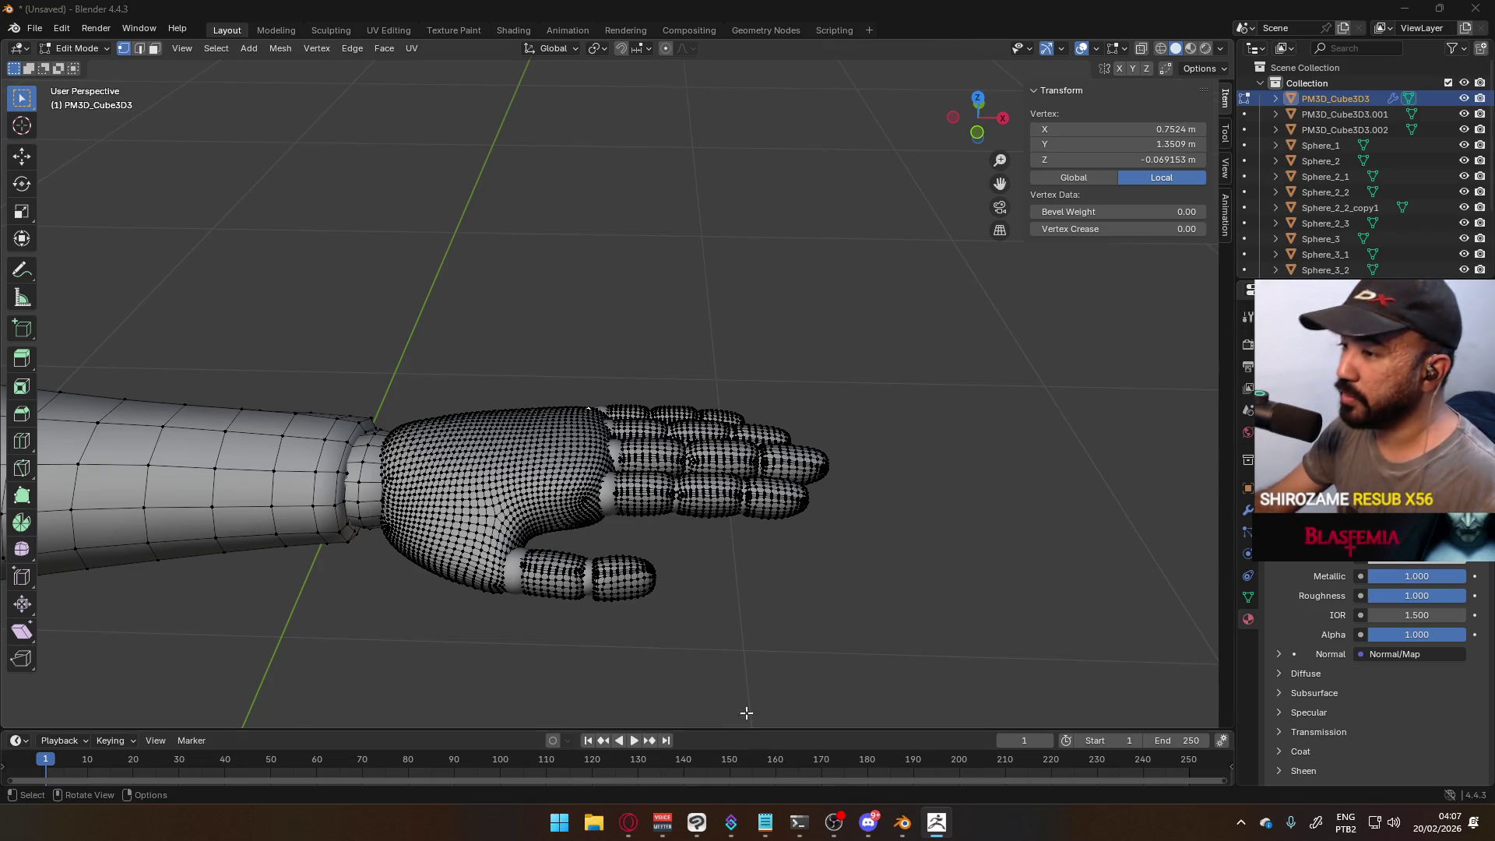
scroll(713, 648, down, 10)
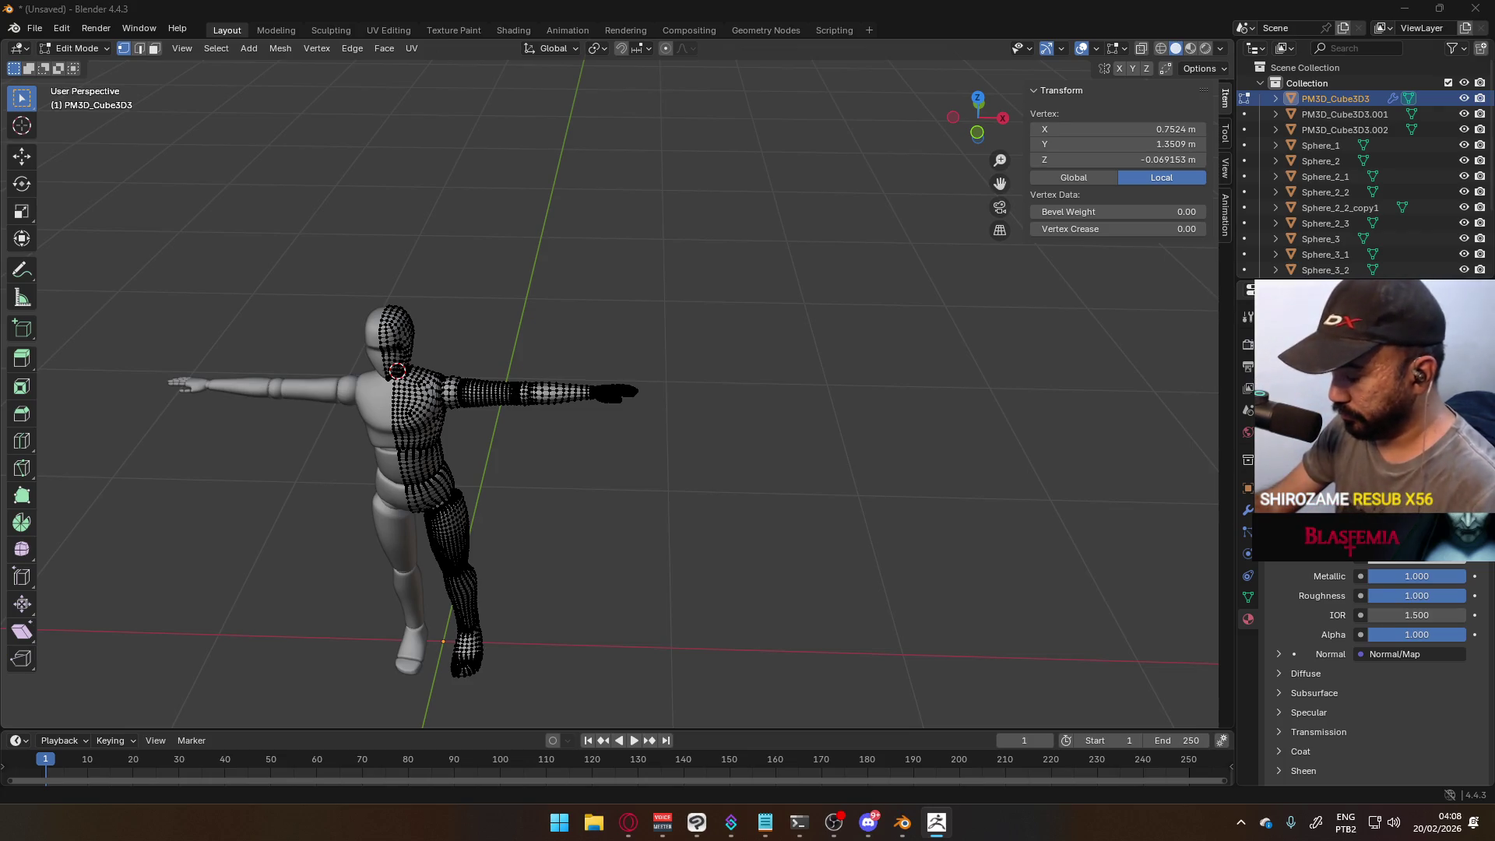
click(629, 494)
scroll(631, 491, up, 10)
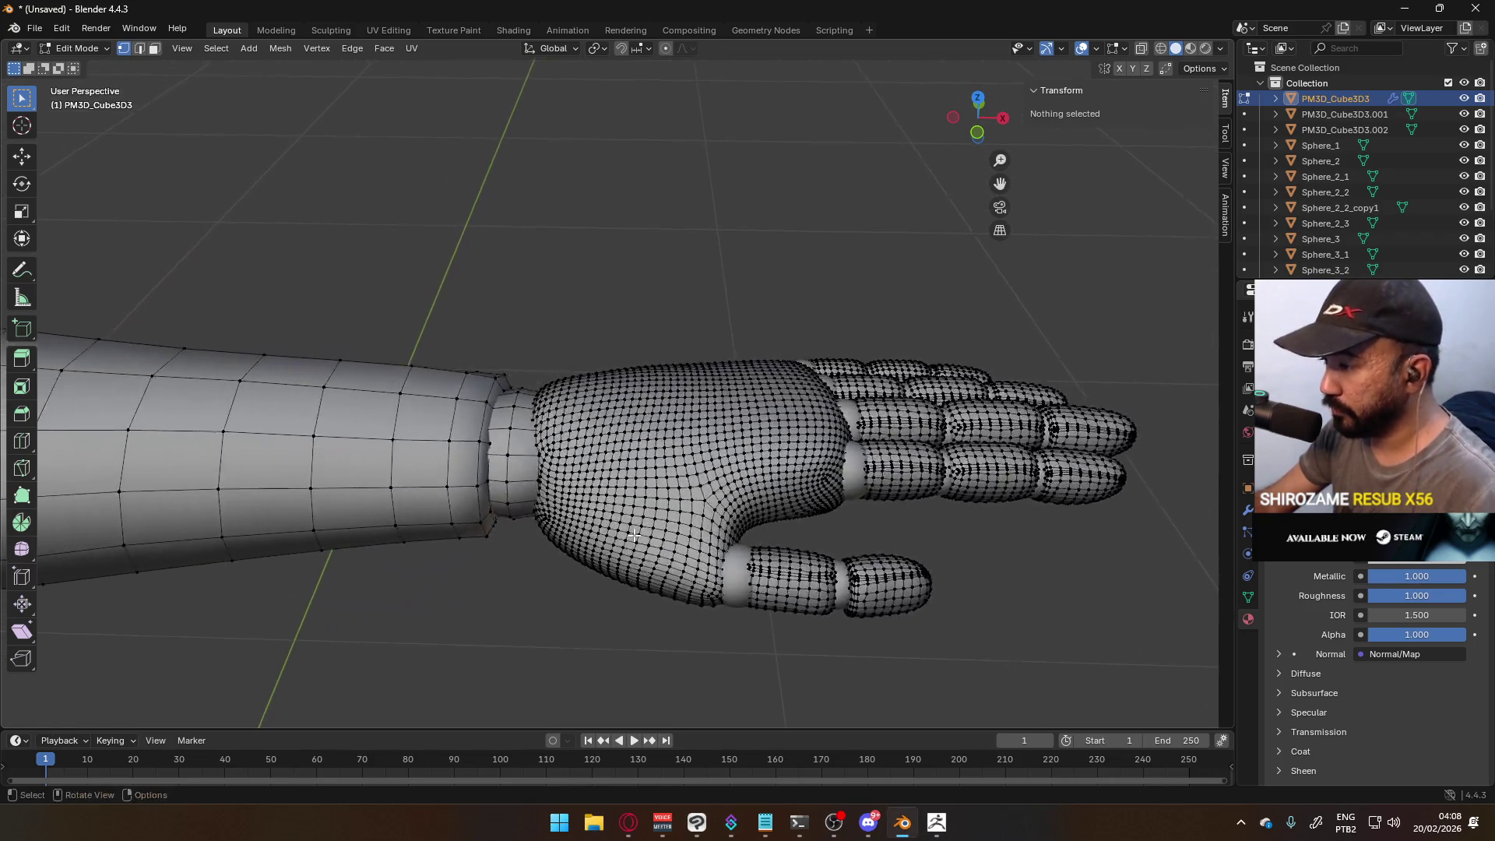
key(Tab)
scroll(708, 493, up, 2)
key(Tab)
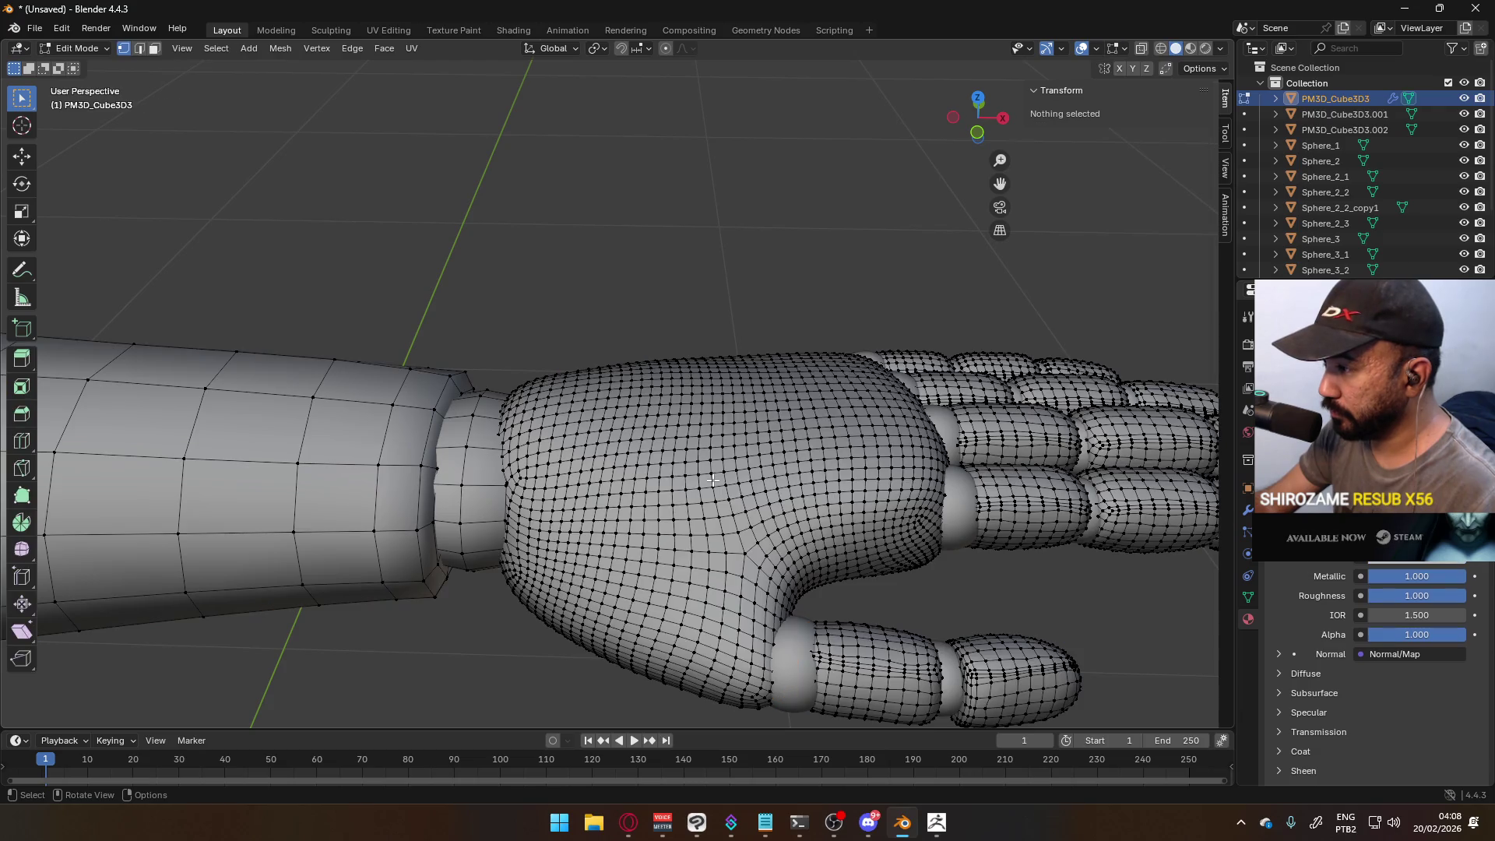
scroll(752, 523, down, 5)
scroll(666, 549, up, 2)
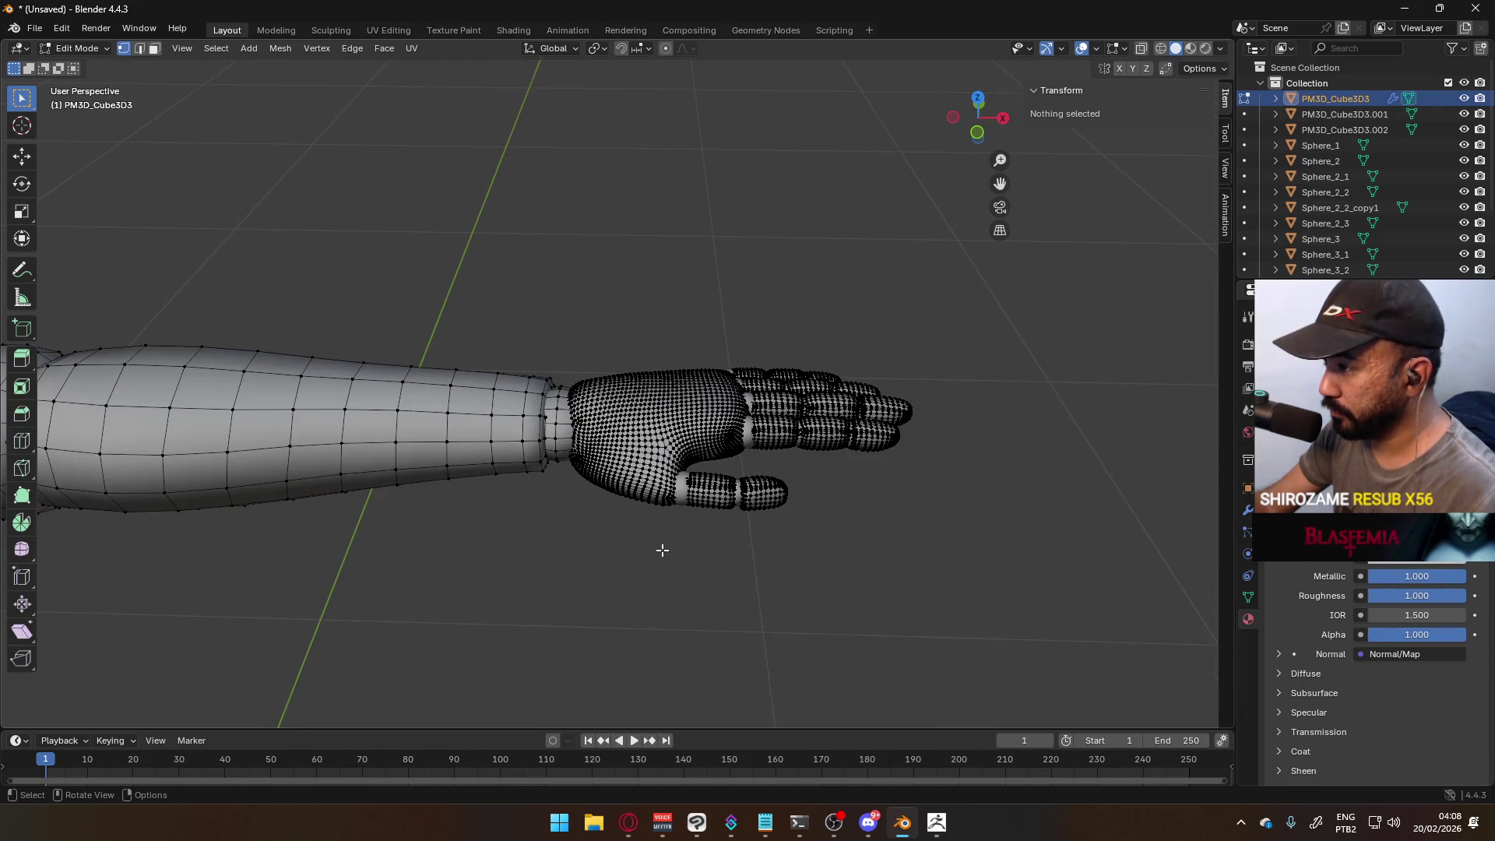
scroll(661, 550, down, 2)
mouse_move(620, 604)
middle_down()
mouse_move(641, 358)
mouse_move(631, 517)
middle_up()
key(a)
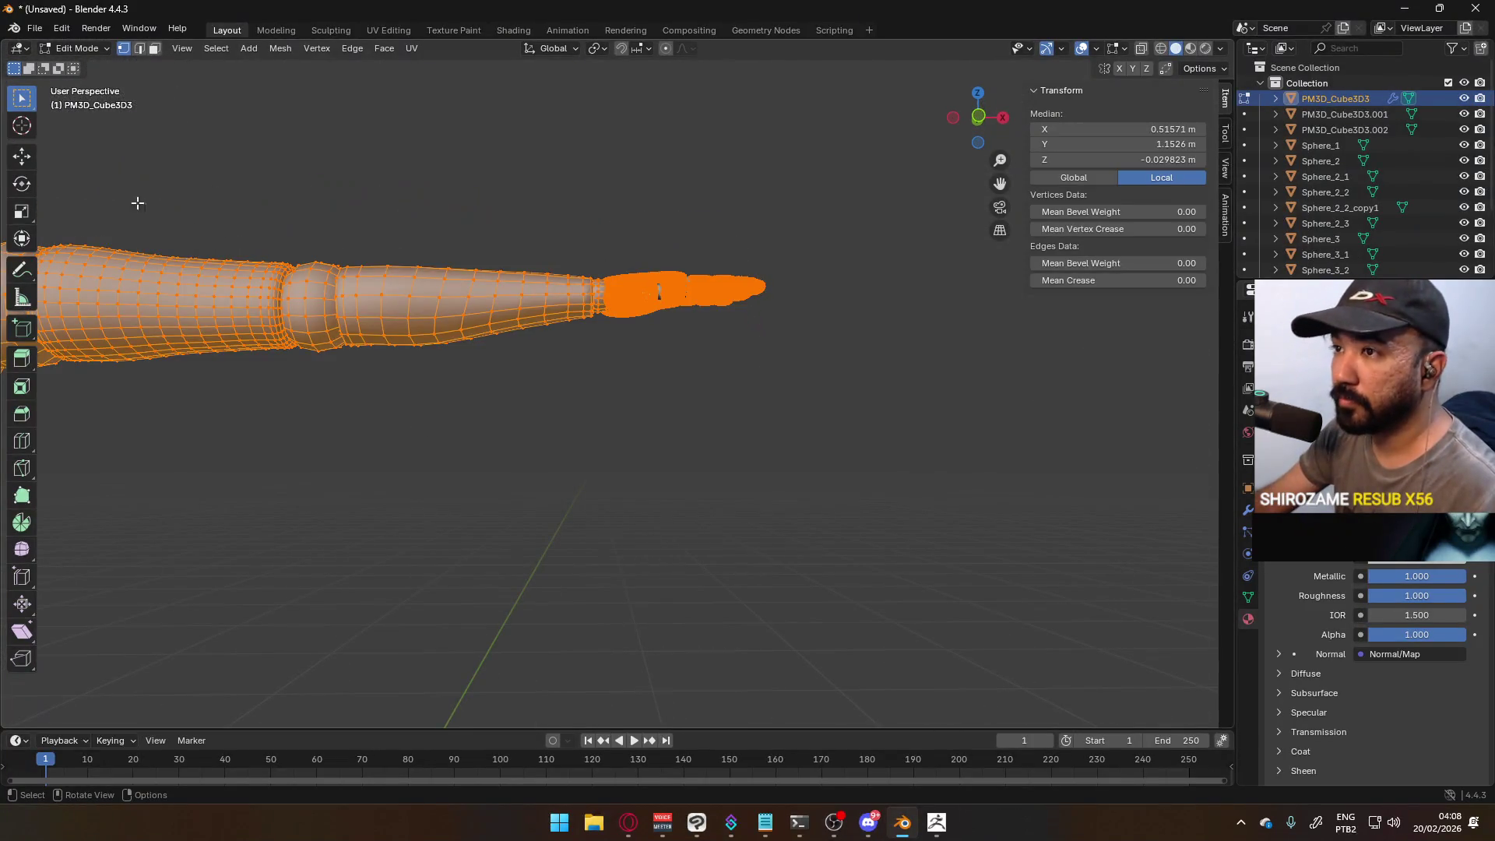
- Enable Statistics in Viewport Overlays, switch to Front Orthographic view and deselect all vertices
click(1061, 49)
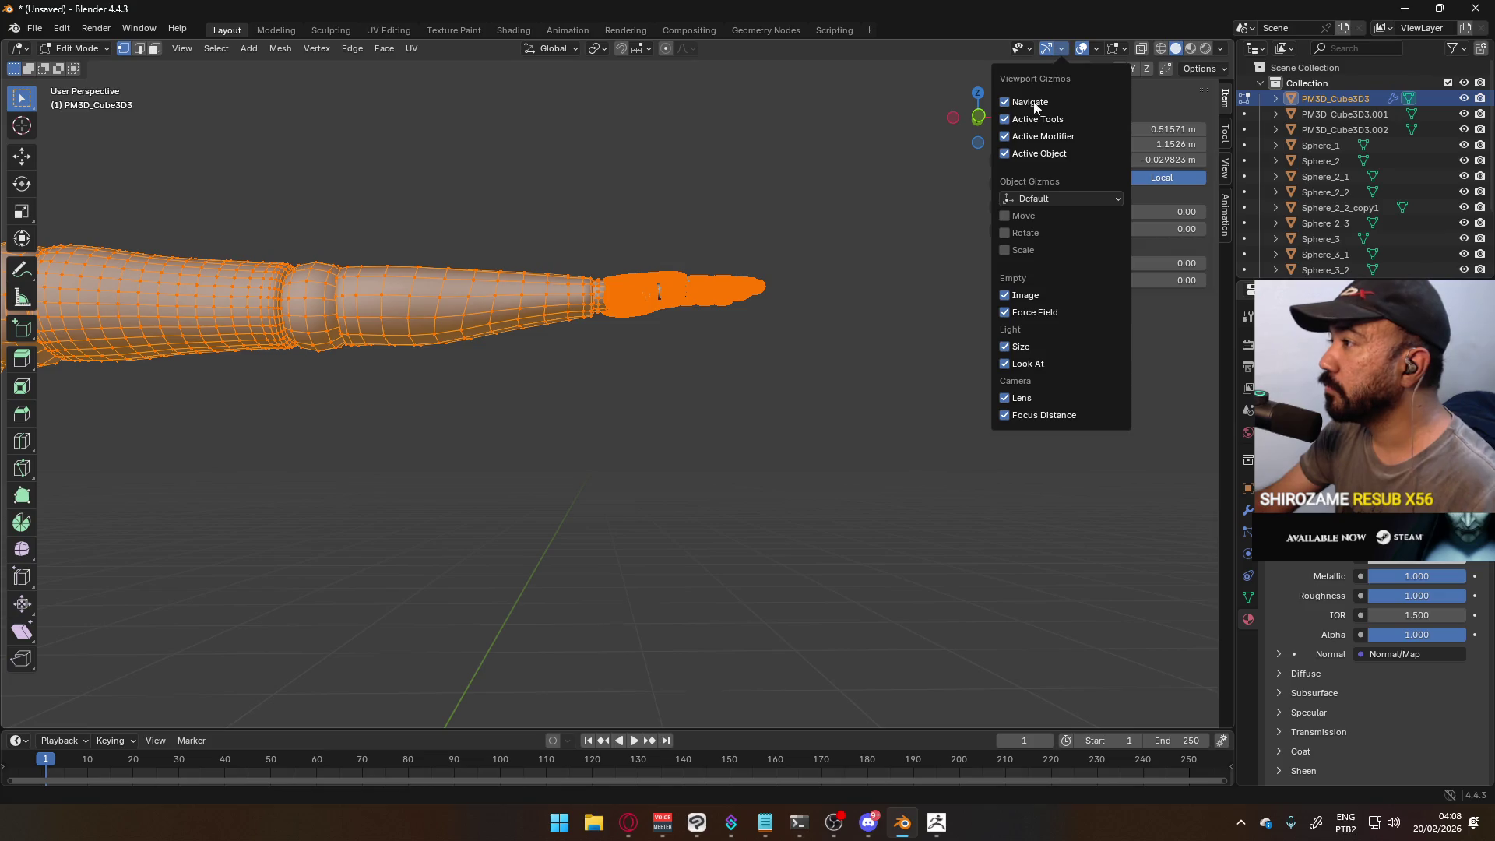
click(1093, 46)
click(1035, 162)
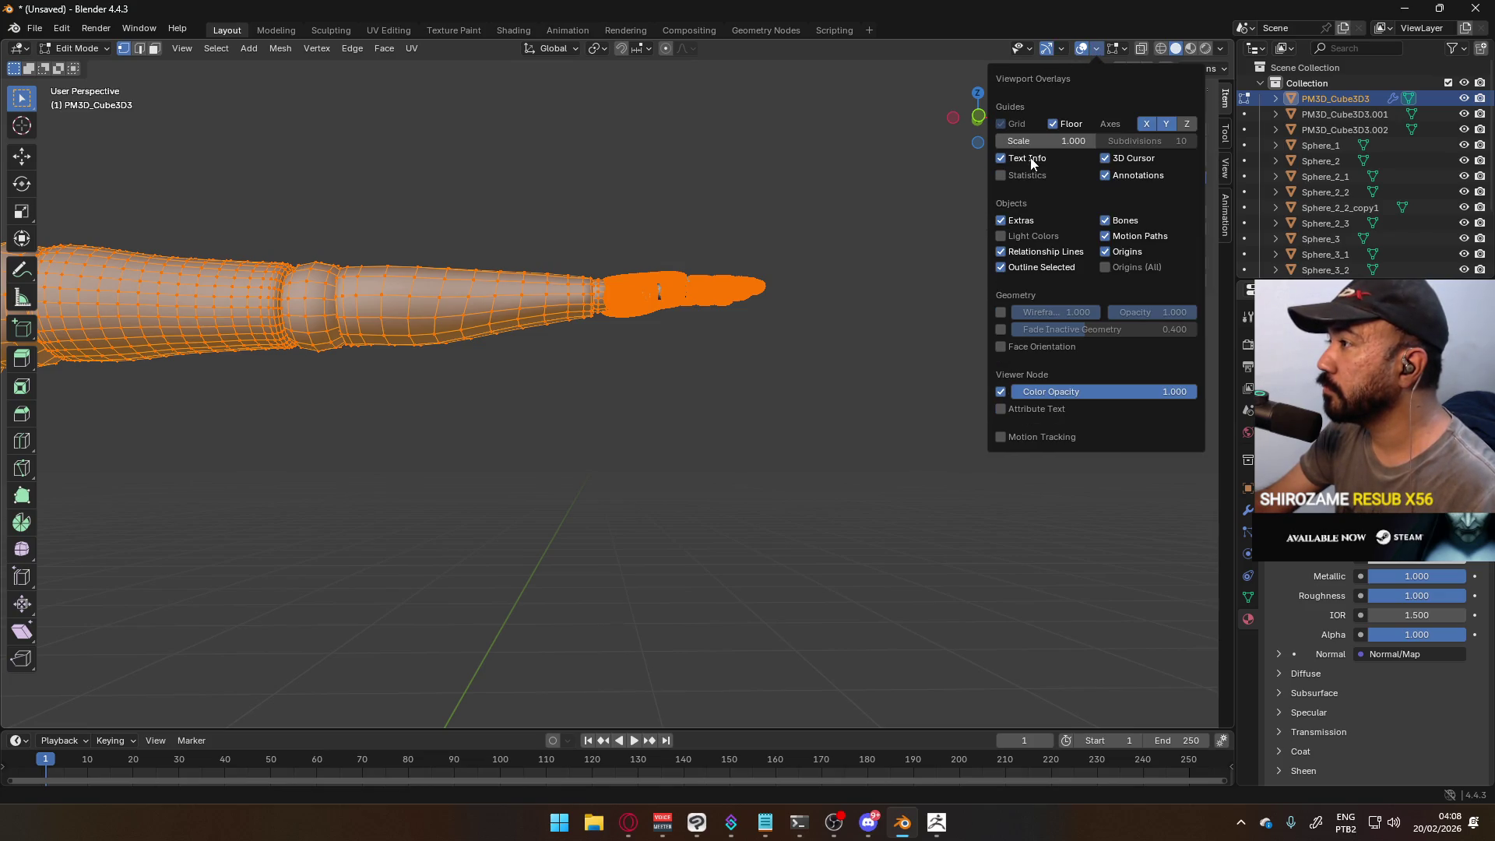
key(KP_1)
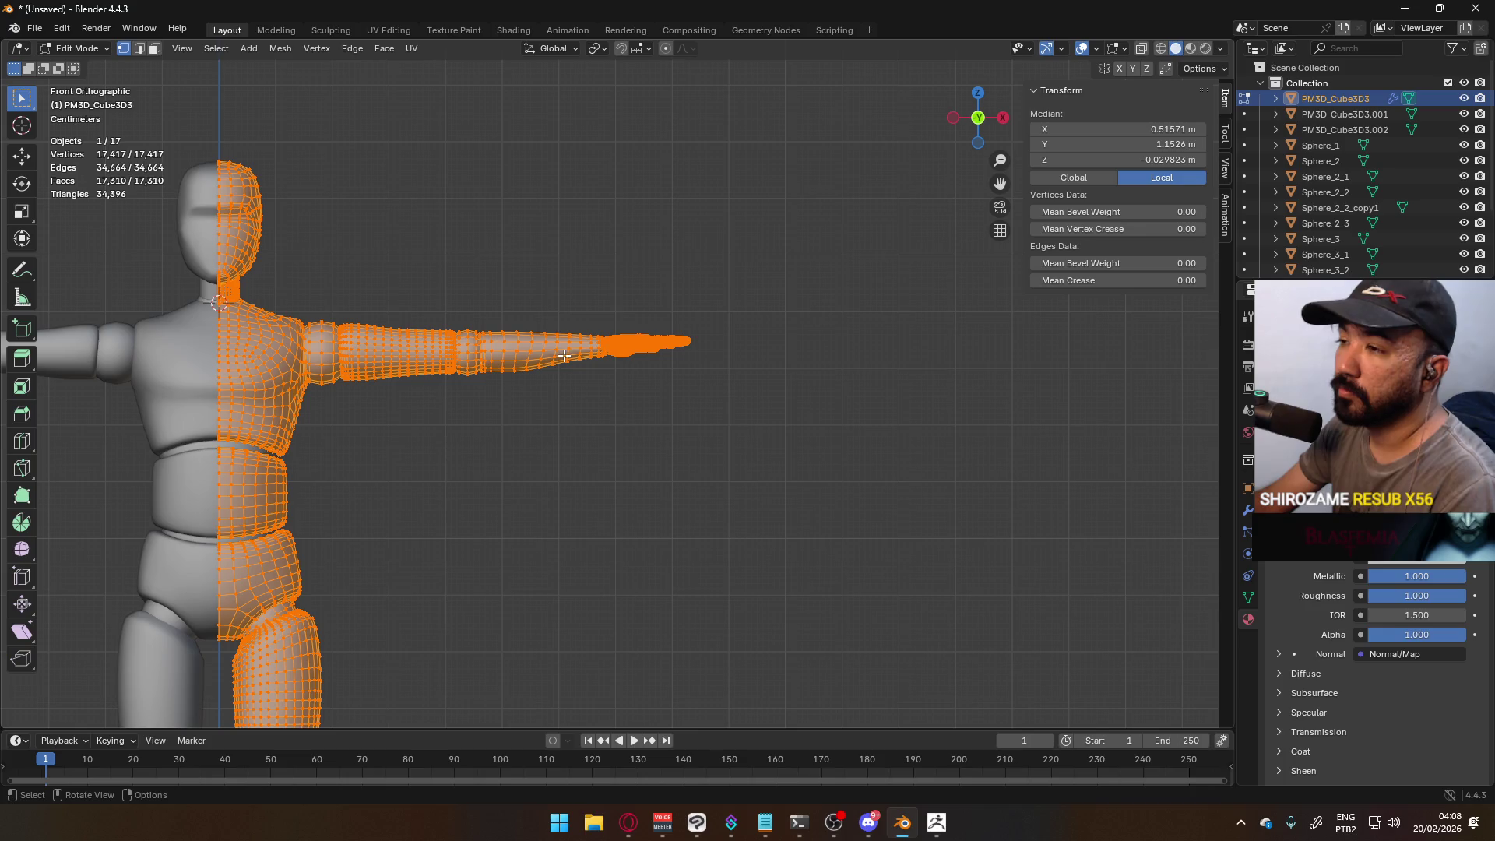
key(Tab)
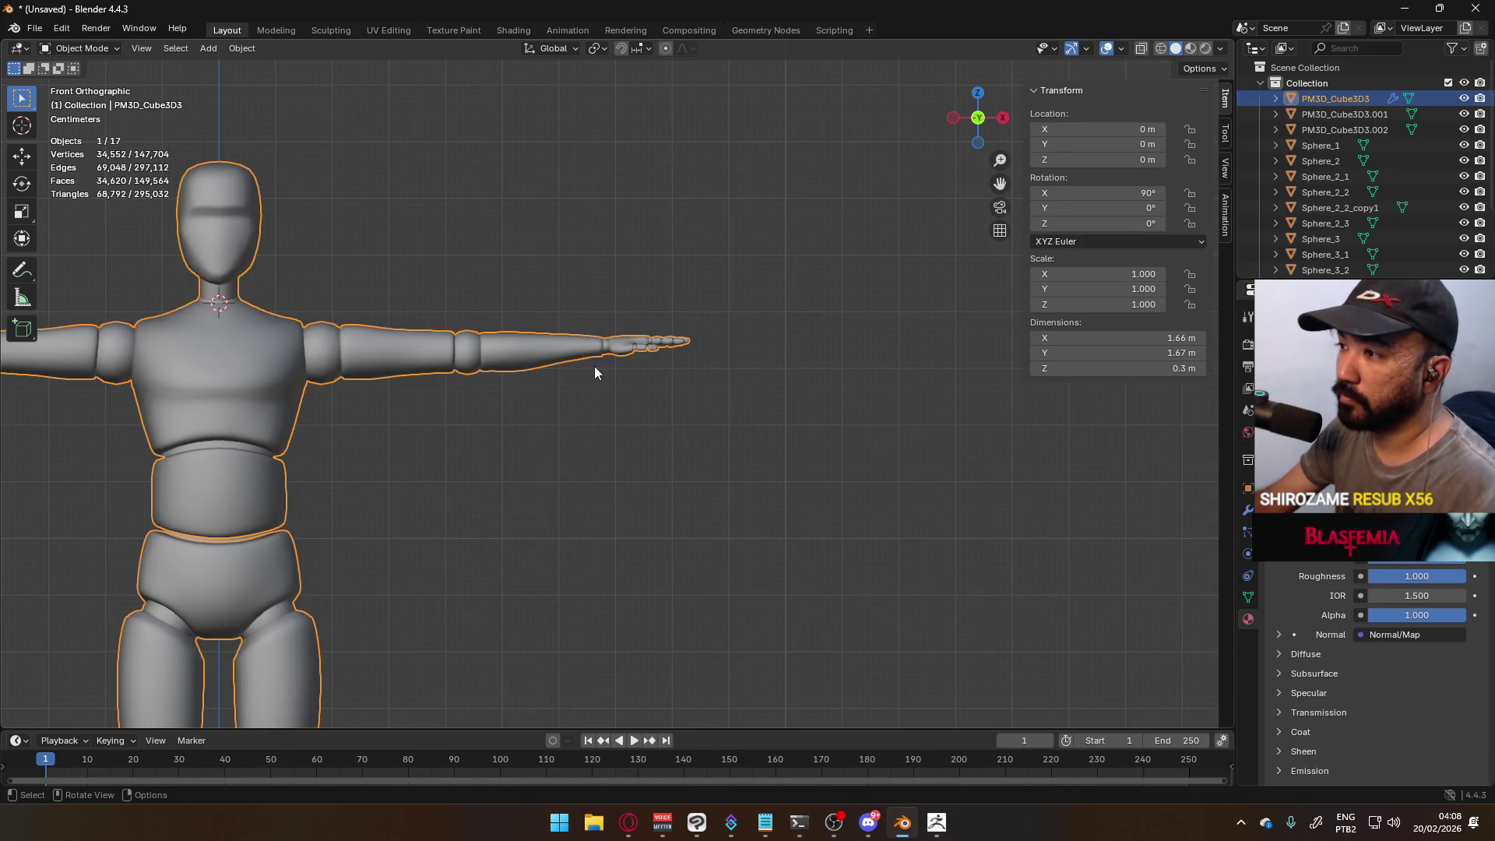
key(Tab)
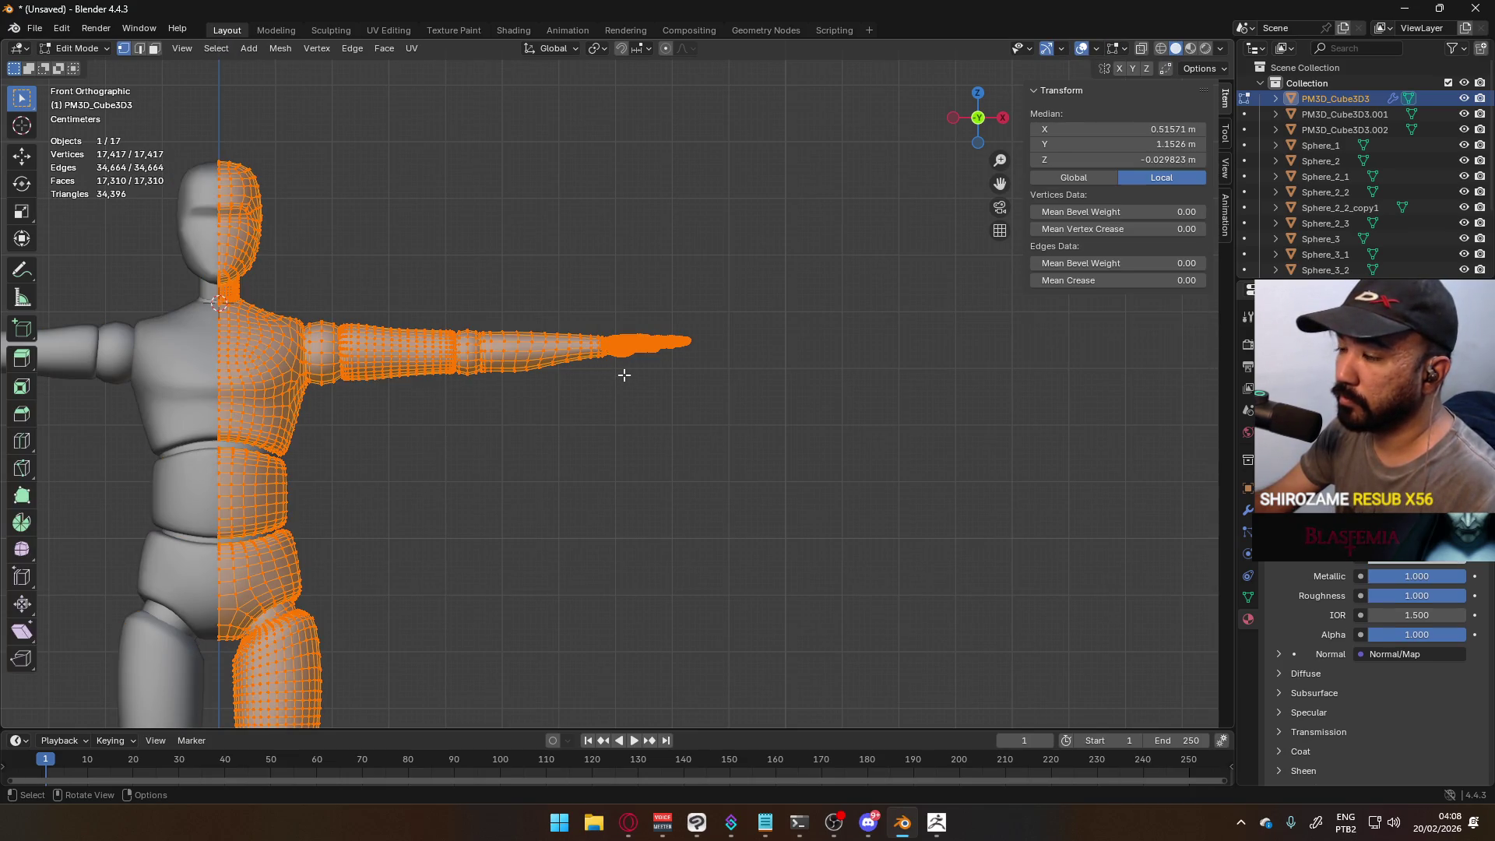
key(alt+a)
scroll(598, 447, down, 3)
scroll(577, 510, up, 3)
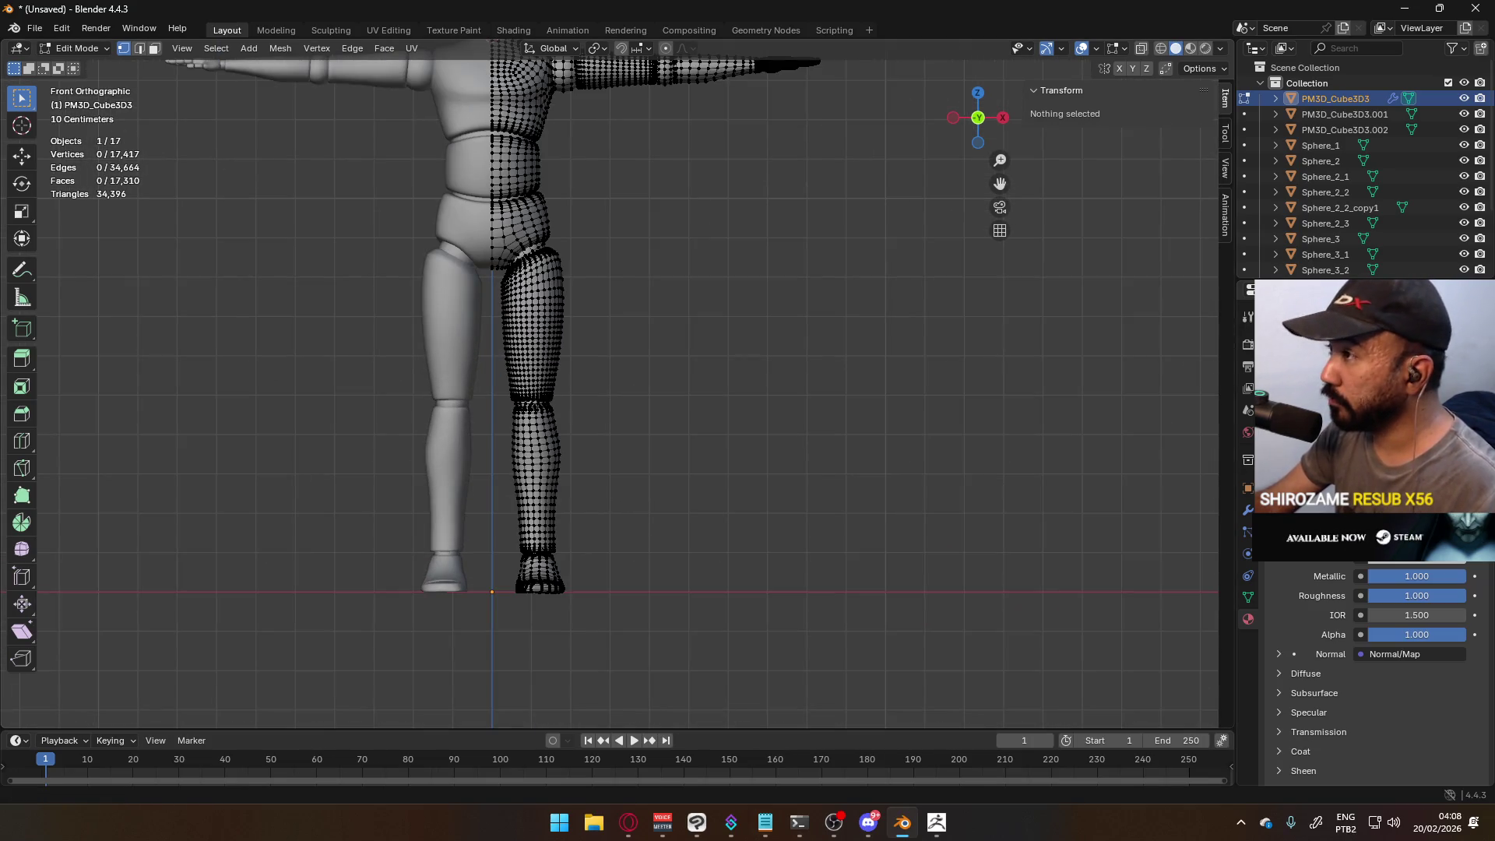
key(alt+Tab)
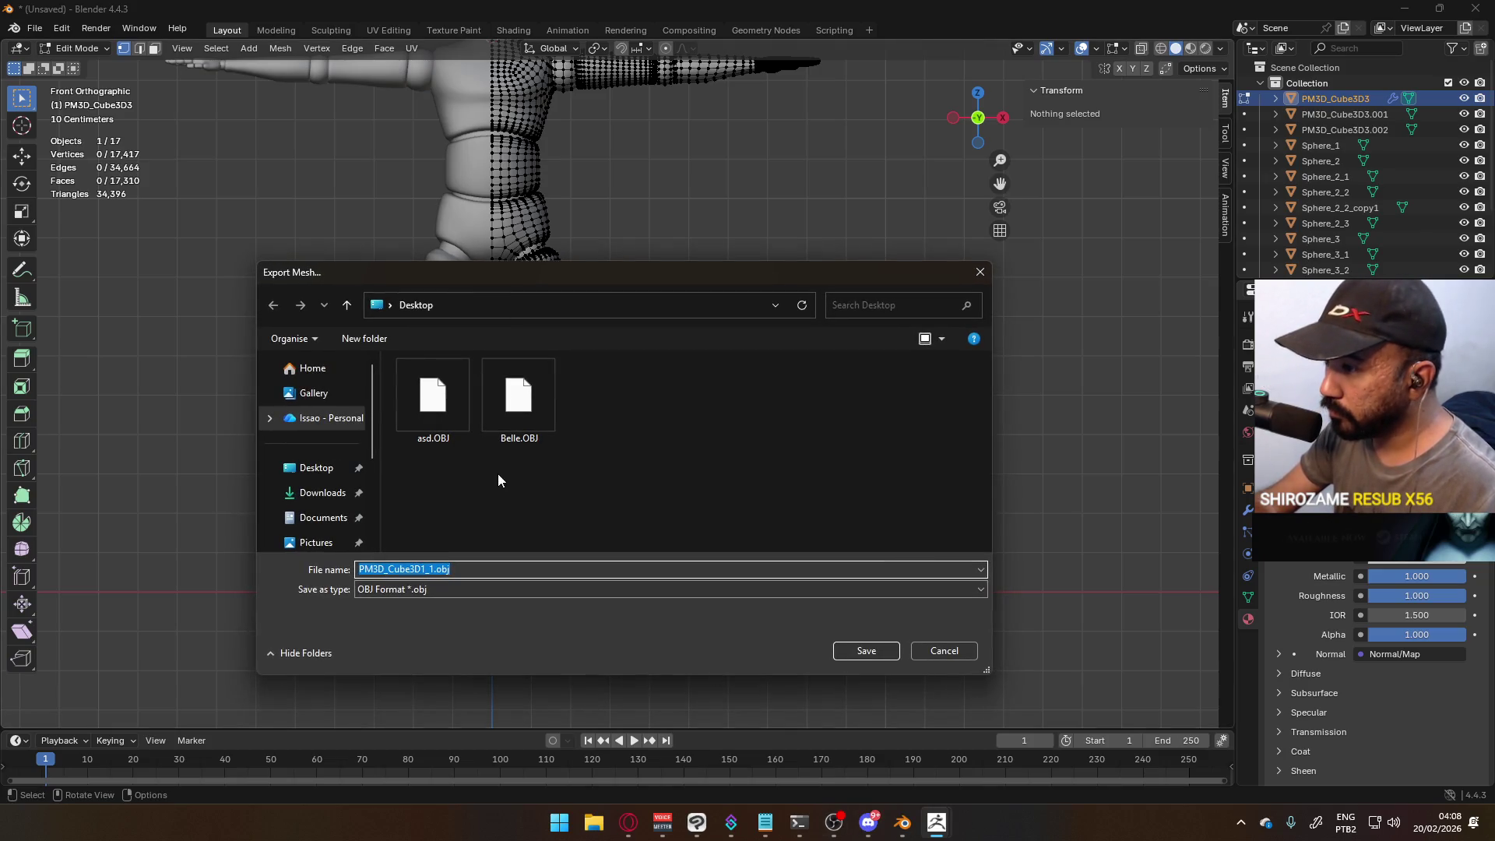
- Overwrite PM3D_Cube3D1.fbx on the Desktop with the FBX export, confirming Yes to replace
click(443, 422)
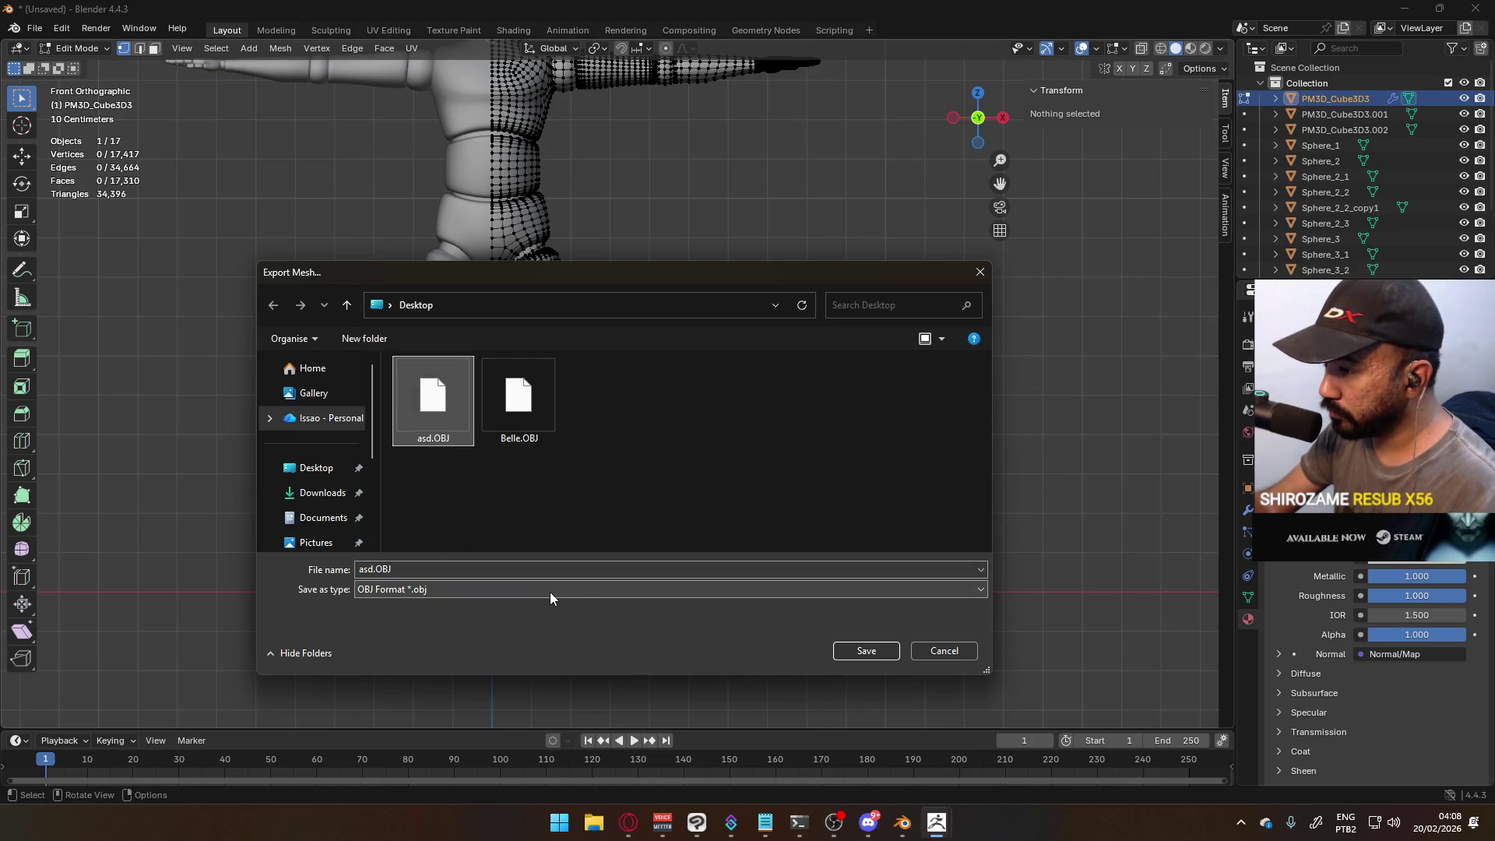
click(866, 651)
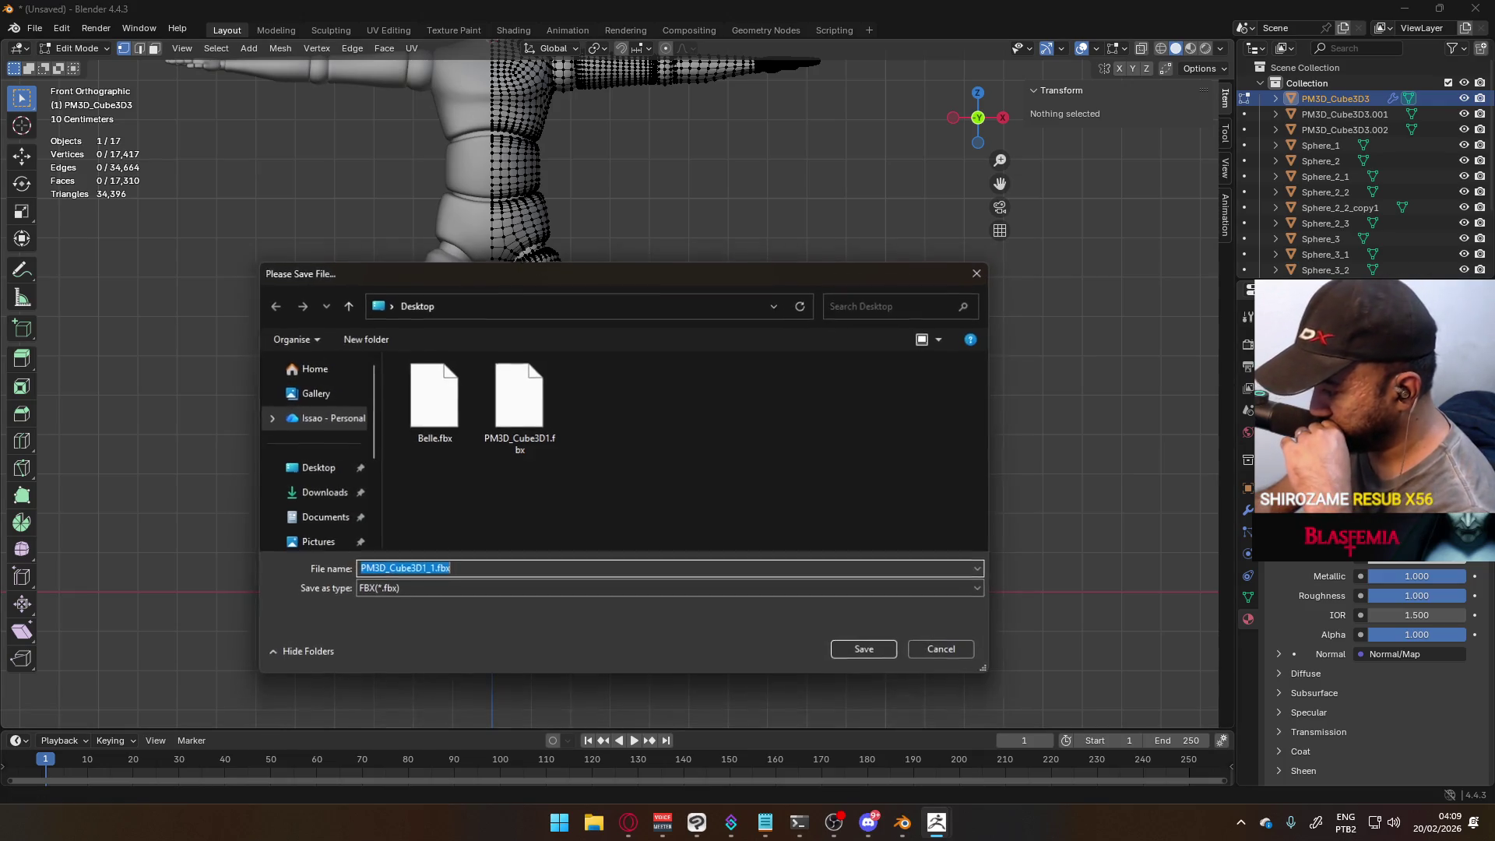
double_click(514, 436)
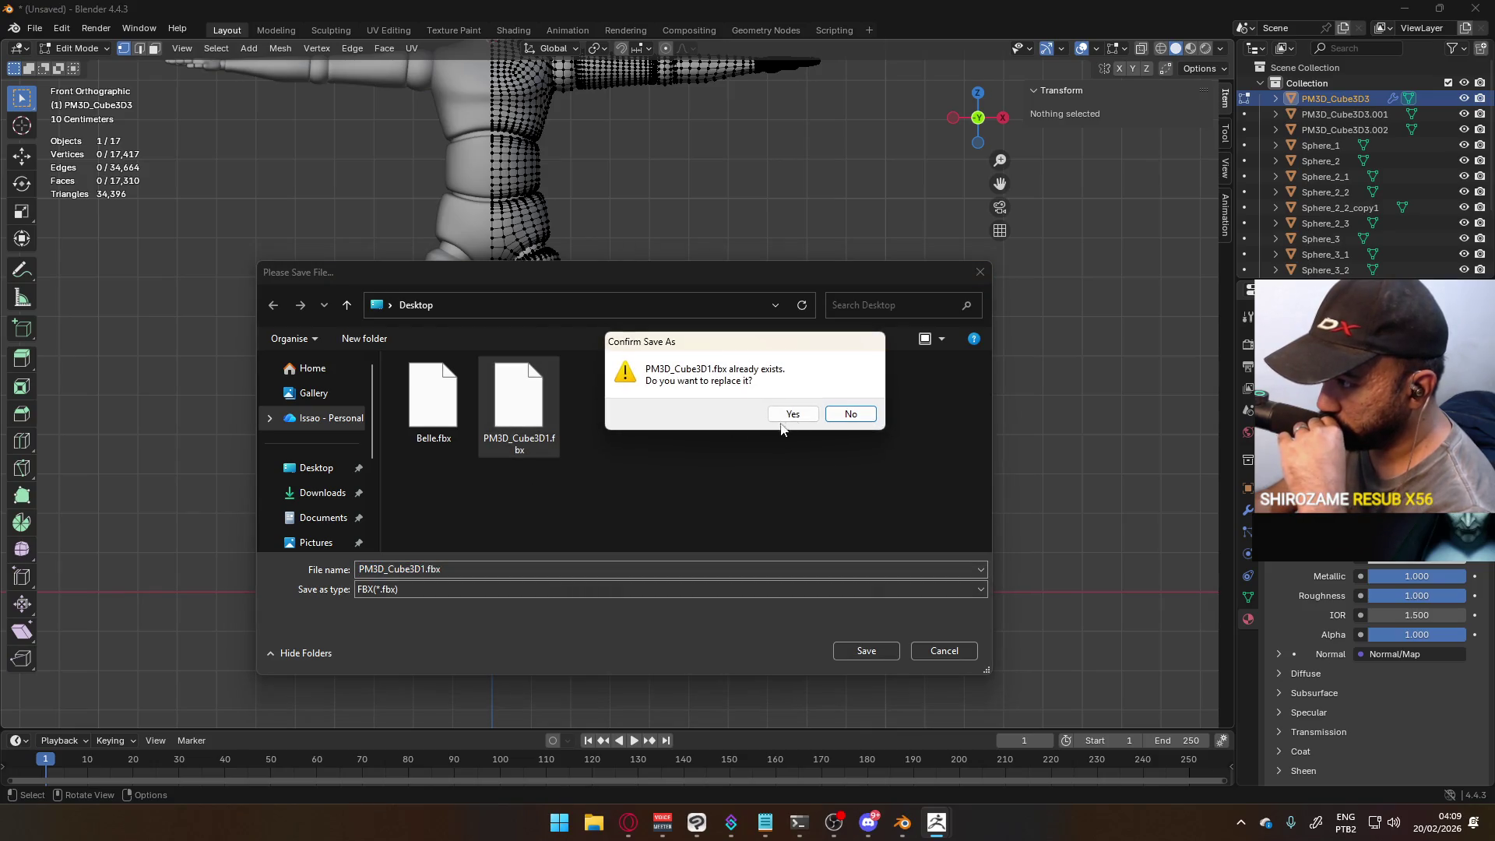
click(792, 418)
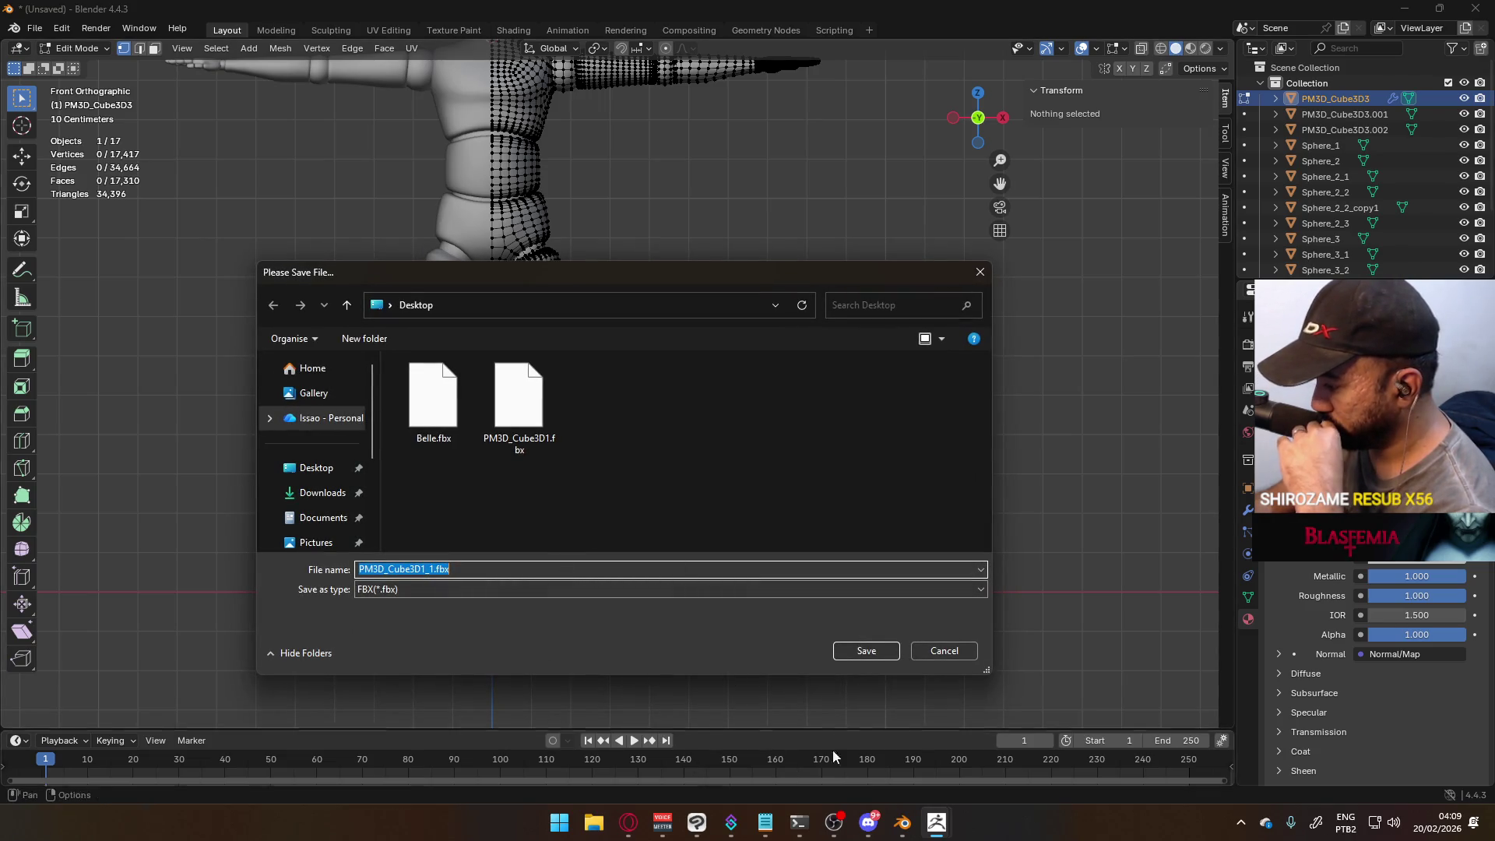
click(944, 650)
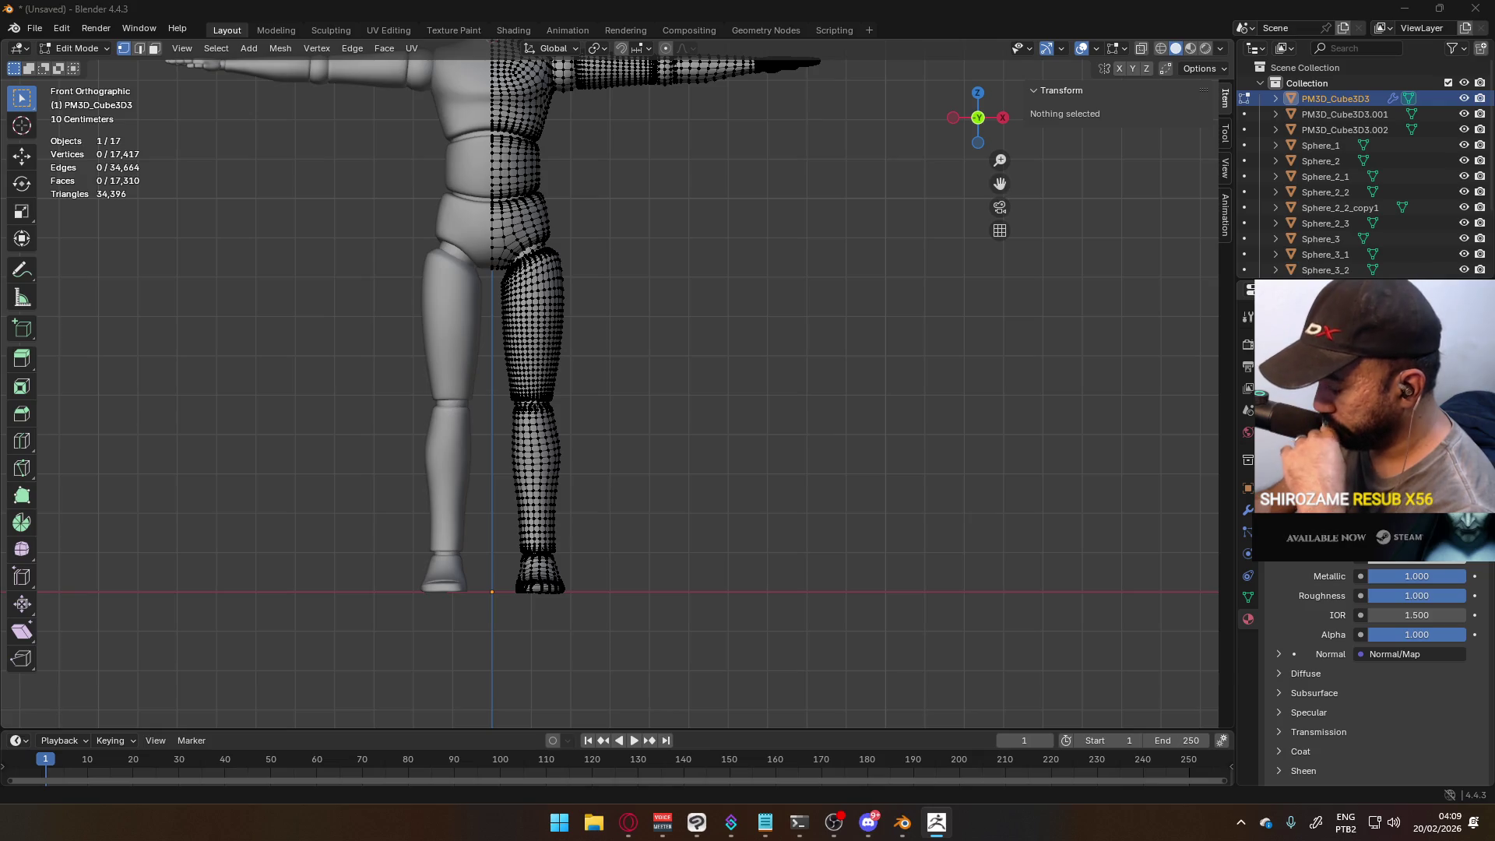
double_click(518, 401)
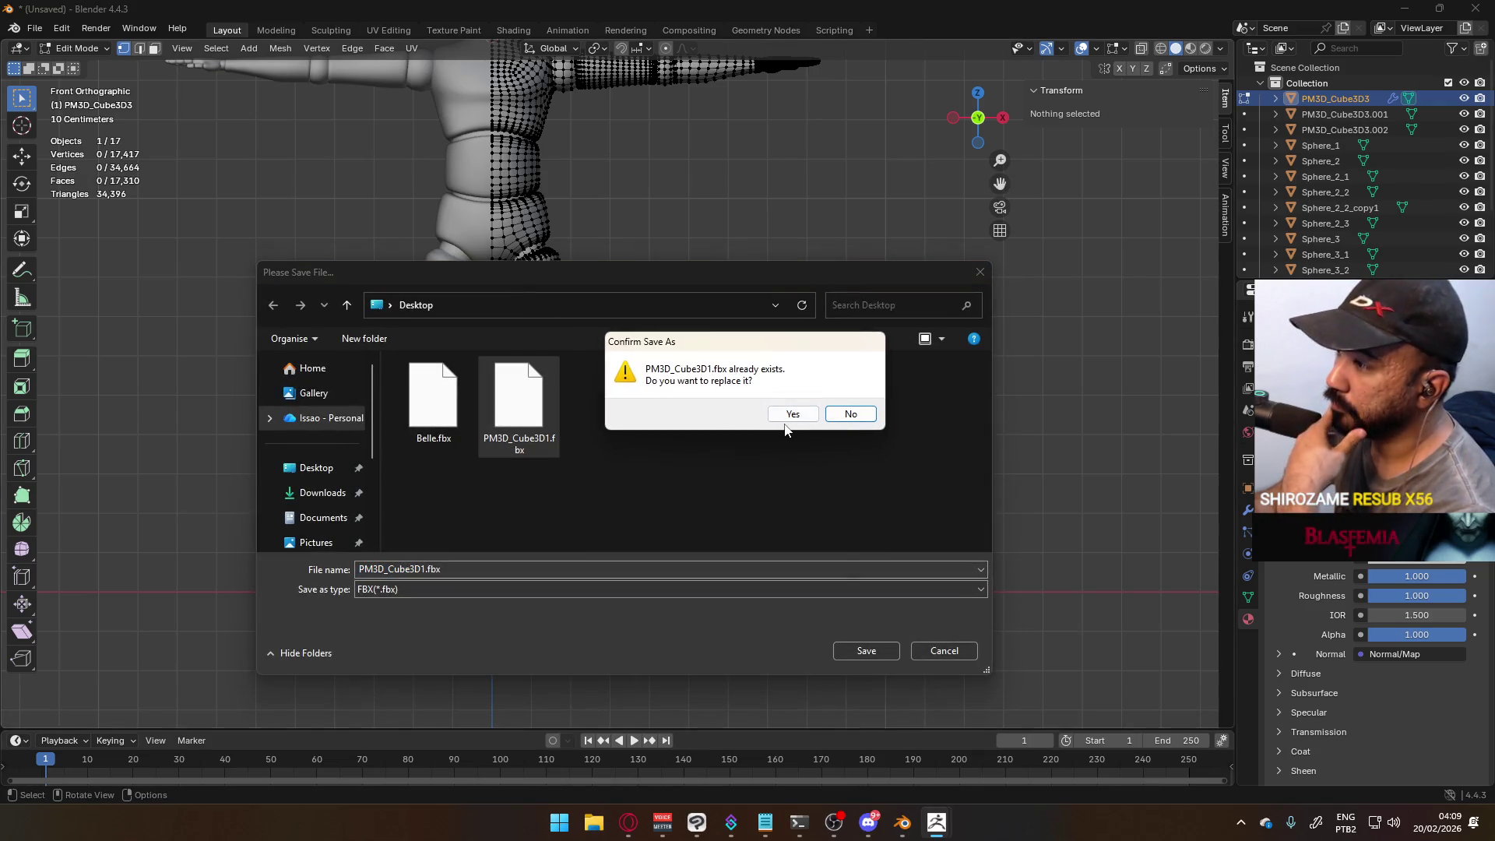
click(785, 419)
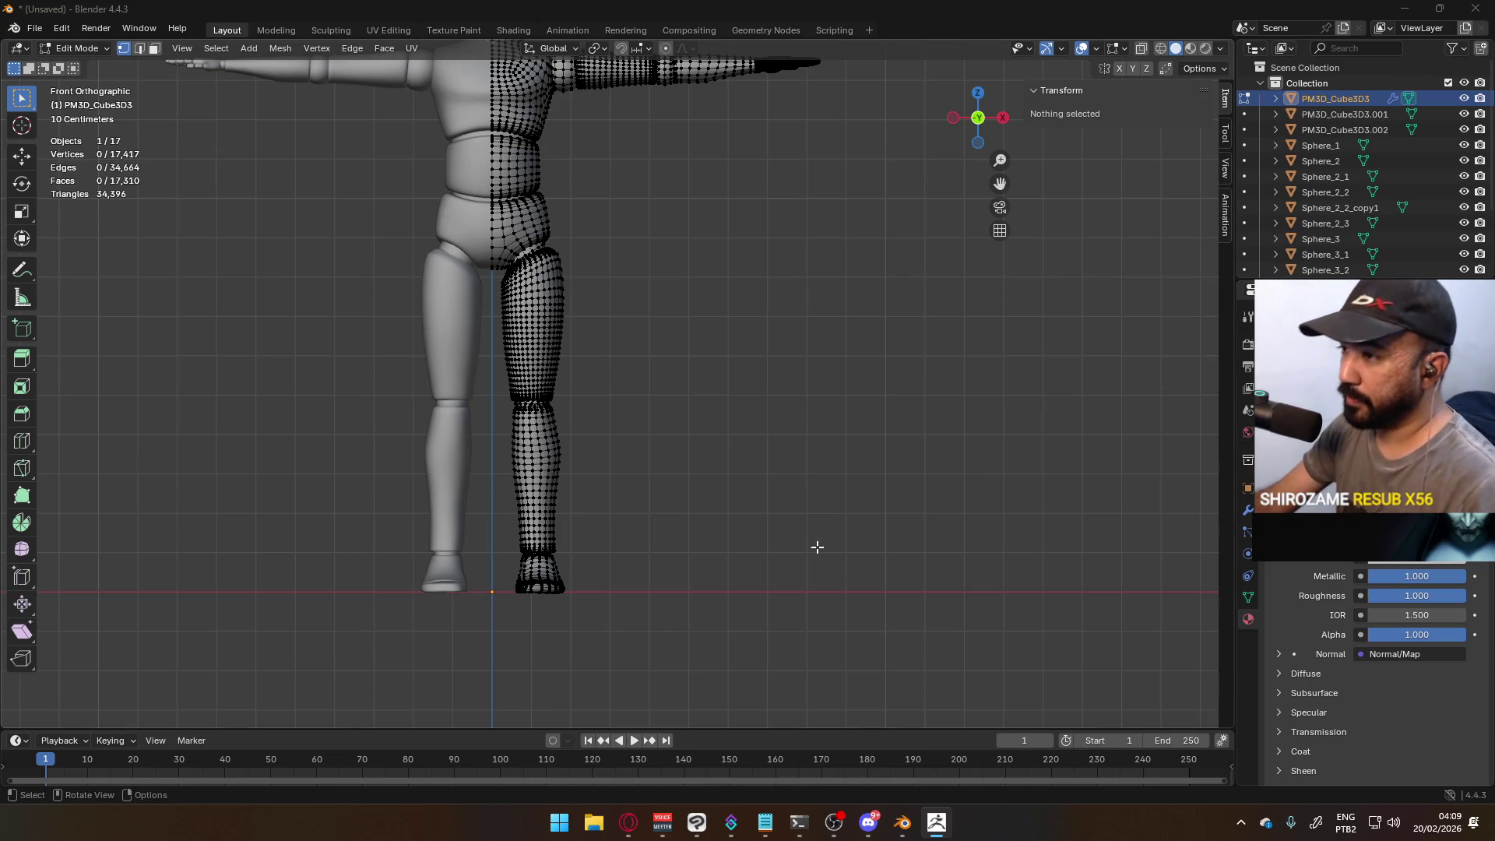
- Import PM3D_Cube3D1.fbx into the scene as an FBX file
click(34, 28)
mouse_move(109, 250)
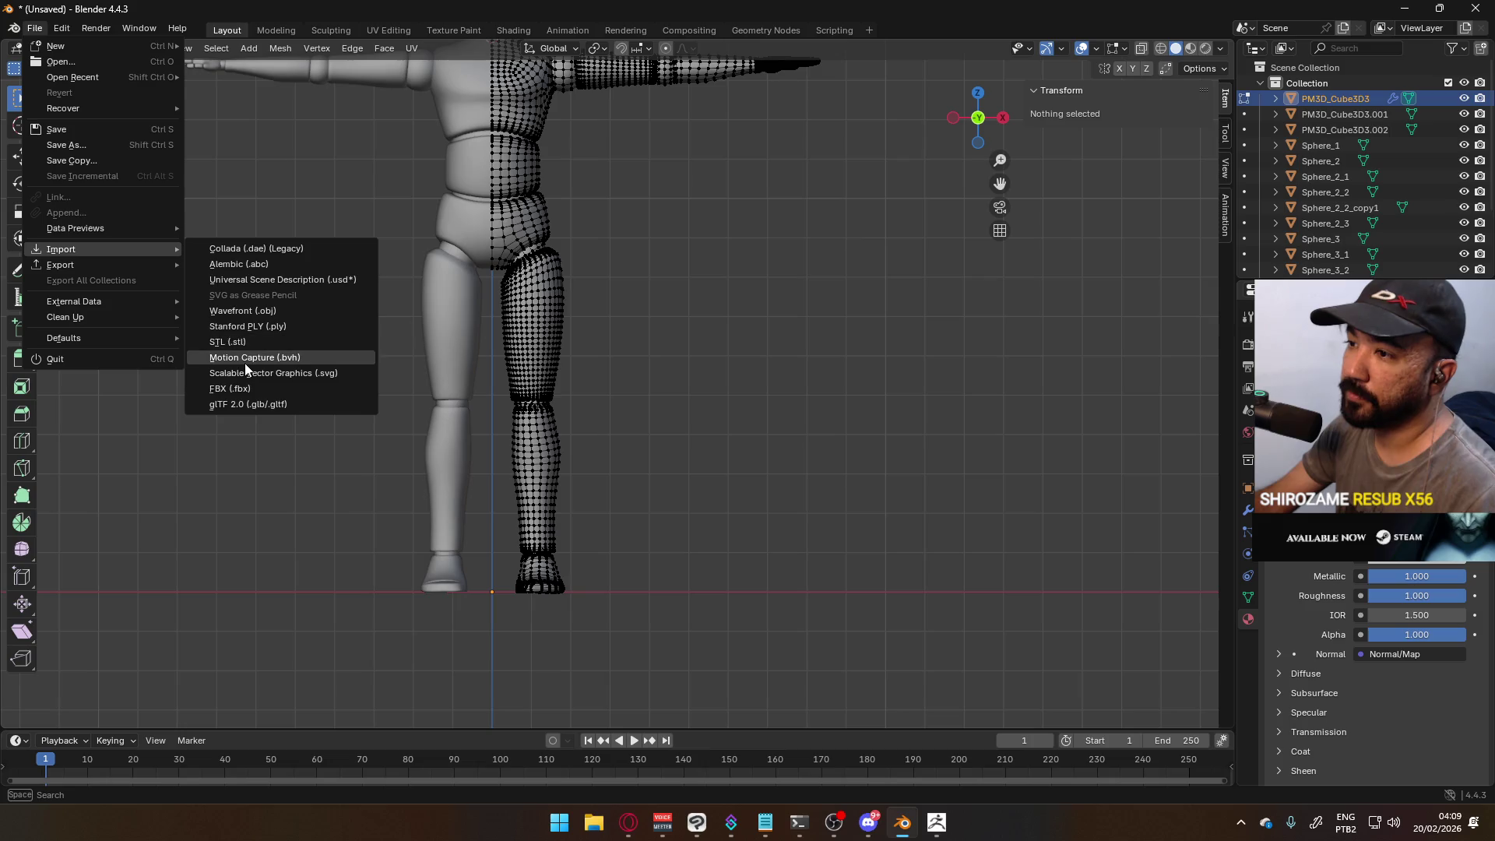
click(256, 387)
click(573, 252)
double_click(572, 252)
- Zoom in on the hand and isolate the imported hand piece for editing
scroll(708, 335, down, 2)
scroll(707, 251, up, 6)
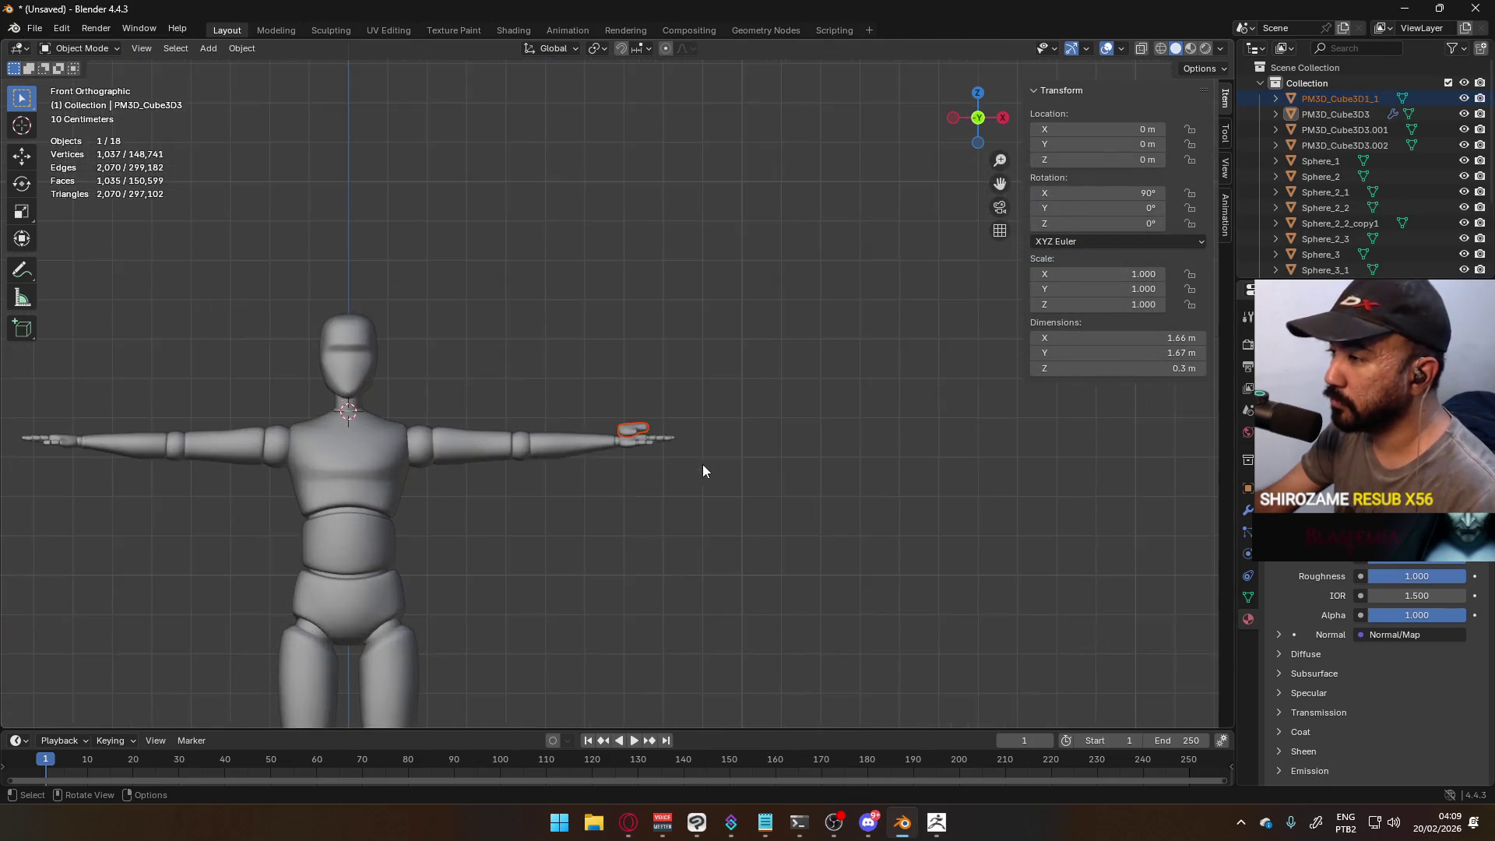
shift+middle_drag(680, 527, 685, 394)
scroll(650, 384, up, 4)
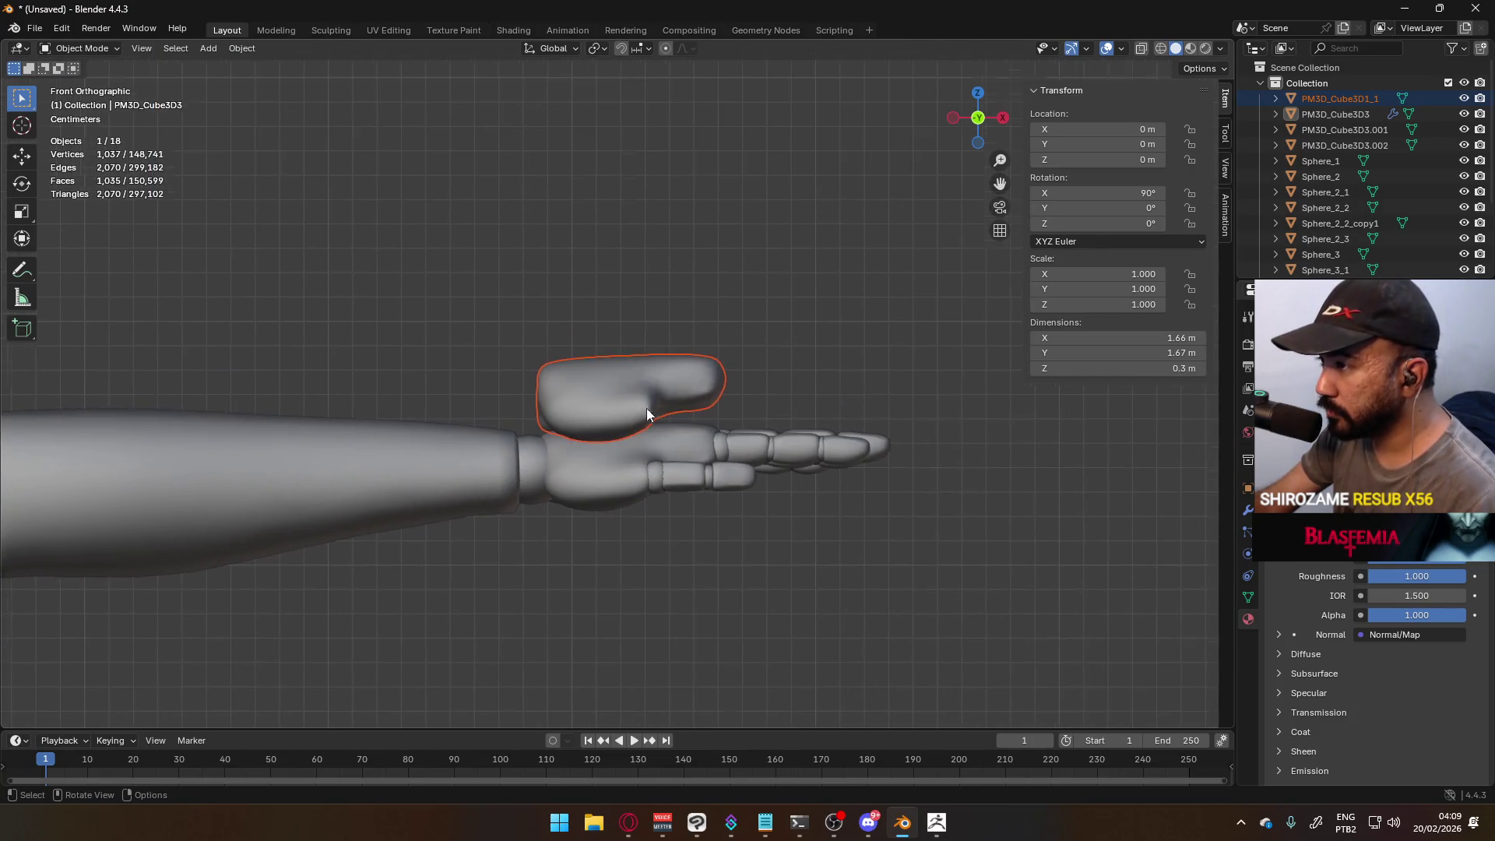
key(Tab)
scroll(706, 414, up, 3)
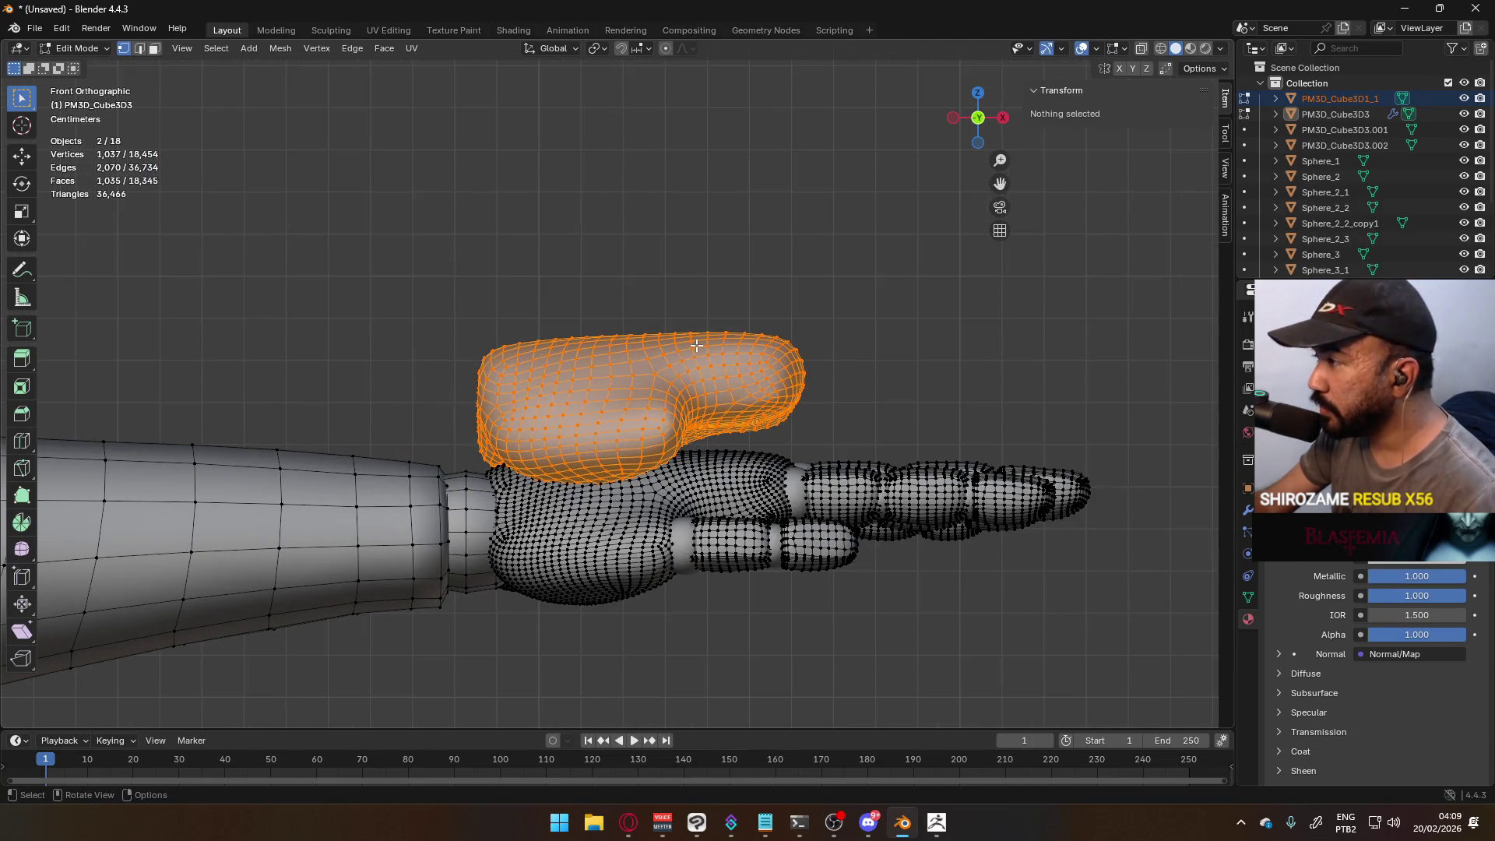
key(Tab)
click(751, 488)
click(708, 400)
key(Tab)
key(Tab)
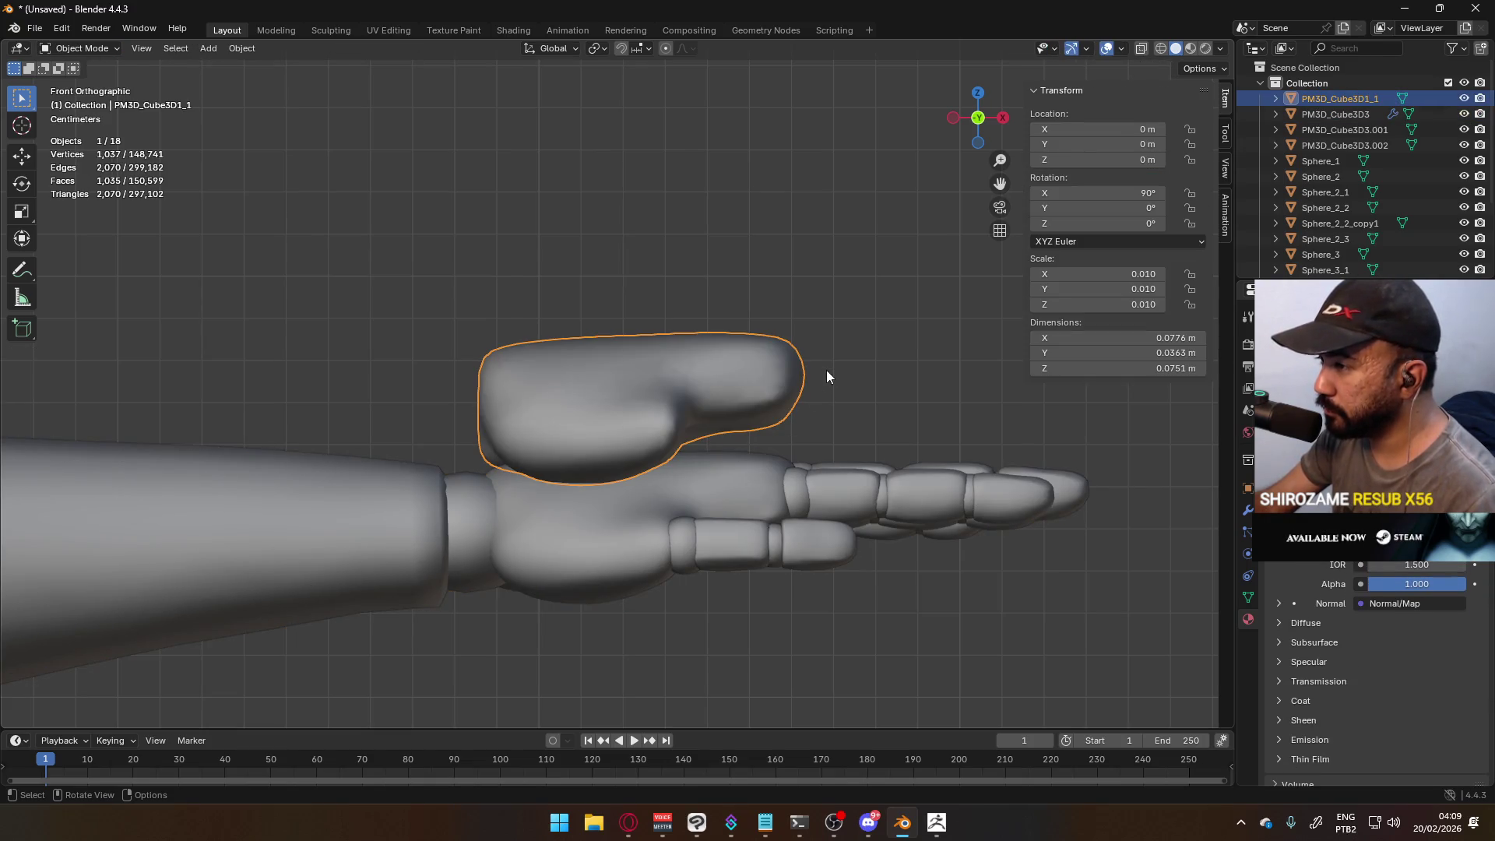
- Move the imported piece onto the hand, then lower it along Z to -0.028 m
key(g)
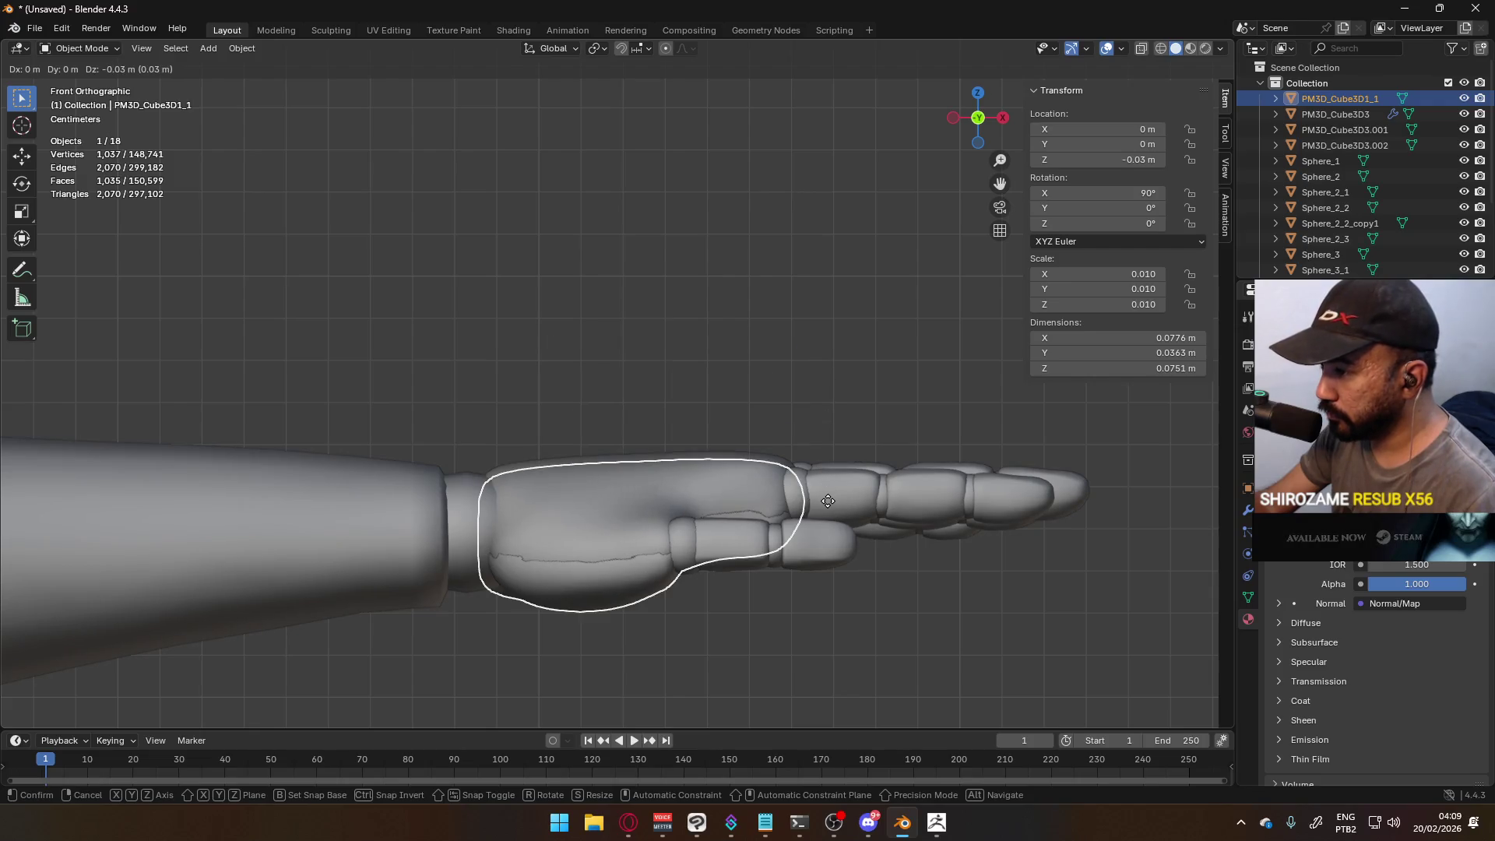
click(828, 500)
scroll(829, 501, up, 2)
key(g)
key(z)
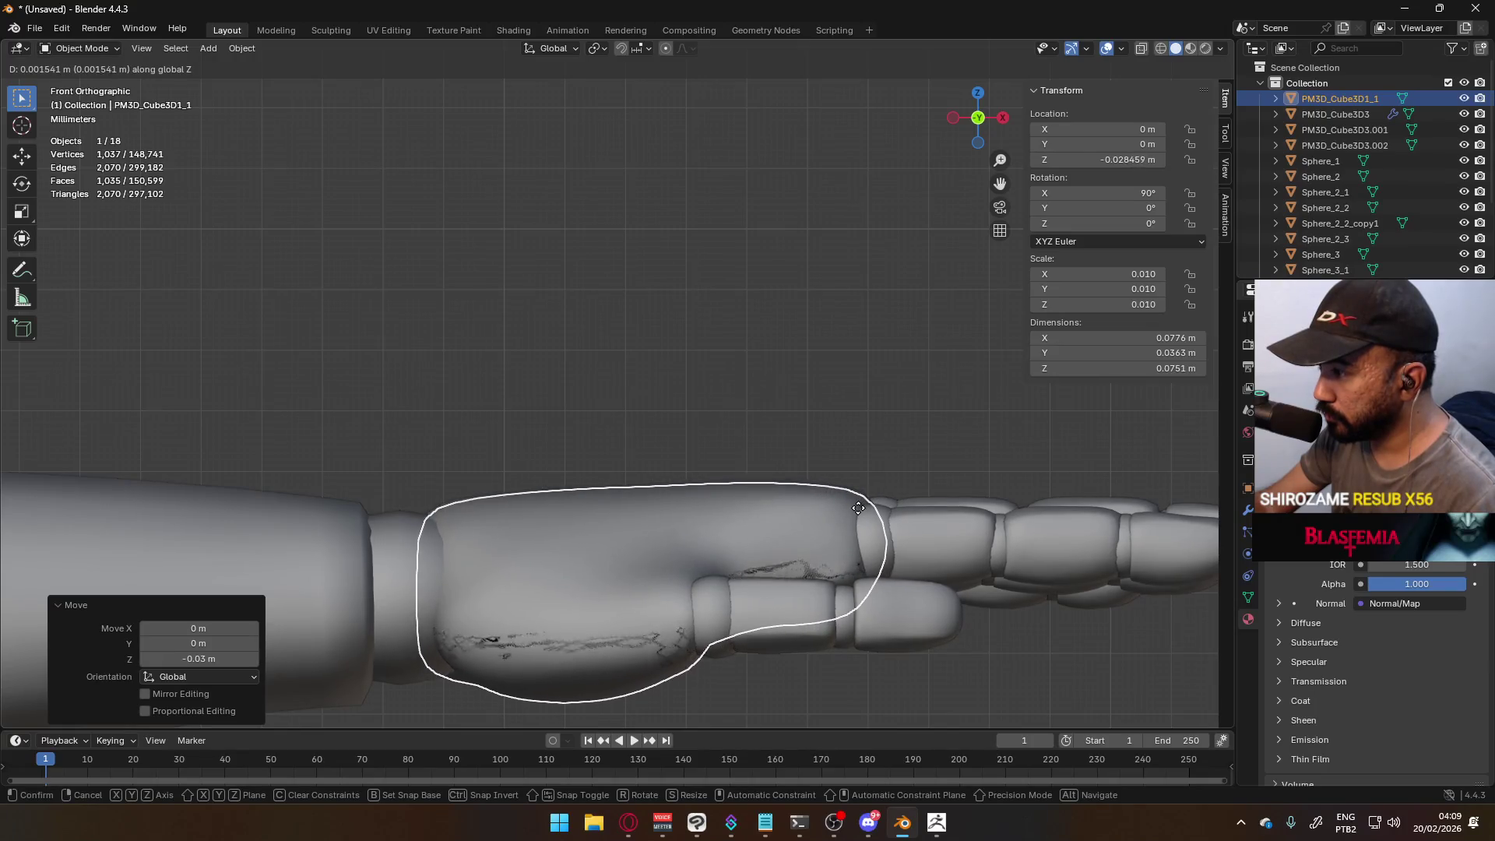
click(656, 516)
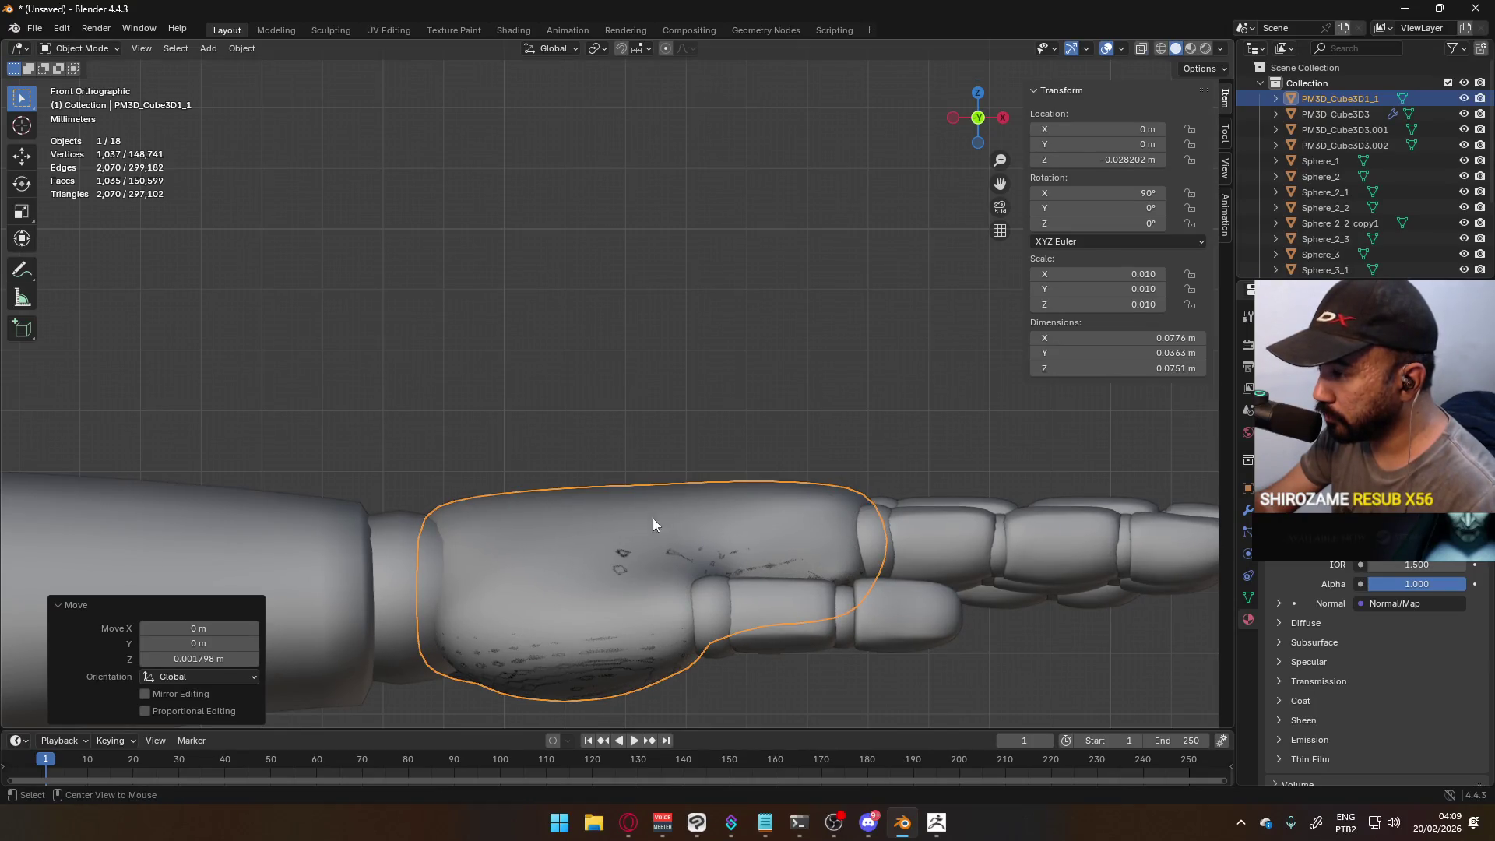
- Select the torso and thin upper ring and join them with Ctrl+J into body mesh PM3D_Cube3D3
middle_drag(679, 436, 502, 330)
shift+click(498, 329)
shift+click(402, 305)
shift+click(484, 243)
key(ctrl+j)
scroll(492, 259, down, 5)
mouse_move(492, 259)
middle_down()
mouse_move(535, 330)
mouse_move(730, 357)
mouse_move(711, 327)
mouse_move(567, 269)
mouse_move(827, 534)
middle_up()
key(Tab)
click(828, 534)
scroll(857, 454, up, 8)
middle_drag(831, 447, 727, 400)
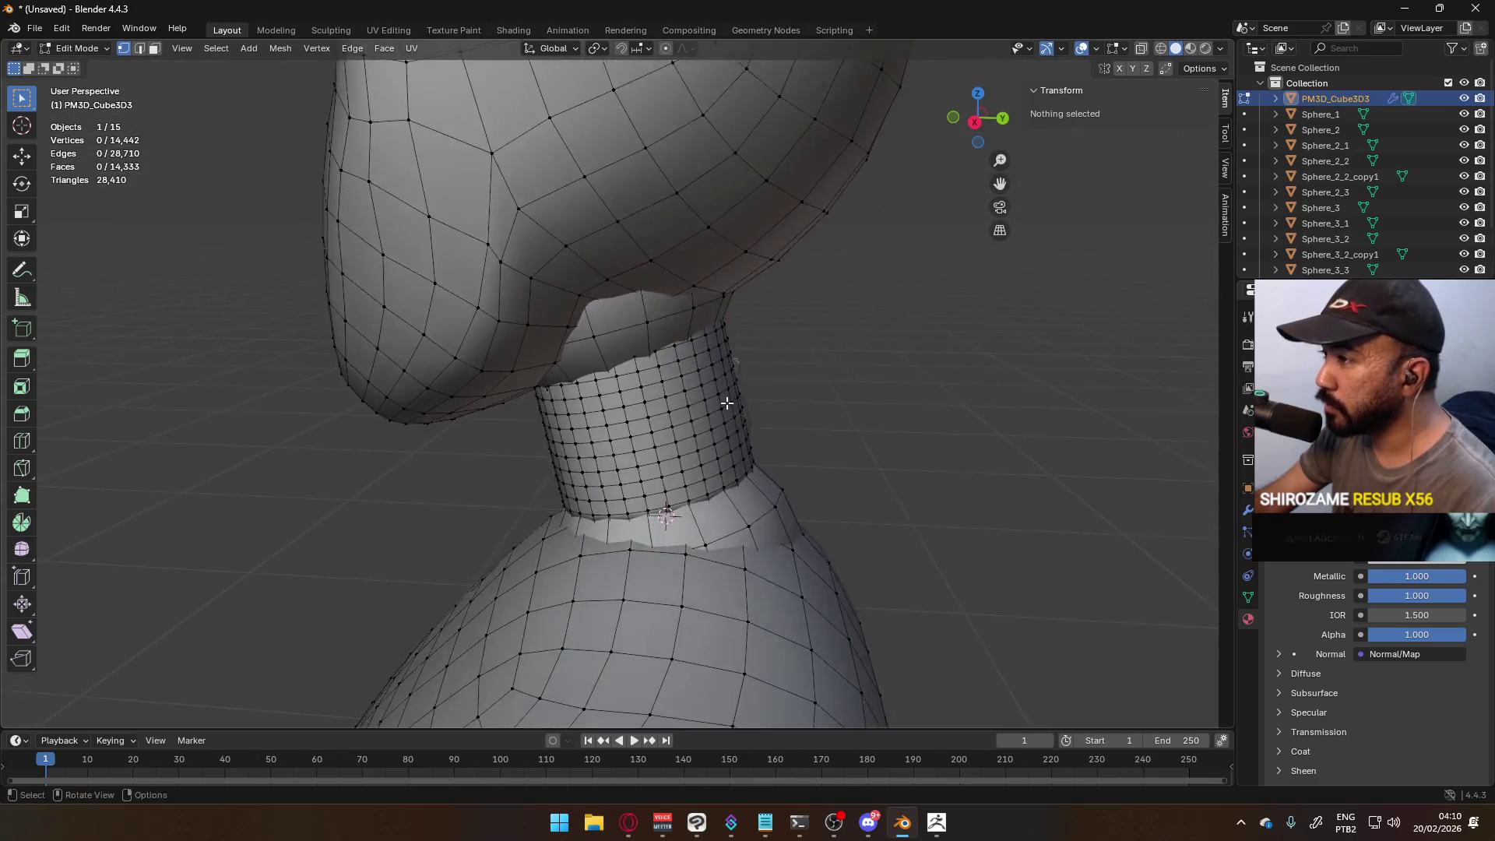
scroll(727, 400, up, 2)
key(2)
key(alt+z)
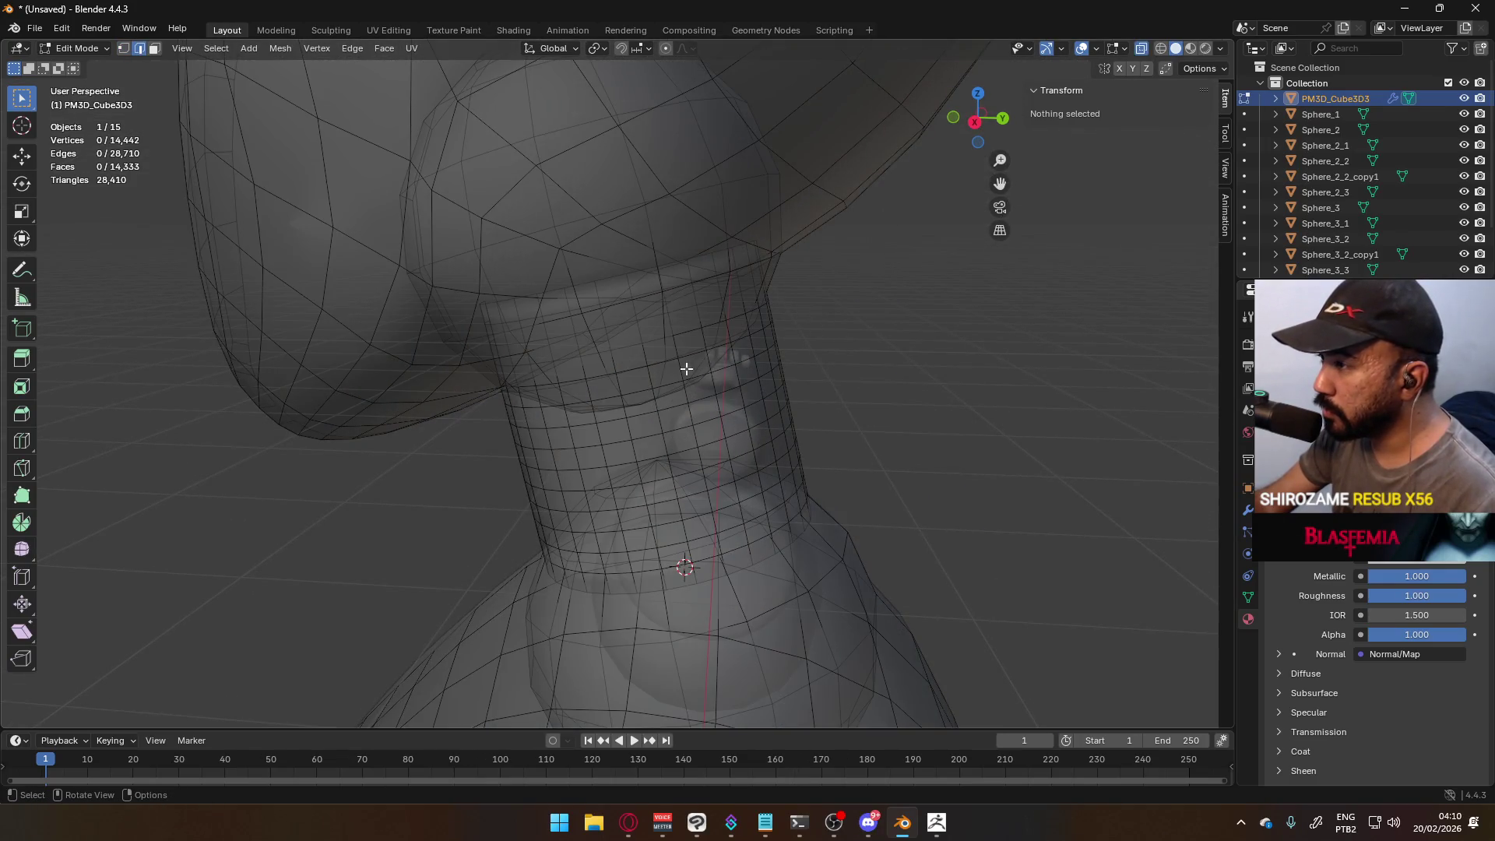
alt+click(586, 327)
alt+click(629, 302)
key(alt+a)
scroll(541, 324, up, 2)
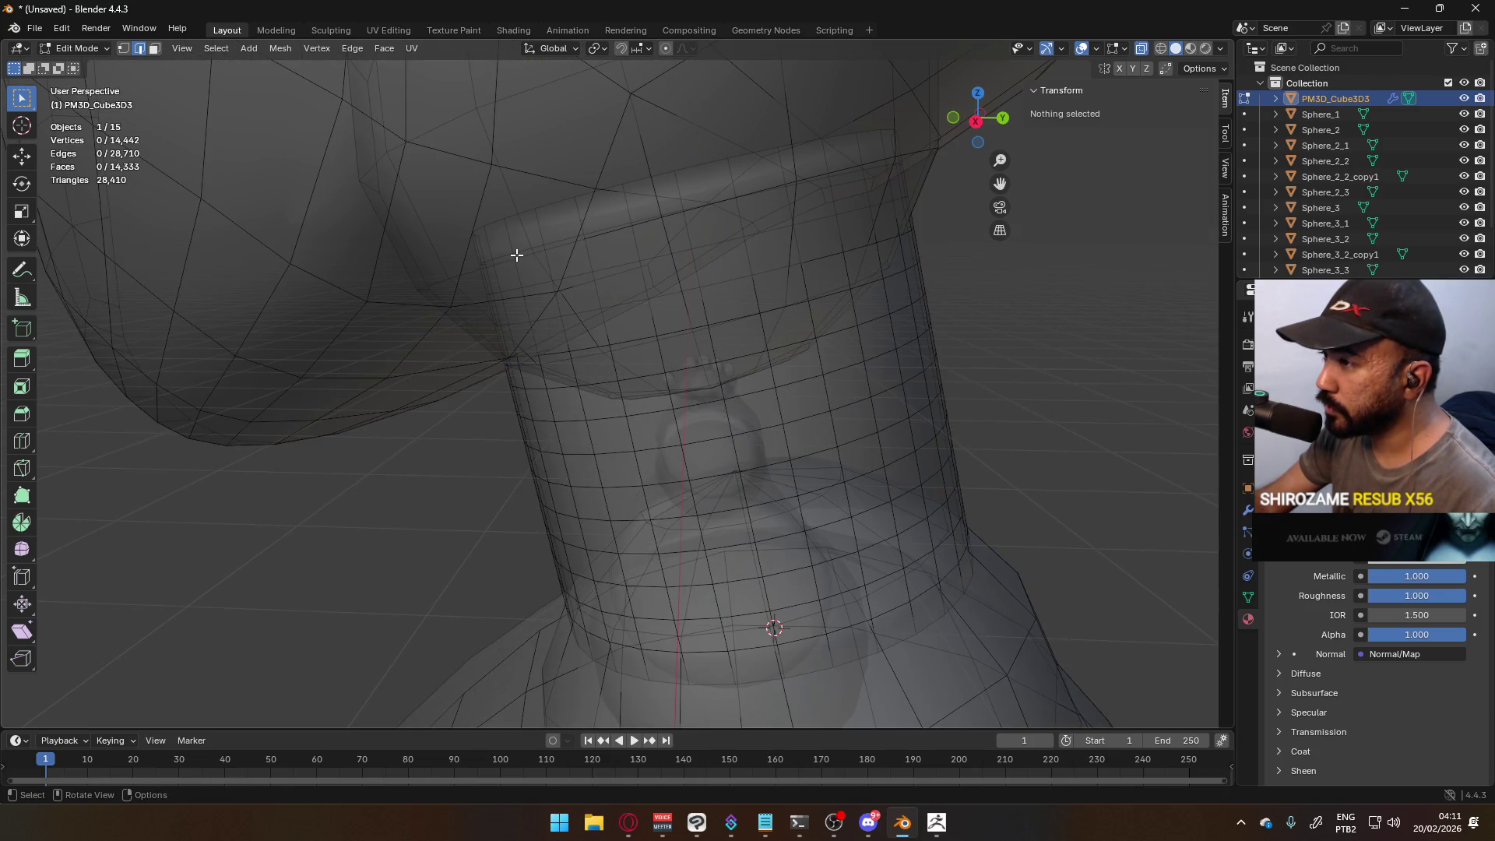
alt+click(507, 255)
alt+shift+click(525, 319)
alt+shift+click(539, 386)
alt+shift+click(551, 449)
alt+shift+click(568, 517)
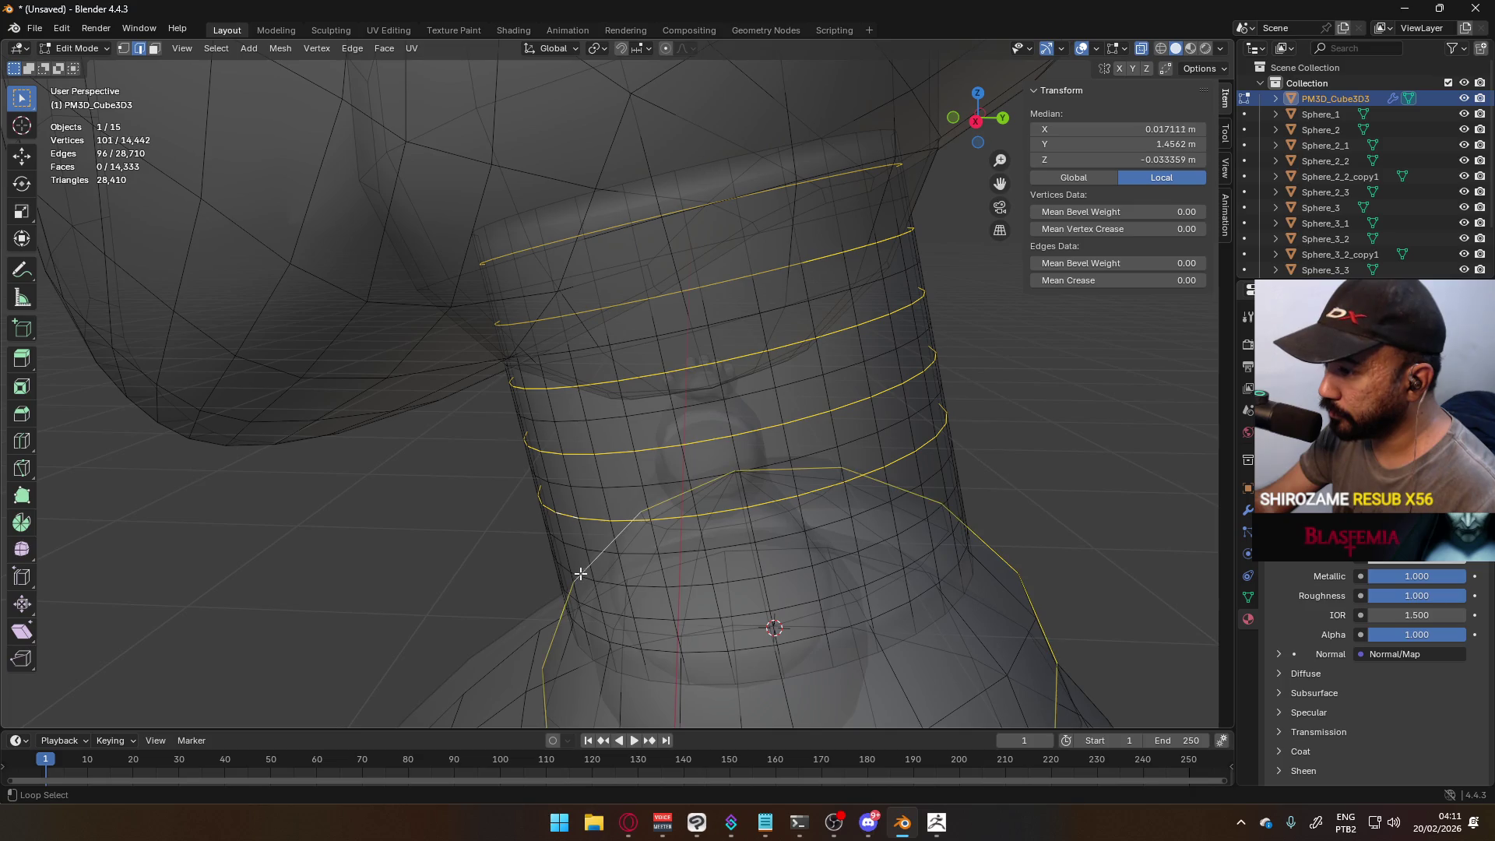
mouse_move(580, 573)
shift+middle_down()
mouse_move(594, 524)
mouse_move(860, 380)
mouse_move(678, 437)
shift+middle_up()
alt+shift+click(624, 470)
alt+shift+click(610, 505)
alt+shift+click(580, 415)
alt+shift+click(630, 411)
alt+shift+click(695, 404)
alt+shift+click(719, 387)
alt+shift+click(696, 366)
alt+shift+click(774, 343)
middle_drag(774, 343, 807, 352)
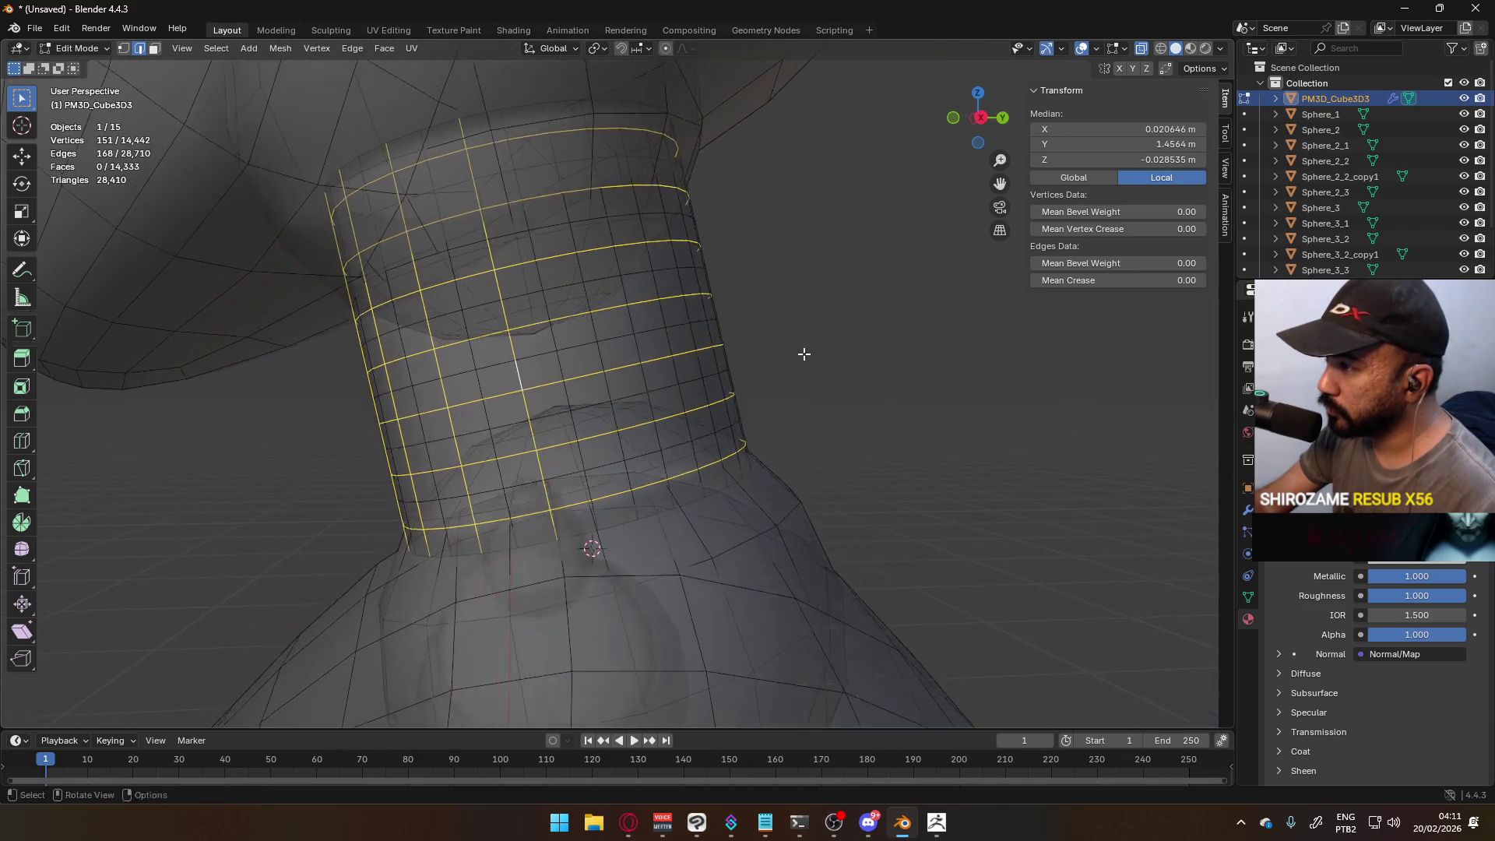
alt+shift+click(600, 357)
alt+shift+click(678, 340)
mouse_move(677, 340)
middle_down()
mouse_move(711, 340)
mouse_move(413, 427)
middle_up()
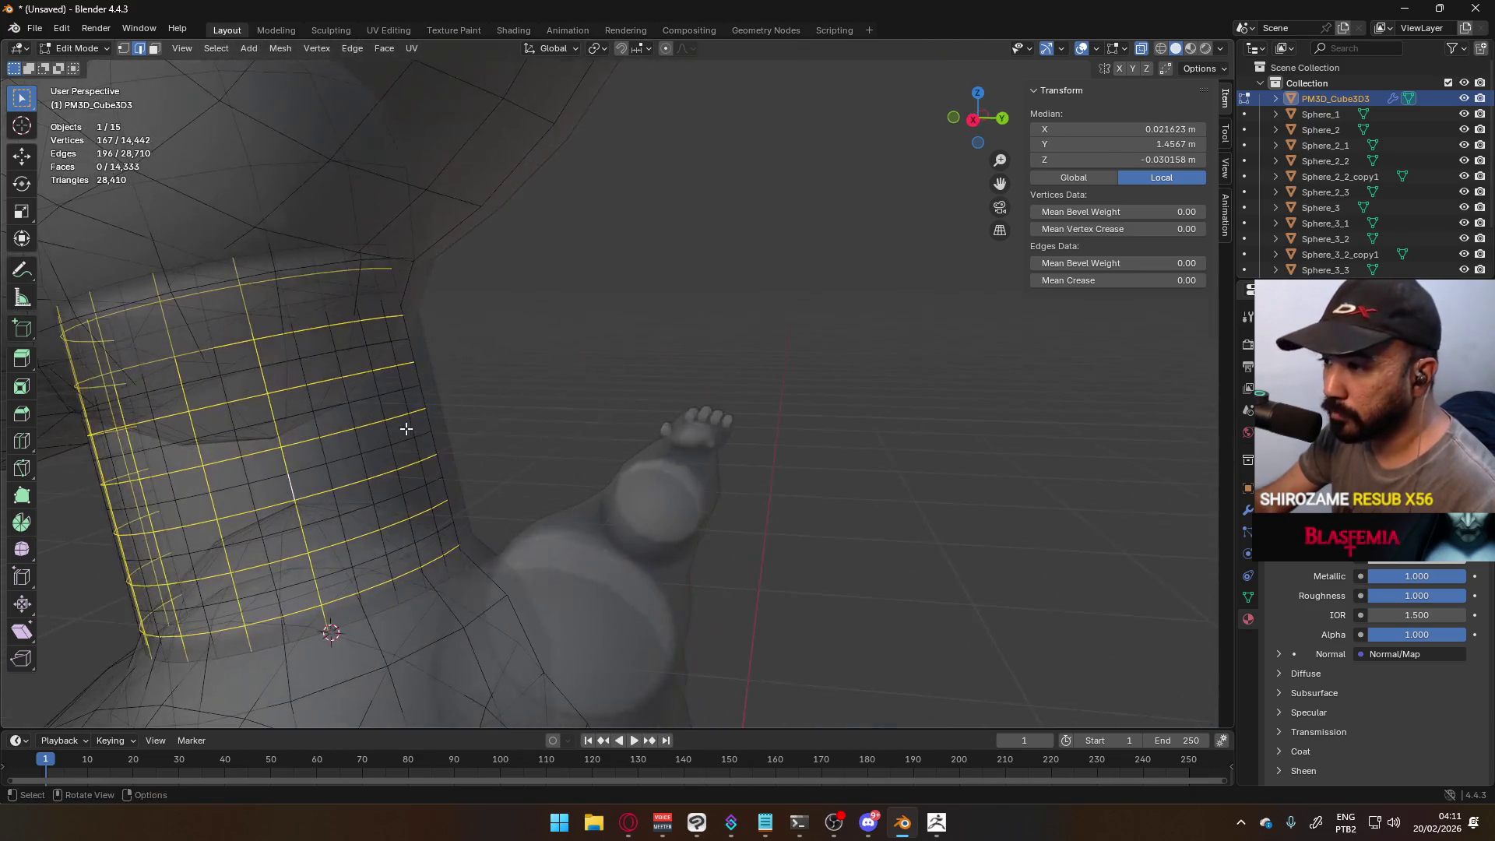
alt+shift+click(372, 464)
alt+shift+click(422, 450)
key(ctrl+e)
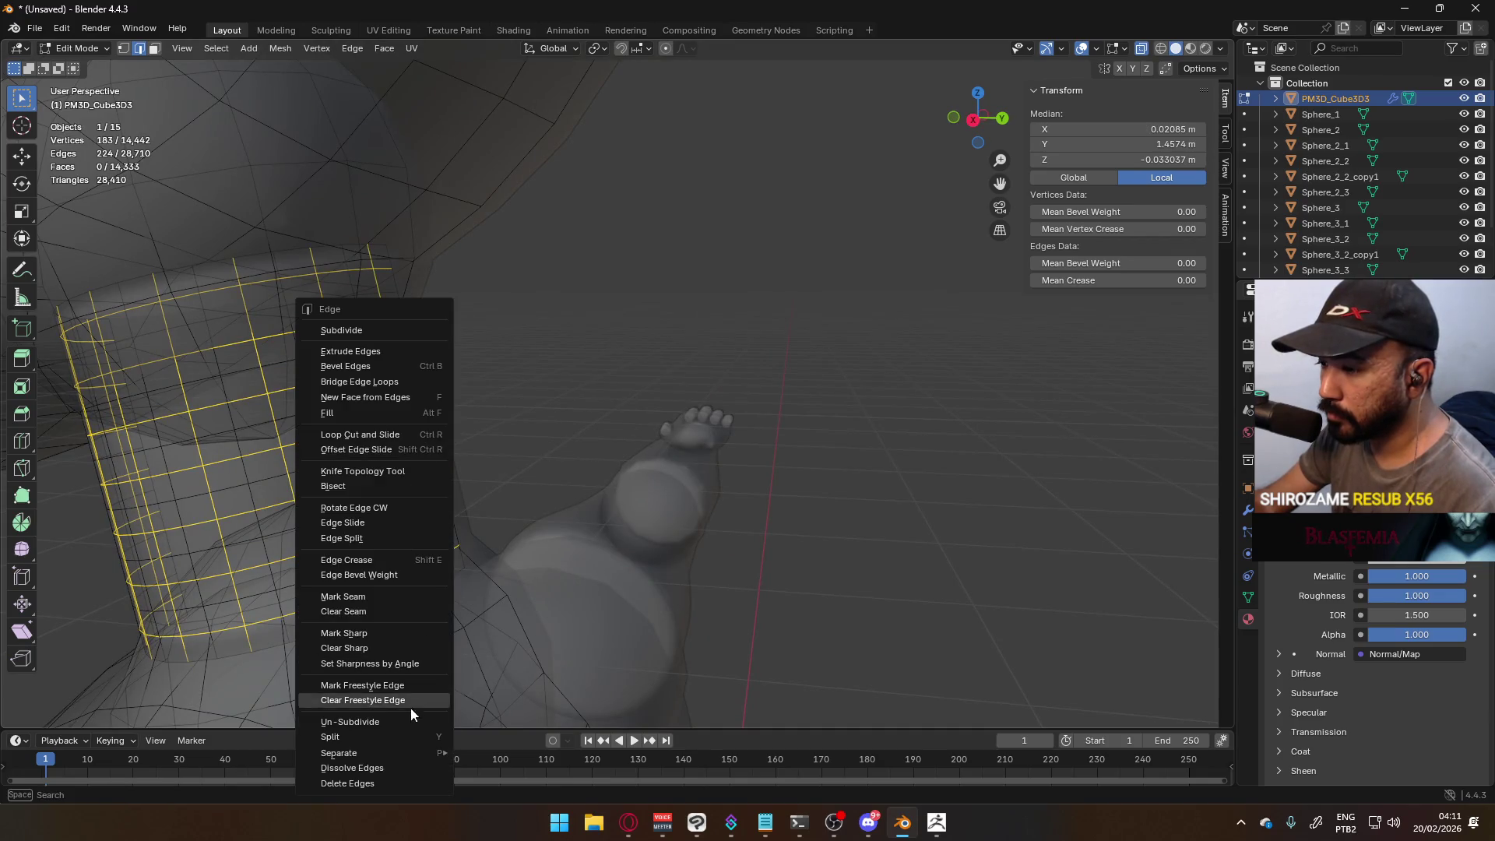
click(398, 763)
mouse_move(398, 763)
middle_down()
mouse_move(294, 471)
mouse_move(698, 429)
mouse_move(886, 366)
mouse_move(836, 382)
mouse_move(638, 383)
mouse_move(690, 404)
middle_up()
key(Tab)
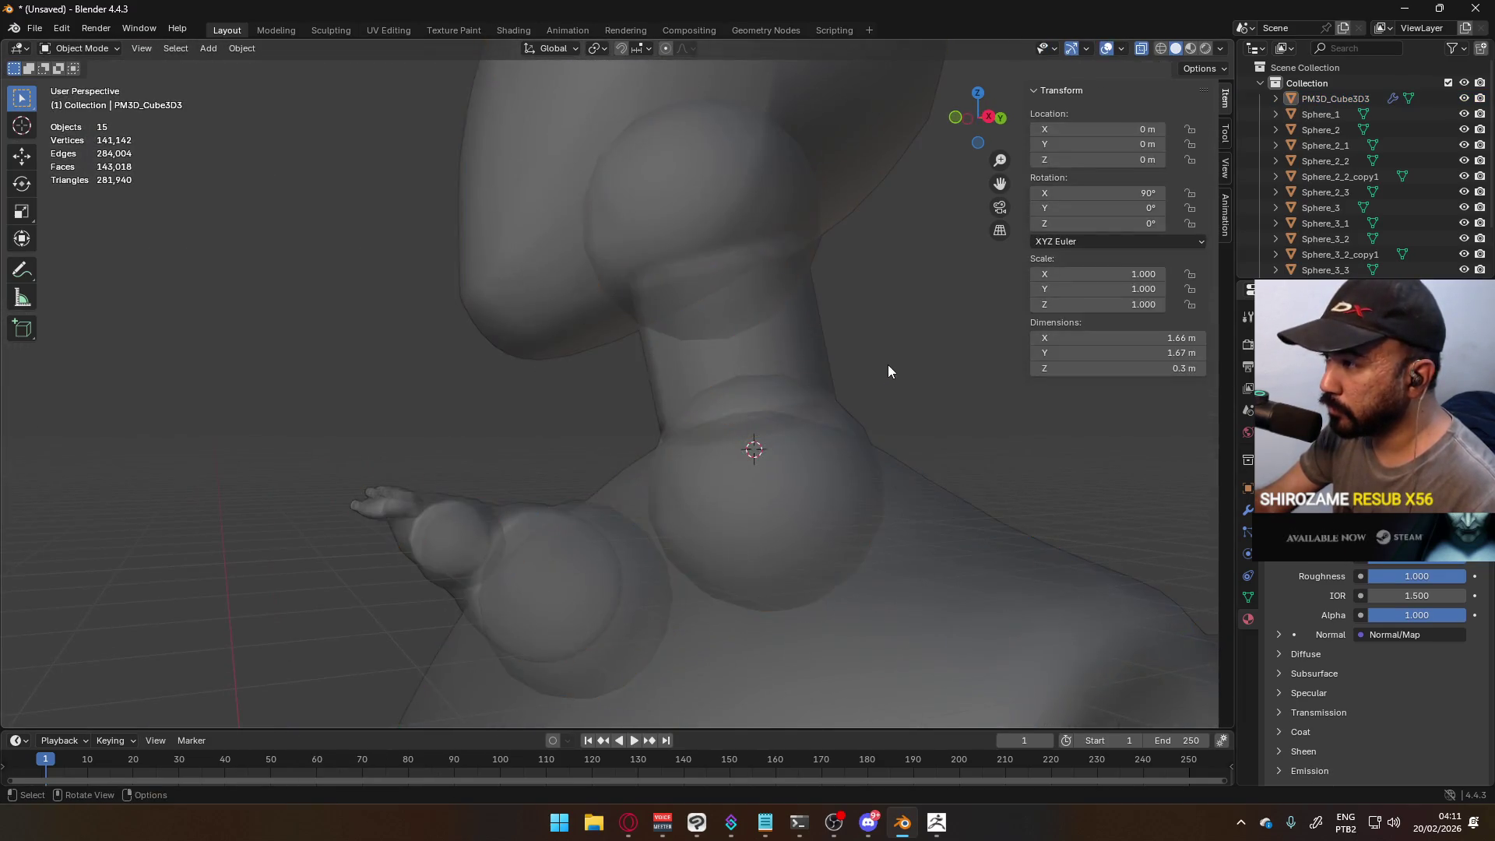
click(690, 404)
key(Tab)
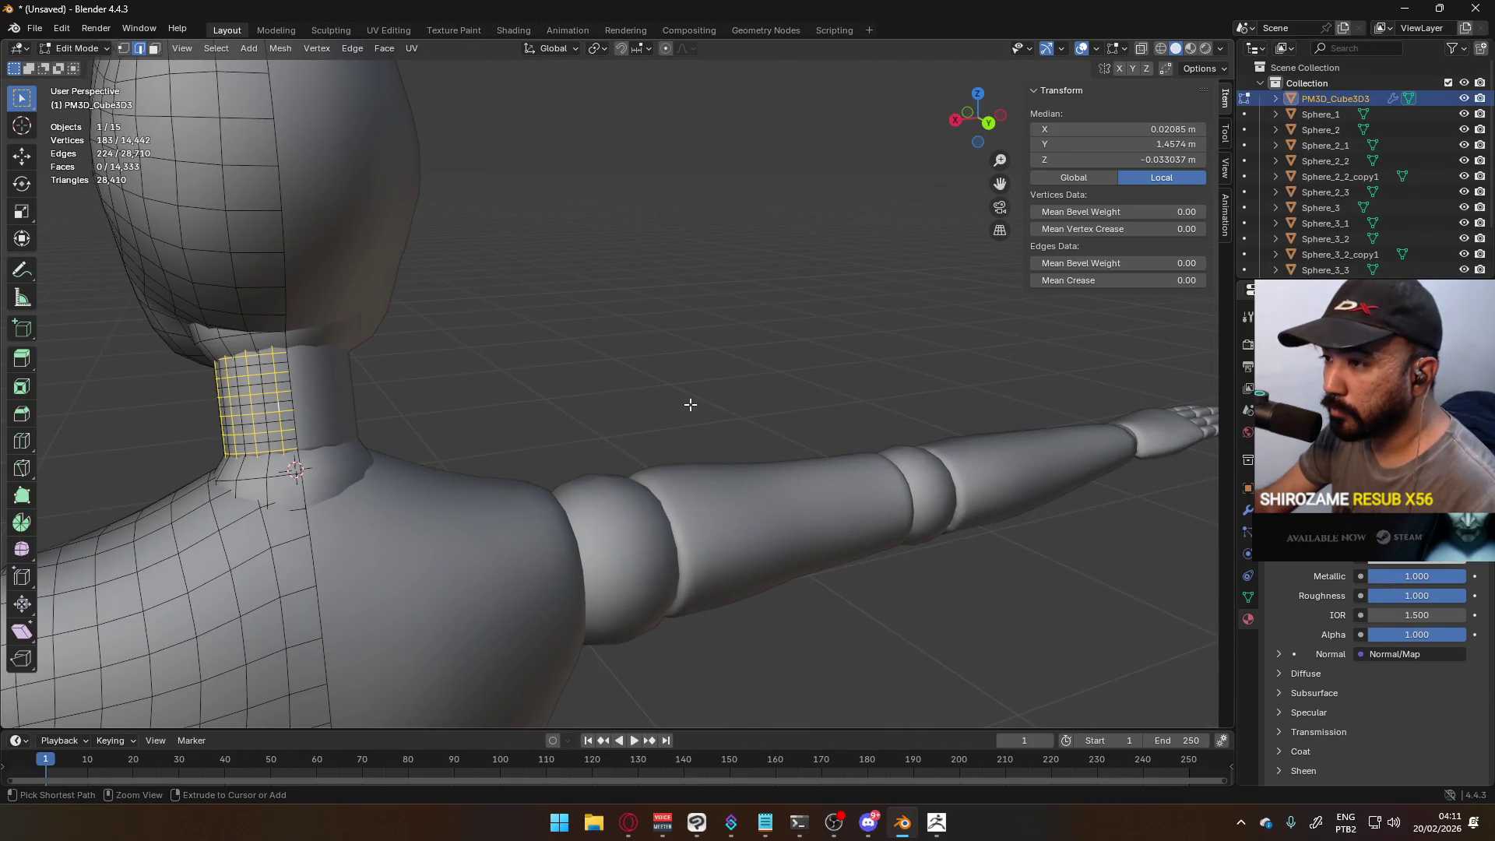
key(Tab)
key(Tab)
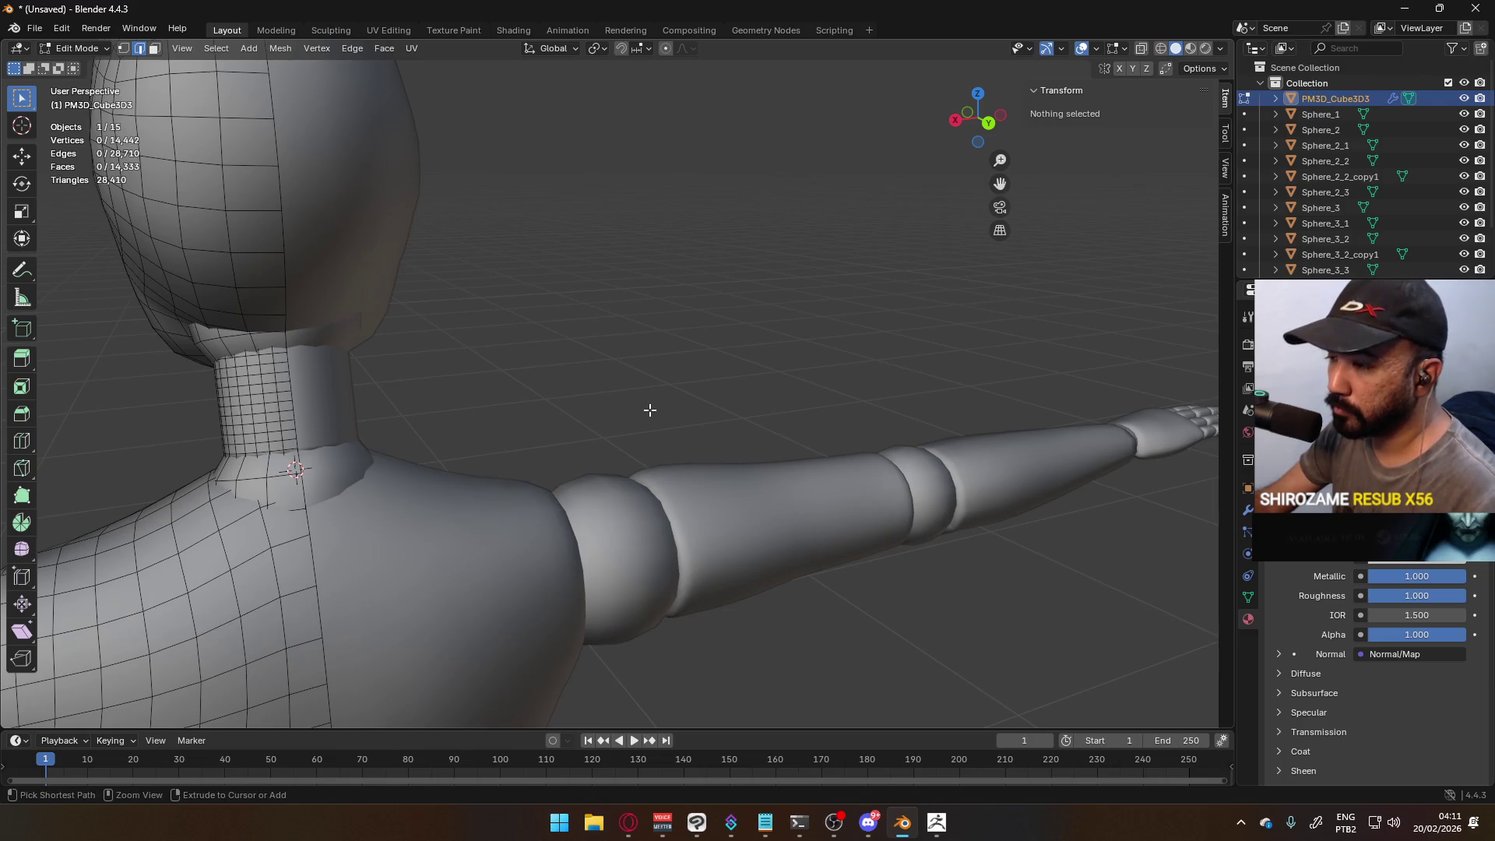
key(ctrl+Tab)
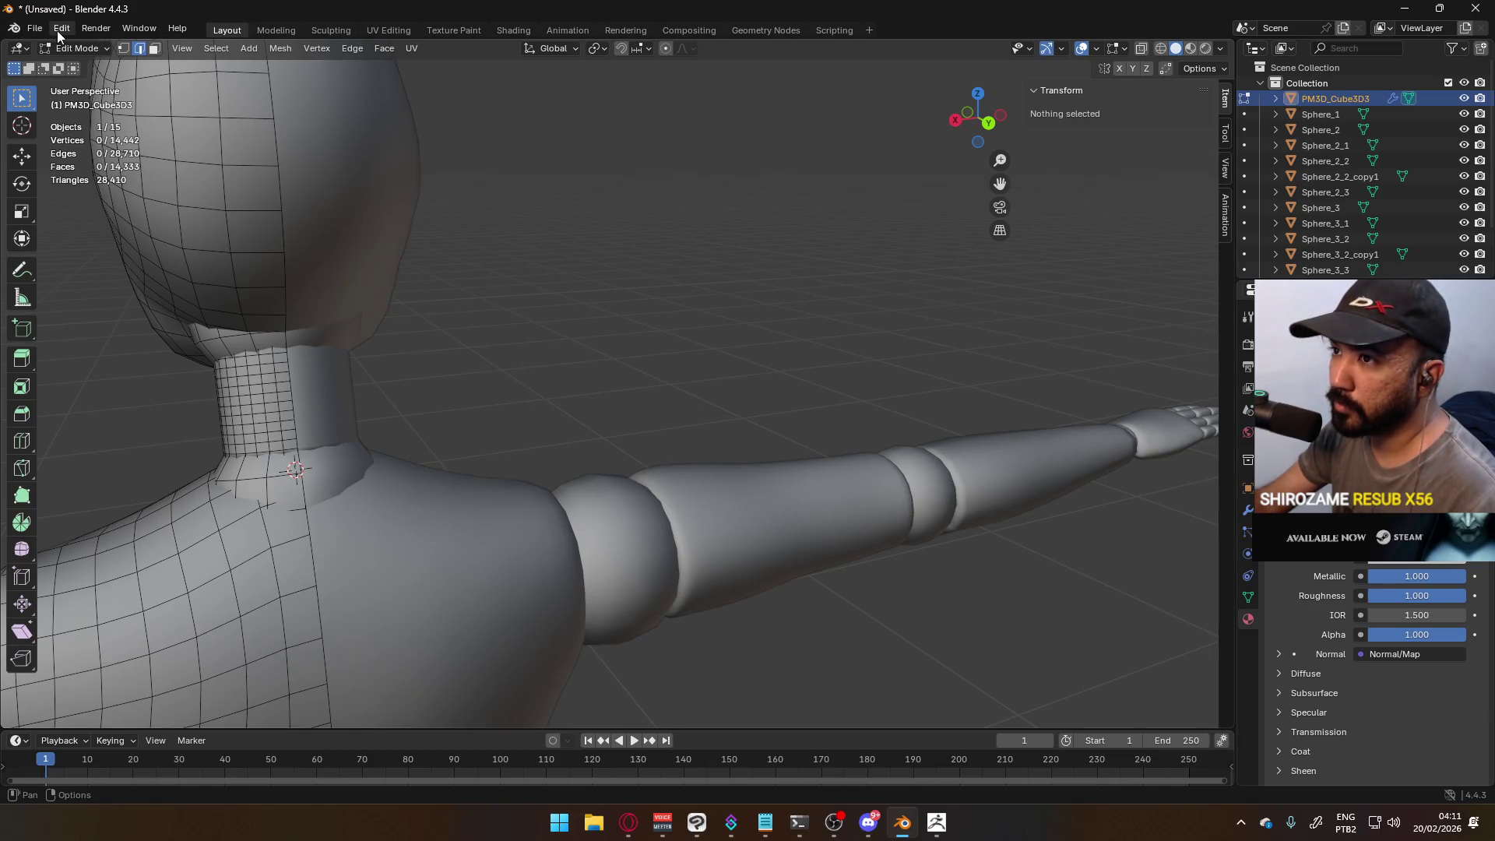
- Undo back to an earlier history point, re-enter Edit Mode and enable X-ray around the neck
click(59, 30)
mouse_move(96, 79)
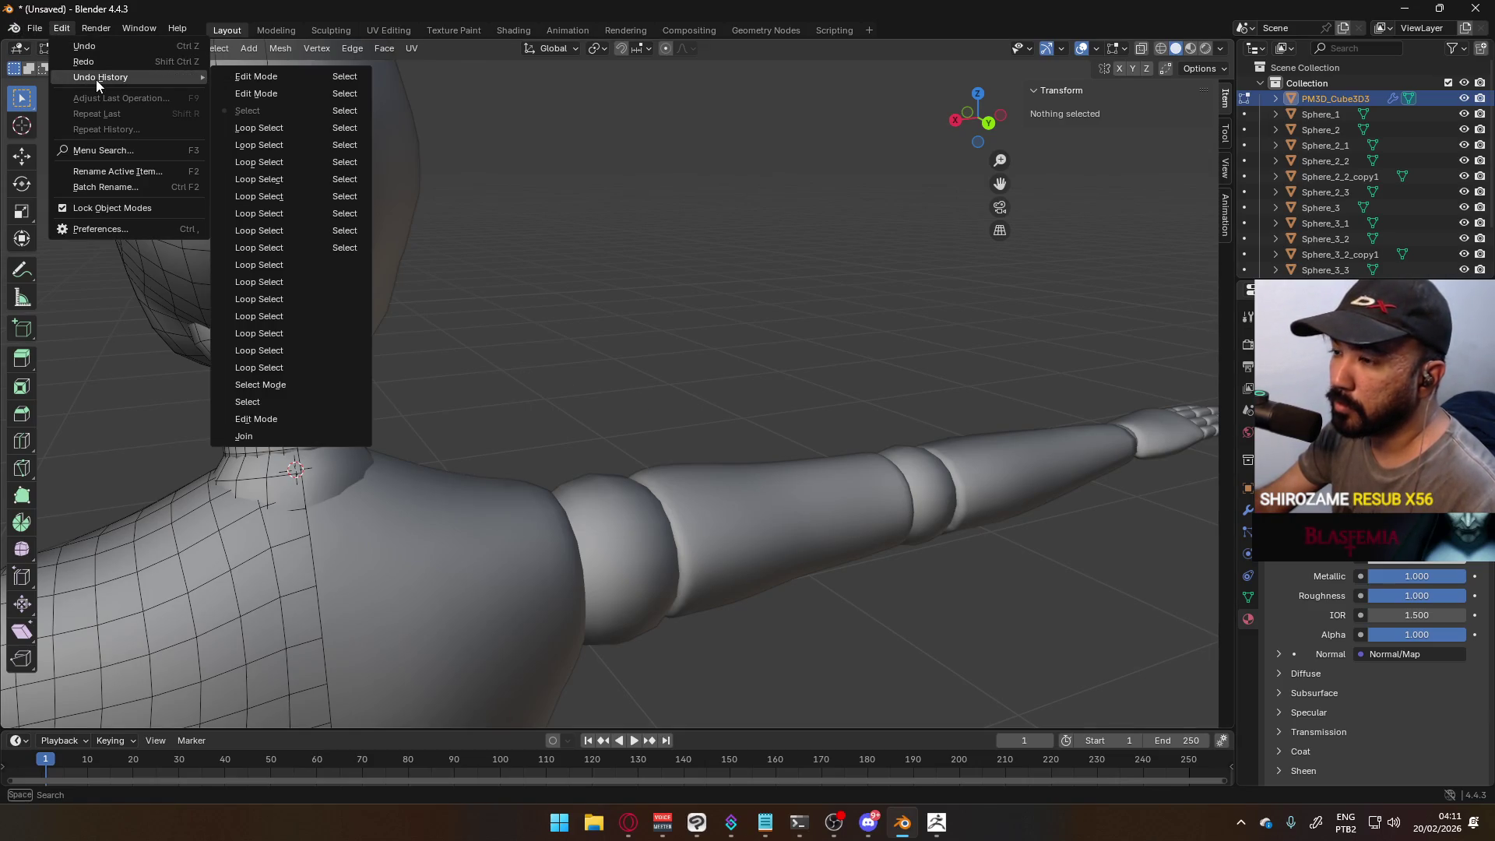
click(86, 45)
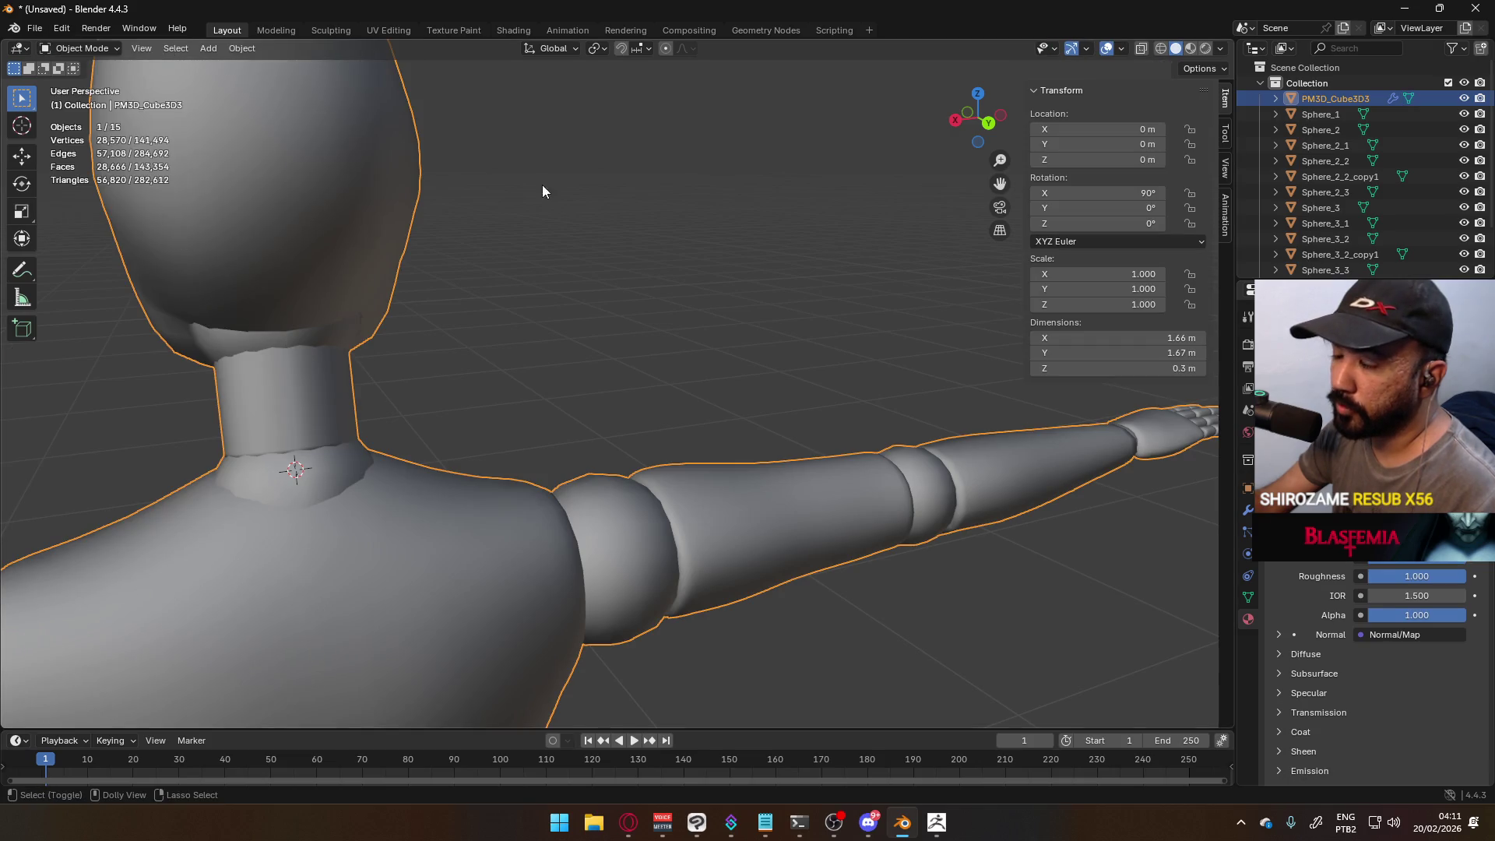
key(Tab)
mouse_move(540, 210)
middle_down()
mouse_move(477, 370)
mouse_move(541, 399)
mouse_move(467, 405)
middle_up()
scroll(541, 400, up, 5)
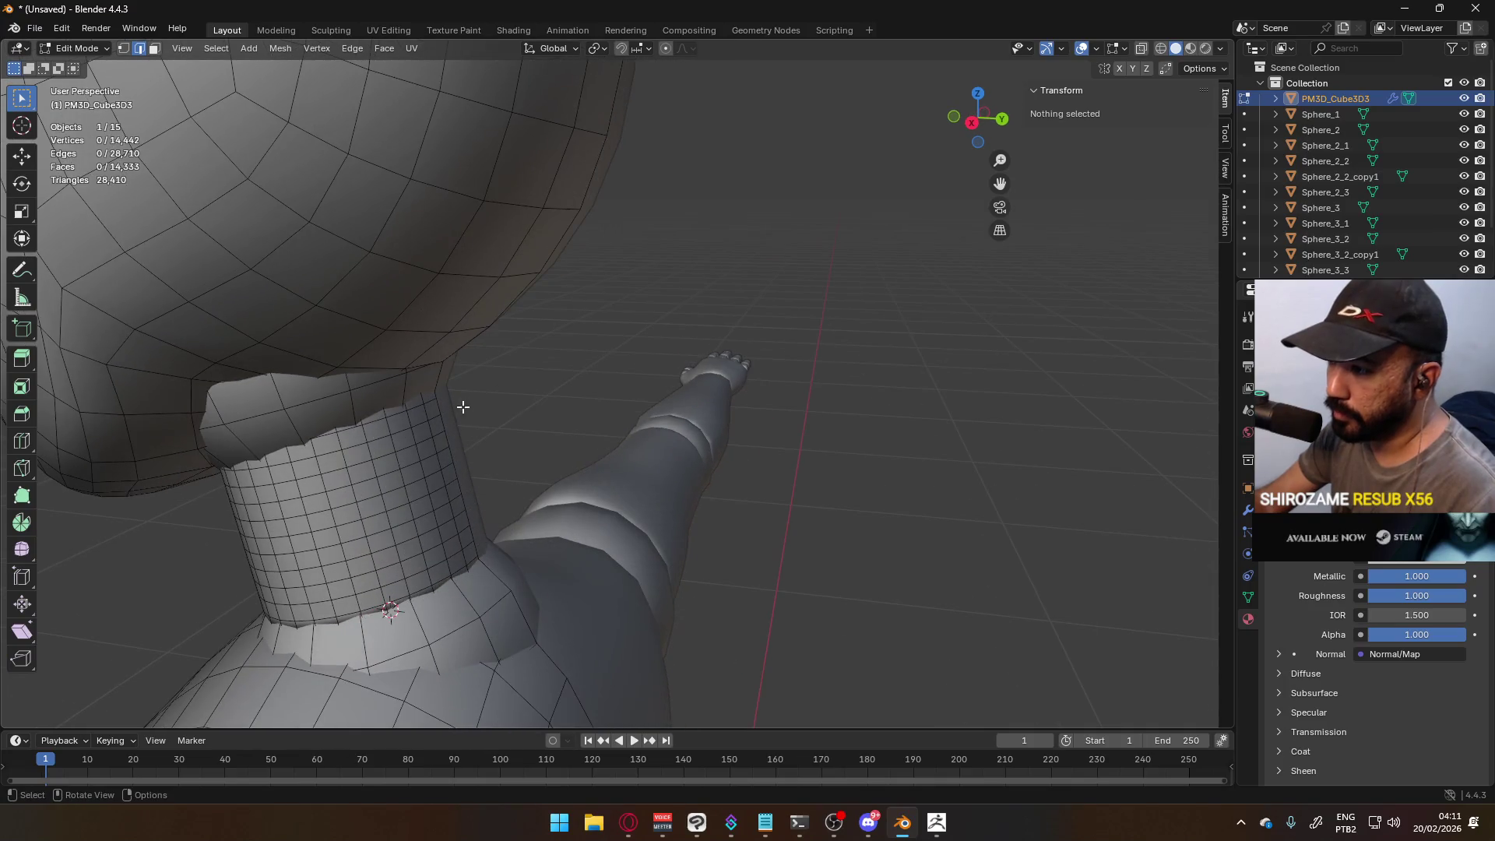
key(alt+z)
key(z)
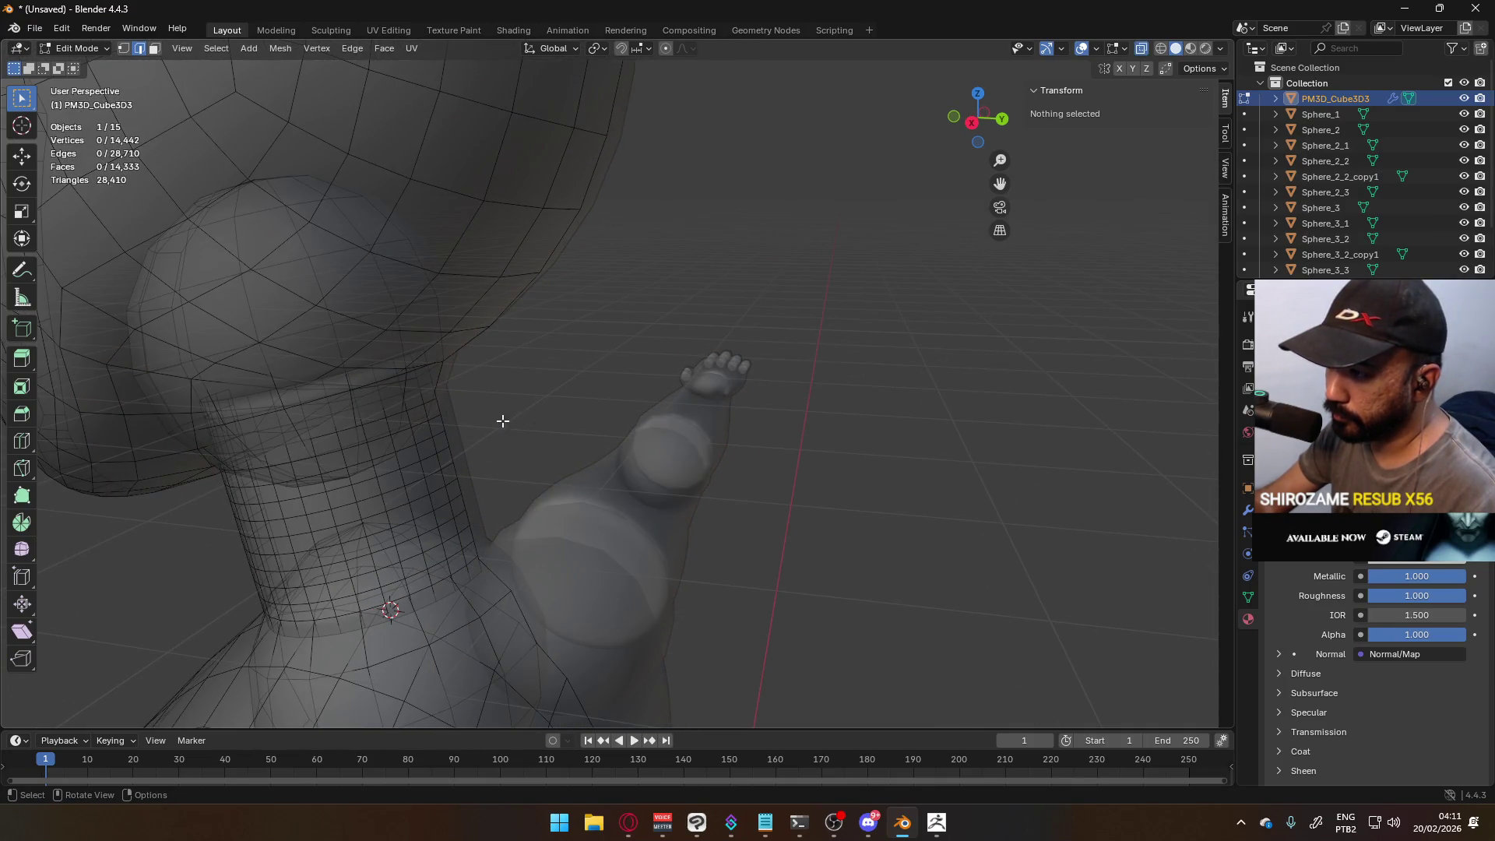
- Alt-select the eight vertical edge loops on the neck cylinder
alt+click(419, 426)
alt+shift+click(397, 446)
mouse_move(396, 446)
middle_down()
mouse_move(350, 424)
mouse_move(493, 414)
middle_up()
alt+shift+click(487, 400)
alt+shift+click(434, 416)
alt+shift+click(388, 428)
mouse_move(388, 429)
middle_down()
mouse_move(373, 414)
mouse_move(801, 391)
middle_up()
alt+shift+click(534, 413)
alt+shift+click(500, 418)
alt+shift+click(852, 382)
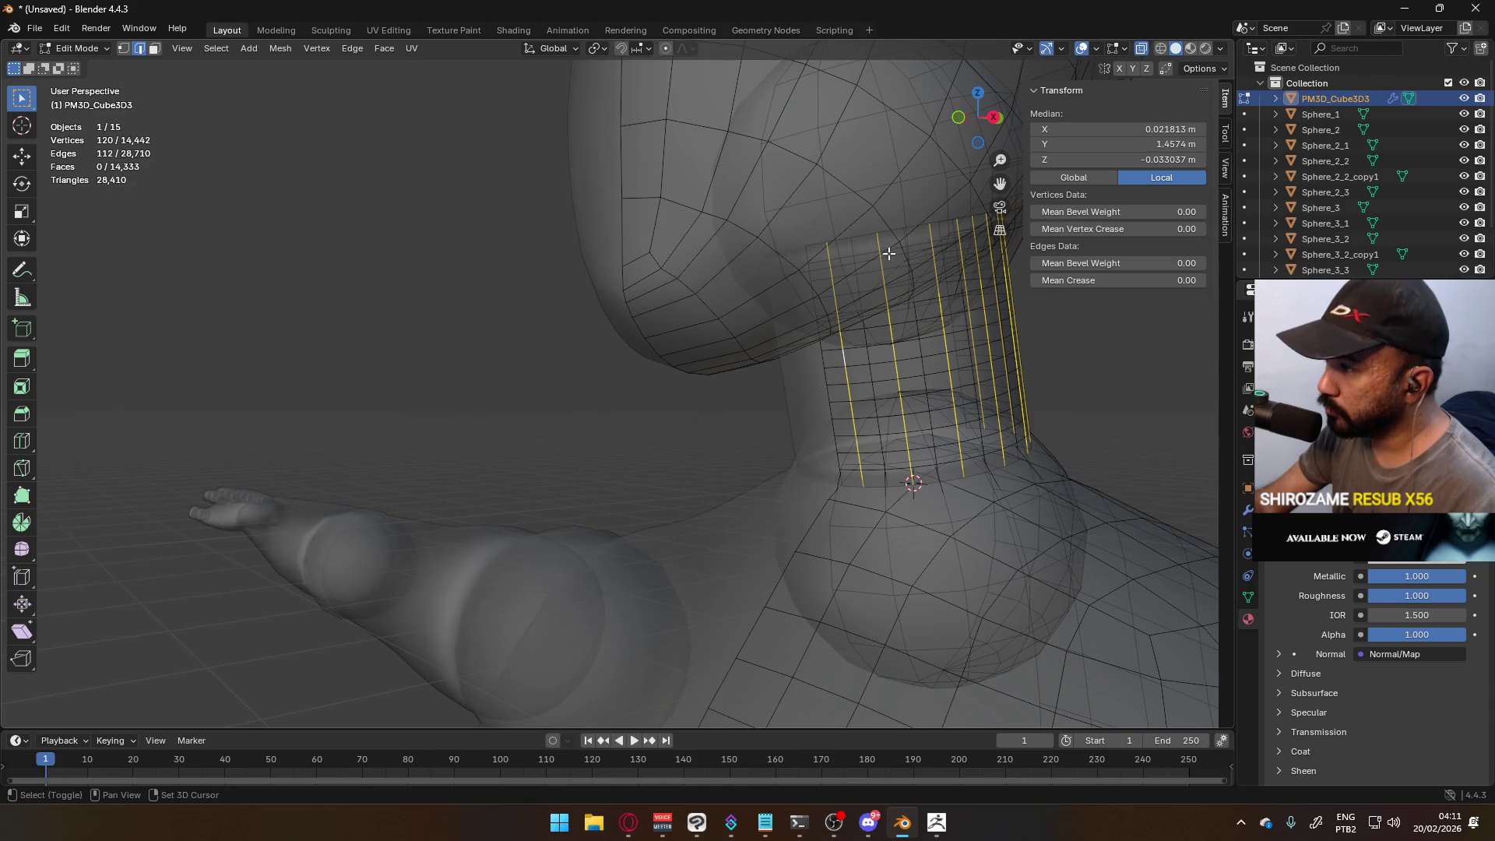
- Add the six horizontal neck edge loops to the selection
alt+shift+click(870, 290)
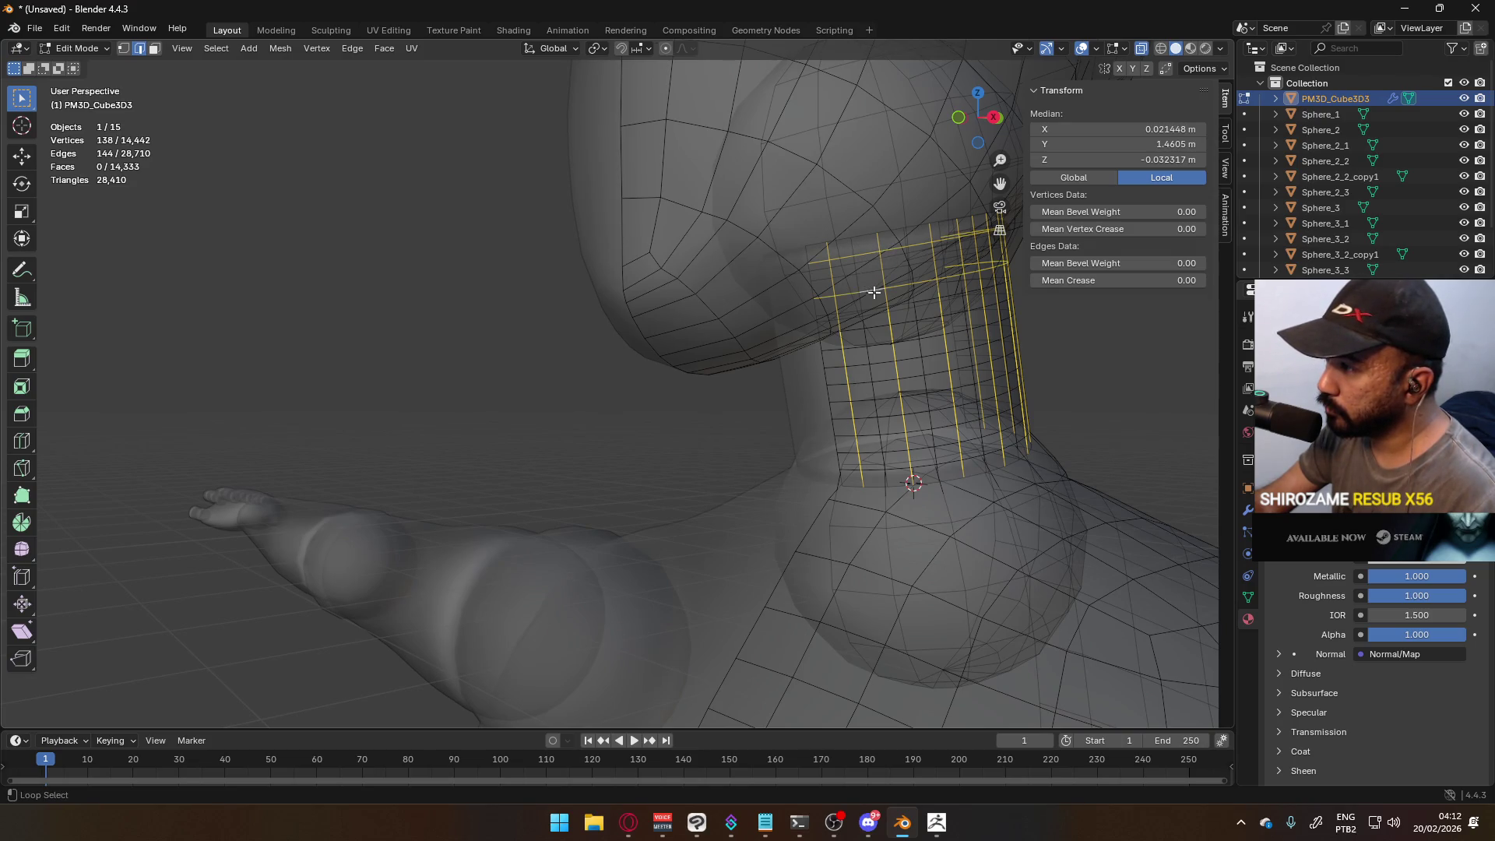
alt+shift+click(873, 327)
alt+shift+click(883, 376)
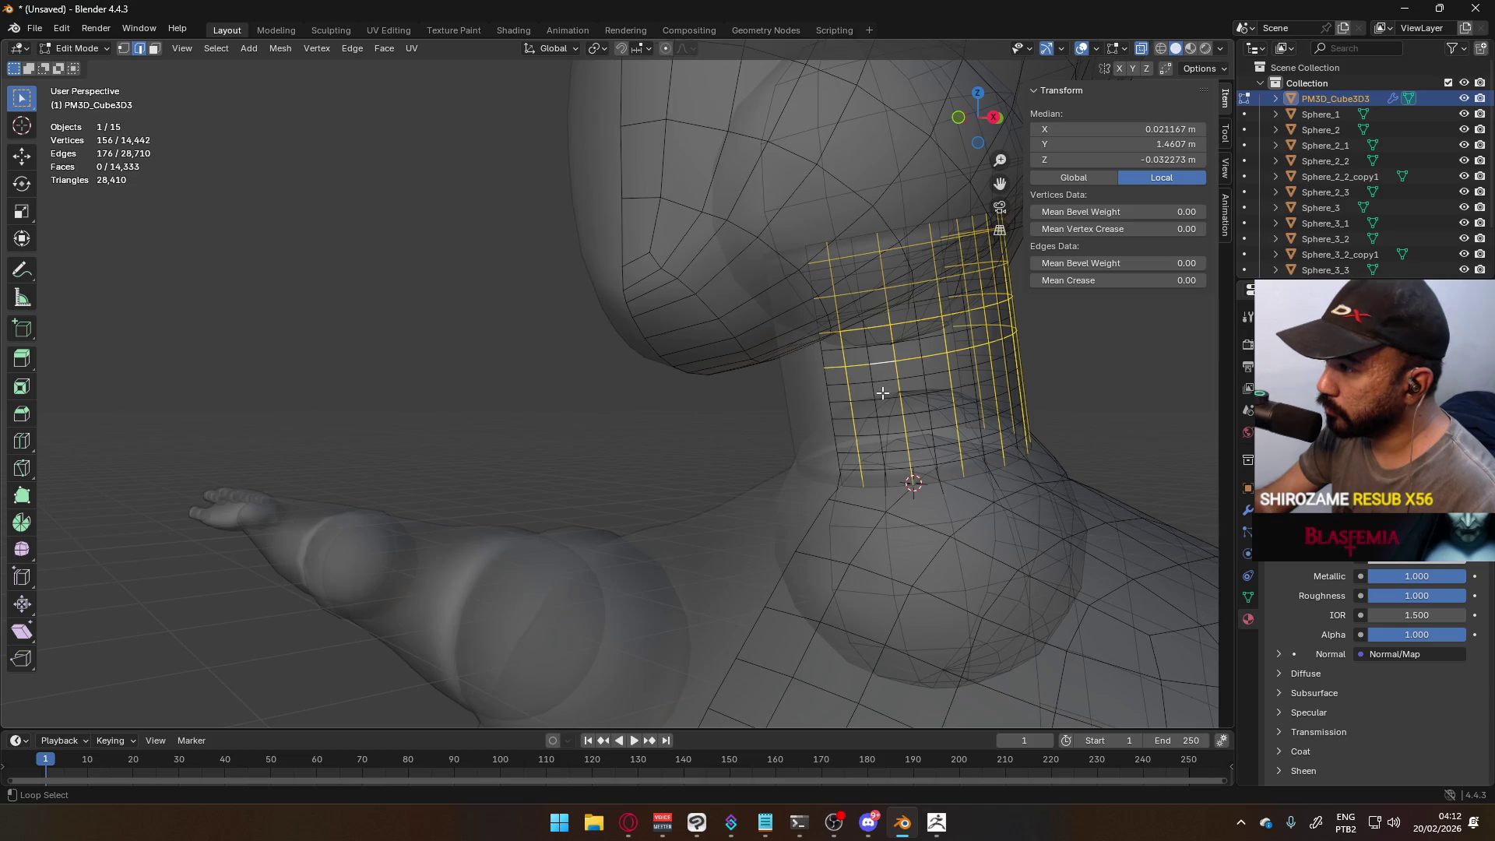
alt+shift+click(880, 399)
alt+shift+click(901, 438)
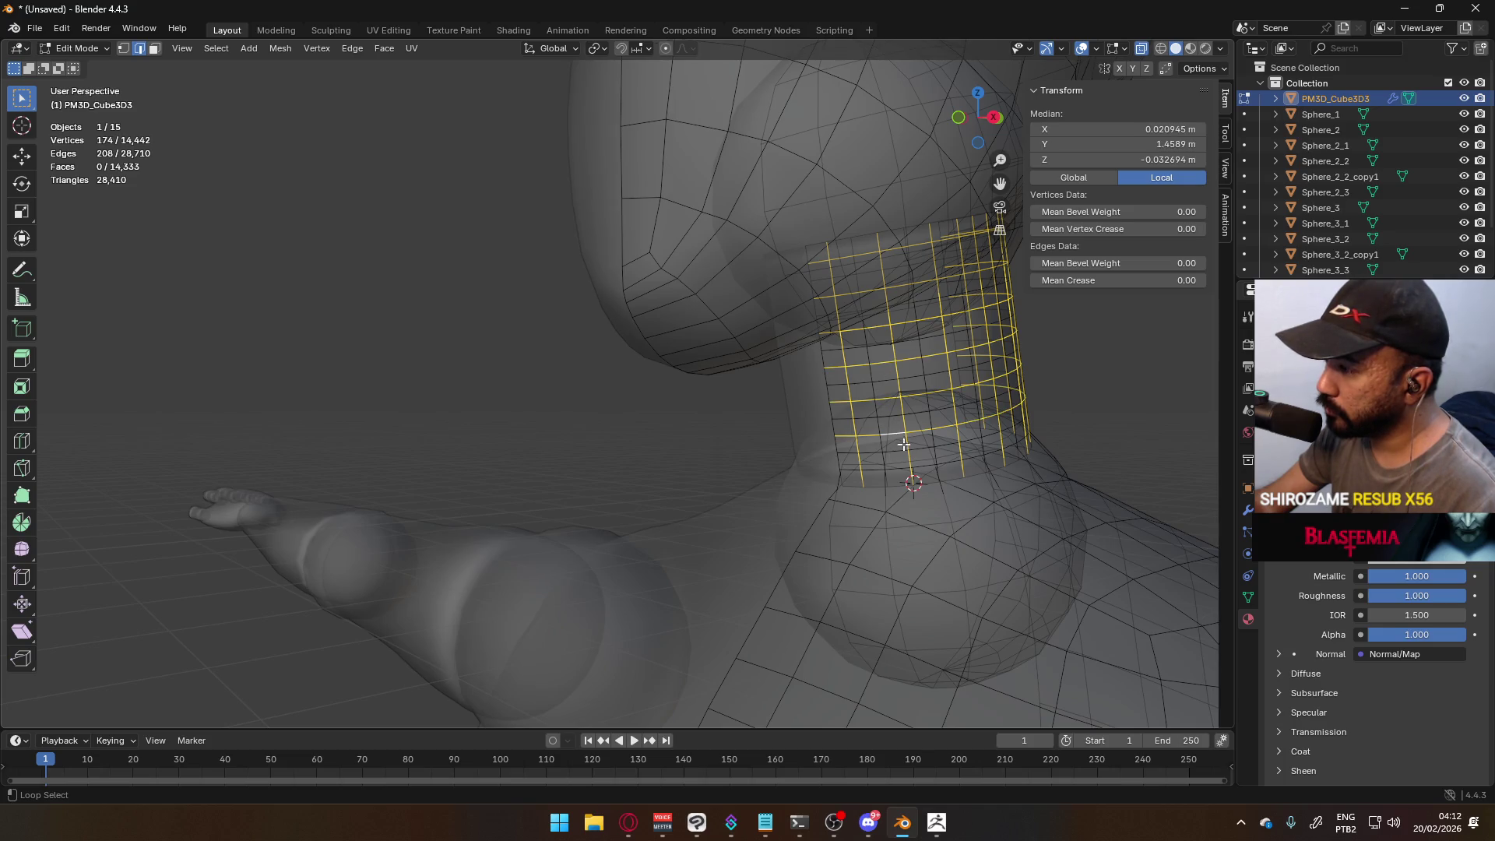
alt+shift+click(877, 454)
- Dissolve the selected neck edges, return to Object Mode and select the mannequin body
key(ctrl+e)
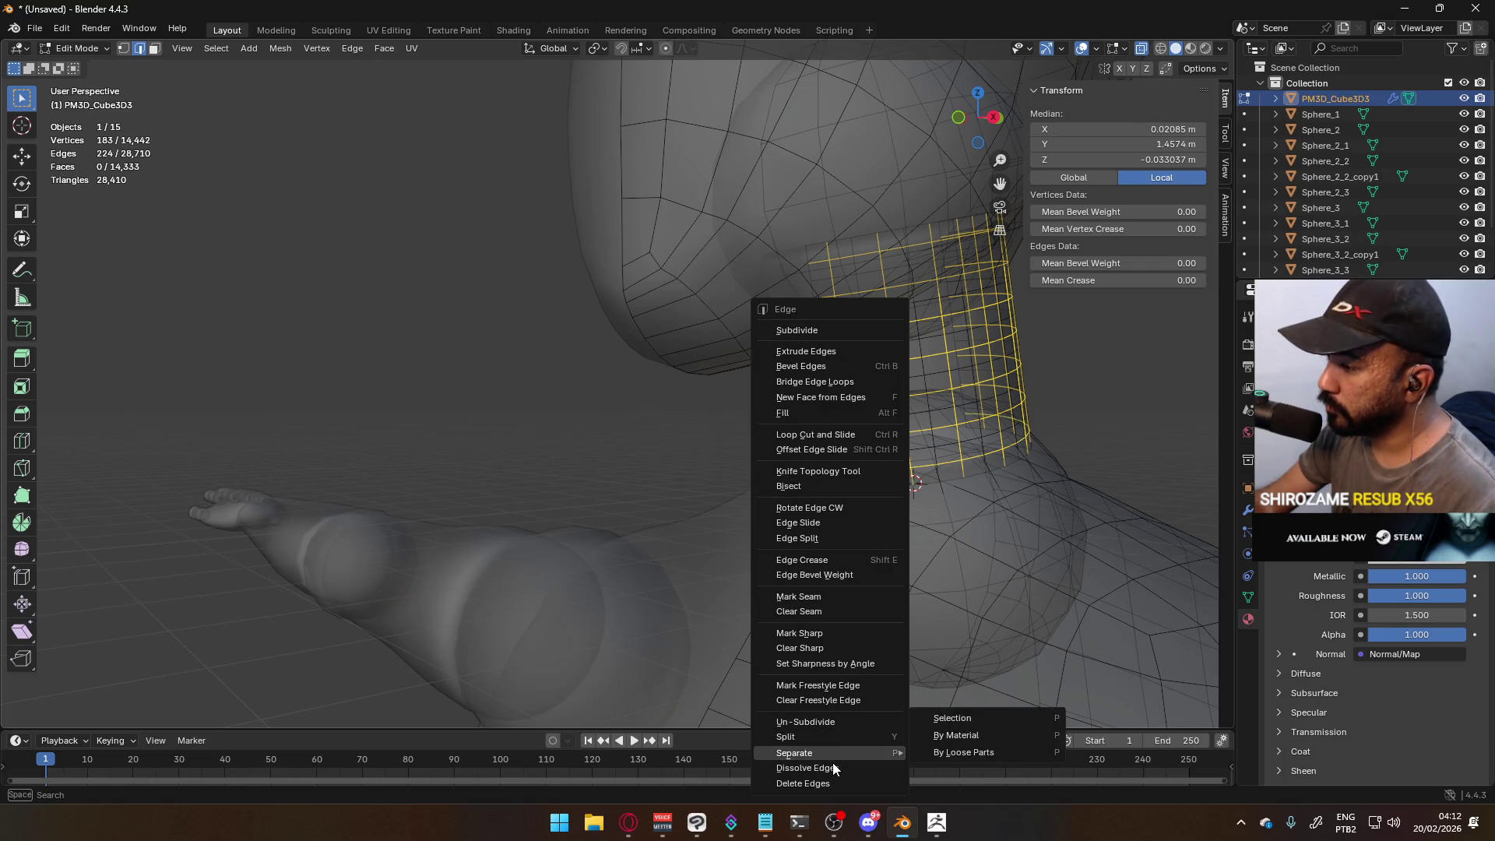
click(833, 769)
scroll(614, 406, down, 4)
key(Tab)
scroll(608, 394, down, 3)
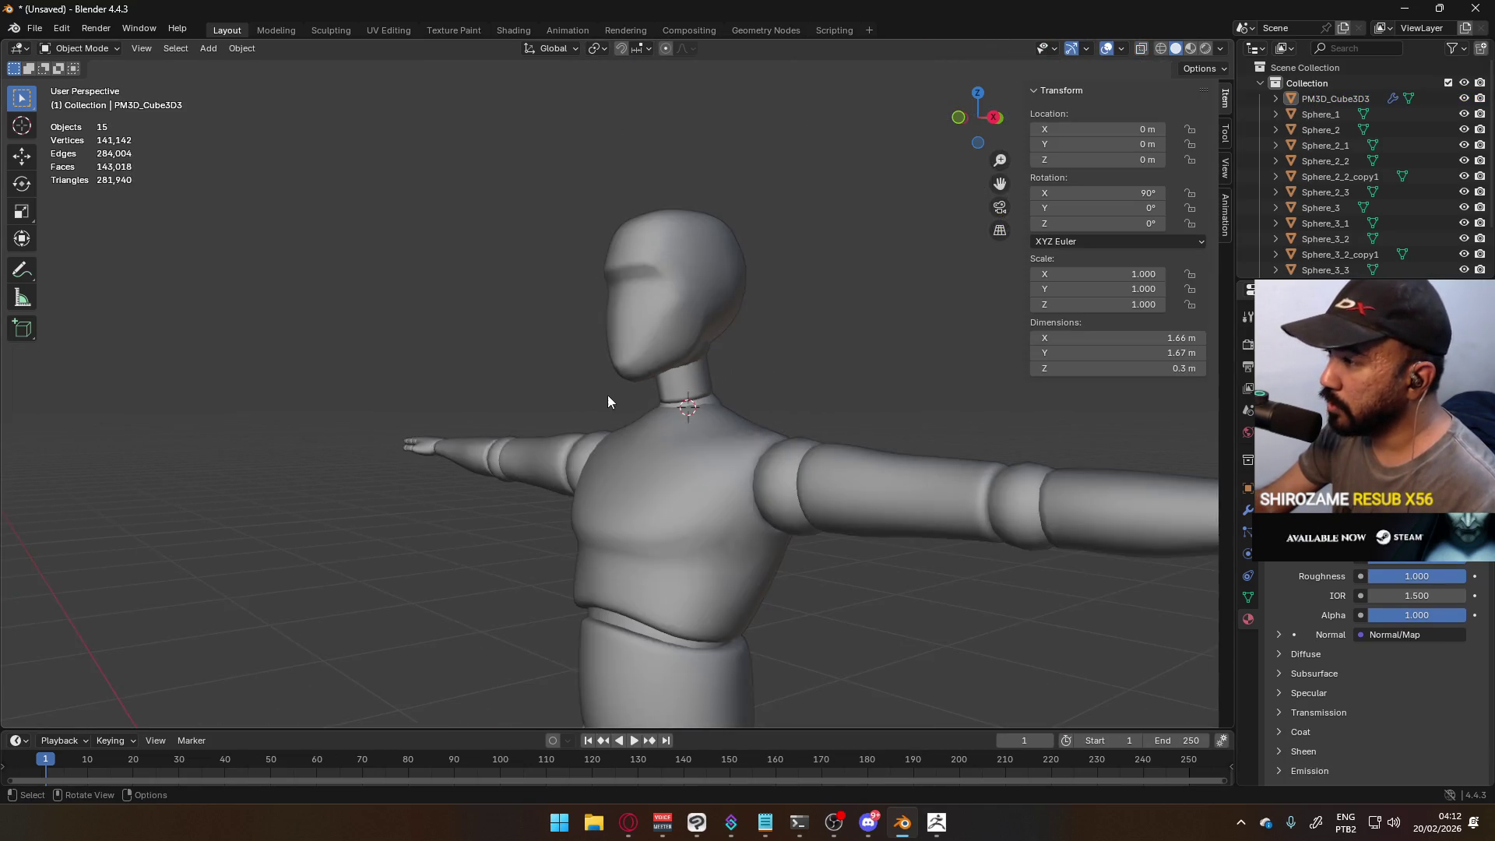
mouse_move(608, 395)
middle_down()
mouse_move(691, 403)
mouse_move(622, 357)
mouse_move(675, 354)
mouse_move(601, 430)
middle_up()
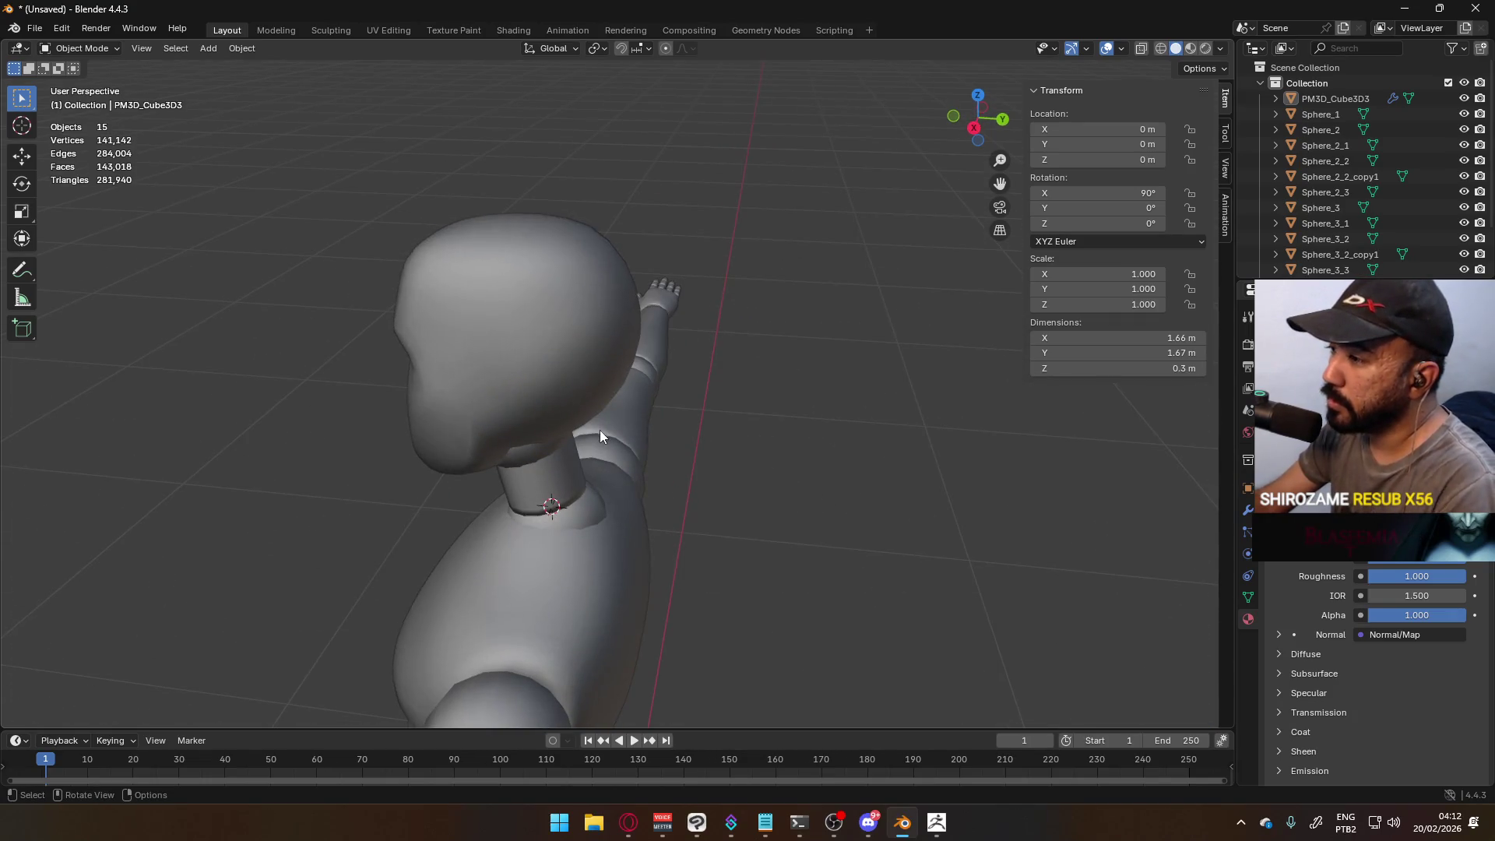
click(581, 441)
- Clear the figure's custom split normals from Object Data > Geometry Data
click(1248, 597)
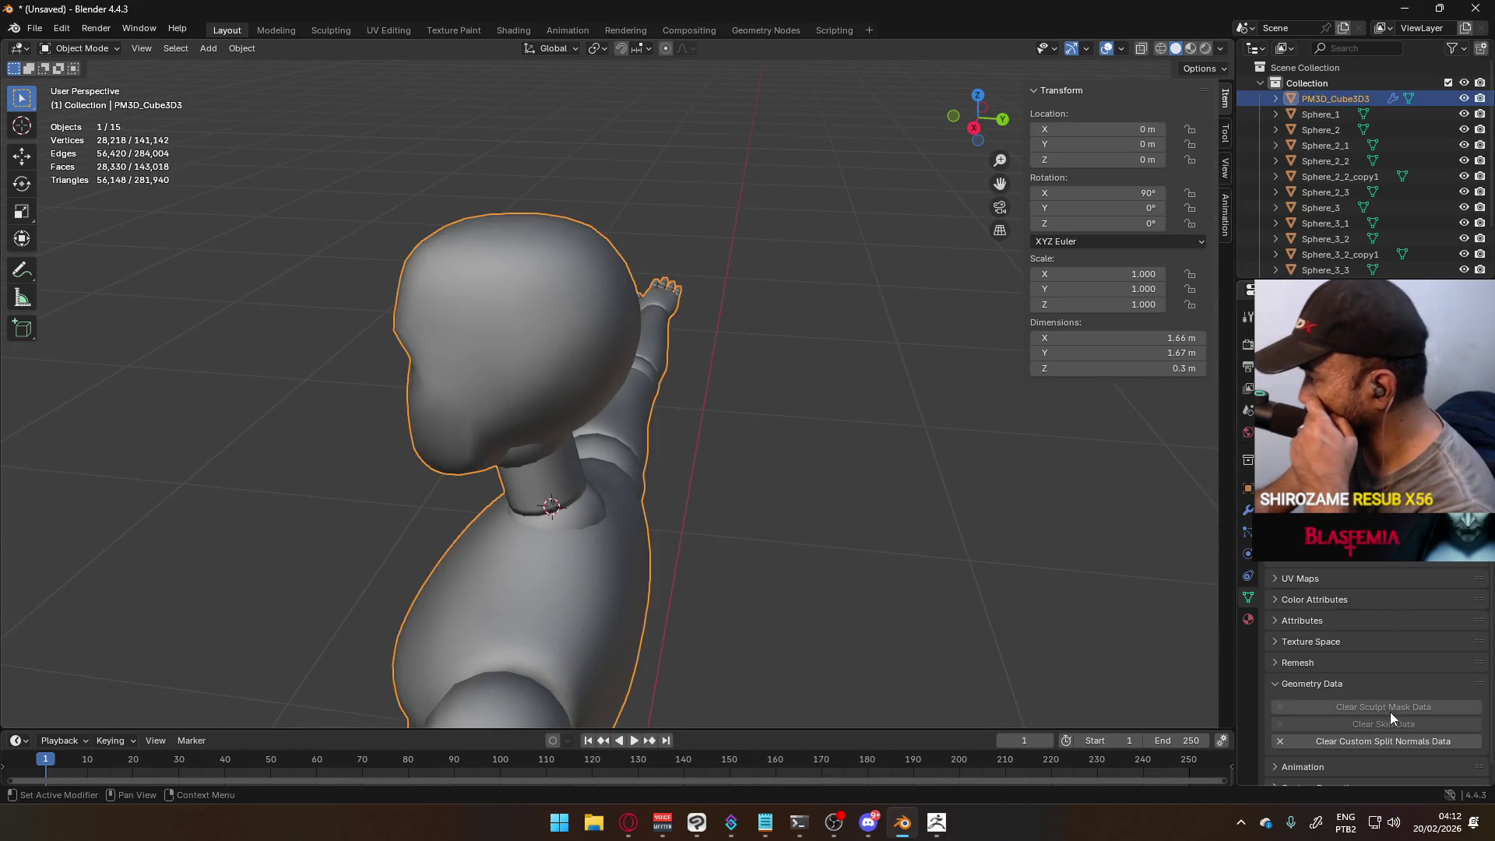
click(1382, 741)
mouse_move(712, 513)
middle_down()
mouse_move(694, 472)
mouse_move(792, 428)
mouse_move(884, 488)
middle_up()
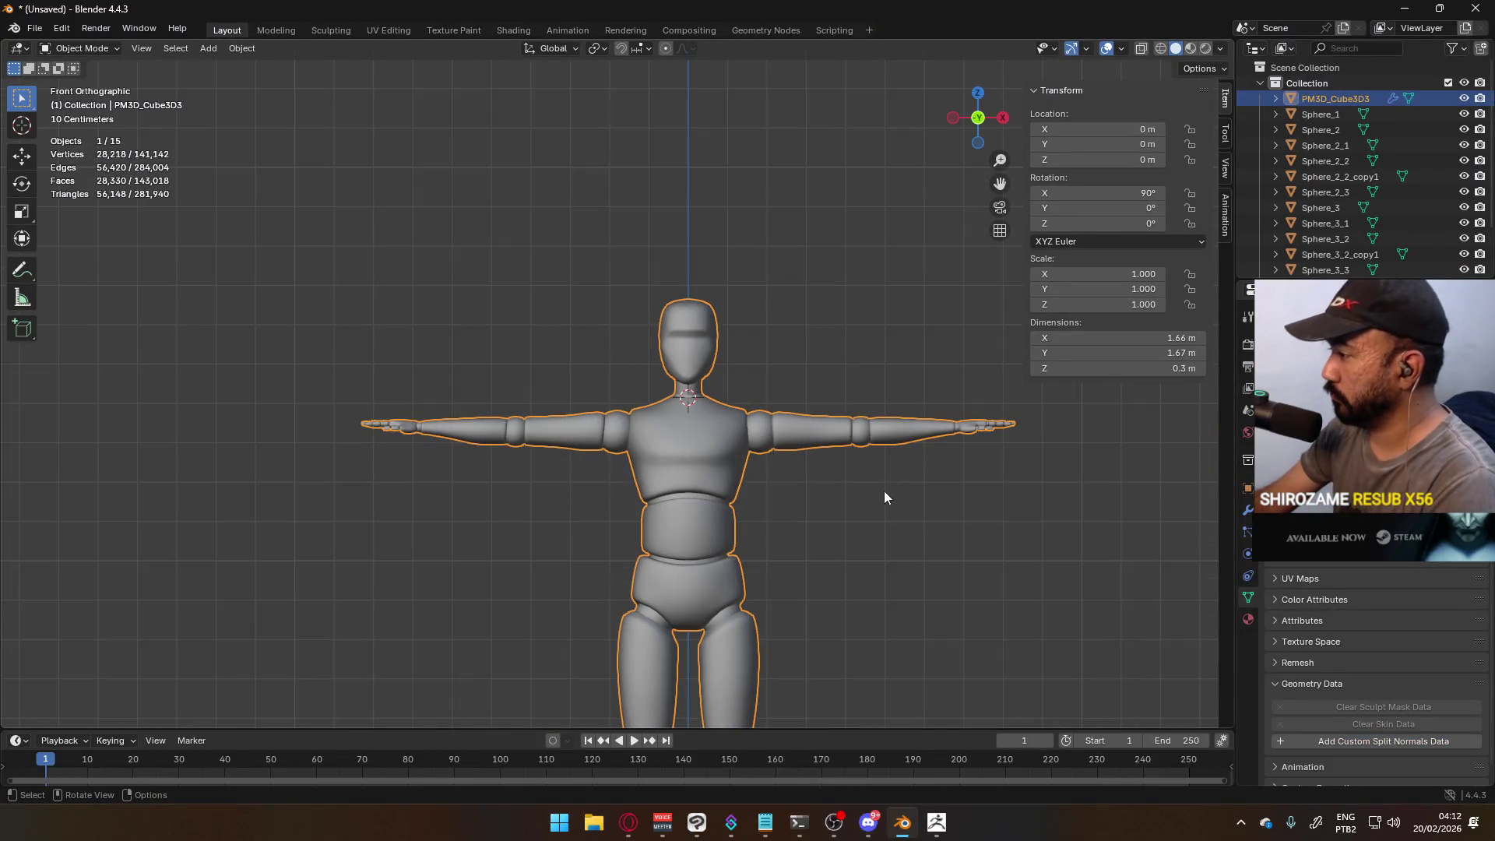
scroll(900, 589, up, 2)
mouse_move(900, 589)
shift+middle_down()
mouse_move(745, 433)
mouse_move(731, 245)
shift+middle_up()
scroll(731, 245, up, 2)
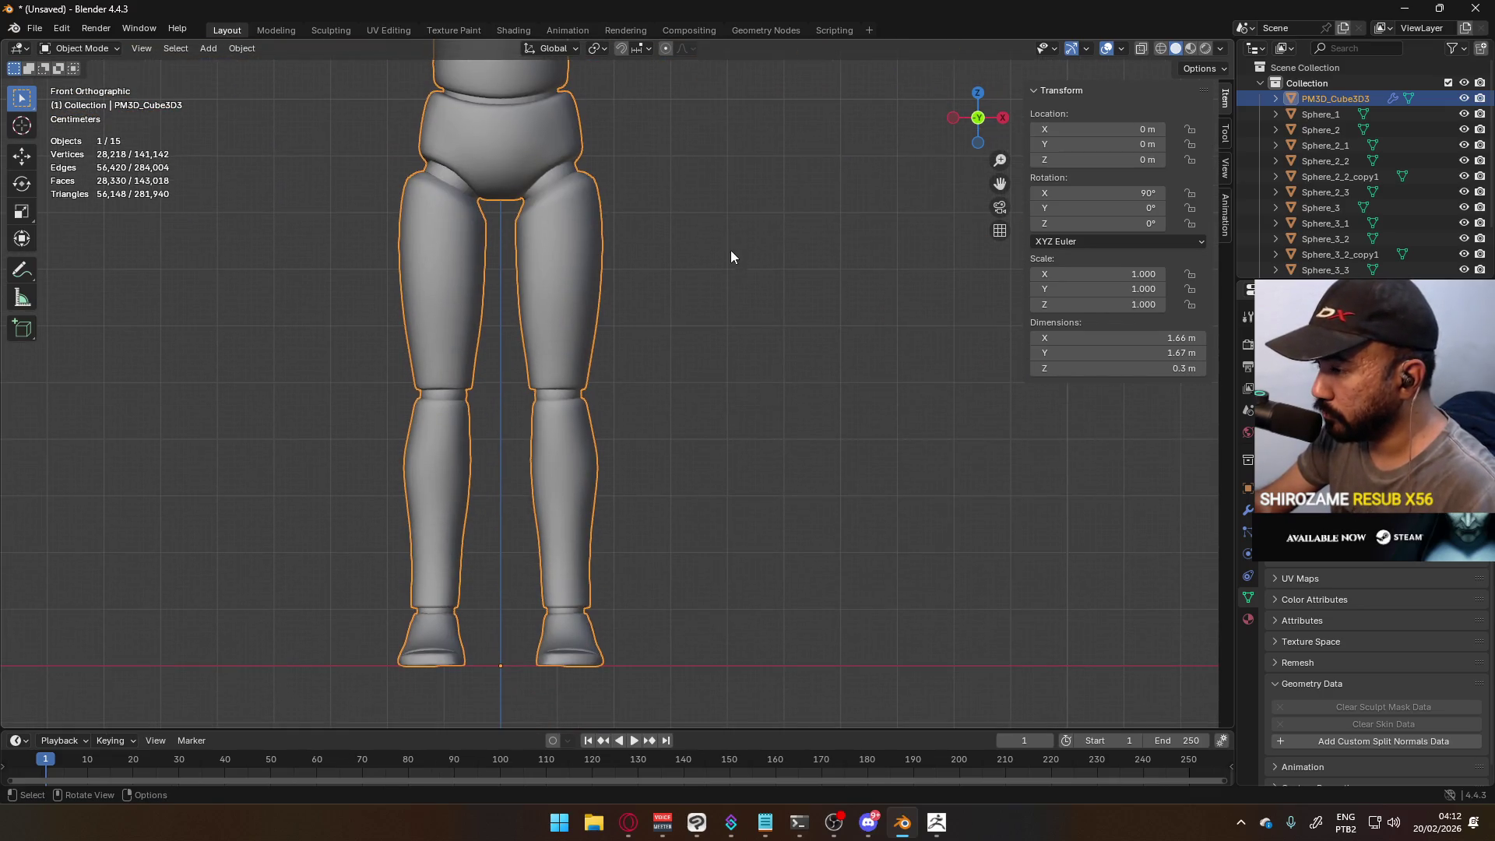
mouse_move(720, 344)
middle_down()
mouse_move(724, 285)
mouse_move(690, 273)
mouse_move(707, 384)
middle_up()
scroll(707, 377, up, 3)
mouse_move(662, 298)
middle_down()
mouse_move(656, 371)
mouse_move(518, 441)
middle_up()
scroll(526, 485, up, 3)
scroll(623, 455, up, 3)
- Put knuckle ring Sphere_2_3 back in Object Mode and zoom into the fingers from top view
key(Tab)
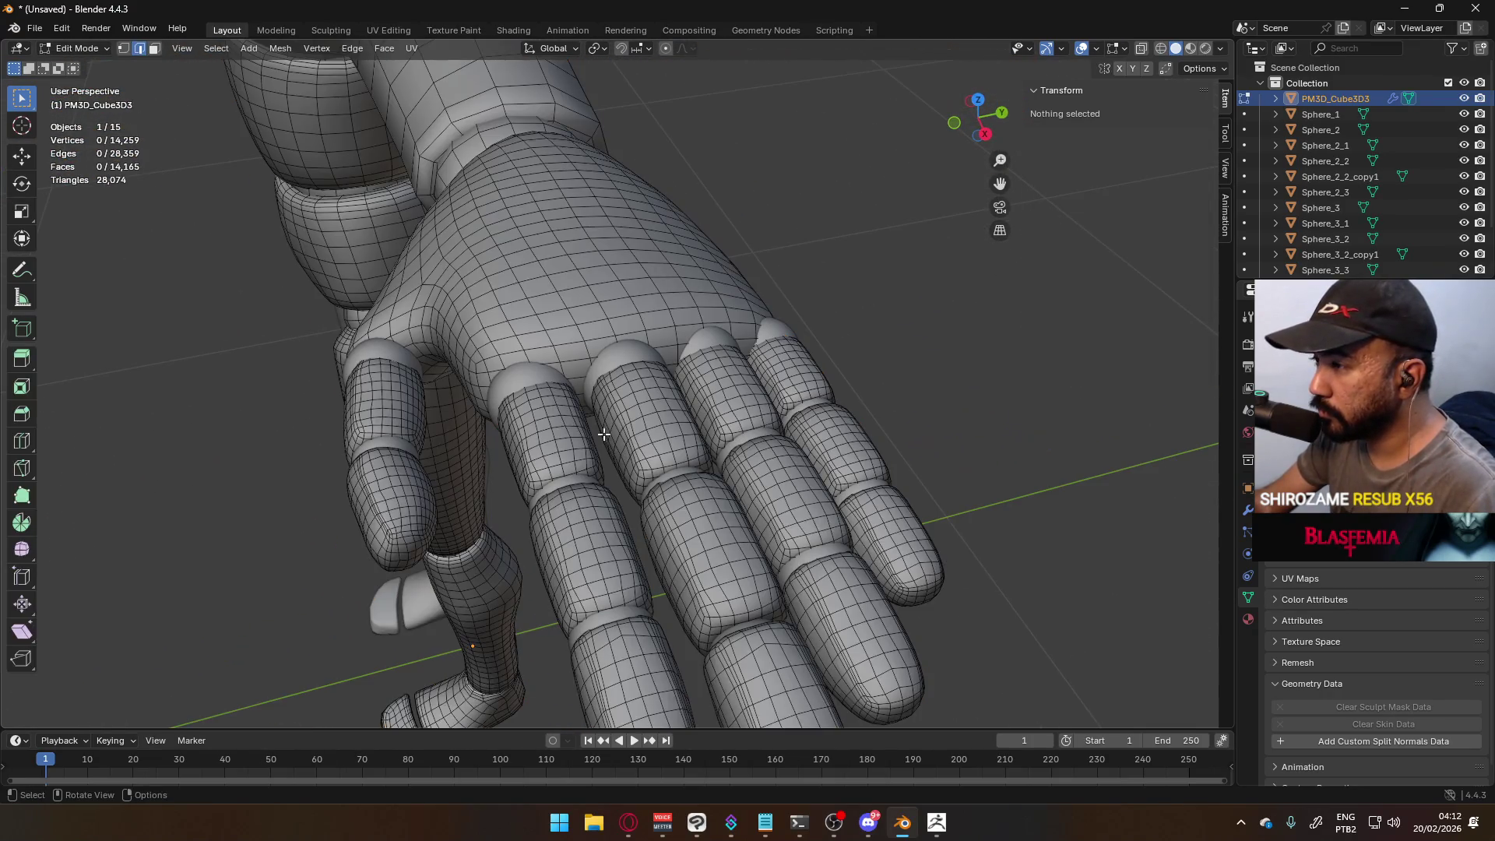
key(Tab)
key(Tab)
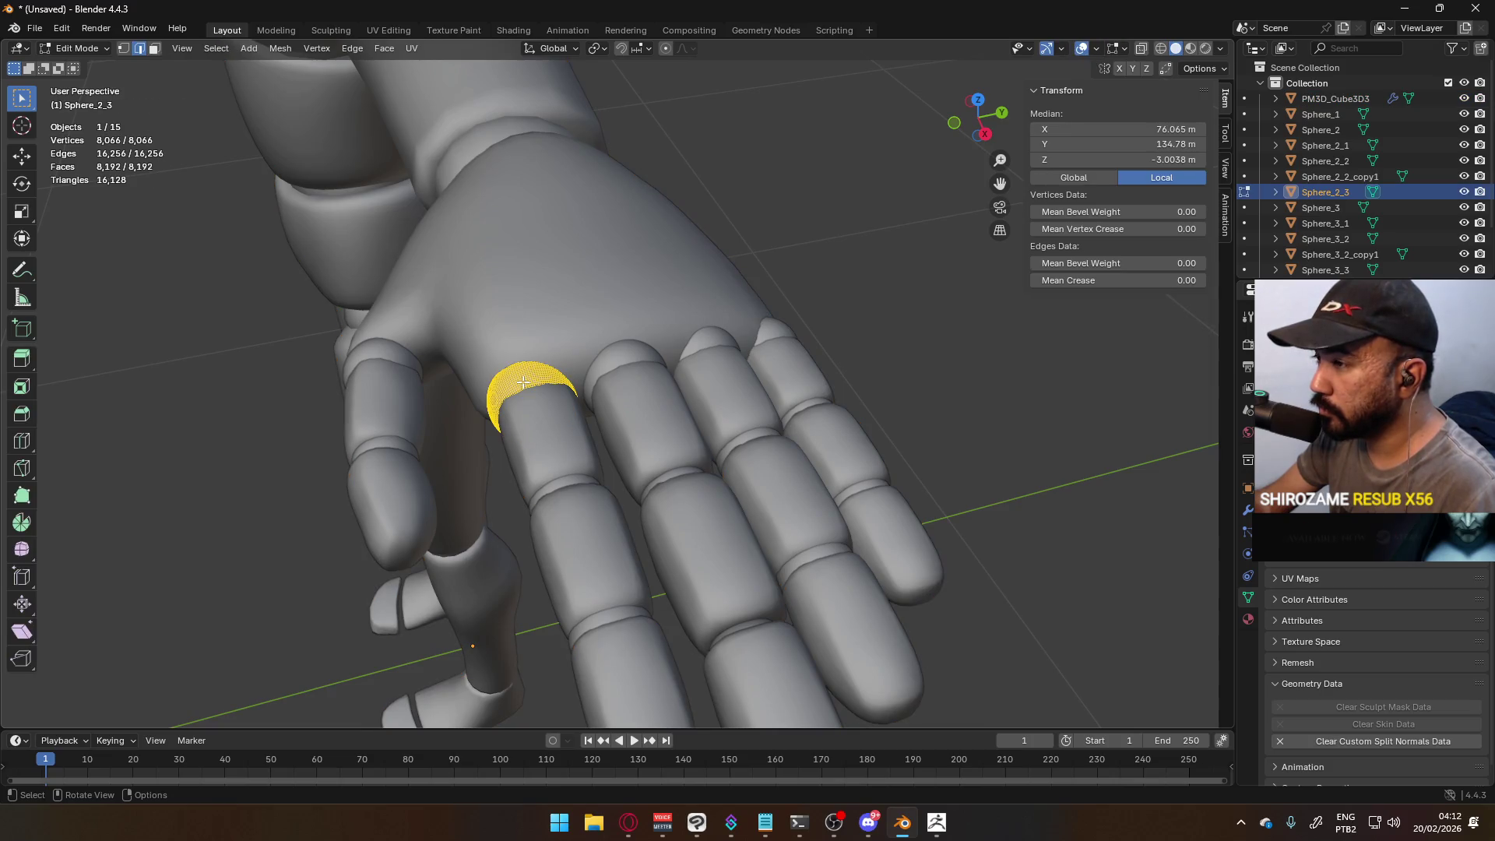
scroll(592, 389, down, 5)
scroll(645, 354, up, 5)
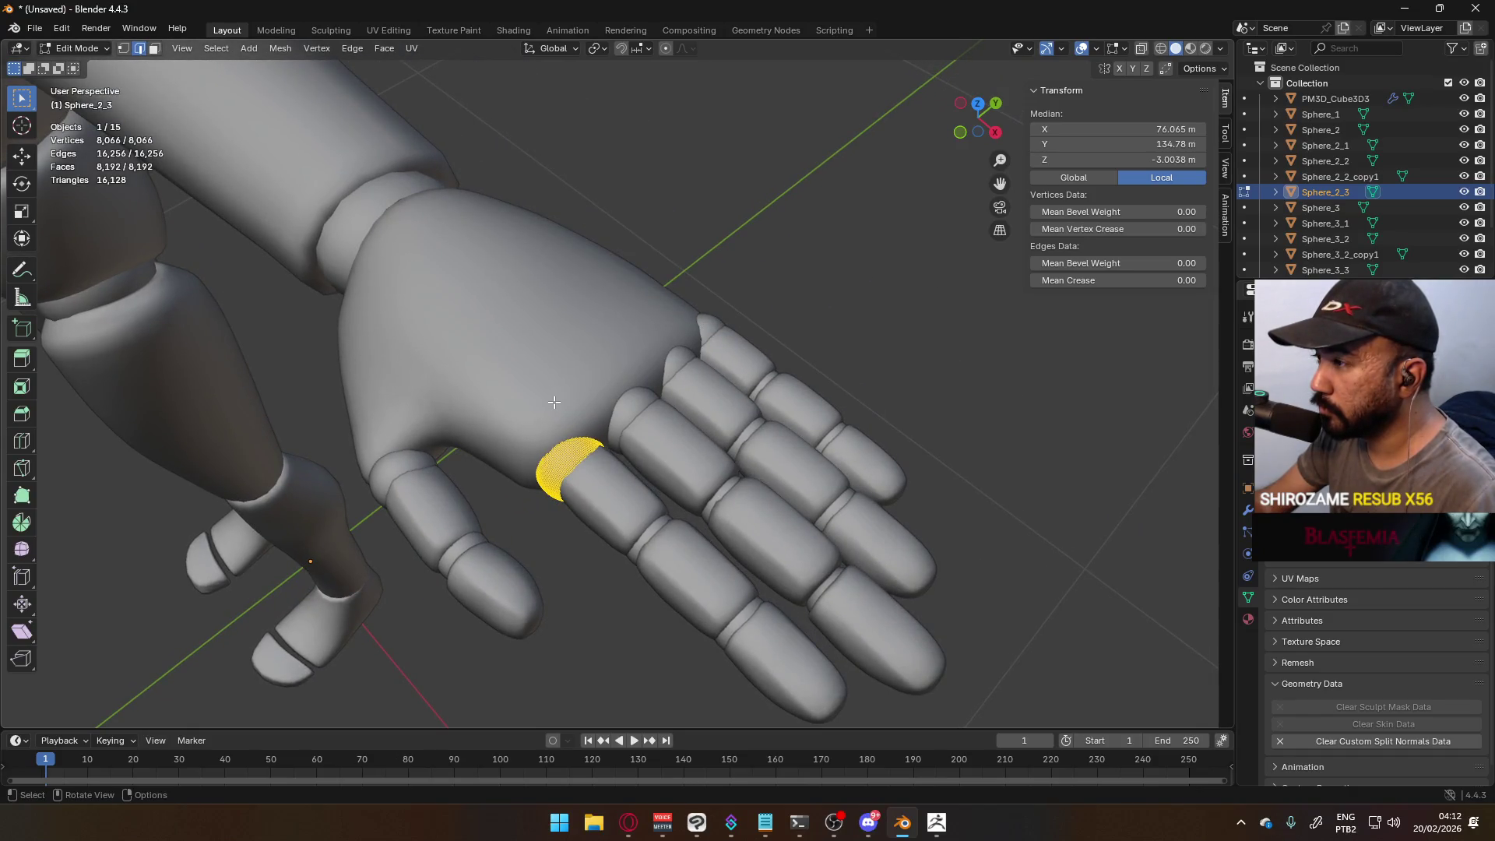
key(Tab)
key(Tab)
key(Tab)
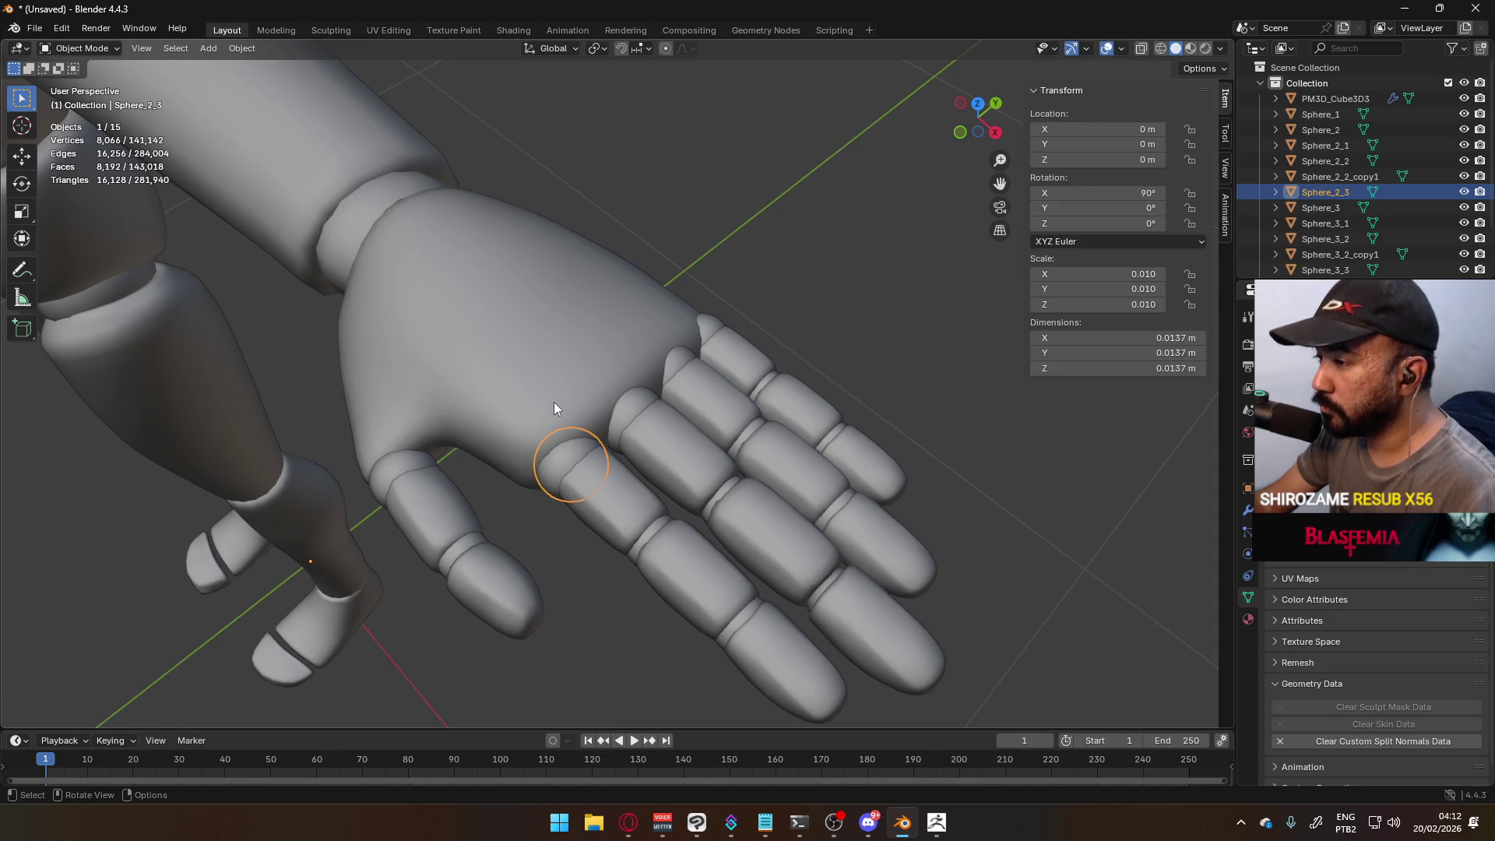
scroll(554, 404, up, 5)
scroll(580, 400, down, 6)
key(KP_7)
scroll(684, 440, up, 4)
shift+middle_drag(840, 549, 587, 517)
scroll(573, 539, up, 6)
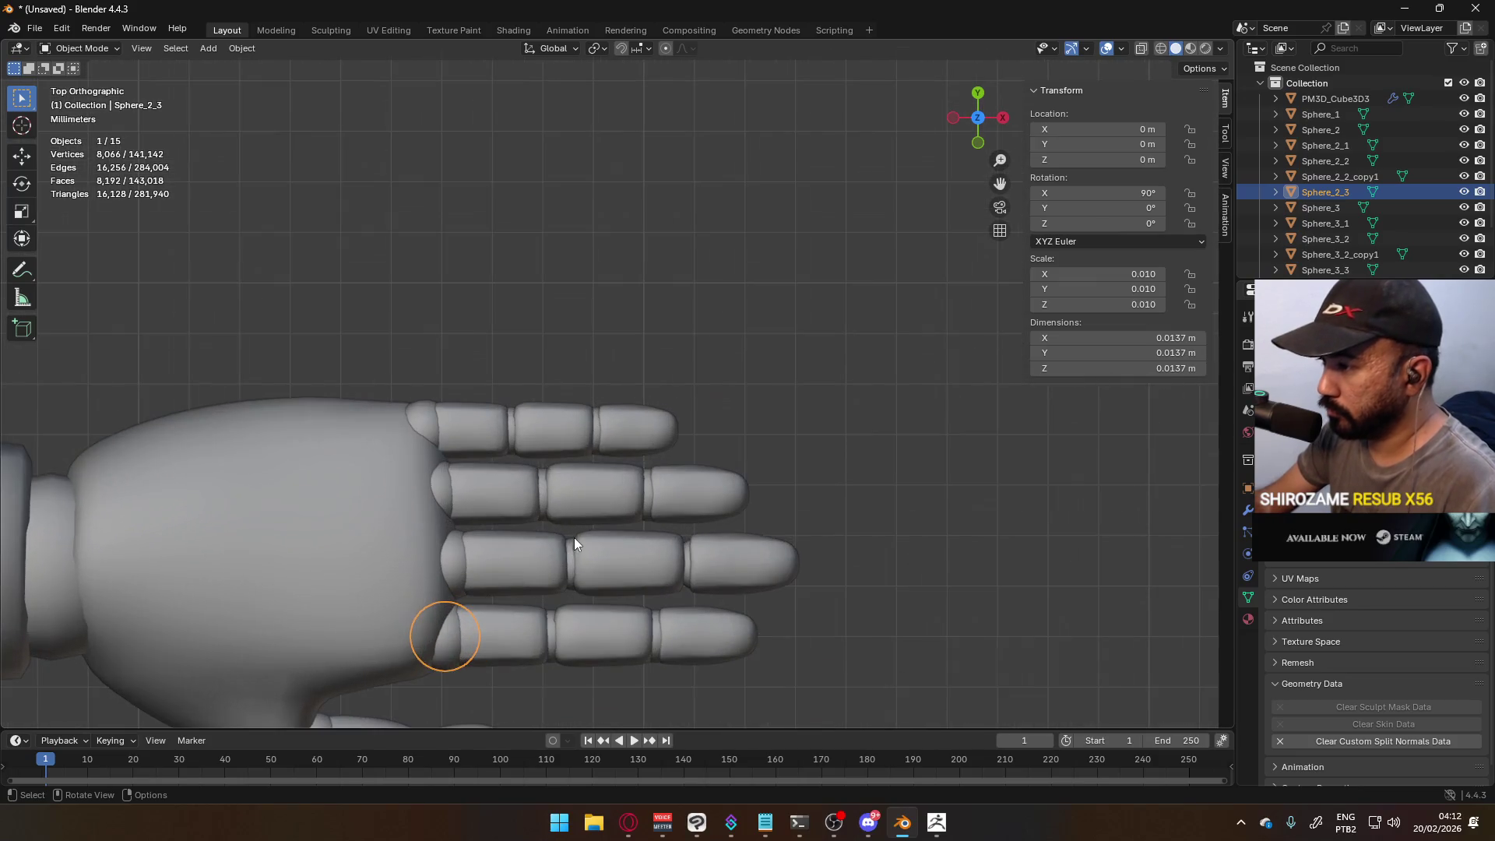
- Snap the 3D cursor to the ring's centre and set Sphere_2_3's origin there (0.76064, 0.030038, 1.3478 m)
key(Tab)
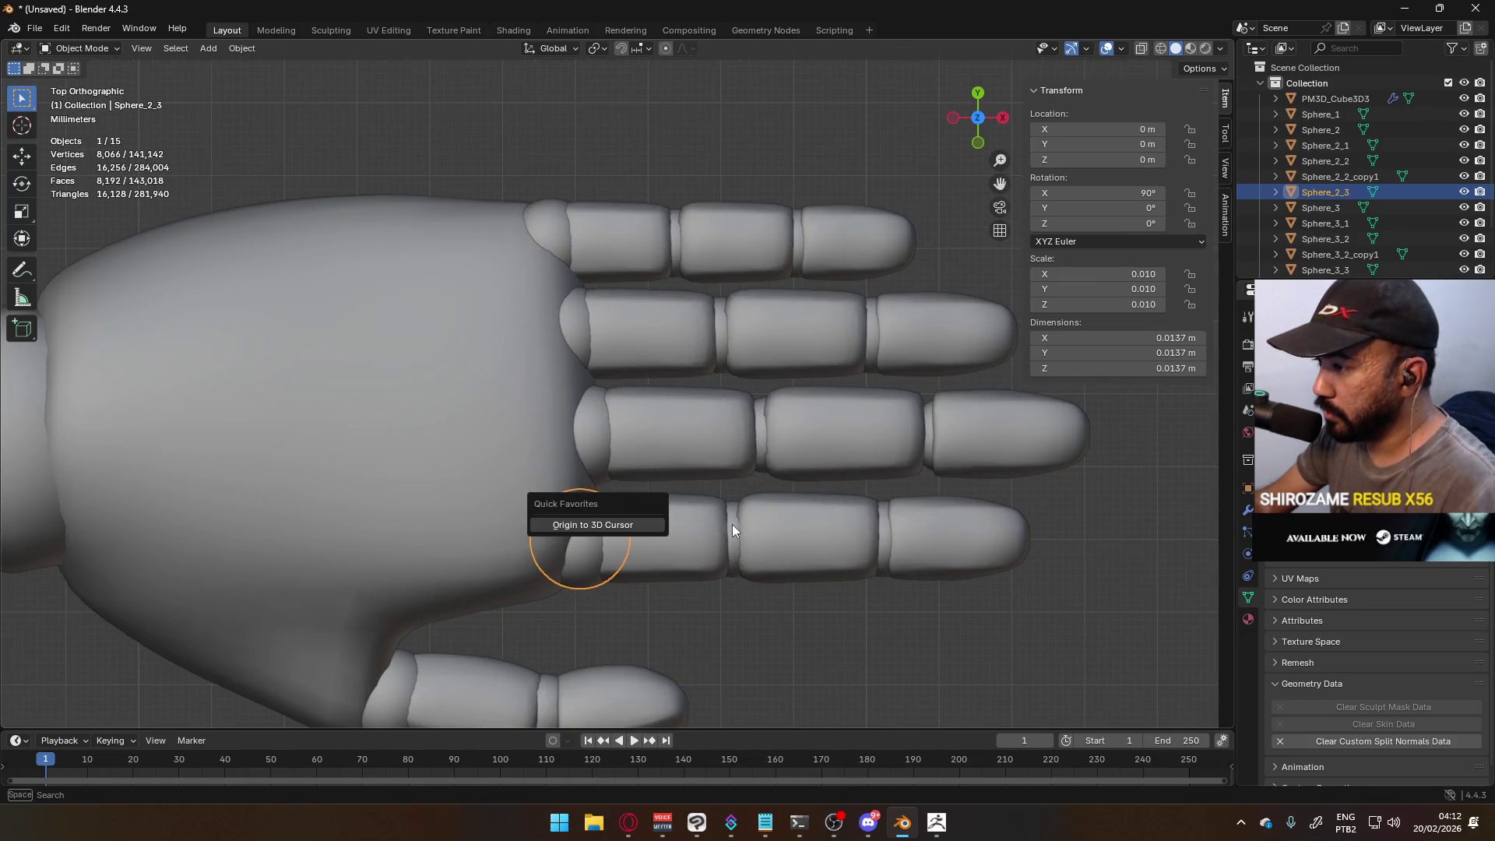
click(620, 525)
key(shift+s)
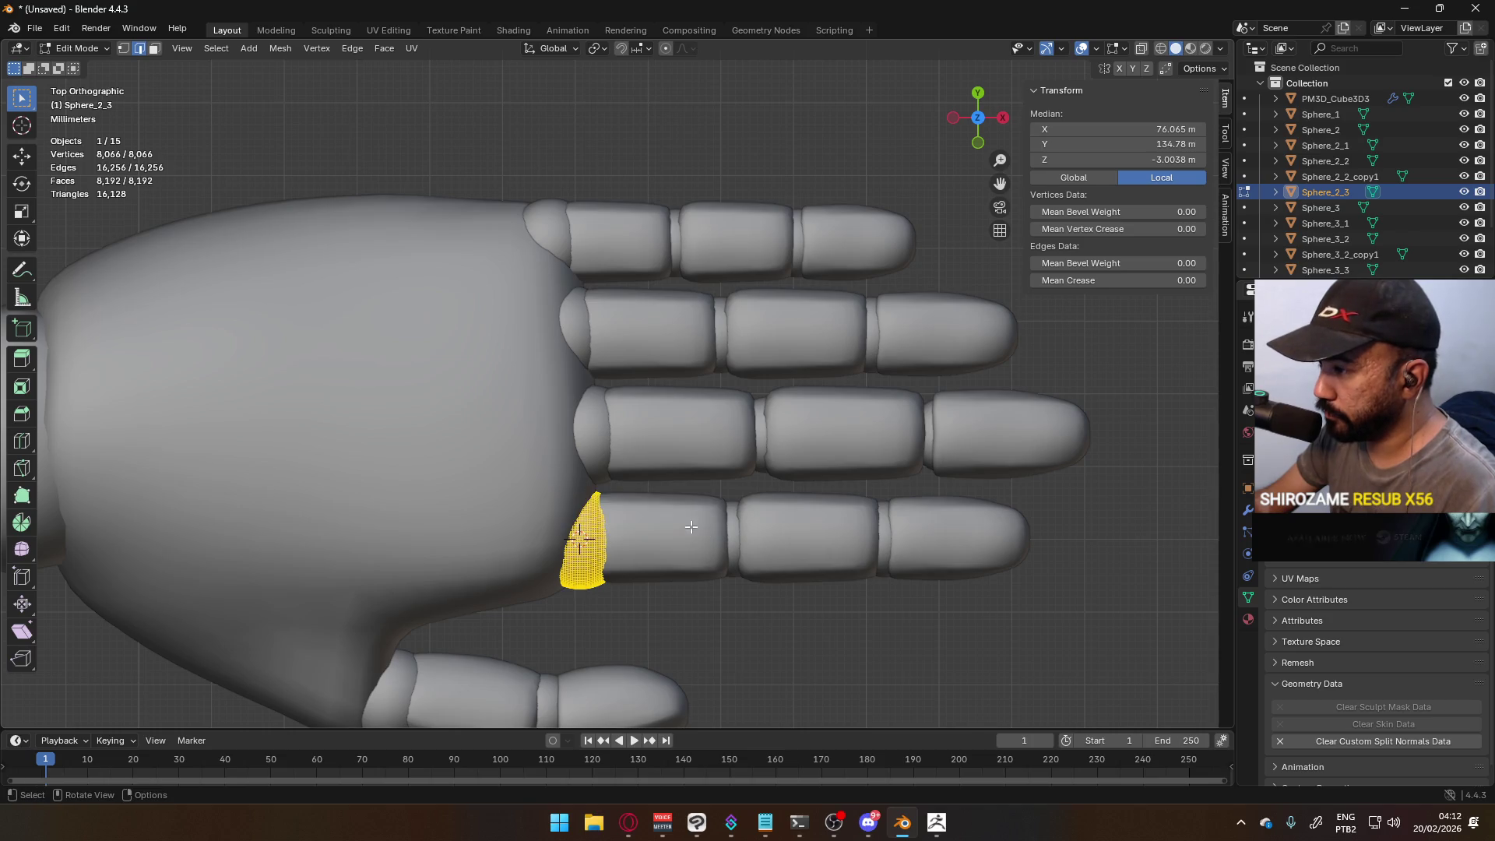
key(Tab)
key(q)
click(731, 540)
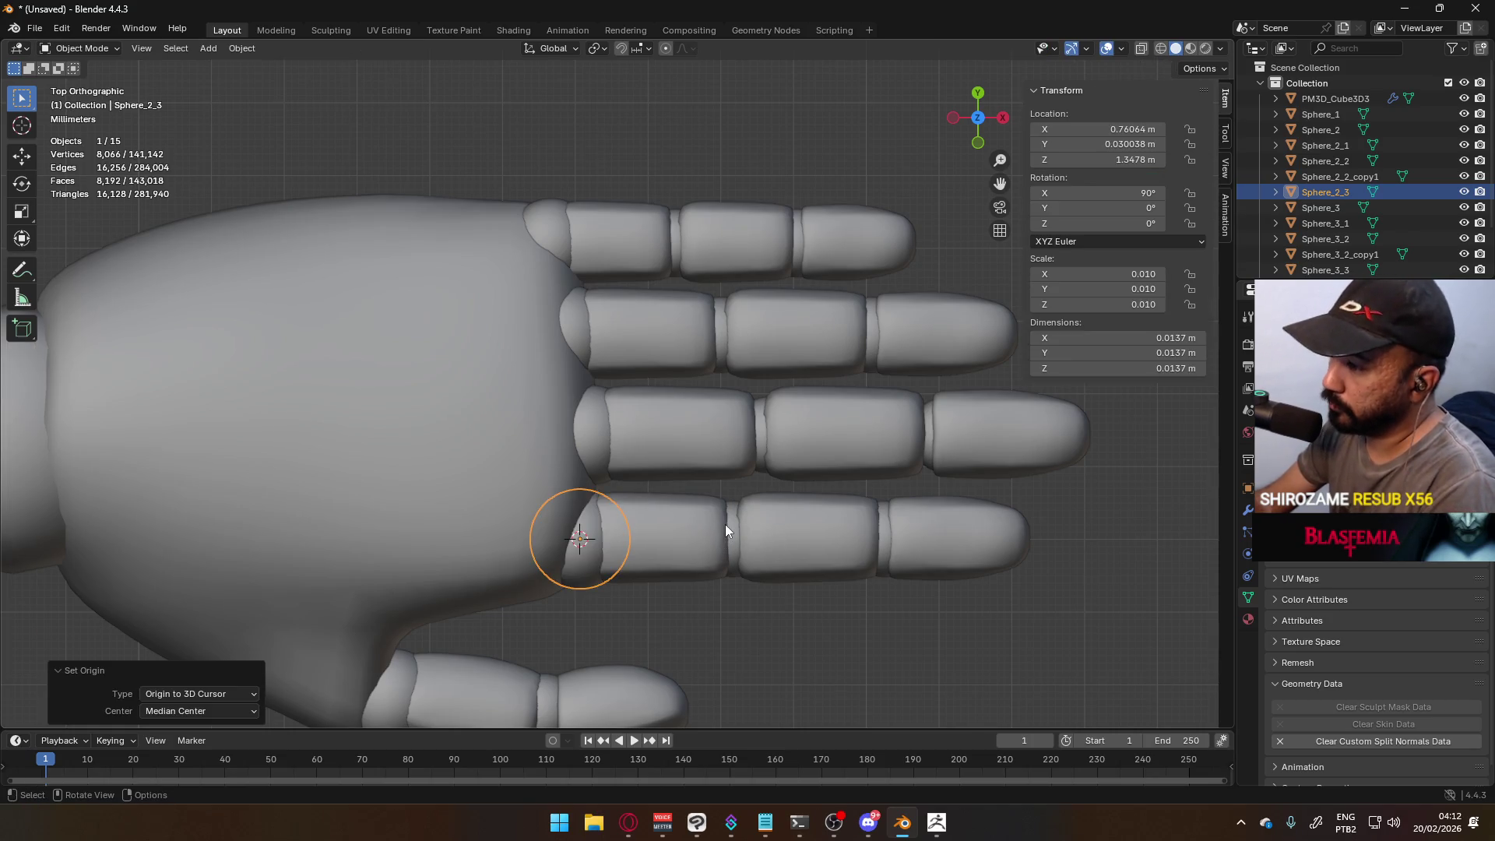
key(KP_1)
mouse_move(656, 340)
middle_down()
mouse_move(670, 315)
mouse_move(698, 333)
mouse_move(650, 335)
mouse_move(621, 371)
middle_up()
- Add a World-aligned UV sphere at the finger knuckle
key(shift+a)
mouse_move(622, 371)
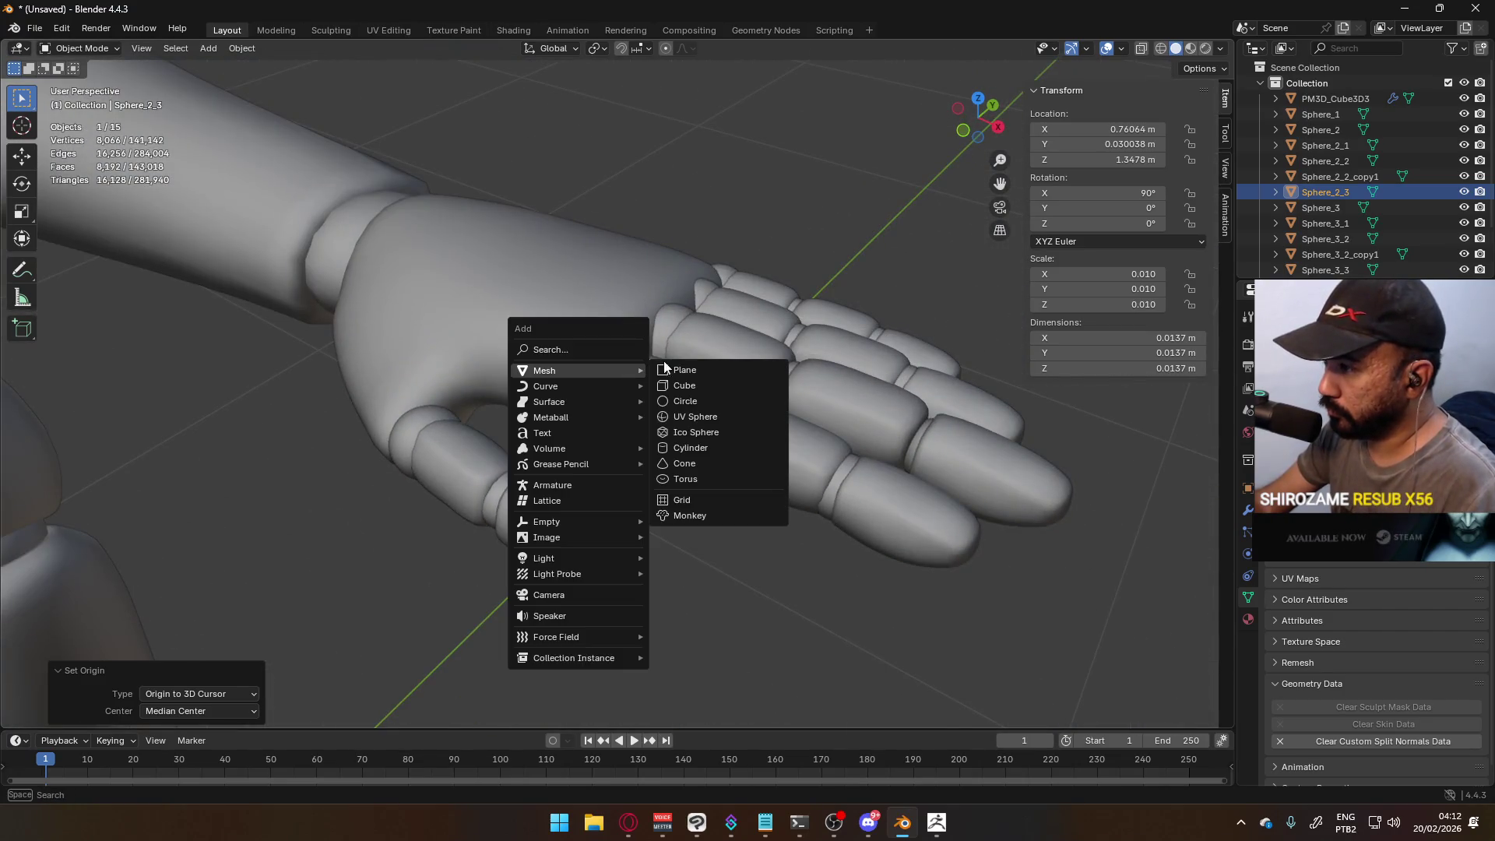
click(717, 411)
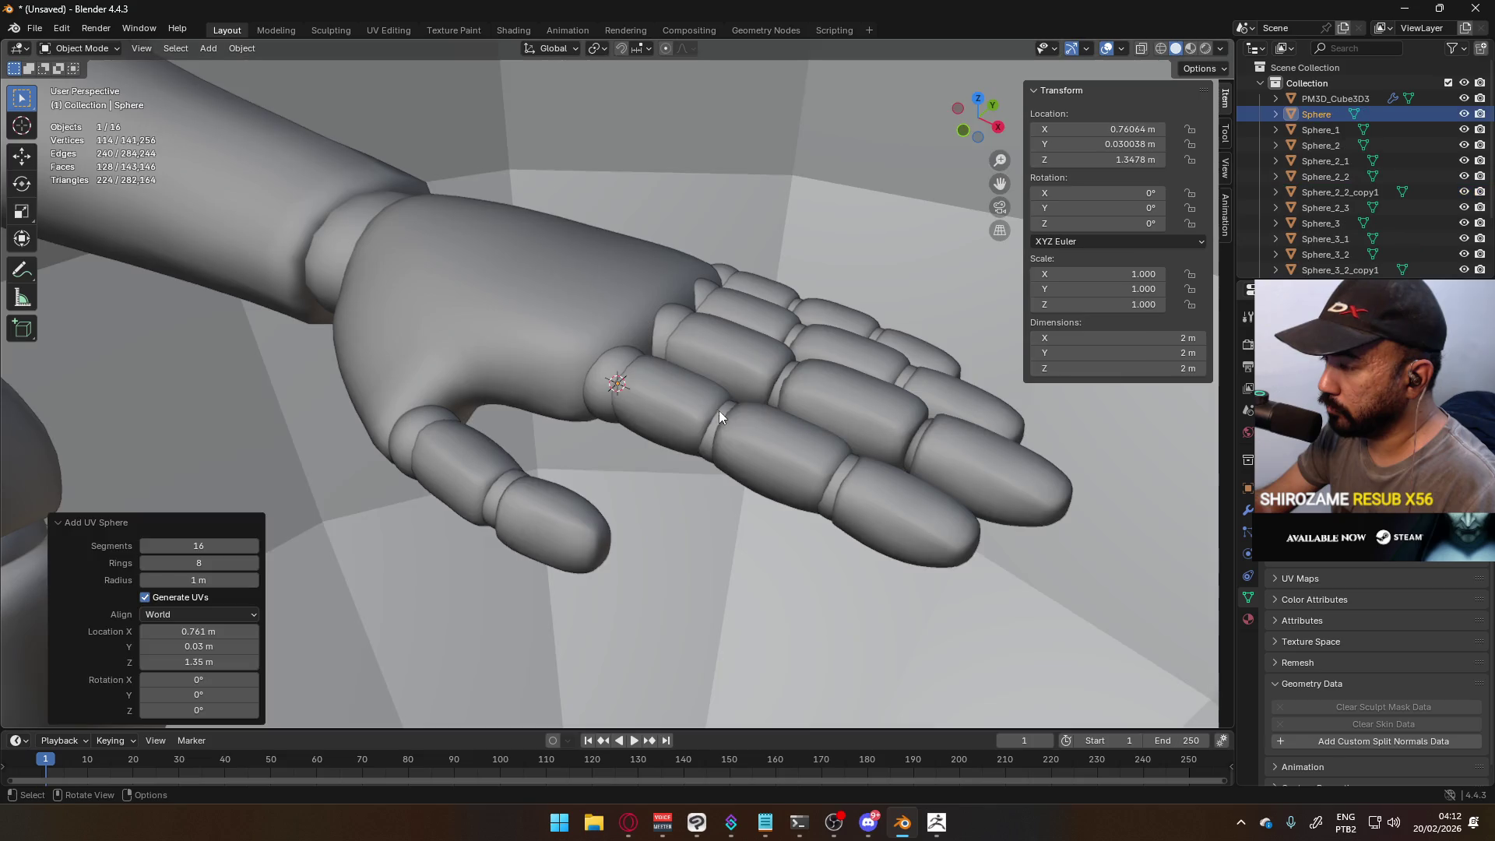
click(204, 610)
click(204, 610)
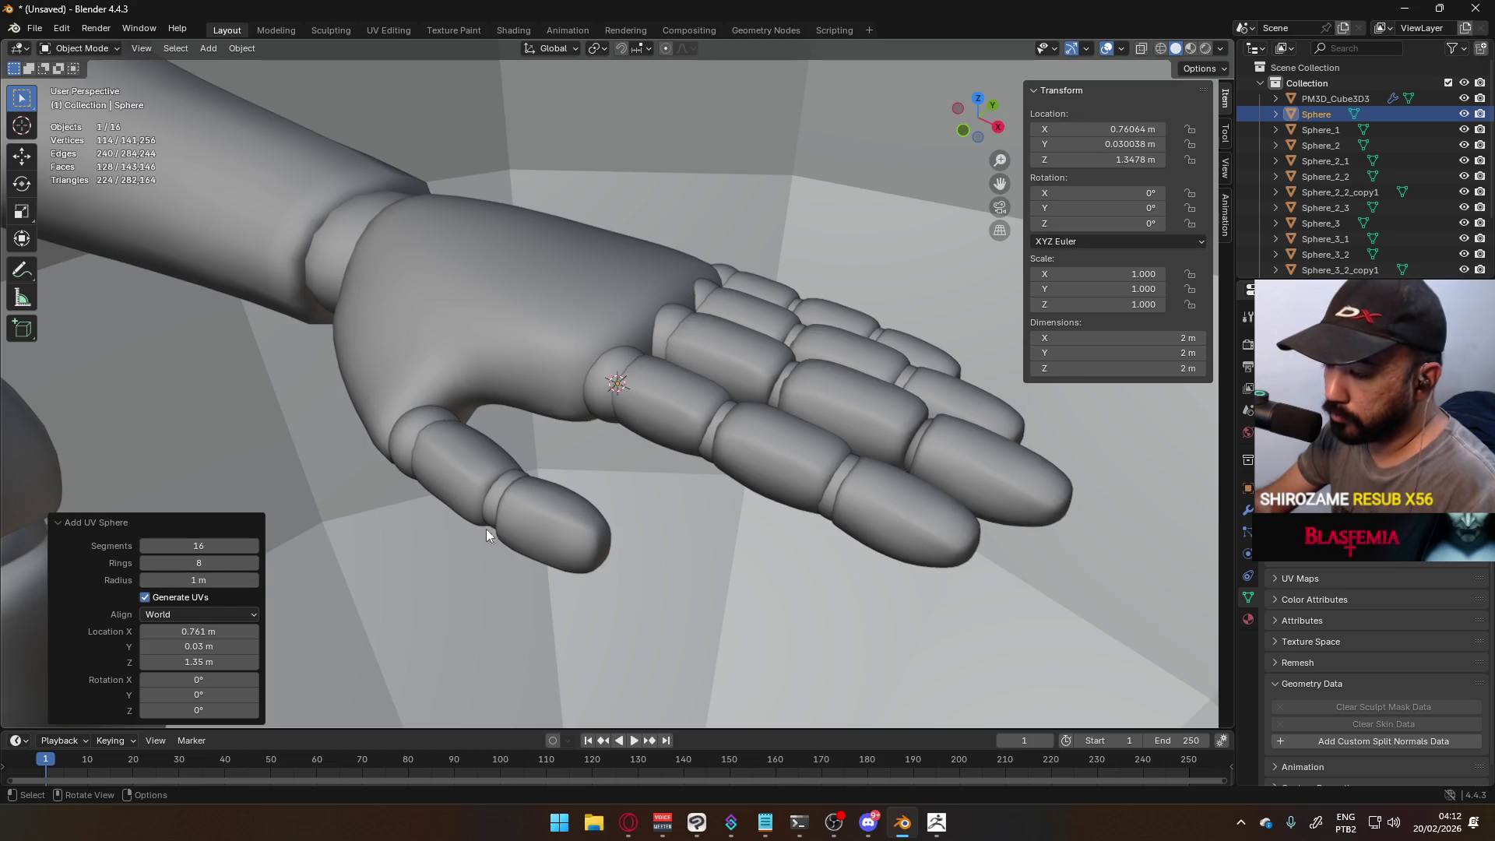
- Shrink the new sphere to about 0.386 so it fits between palm and finger
key(s)
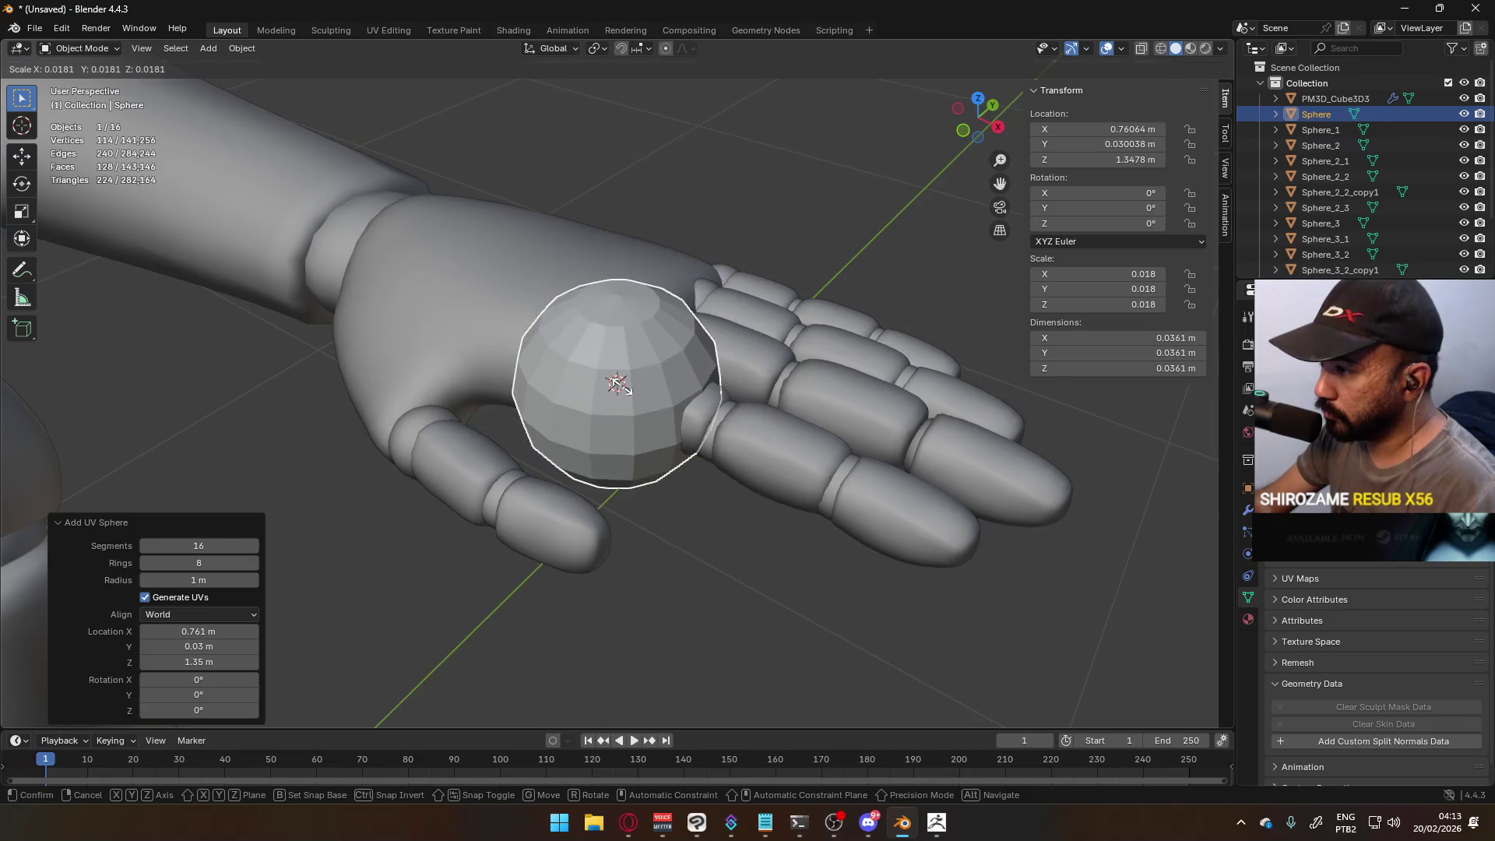
click(619, 386)
scroll(852, 386, up, 2)
key(s)
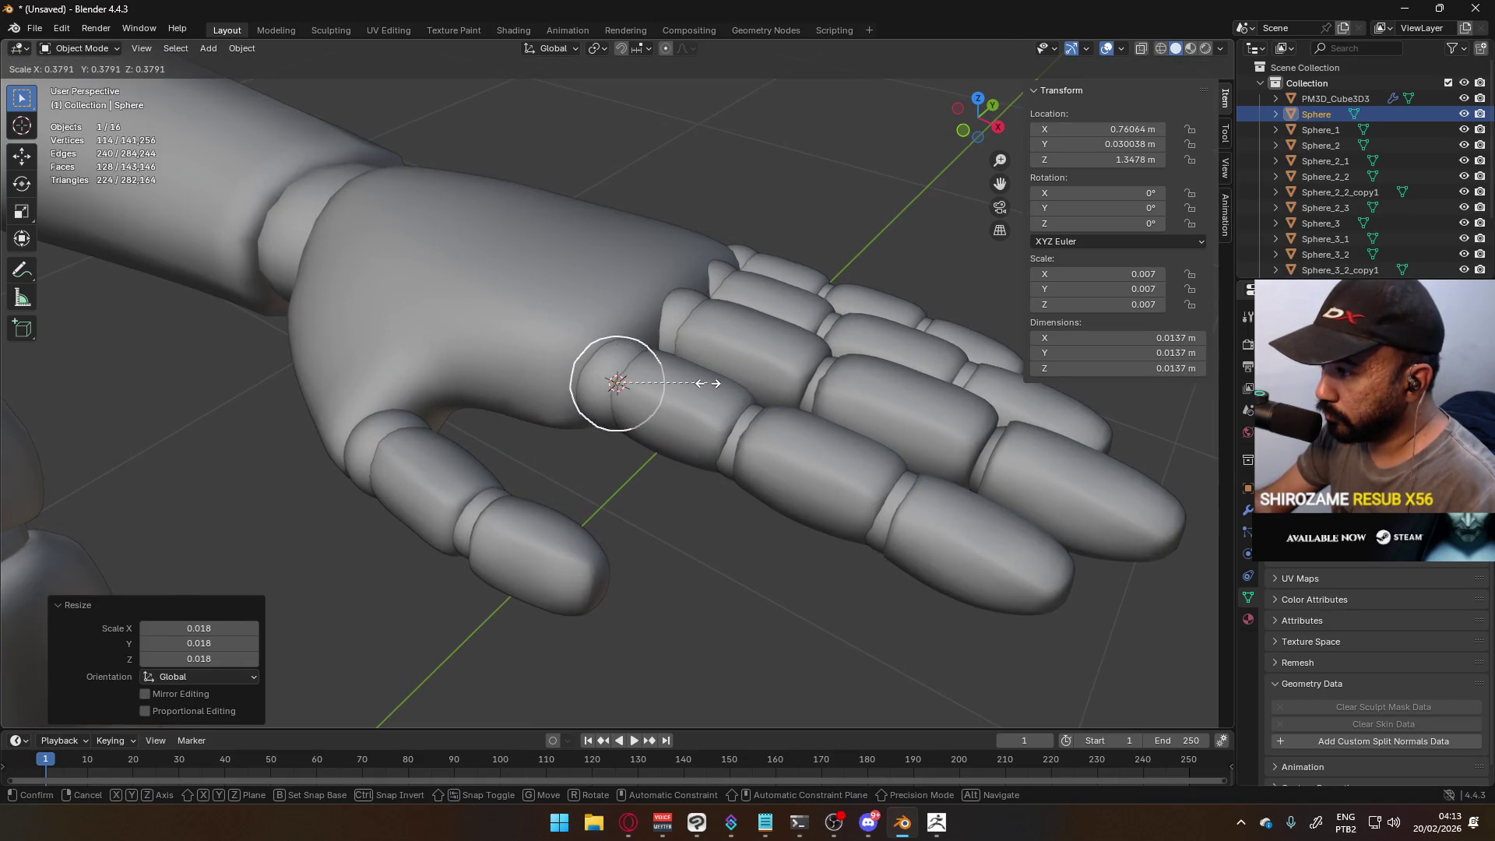
click(709, 386)
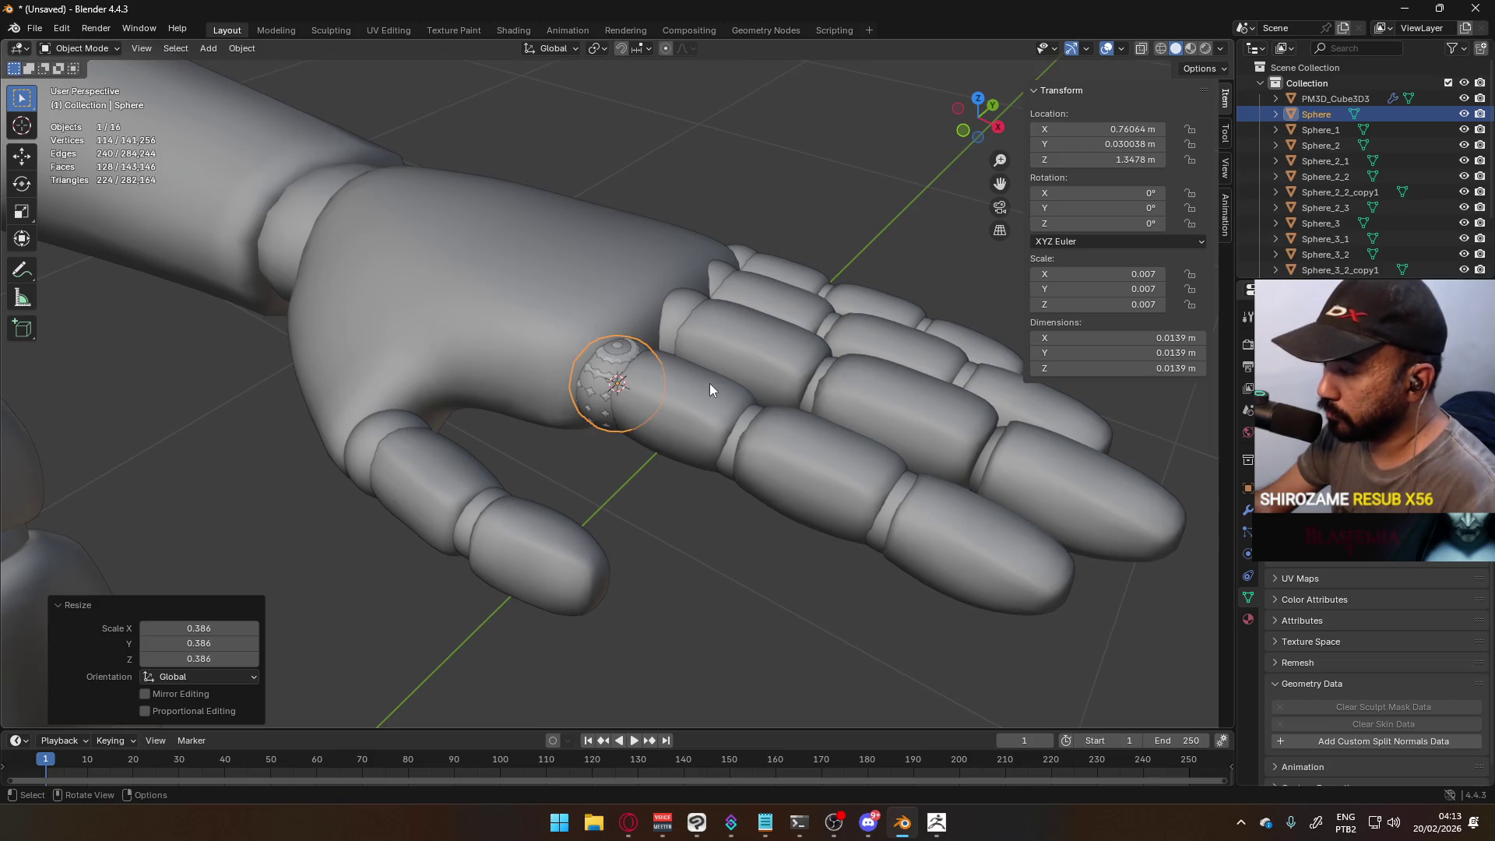
- Rotate the knuckle sphere 90° on Y, viewed from the front
key(KP_1)
scroll(704, 390, up, 3)
key(r)
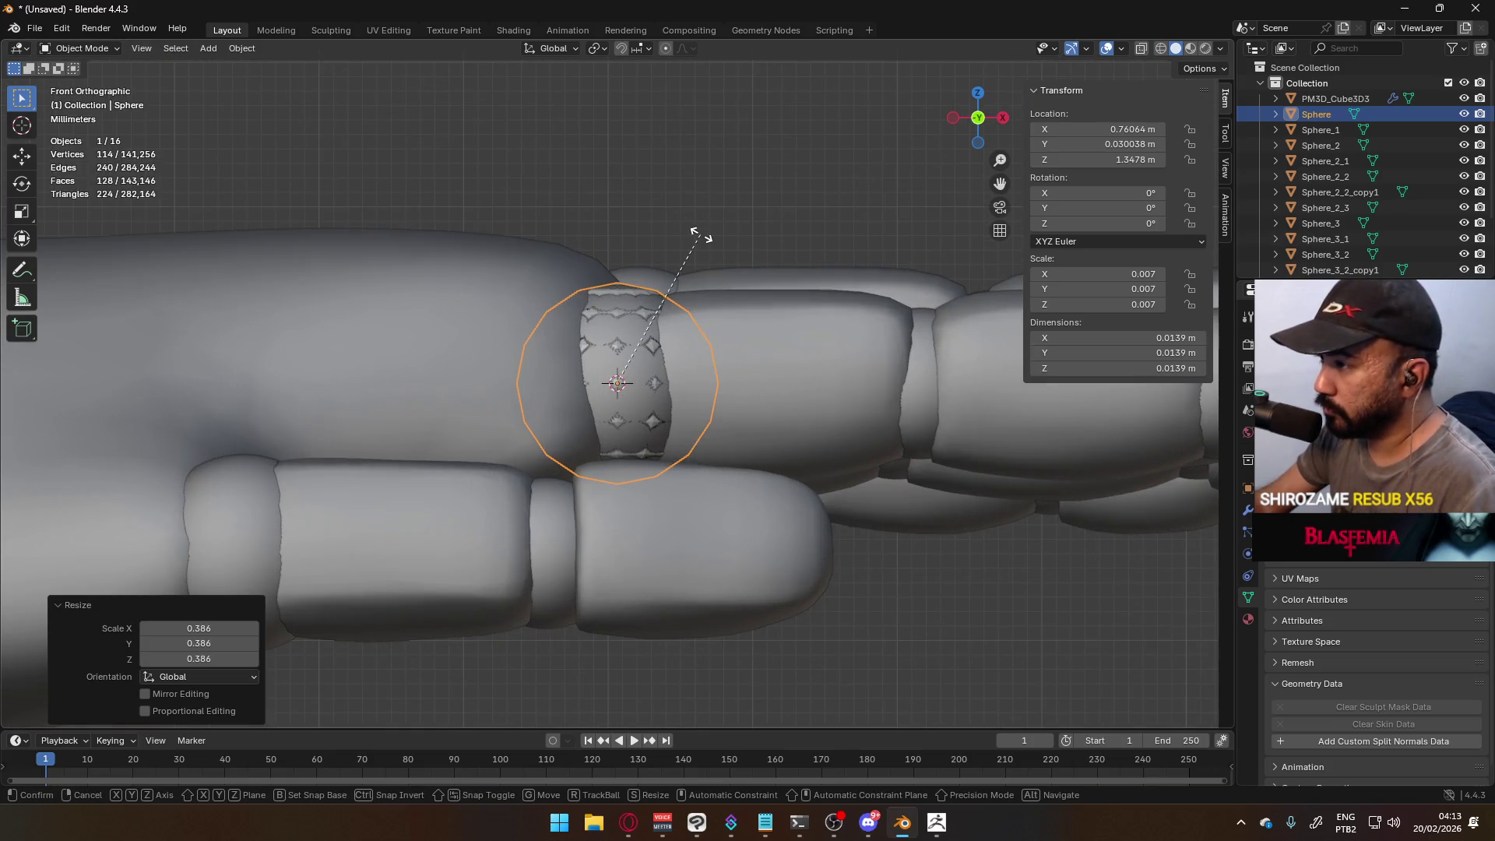
click(754, 450)
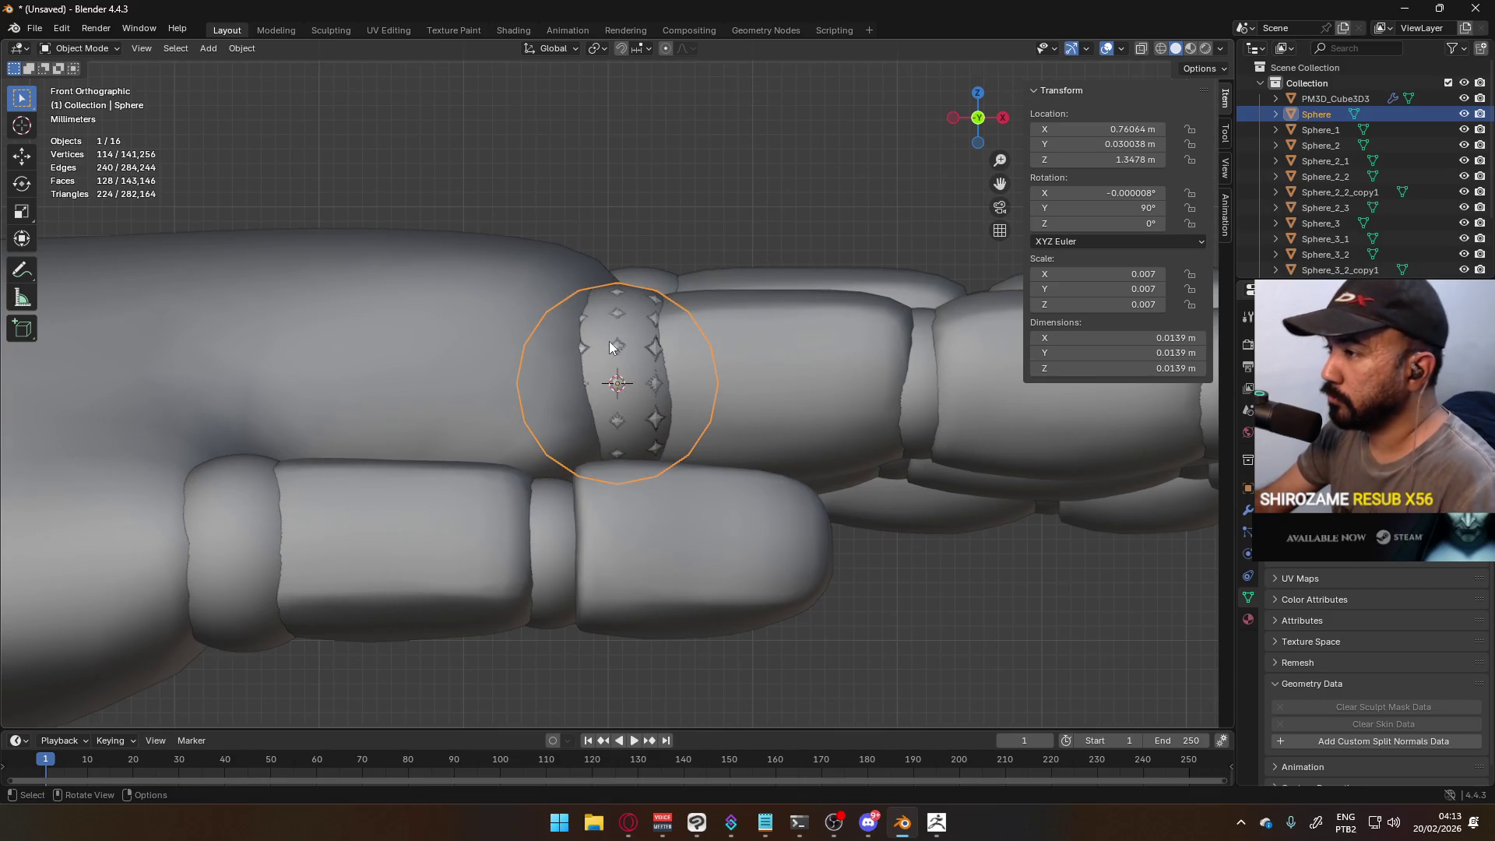
- Delete the extra spiked object Sphere_2_3
scroll(609, 341, down, 3)
click(633, 339)
key(Delete)
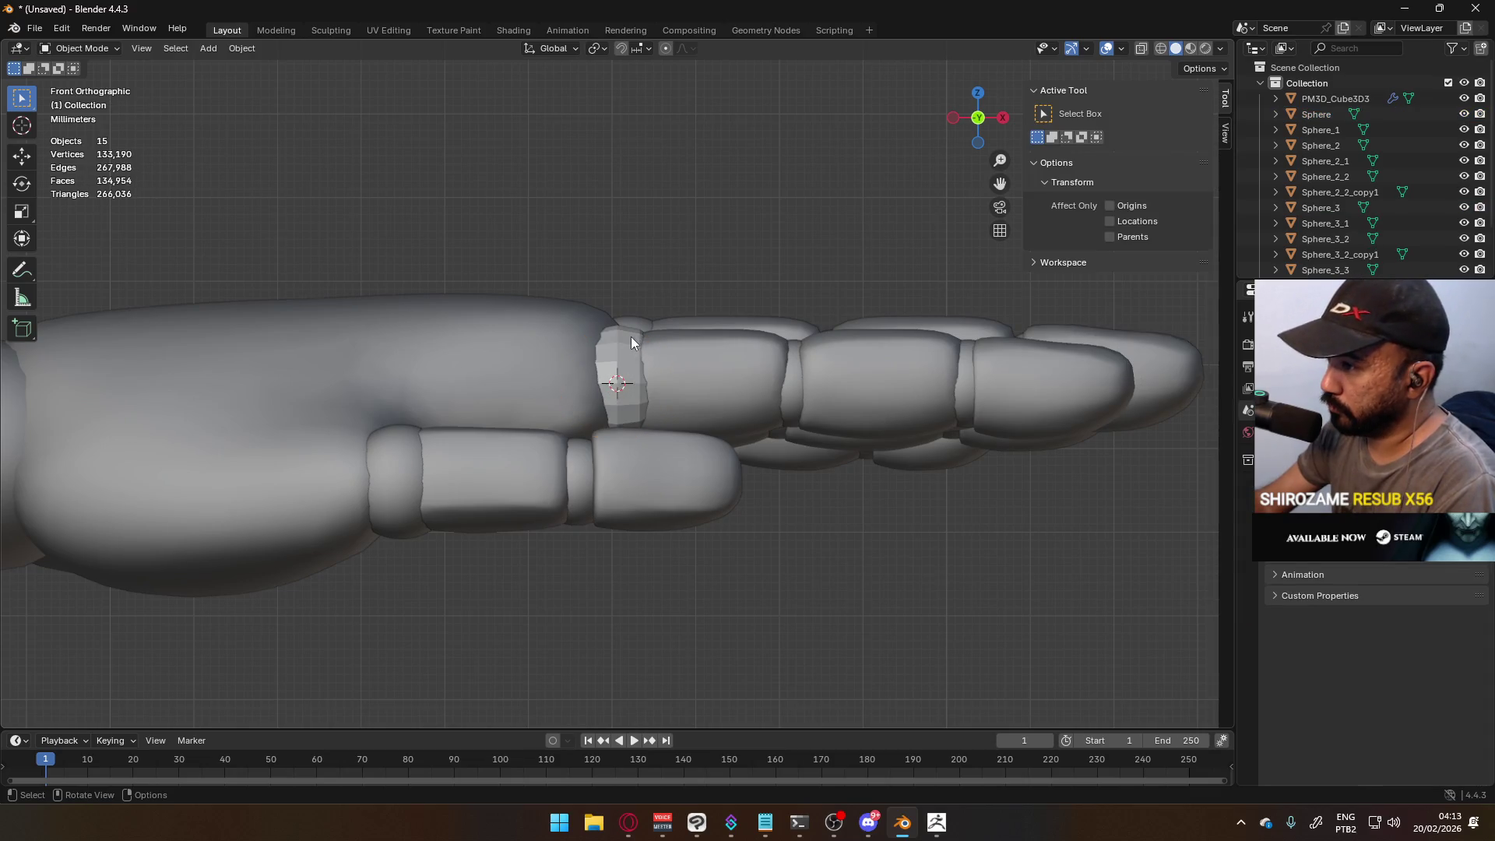
- Duplicate the knuckle joint sphere in top view and drop the copy below the finger
click(644, 358)
key(KP_7)
scroll(671, 444, up, 2)
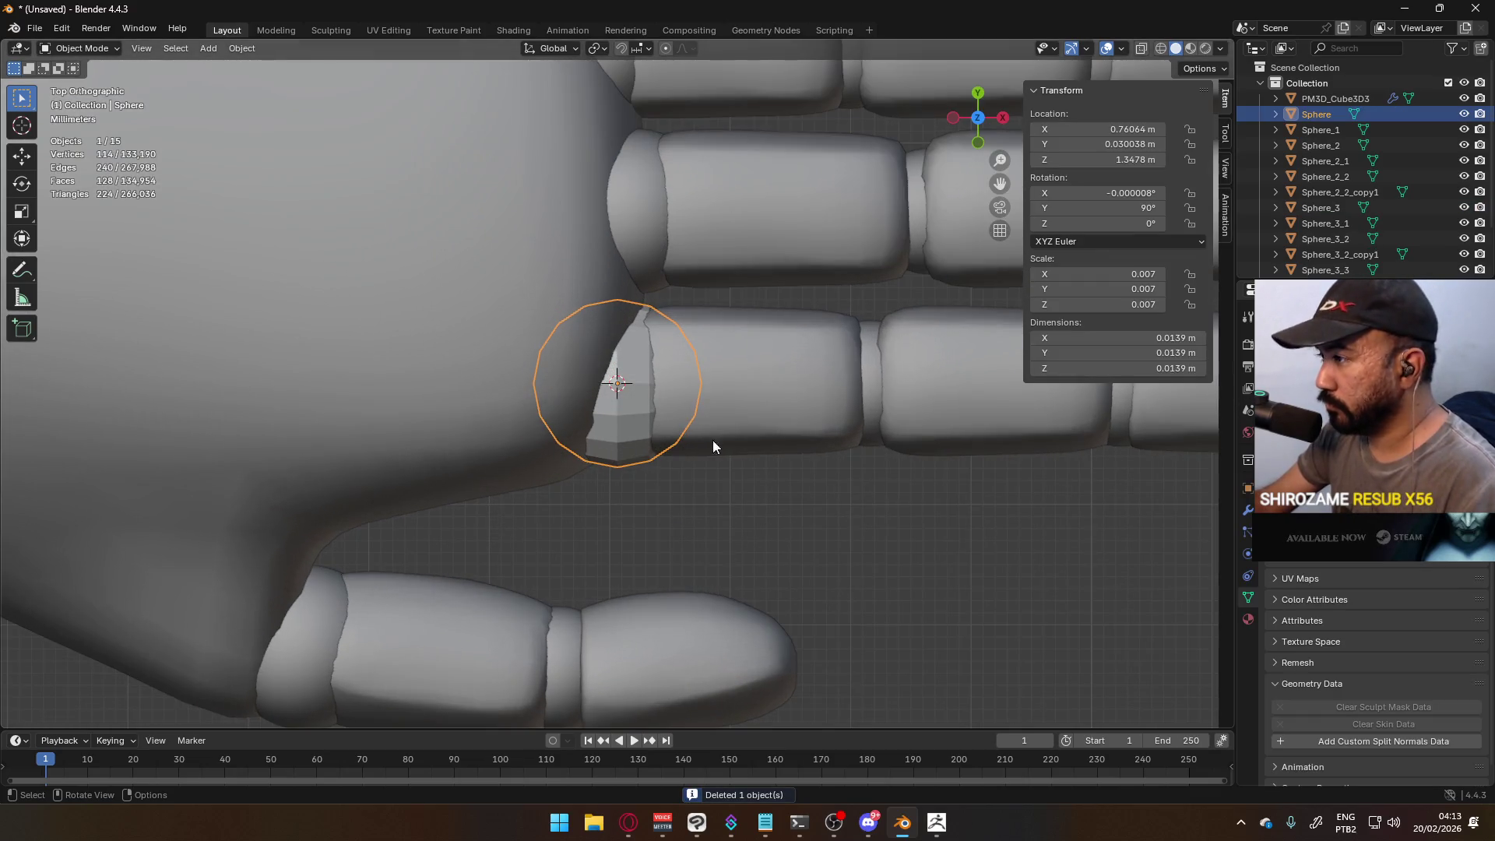
shift+middle_drag(704, 443, 574, 468)
key(ctrl+z)
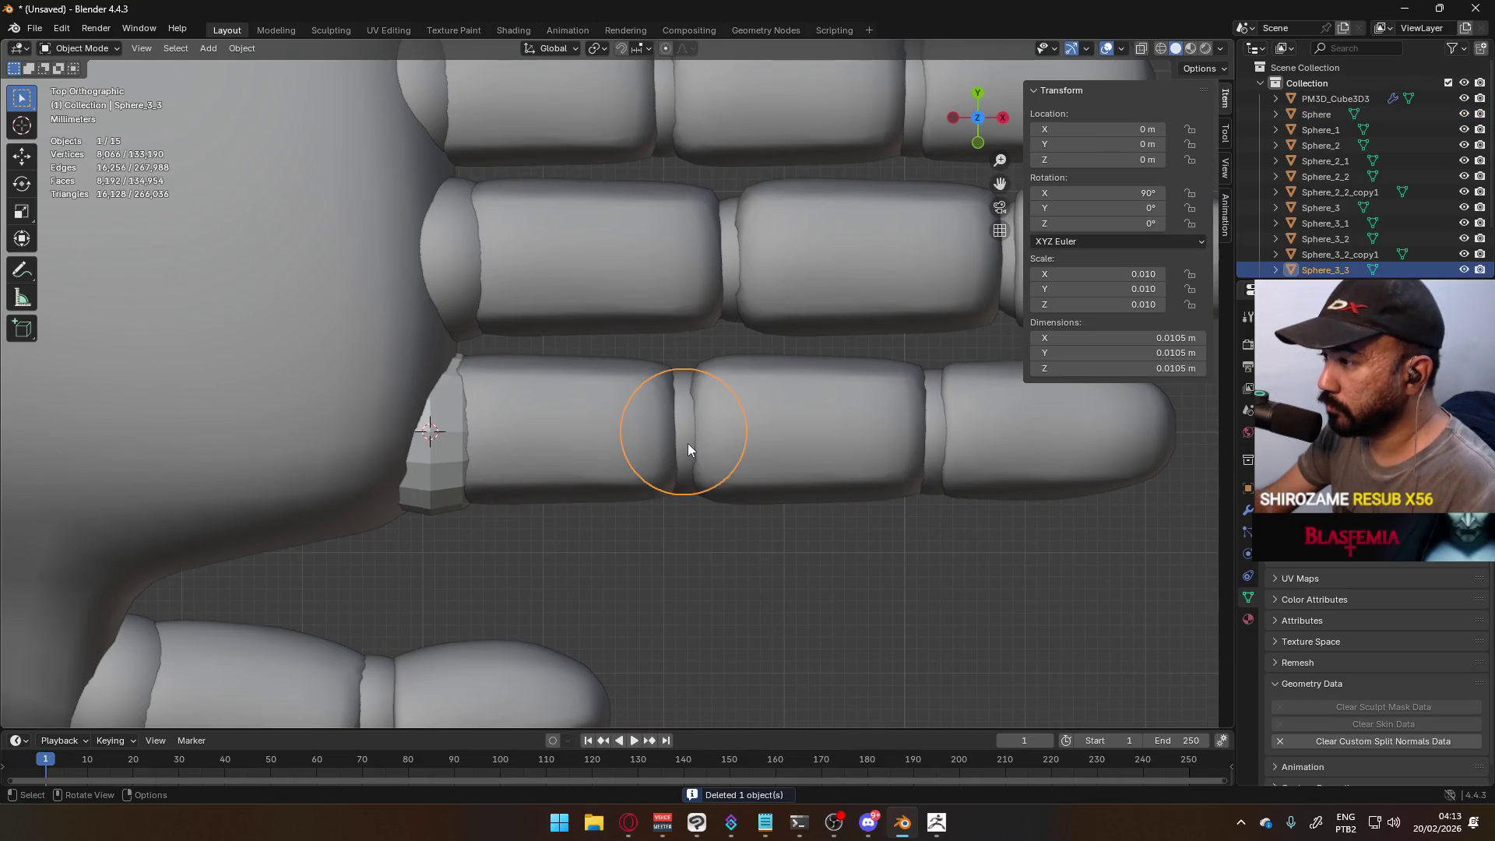
key(ctrl+shift+z)
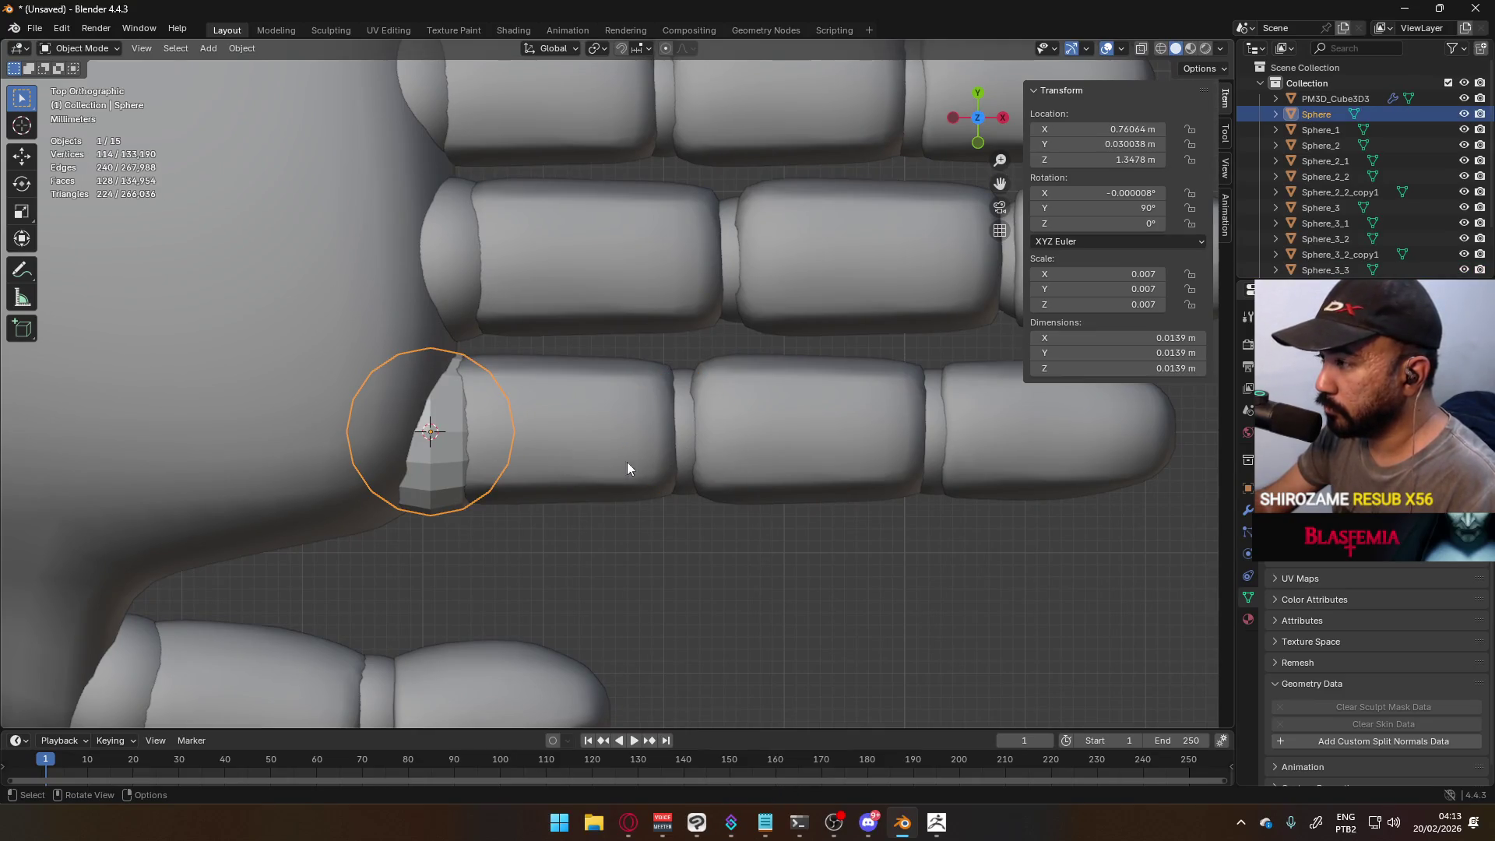
shift+middle_drag(663, 409, 622, 423)
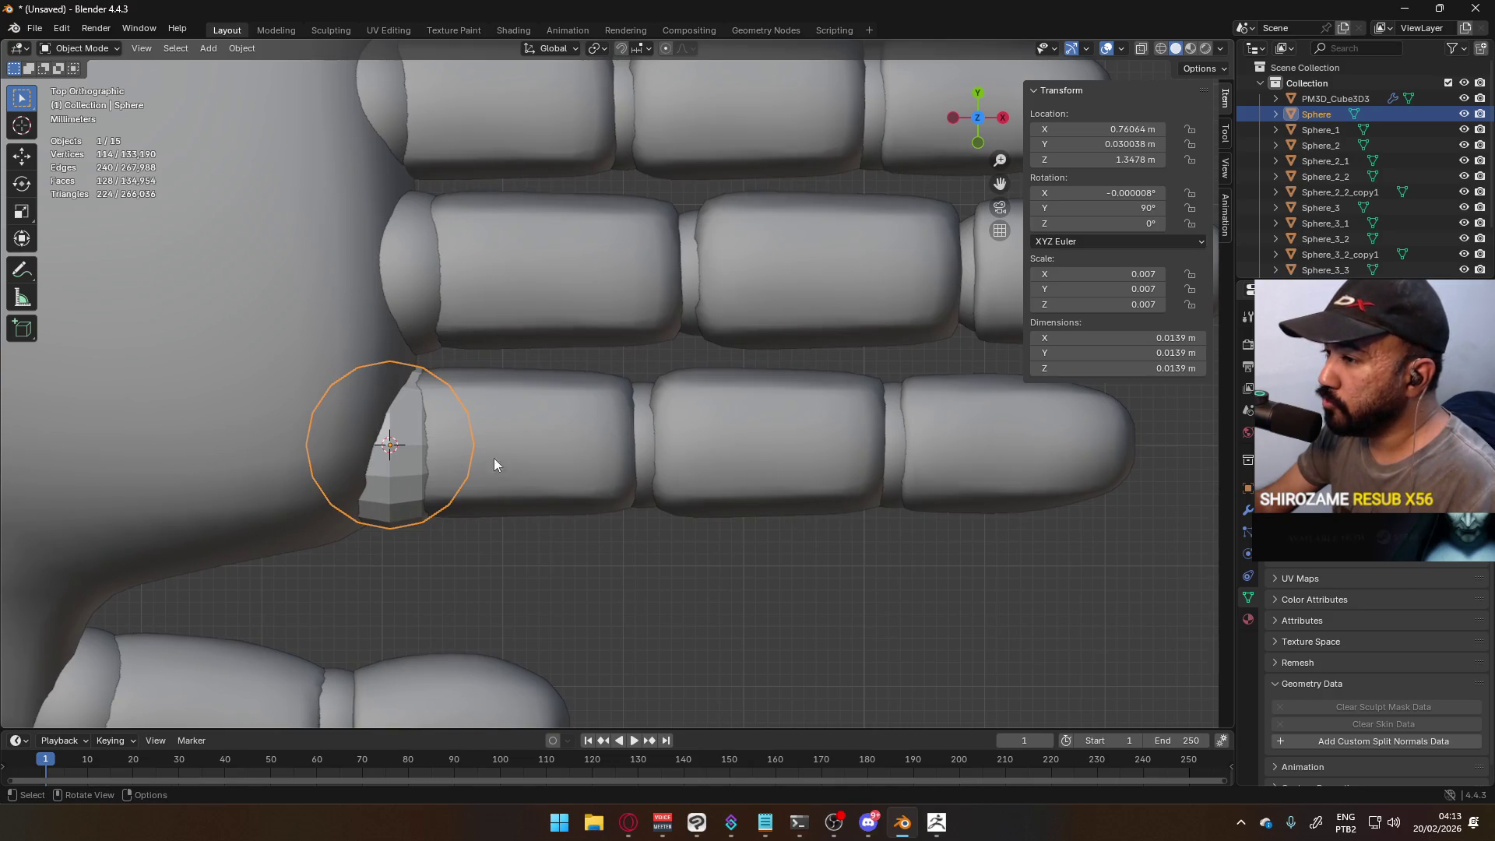
click(651, 447)
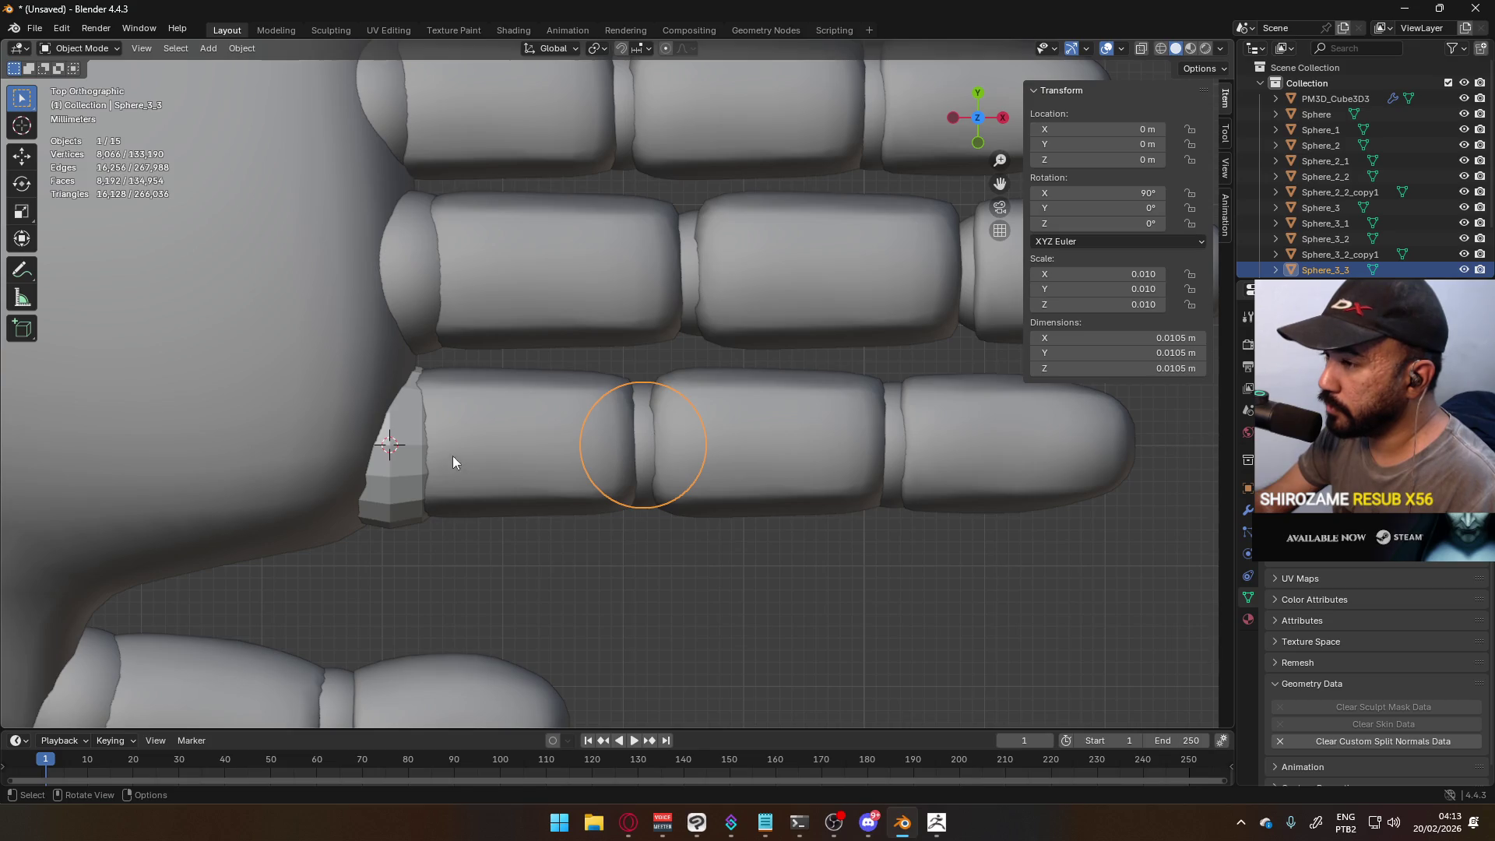
click(442, 450)
key(shift+d)
click(645, 651)
- Place the 3D cursor at the finger joint and set Sphere.001's origin to it
click(645, 444)
shift+right_click(644, 444)
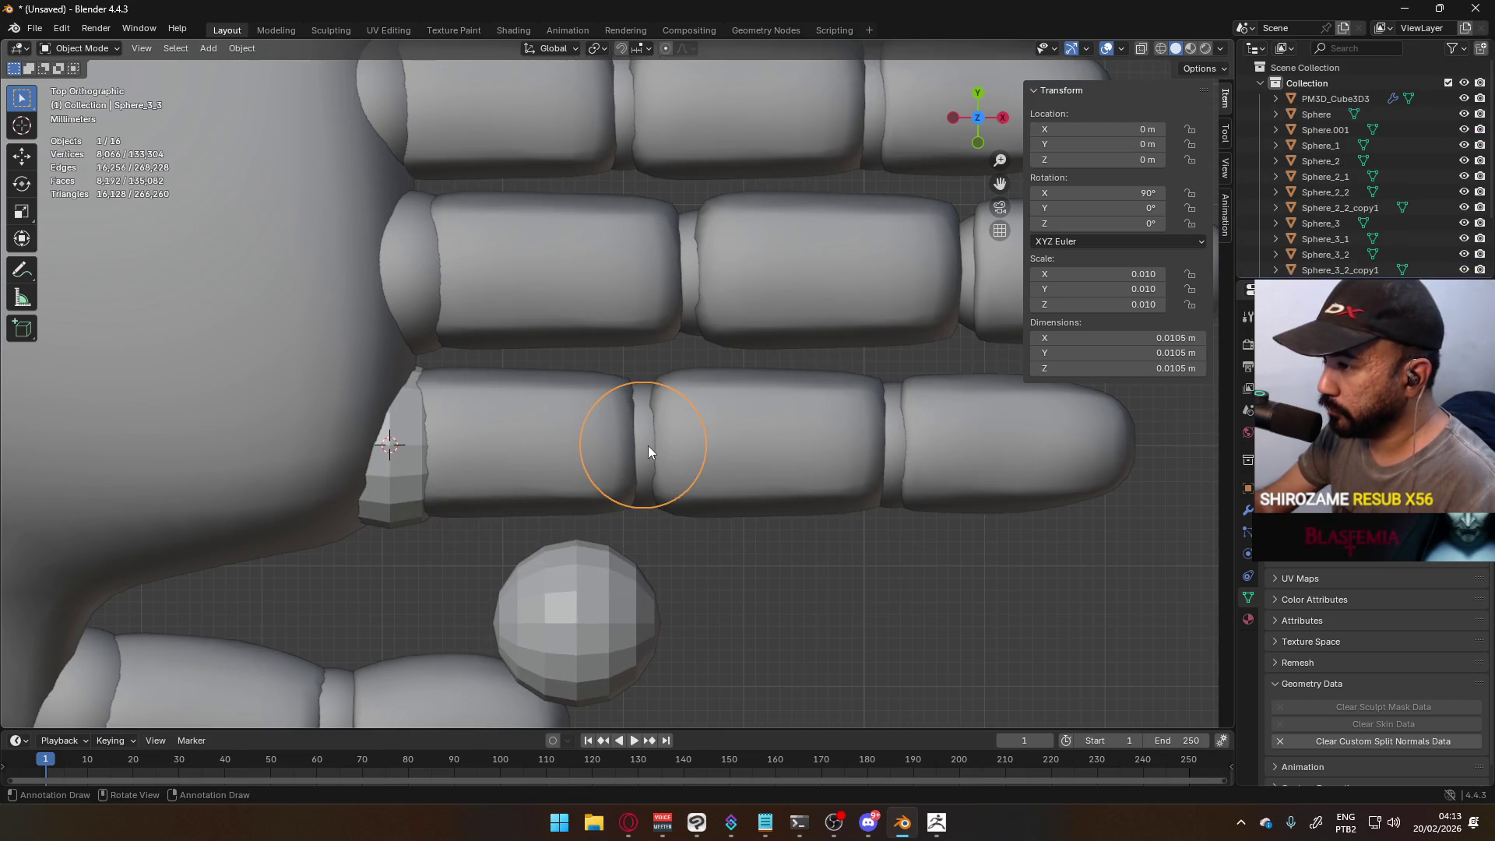
click(648, 445)
alt+click(648, 446)
click(647, 445)
alt+click(698, 465)
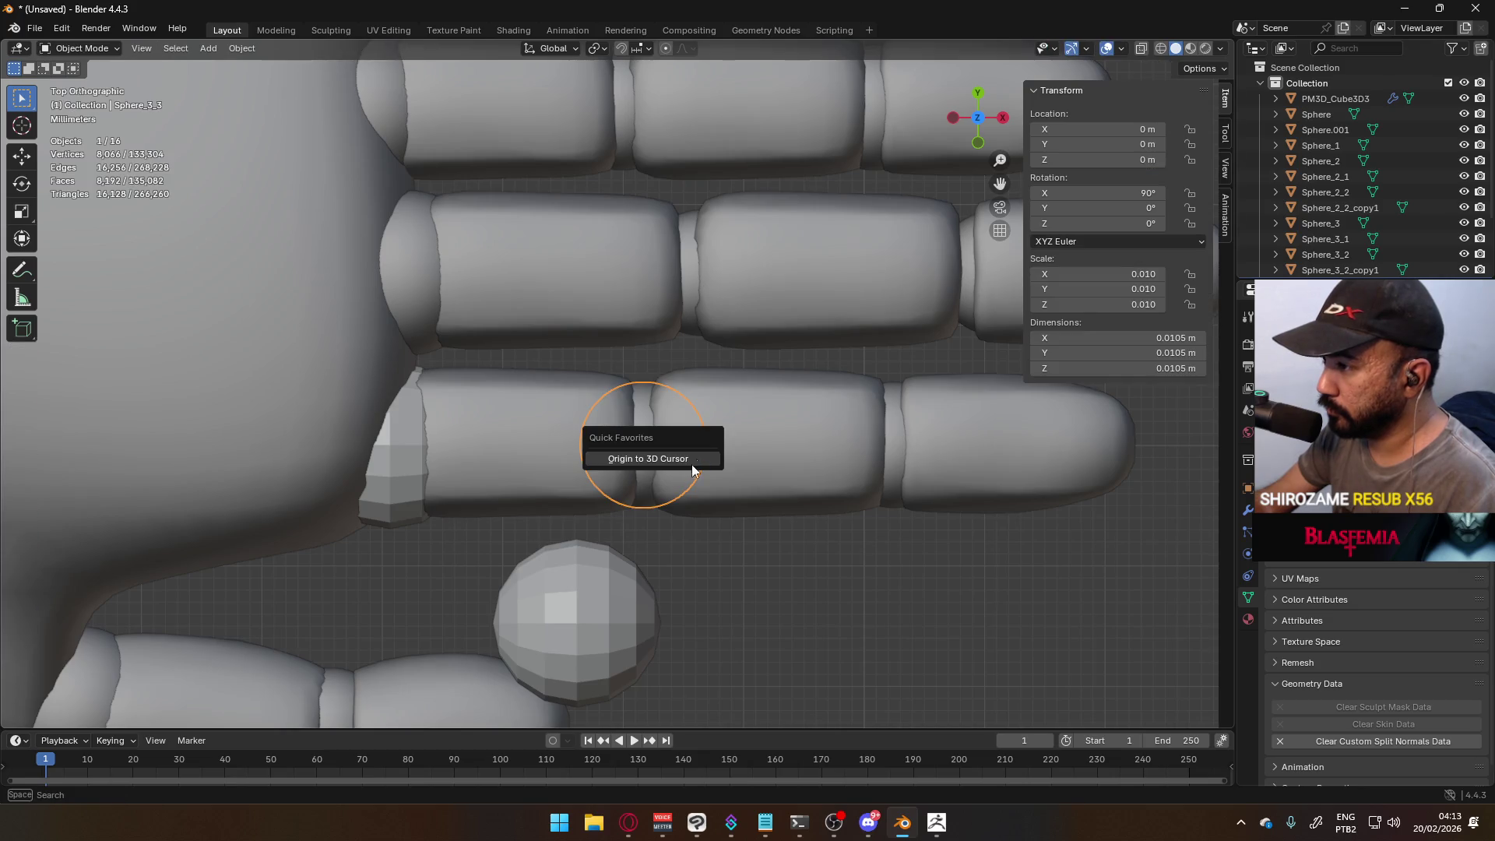
click(612, 592)
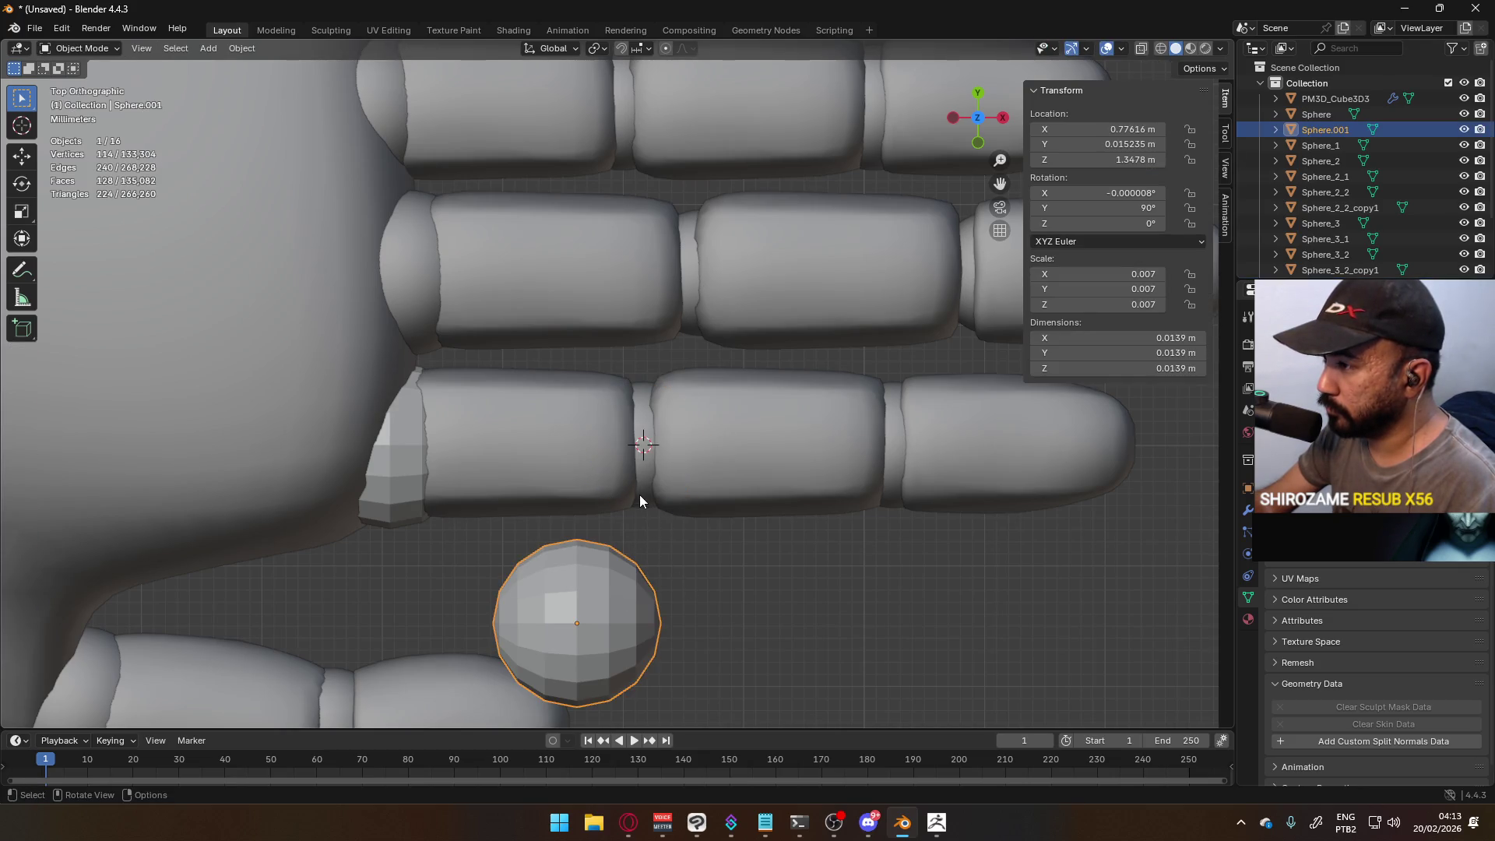
click(640, 501)
click(596, 577)
key(F3)
click(680, 557)
click(583, 608)
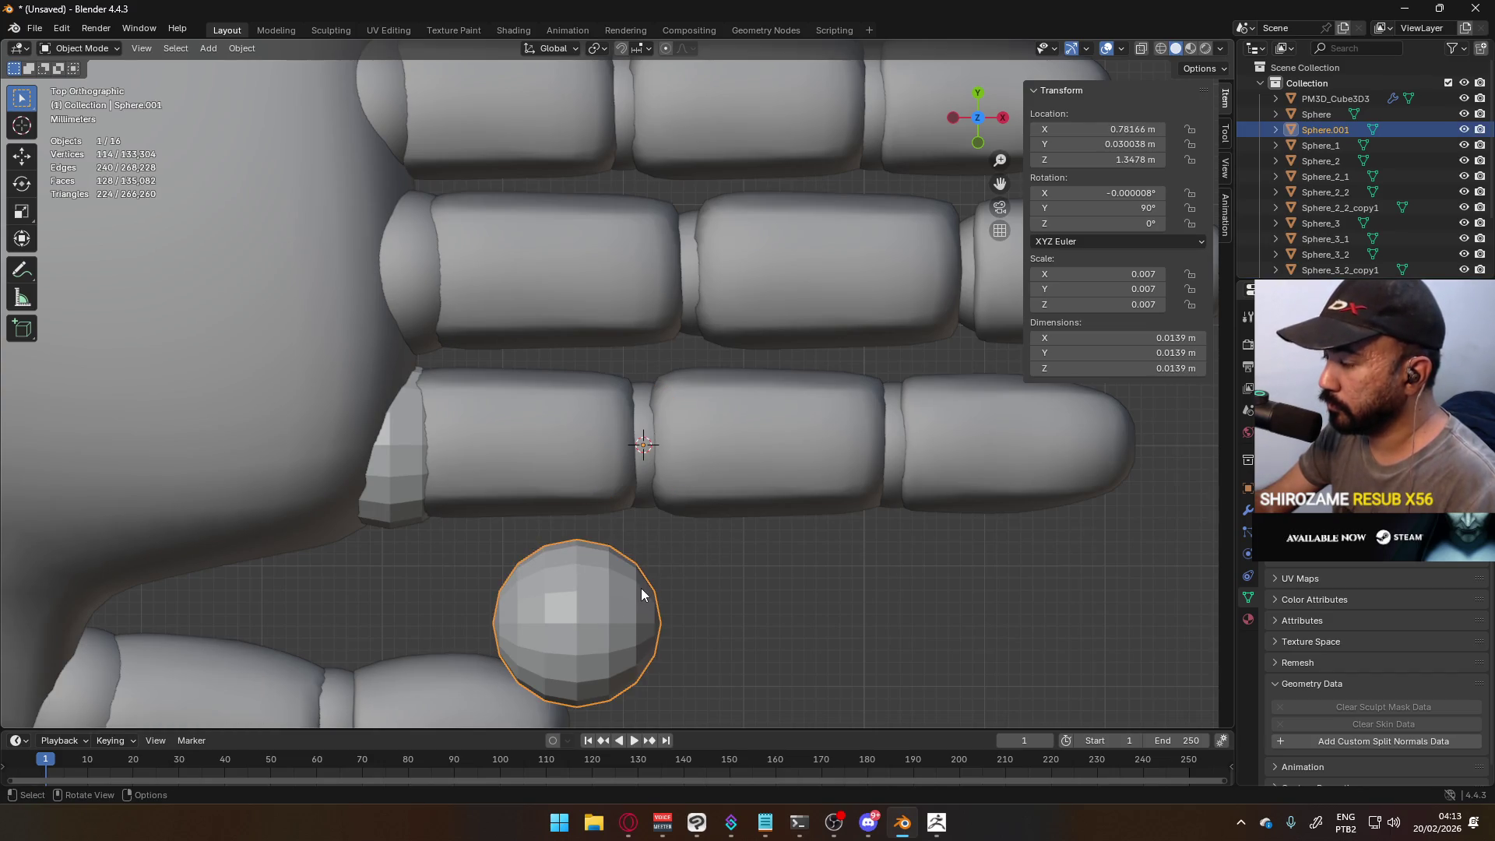
- Snap the 3D cursor to the duplicate sphere's centre and move its origin there
click(1098, 129)
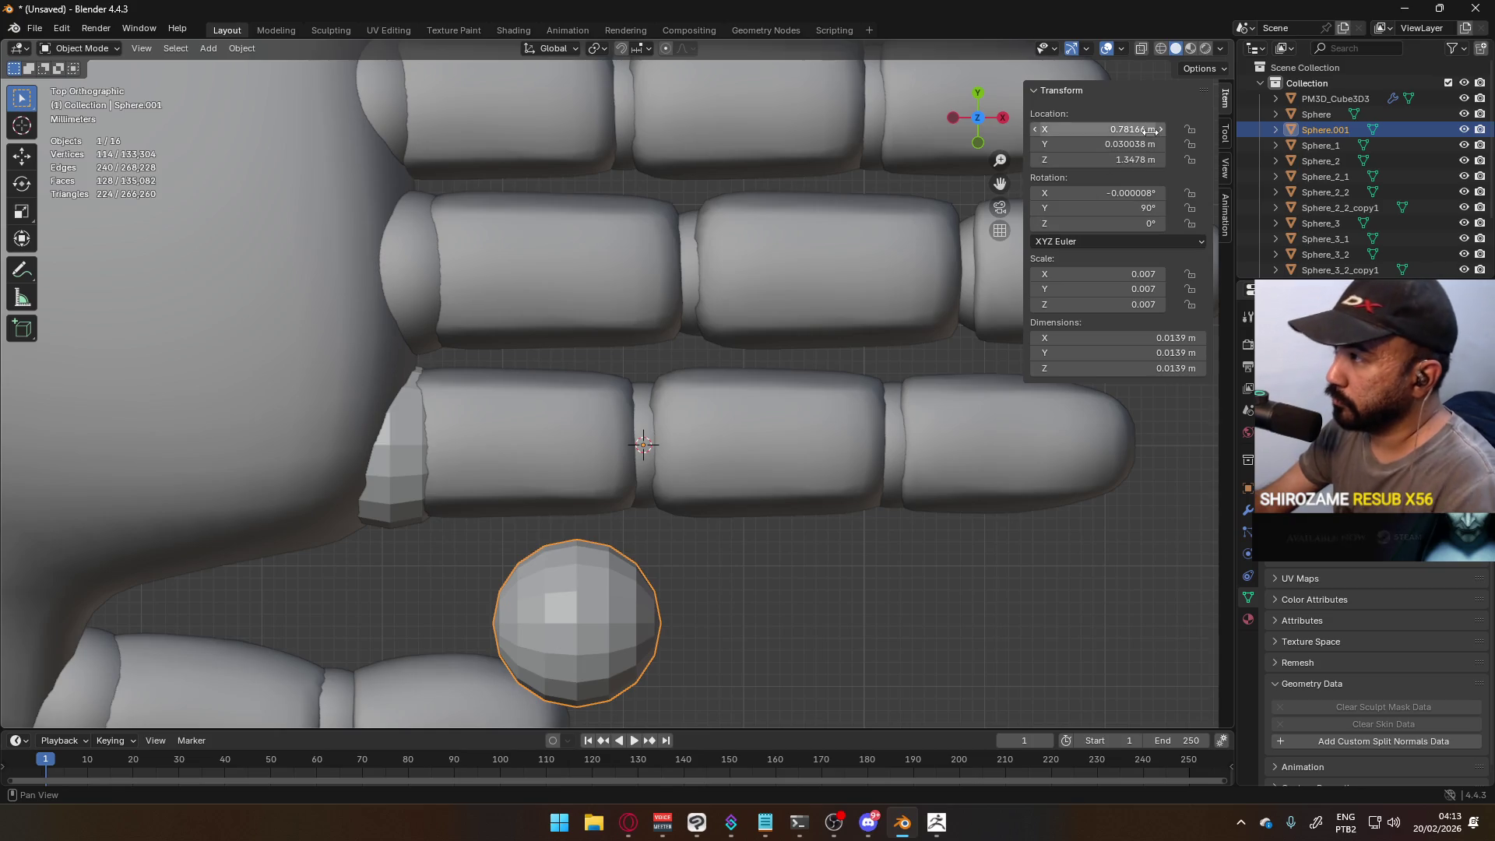
key(Return)
key(Tab)
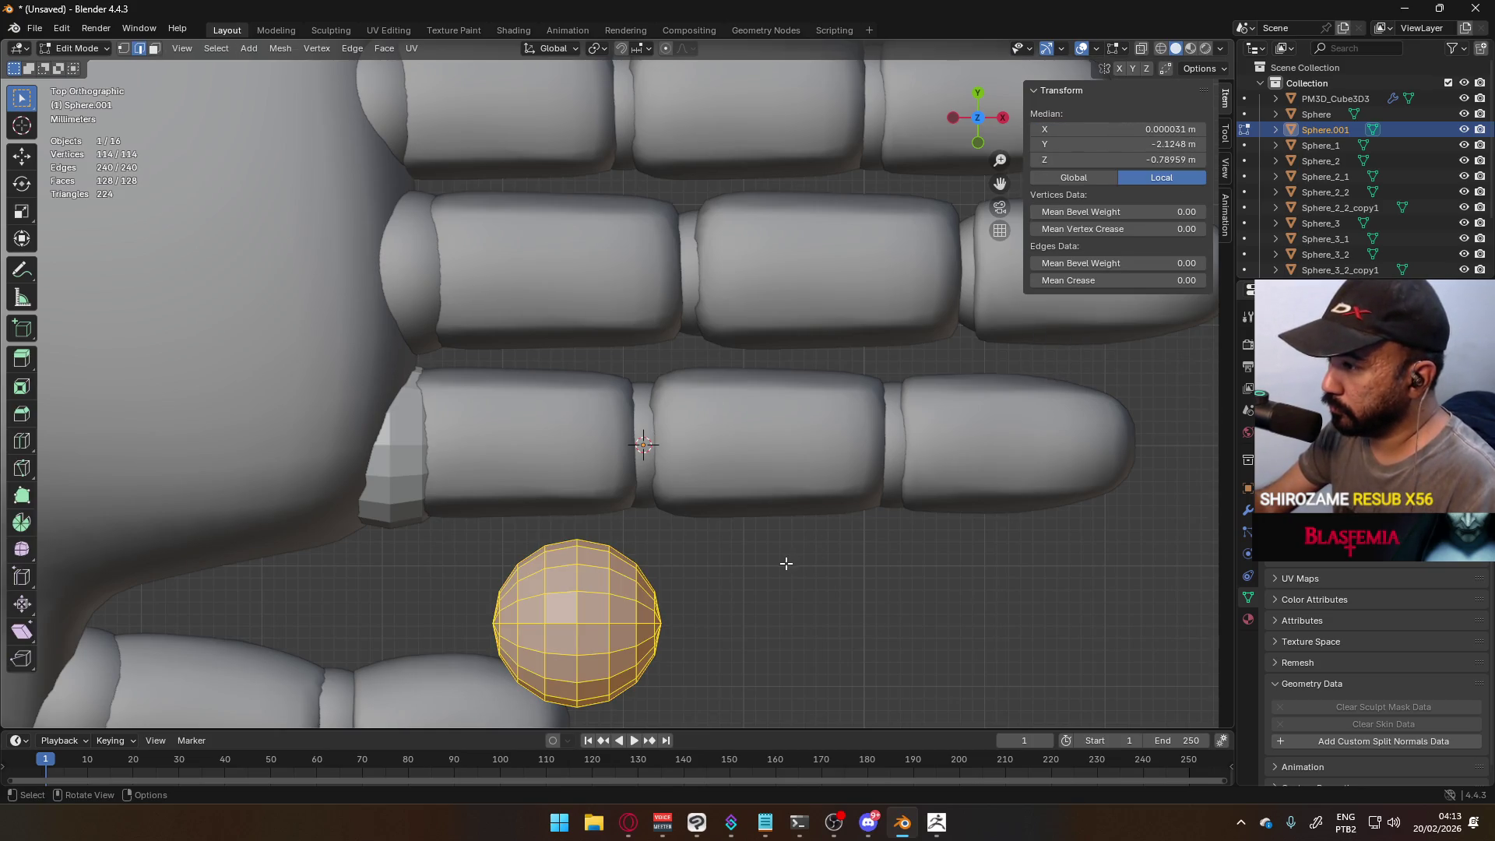
key(Tab)
key(Tab)
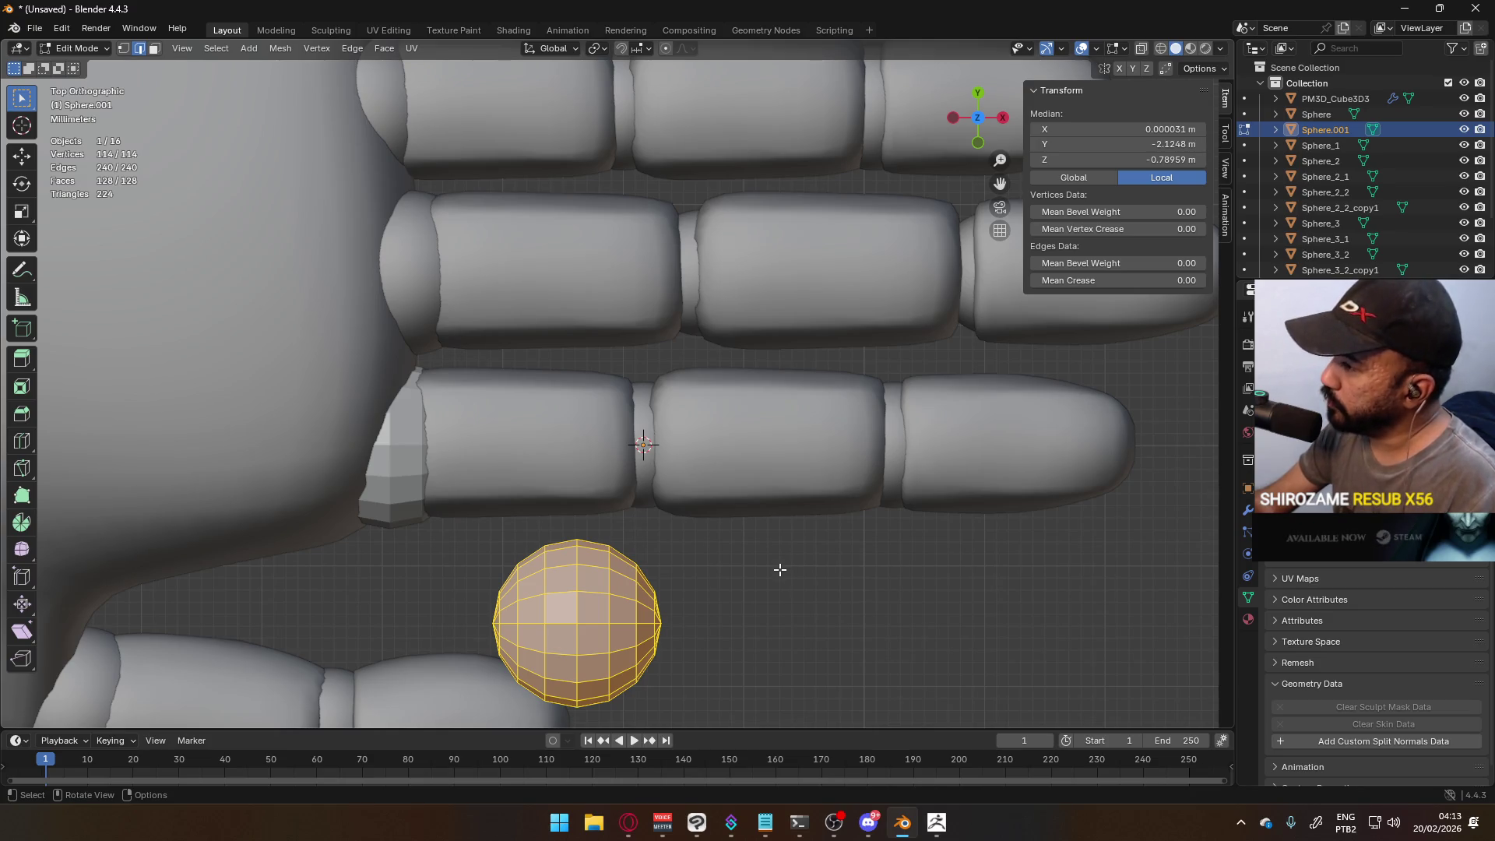
key(q)
click(674, 590)
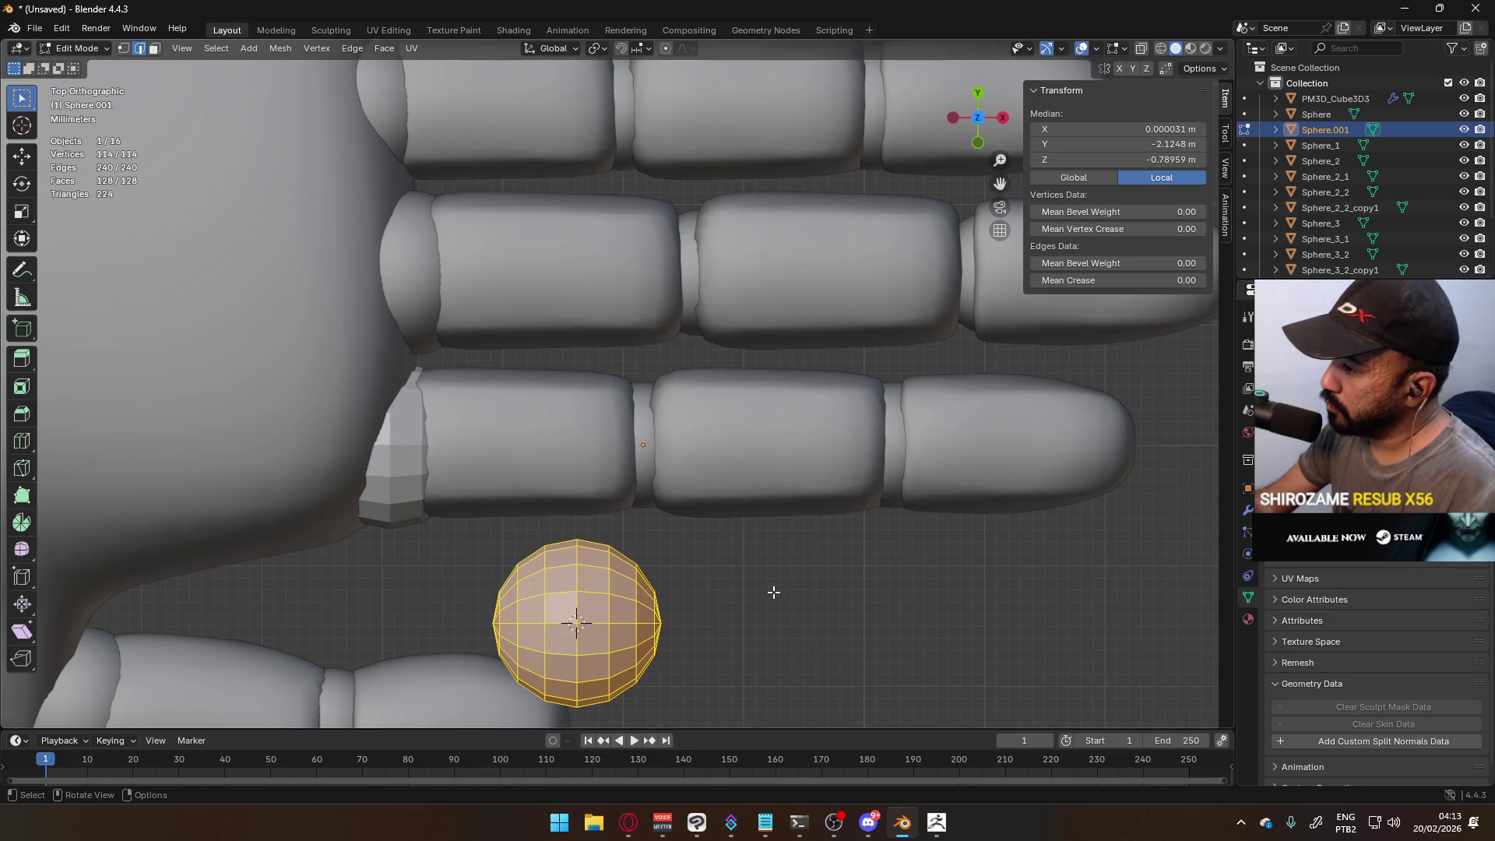
key(Tab)
key(q)
click(766, 591)
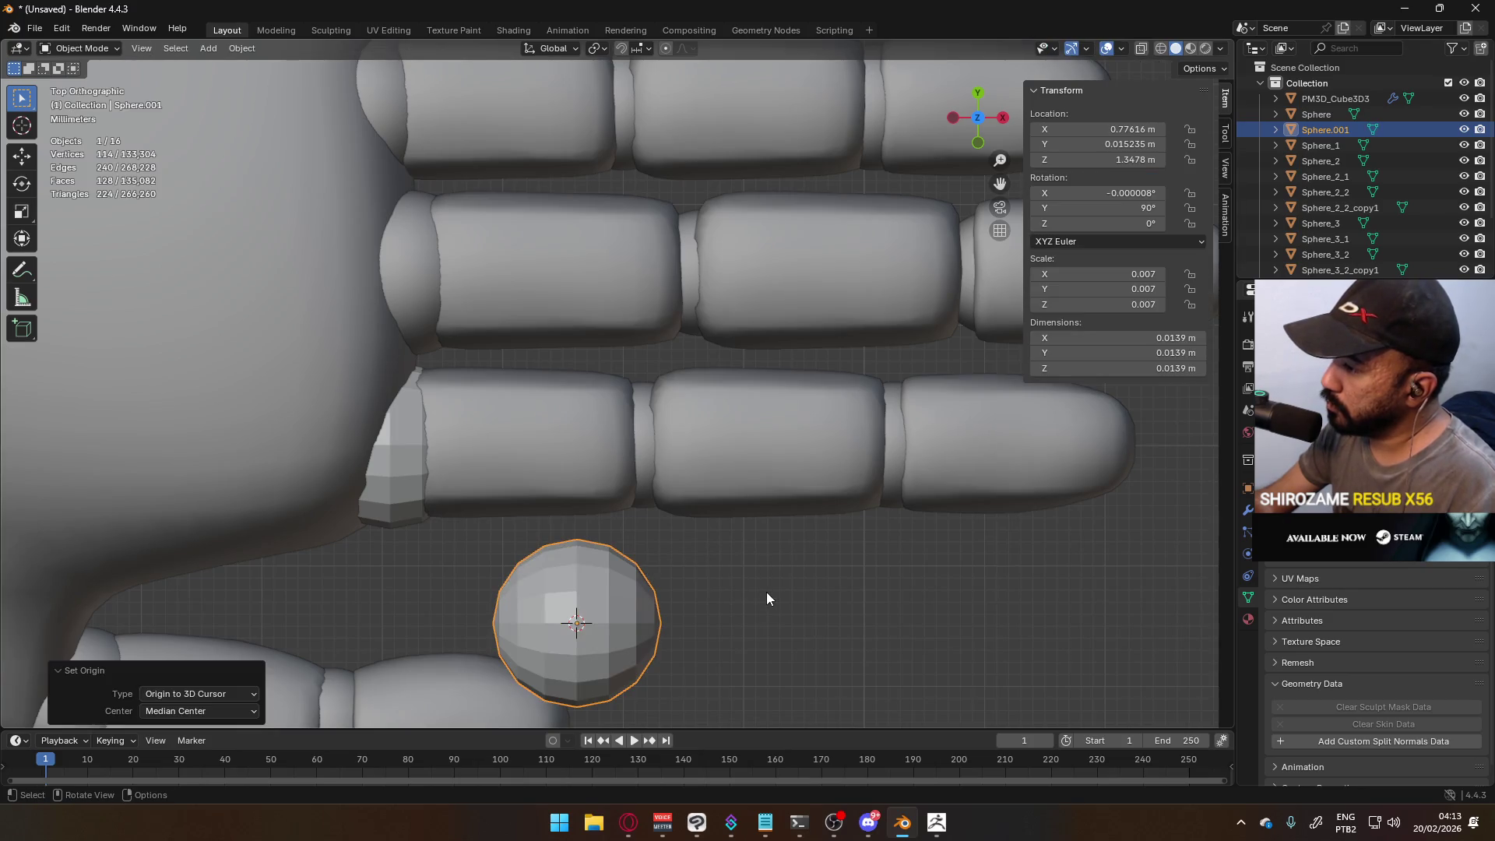
- Snap the 3D cursor to Sphere_3_3 and set its origin to the cursor
click(650, 446)
key(Tab)
key(q)
click(707, 550)
key(Tab)
key(q)
click(722, 548)
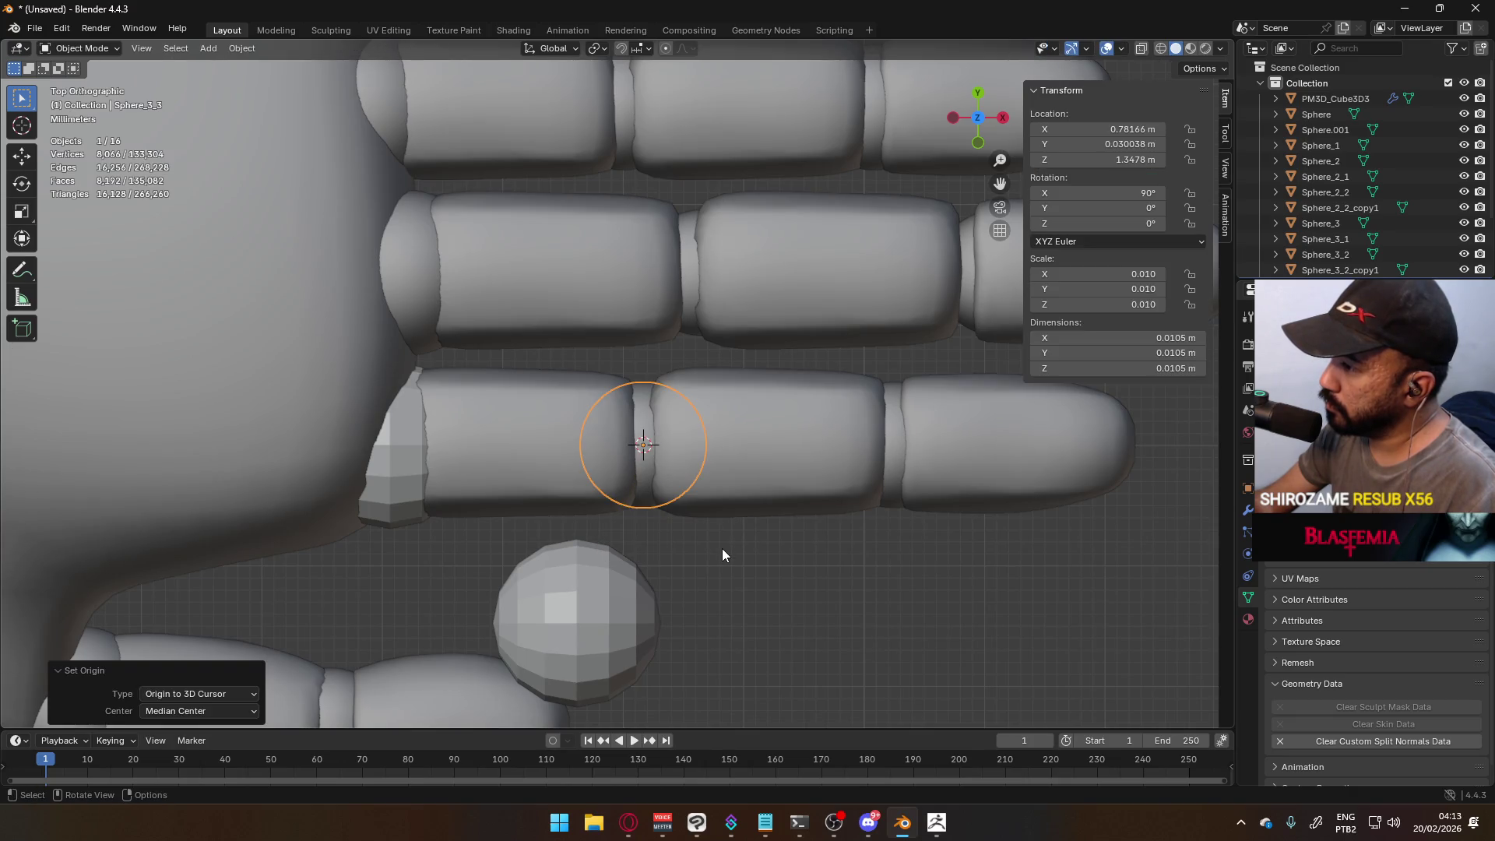
click(1098, 129)
- Set the duplicate sphere's X location to 0.78166 m
click(576, 623)
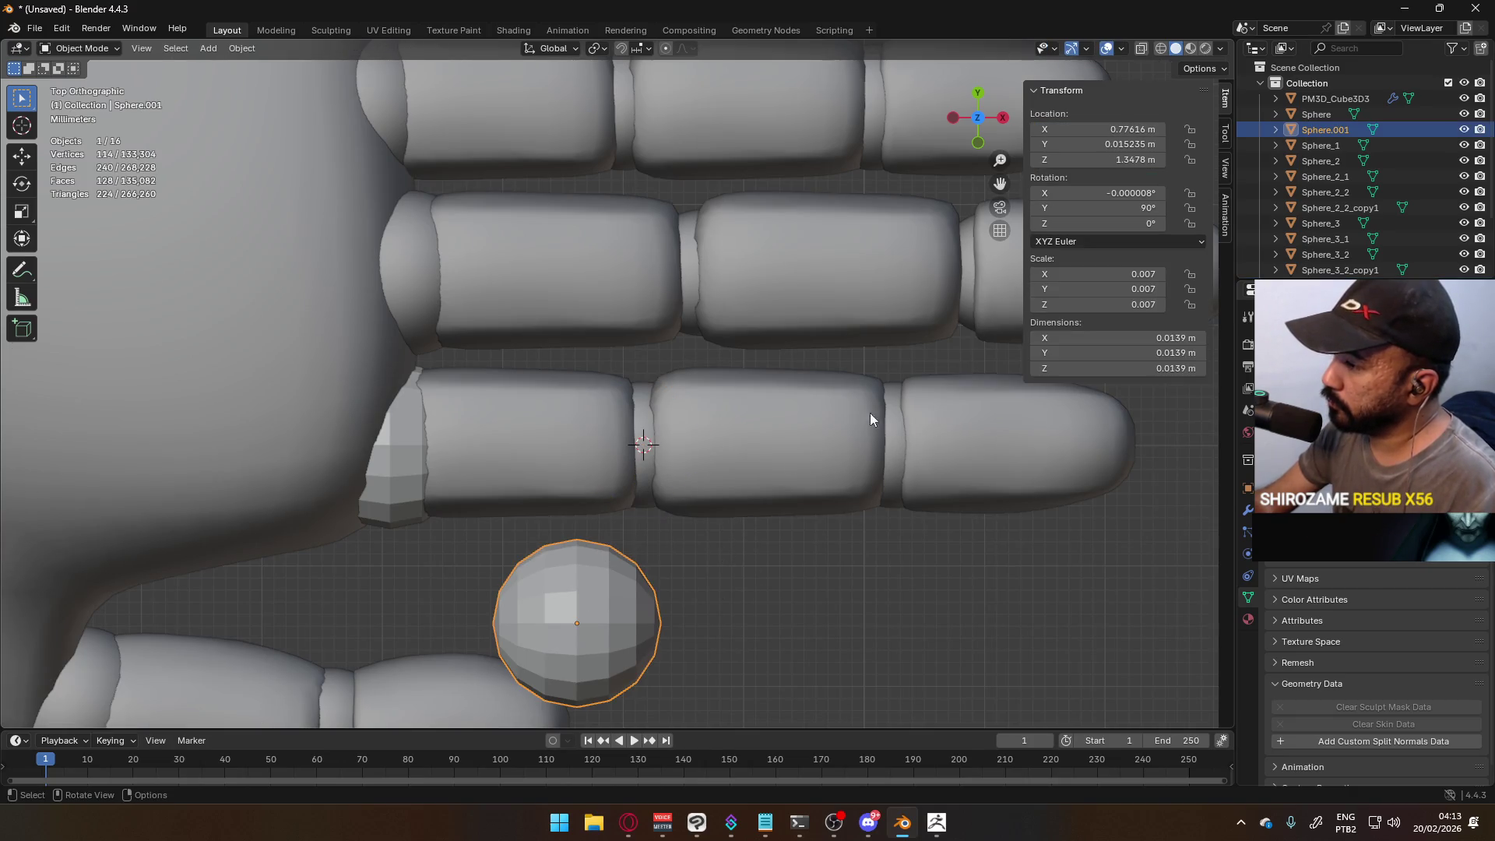
click(1123, 129)
key(ctrl+a)
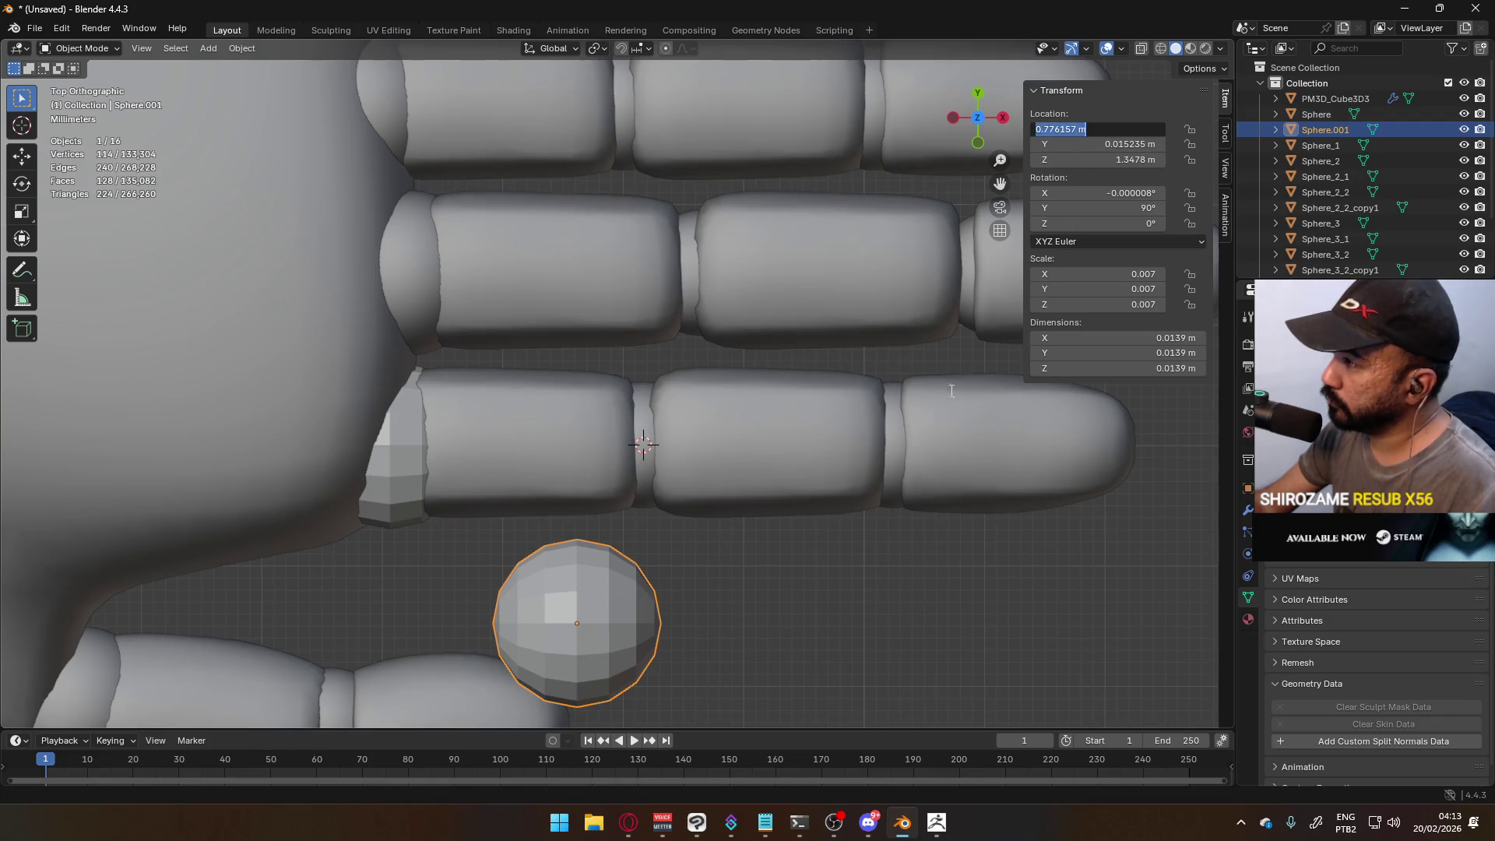
text(0.78166)
key(Return)
- Apply scale to both Sphere_3_3 and the duplicate sphere
click(647, 462)
key(ctrl+z)
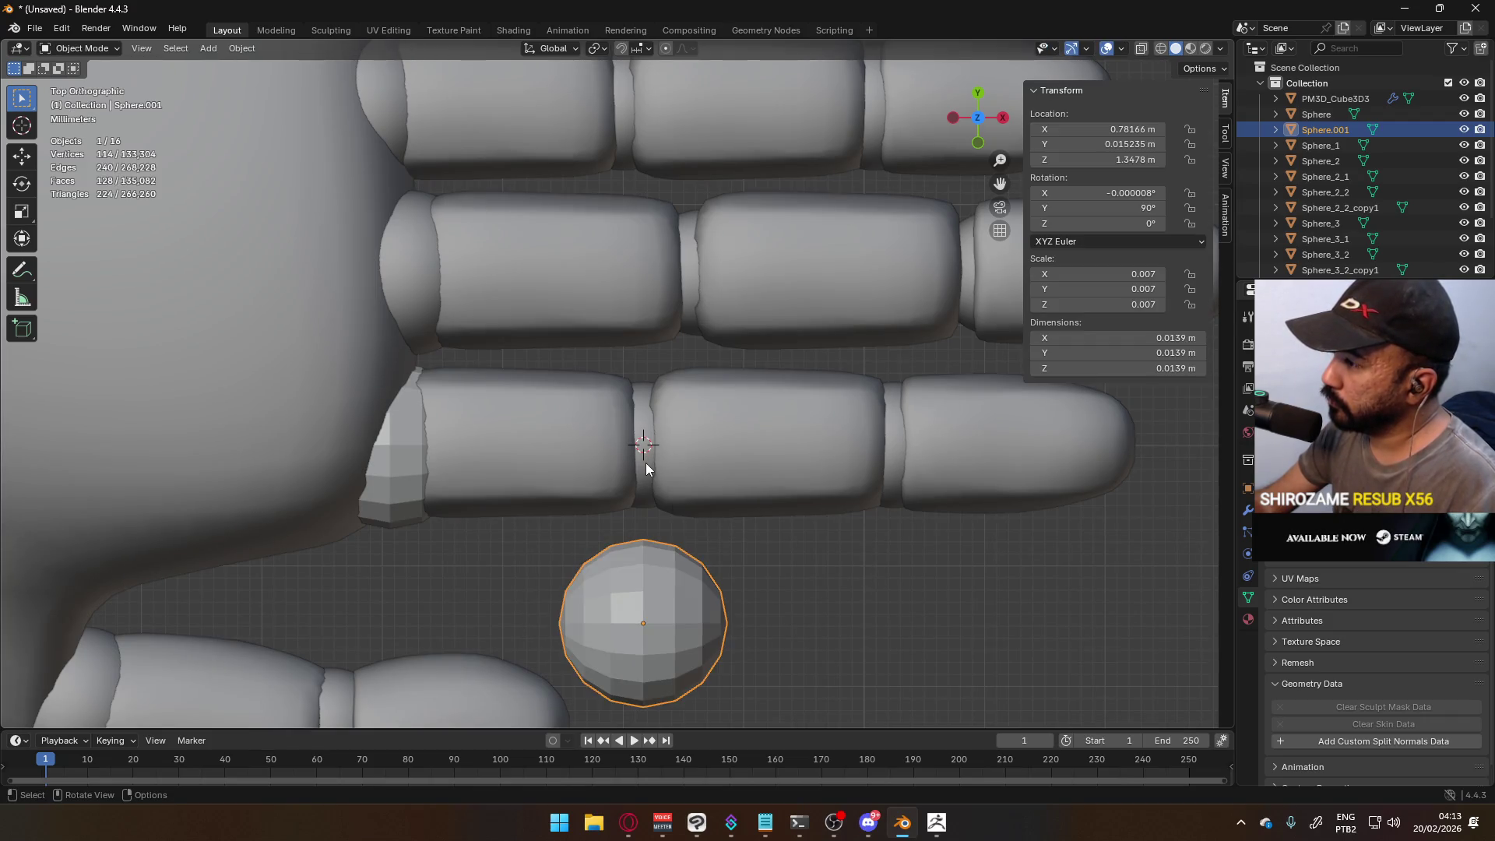
click(646, 463)
key(ctrl+a)
click(646, 463)
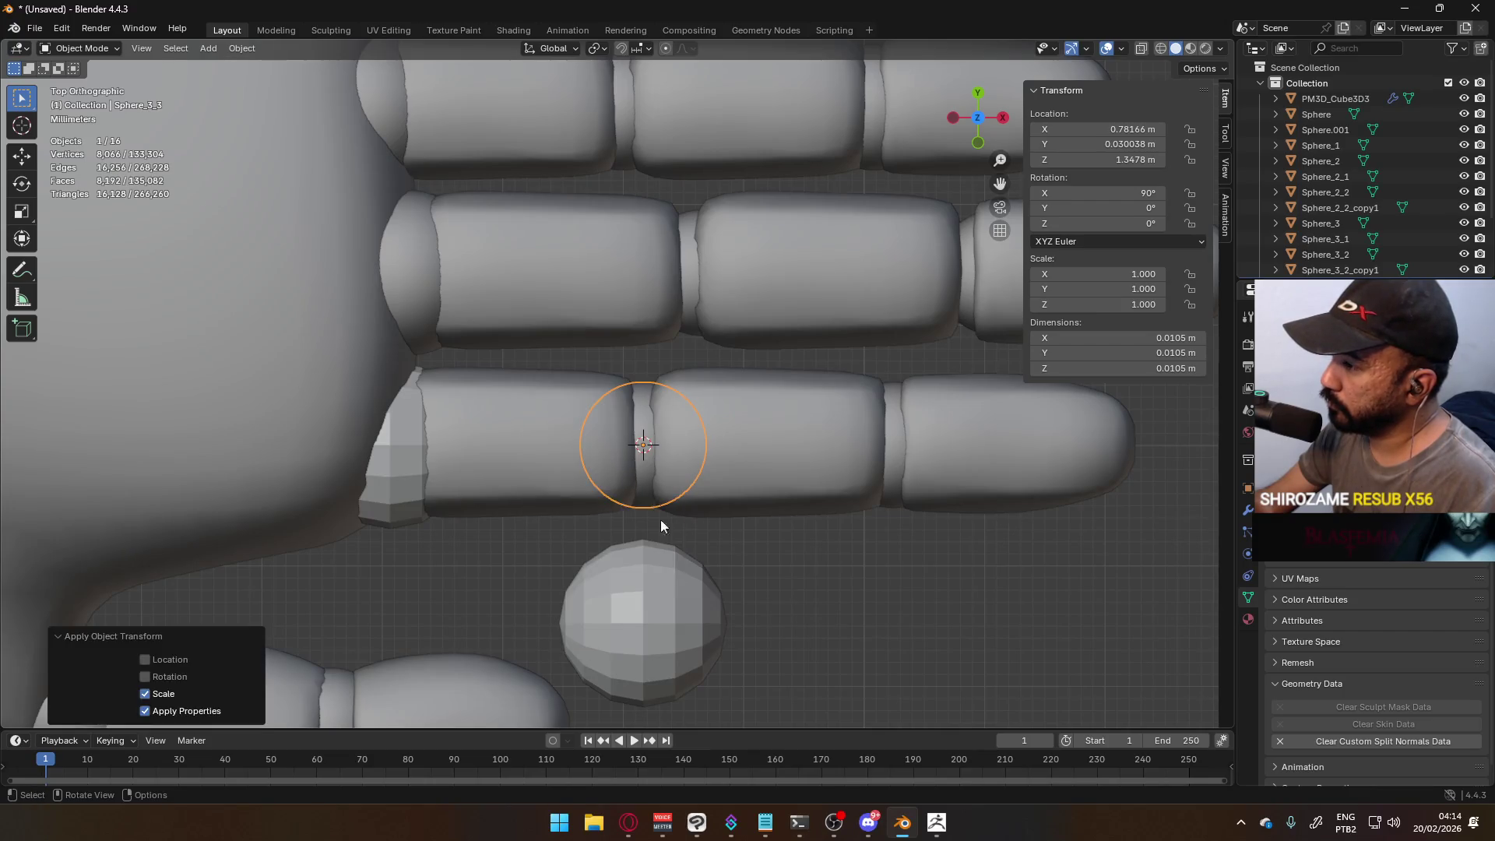
click(721, 587)
key(ctrl+a)
click(721, 587)
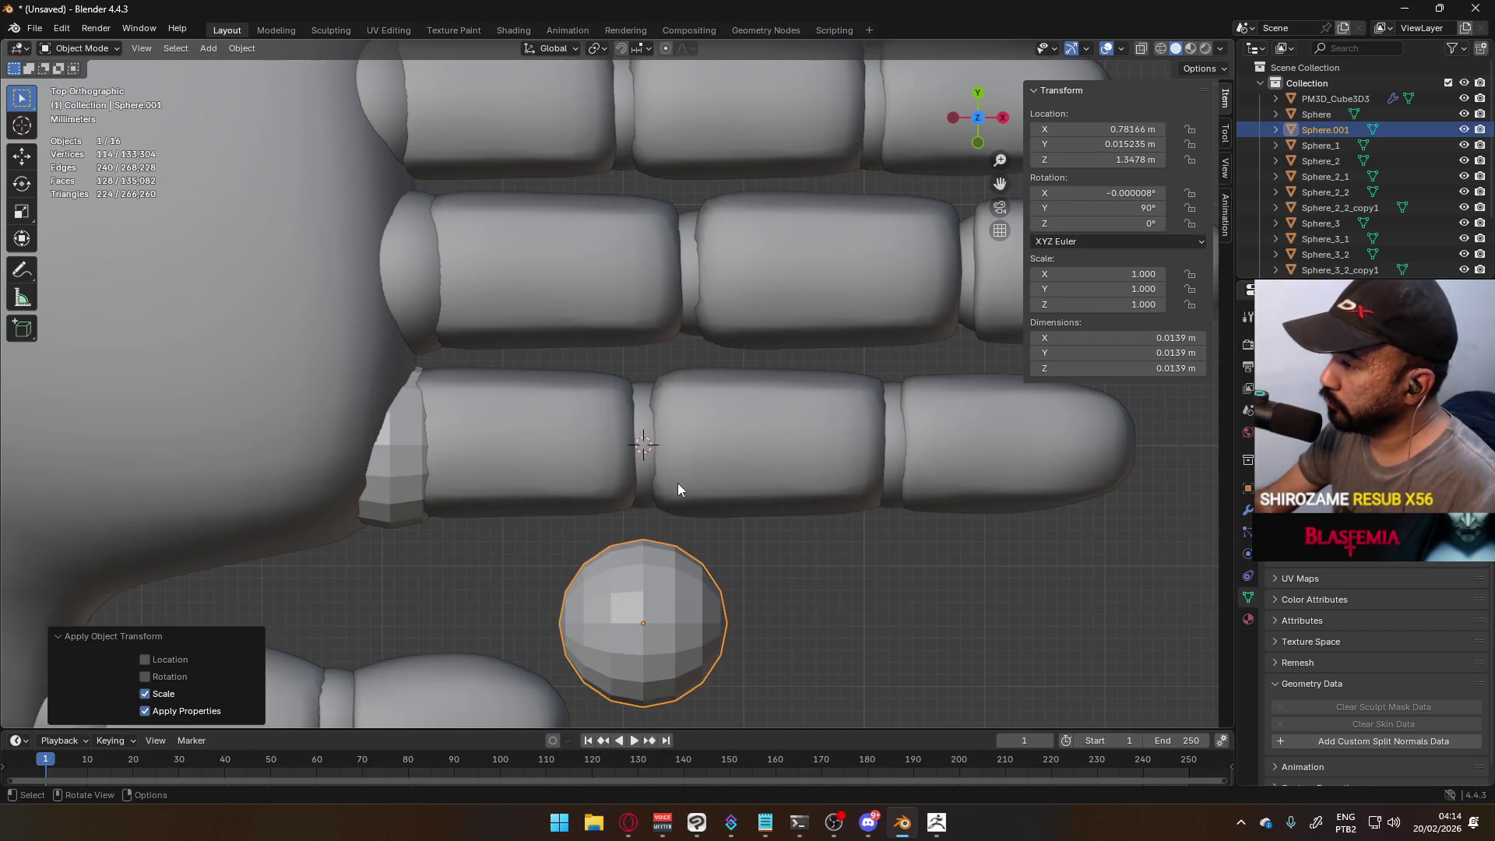
- Apply rotation to both Sphere_3_3 and the duplicate sphere
click(640, 460)
key(ctrl+a)
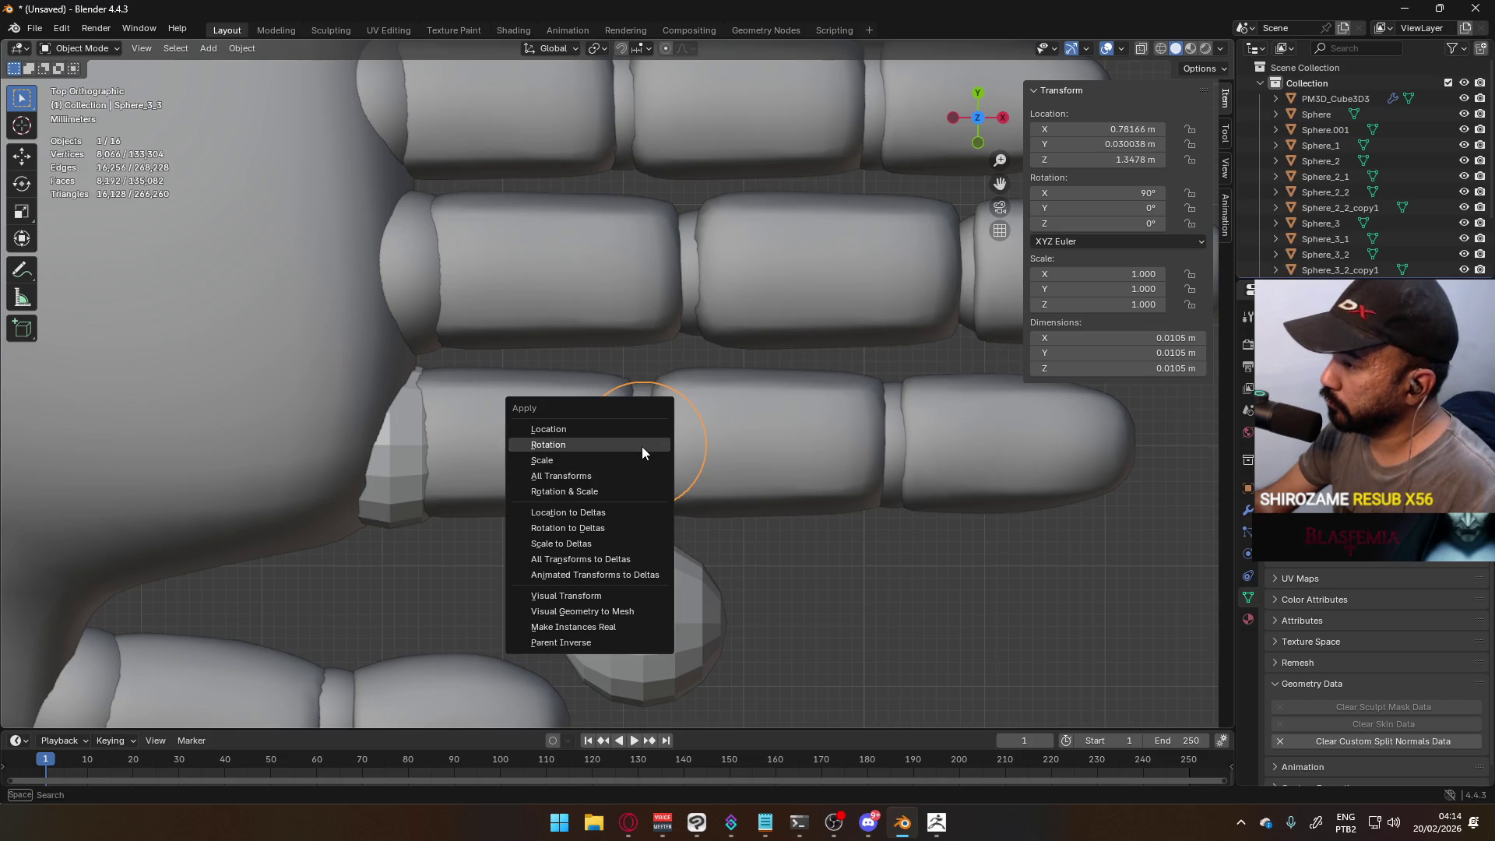
click(642, 446)
click(679, 642)
key(ctrl+a)
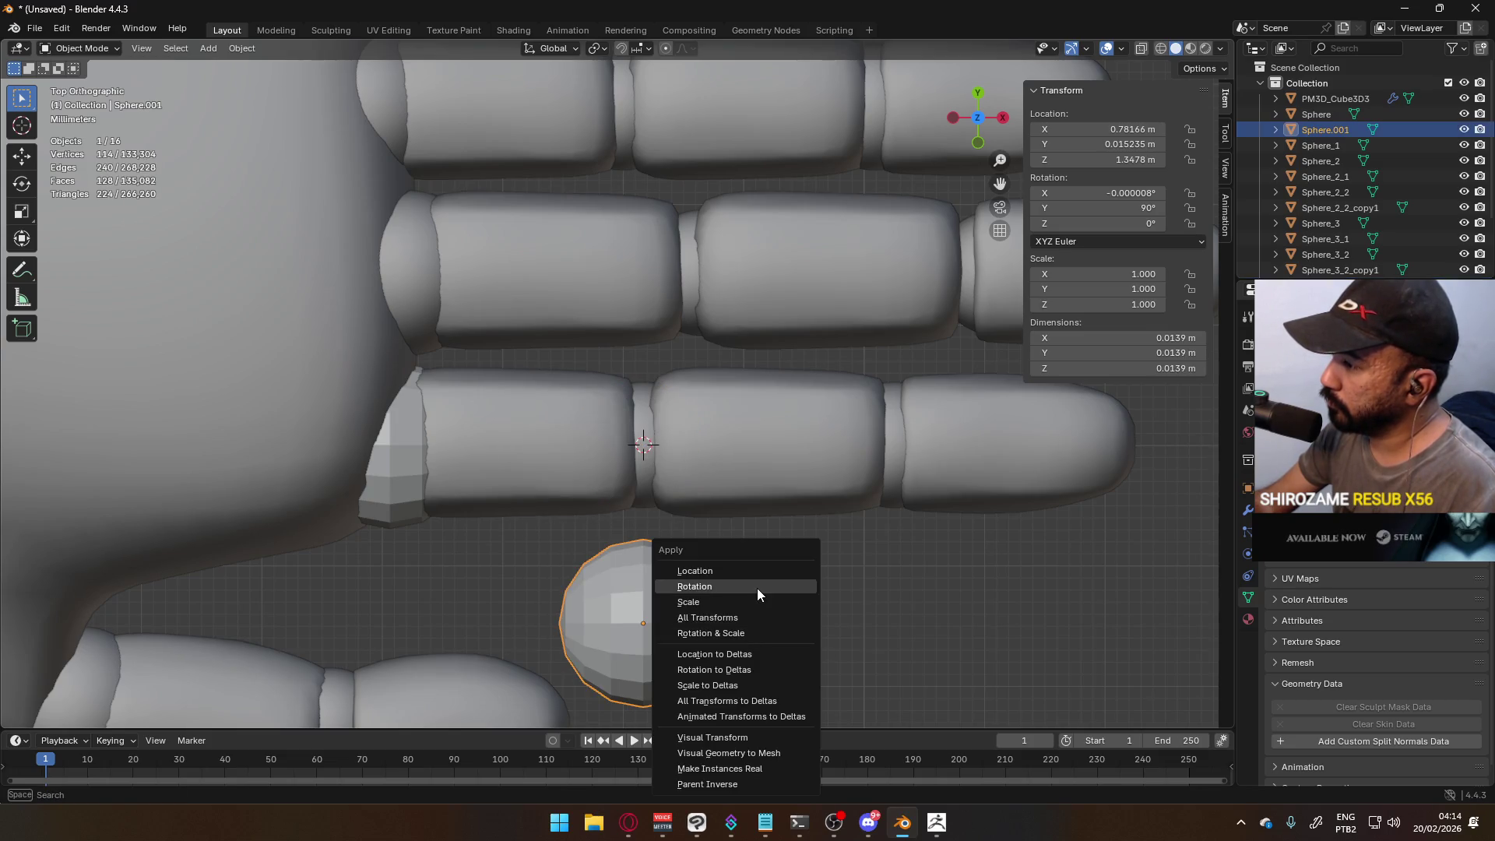
click(757, 587)
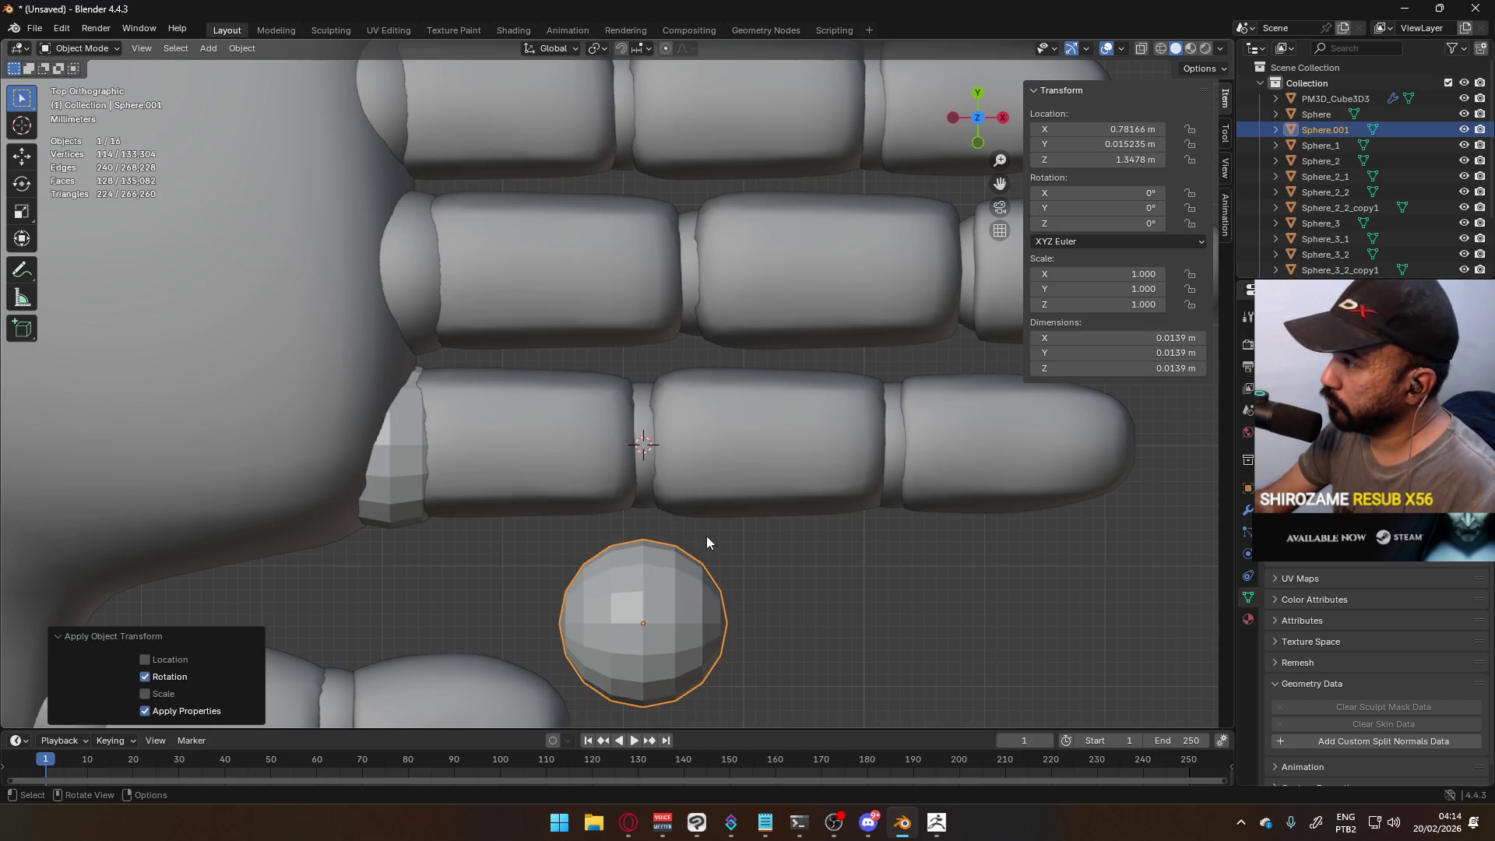
click(642, 469)
key(ctrl+a)
click(640, 469)
- Move Sphere.001 onto Sphere_3_3's location at the finger joint
click(685, 642)
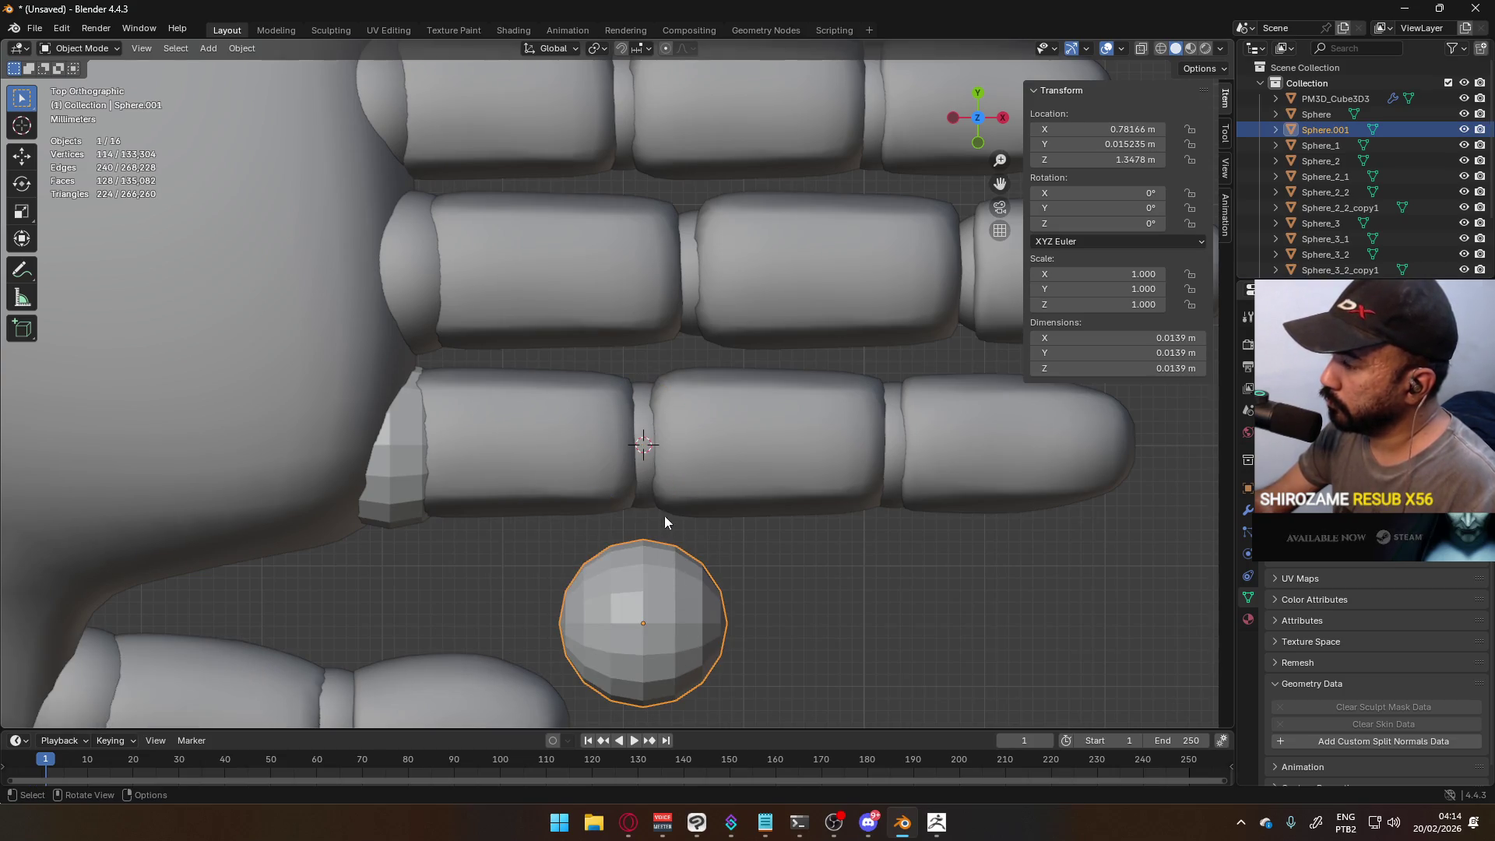
click(645, 465)
click(668, 588)
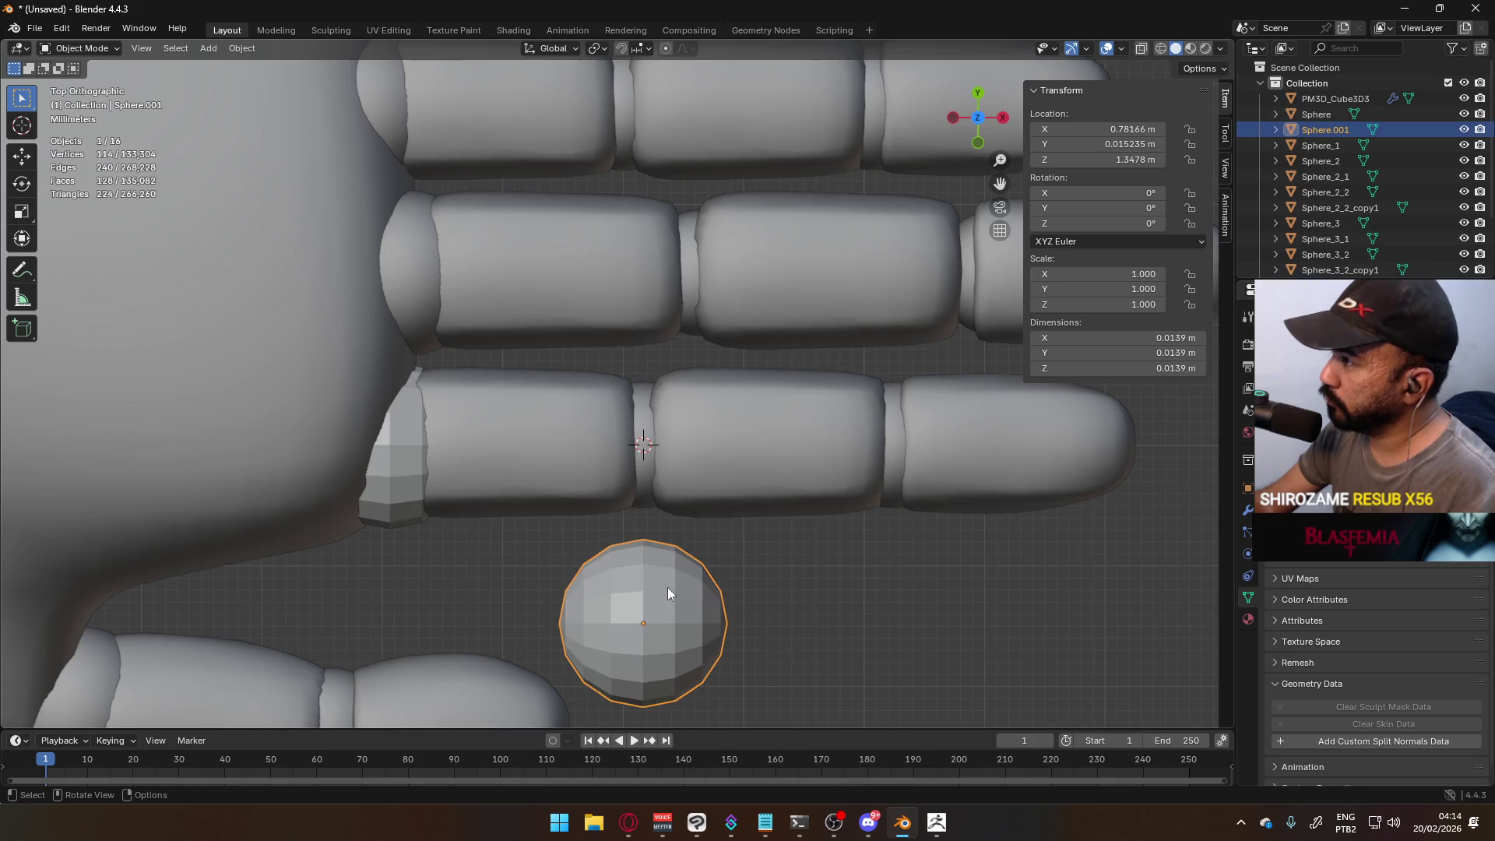
click(651, 462)
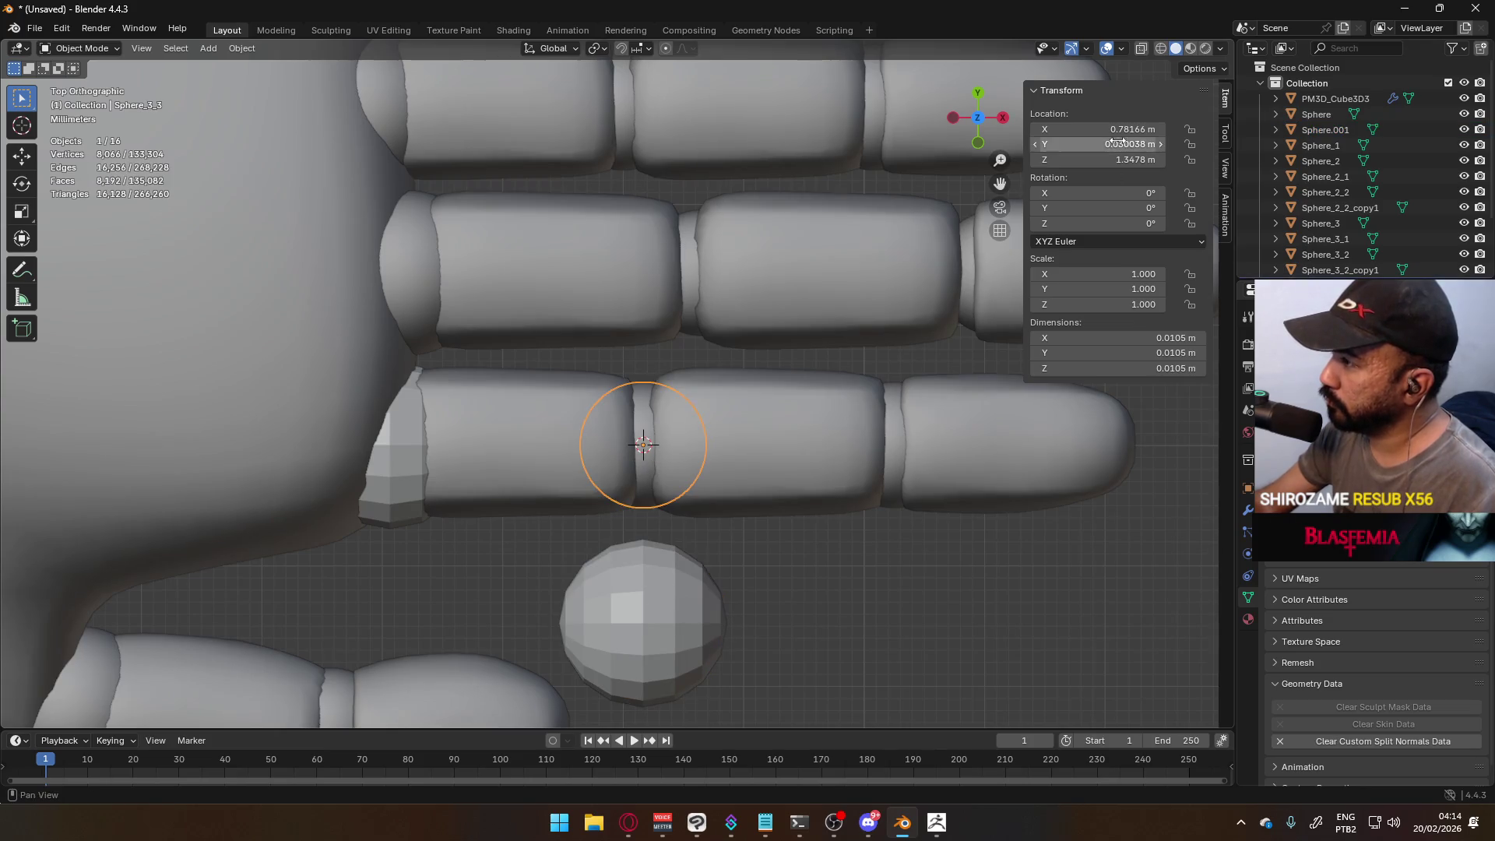
click(660, 652)
key(ctrl+alt+v)
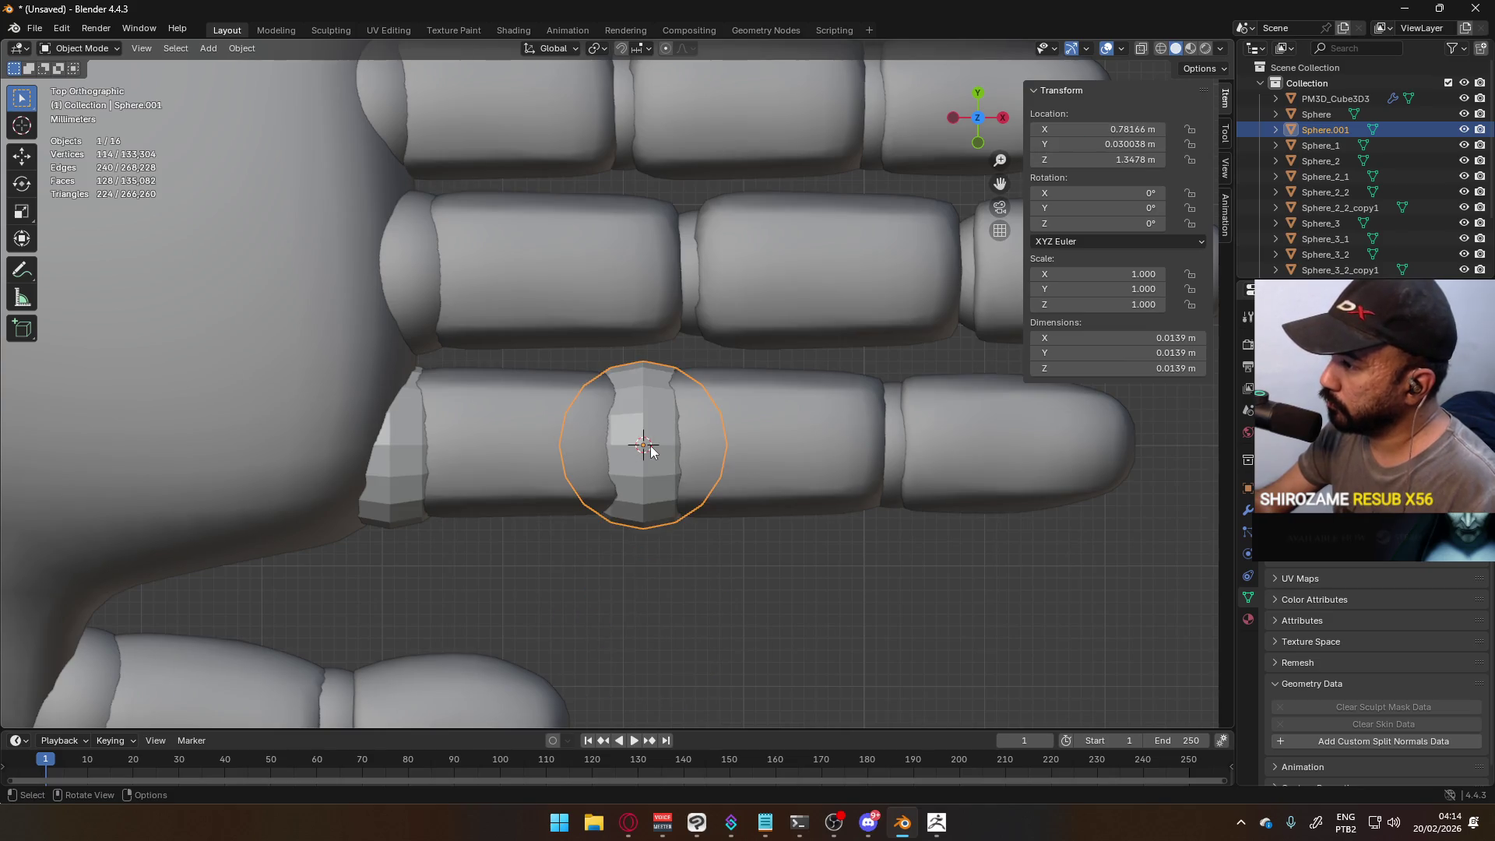
- Scale knuckle sphere Sphere.001 down to 0.76 in front view
click(651, 452)
click(1098, 160)
key(Return)
click(652, 393)
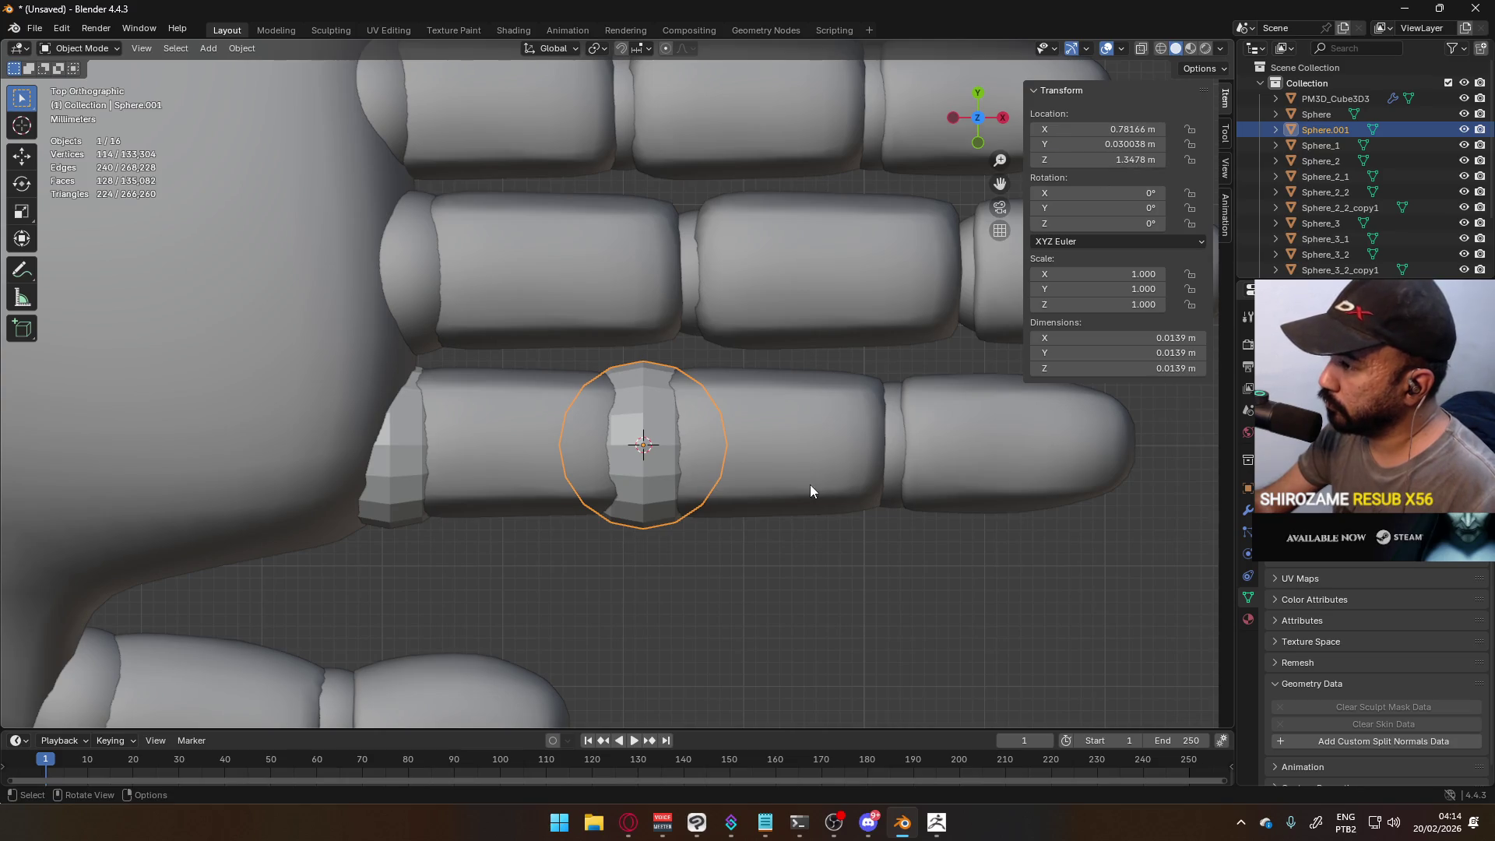
key(KP_1)
scroll(680, 390, up, 2)
key(s)
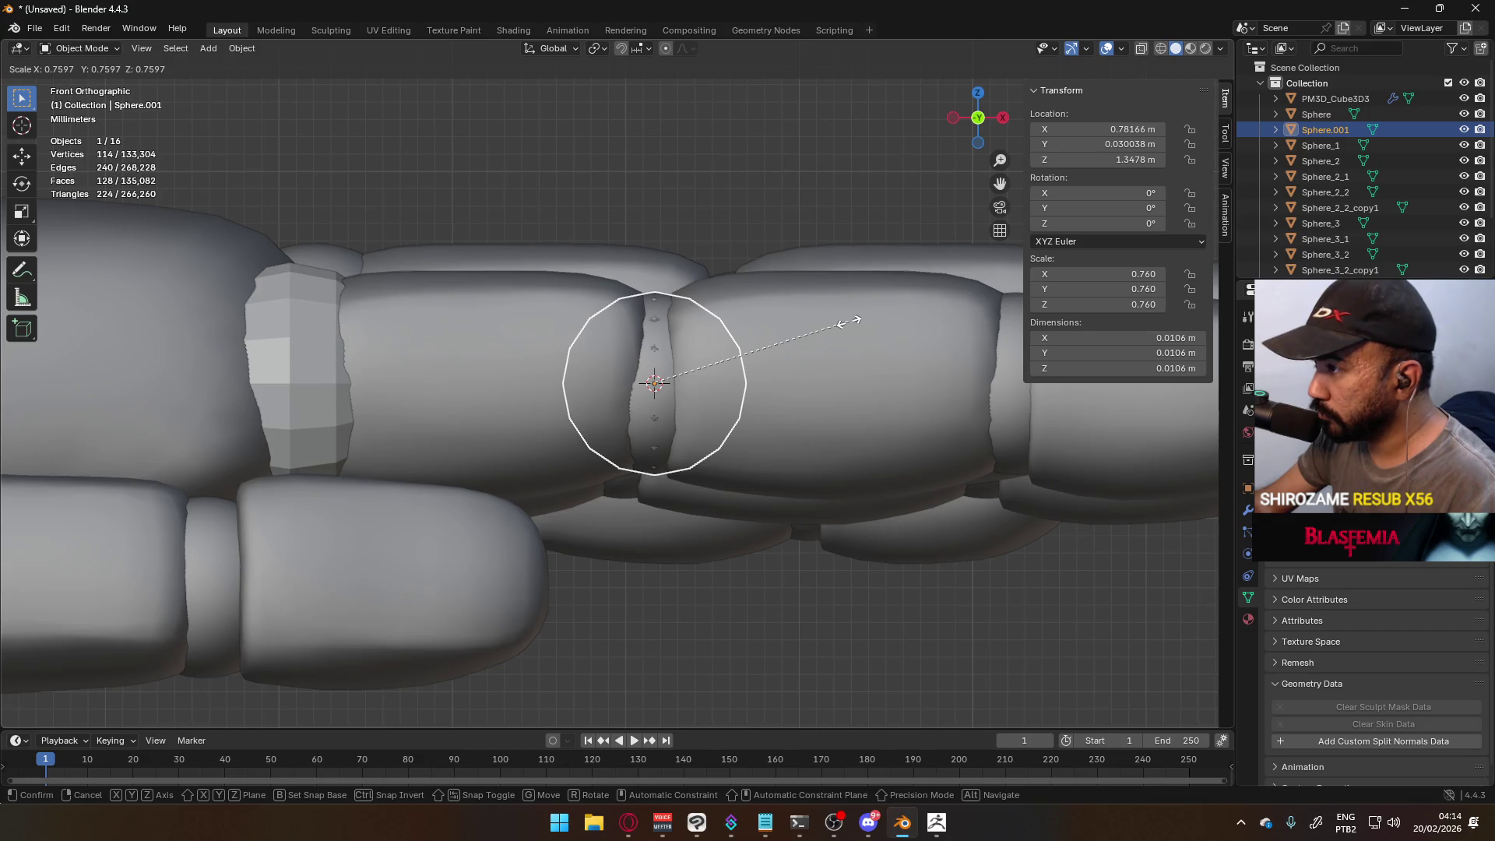
click(844, 323)
scroll(747, 353, up, 3)
- Delete the stray object, cancel a trial rotation, and return to Top Orthographic view
key(Delete)
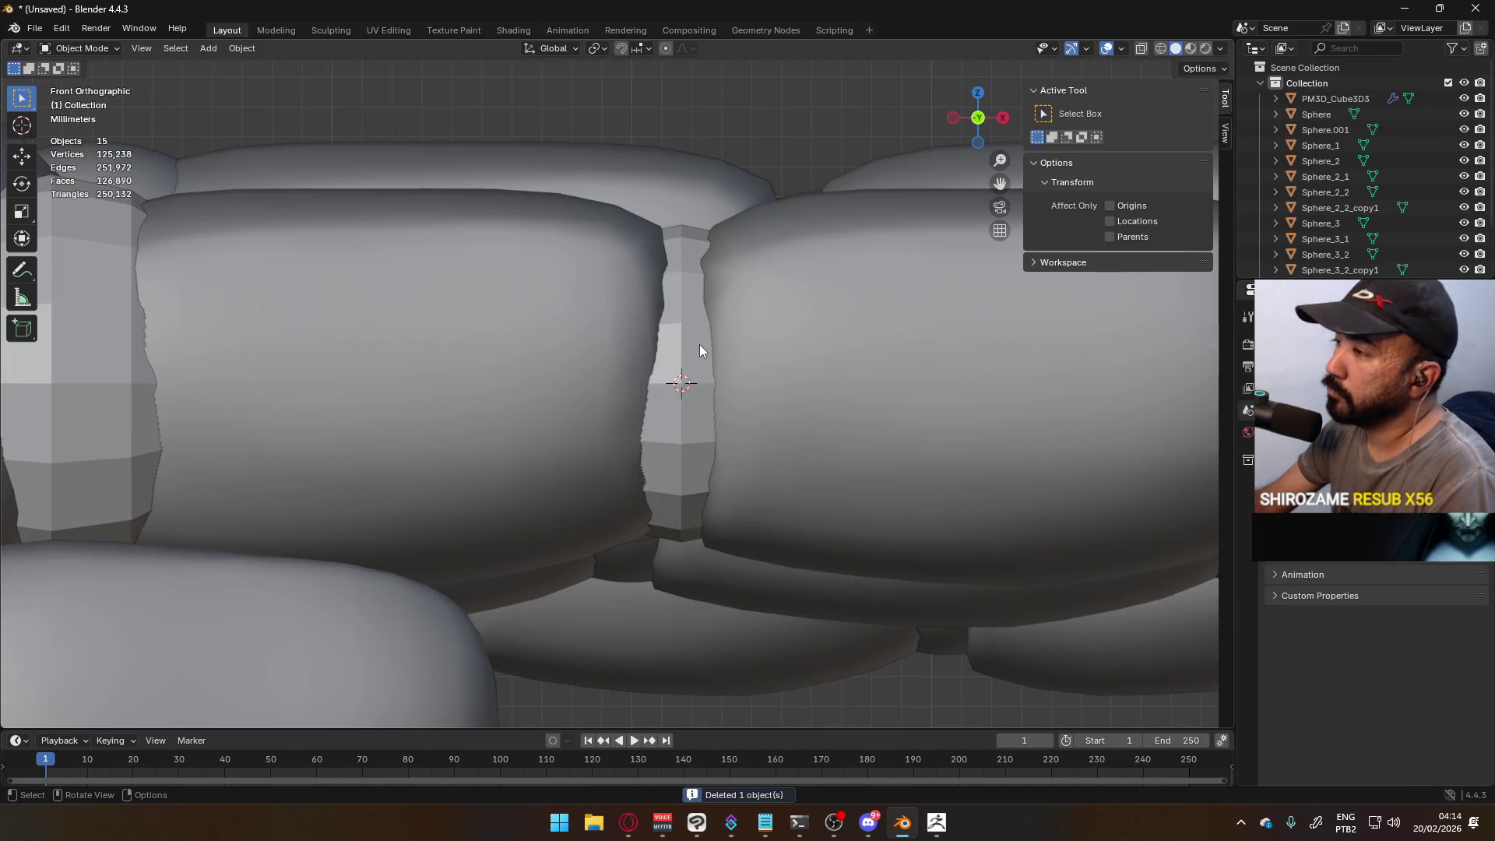
click(697, 344)
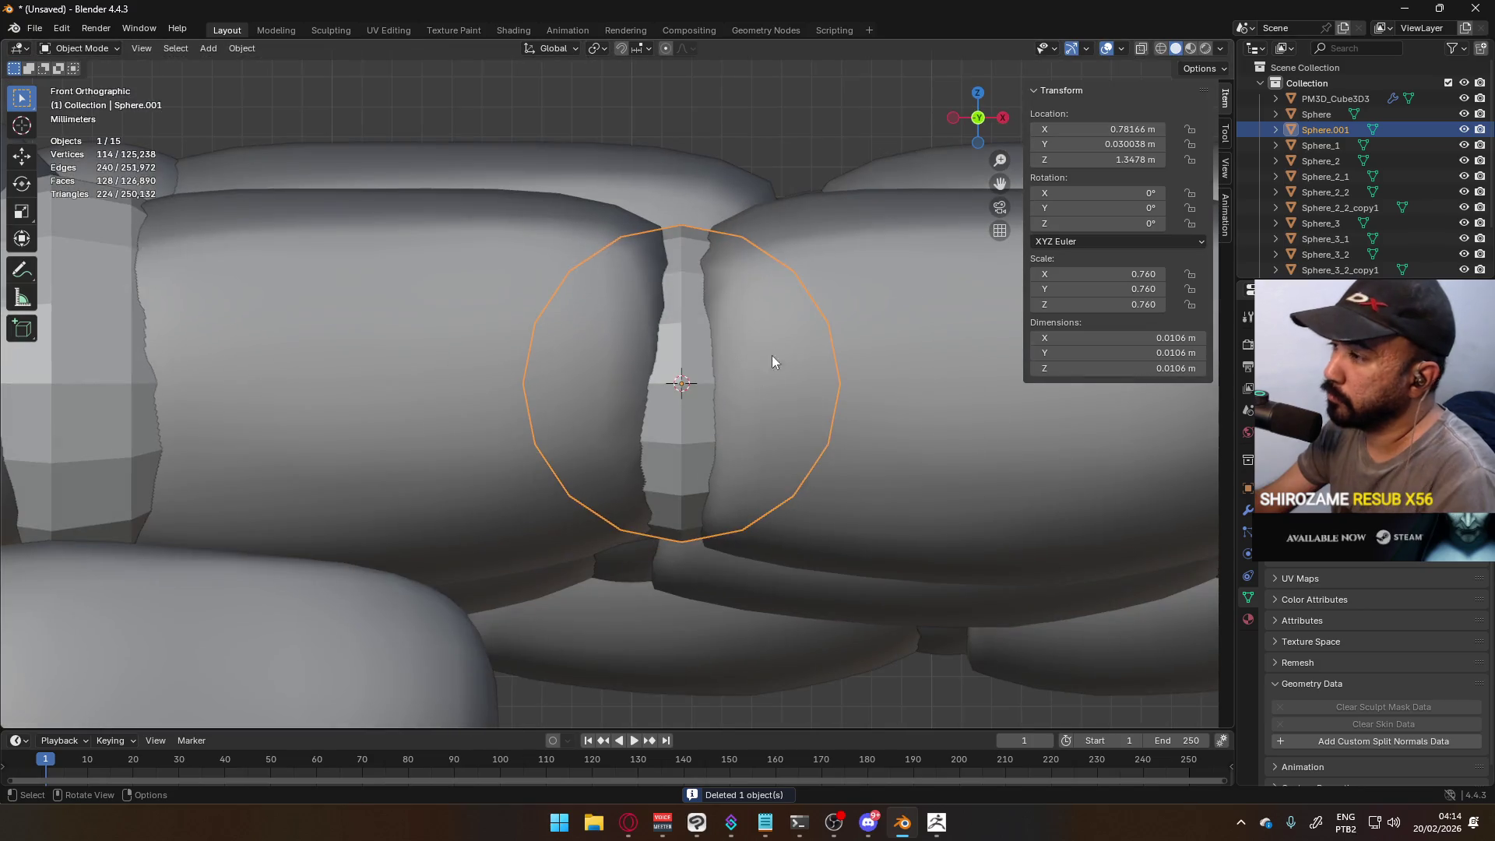
key(r)
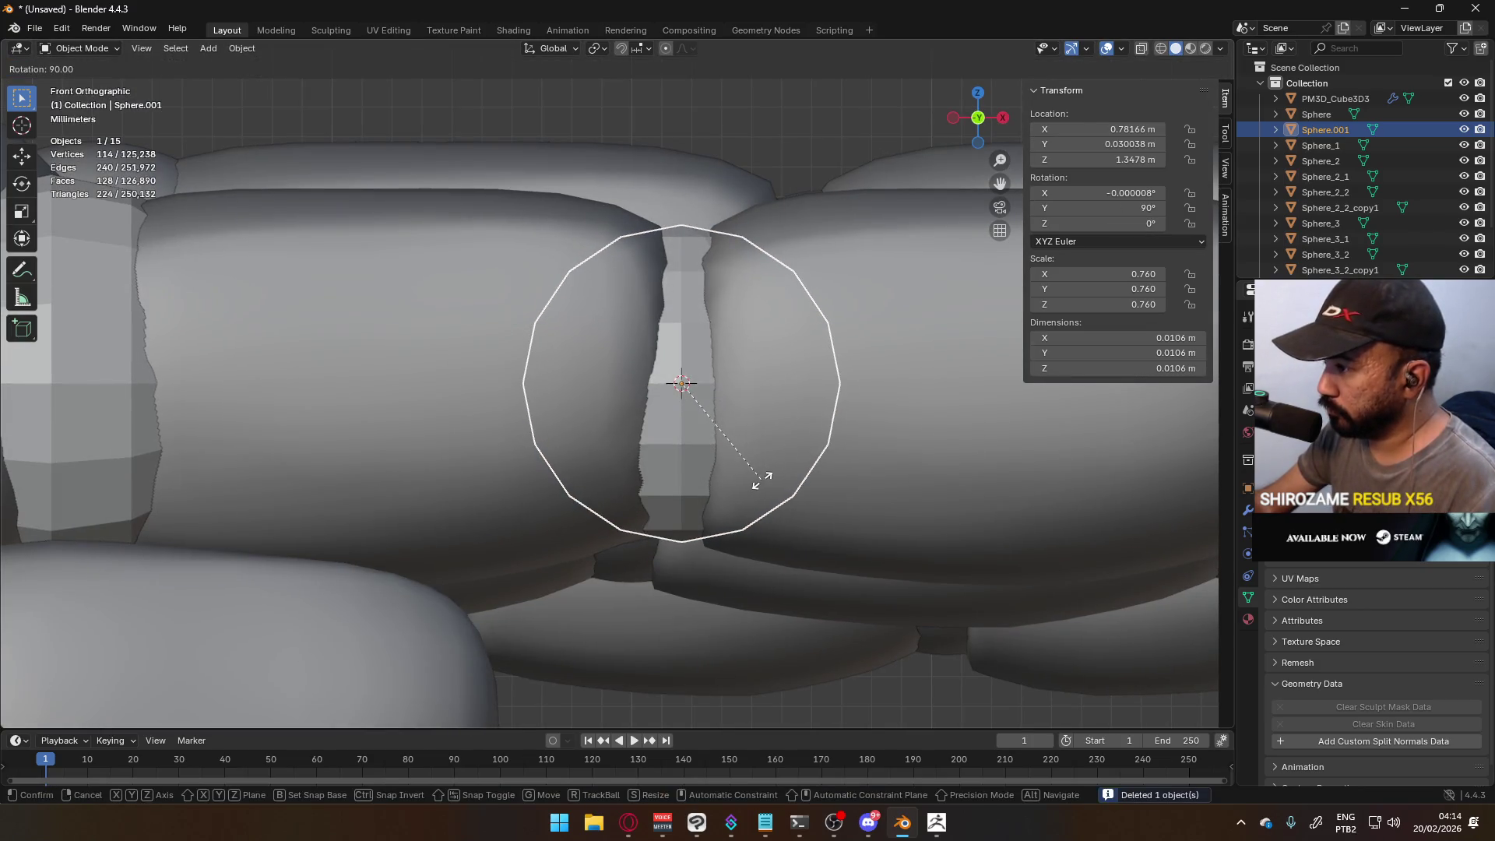
key(Escape)
scroll(779, 463, down, 6)
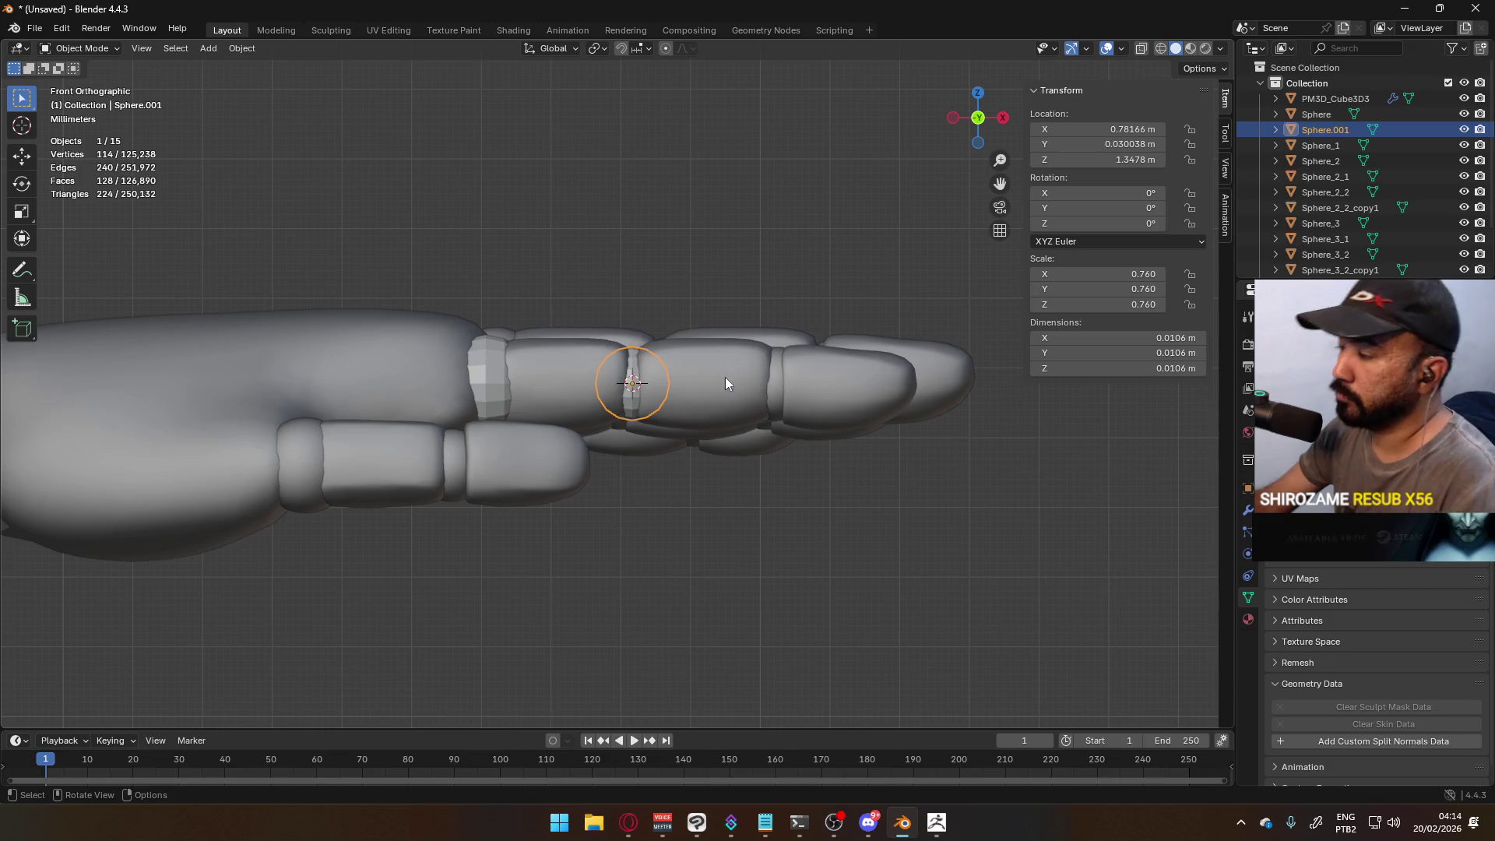
key(KP_7)
scroll(728, 409, up, 4)
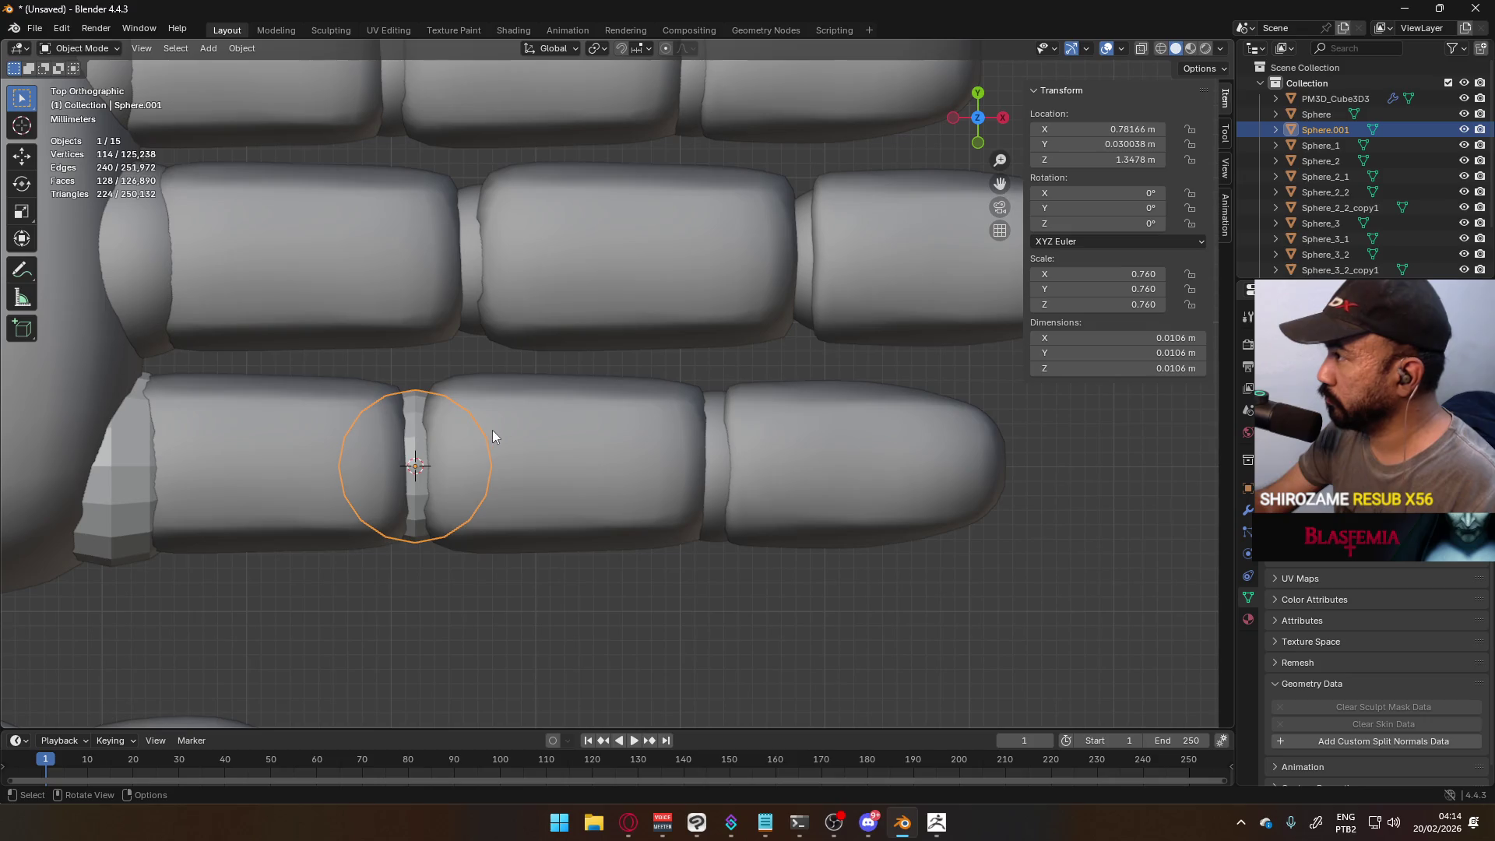
click(597, 49)
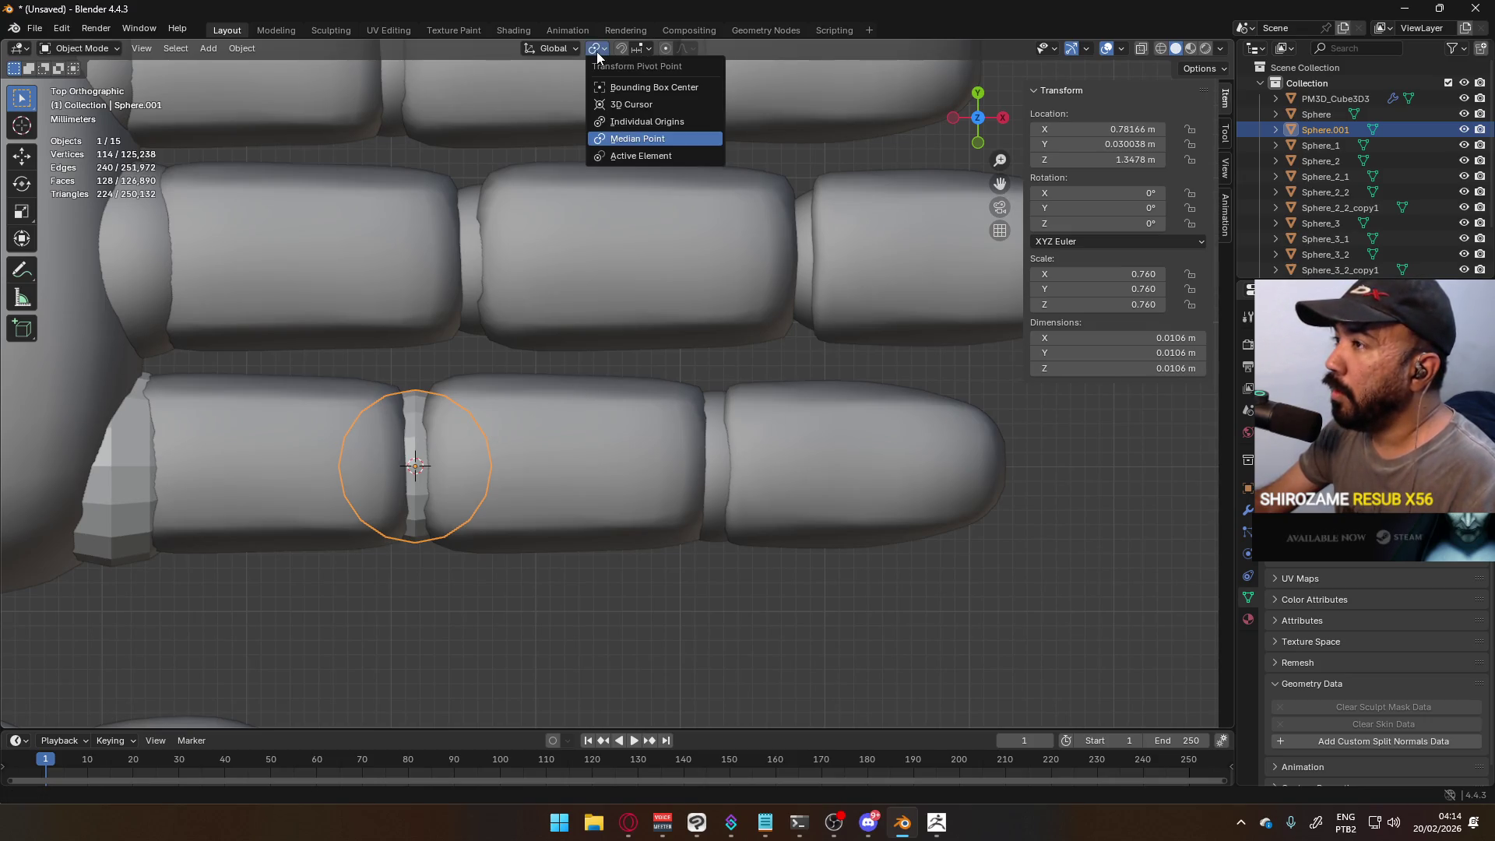
- Set the Snap Target to Volume in the snapping options
click(643, 50)
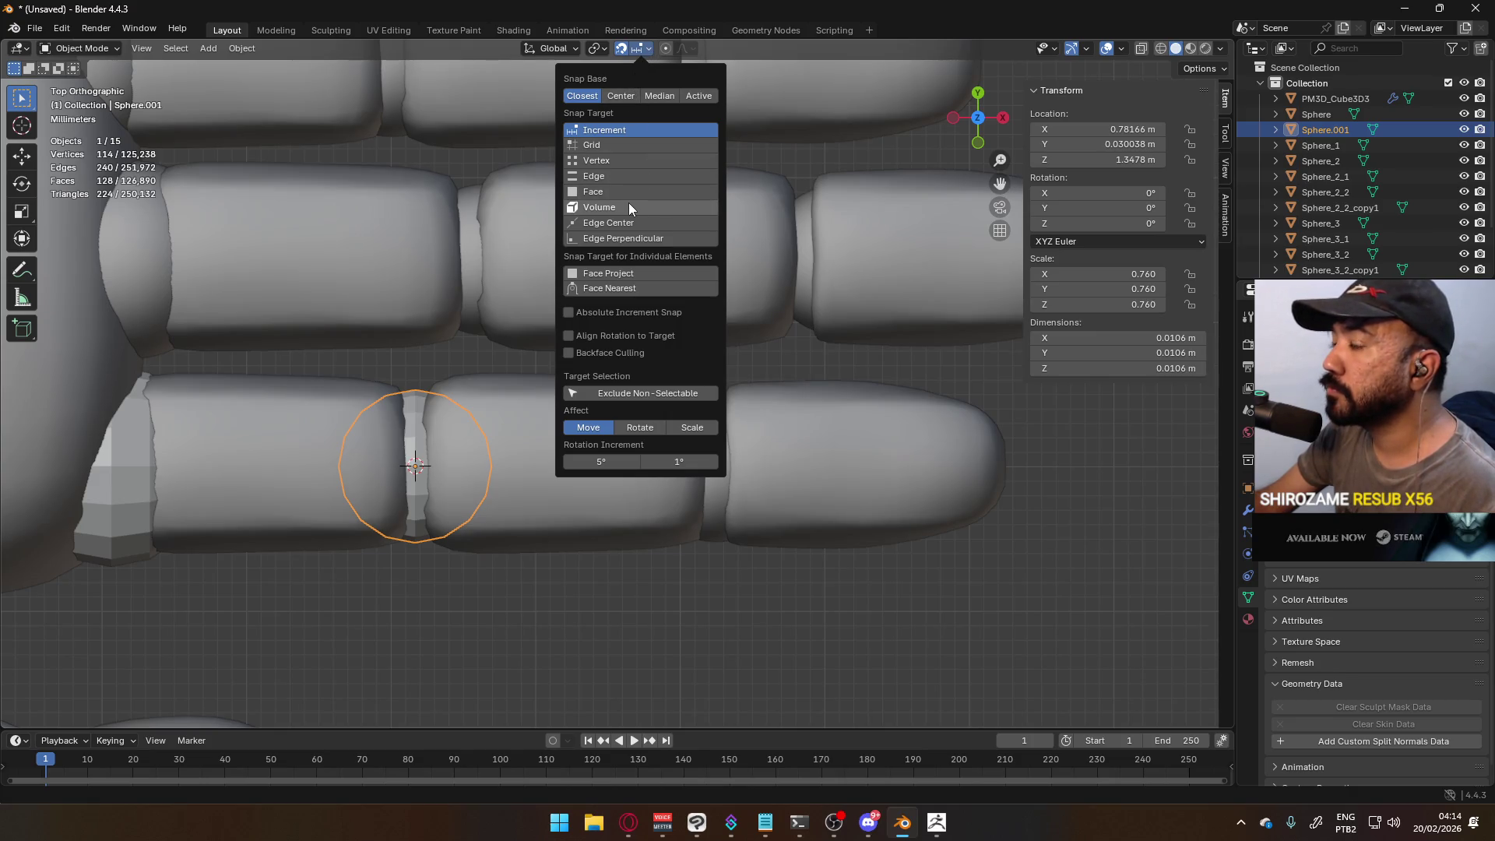
key(Escape)
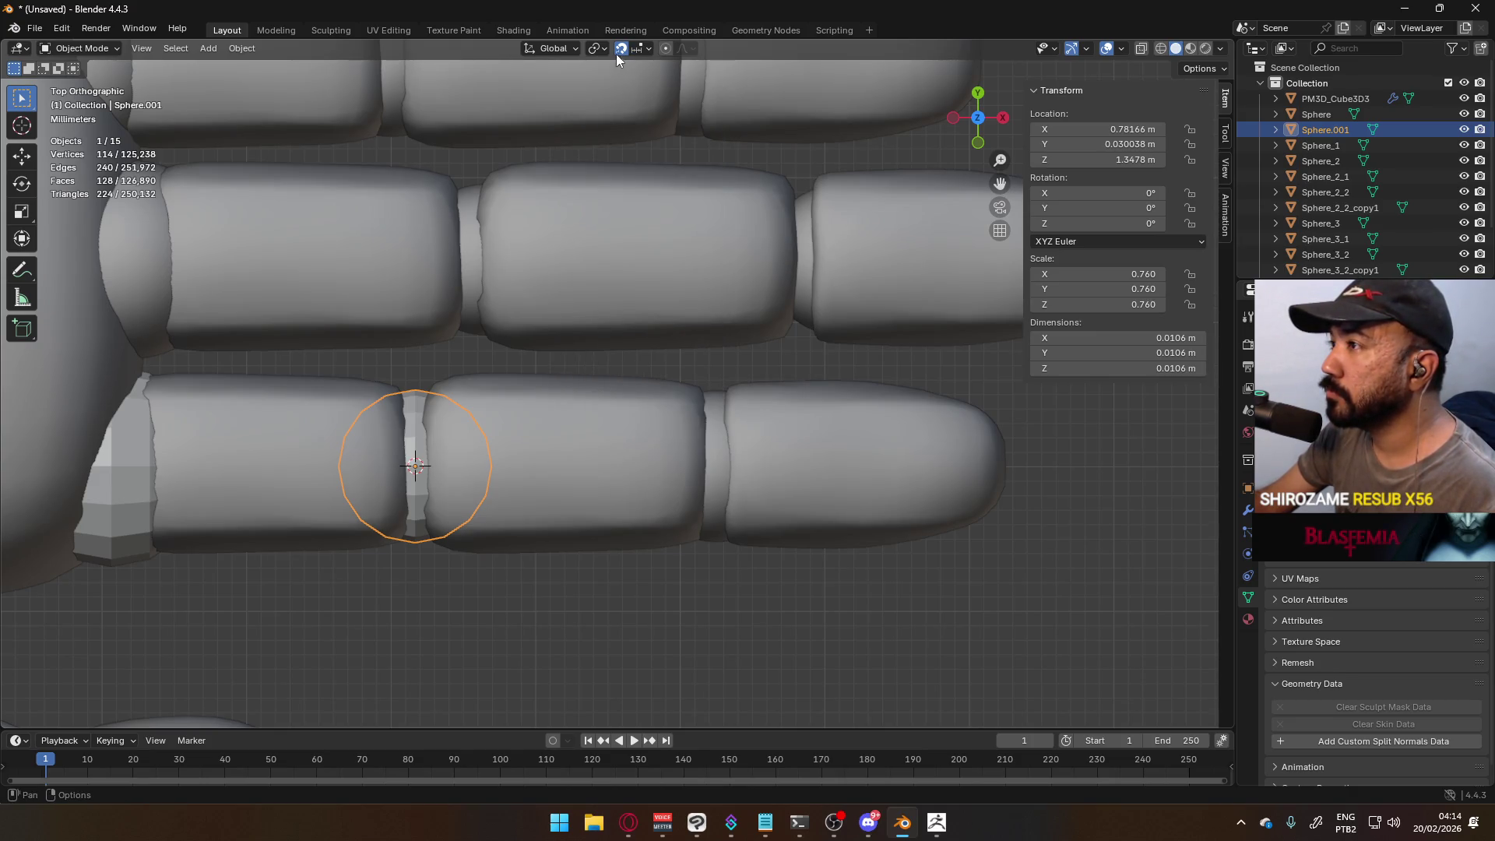
click(643, 51)
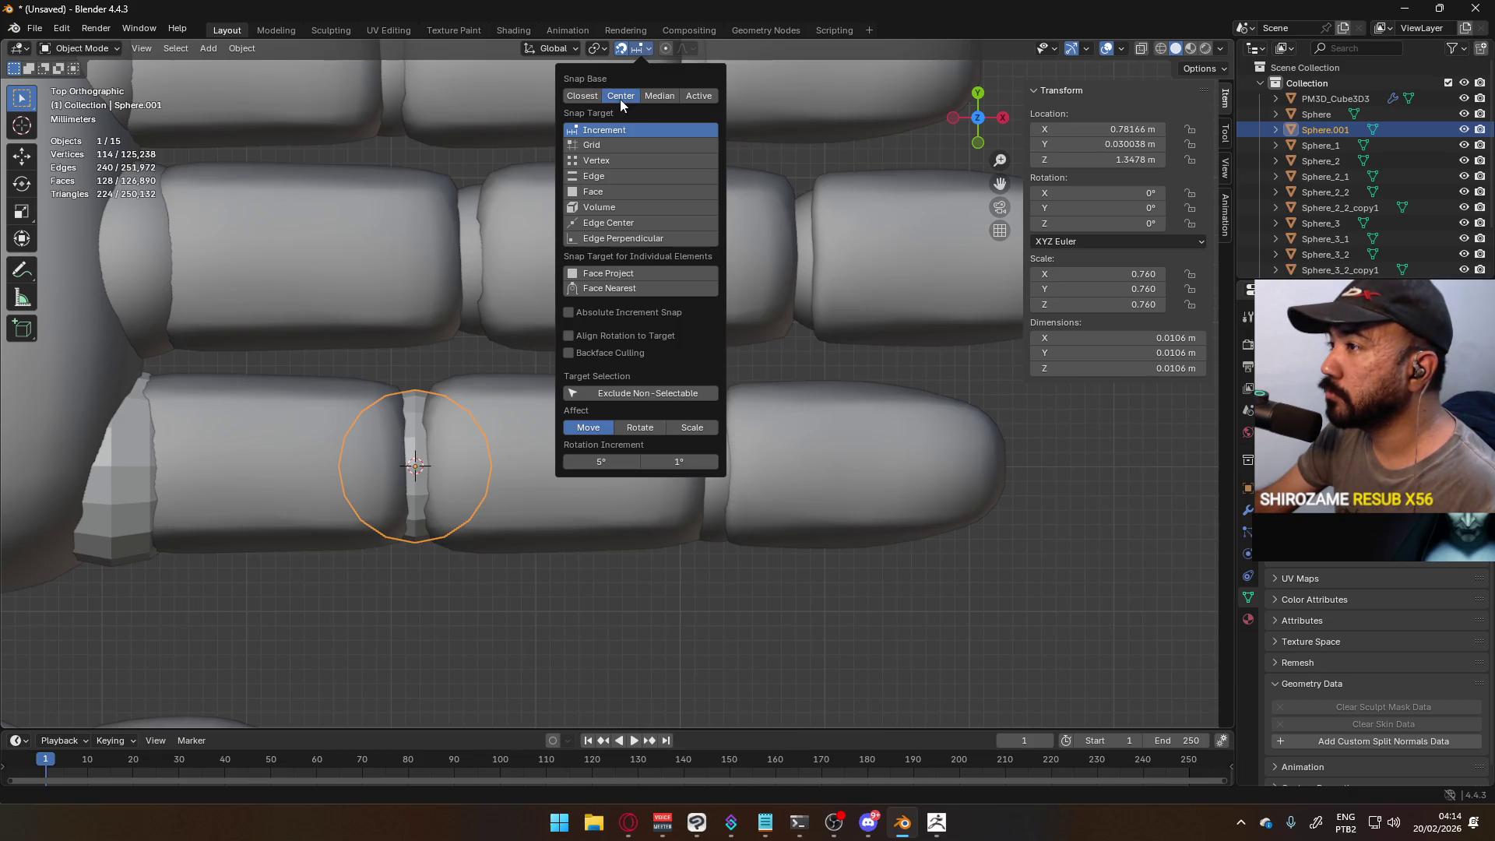
click(623, 207)
- Try a duplicate knuckle ball Sphere.002 at the next knuckle, then delete it
key(shift+d)
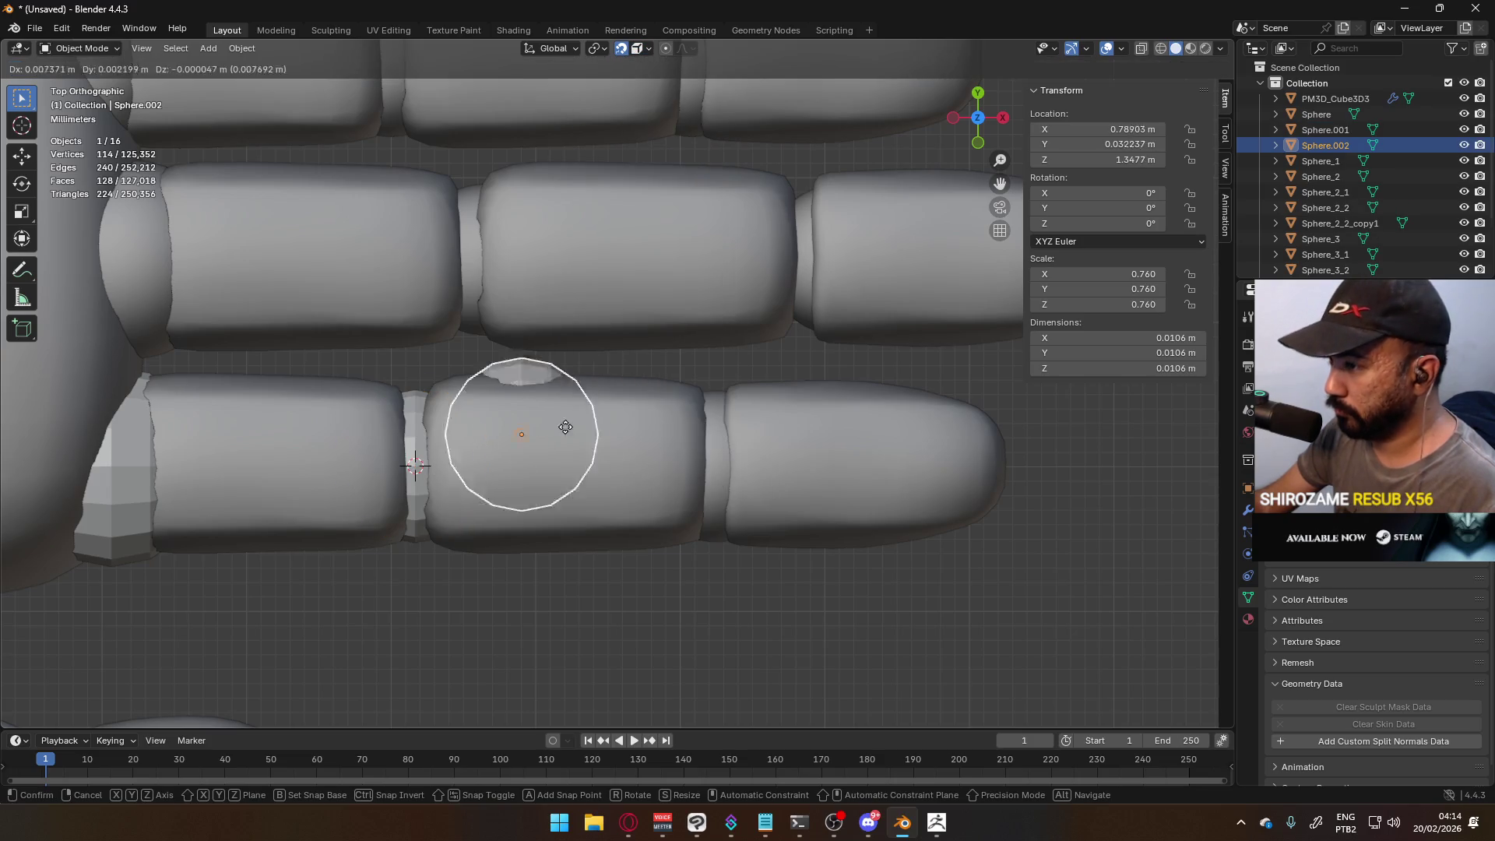
click(718, 468)
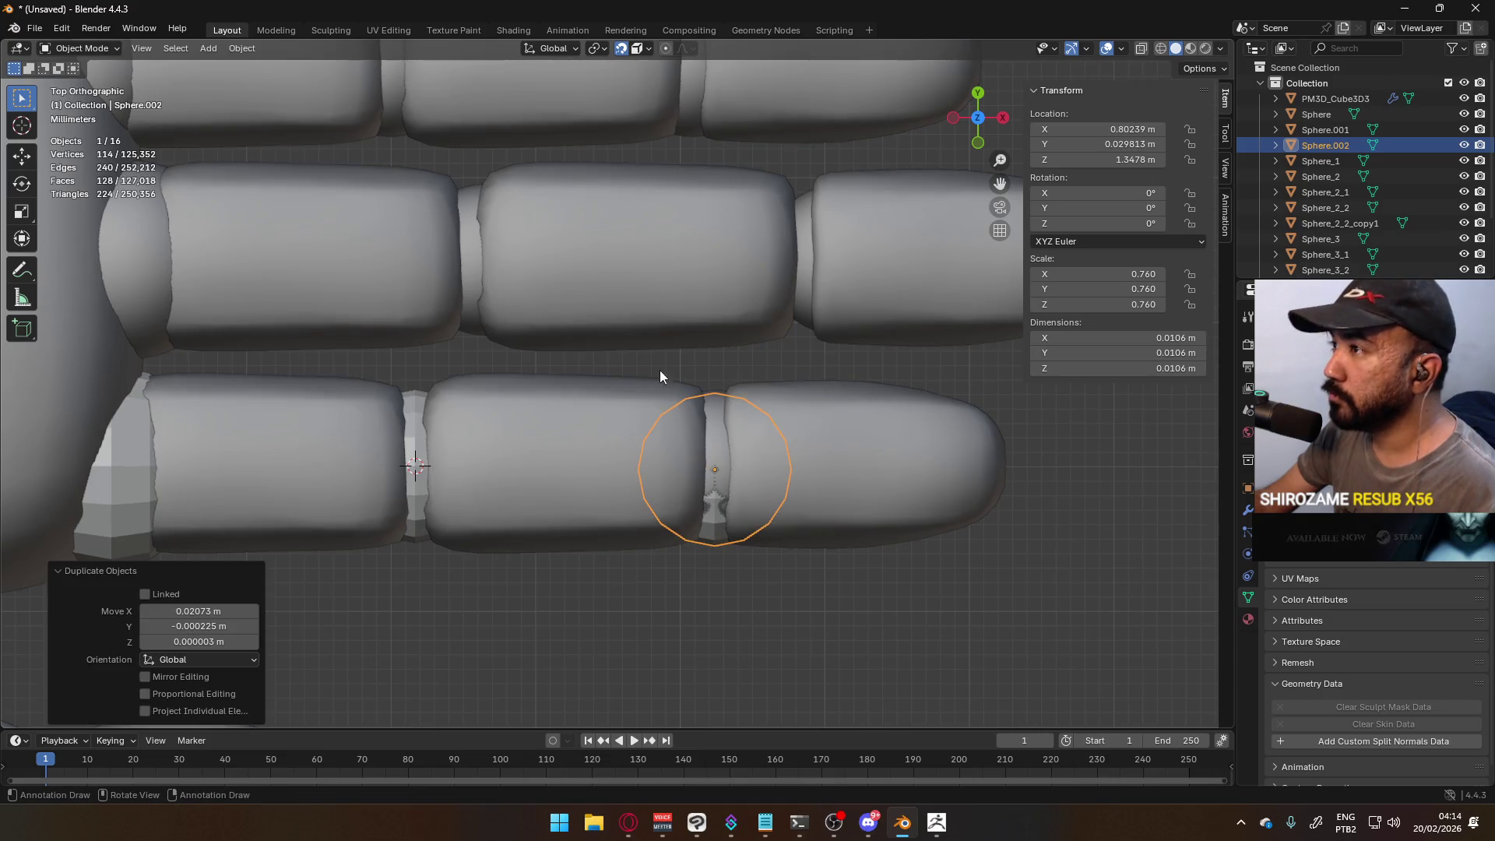
click(634, 53)
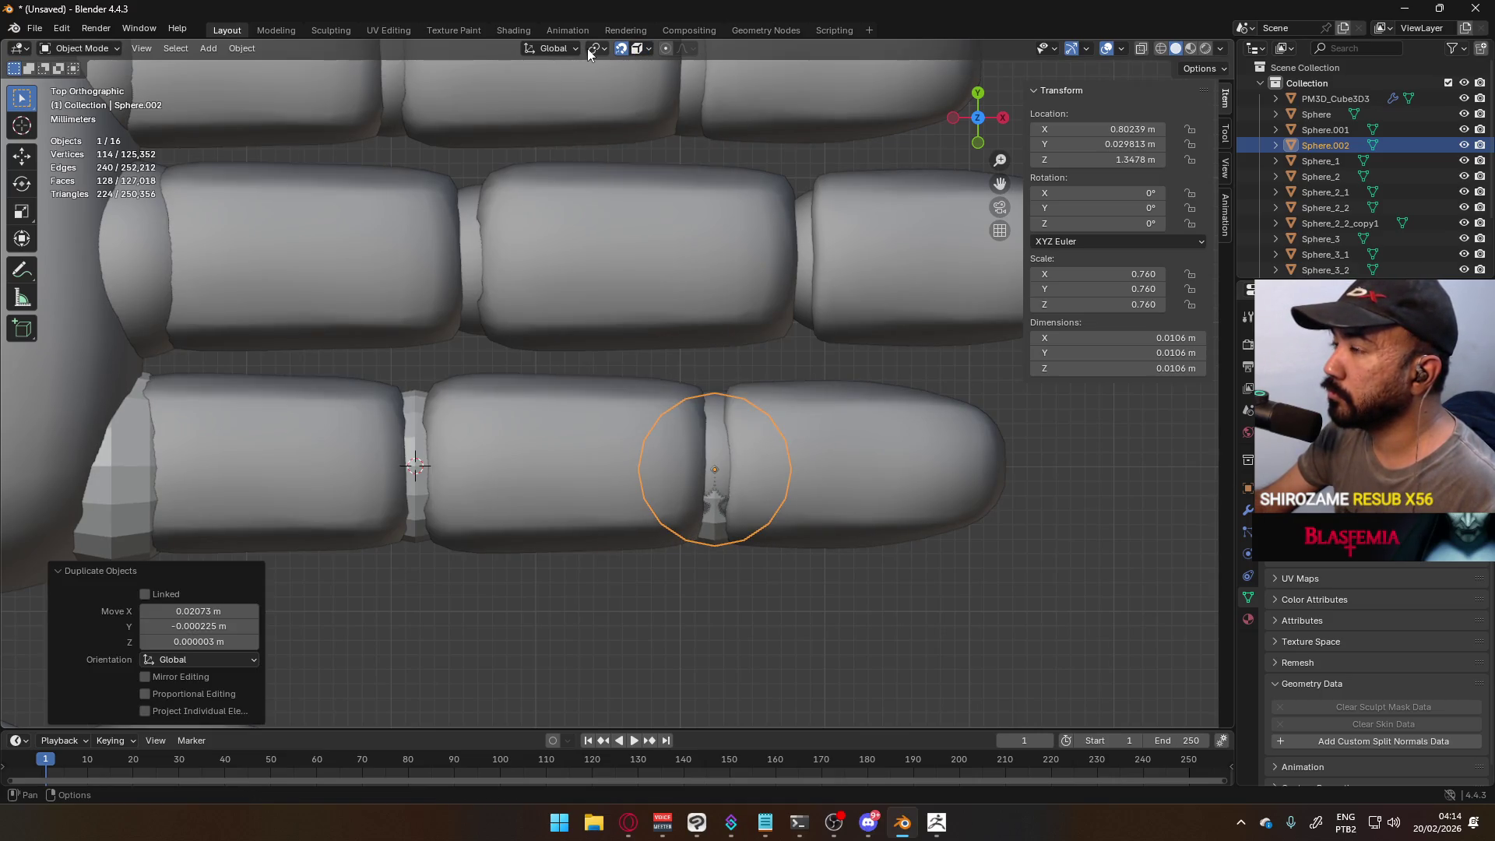
click(639, 51)
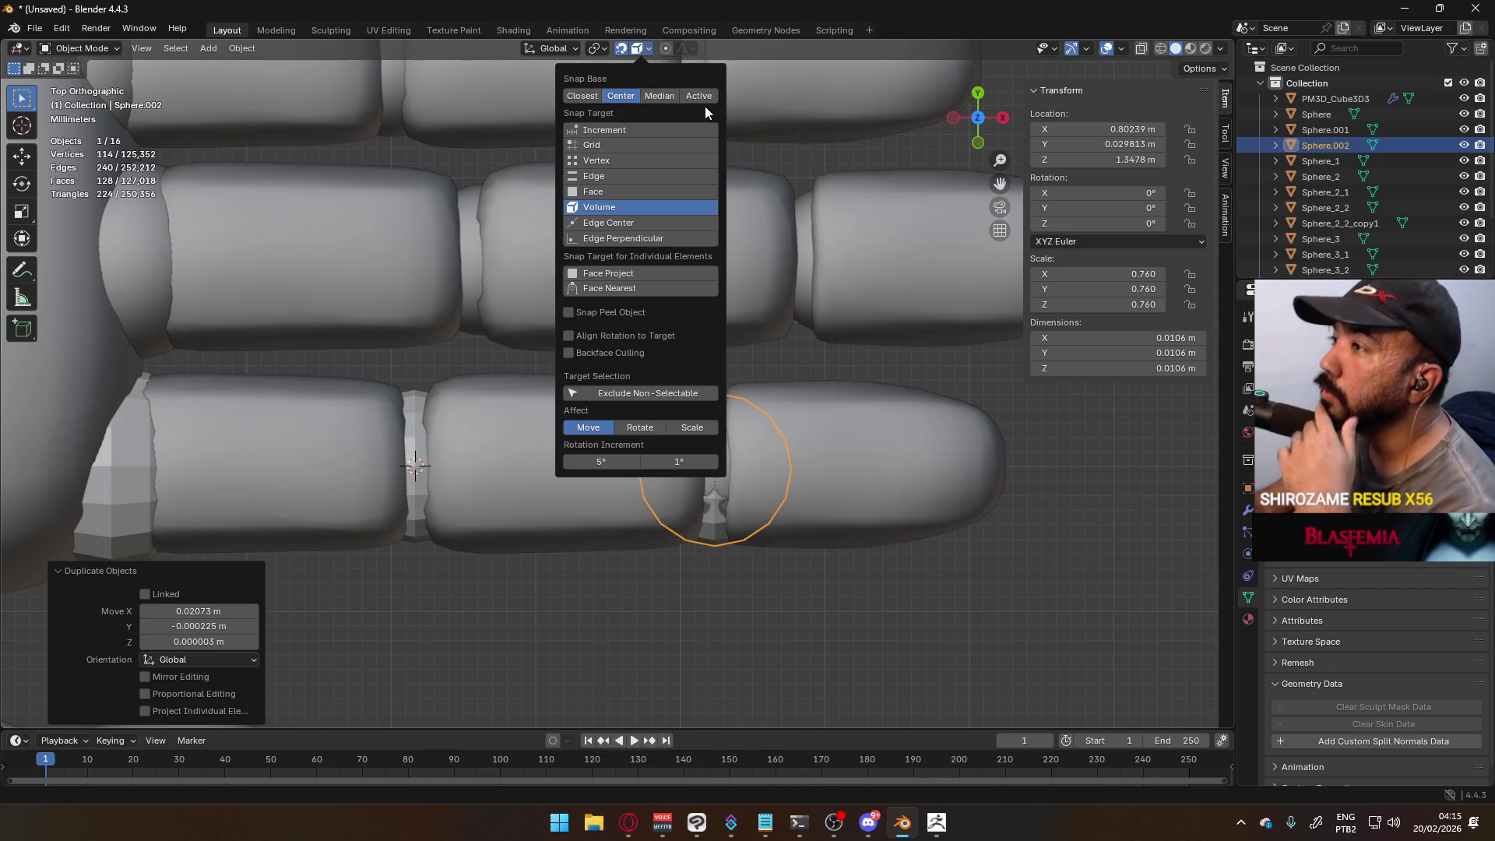
key(g)
key(x)
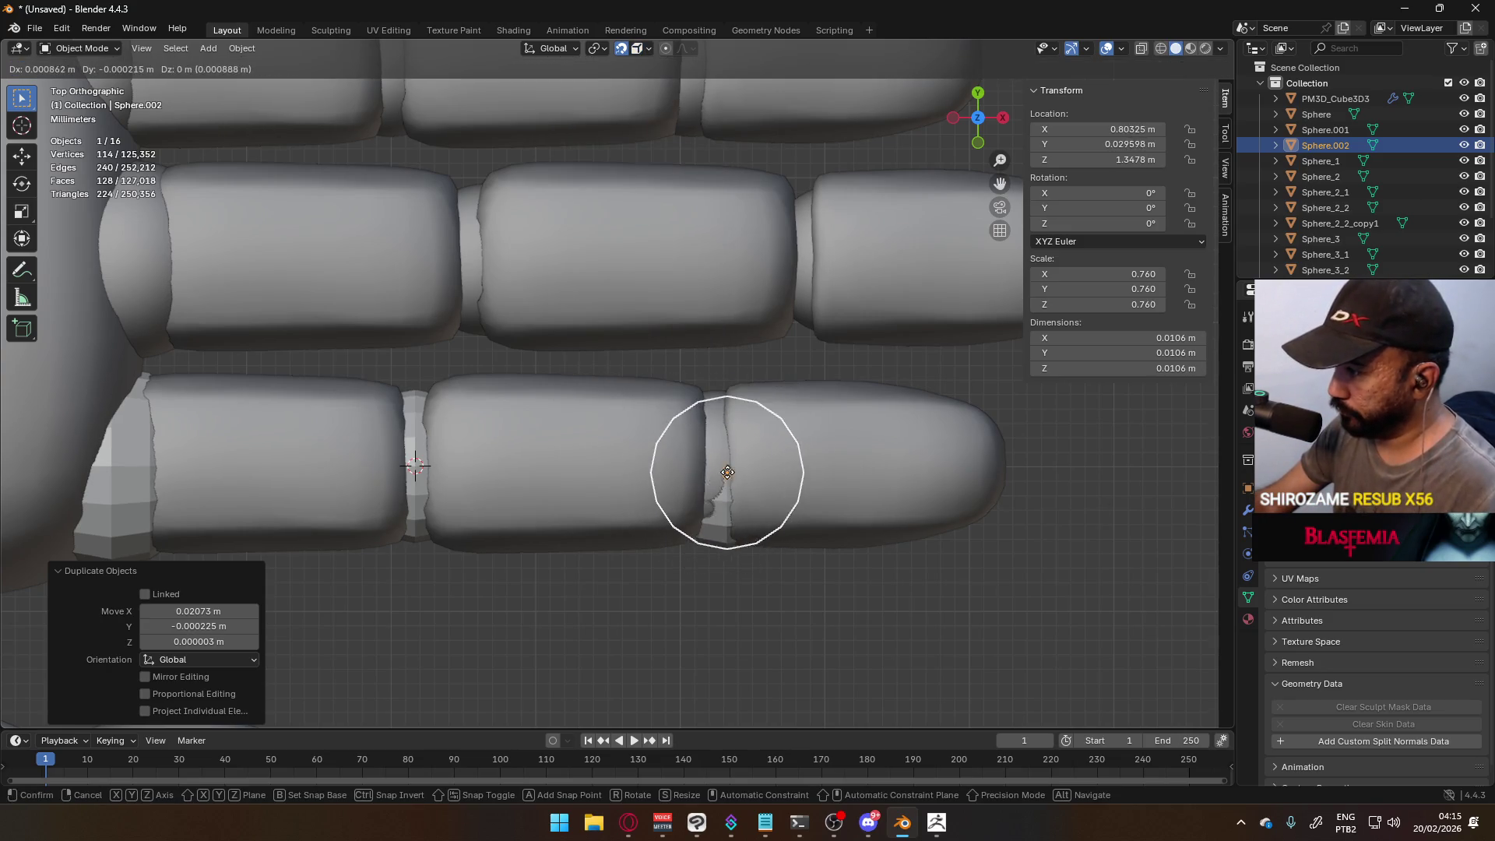
click(737, 457)
mouse_move(737, 456)
middle_down()
mouse_move(766, 500)
mouse_move(785, 357)
middle_up()
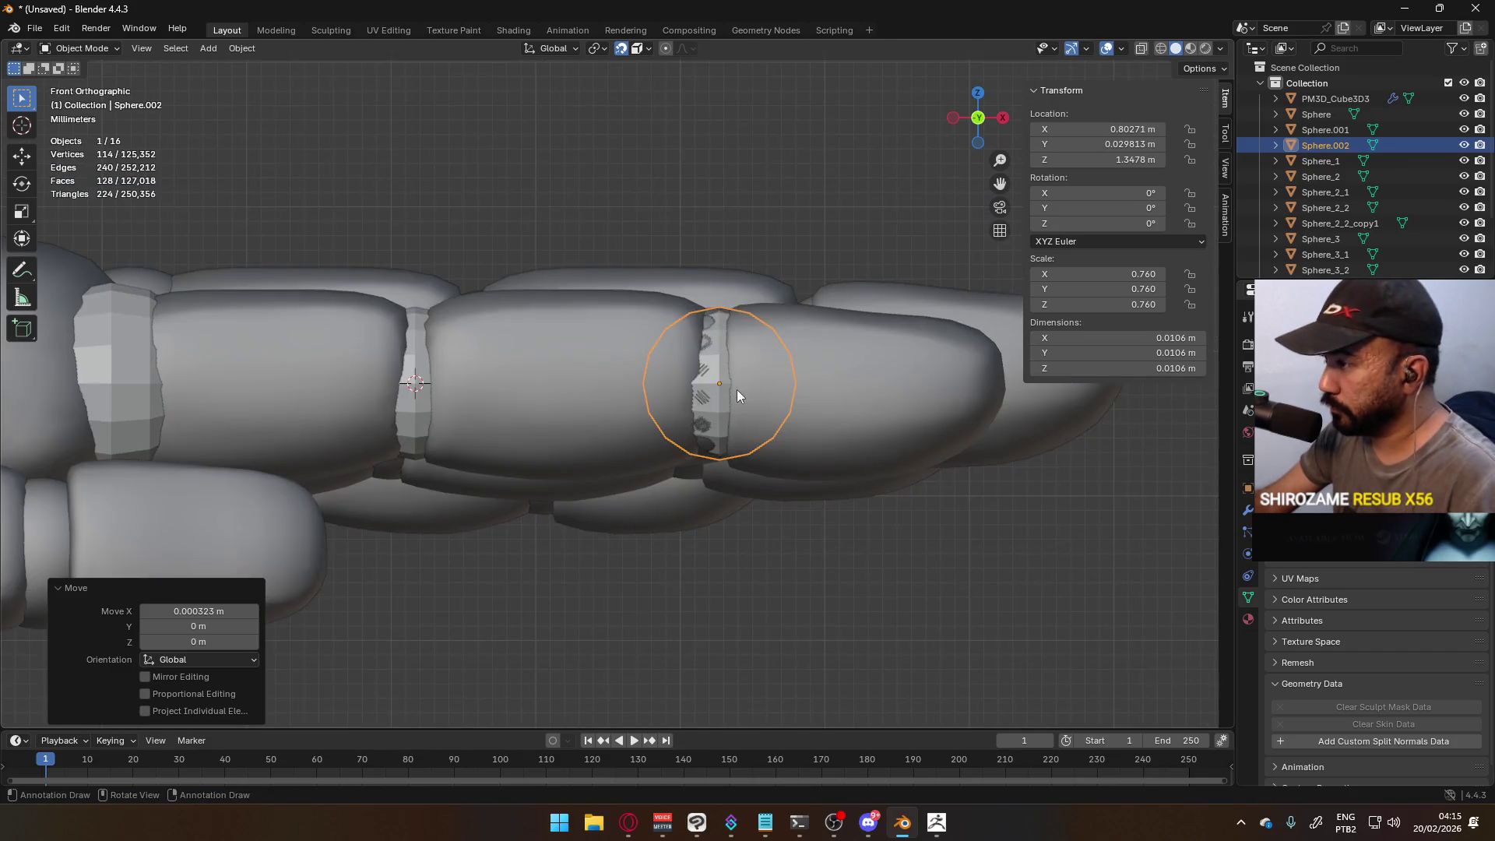
key(g)
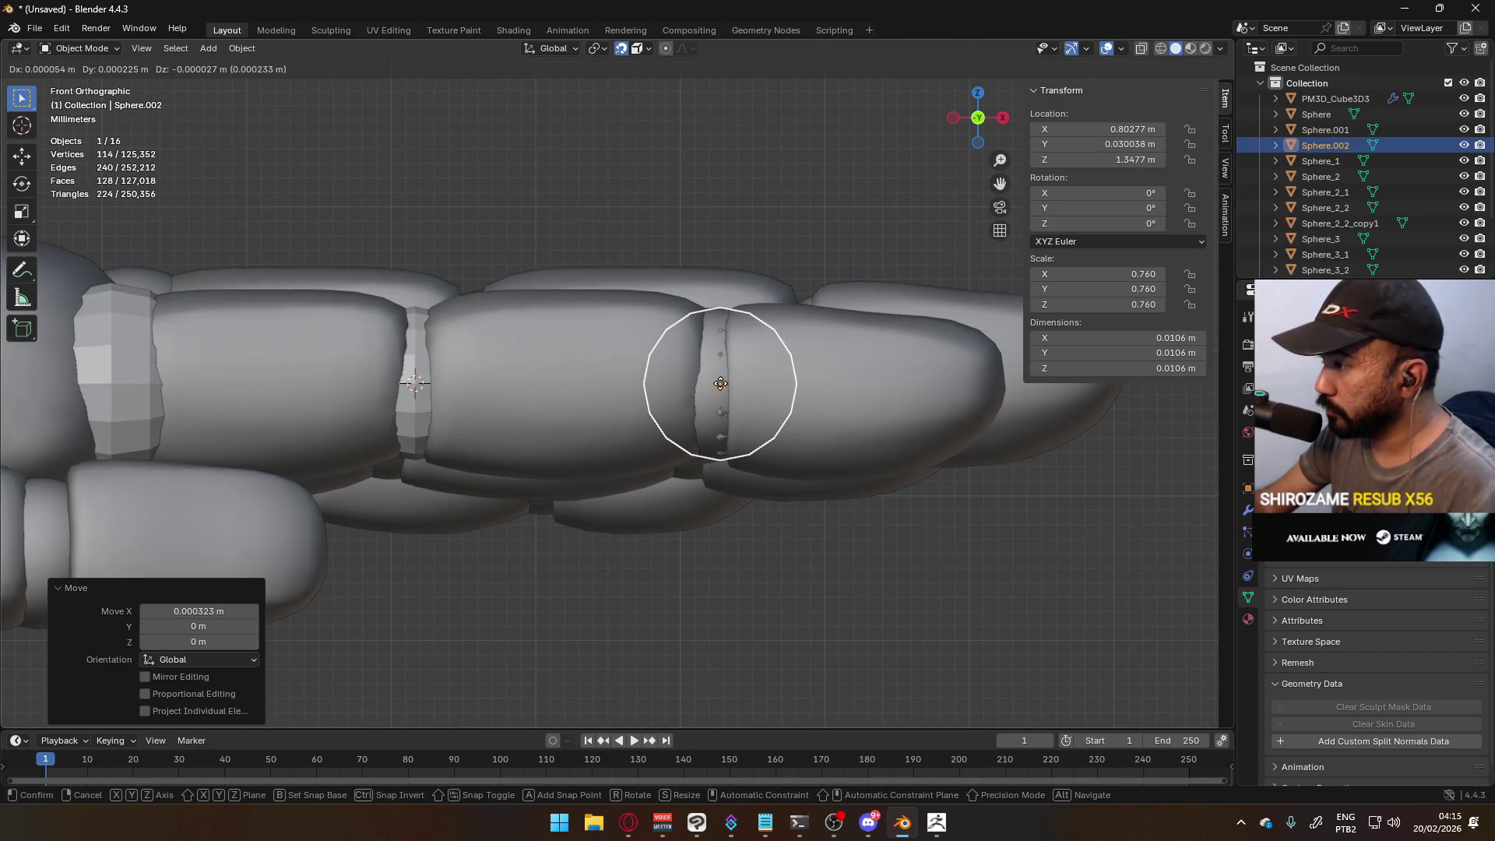
right_click(741, 382)
key(Delete)
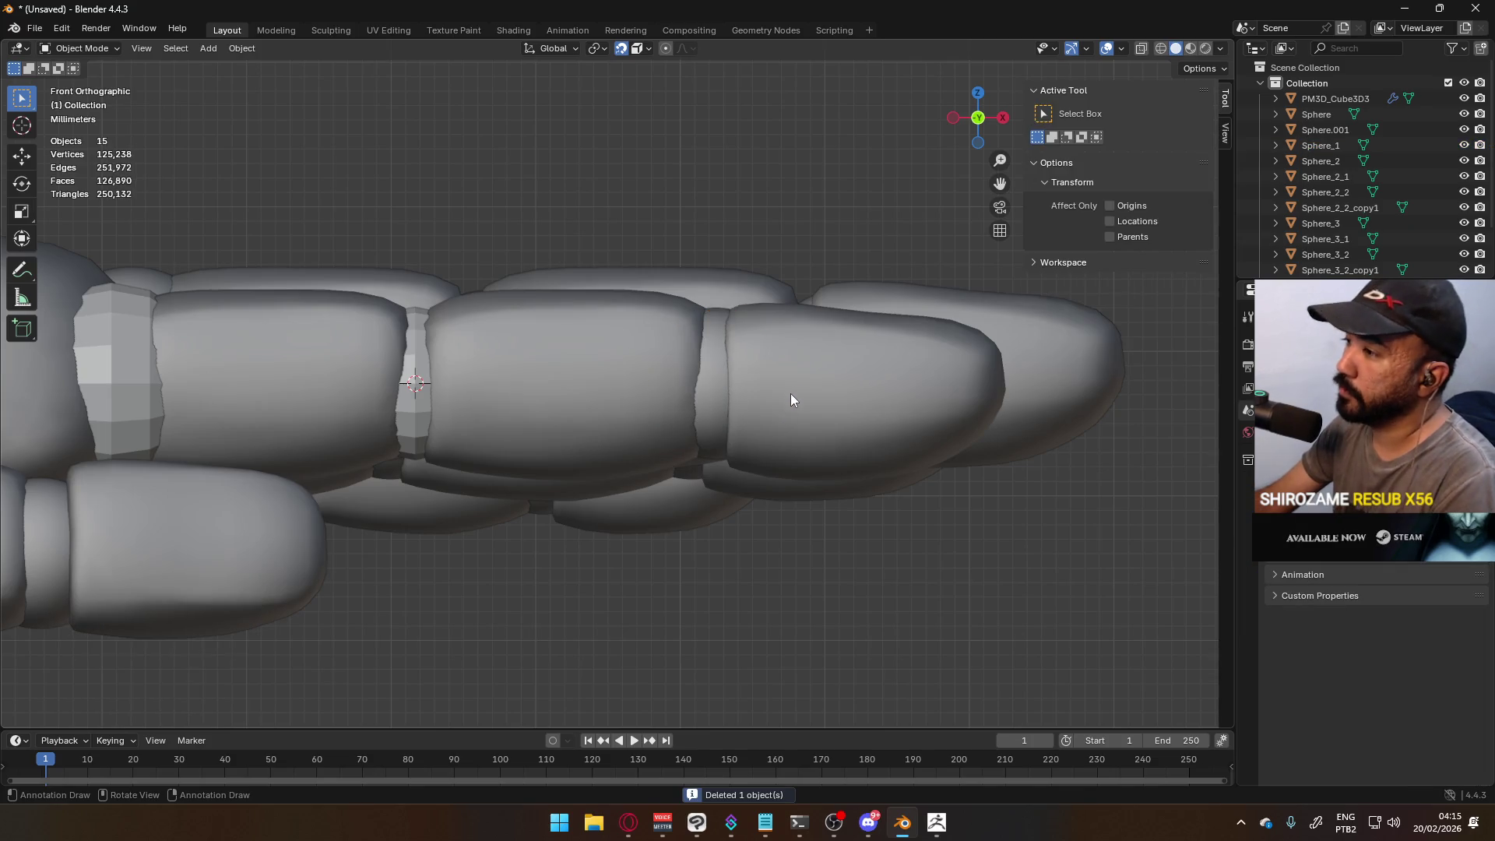
- Copy the first knuckle ball Sphere.001 from top view
click(413, 404)
key(KP_7)
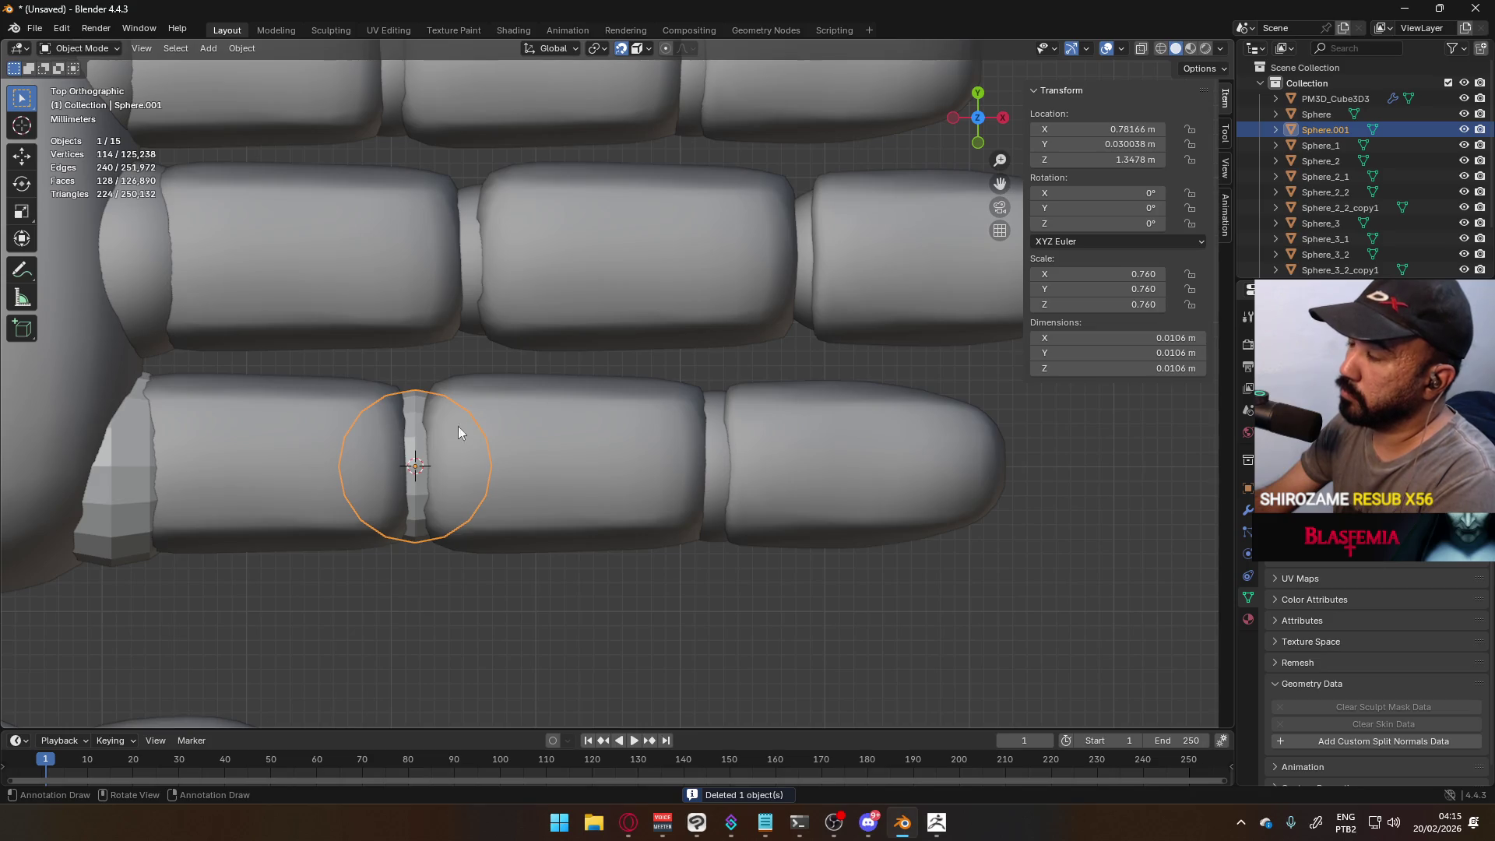
right_click(414, 427)
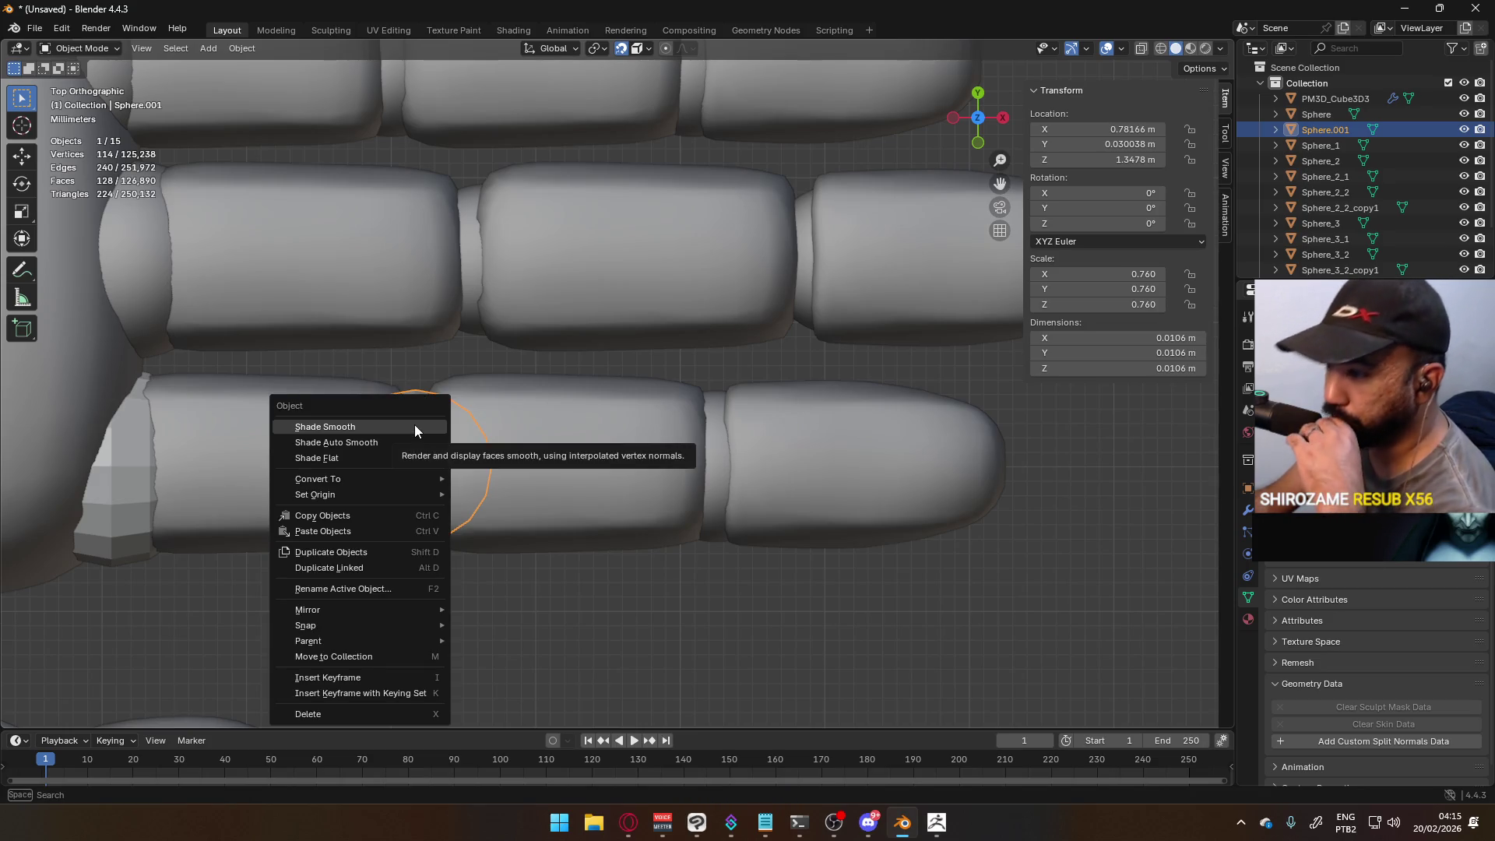
mouse_move(408, 499)
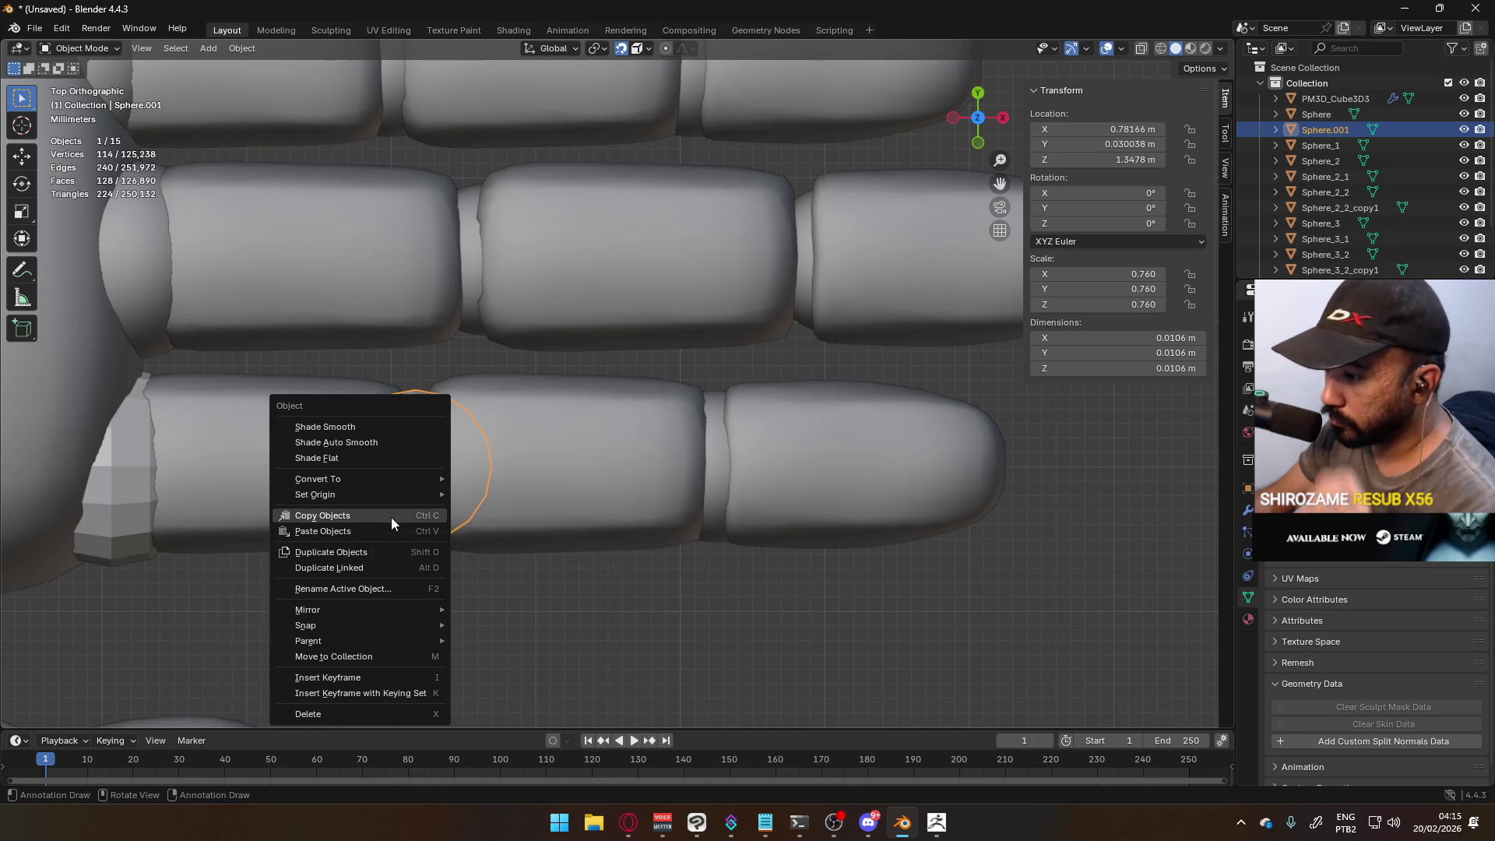
click(391, 517)
- Place the 3D cursor at the next joint seam and set Sphere_6's origin to it
click(721, 465)
key(q)
click(718, 469)
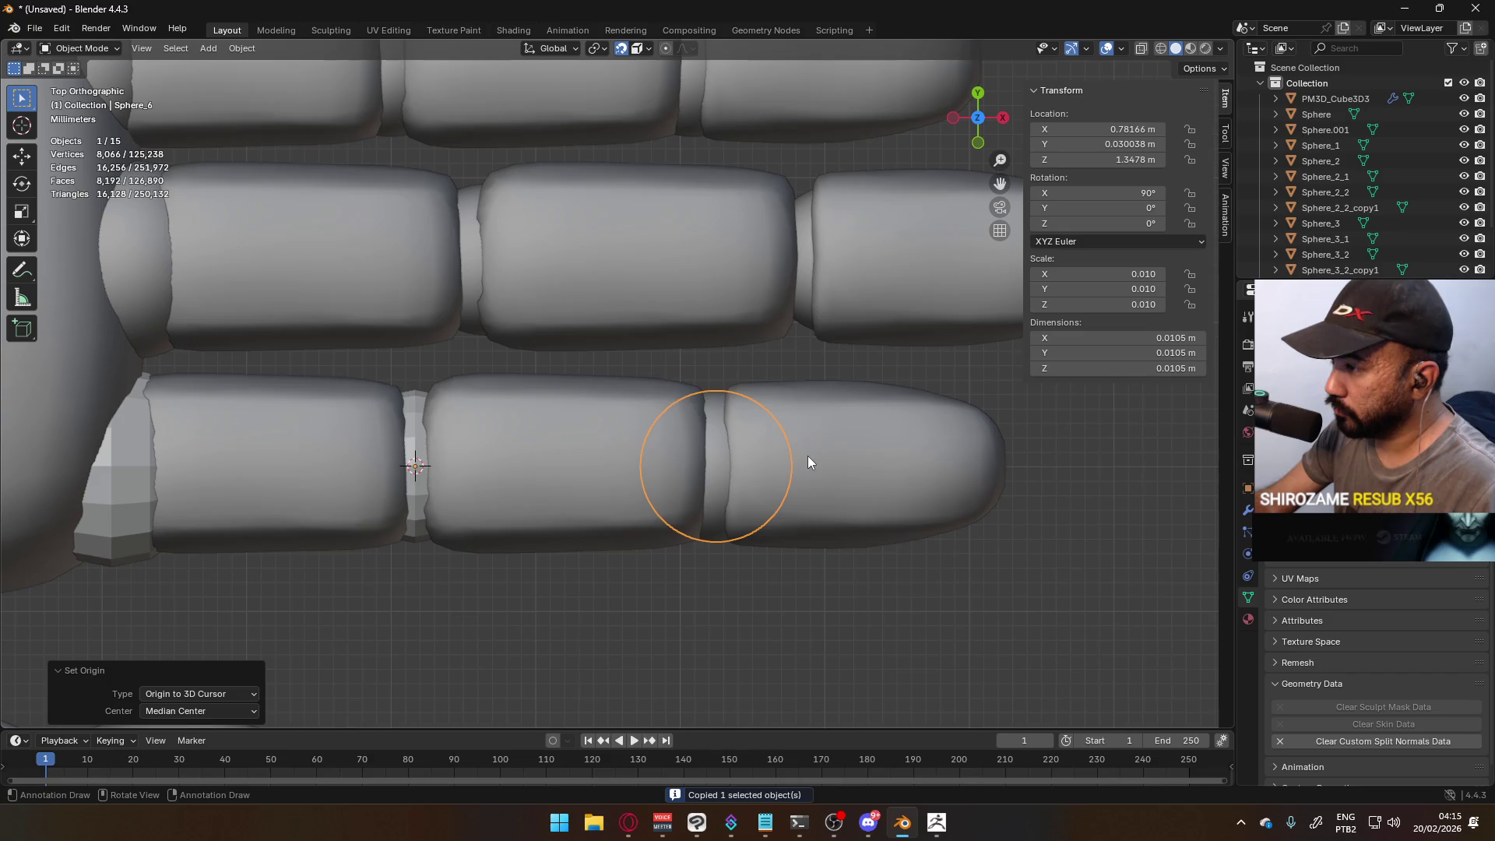
click(717, 460)
shift+right_click(717, 461)
key(q)
key(Escape)
click(717, 459)
key(q)
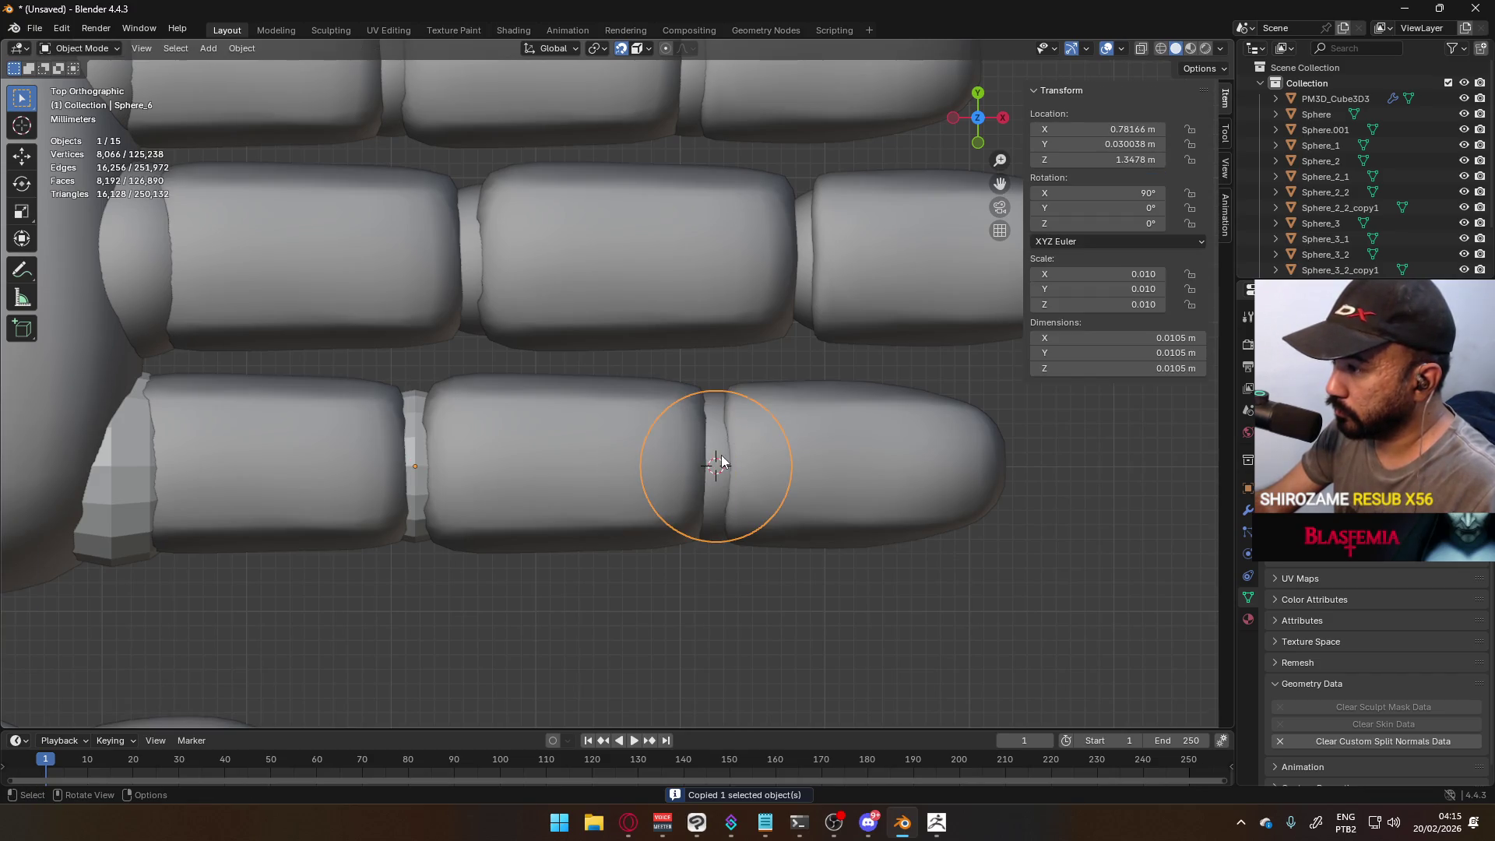
click(720, 461)
- Paste the copied knuckle ball into the scene
key(shift+a)
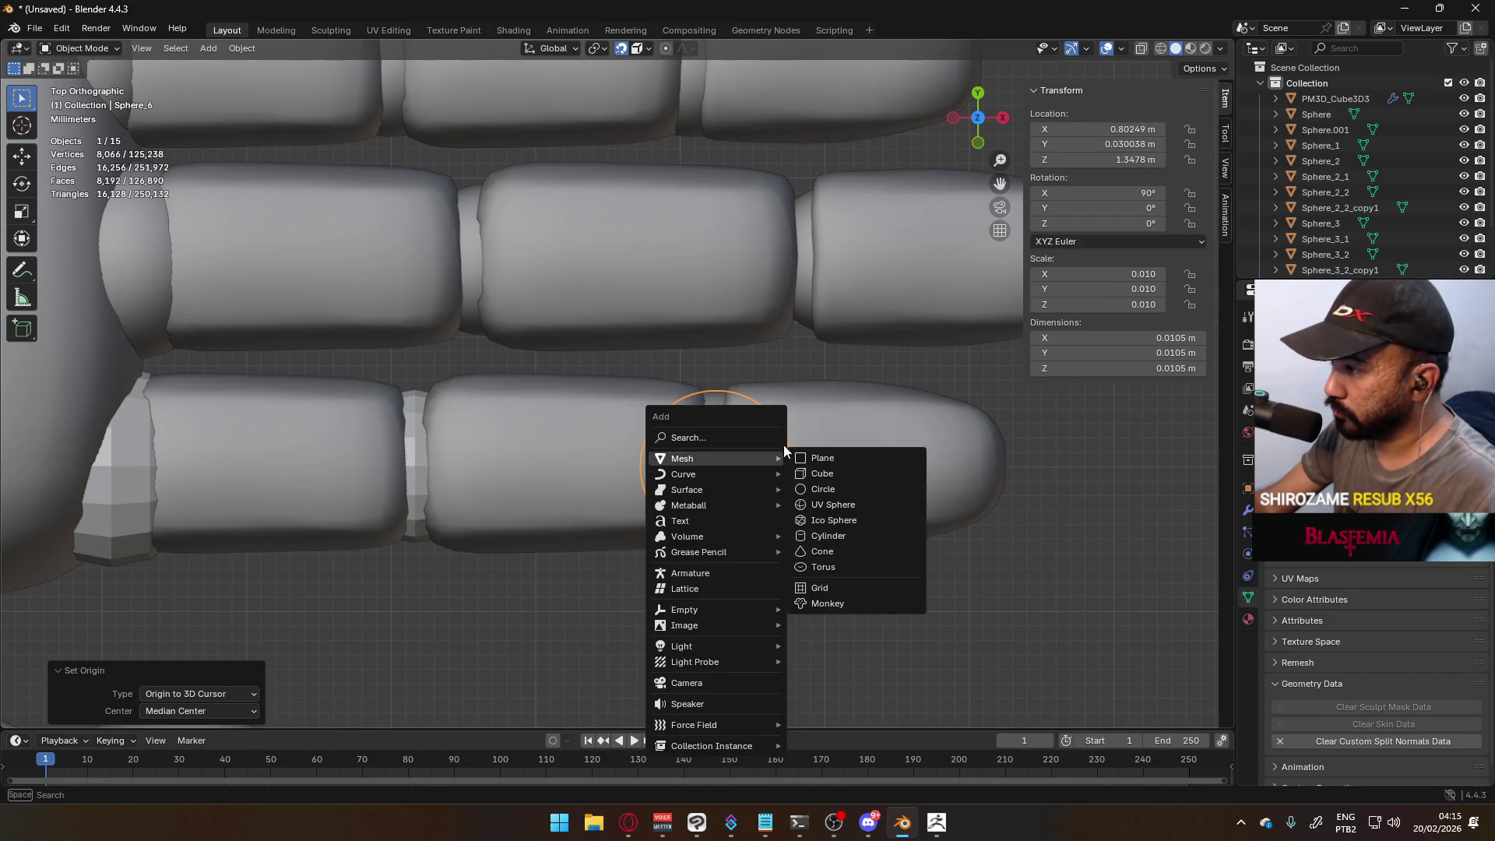
key(Escape)
key(ctrl+v)
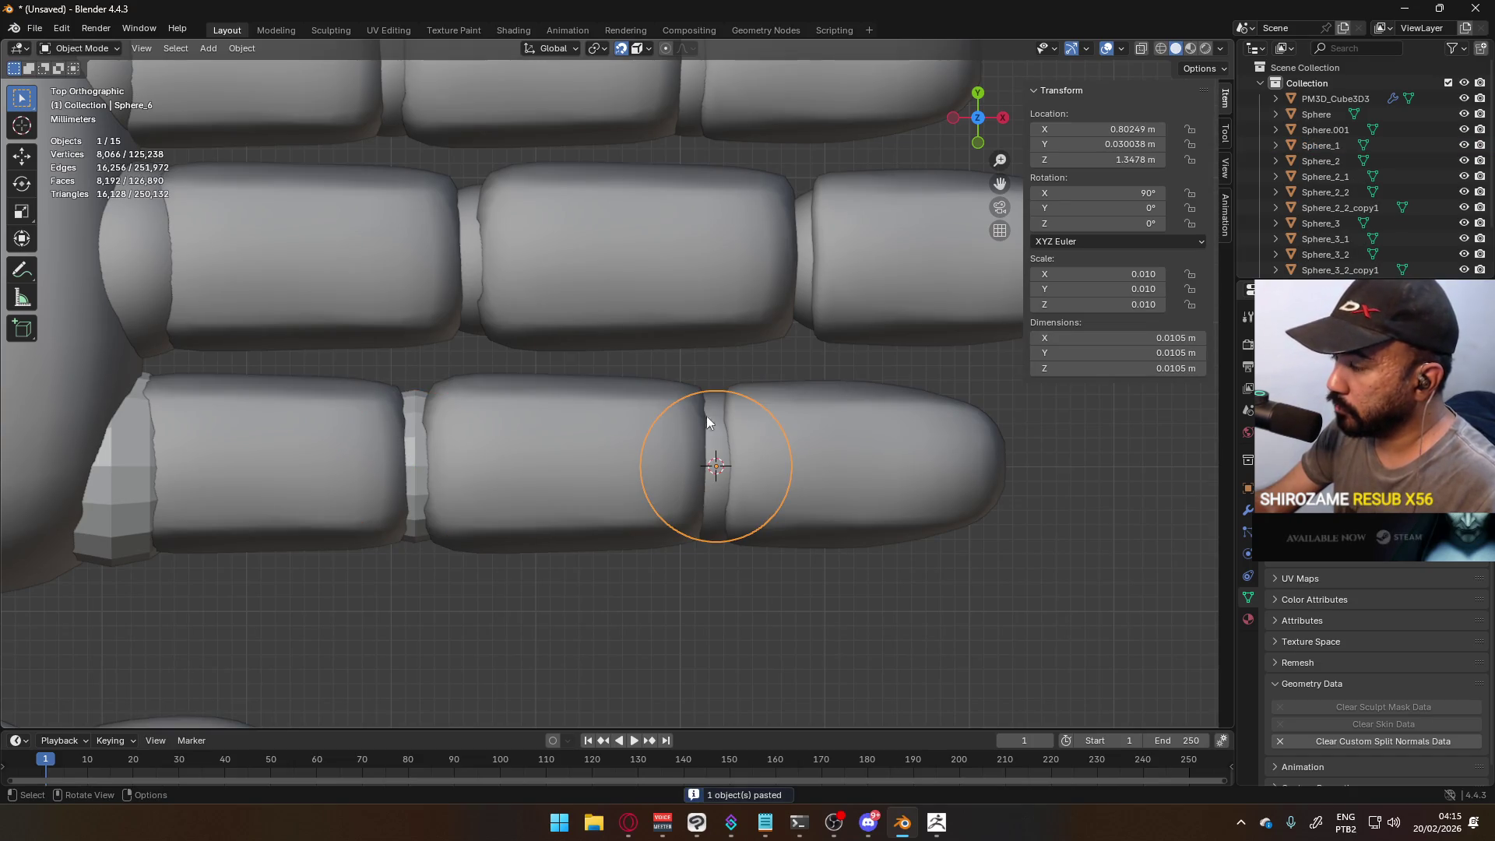
click(419, 460)
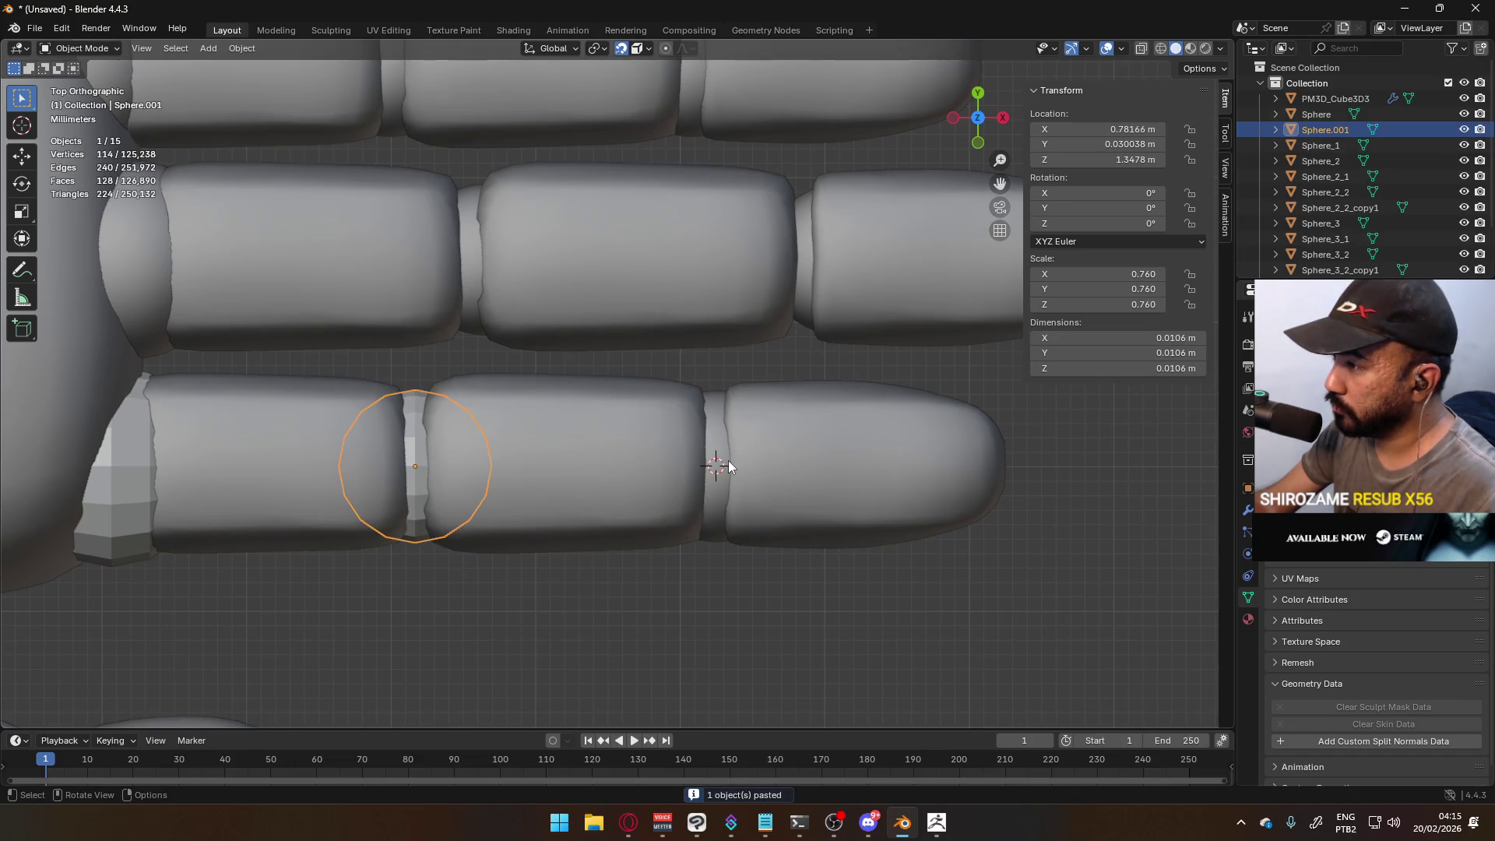
scroll(730, 484, down, 4)
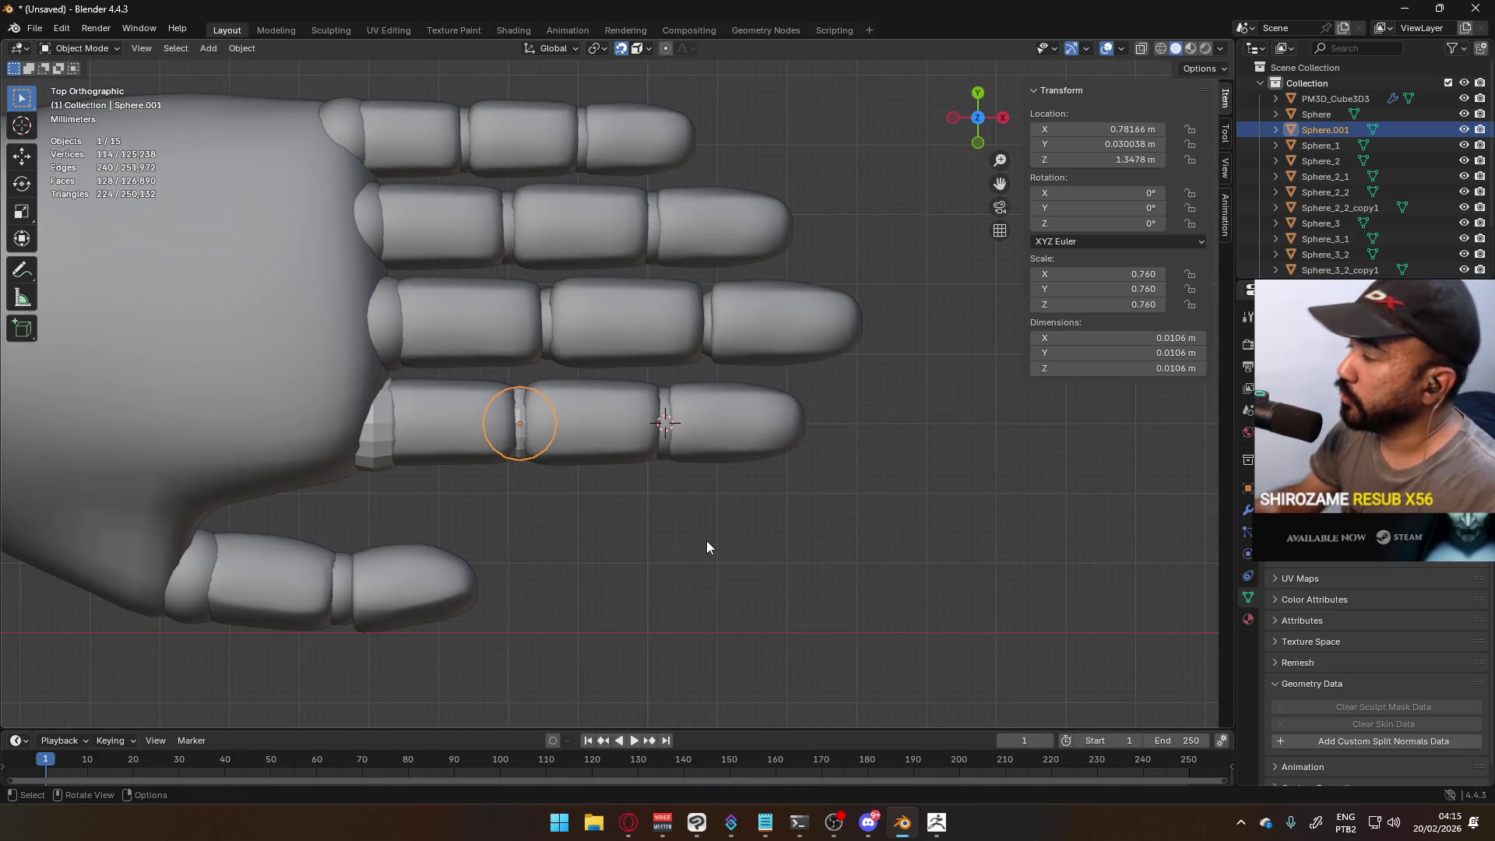